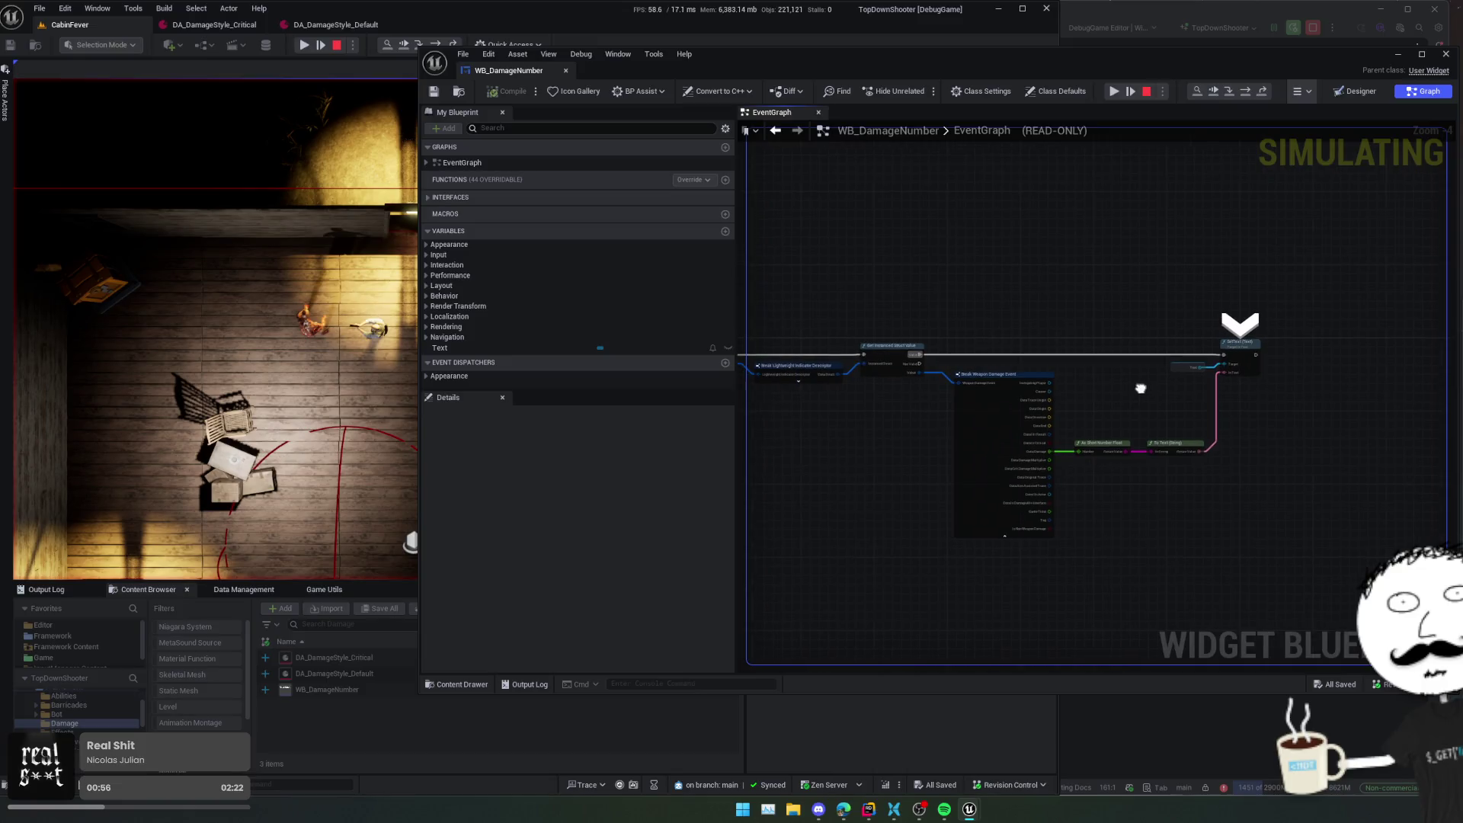
- Resume play, show WB_DamageNumber's Designer layout in a smaller window, and open the Widget Reflector
left_click(1114, 93)
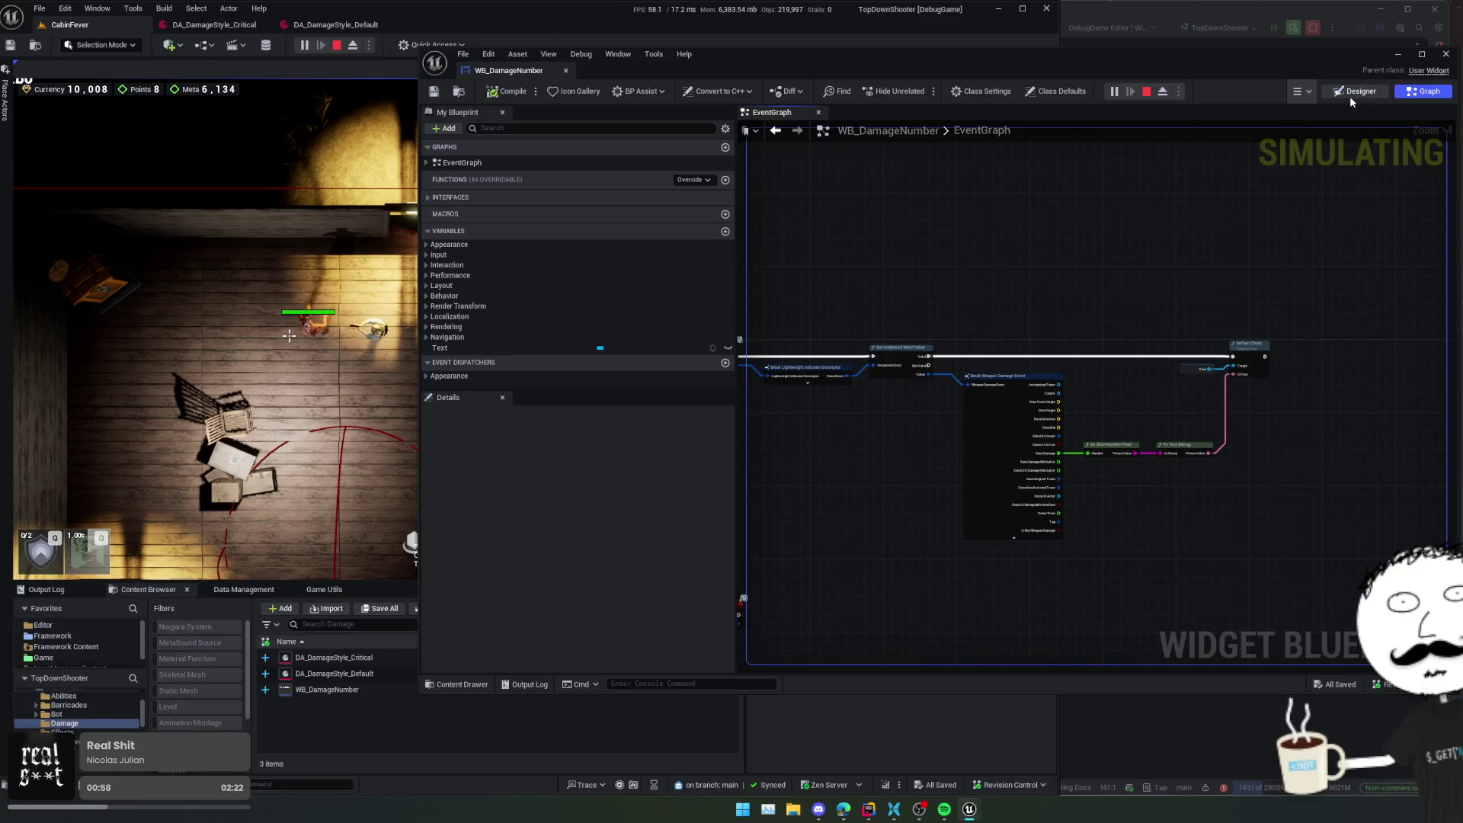
left_click(1351, 93)
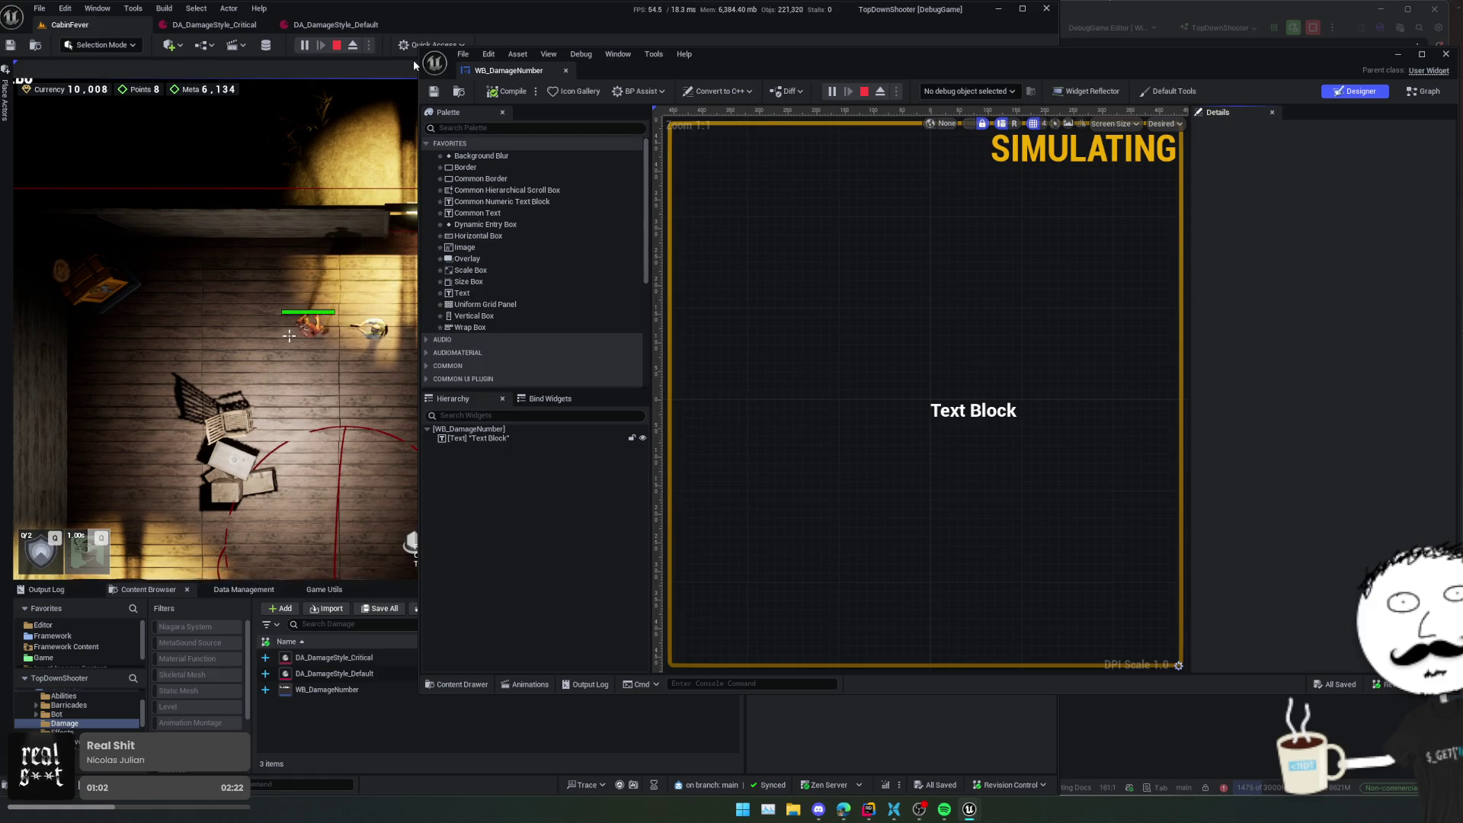
mouse_move(421, 50)
left_mouse_down()
mouse_move(808, 161)
mouse_move(774, 144)
left_mouse_up()
key("ctrl+shift+w")
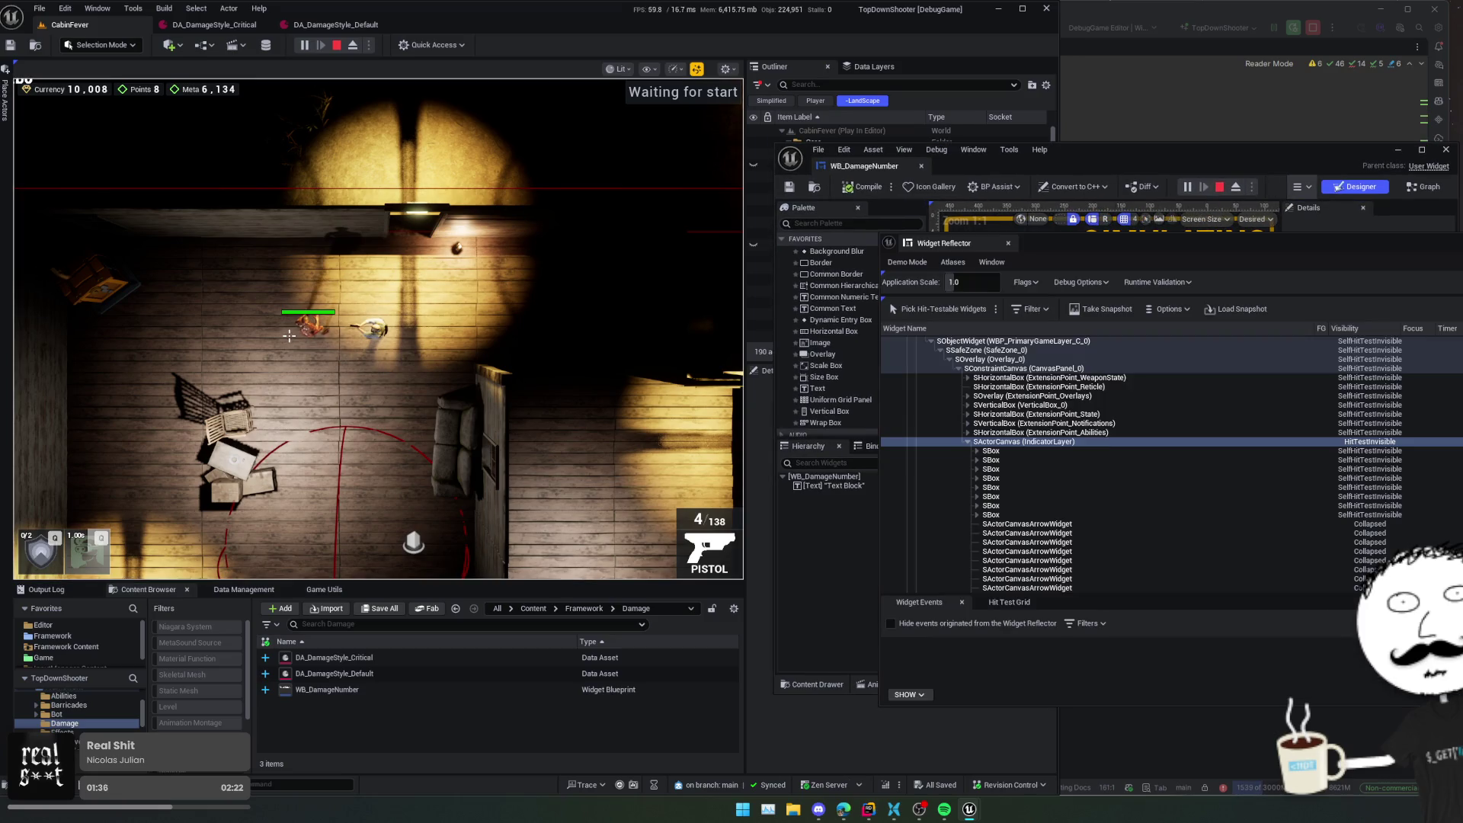
- Expand the indicator layer's SBox and WB_DamageNumber rows, then fire a shot and move in game
left_click(978, 452)
left_click(986, 460)
left_click(993, 451)
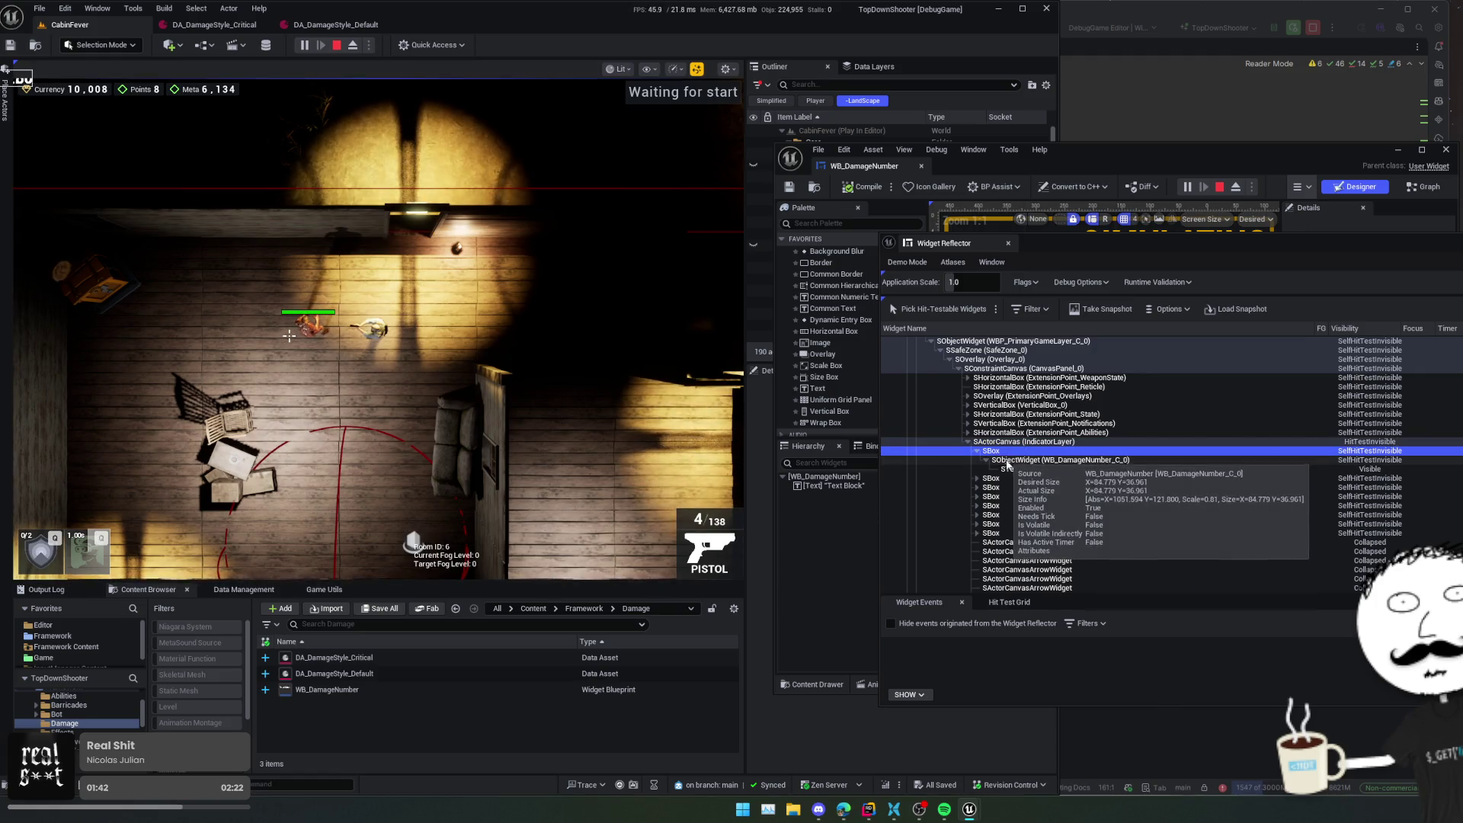
left_click(292, 324)
key("s")
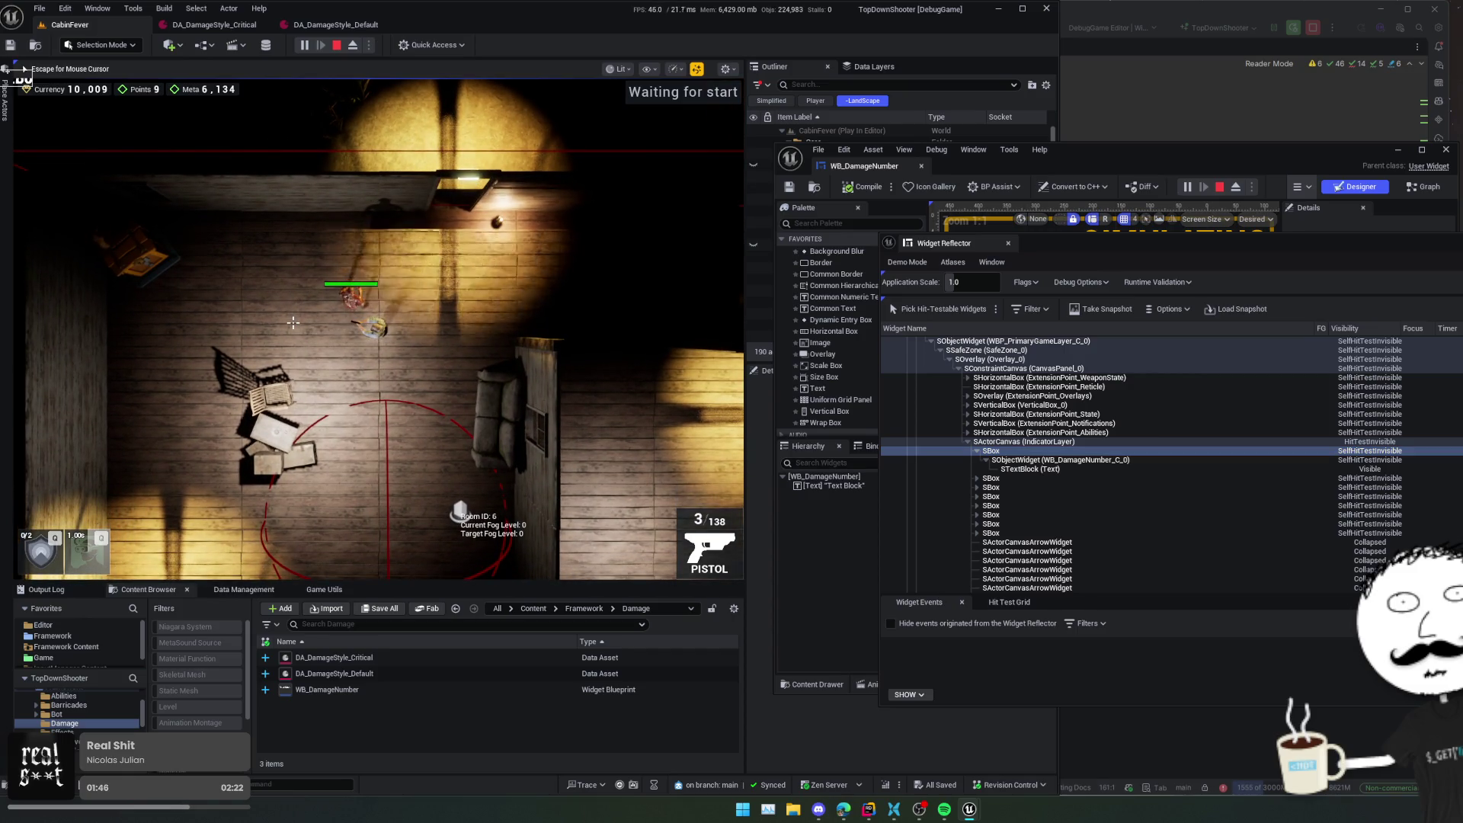
key("Escape")
- Select the STextBlock and SActorCanvas rows, close the Widget Reflector, and switch to Rider
left_click(1061, 470)
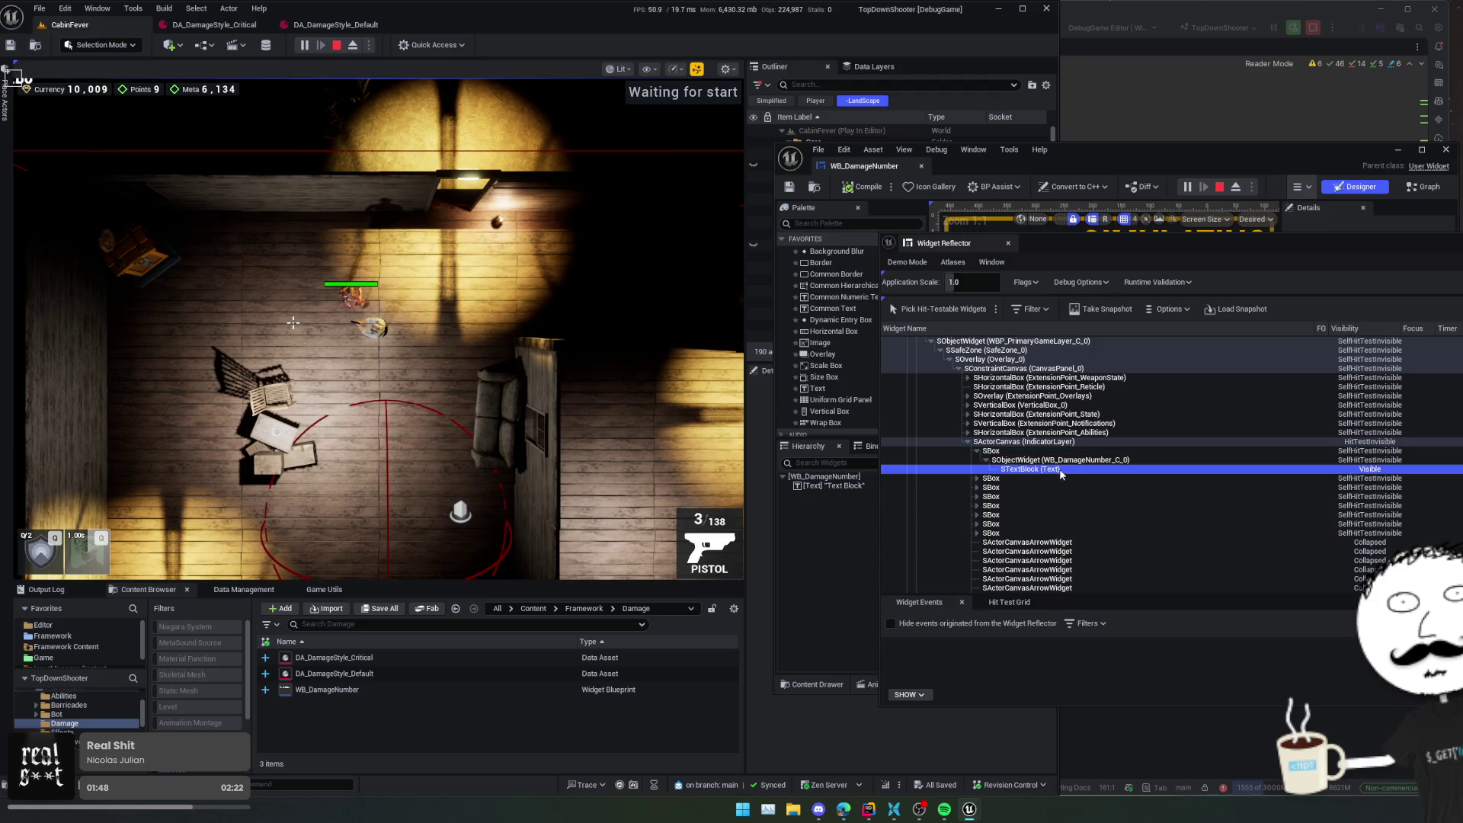
left_click(1025, 442)
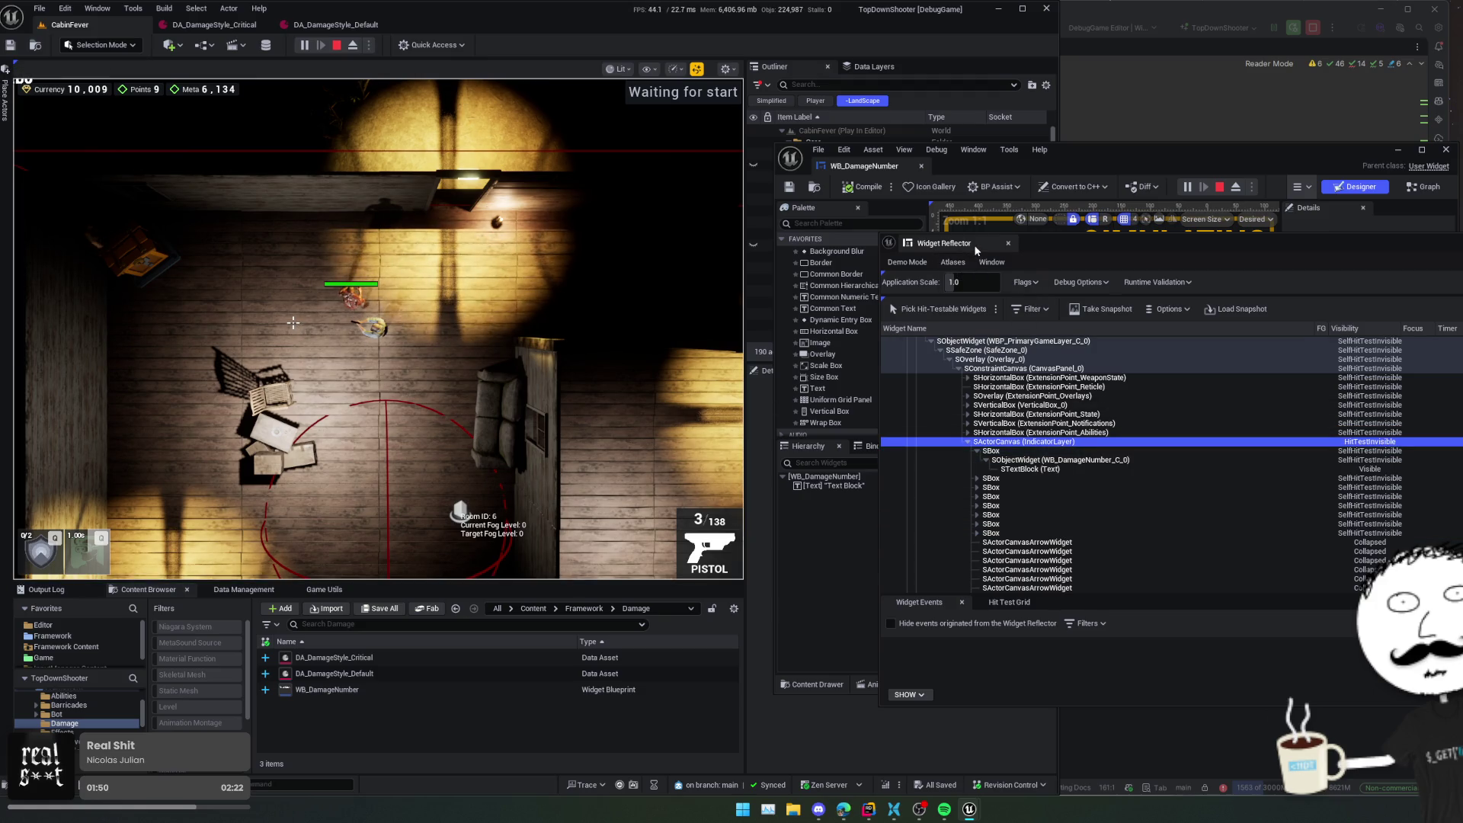
left_click(1008, 243)
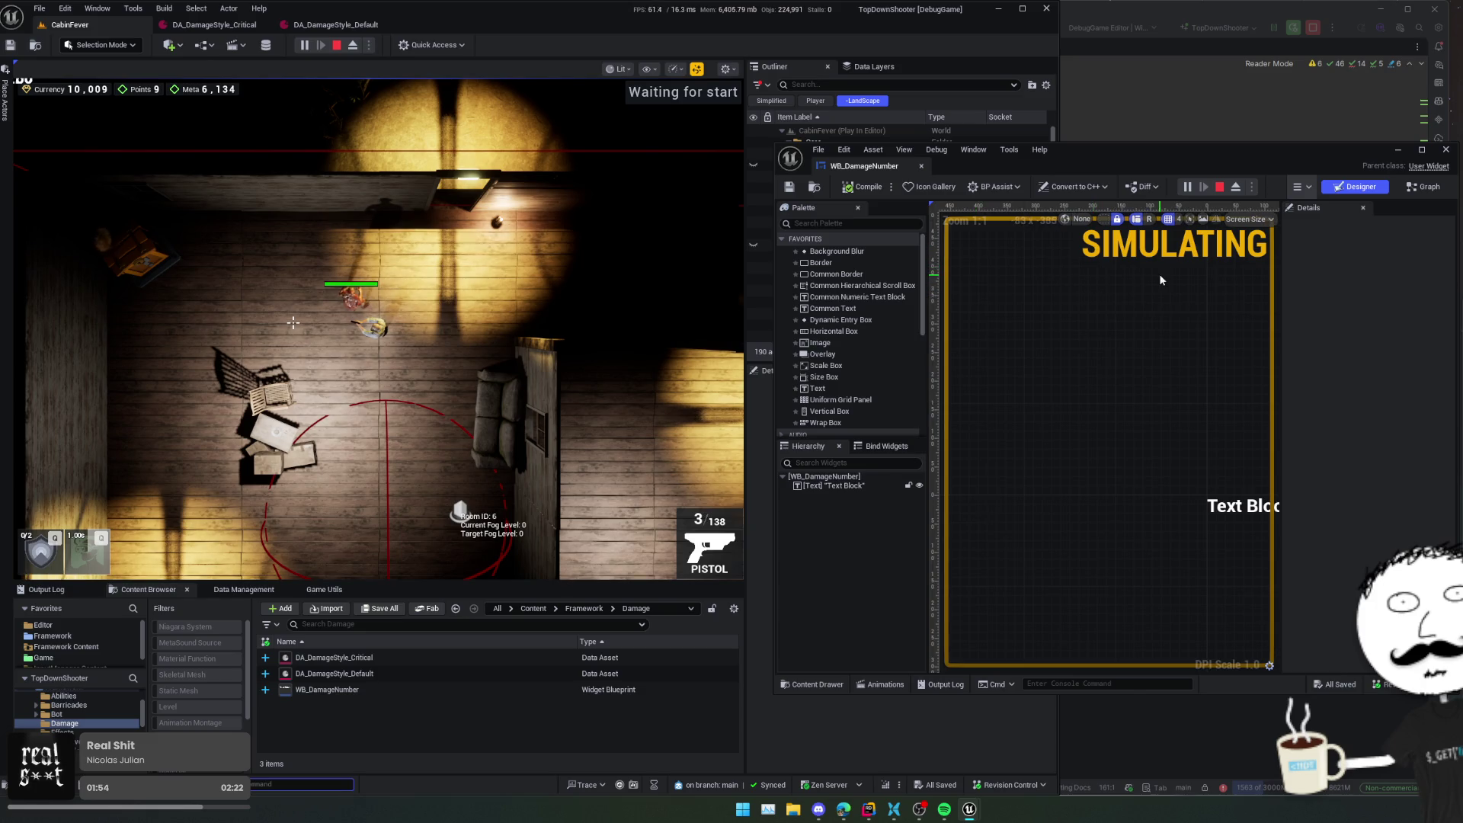
key("alt+Tab")
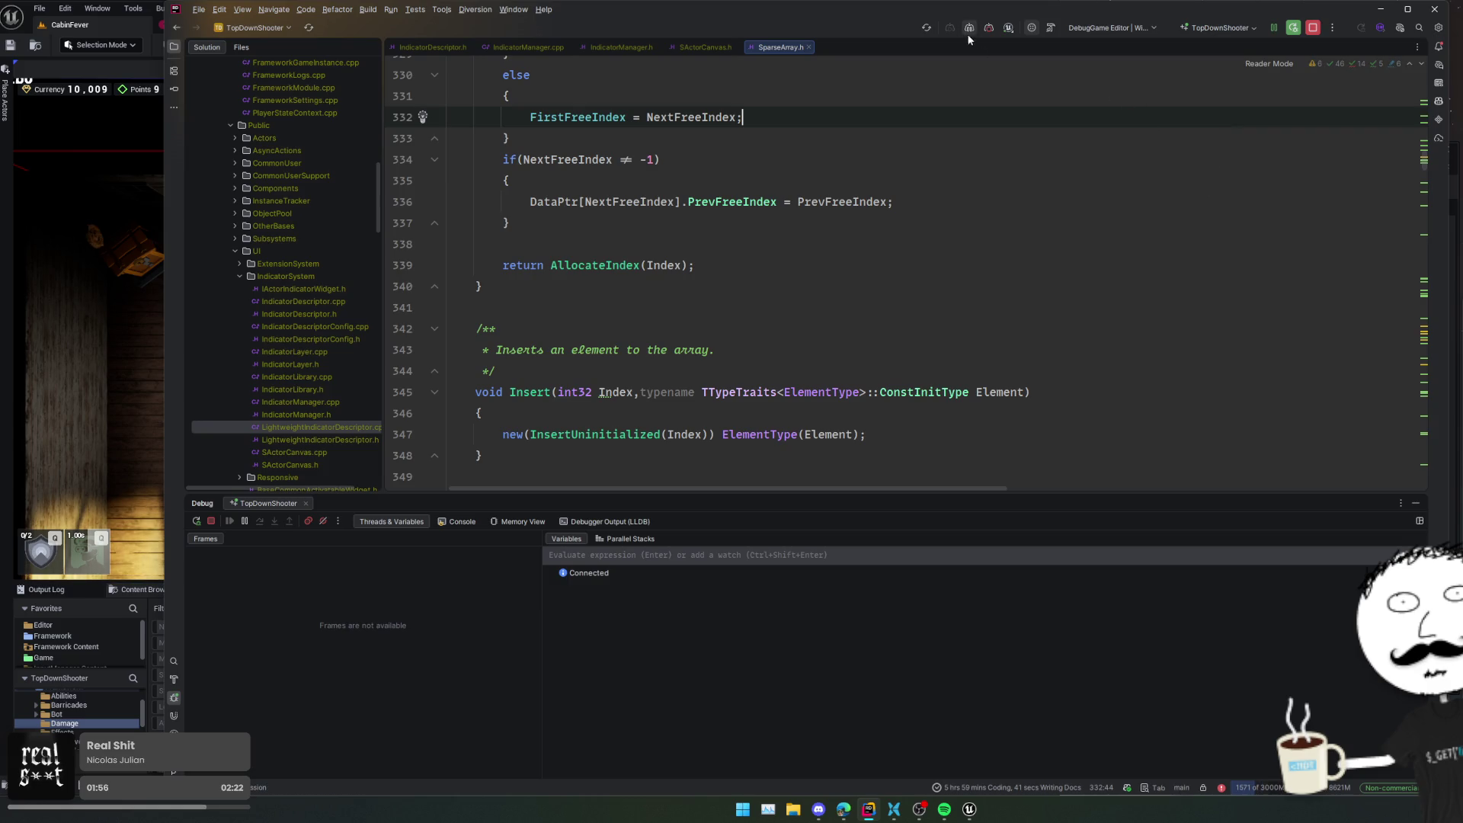
- Close SparseArray.h, hide the Debug panel, and read through SActorCanvas's Construct code
middle_click(790, 47)
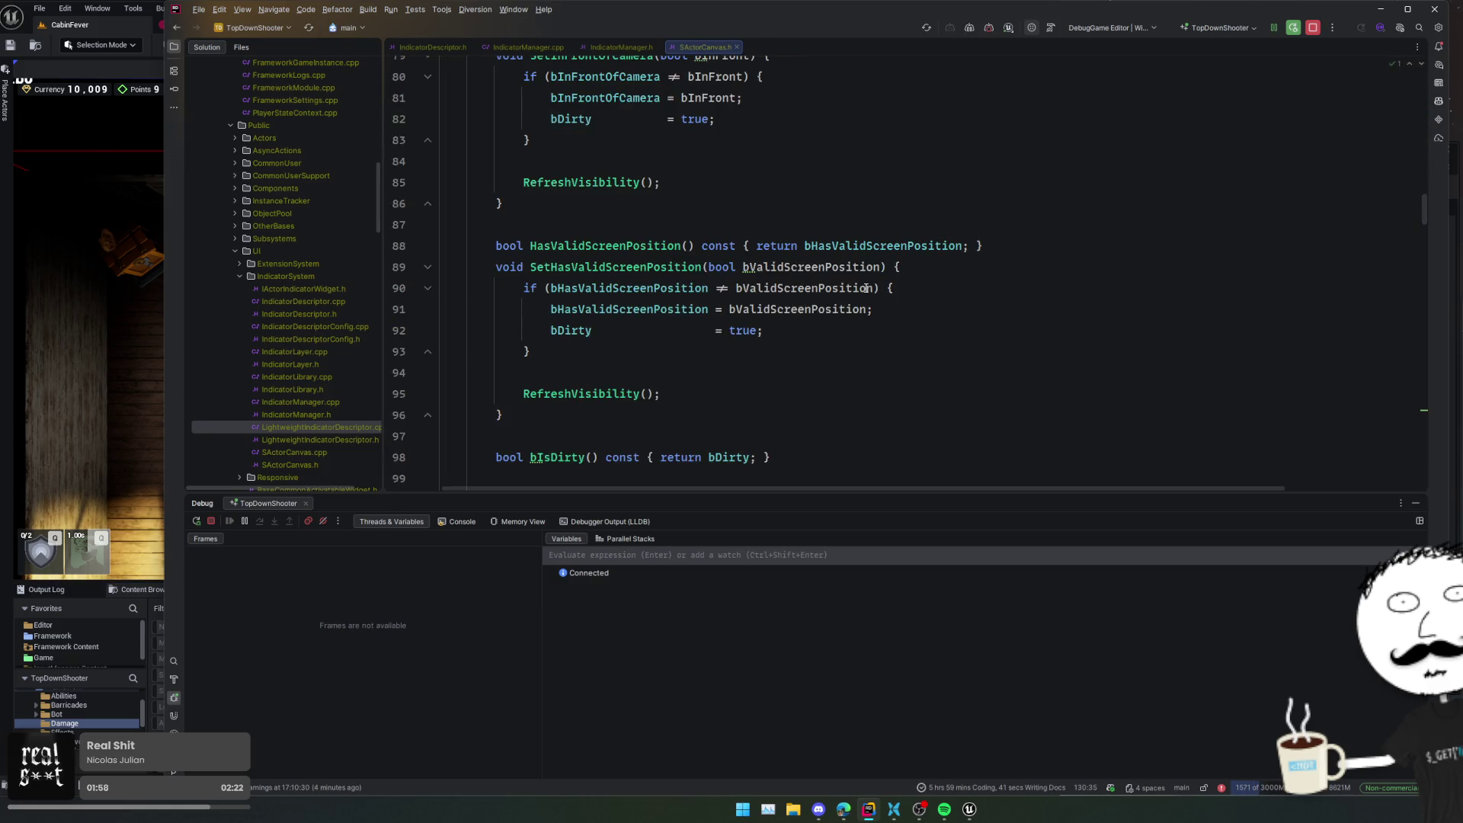
key("shift+Escape")
scroll(796, 468, "down", 15)
scroll(796, 468, "down", 12)
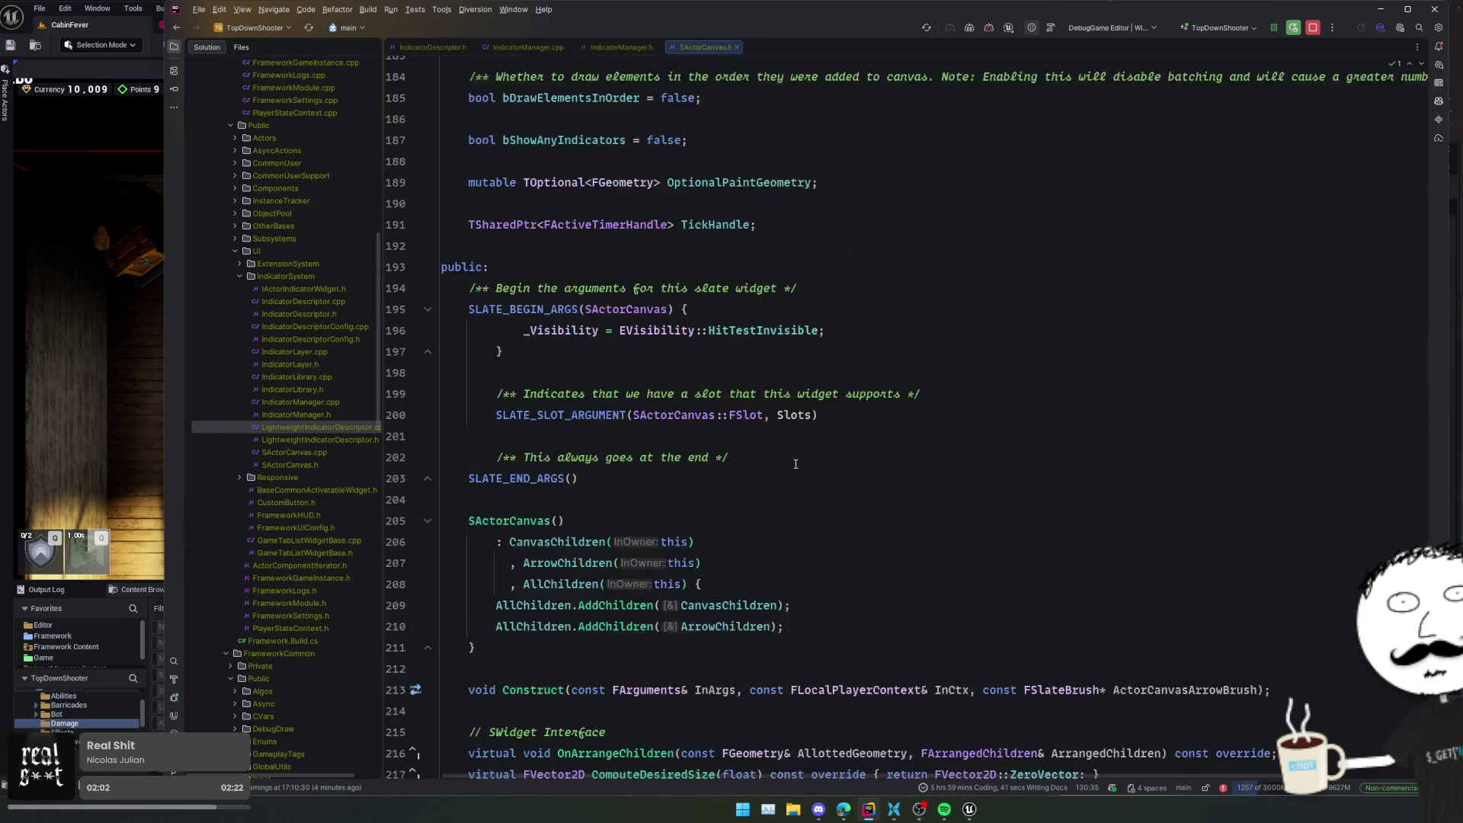
scroll(795, 464, "down", 3)
scroll(796, 465, "down", 3)
left_click(794, 437)
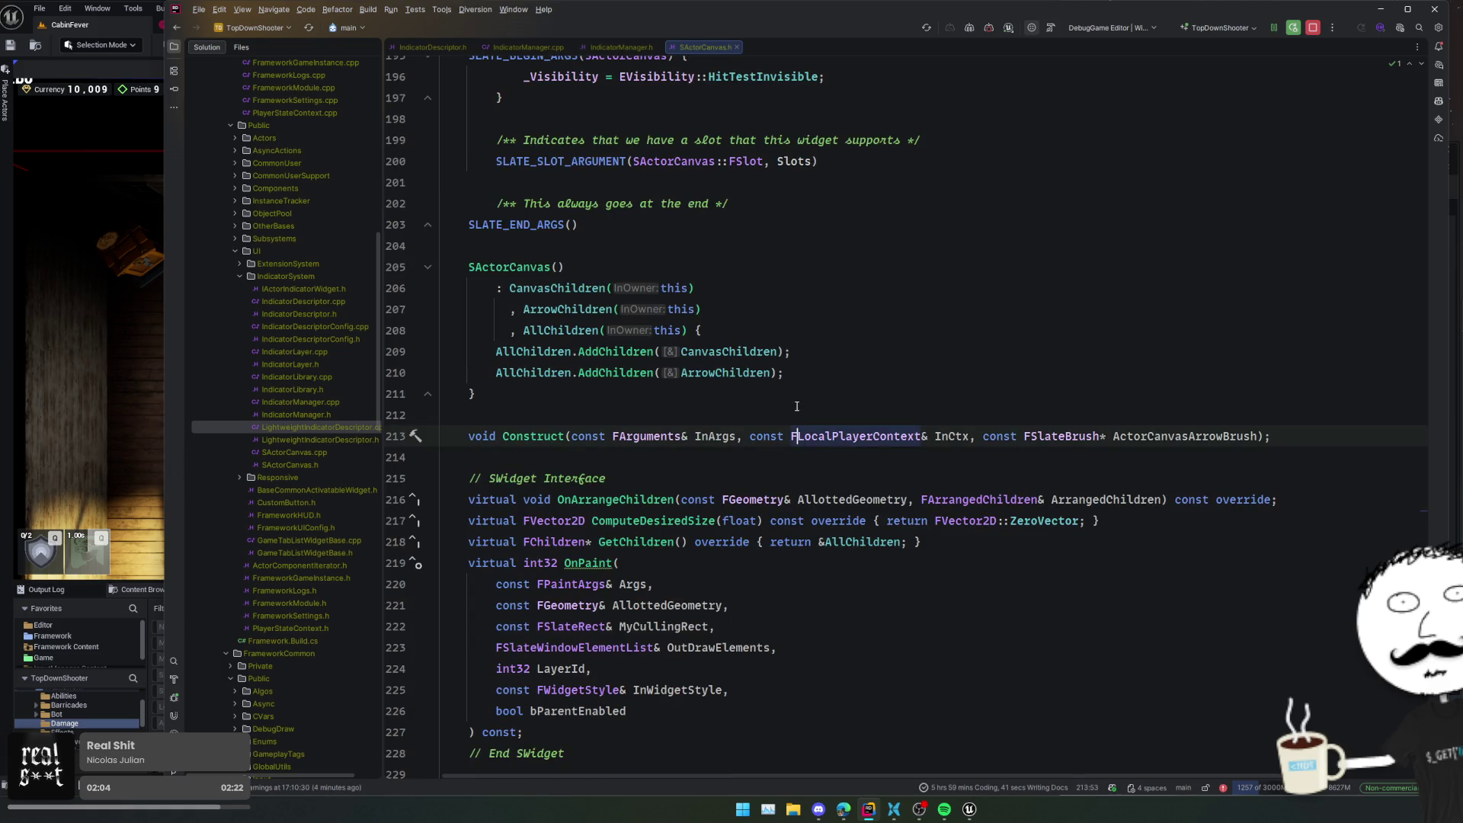
scroll(796, 406, "down", 6)
scroll(788, 407, "down", 2)
scroll(788, 408, "down", 1)
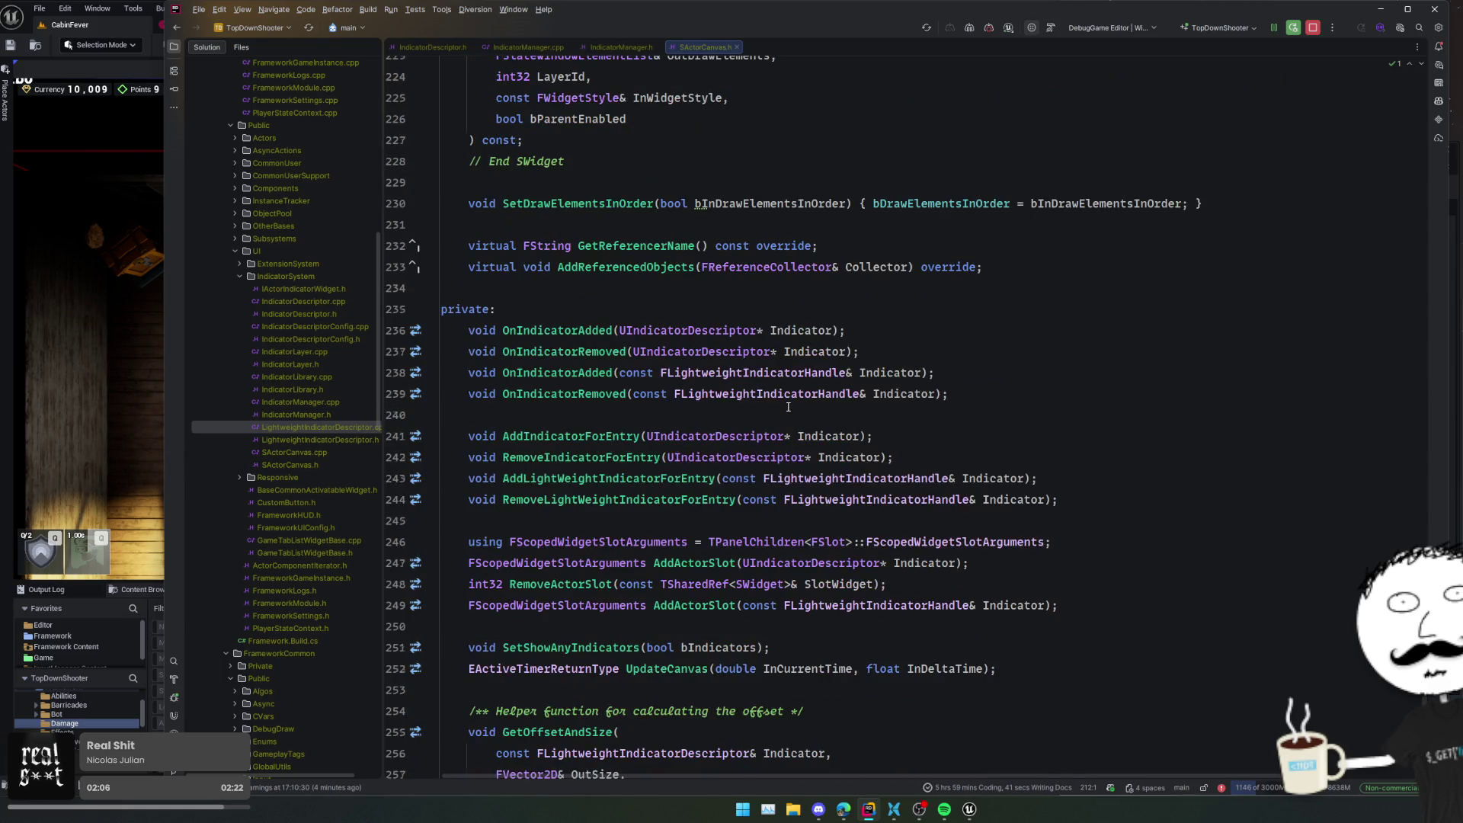
- Follow OnIndicatorAdded into AddLightWeightIndicatorForEntry, peek at the CanvasHost declaration, and come back
left_click(575, 373, "ctrl")
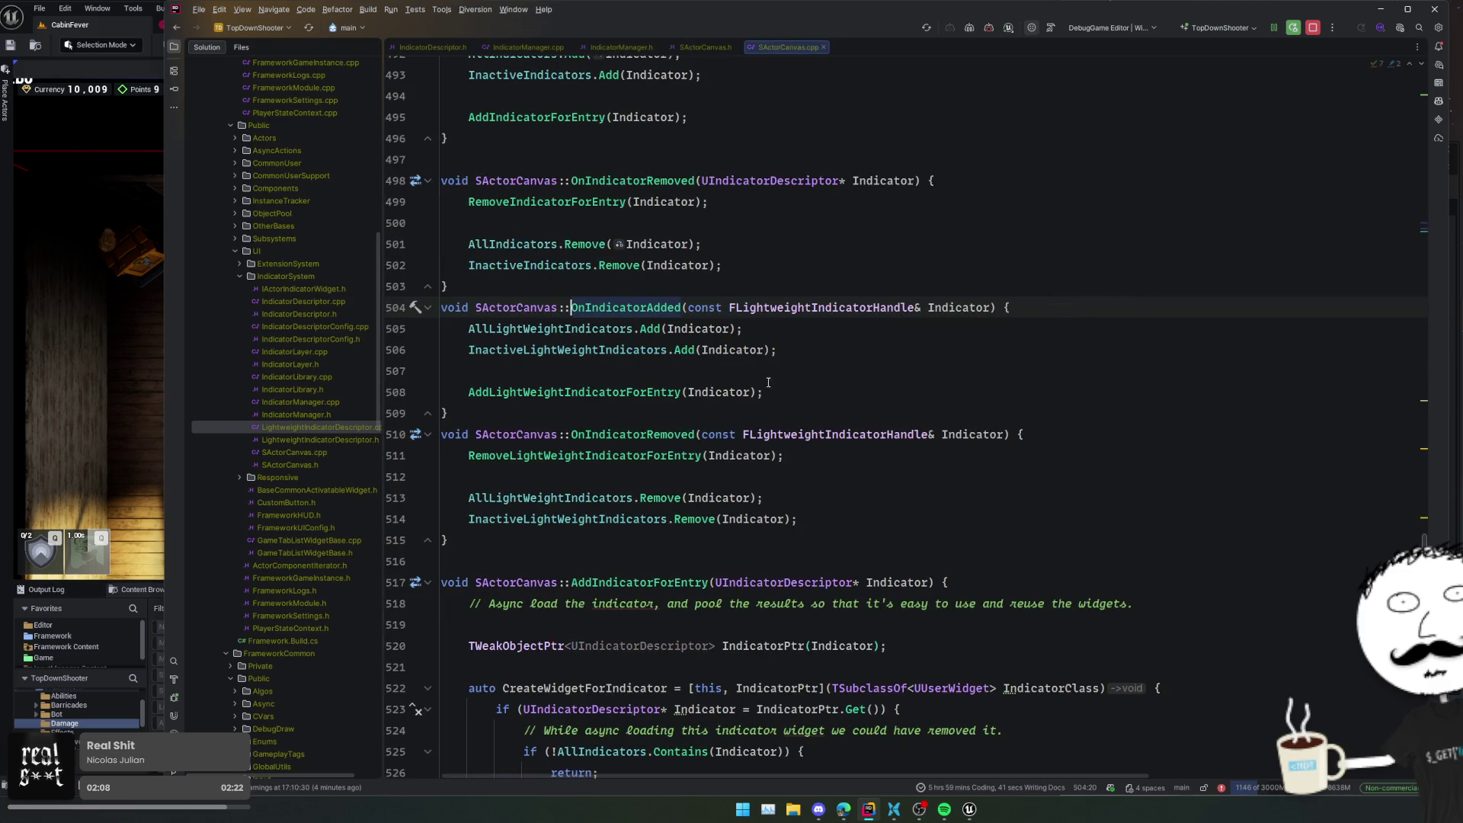
left_click(607, 388, "ctrl")
scroll(684, 391, "down", 1)
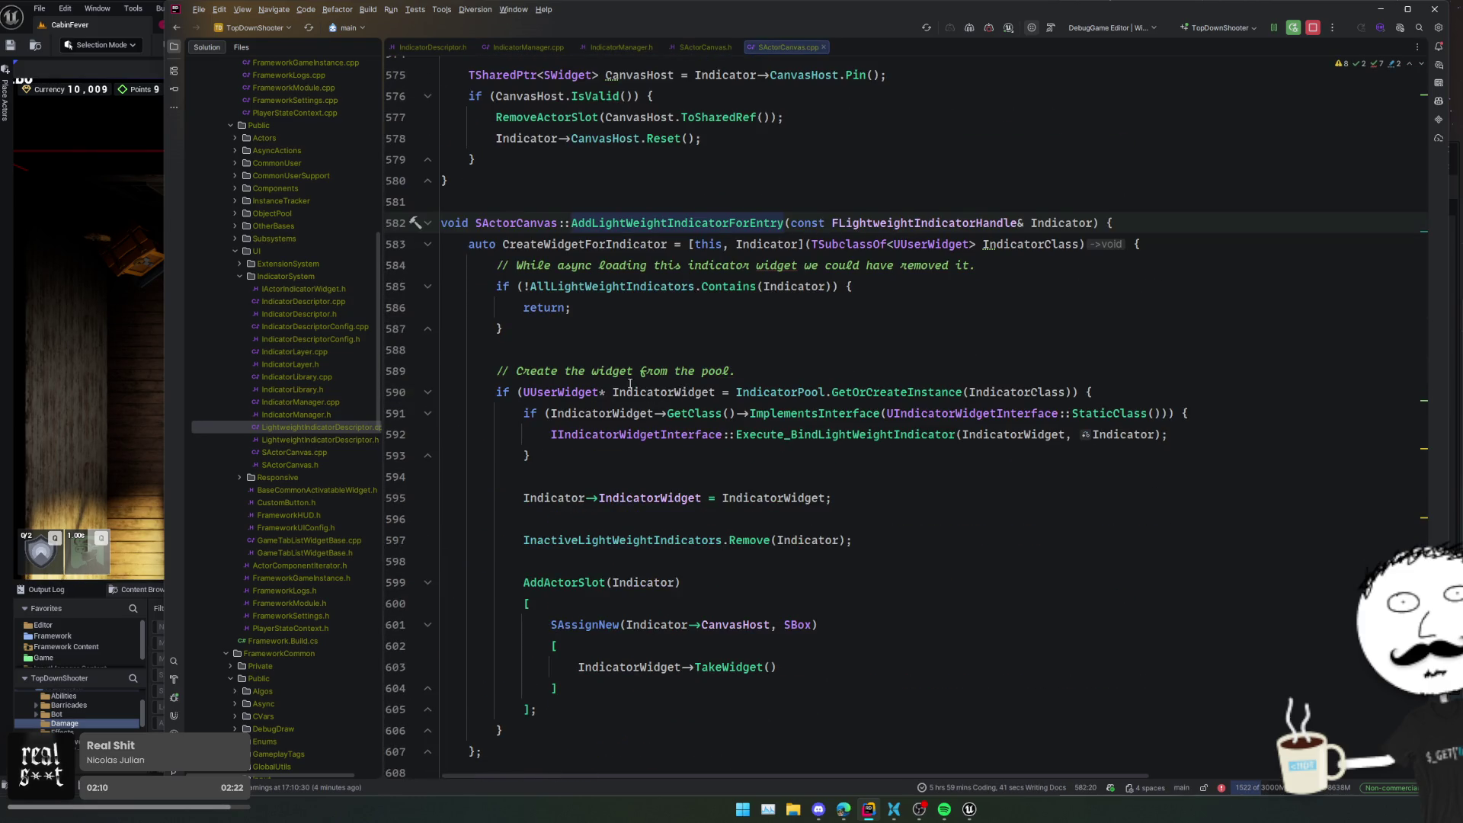
left_click(770, 351)
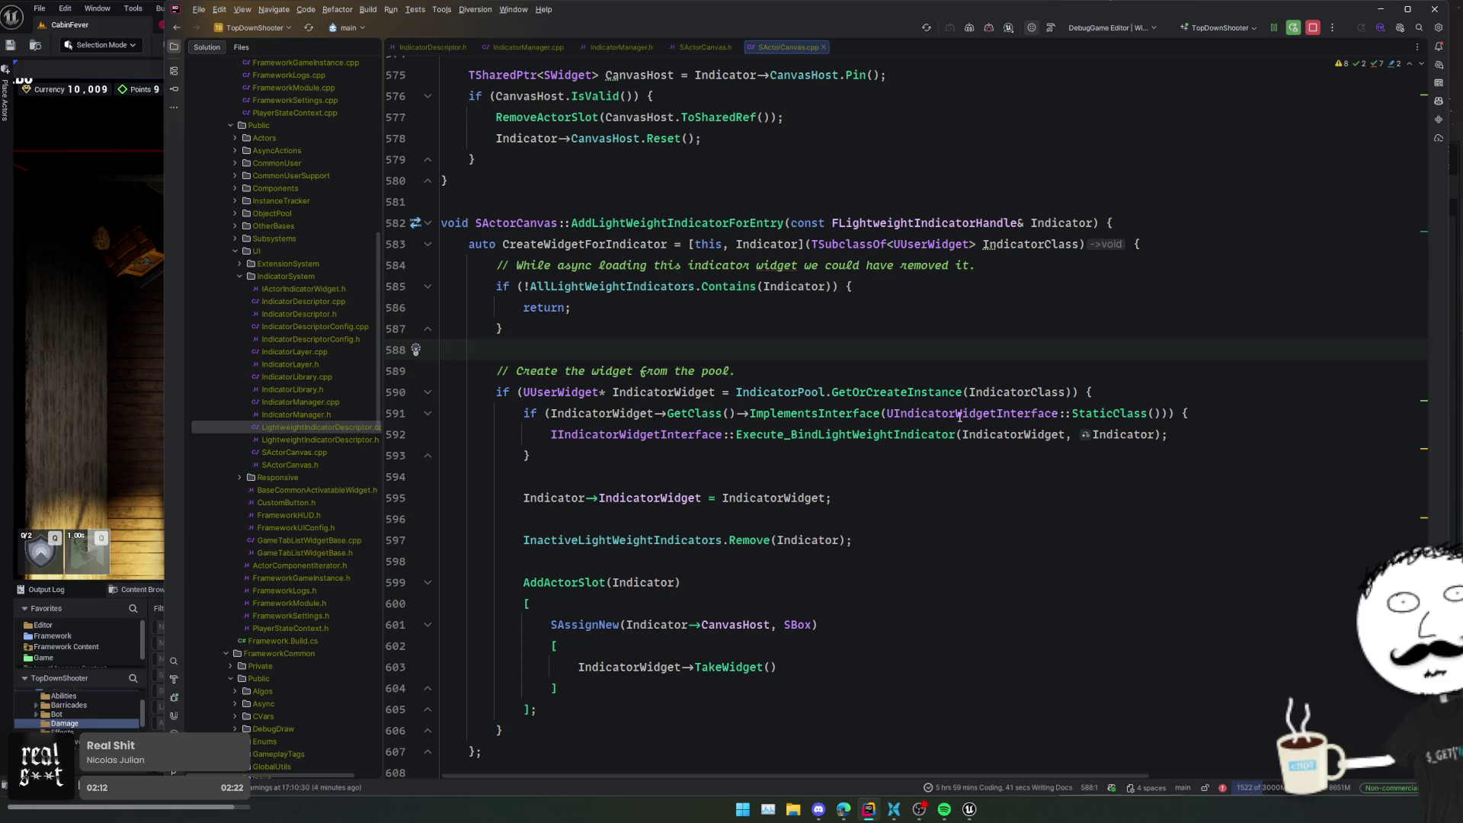
scroll(953, 417, "down", 1)
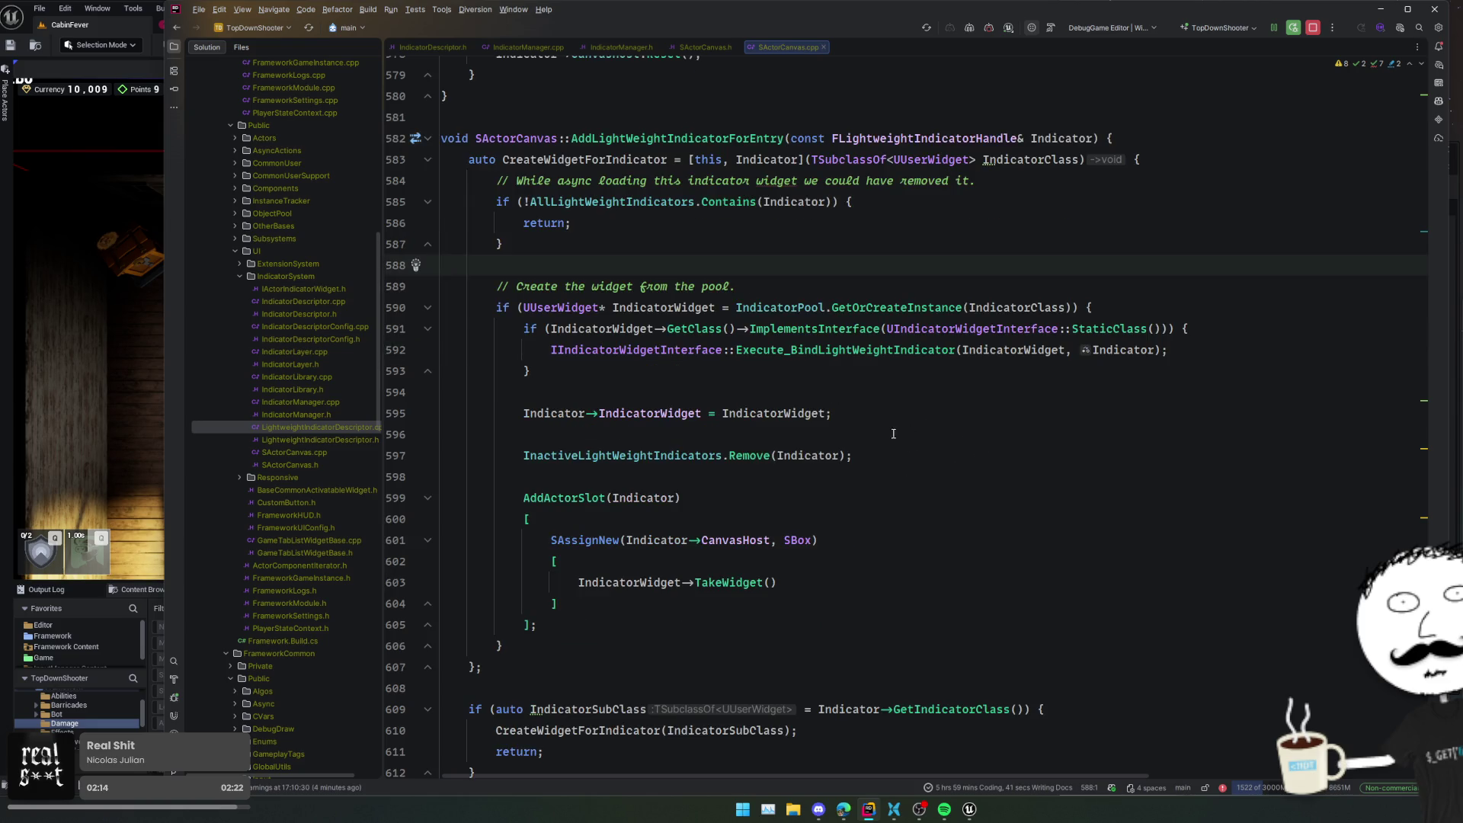
left_click(761, 539)
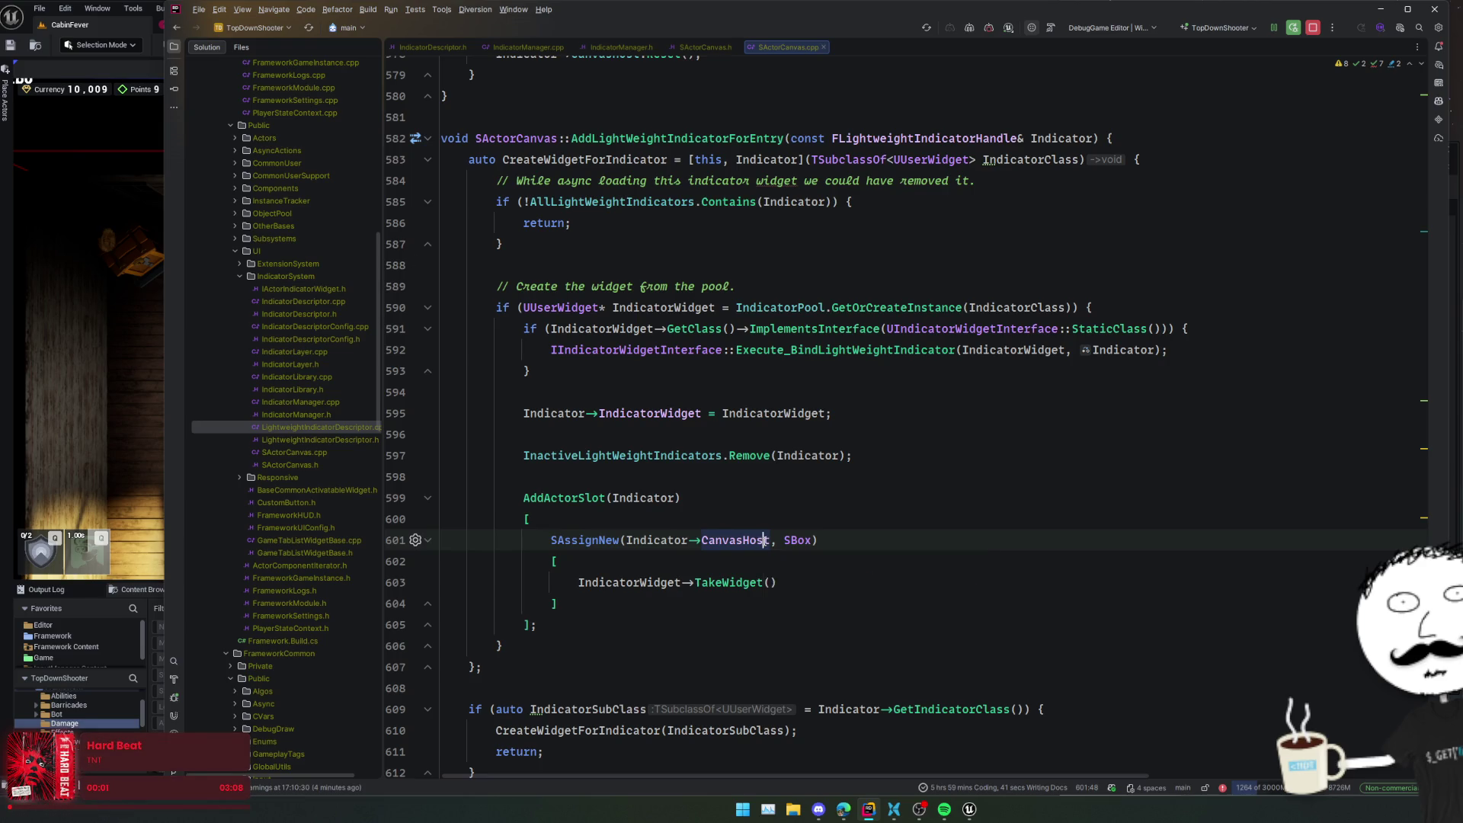
left_click(764, 539, "ctrl")
key("ctrl+alt+Left")
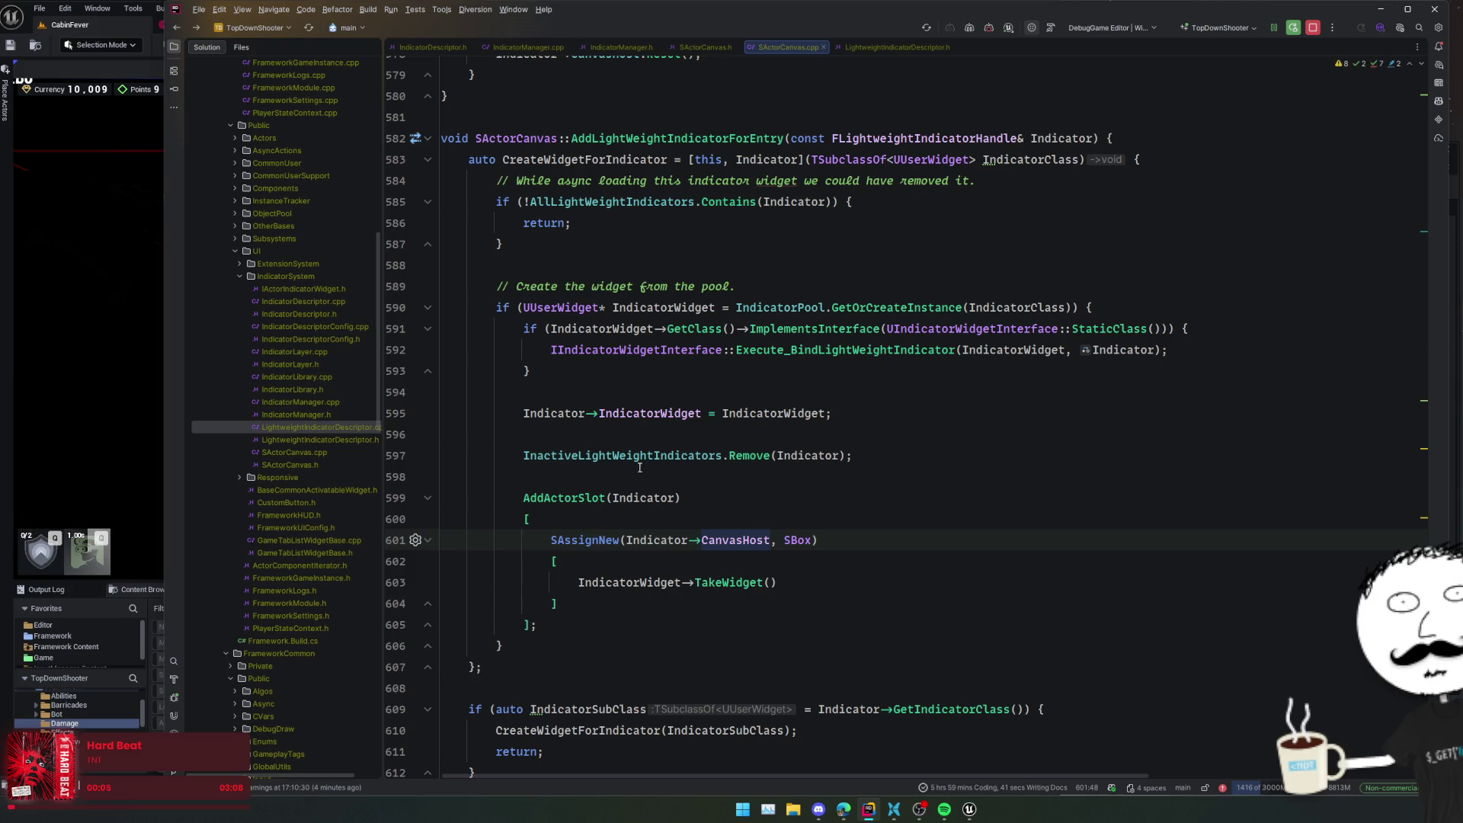
- Go to the AddActorSlot definition, then open the FSlot class declaration in SActorCanvas.h
left_click(557, 484)
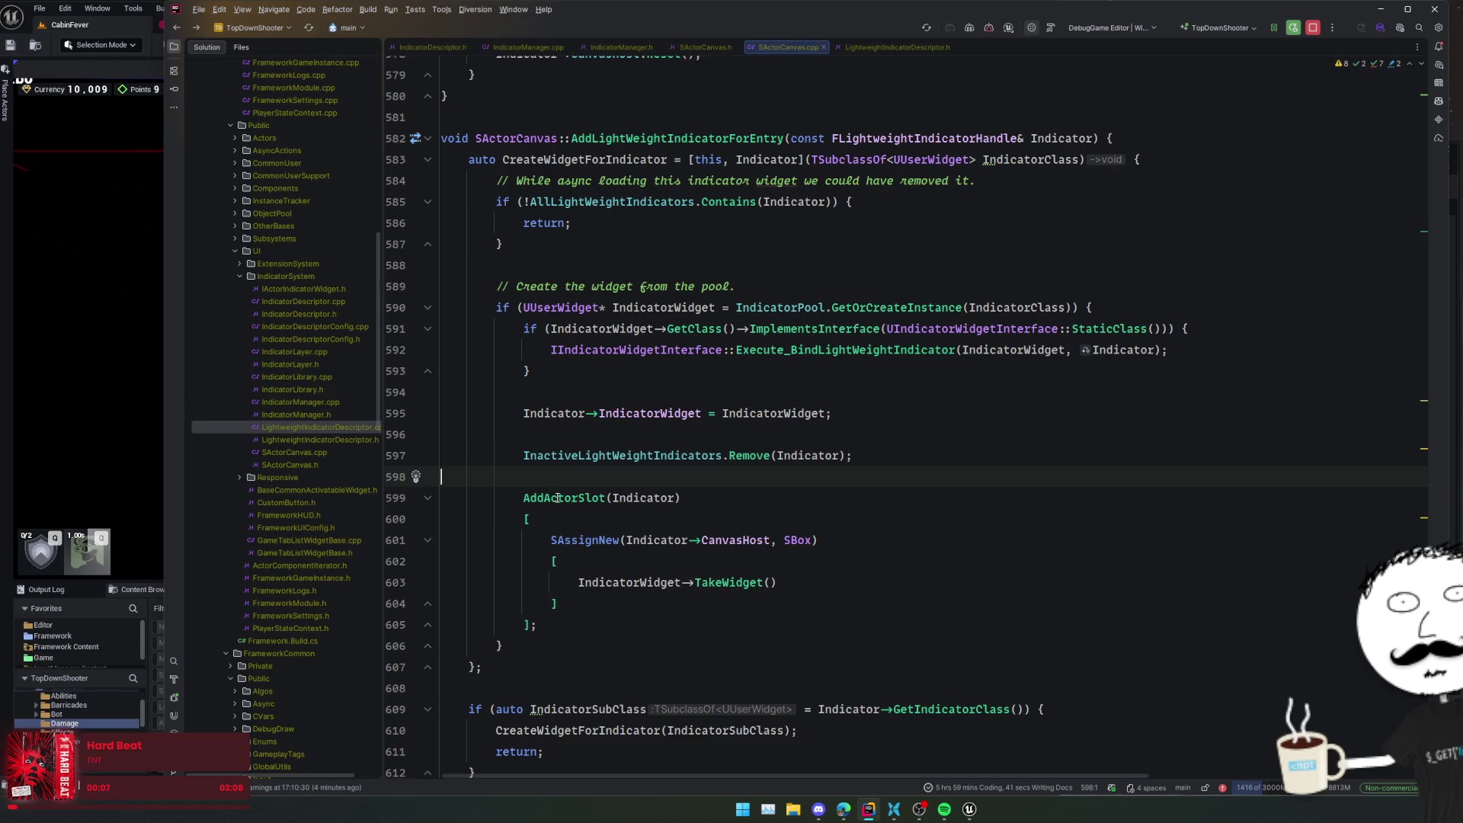
left_click(557, 498, "ctrl")
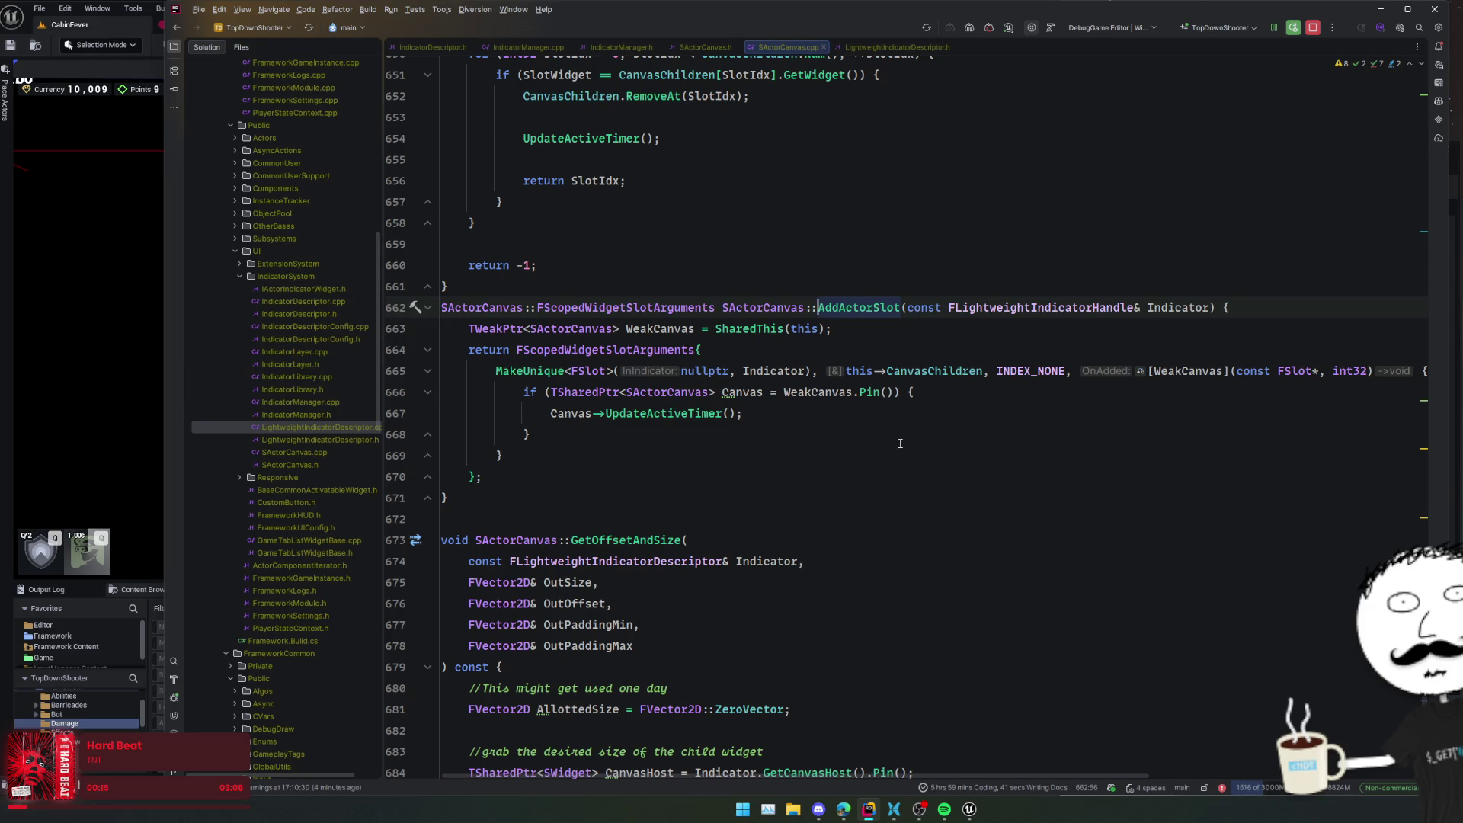
left_click(601, 370, "ctrl")
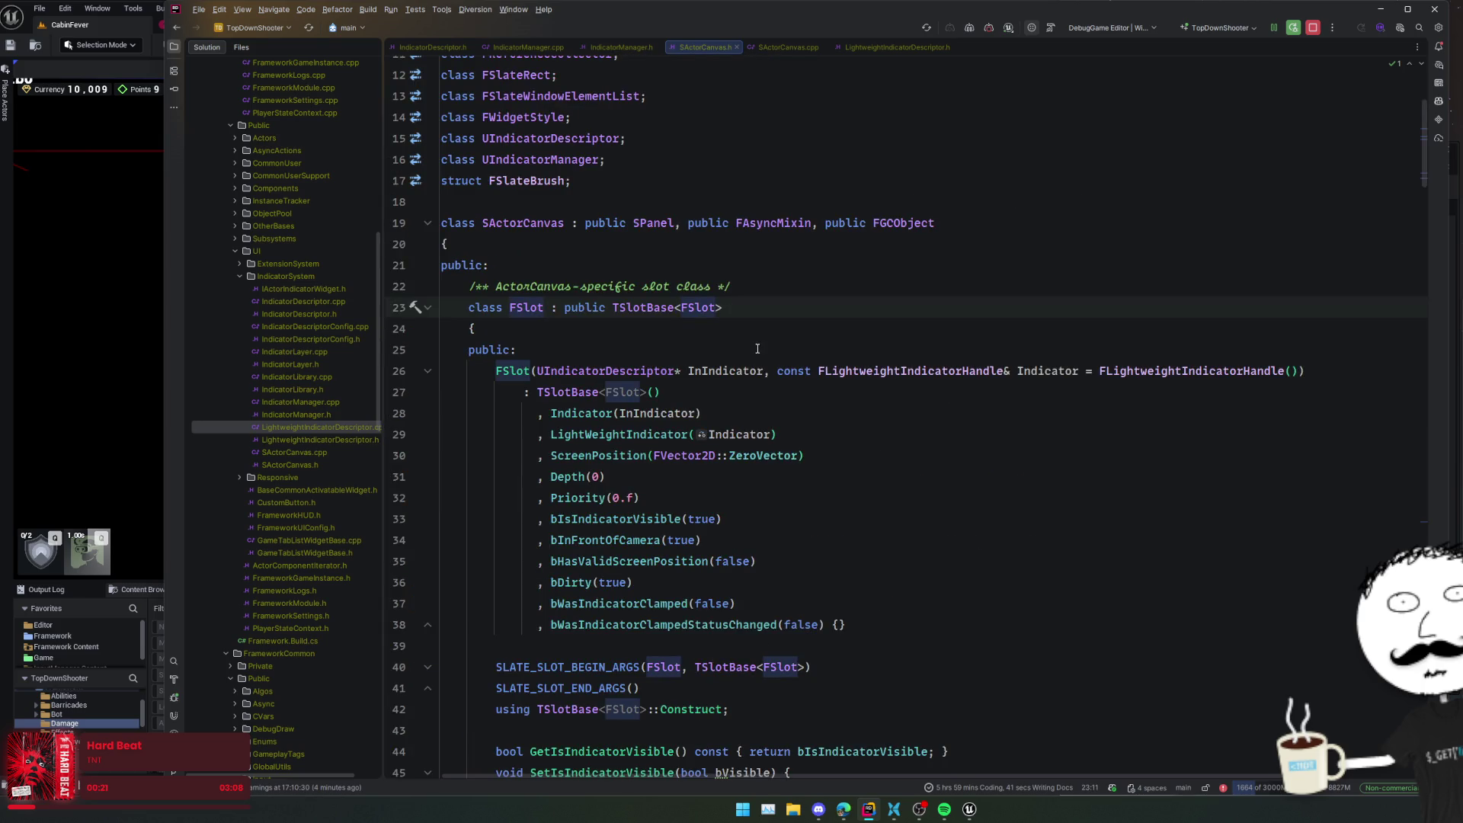
- Read through SActorCanvas.h starting from the LightWeightIndicator initializer
scroll(757, 348, "down", 2)
left_click(798, 350)
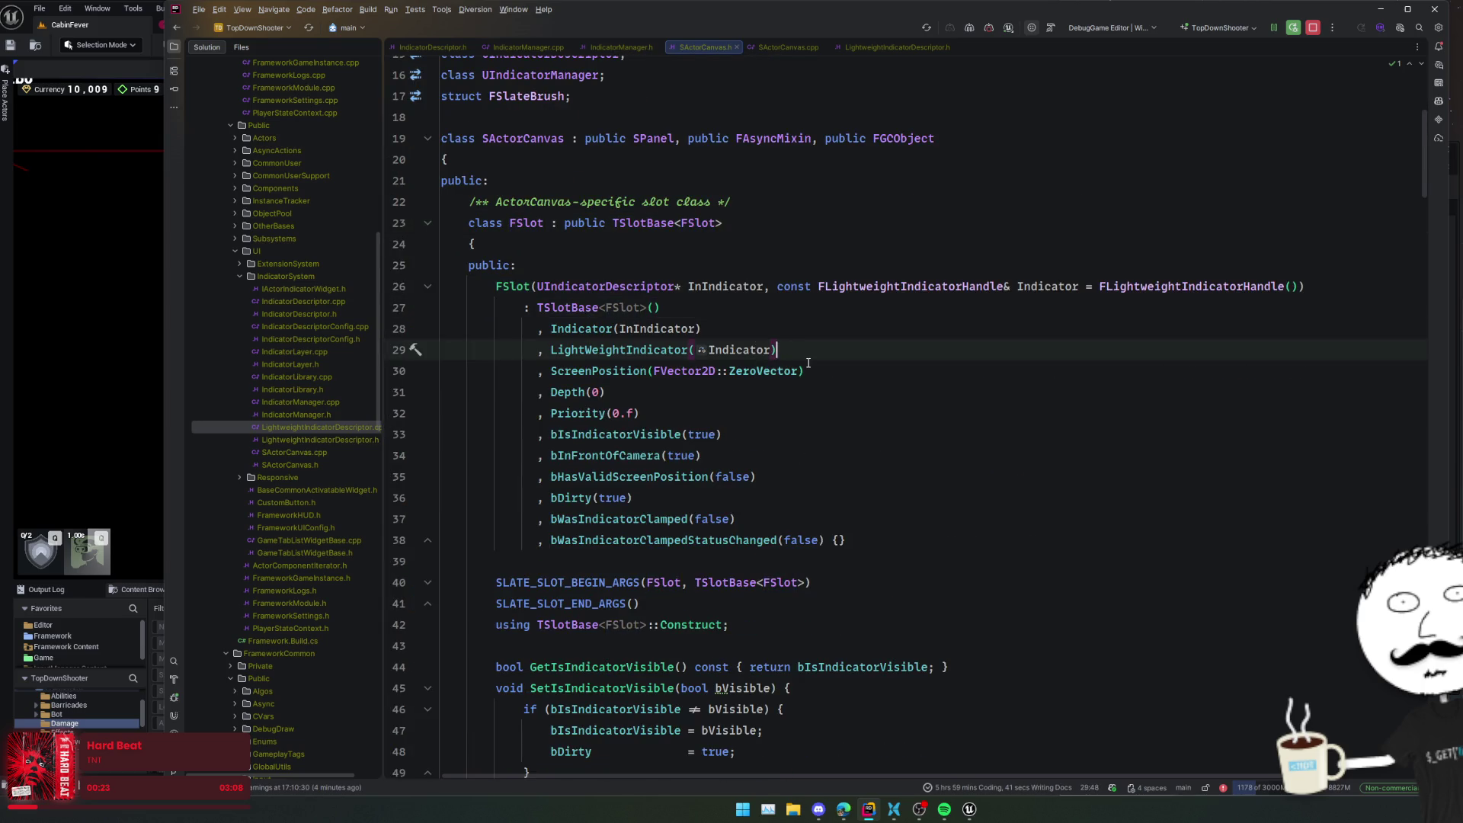
mouse_move(621, 351)
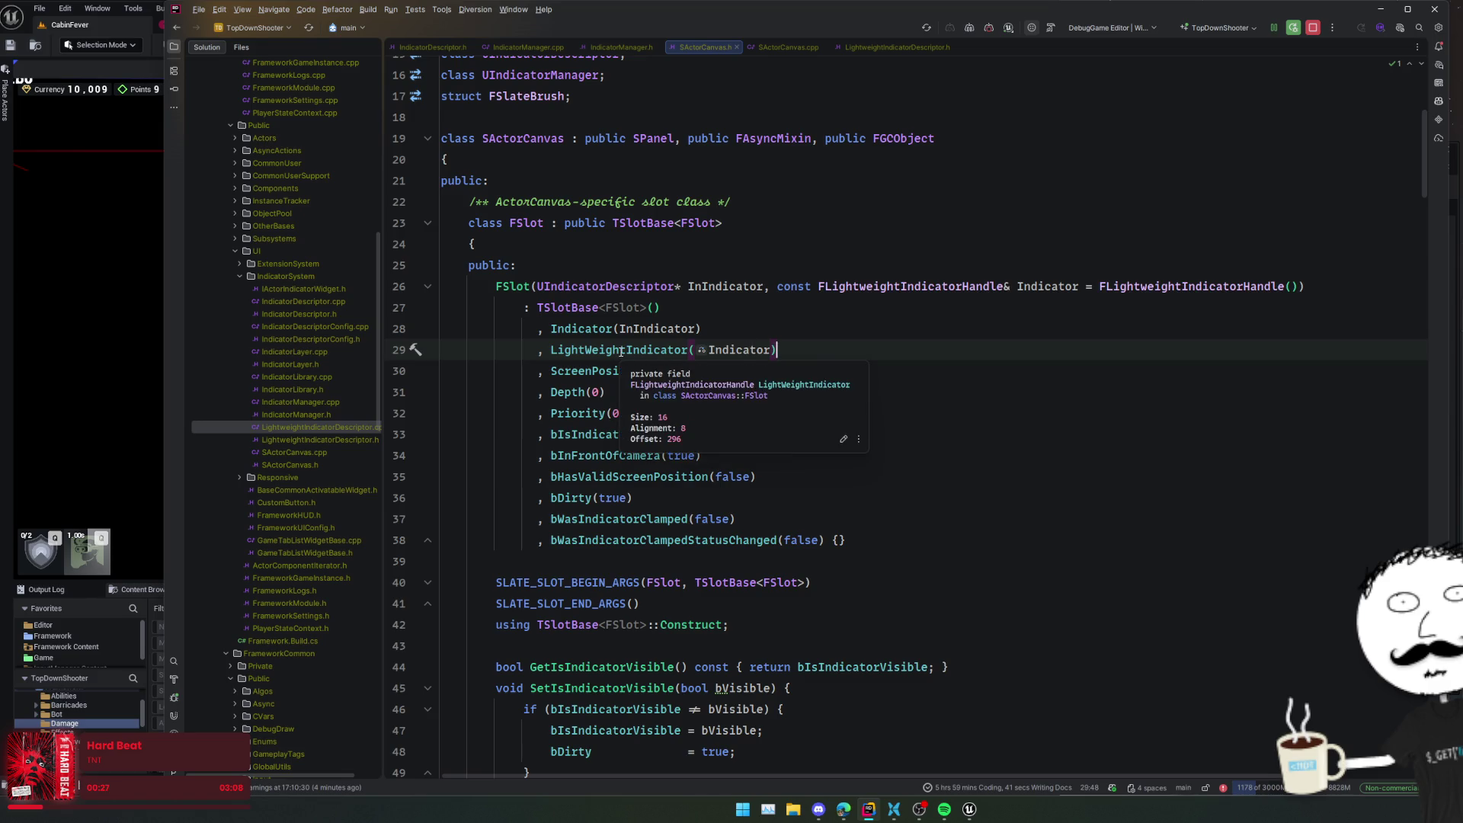
mouse_move(701, 350)
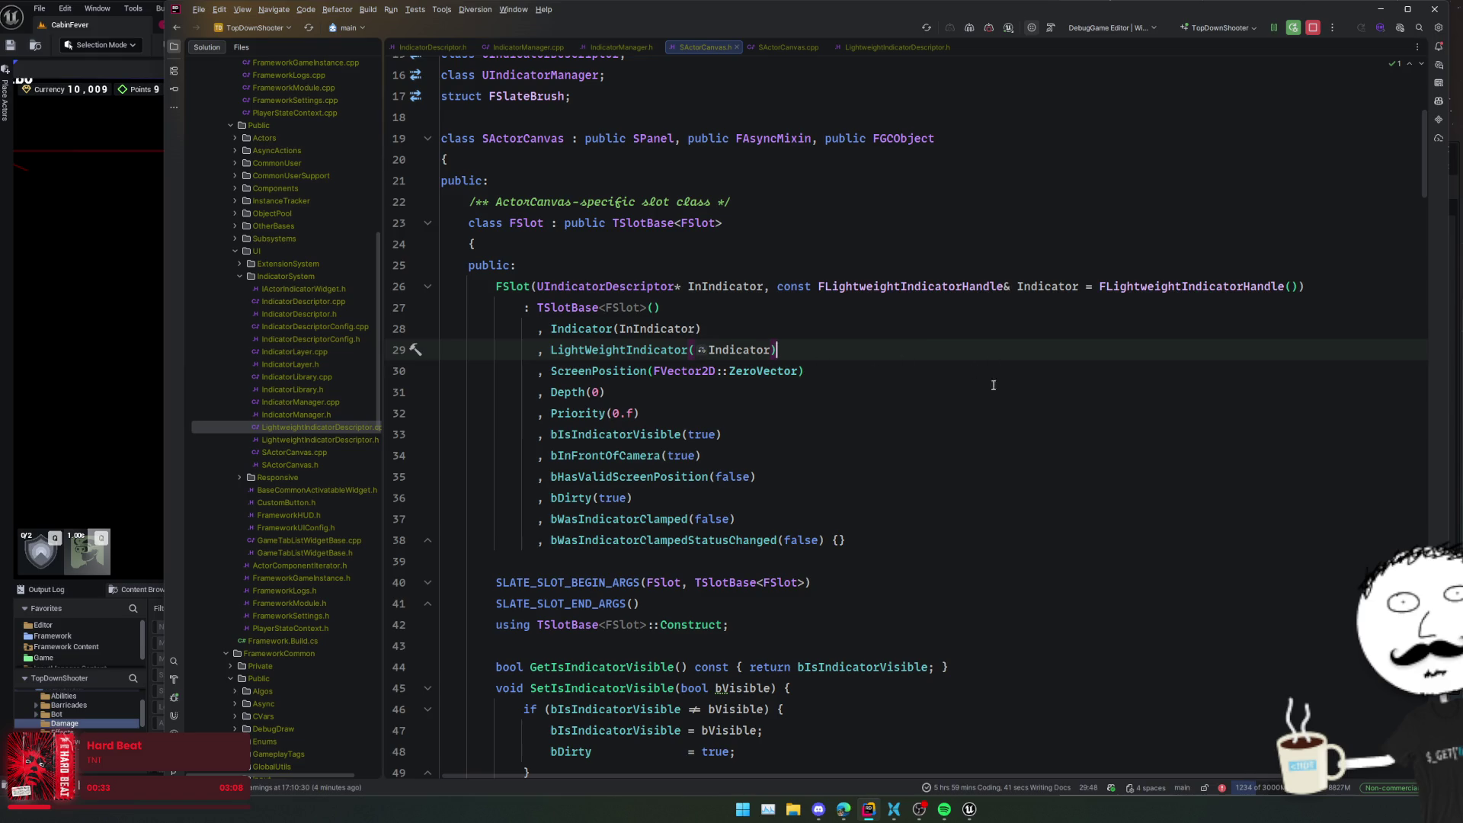
scroll(1003, 429, "down", 5)
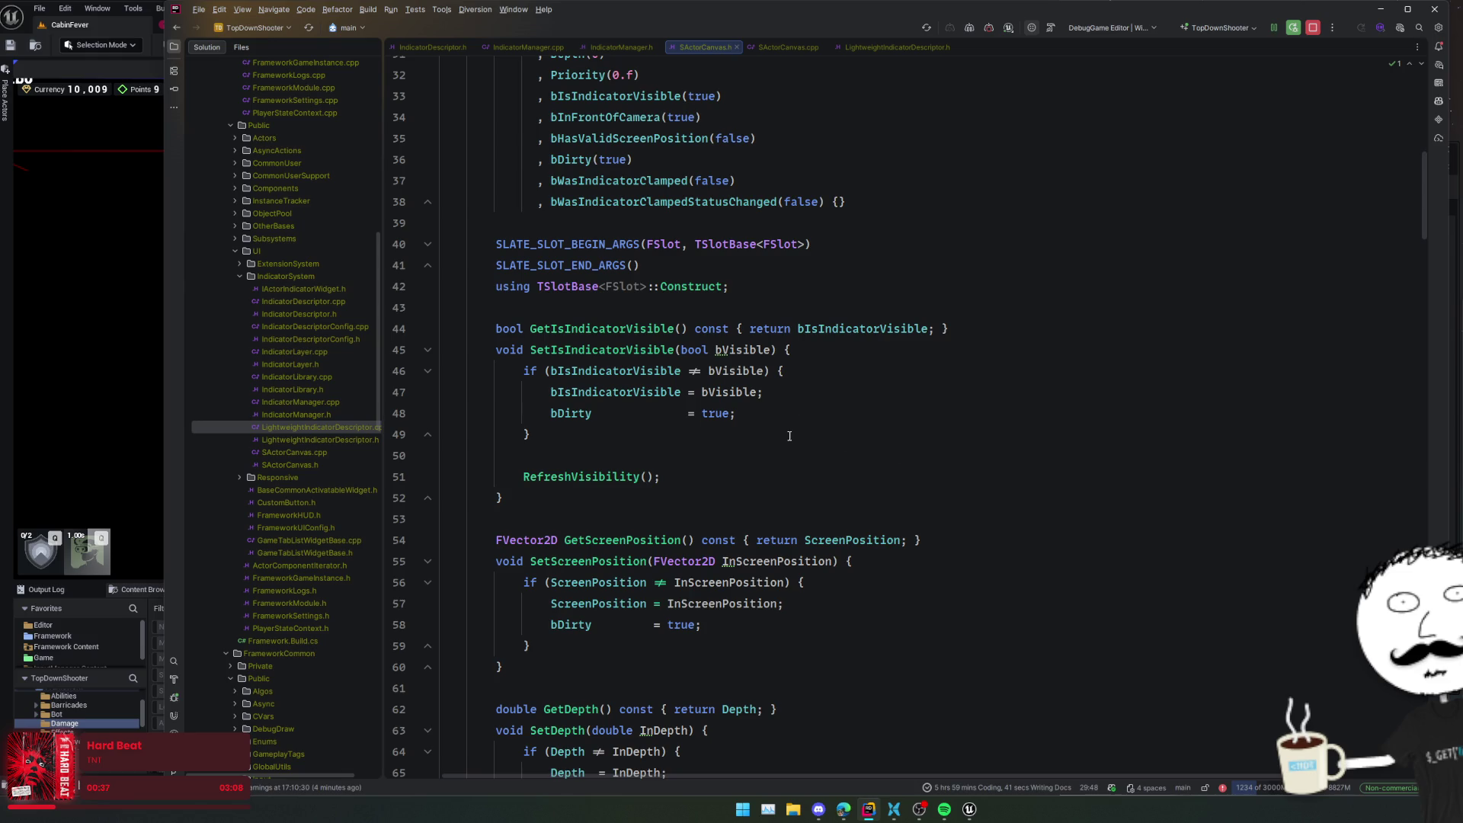
scroll(723, 432, "down", 3)
scroll(737, 433, "down", 12)
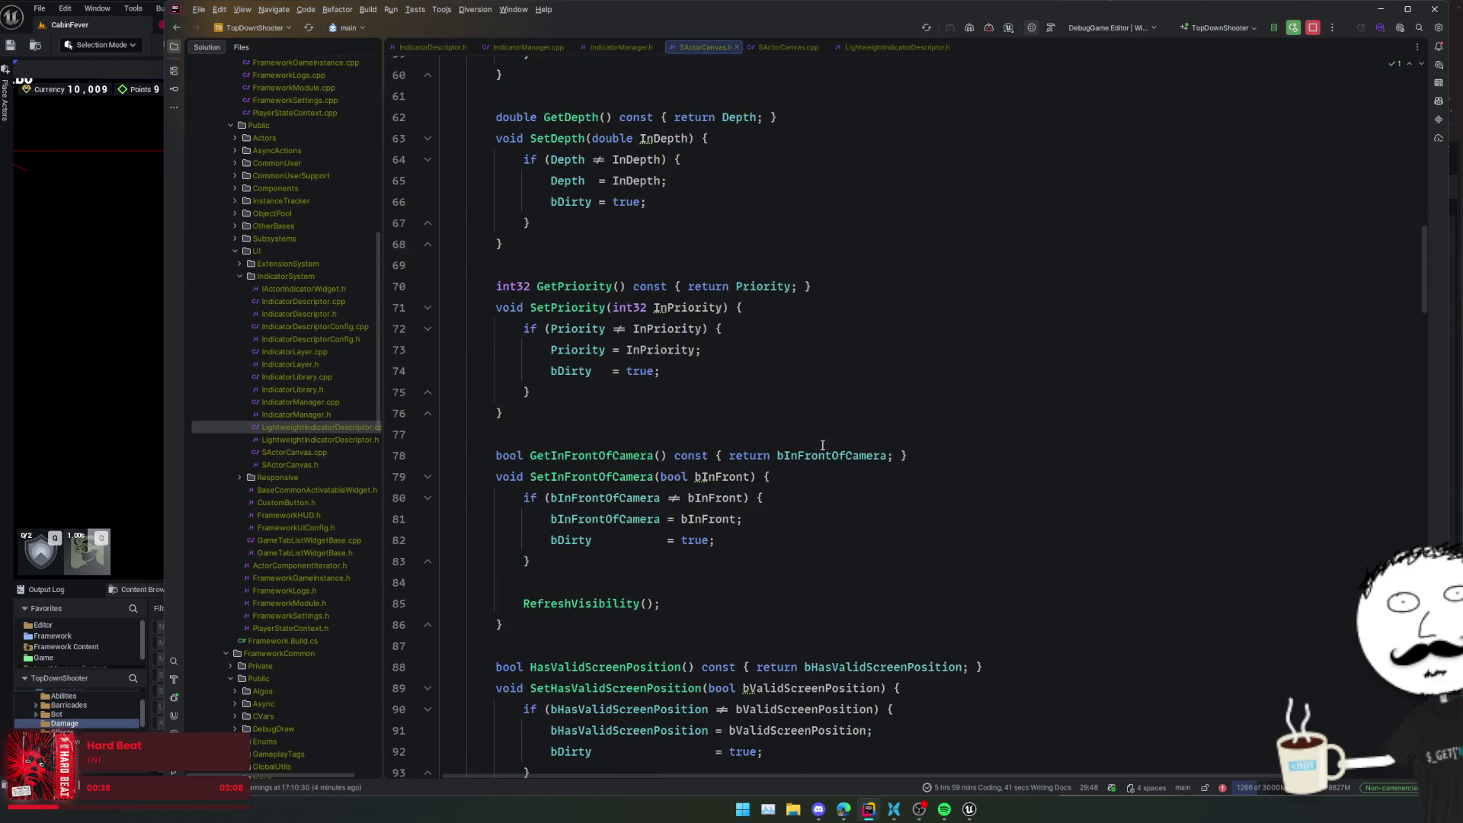
scroll(805, 437, "down", 8)
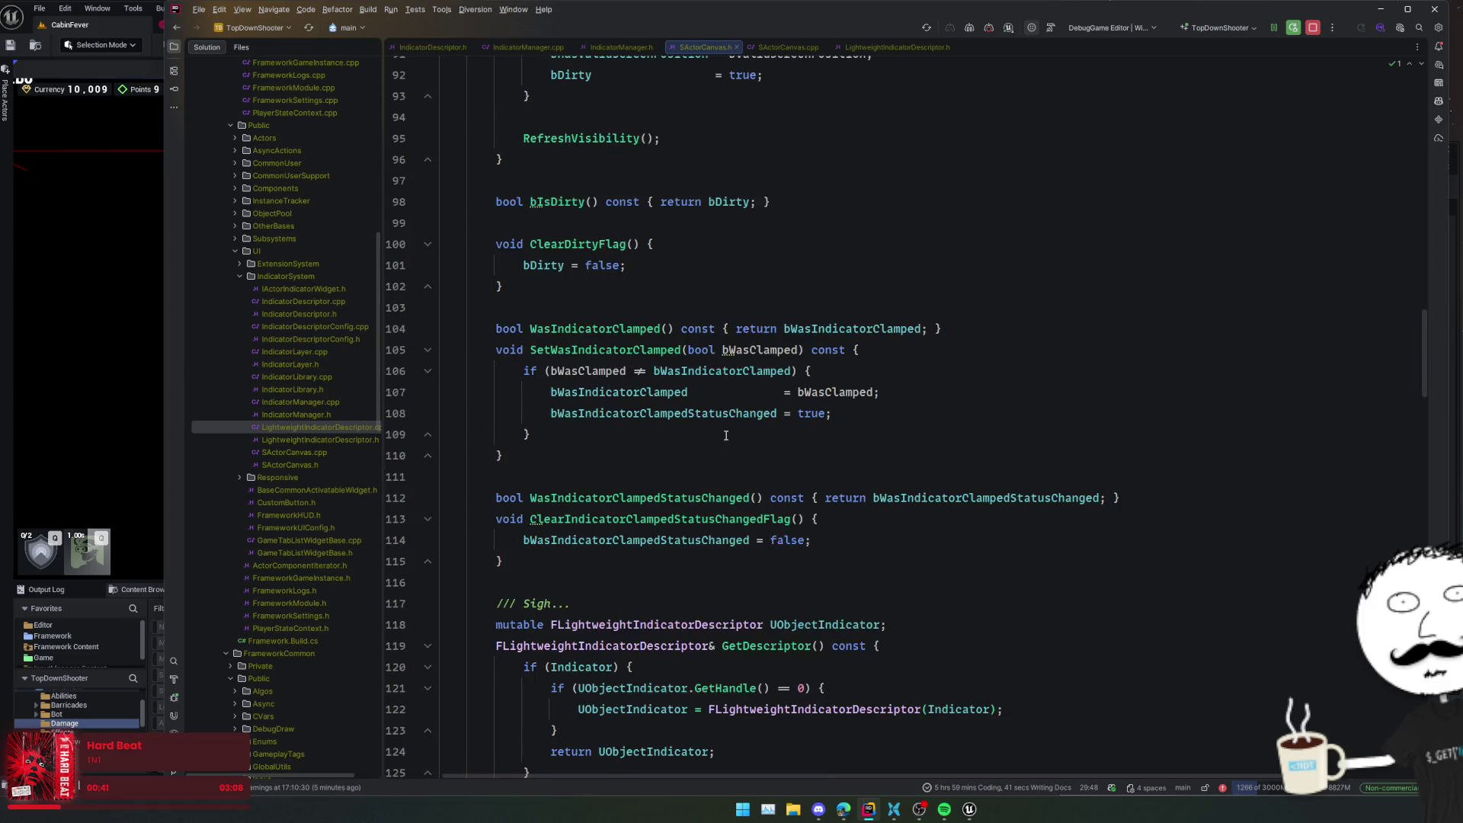
scroll(762, 438, "down", 1)
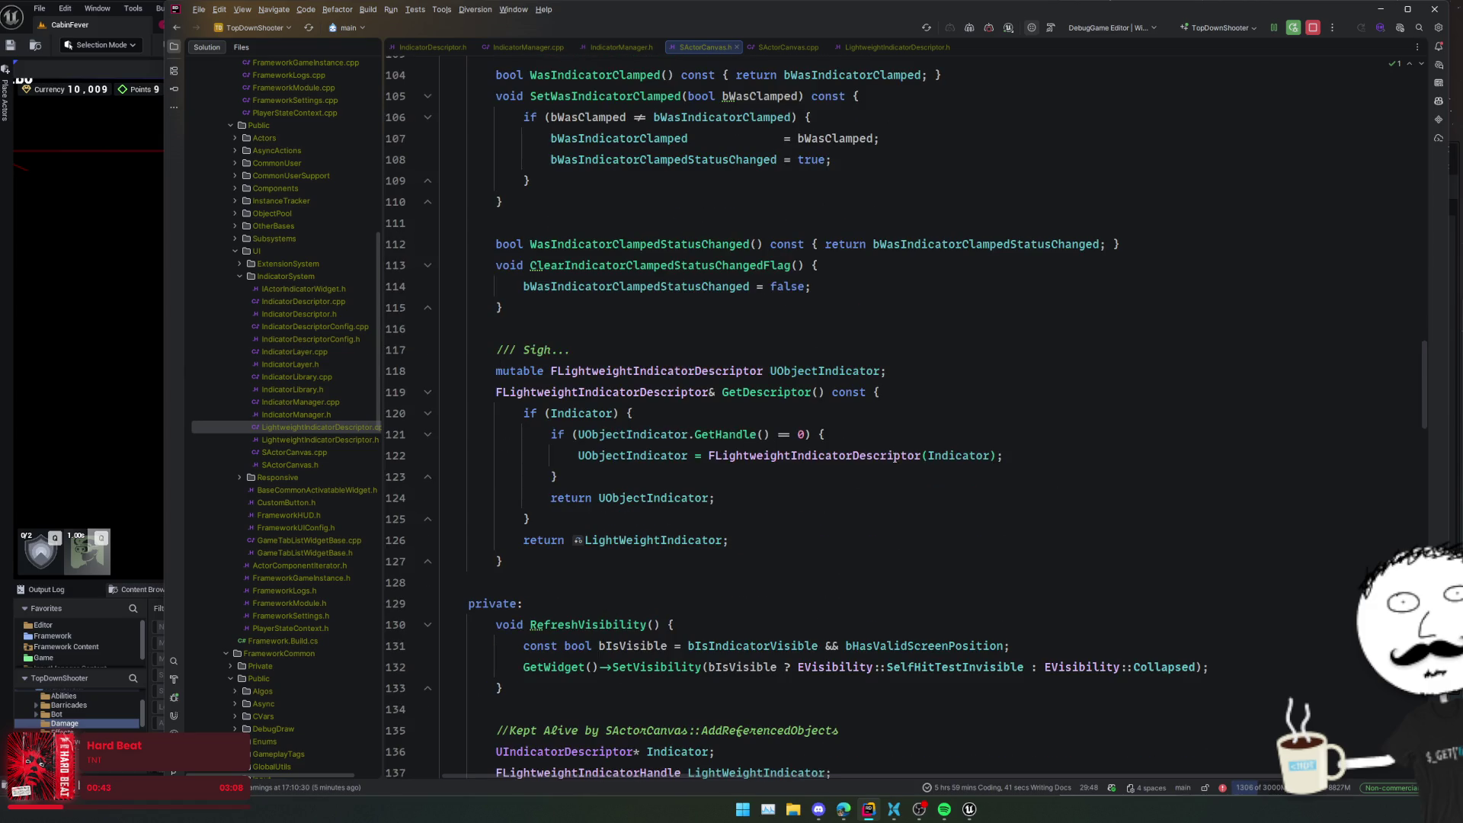
scroll(884, 453, "down", 2)
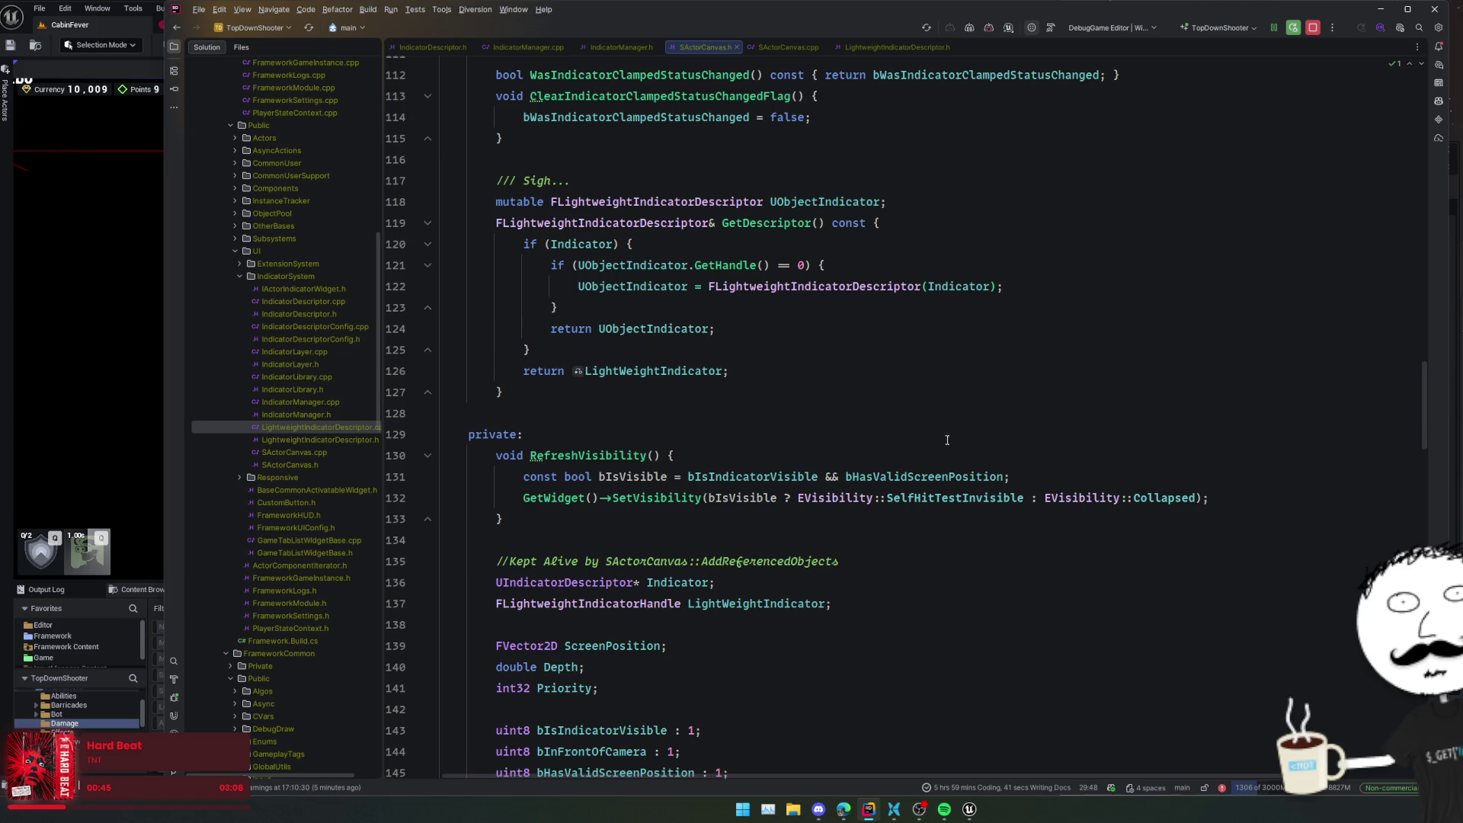
- Reach the SWidget interface declarations and jump to the OnArrangeChildren implementation in SActorCanvas.cpp
scroll(949, 468, "down", 9)
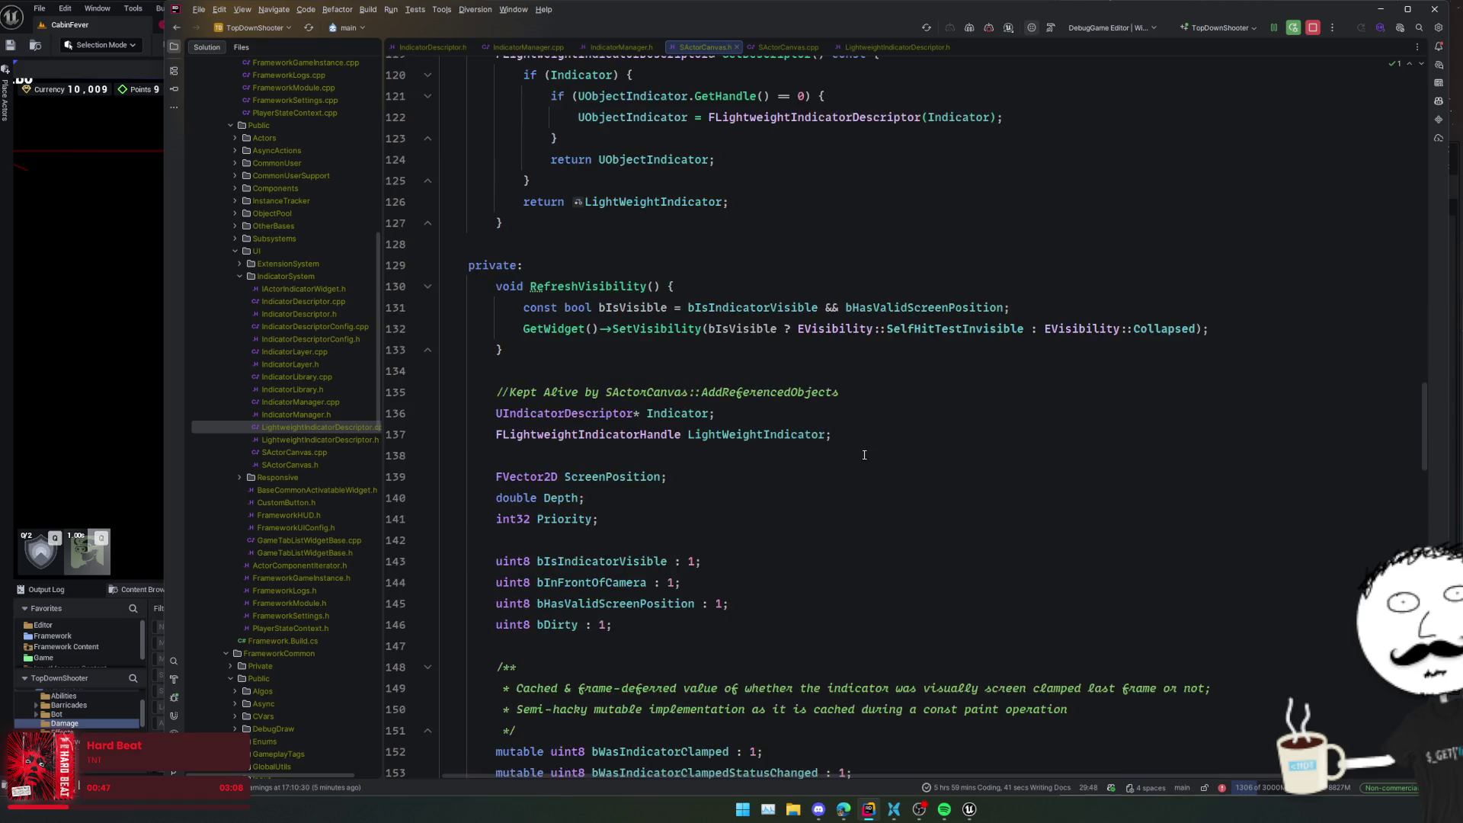
scroll(876, 450, "down", 3)
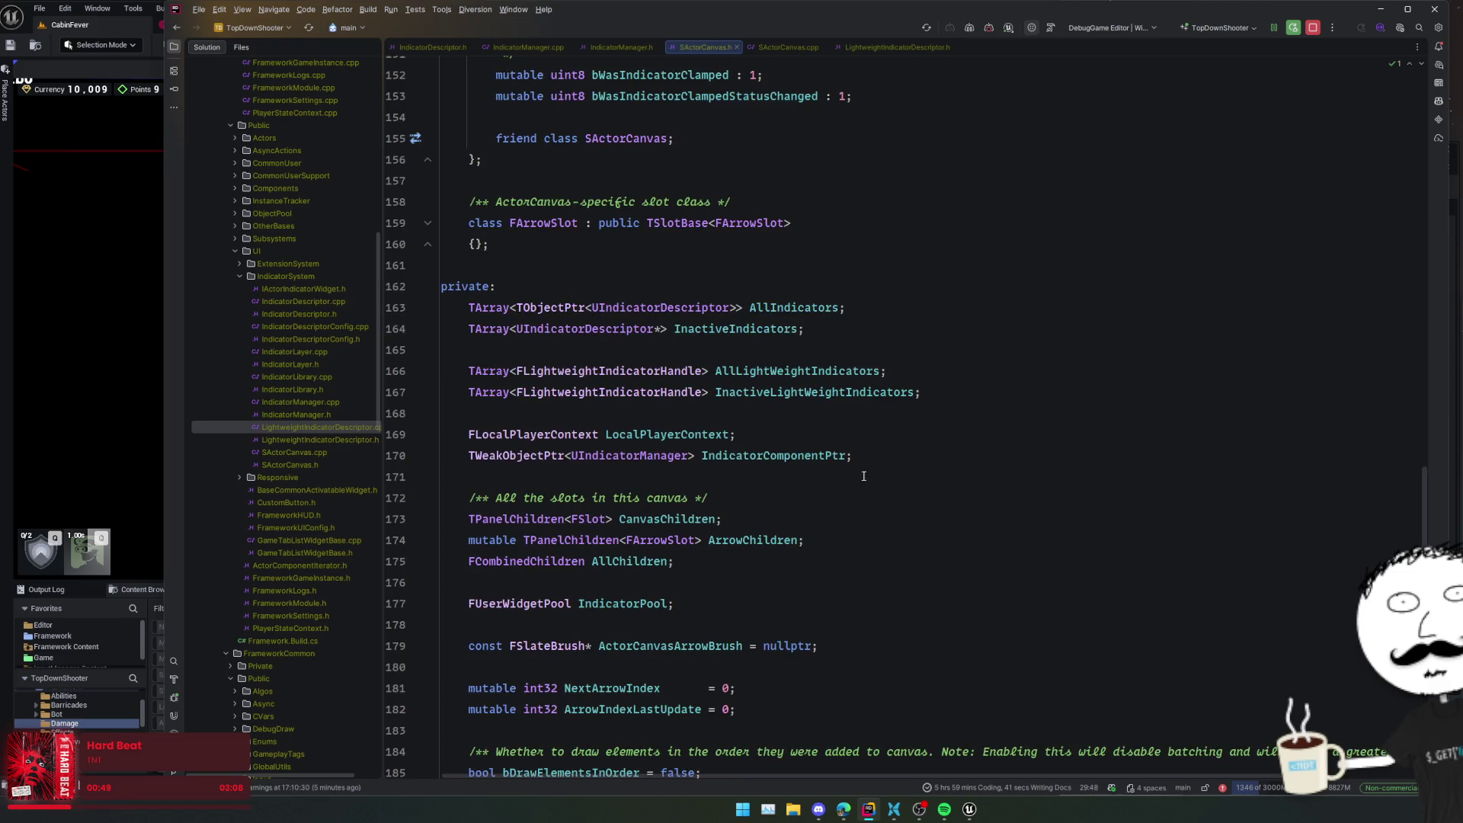
scroll(895, 469, "down", 9)
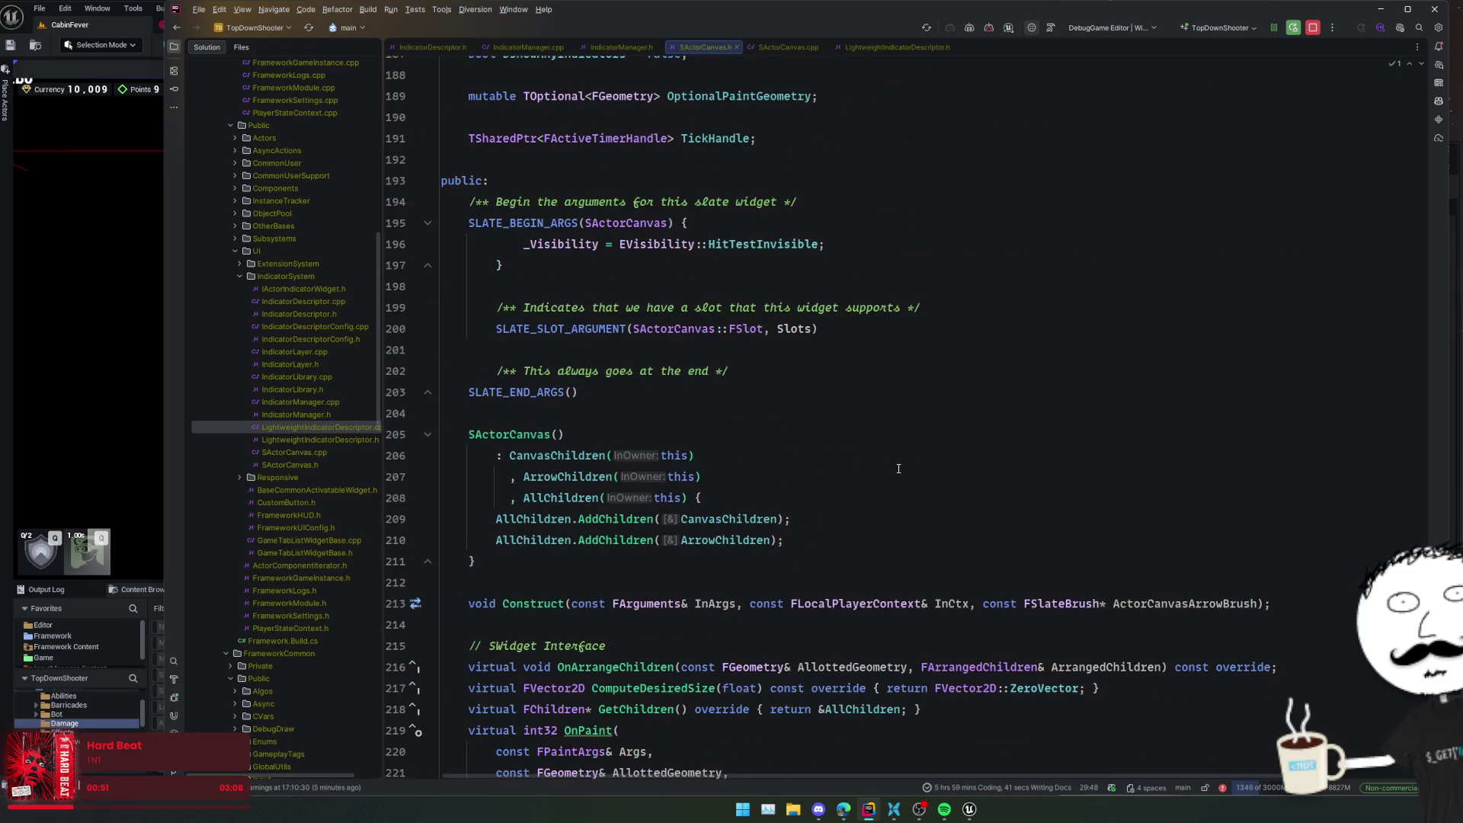
scroll(876, 434, "up", 1)
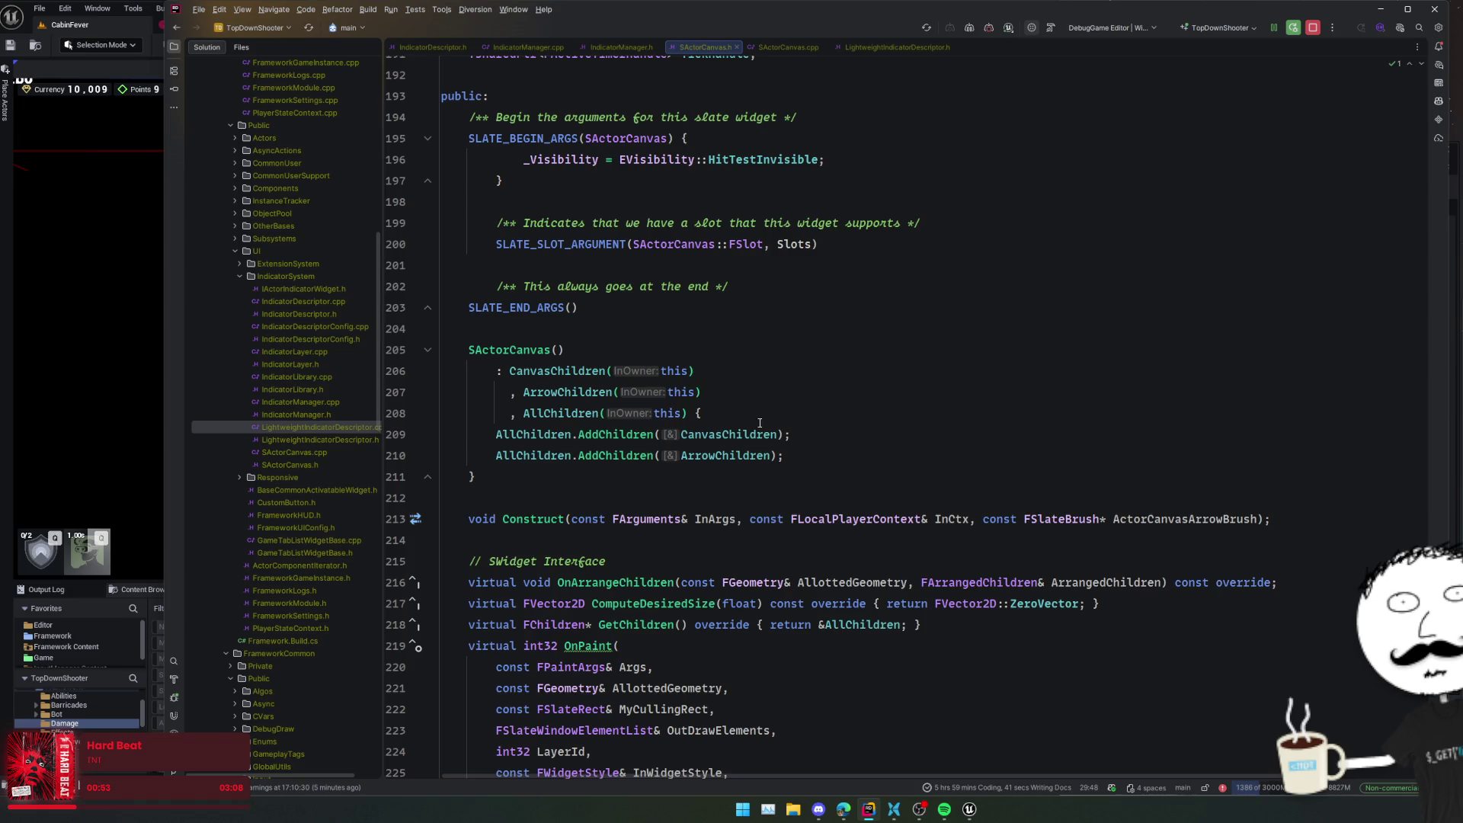
scroll(776, 404, "down", 3)
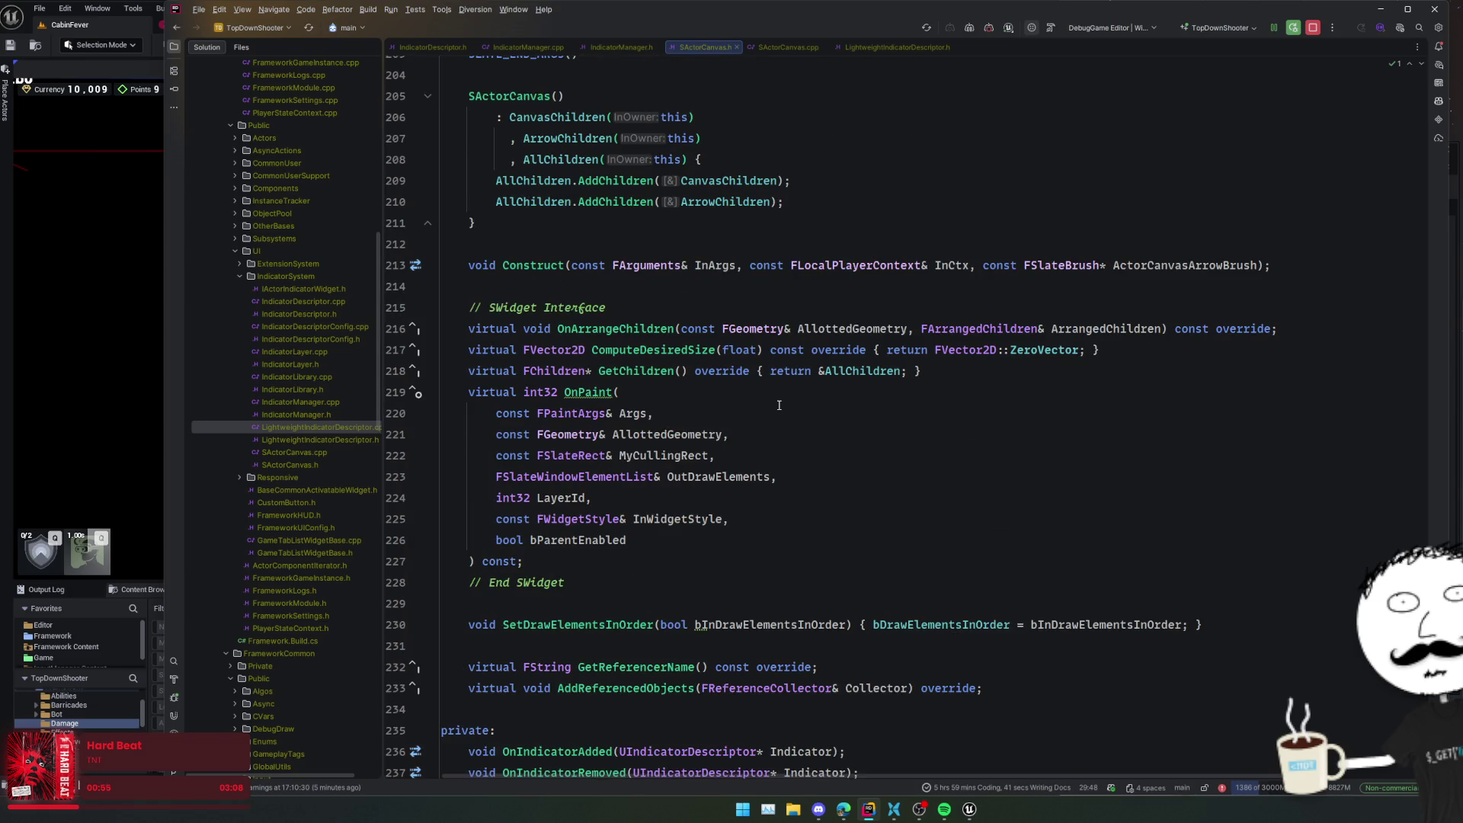
left_click(660, 350)
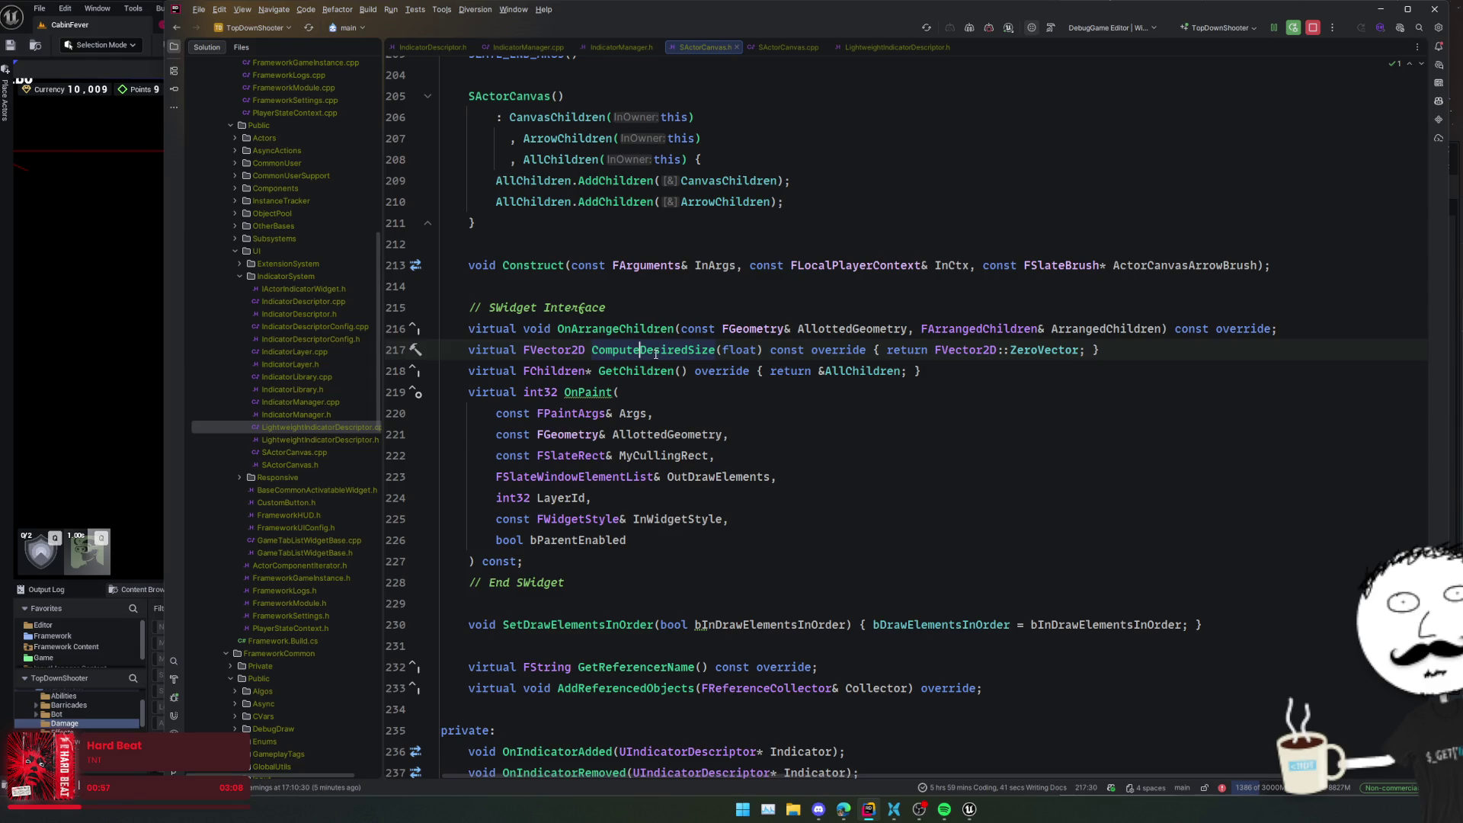
left_click(637, 330, "ctrl")
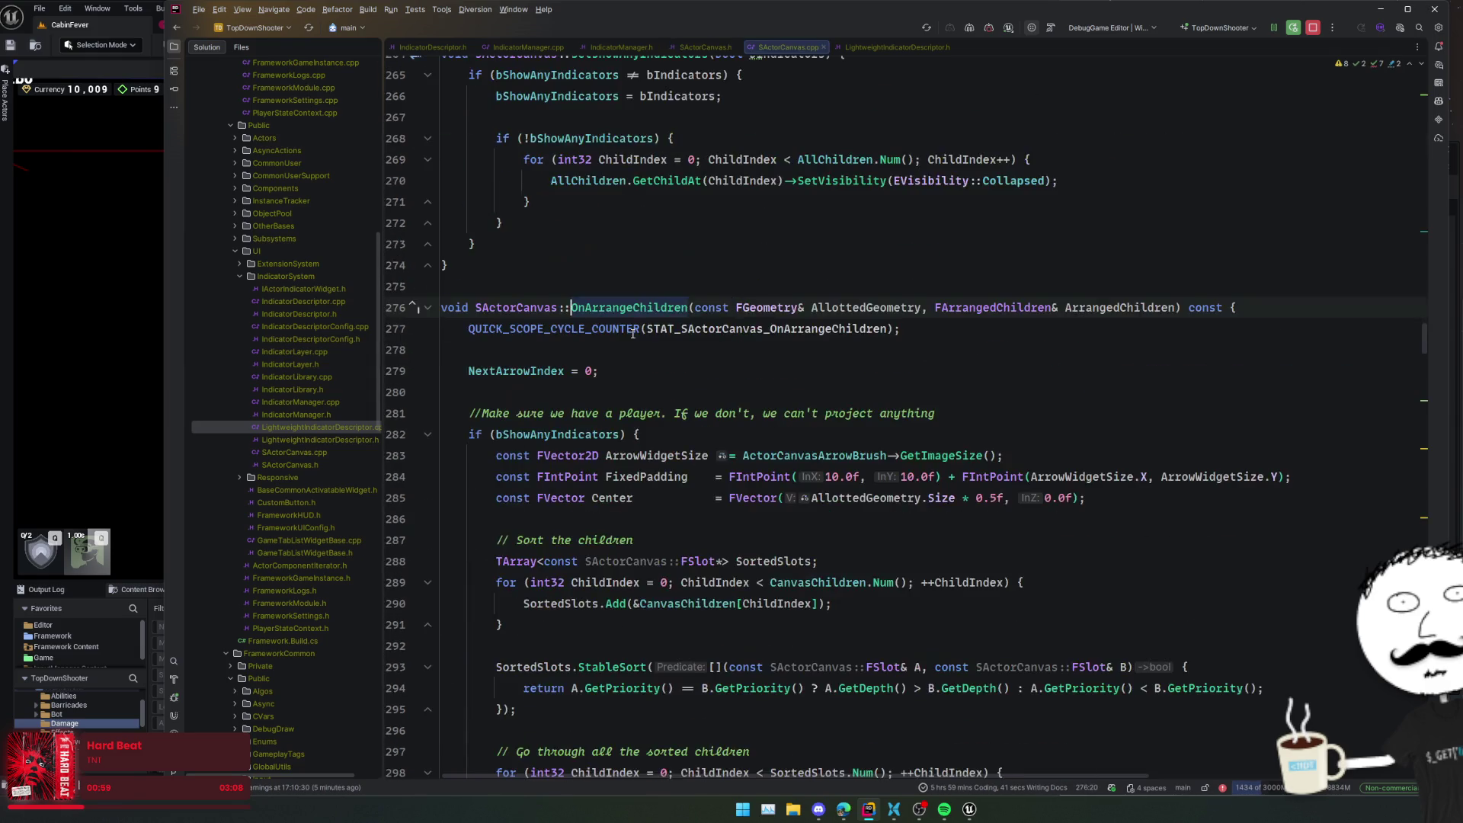
- Look over OnArrangeChildren's bShowAnyIndicators block and its child-sorting loop
key("Down")
key("Down")
key("Down")
scroll(818, 399, "down", 1)
left_click(827, 435)
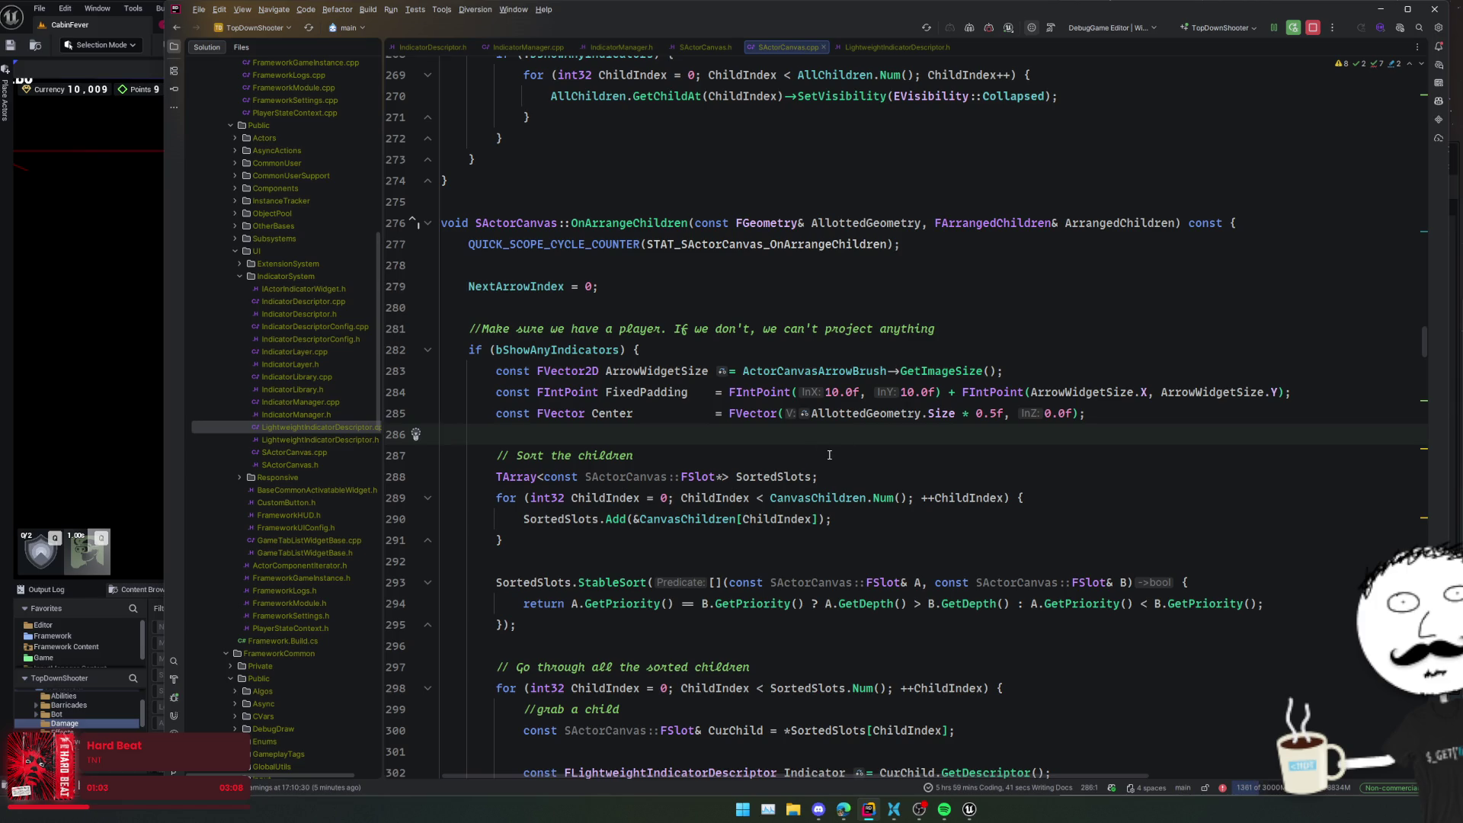
scroll(829, 454, "down", 4)
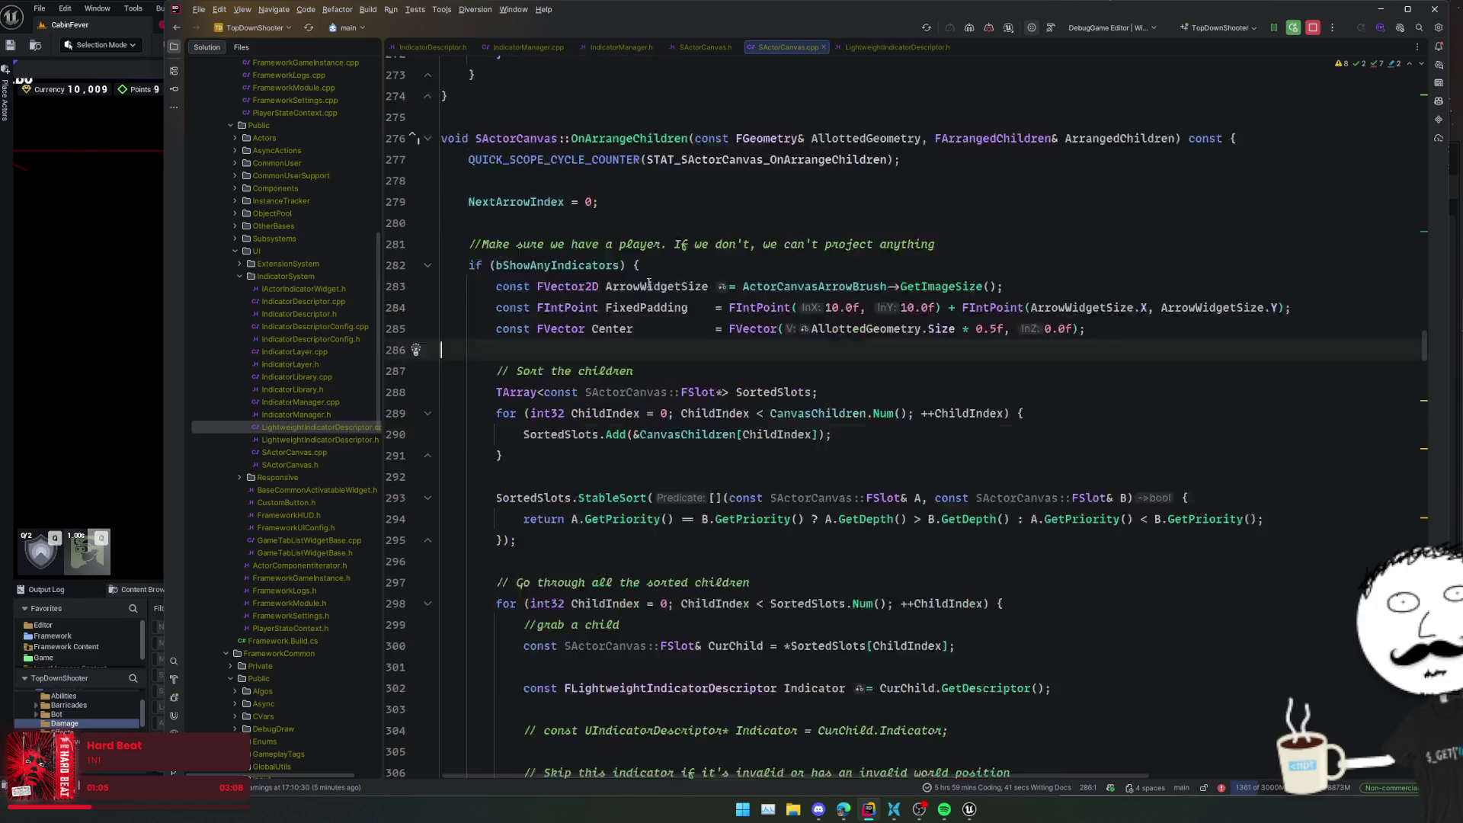
scroll(501, 268, "up", 4)
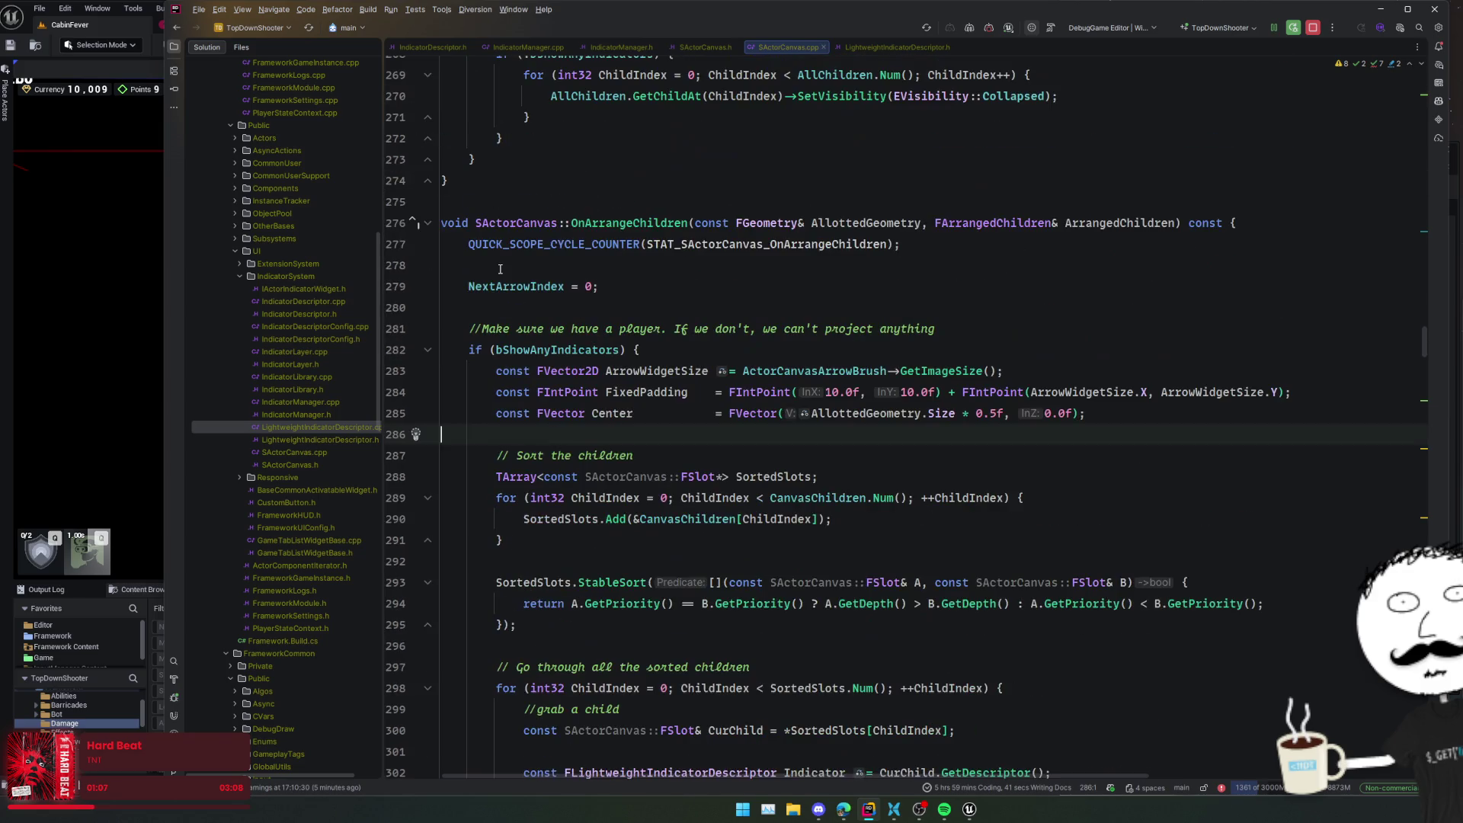
left_click(429, 351)
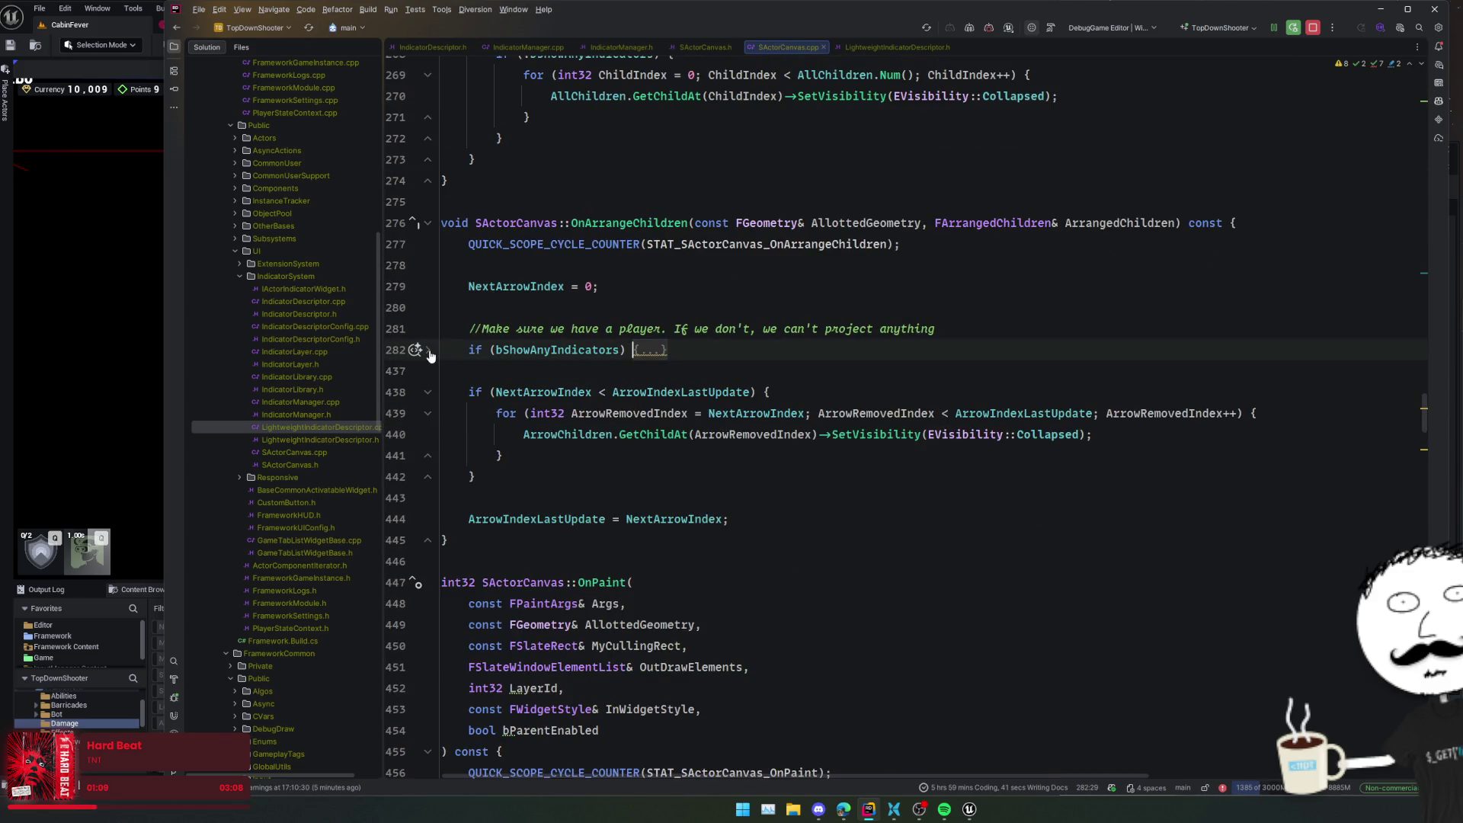
left_click(428, 351)
left_click(599, 350)
scroll(481, 431, "down", 1)
left_click(482, 414)
left_click(490, 455)
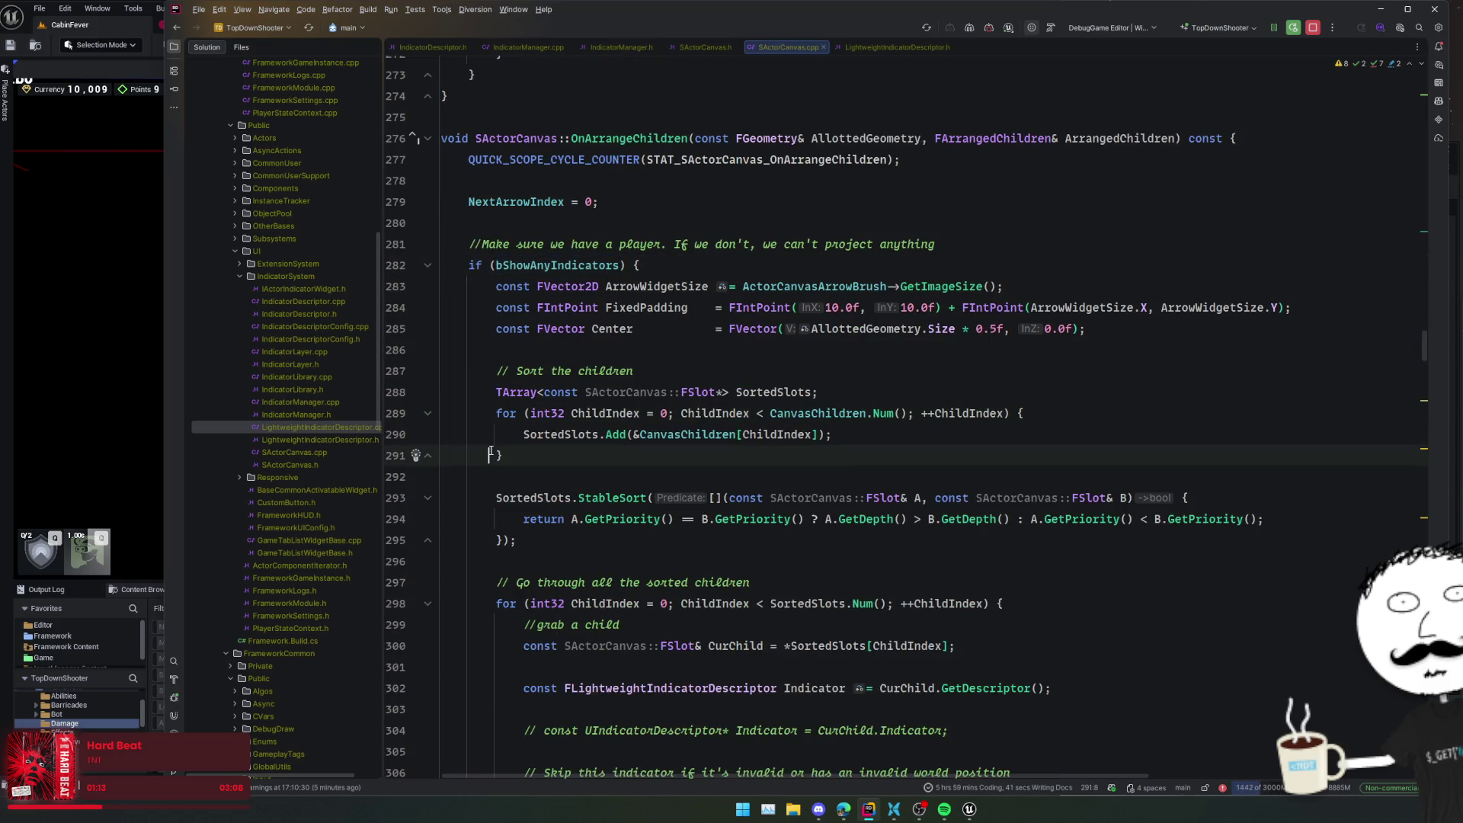
- Check the GetPriority sort and the CurChild lines in the slot loop
scroll(834, 466, "down", 1)
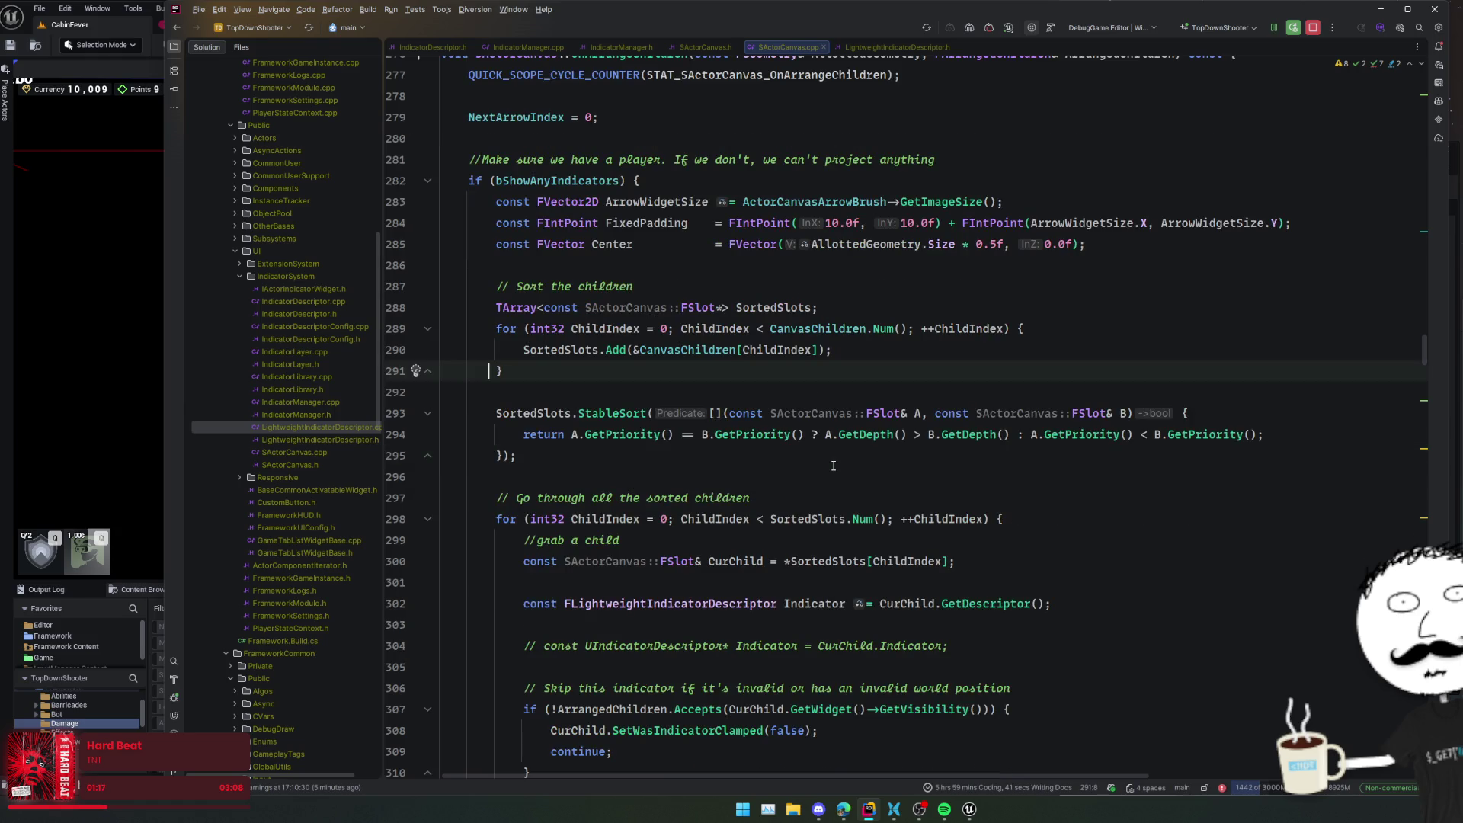
left_click(621, 436)
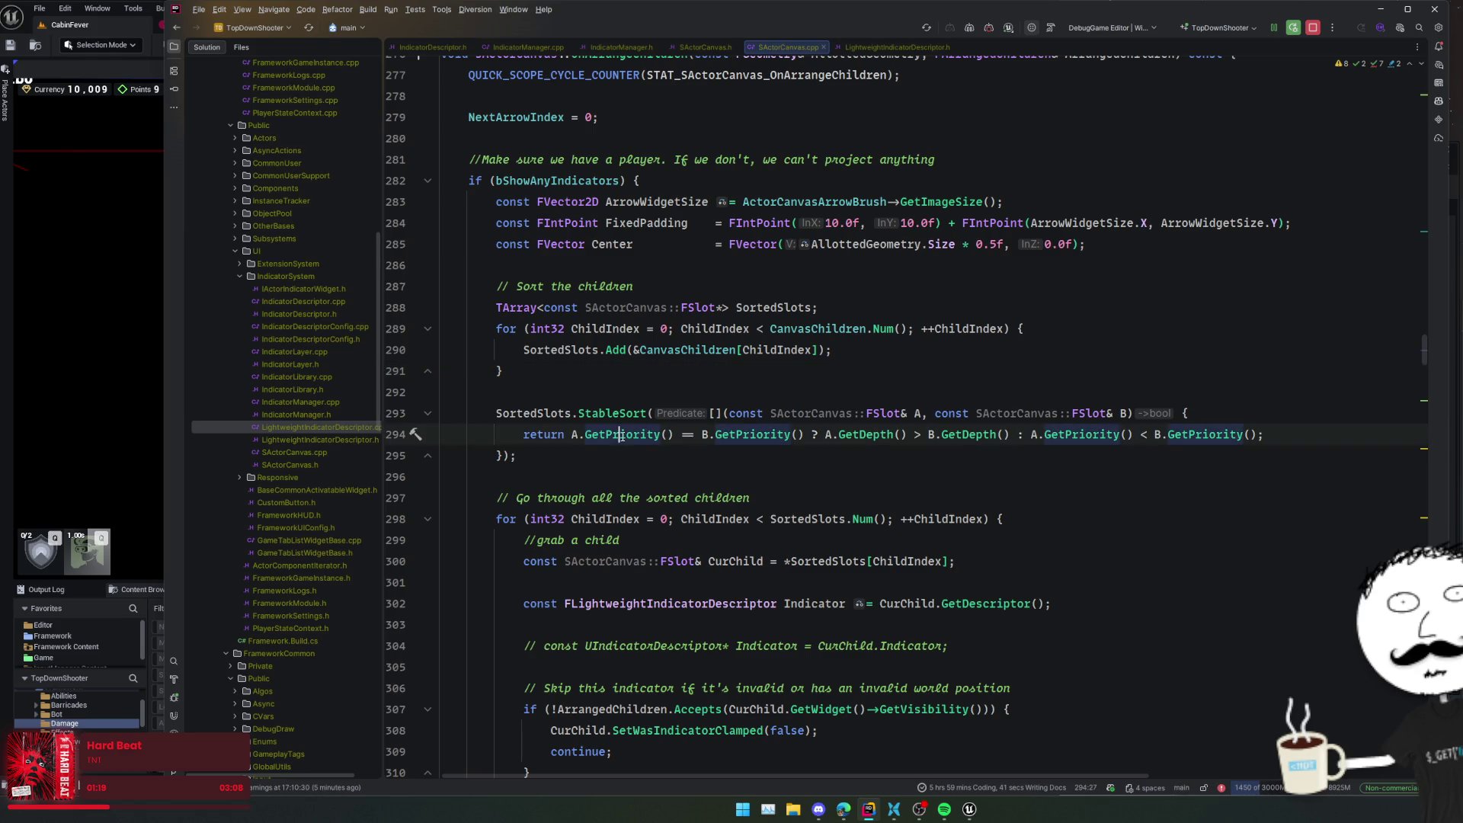
scroll(656, 485, "down", 1)
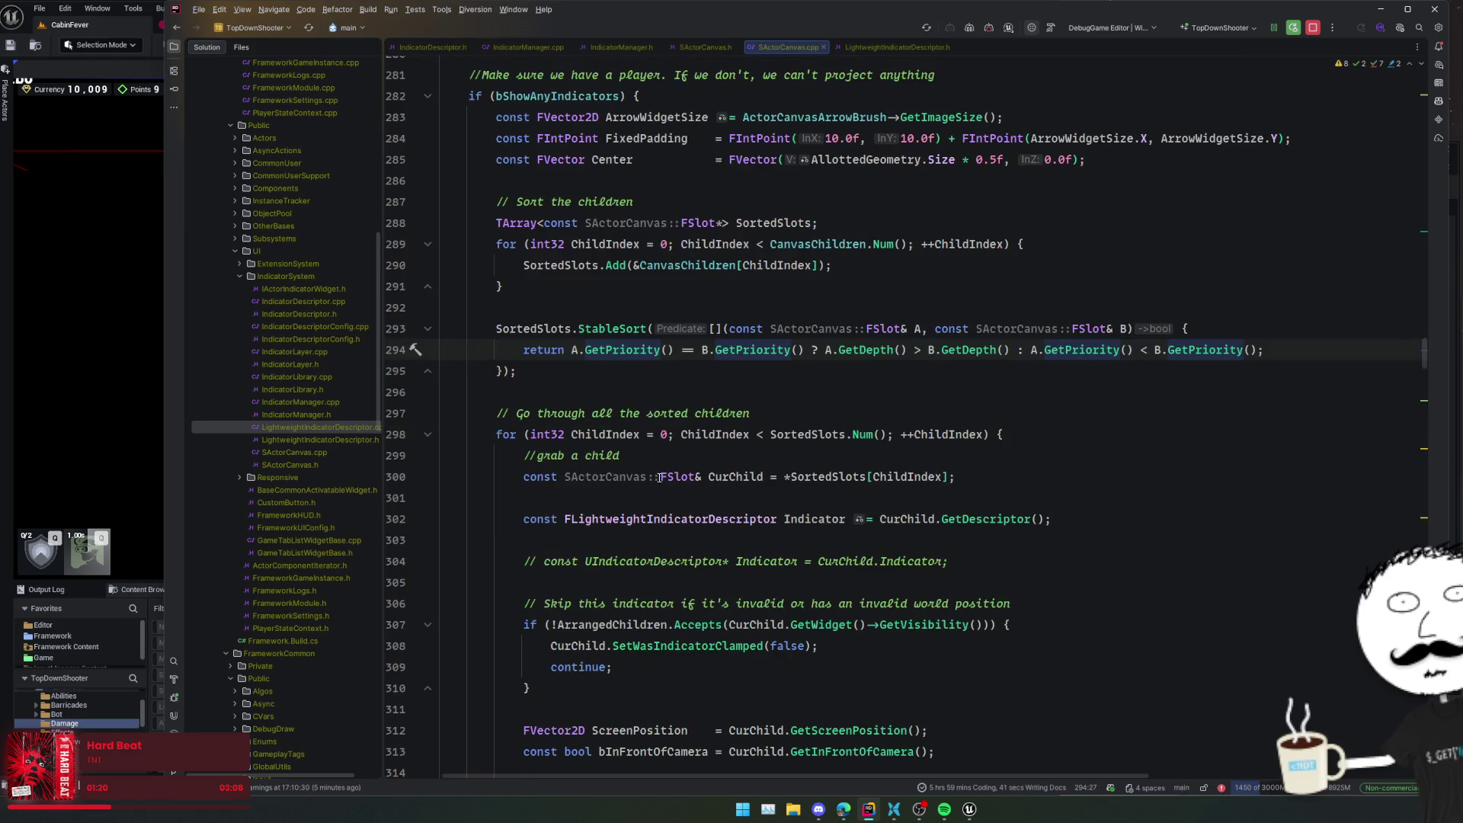
left_click(846, 413)
left_click(852, 476)
left_click(859, 497)
scroll(859, 497, "down", 1)
- Make line 302 bind Indicator as a const FLightweightIndicatorDescriptor& reference
left_click(837, 473)
left_click(835, 453)
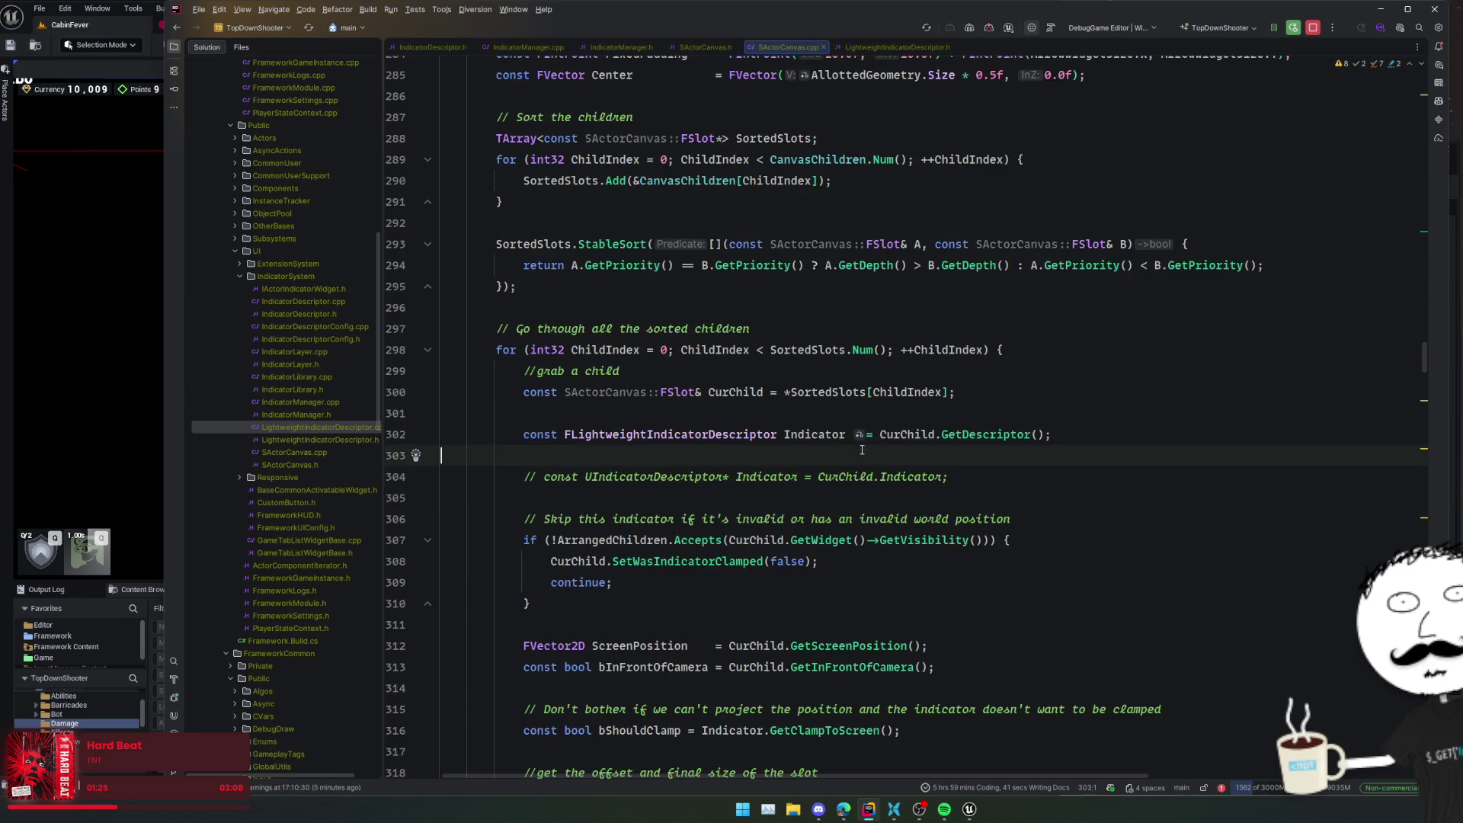
mouse_move(859, 434)
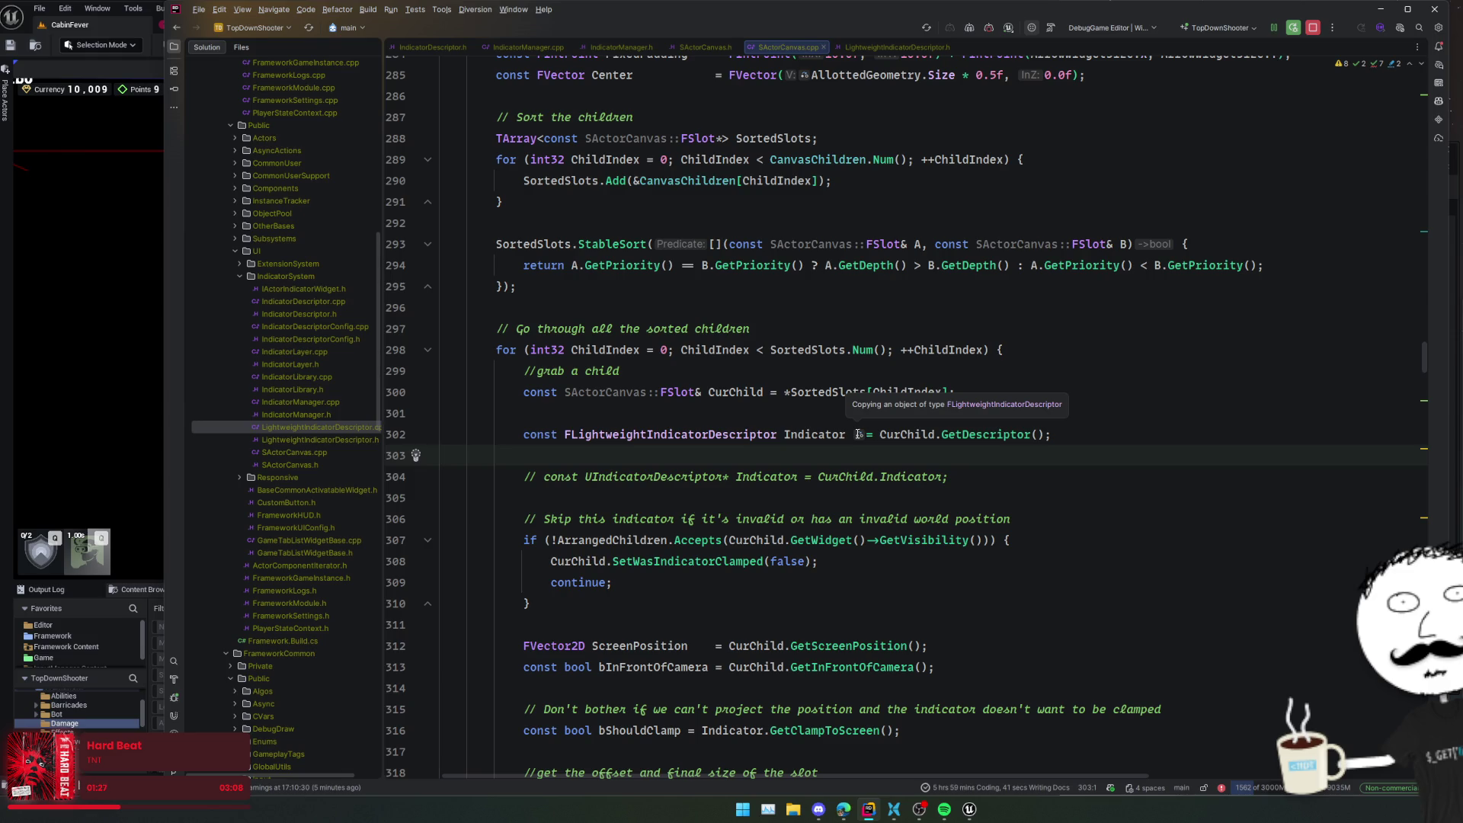
mouse_move(972, 425)
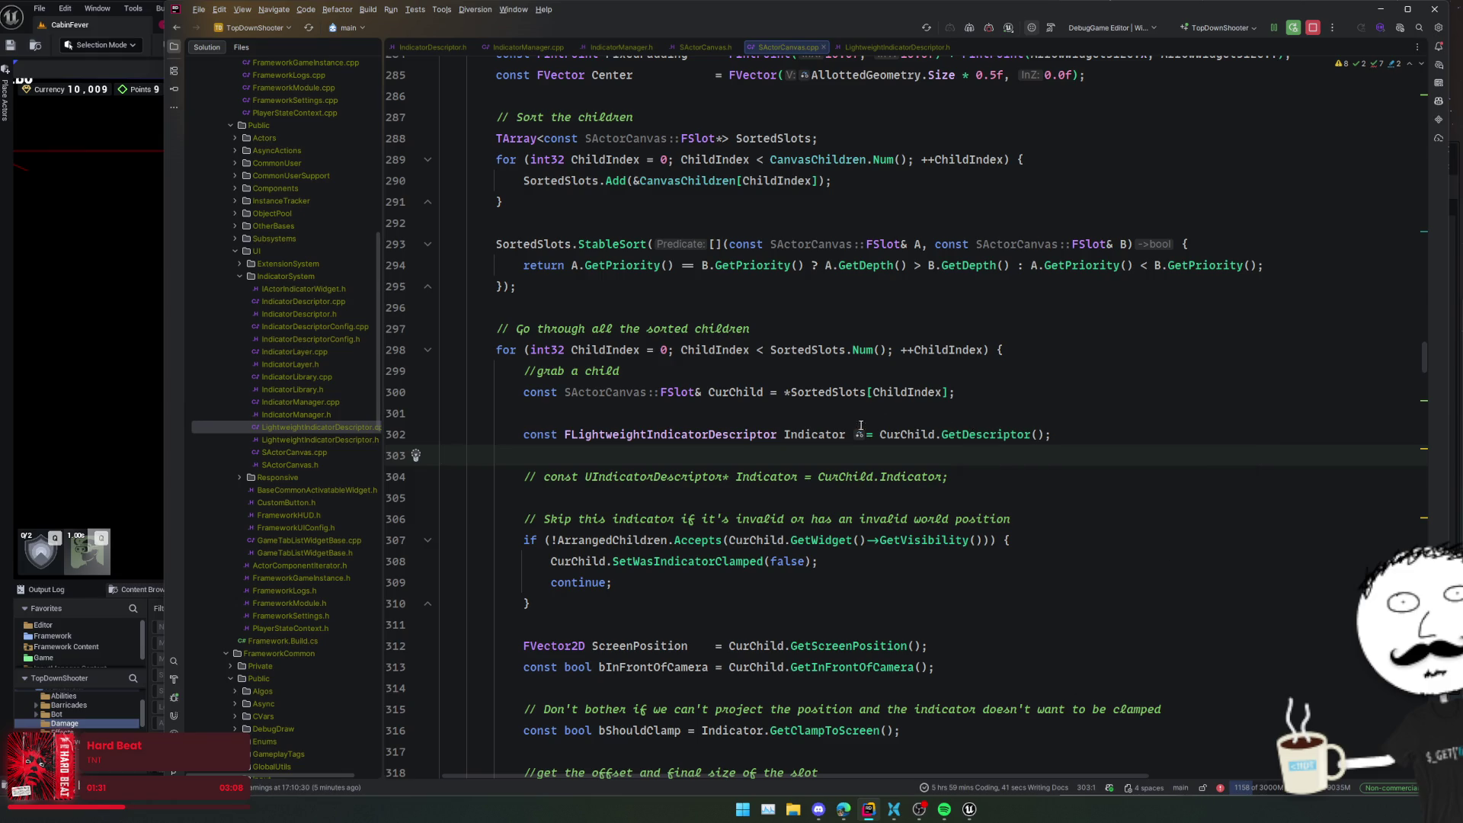
left_click(785, 434)
type("&")
- Peek at GetWidget's declaration in SlotBase.h, then return to the GetOffsetAndSize call
left_click(864, 540)
scroll(867, 462, "down", 3)
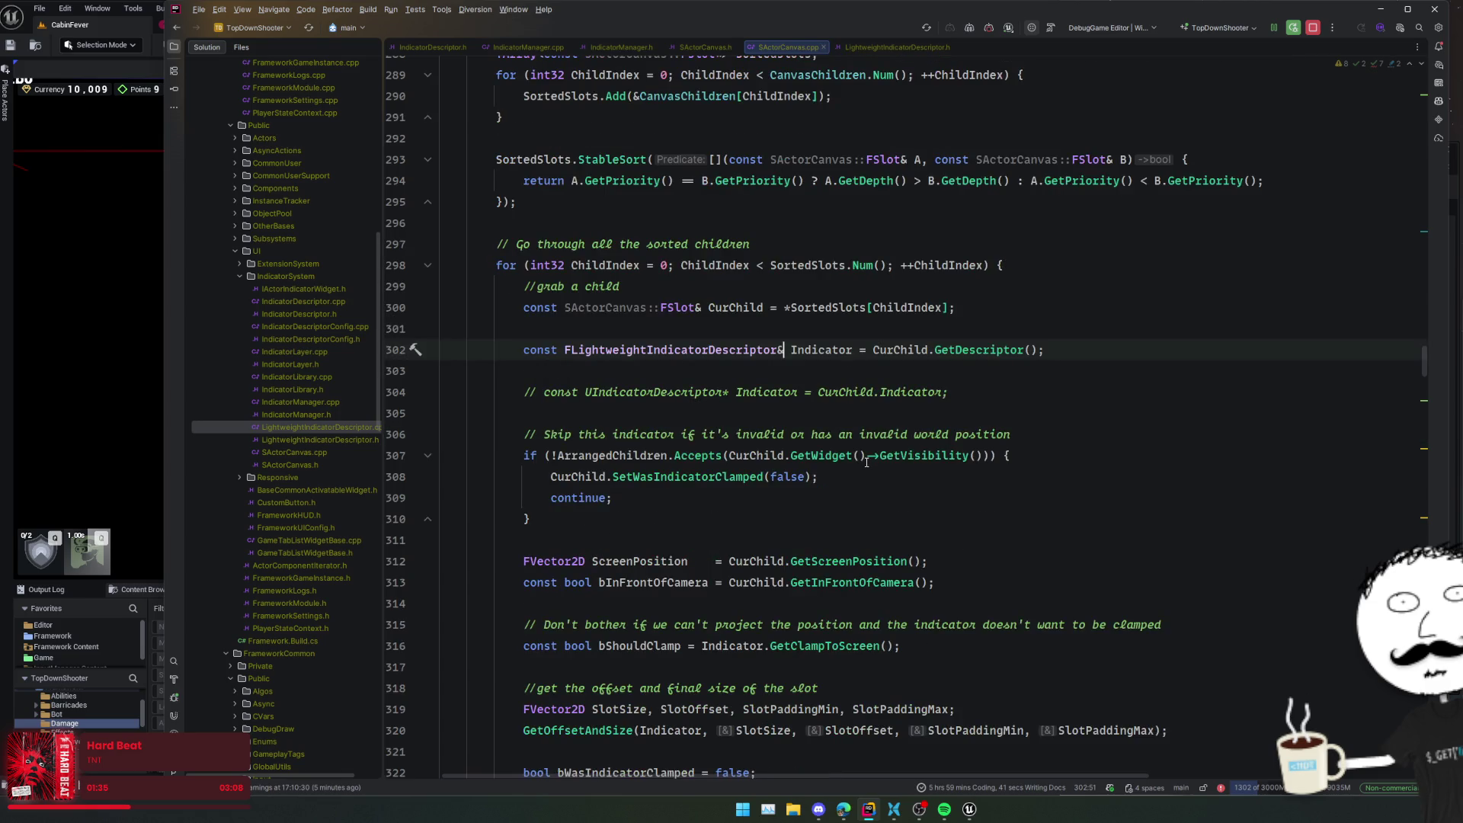
left_click(622, 370)
left_click(831, 371)
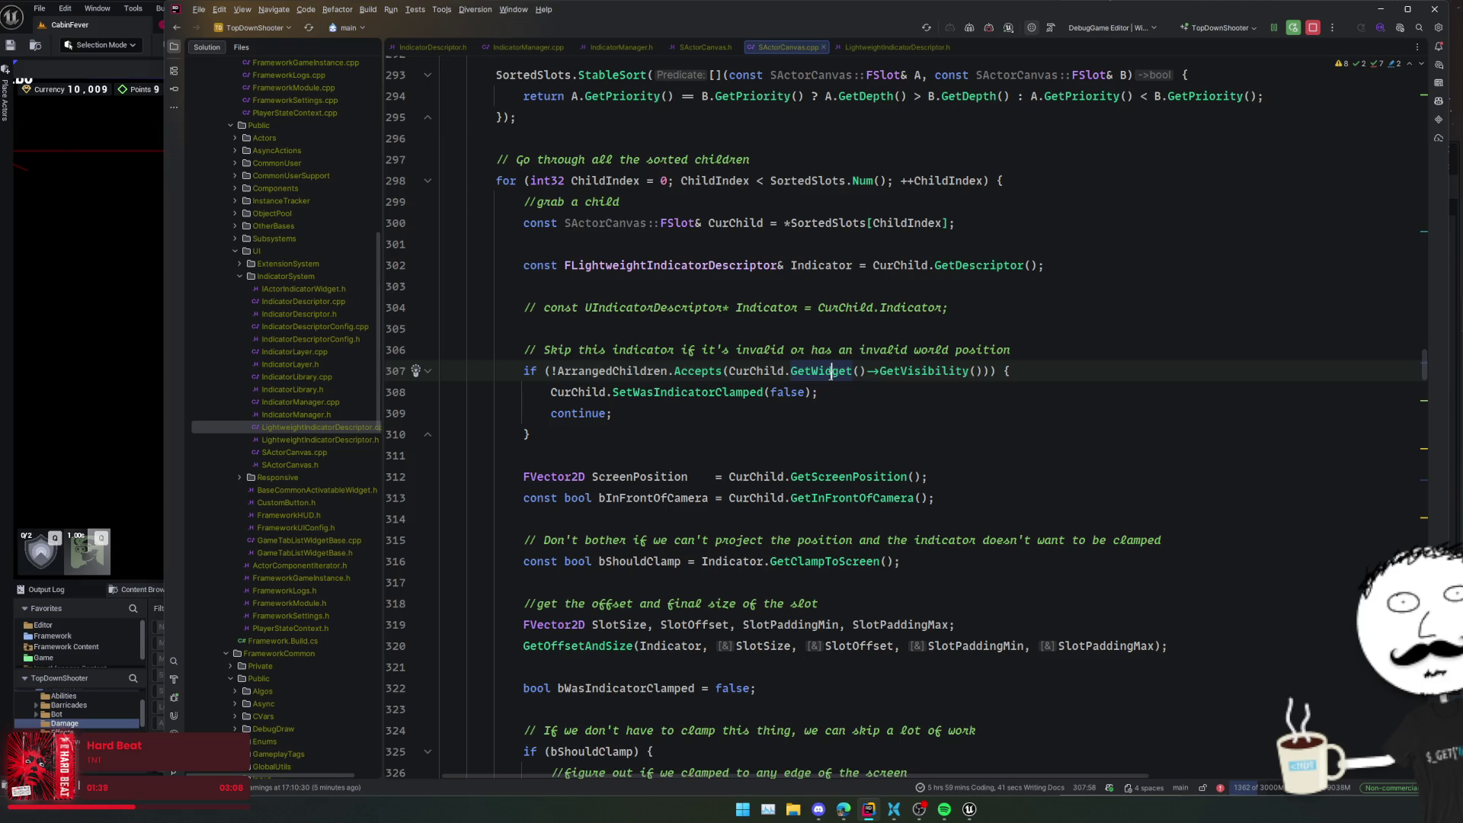
left_click(832, 371, "ctrl")
key("ctrl+minus")
left_click(925, 413)
scroll(925, 412, "down", 3)
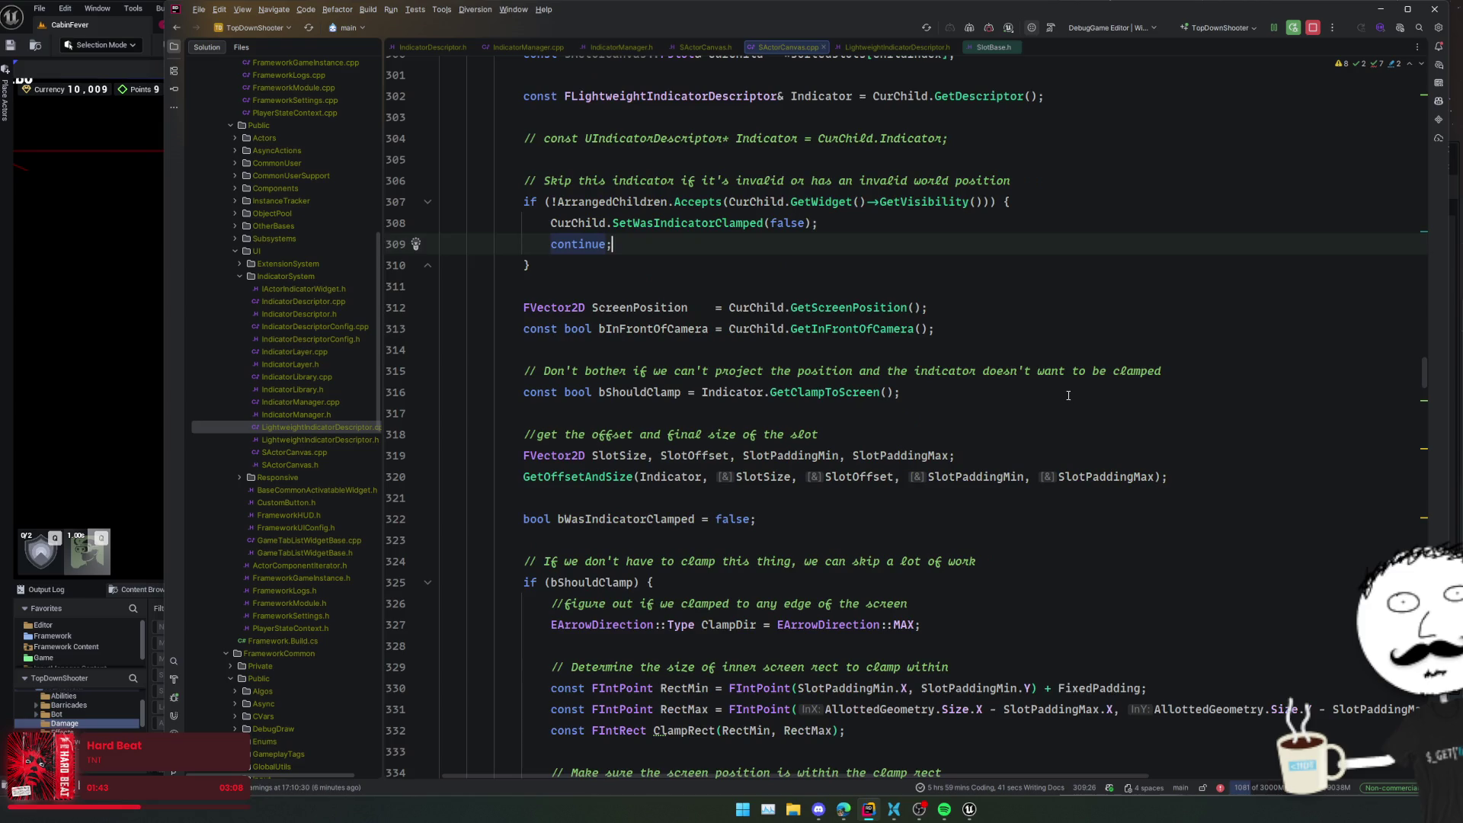
left_click(667, 414)
- Read GetOffsetAndSize's horizontal and vertical alignment logic at line 673, then return to the line 320 call
left_click(601, 394, "ctrl")
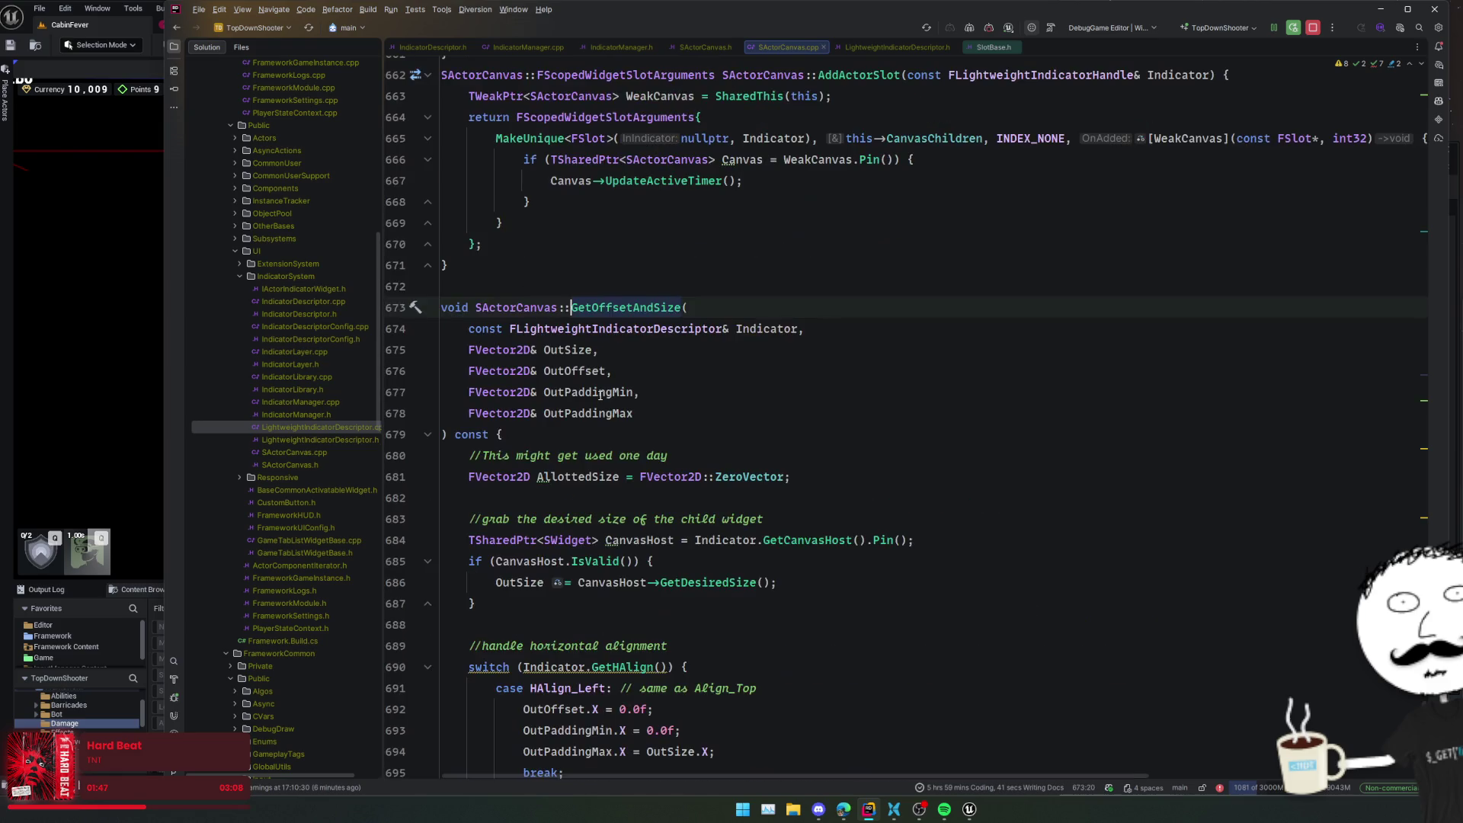
left_click(701, 462)
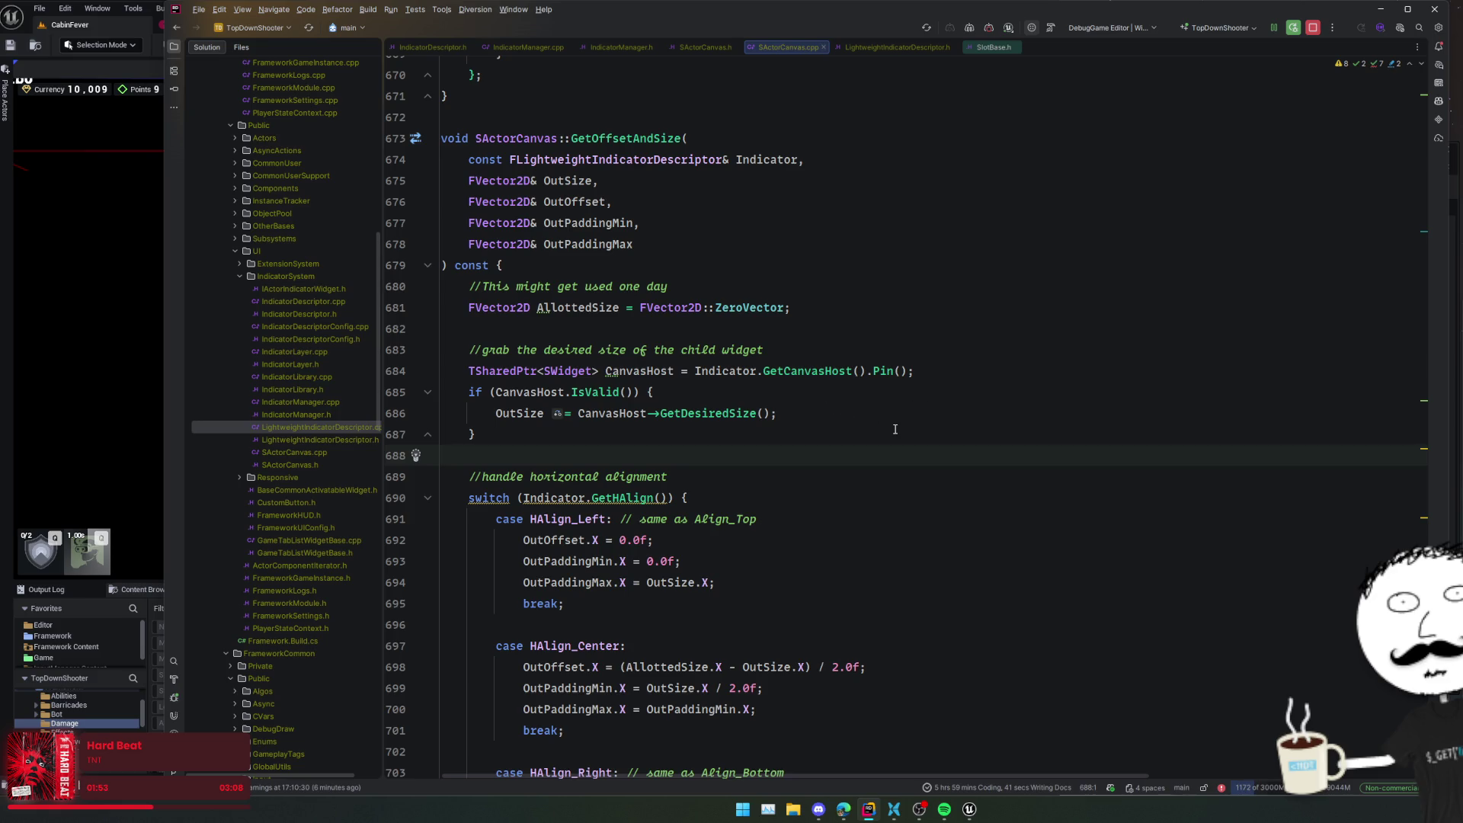
scroll(743, 394, "down", 2)
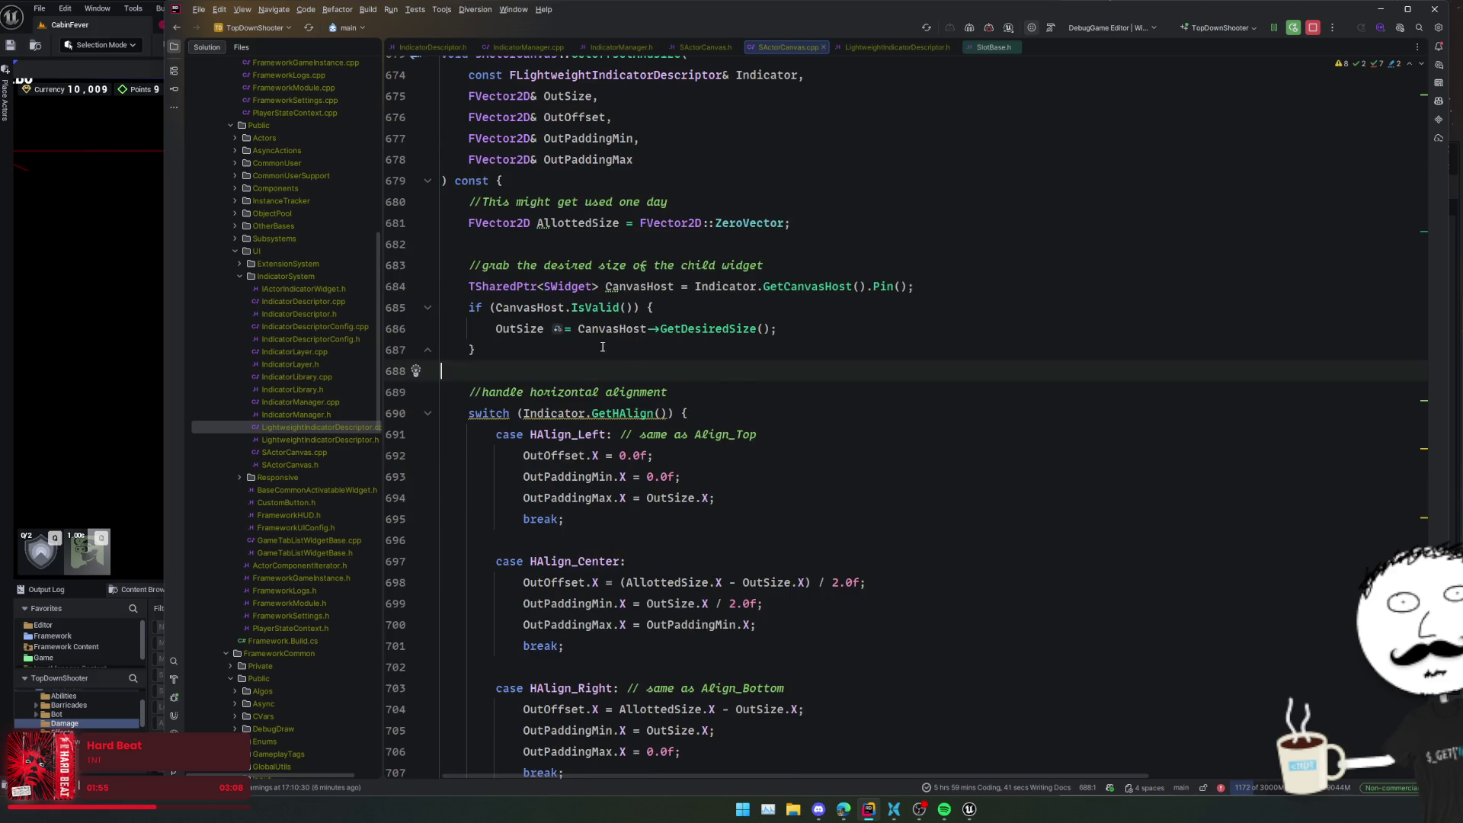
mouse_move(768, 292)
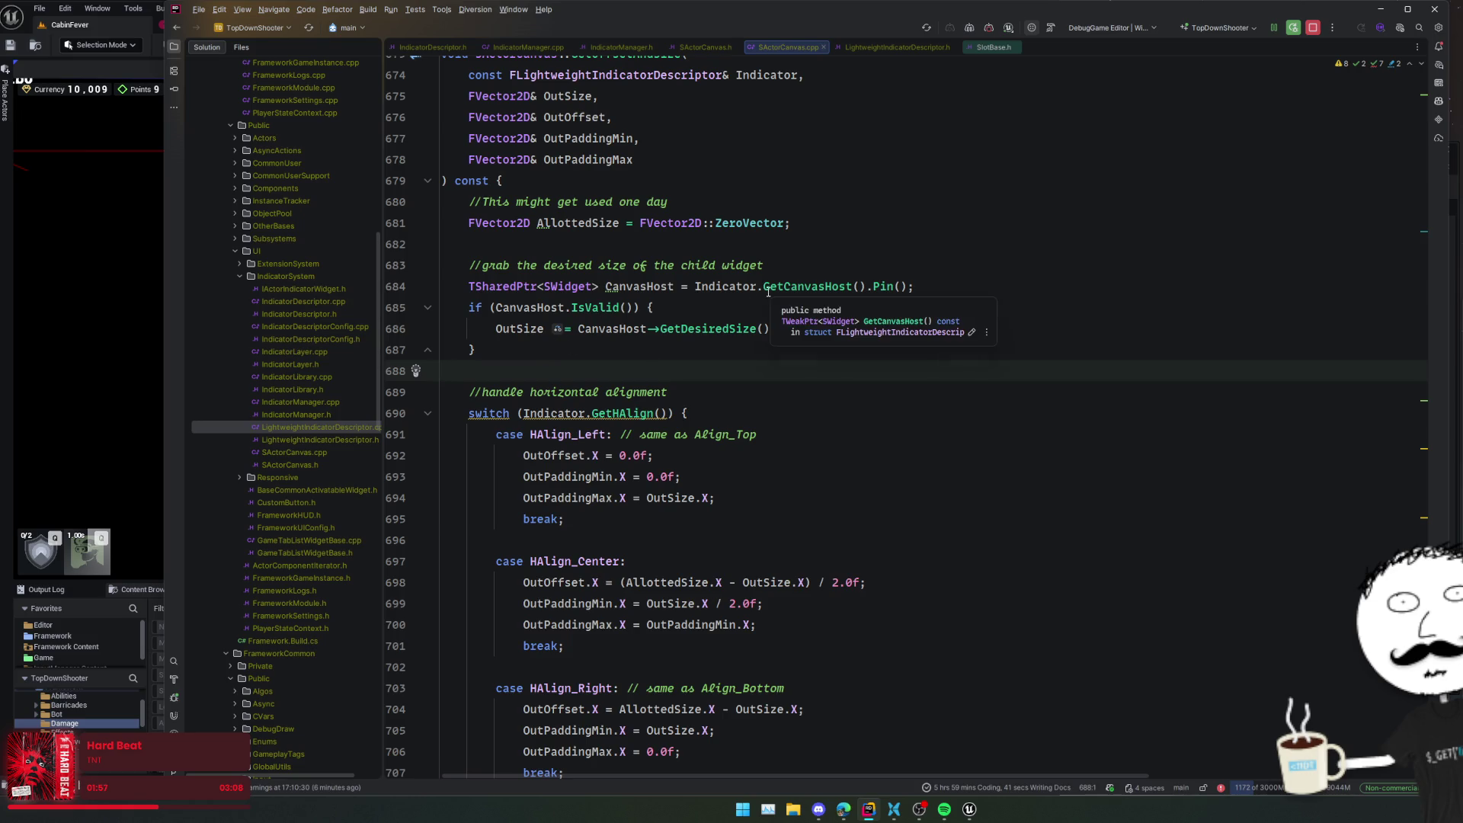
scroll(826, 316, "down", 4)
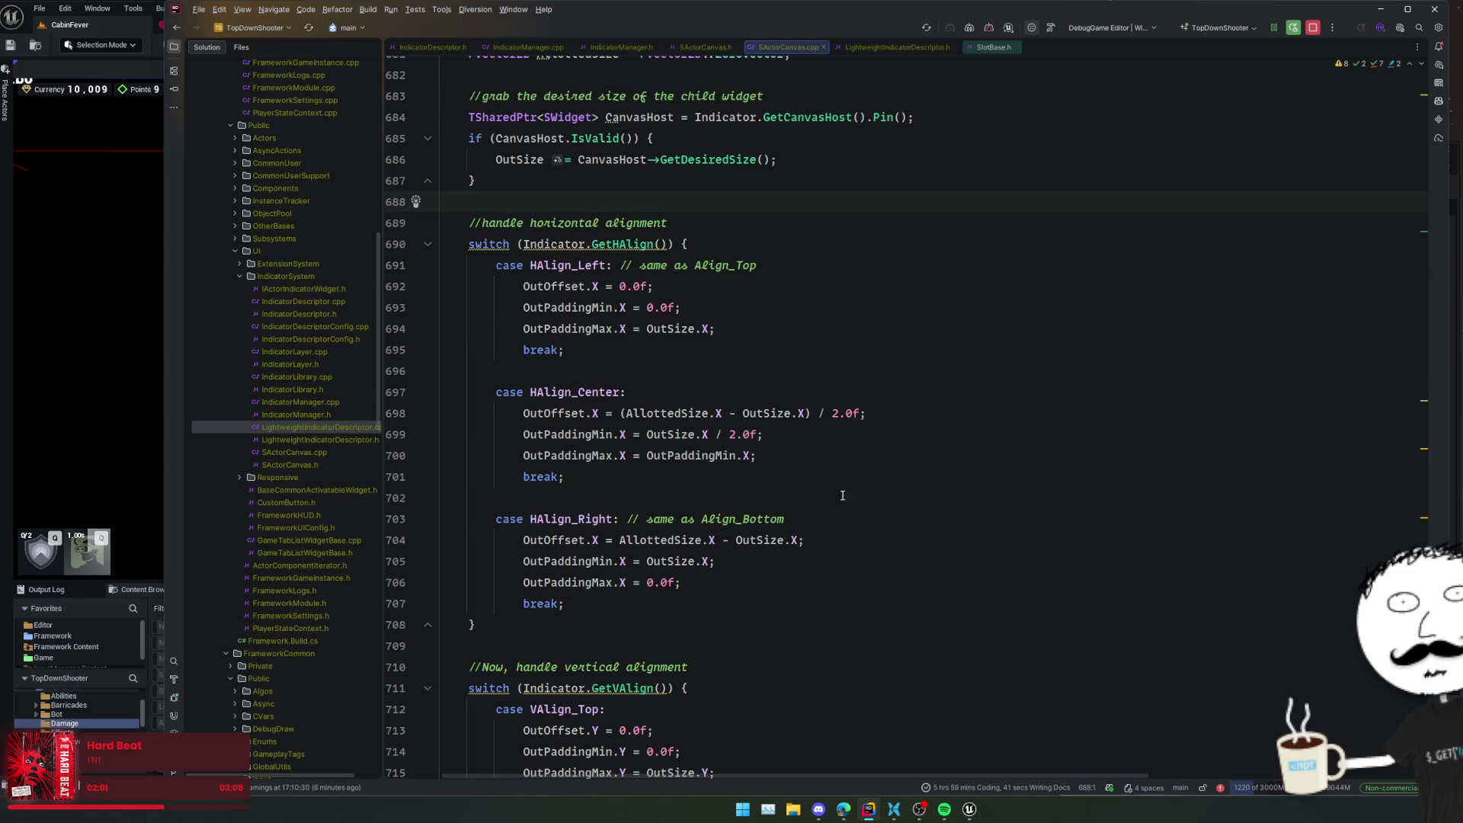
scroll(853, 496, "down", 4)
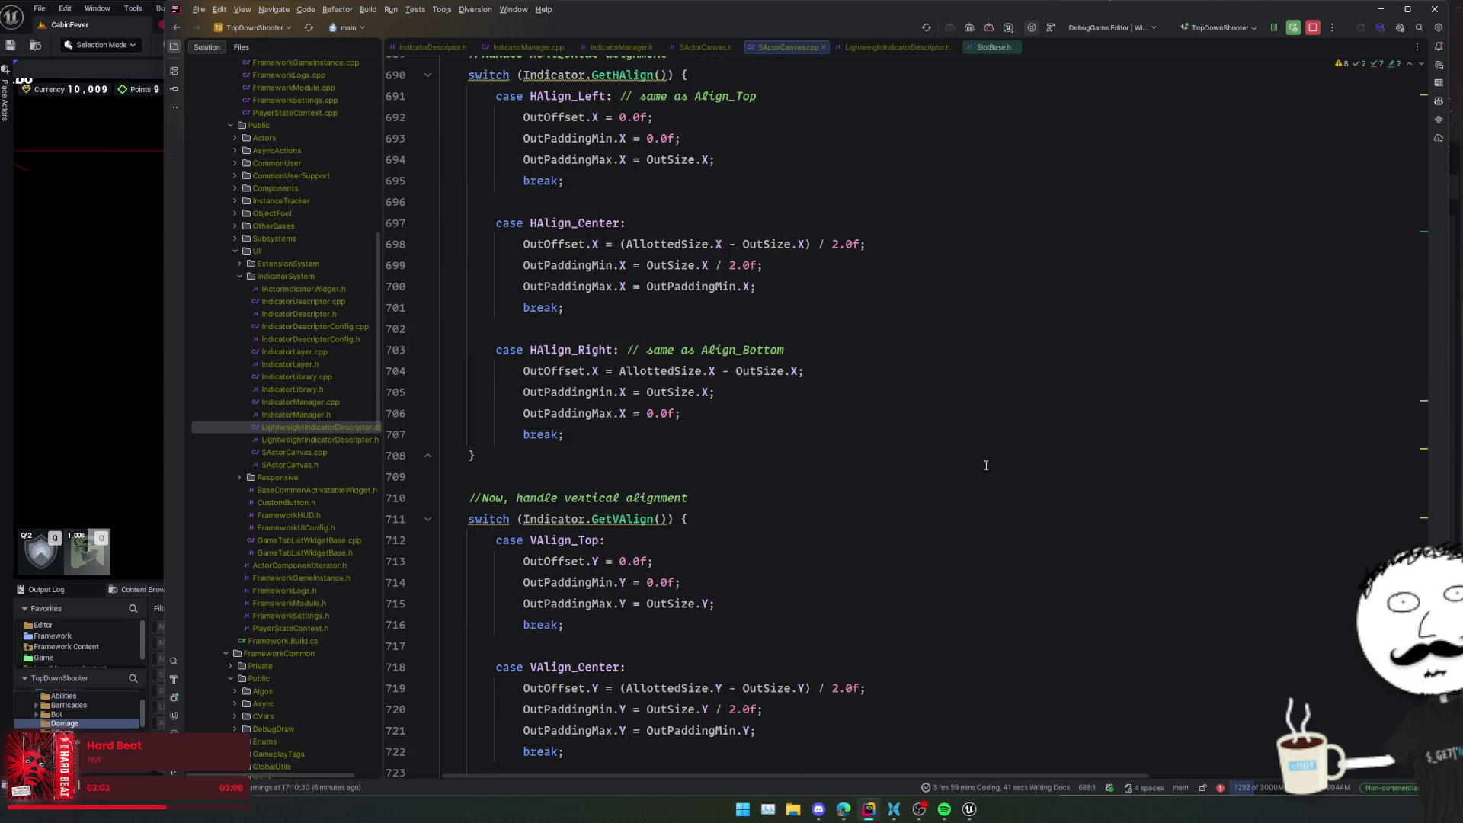
scroll(963, 492, "down", 10)
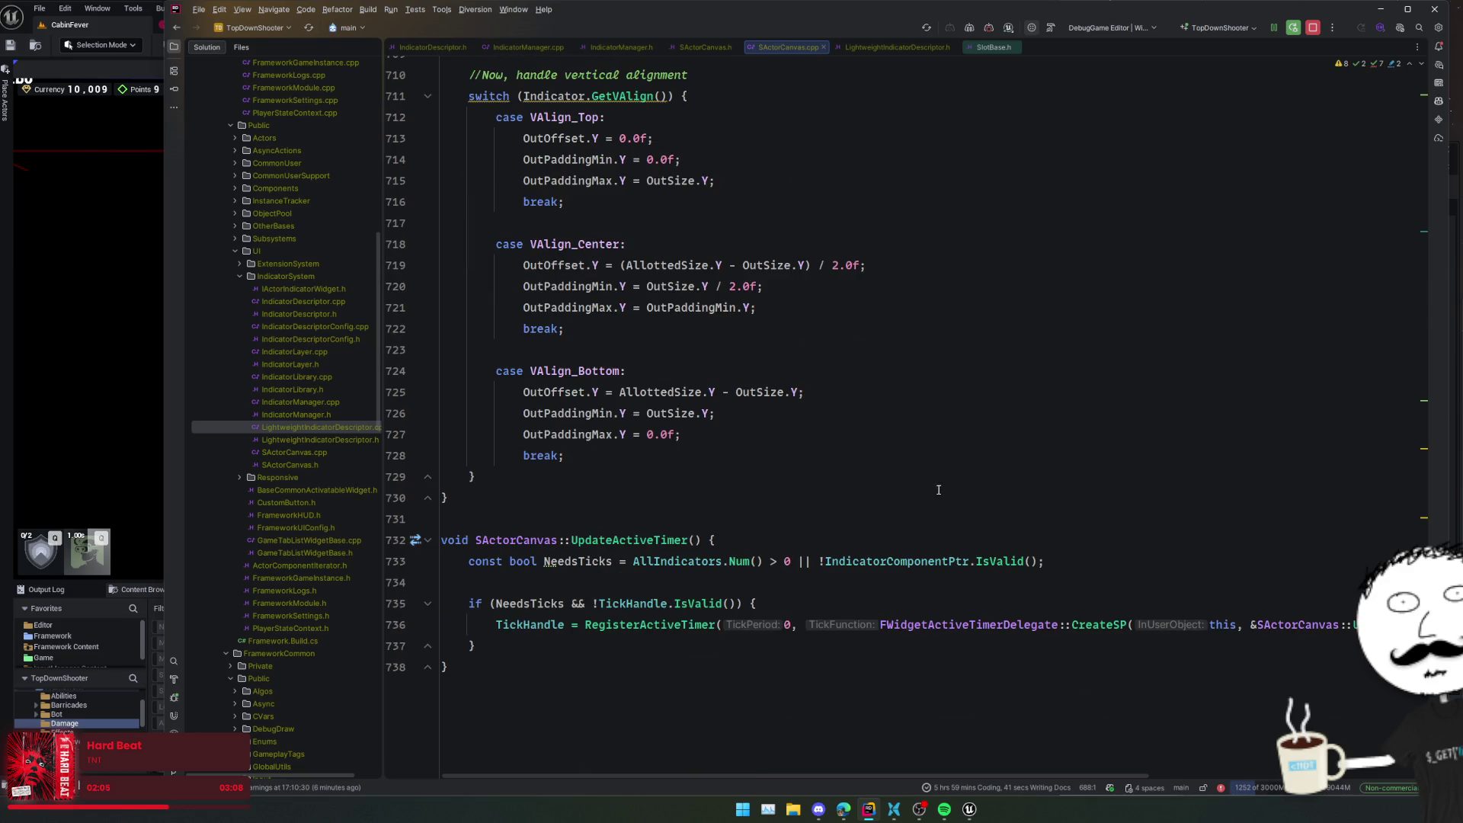
key("alt+Up")
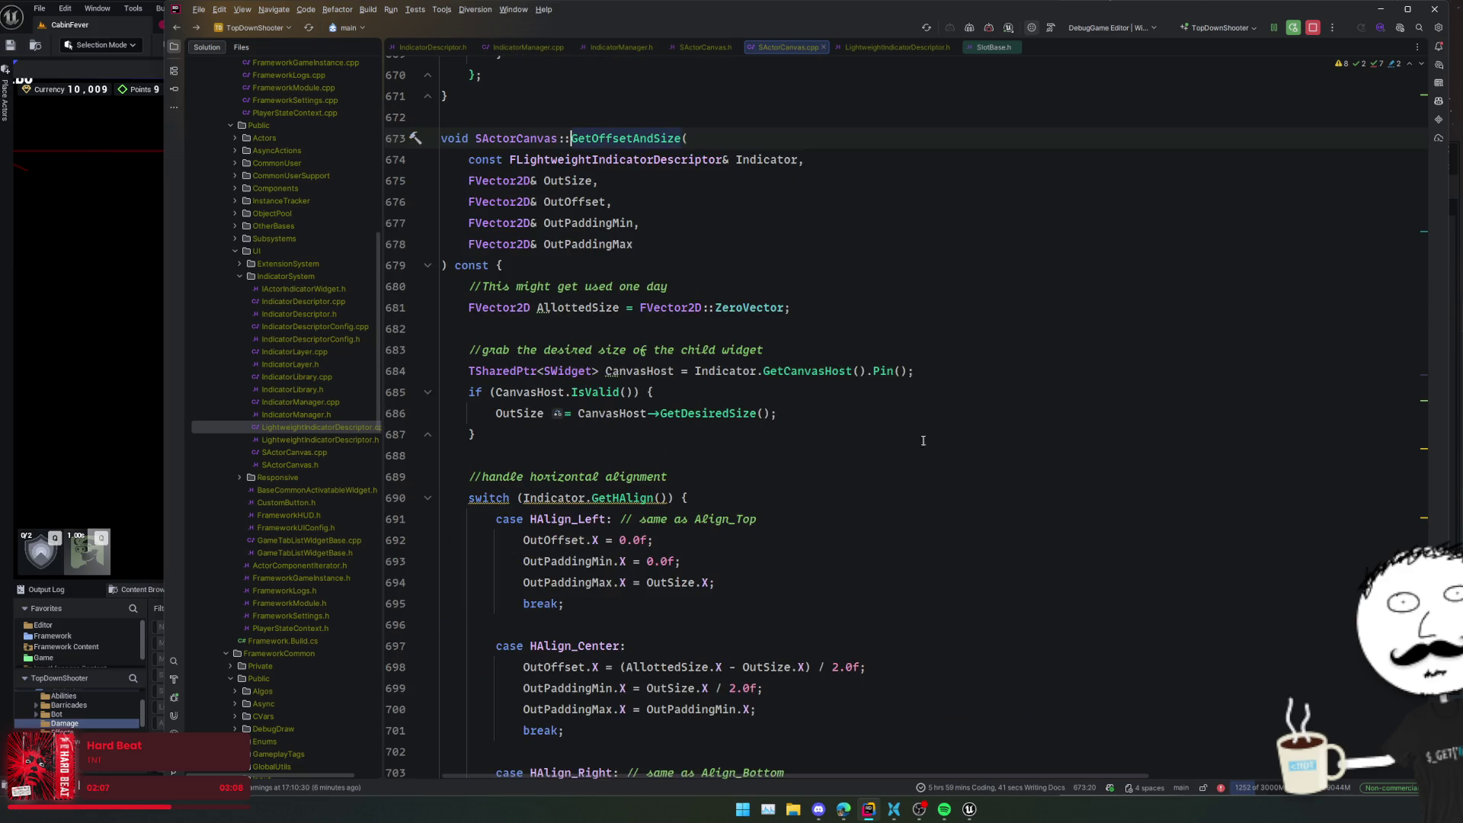
key("ctrl+b")
scroll(854, 457, "down", 4)
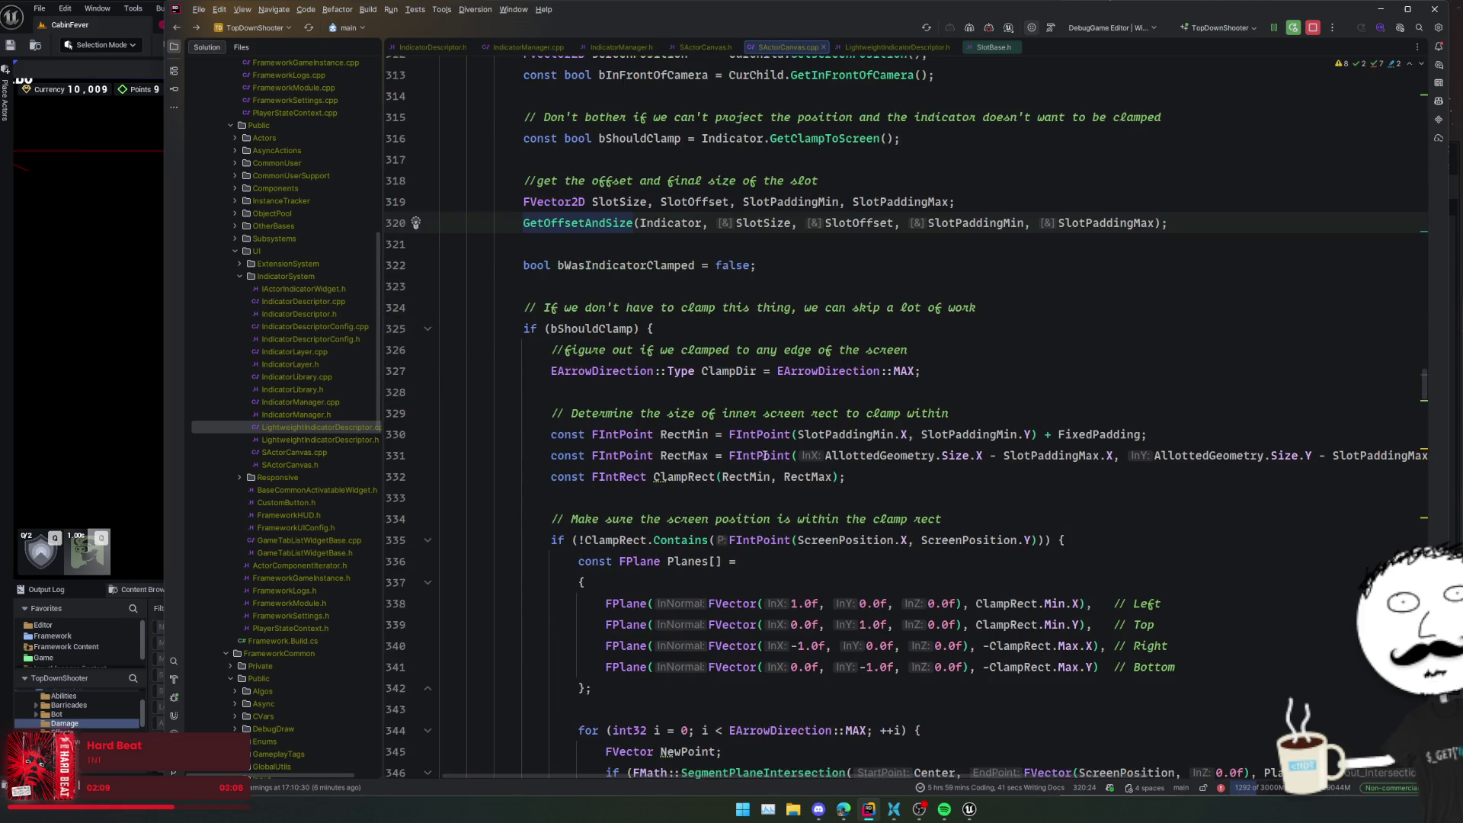
scroll(745, 476, "down", 10)
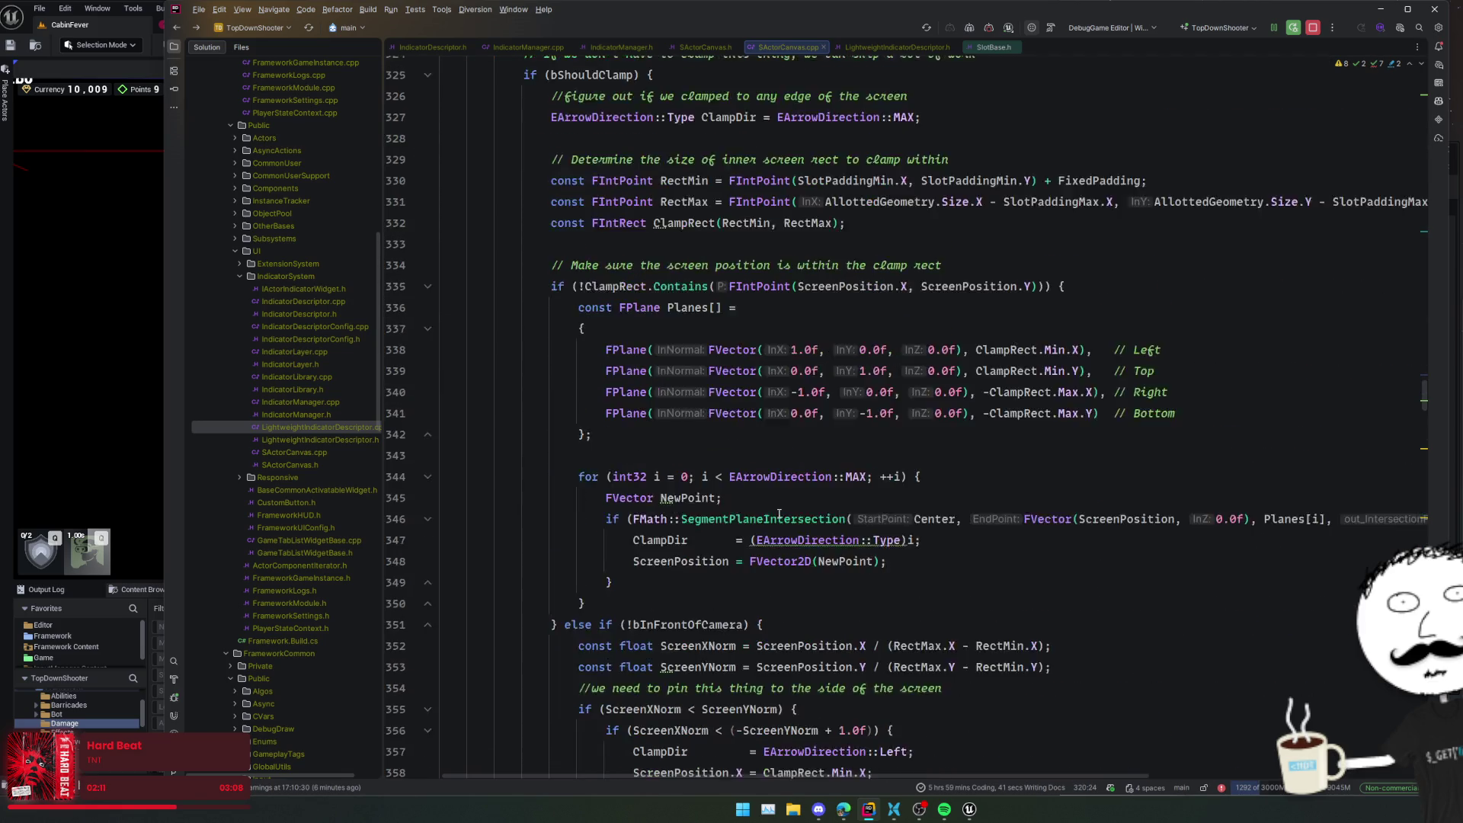
scroll(789, 488, "down", 12)
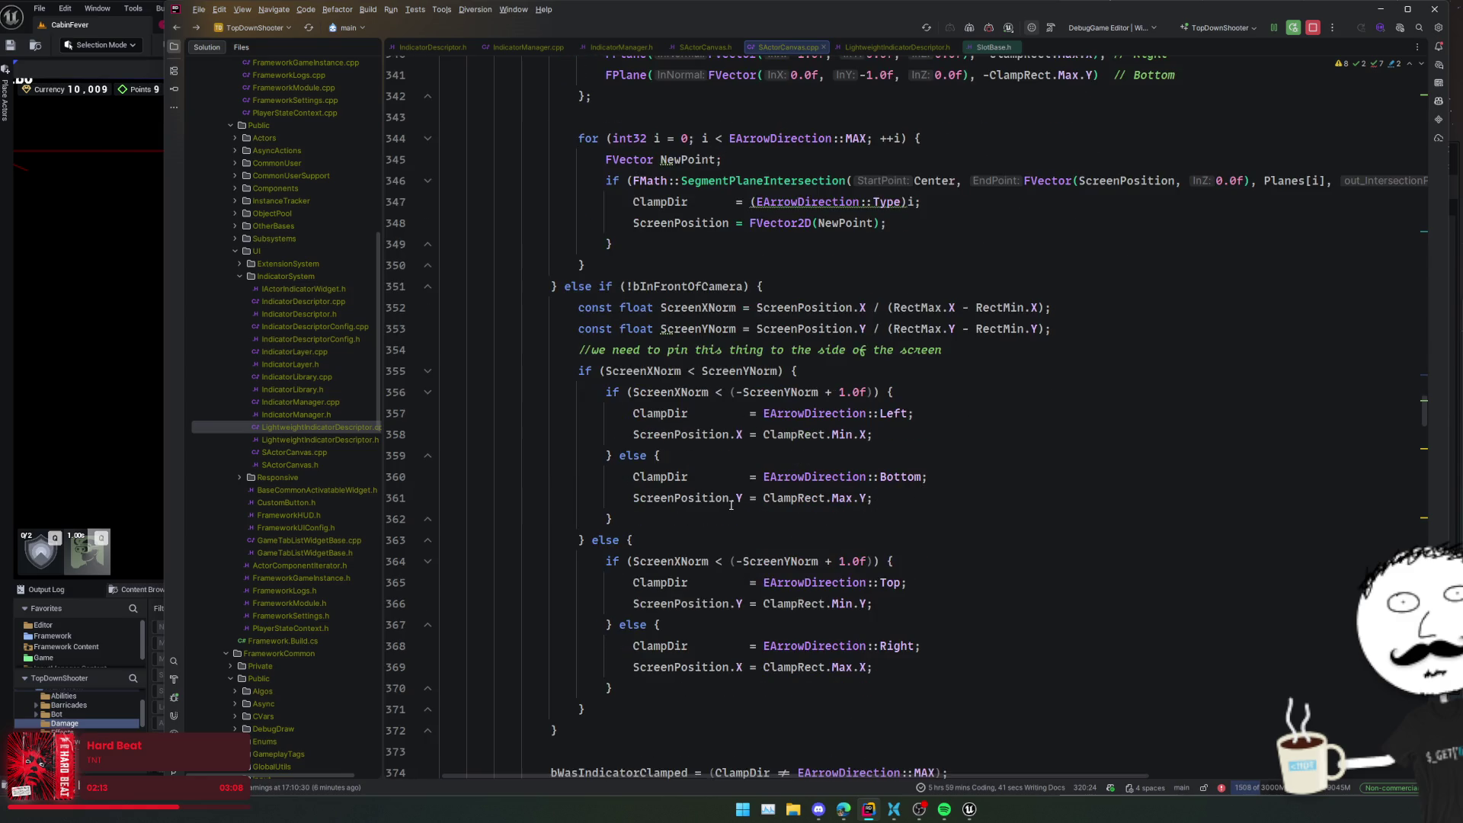
scroll(573, 492, "down", 2)
left_click(571, 350)
scroll(554, 400, "down", 2)
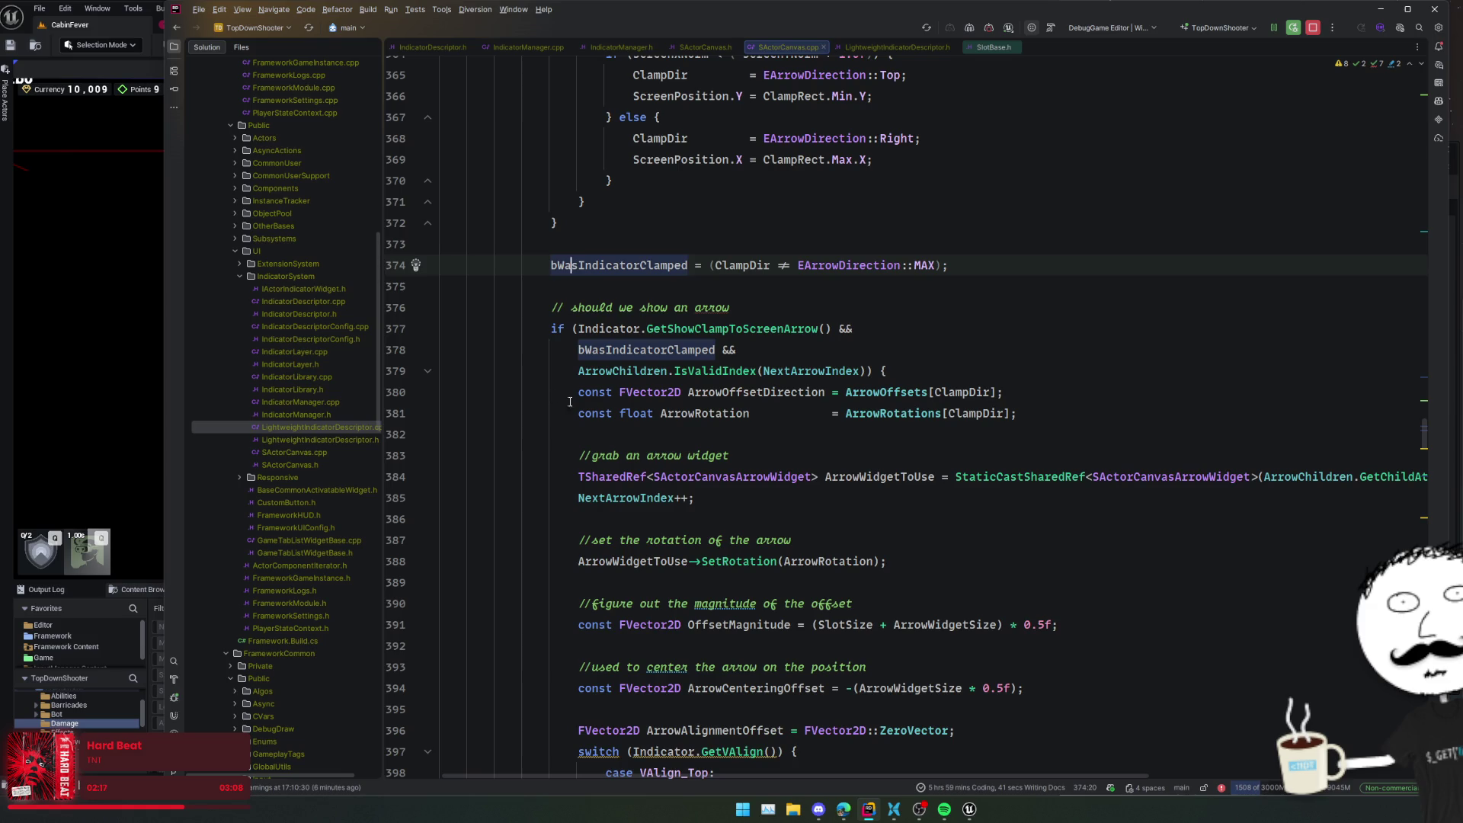
scroll(579, 396, "down", 4)
scroll(580, 398, "down", 14)
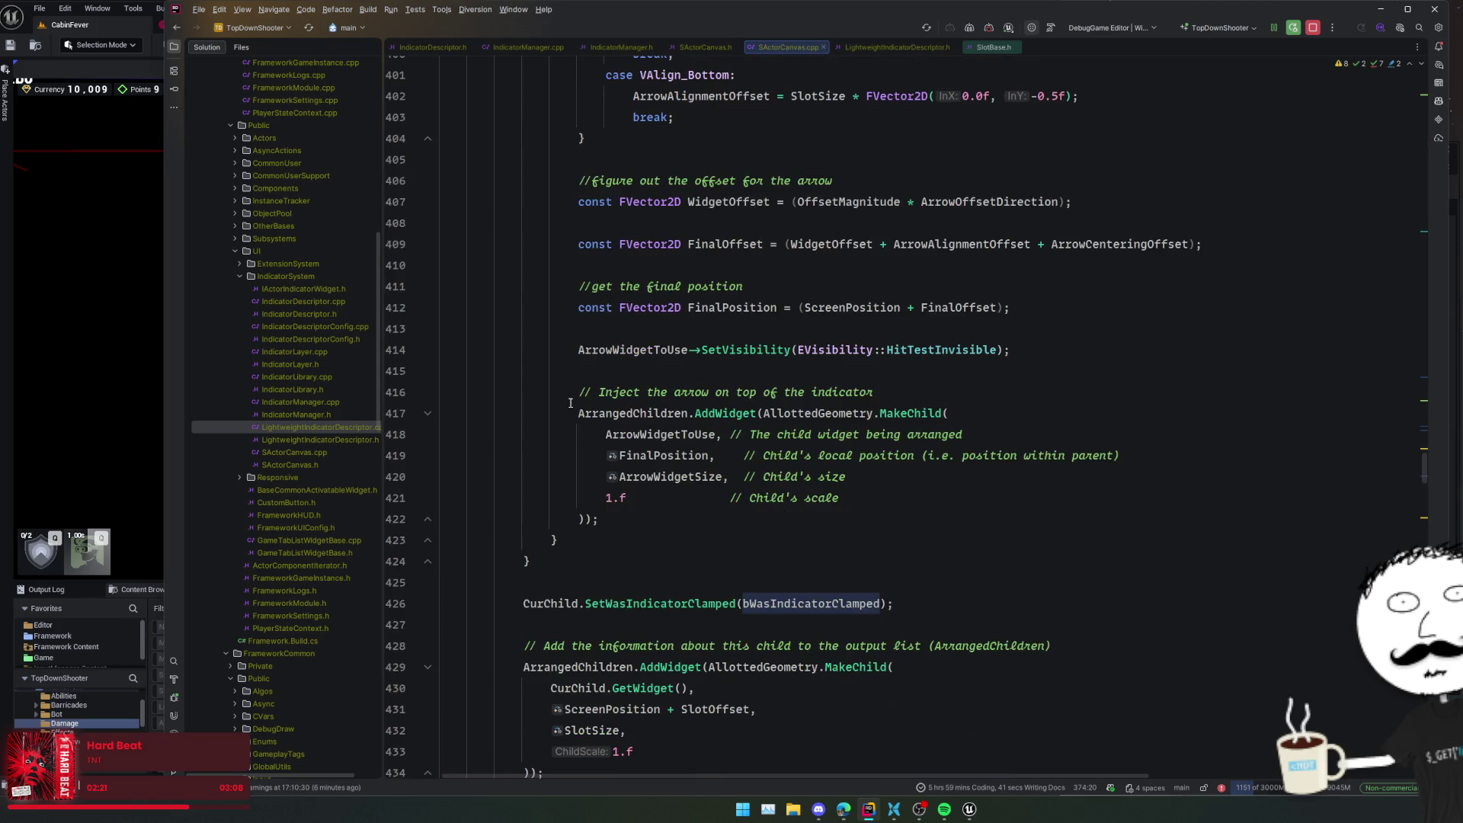
scroll(615, 380, "down", 6)
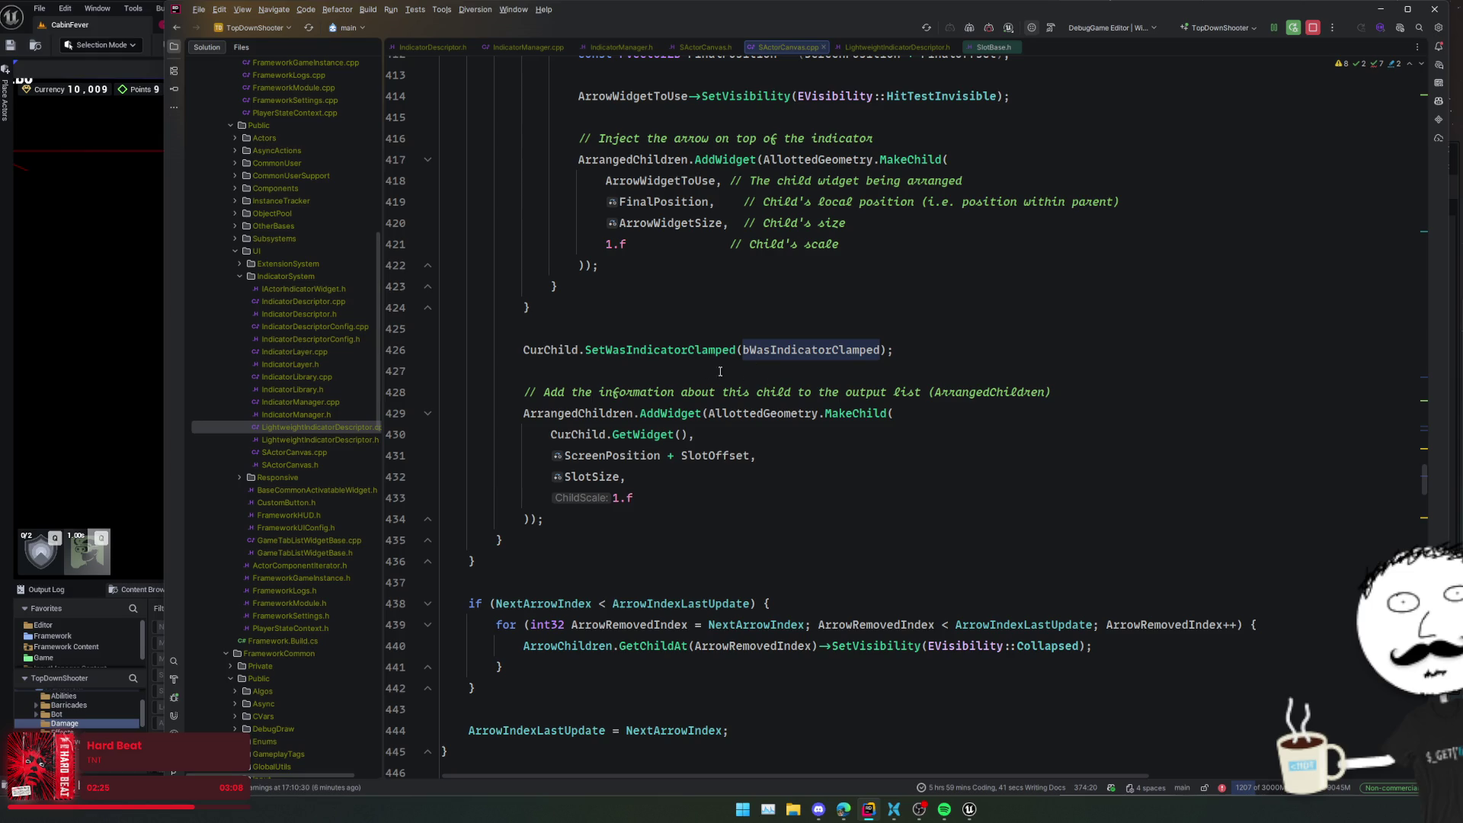
scroll(714, 377, "down", 2)
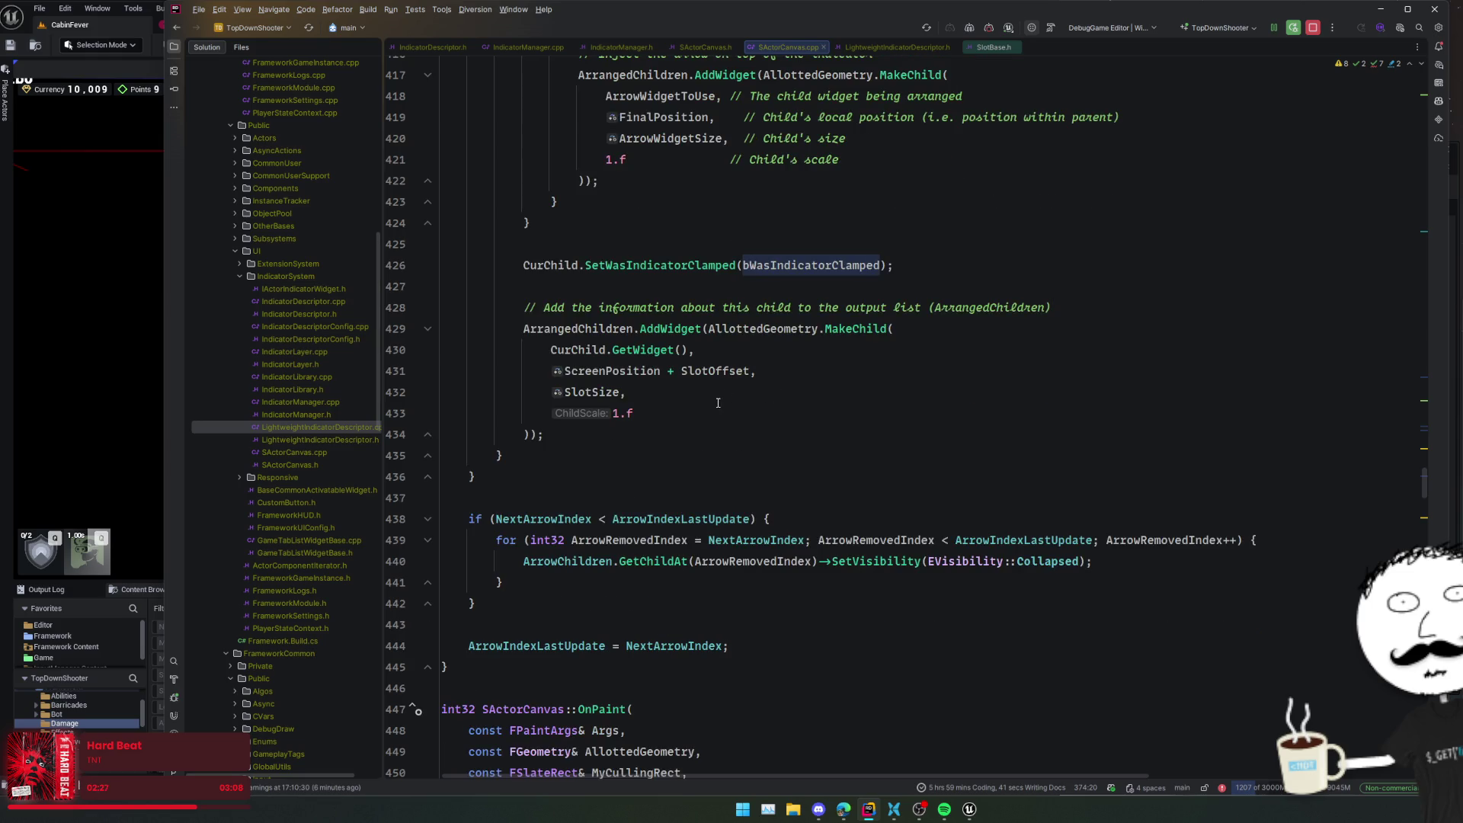
scroll(884, 438, "down", 2)
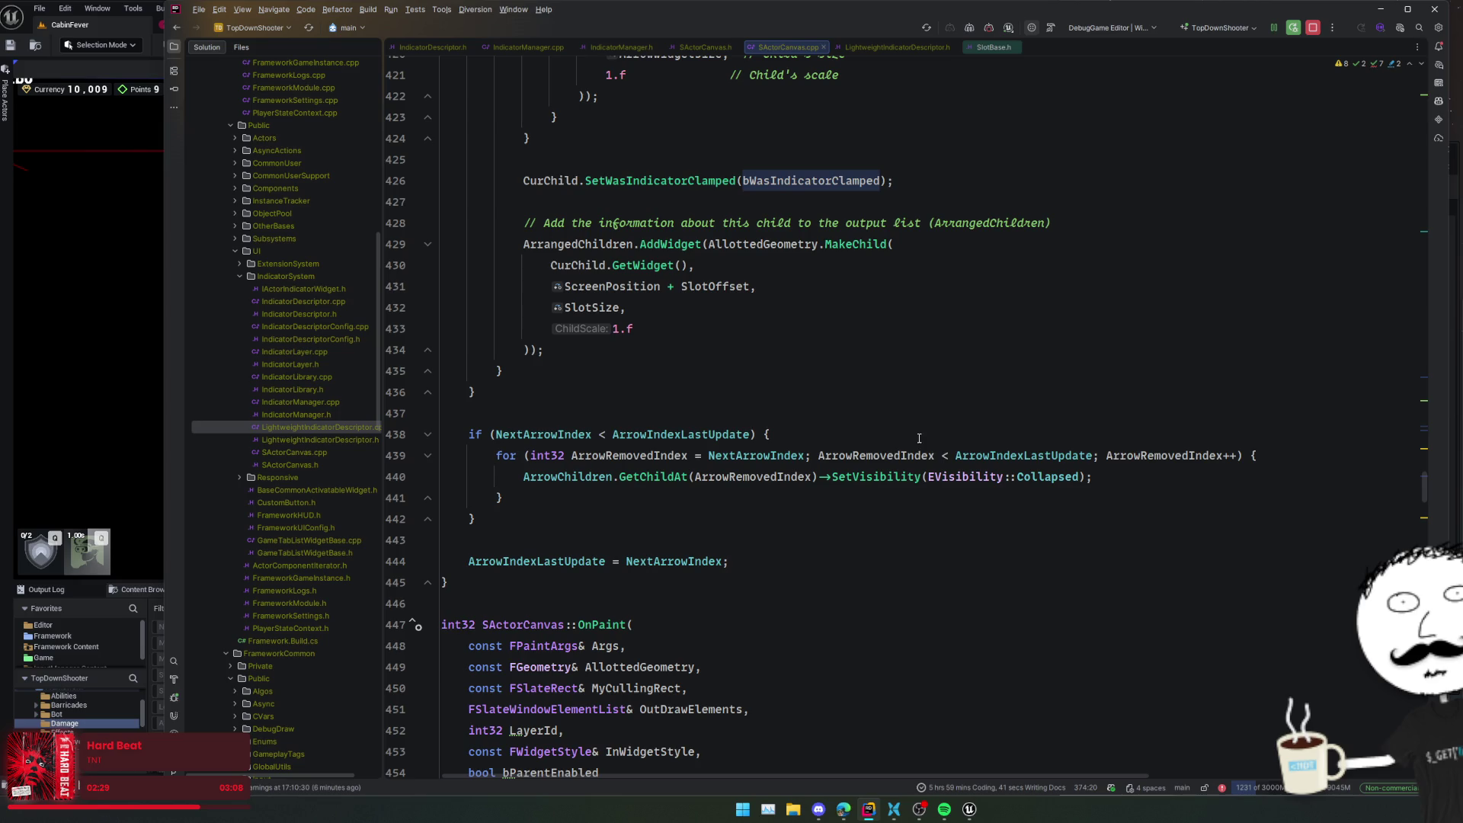
scroll(828, 432, "down", 2)
scroll(912, 432, "down", 2)
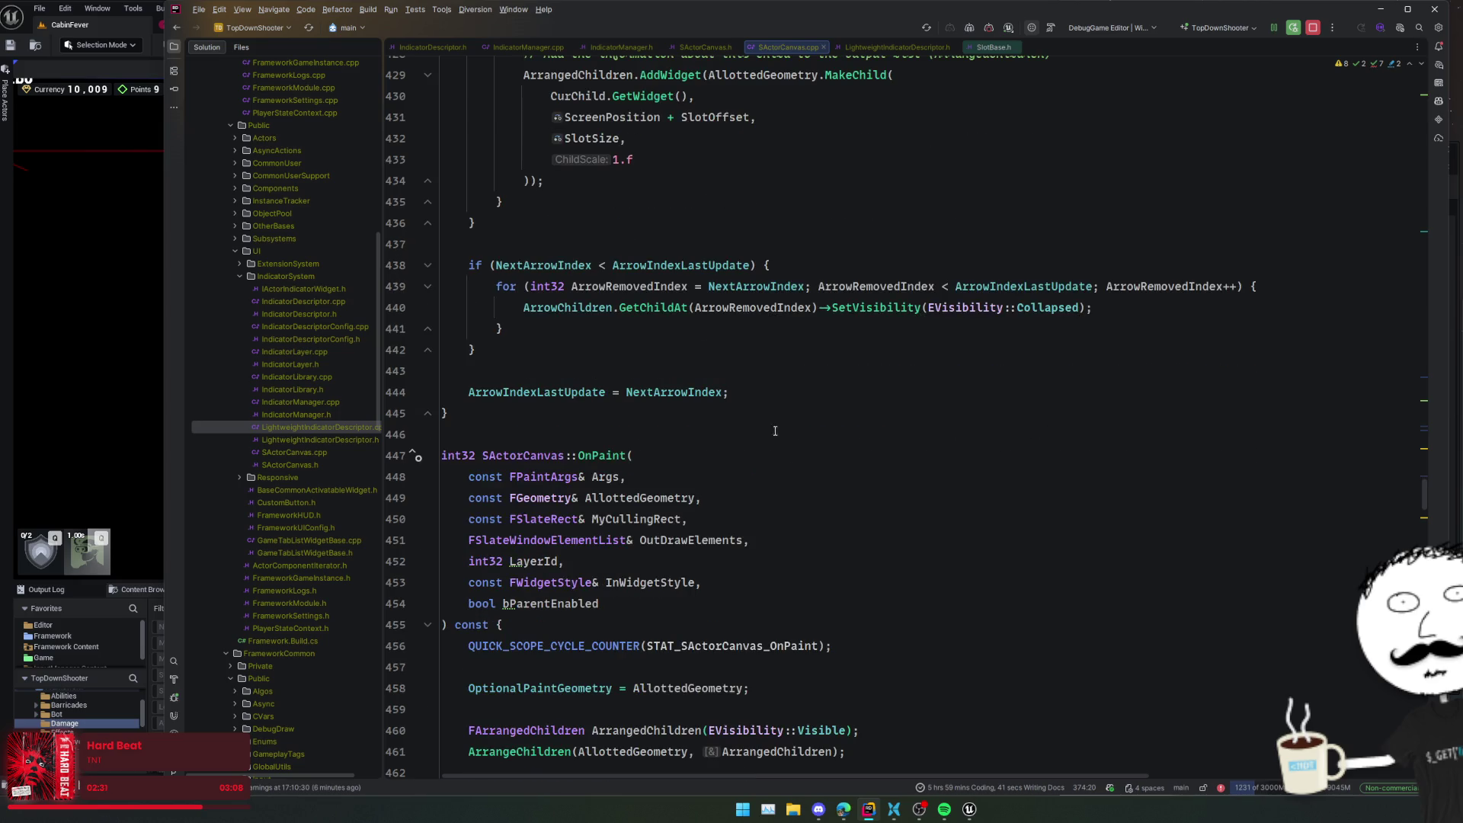
scroll(834, 419, "down", 8)
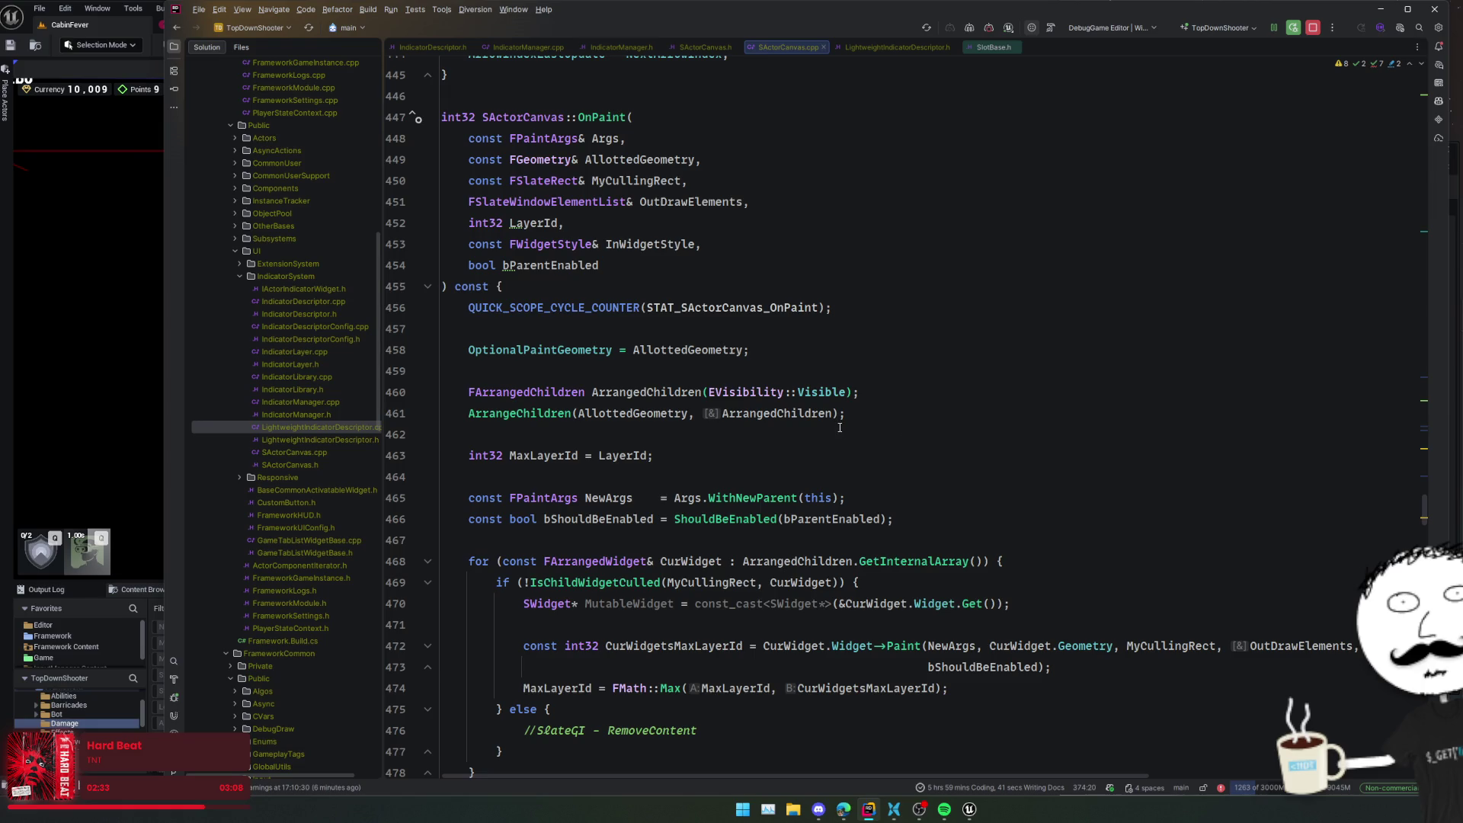
scroll(945, 442, "down", 2)
left_click(955, 433)
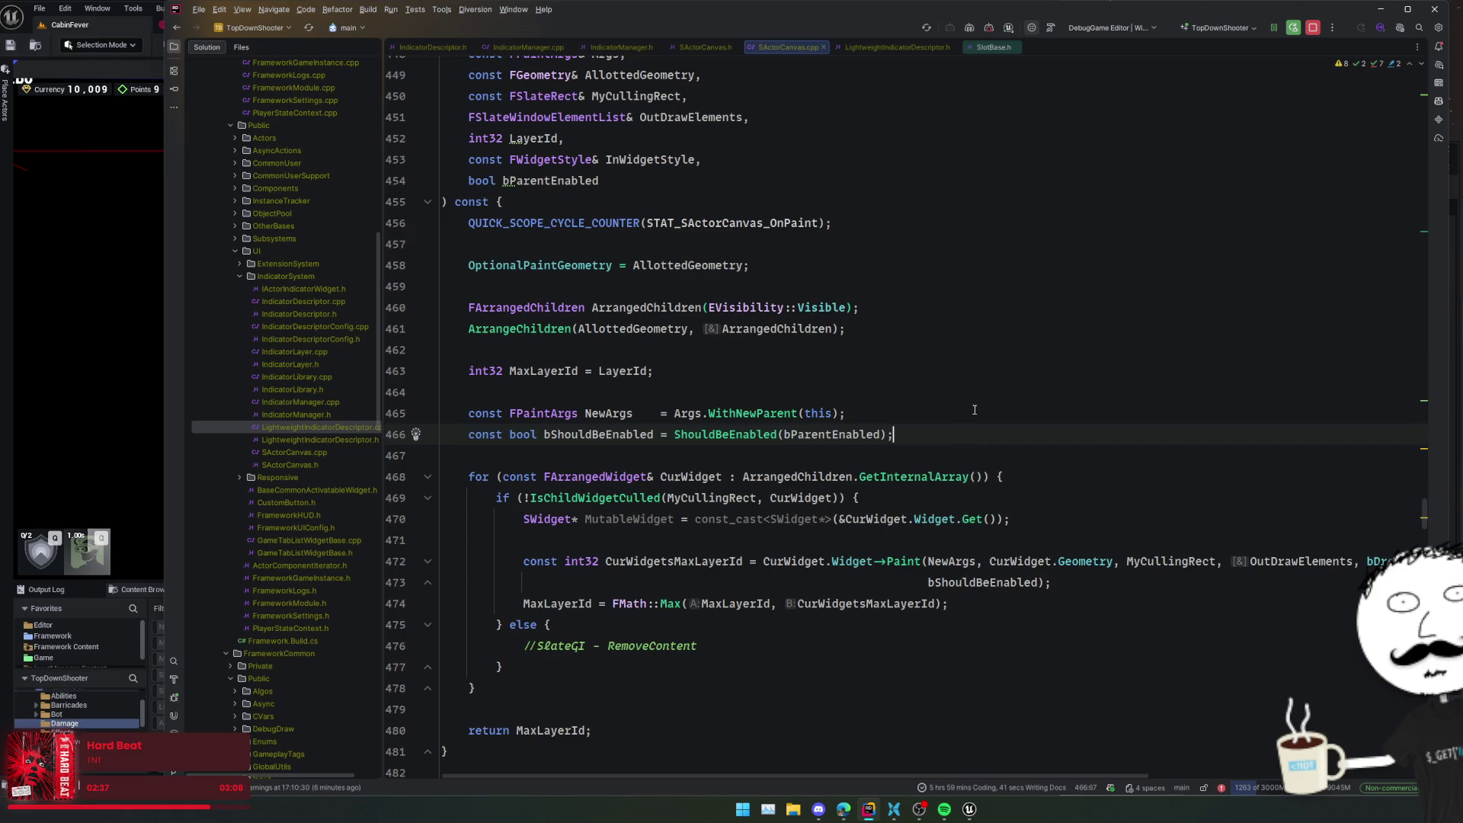
scroll(927, 445, "down", 2)
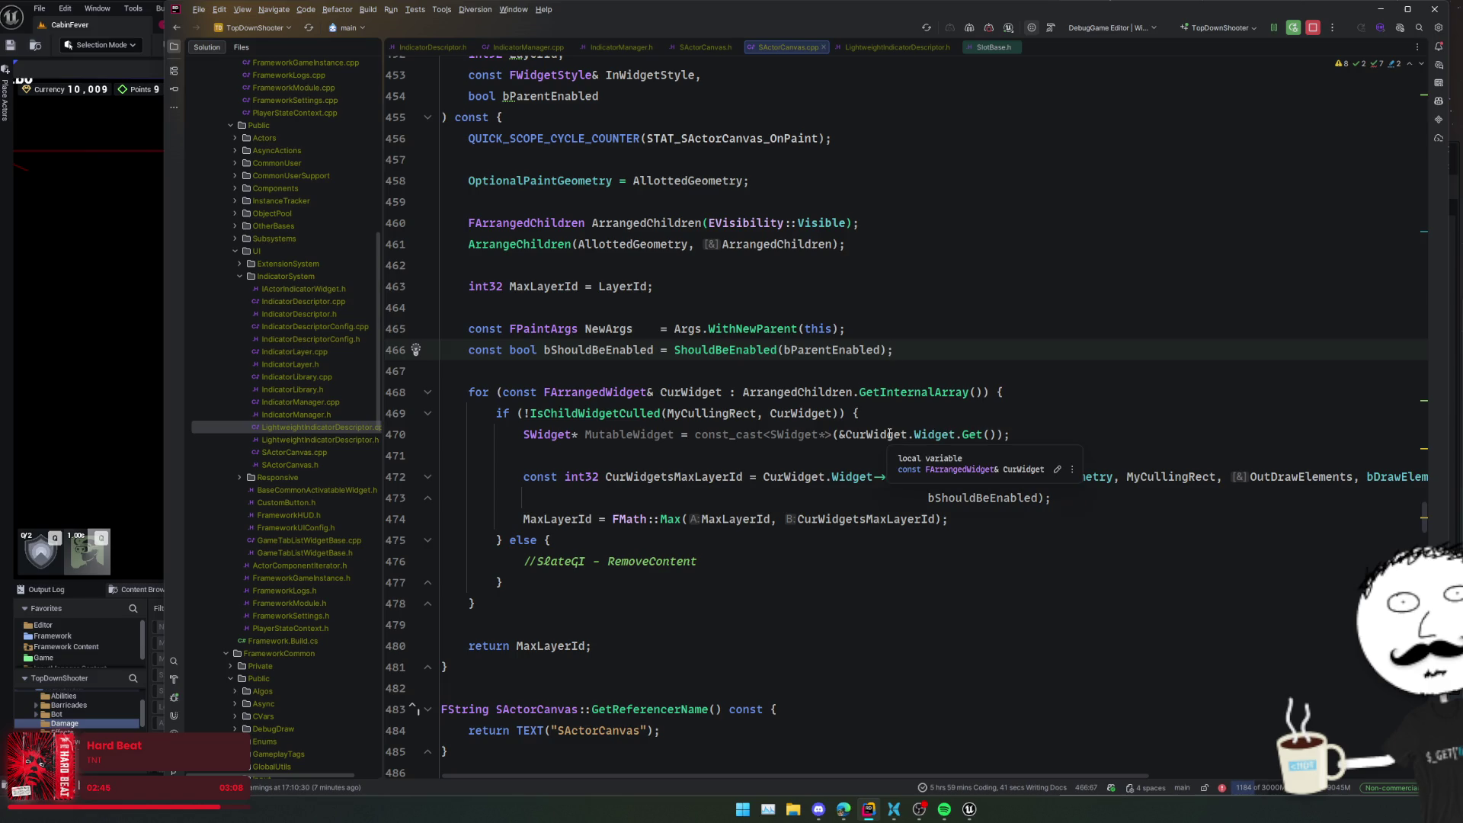
scroll(877, 478, "down", 4)
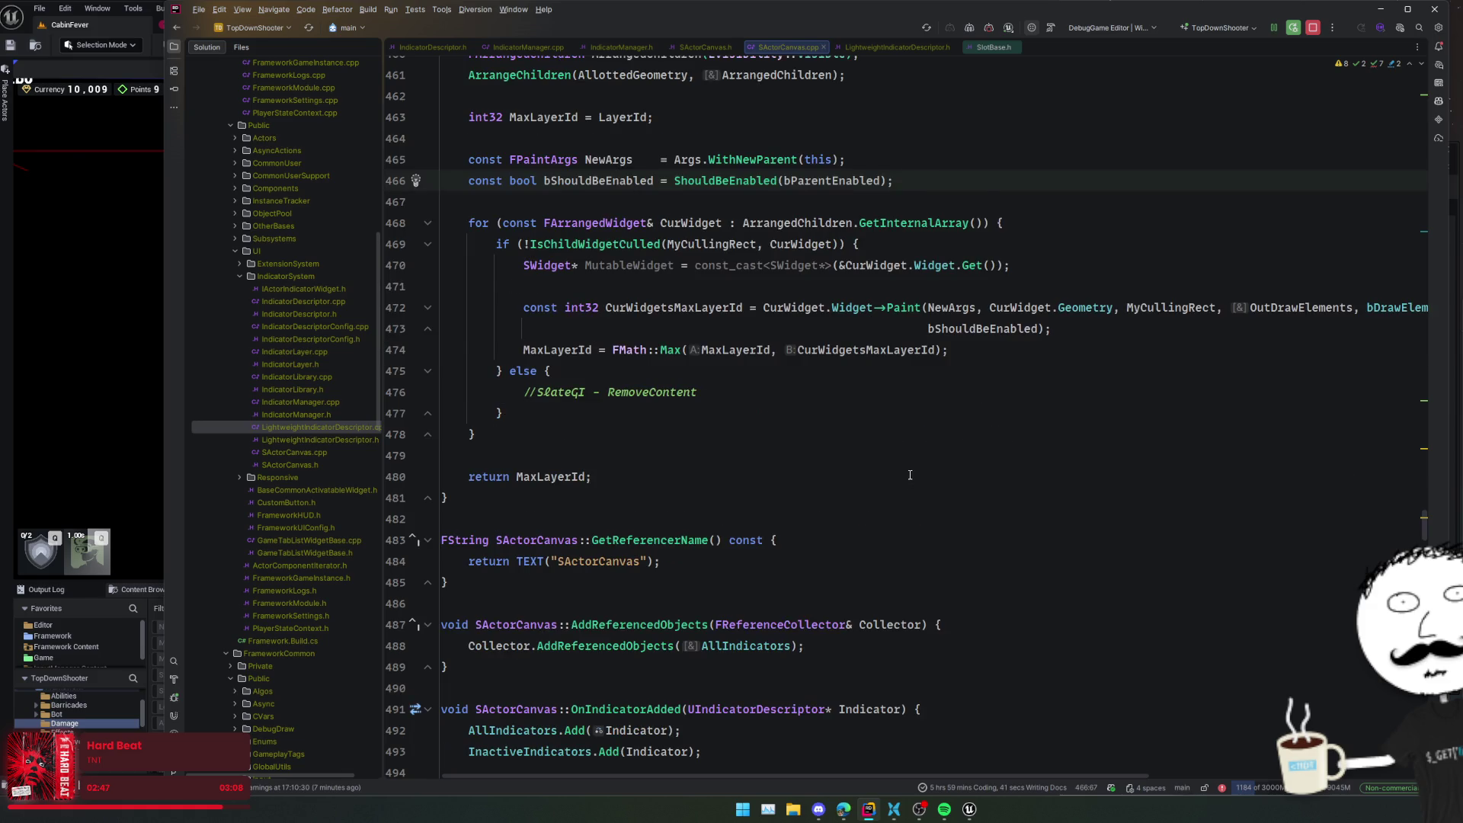
scroll(910, 475, "down", 6)
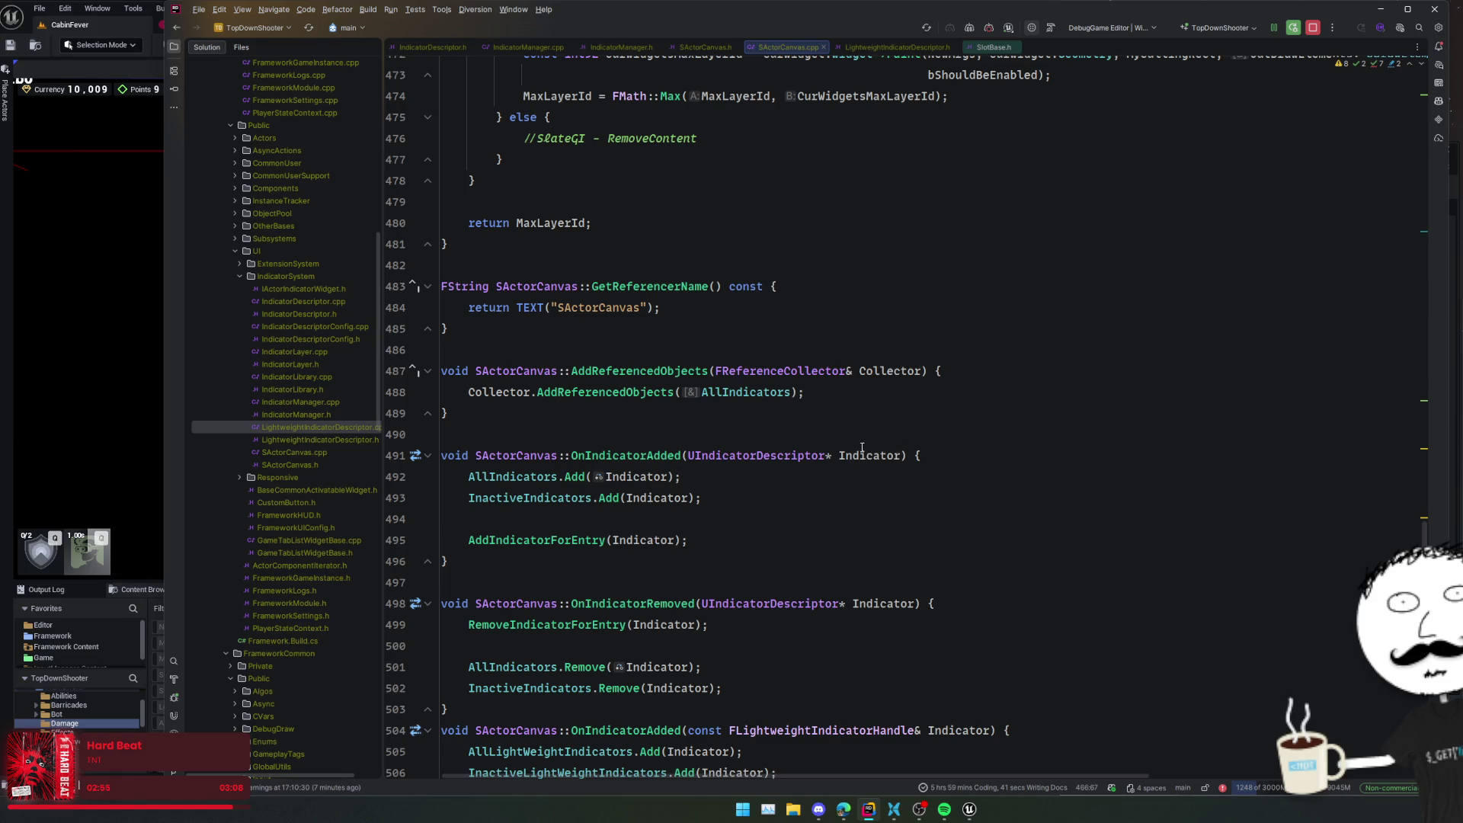
scroll(927, 455, "down", 4)
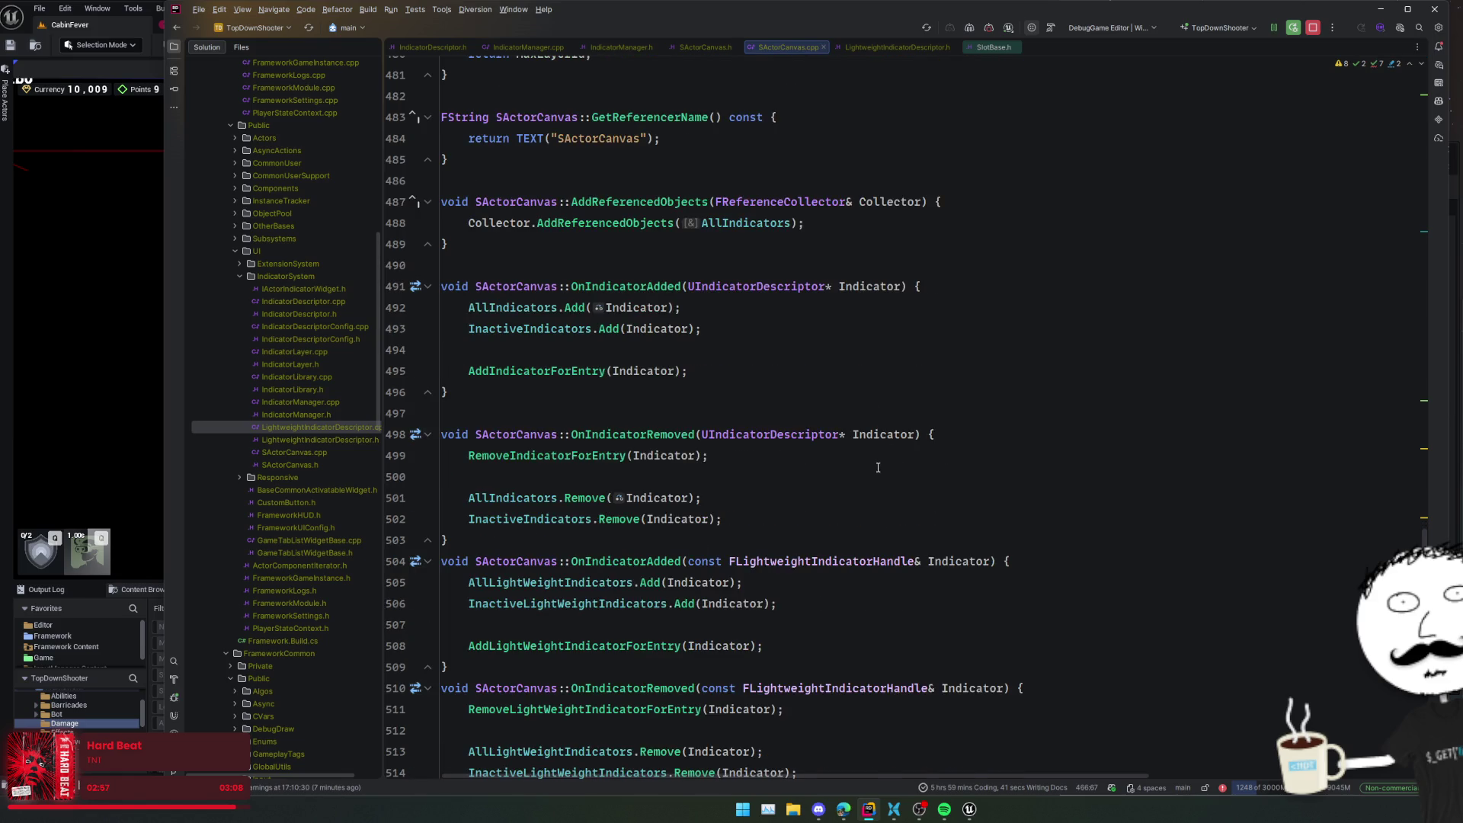
scroll(878, 467, "down", 6)
scroll(902, 495, "down", 2)
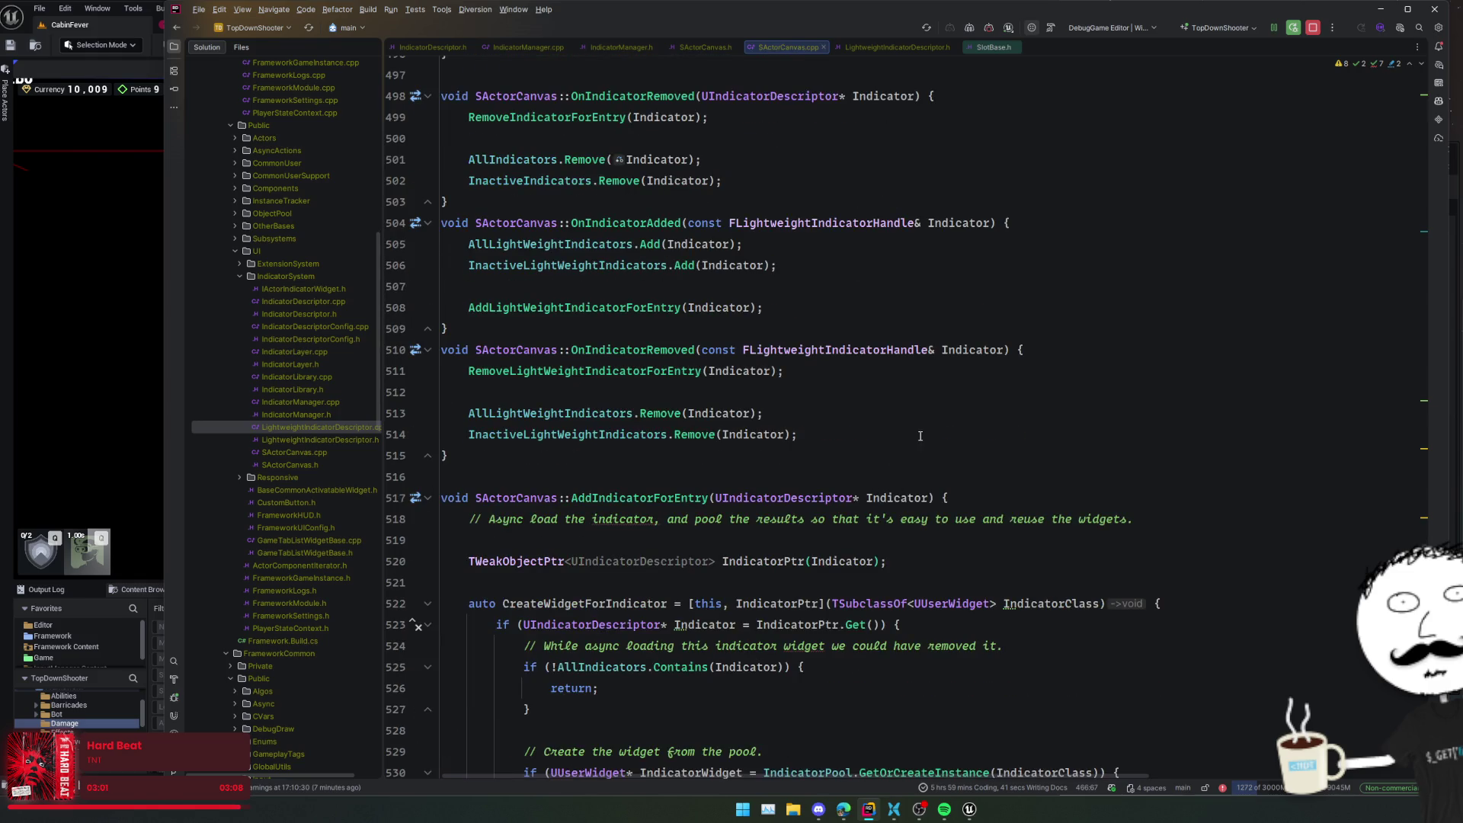
left_click(528, 163)
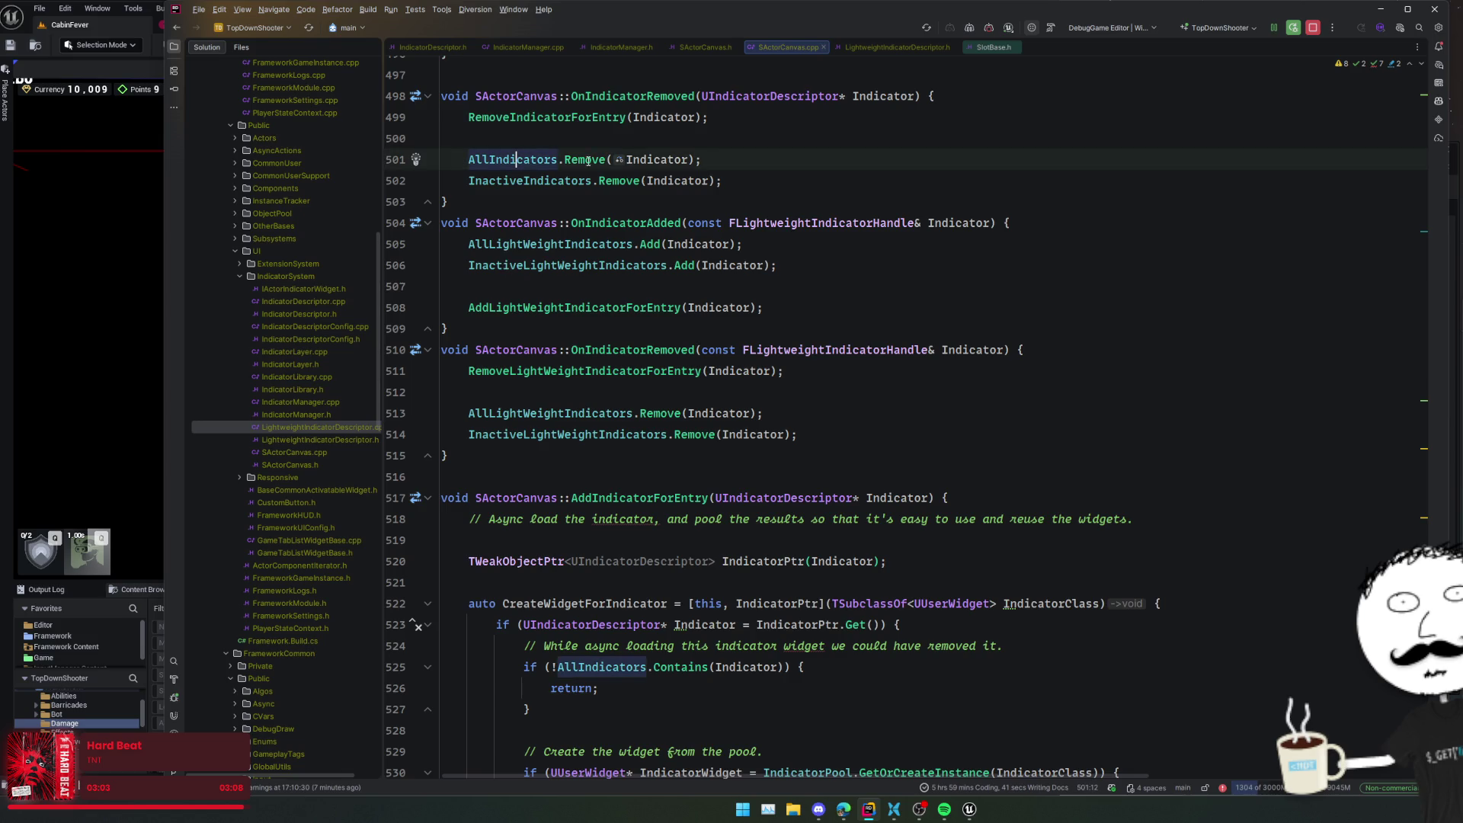
- List all AllIndicators usages, open the empty check at line 256, and fold the blocks above it
key("alt+F7")
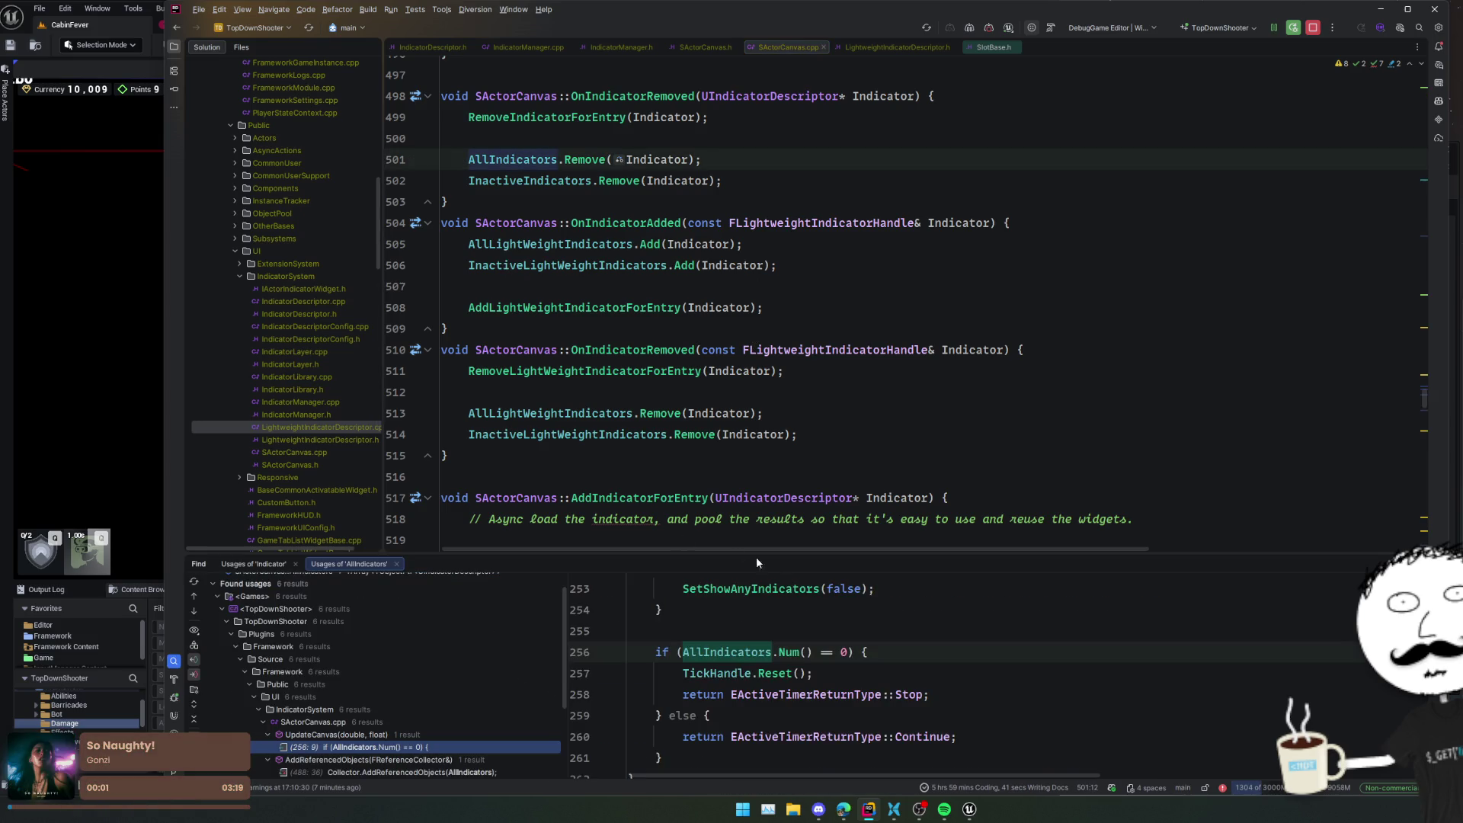
left_click_drag(793, 559, 797, 467)
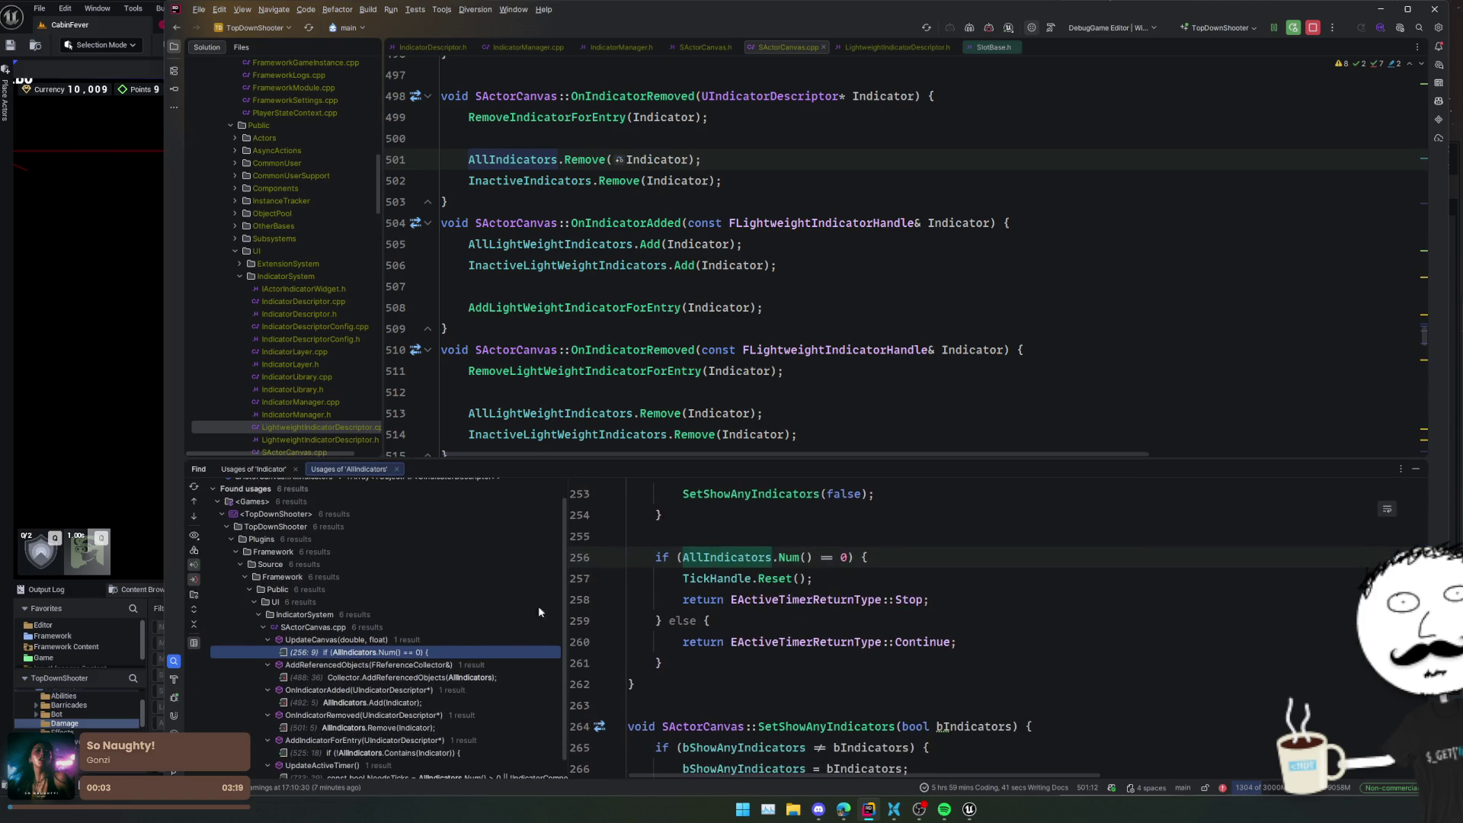
double_click(463, 654)
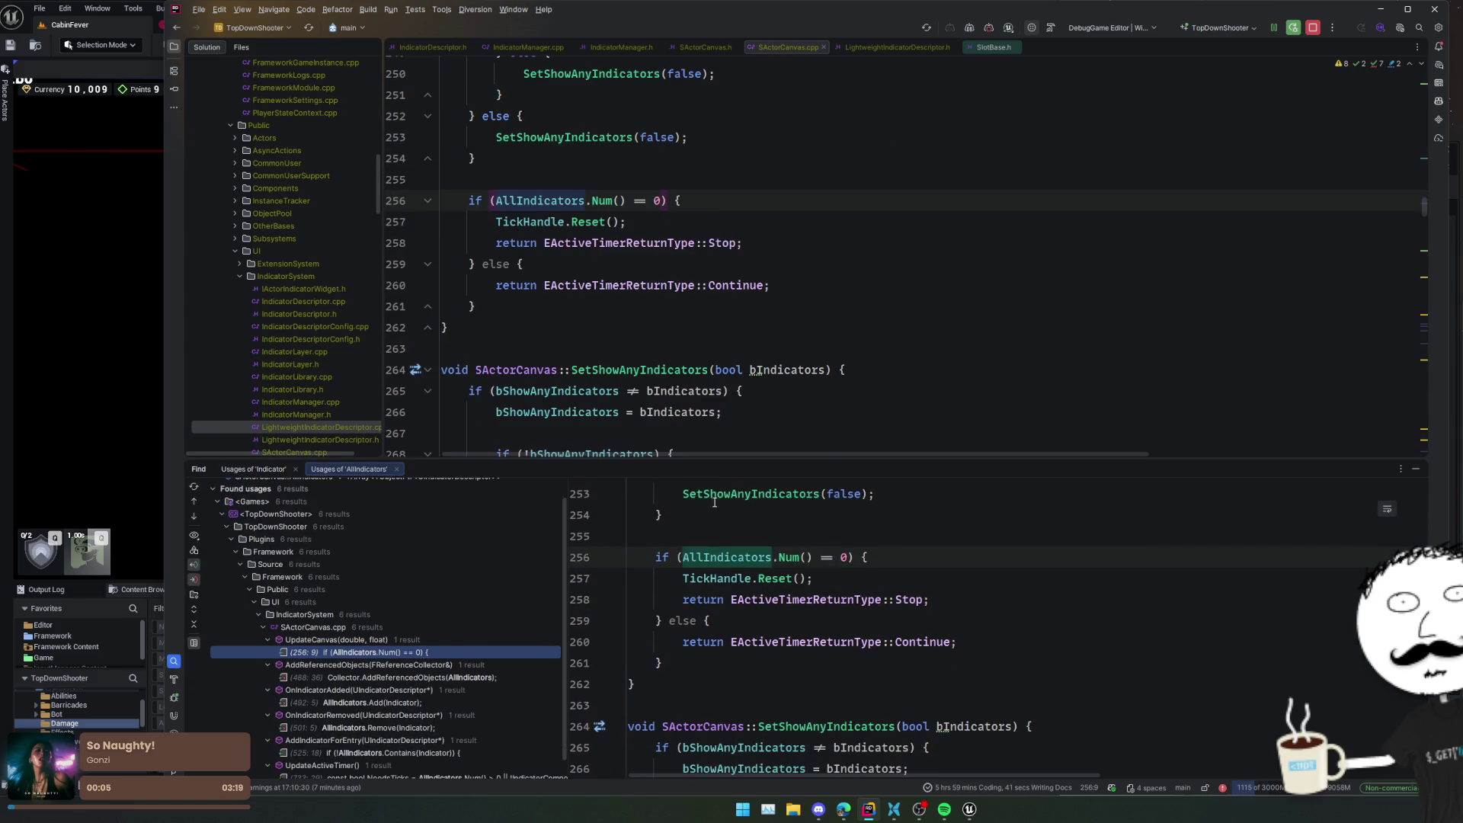
scroll(770, 359, "up", 3)
left_click(428, 264)
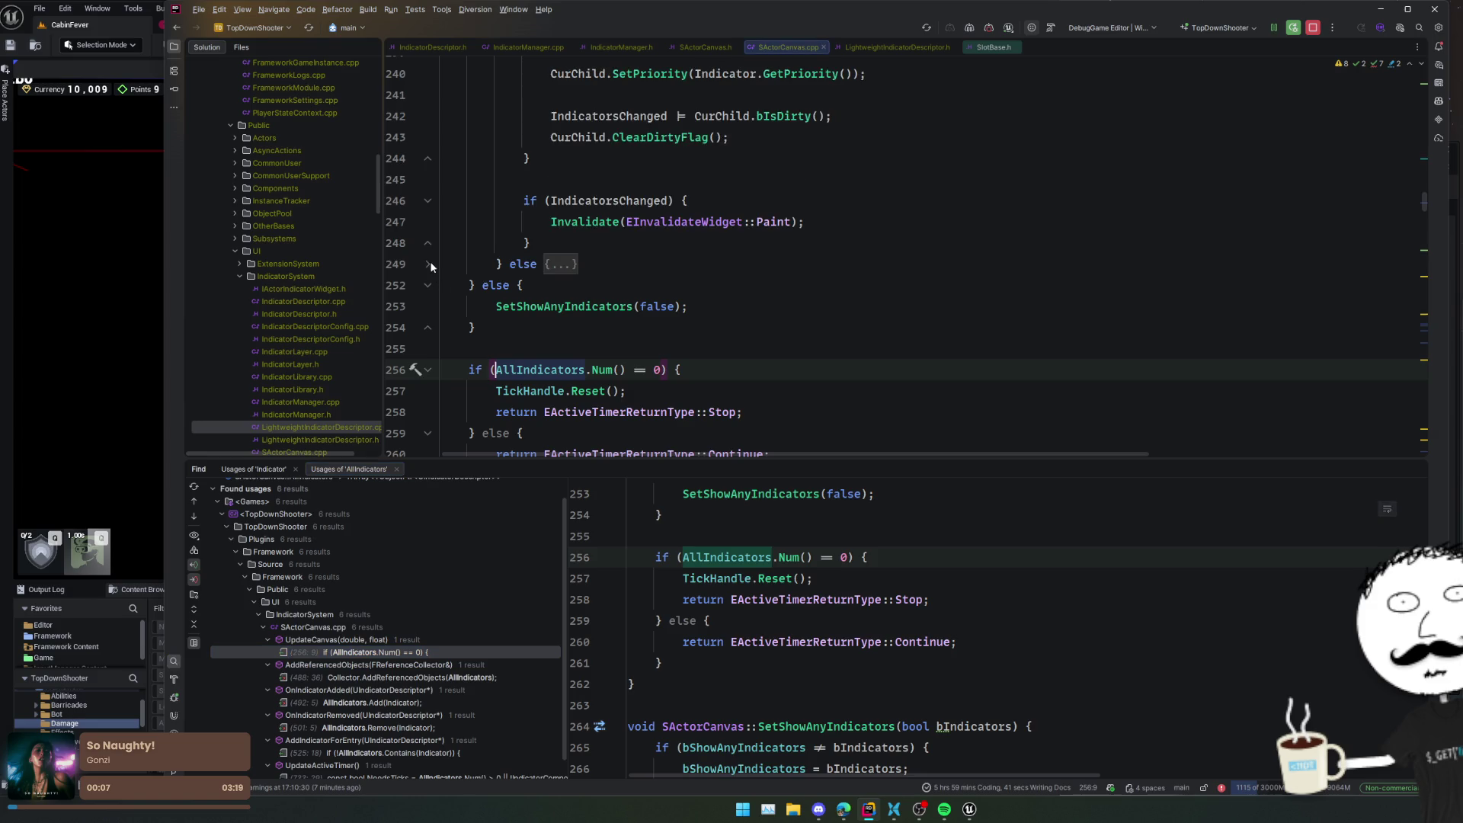
left_click(429, 244)
left_click(427, 203)
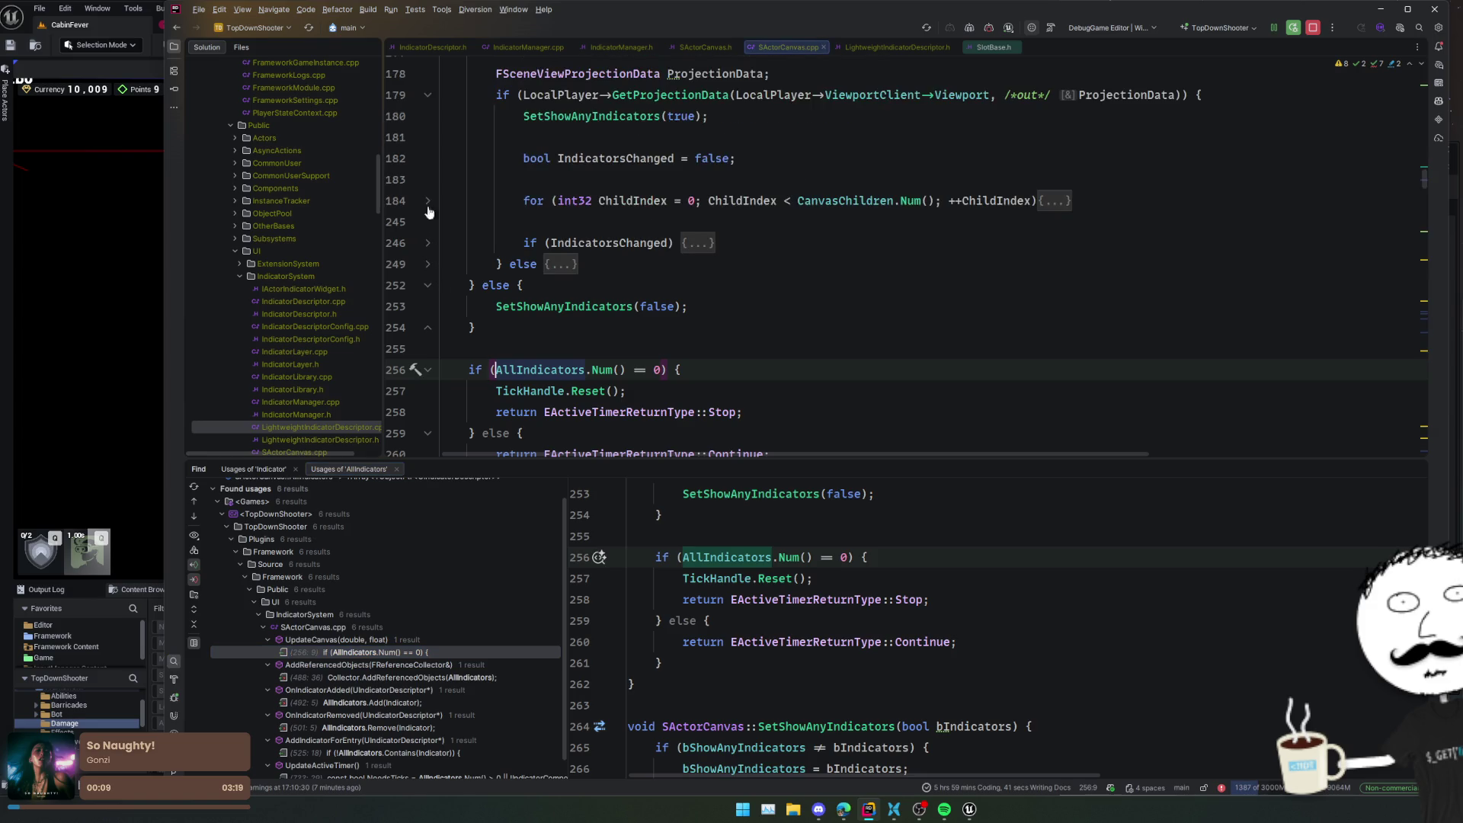
left_click(427, 265)
left_click(428, 181)
scroll(532, 301, "up", 5)
scroll(533, 301, "up", 5)
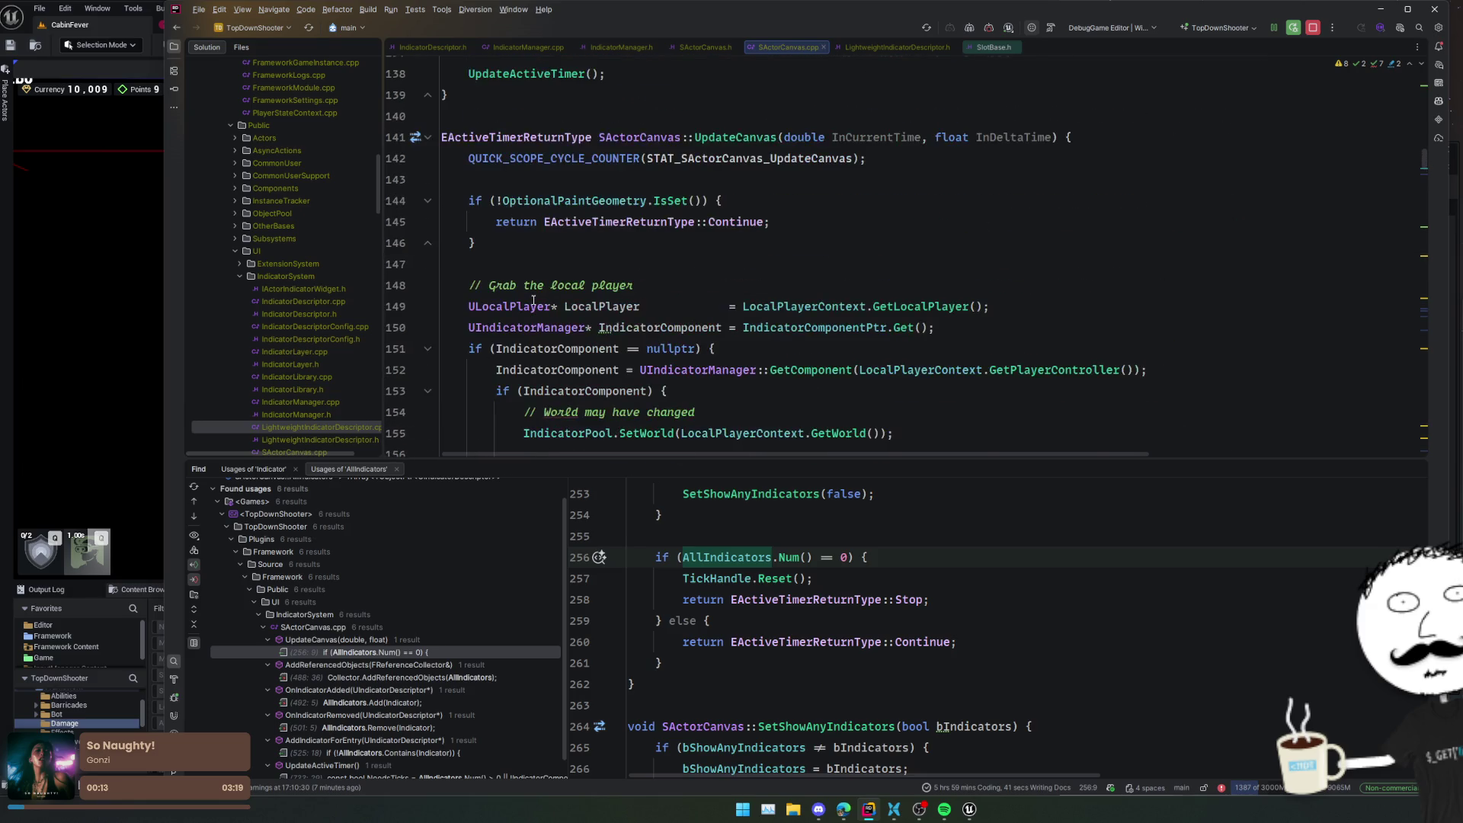
scroll(533, 301, "down", 10)
- Extend line 256's stop check with && AllLightWeightIndicators.Num() == 0
left_click(660, 266)
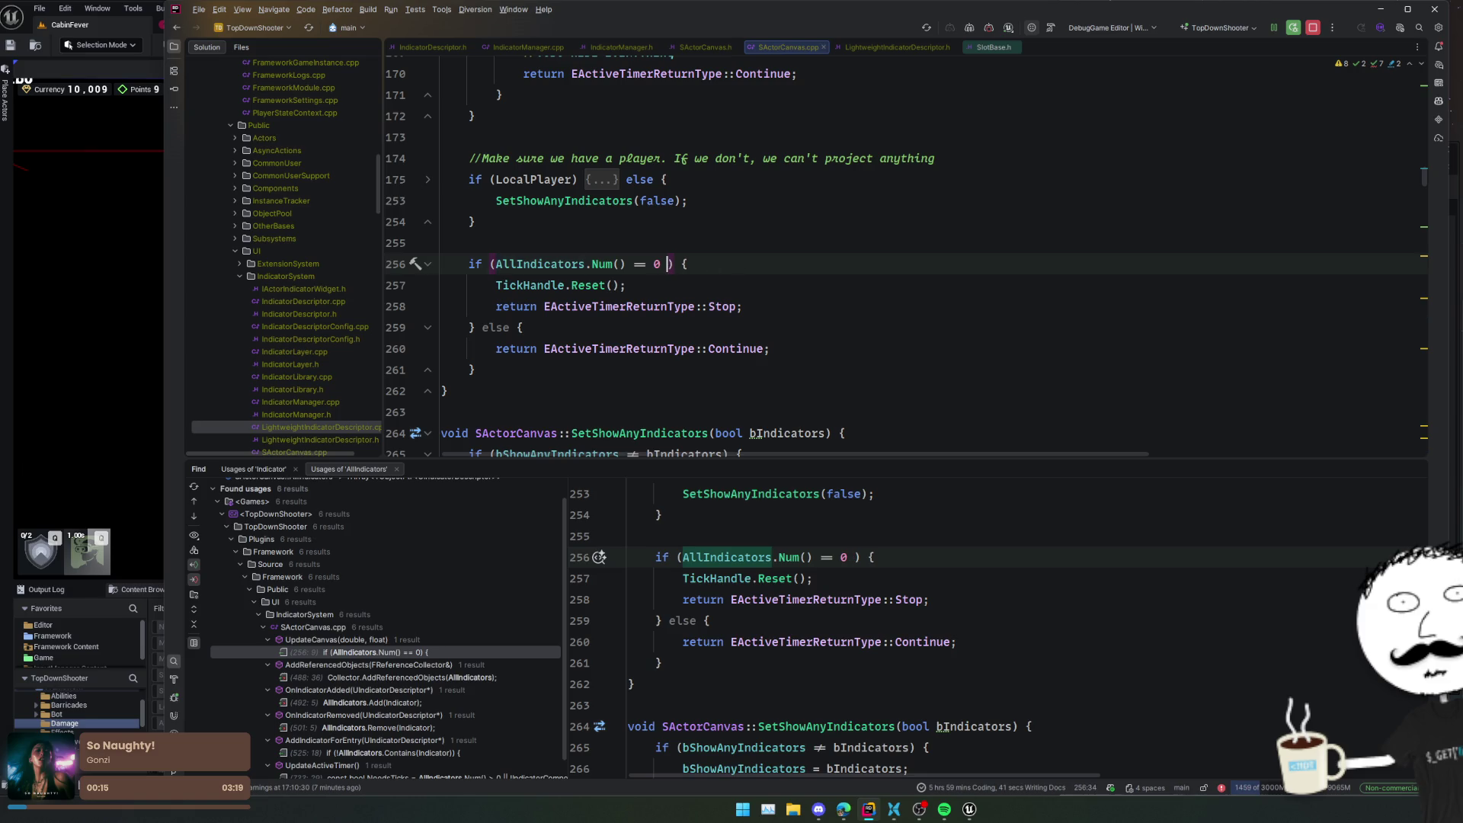
key("Tab")
key("Home")
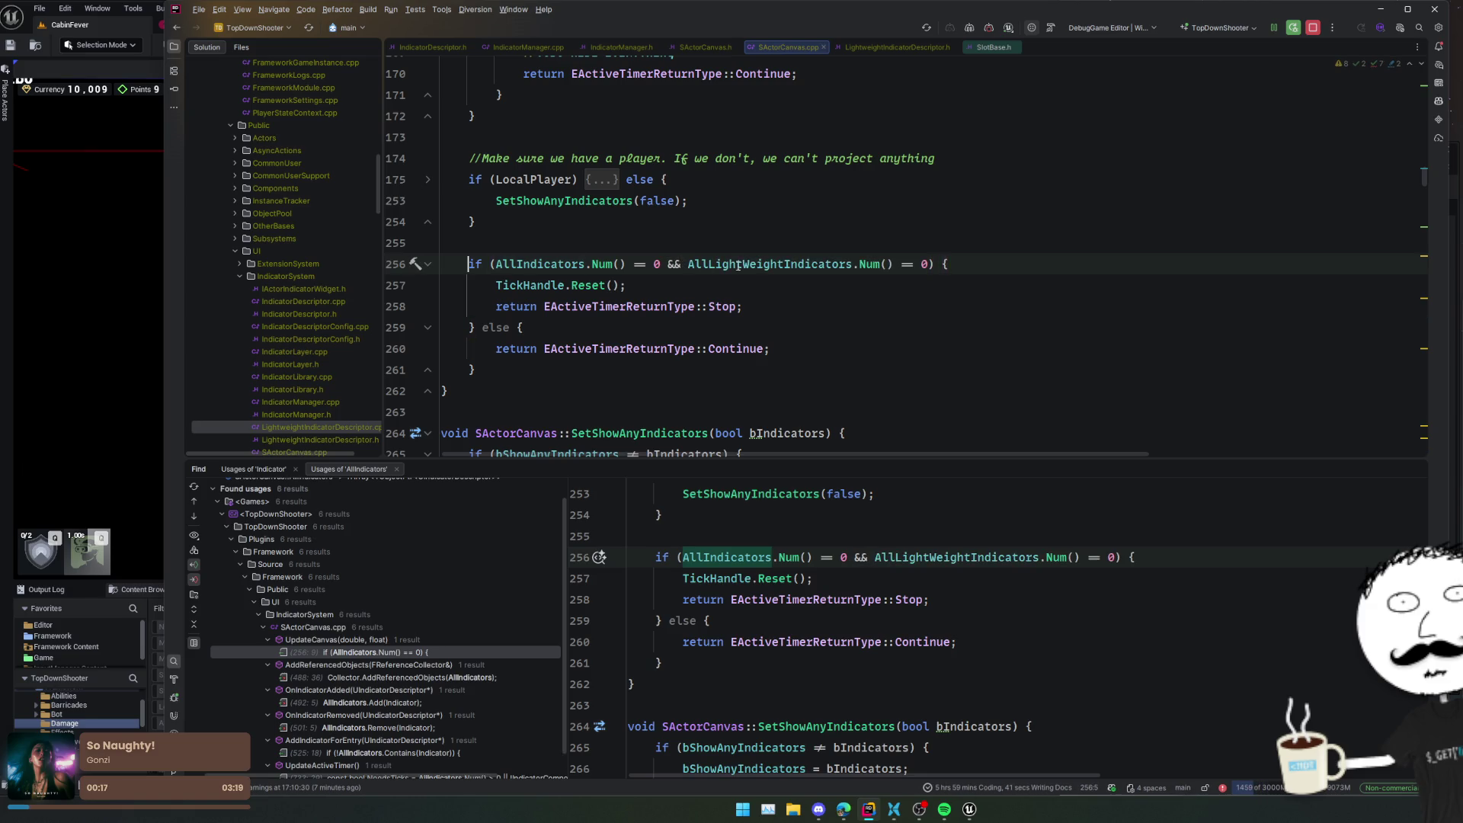
- Review the other AllIndicators usages and open UpdateActiveTimer's count check at line 733
left_click(495, 677)
left_click(483, 700)
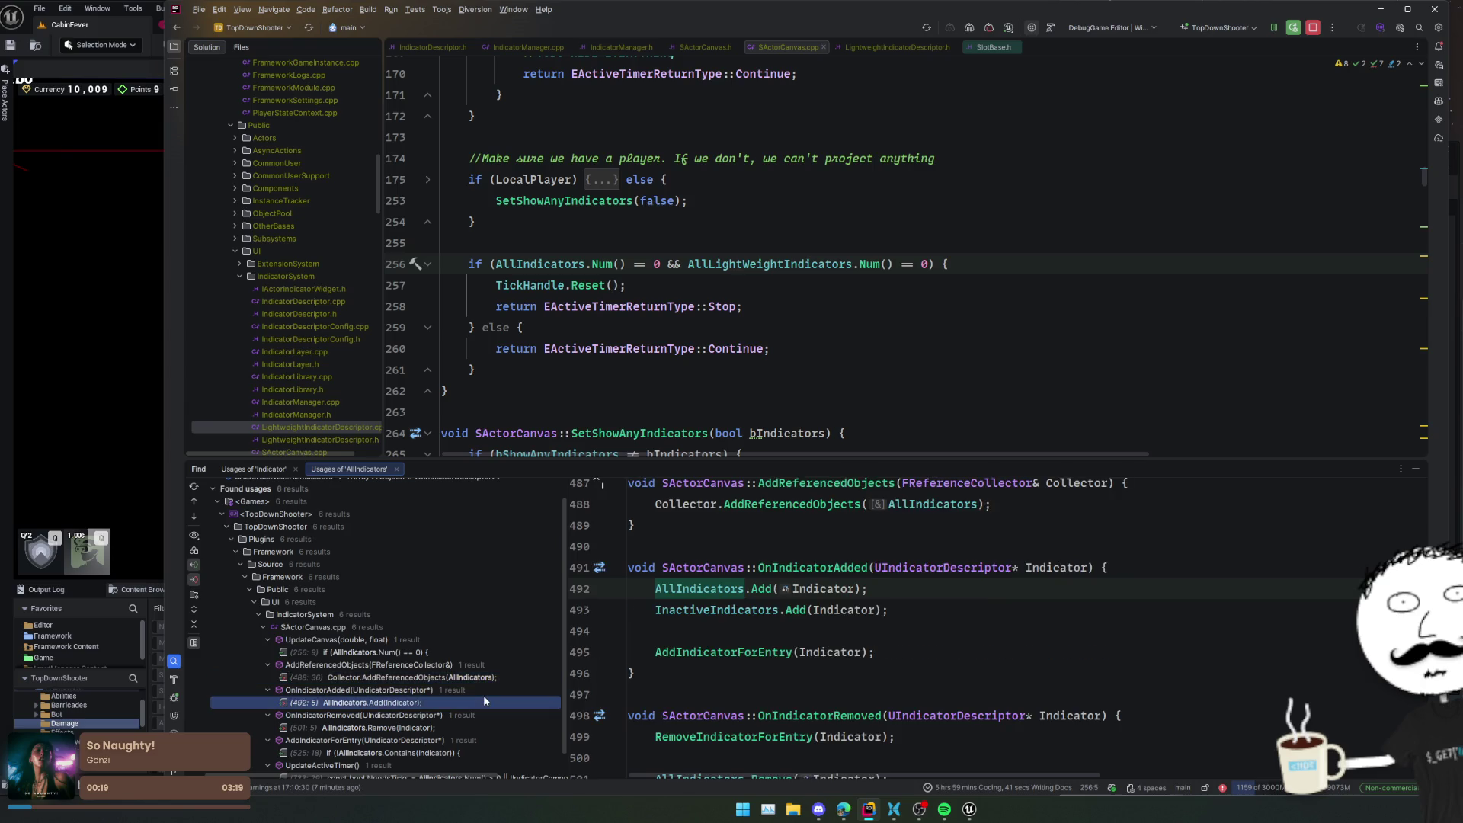
scroll(480, 684, "down", 1)
left_click(469, 698)
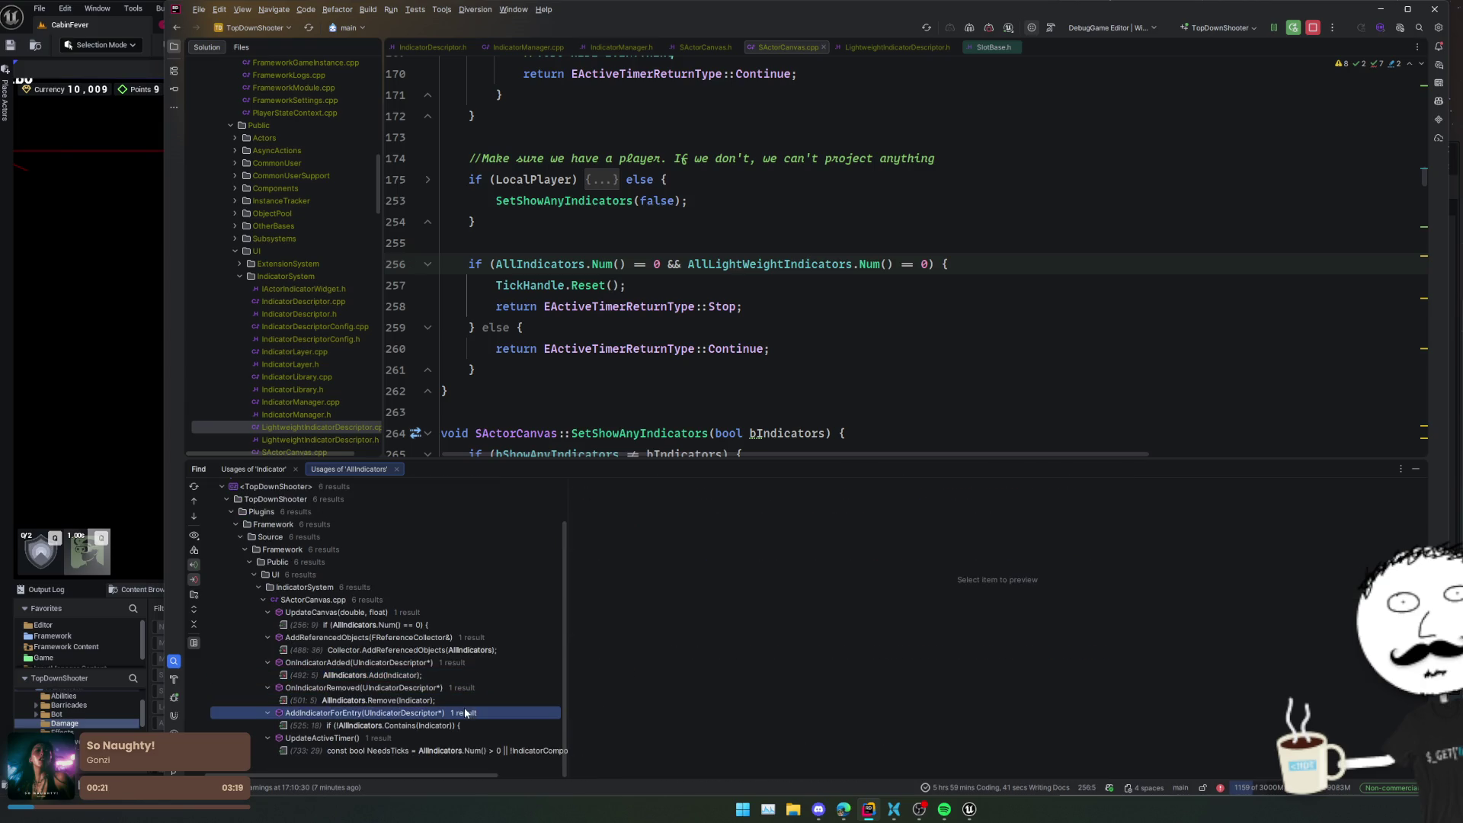
left_click(472, 724)
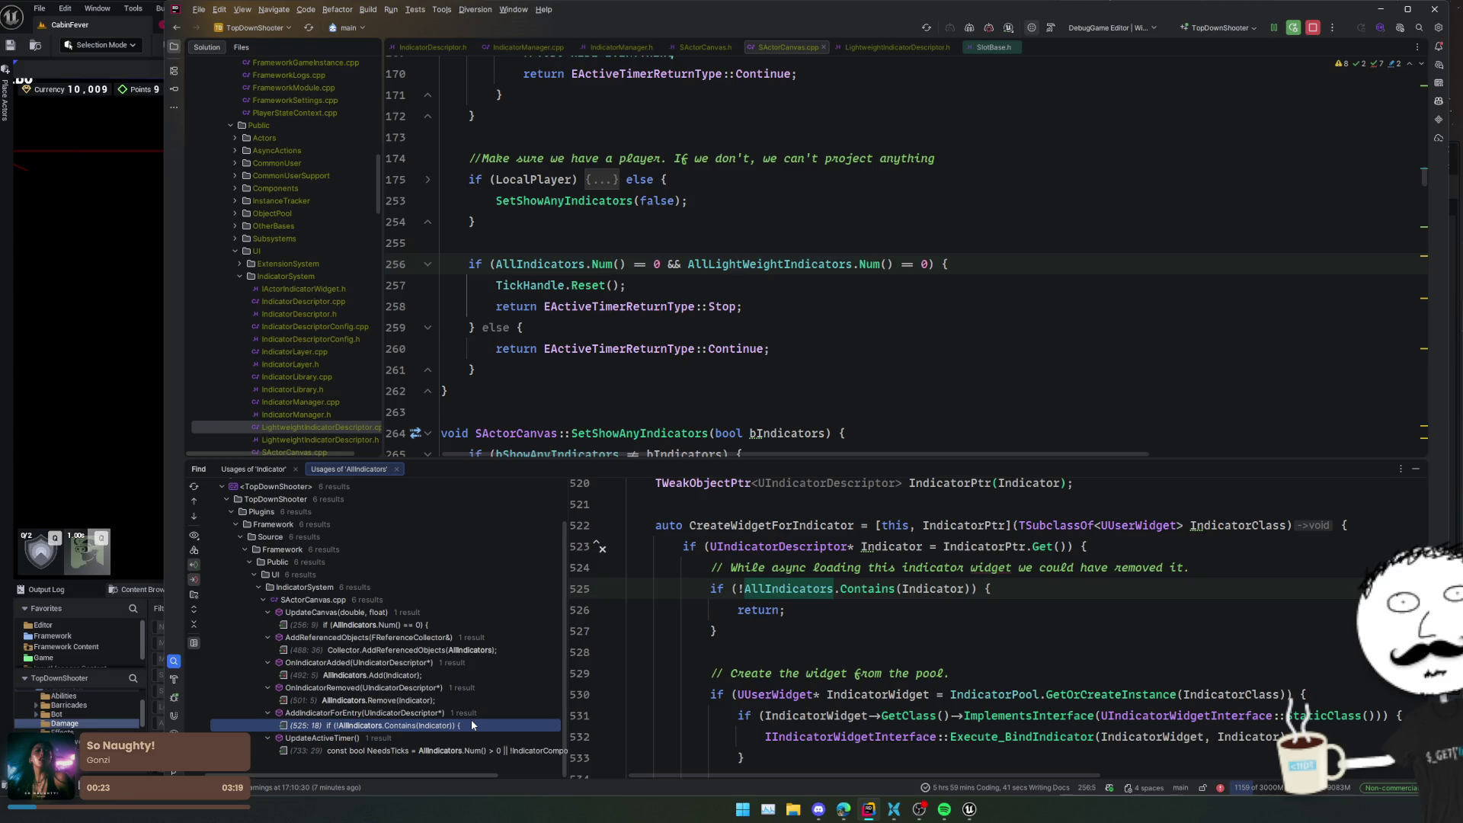
double_click(472, 724)
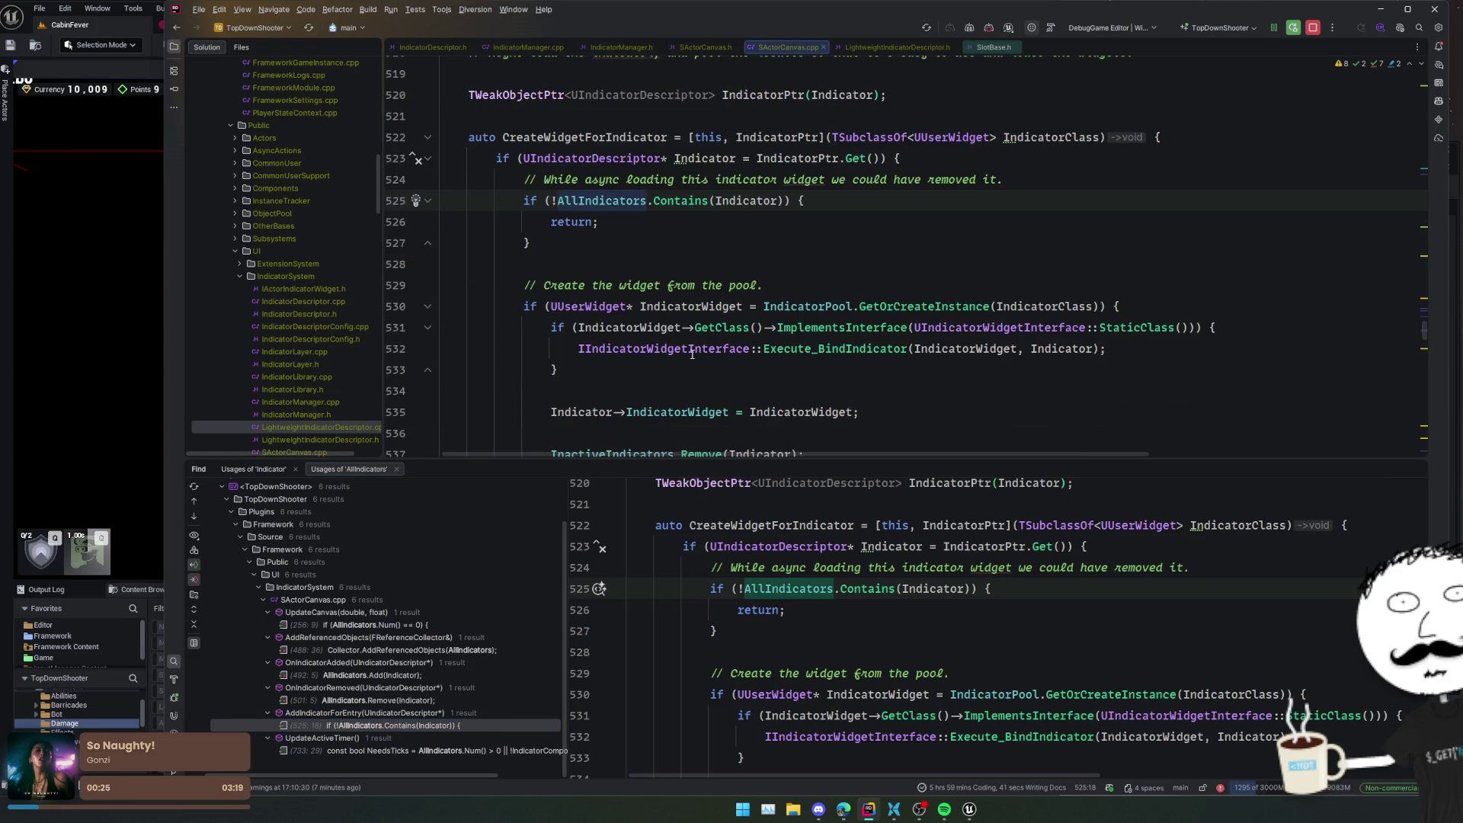
scroll(690, 358, "up", 3)
scroll(684, 396, "down", 2)
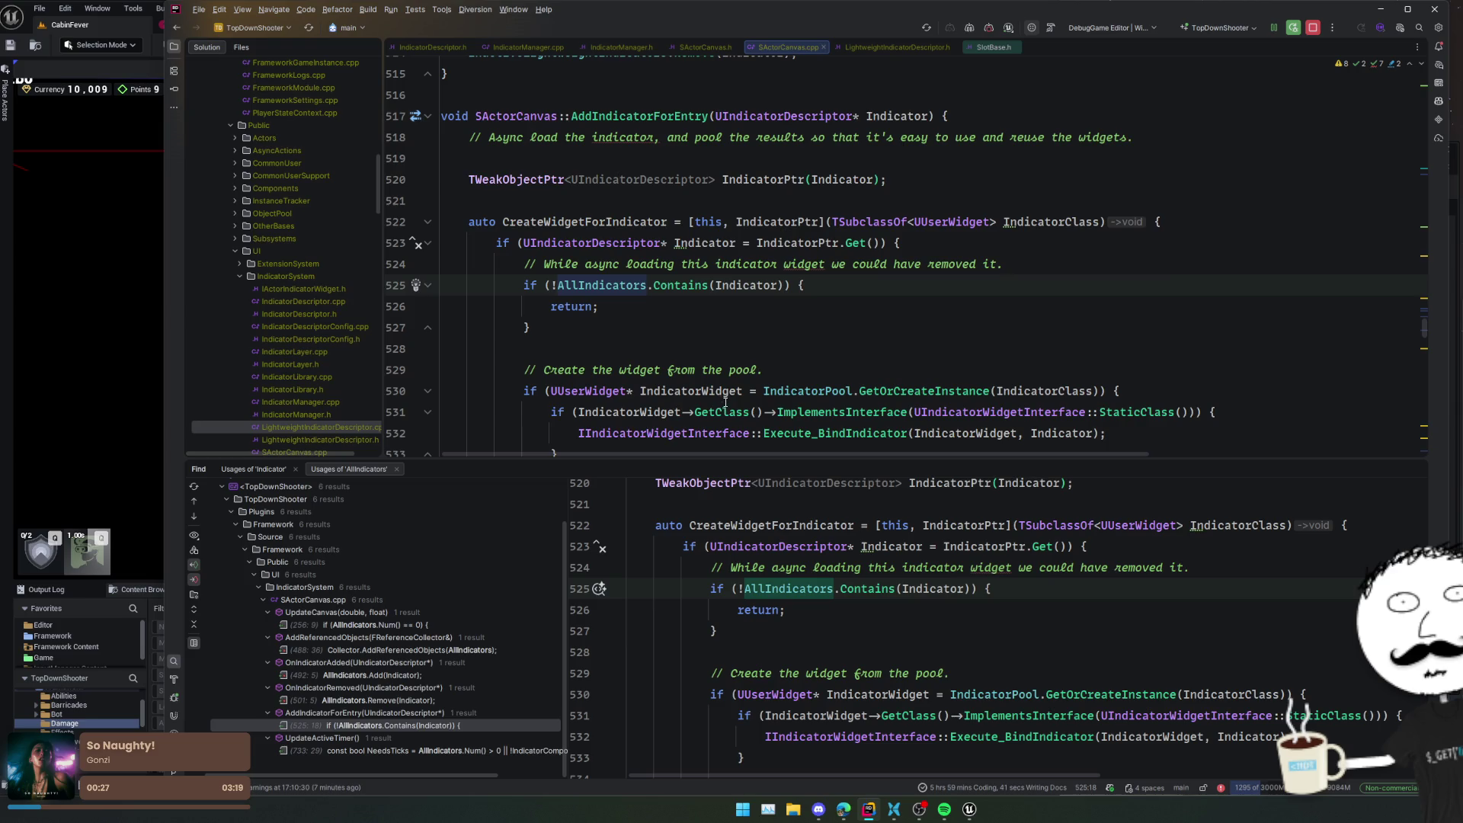
left_click(492, 749)
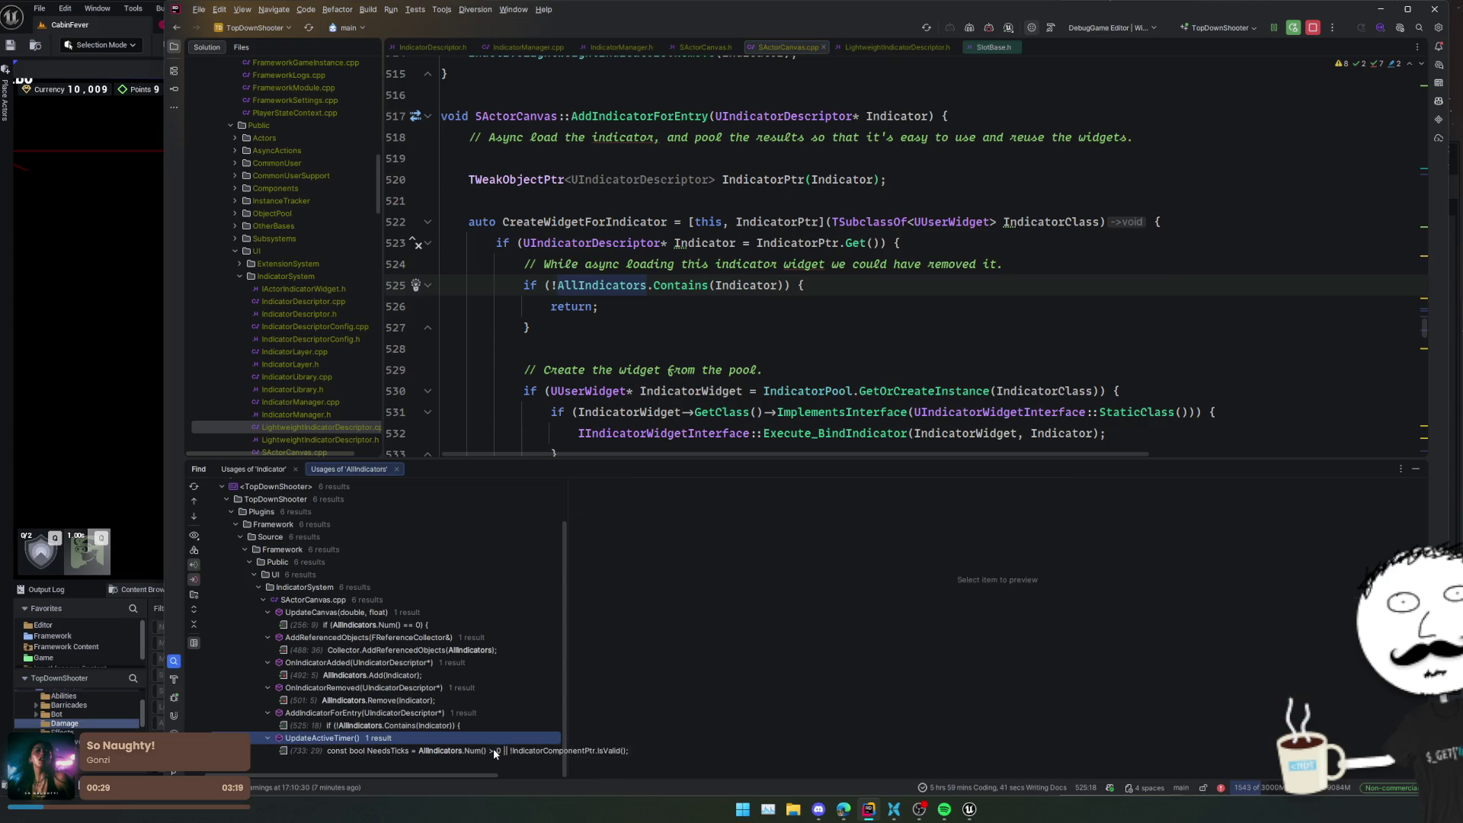
double_click(493, 748)
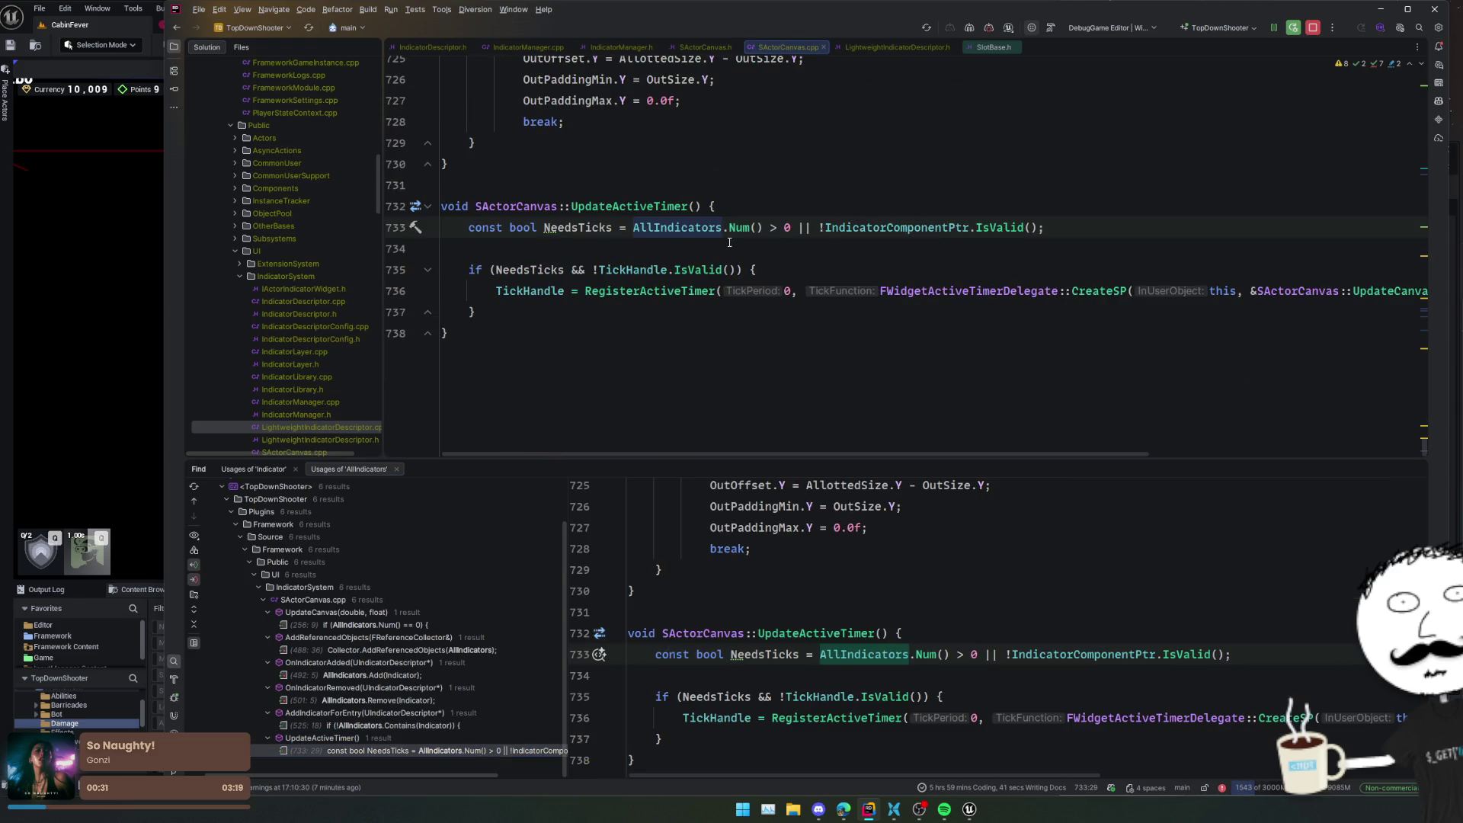
left_click_drag(789, 227, 645, 226)
- Add || AllLightWeightIndicators.Num() > 0 to NeedsTicks on line 733 and trigger Live Coding
type("()")
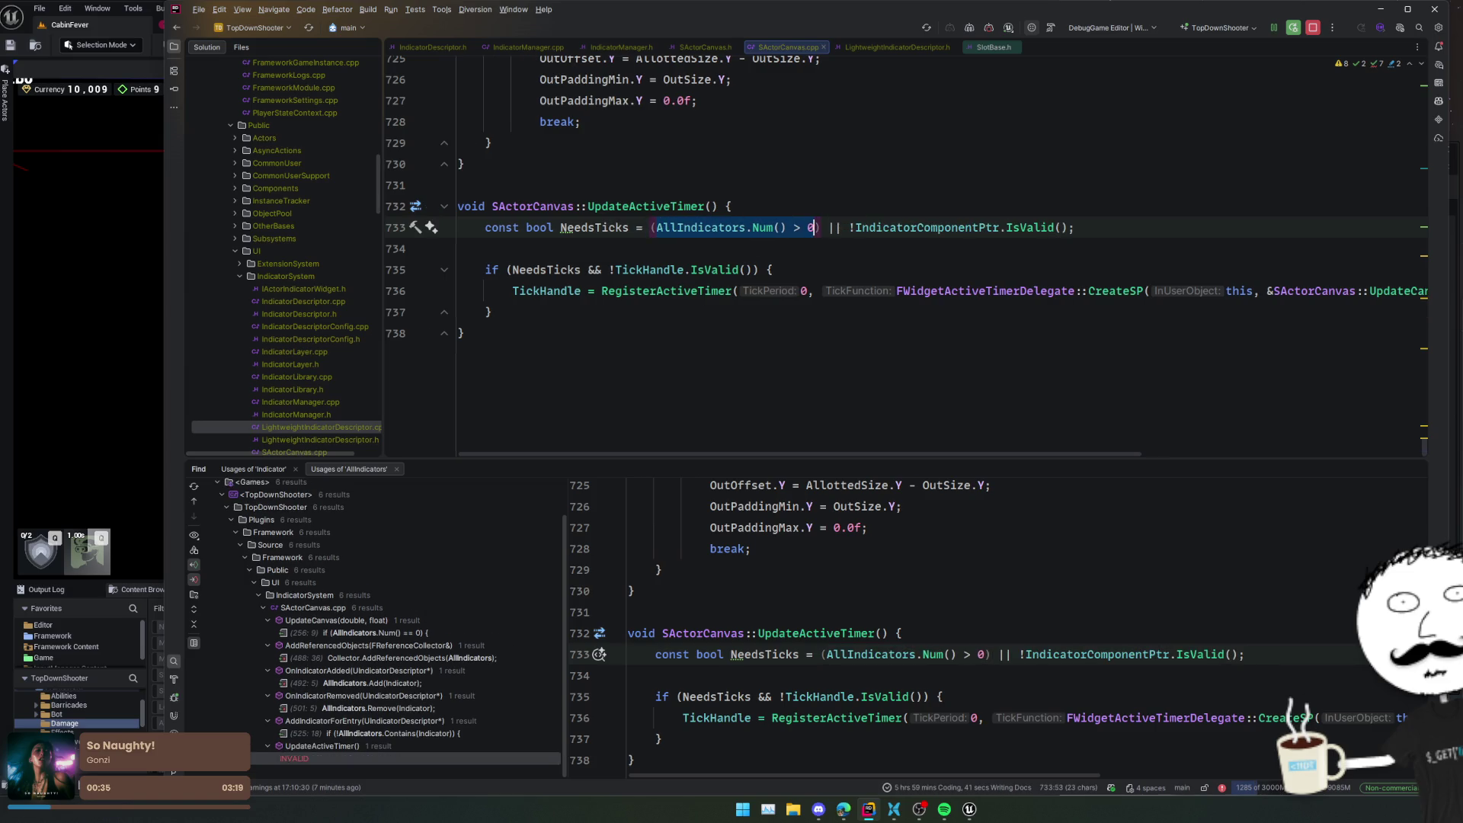
type(" > 0 || ")
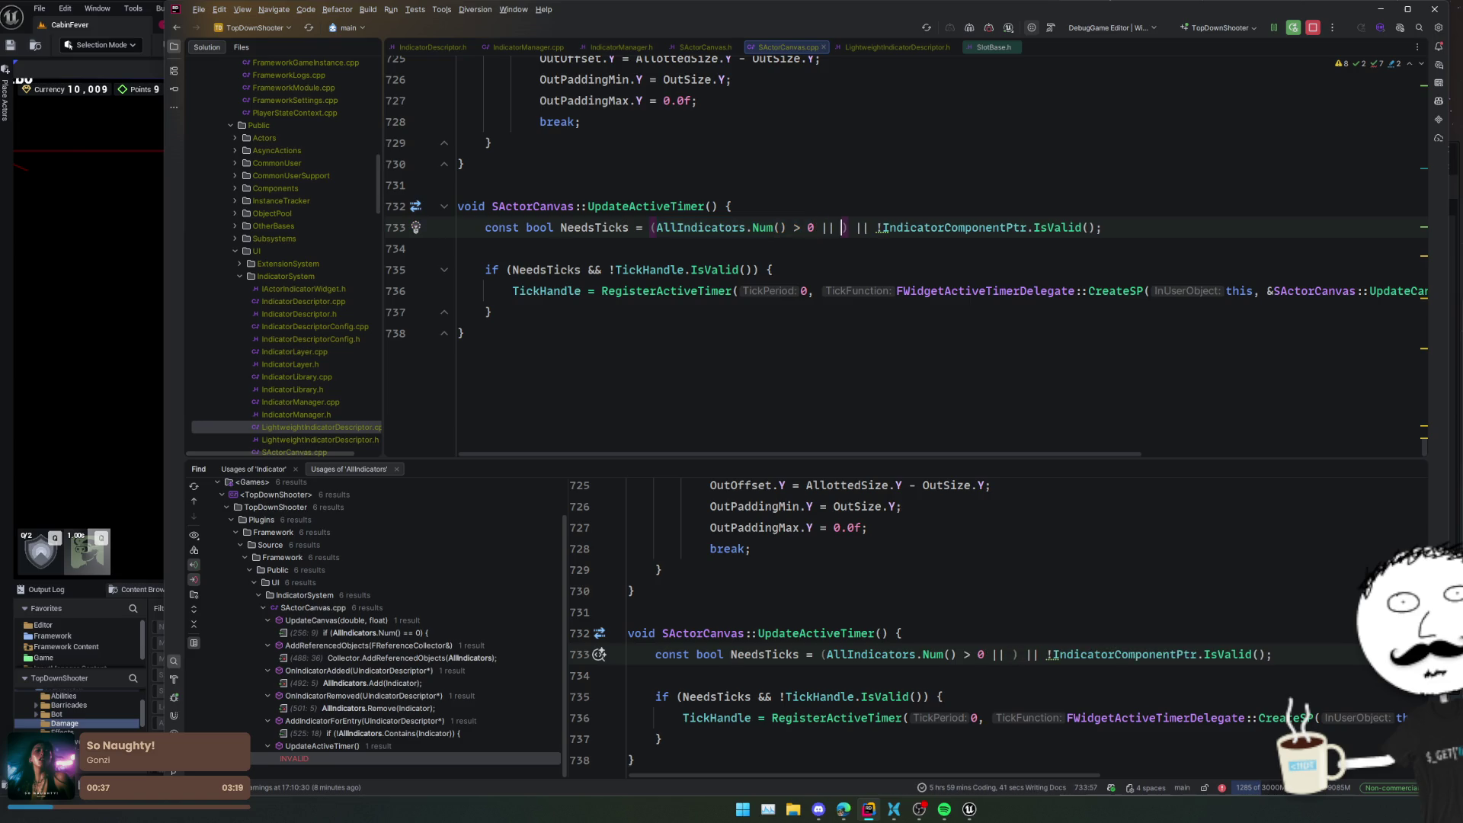
type("AllLi")
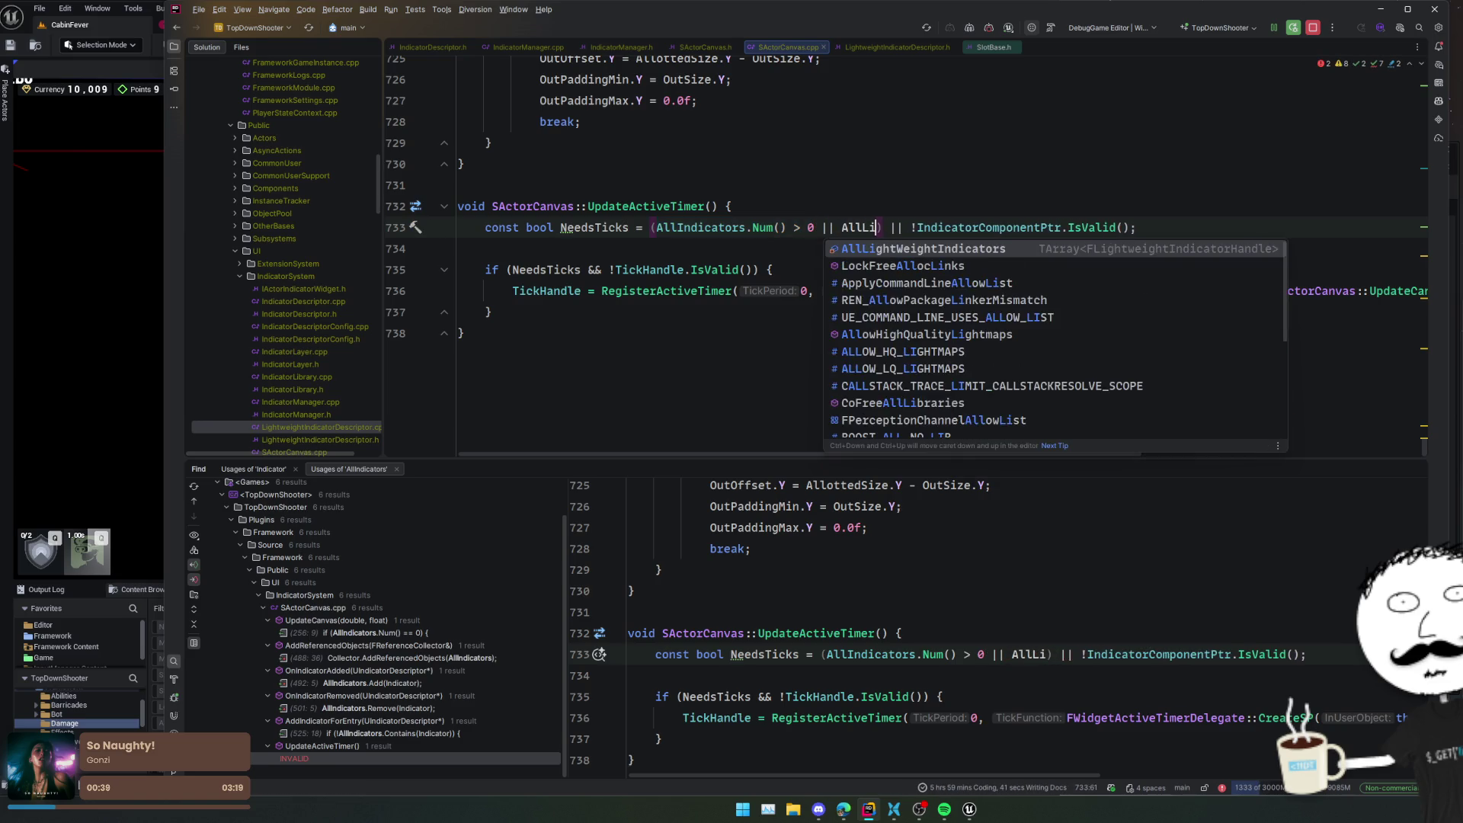
key("Return")
type(".Nu")
key("Return")
type("> 0")
key("Home")
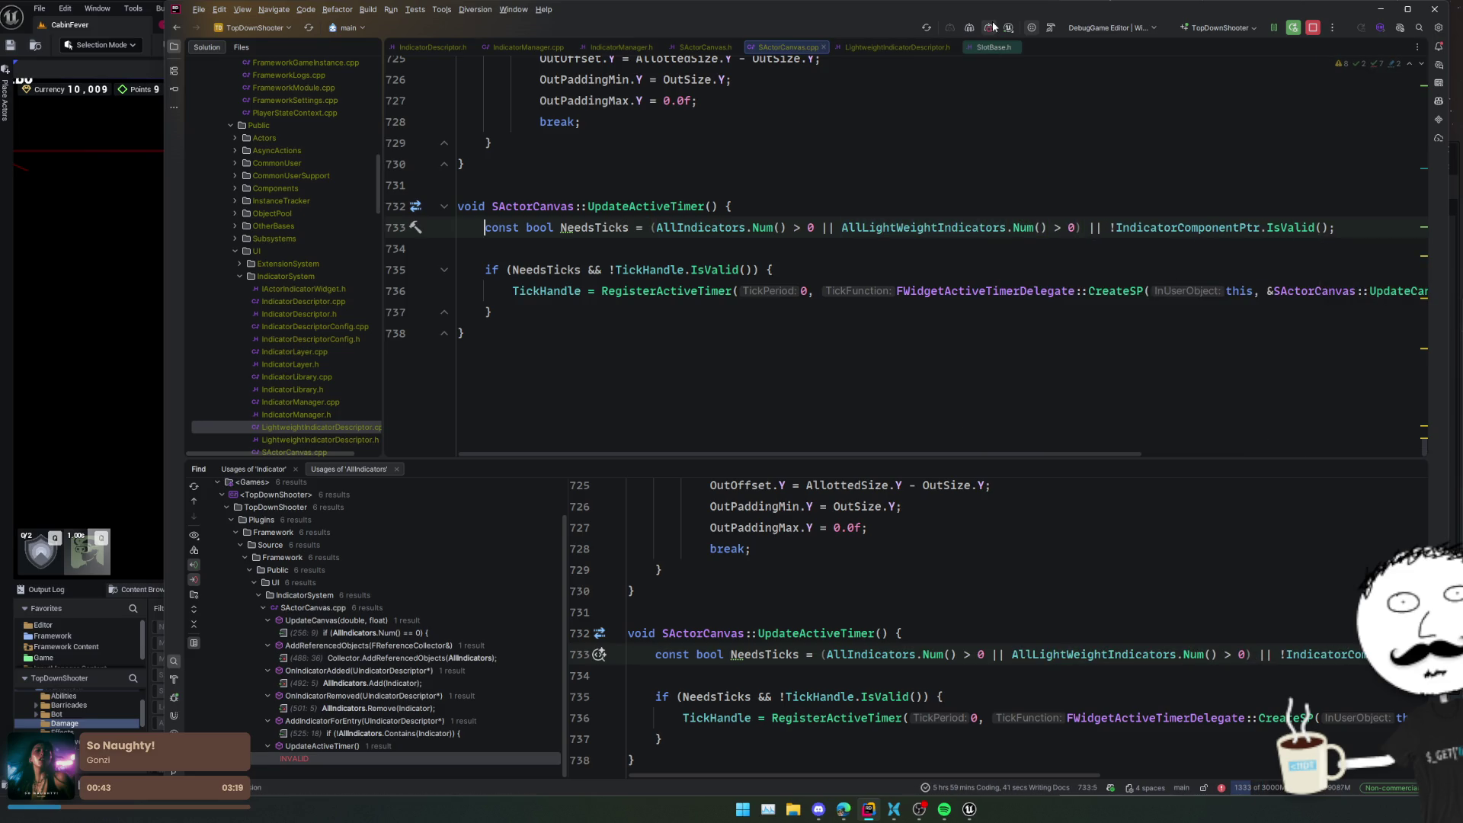
left_click(987, 192)
key("ctrl+alt+F11")
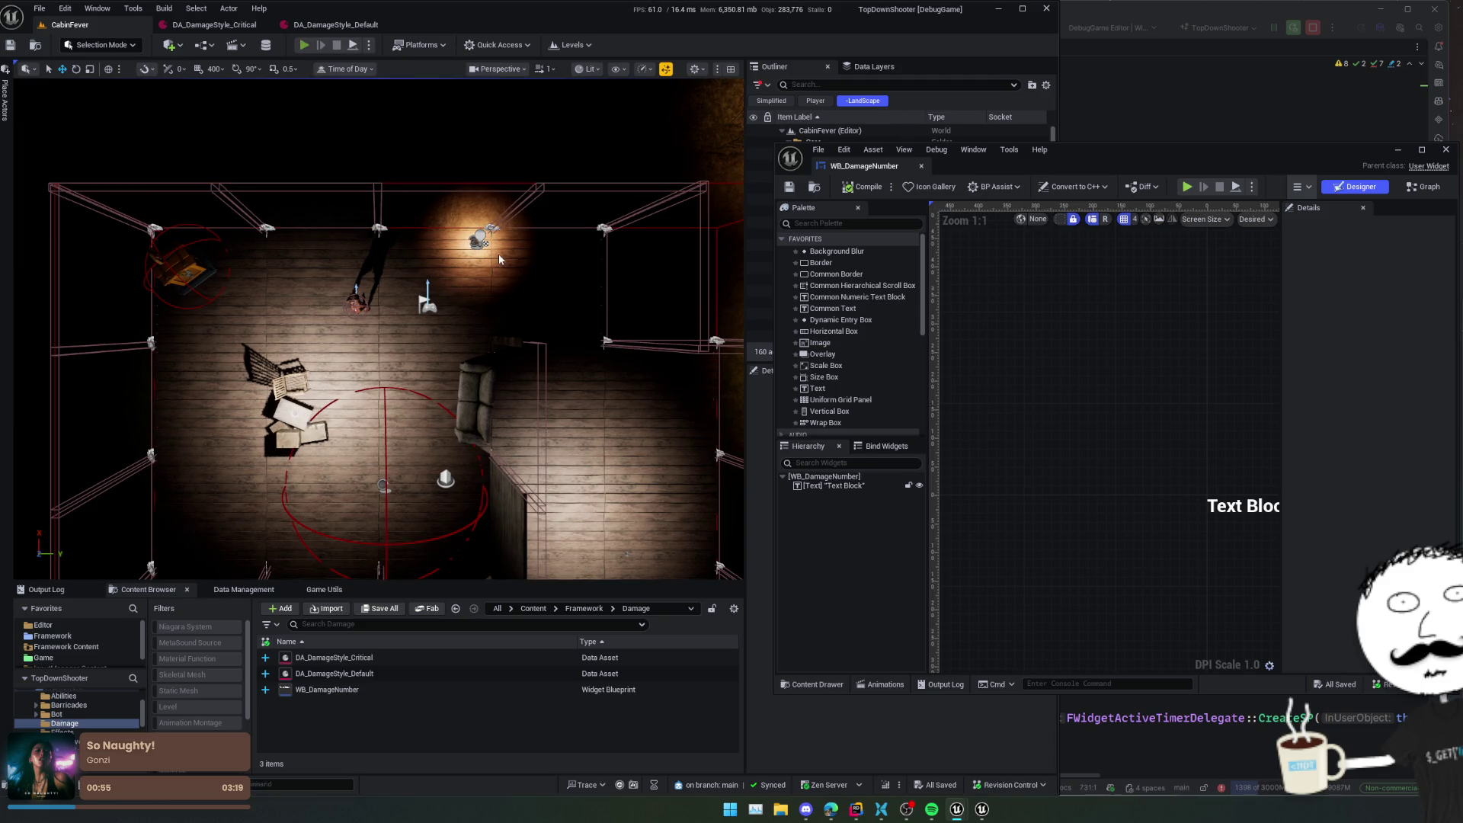
- Start a Play In Editor session, shoot the enemy to spawn damage numbers, and reload
key("alt+p")
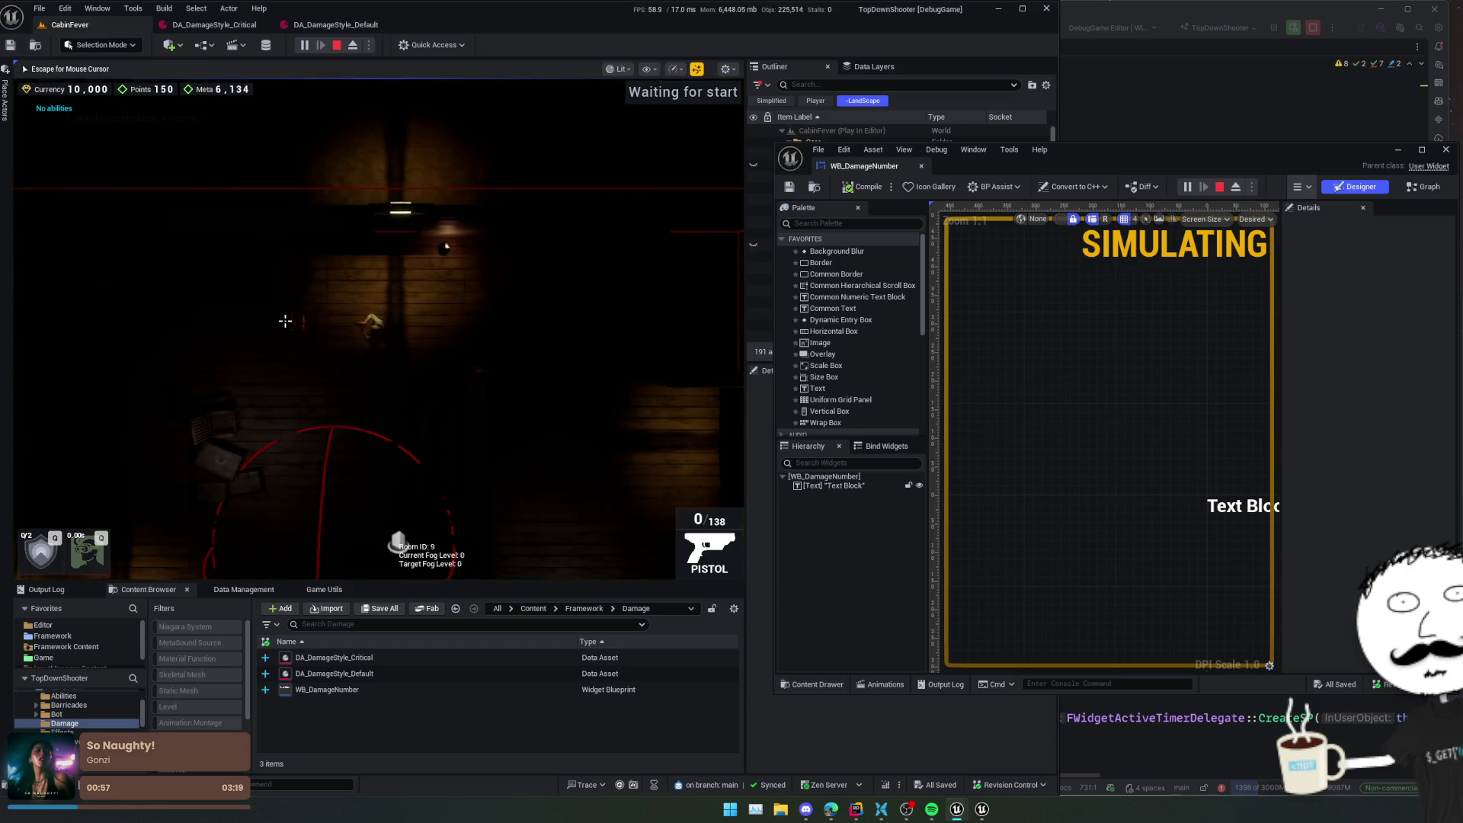
left_click(279, 327)
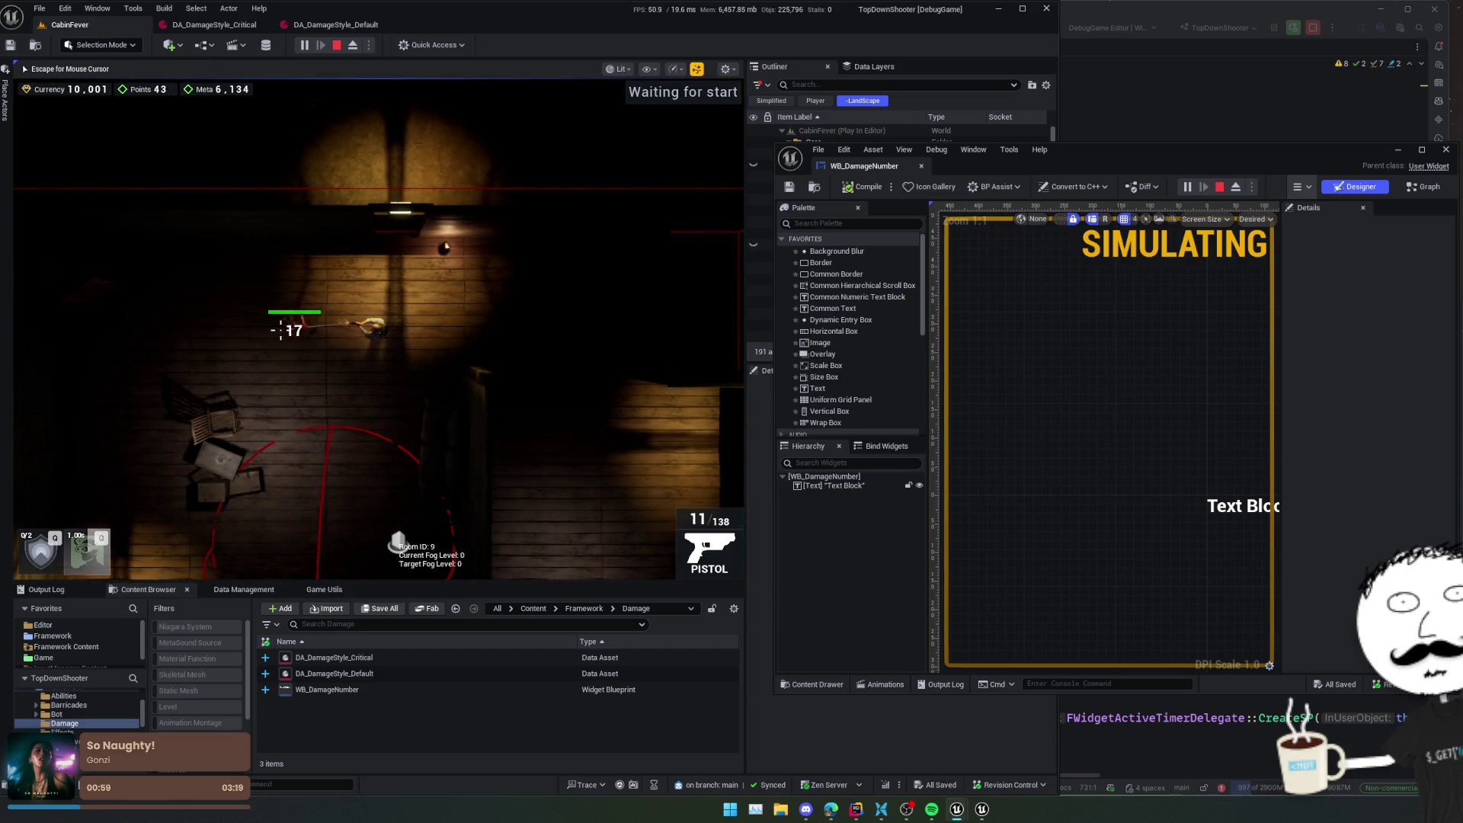
key("s")
key("d")
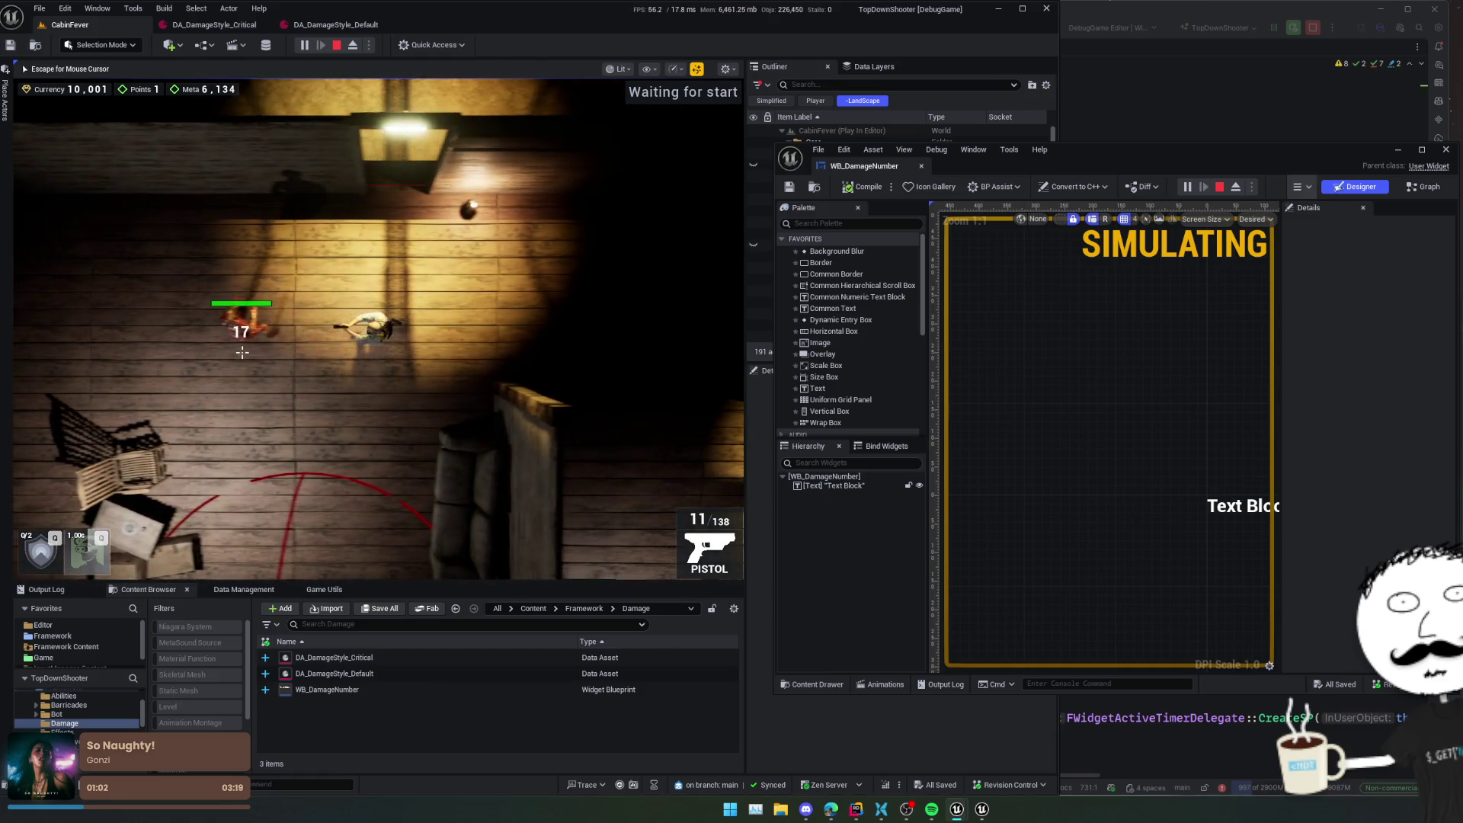
left_click(242, 352)
key("d")
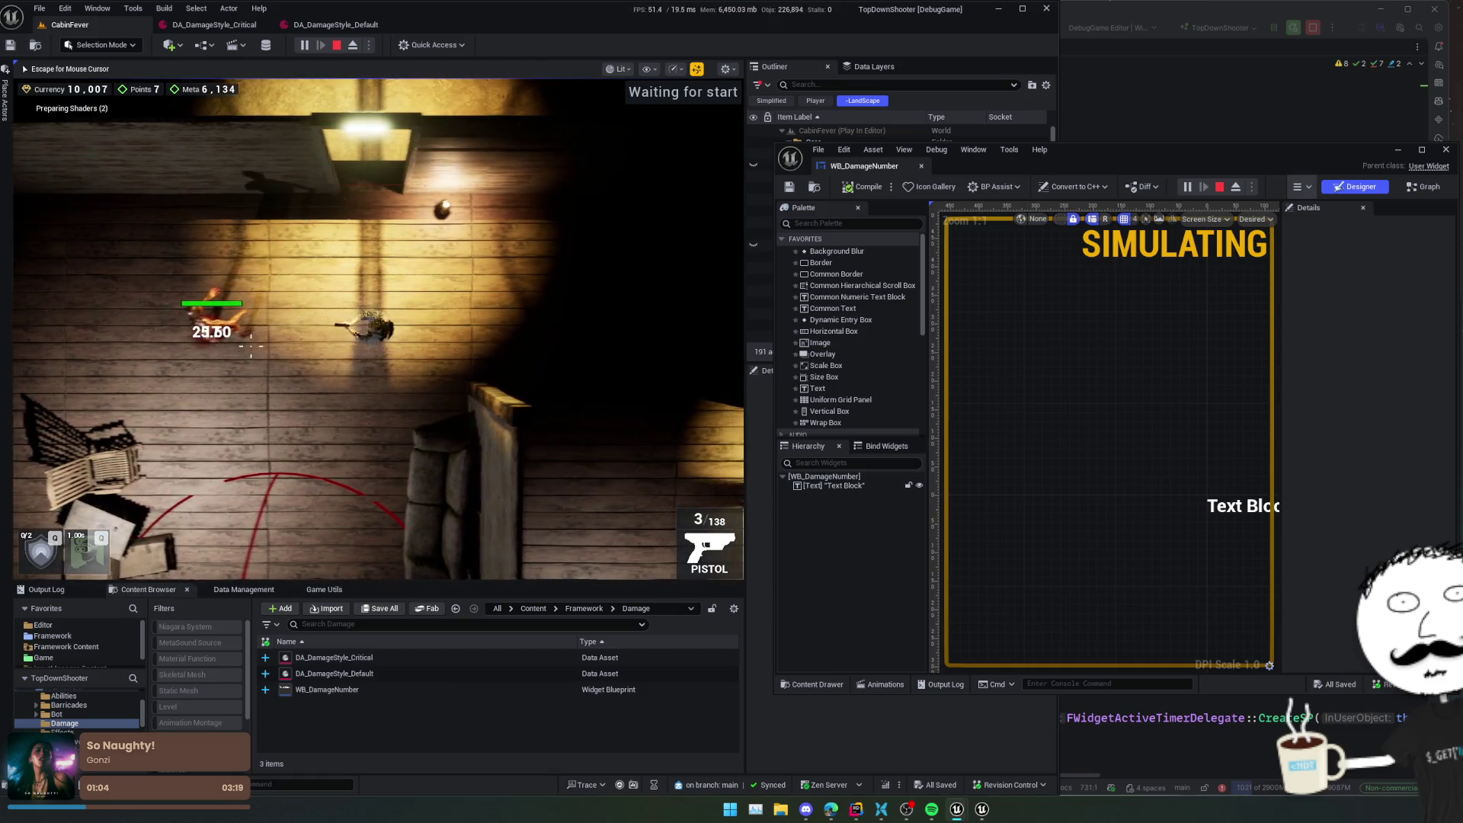
left_click(233, 337)
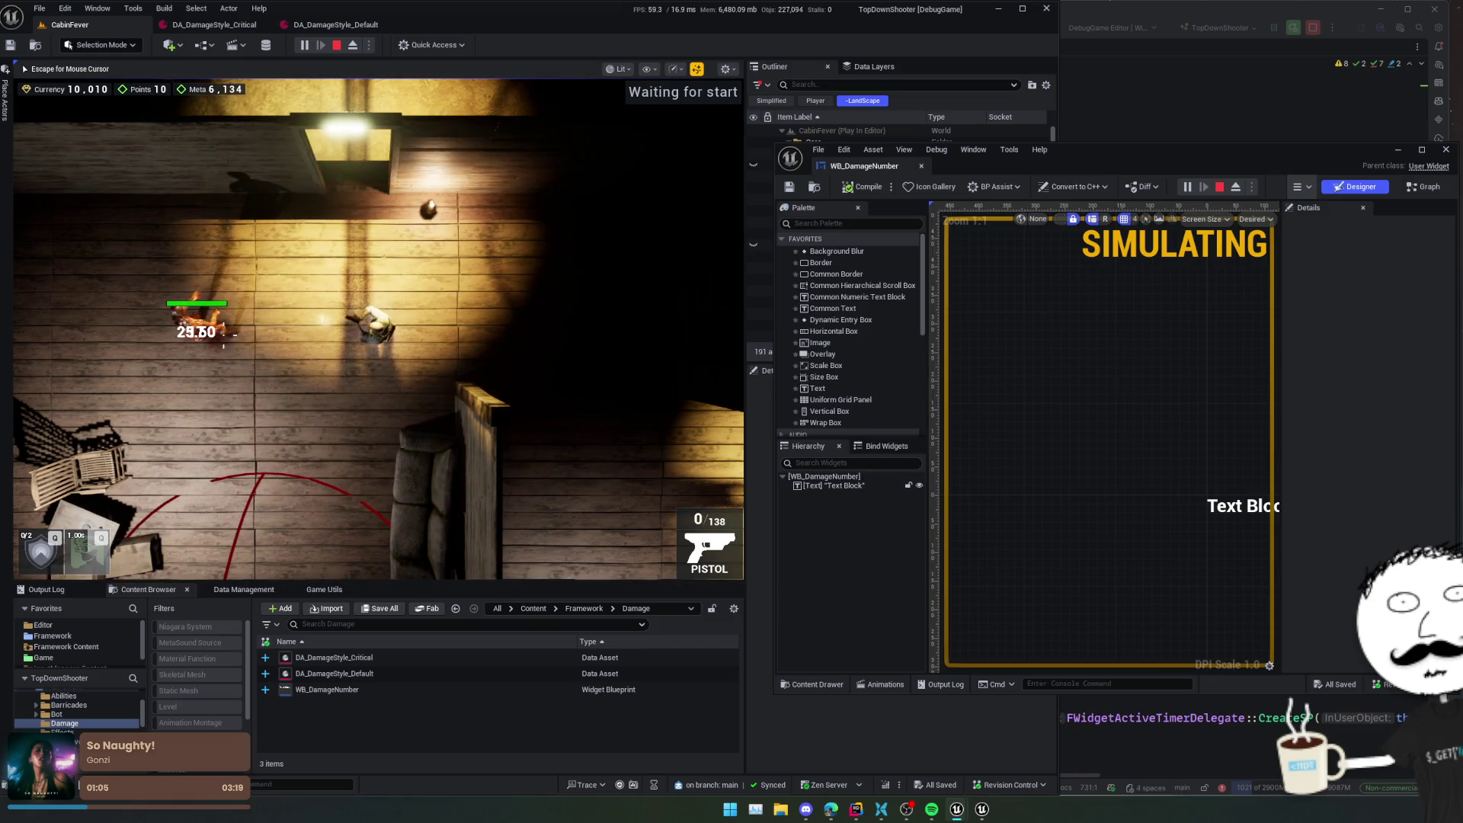
key("r")
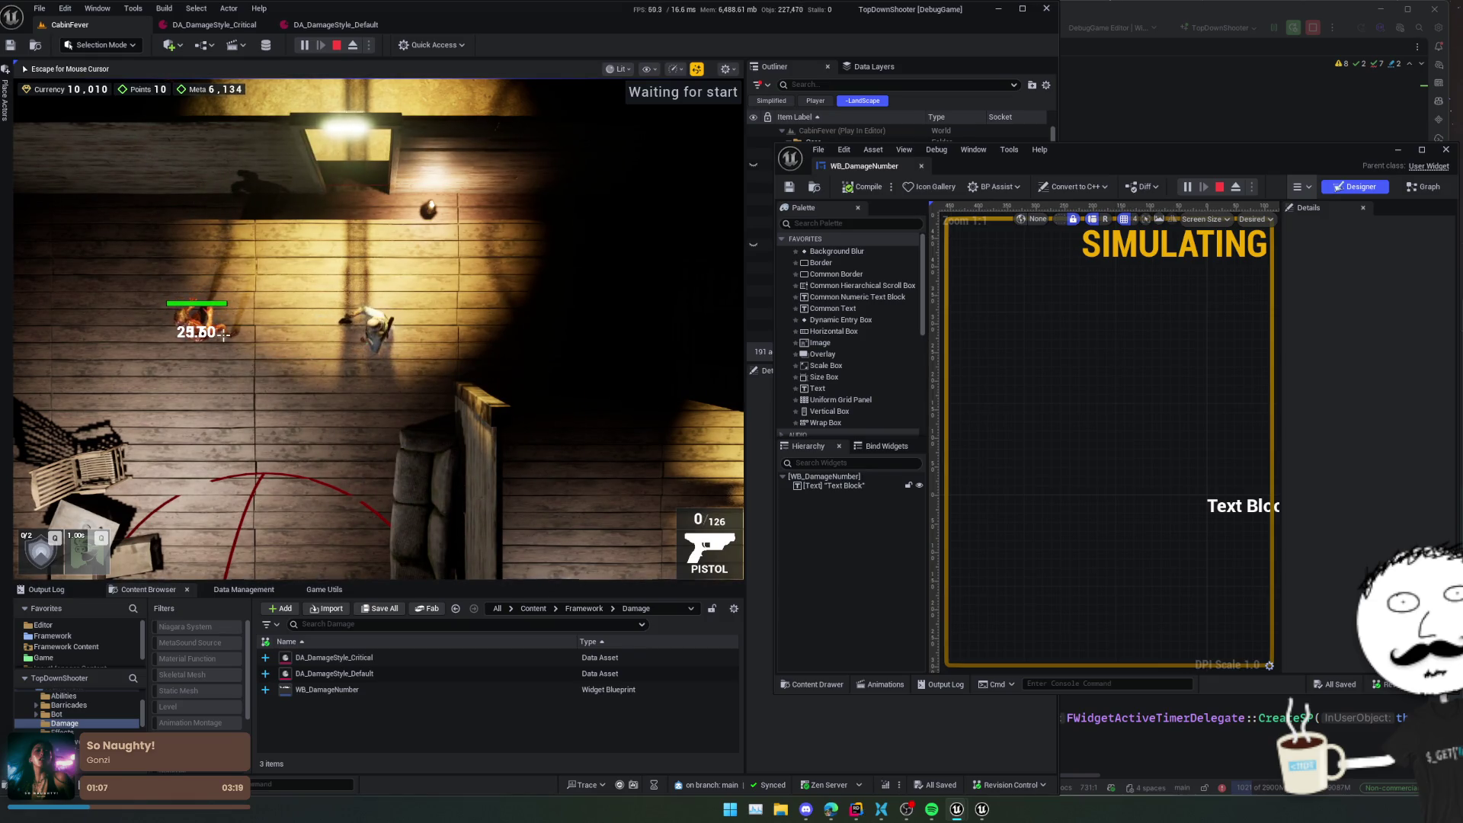
- Run Weapon.InfiniteAmmo and Weapon.DrawRay in the in-game console
key("grave")
type("Weap")
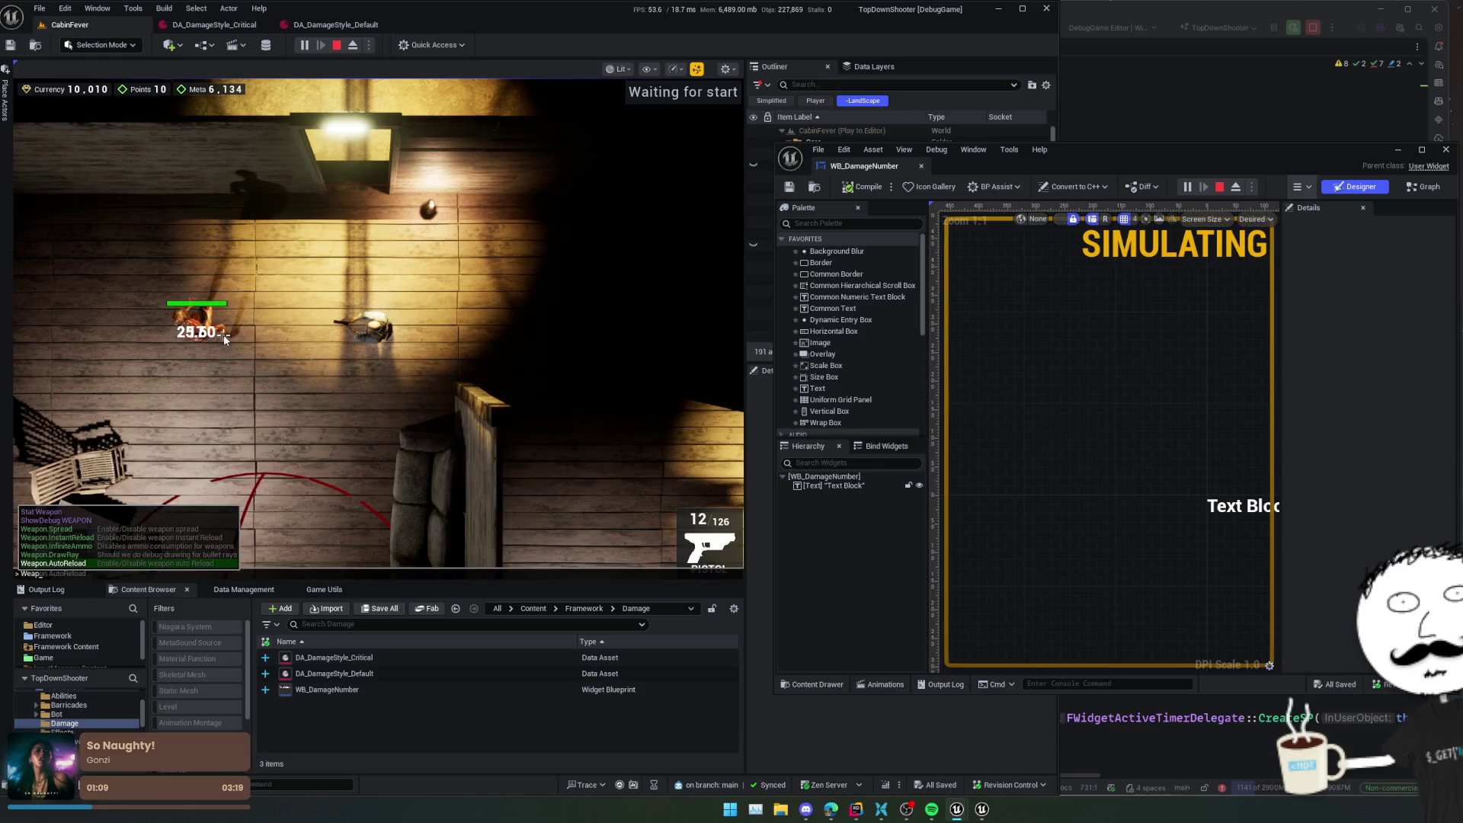
key("Up")
key("Up")
key("Return")
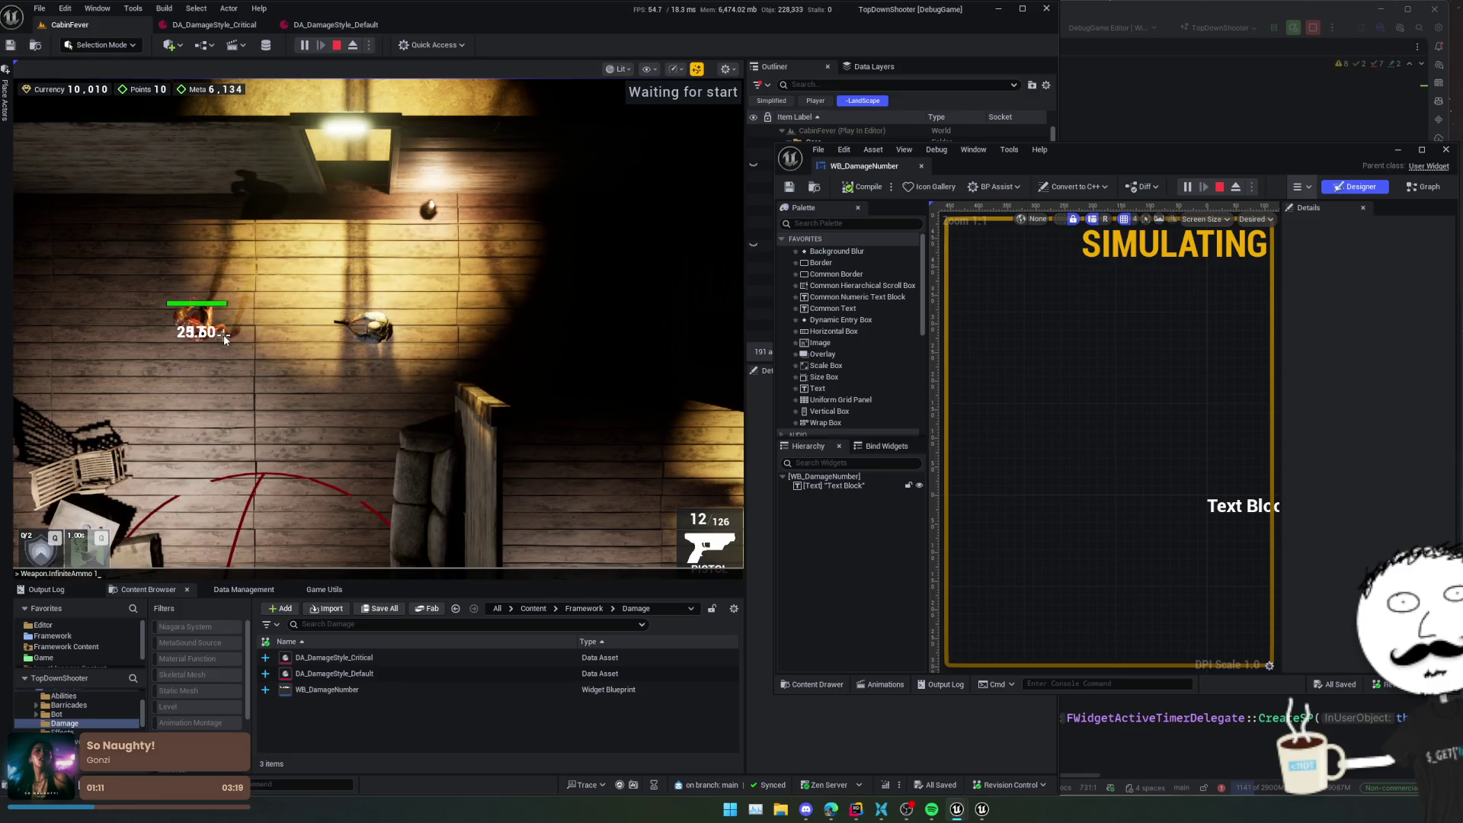
key("grave")
type("Weapon.DrawRay")
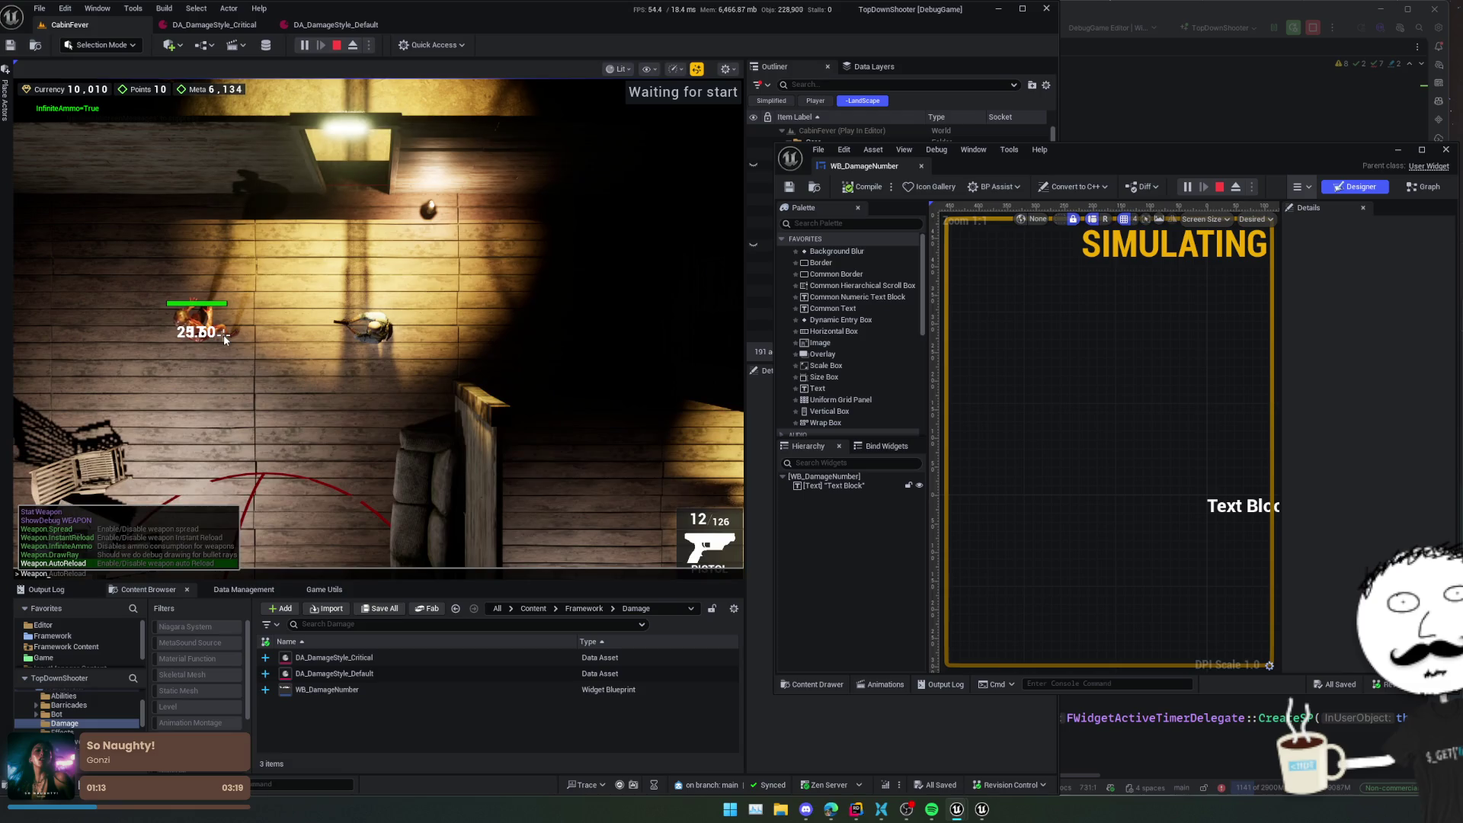
key("Return")
- Shoot the enemy, buy the StormSurge Suite and another shop upgrade, then fire continuously
left_click(223, 346)
left_click(223, 335)
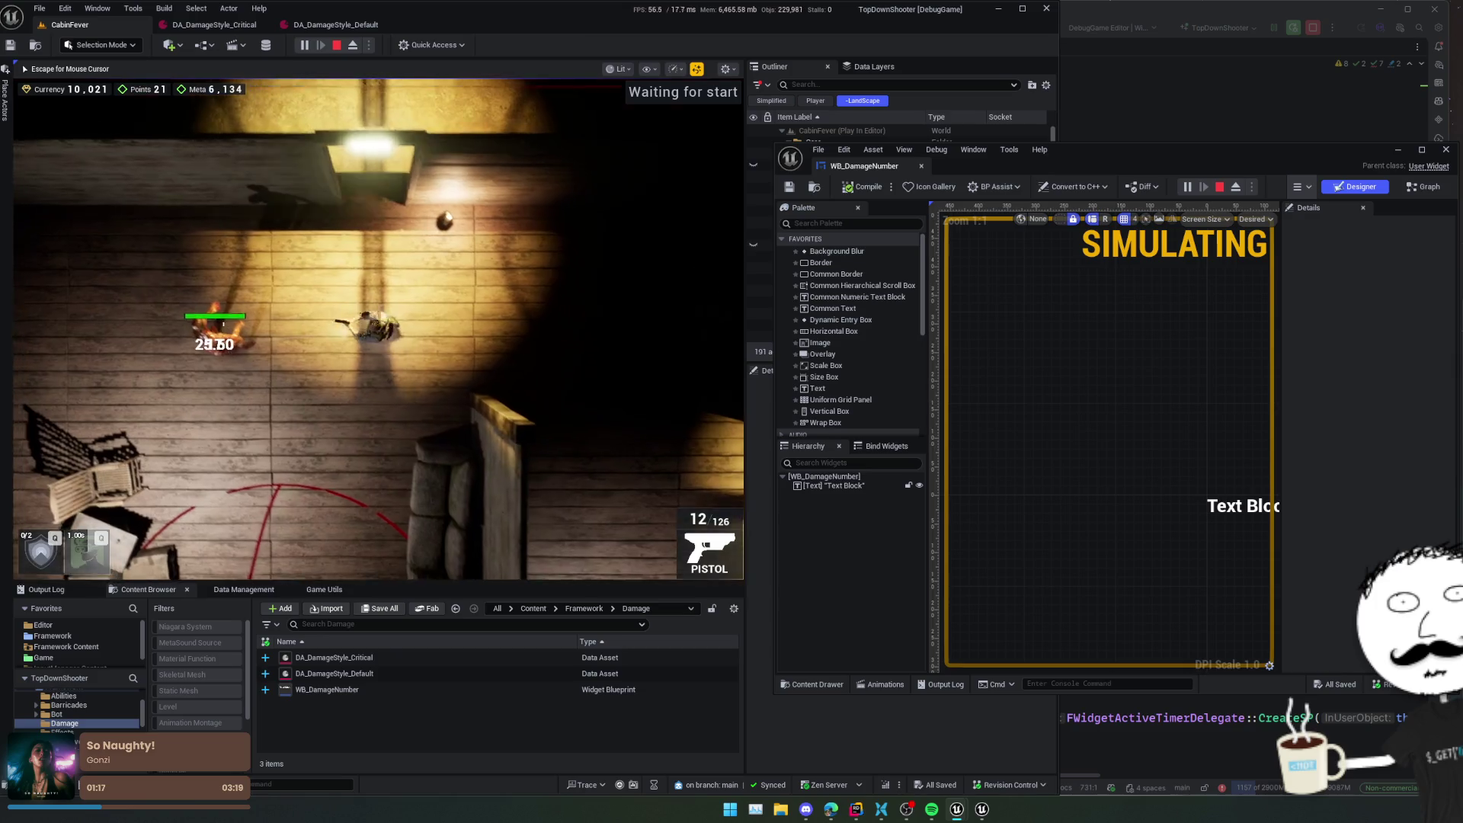
key("w")
key("a")
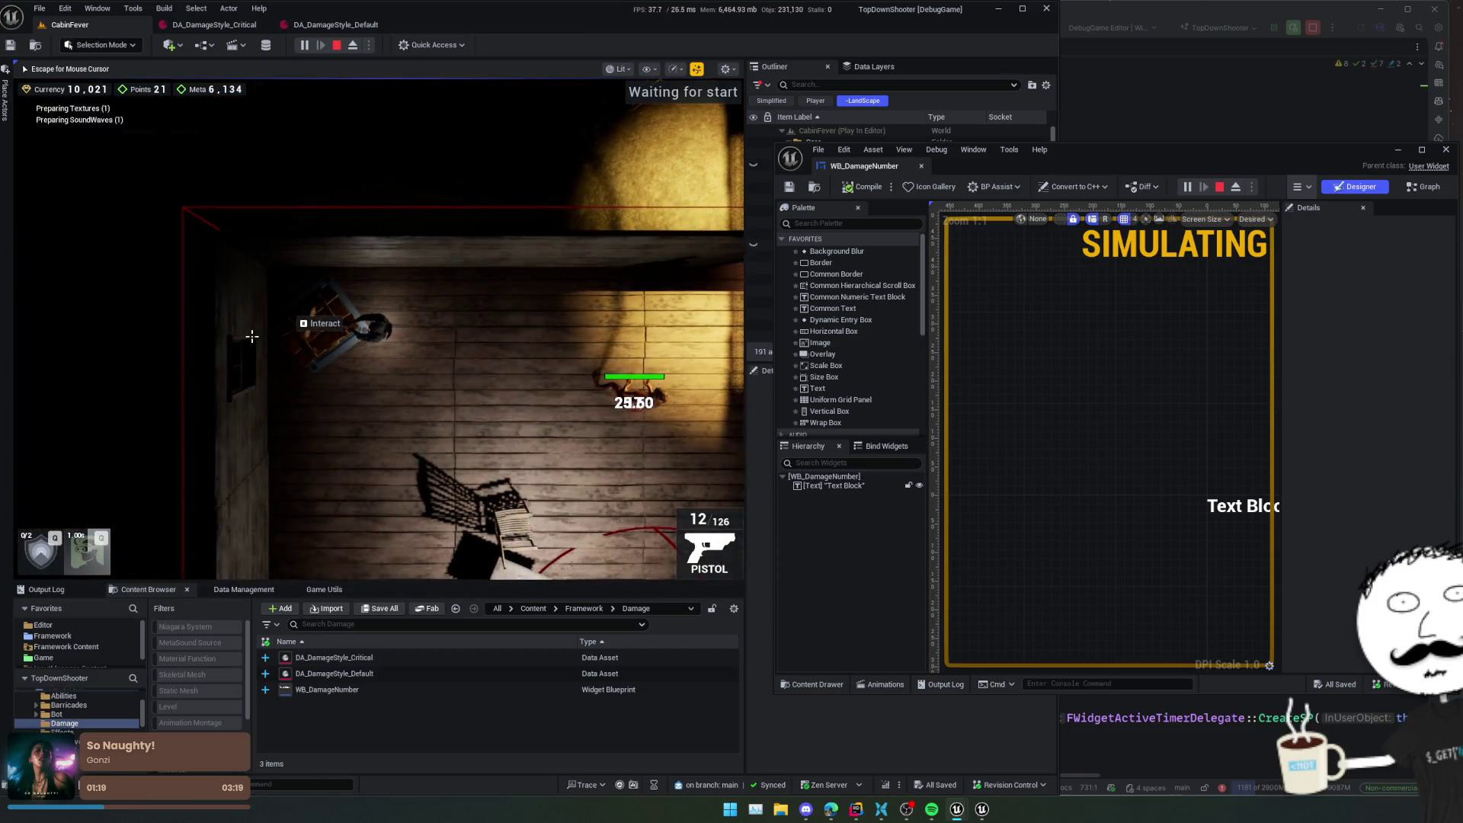
key("e")
left_click(296, 183)
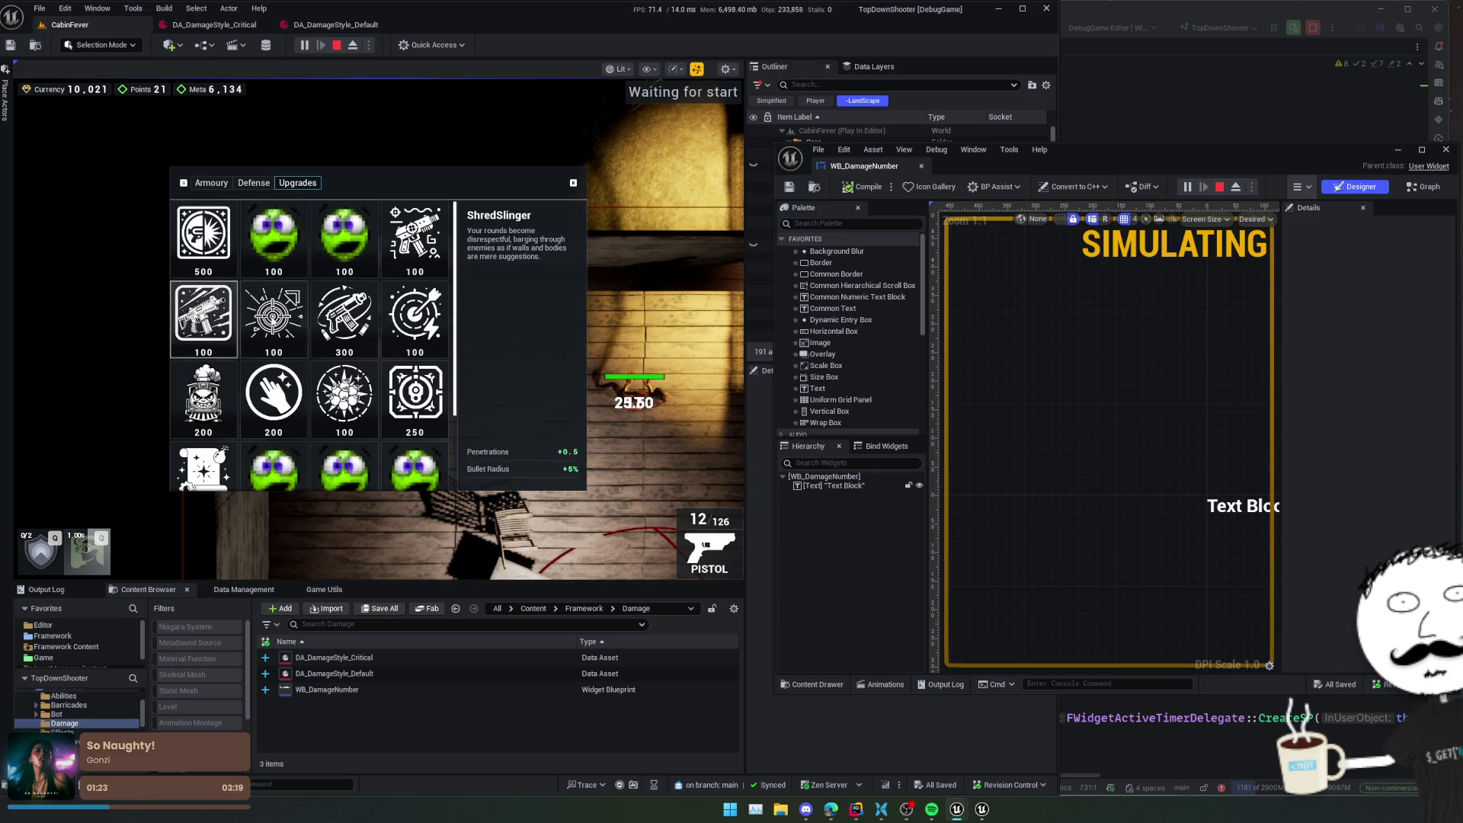
left_click(215, 326)
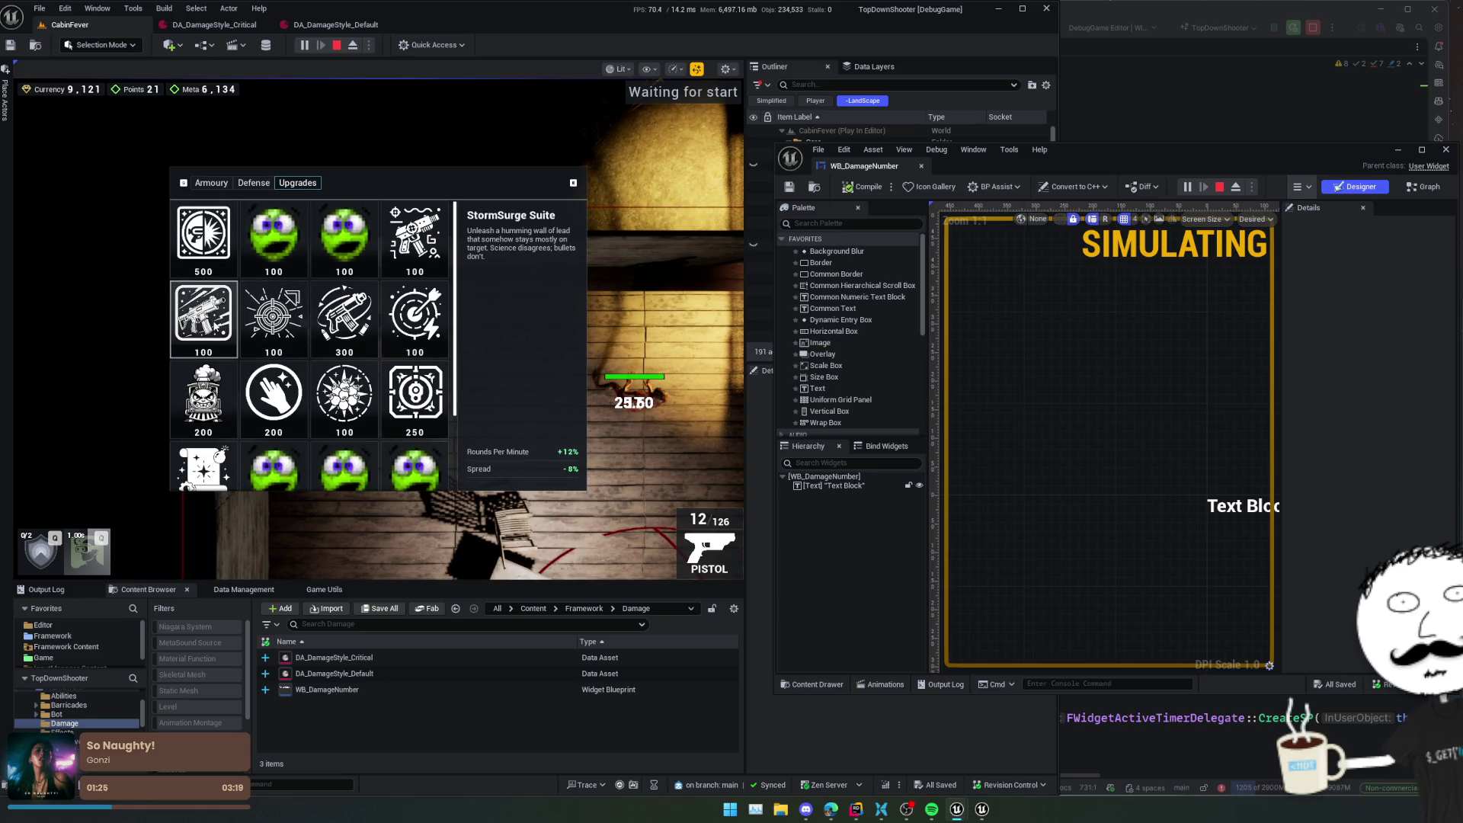
left_click(217, 326)
key("e")
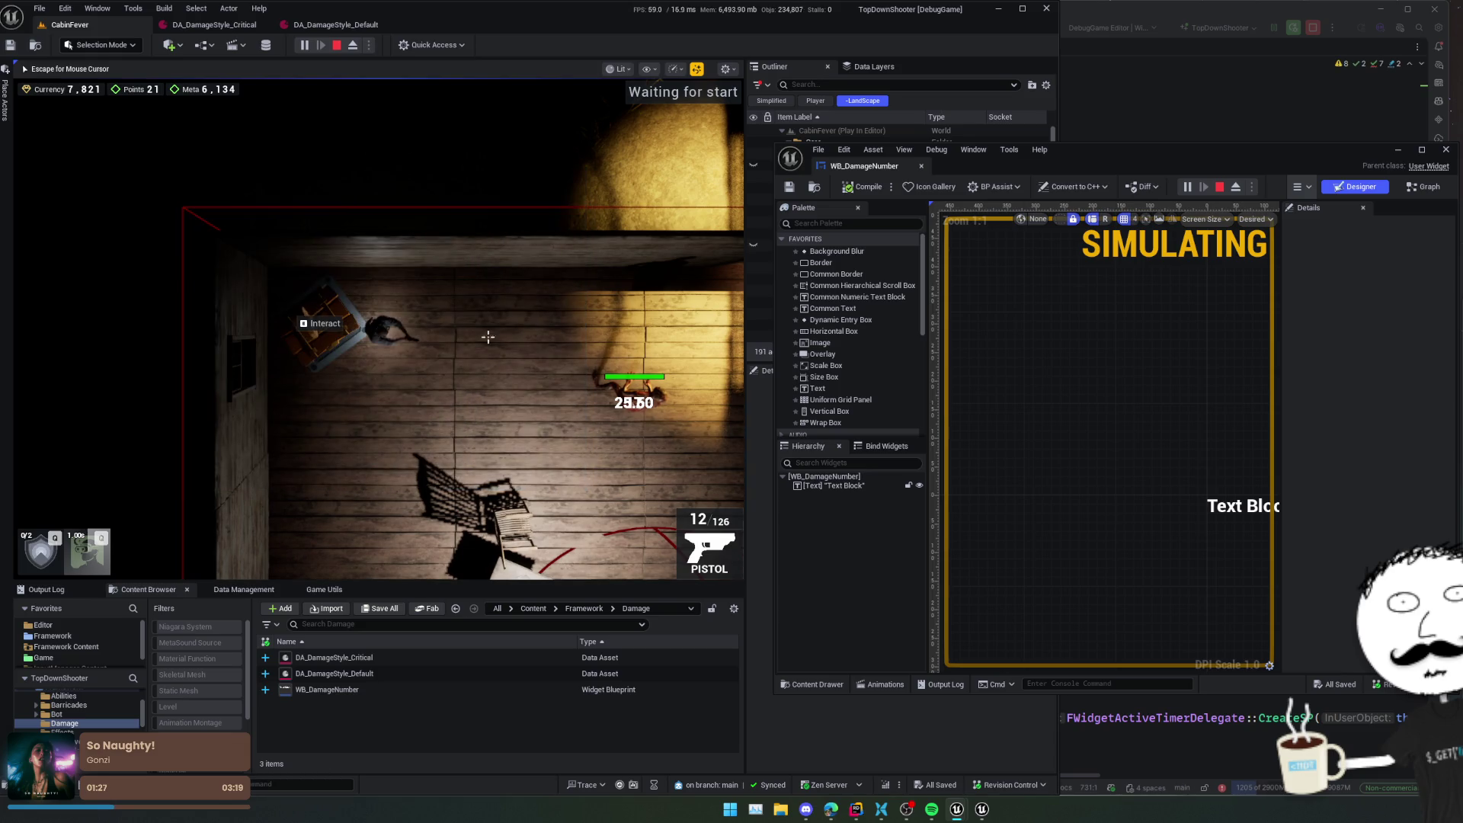
left_click_drag(724, 364, 649, 359)
left_click(1301, 187)
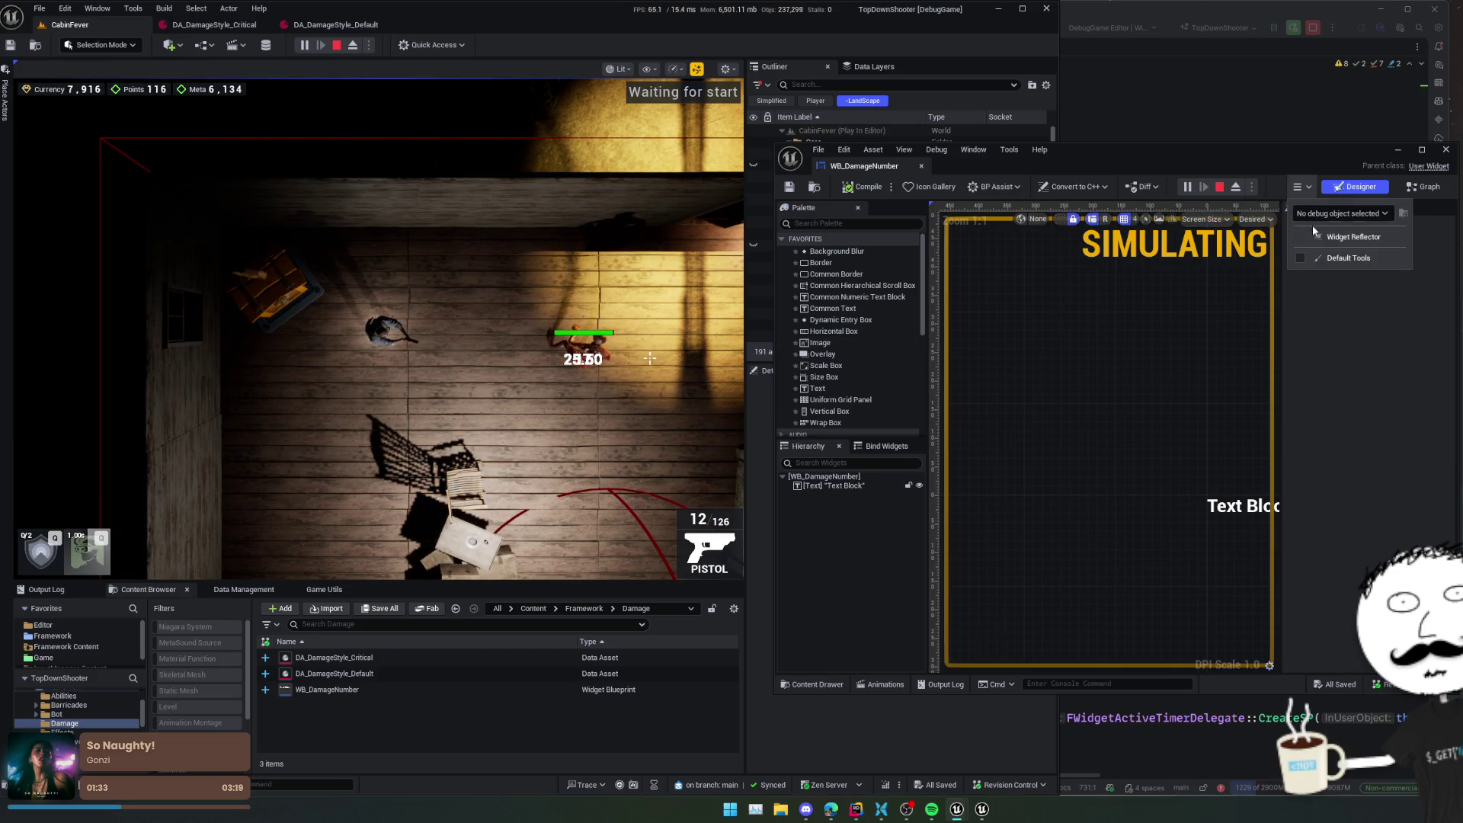
- Browse WB_DamageNumber debug instances, keep firing, shift the widget editor up-left, then stop play
left_click(1341, 213)
scroll(1343, 366, "down", 3)
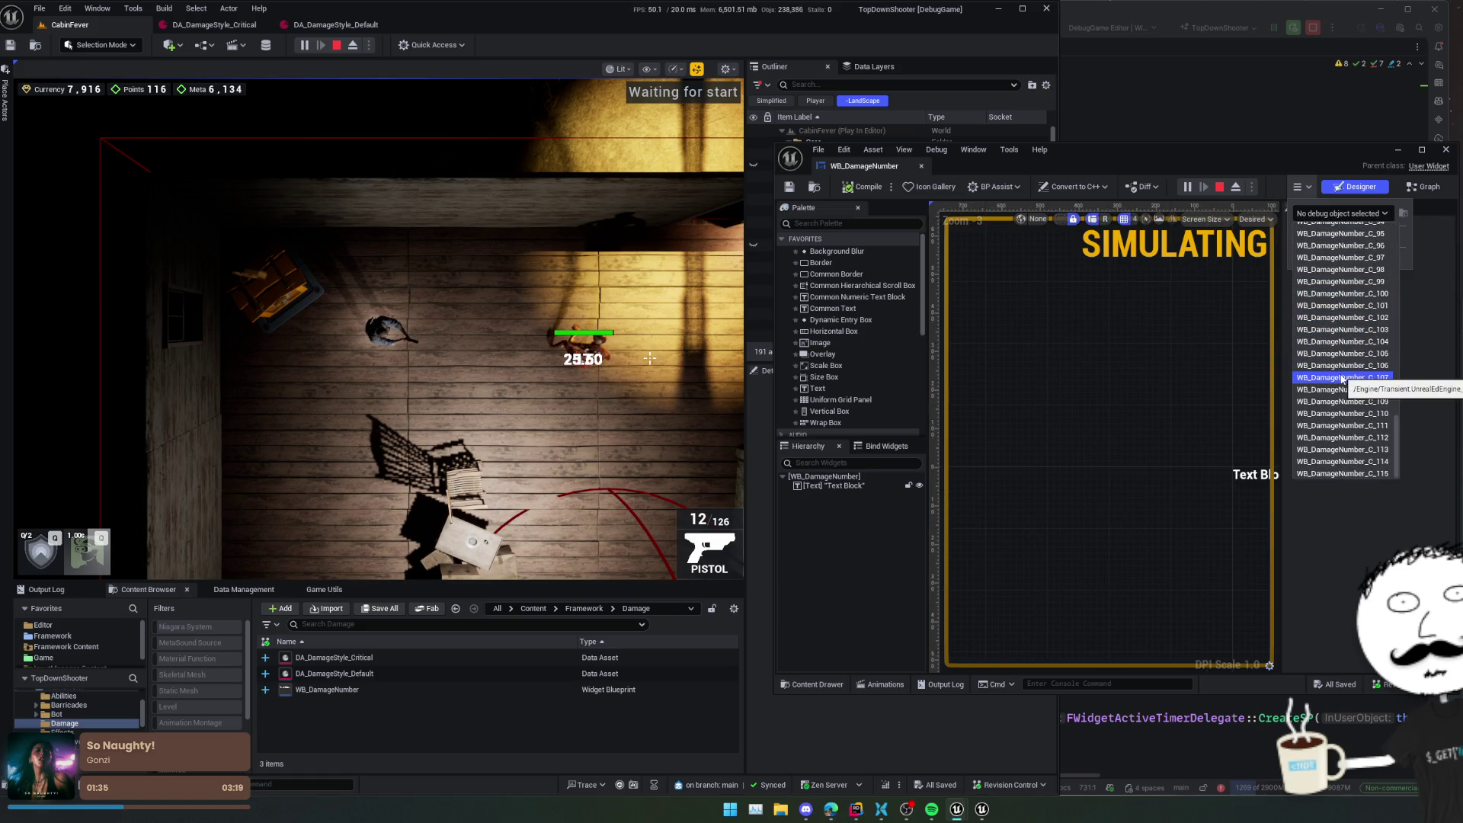
left_click(683, 349)
mouse_move(657, 352)
left_mouse_down()
mouse_move(644, 381)
mouse_move(653, 325)
left_mouse_up()
left_click_drag(1092, 163, 955, 178)
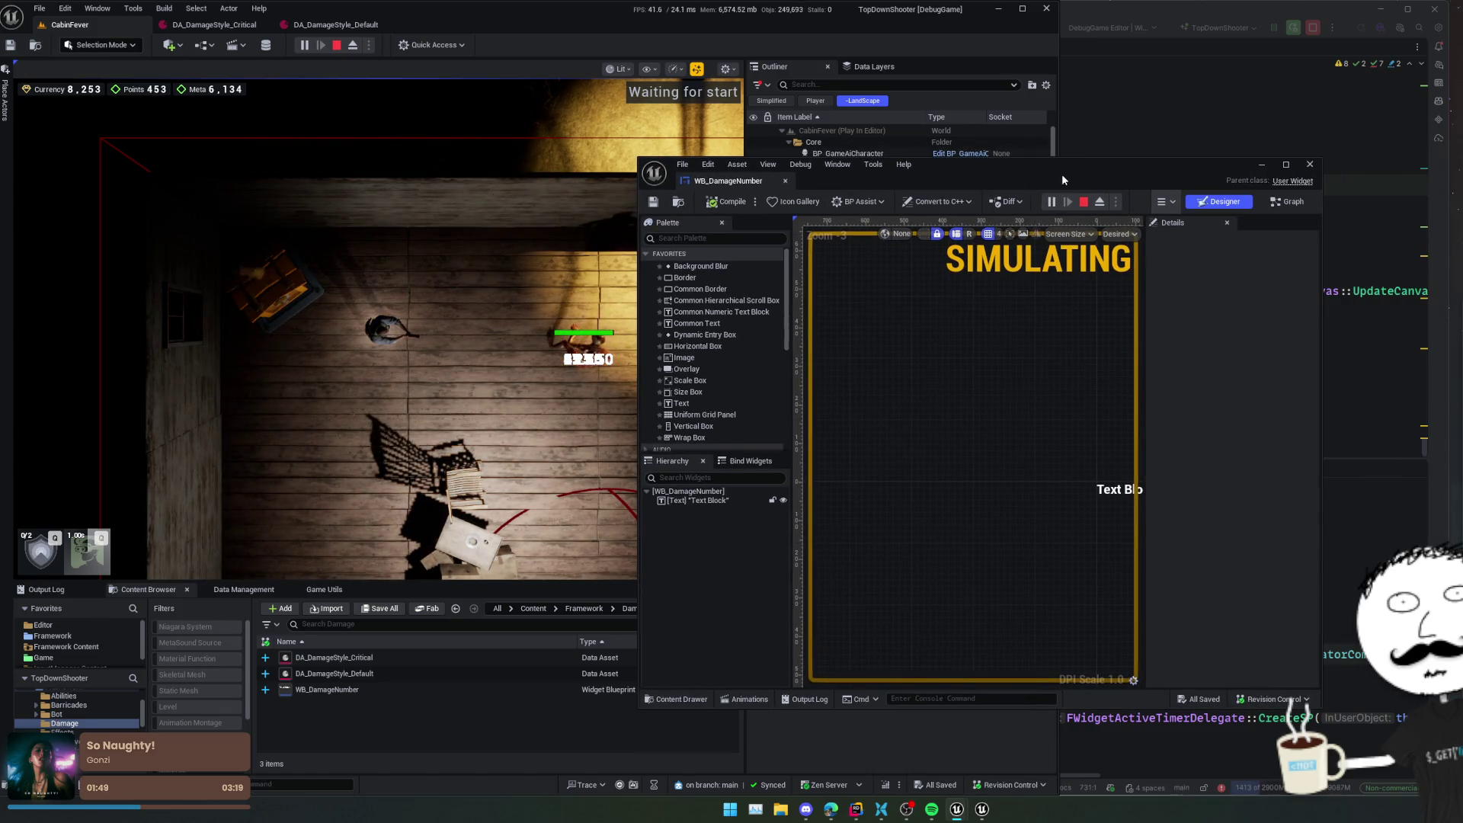
left_click(343, 47)
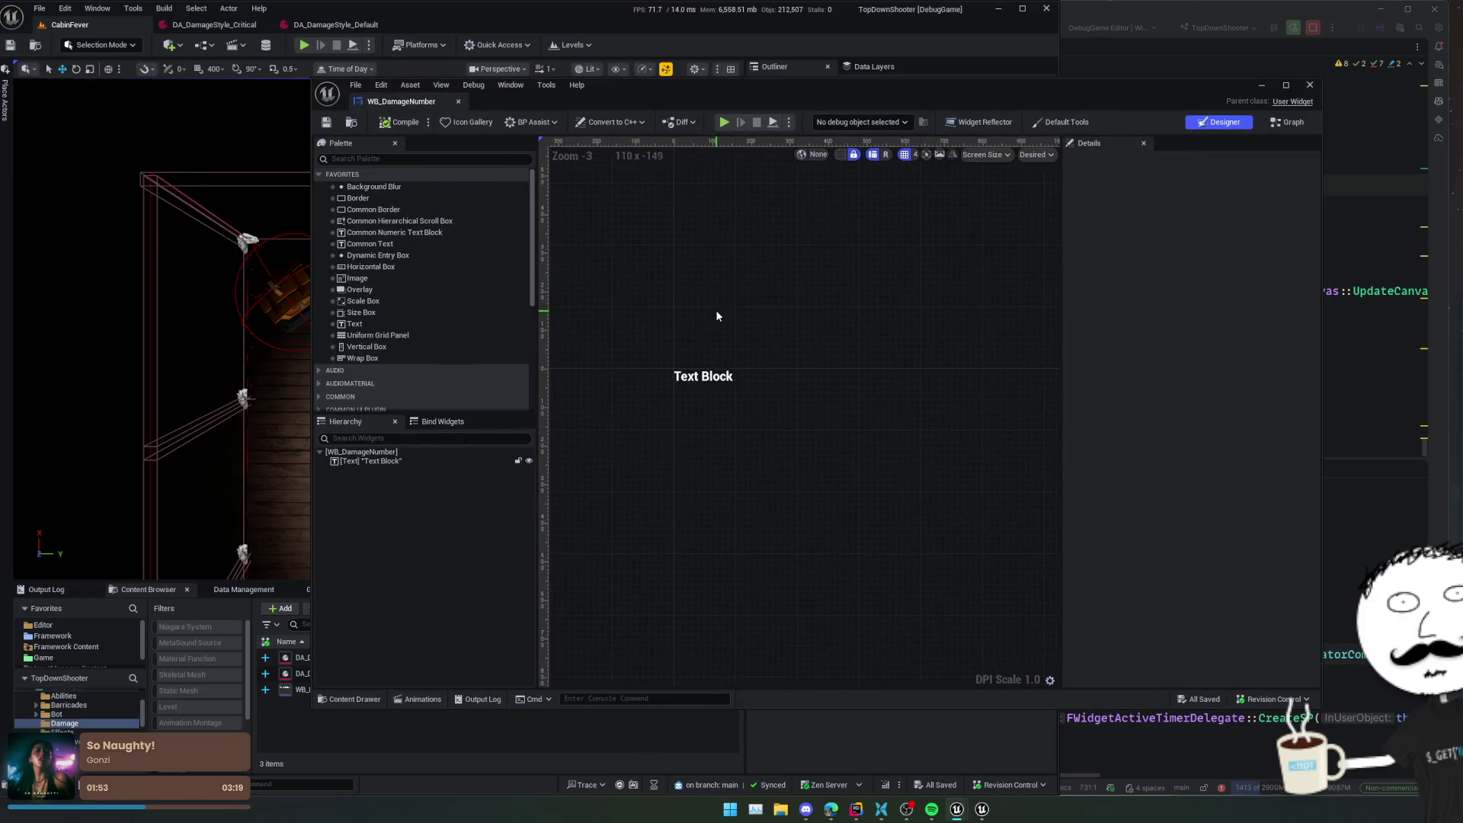
- With the Text Block selected, create a FadeOut widget animation and dock the Animations panel
left_click(735, 398)
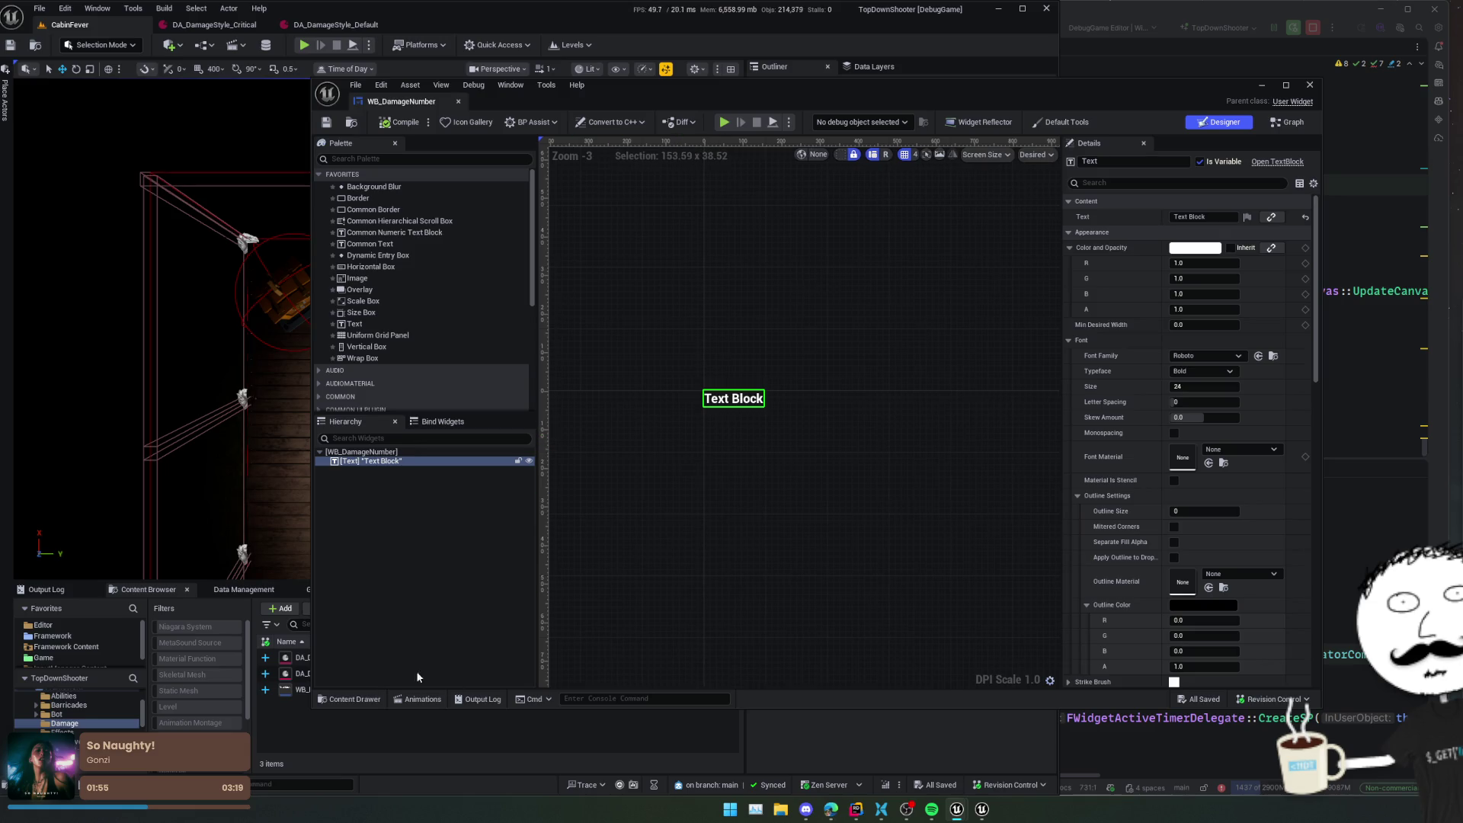
left_click(419, 700)
left_click(379, 494)
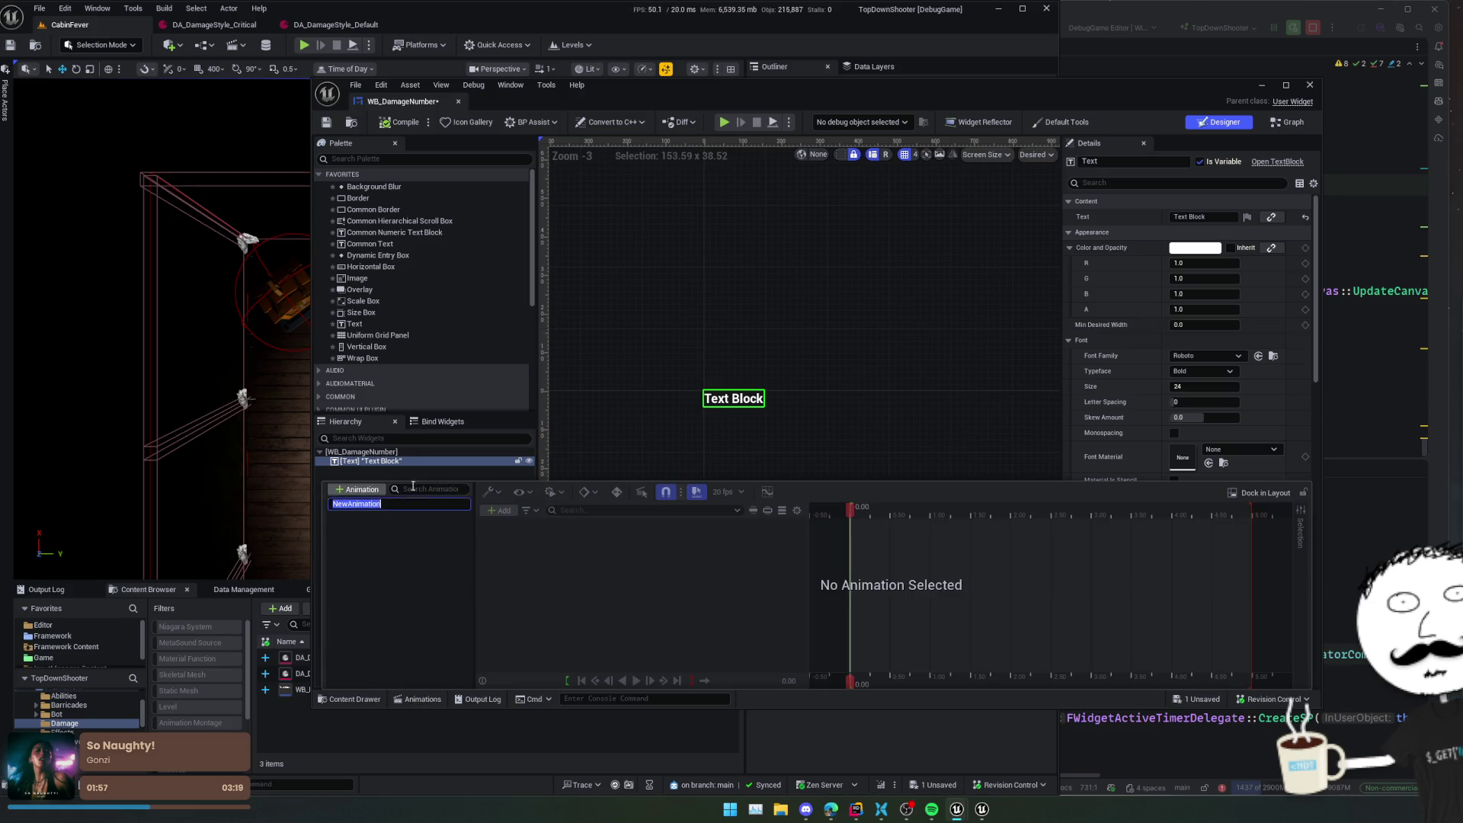
type("FadeOut")
key("Return")
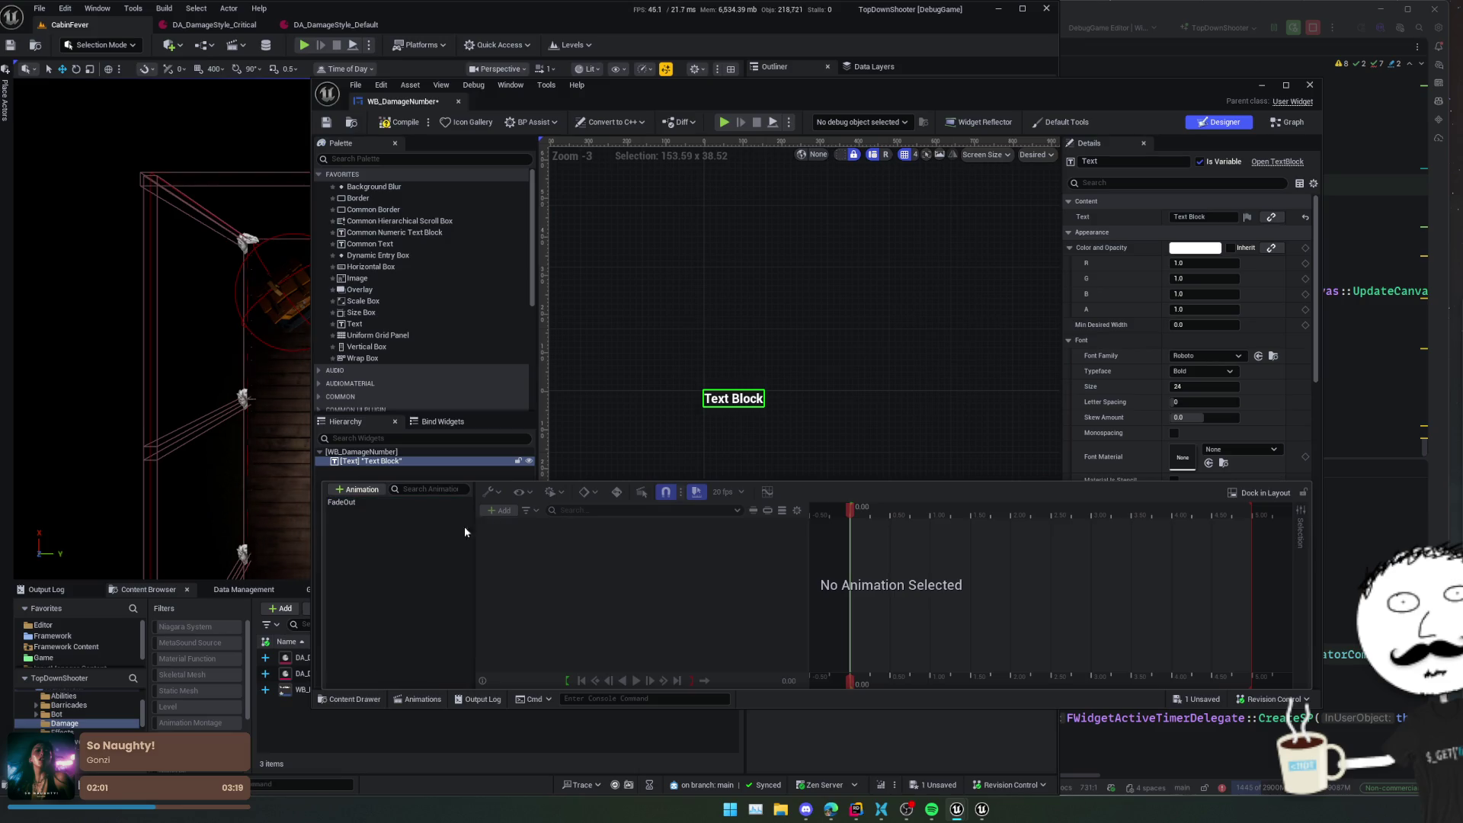
left_click(347, 502)
left_click_drag(582, 442, 606, 401)
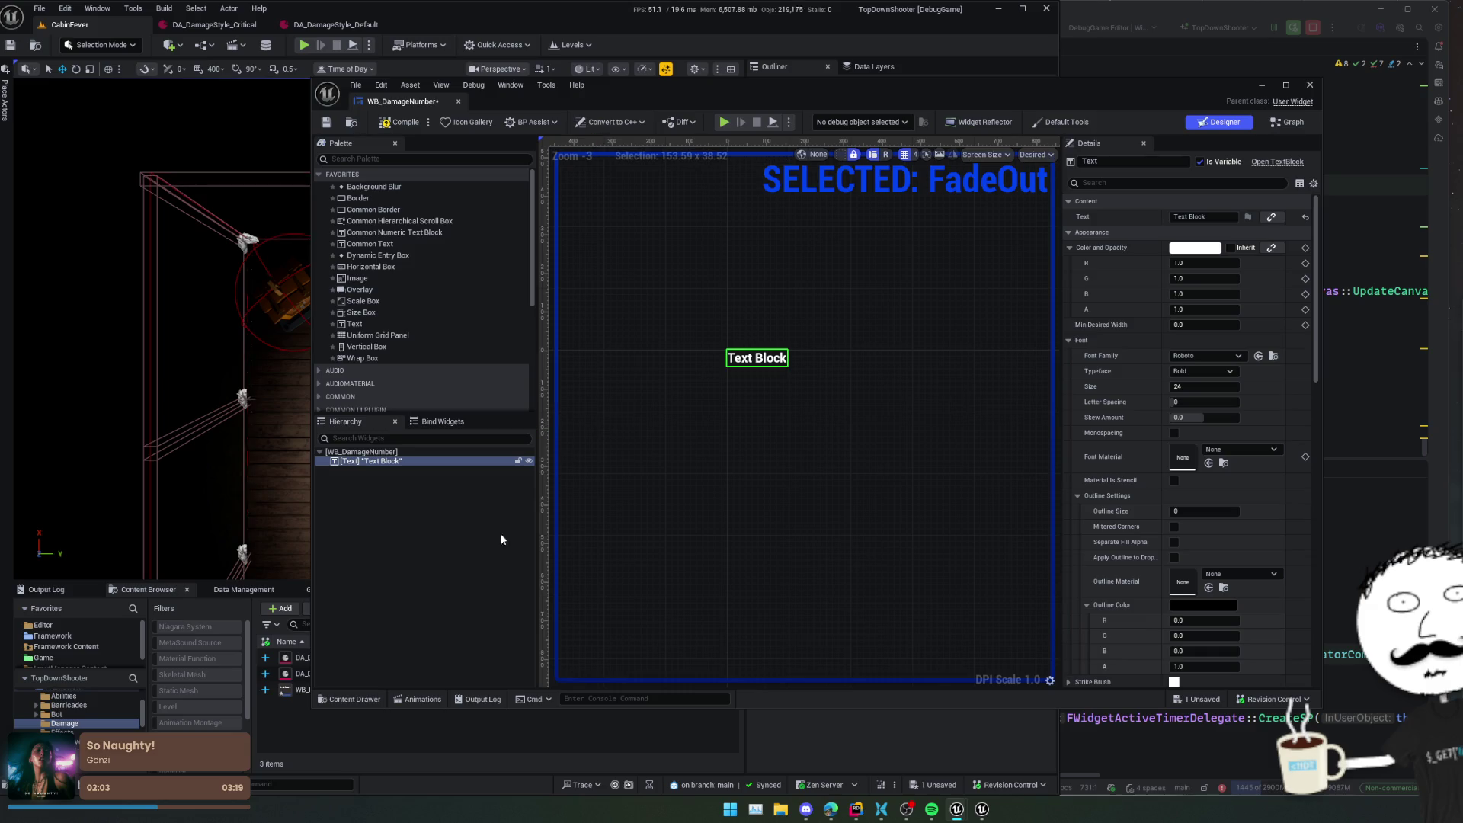
left_click(420, 699)
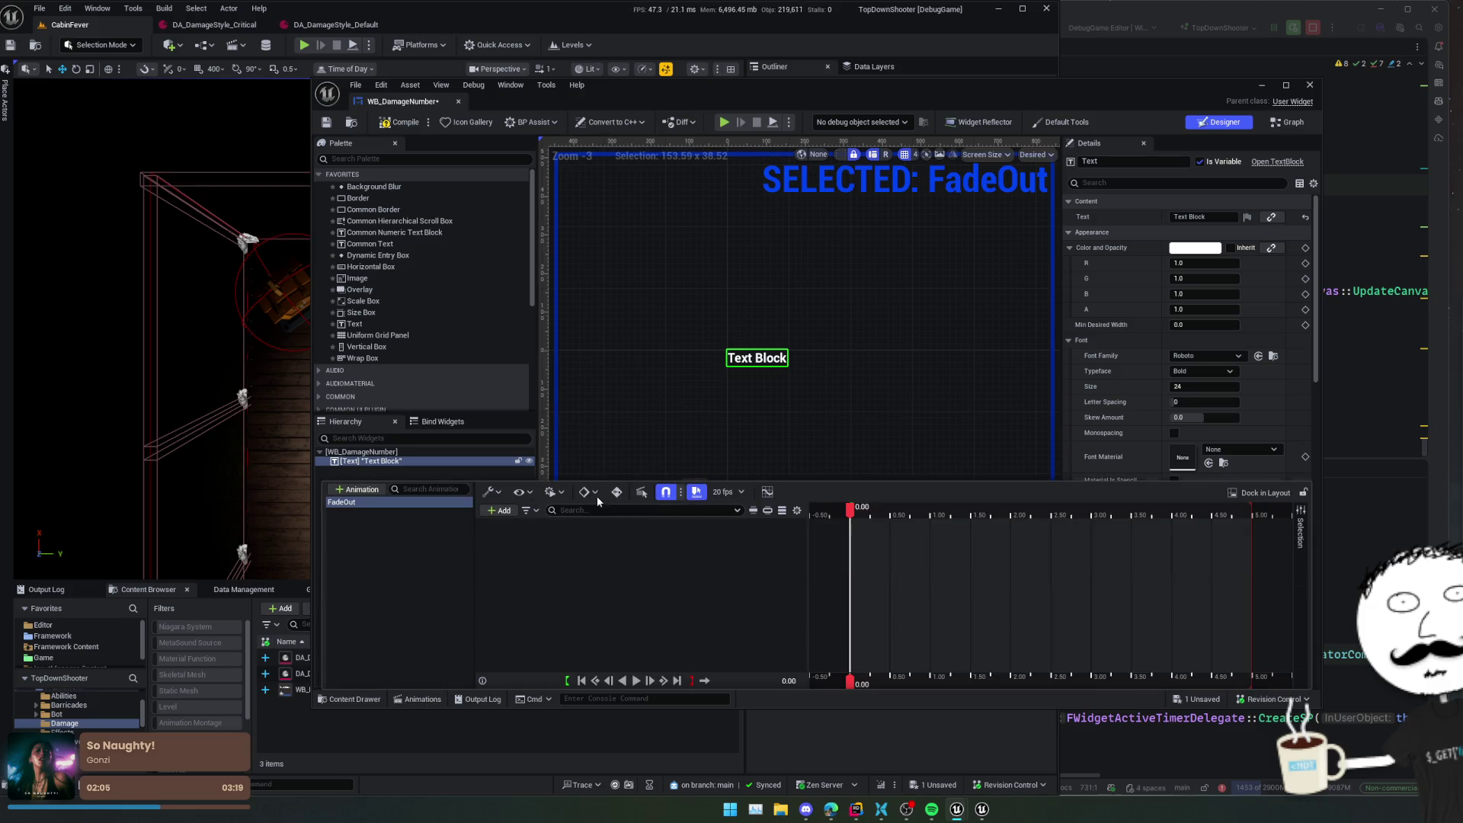
left_click(1262, 492)
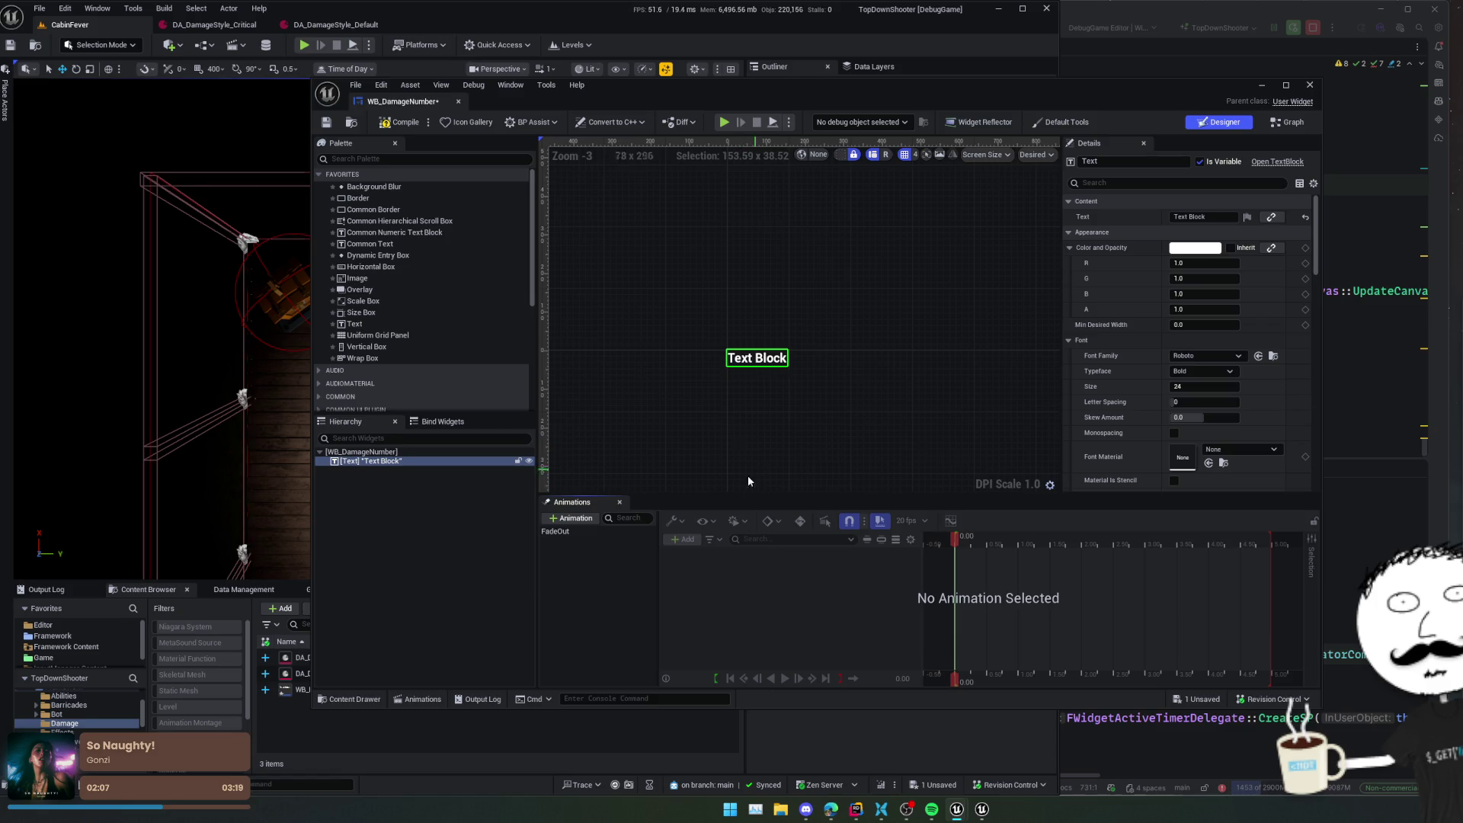
- Add a Text Block Transform track to FadeOut and expand it to the Translation Y channel
left_click(564, 532)
left_click(683, 540)
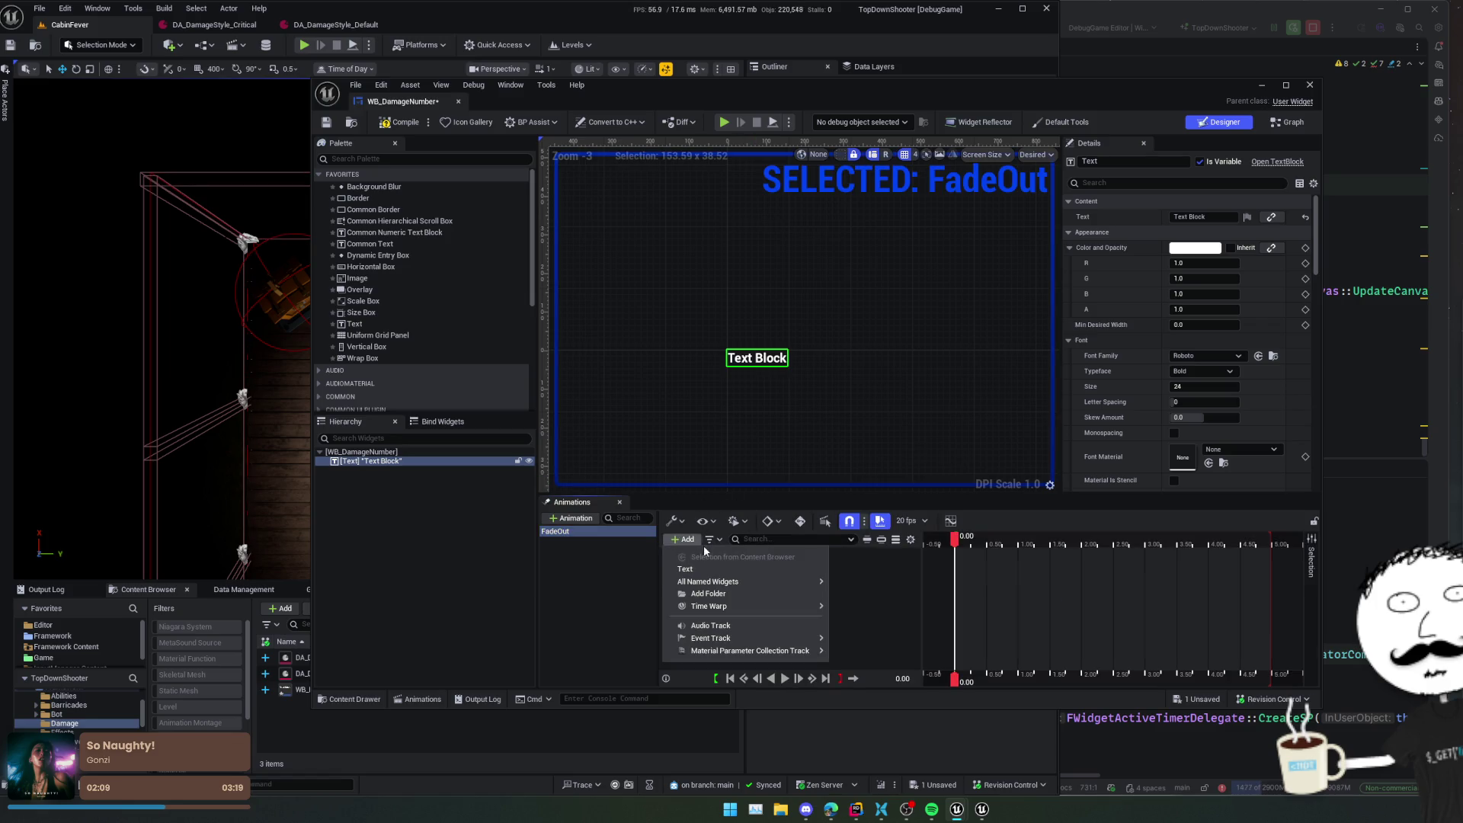
left_click(770, 569)
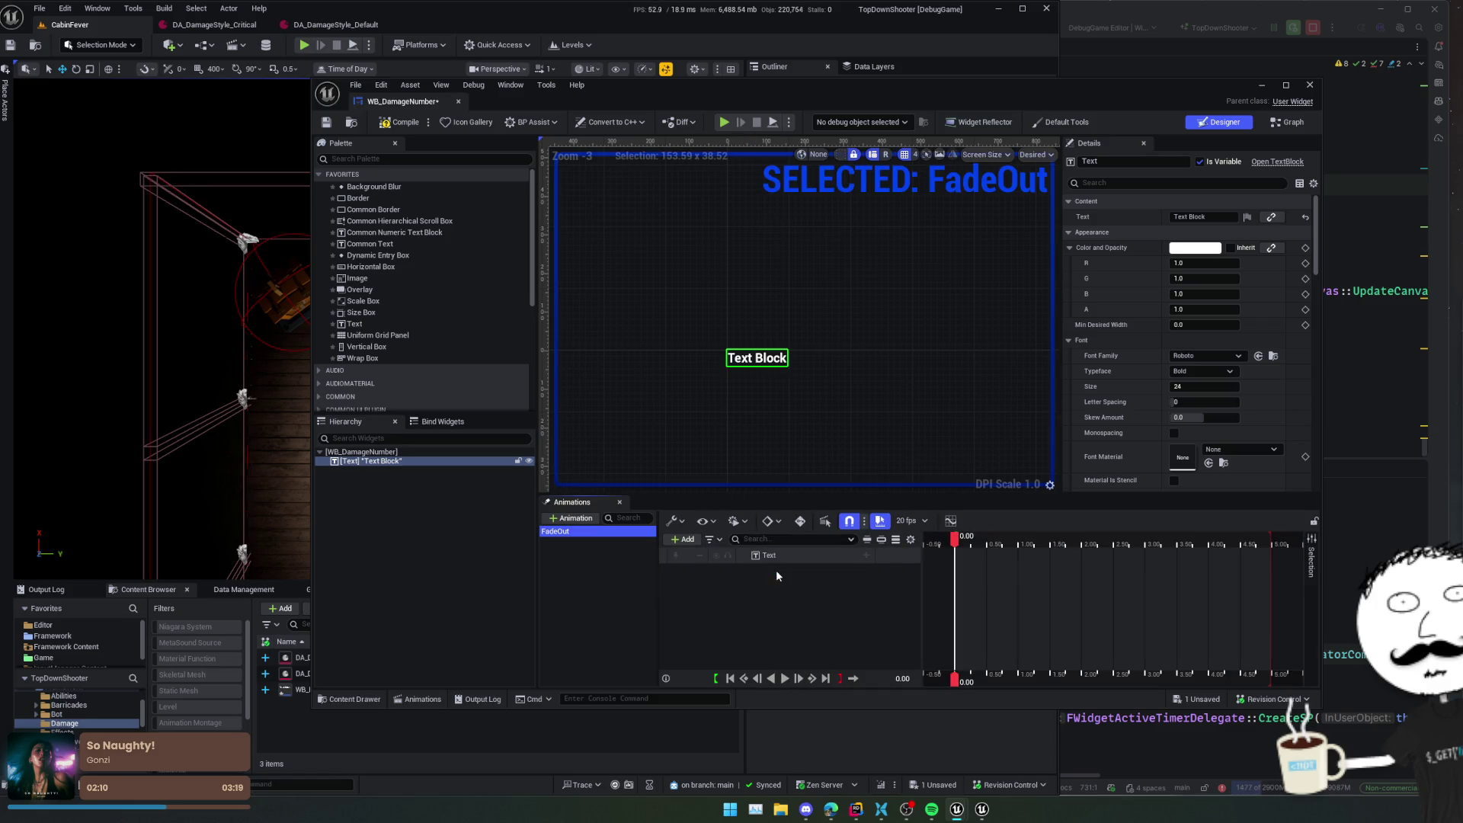
left_click(866, 555)
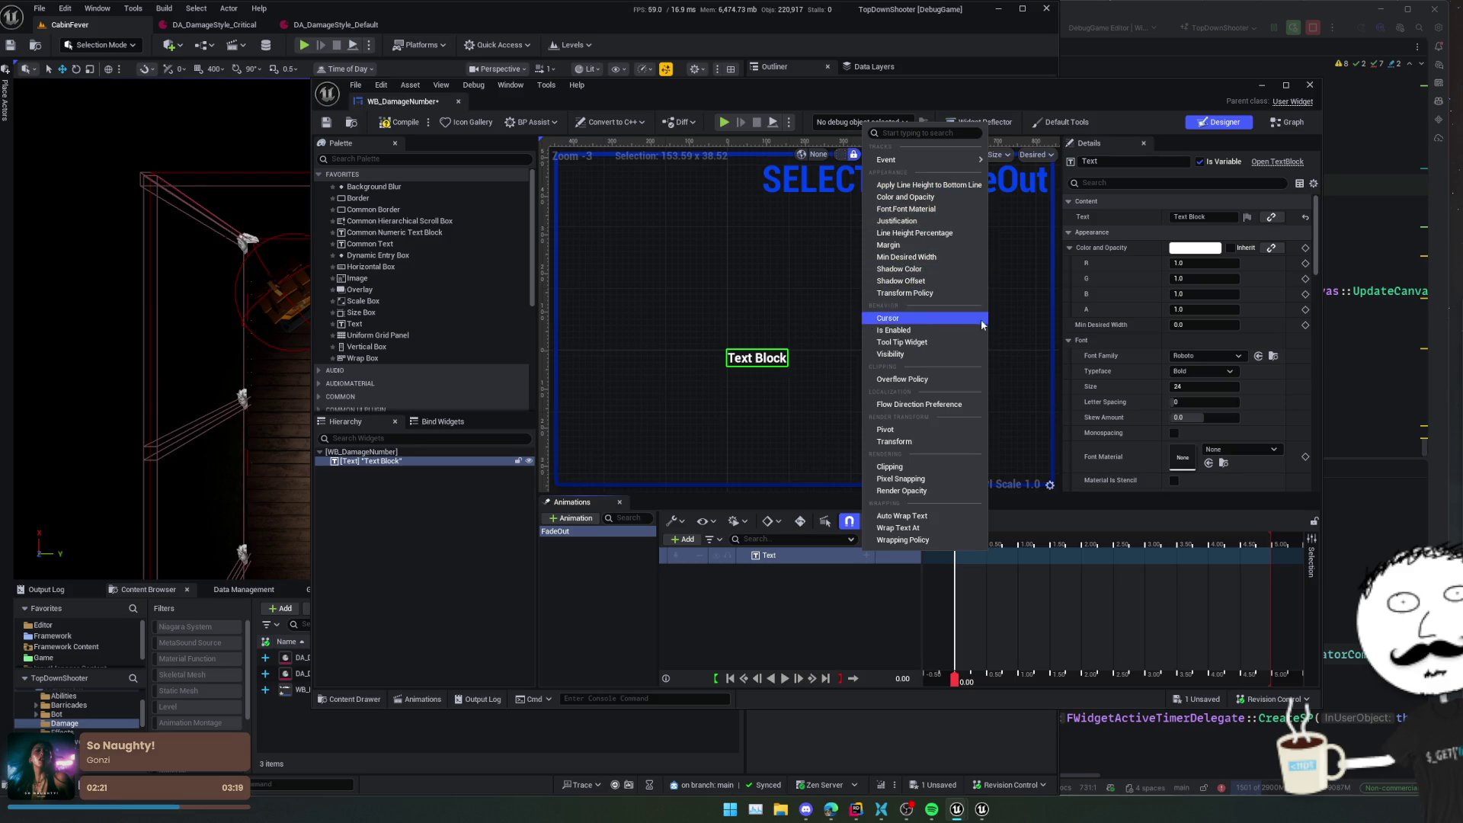
left_click(929, 441)
left_click(751, 572)
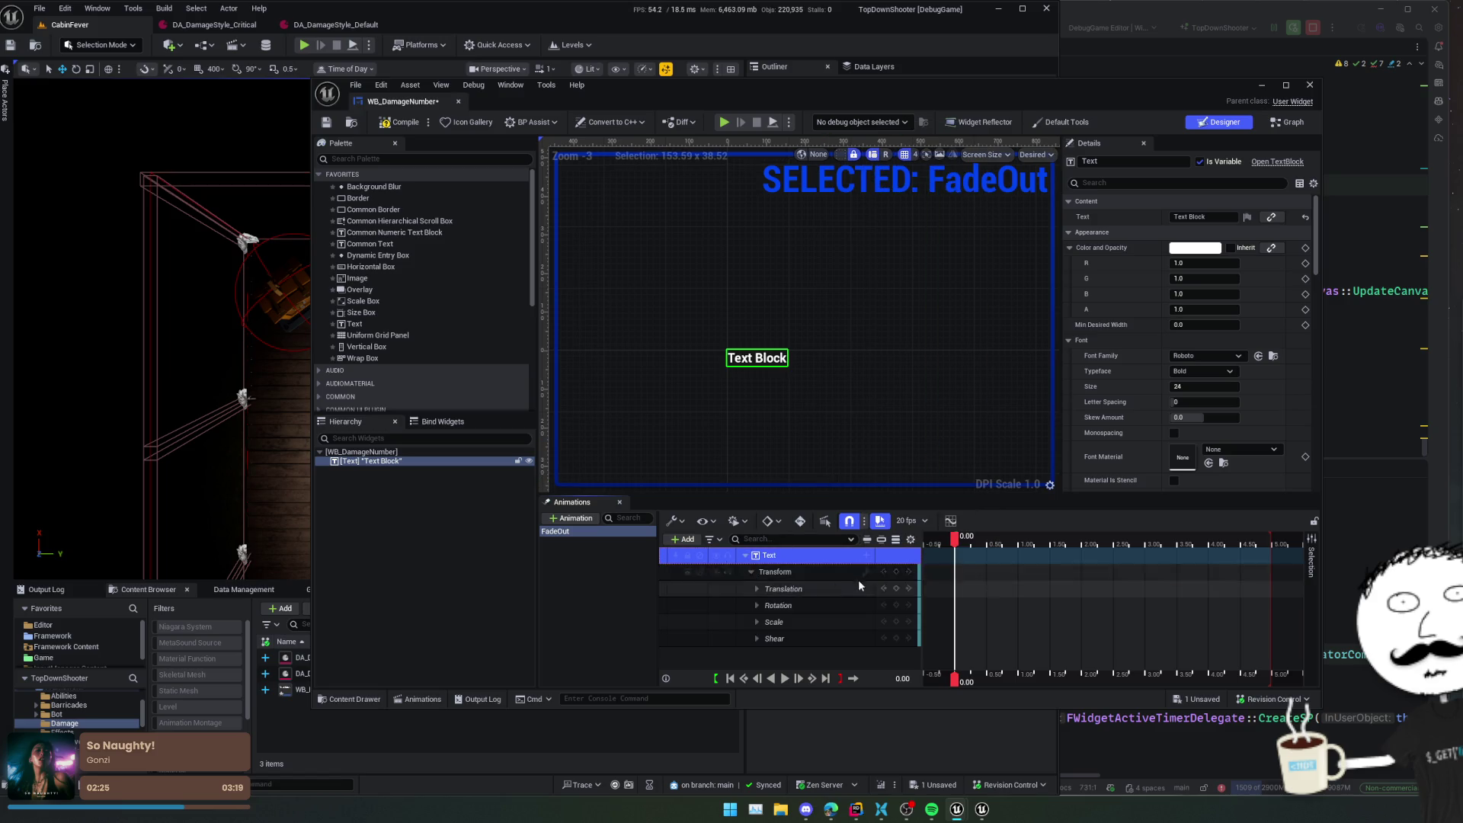
left_click(757, 589)
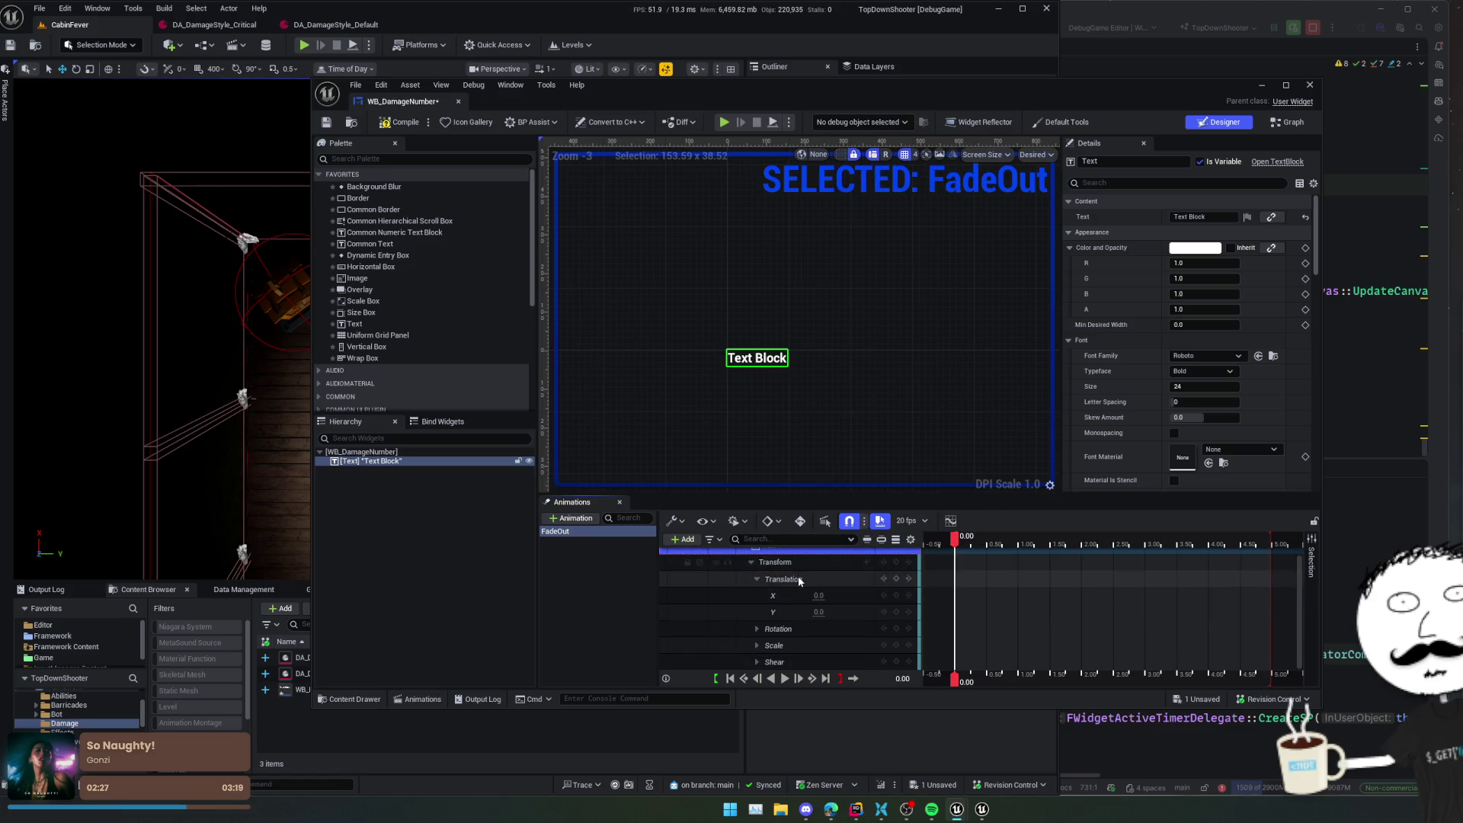
left_click(795, 616)
left_click_drag(956, 543, 1003, 548)
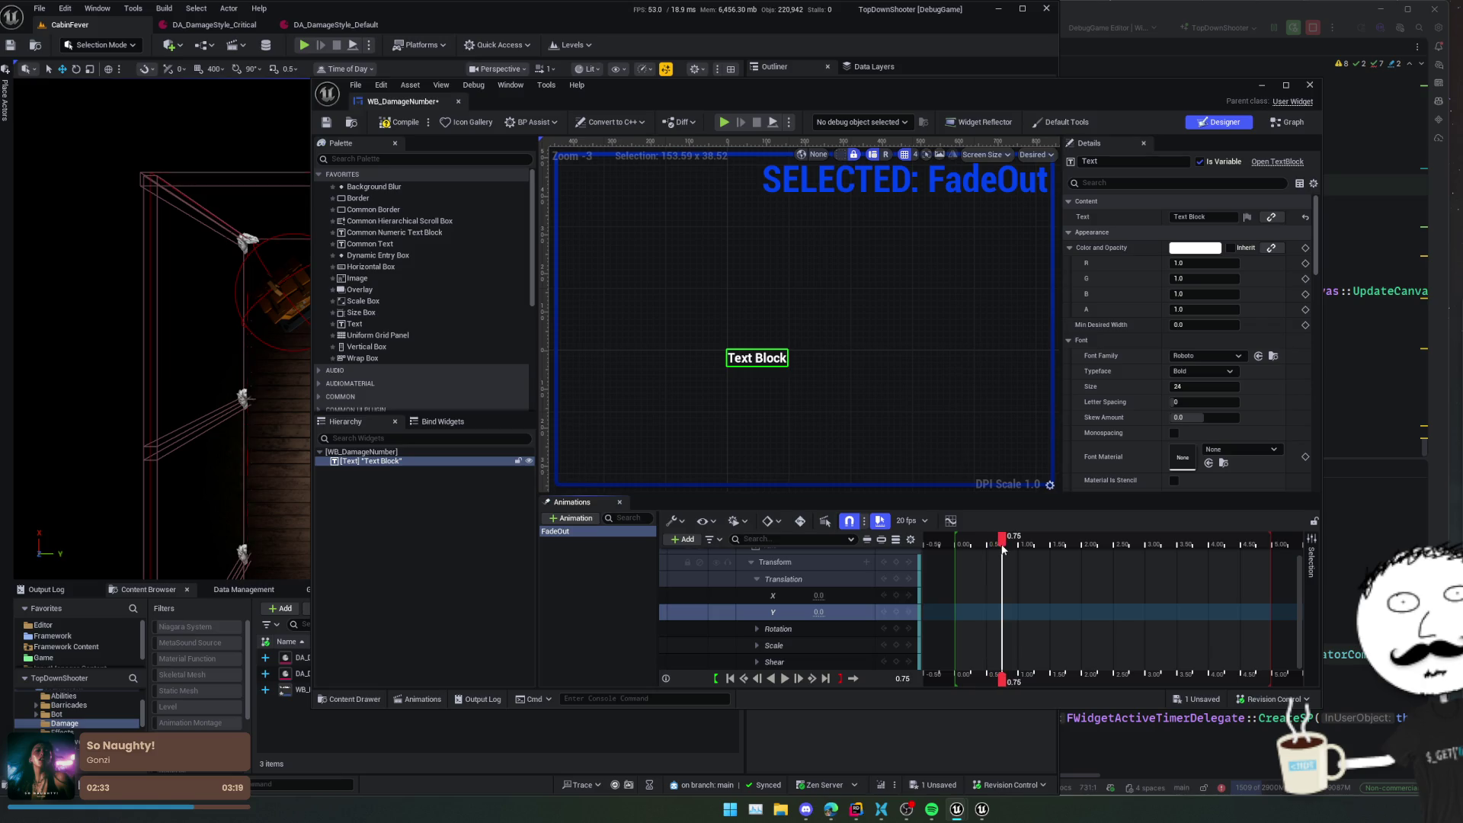
- Key Translation Y to -50 at 0.75, save WB_DamageNumber, and preview FadeOut
left_click(898, 613)
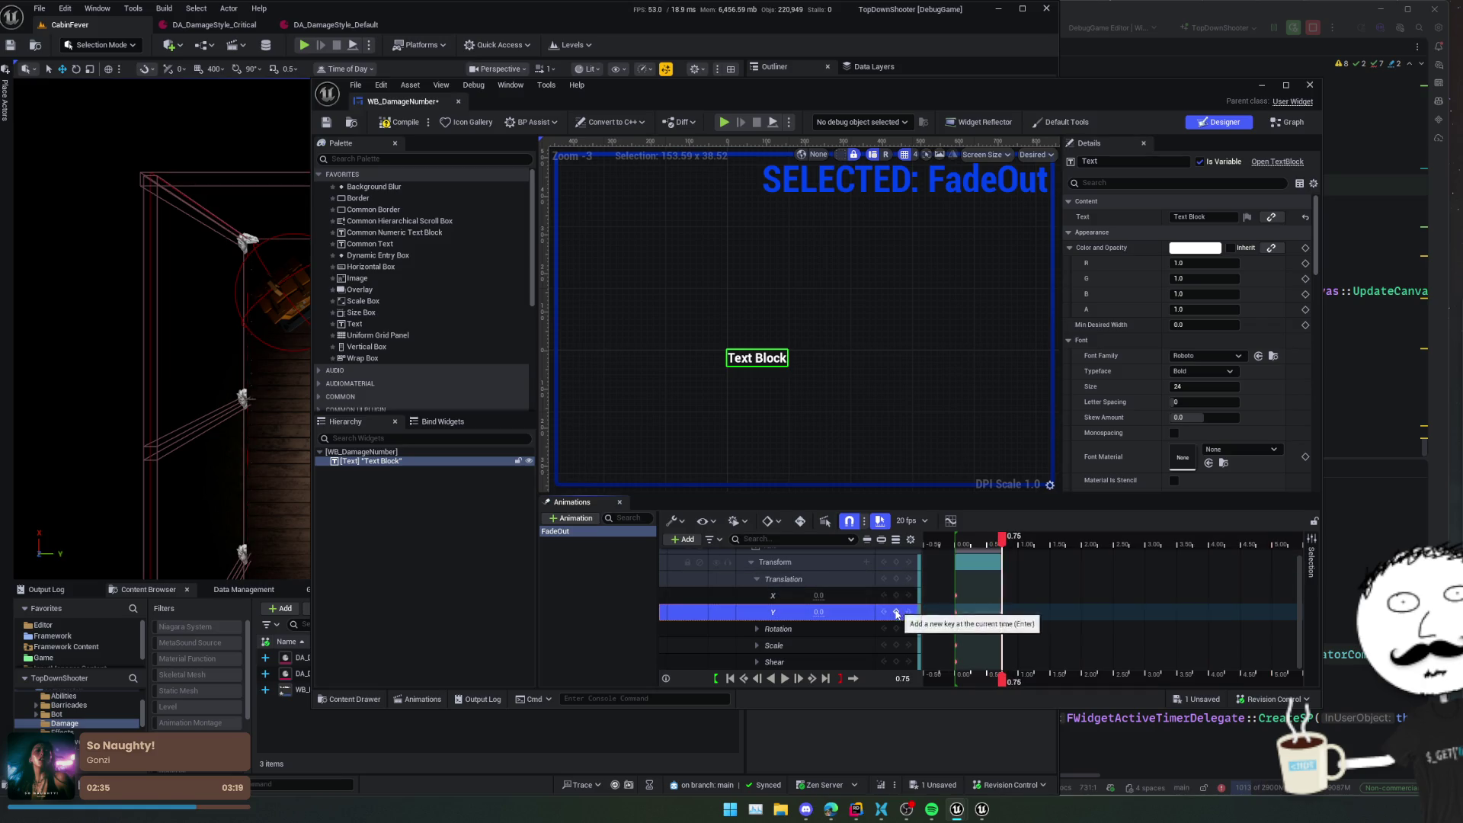
left_click_drag(819, 612, 765, 612)
key("Return")
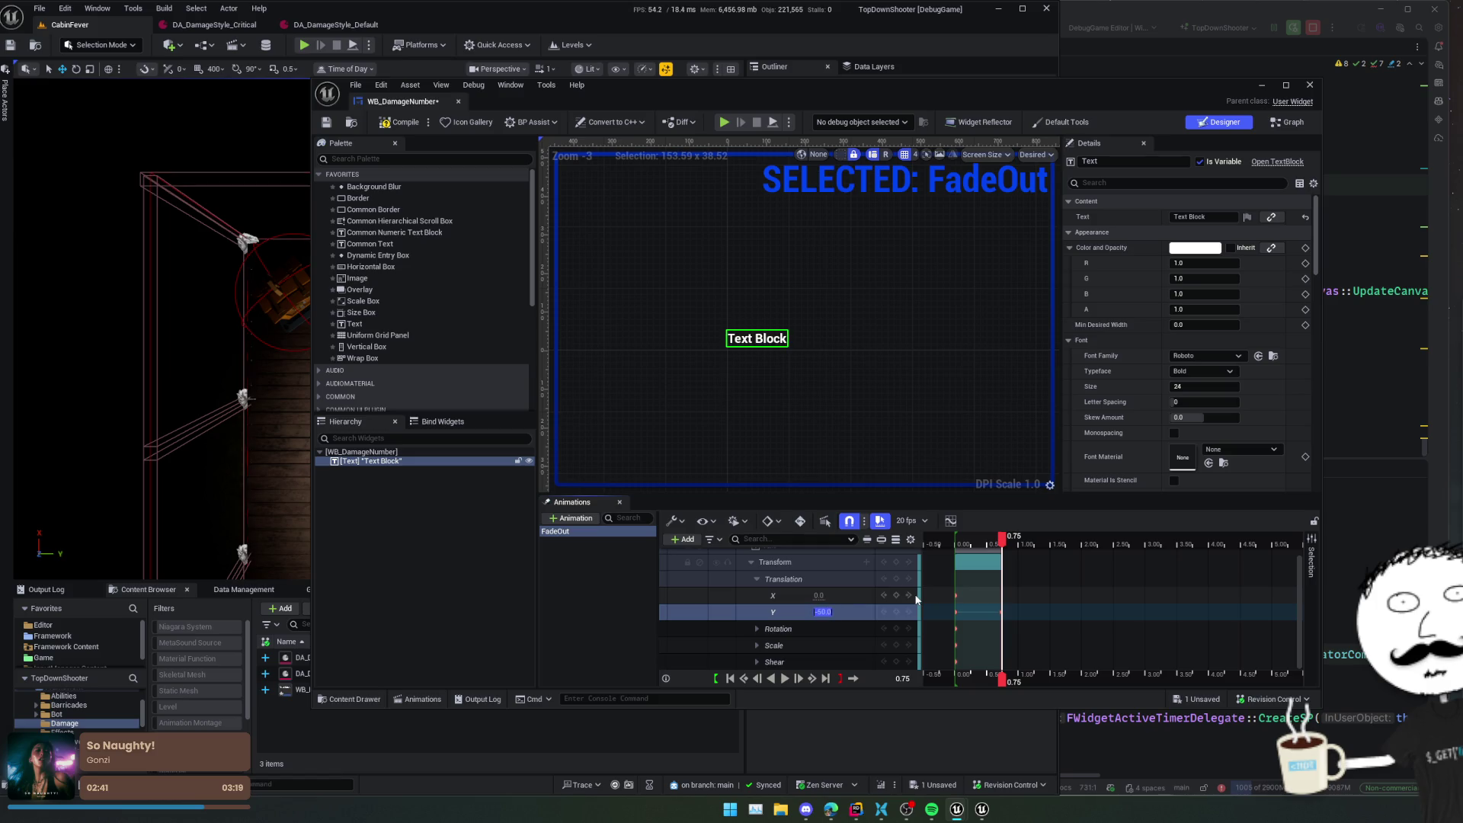
key("ctrl+s")
key("space")
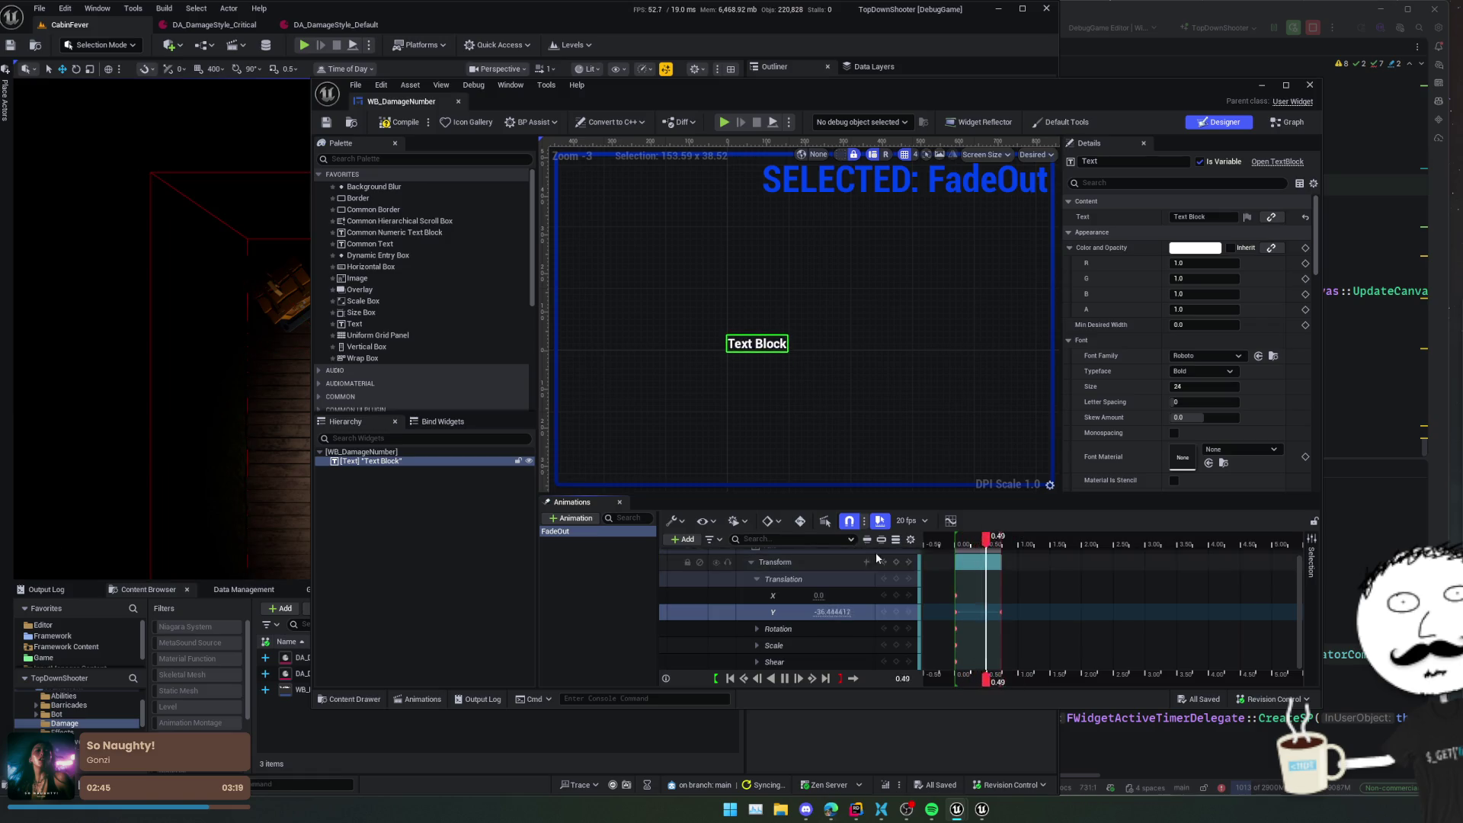
left_click(909, 520)
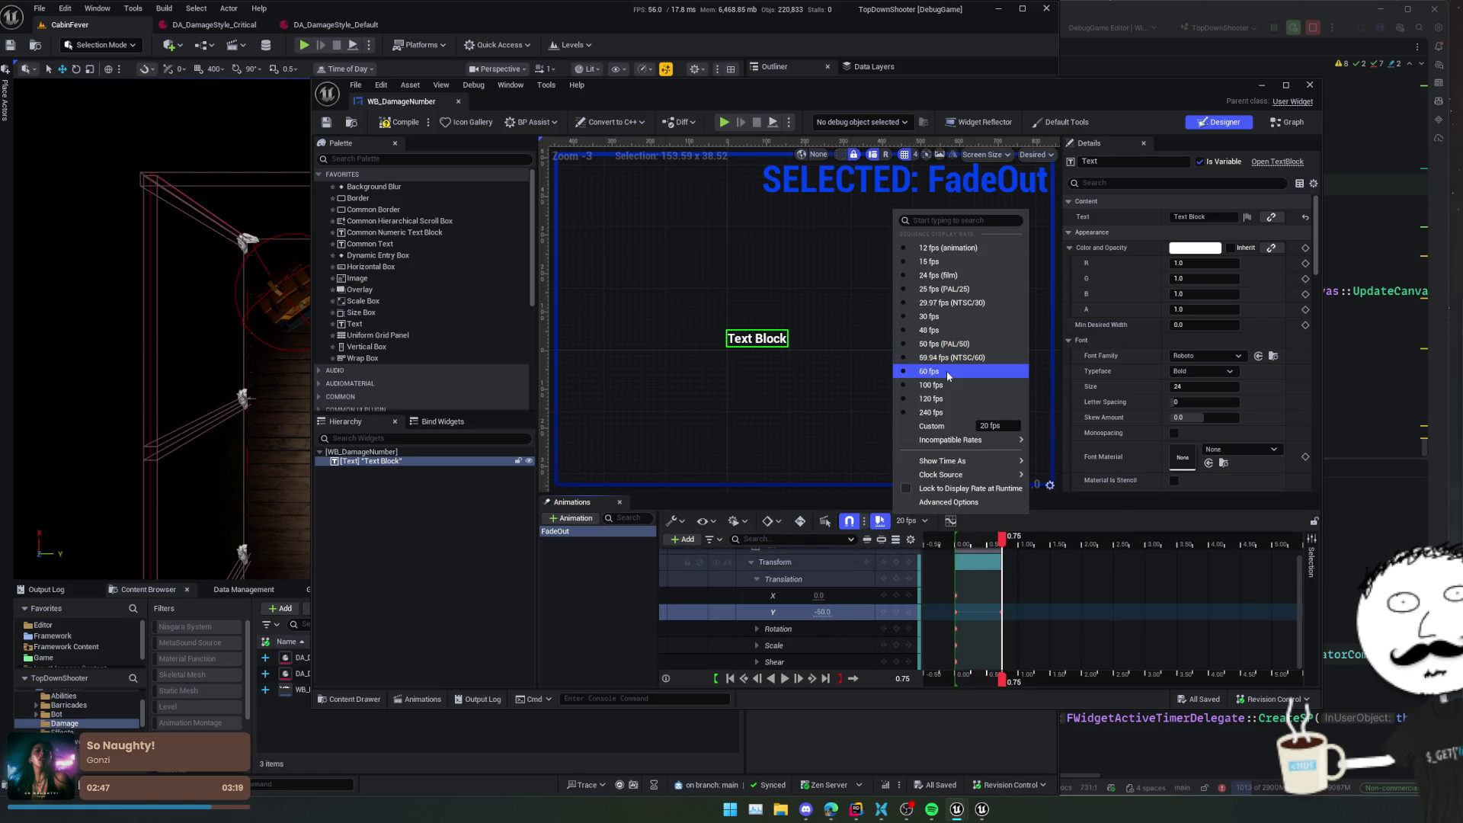
left_click(924, 520)
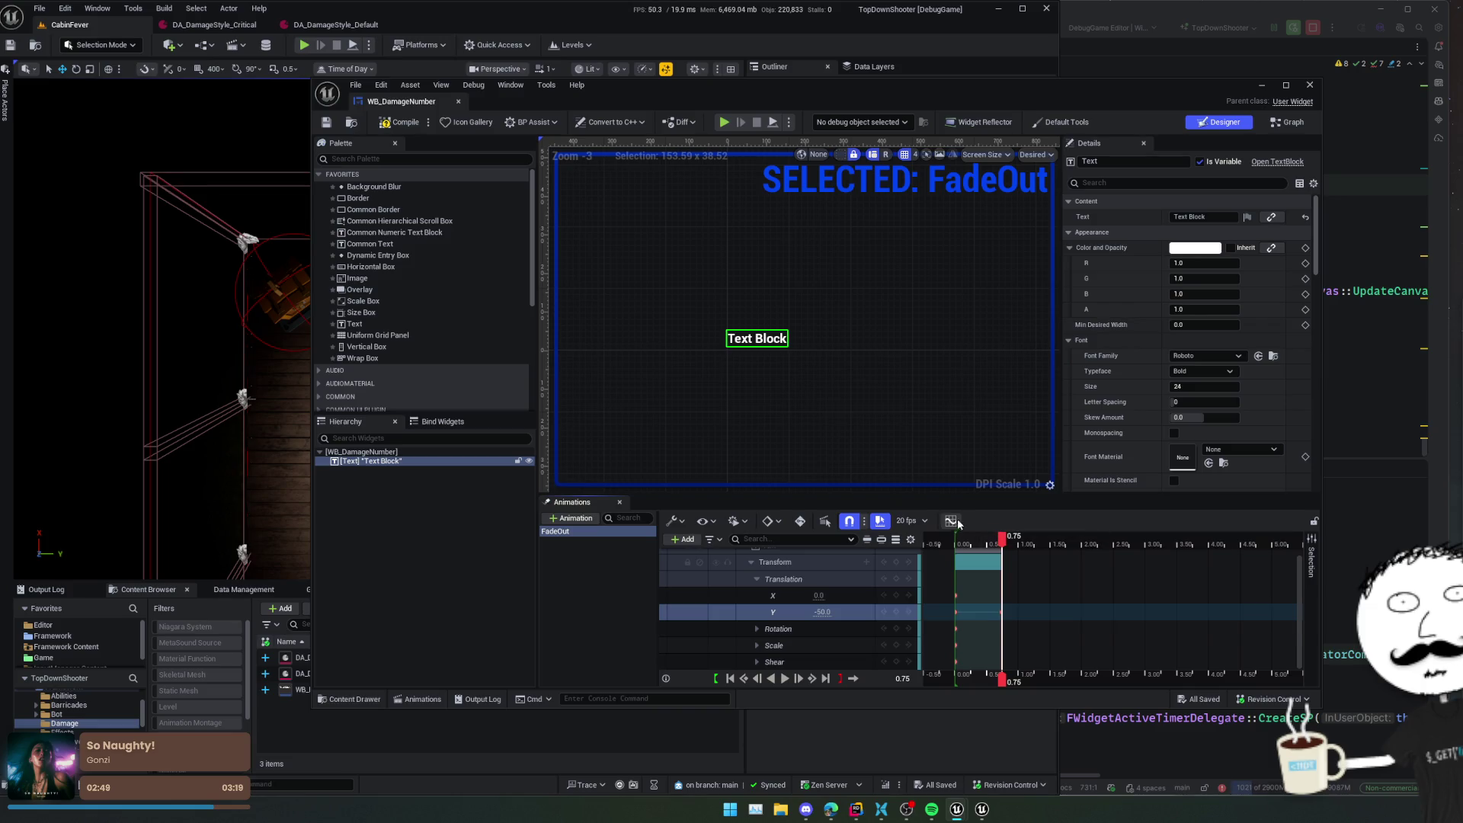
- Flatten the Translation Y key tangents in the curve editor, stretch the ease-out handle, and save
left_click(950, 520)
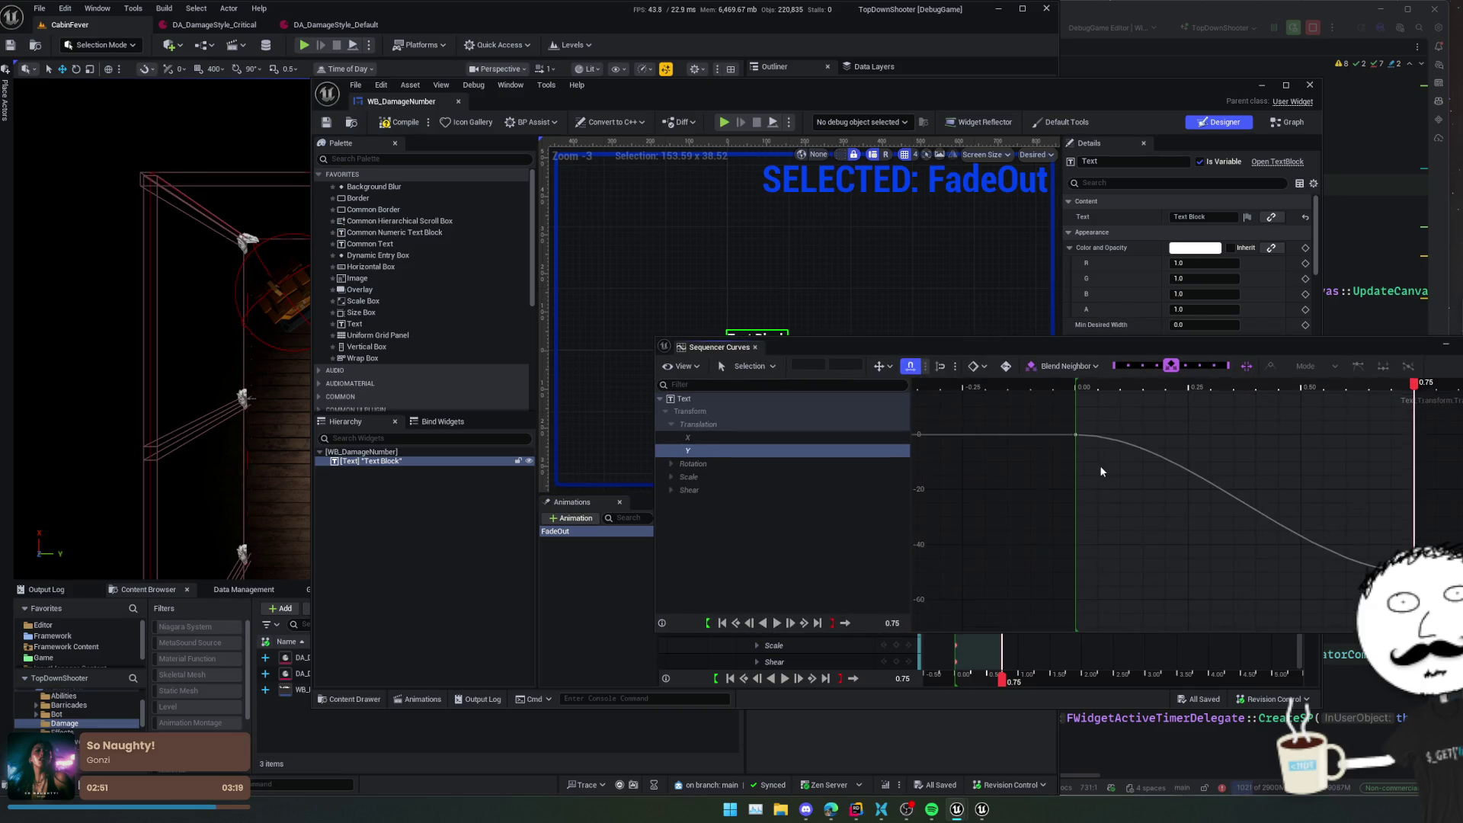
scroll(1045, 479, "down", 3)
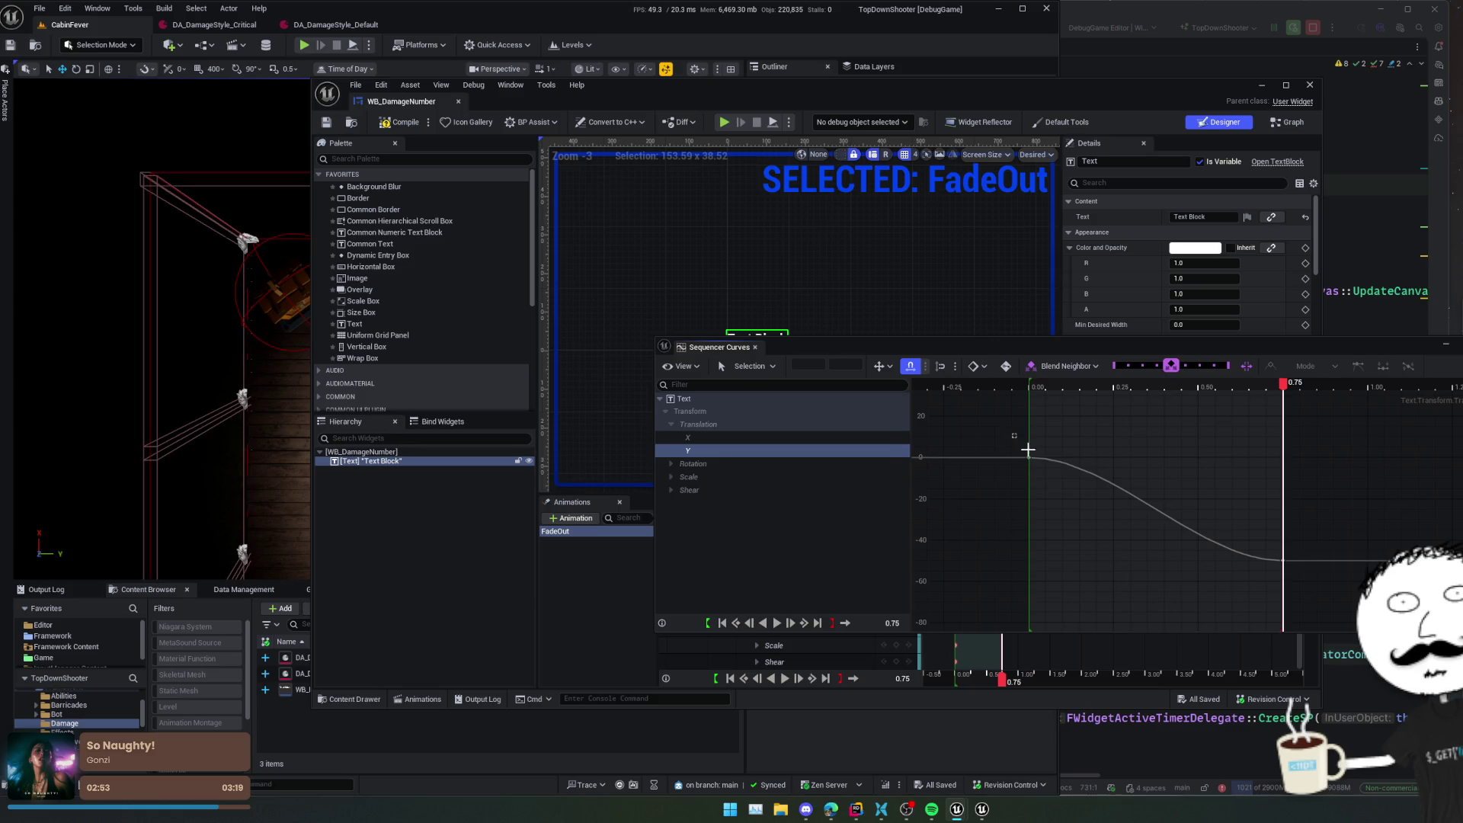
key("6")
left_click_drag(1063, 457, 1218, 461)
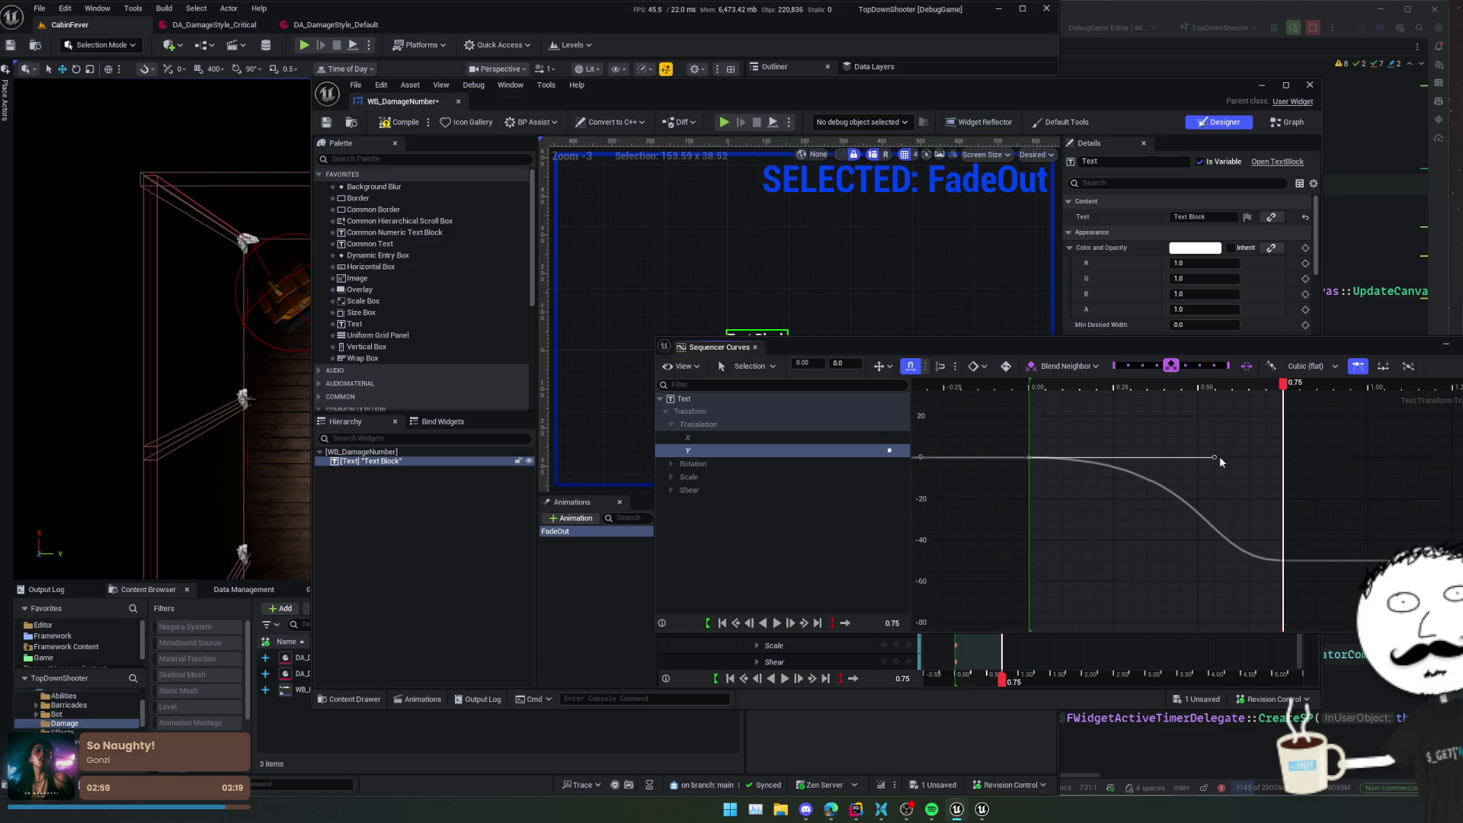
left_click_drag(1073, 344, 1031, 401)
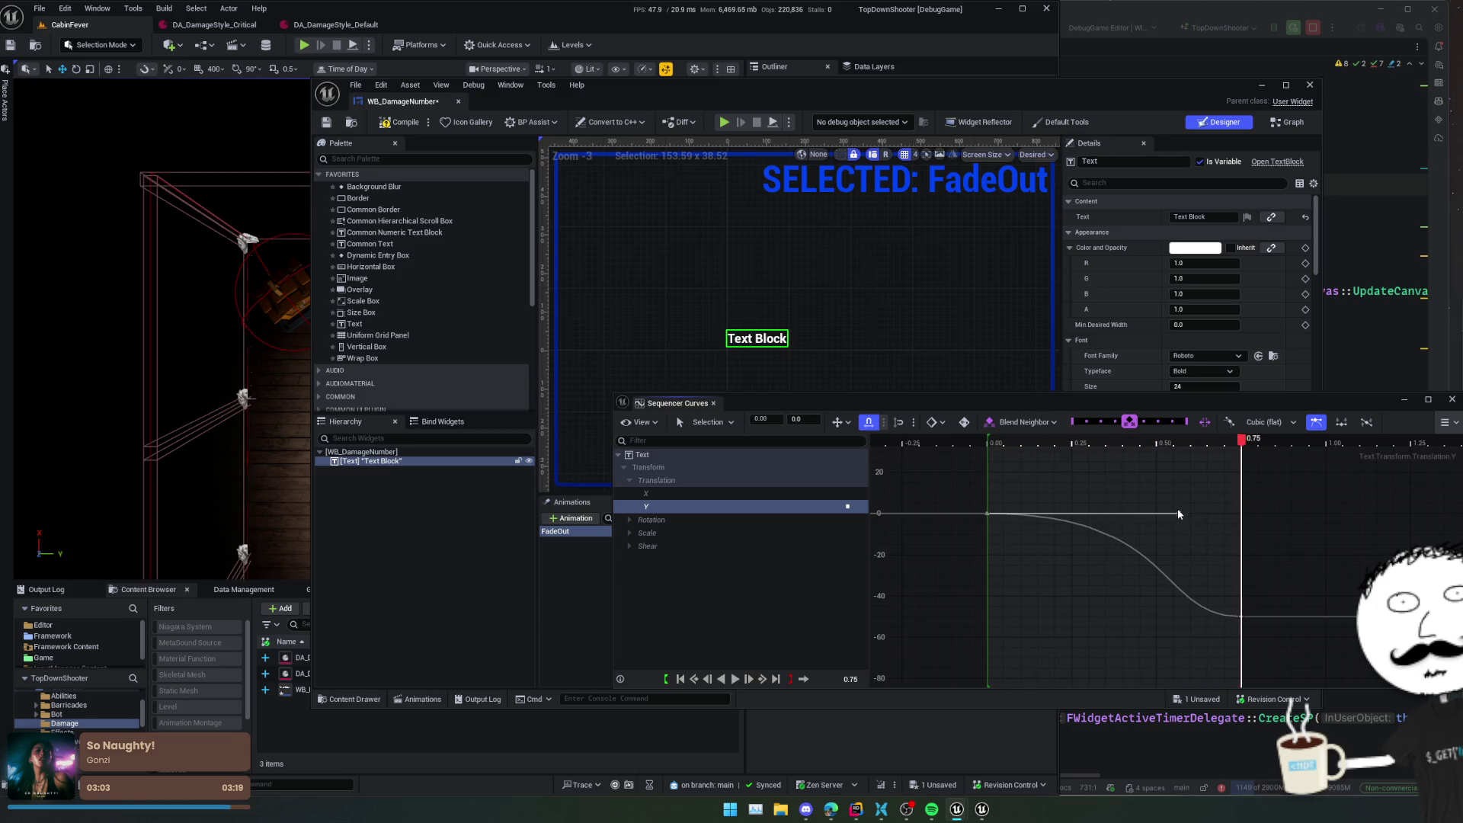
left_click_drag(1179, 512, 1253, 508)
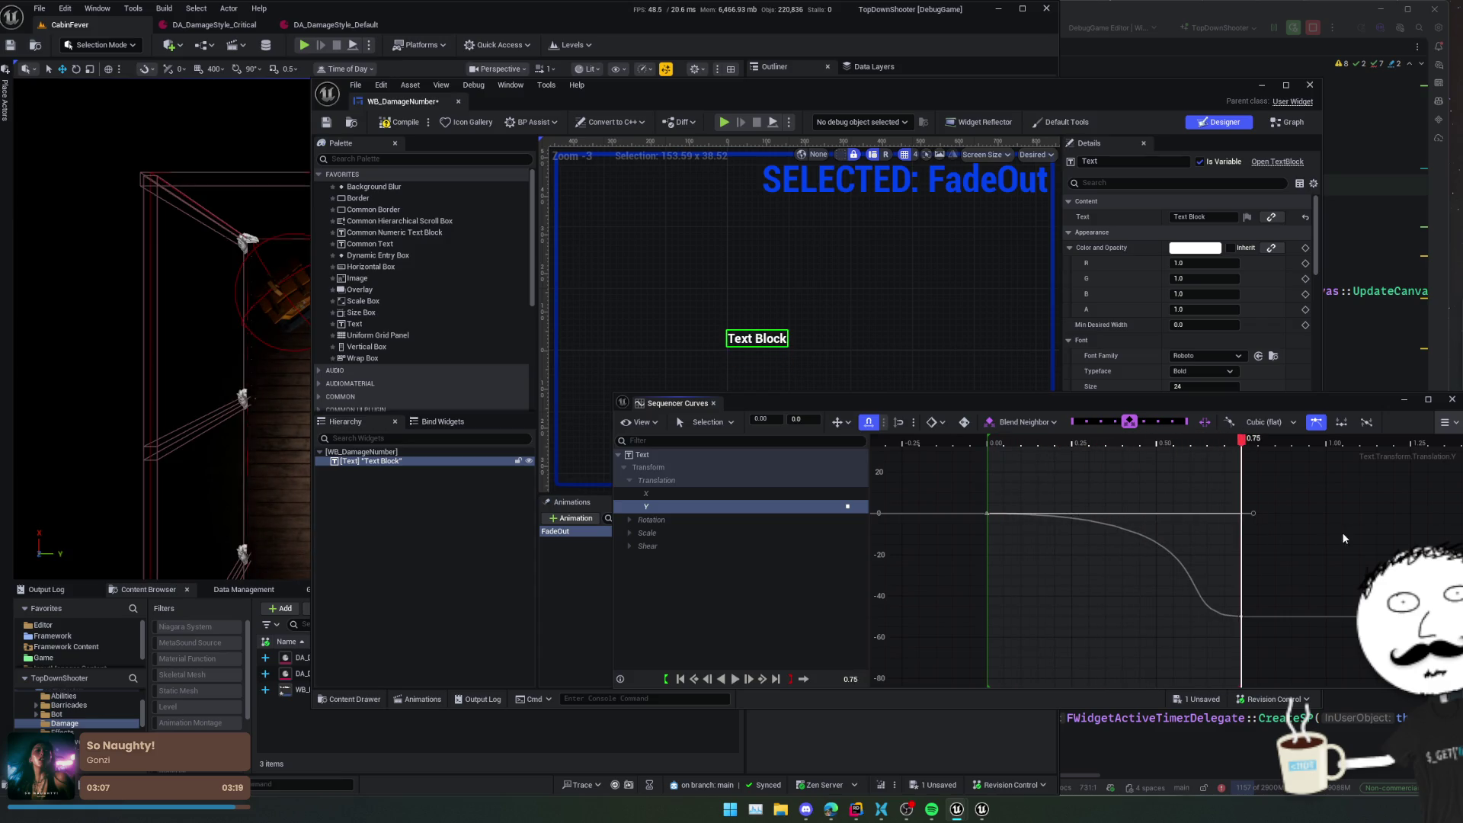
key("ctrl+s")
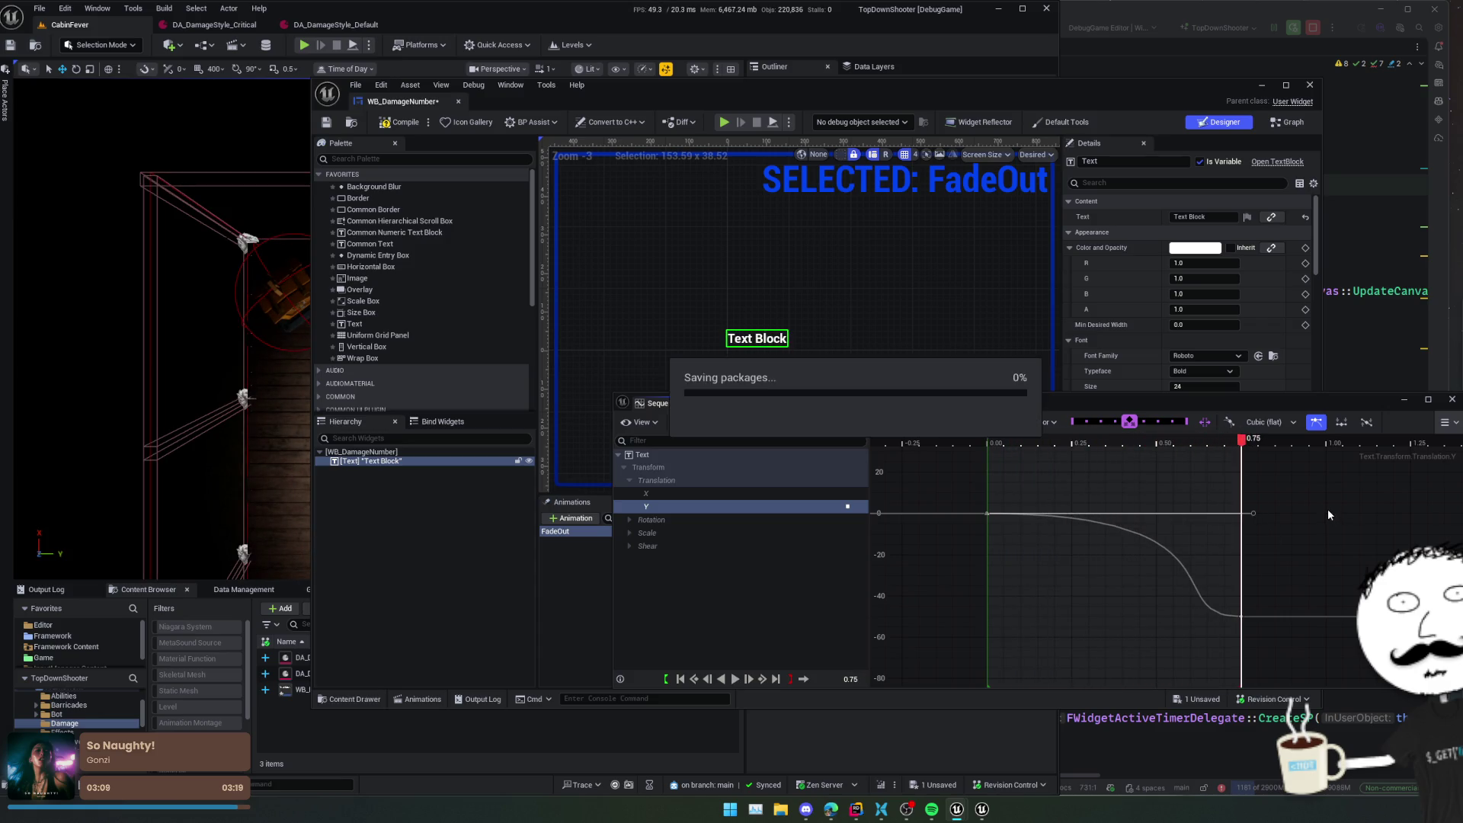
left_click(1454, 402)
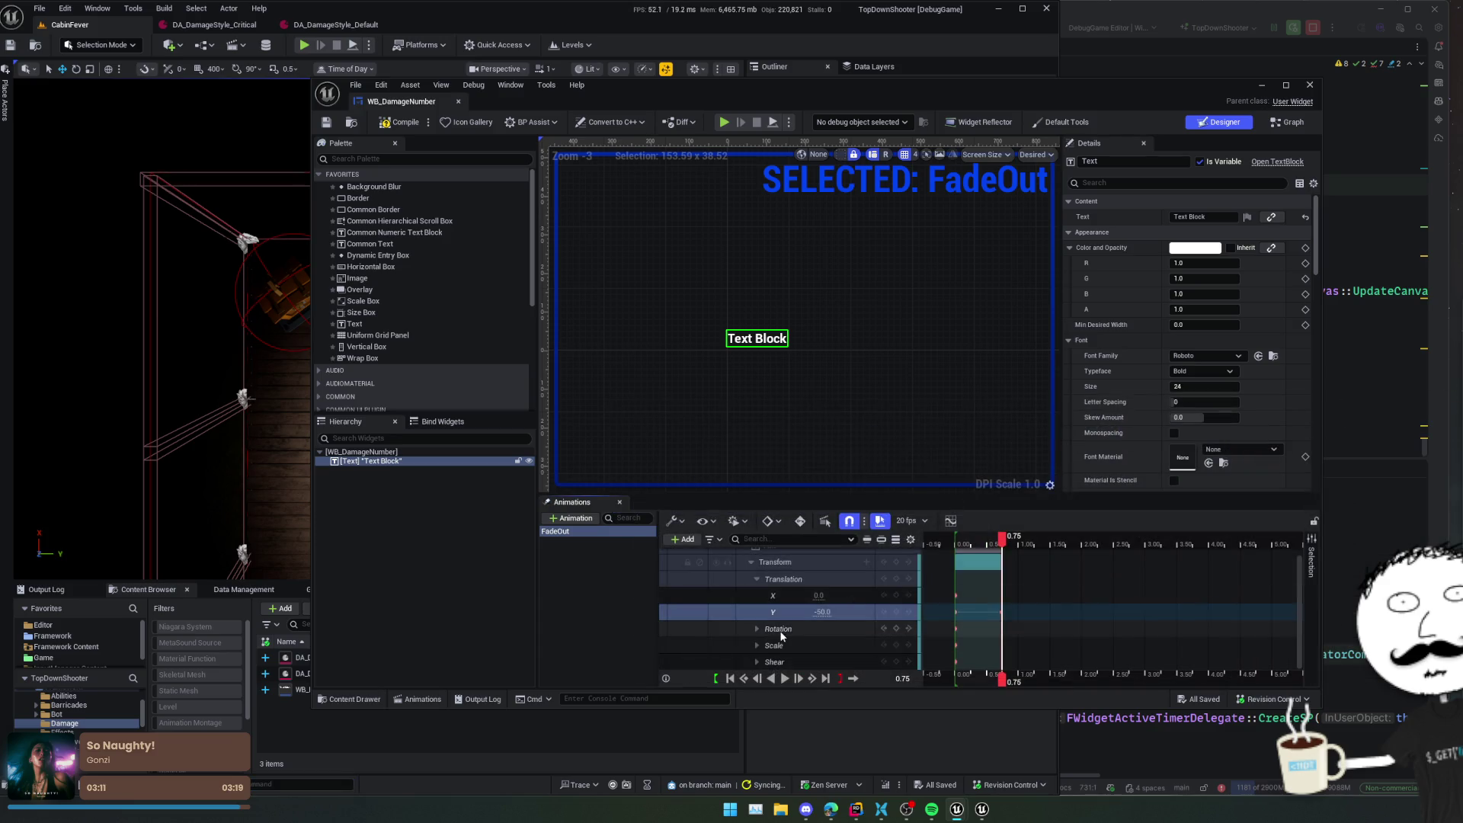
- Add a Render Opacity track to the Text Block and key it at 1.0 at 0.00
double_click(750, 563)
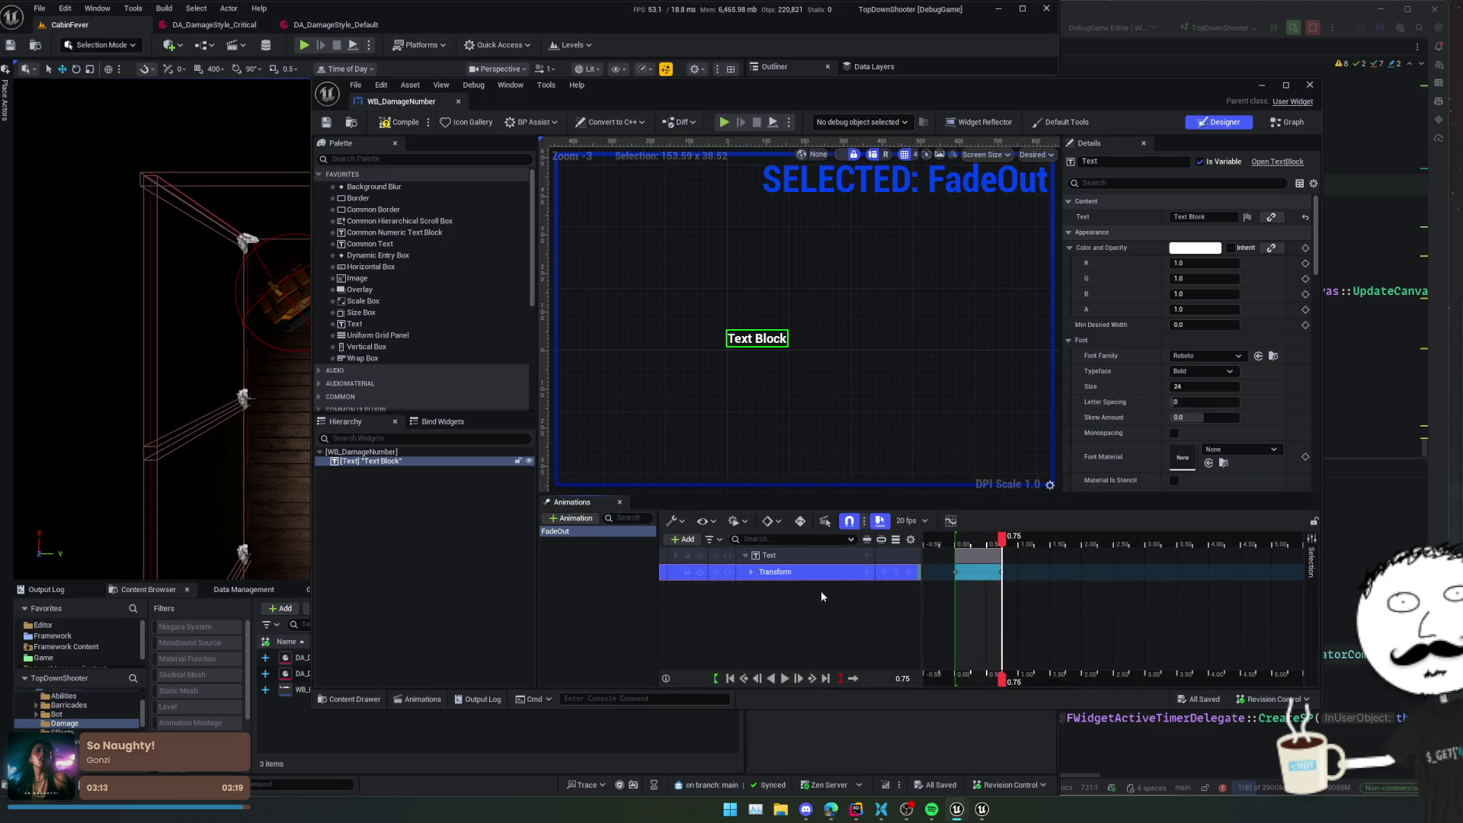
left_click(866, 556)
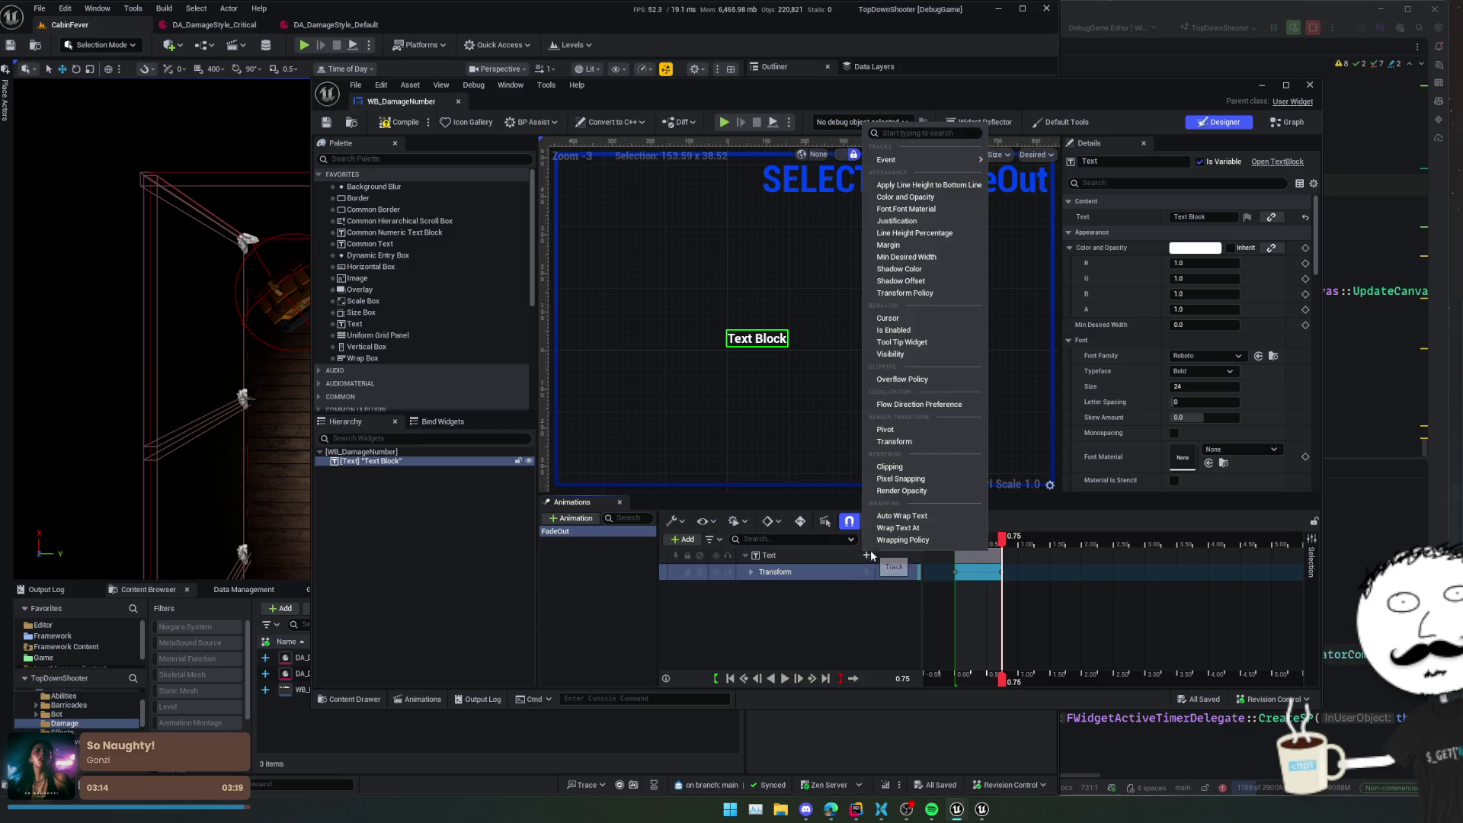
left_click(923, 491)
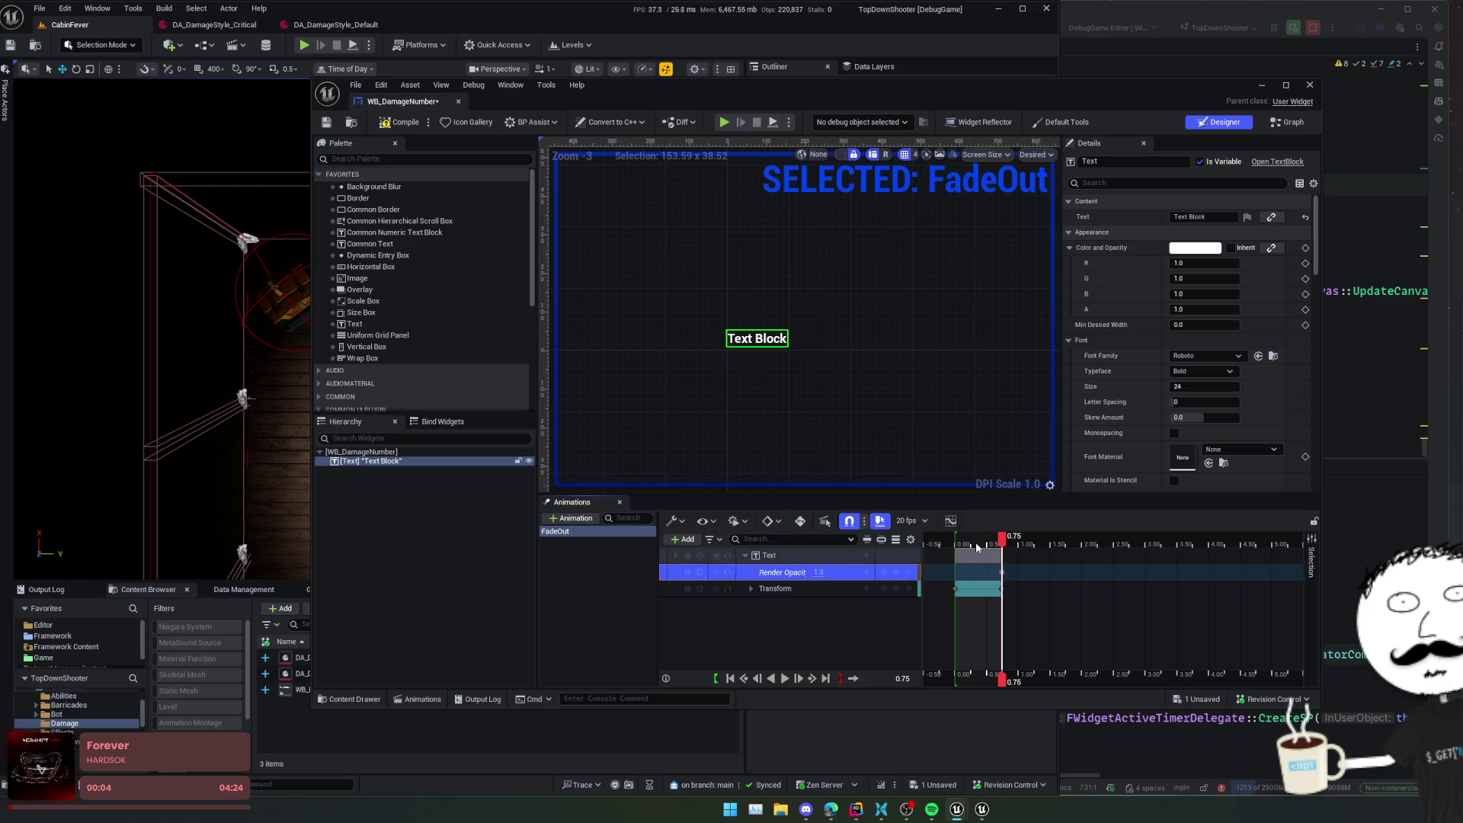
left_click_drag(1003, 544, 956, 542)
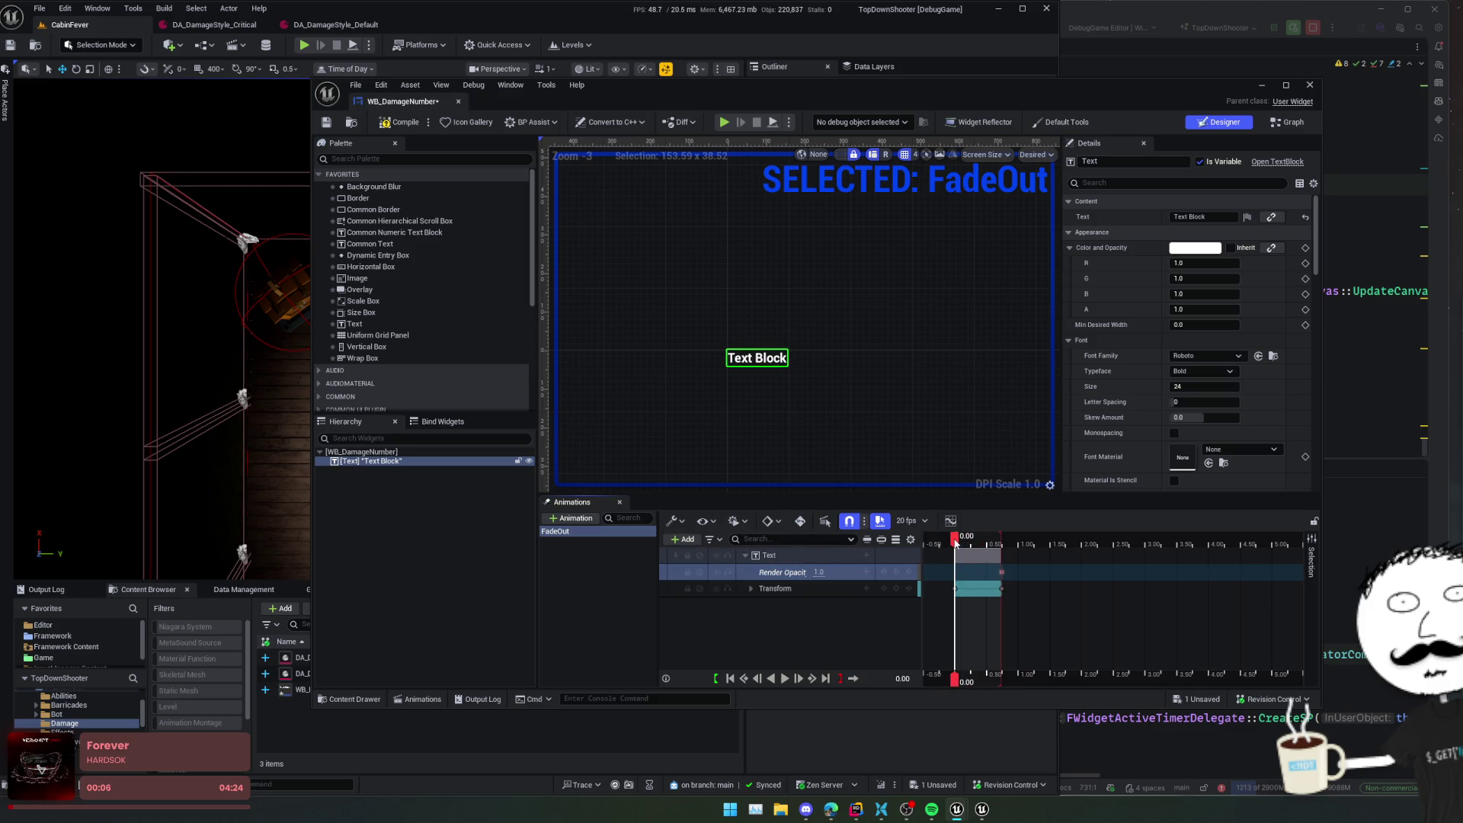
left_click(889, 573)
- Key Render Opacity to 0.0 at 0.75, save, and preview the fade
left_click(1004, 545)
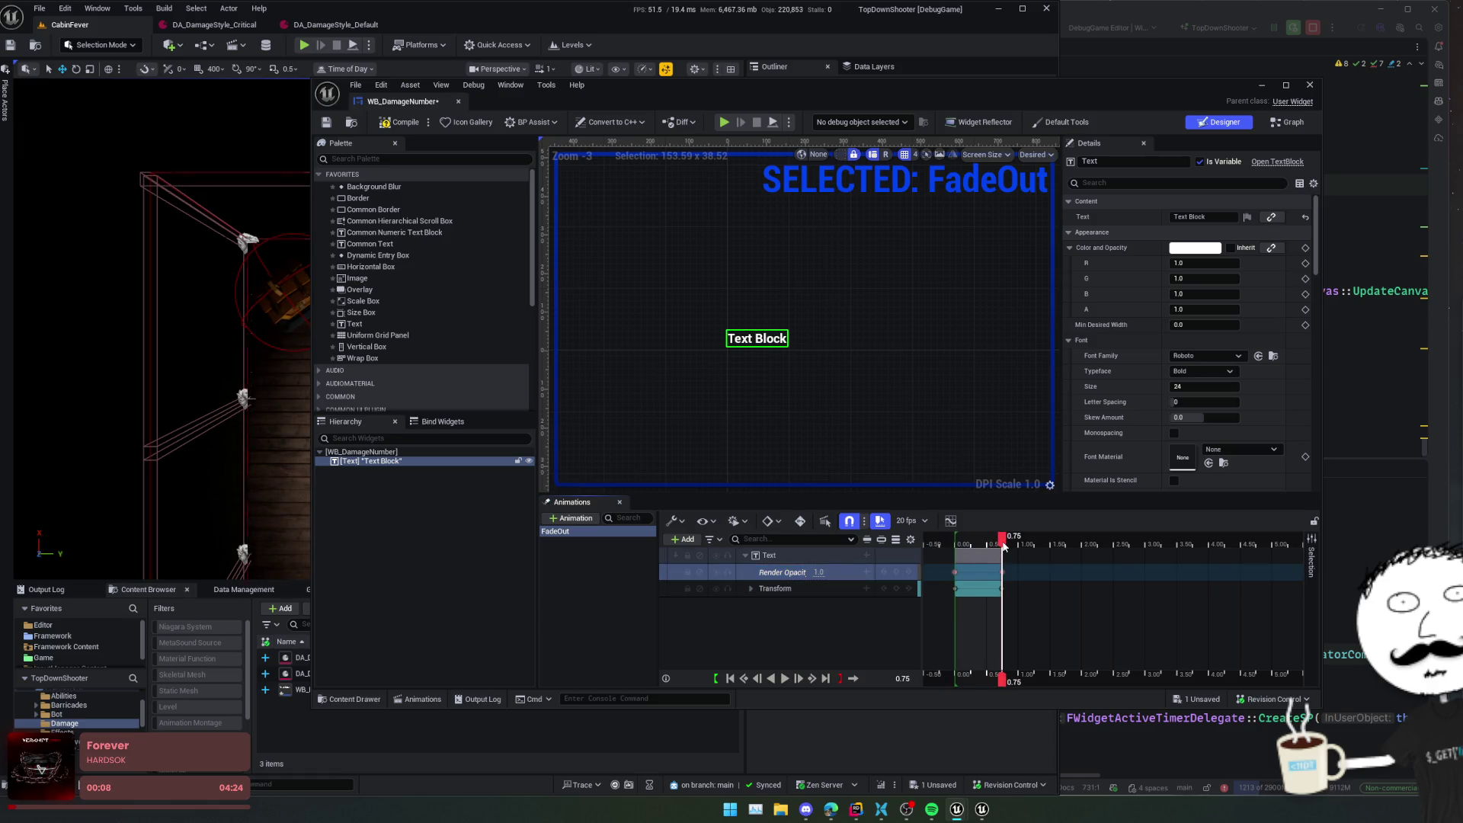
left_click(821, 572)
type("0")
key("Return")
left_click(841, 630)
key("ctrl+s")
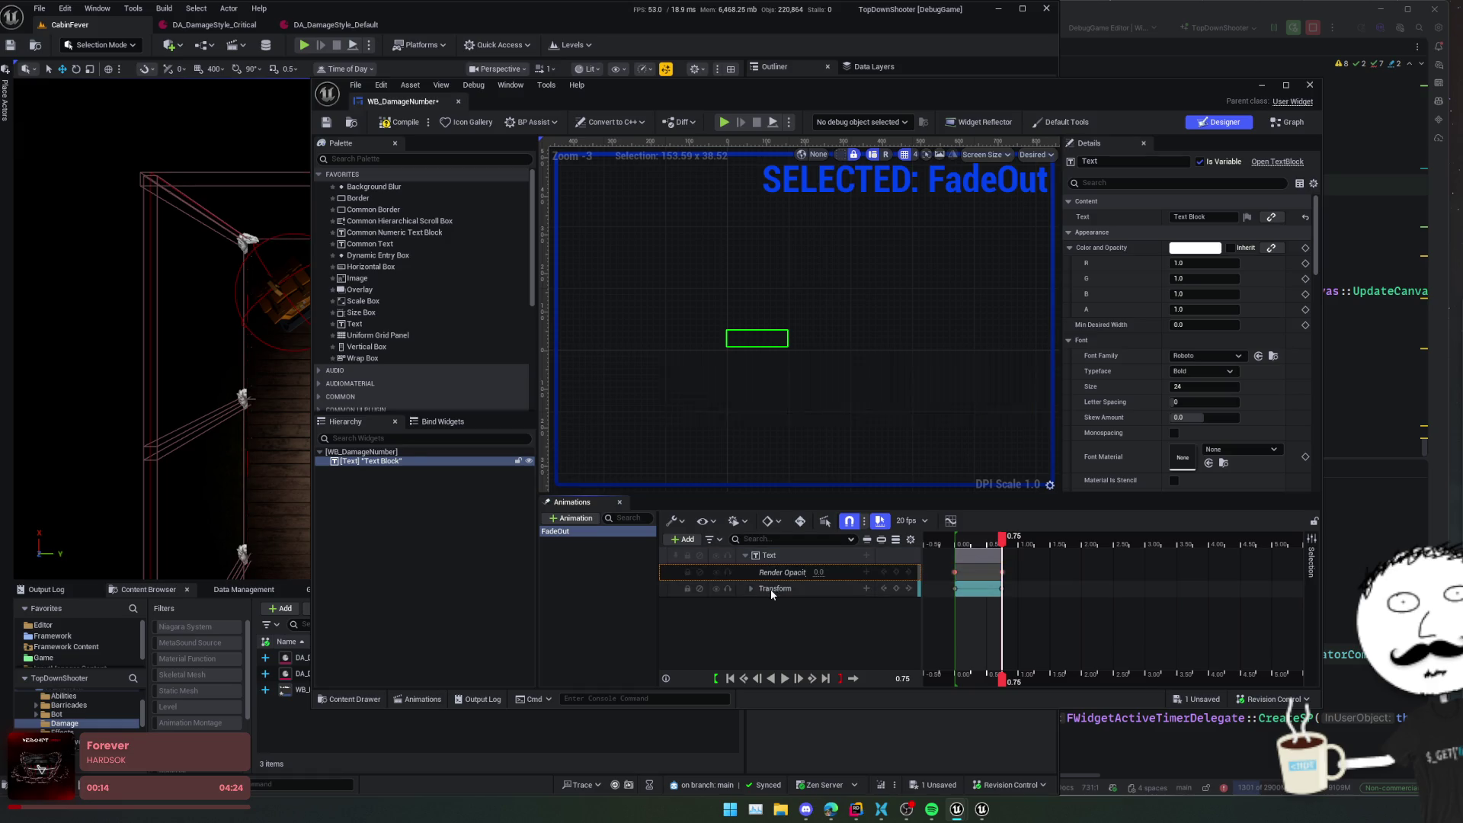
left_click(784, 678)
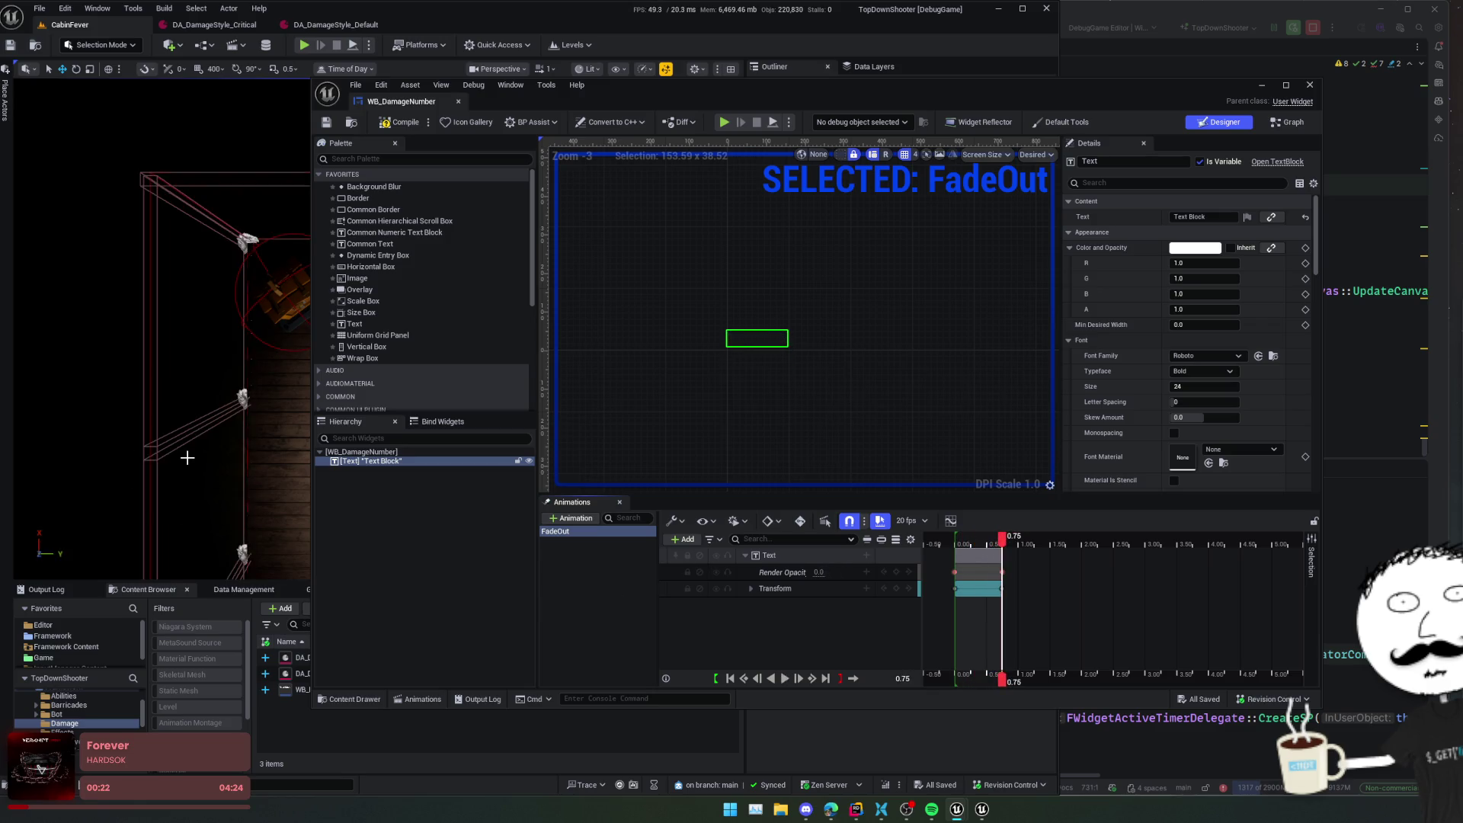
left_click(951, 521)
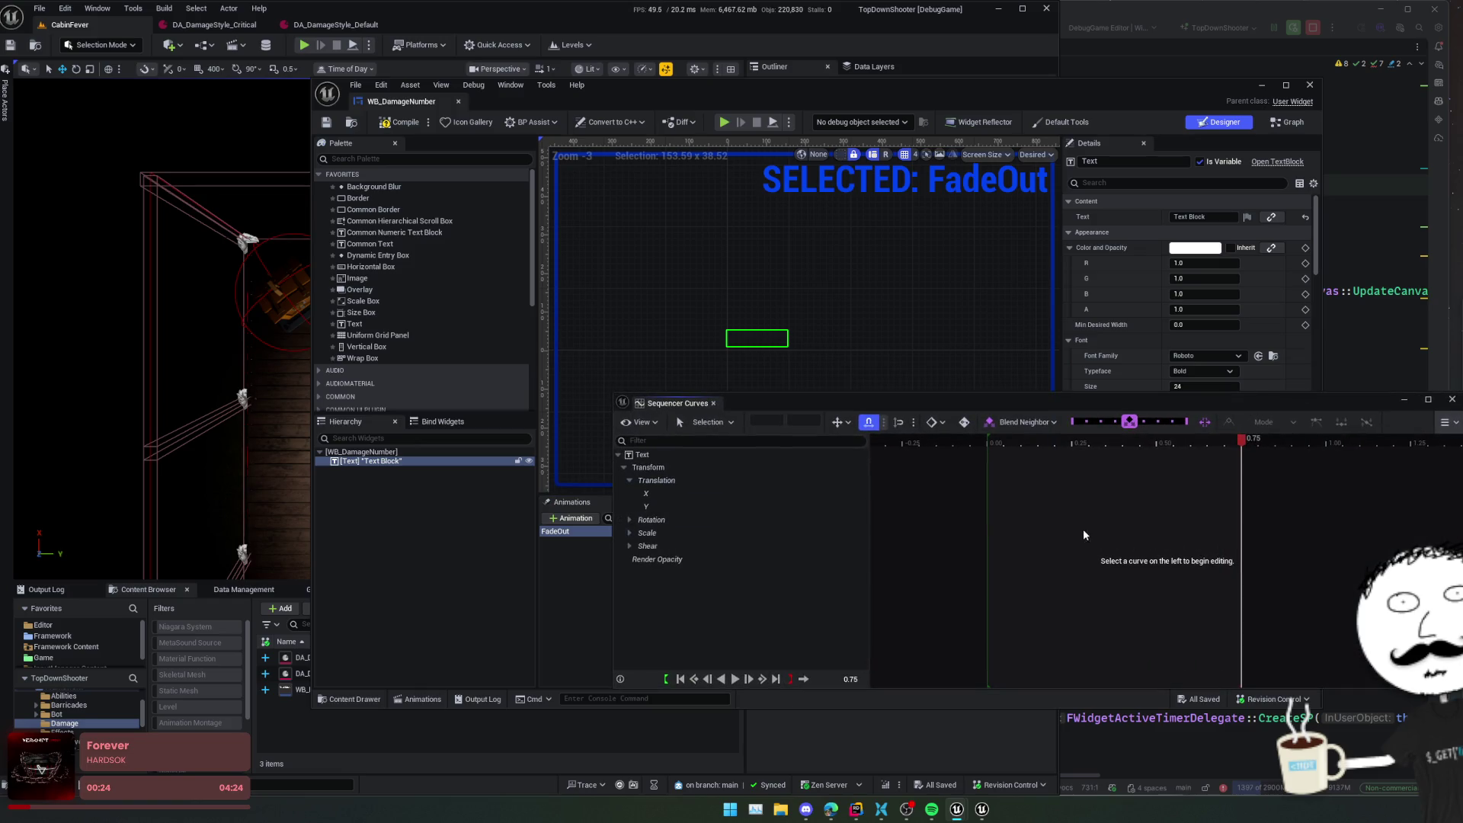
- Frame the Render Opacity curve, select its keys for flat Cubic tangents, and save
left_click(661, 559)
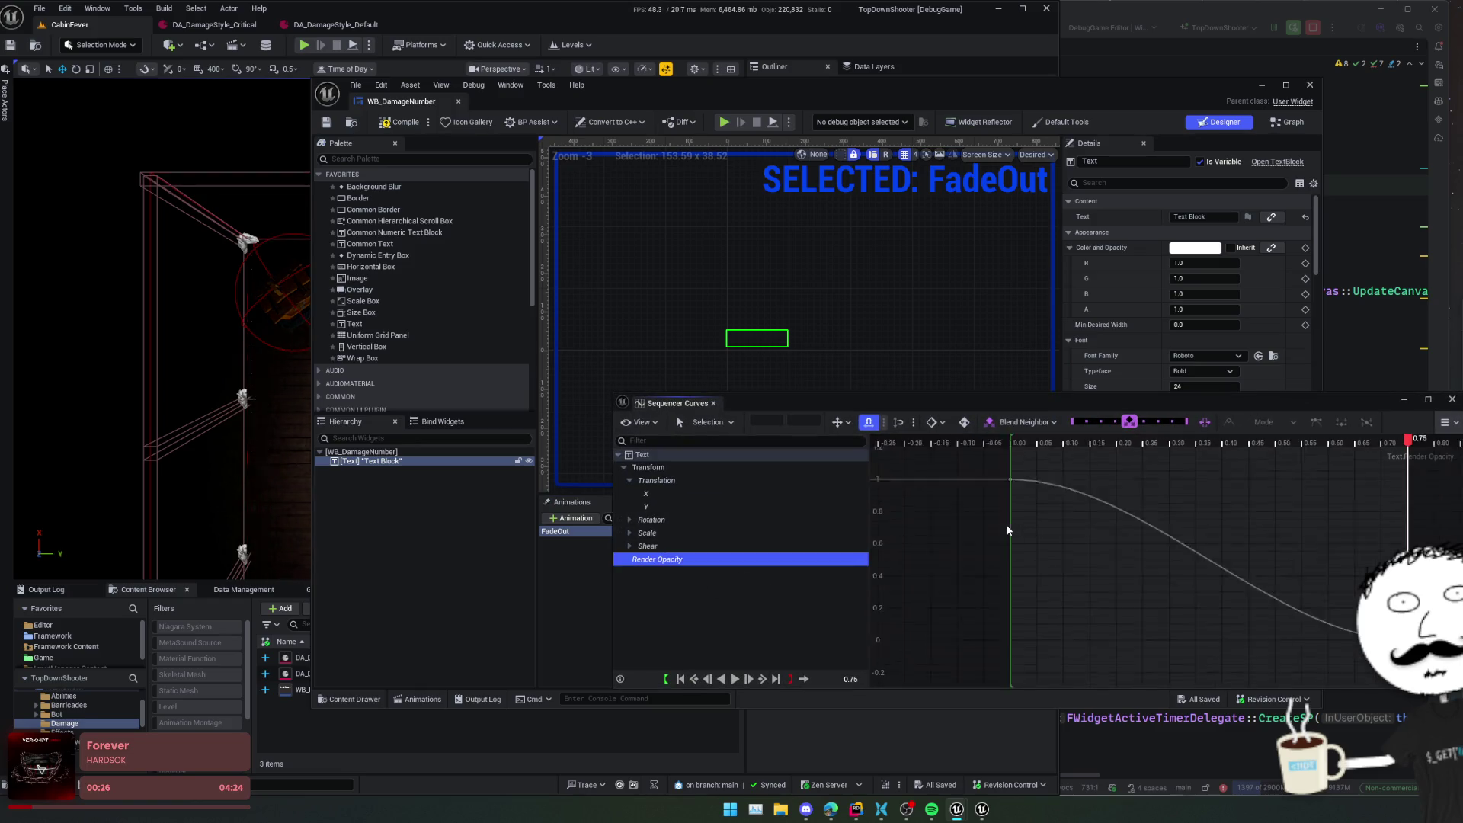
key("f")
mouse_move(934, 465)
left_mouse_down()
mouse_move(981, 503)
mouse_move(1073, 486)
mouse_move(1044, 479)
mouse_move(1251, 482)
left_mouse_up()
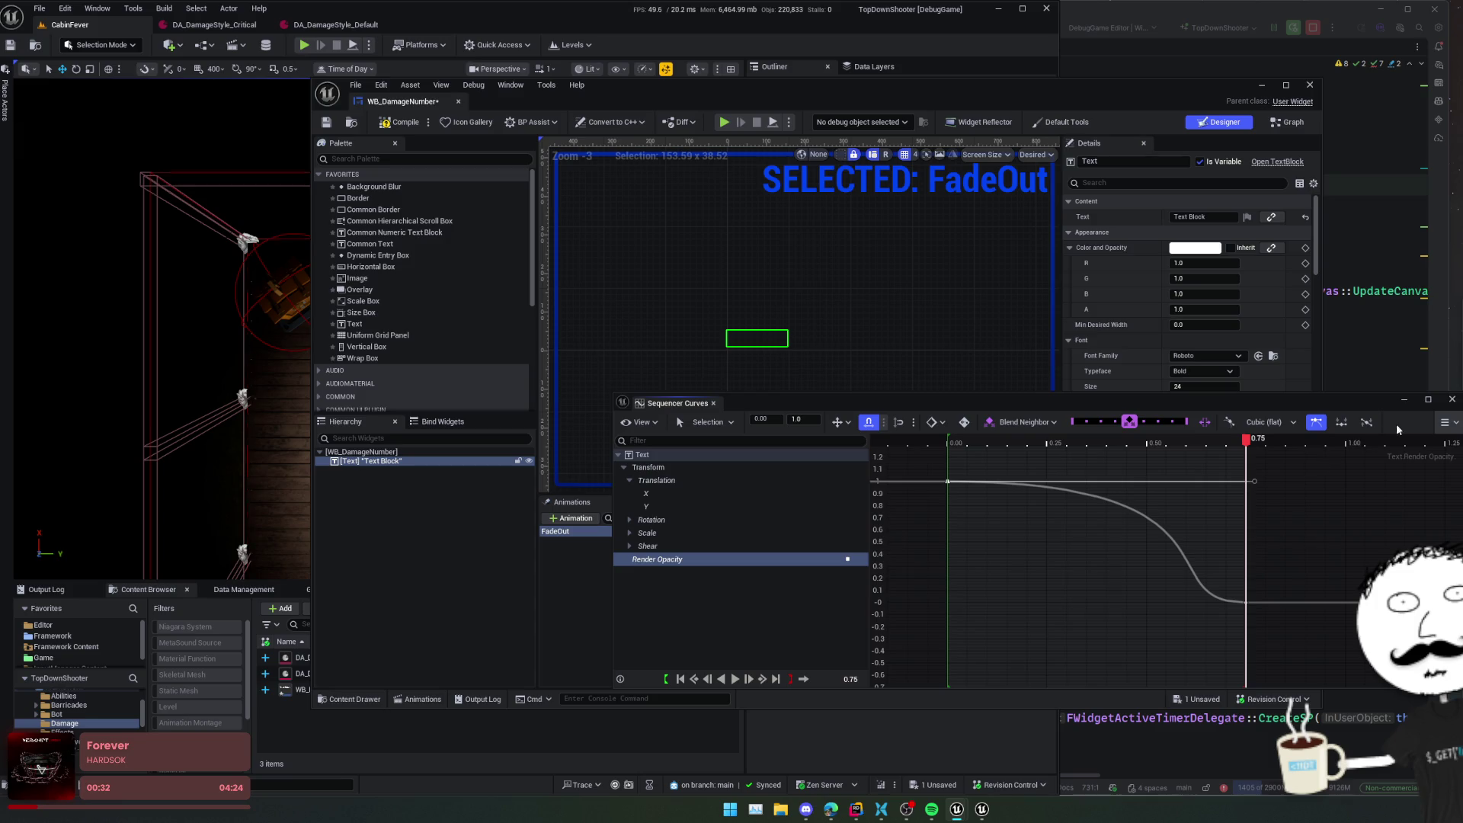
left_click(1453, 400)
key("ctrl+s")
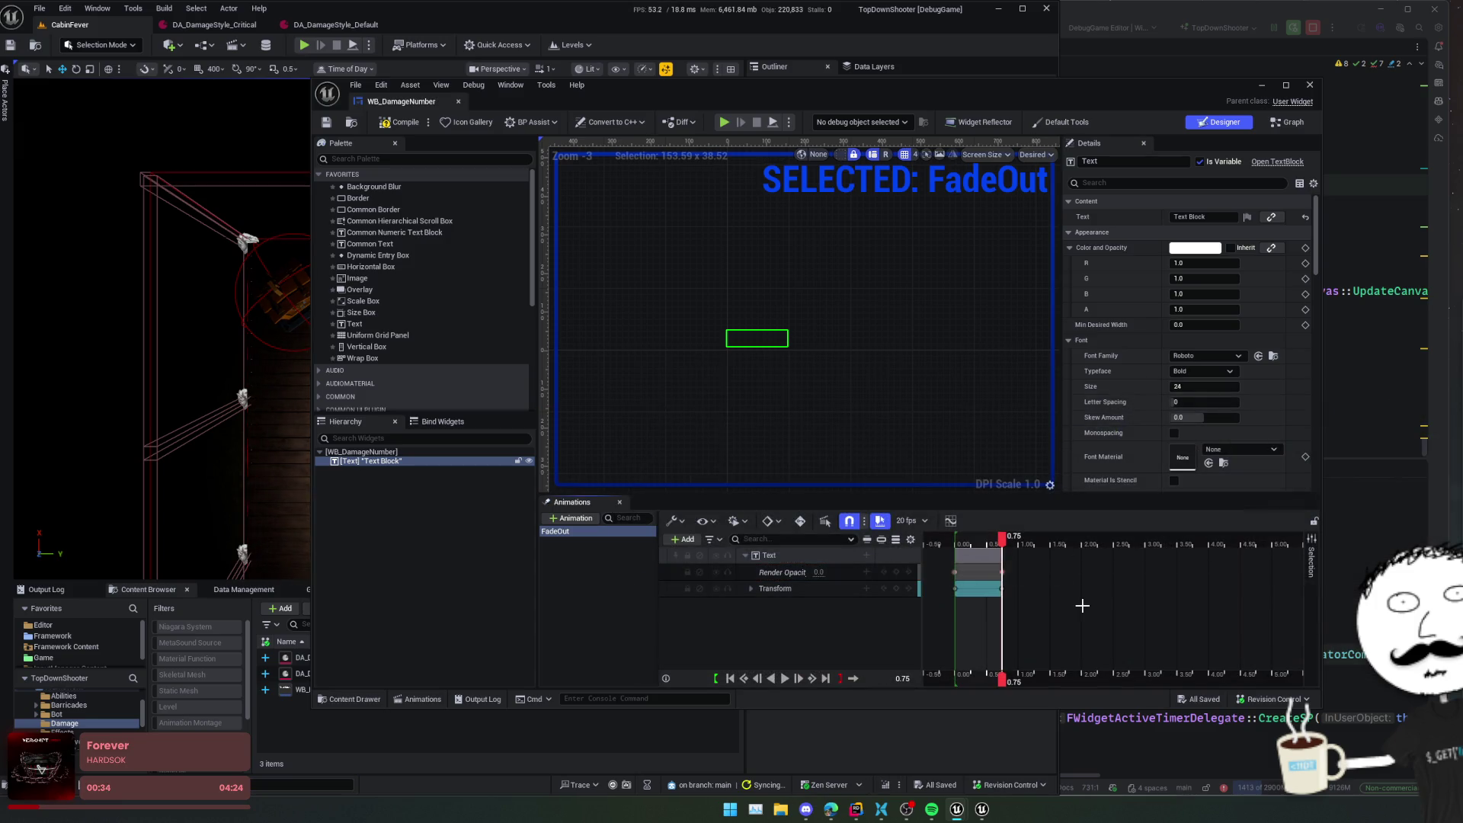
left_click(1102, 591)
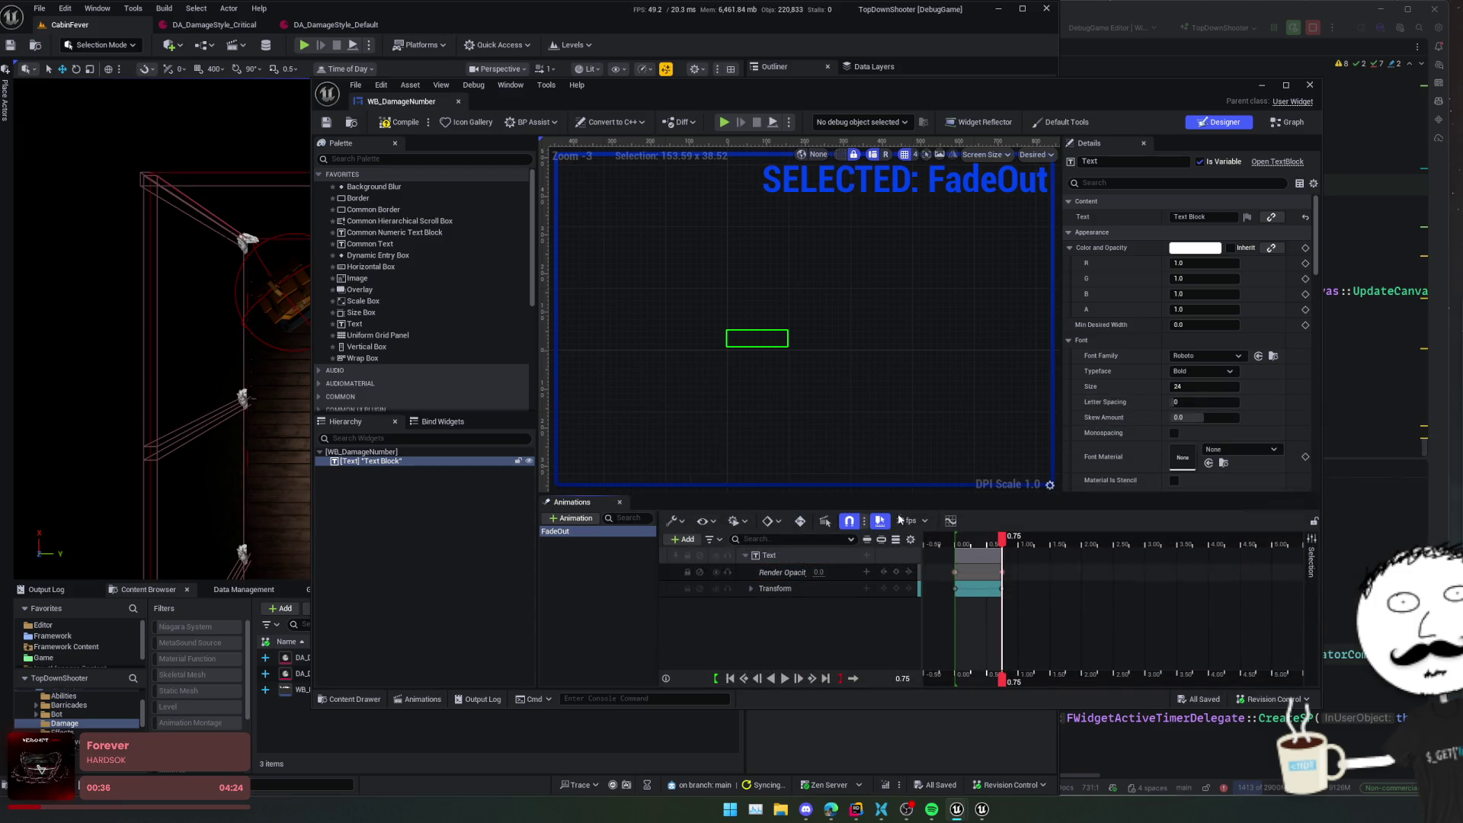
left_click(789, 589)
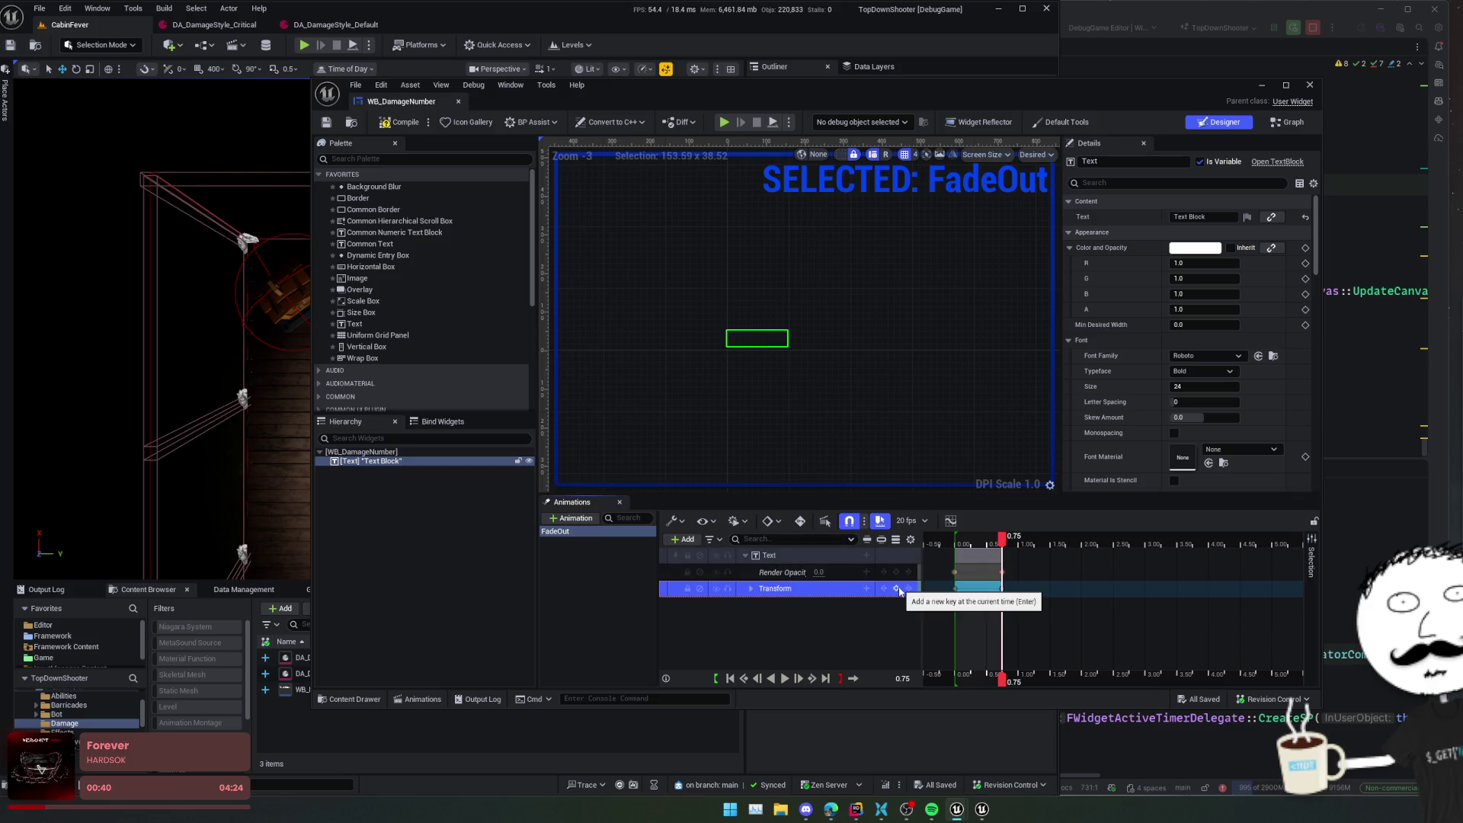
- Key Transform Scale at 0.00, then set Scale X and Y to 1.5 at 0.25
left_click(898, 589)
left_click(753, 589)
scroll(757, 587, "down", 1)
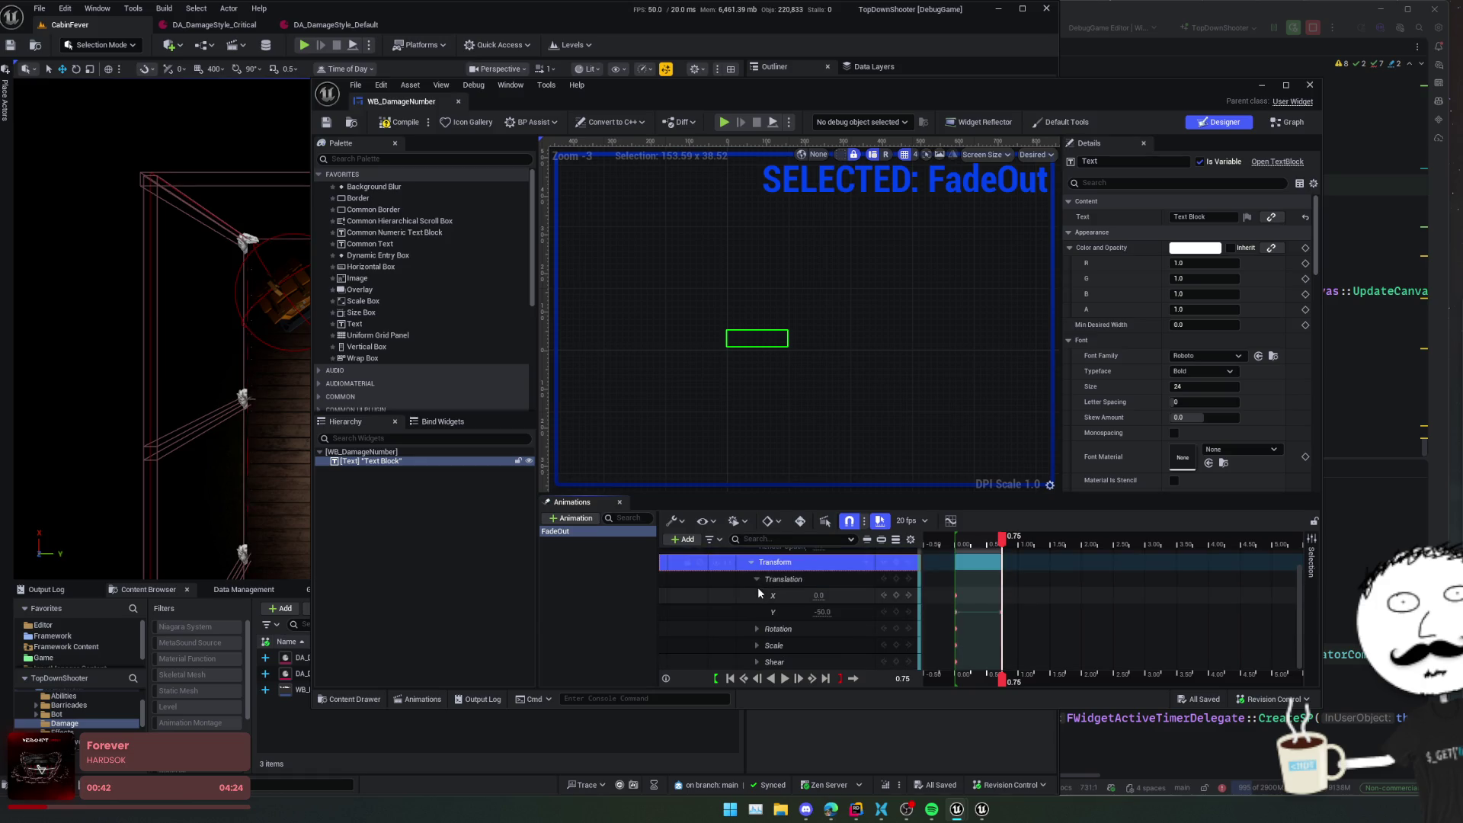
scroll(772, 642, "down", 1)
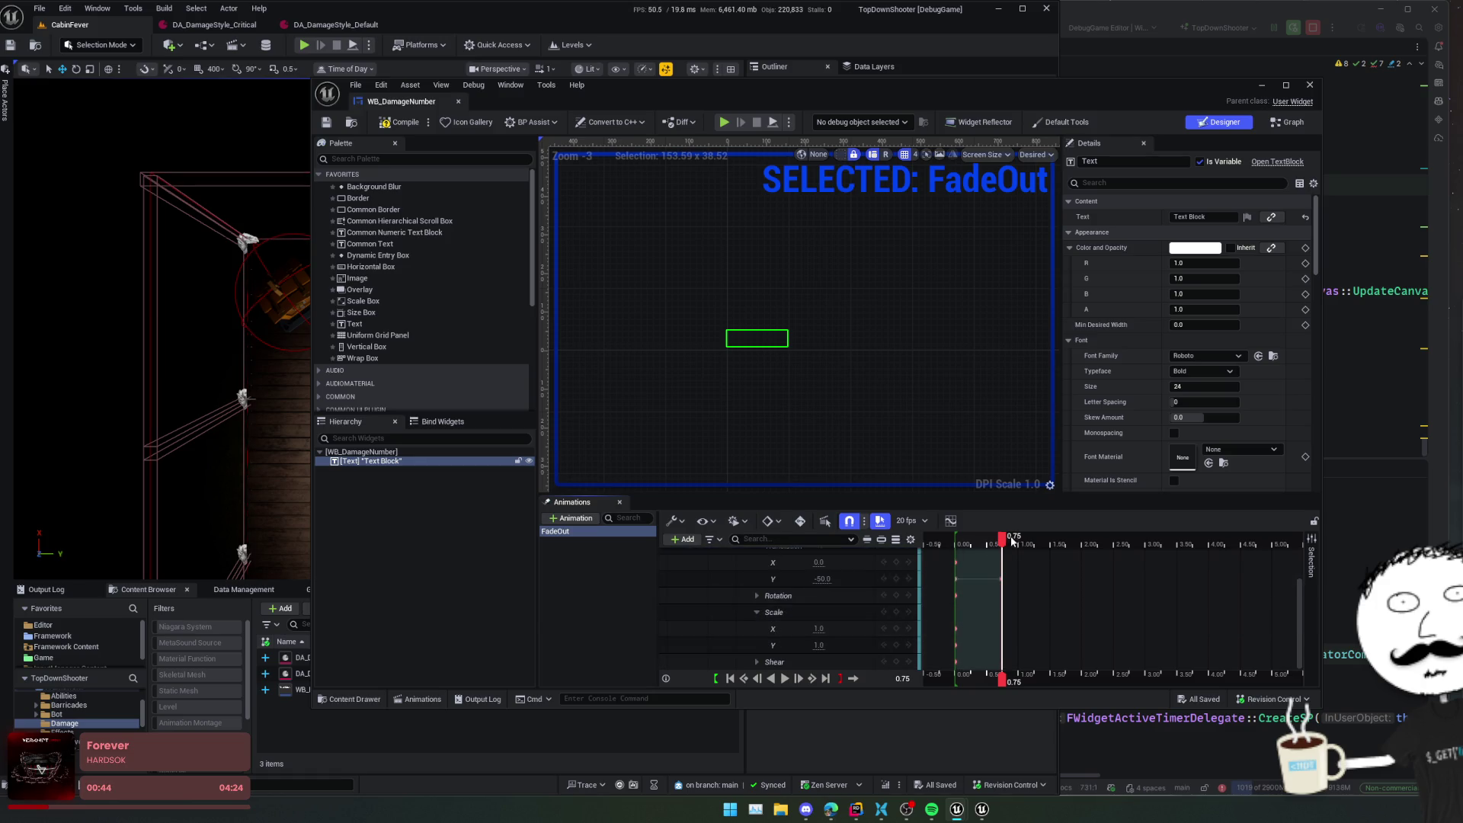
left_click_drag(1003, 539, 957, 542)
left_click(896, 612)
mouse_move(959, 540)
left_mouse_down()
mouse_move(991, 539)
mouse_move(971, 539)
left_mouse_up()
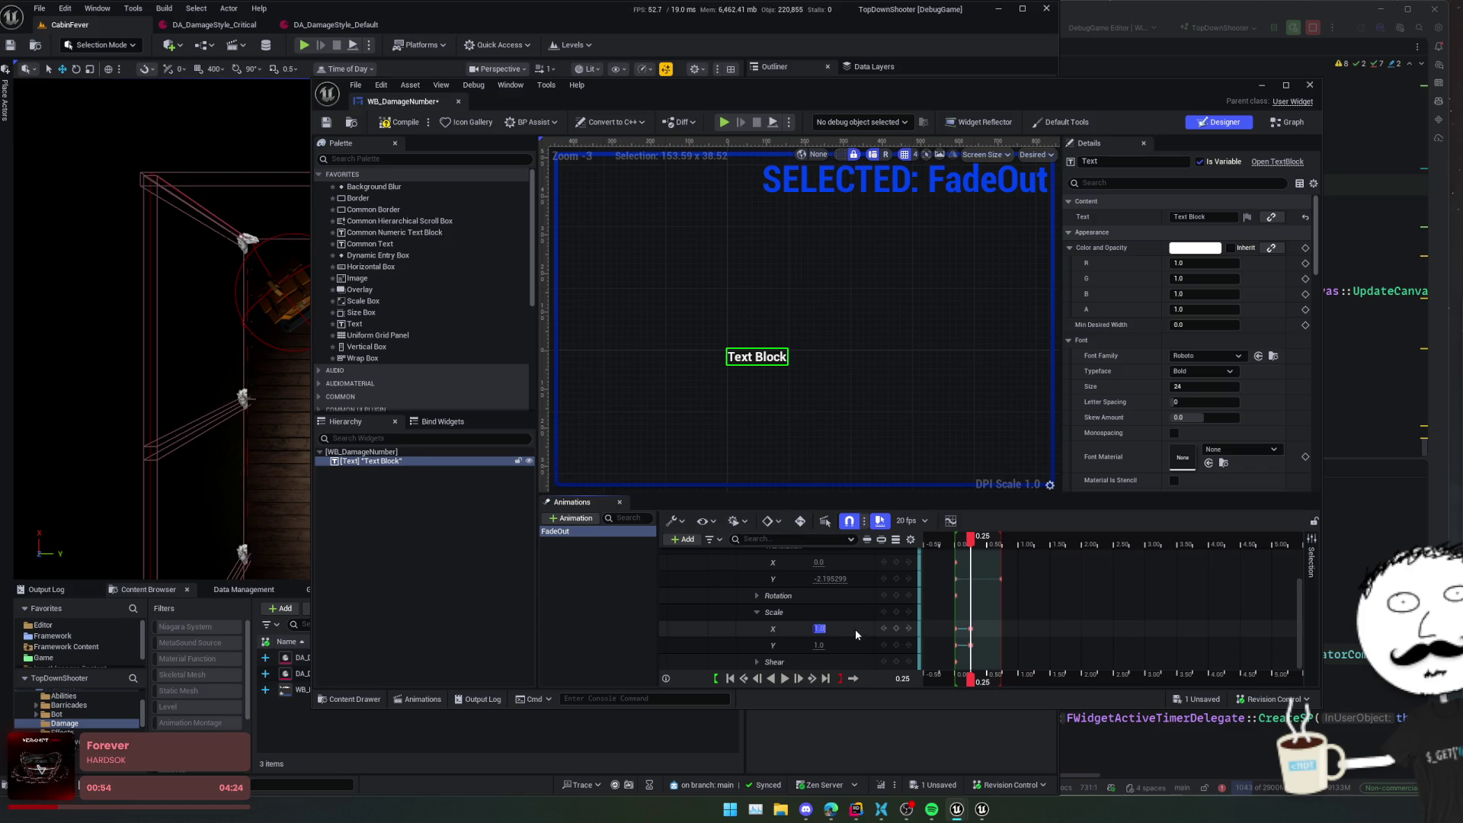
type(".5")
key("Return")
left_click(827, 645)
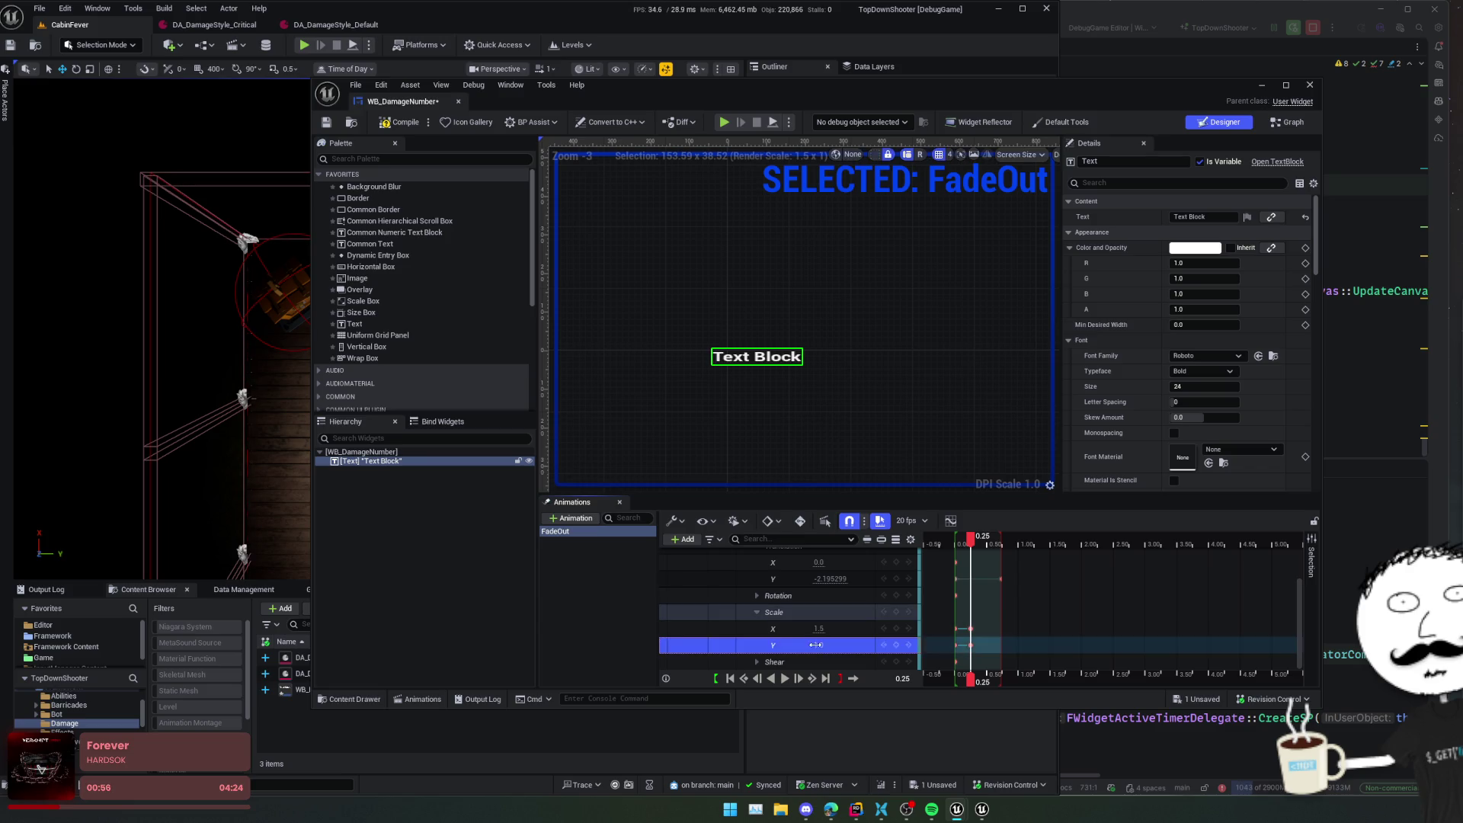
type("1.5")
key("Return")
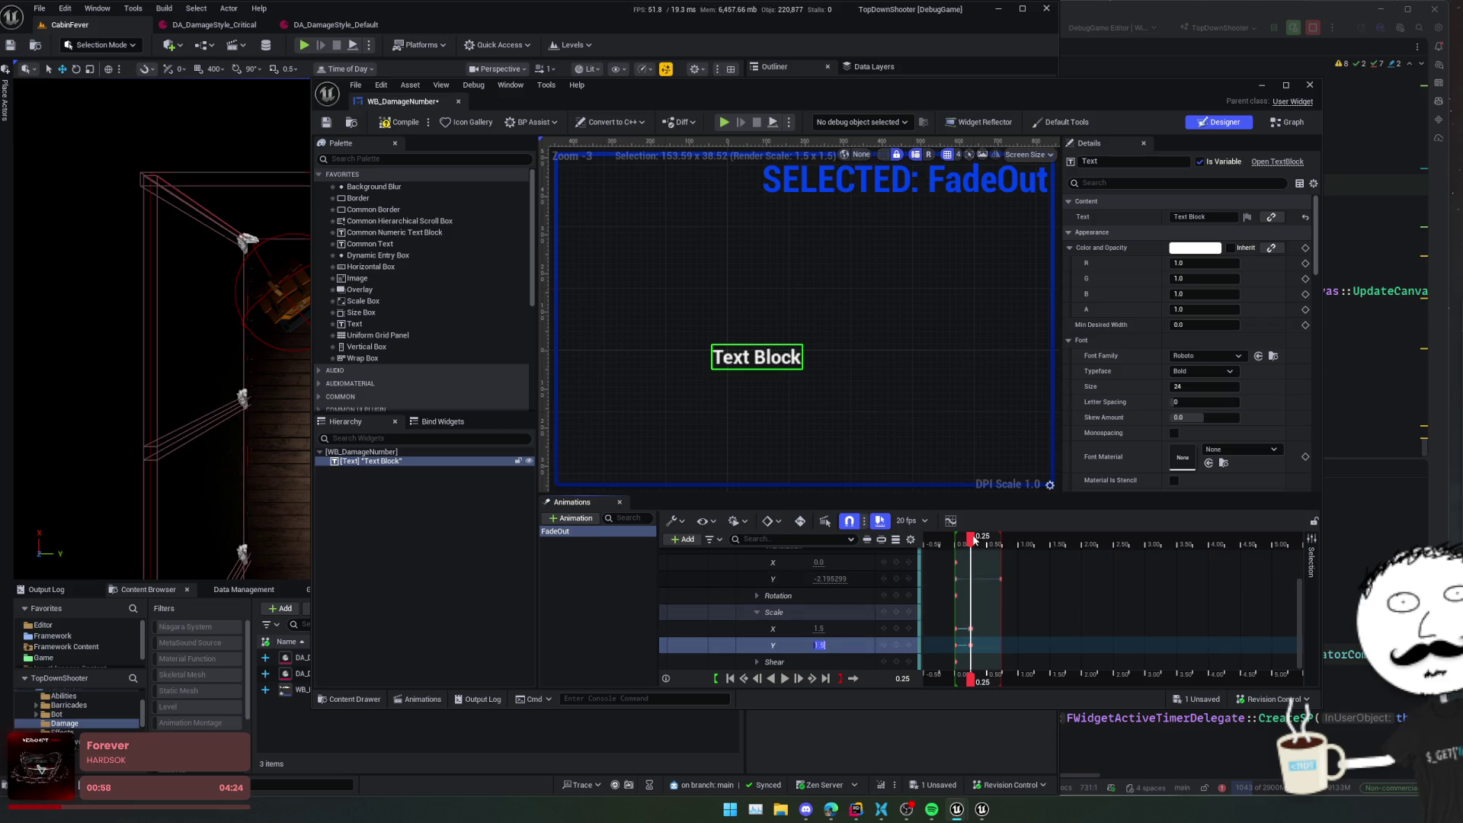
- Set Scale to 0.5 at 0.75 and preview FadeOut looping
mouse_move(972, 546)
left_mouse_down()
mouse_move(959, 546)
mouse_move(1001, 551)
left_mouse_up()
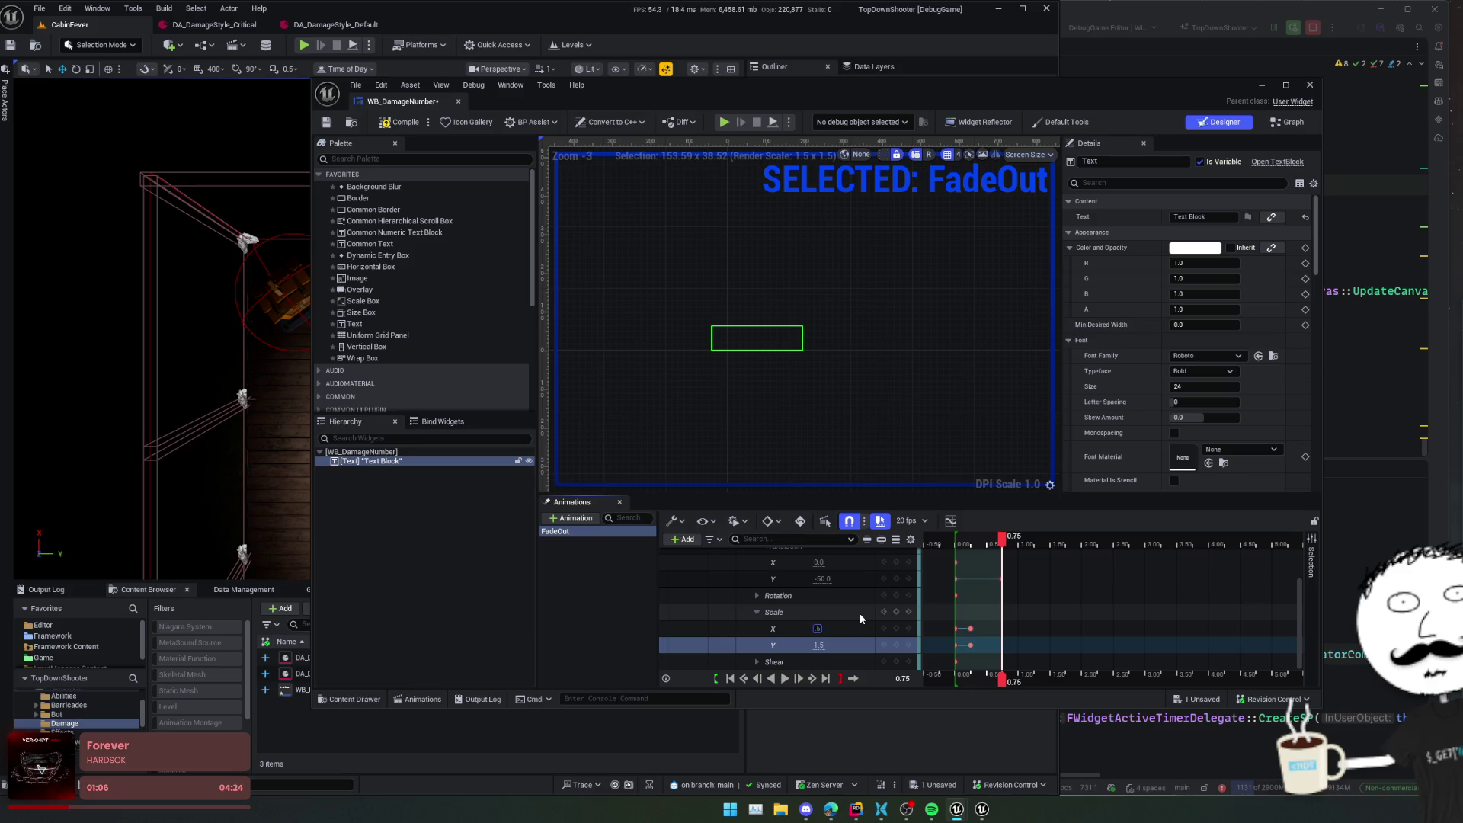
type("0.5")
key("Return")
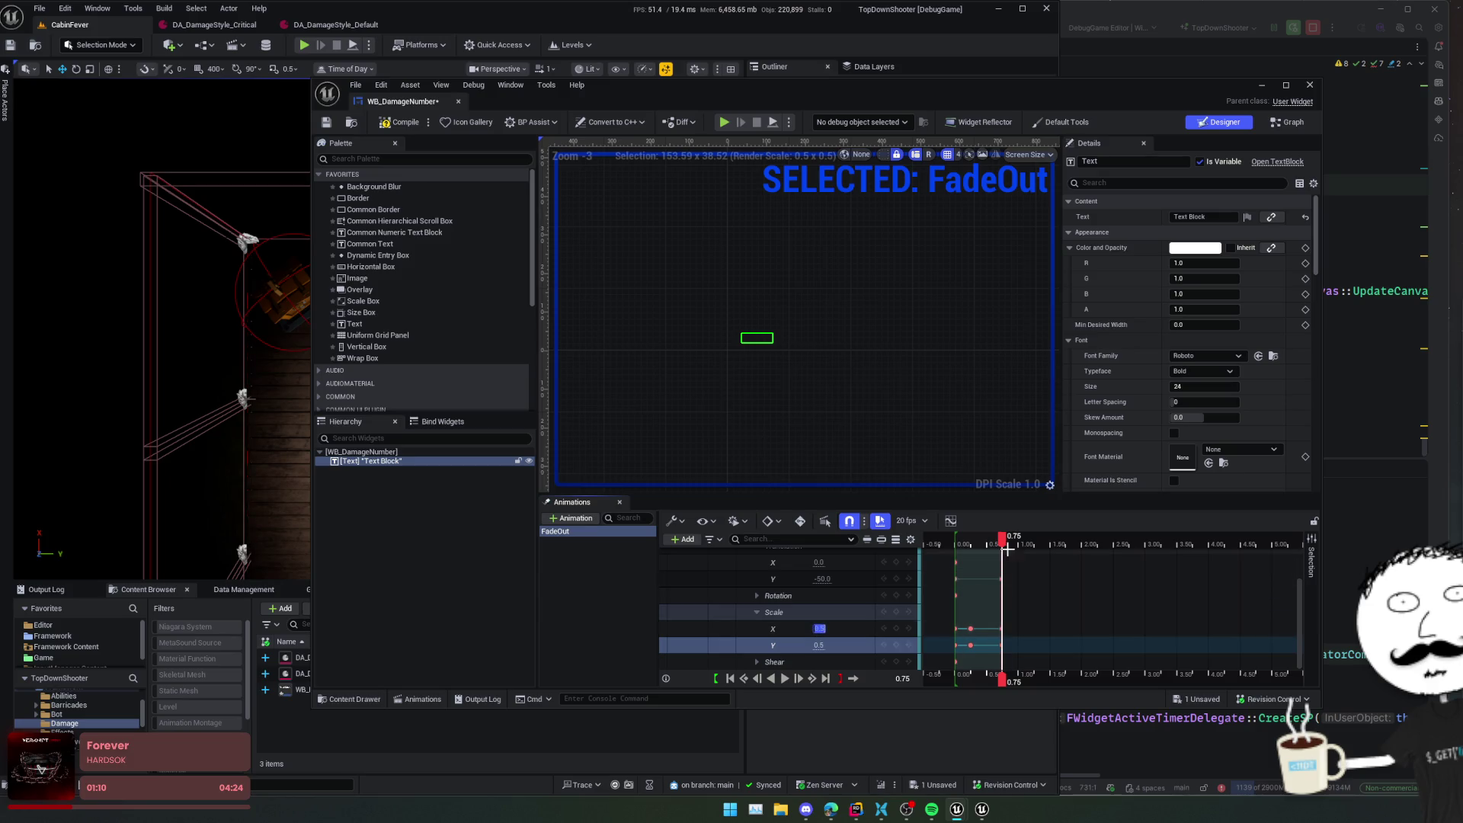
left_click(956, 544)
key("space")
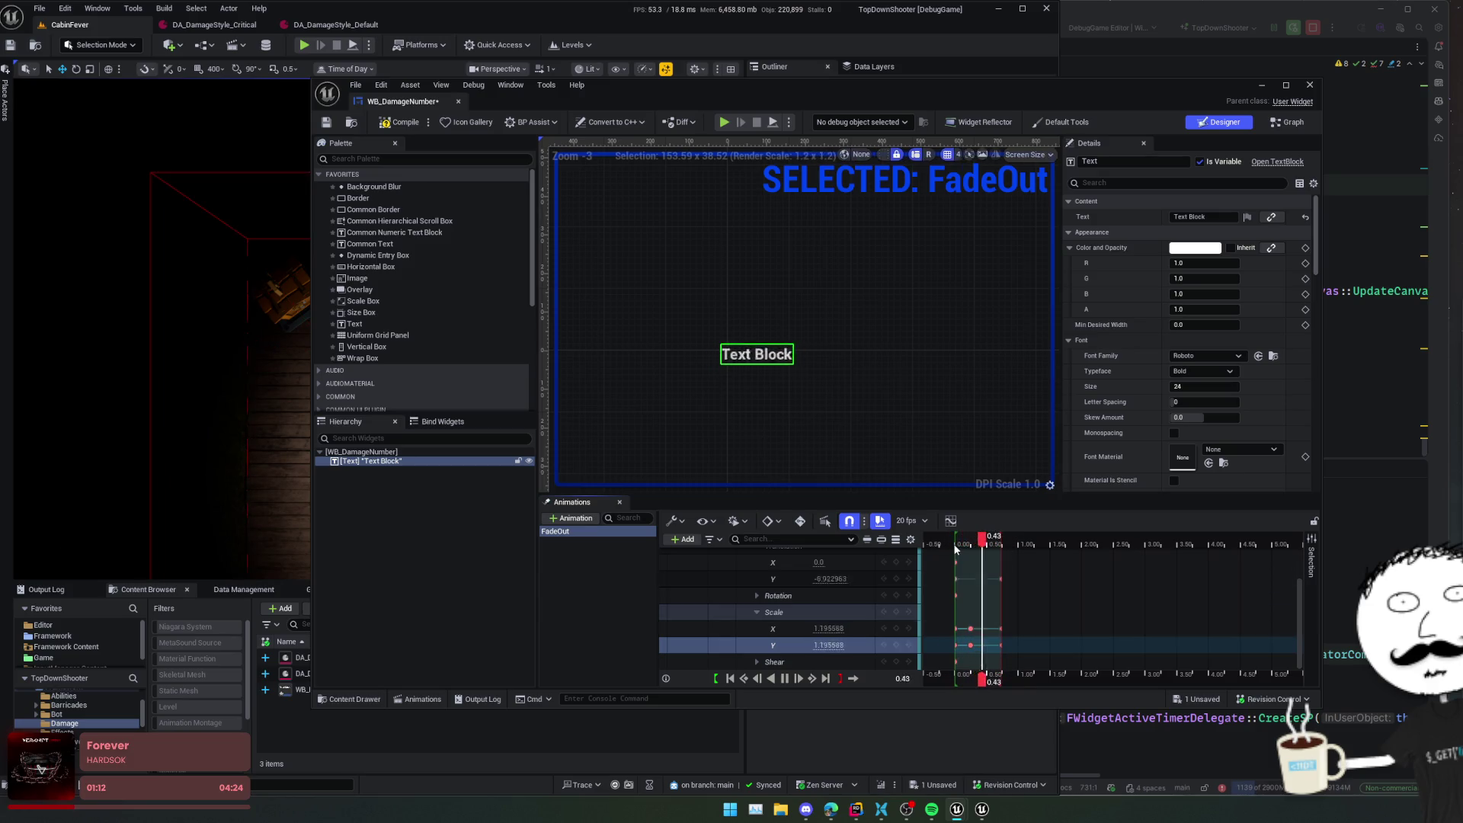
key("space")
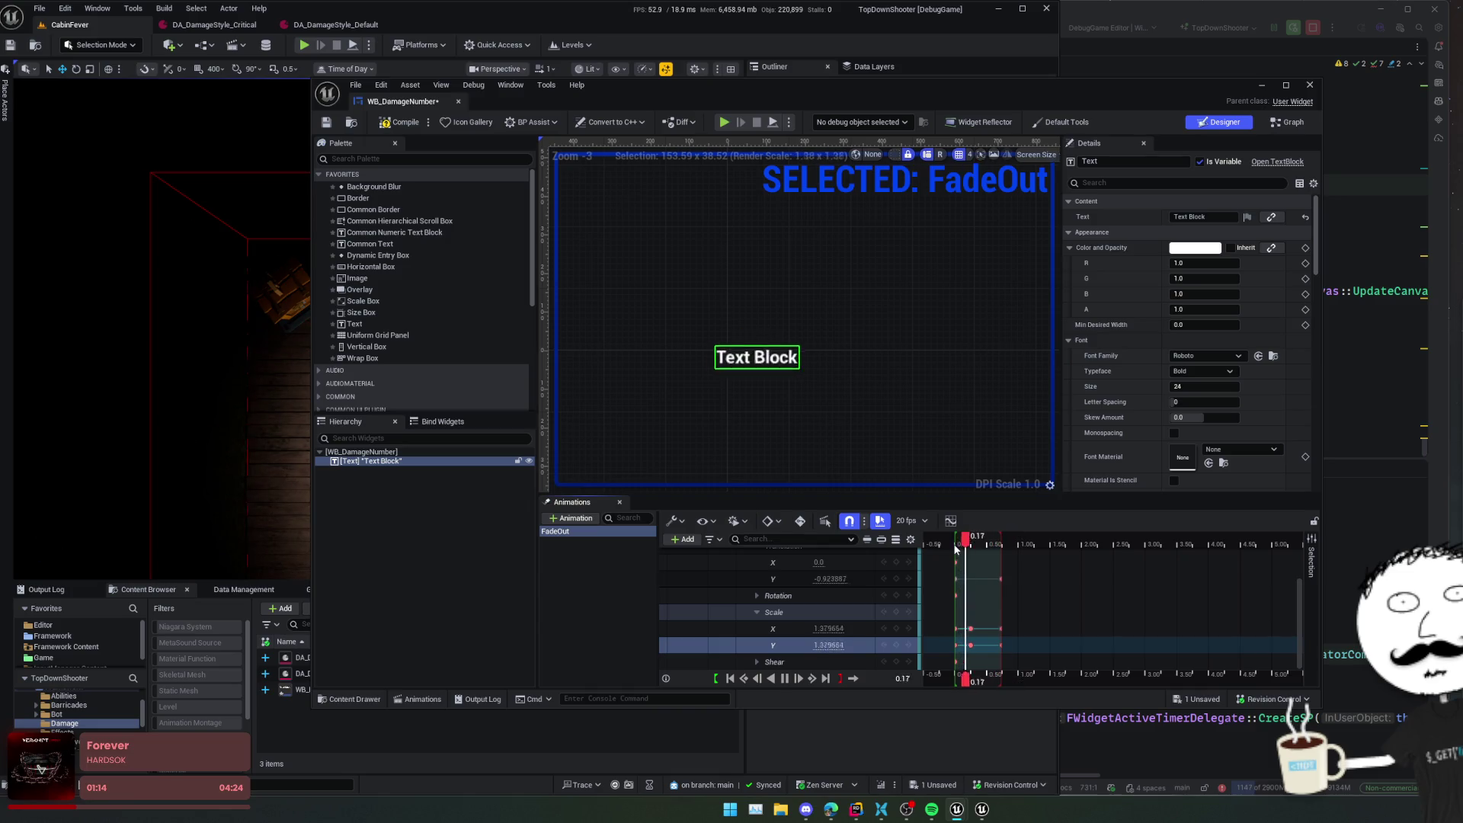
left_click(950, 521)
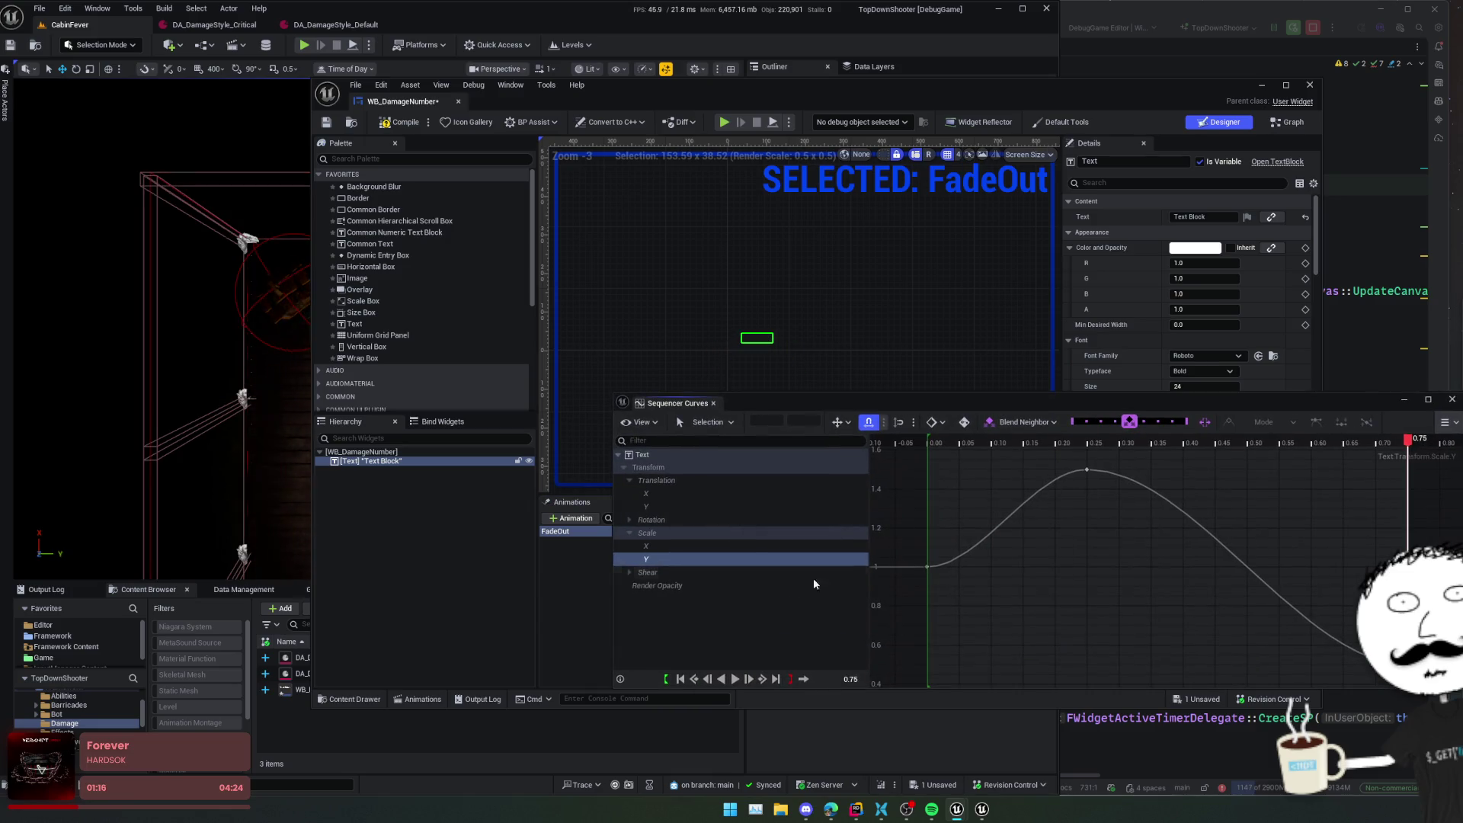
- Select all Scale X and Scale Y keys in Sequencer Curves and give them flat Cubic tangents
left_click(746, 544, "shift")
key("f")
scroll(953, 561, "down", 2)
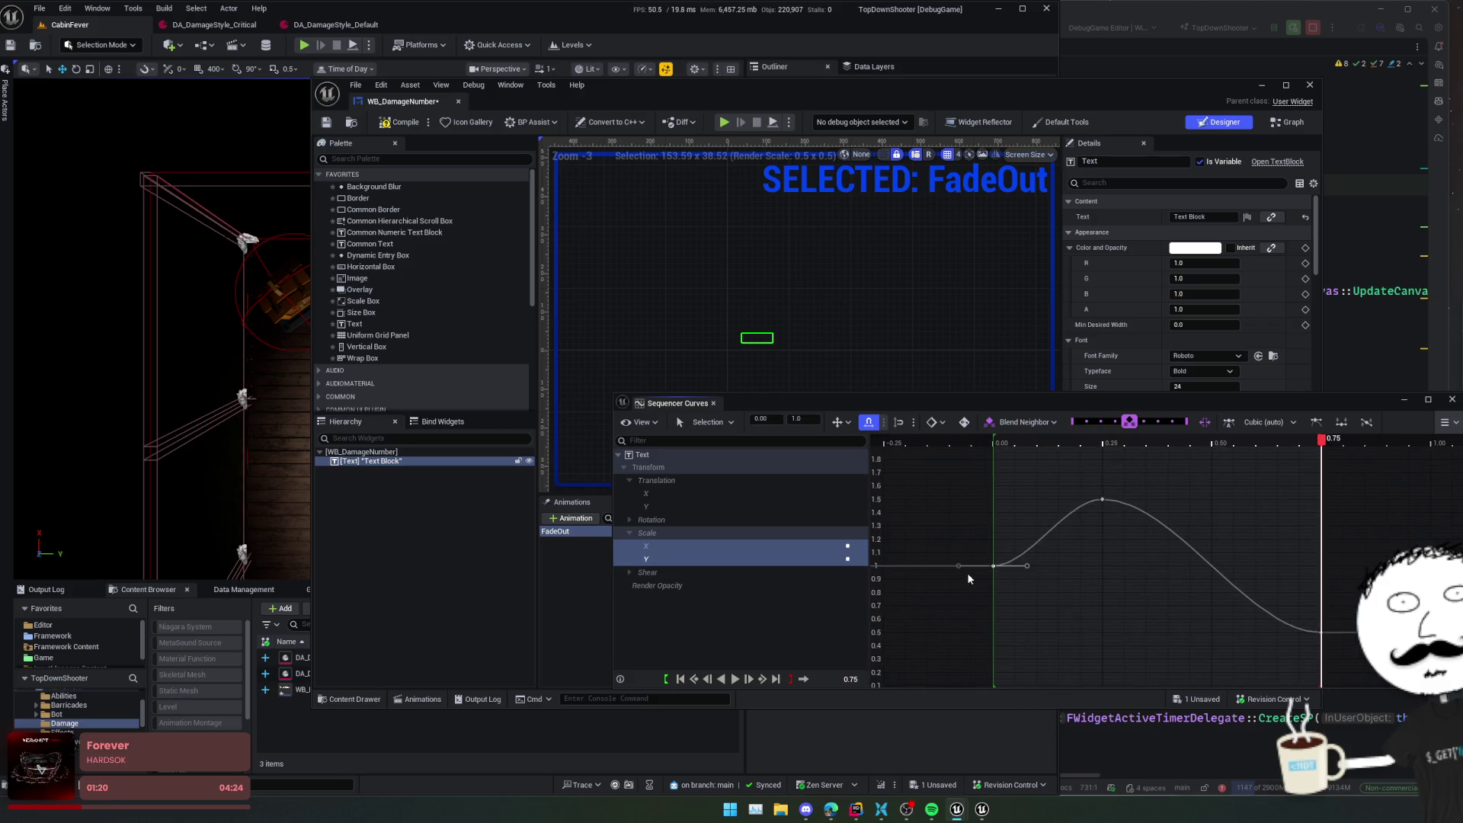
left_click_drag(1354, 470, 953, 639)
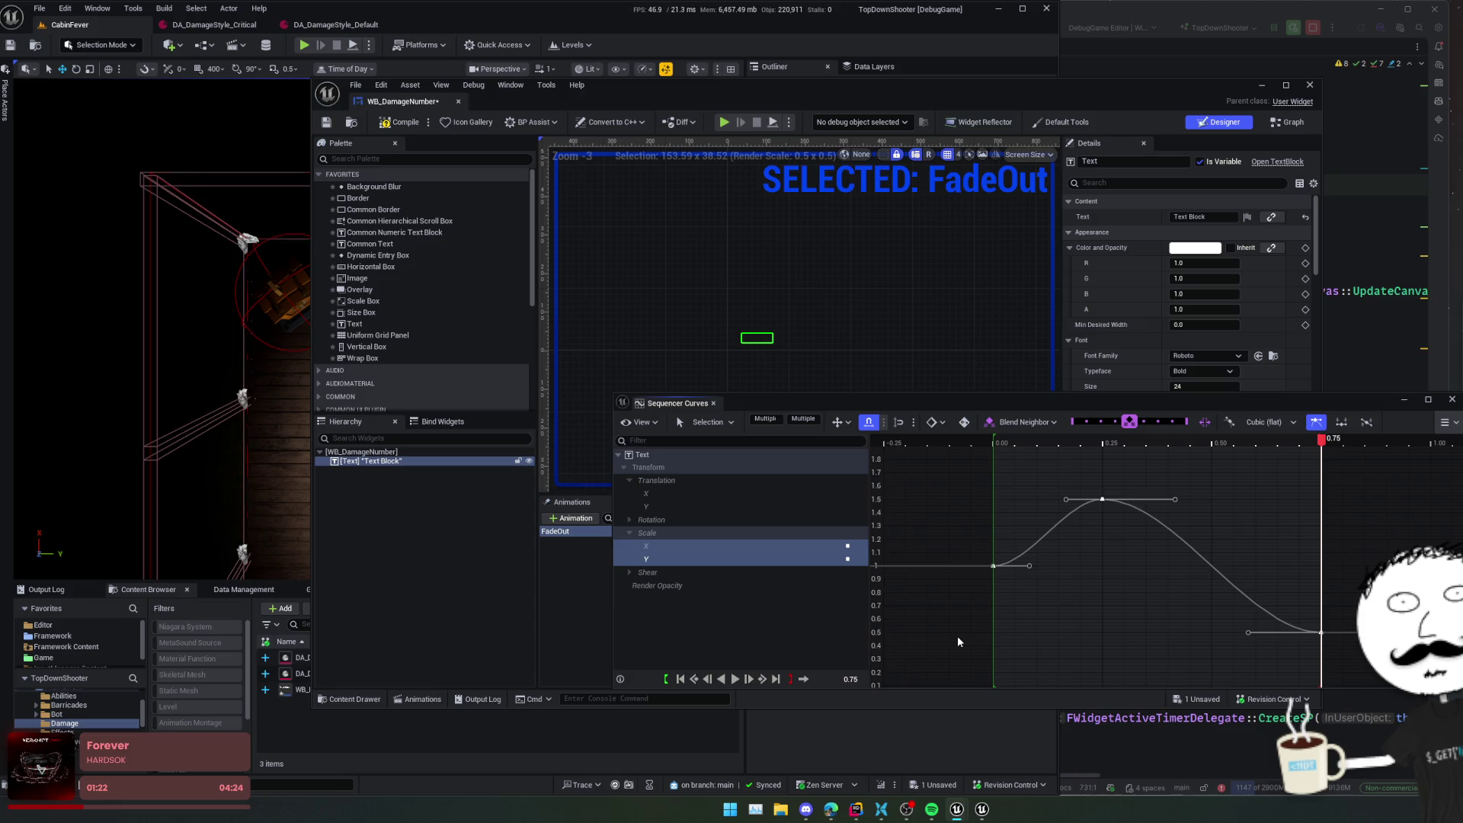
mouse_move(1034, 607)
left_mouse_down()
mouse_move(1016, 551)
mouse_move(1053, 565)
left_mouse_up()
key("ctrl+z")
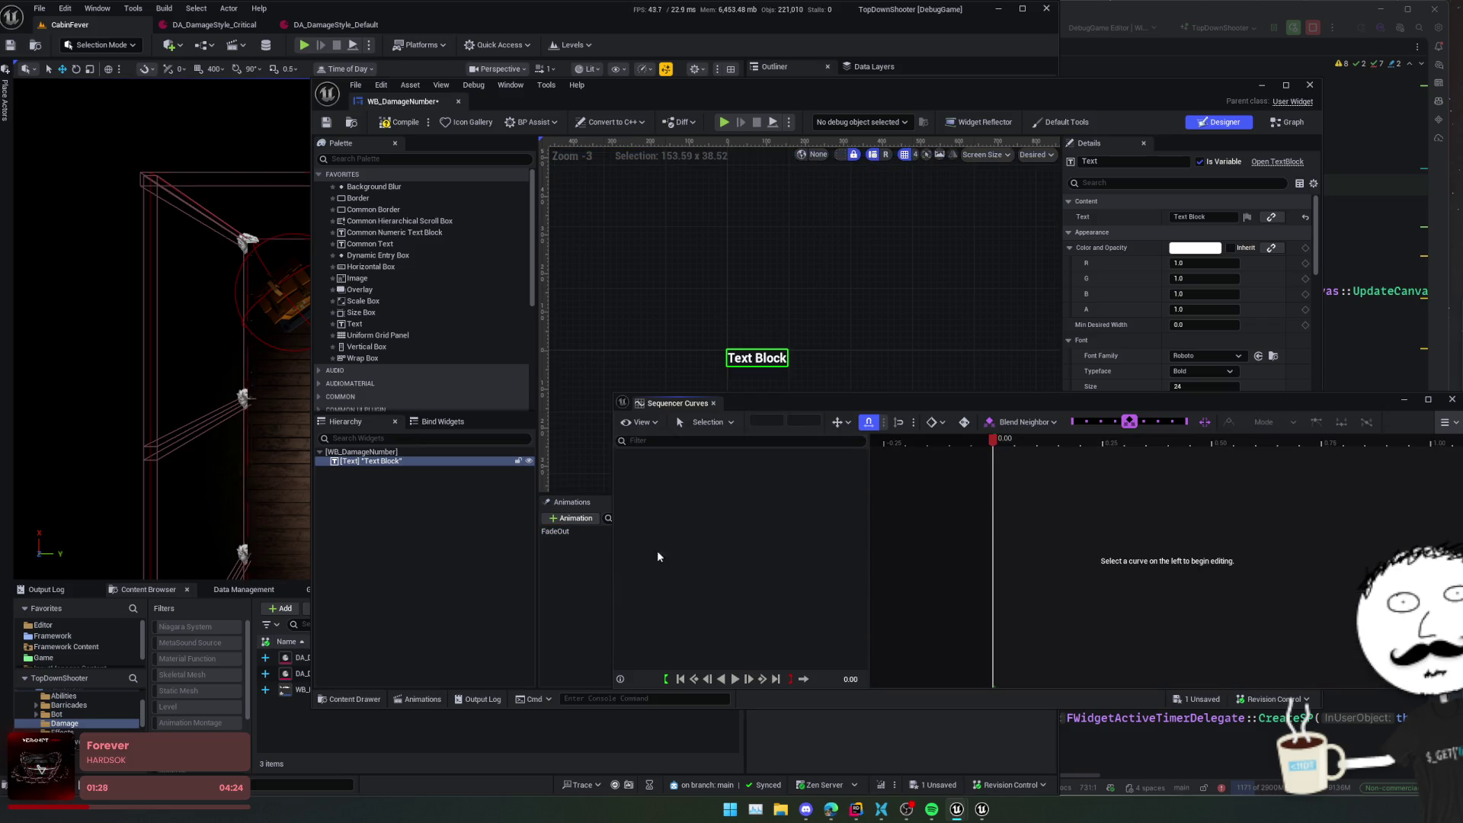
left_click(553, 531)
left_click(686, 559)
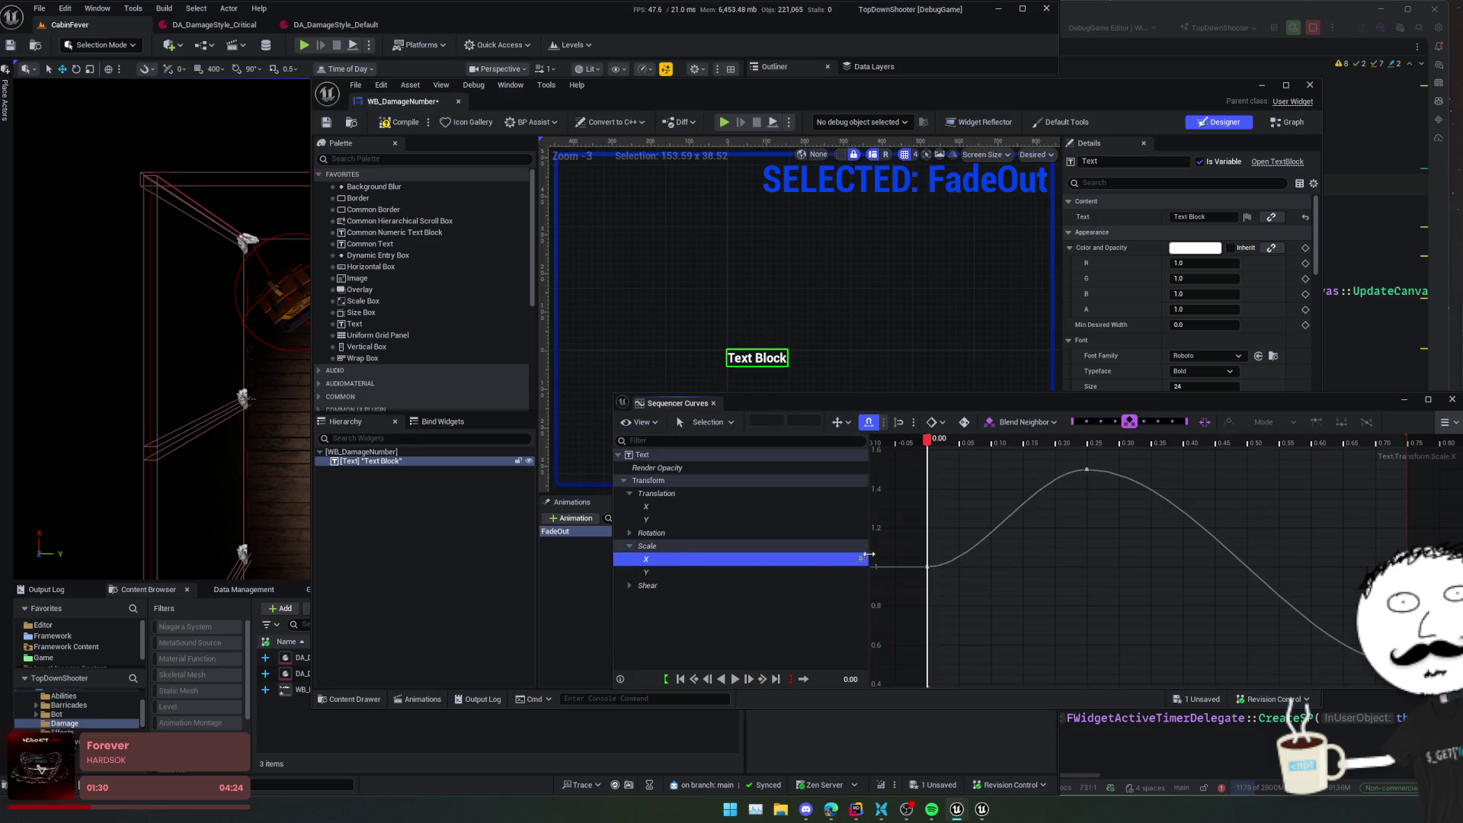
key("f")
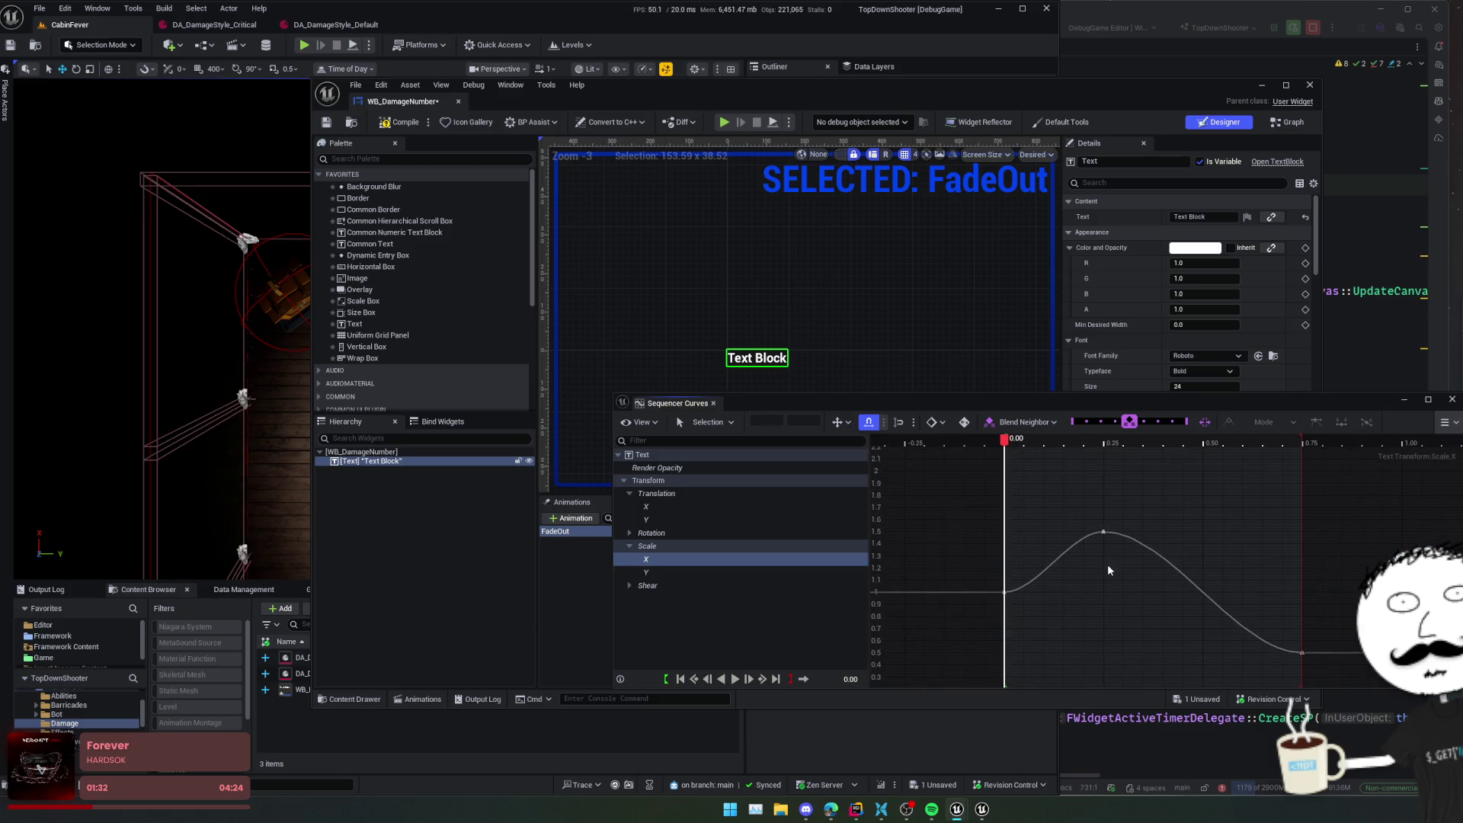
left_click_drag(1321, 518, 949, 685)
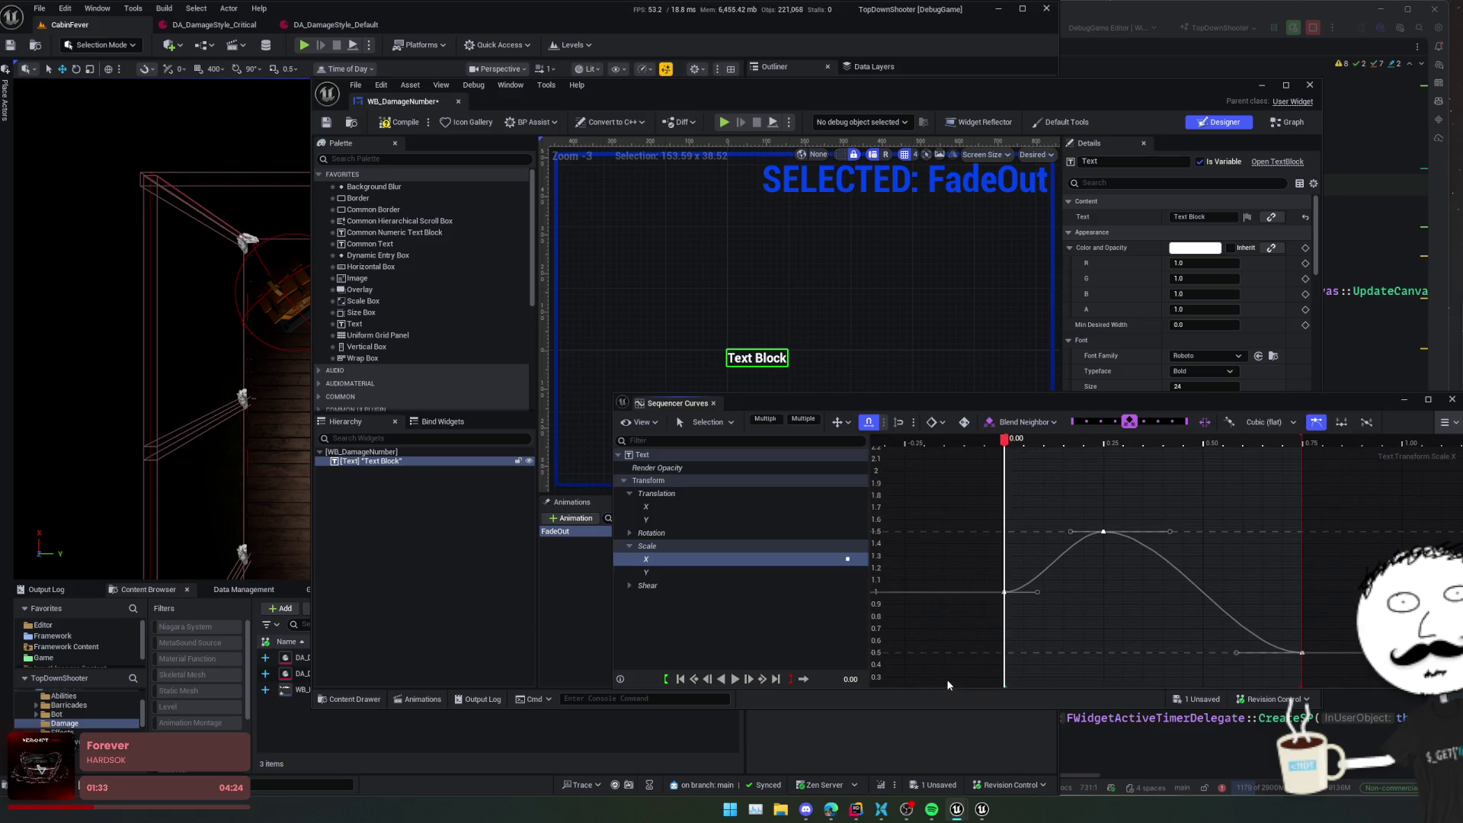
left_click(715, 572)
mouse_move(1285, 476)
left_mouse_down()
mouse_move(896, 662)
mouse_move(1040, 597)
mouse_move(1076, 609)
left_mouse_up()
- Stretch the 0.00 Scale key's tangent to ease the scale-up, preview, and save WB_DamageNumber
left_click(730, 560, "ctrl")
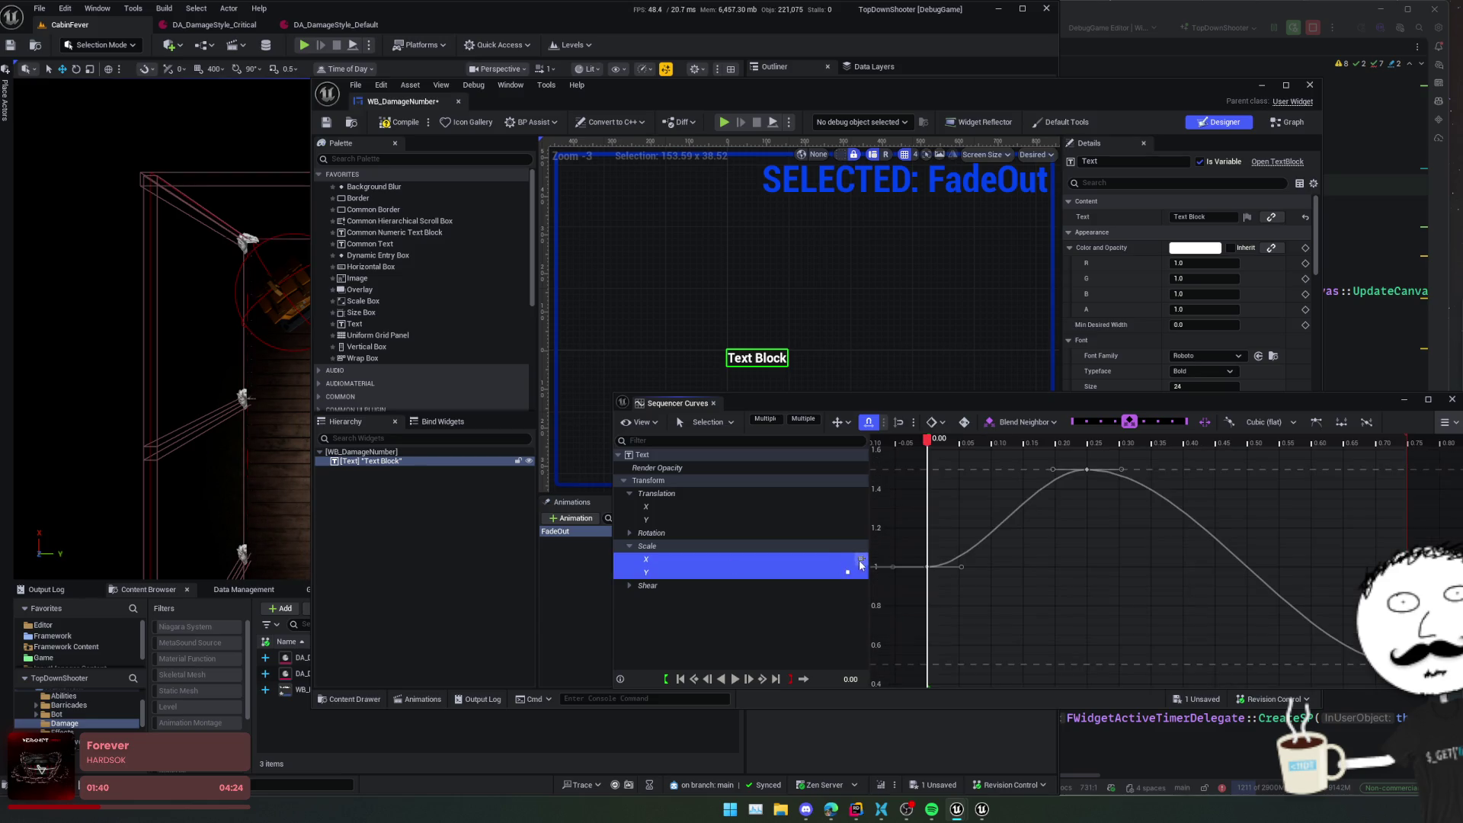
left_click(732, 547)
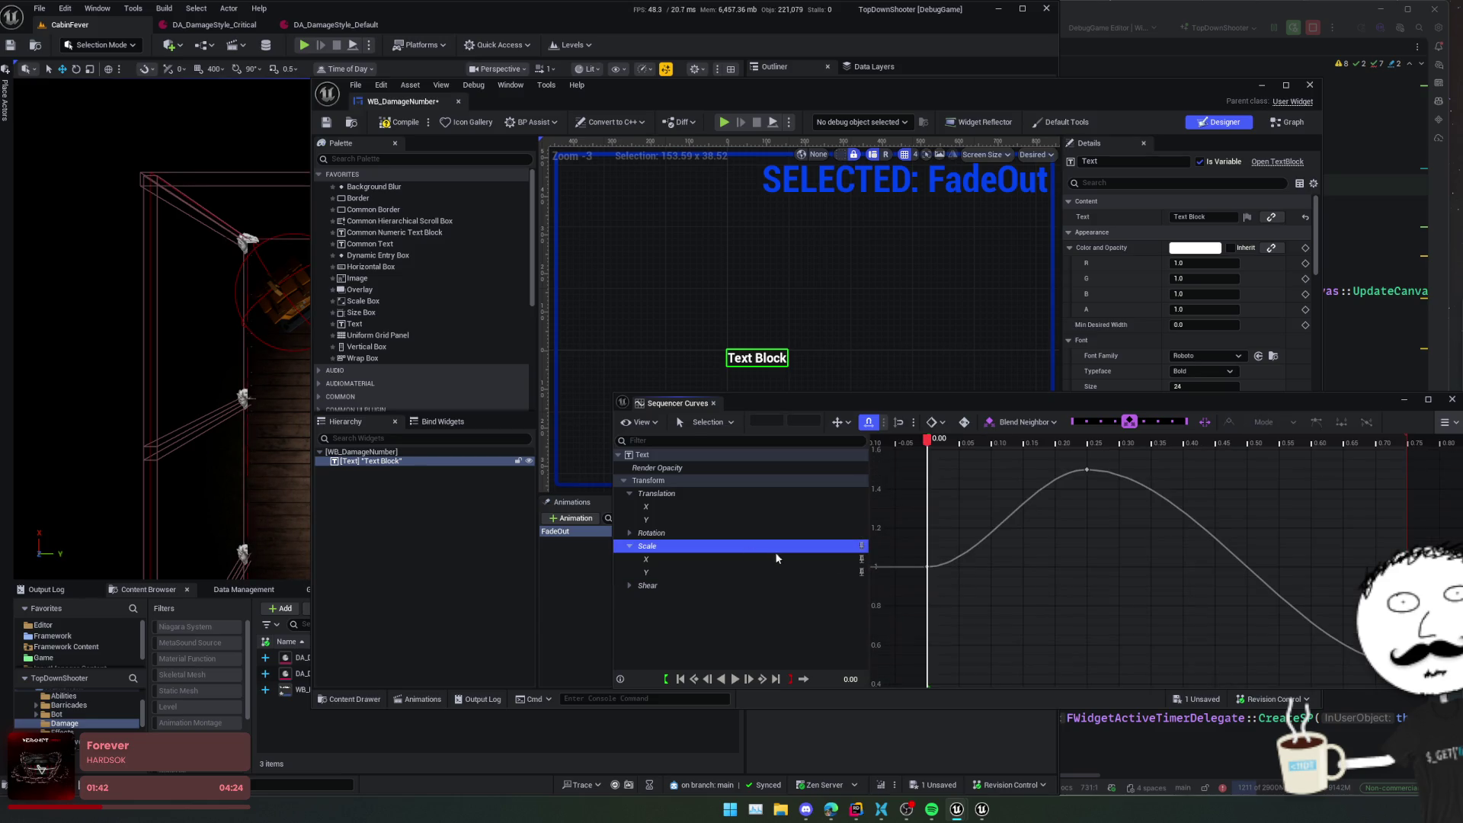
left_click(928, 568)
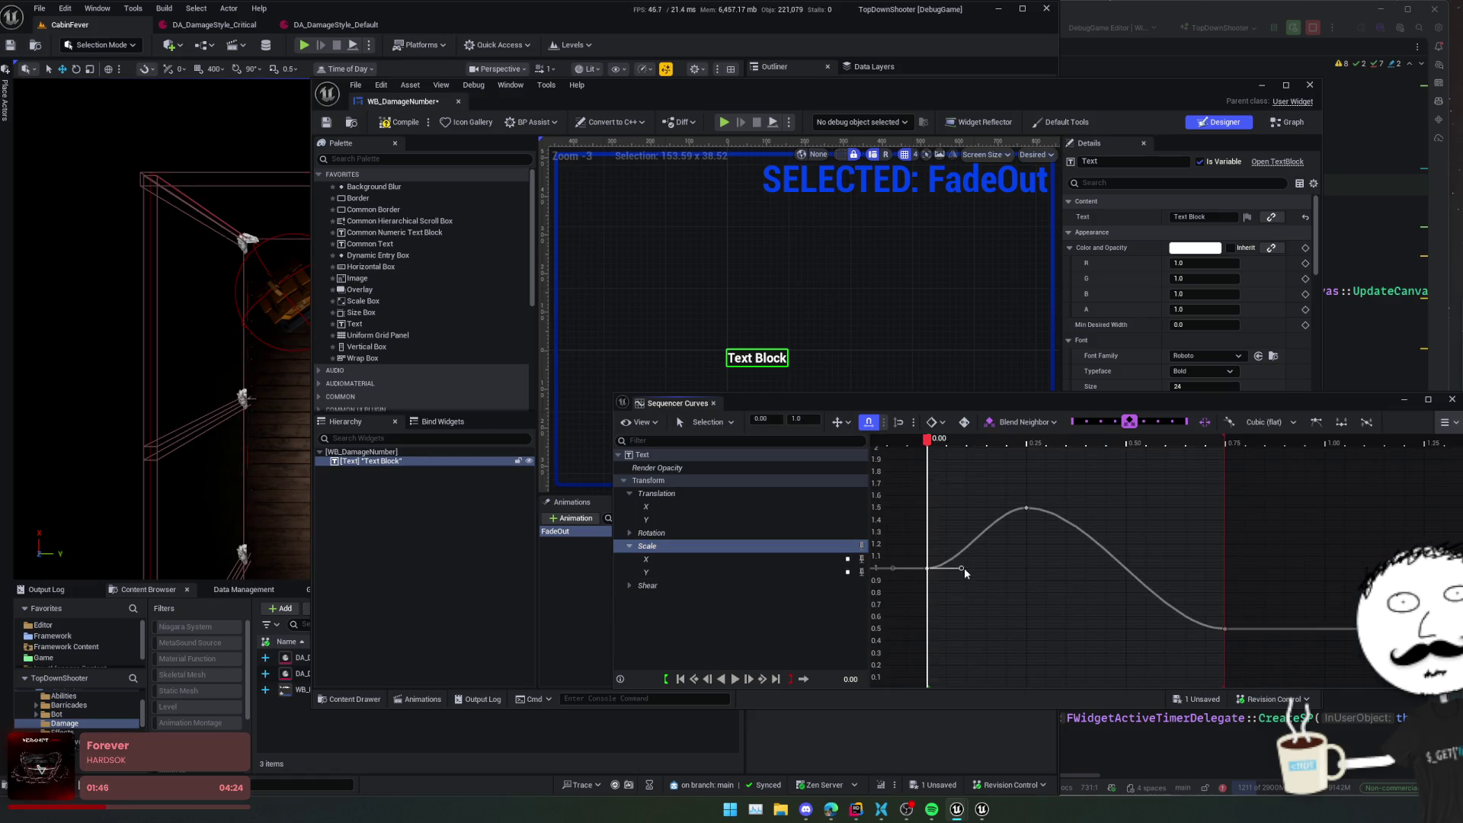
left_click_drag(965, 568, 1020, 573)
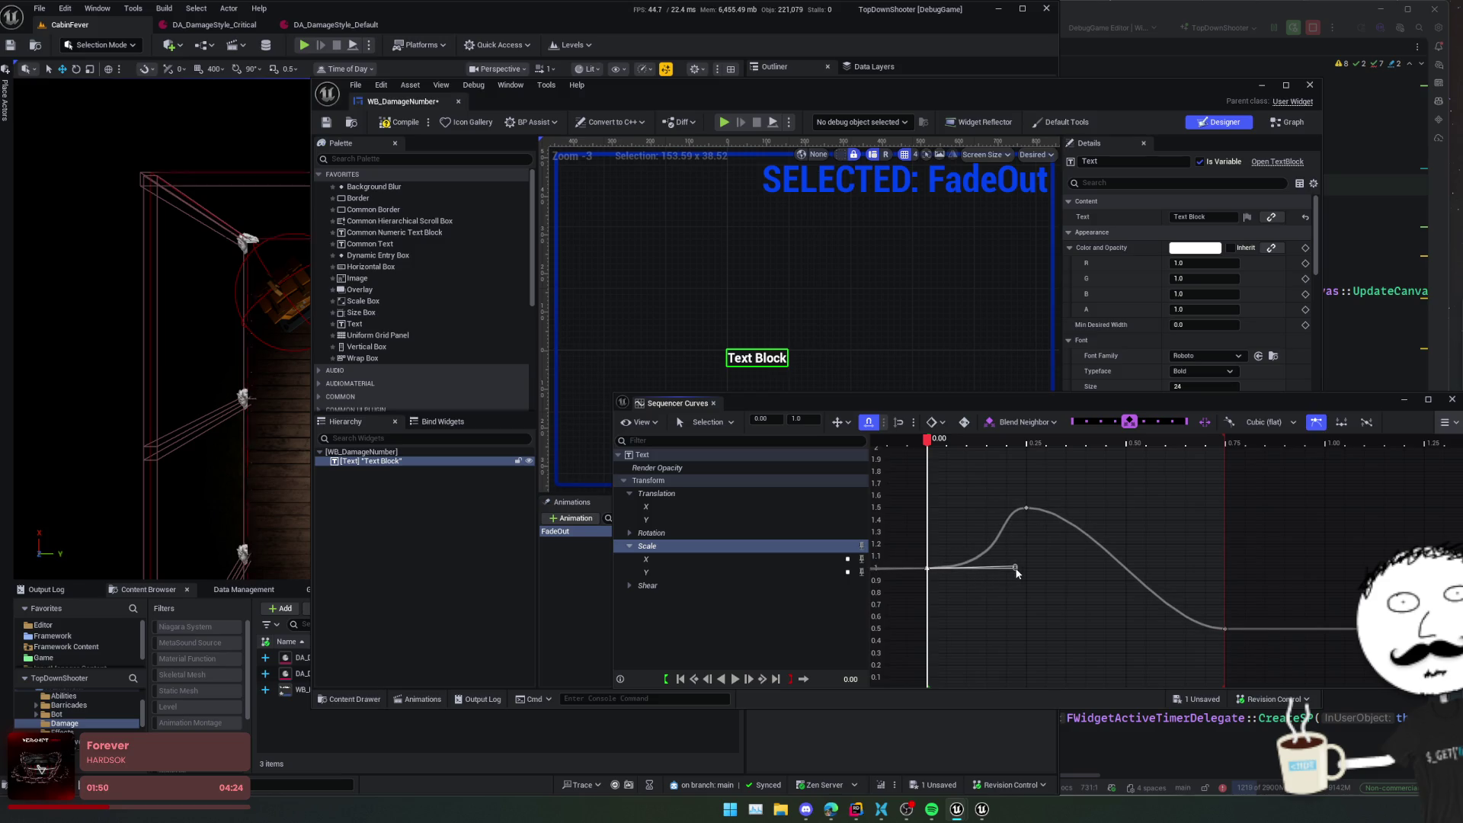
key("space")
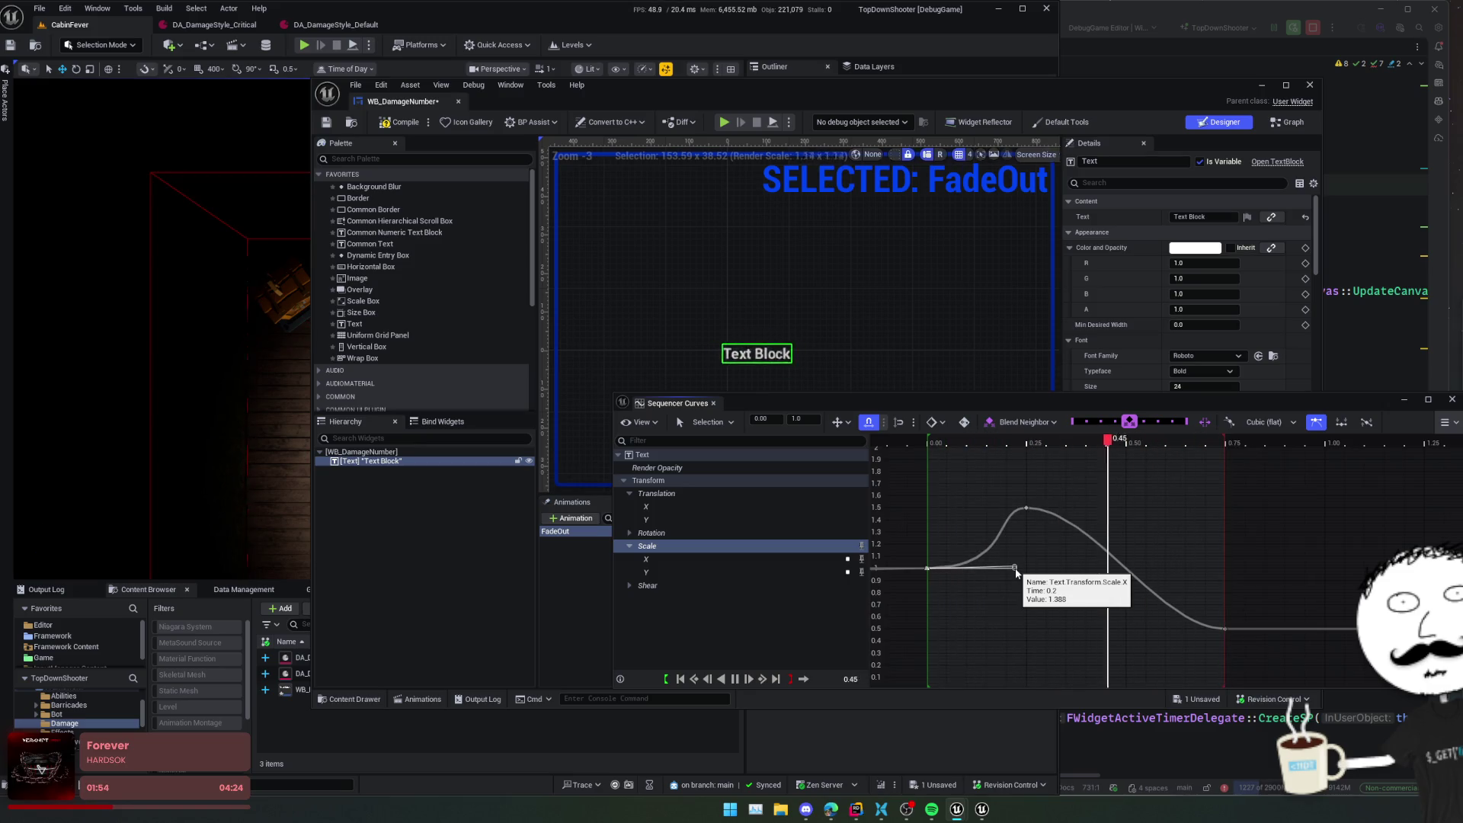
left_click_drag(1015, 568, 1024, 569)
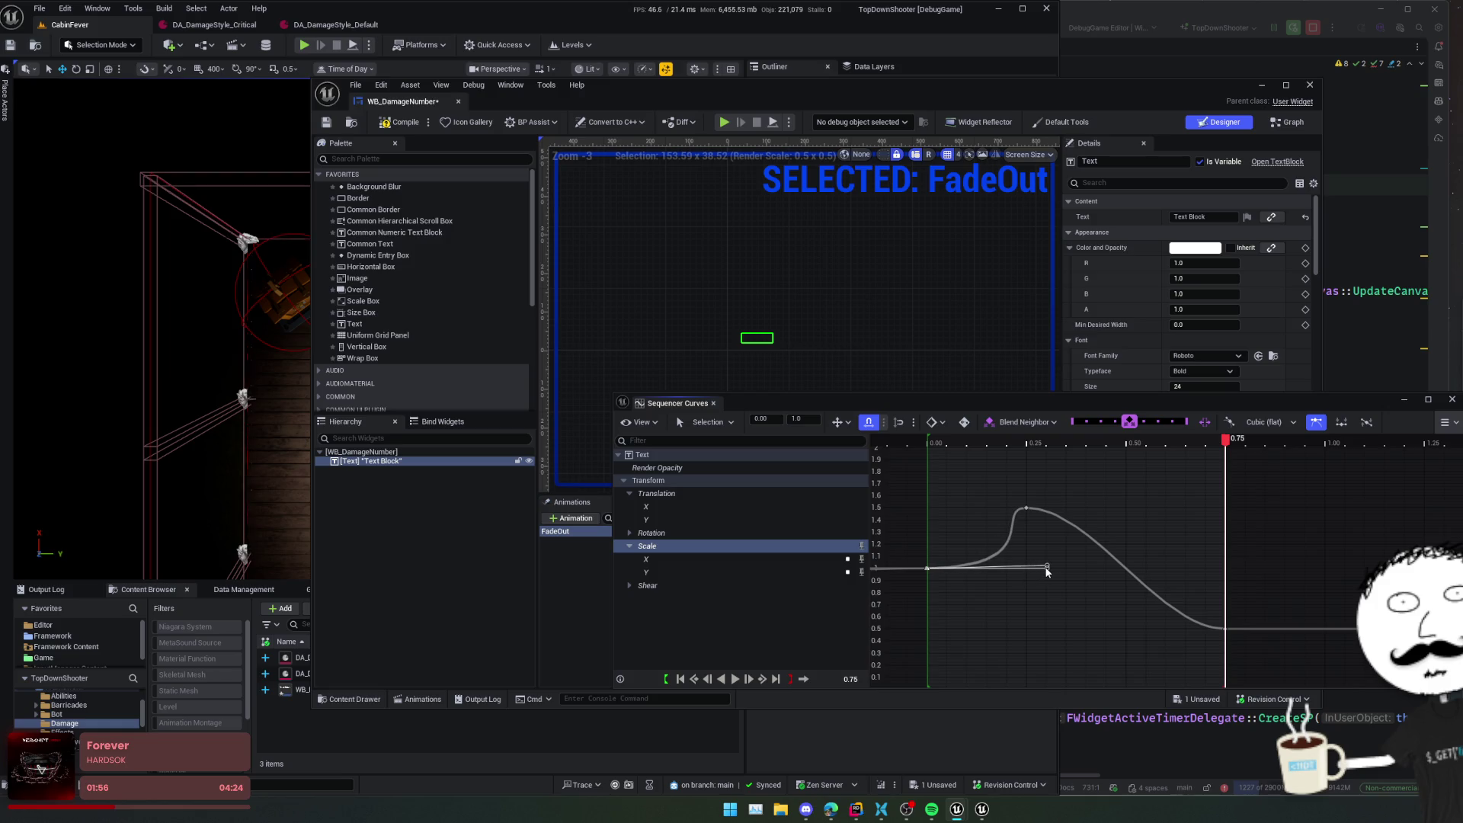
mouse_move(1047, 569)
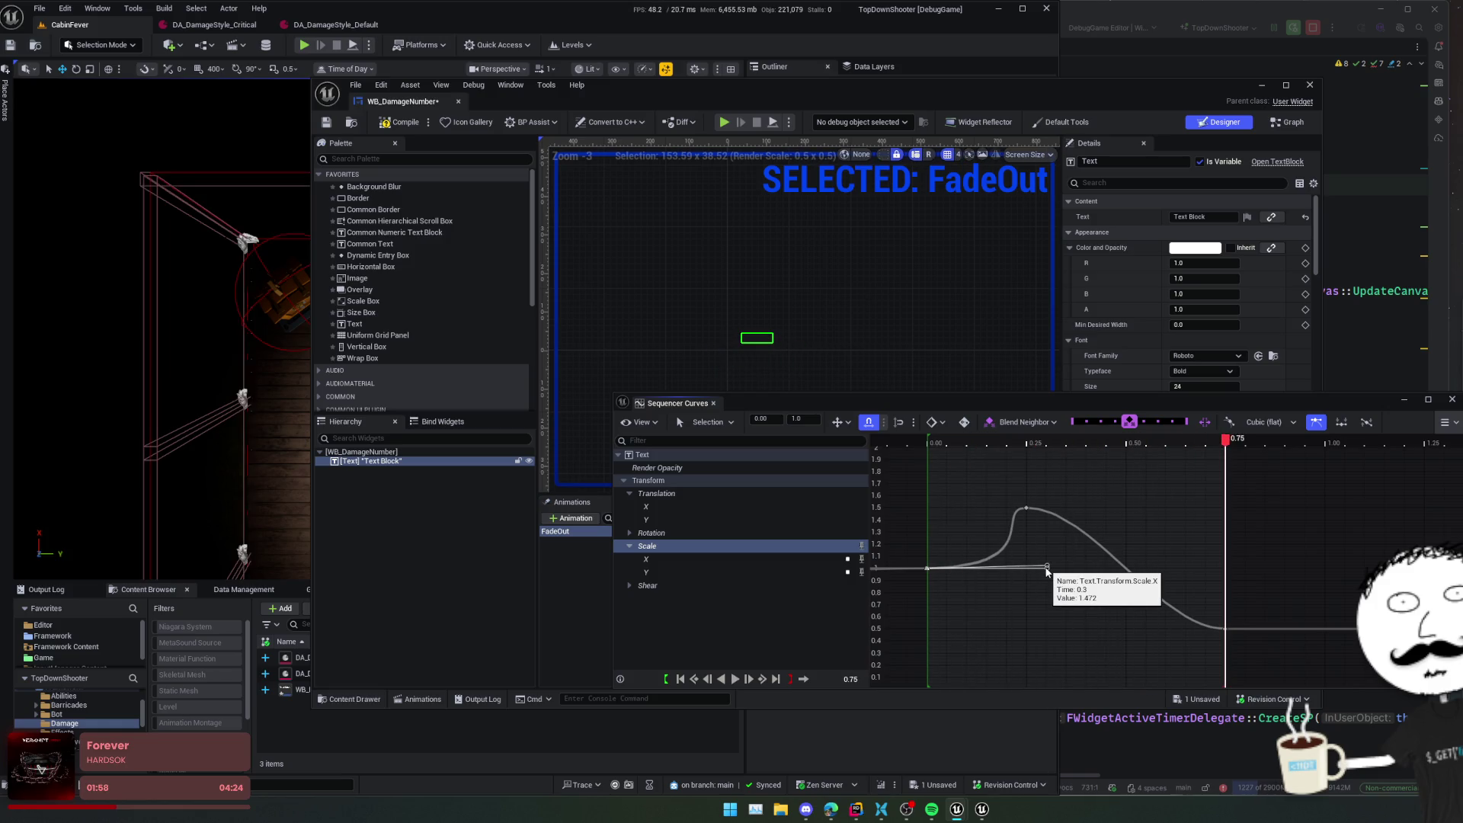
key("ctrl+s")
left_click(1452, 399)
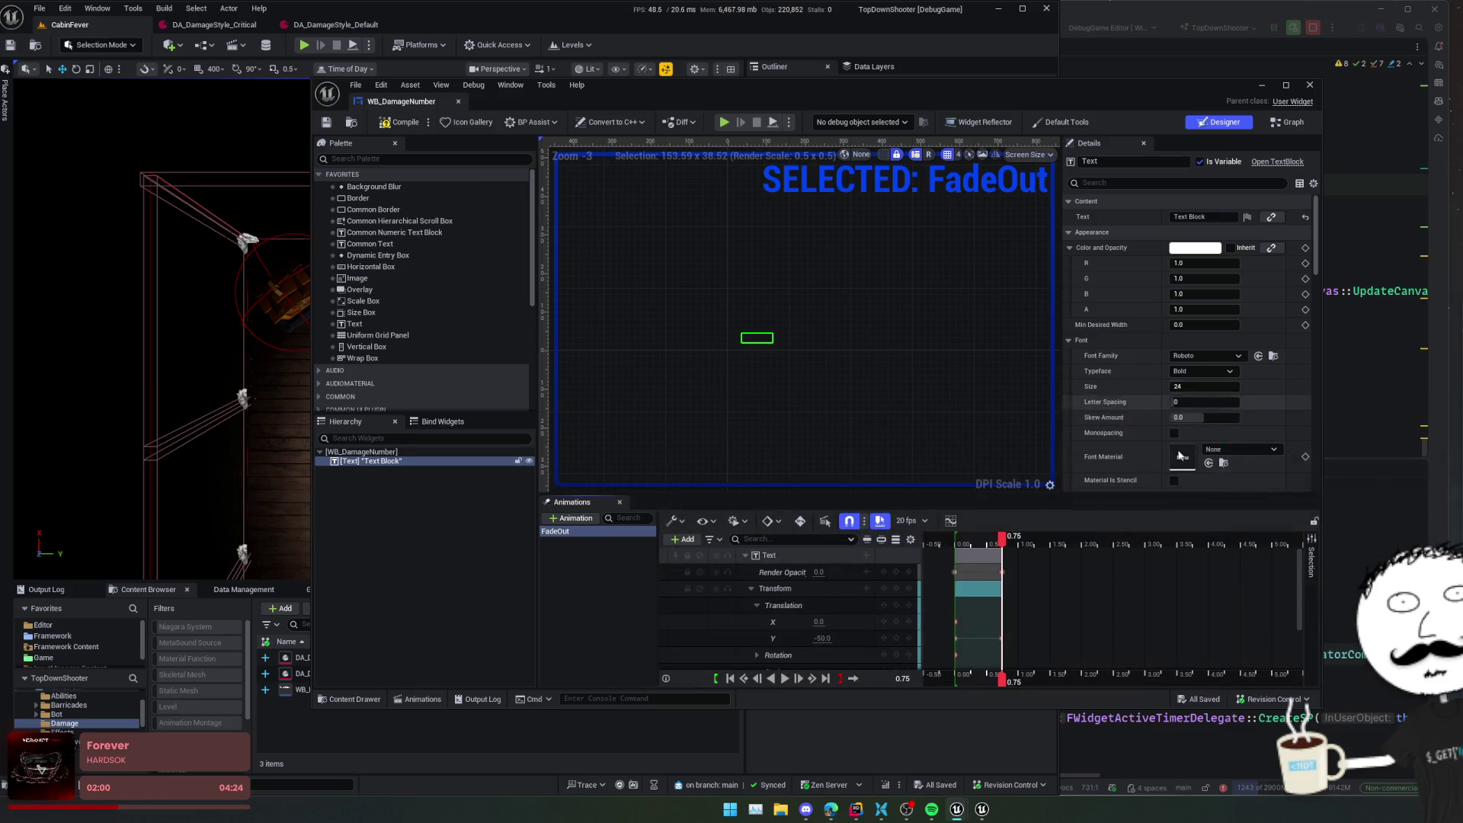
- Switch to WB_DamageNumber's event graph and drag the FadeOut animation variable in
left_click(907, 336)
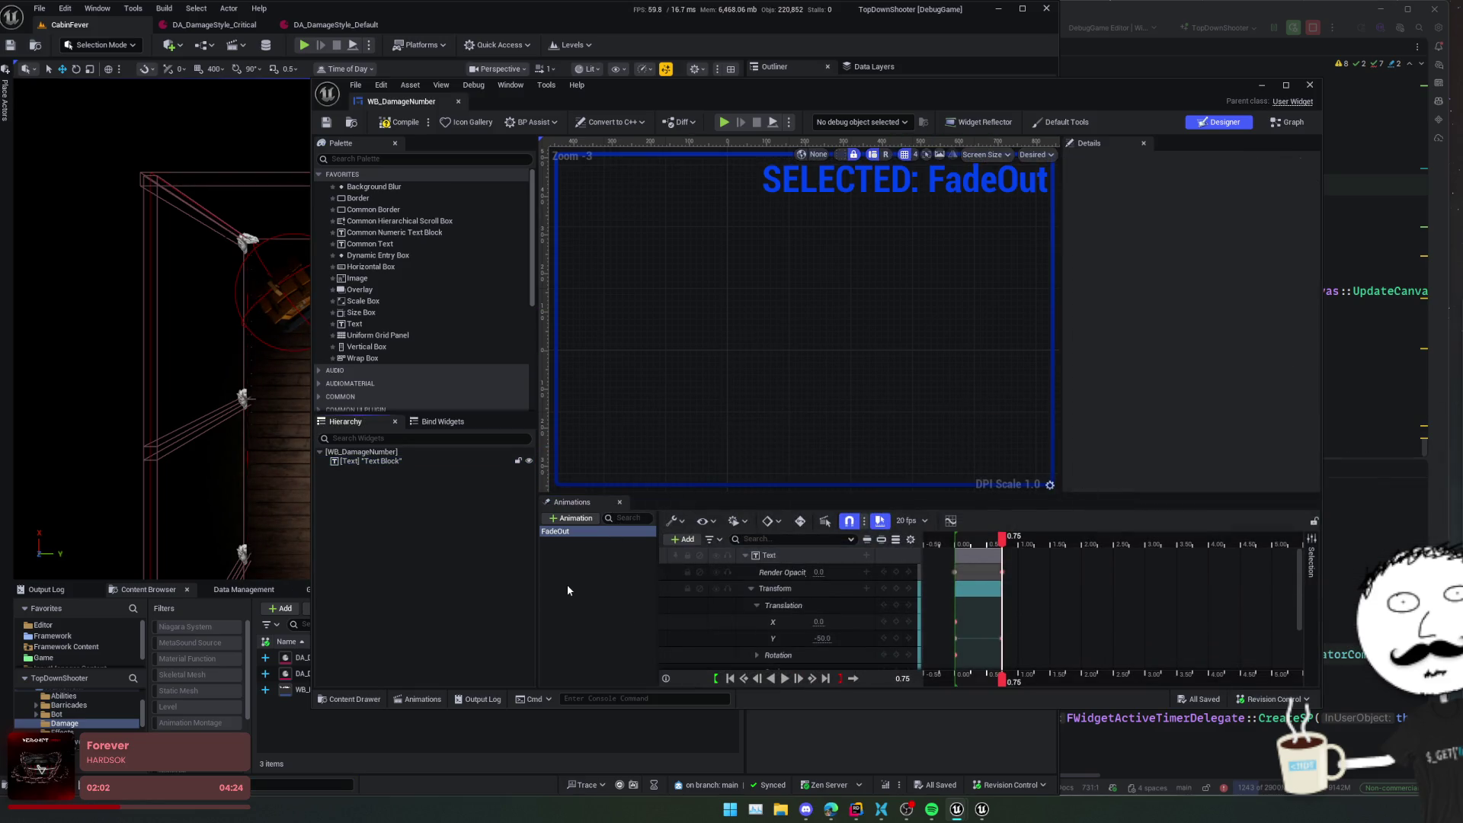
left_click(567, 583)
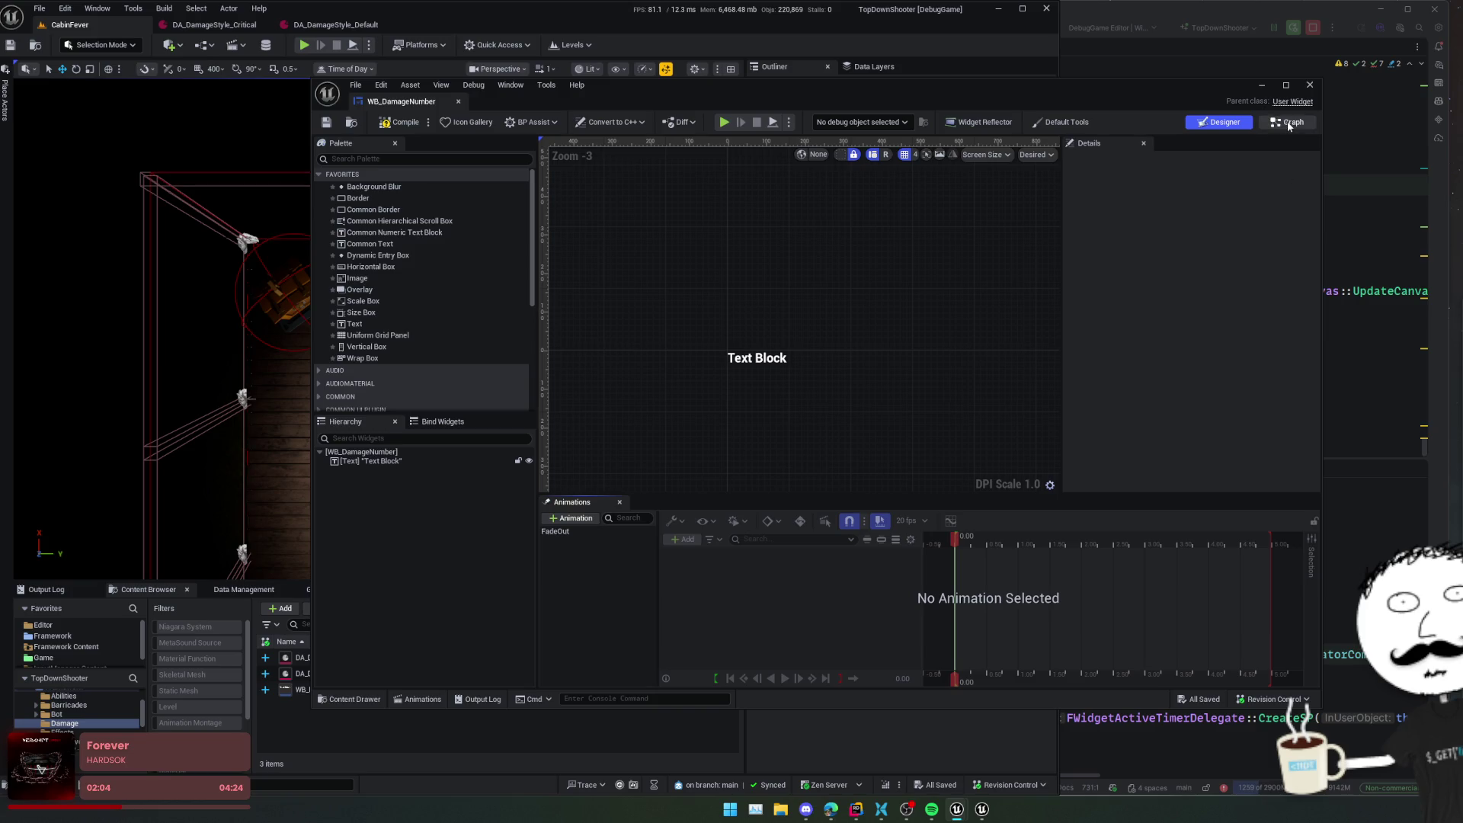
left_click(1290, 125)
scroll(846, 480, "up", 2)
scroll(852, 478, "right", 5)
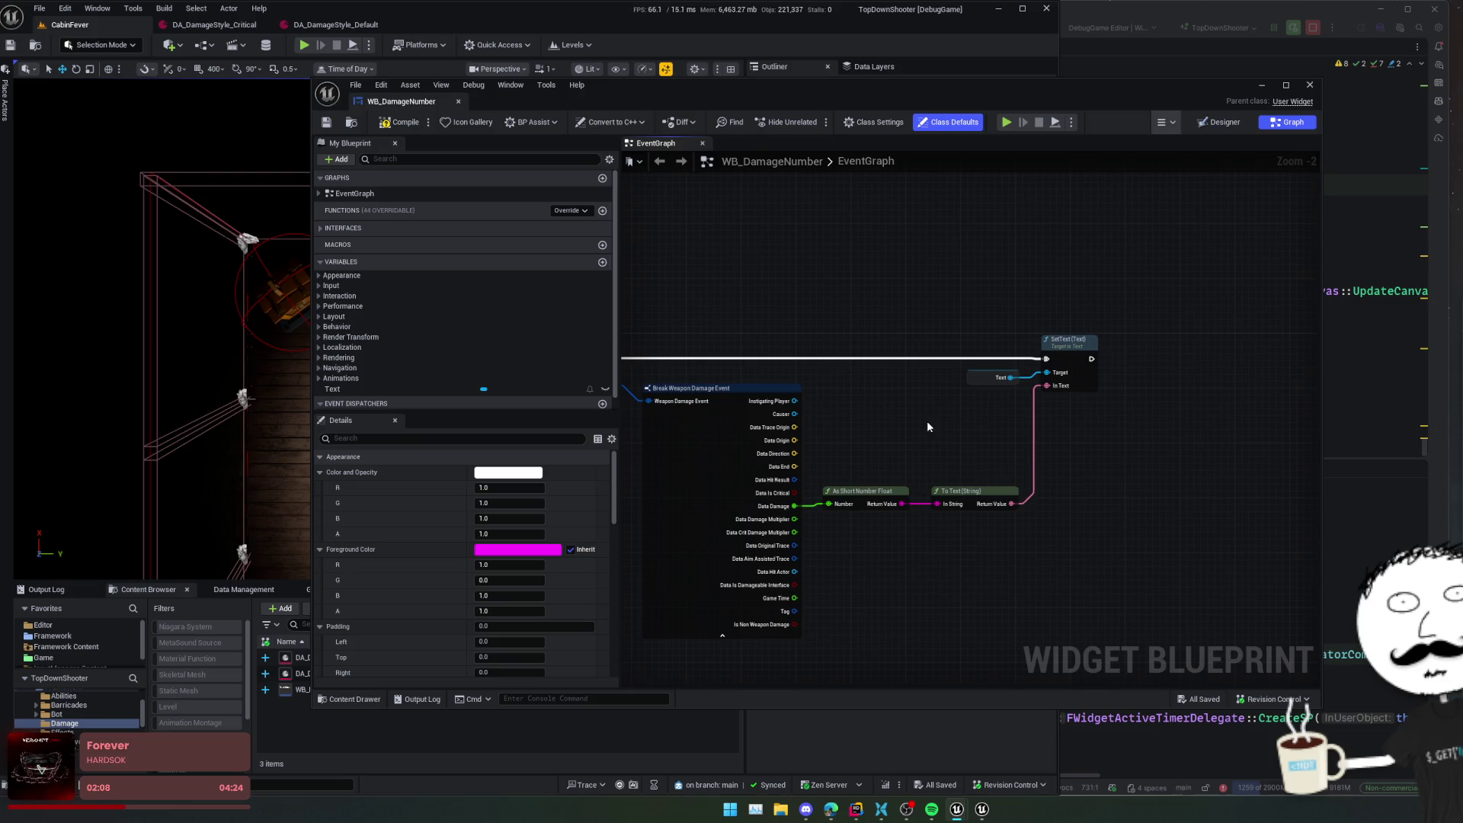
left_click(319, 378)
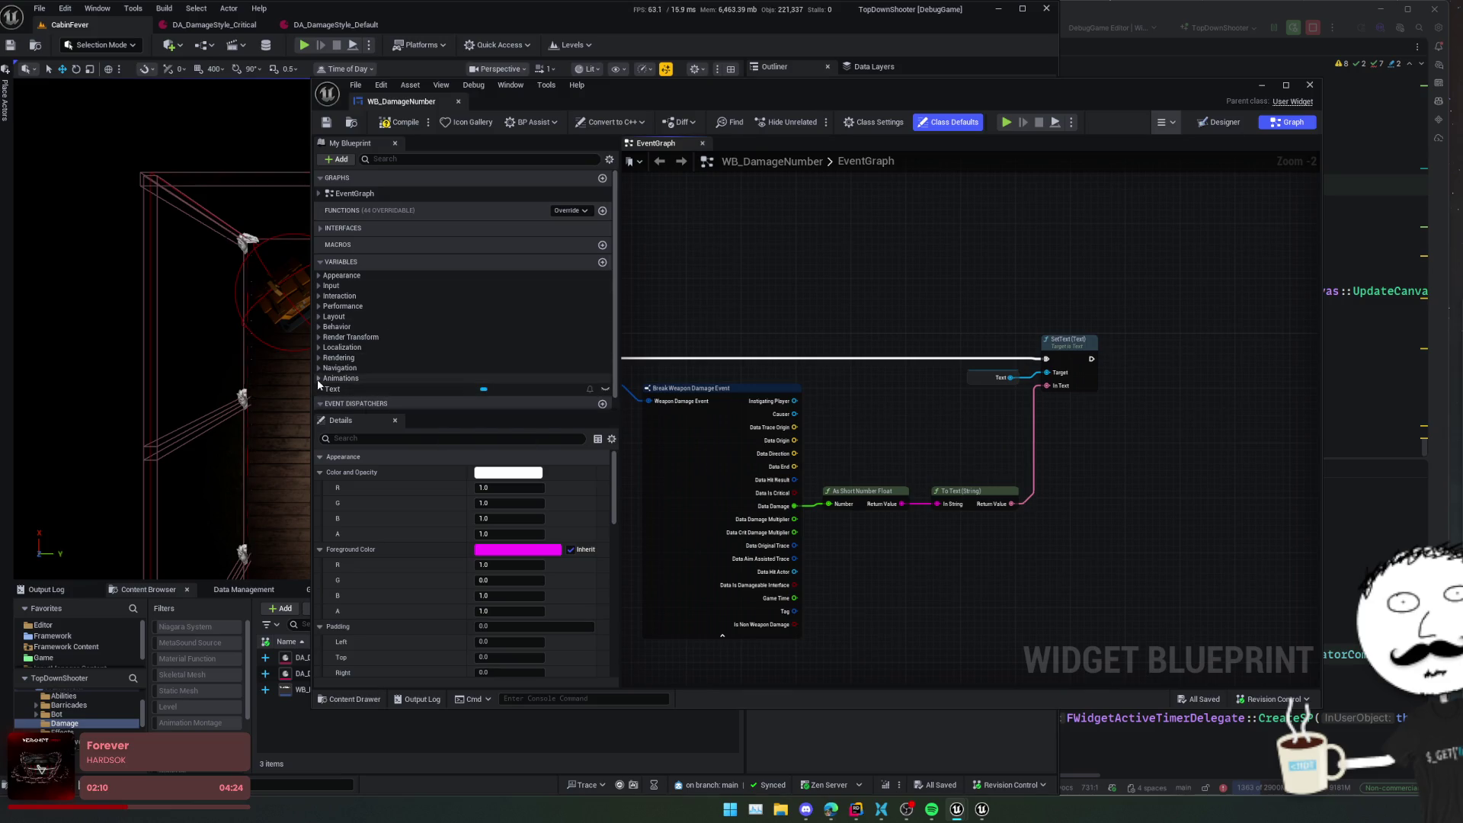
mouse_move(343, 389)
left_mouse_down()
mouse_move(1141, 520)
mouse_move(1147, 467)
left_mouse_up()
- Add a Play Animation node for FadeOut wired right after SetText, and tidy the nodes
left_click(1105, 526)
type("play an")
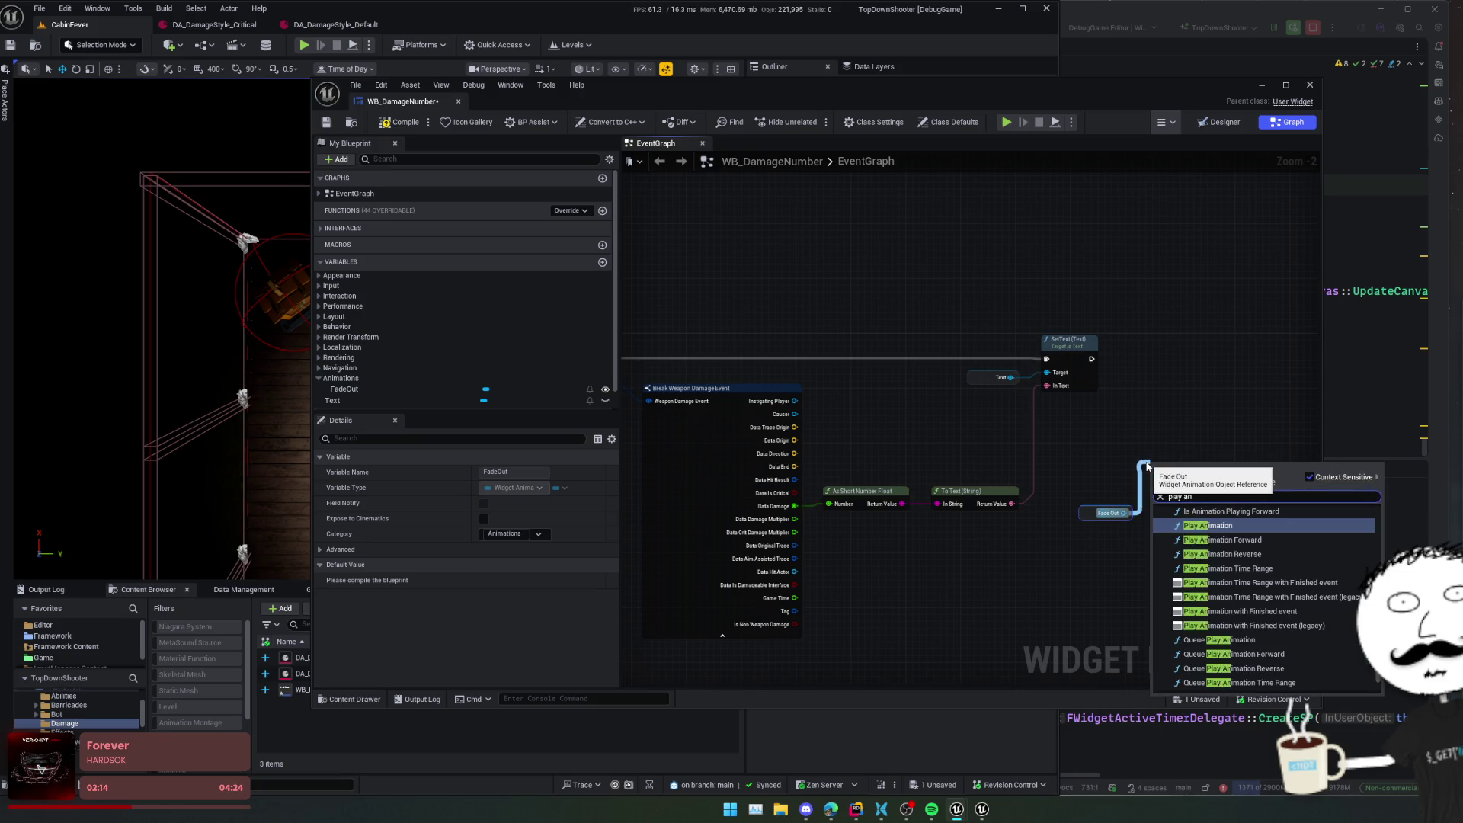
key("Return")
mouse_move(1212, 372)
left_mouse_down()
mouse_move(1084, 442)
mouse_move(967, 434)
mouse_move(960, 448)
left_mouse_up()
scroll(1050, 440, "up", 1)
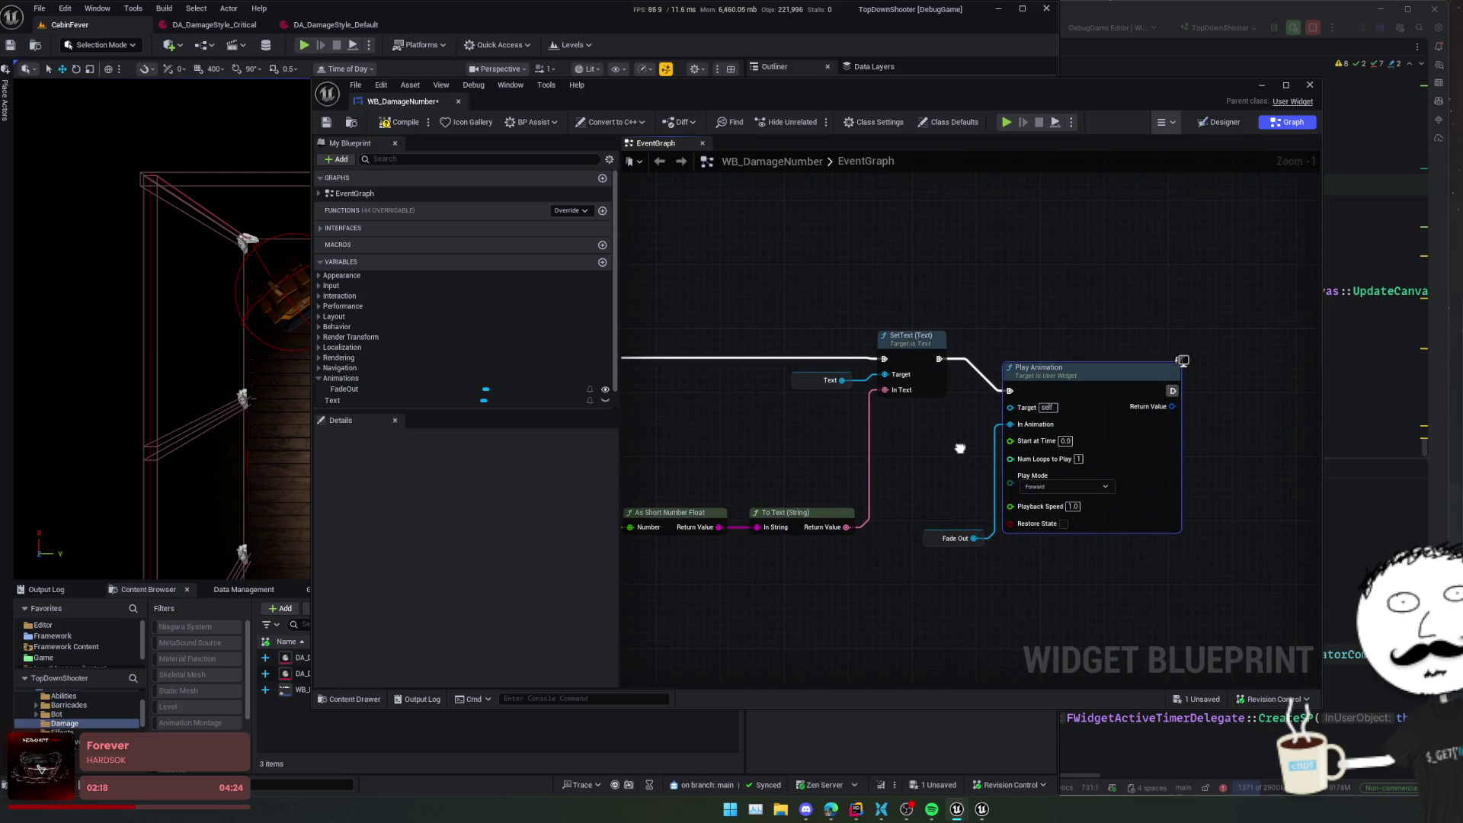
left_click_drag(1067, 367, 1151, 335)
scroll(1027, 496, "down", 1)
scroll(1036, 494, "down", 1)
left_click_drag(1036, 494, 1122, 476)
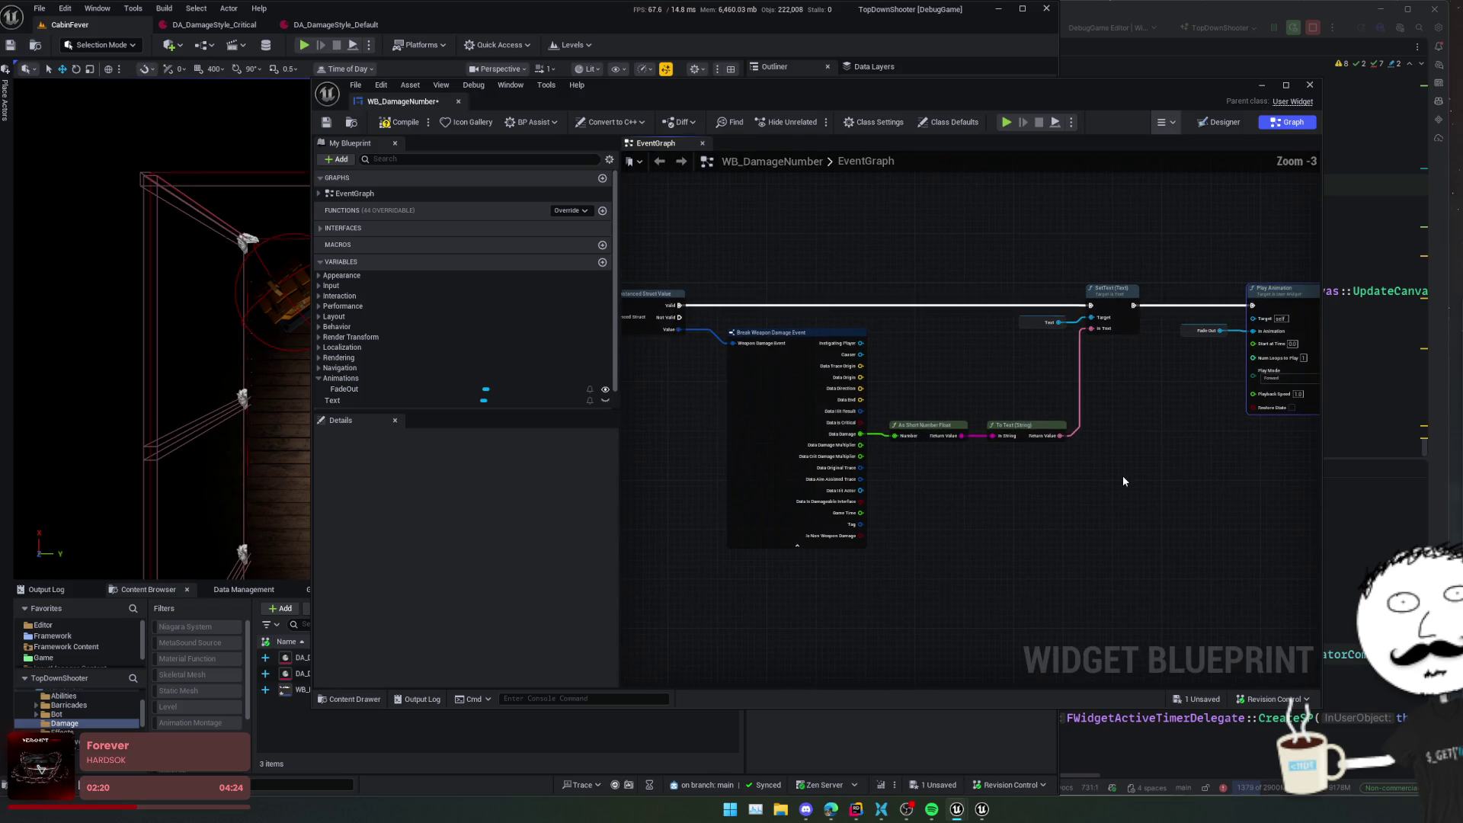
- Compile and save the blueprint, then shrink its window to reveal the level viewport
left_click(399, 124)
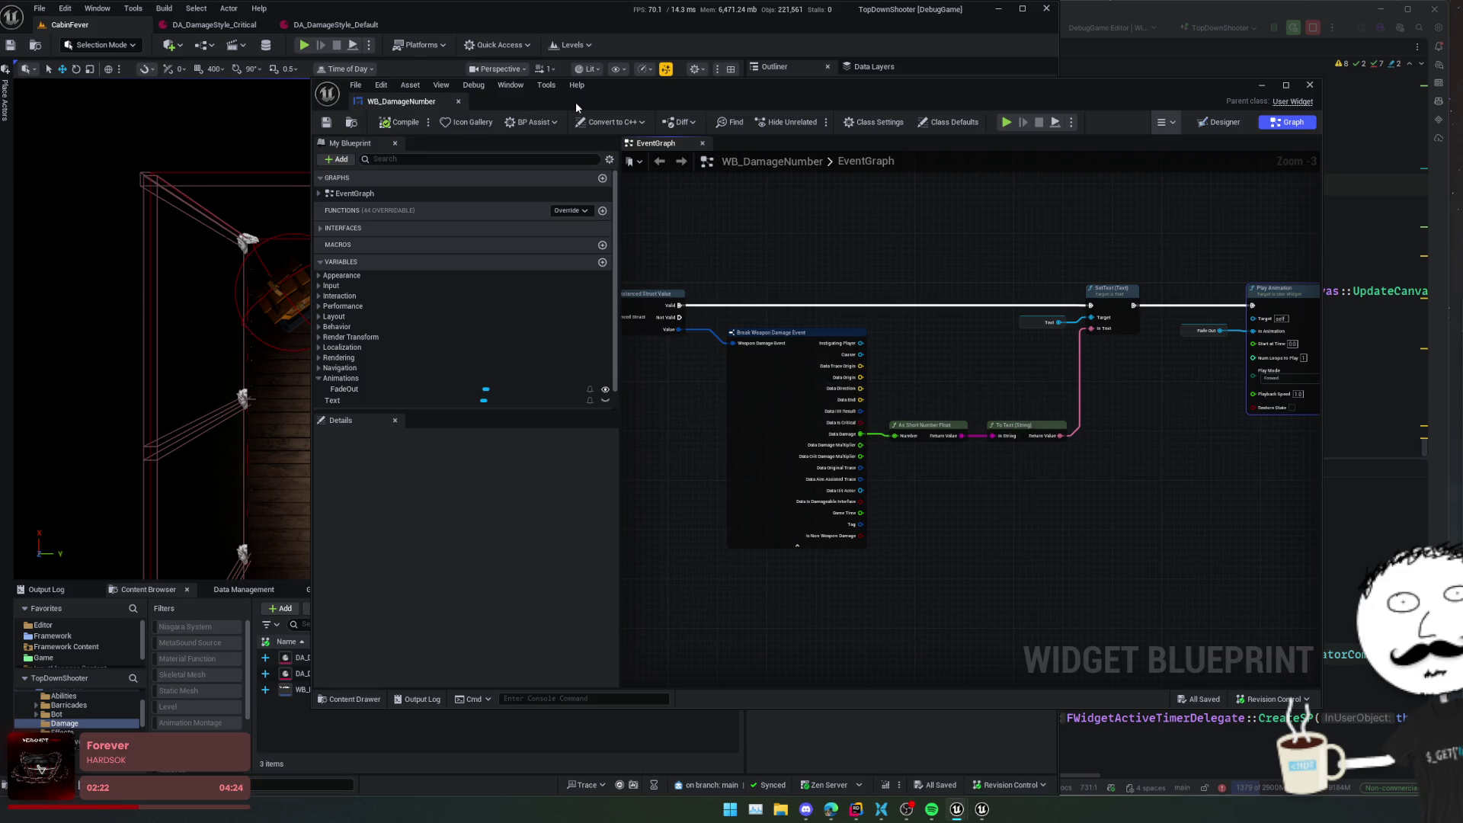
left_click_drag(576, 106, 653, 134)
mouse_move(387, 105)
left_mouse_down()
mouse_move(729, 178)
mouse_move(713, 182)
left_mouse_up()
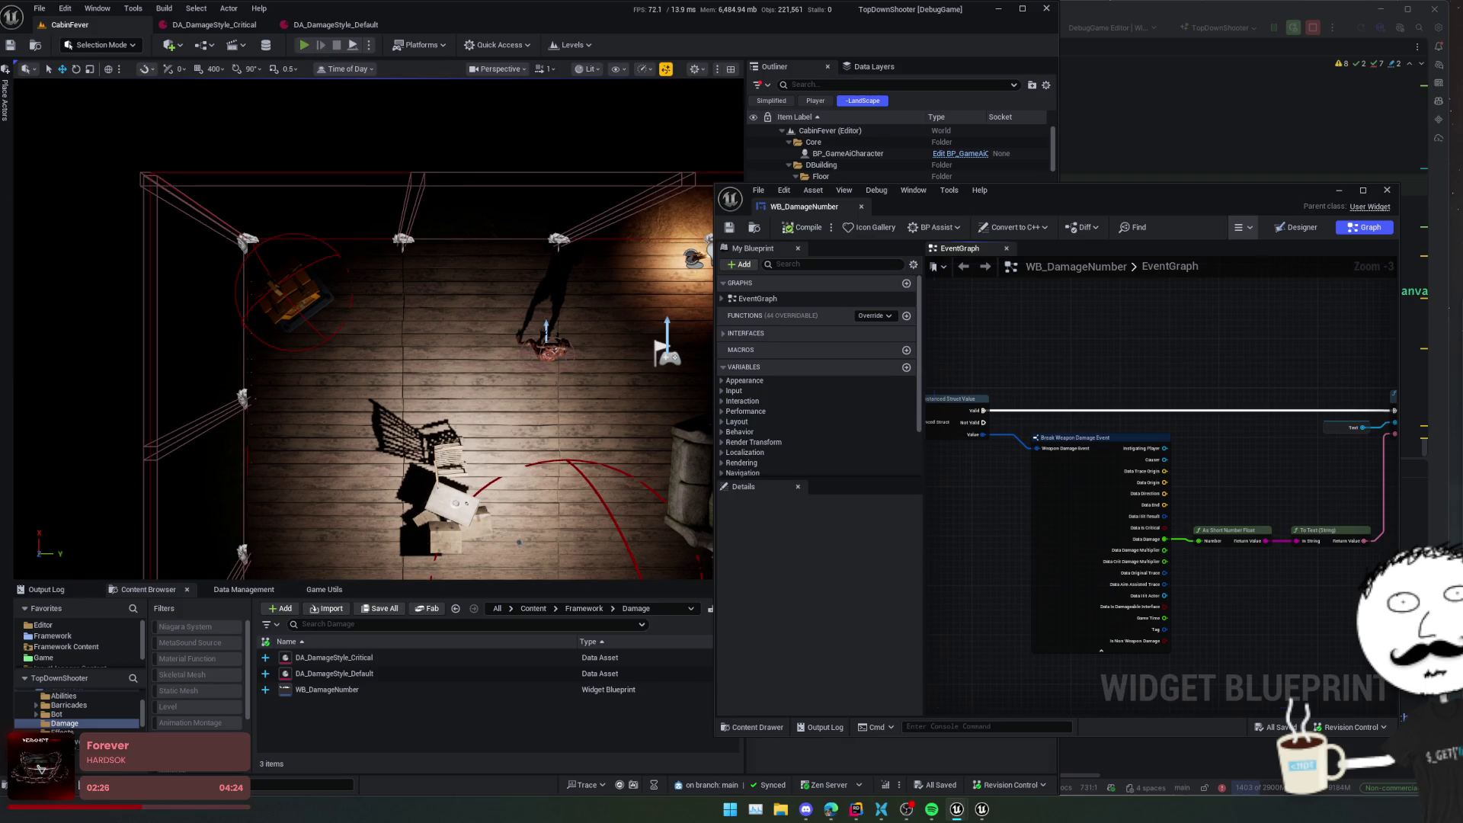
- Play the level and shoot the enemy repeatedly to check the damage numbers
left_click(303, 45)
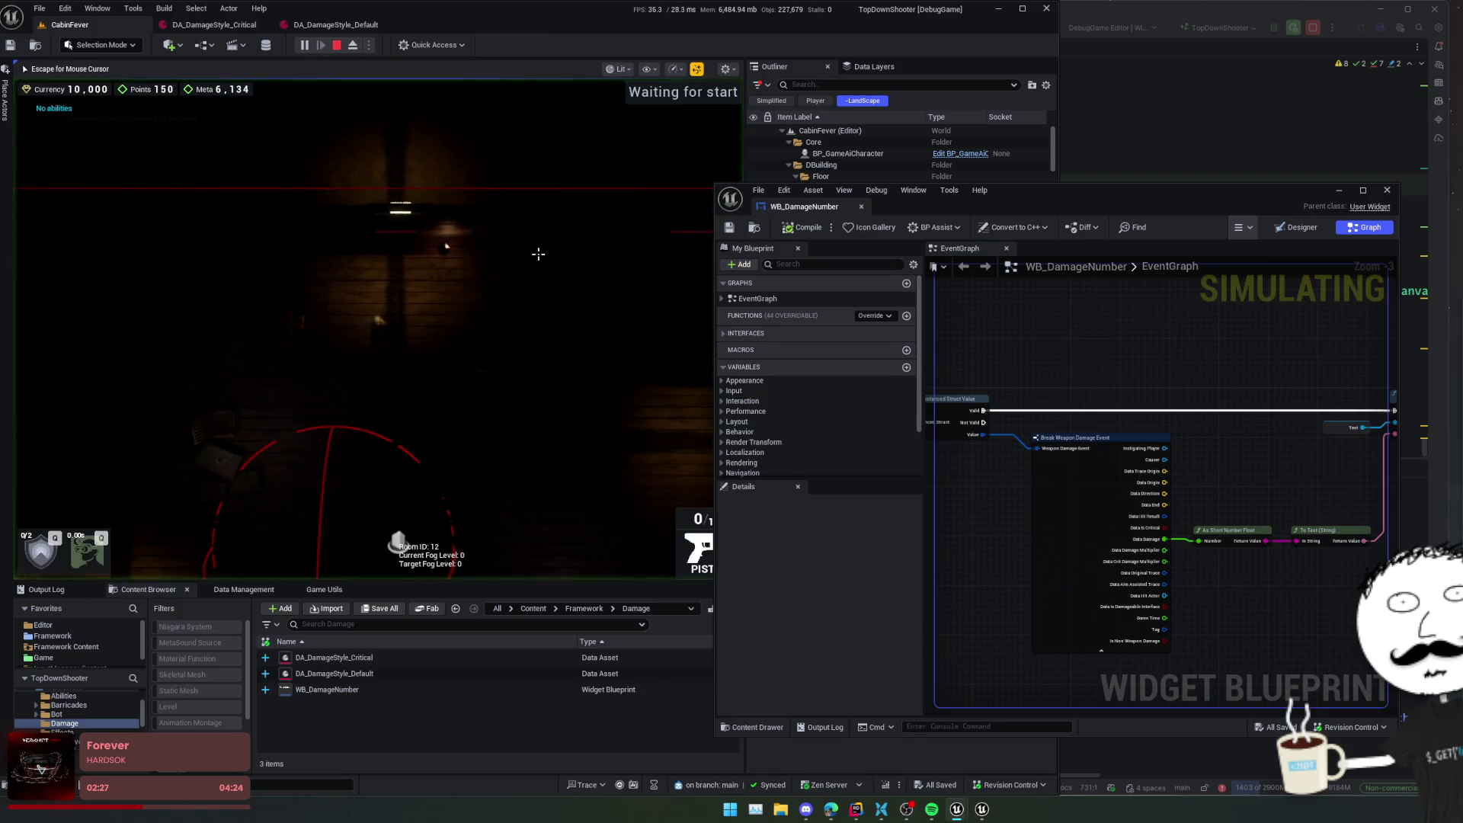
left_click(221, 326)
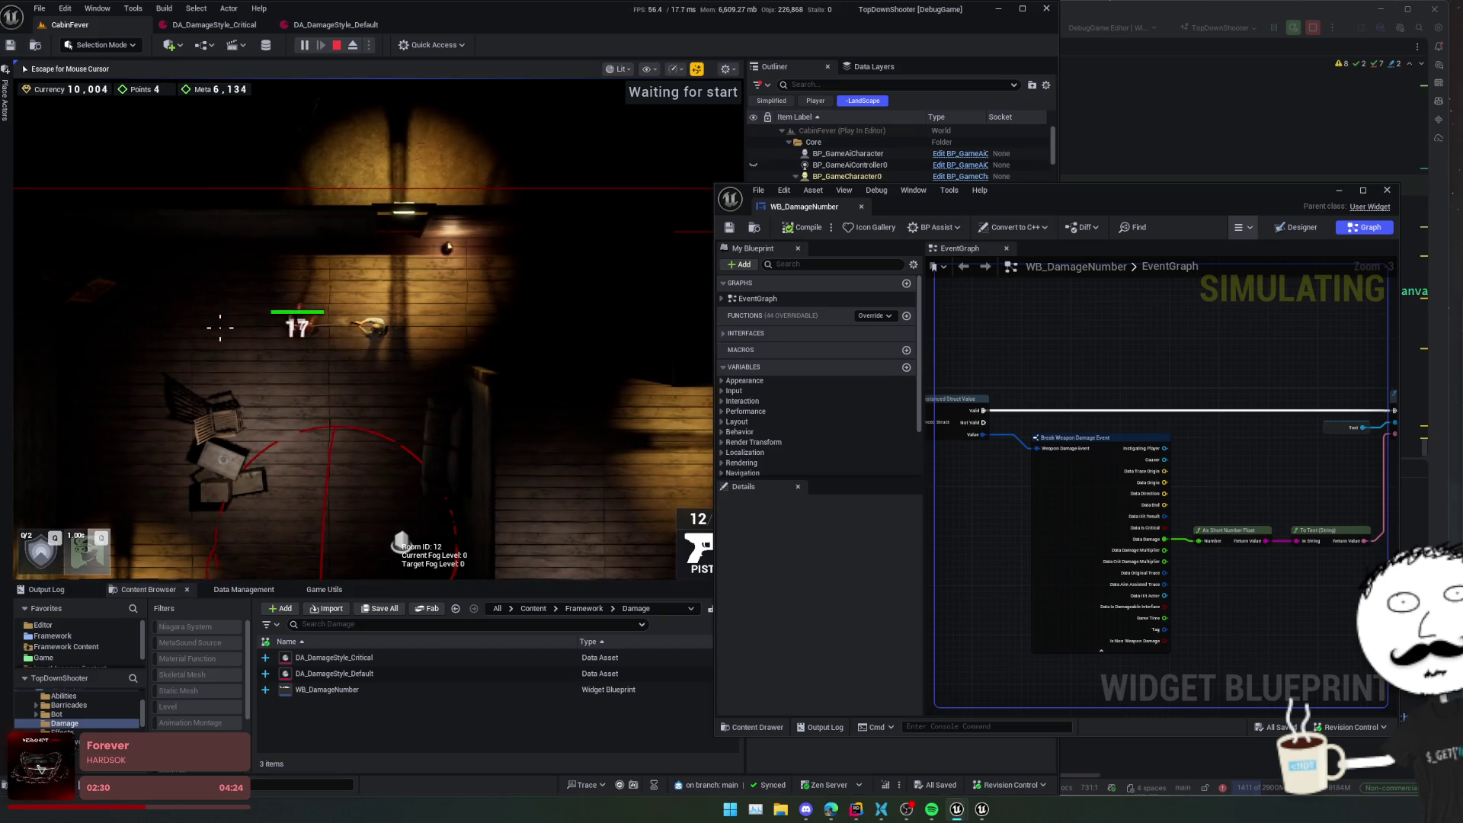
left_click(220, 327)
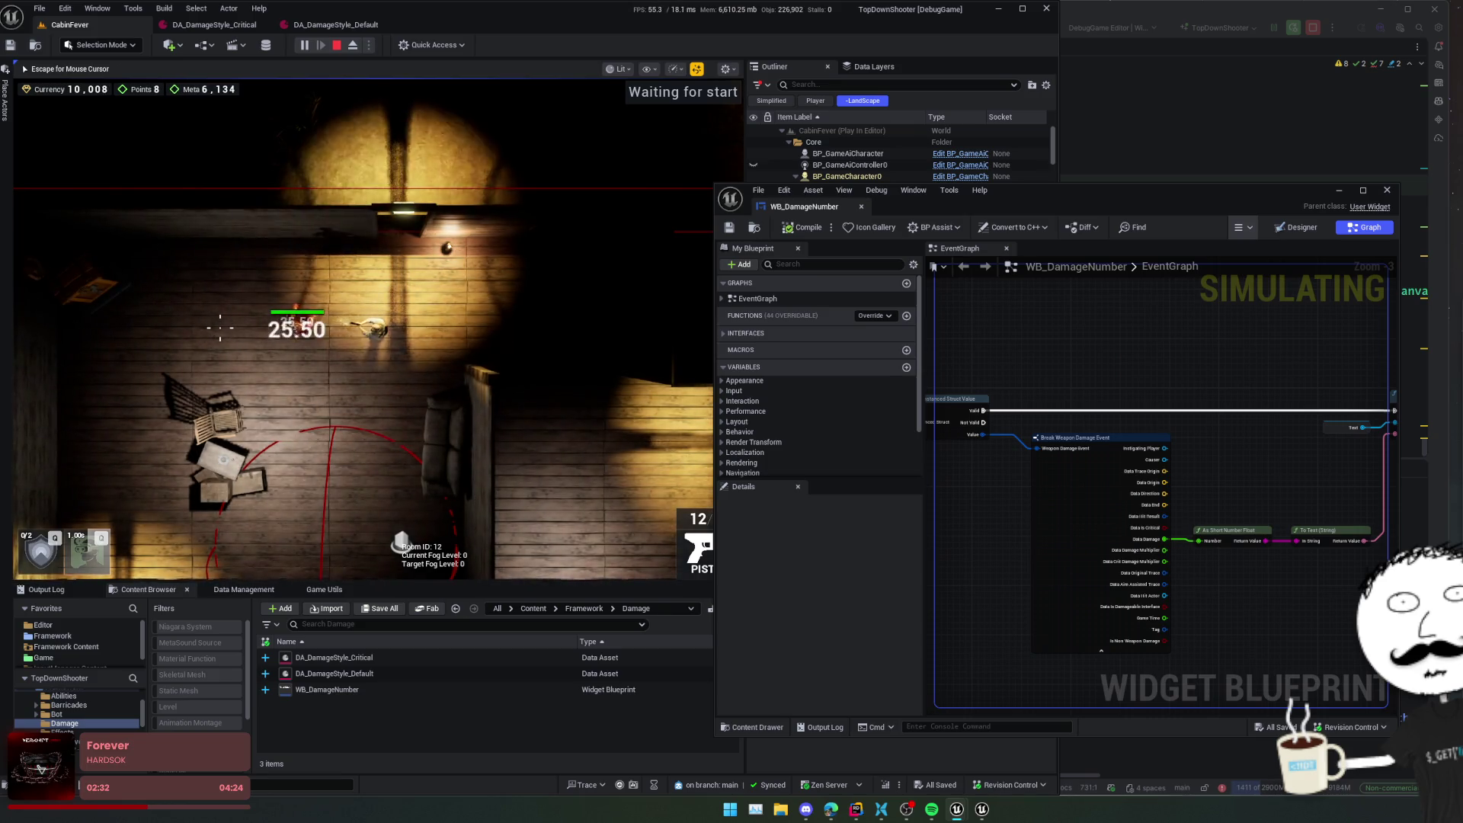
left_click(219, 328)
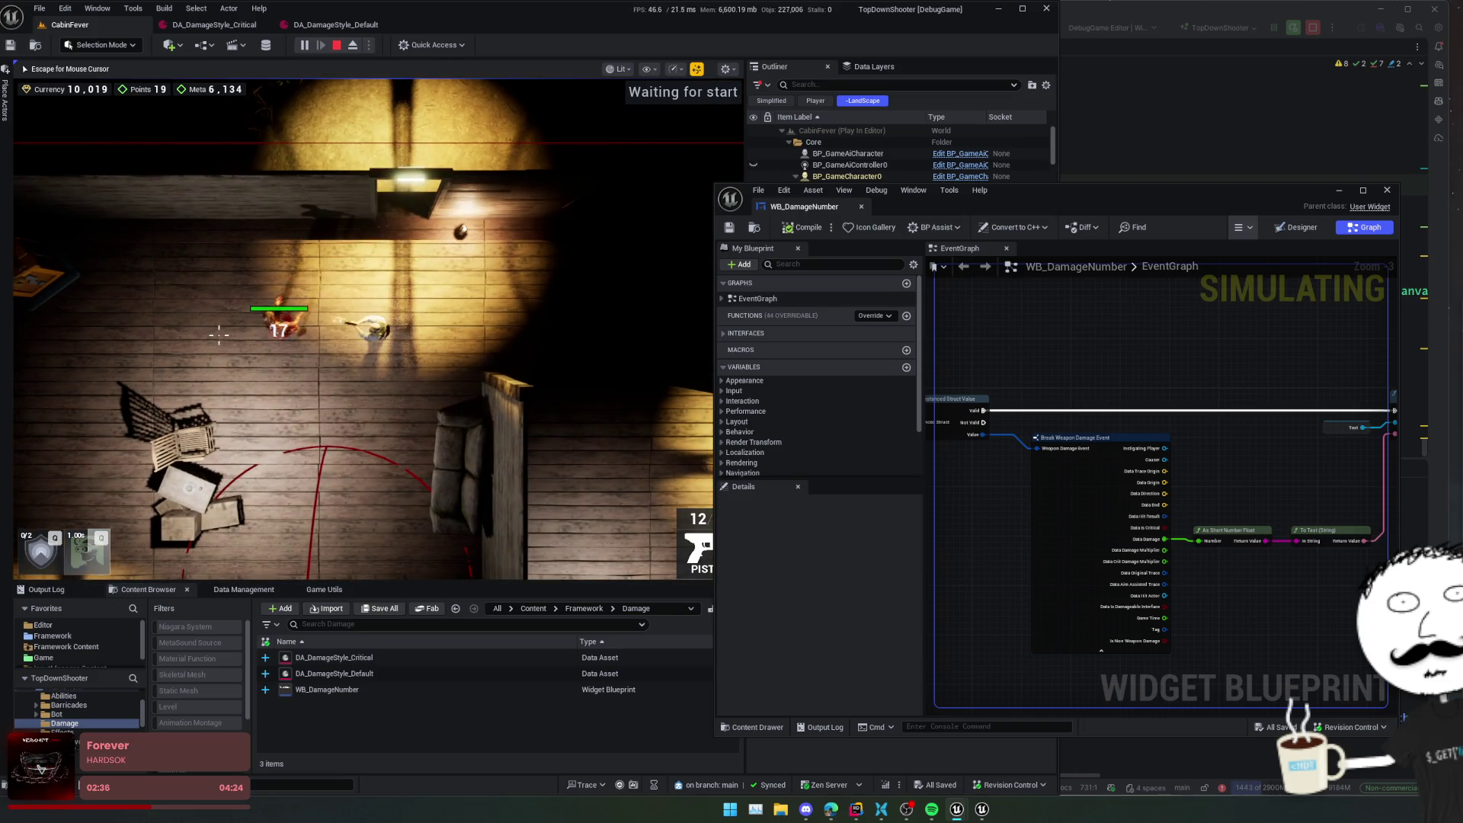
left_click(219, 335)
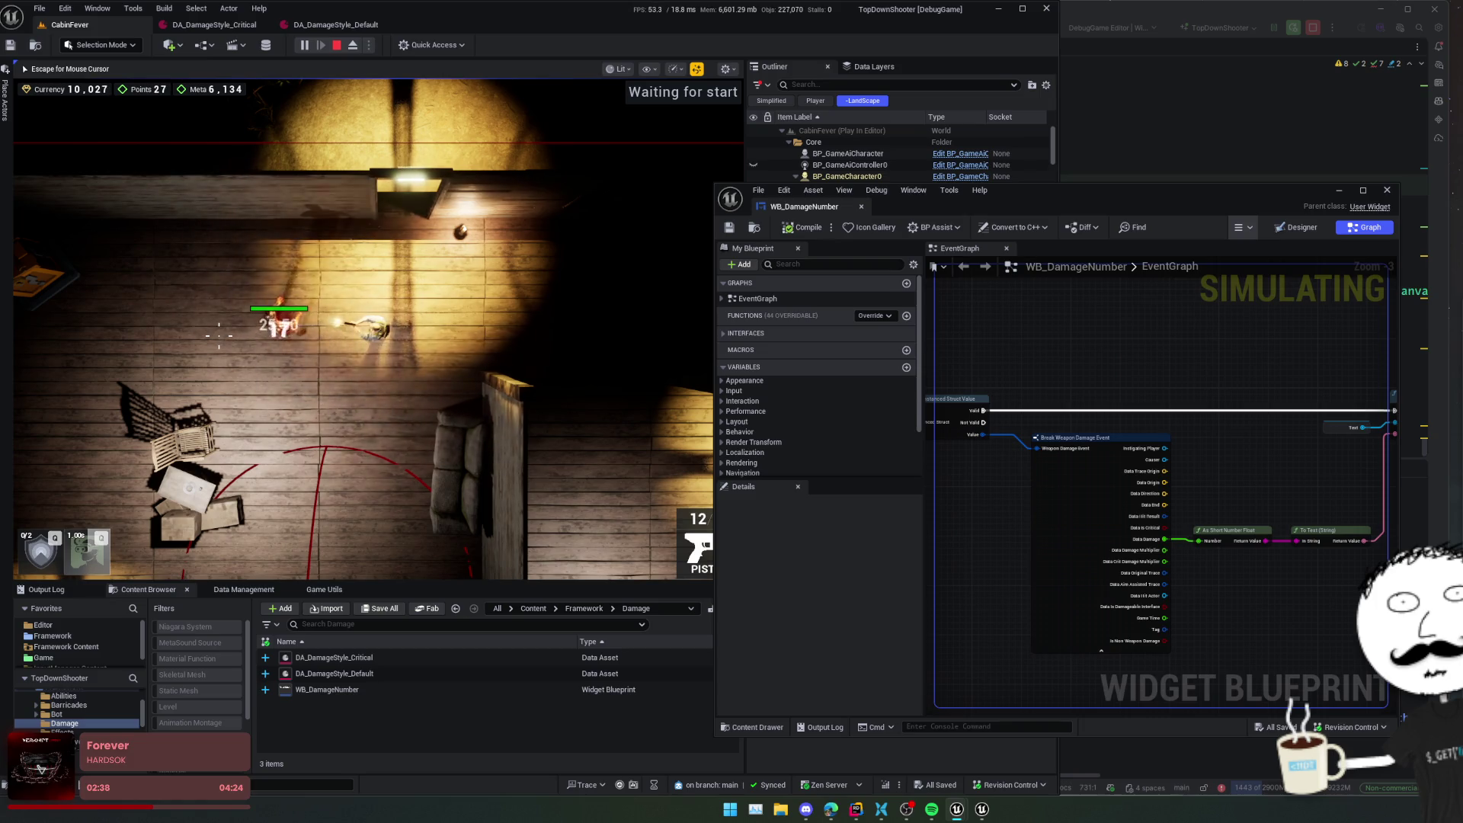
left_click(218, 336)
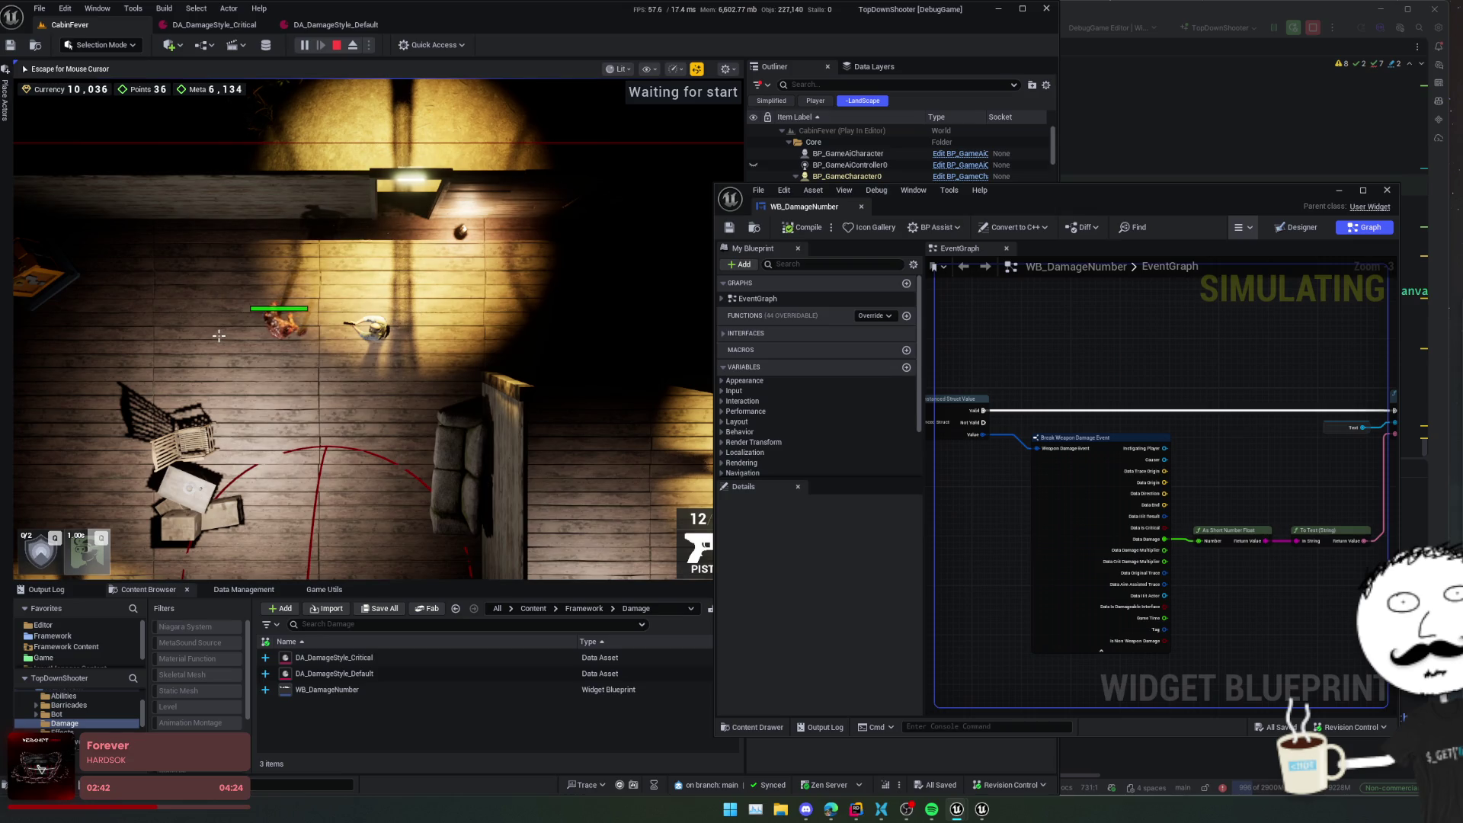
left_click(218, 335)
left_click(219, 334)
left_click(218, 335)
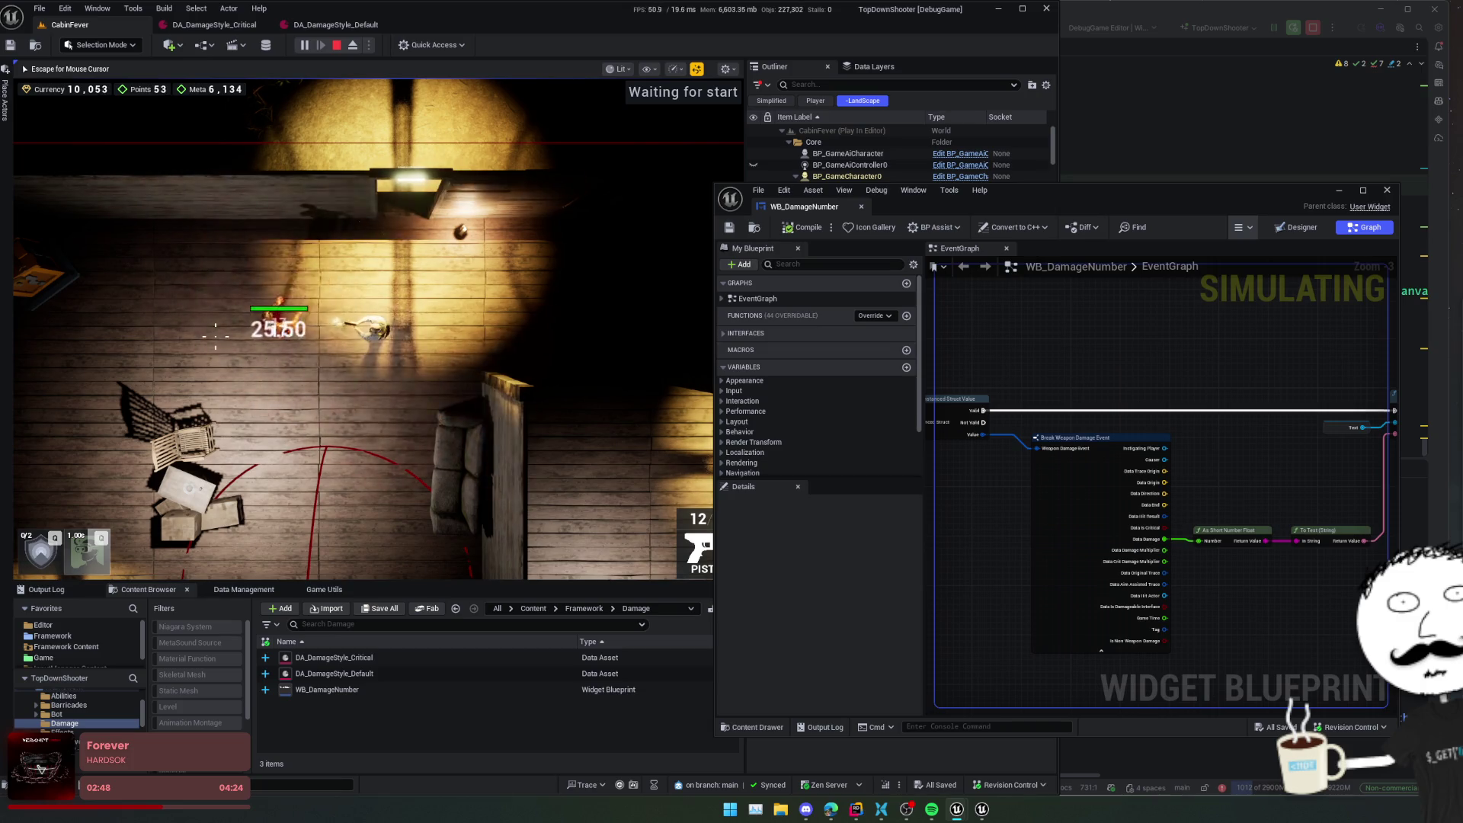
left_click(217, 335)
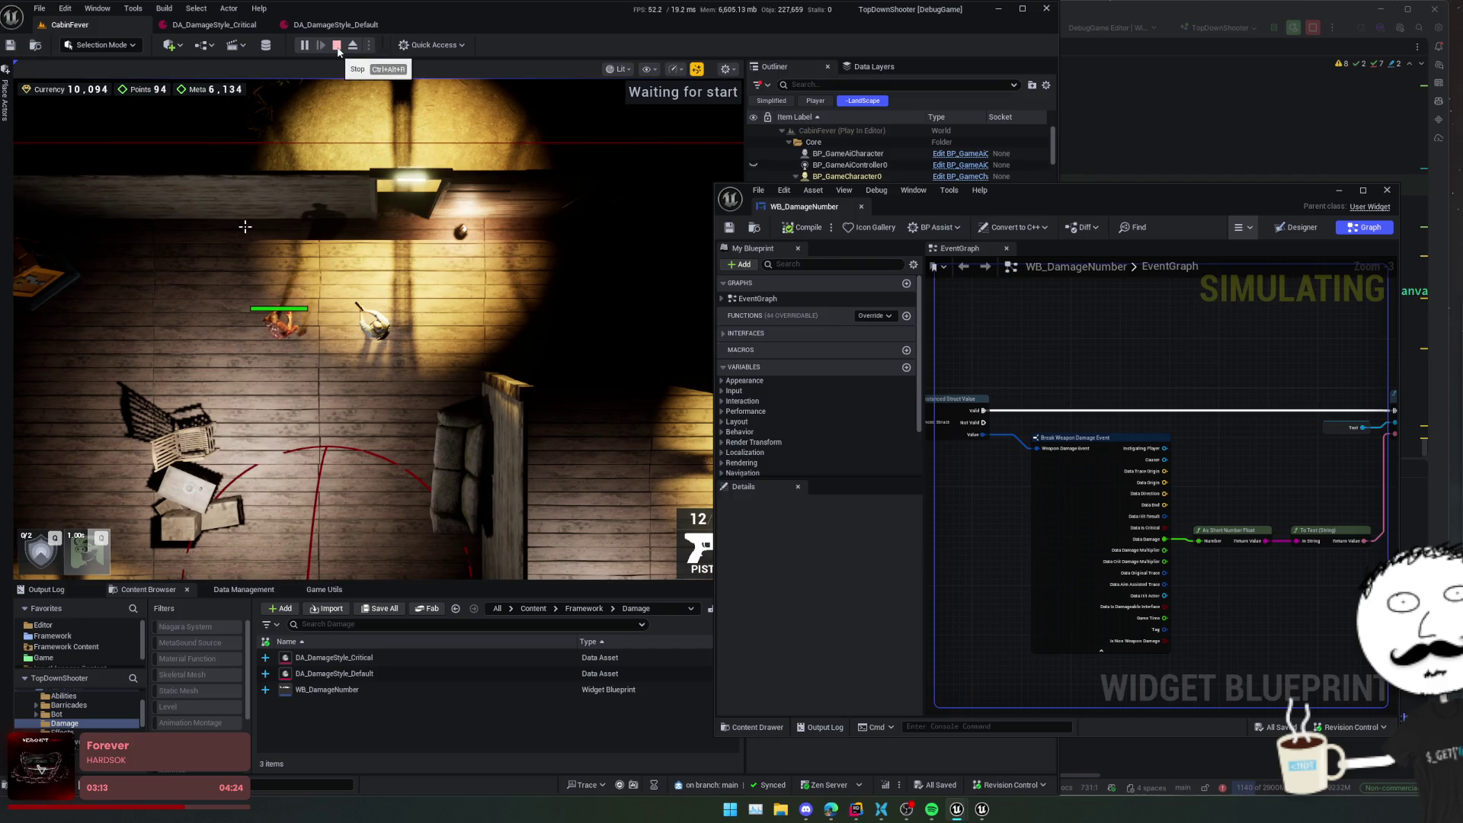
- Widen the WB_DamageNumber window and pan the graph to the Play Animation node
left_click_drag(716, 209, 498, 223)
scroll(1053, 511, "down", 2)
left_click_drag(1054, 511, 980, 480)
left_click_drag(1244, 487, 968, 484)
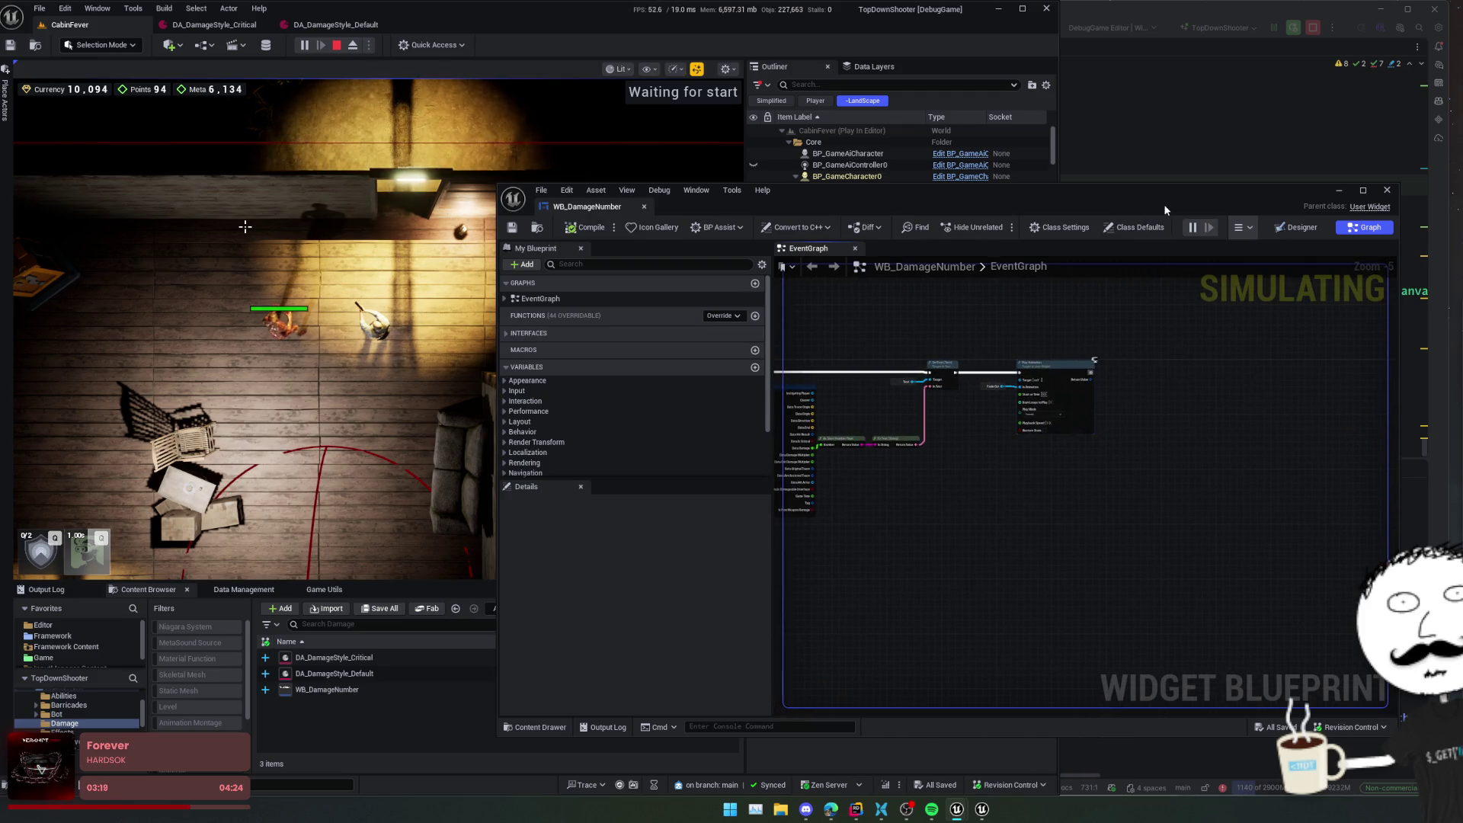
key("alt+Tab")
left_click(840, 327)
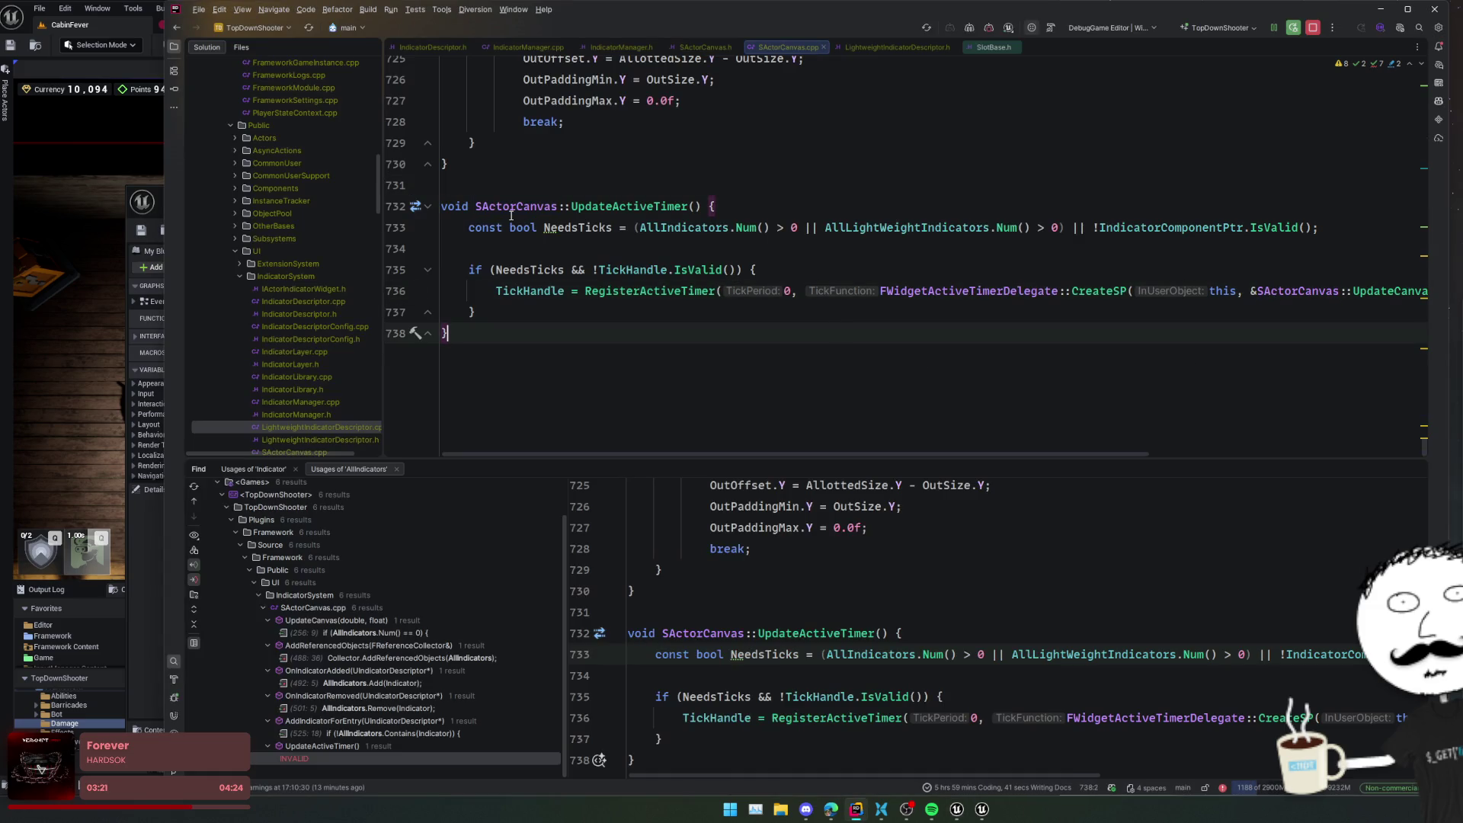
left_click(862, 50)
scroll(793, 156, "down", 3)
scroll(799, 167, "up", 3)
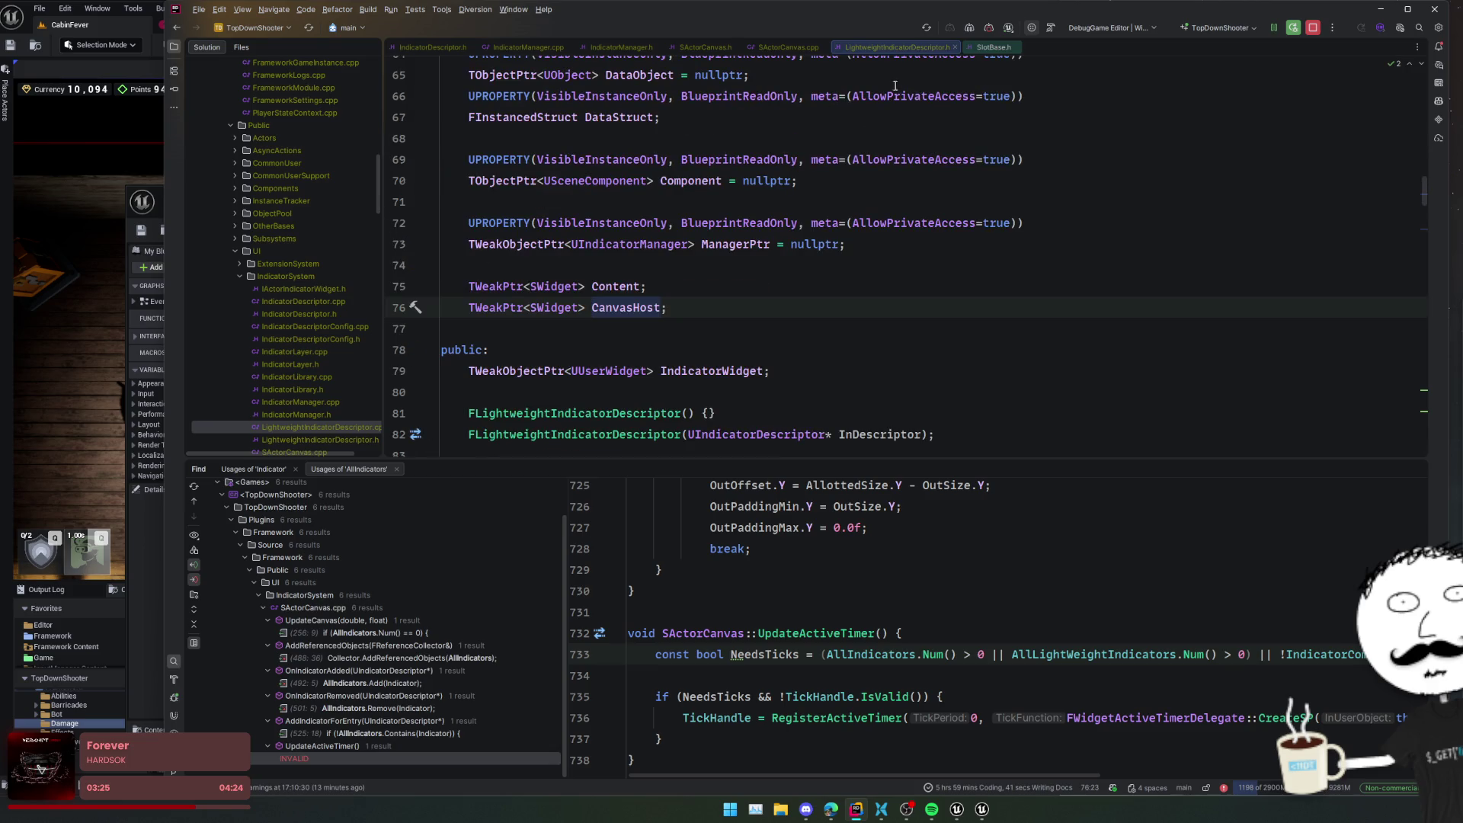
key("ctrl+minus")
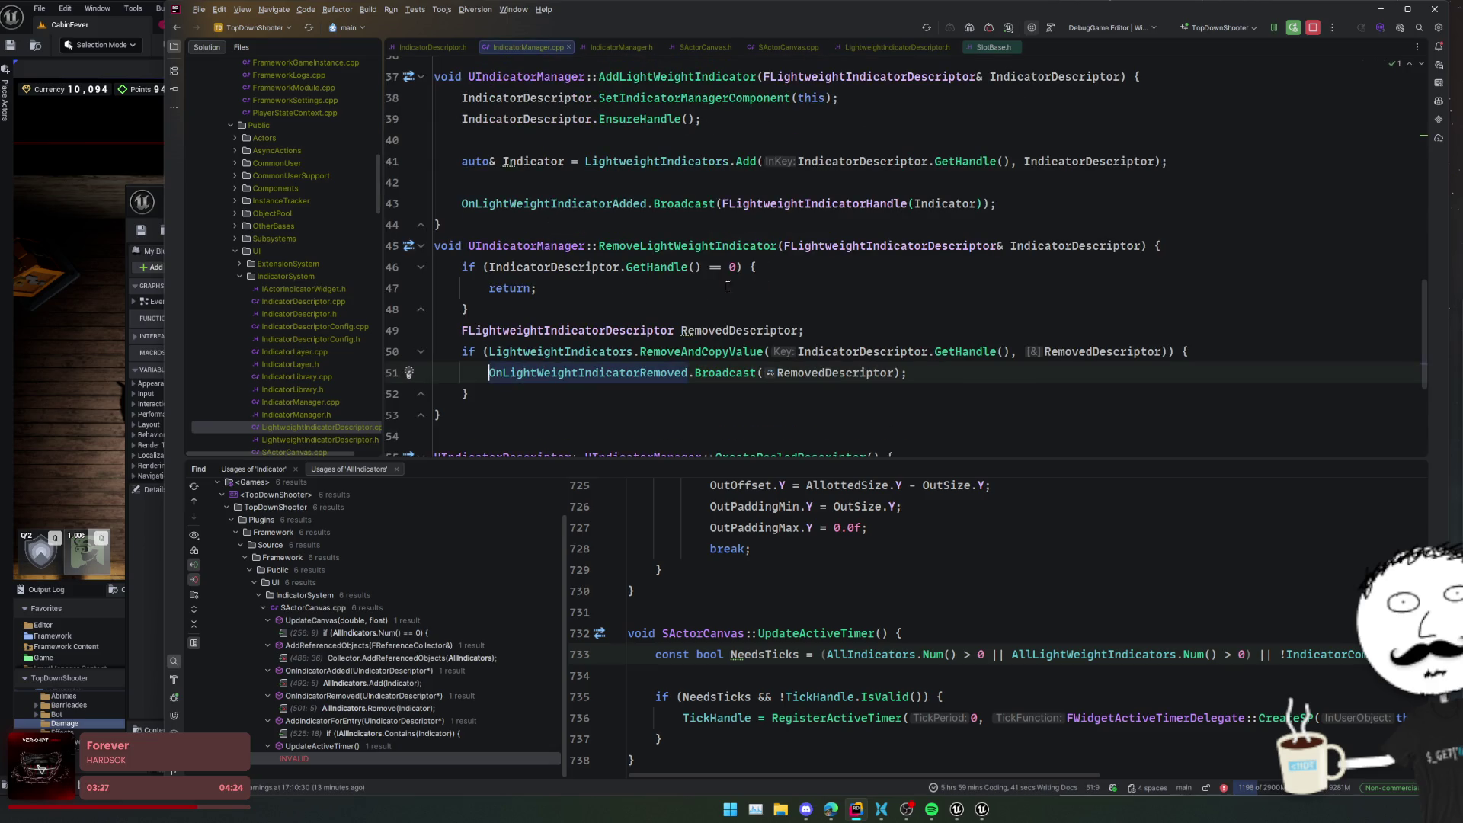
key("alt+Tab")
scroll(556, 437, "up", 3)
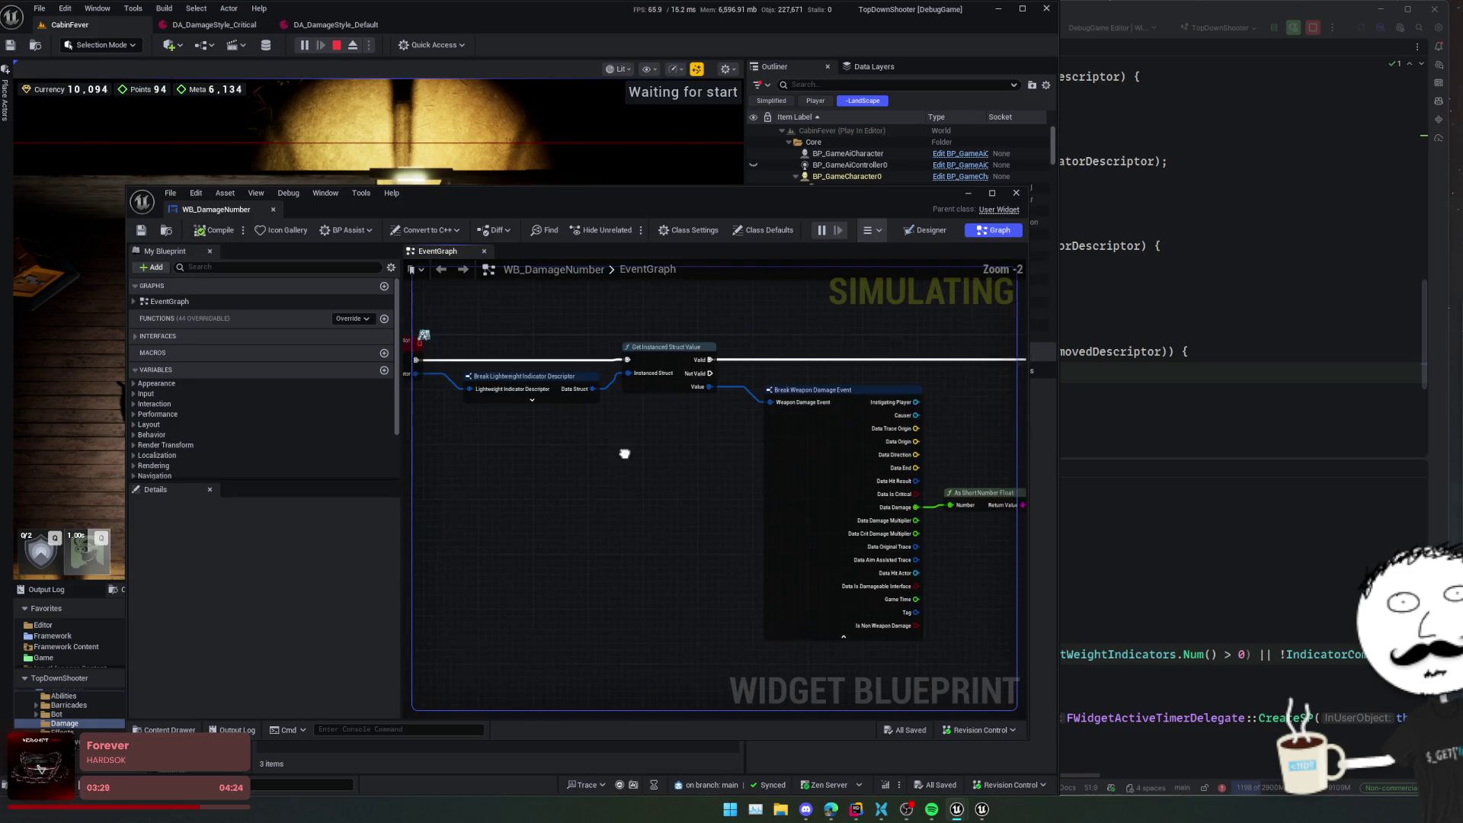
- Expose the Manager Ptr pin on the Break Lightweight Indicator Descriptor node
left_click(602, 413)
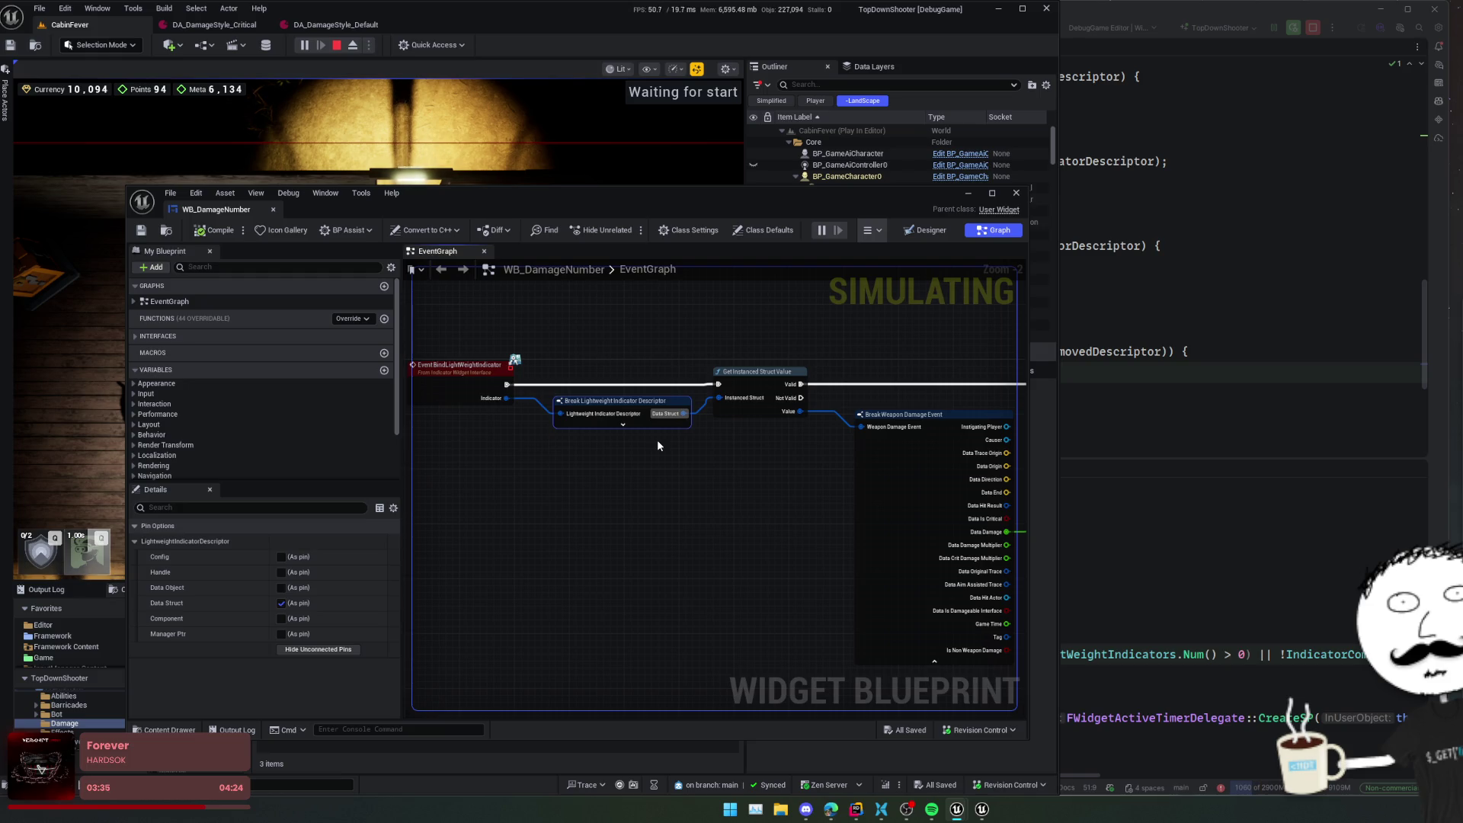
left_click(282, 634)
mouse_move(684, 551)
left_mouse_down()
mouse_move(582, 501)
mouse_move(632, 548)
mouse_move(574, 564)
mouse_move(729, 532)
mouse_move(653, 539)
mouse_move(681, 506)
left_mouse_up()
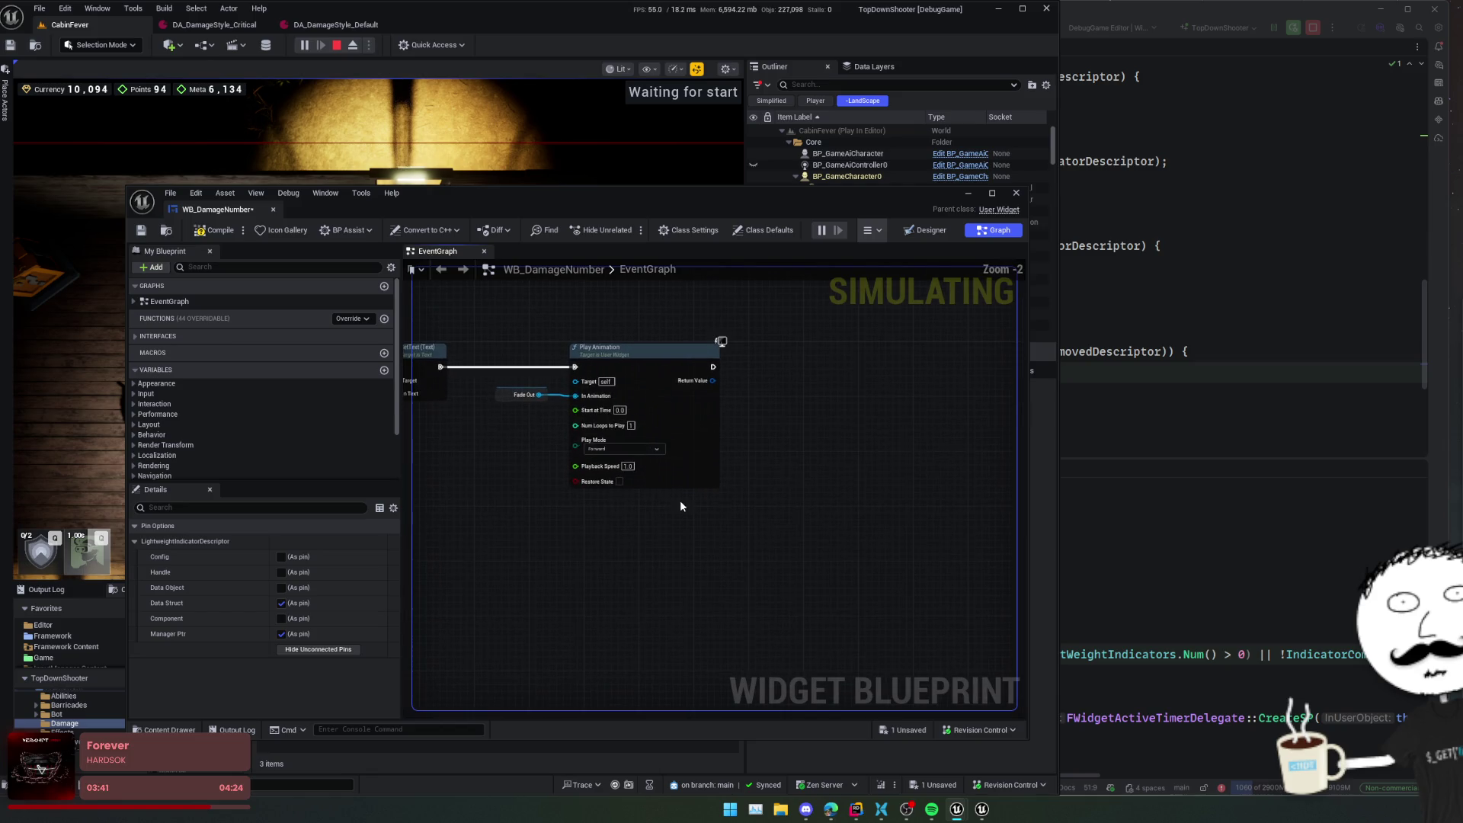
- Replace Play Animation with a Play Animation Time Range with Finished event node for FadeOut
left_click_drag(600, 404, 593, 436)
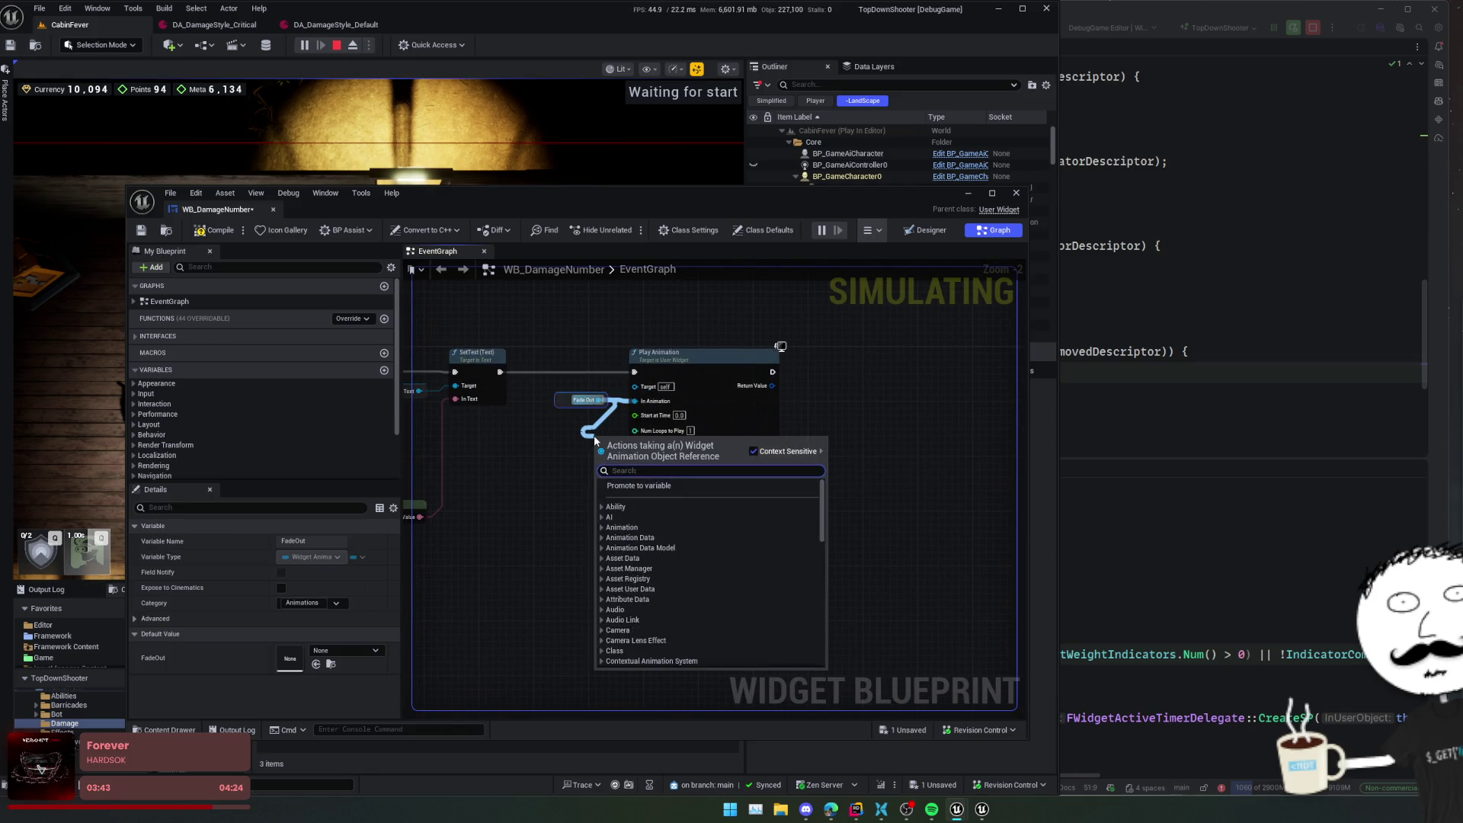
type("play an")
key("Down")
key("Down")
key("Down")
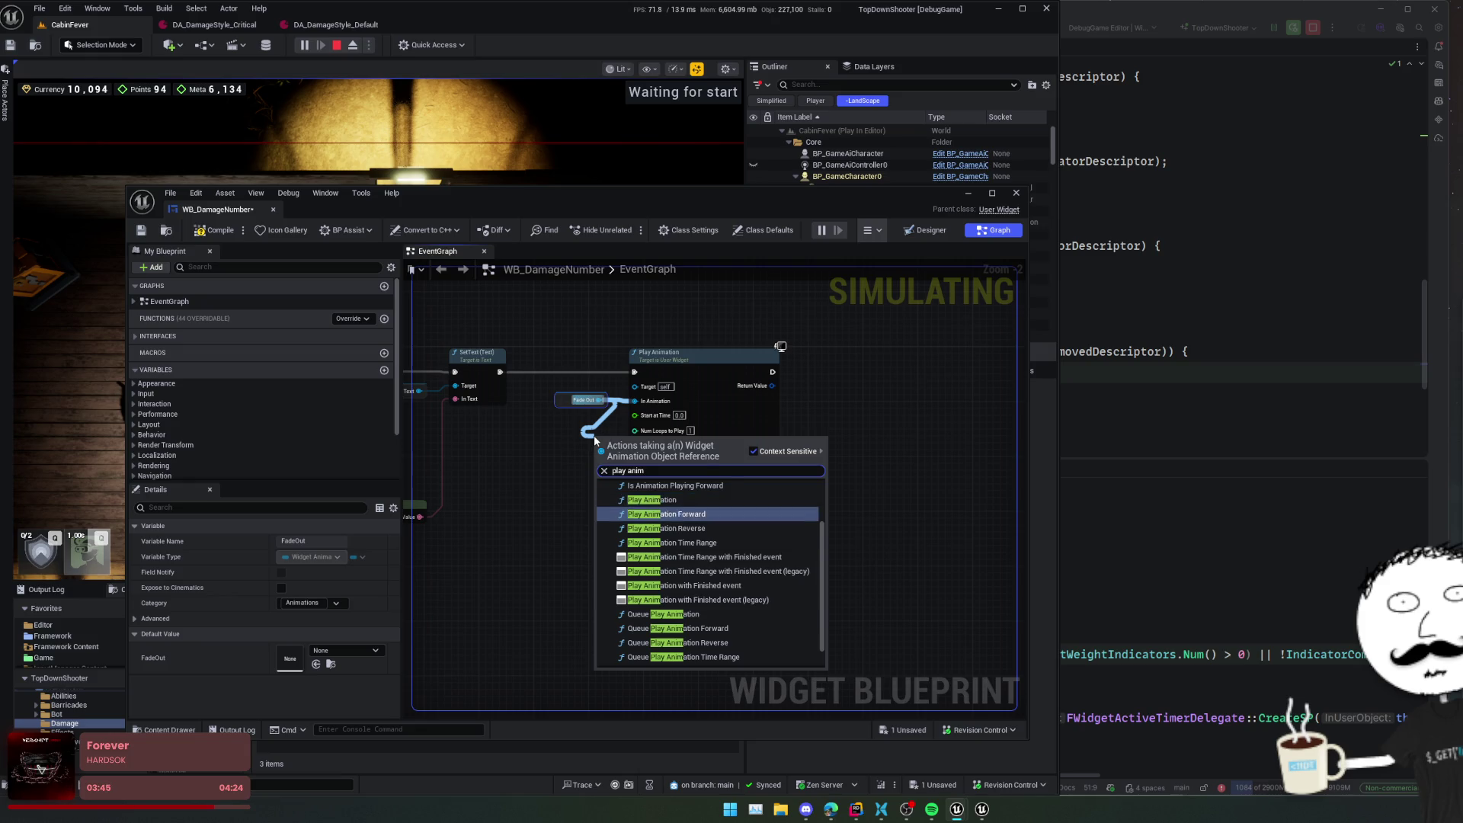
key("Return")
left_click(762, 355)
key("Delete")
- Chain SetText into the new animation node and feed Self into its Widget input
mouse_move(499, 372)
left_mouse_down()
mouse_move(738, 434)
mouse_move(597, 455)
mouse_move(556, 477)
left_mouse_up()
type("self")
key("Return")
mouse_move(641, 560)
left_mouse_down()
mouse_move(685, 515)
mouse_move(680, 477)
left_mouse_up()
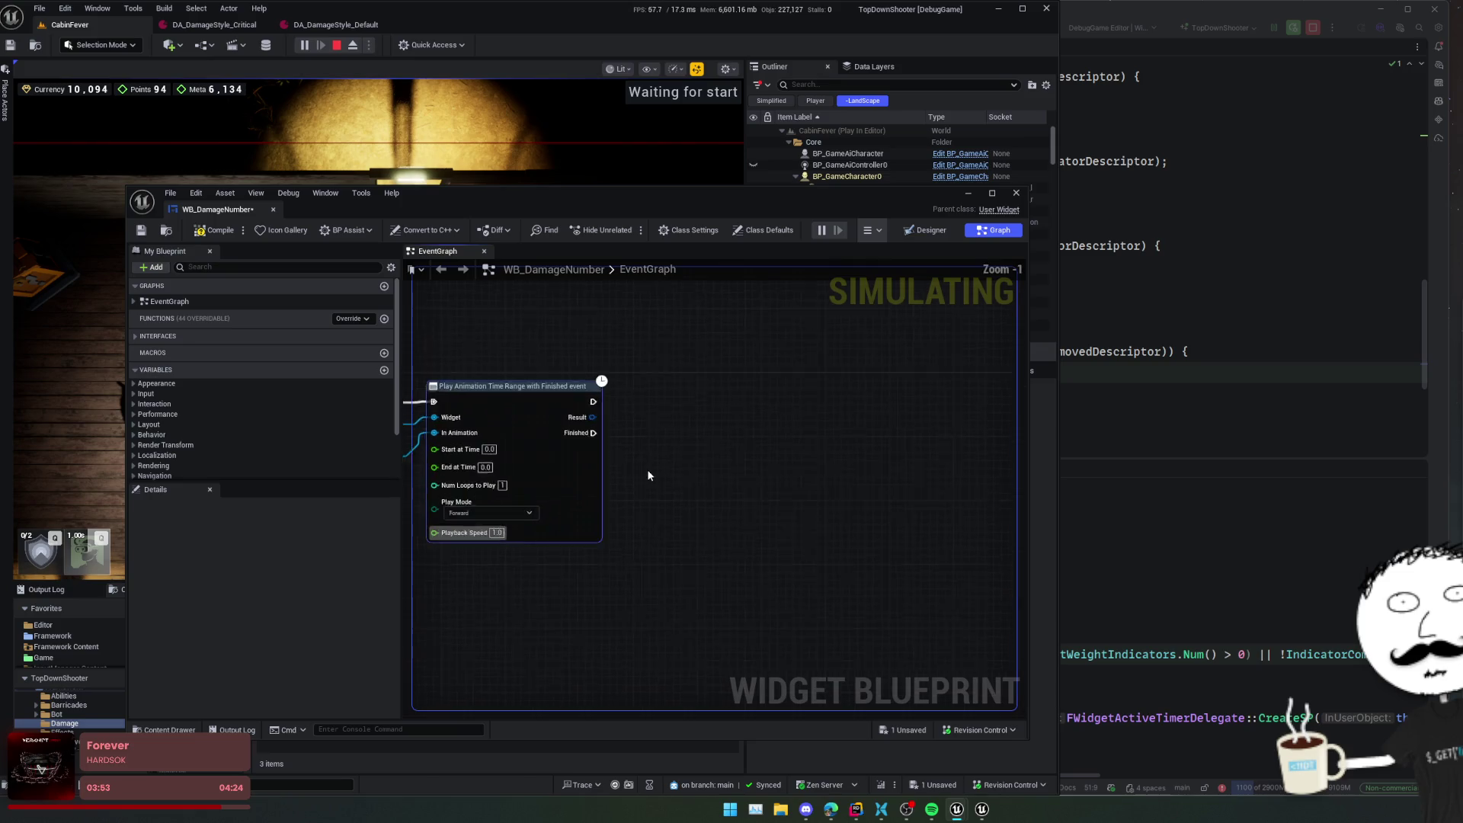
- Add Remove Light Weight Indicator on Manager Ptr, triggered by the animation's Finished event
scroll(683, 483, "down", 10)
scroll(682, 482, "up", 12)
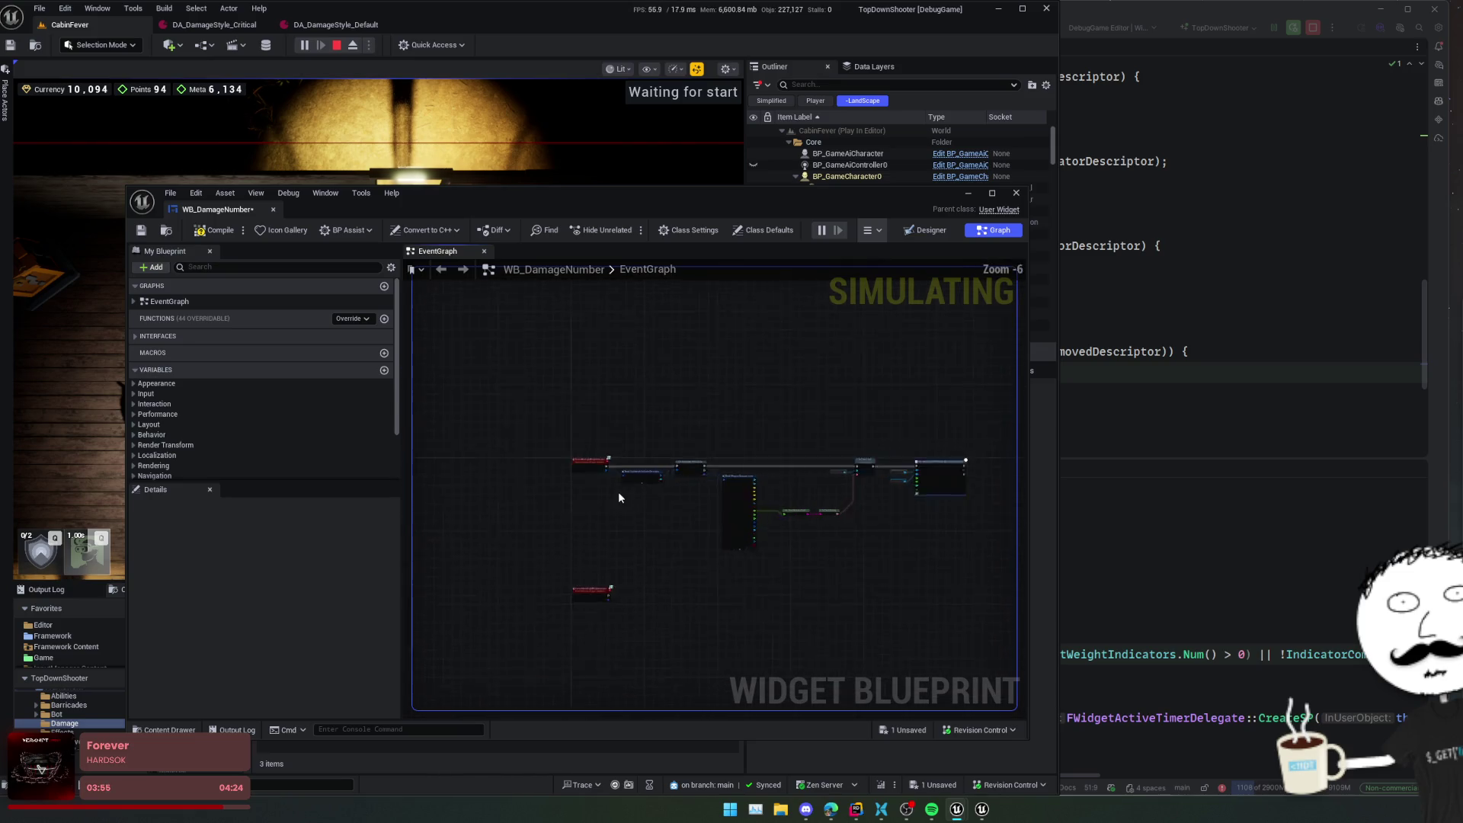
mouse_move(609, 450)
left_mouse_down()
mouse_move(1151, 488)
mouse_move(1037, 503)
mouse_move(623, 468)
left_mouse_up()
type("remove")
key("Down")
key("Return")
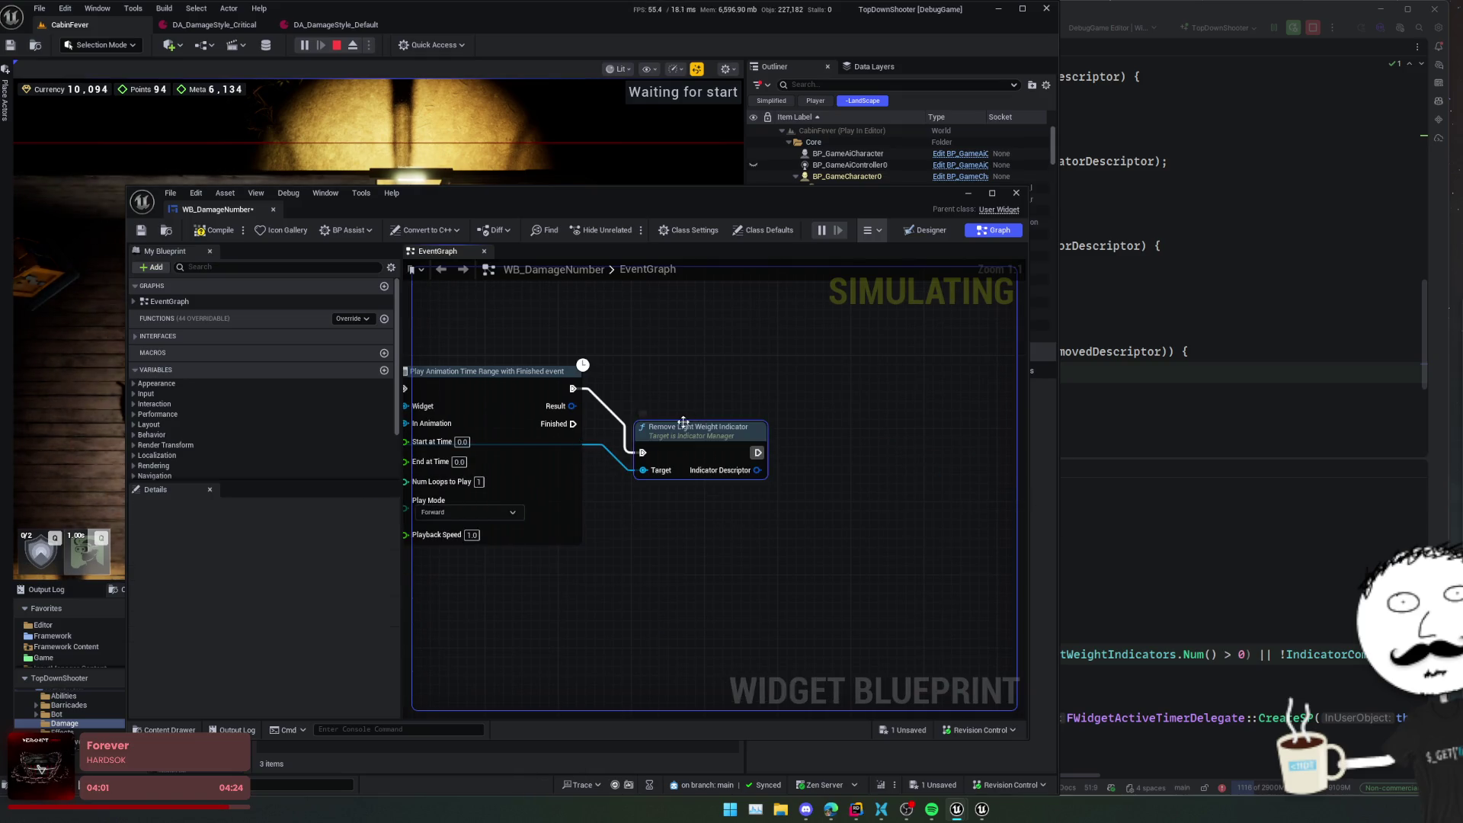
left_click_drag(642, 453, 573, 424)
- Save WB_DamageNumber and open Remove Light Weight Indicator's C++ source
scroll(714, 425, "down", 1)
key("ctrl+s")
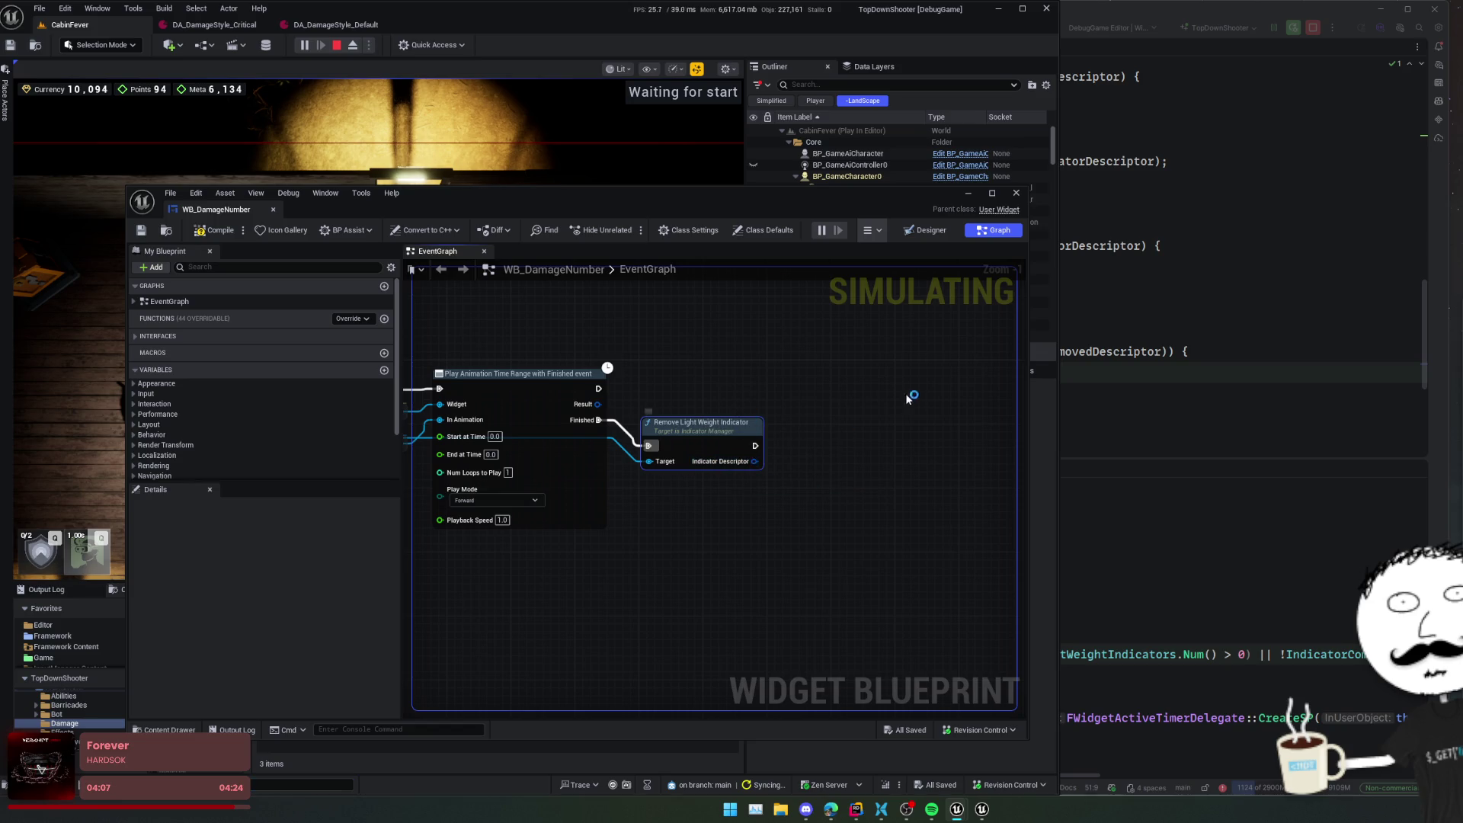
double_click(690, 423)
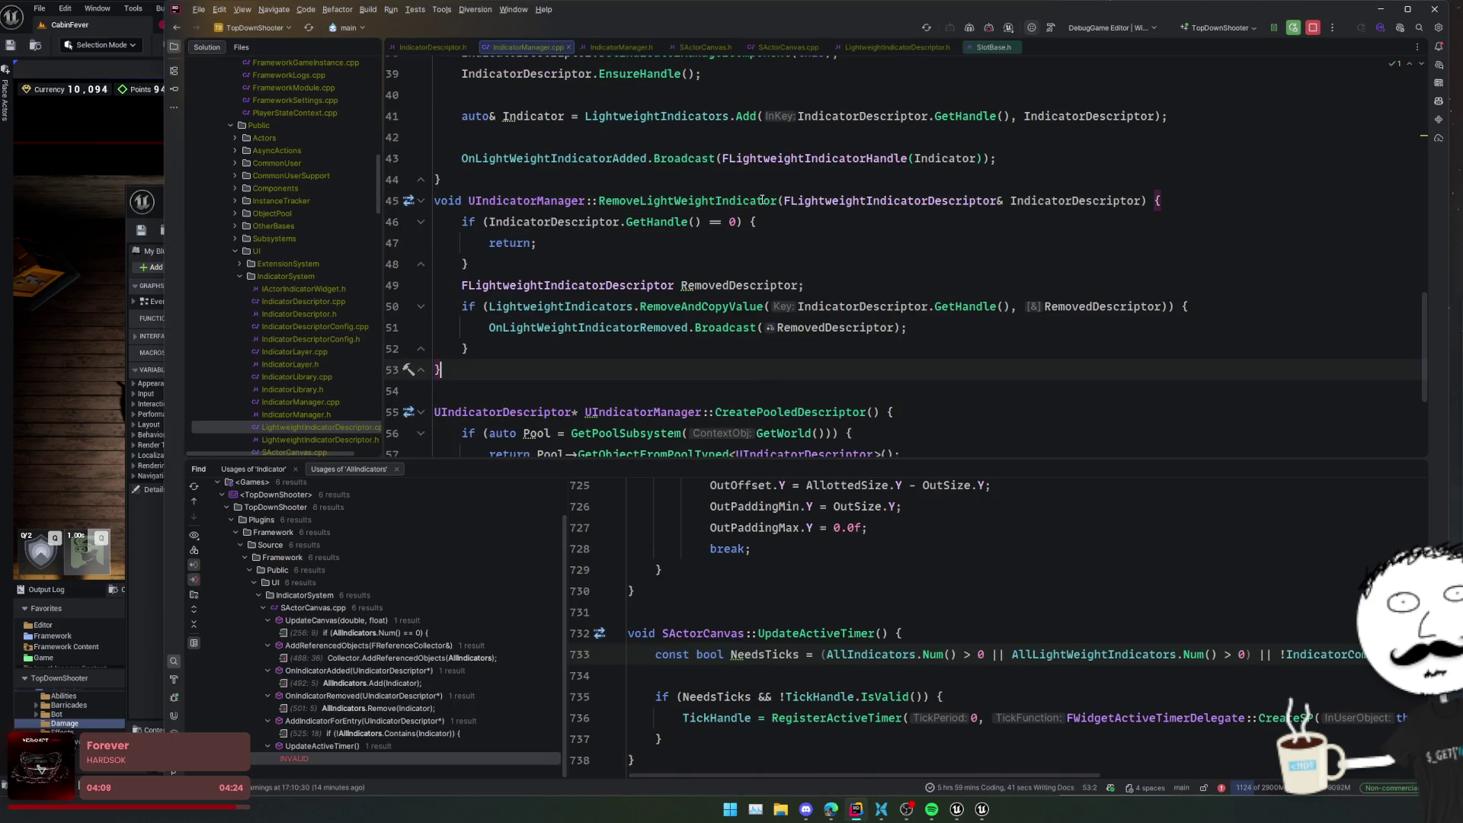
left_click(762, 200, "ctrl")
scroll(716, 211, "up", 2)
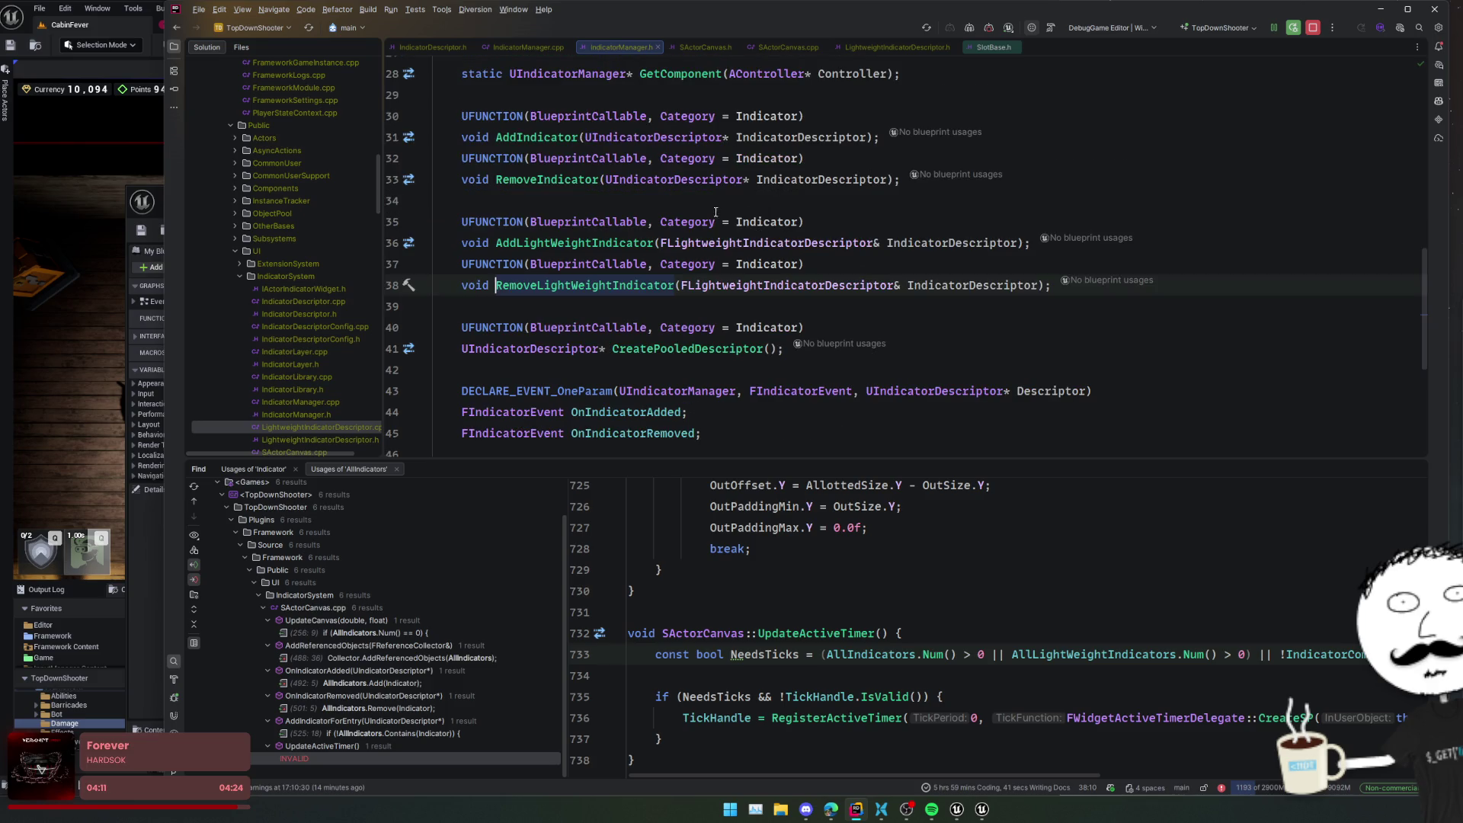
left_click(654, 280, "ctrl")
key("Up")
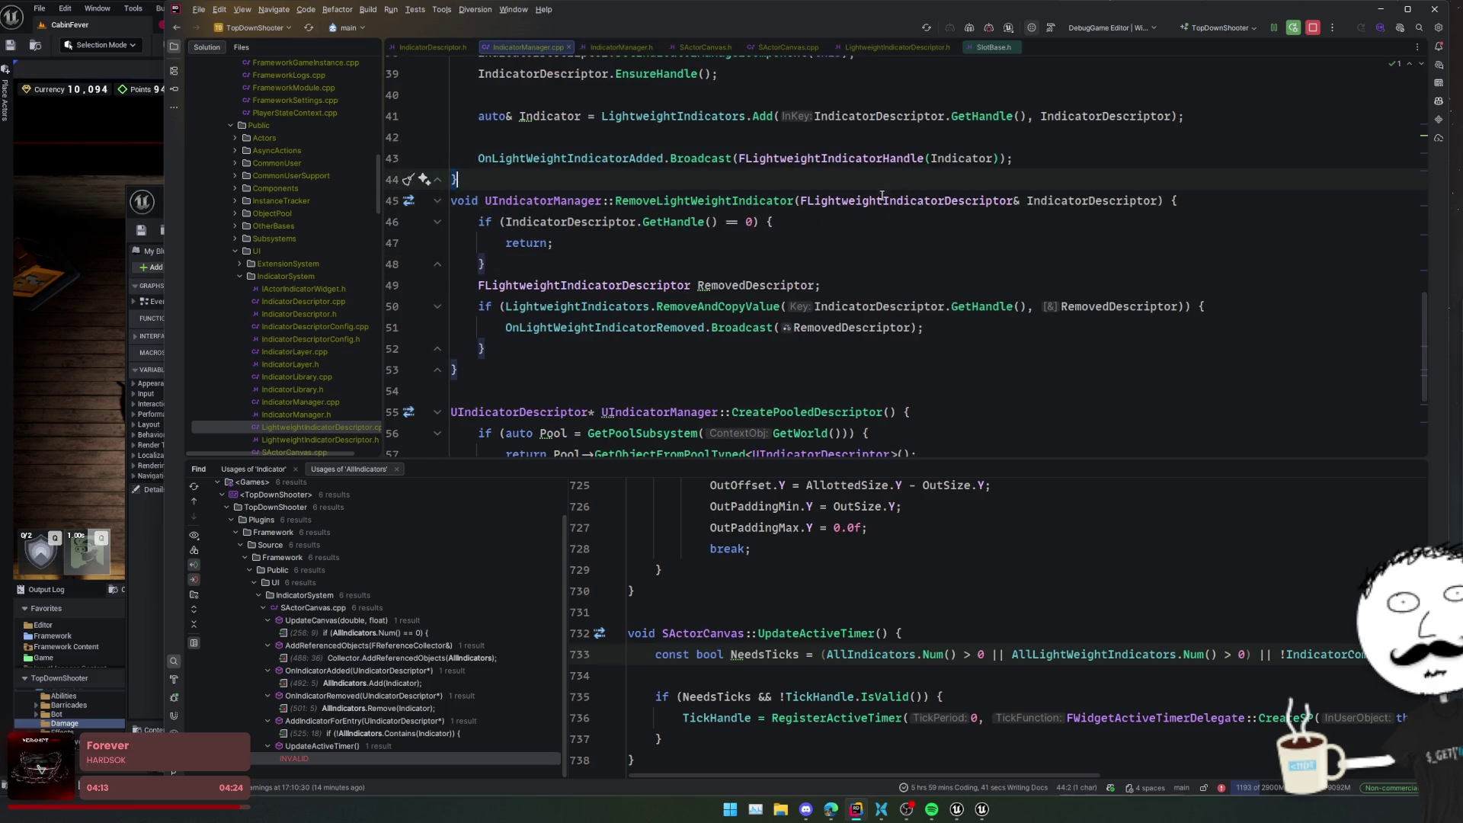
scroll(839, 251, "up", 3)
left_click(862, 312)
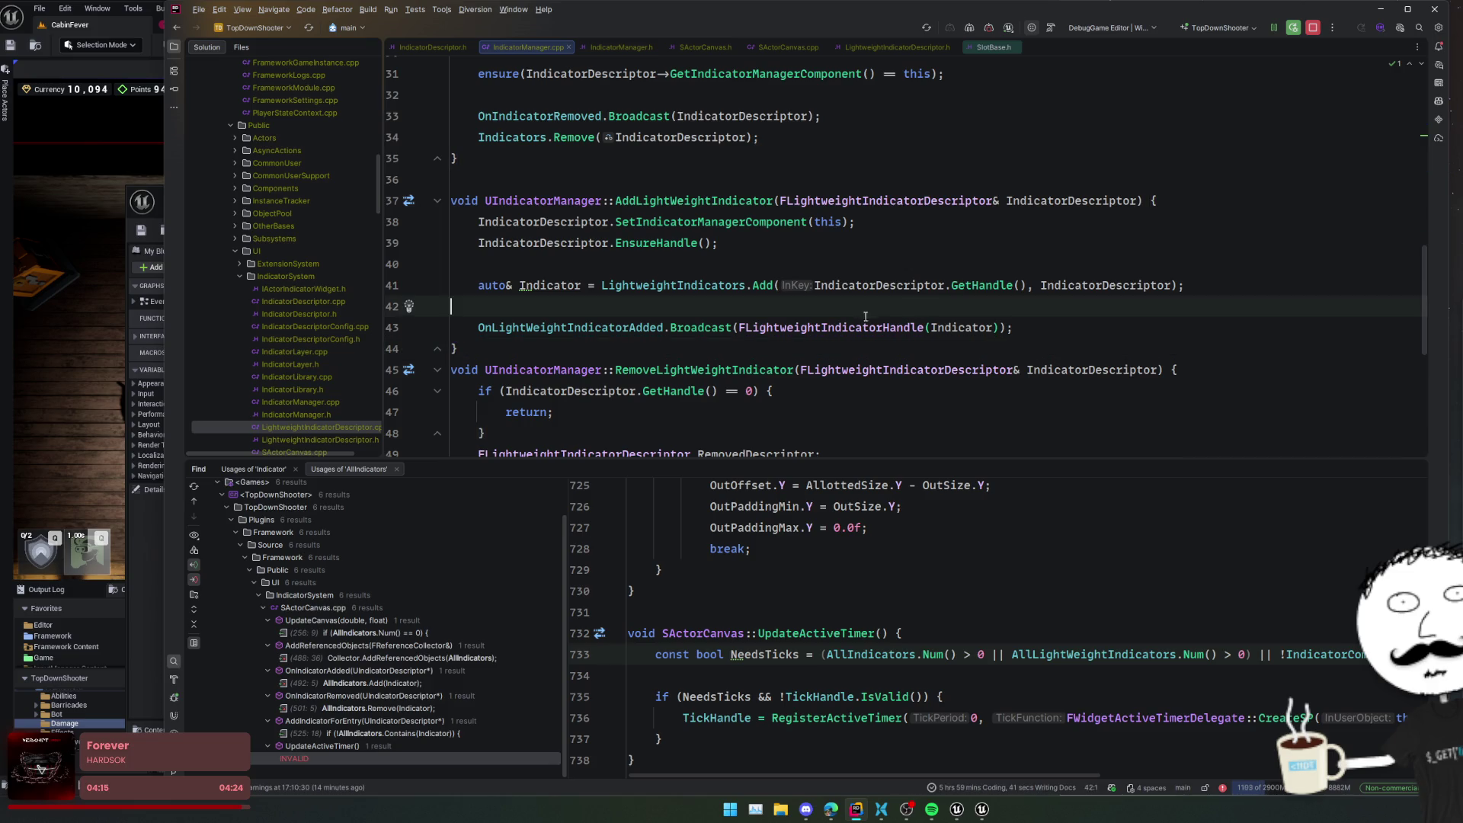
left_click(900, 200, "ctrl")
key("ctrl+alt+Left")
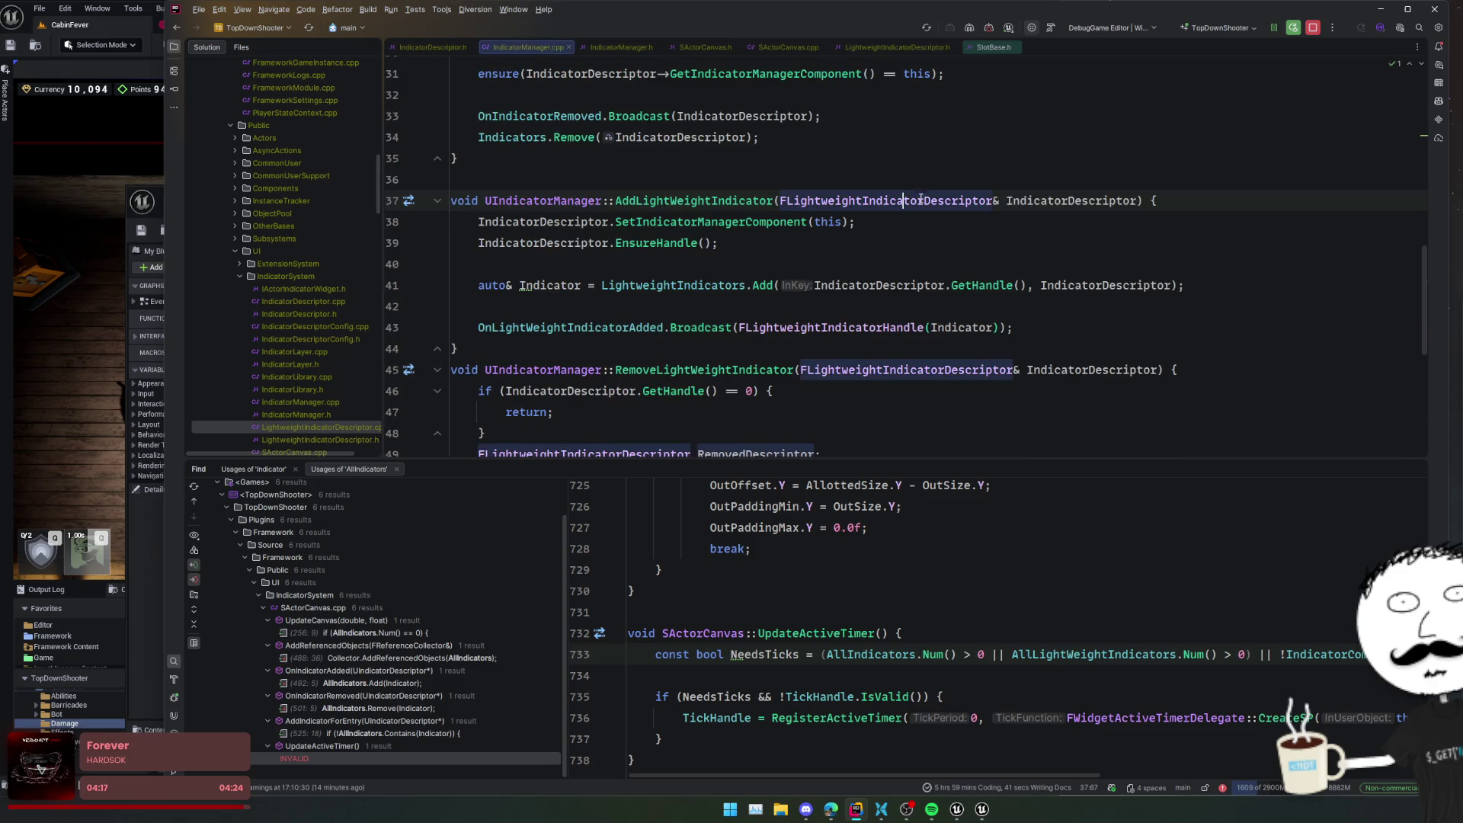
- In LightweightIndicatorDescriptor.h, declare operator FLightweightIndicatorHandle() const after EnsureHandle
left_click(906, 200, "ctrl")
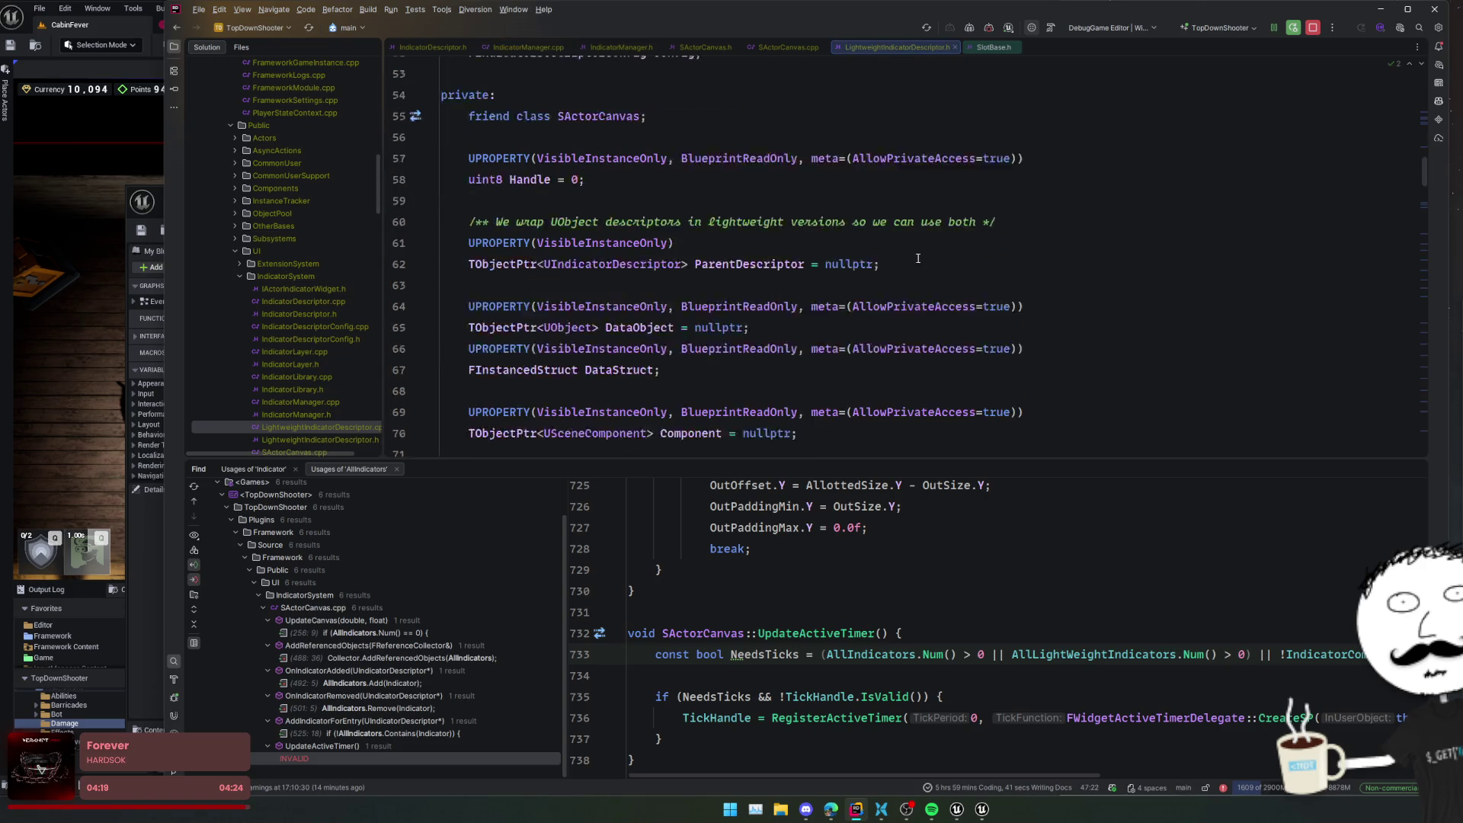
scroll(792, 325, "down", 5)
scroll(792, 325, "down", 3)
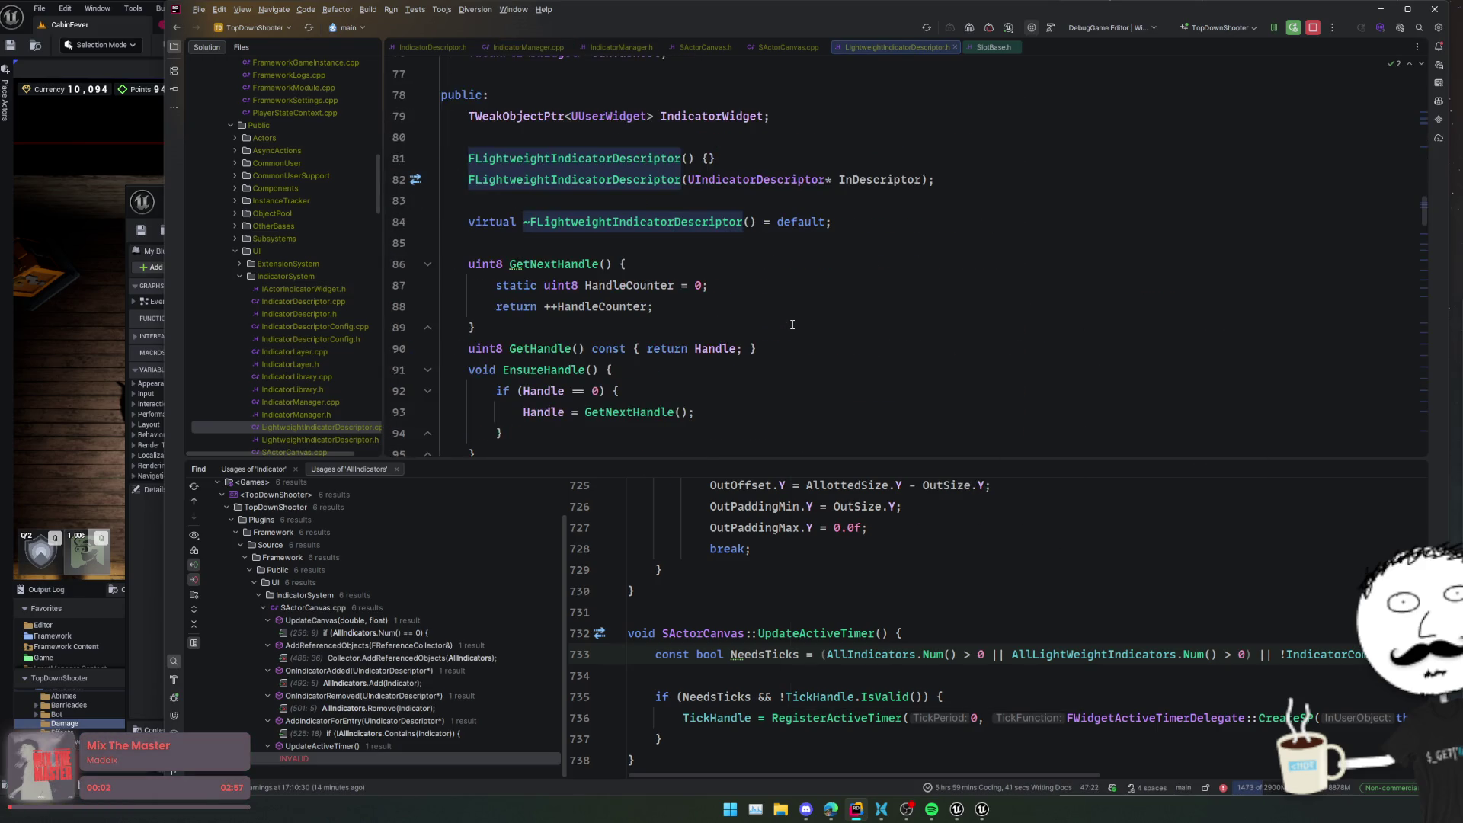
left_click(869, 222)
scroll(903, 259, "down", 2)
left_click(785, 374)
key("Return")
key("Return")
type("opera")
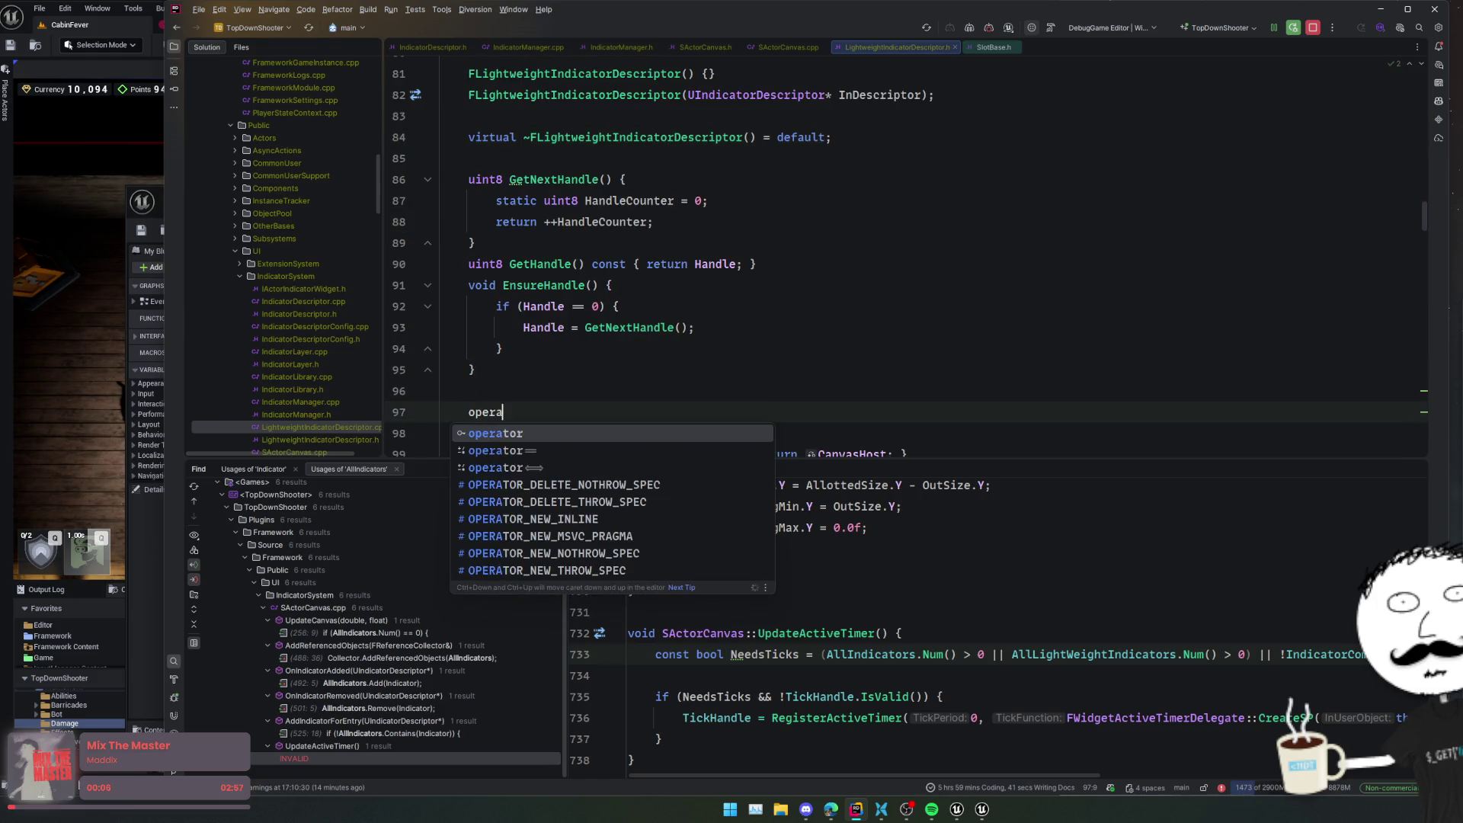
type("tor FLight")
key("Down")
key("Return")
type("() c")
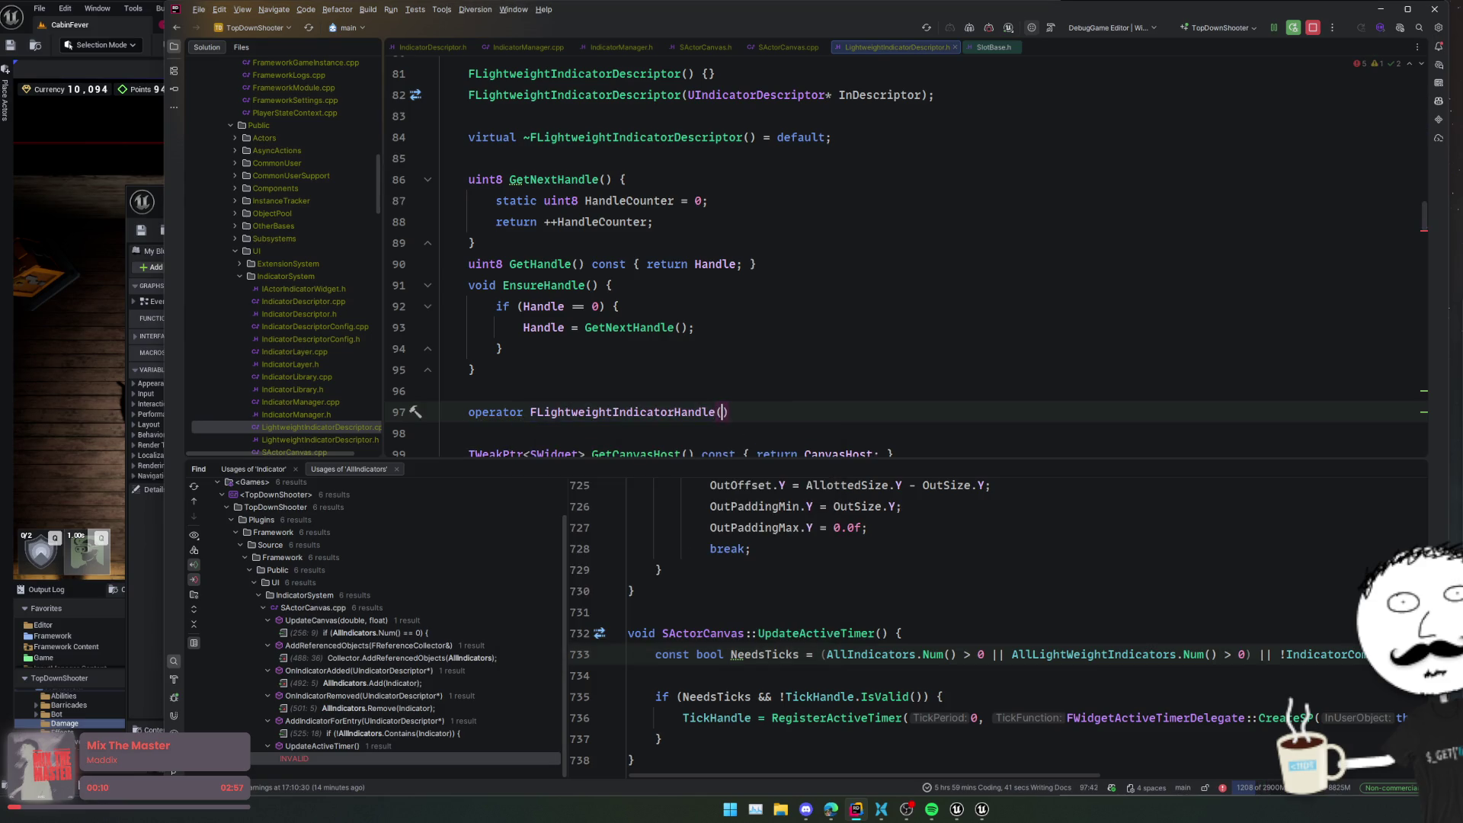
type("onst;")
- Give the operator a body returning {Handle, ManagerPtr.Get()}
key("alt+Return")
key("Escape")
key("BackSpace")
type("{")
key("Return")
type("rn ")
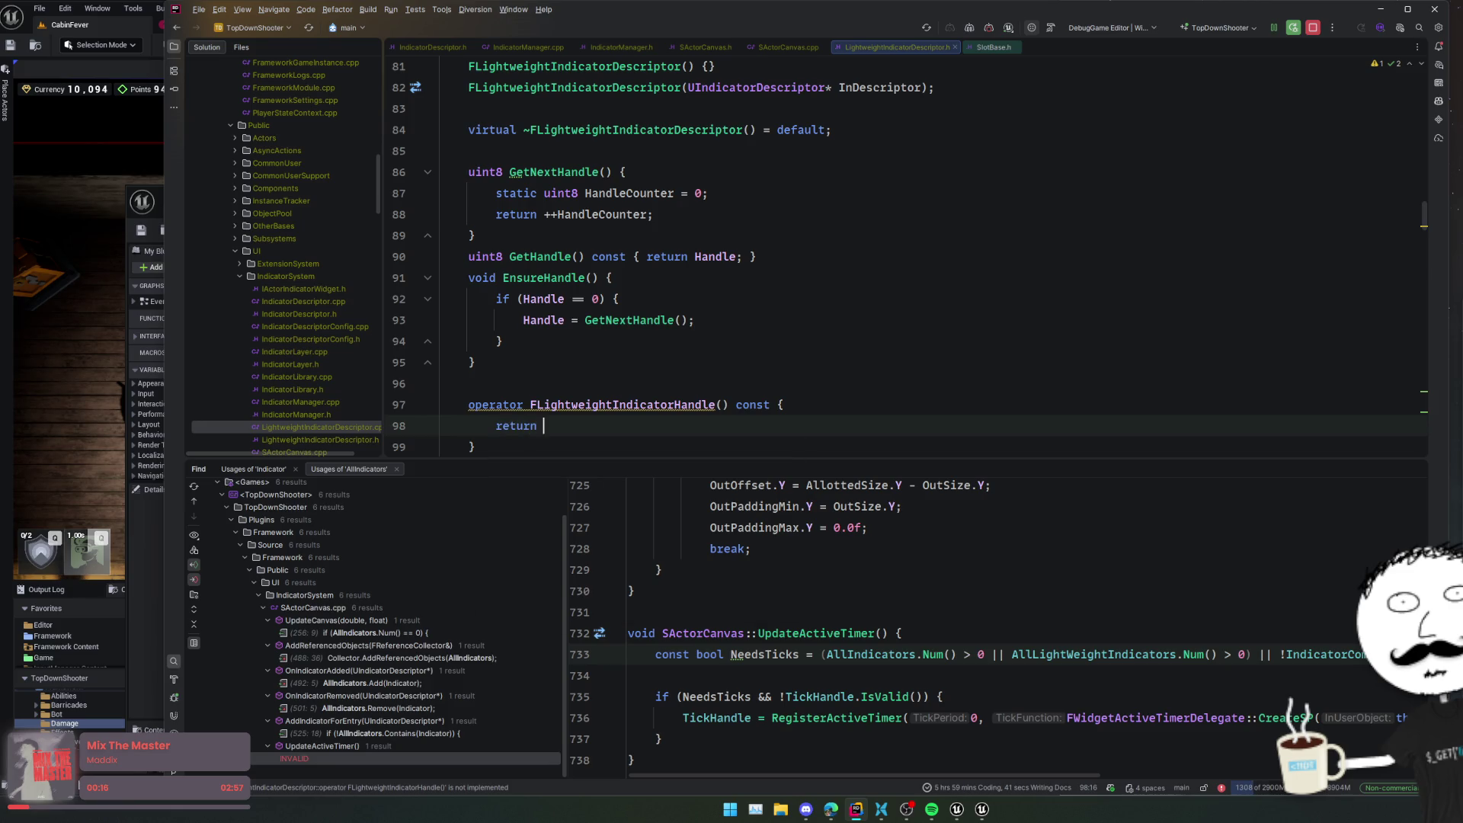
type("{Handle, ManagerPtr.Get()};")
key("Home")
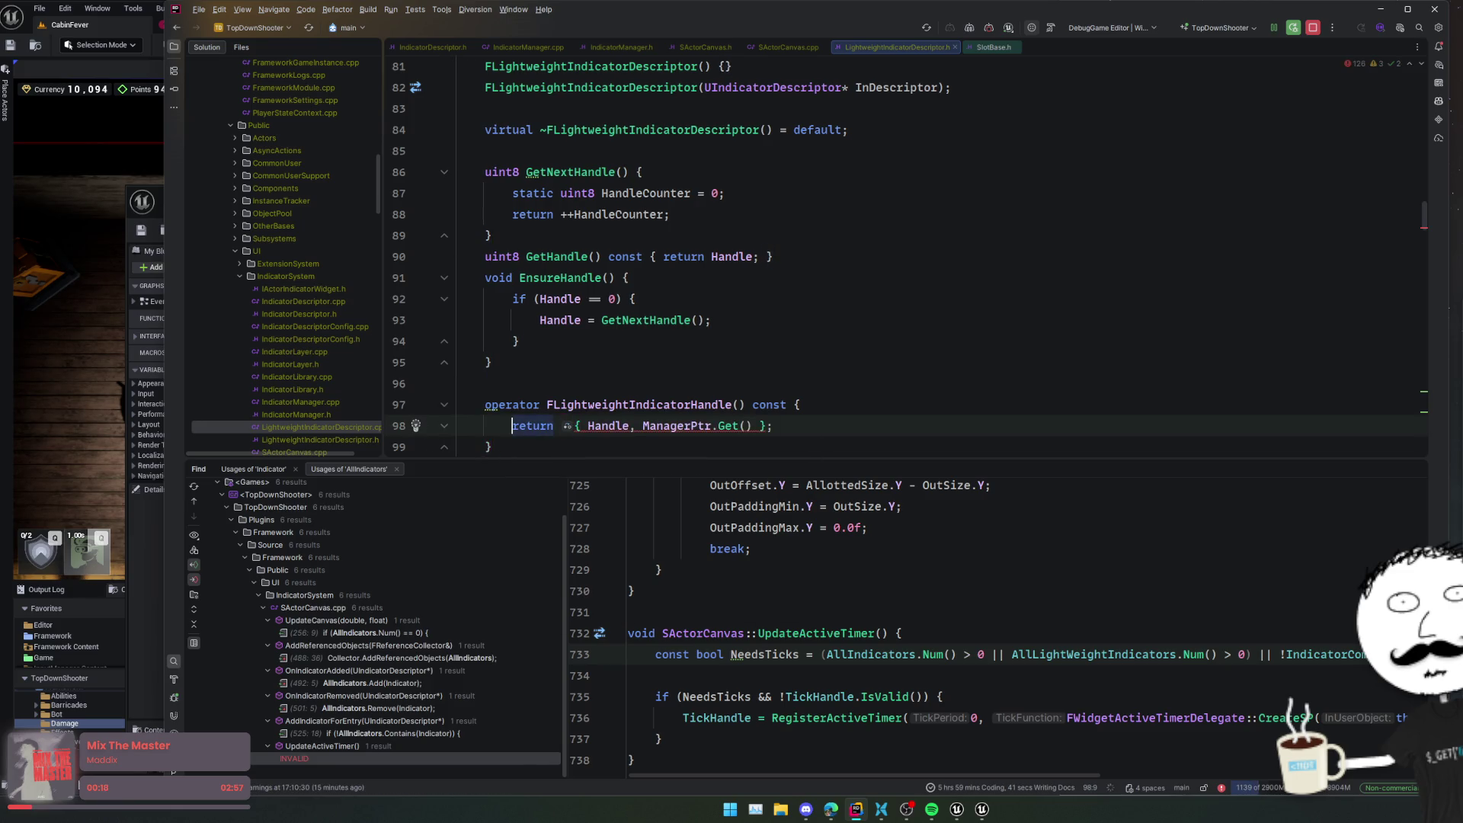
- Rewrite the return as an explicit FLightweightIndicatorHandle(...) constructor call to fix the conversion error
left_click(700, 389)
mouse_move(665, 429)
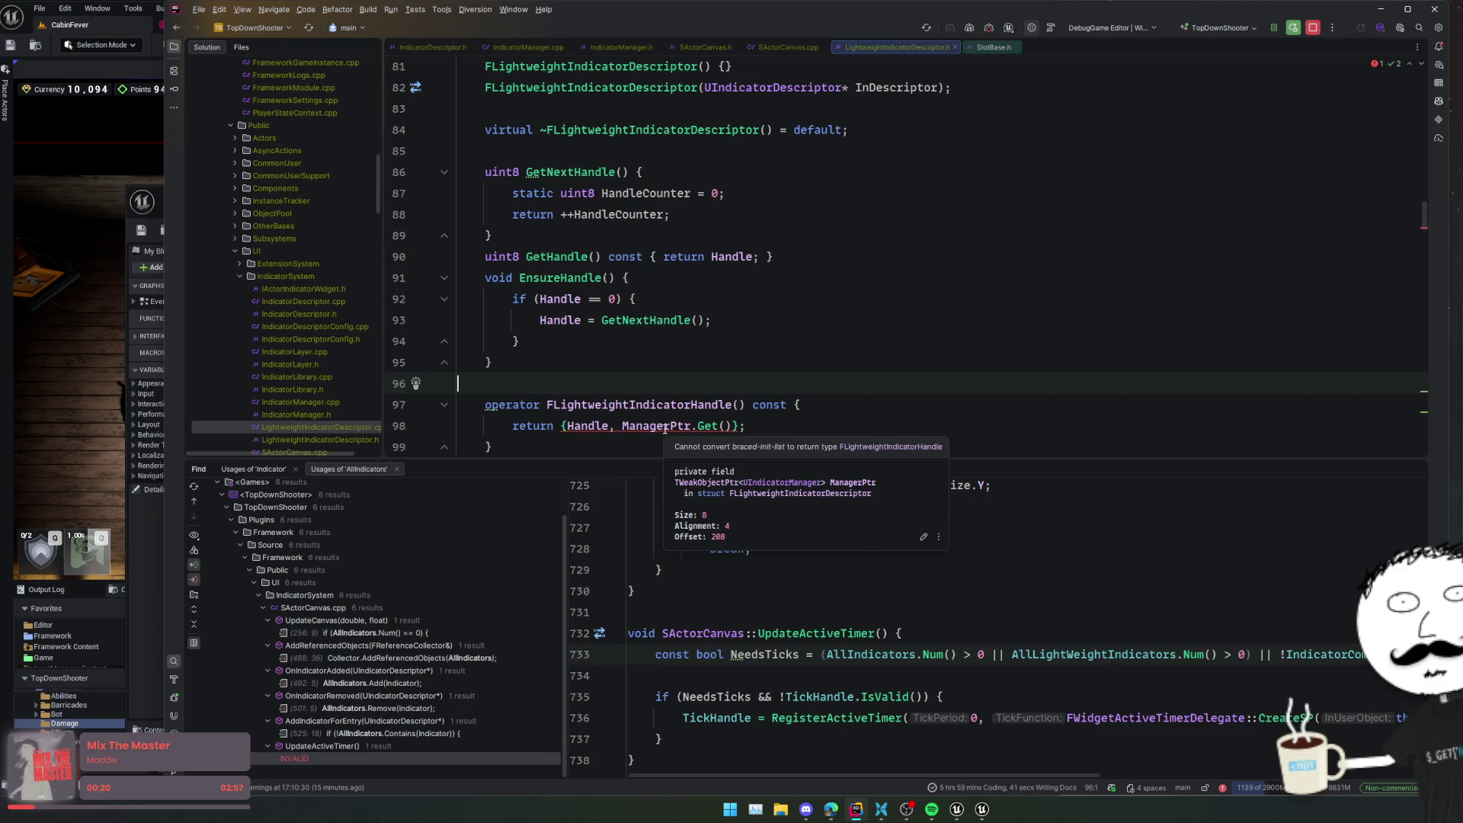
double_click(602, 404)
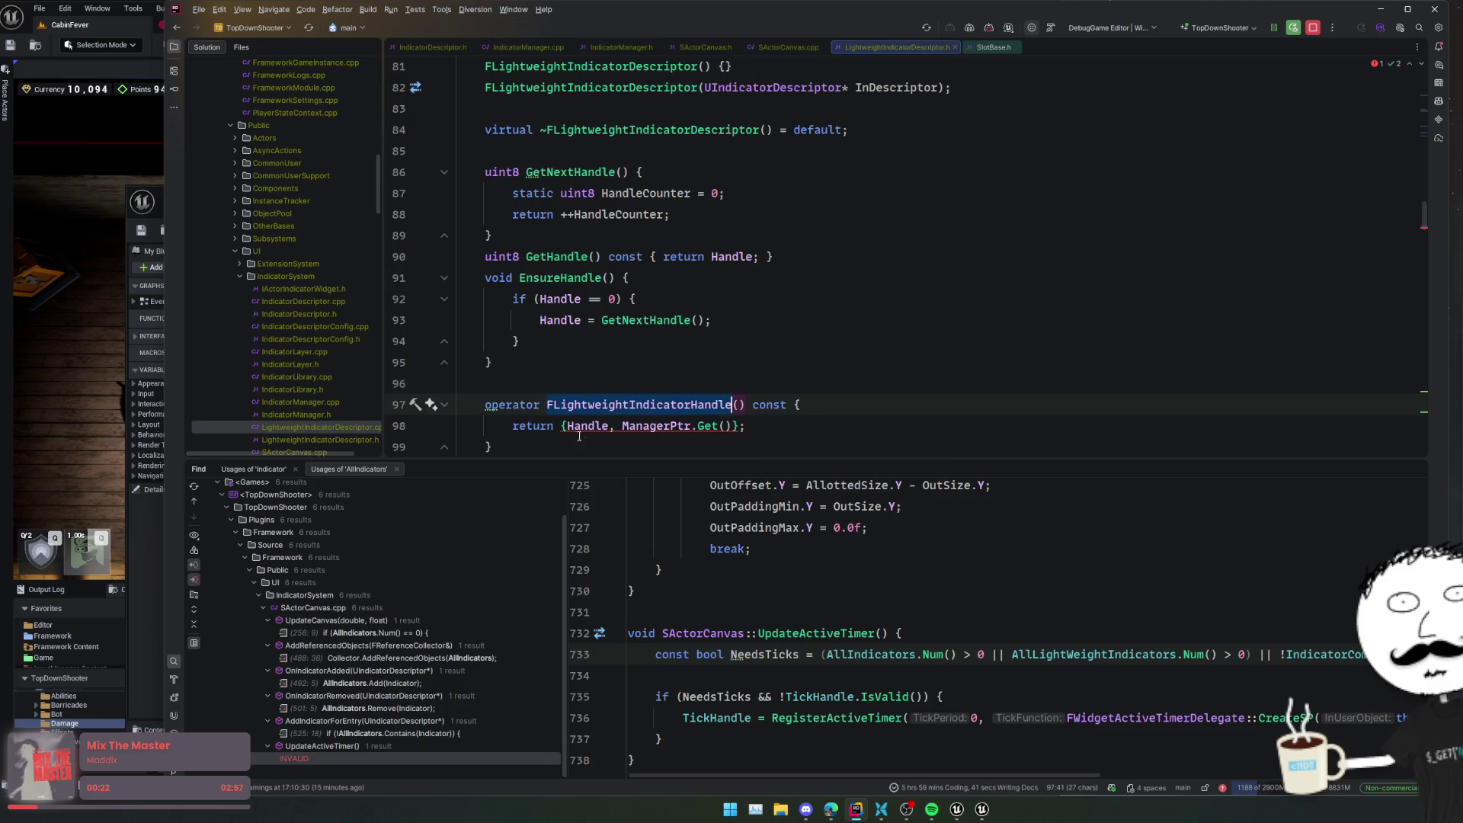
key("ctrl+c")
left_click(558, 426)
key("ctrl+v")
left_click(763, 386)
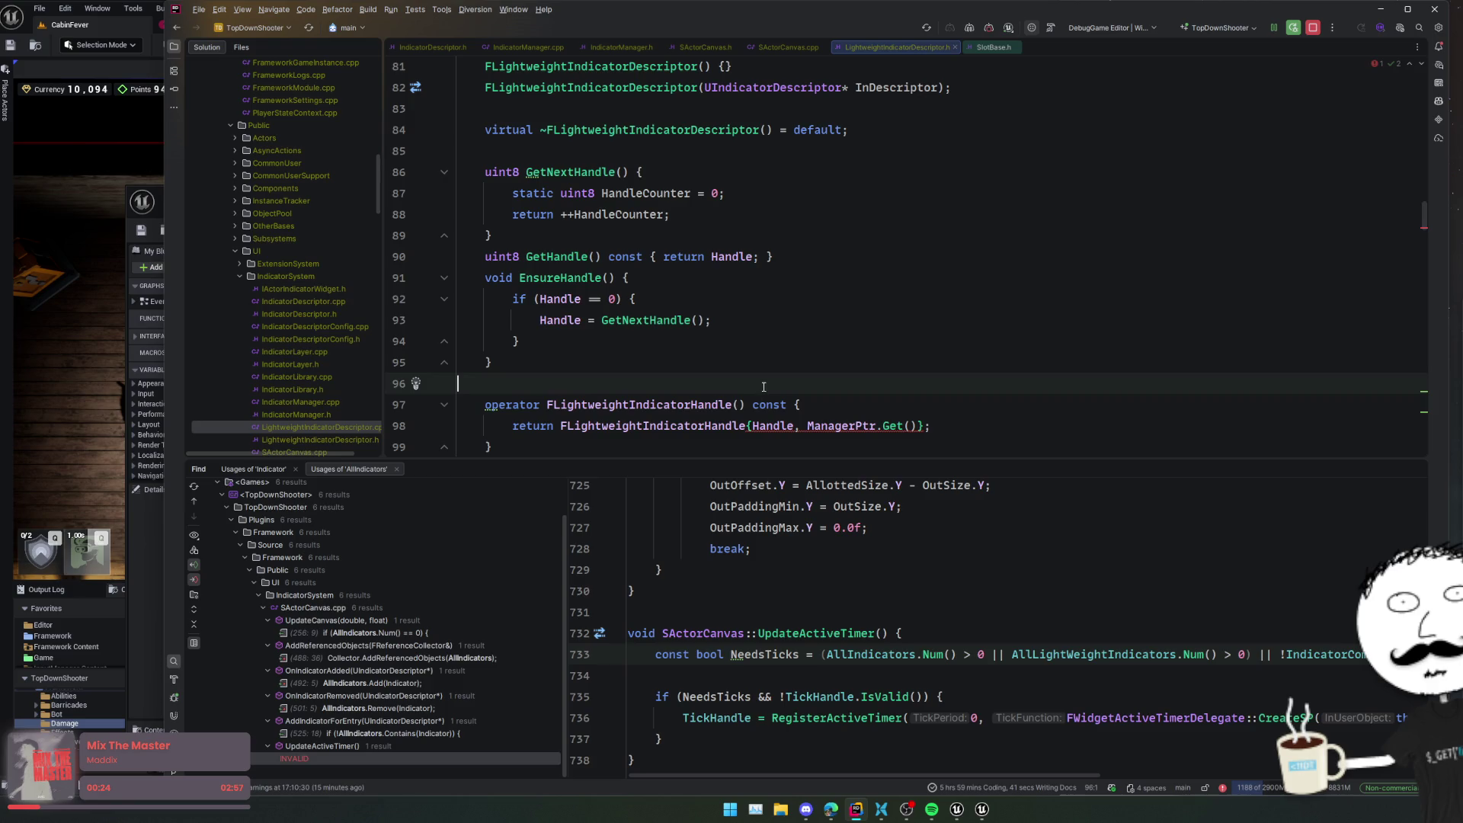
left_click(754, 426)
key("BackSpace")
key("BackSpace")
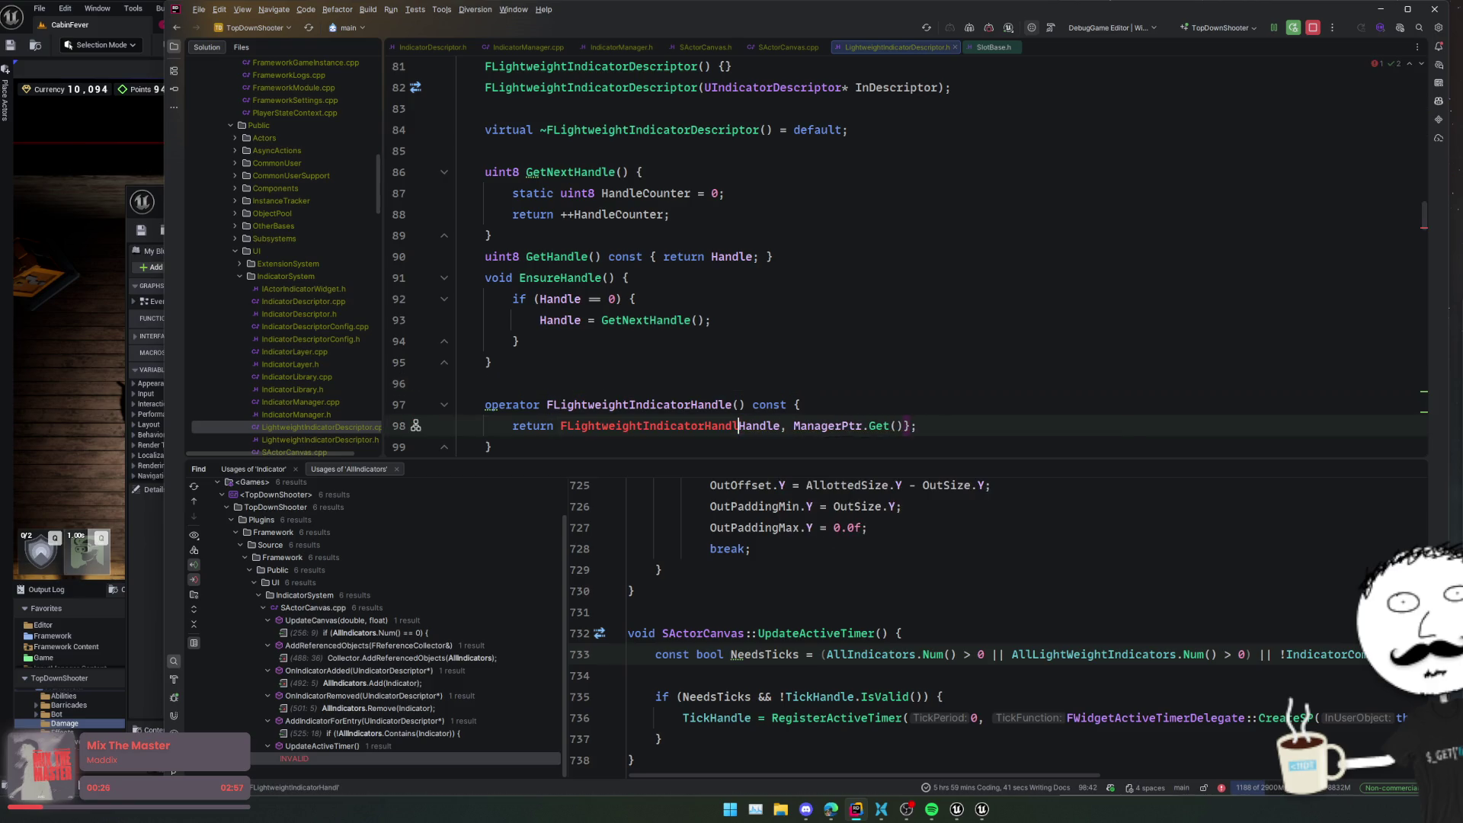
type("e(")
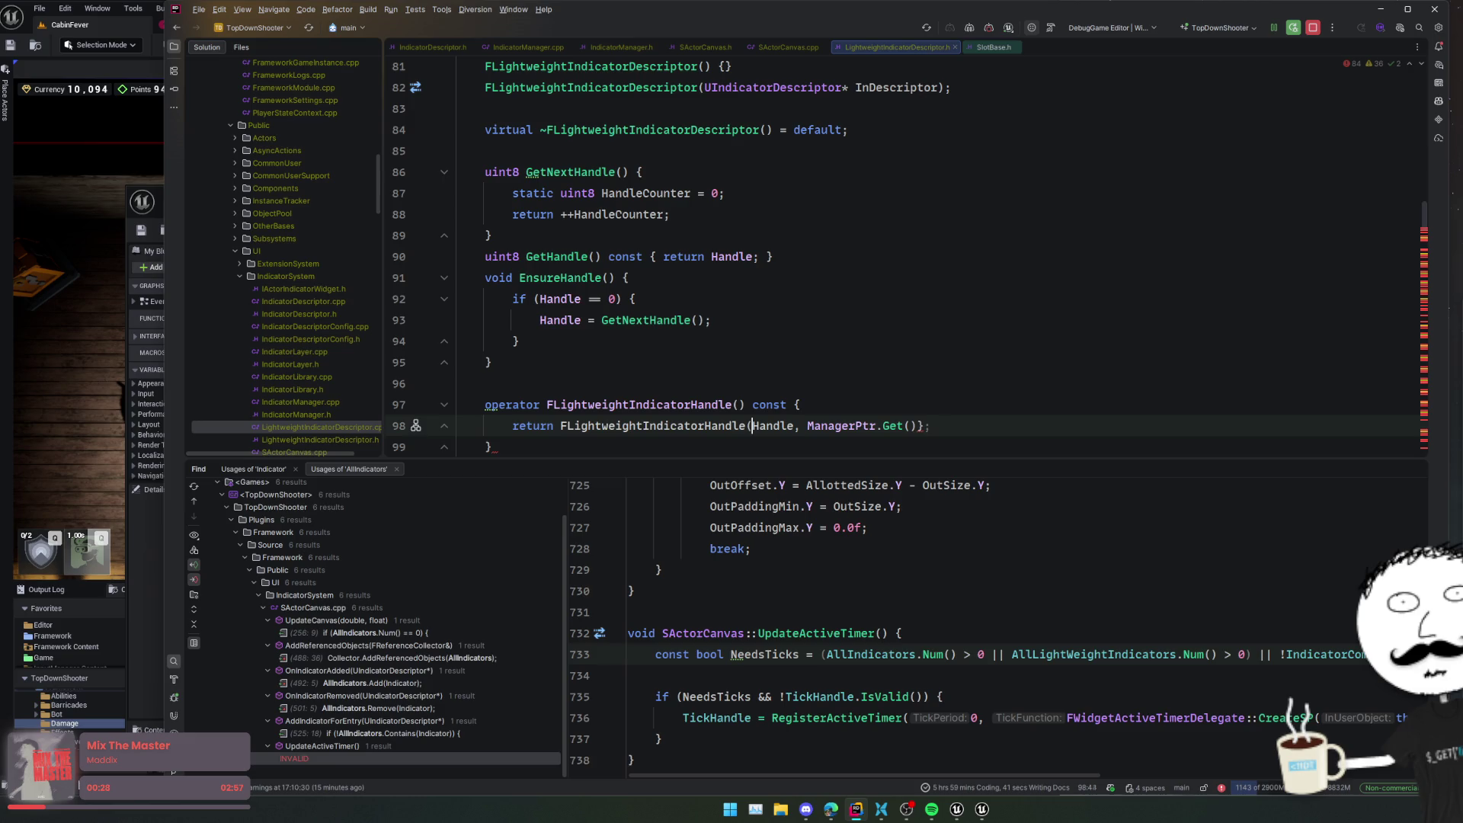
key("BackSpace")
key("BackSpace")
type(");")
- Change the constructor arguments to *this, so the operator returns FLightweightIndicatorHandle(*this)
left_click(511, 426)
double_click(783, 426)
key("shift+End")
type("*this);")
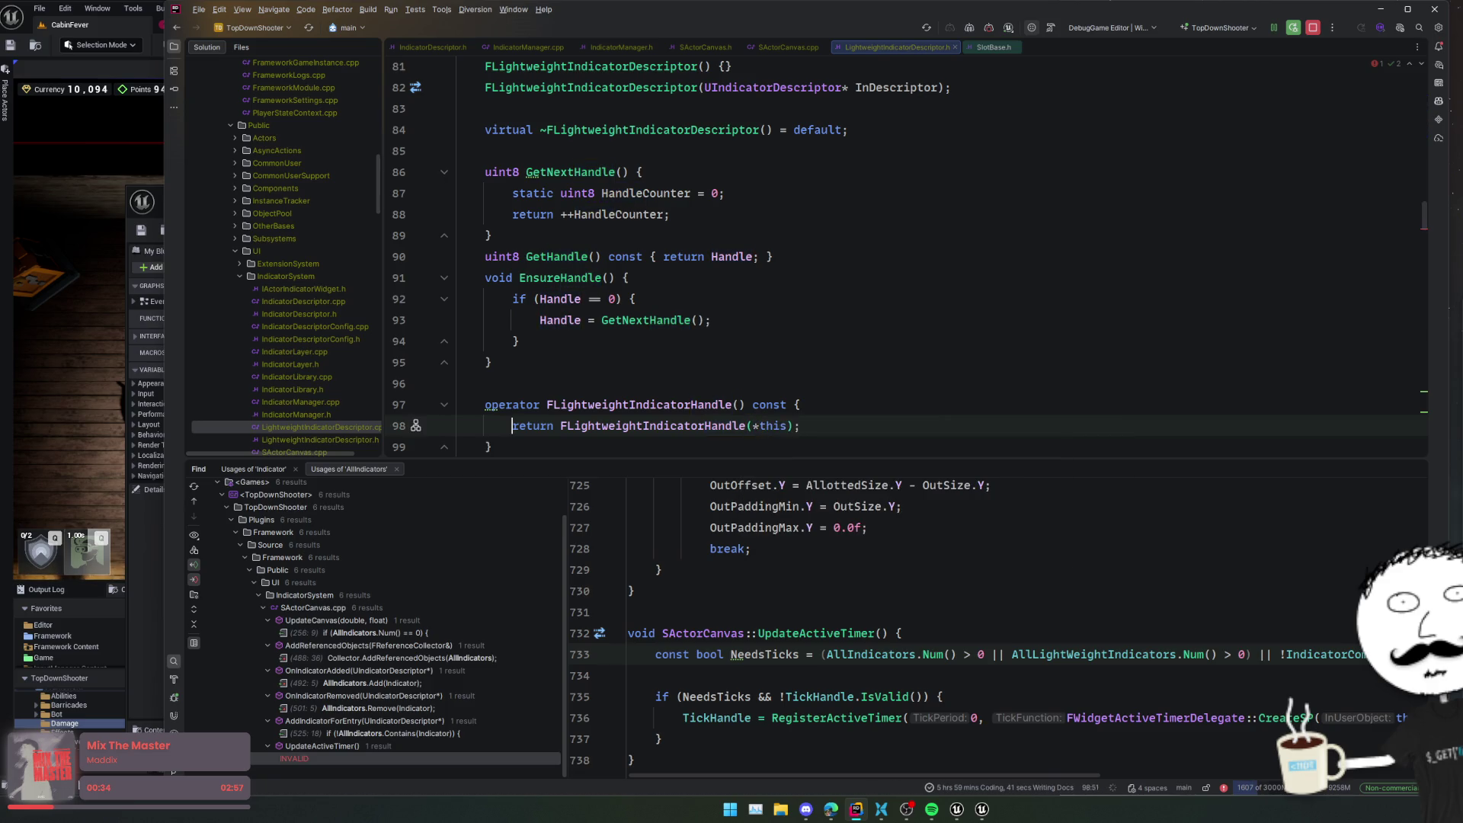
left_click(869, 360)
key("ctrl+alt+Left")
key("ctrl+alt+Left")
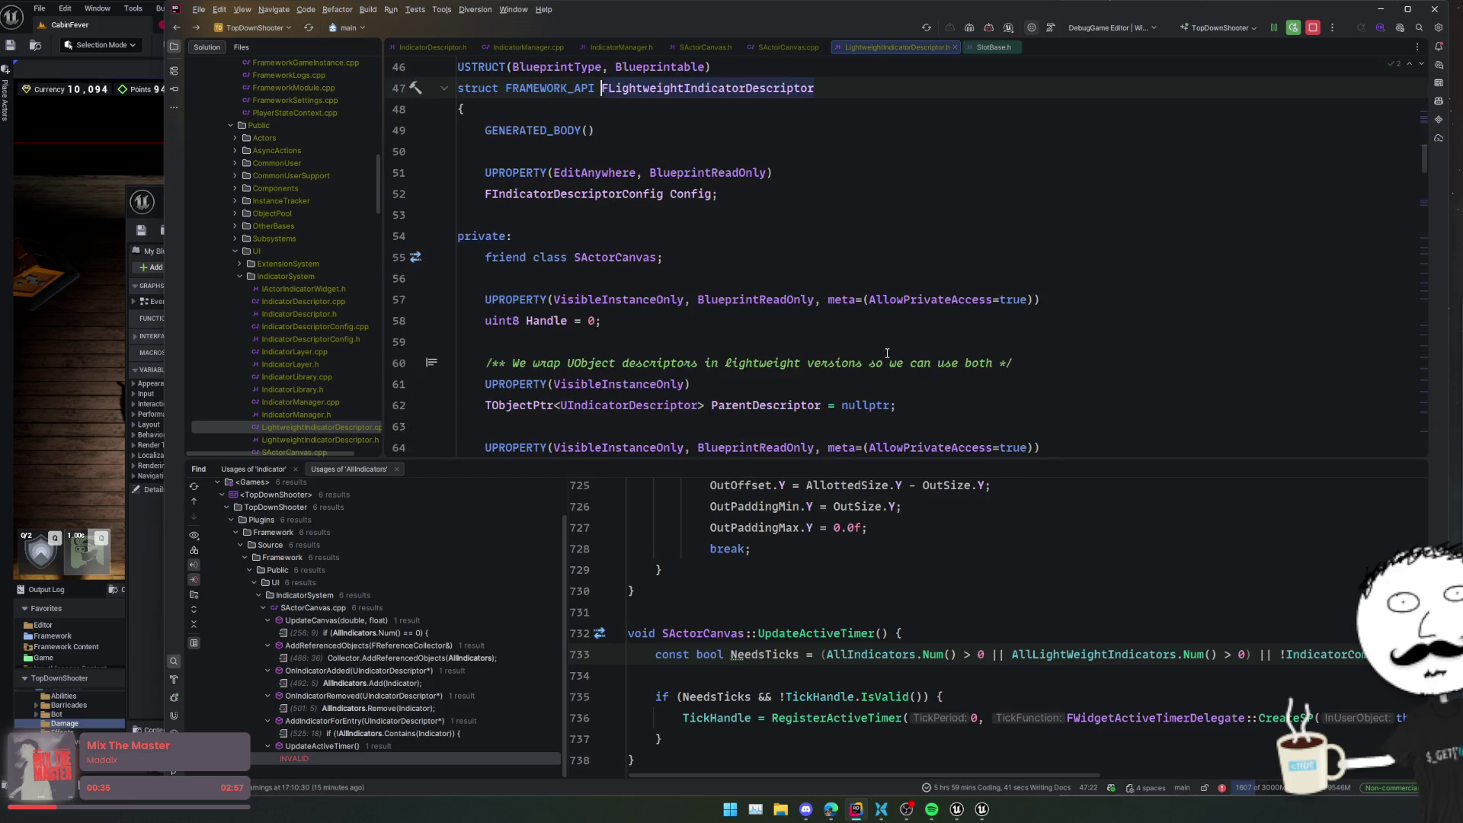
- In IndicatorManager.h, mark the descriptor parameter UPARAM(ref) and add AutoCreateRefTerm="IndicatorDescriptor" meta
left_click(780, 372, "ctrl")
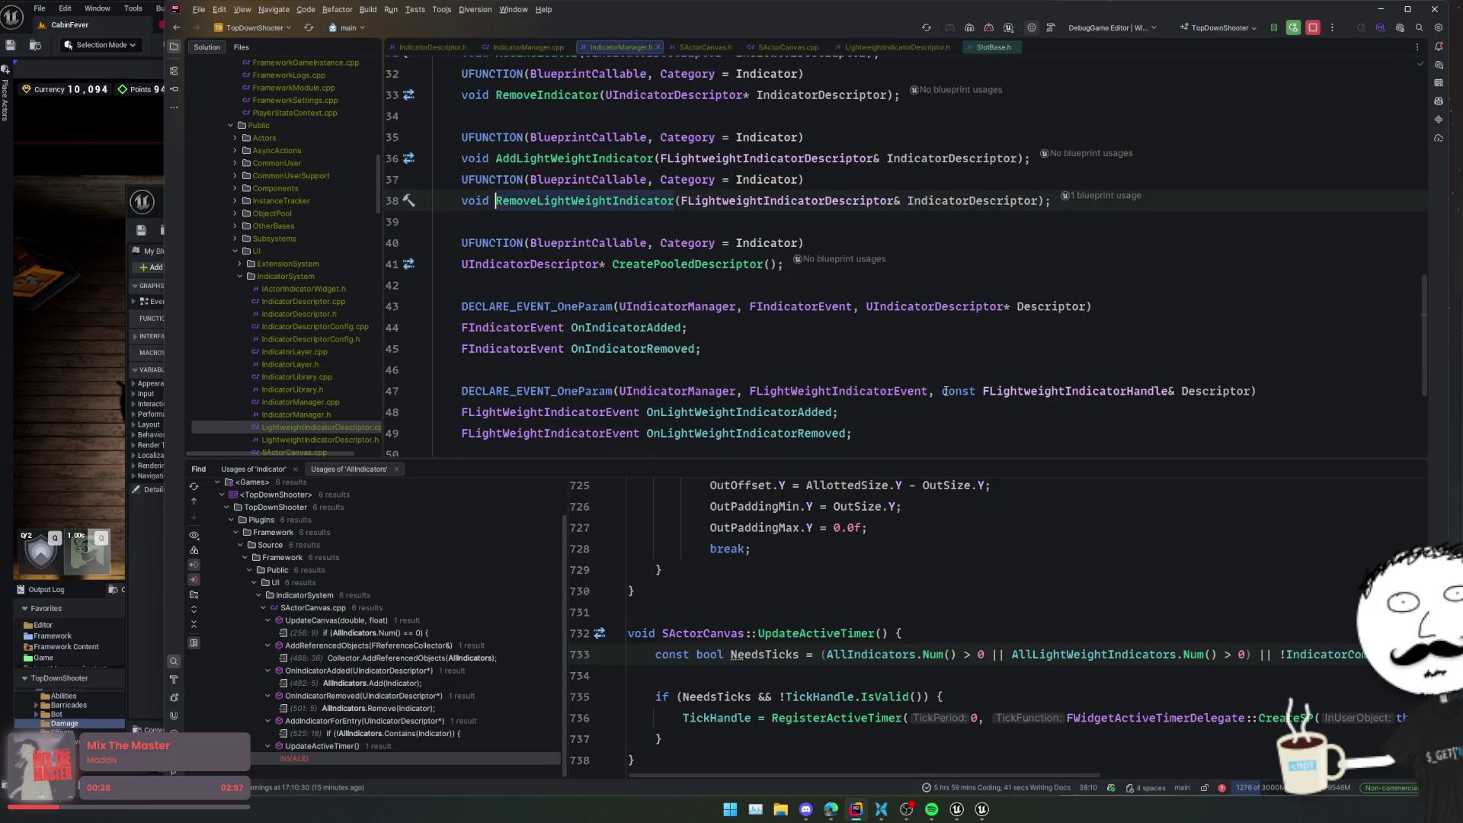
left_click(1283, 199)
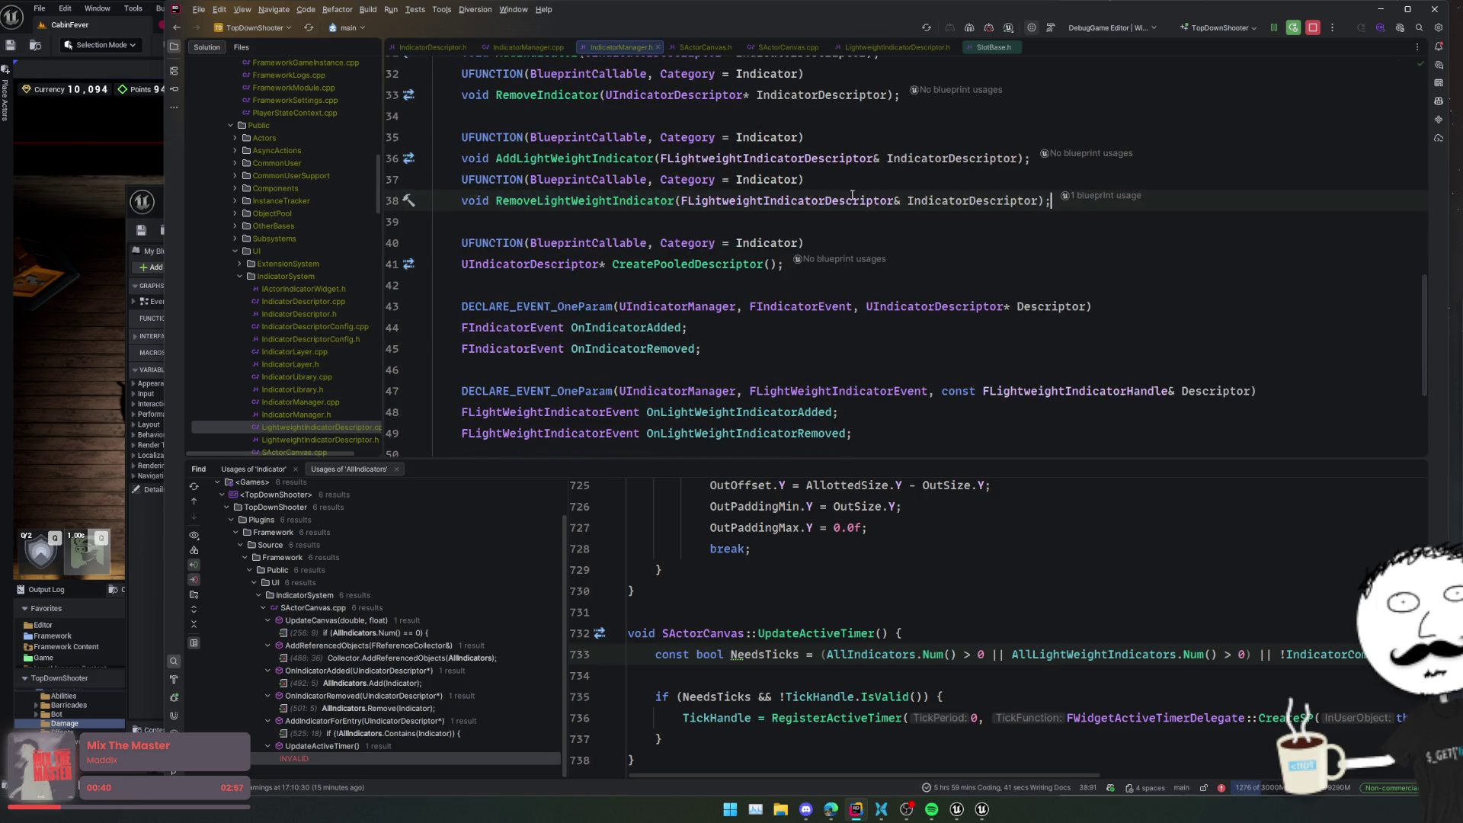
left_click(682, 201)
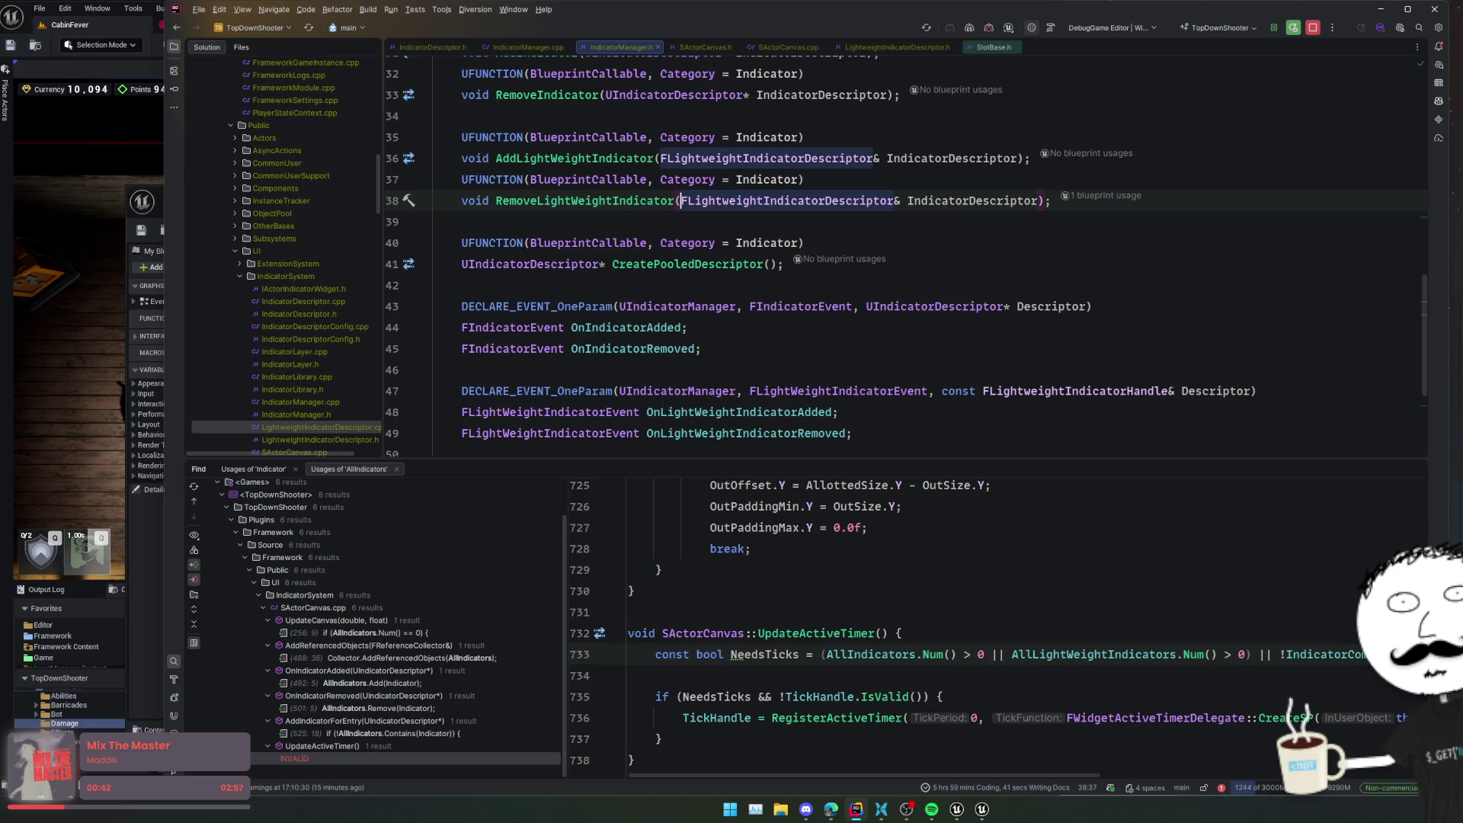
type("UPARAM(RE")
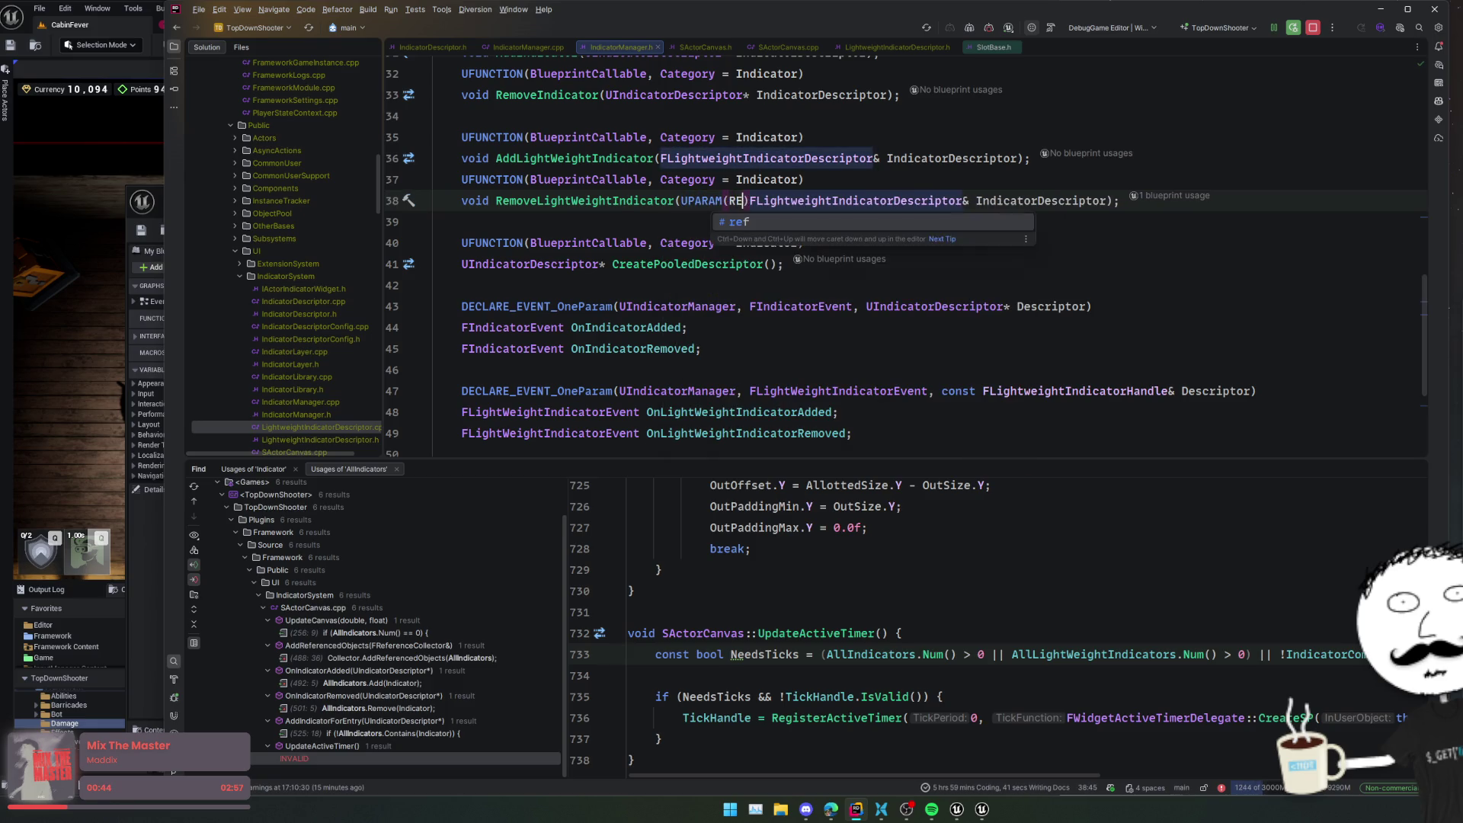
key("Return")
type(")")
left_click(763, 179)
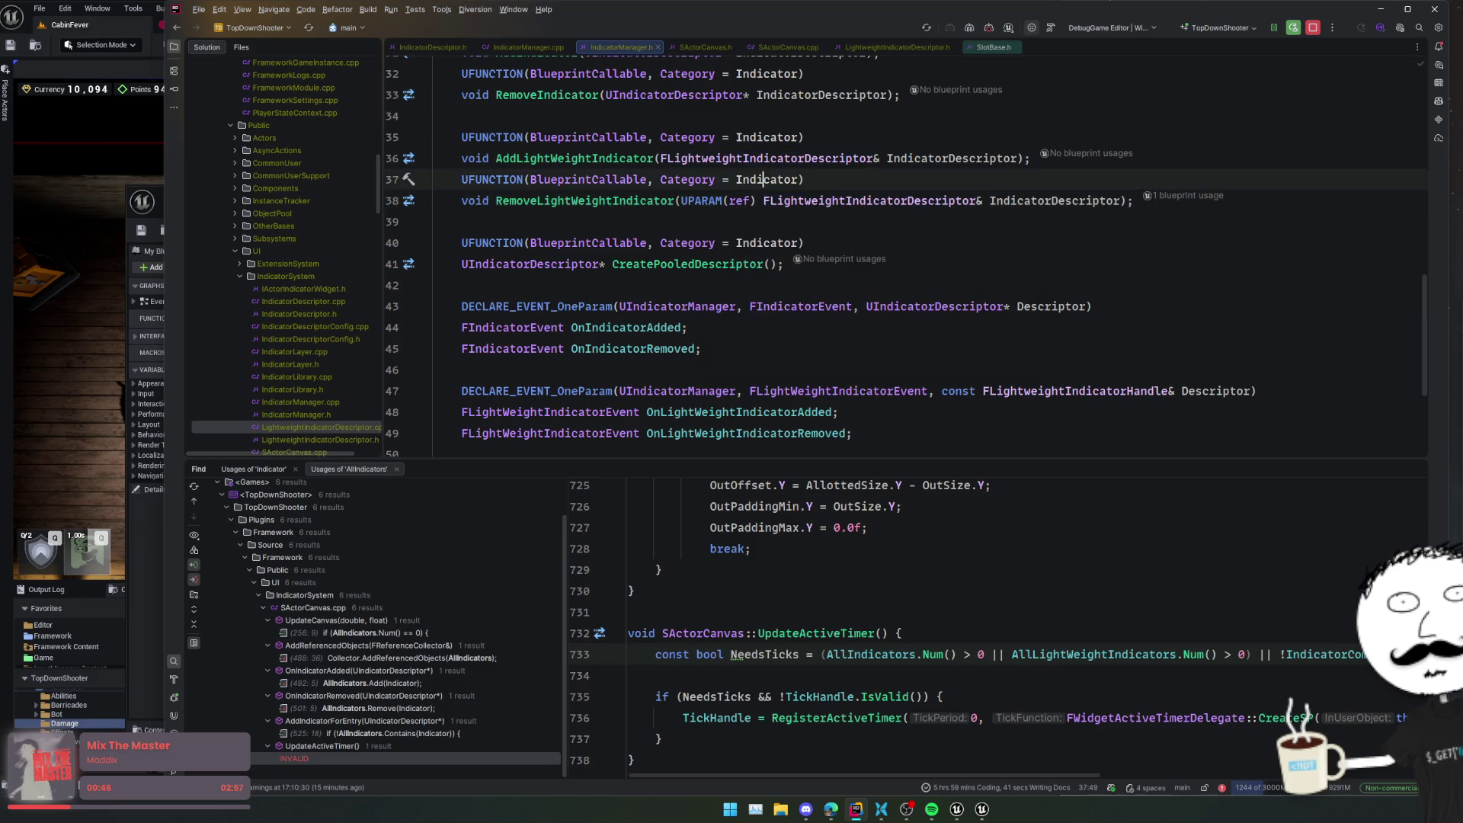
type(", meta=(")
type("AutoCreateRefTerm=\"IndicatorDescriptor\"")
key("Home")
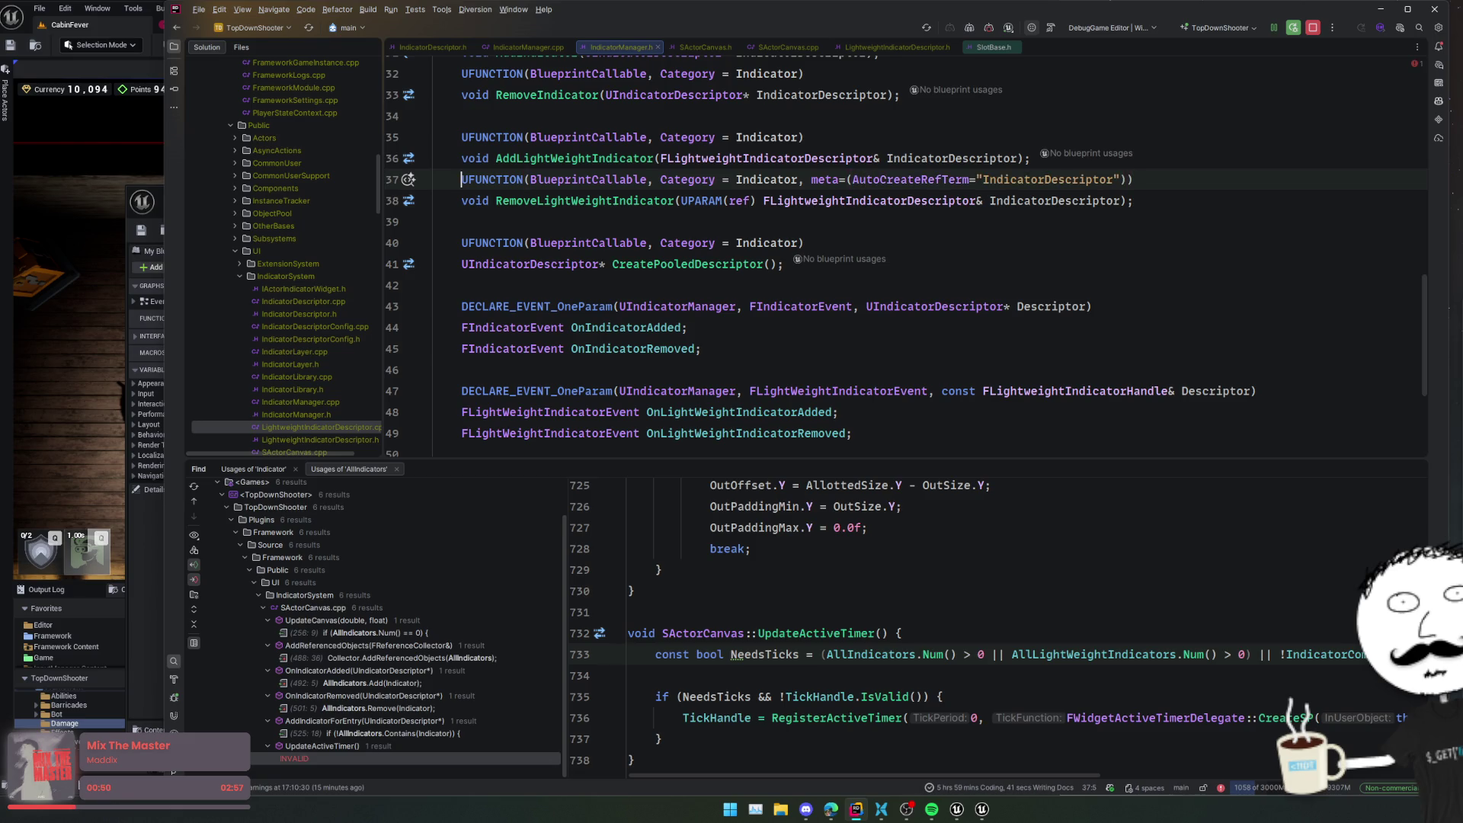
- Duplicate the RemoveLightWeightIndicator declaration as RemoveLightWeightIndicatorByHandle
key("shift+Down")
key("shift+End")
key("ctrl+d")
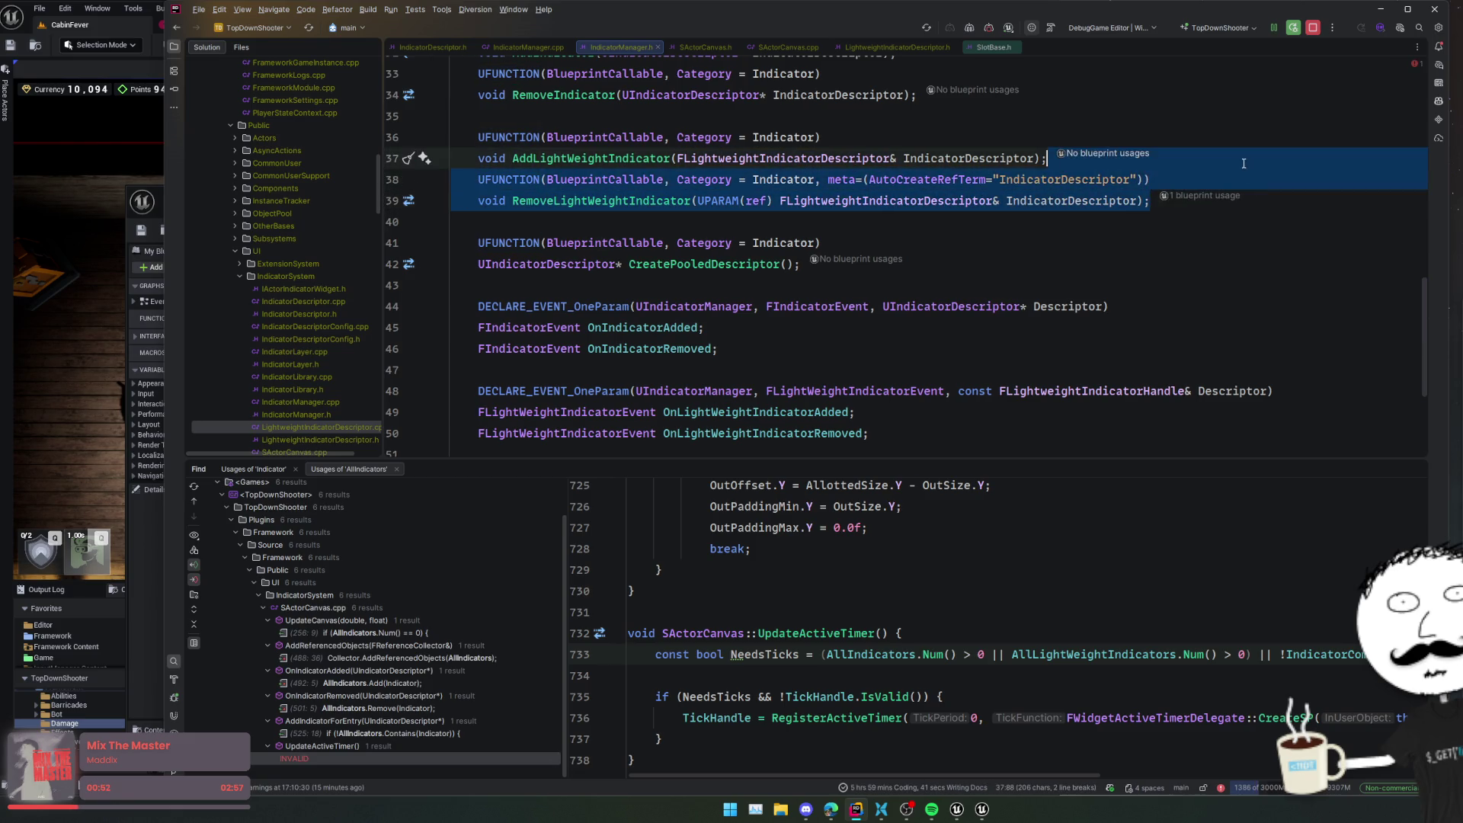
left_click(695, 243)
type("ByH")
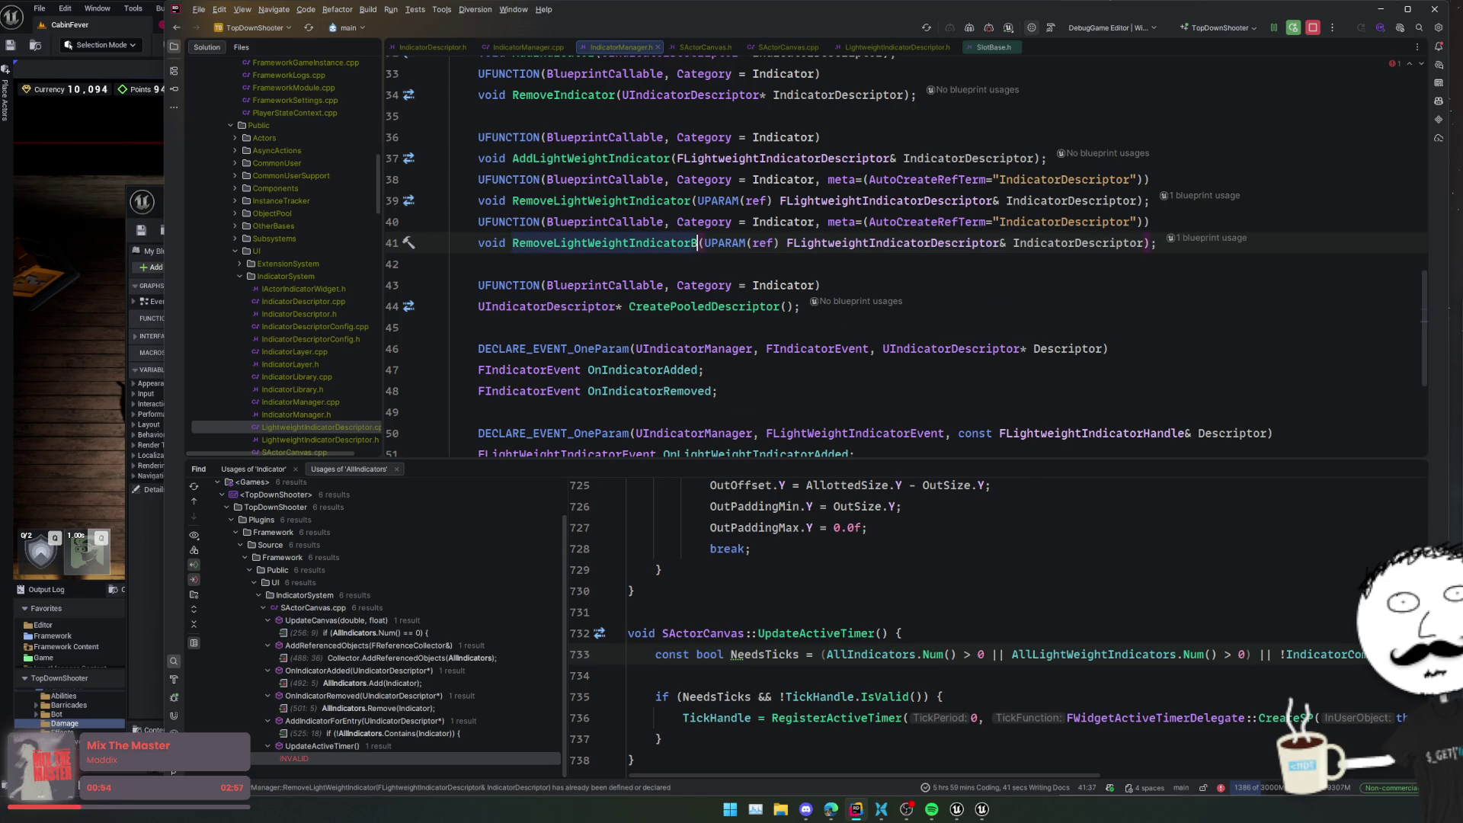
type("andle")
- Replace its parameter with an FLightweightIndicatorHandle reference named Handle and generate the definition
key("ctrl+Right")
key("ctrl+Right")
key("ctrl+Right")
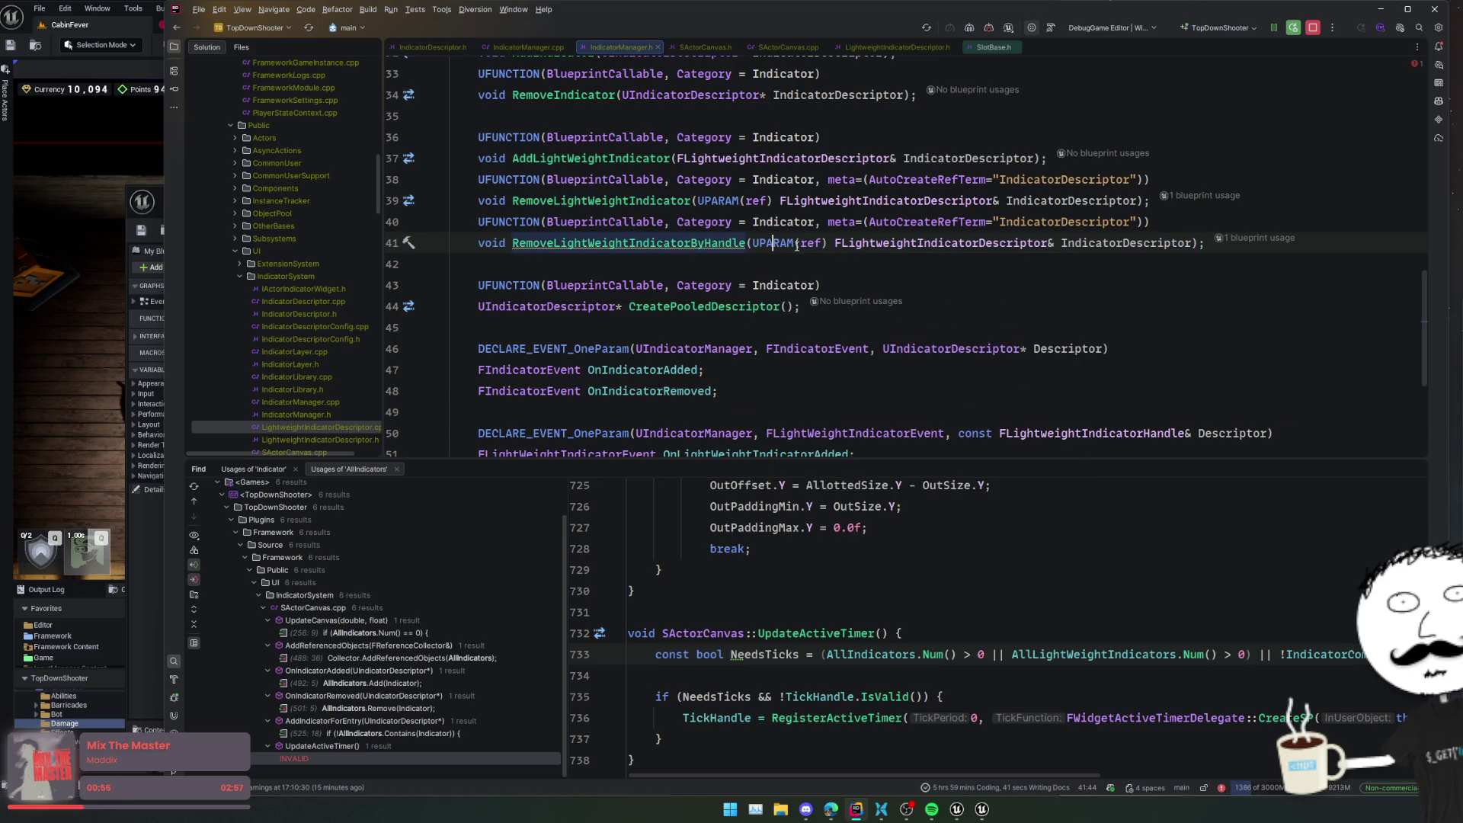
key("ctrl+shift+Right")
key("ctrl+shift+Right")
key("ctrl+shift+Right")
key("shift+End")
key("Delete")
key("ctrl+v")
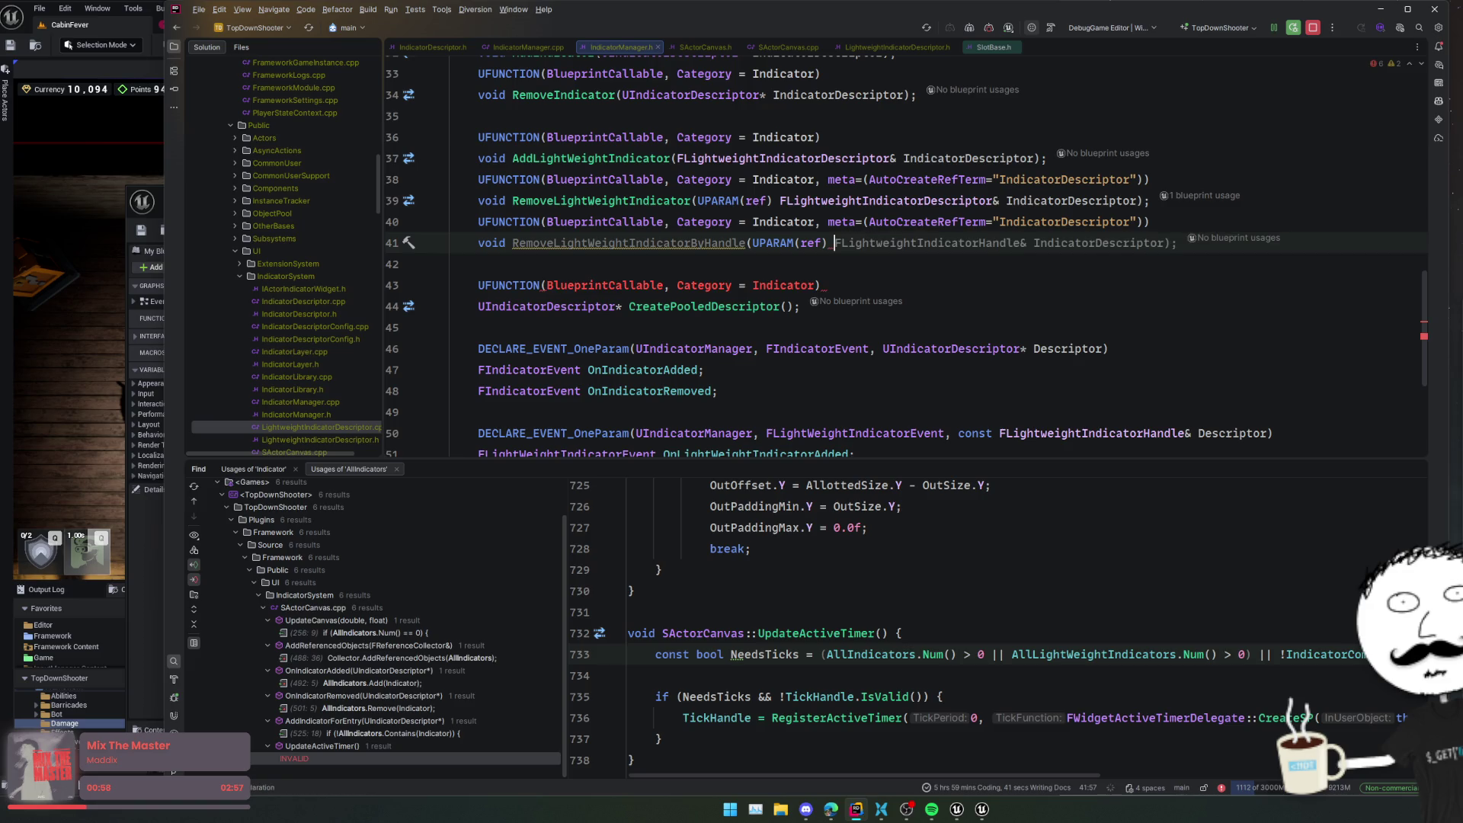
key("Home")
key("End")
key("ctrl+Left")
key("ctrl+Left")
key("ctrl+shift+Right")
type("Handle")
key("Escape")
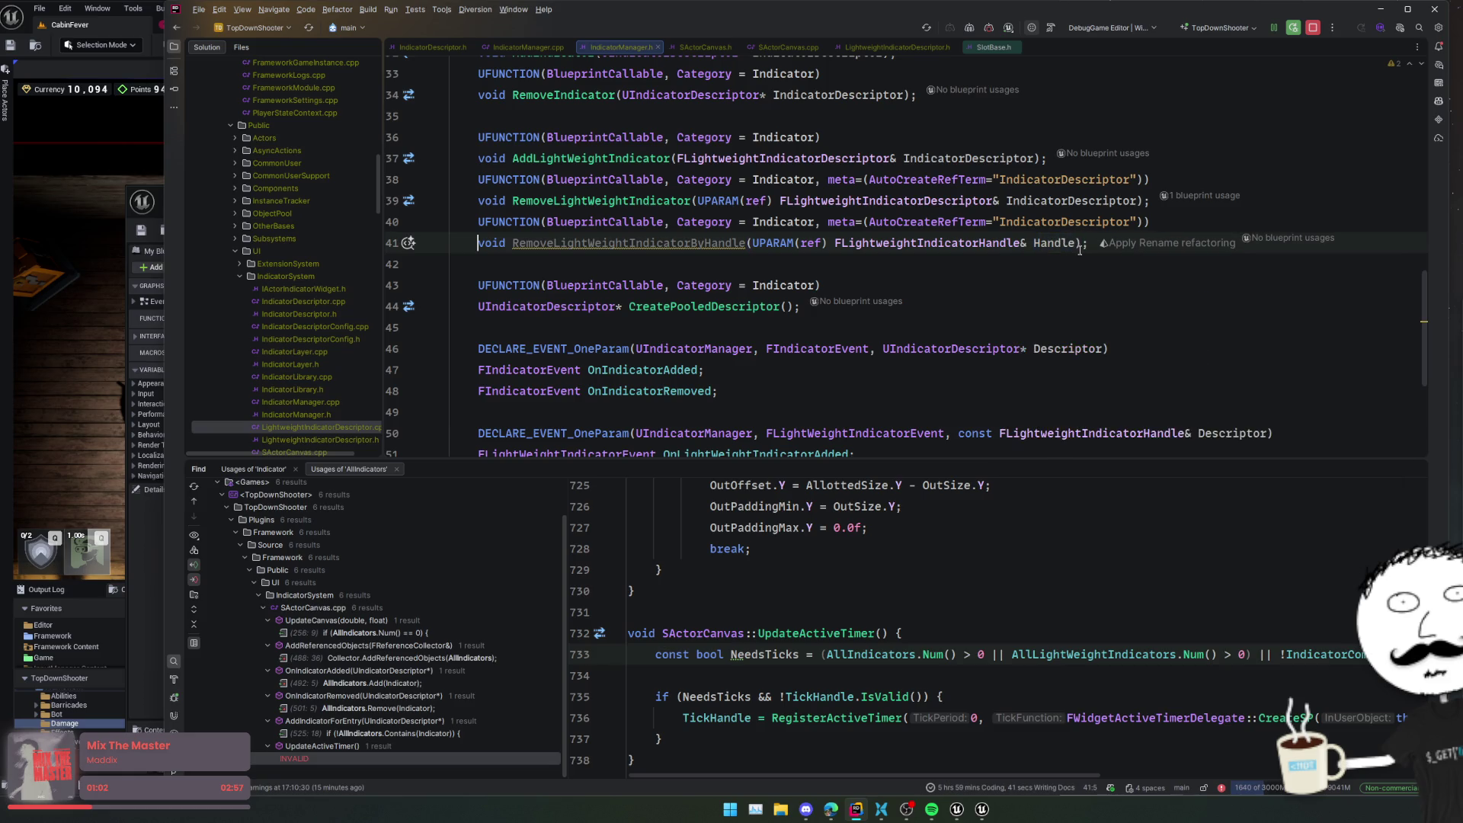
left_click(705, 243, "ctrl")
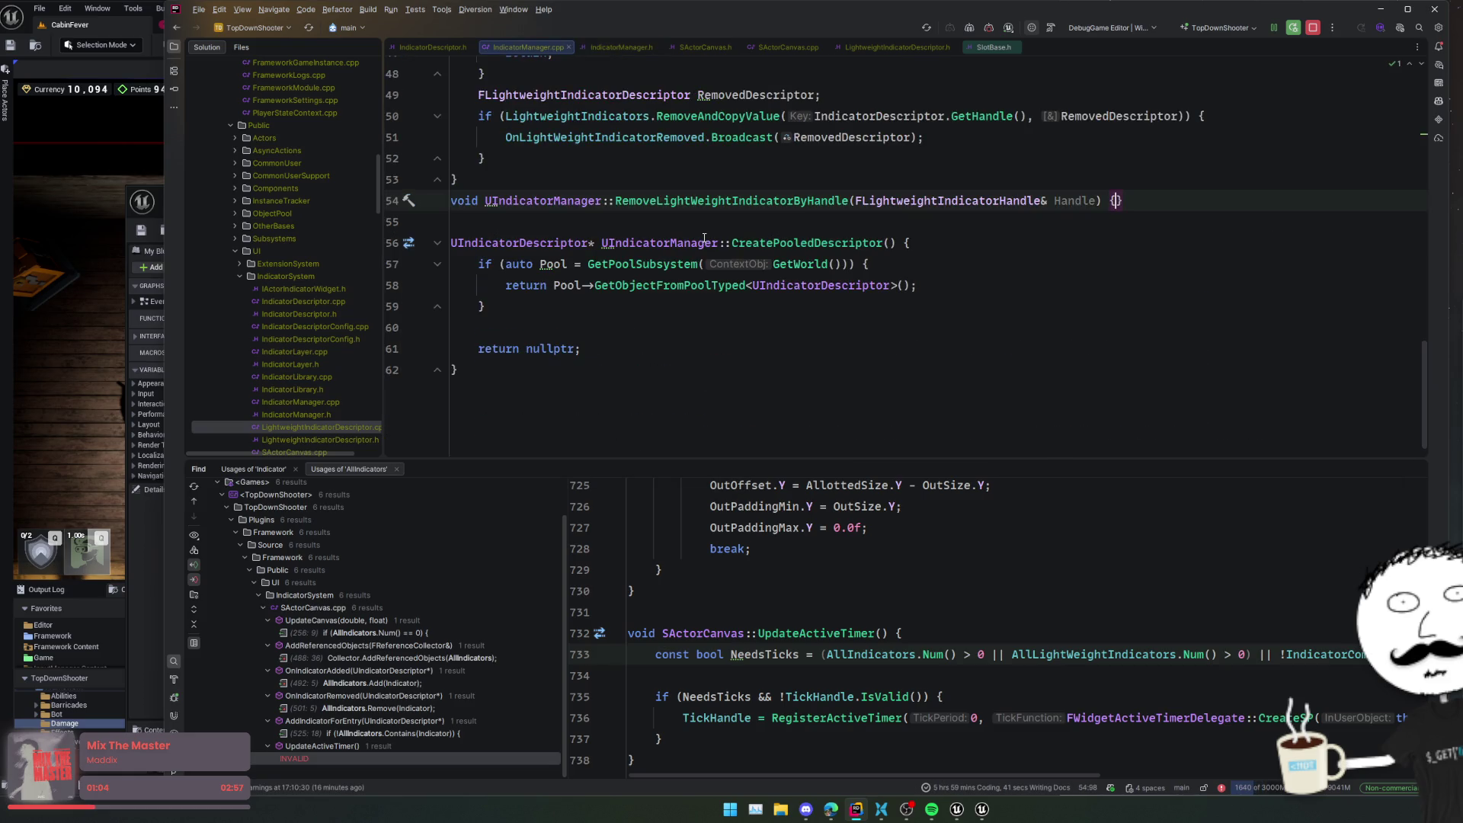
- Change the header's second AutoCreateRefTerm meta value to Handle
key("ctrl+alt+Left")
left_click(749, 222)
key("End")
key("Left")
key("Left")
key("ctrl+shift+Left")
type("Handle")
- In RemoveLightWeightIndicatorByHandle's body, accept the suggested call line and strip its return keyword
left_click(716, 247, "ctrl")
left_click(884, 201)
key("End")
key("Left")
key("Return")
type("ret")
key("Return")
key("Tab")
key("Home")
key("ctrl+shift+Right")
key("Delete")
- Remove the GetDescriptor() call so the body reads RemoveLightWeightIndicator(Handle);
scroll(983, 229, "up", 3)
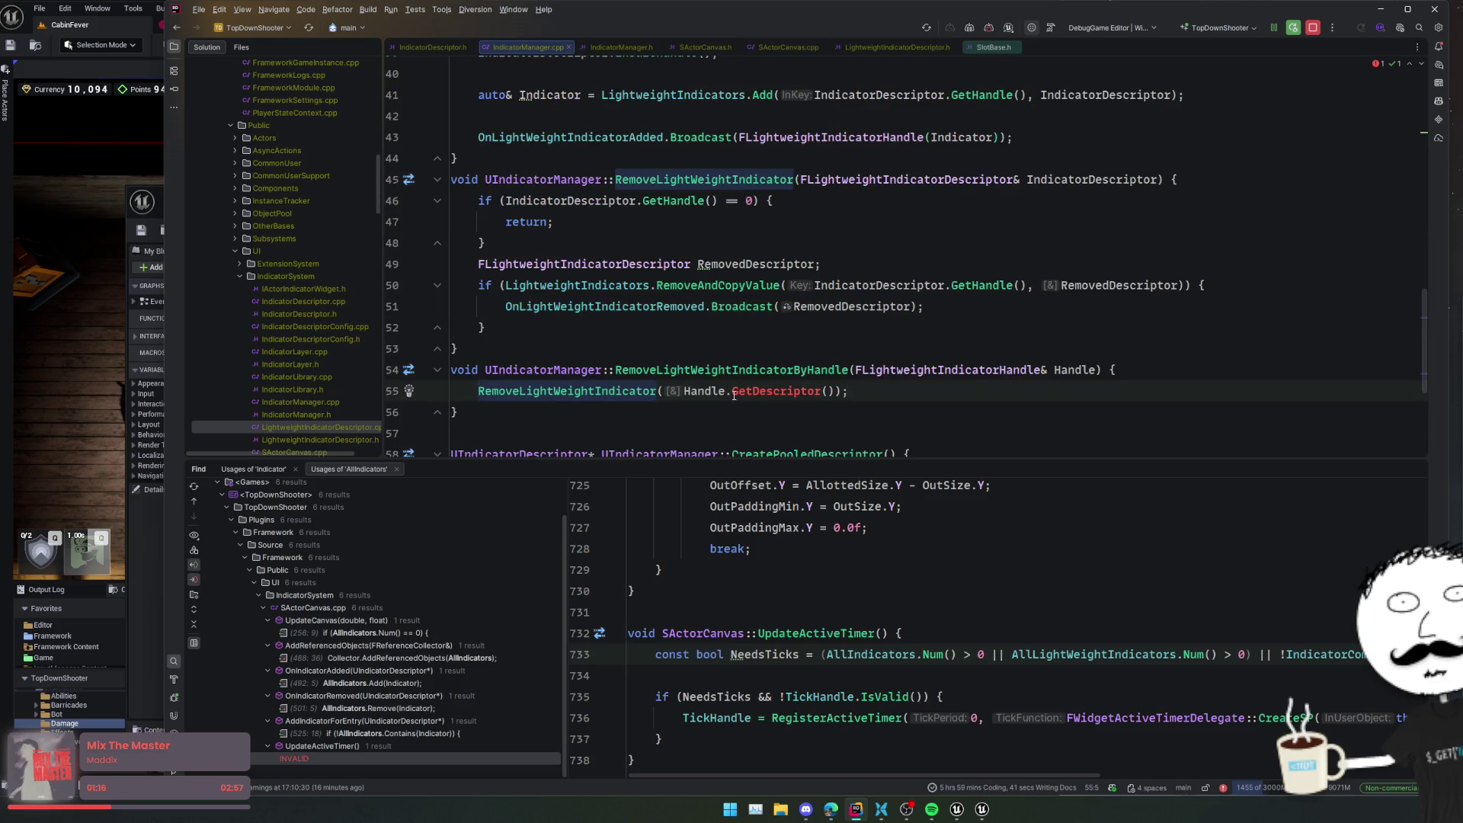
left_click_drag(730, 390, 836, 391)
key("BackSpace")
key("End")
key("BackSpace")
type(");")
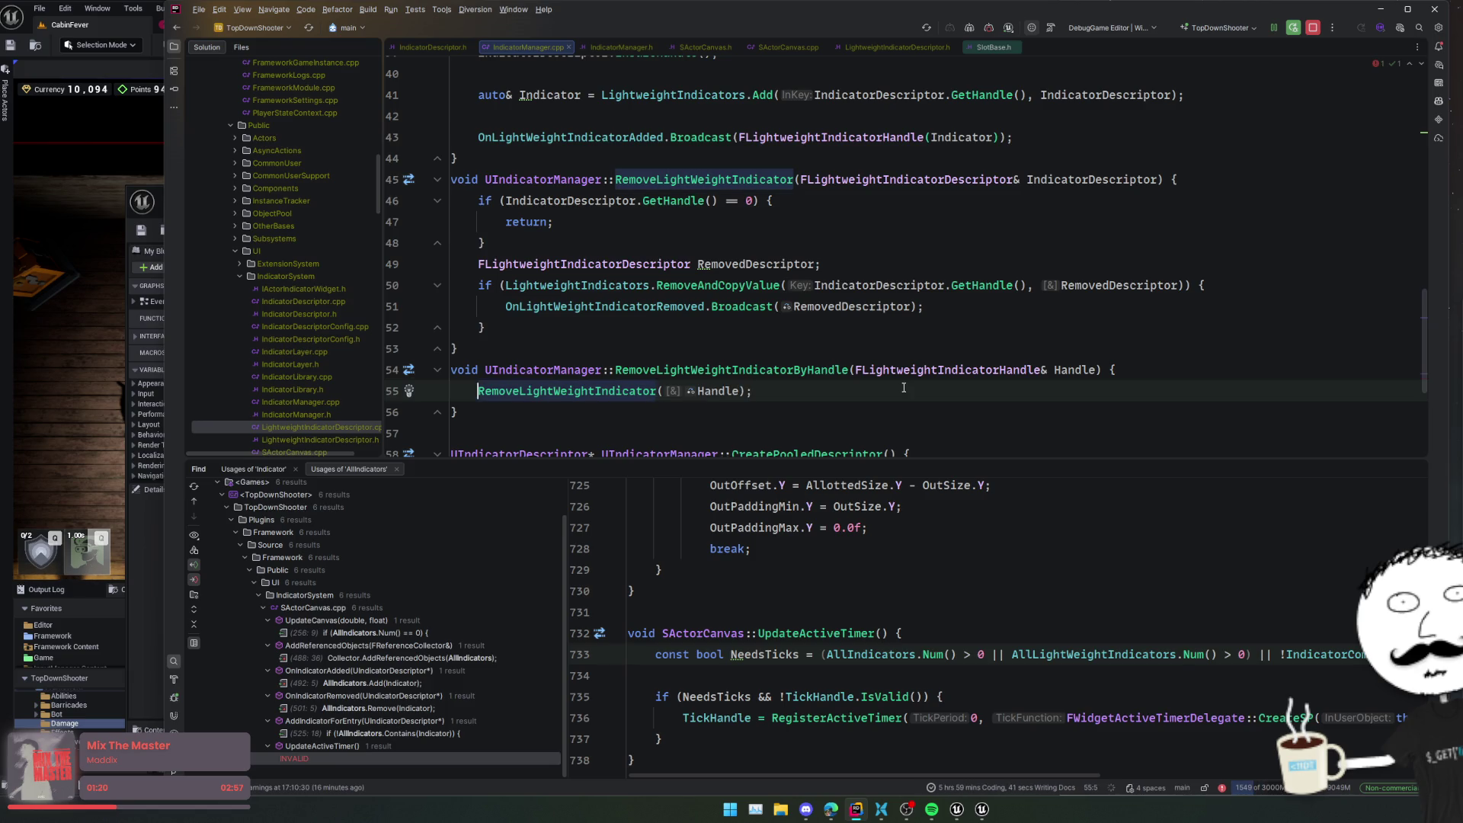
key("ctrl+alt+Home")
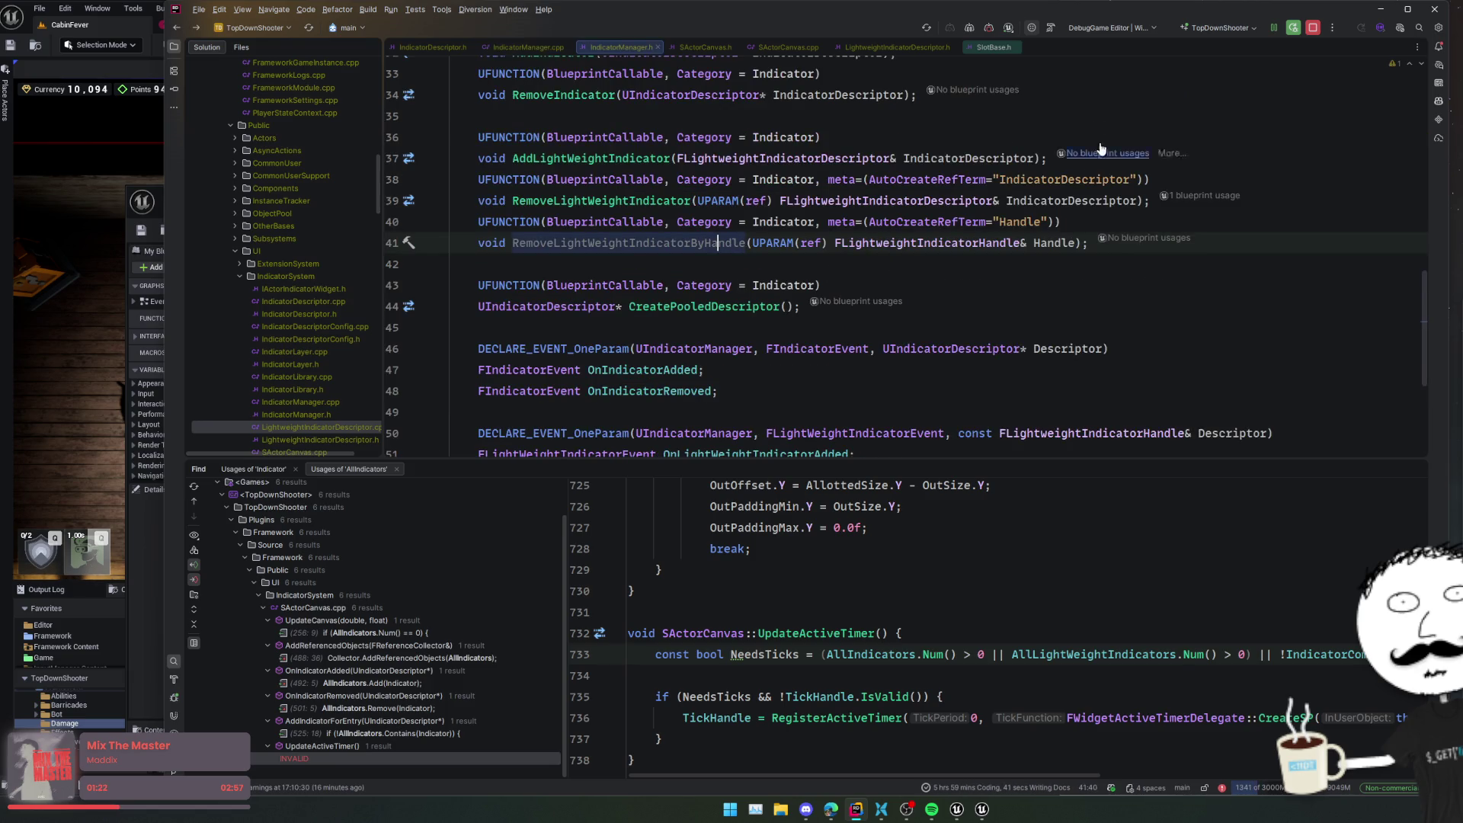
- Run a Live Coding compile of TopDownShooter, then dismiss it after the C2664 error in IndicatorManager.cpp
left_click(1127, 370)
left_click(1124, 305)
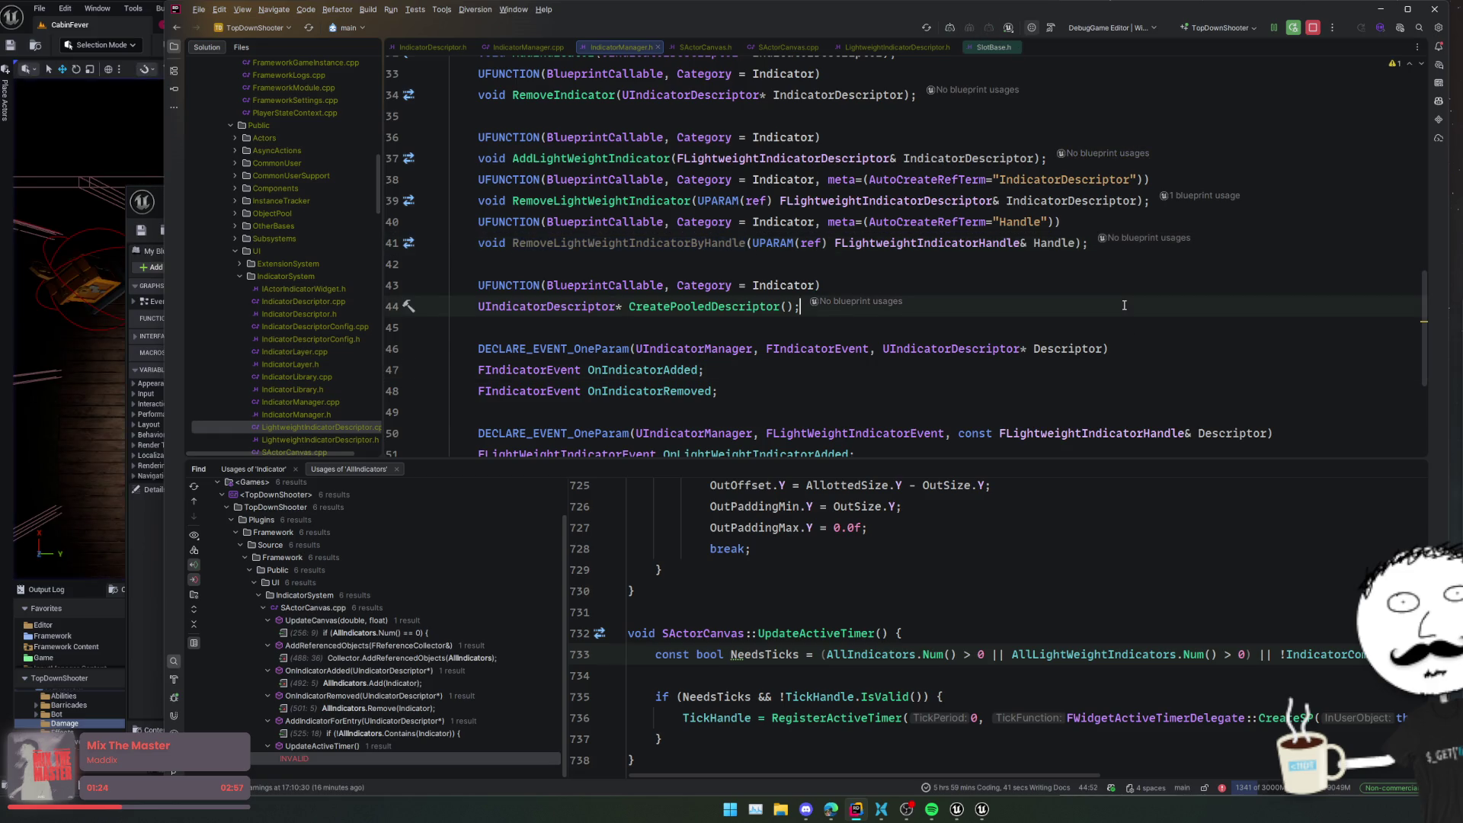
key("ctrl+alt+F11")
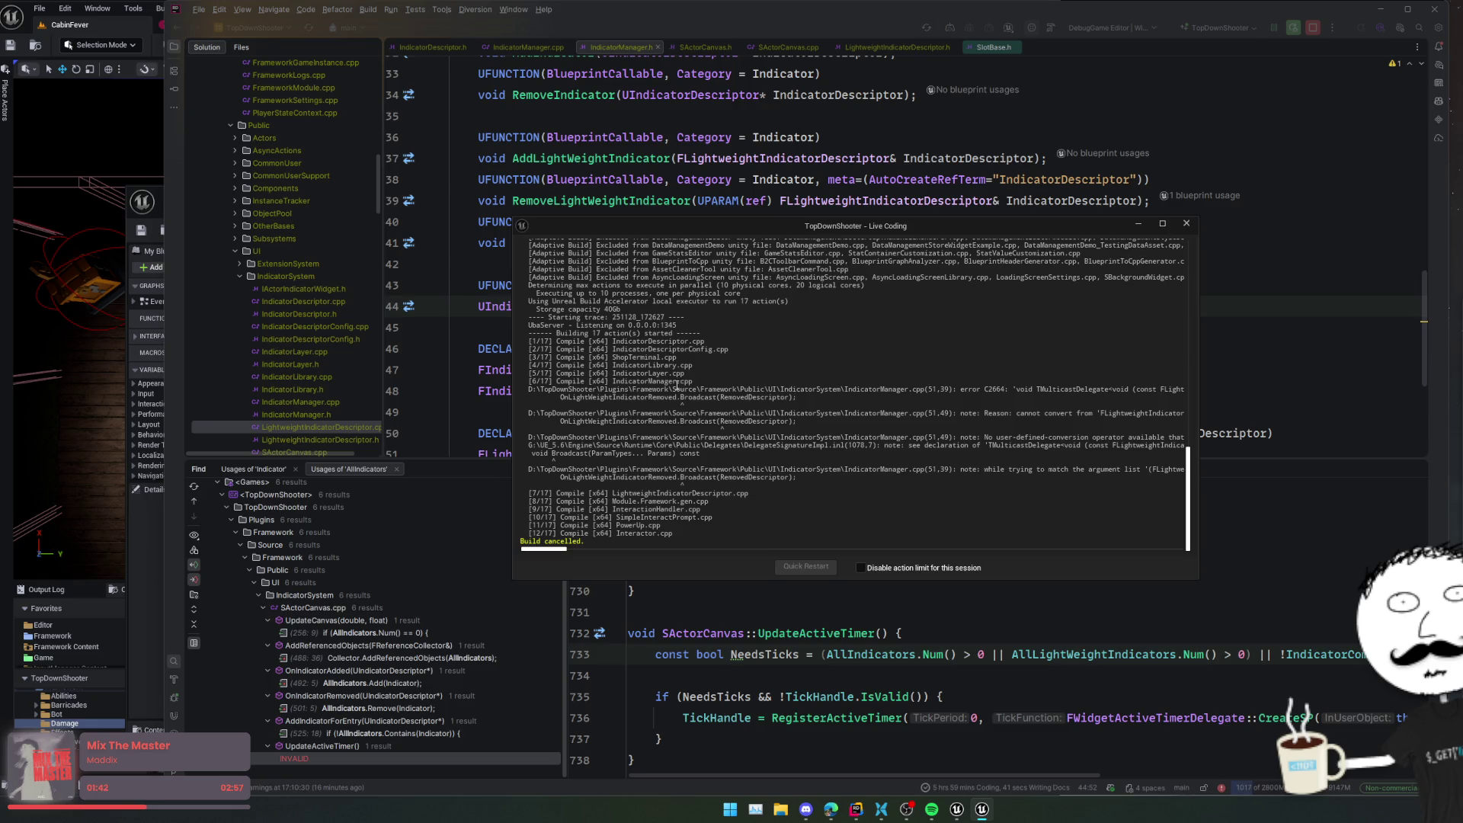
left_click(137, 43)
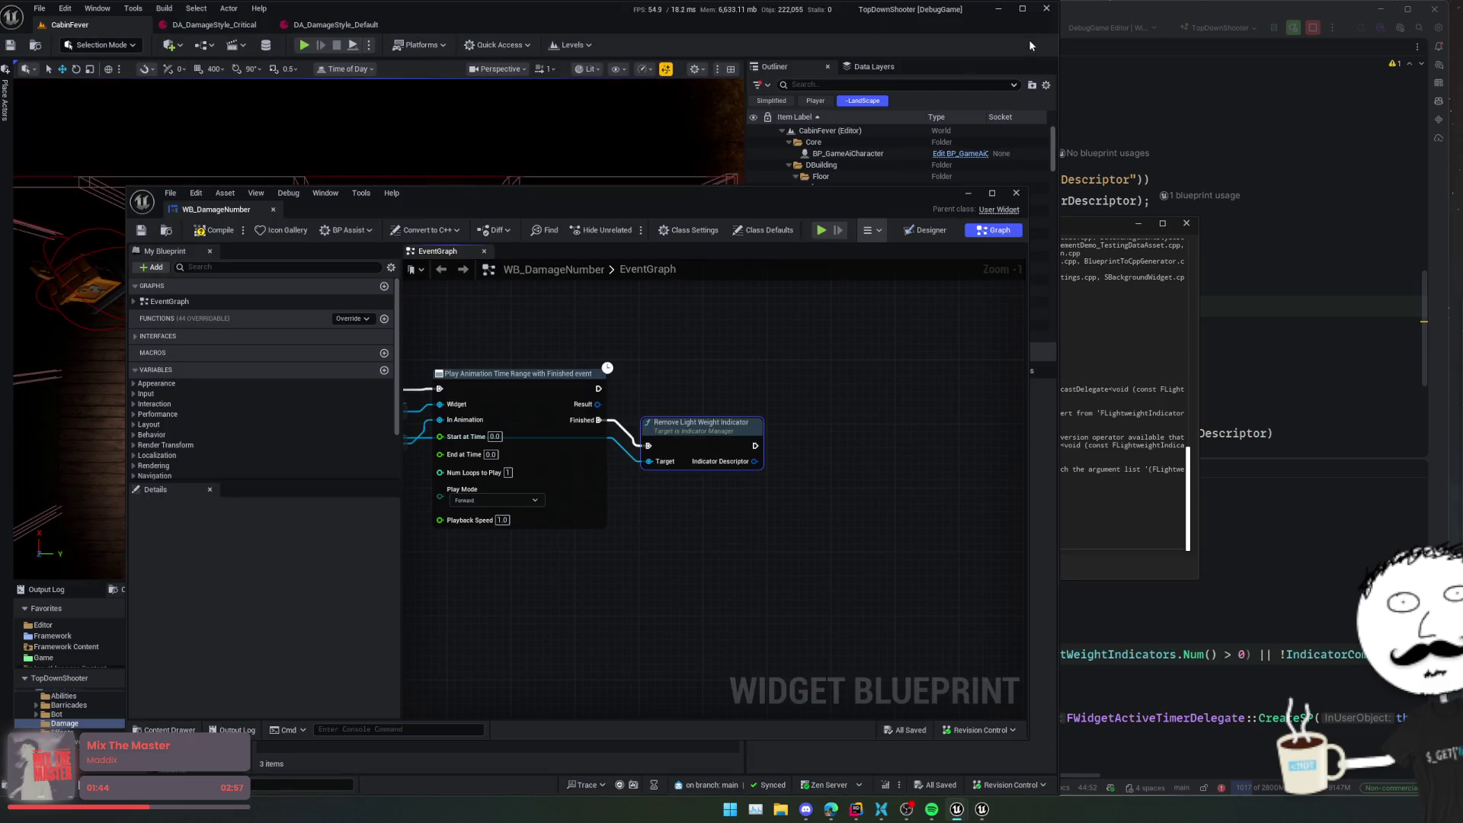
- Back in Rider, inspect the lightweight indicator handle struct definition, then return to the manager header
key("alt+Tab")
key("Down")
key("Down")
key("Down")
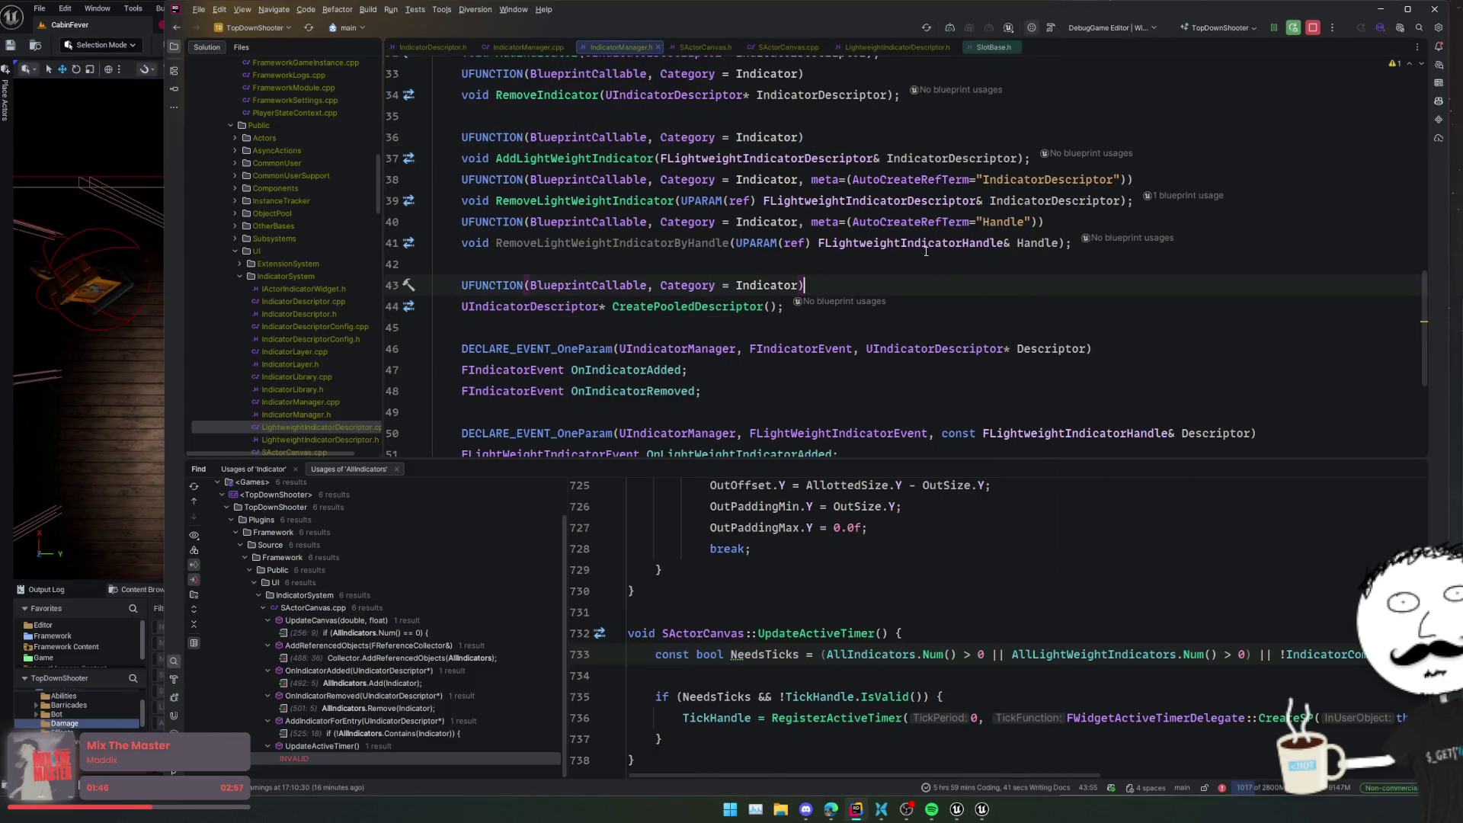
left_click(880, 244, "ctrl")
key("ctrl+alt+Left")
- Delete the operator FLightweightIndicatorHandle conversion block from LightweightIndicatorDescriptor.h
left_click(930, 201, "ctrl")
scroll(788, 337, "down", 15)
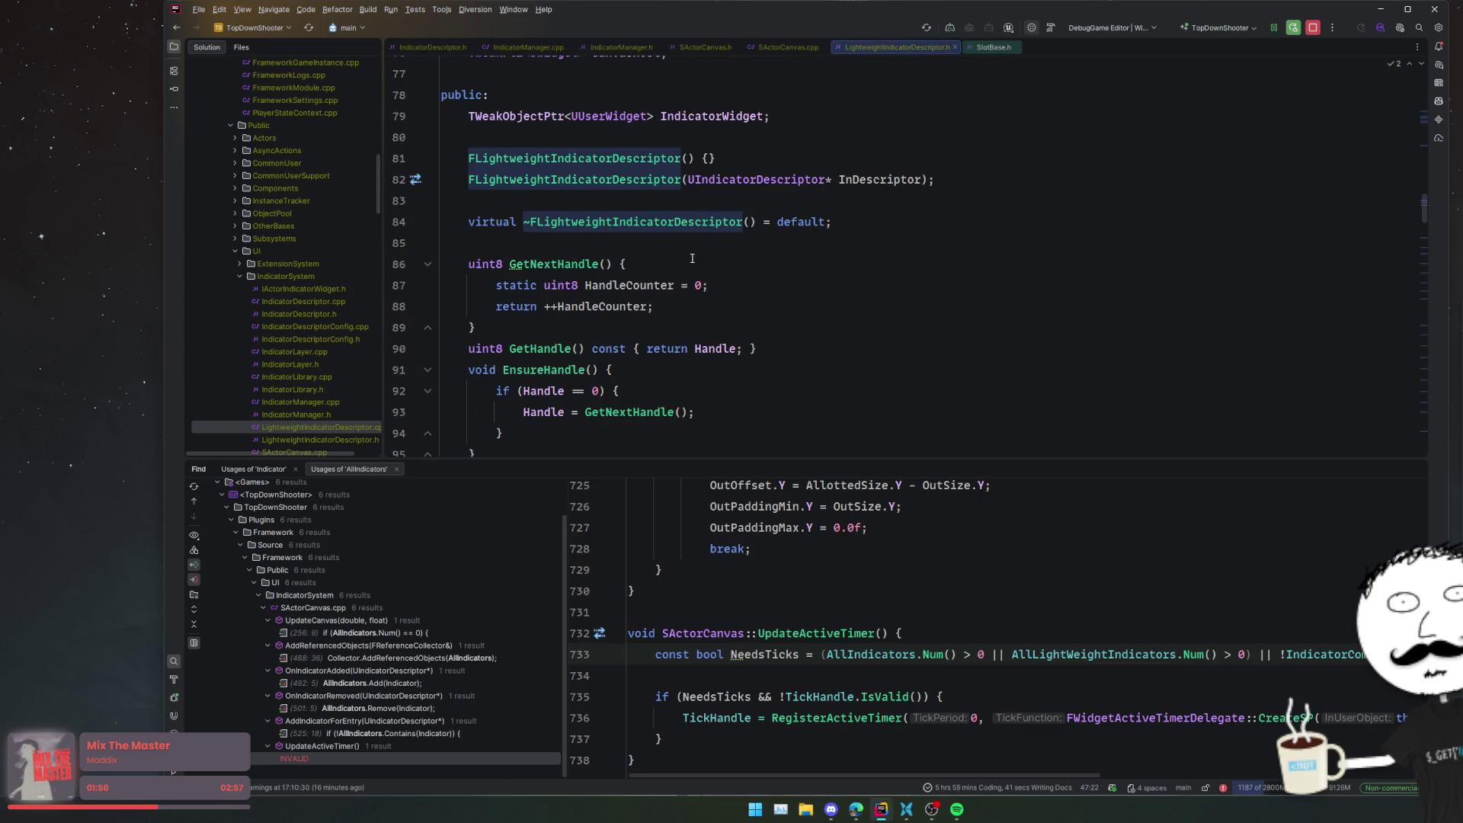
scroll(697, 258, "down", 1)
key("Delete")
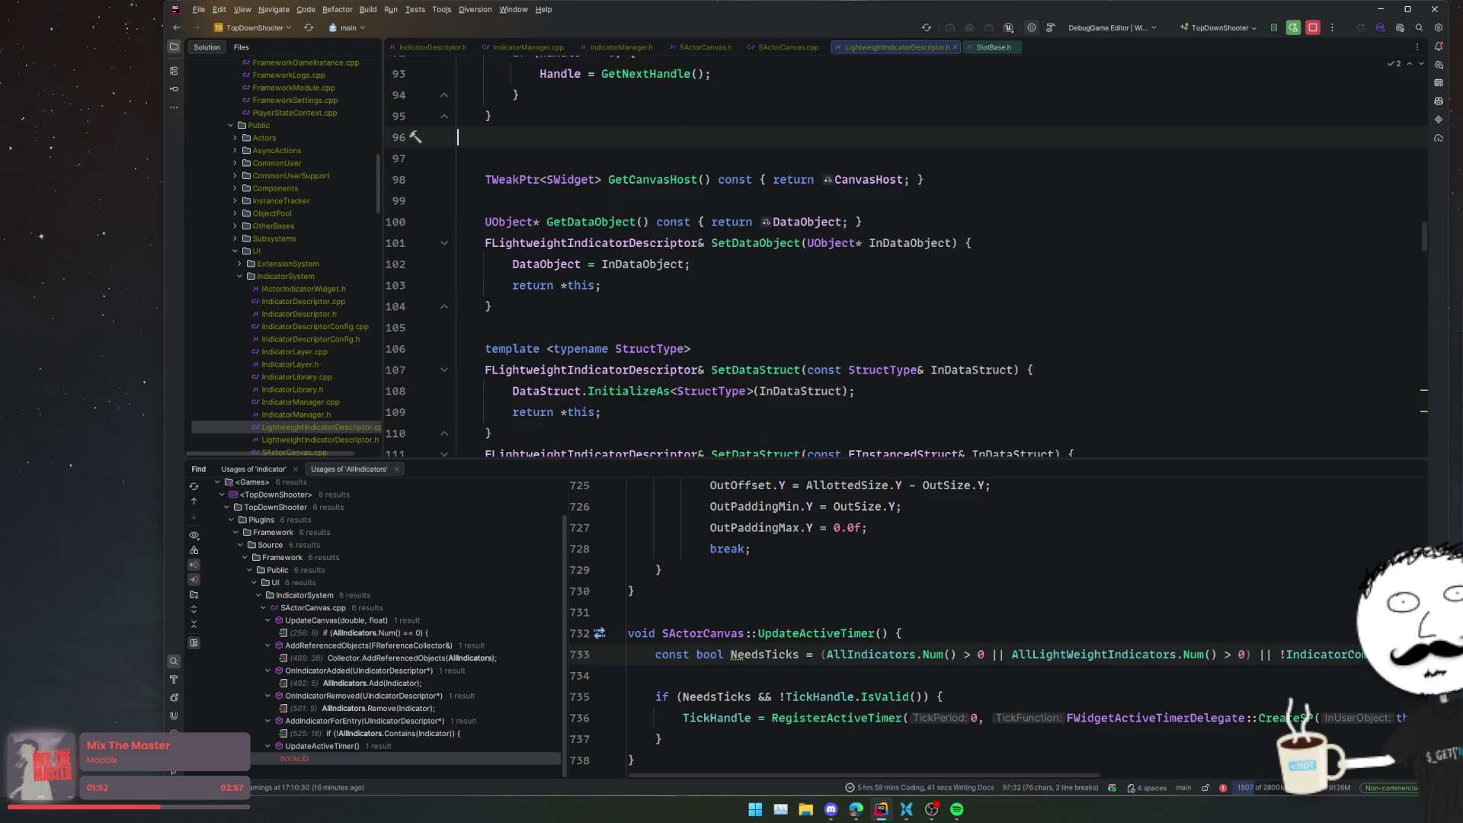
- Start a full TopDownShooterEditor build and show its detailed output log
left_click(1294, 27)
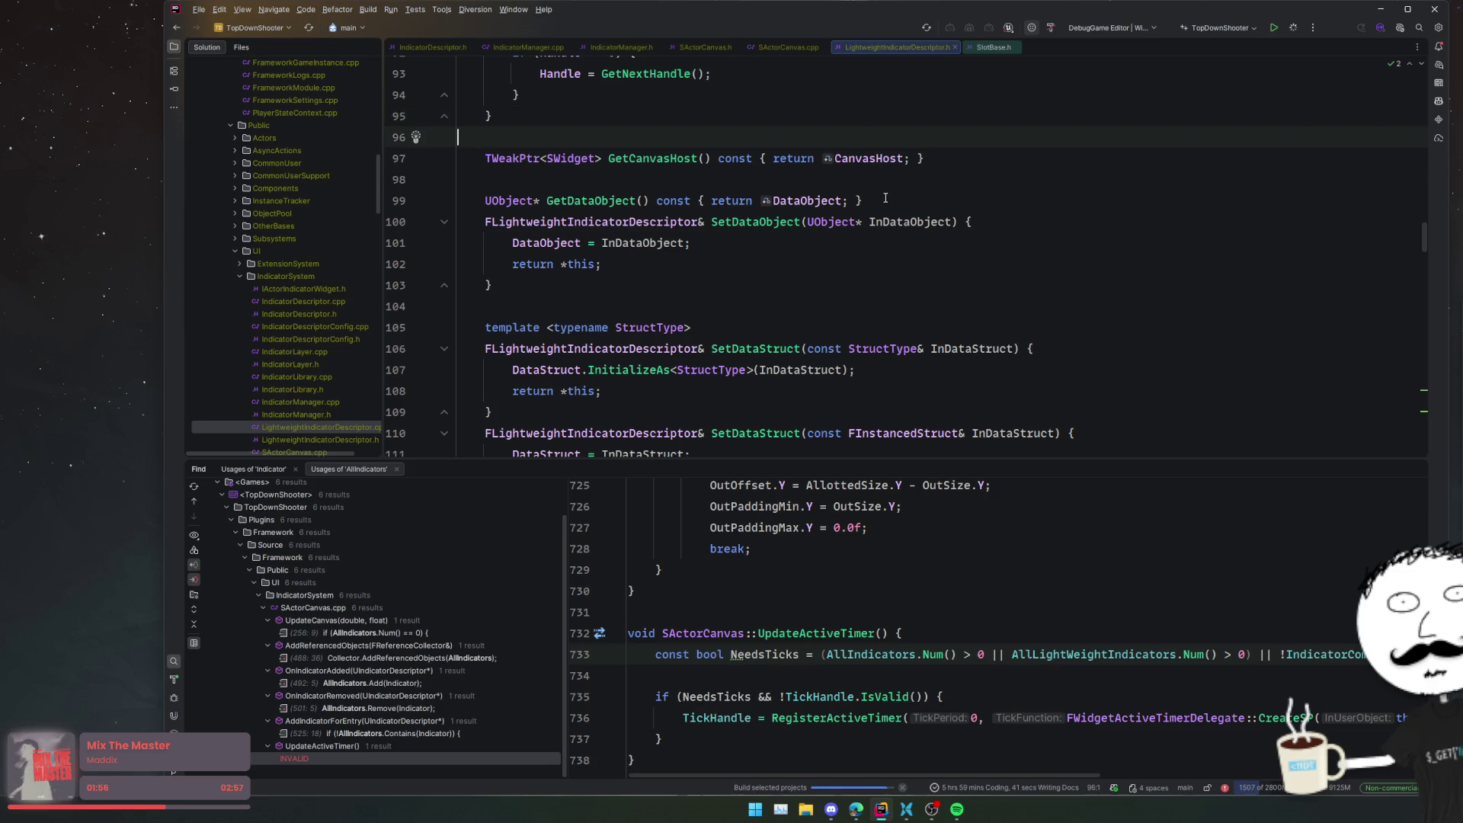
key("ctrl+[")
key("ctrl+[")
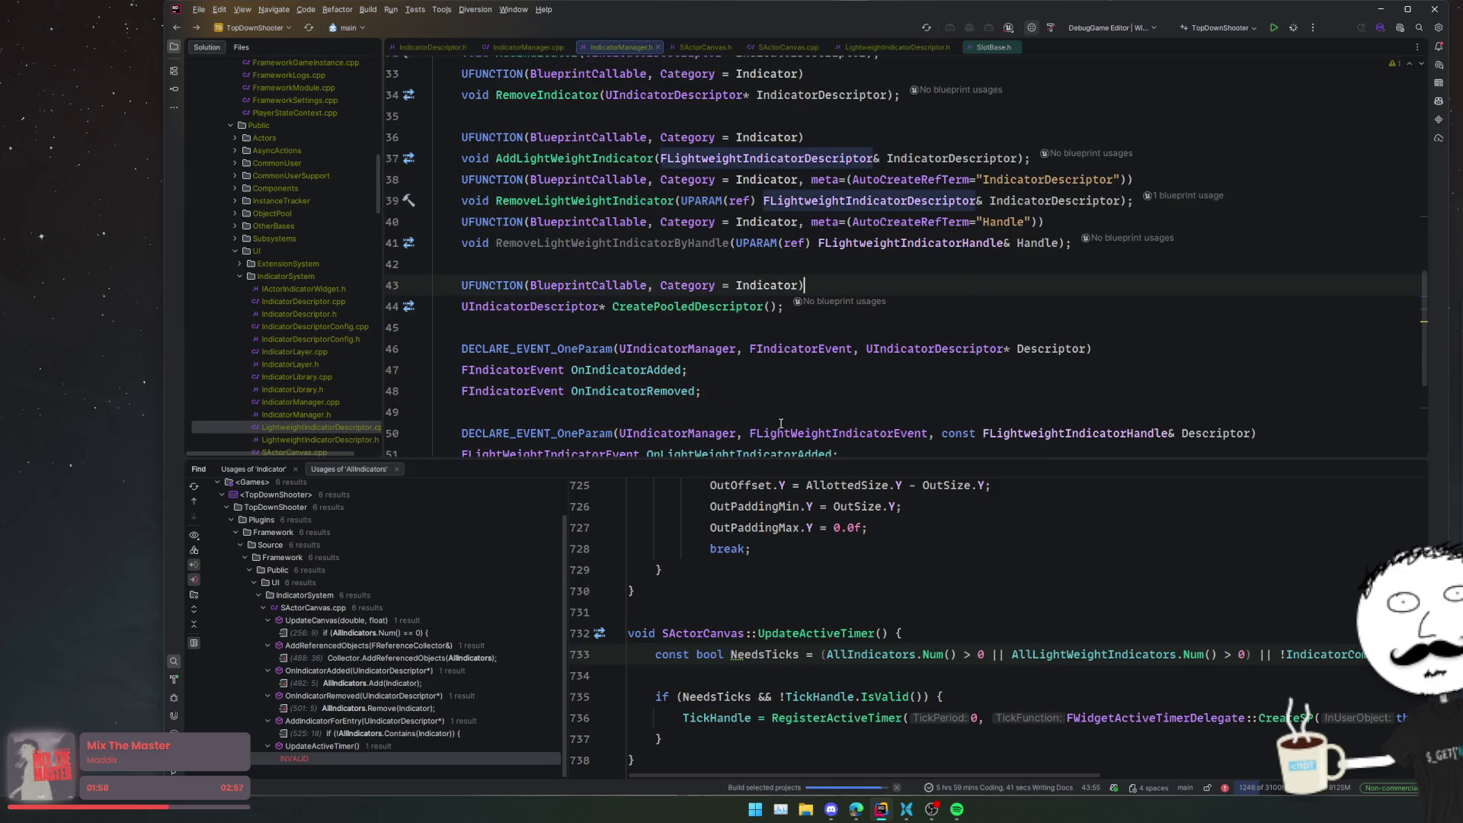
left_click(172, 677)
left_click(802, 456)
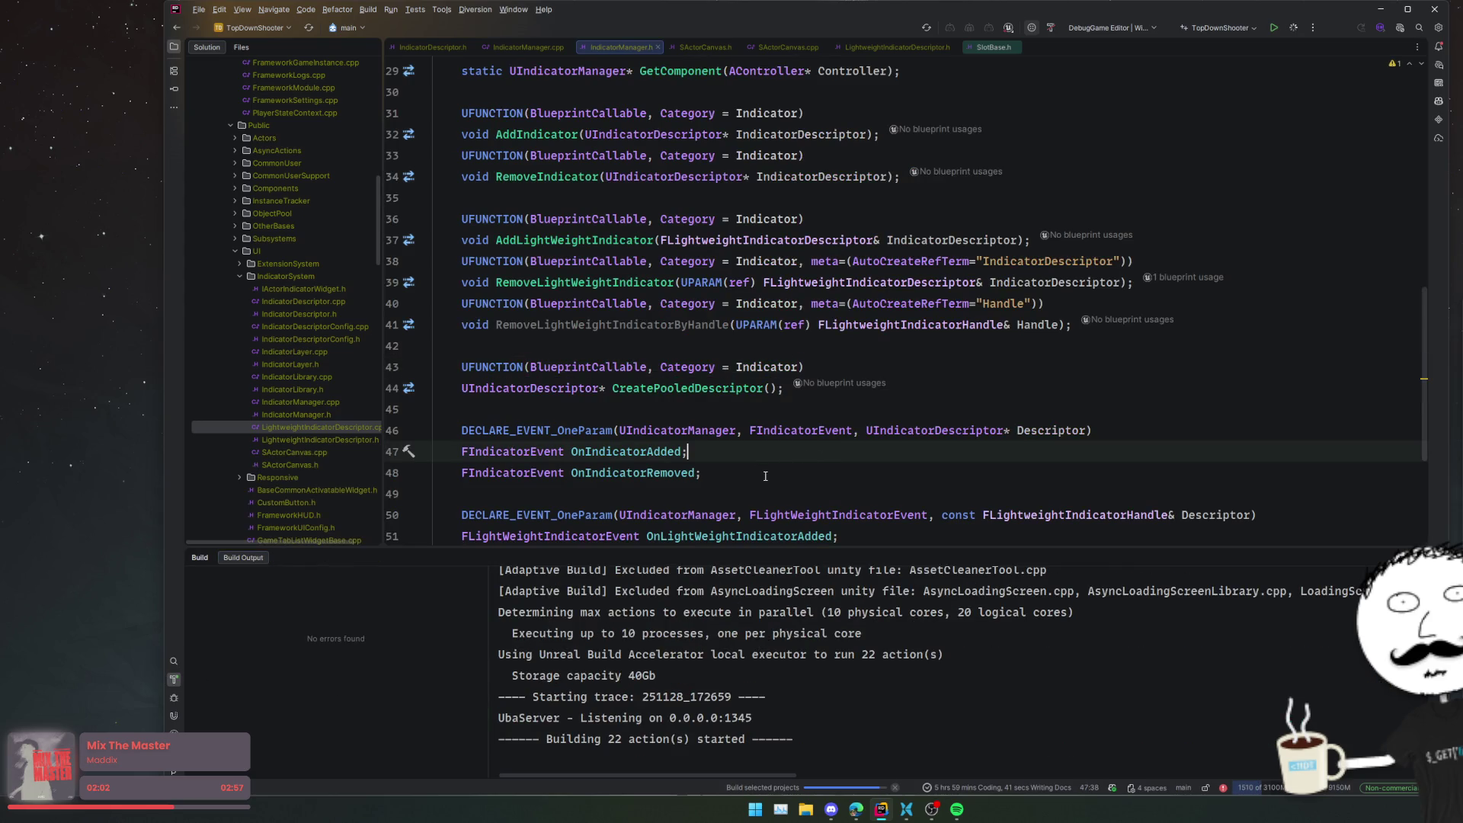
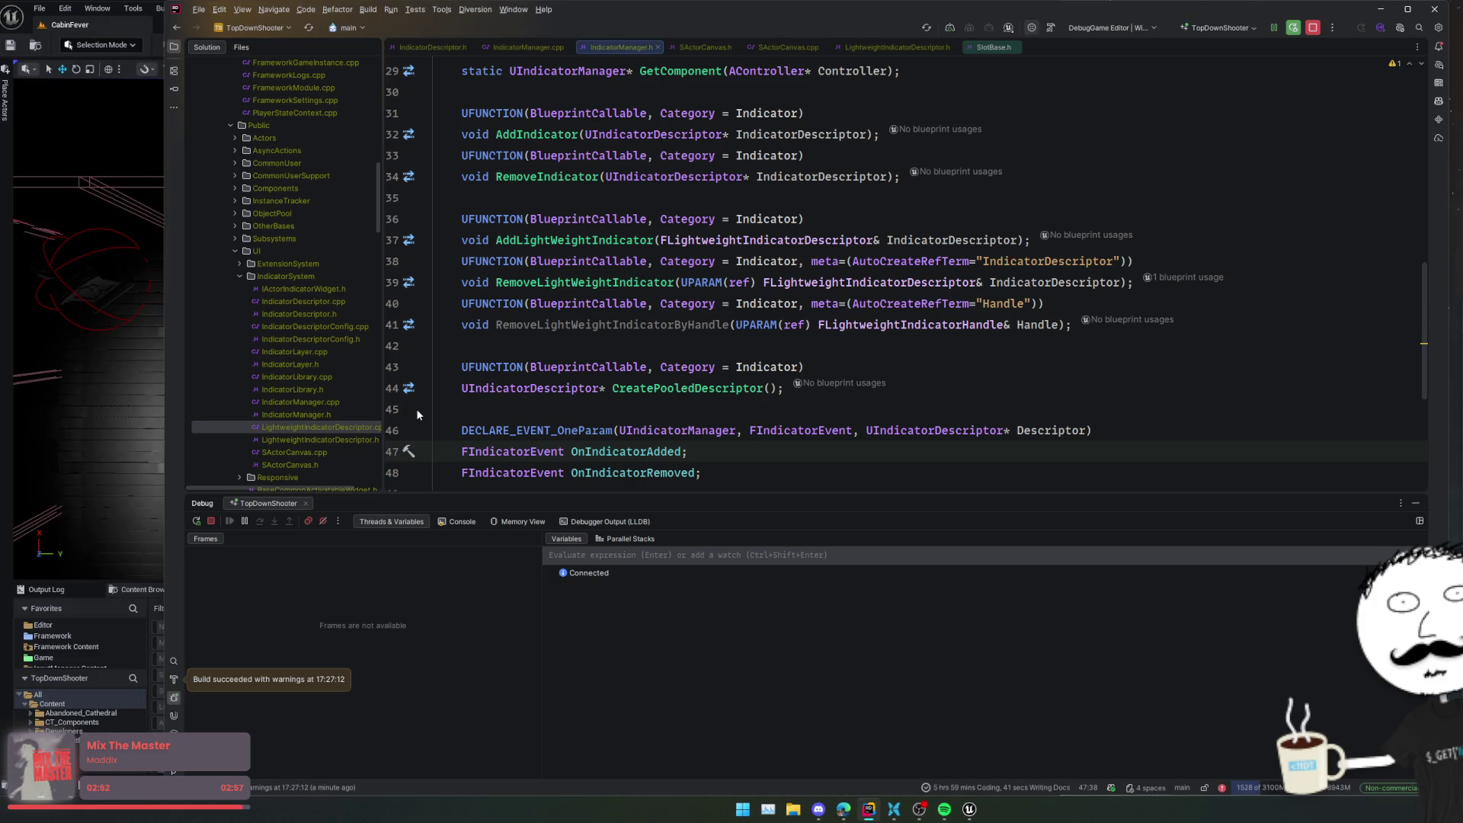
- Set a breakpoint on line 32, run and stop a play session, then open WB_DamageNumber
left_click(392, 134)
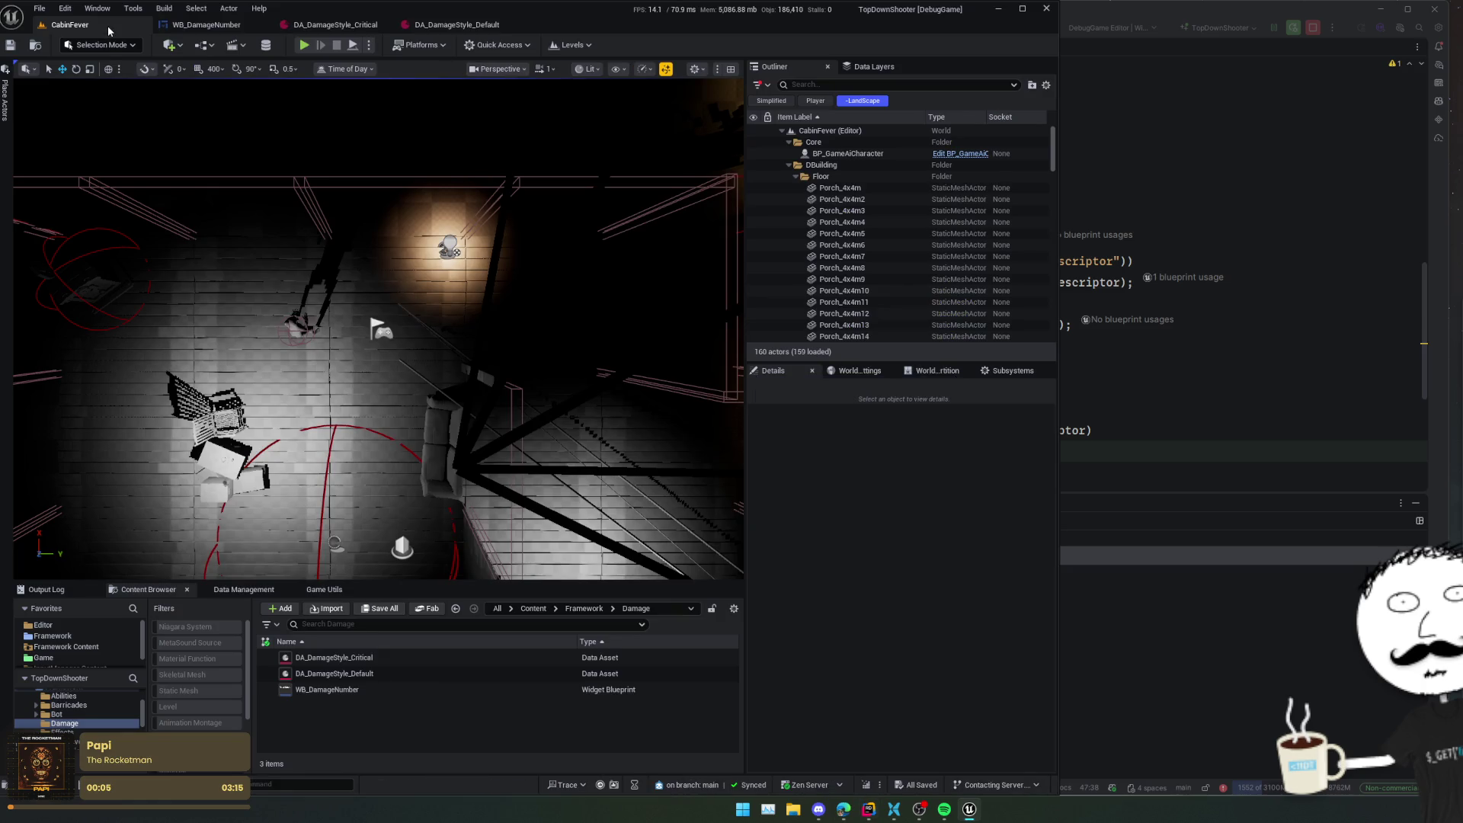
left_click(304, 45)
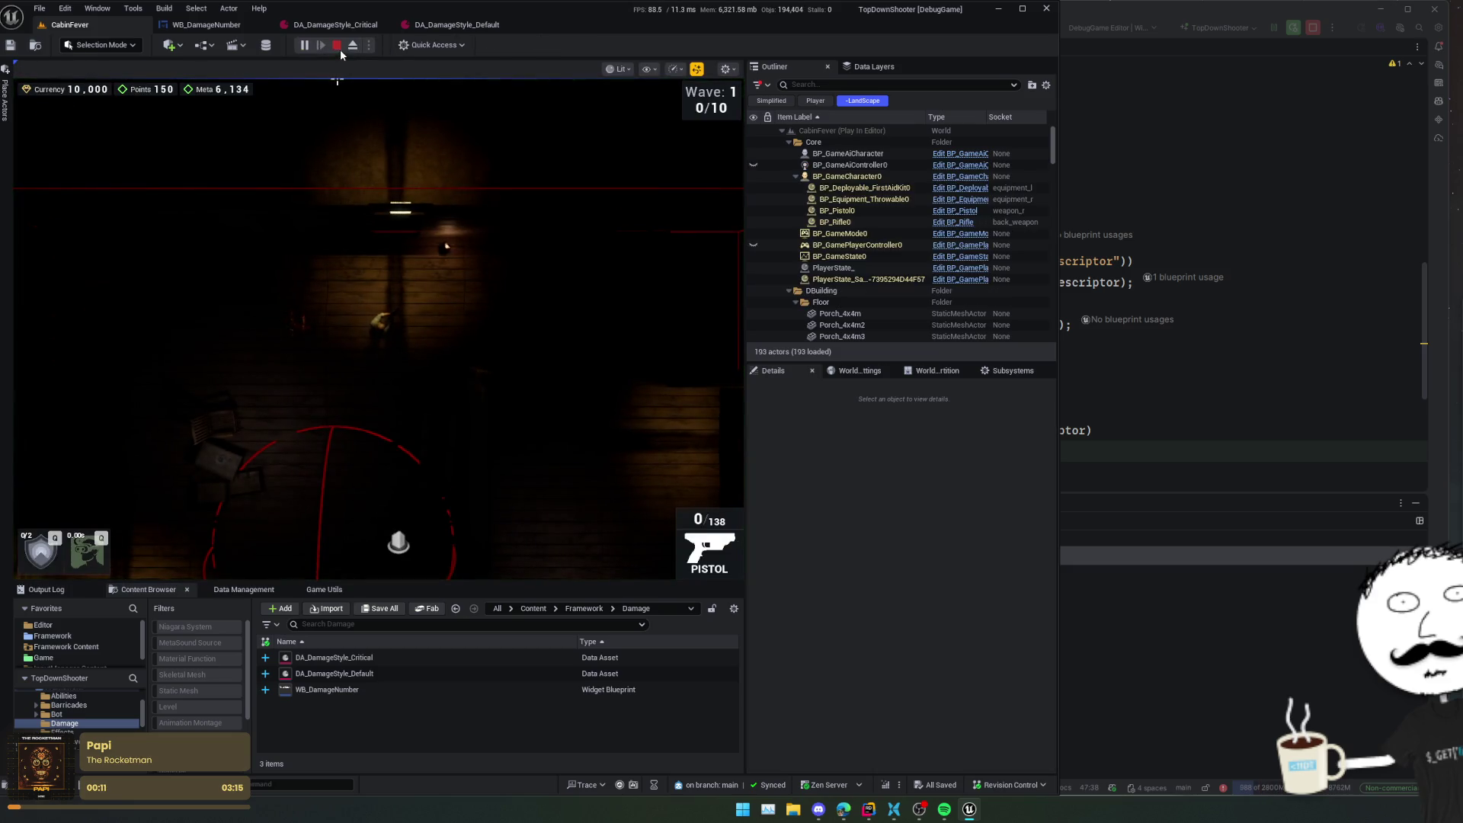
left_click(337, 44)
left_click(204, 25)
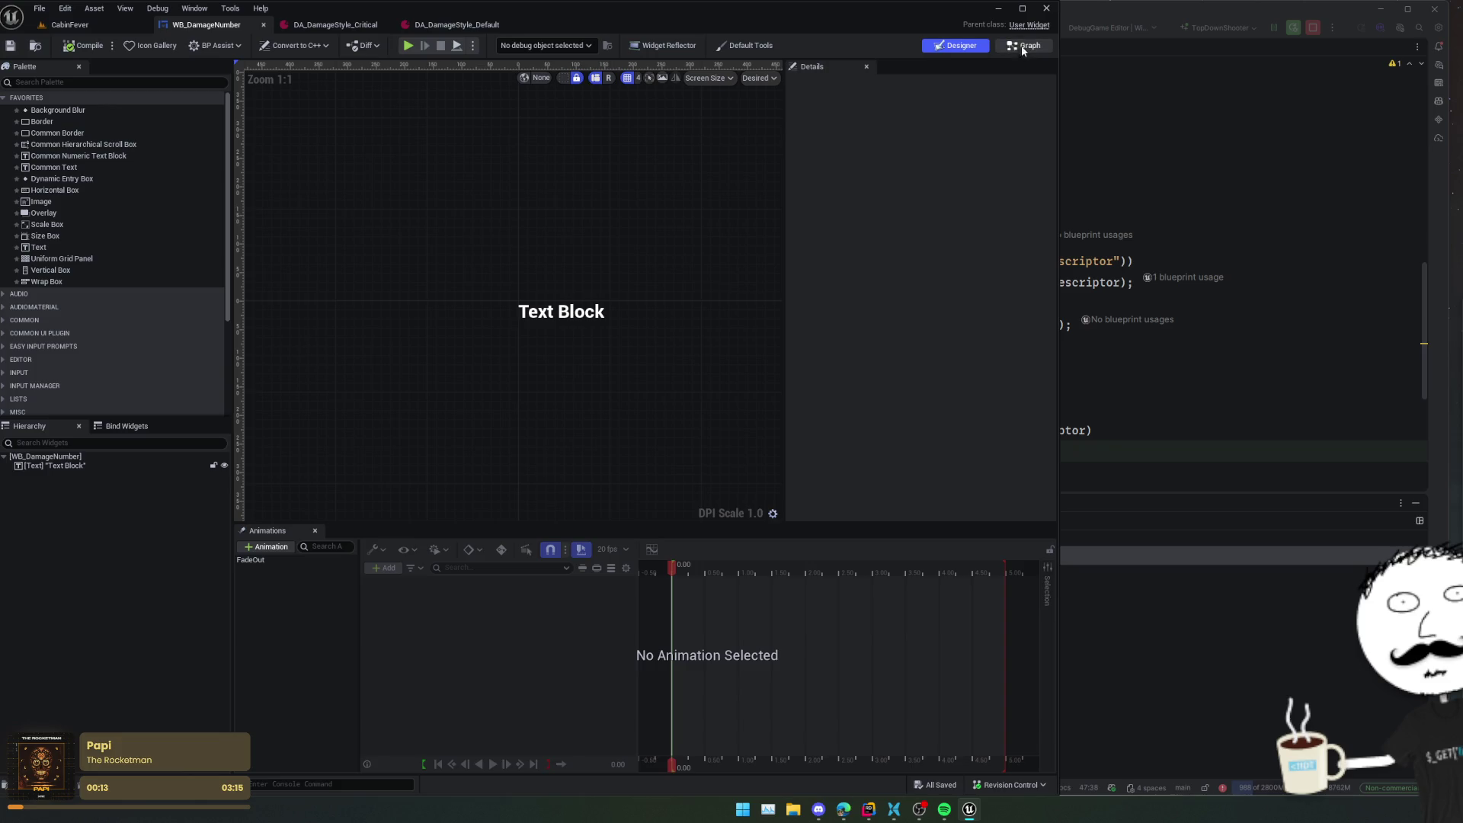
- In WB_DamageNumber's graph, align Remove Light Weight Indicator with the Finished output and save
left_click(1021, 46)
scroll(660, 451, "up", 3)
left_click_drag(720, 393, 959, 417)
left_click_drag(373, 409, 795, 415)
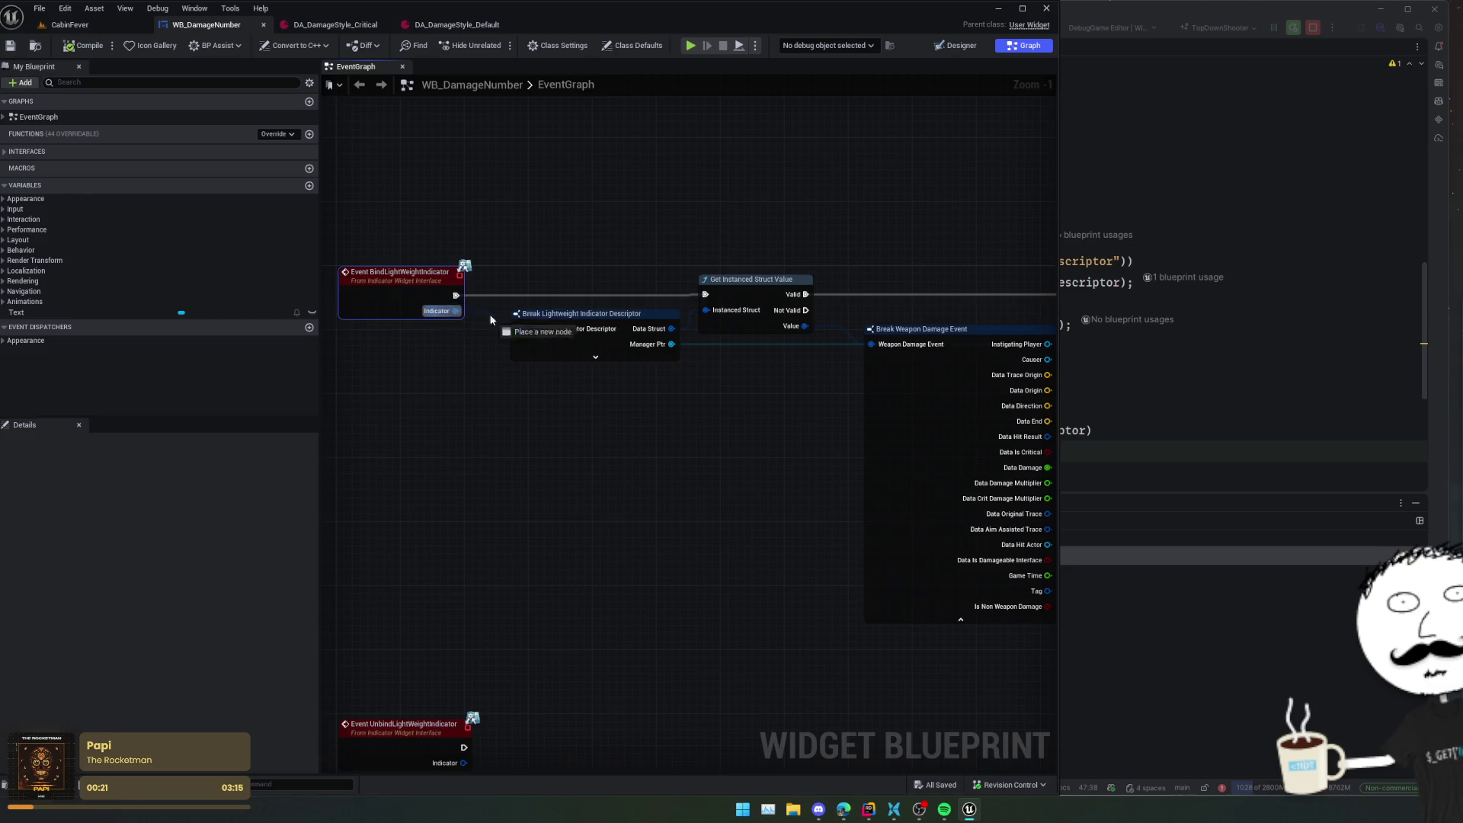
left_click_drag(381, 364, 1023, 364)
key("q")
left_click_drag(491, 418, 770, 420)
scroll(770, 420, "down", 2)
key("ctrl+s")
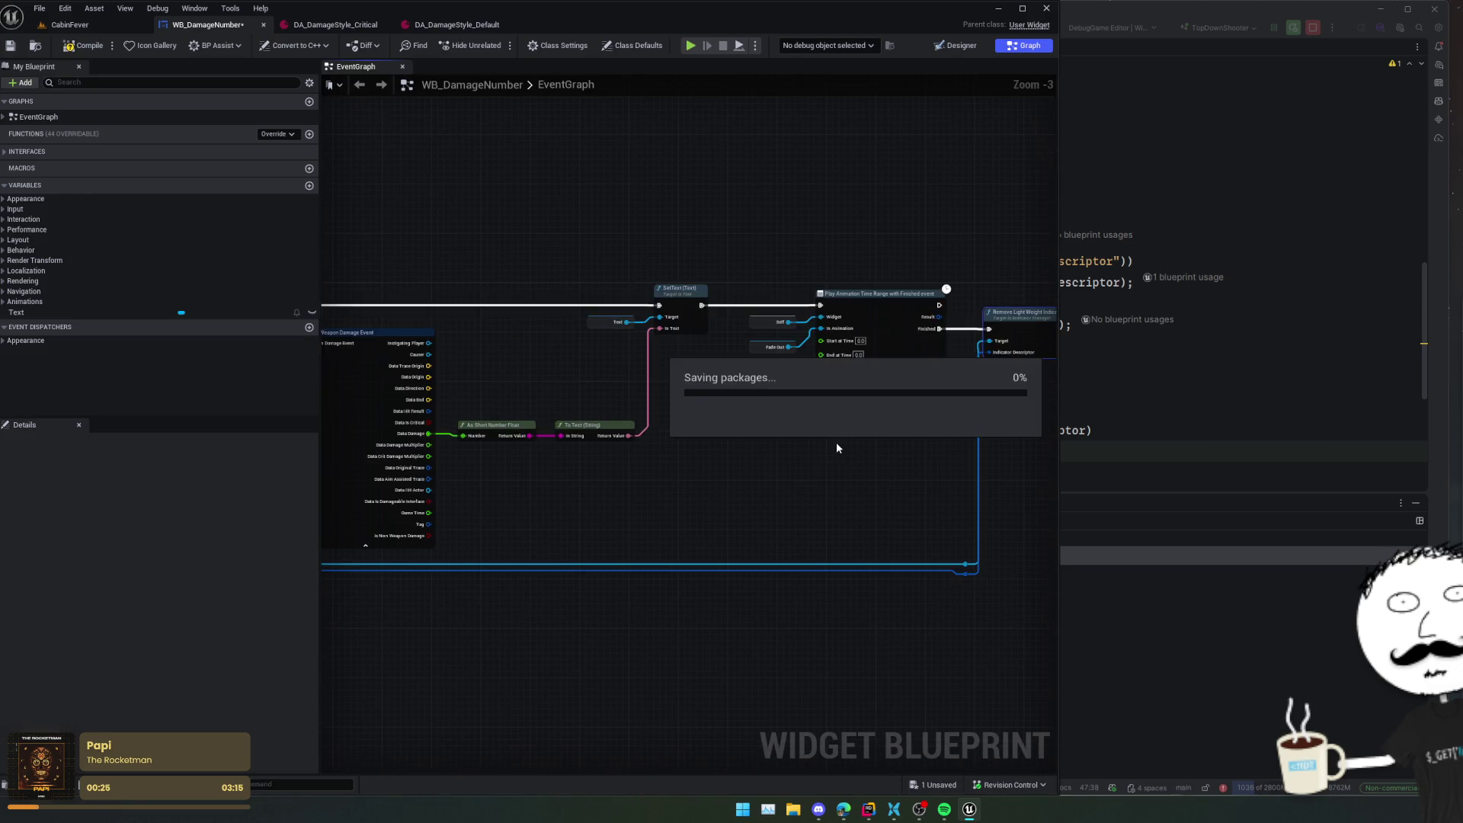
left_click(96, 25)
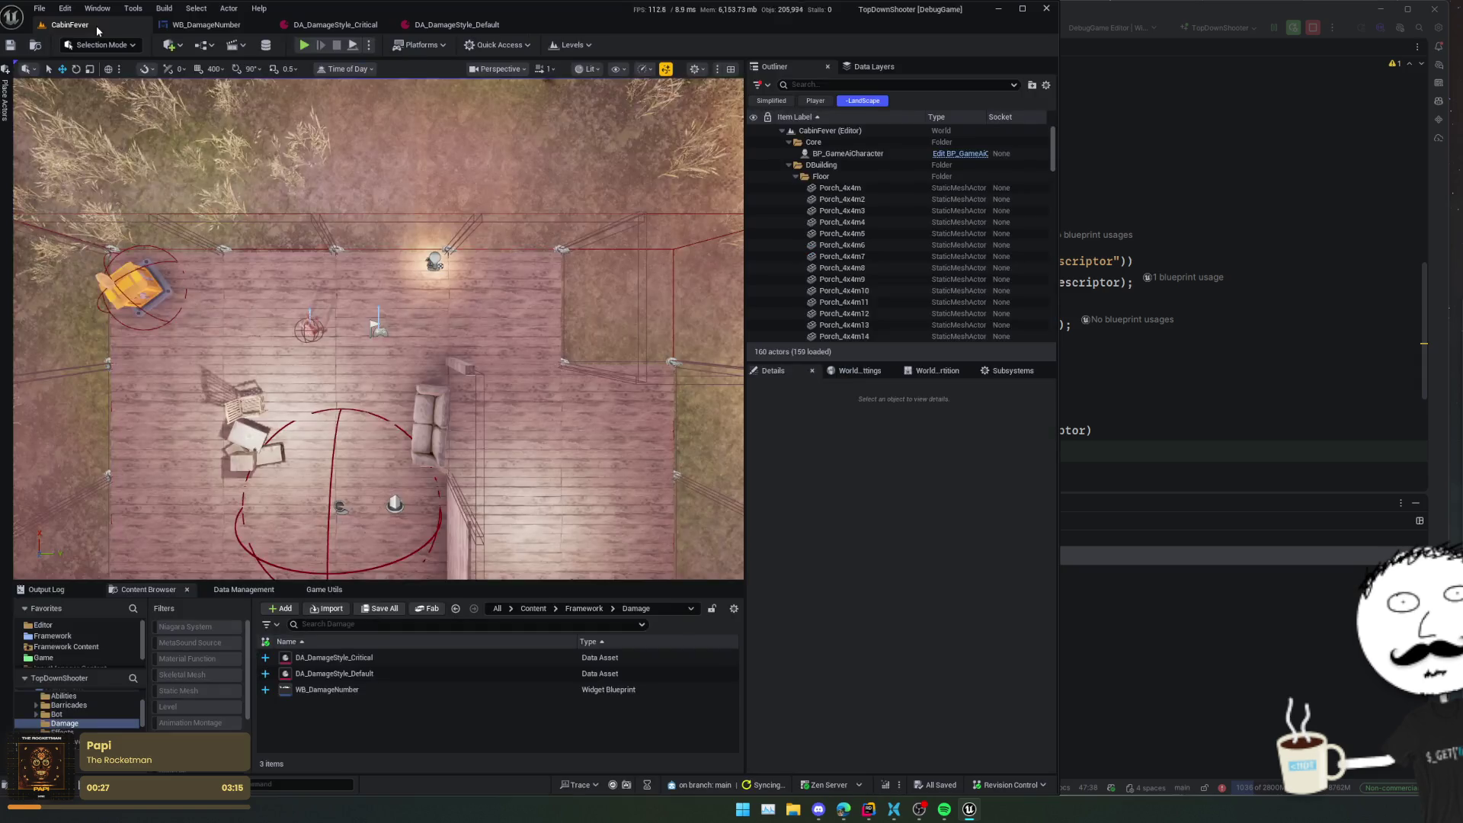
- Float WB_DamageNumber in its own window, sized to leave the CabinFever level visible
mouse_move(206, 24)
left_mouse_down()
mouse_move(578, 289)
mouse_move(1111, 401)
left_mouse_up()
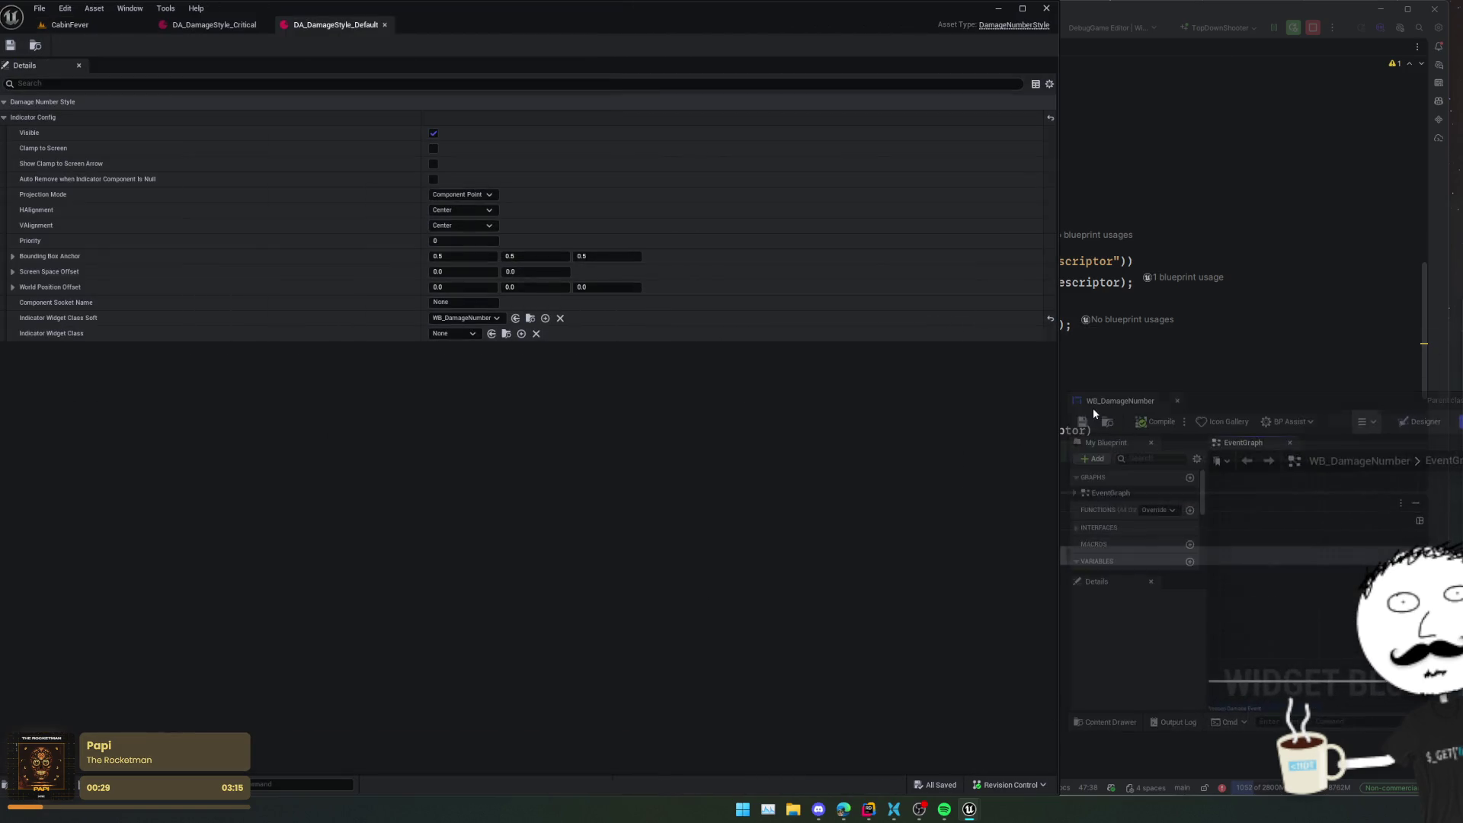
left_click_drag(1025, 338, 432, 47)
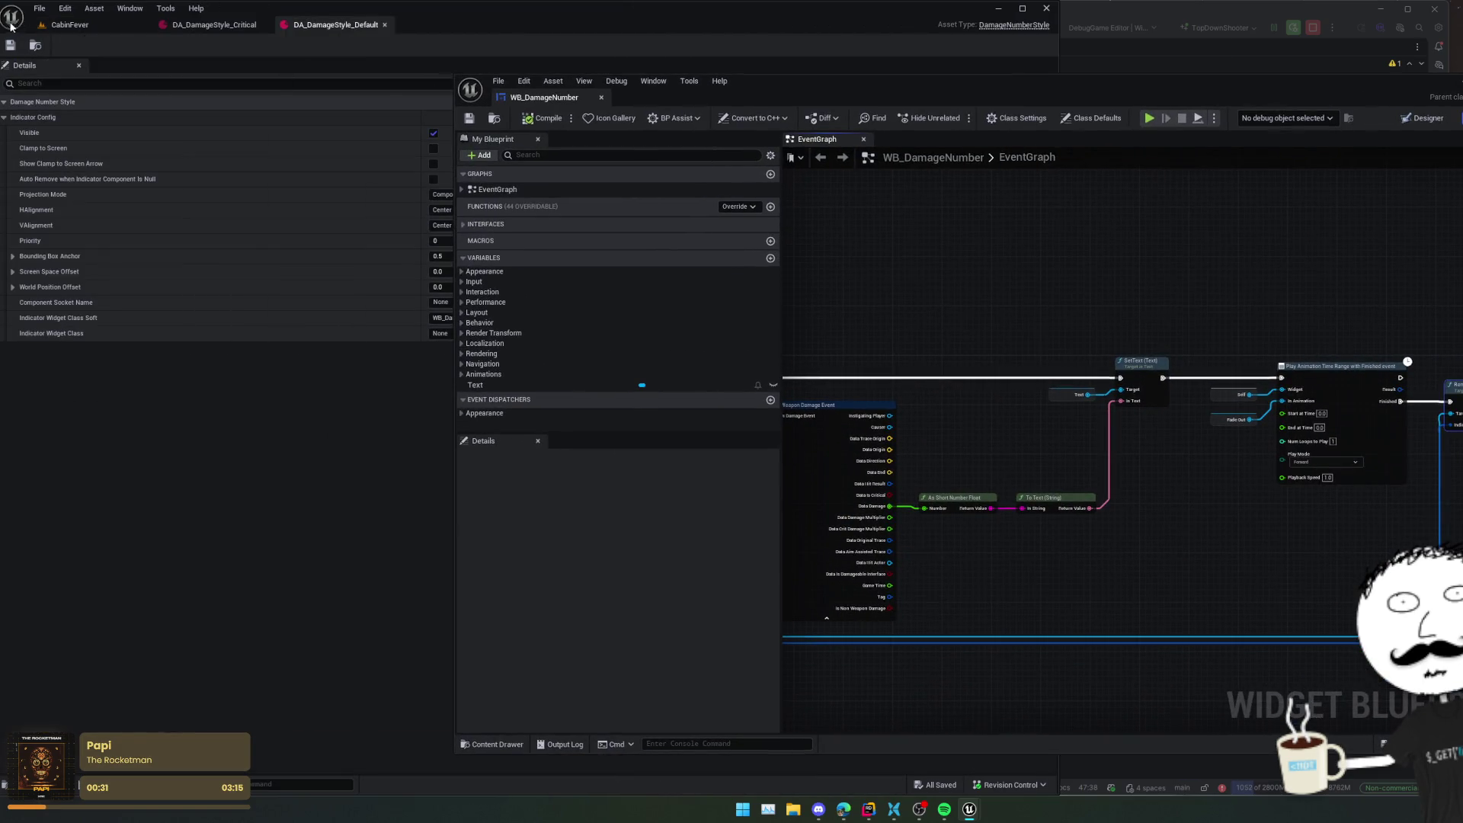
left_click(69, 24)
left_click_drag(460, 122, 608, 122)
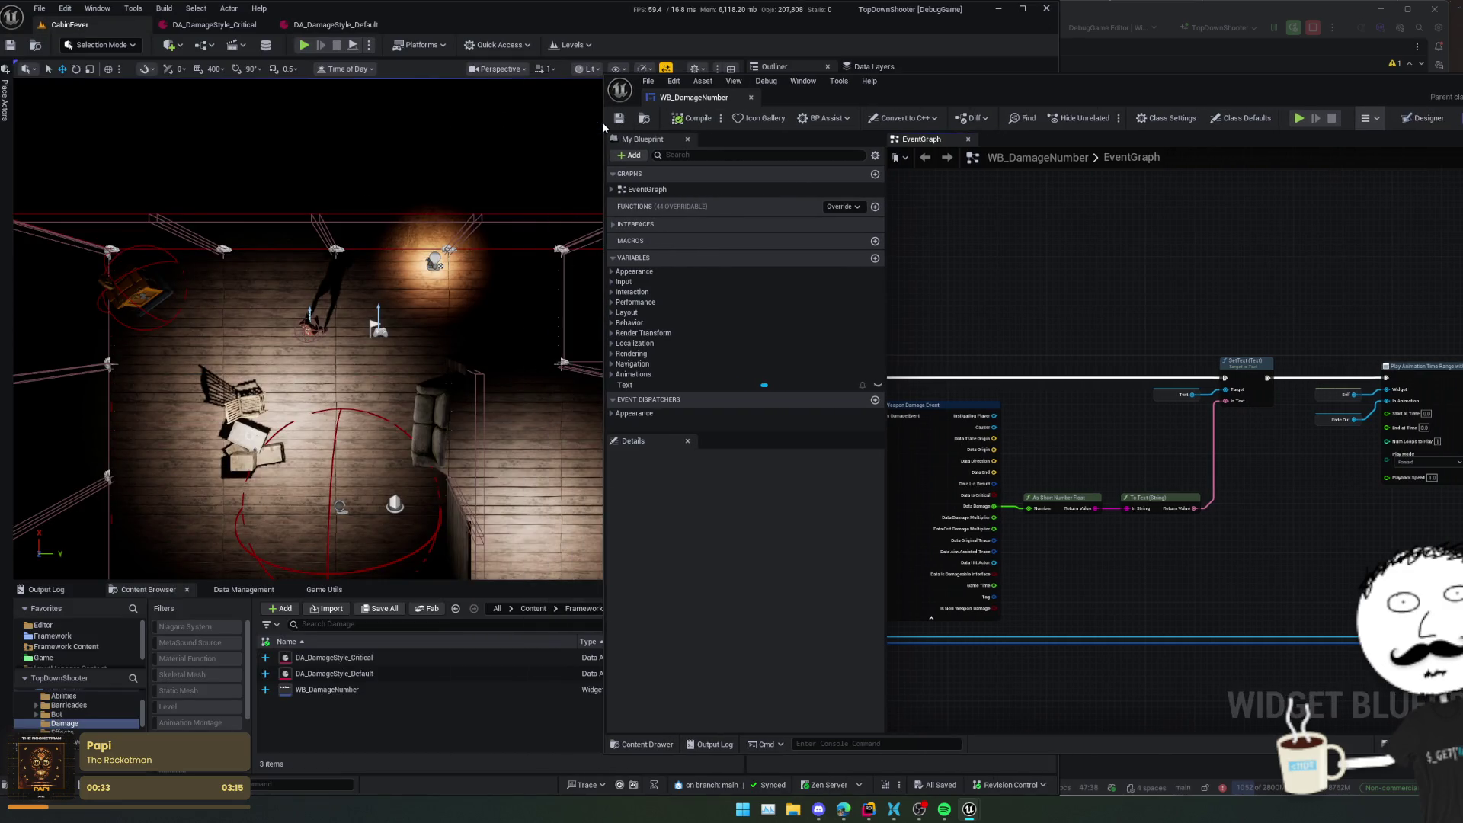
- Run WaveManager.AutoStartWaves 0, then play and shoot an enemy for a 25.50 damage number
left_click(331, 783)
key("Up")
key("Return")
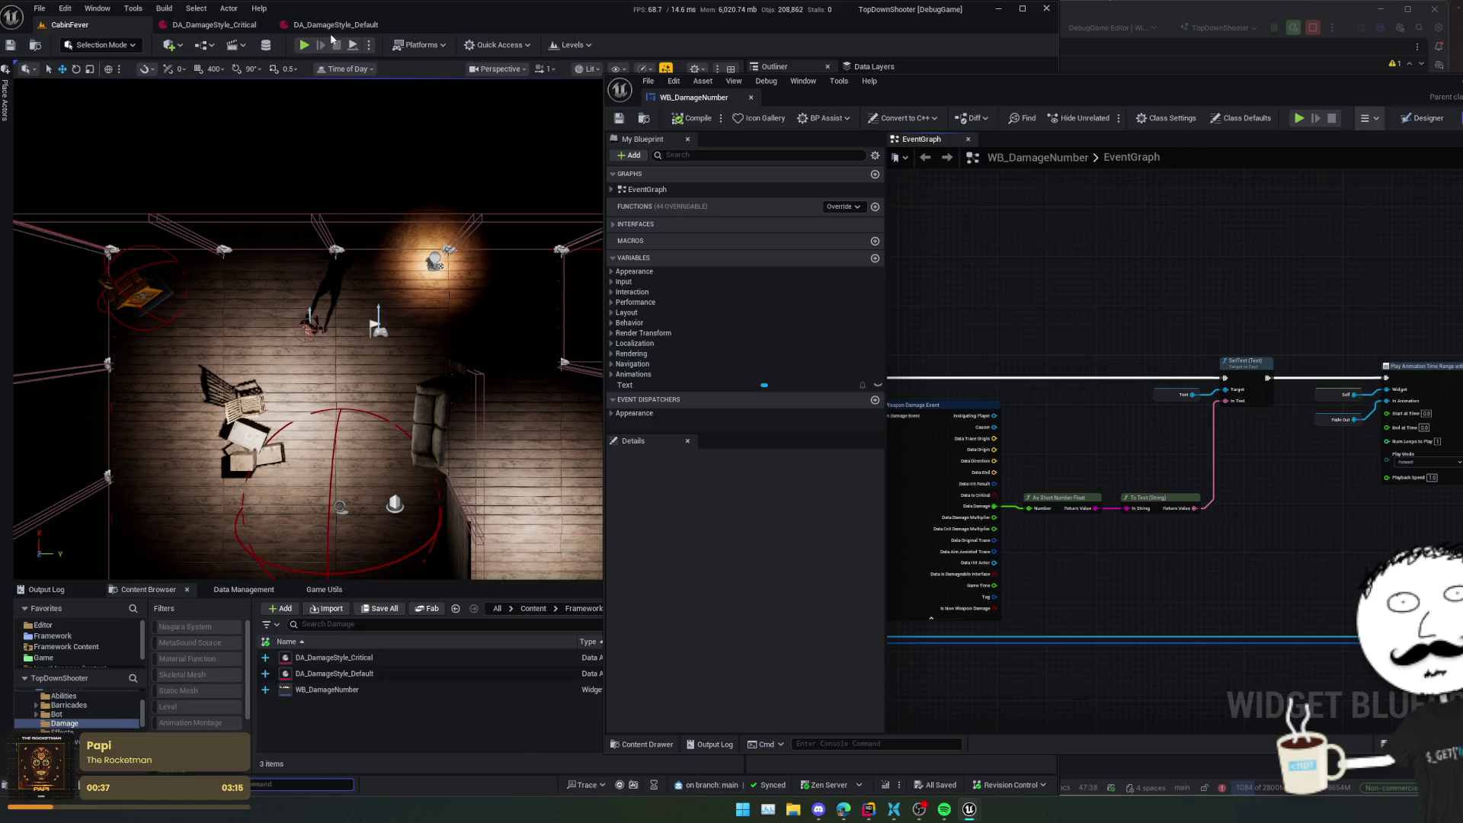
key("alt+p")
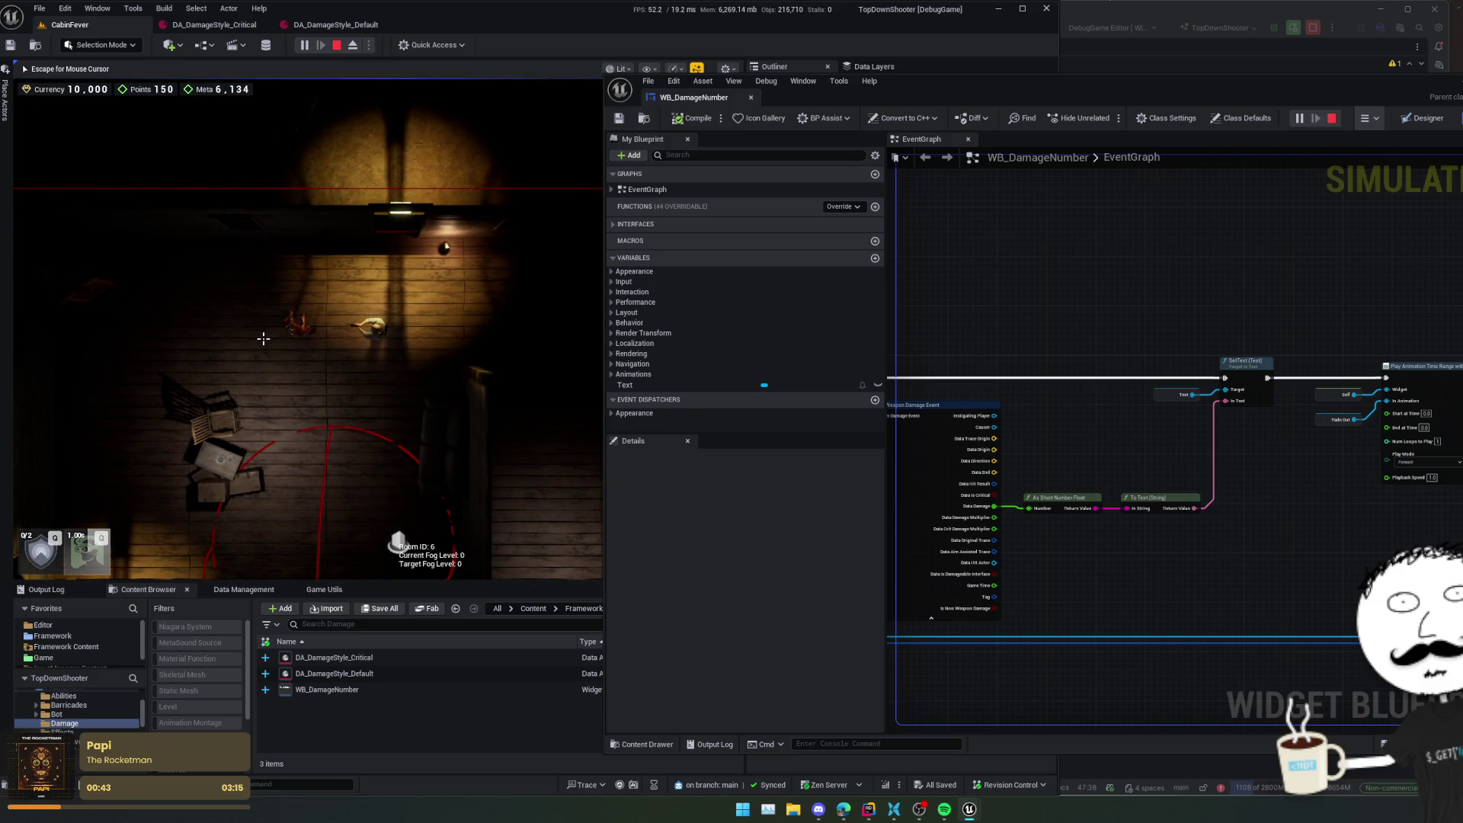
left_click(263, 338)
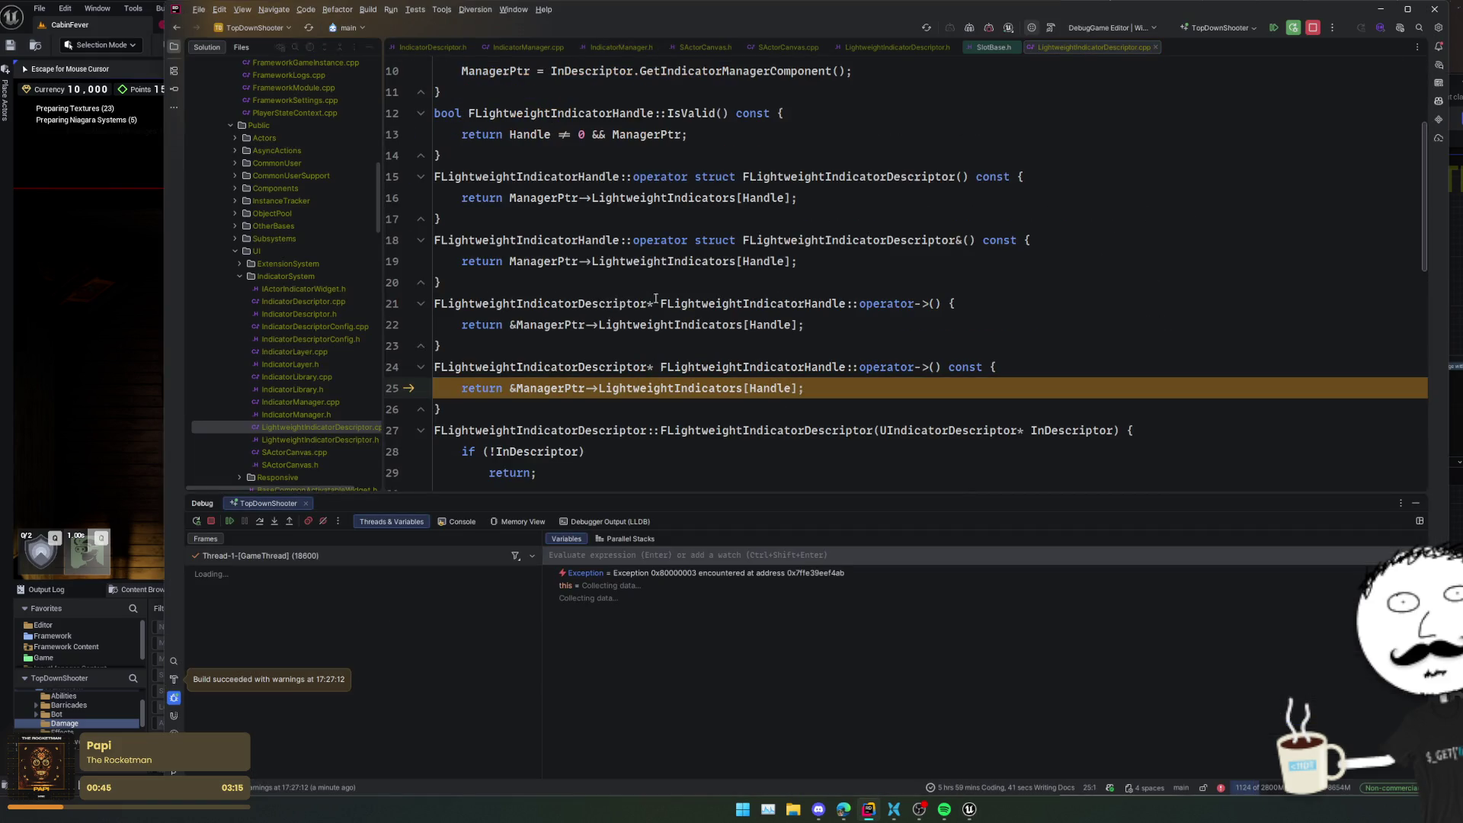
- In the paused debugger, inspect RemovedDescriptor in the RemoveLightWeightIndicator caller frame
left_click(784, 345)
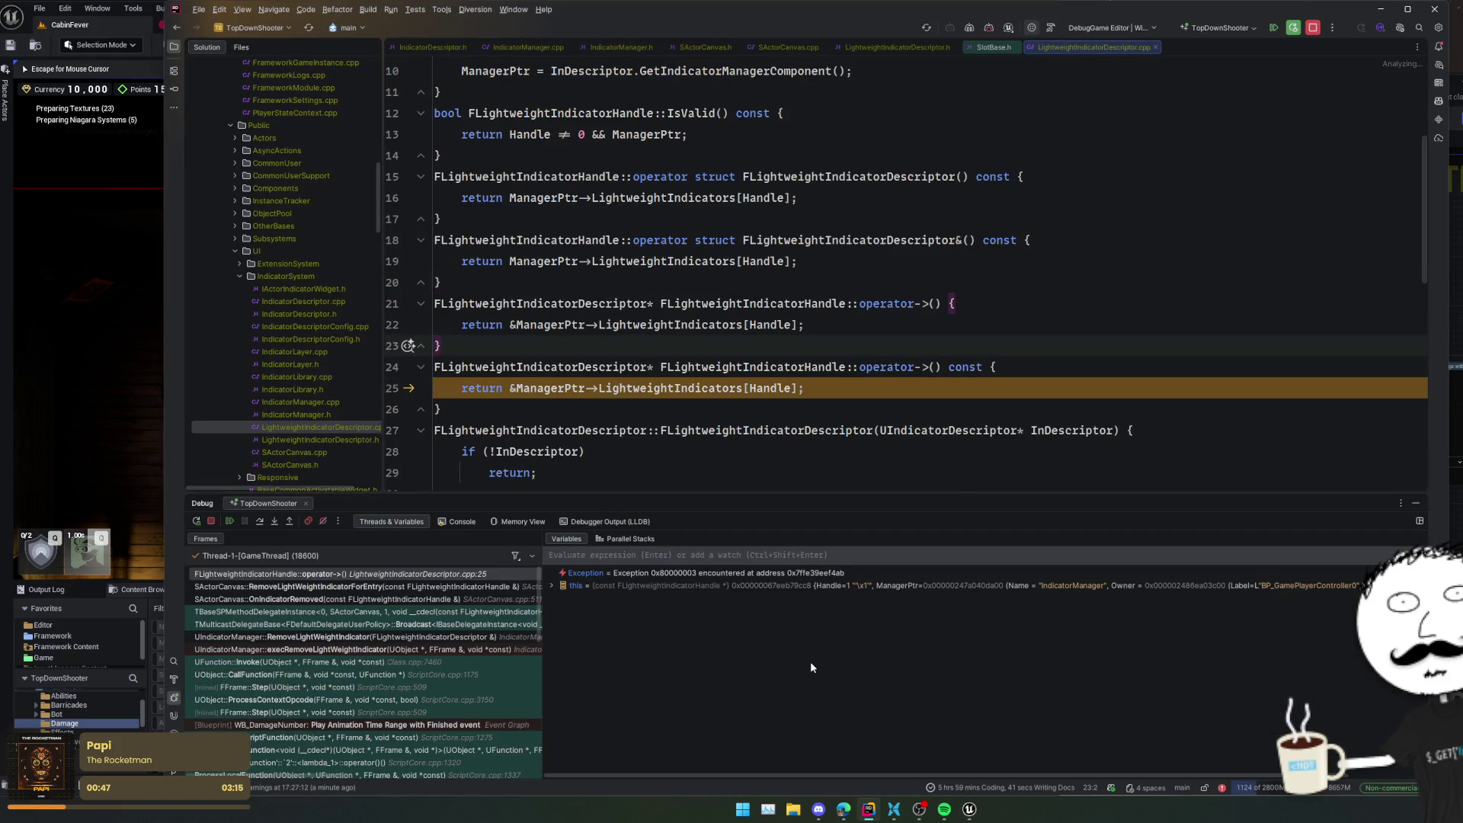
left_click(414, 639)
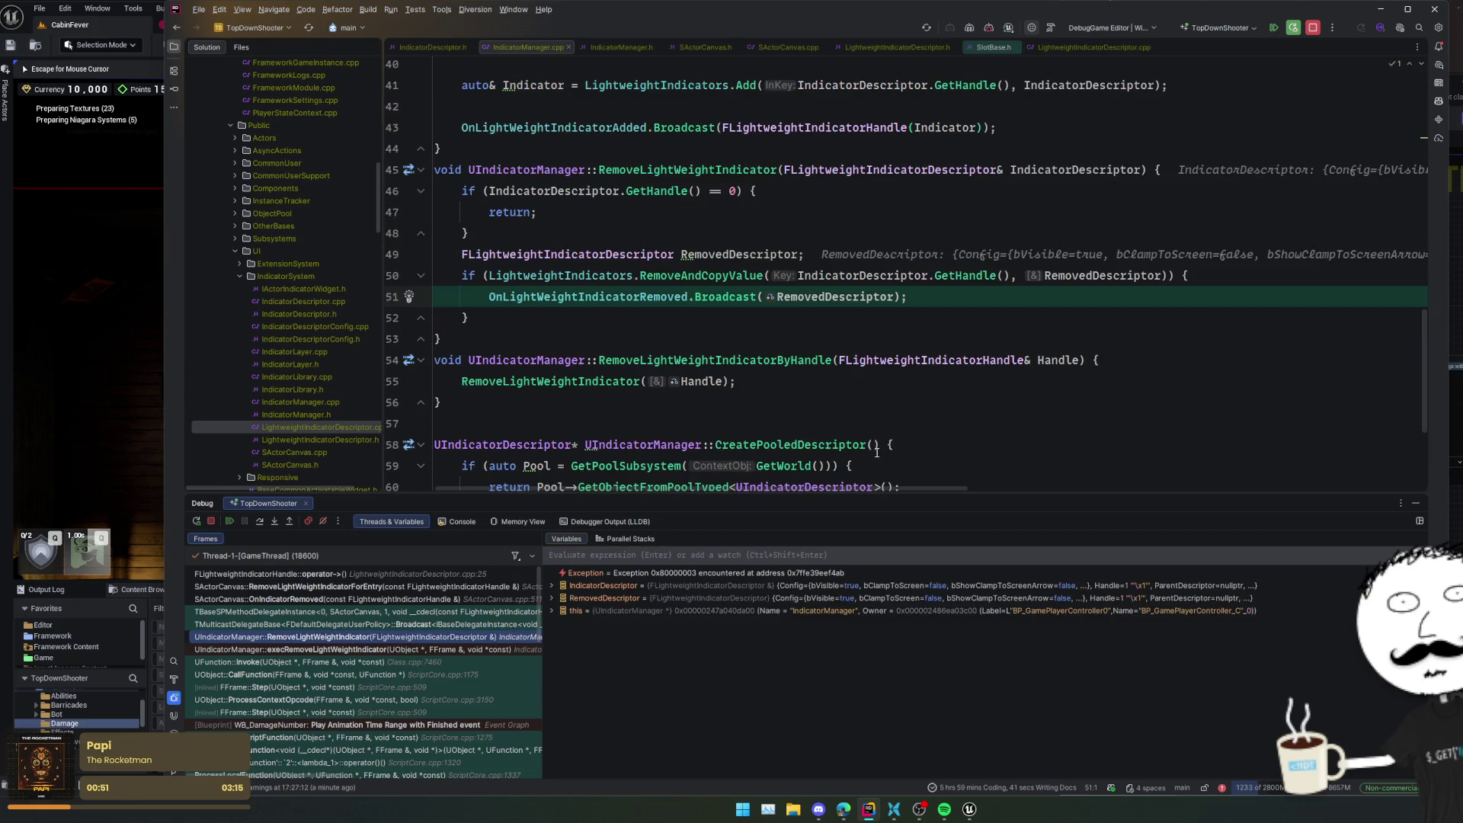
left_click(902, 326)
left_click(850, 297)
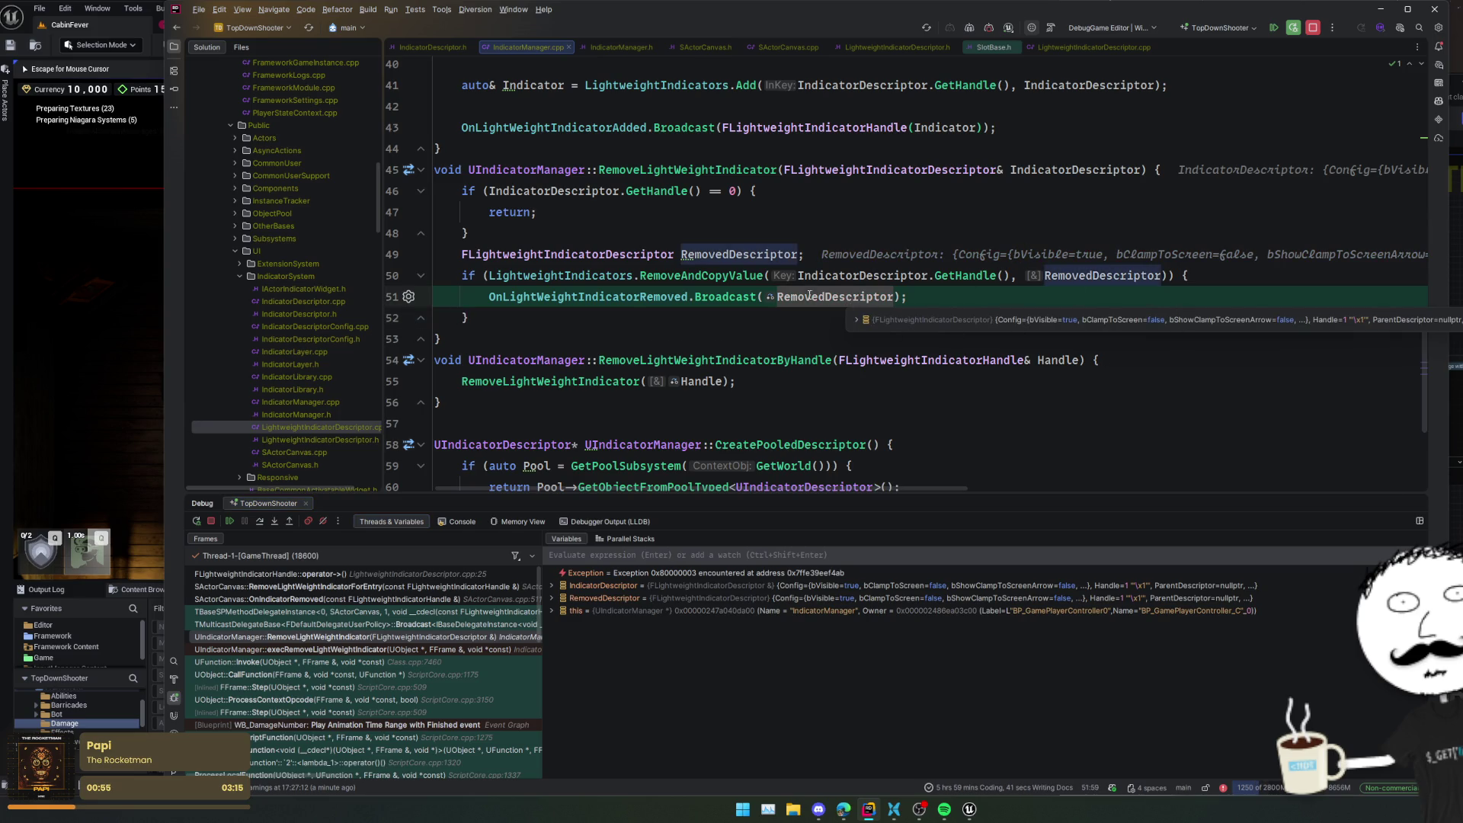
left_click(735, 230)
left_click(931, 335)
left_click(932, 304)
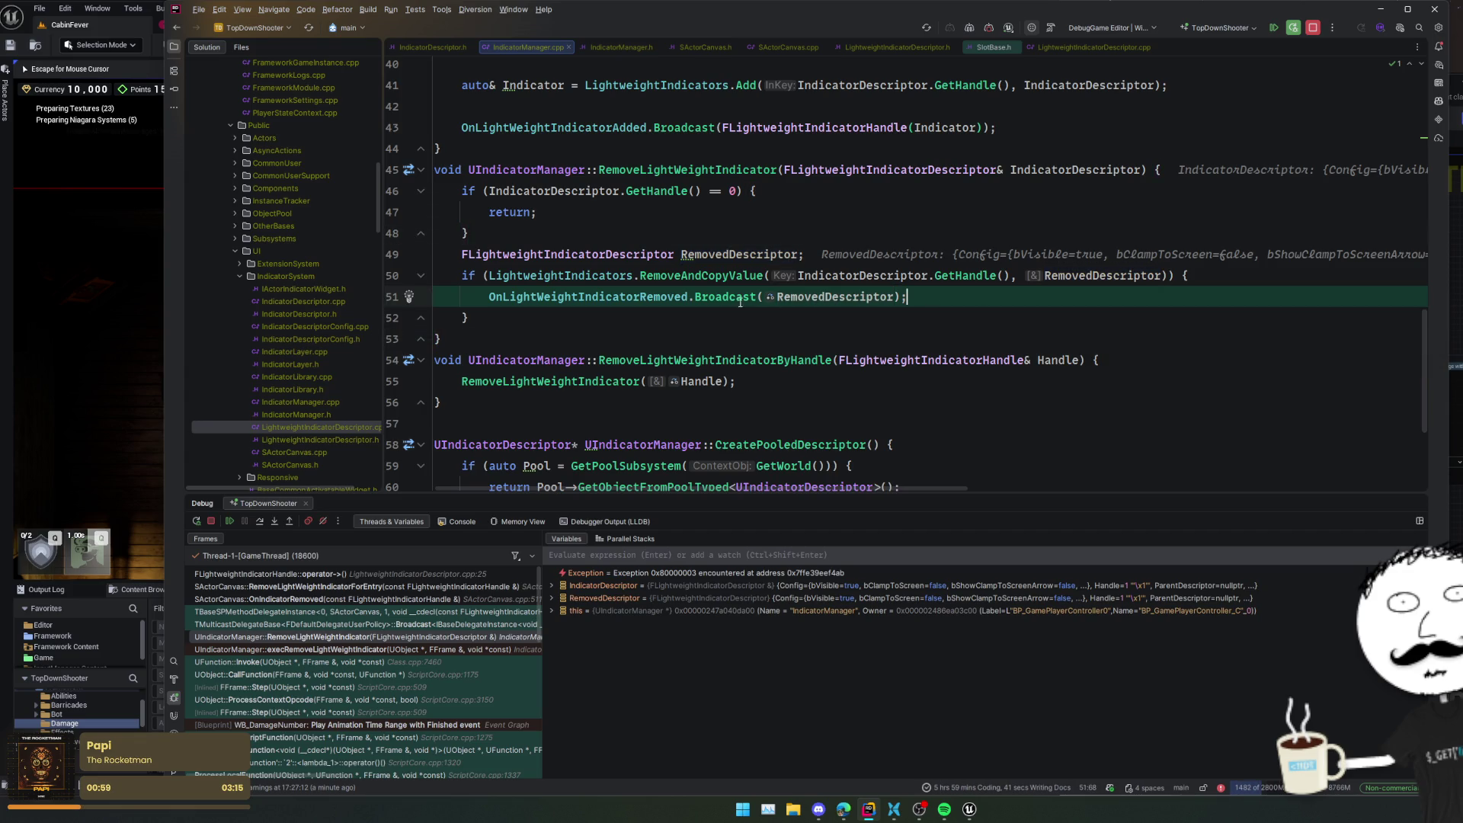
- Check the uses of Indicator in the OnIndicatorRemoved frame, then return to IndicatorManager.cpp
left_click(476, 601)
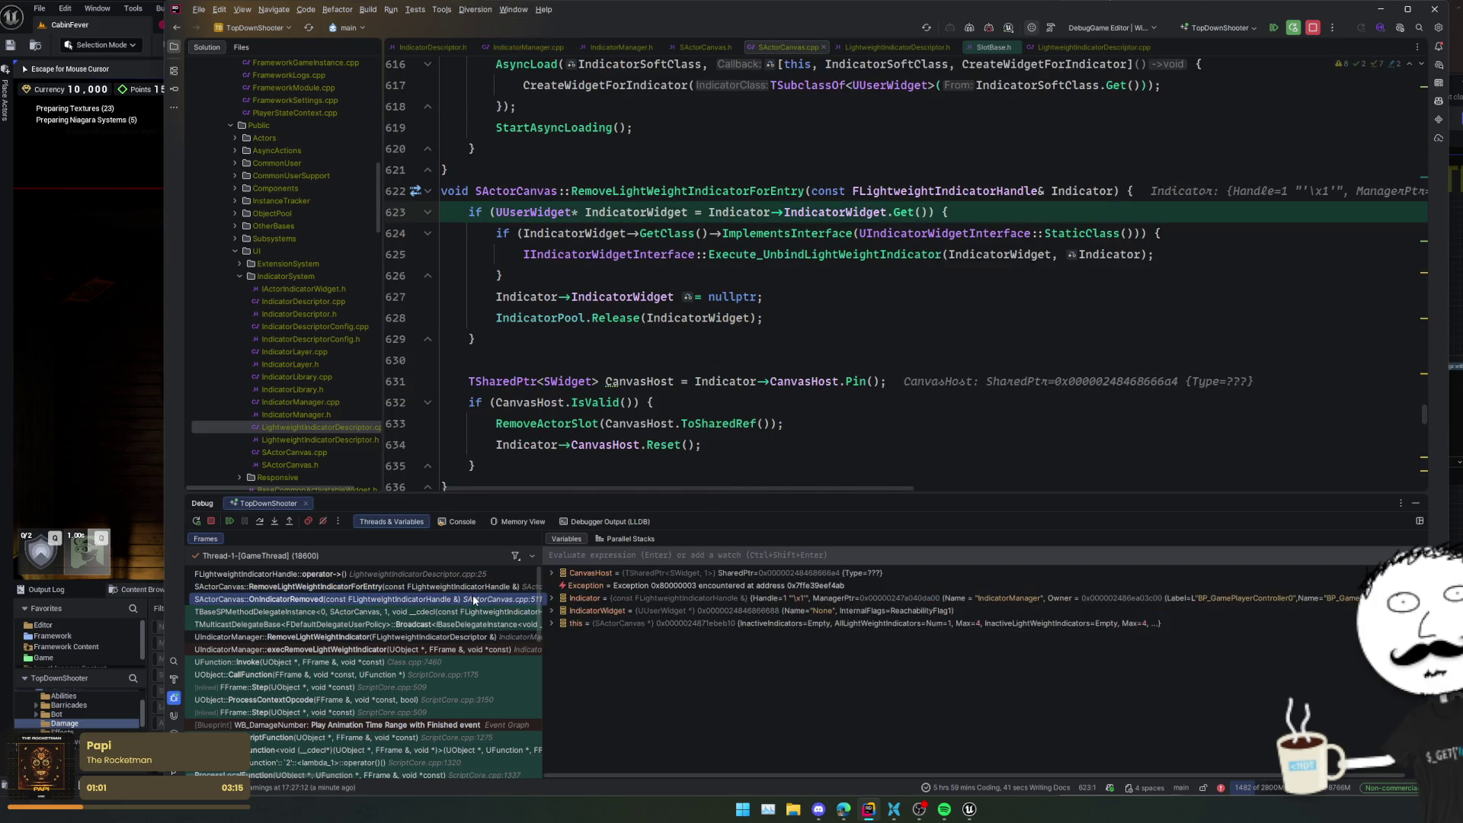
left_click(755, 276)
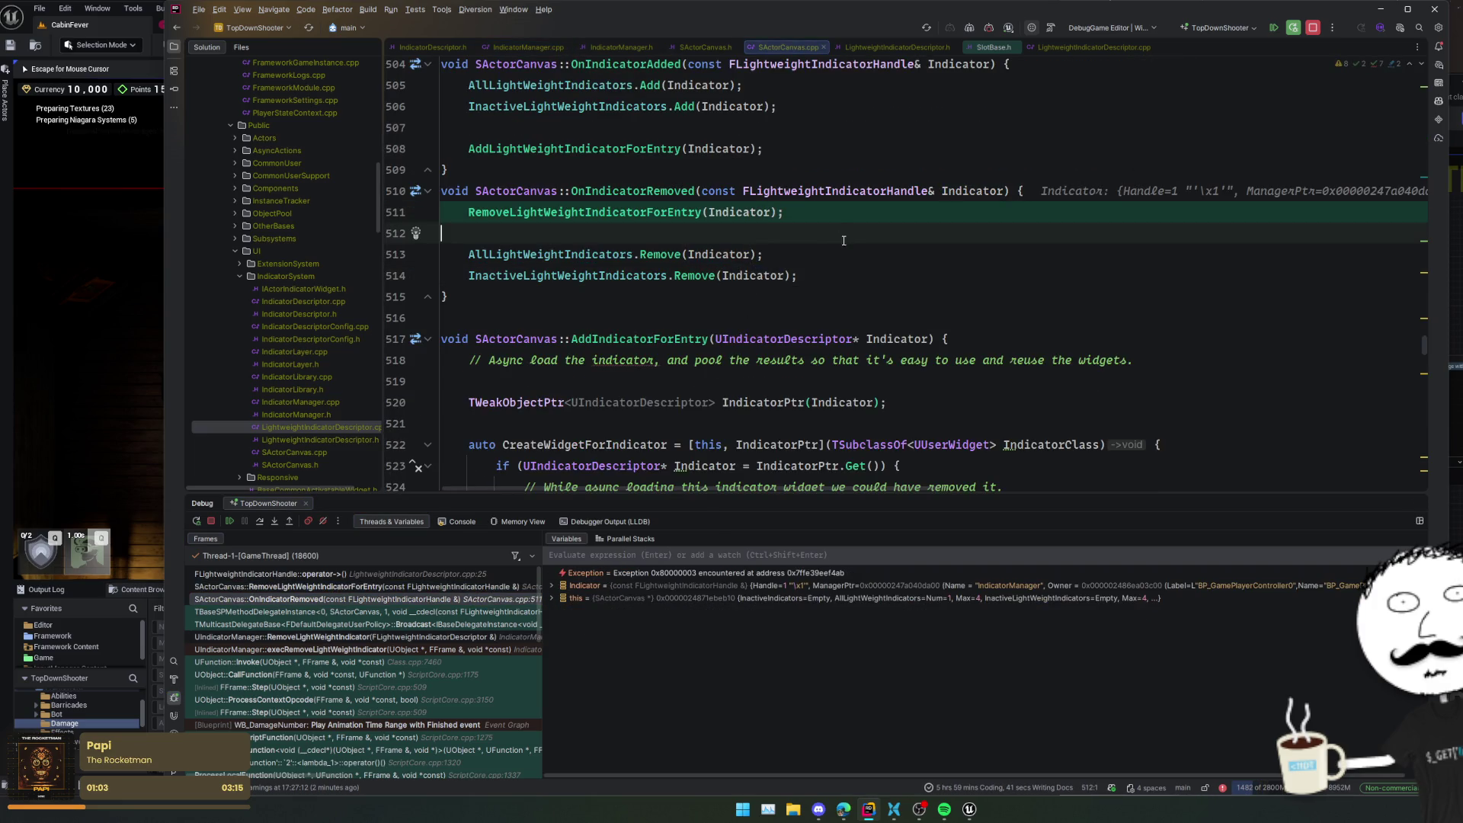
key("ctrl+alt+Left")
key("ctrl+alt+Left")
left_click(668, 297)
- Read the RemoveAndCopyValue documentation and move to the RemoveLightWeightIndicatorForEntry frame
left_click(662, 275)
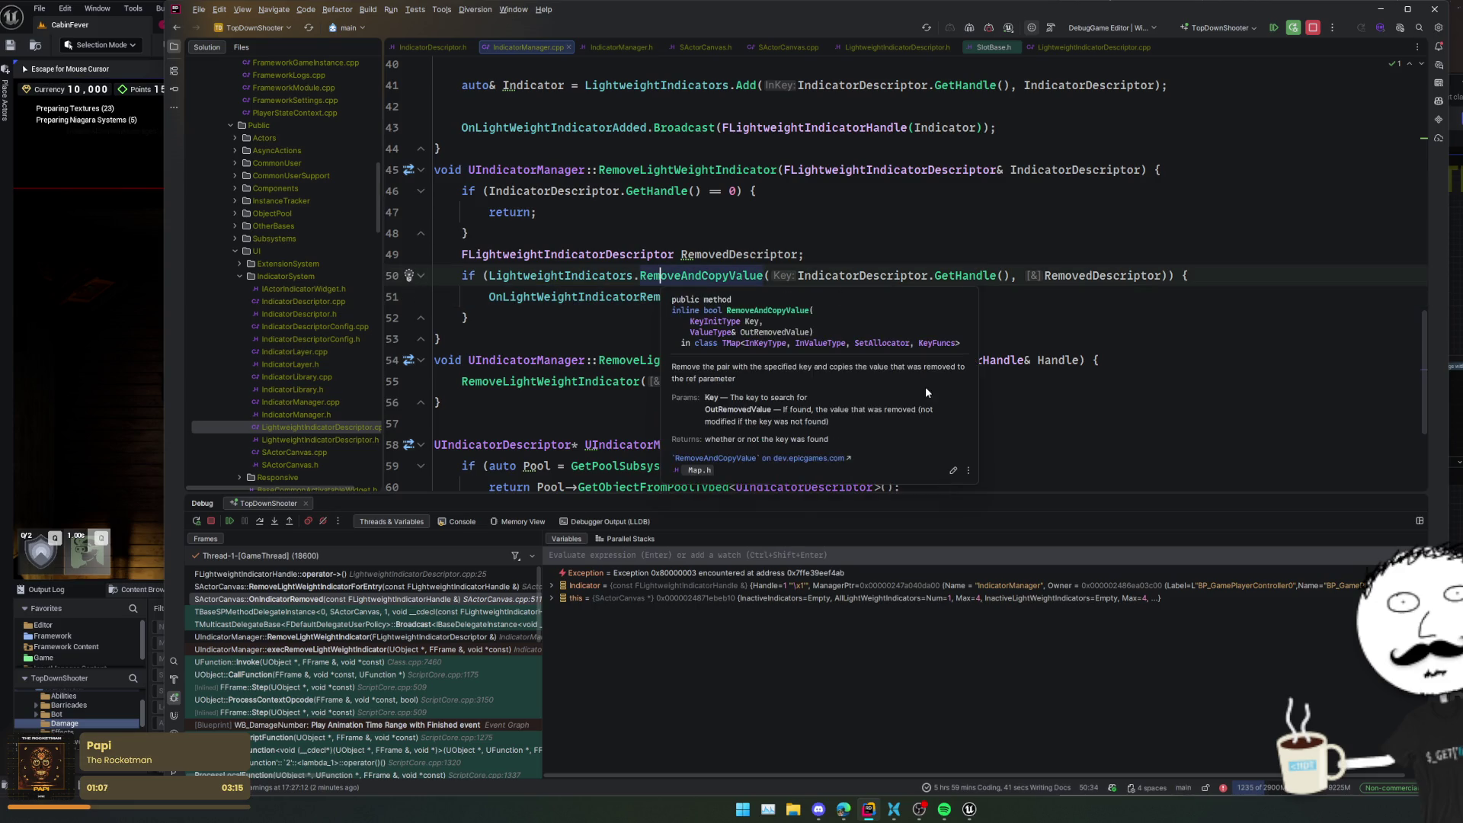
left_click(905, 254)
left_click(799, 225)
key("Down")
key("Down")
key("Down")
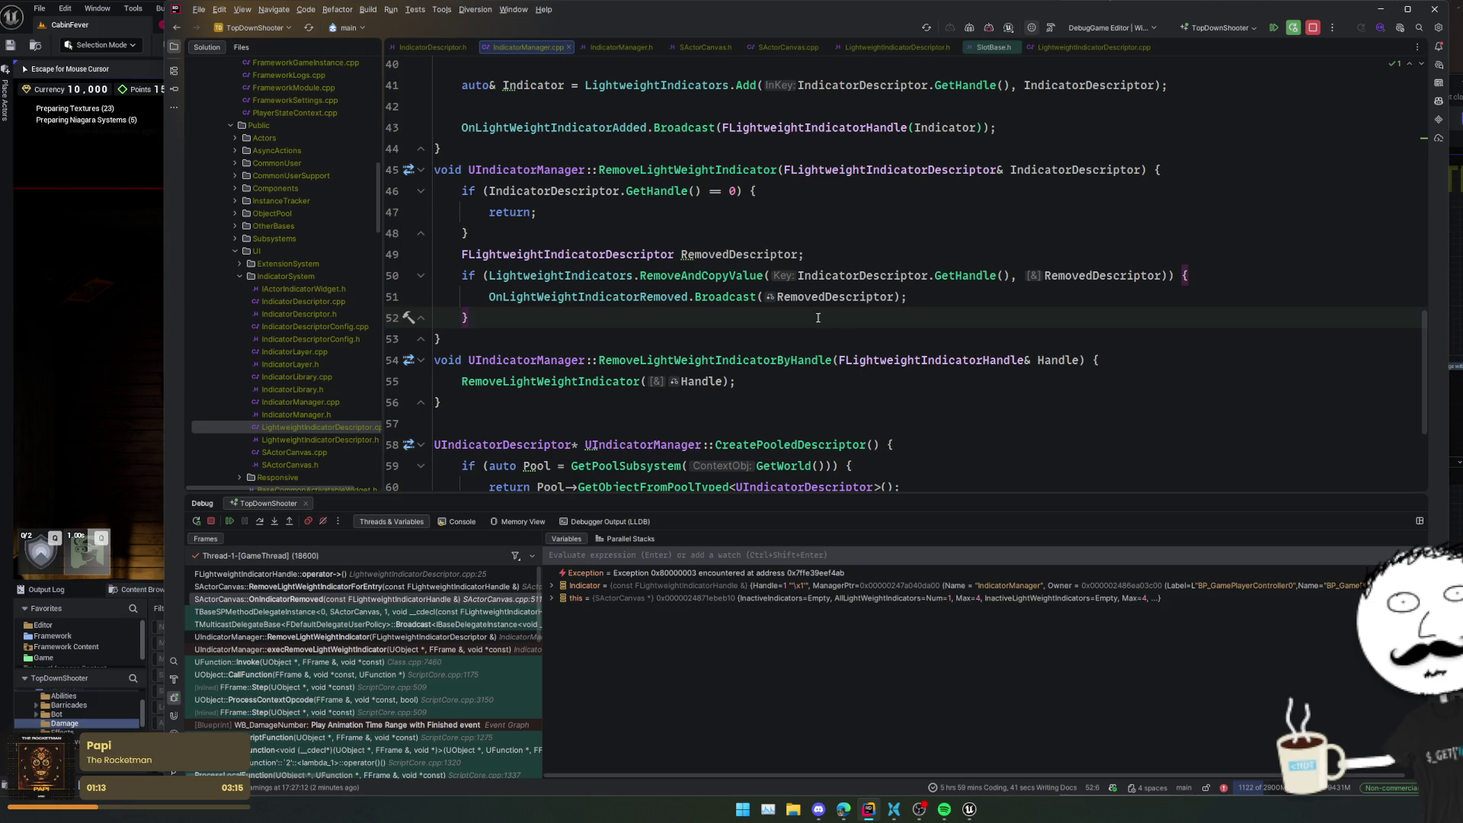
left_click(1048, 342)
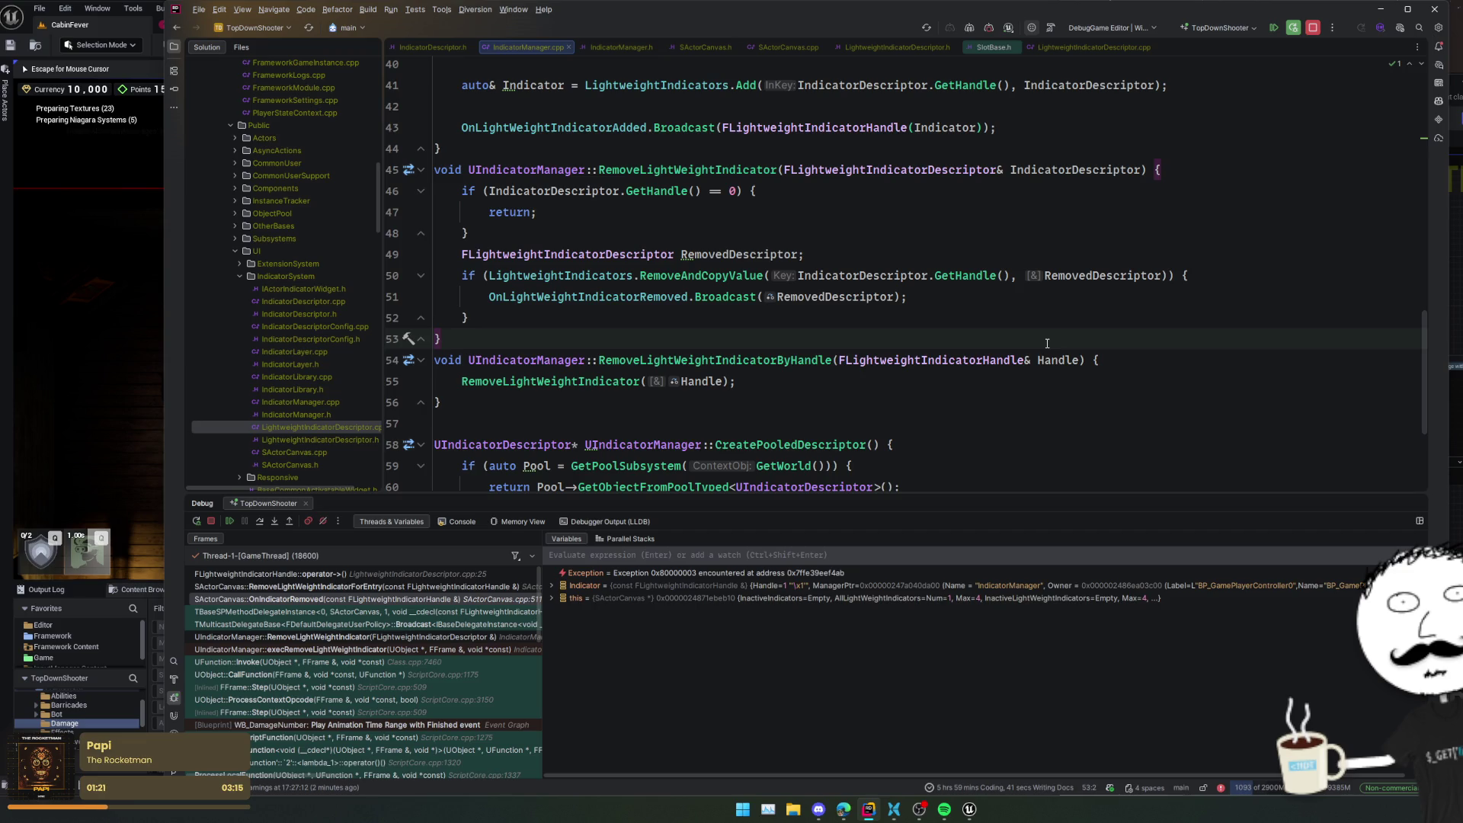
left_click(373, 586)
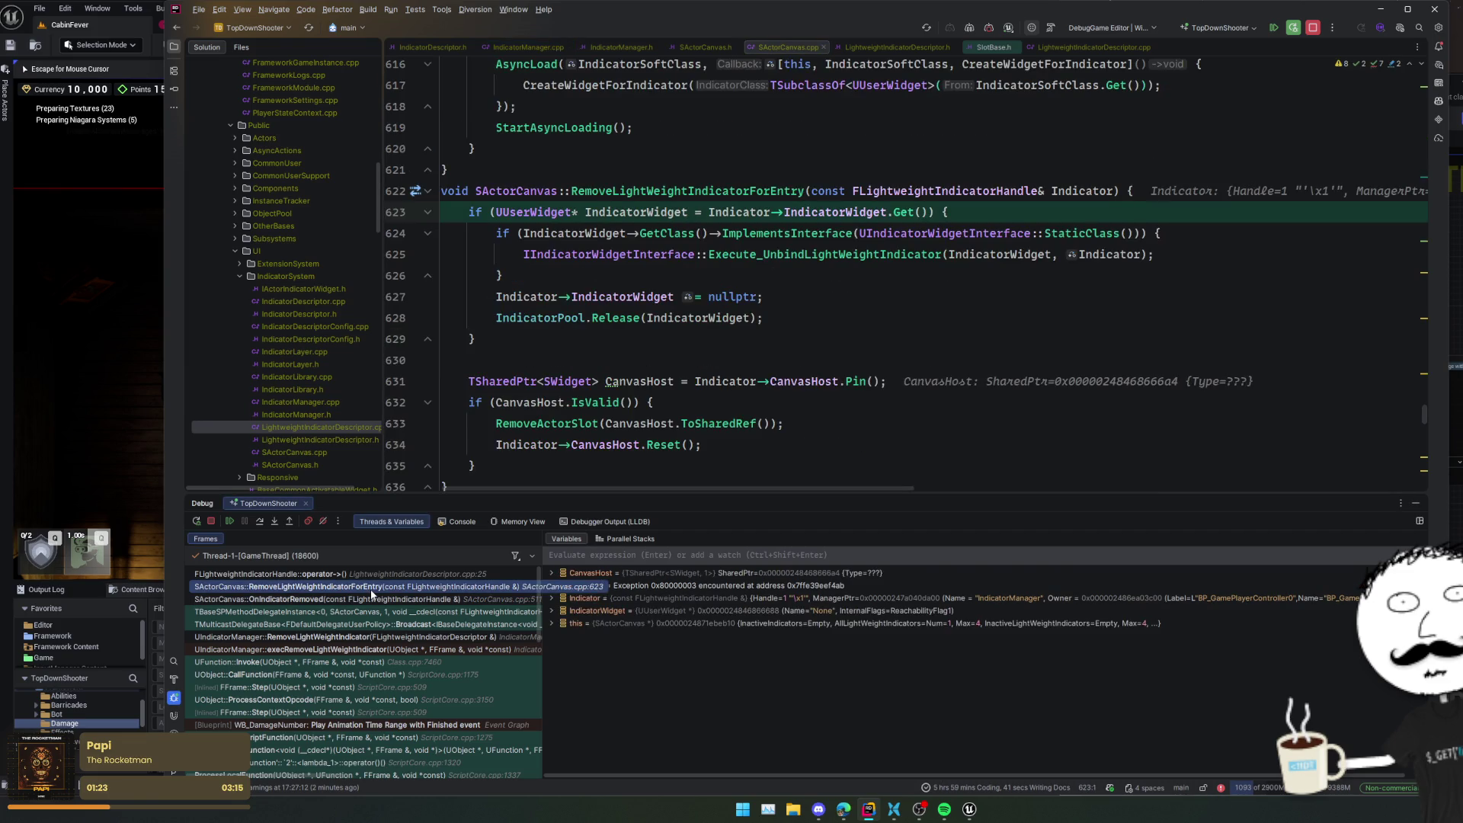
- Step between the OnIndicatorRemoved, RemoveLightWeightIndicator and RemoveLightWeightIndicatorForEntry frames
left_click(941, 251)
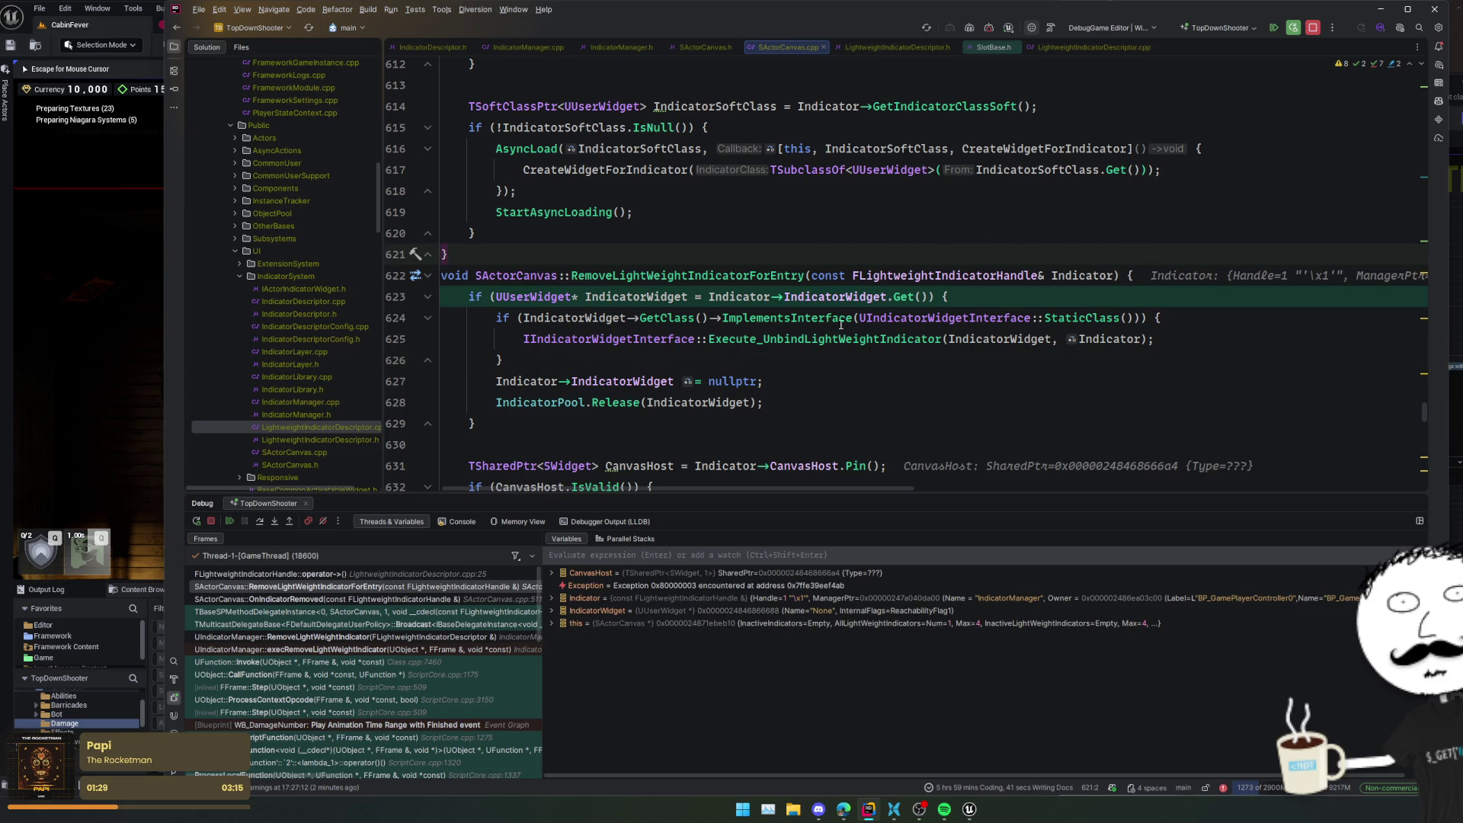
left_click(392, 595)
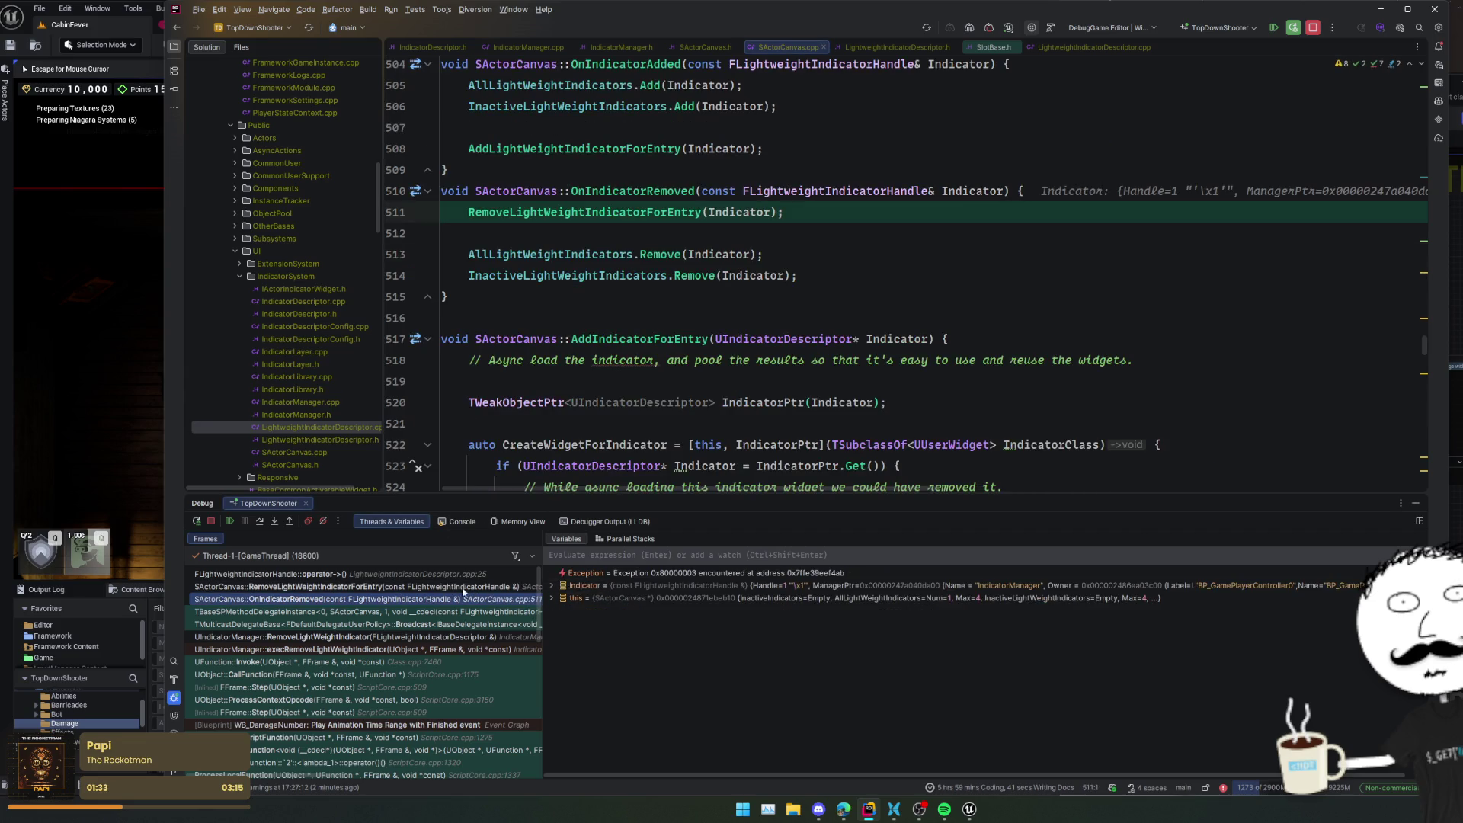
left_click(482, 639)
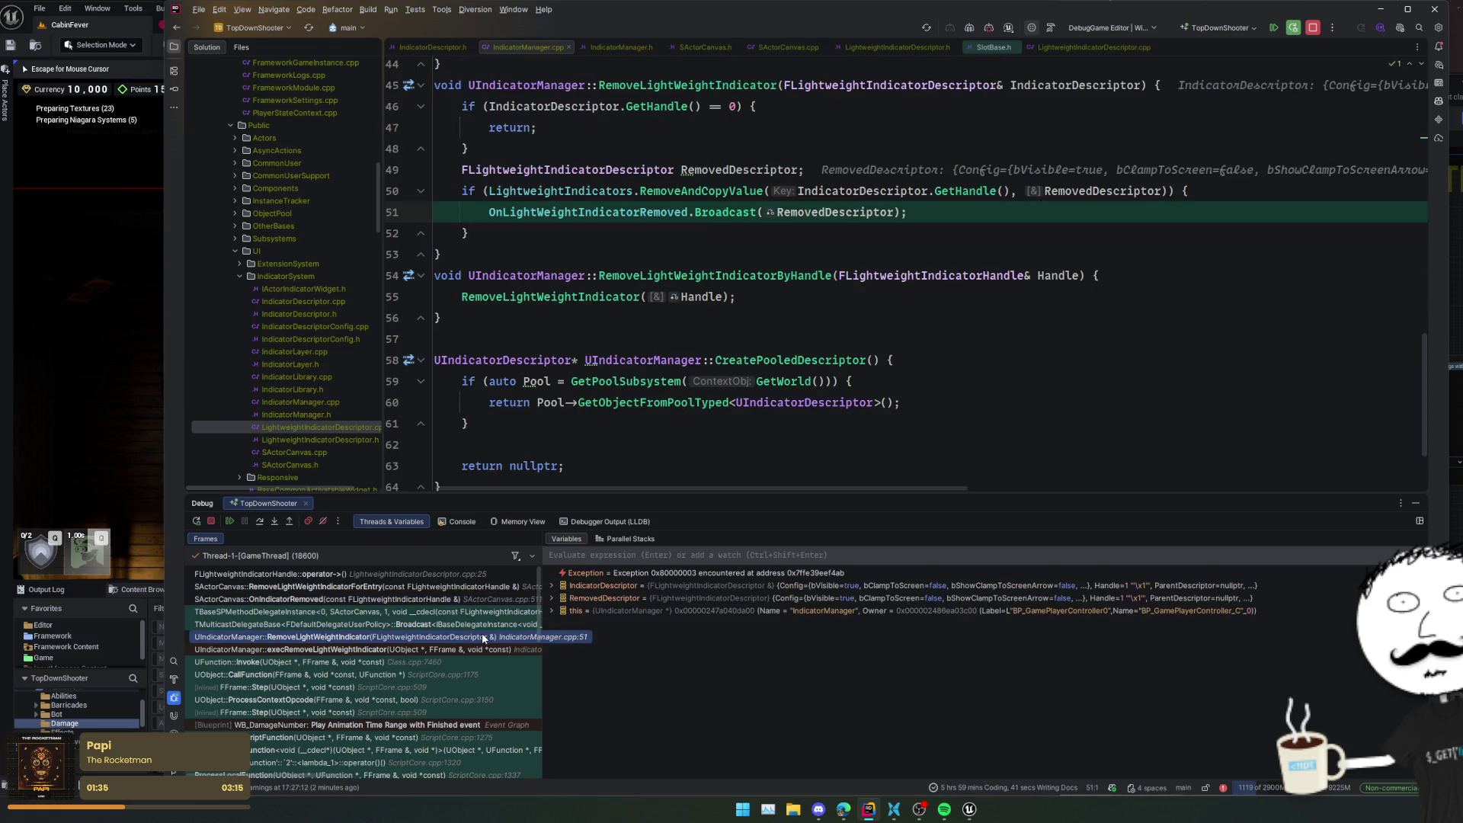
left_click(477, 584)
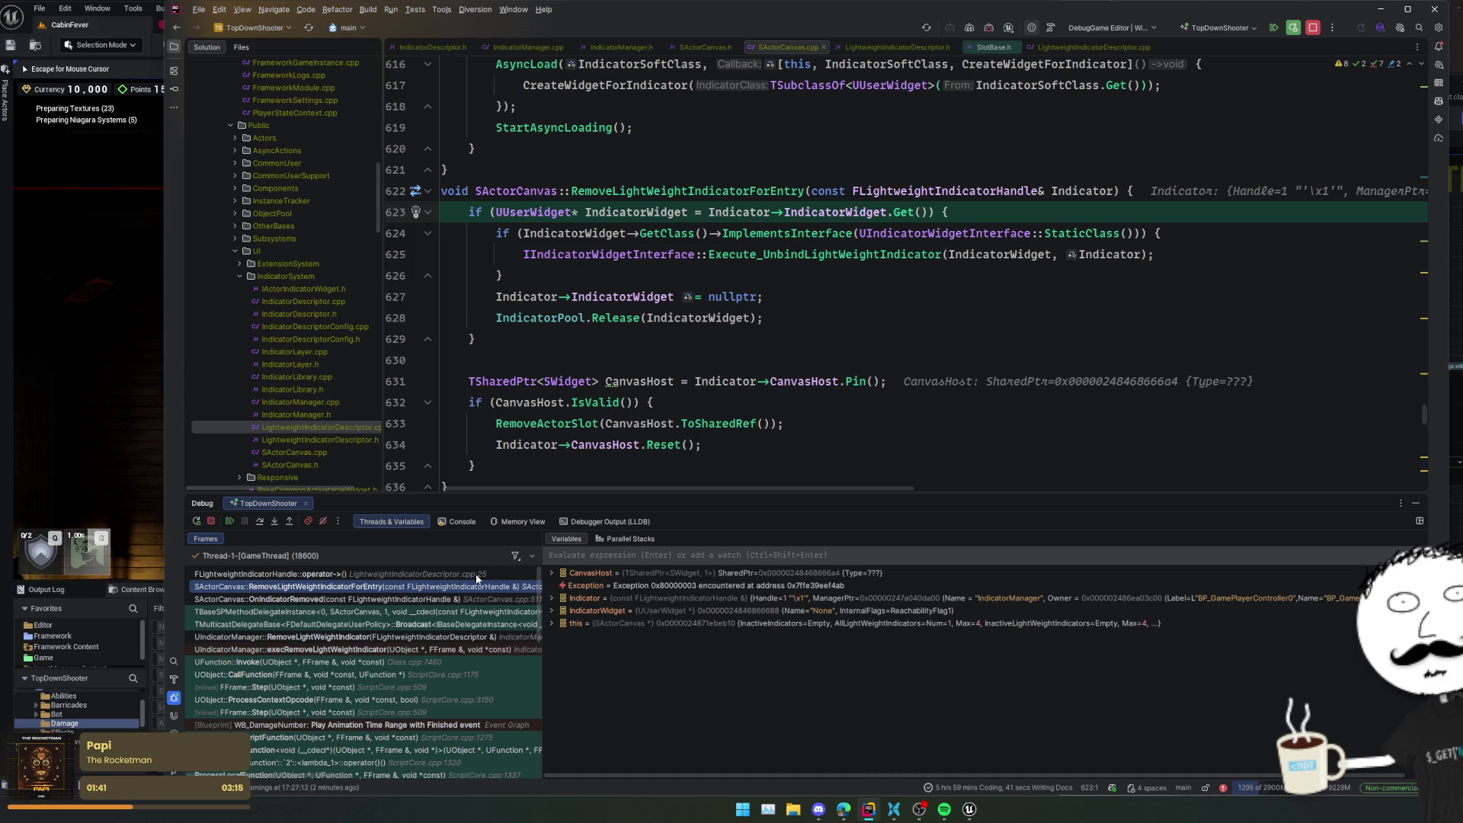
left_click(466, 637)
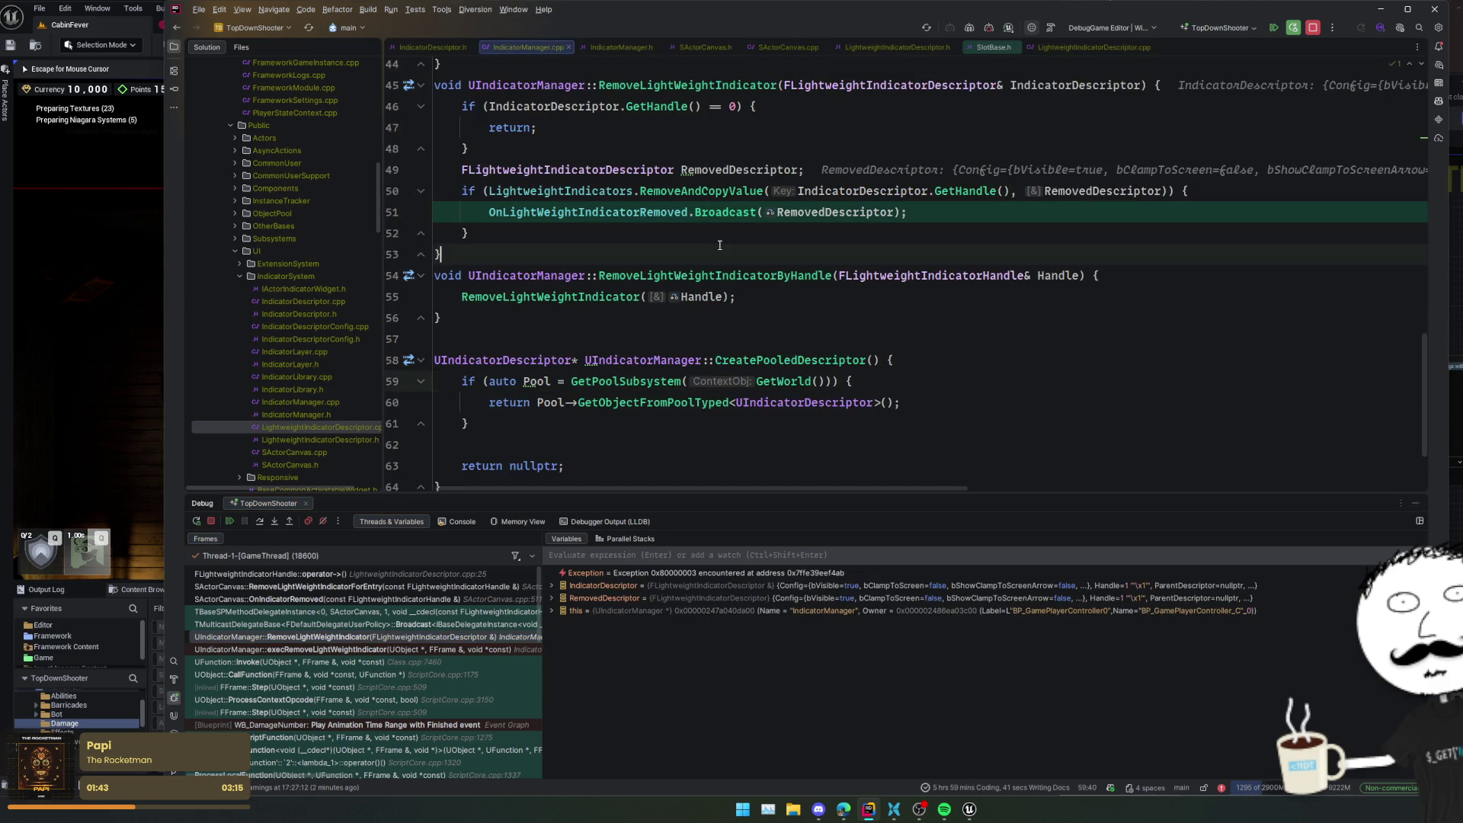
- Paste OnLightWeightIndicatorRemoved.Broadcast(RemovedDescriptor); right after RemoveLightWeightIndicator's early-return check
double_click(583, 186)
key("Left")
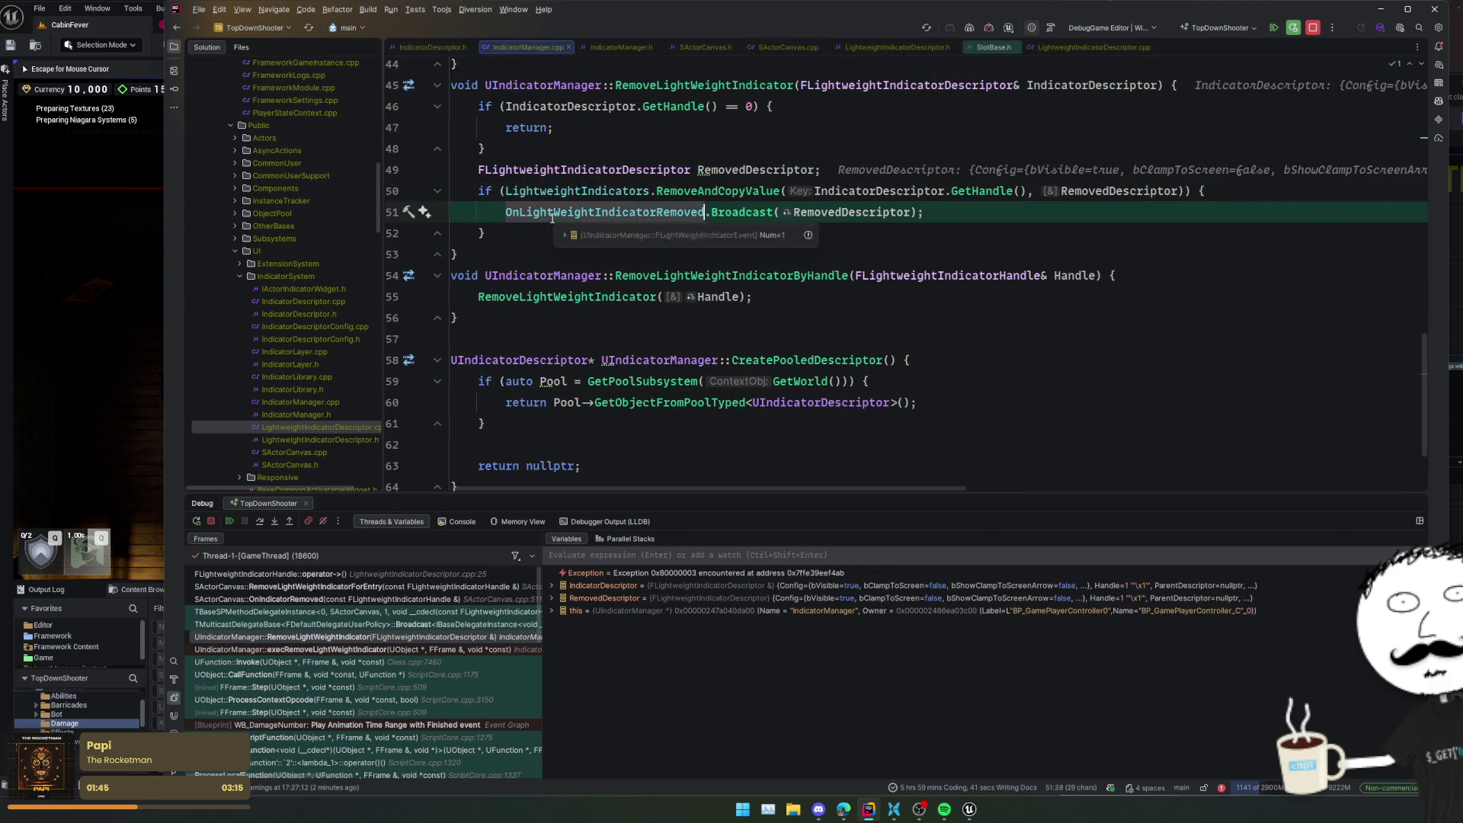
key("Up")
key("ctrl+v")
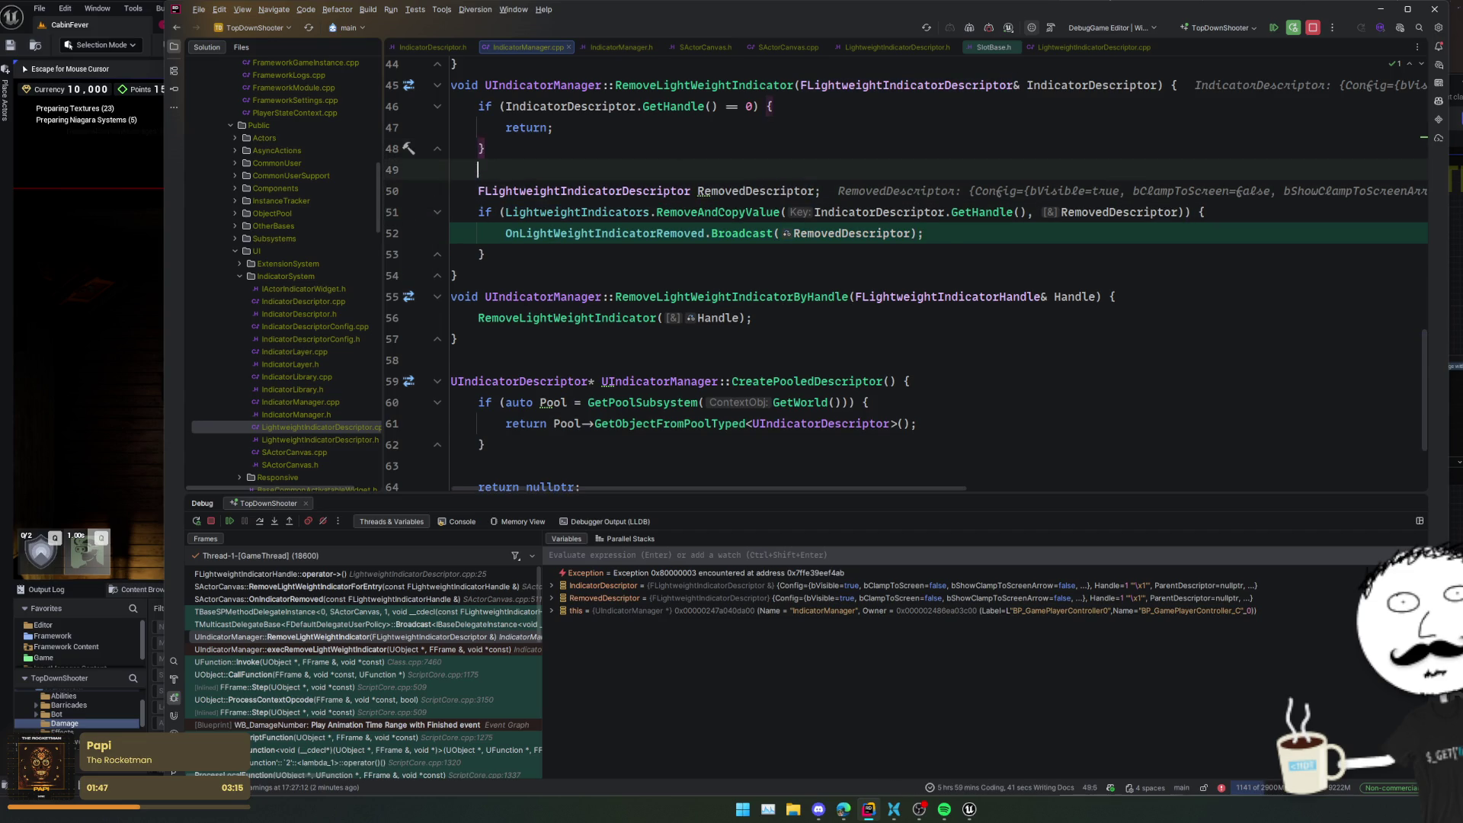
- Change the broadcast's argument from RemovedDescriptor to IndicatorDescriptor
scroll(803, 255, "up", 2)
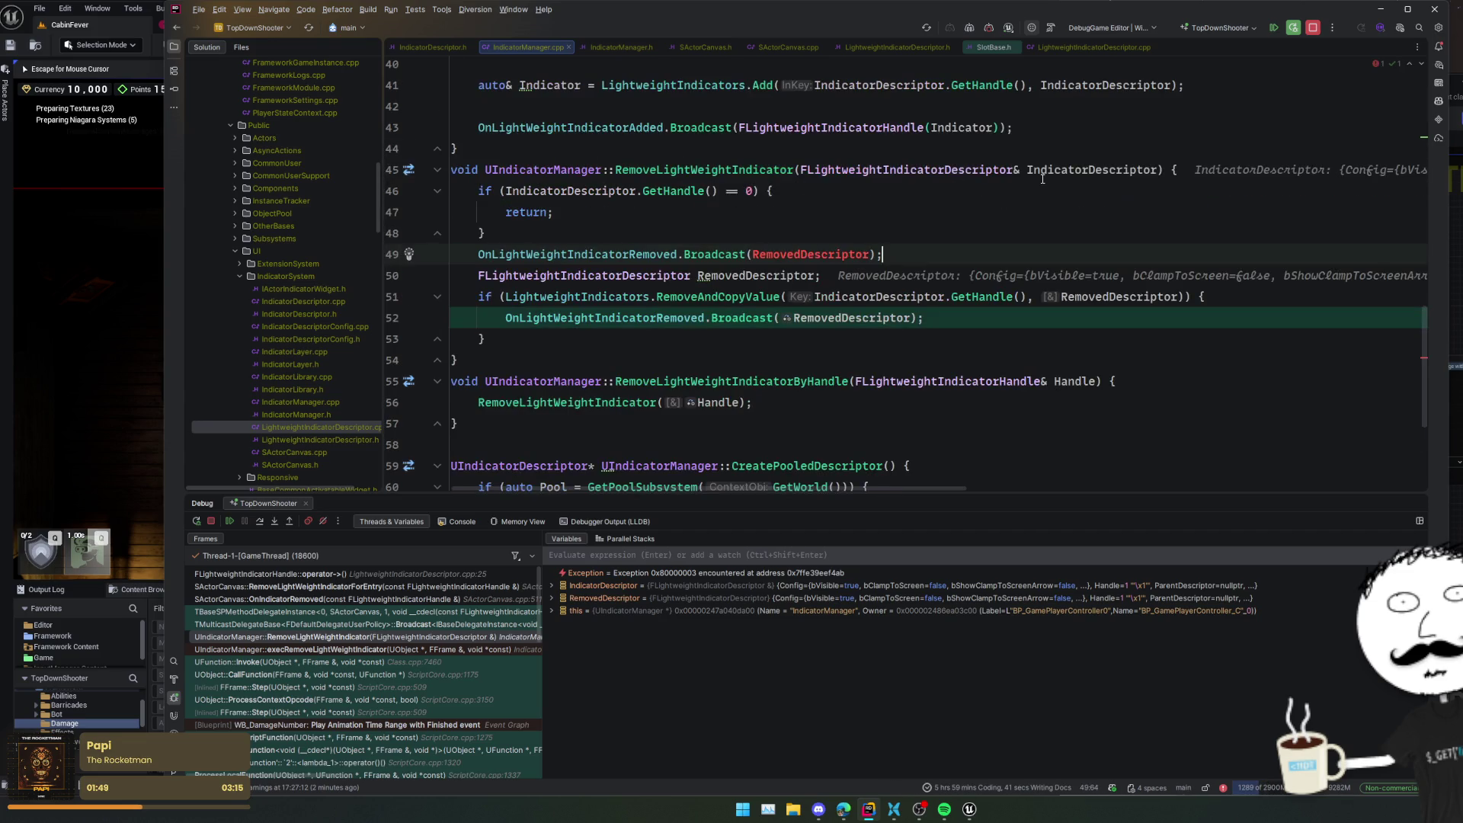
left_click(803, 255)
type("IndicatorDescriptor")
key("End")
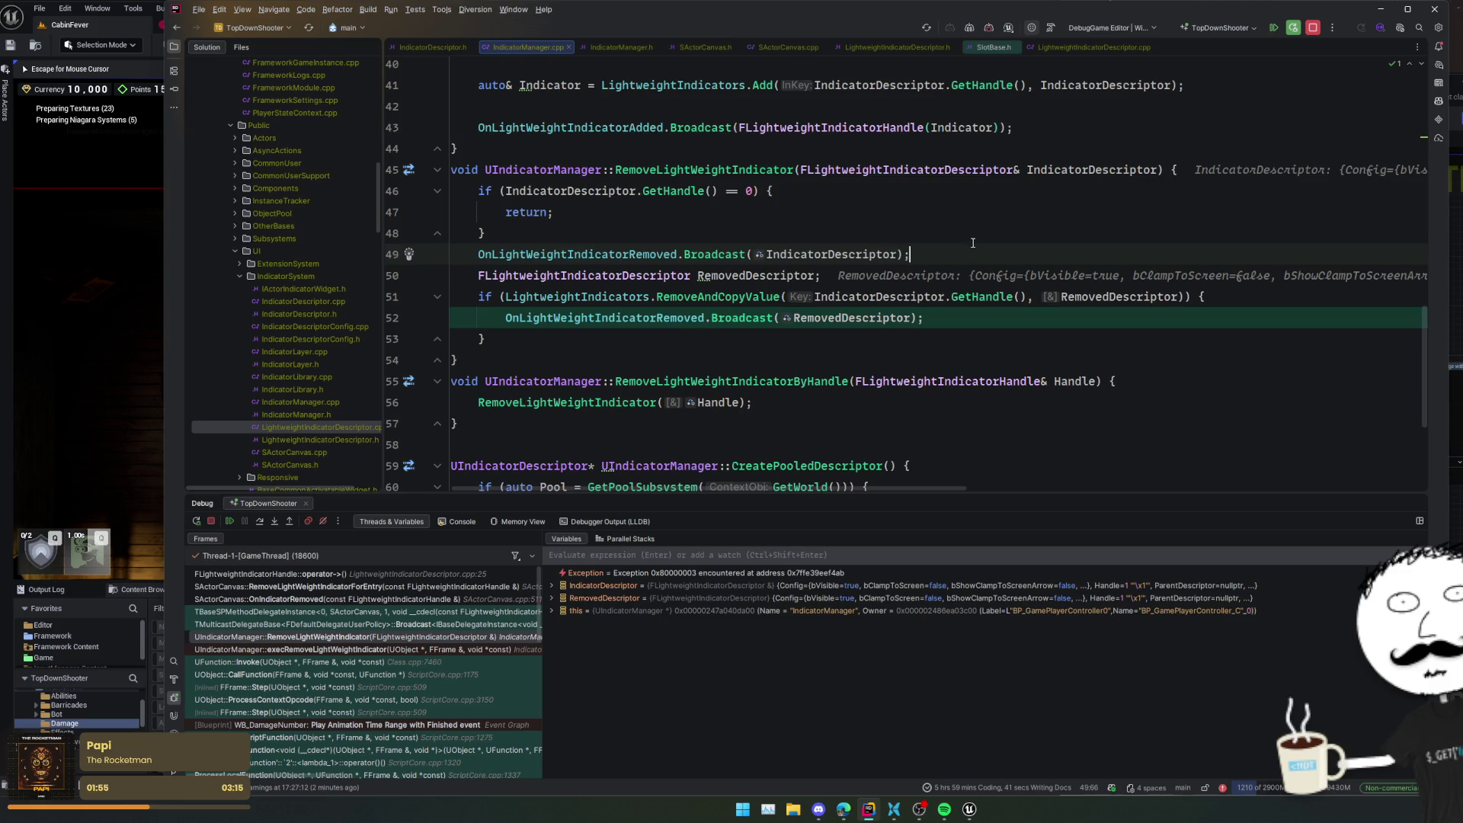
- Add a LightweightIndicators.Remove call on IndicatorDescriptor below the broadcast
key("Return")
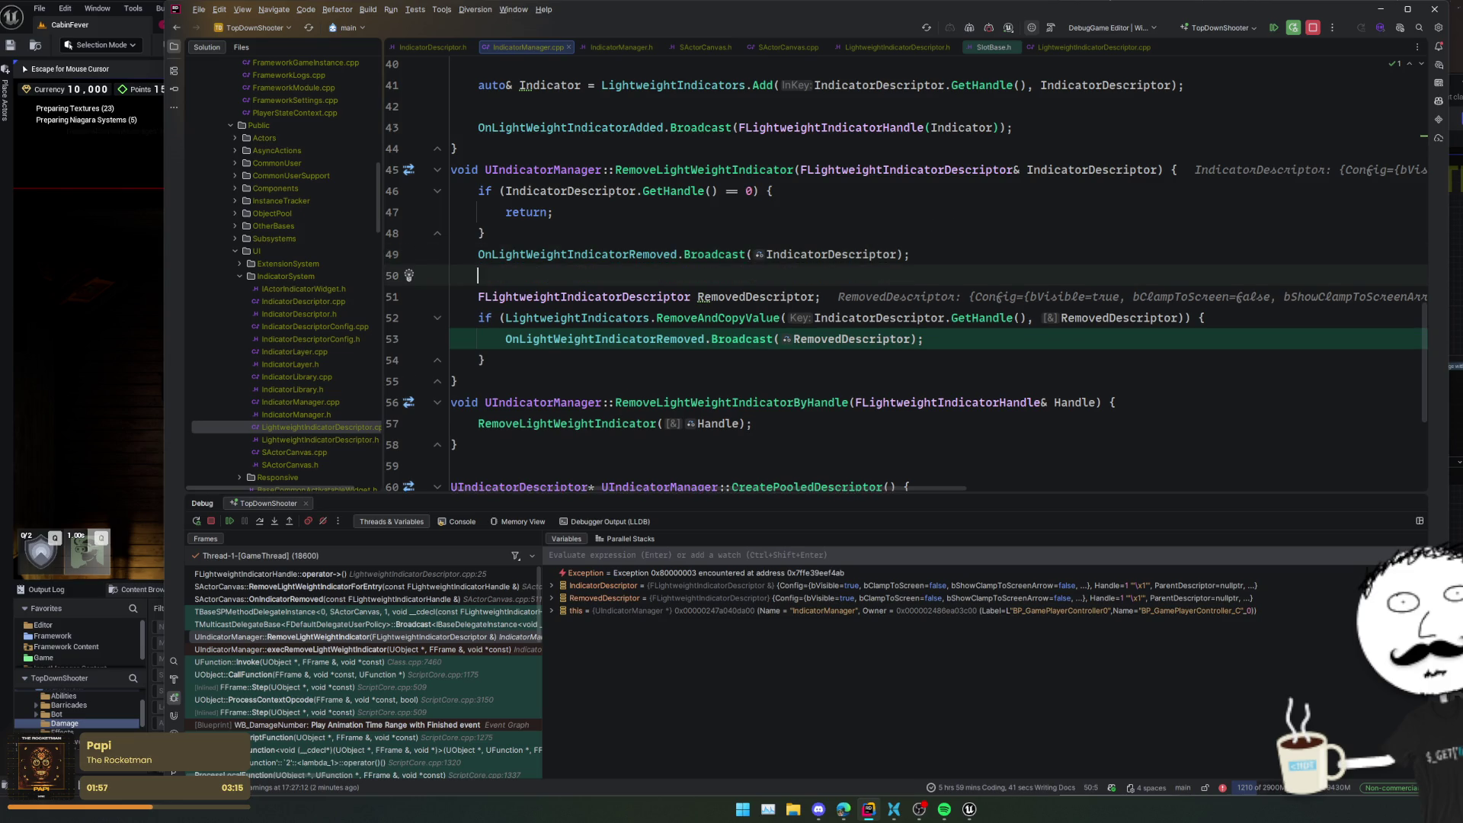
left_click(578, 318)
key("ctrl+w")
key("ctrl+w")
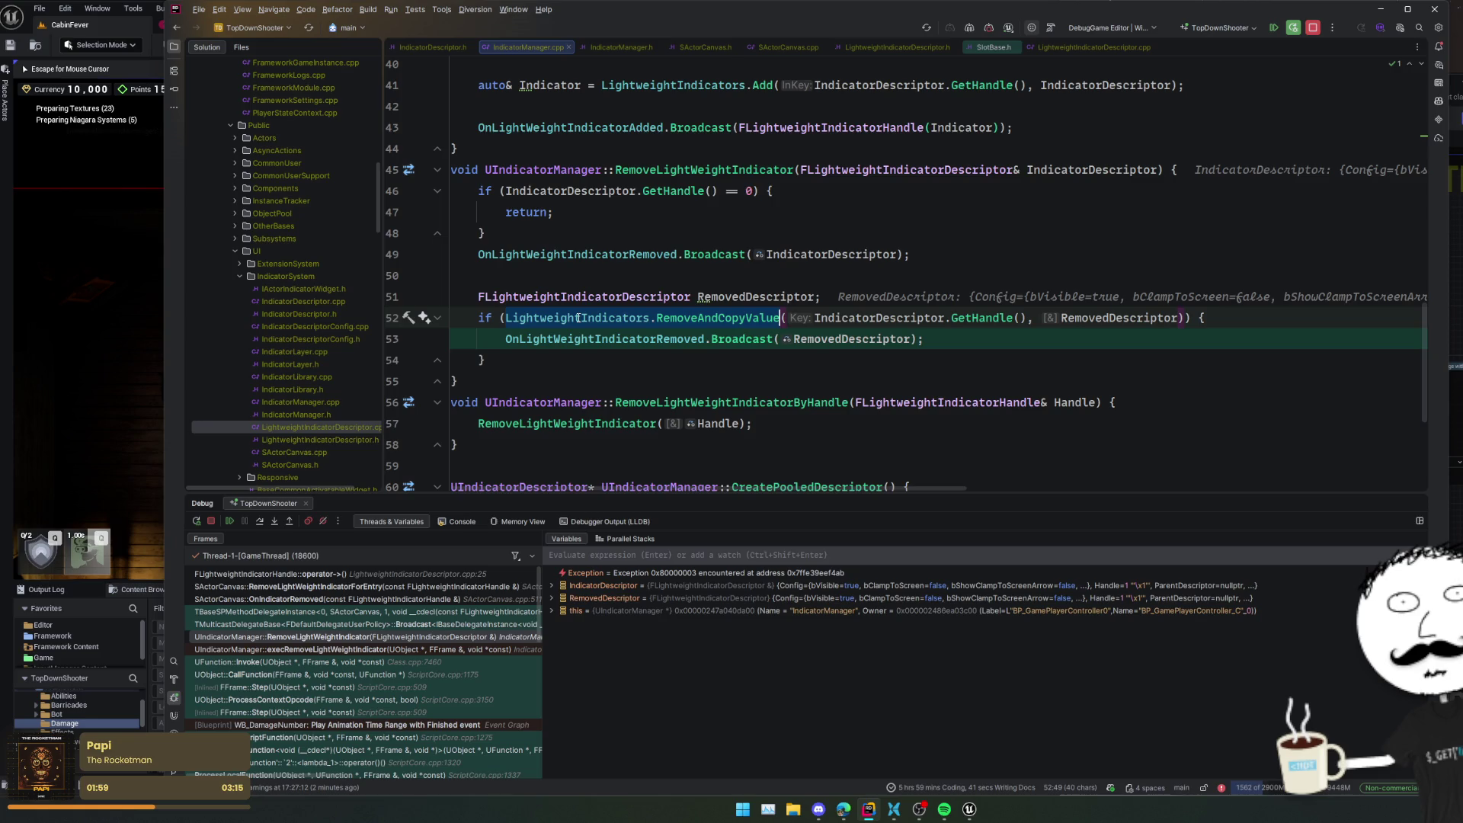
key("Up")
key("Up")
type("Light")
key("Escape")
type("weightIndicators.Remove")
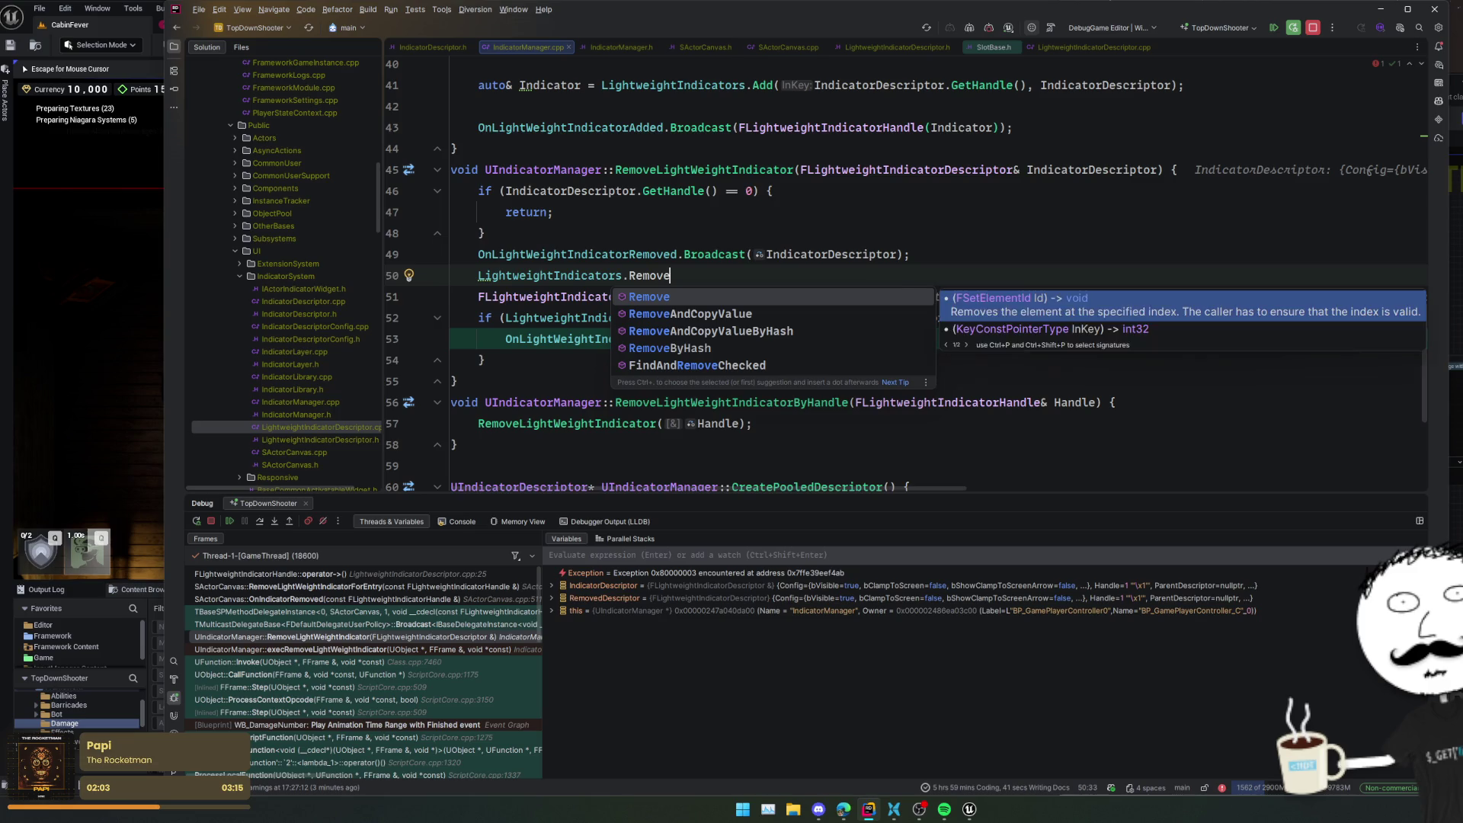
key("Return")
type("IndicatorDescriptor.GetHandle());")
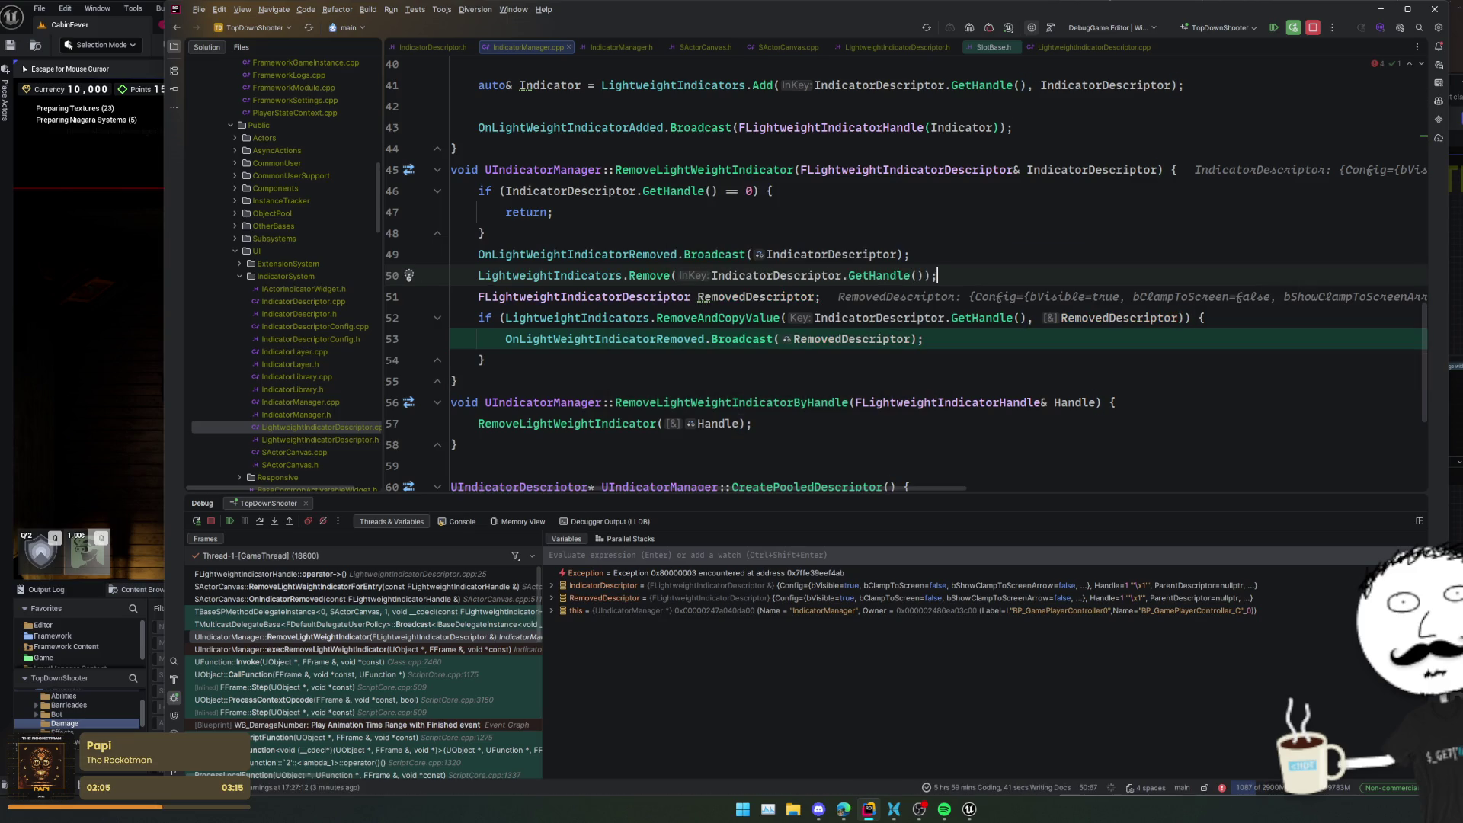
left_click(924, 275)
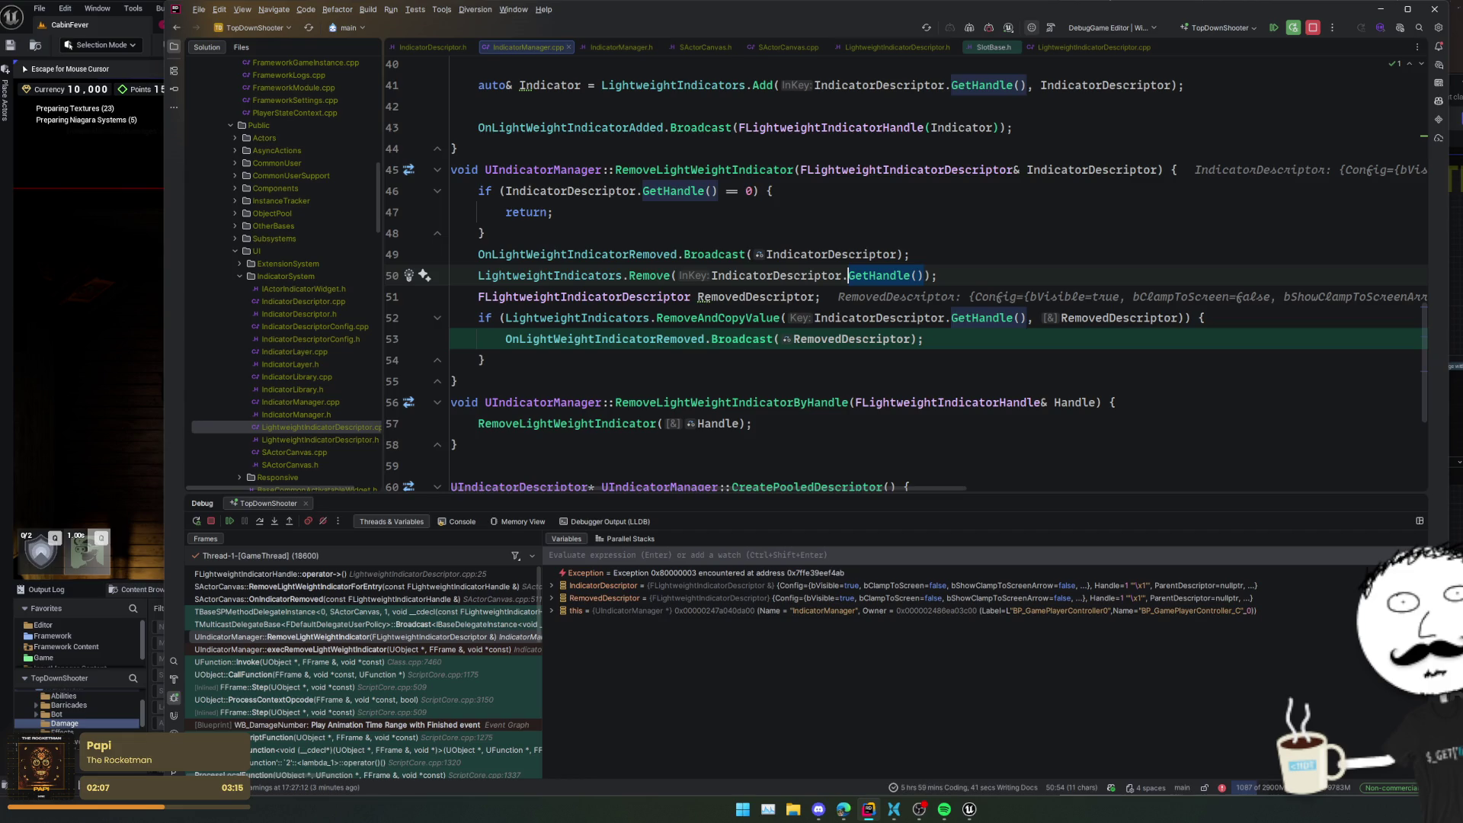
key("BackSpace")
key("BackSpace")
key("BackSpace")
key("End")
- Delete the old RemoveAndCopyValue block and pass IndicatorDescriptor.GetHandle() to Remove
key("shift+Down")
key("shift+Down")
key("shift+Down")
key("BackSpace")
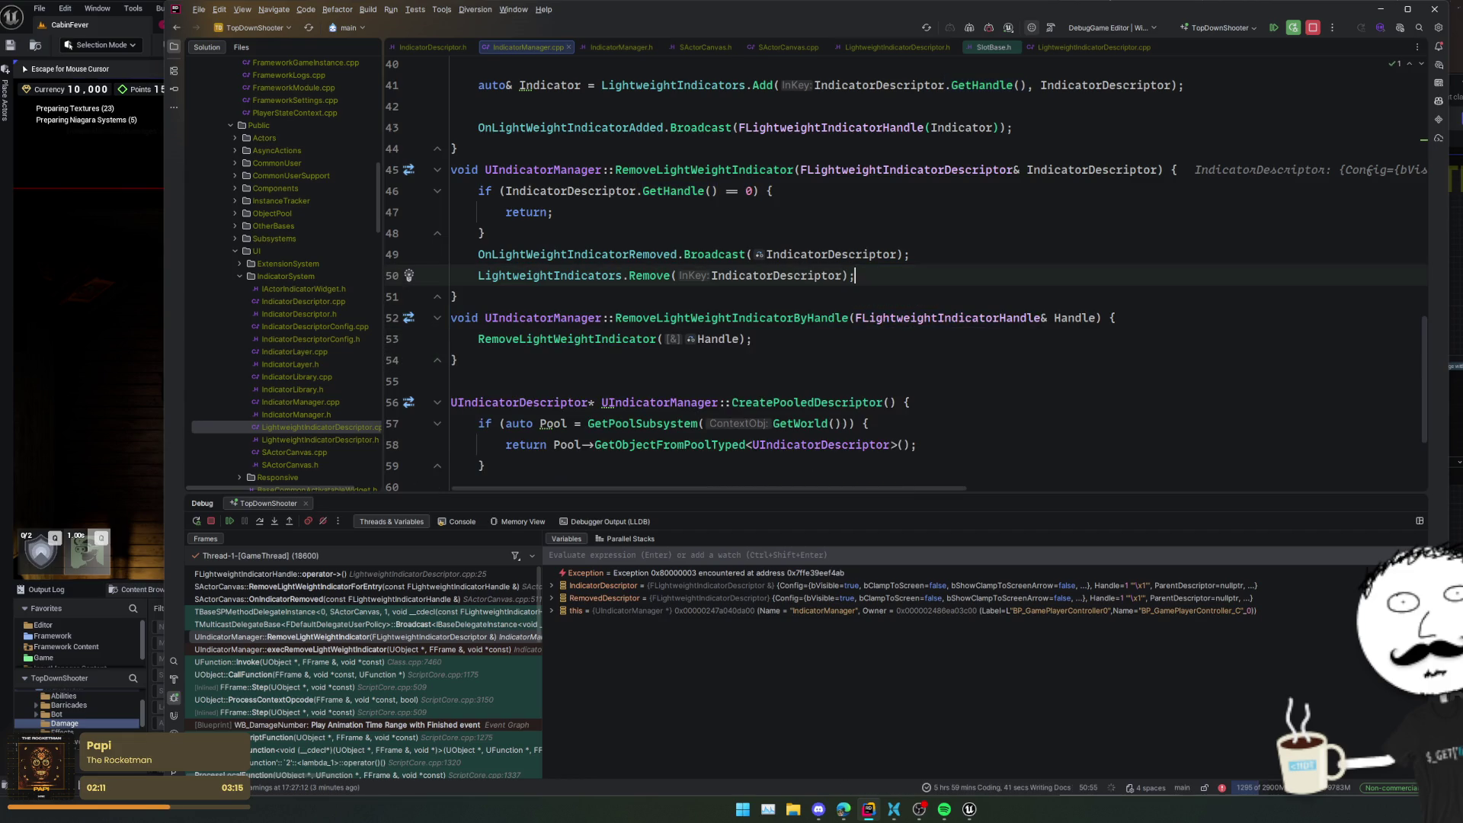
left_click(605, 276, "ctrl")
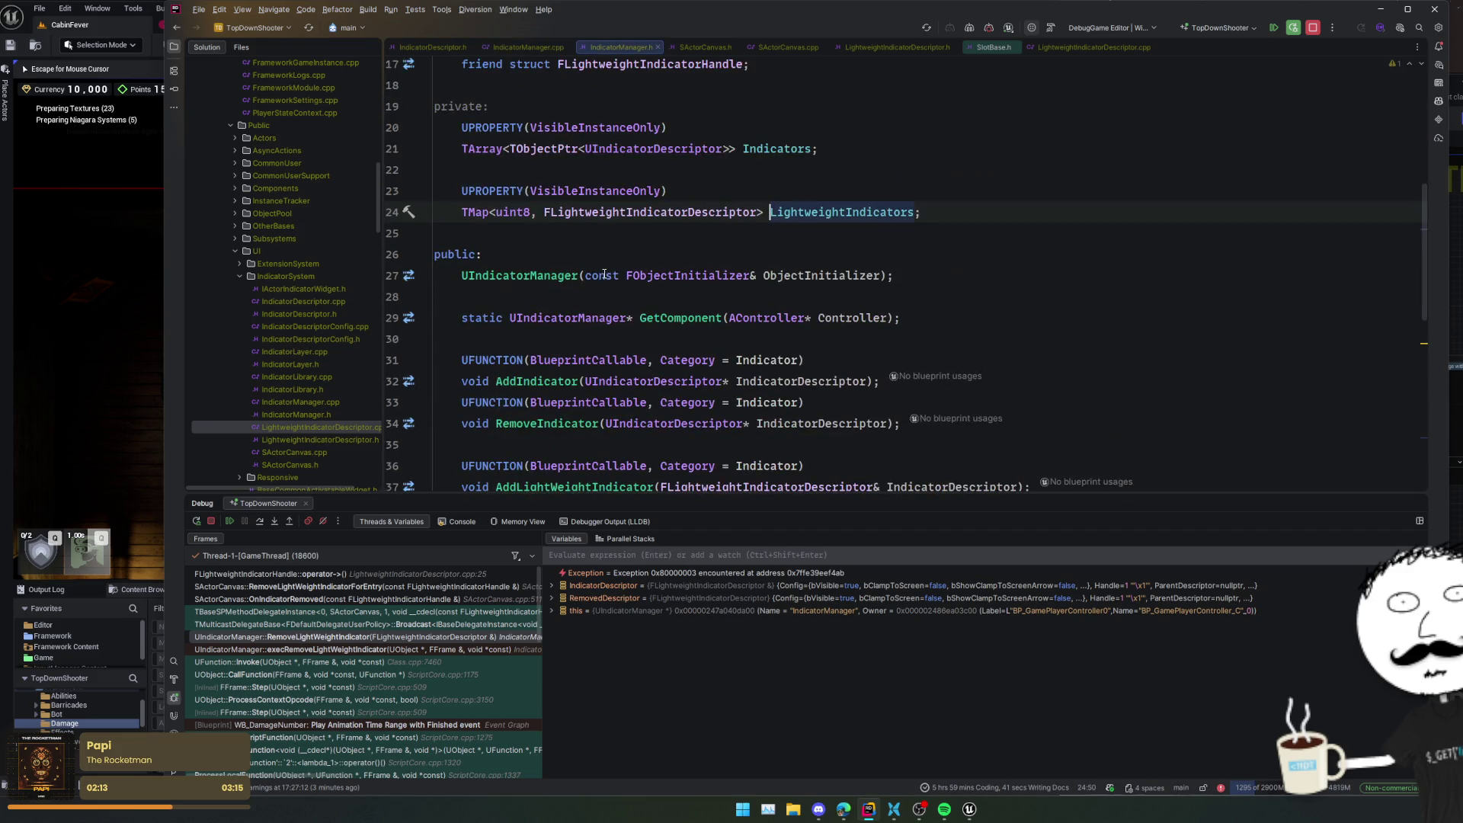
key("ctrl+alt+Left")
left_click(811, 275)
type(".Get")
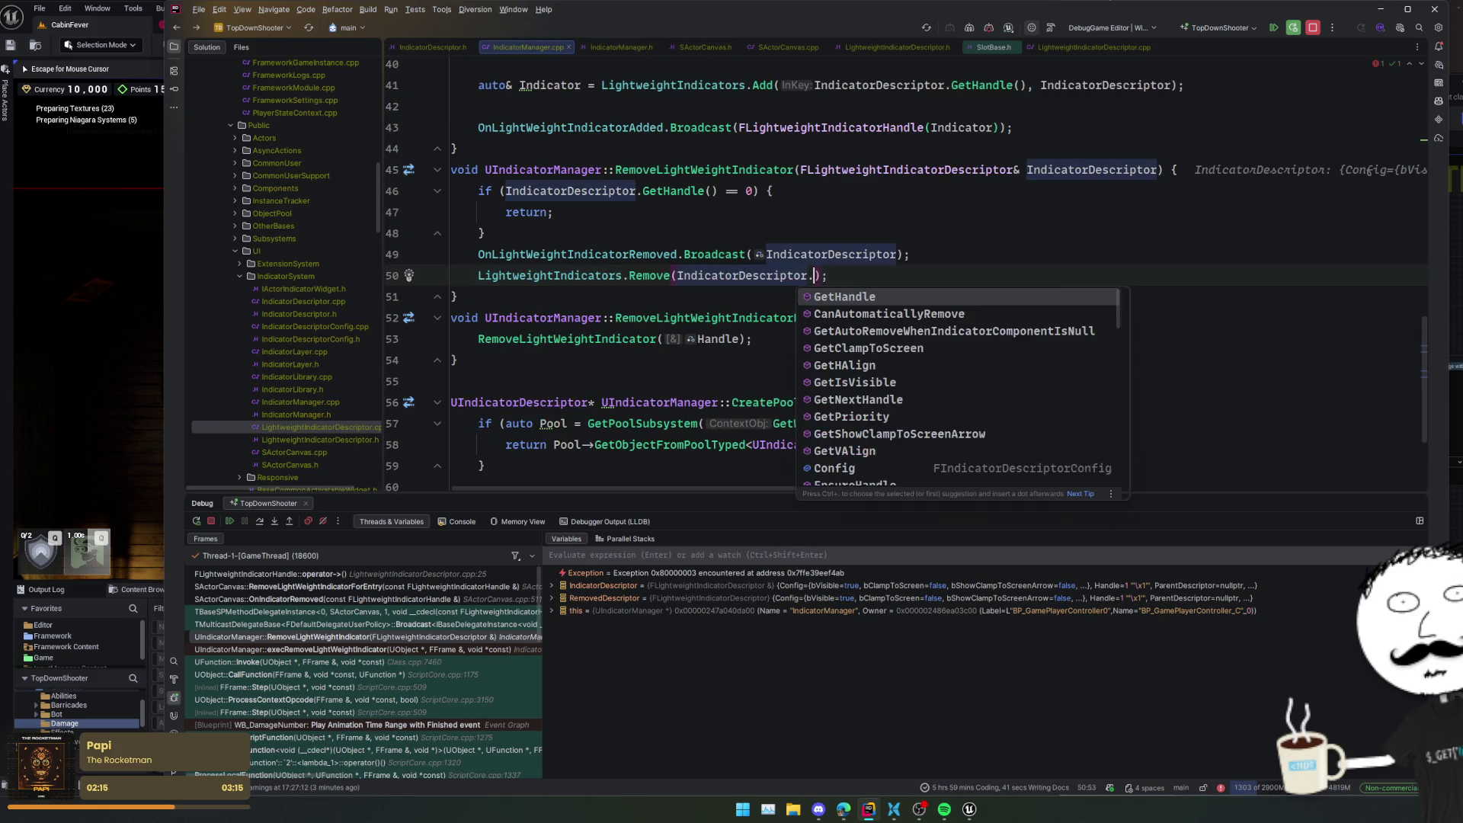
key("Return")
key("Home")
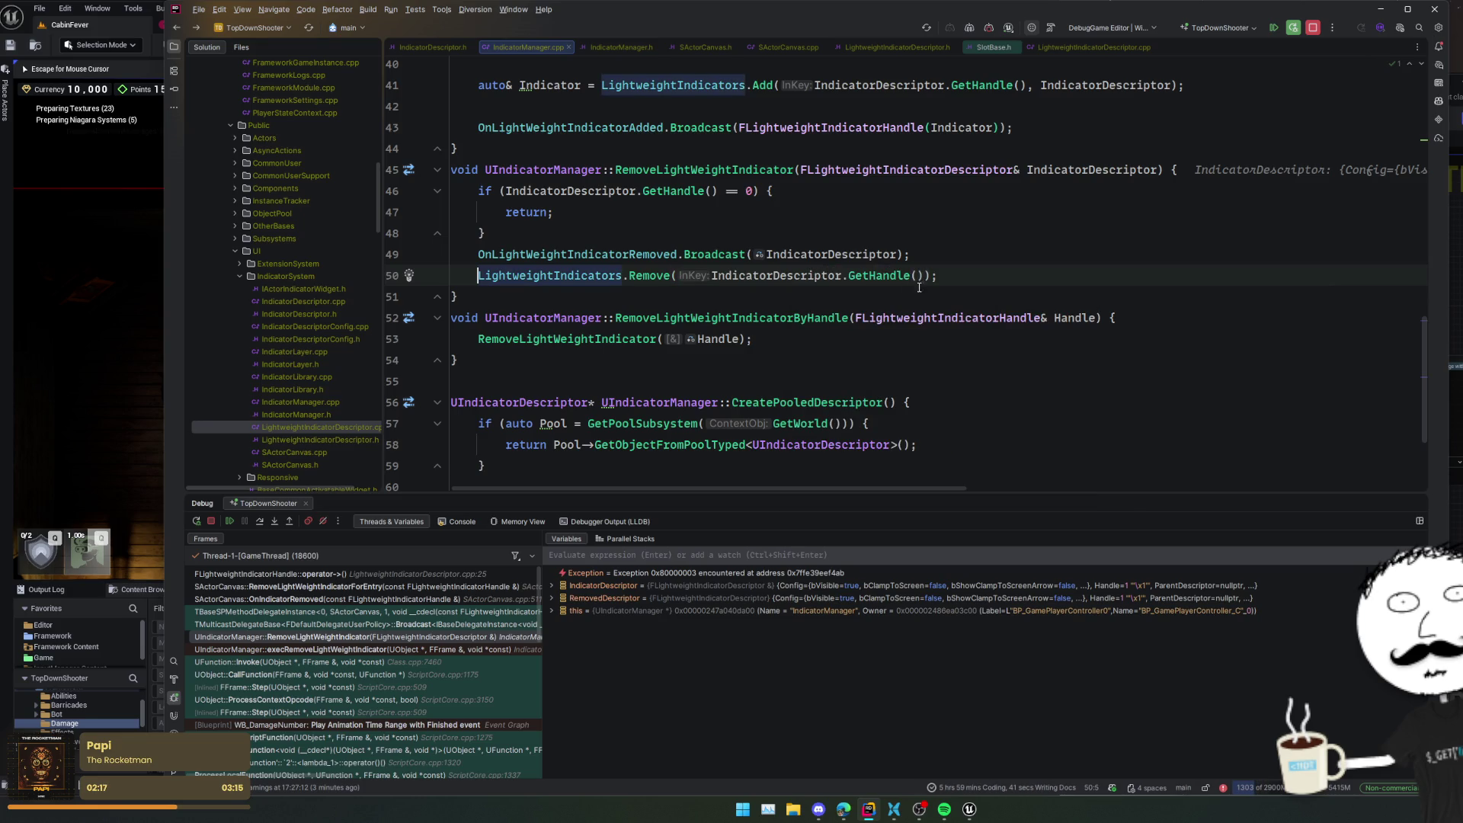
- Stop the debug session and rebuild the game project
left_click(923, 287)
key("ctrl+F2")
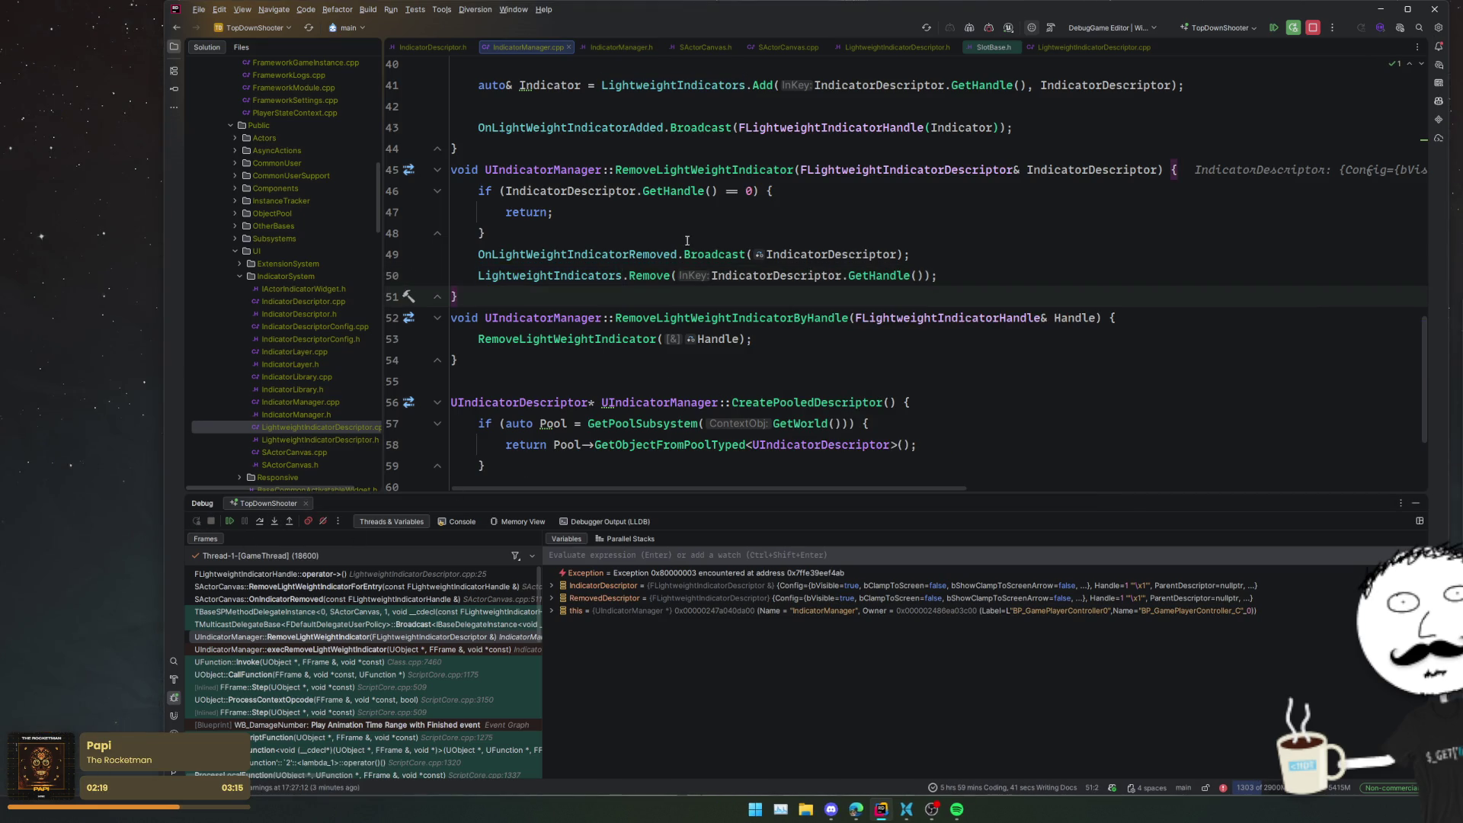
left_click(760, 231)
left_click(1046, 263)
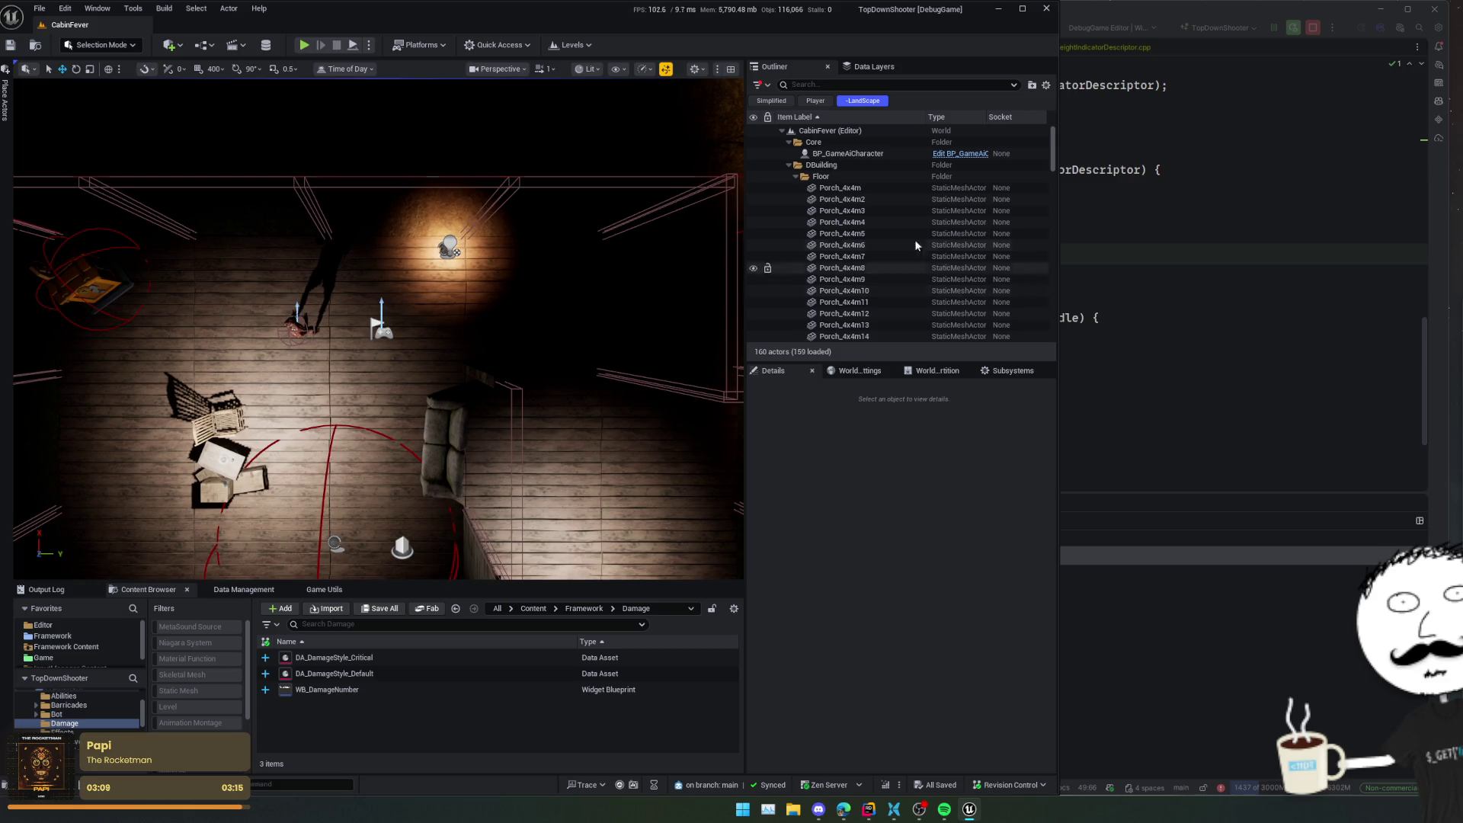
- Start a play session and empty a full pistol magazine into the enemy
left_click(307, 785)
left_click(301, 44)
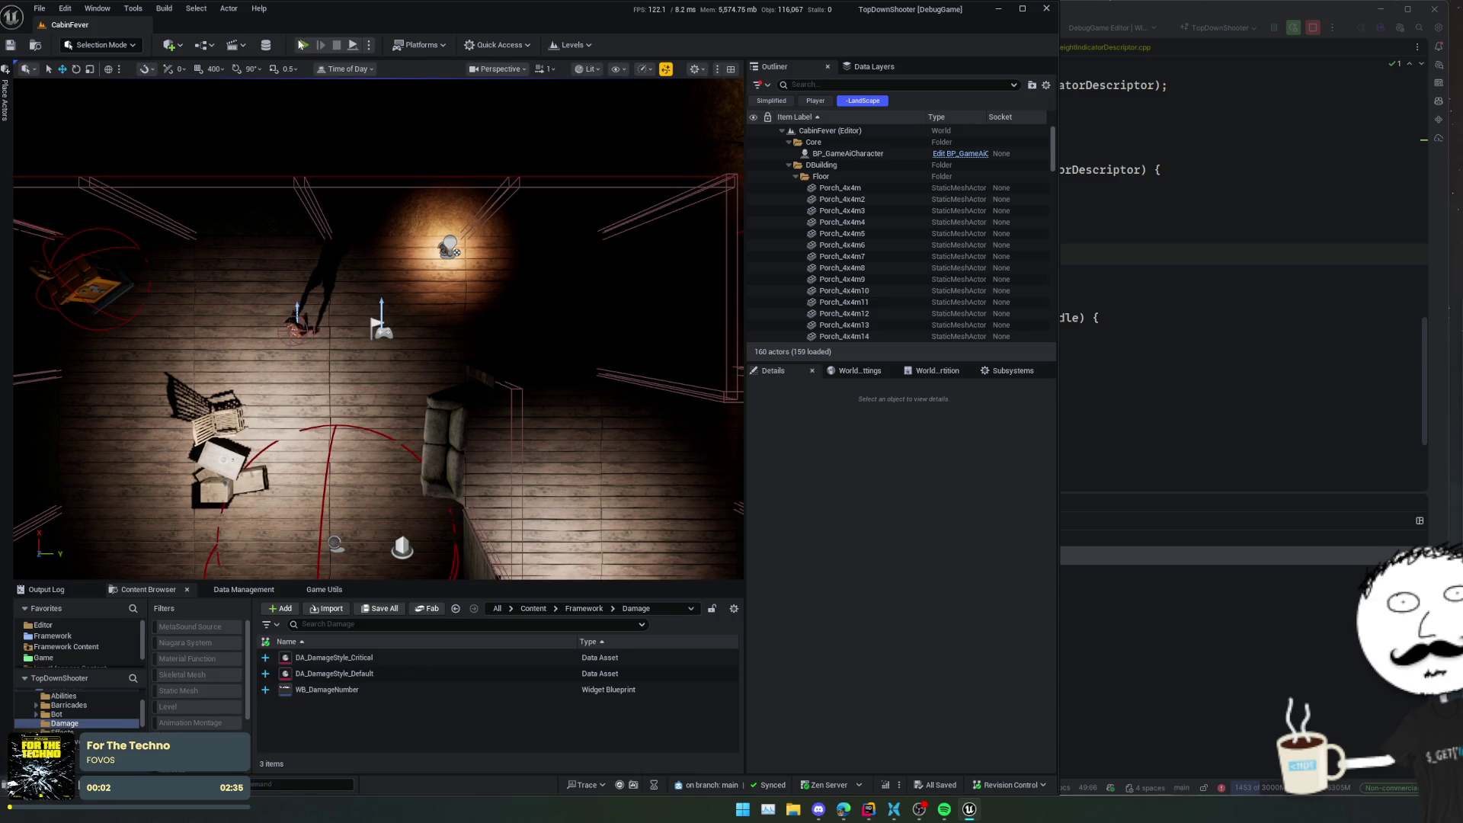
left_click(287, 332)
left_click(287, 333)
left_click(286, 333)
left_click(286, 335)
left_click(286, 335)
left_click(286, 336)
left_click(285, 336)
left_click(286, 336)
left_click(286, 337)
left_click(285, 337)
left_click(285, 338)
left_click(285, 338)
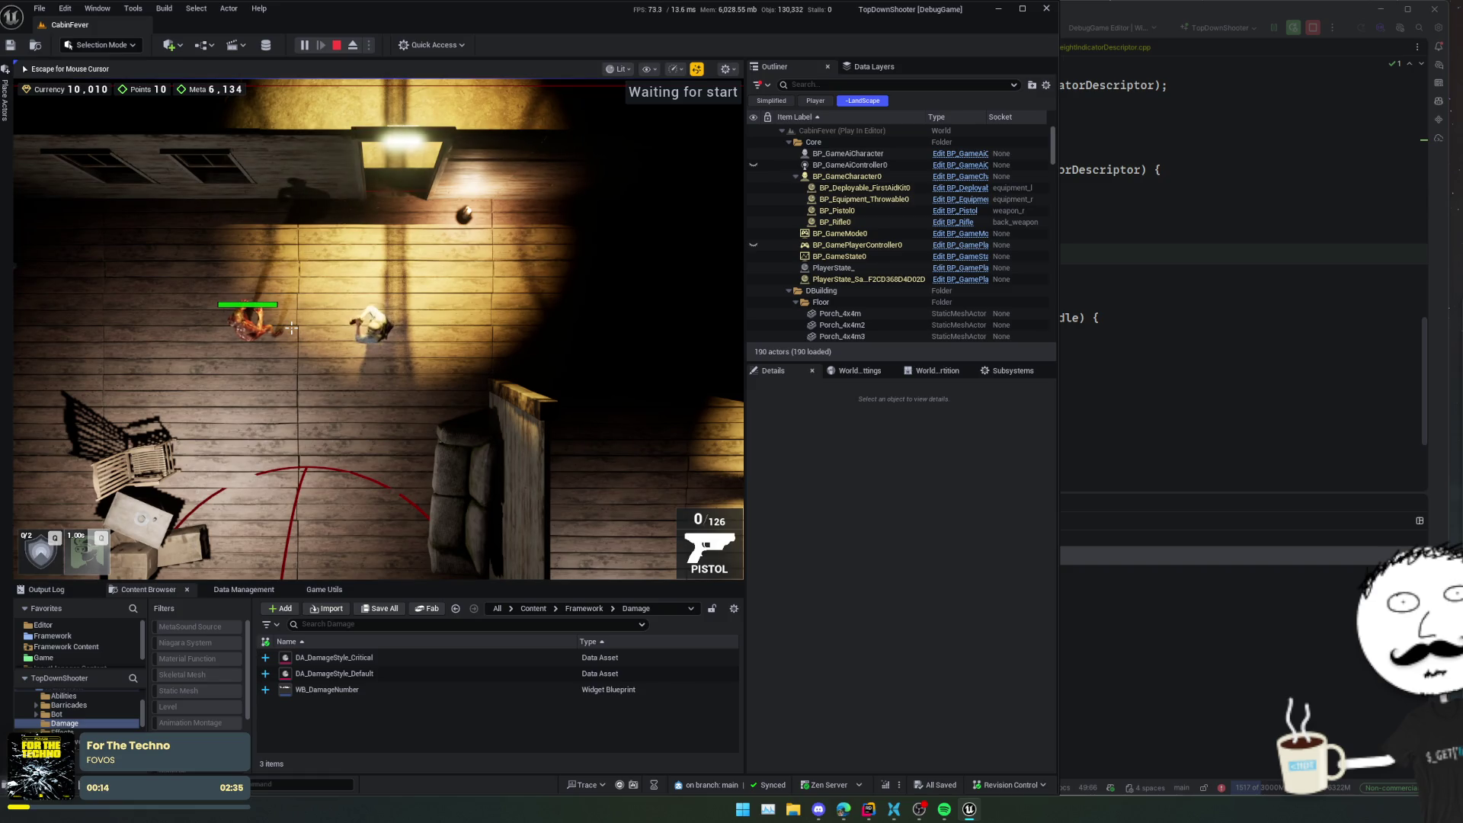
- Kill that enemy and shoot the next, bringing the HUD to 10,014 currency and 14 points
left_click(293, 326)
left_click(293, 326)
left_click(292, 326)
left_click(367, 689)
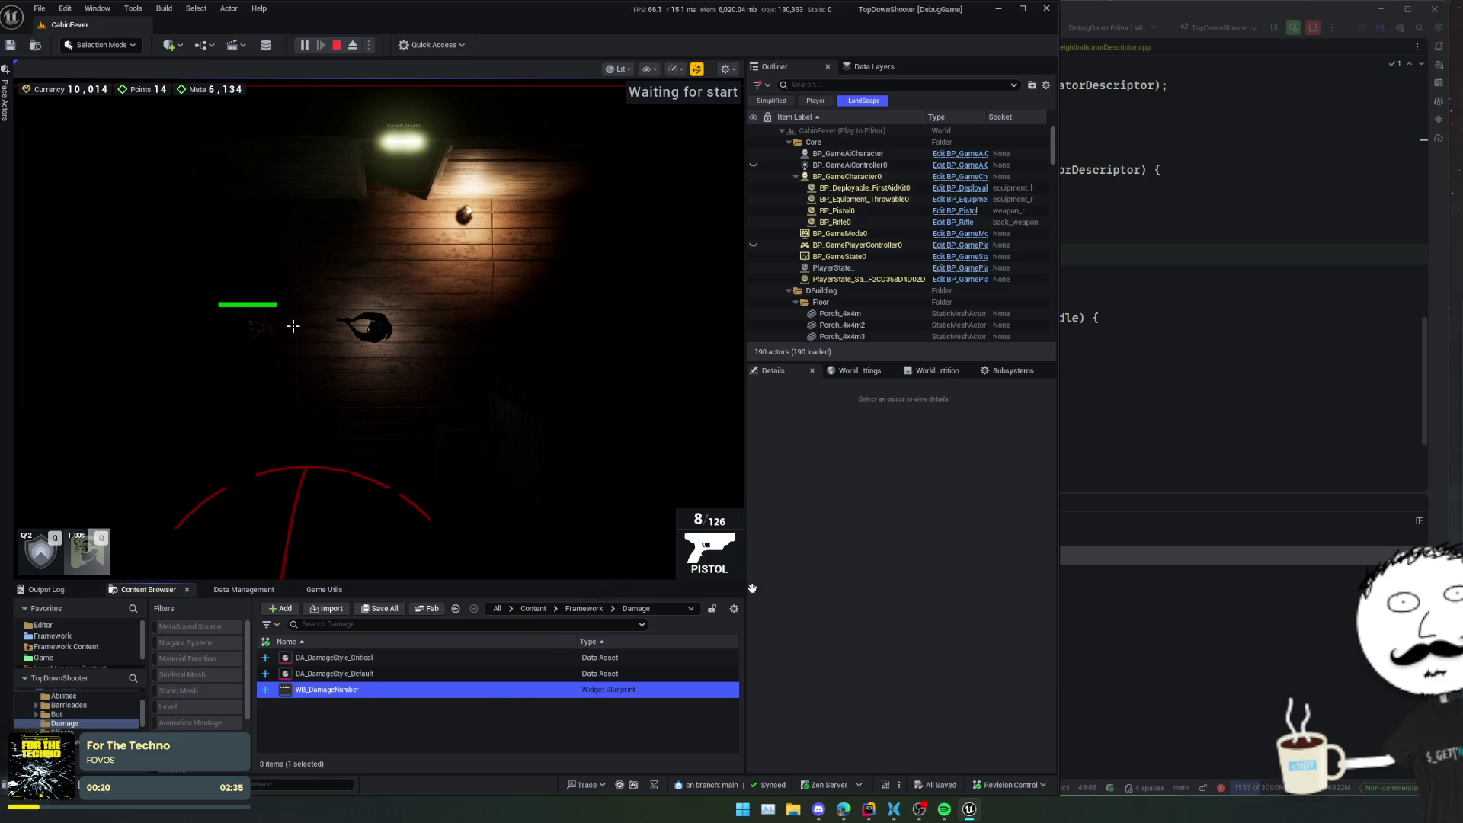
- In WB_DamageNumber's event graph, watch the Play Animation Time Range node's Result value
double_click(593, 689)
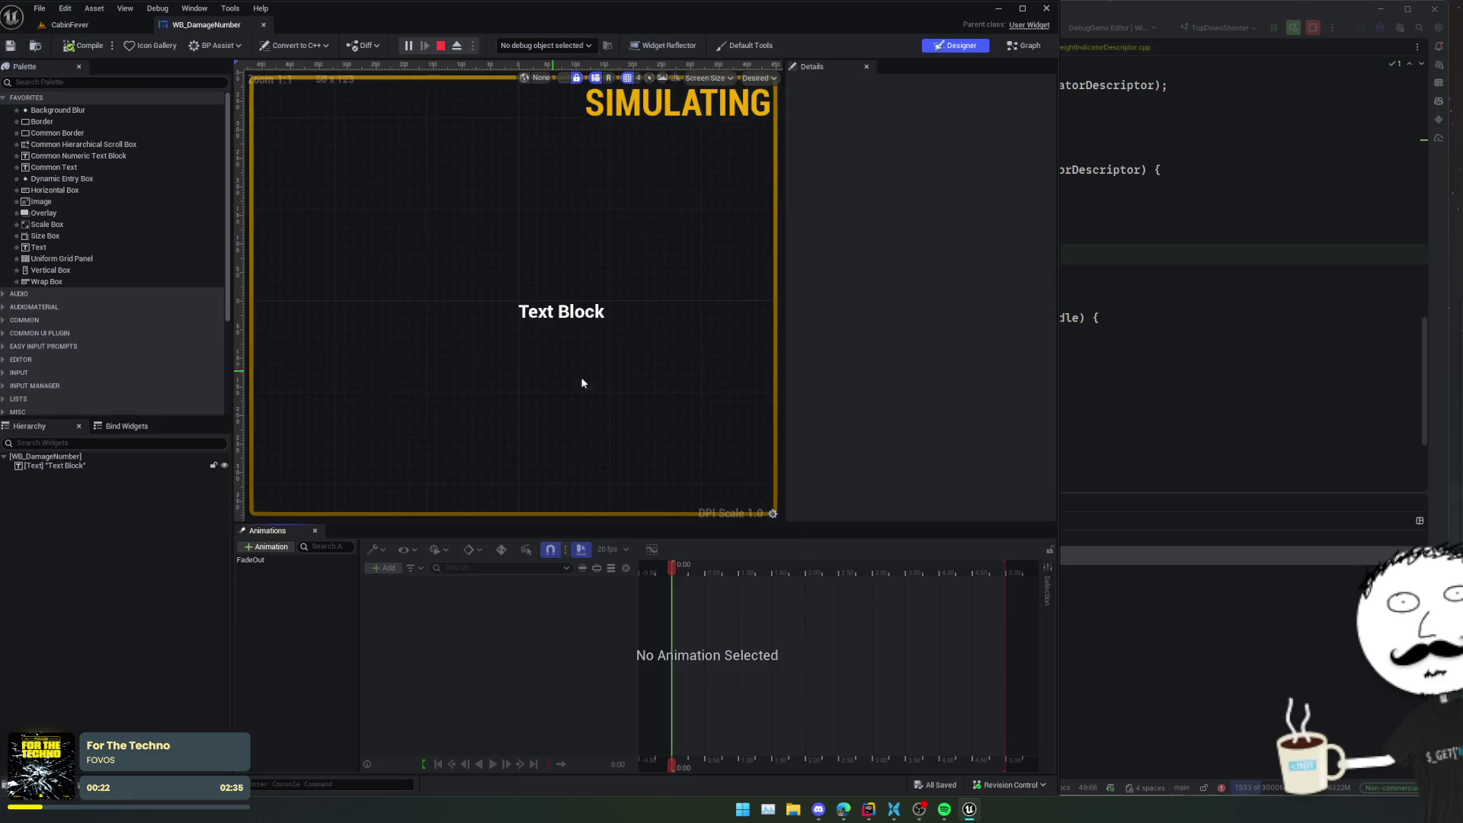
left_click(1021, 47)
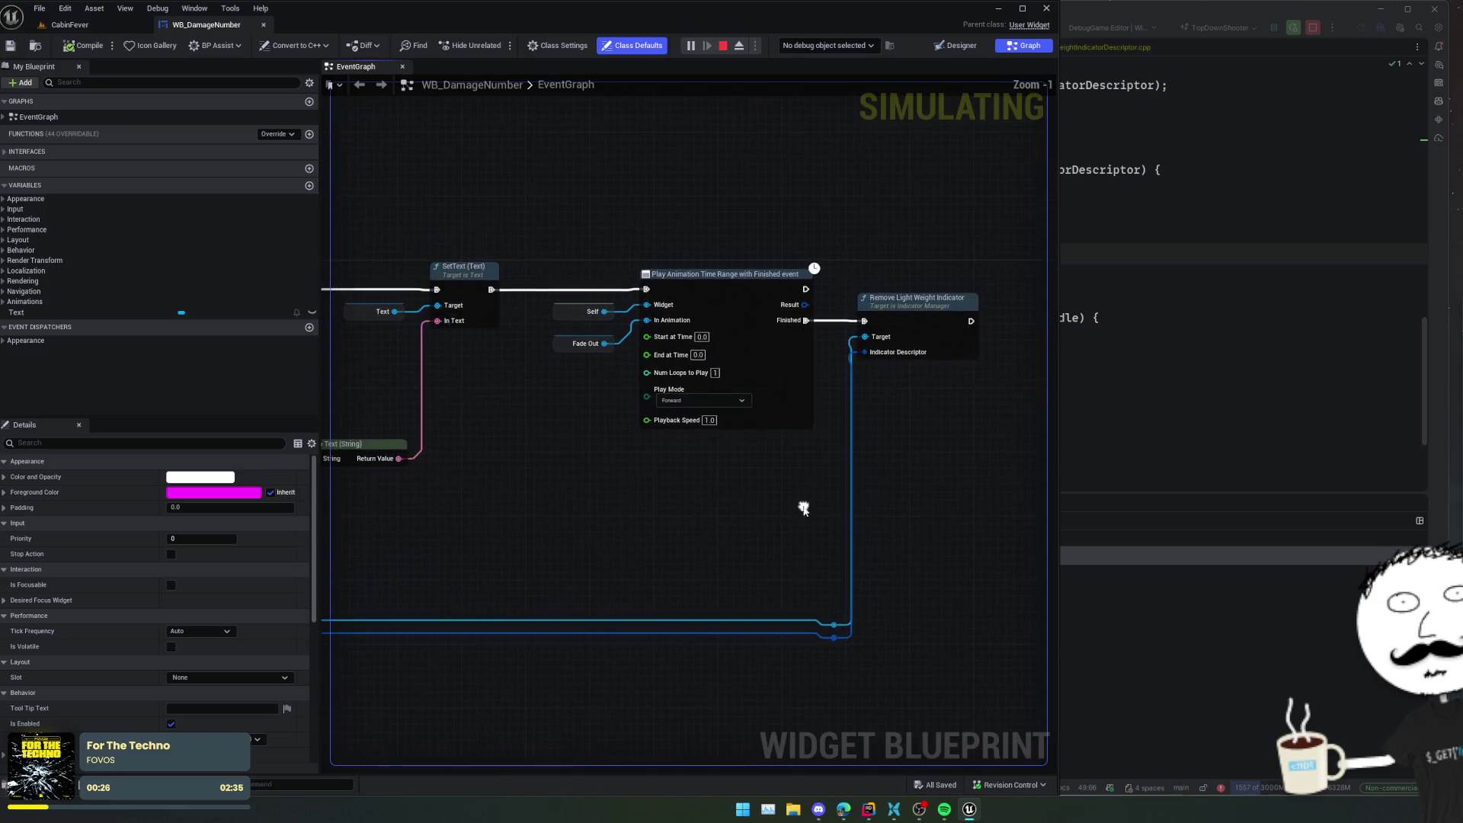
left_click_drag(710, 486, 654, 517)
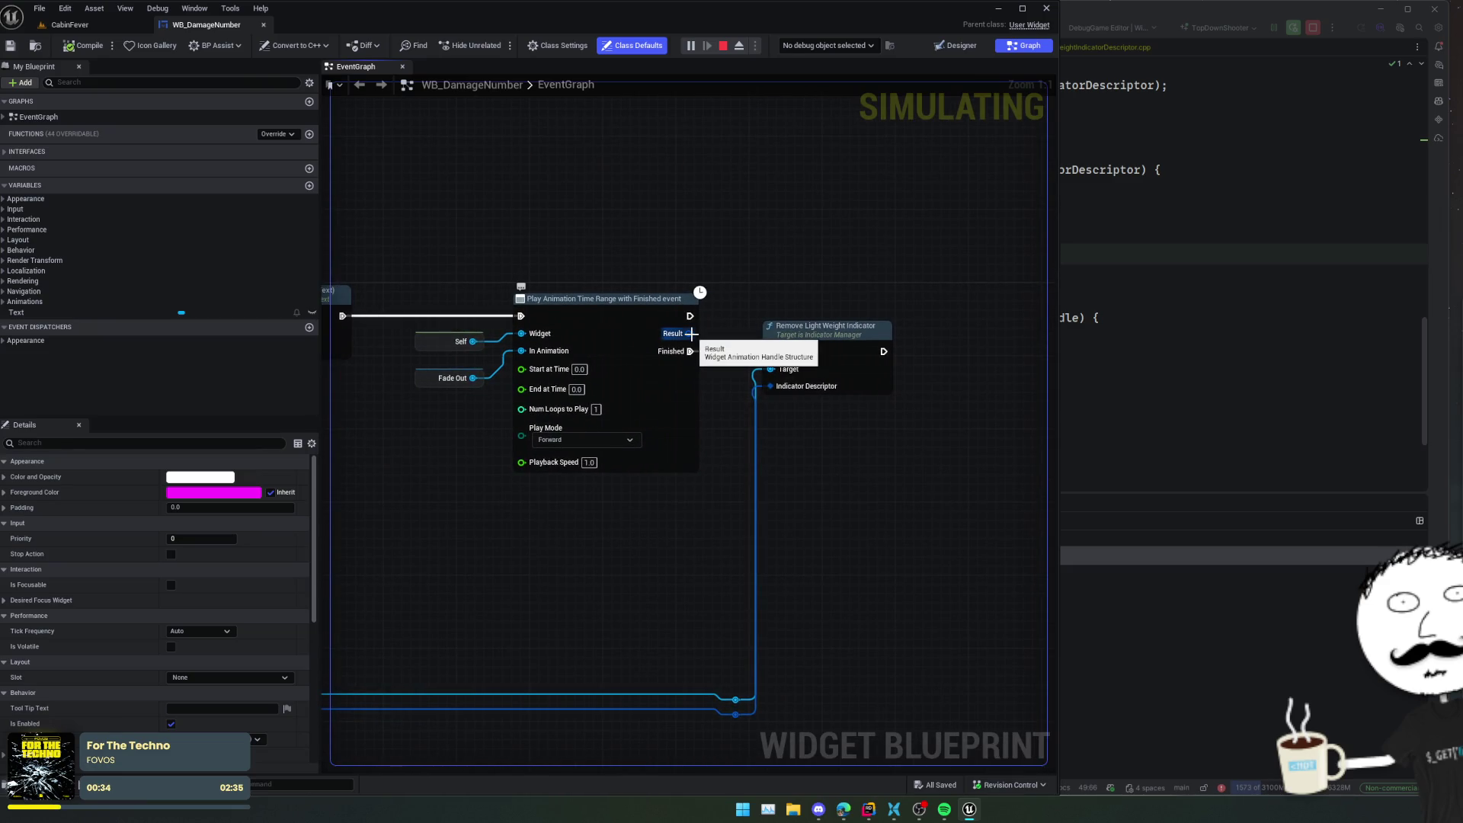
right_click(691, 333)
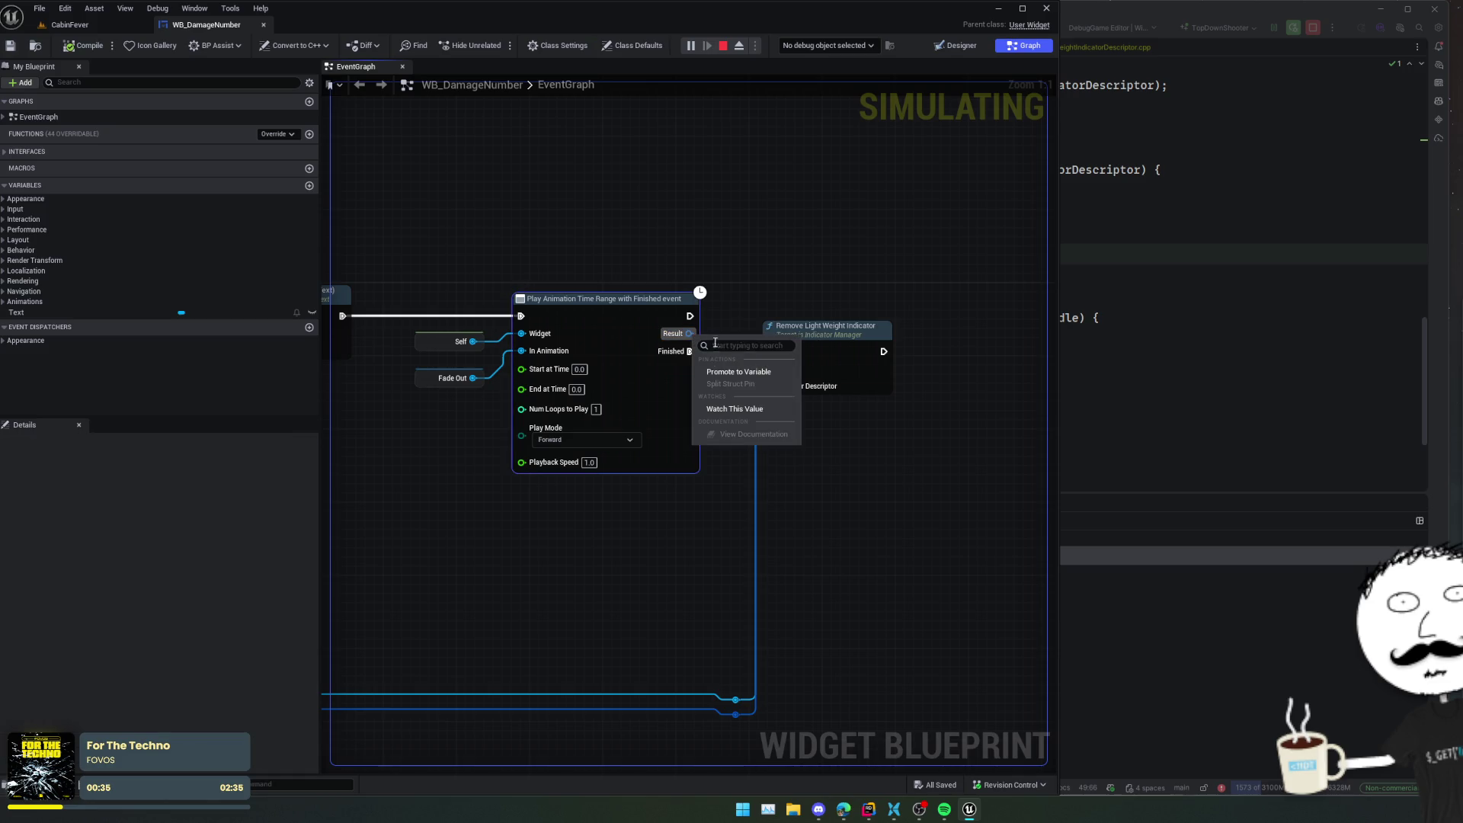
left_click(743, 415)
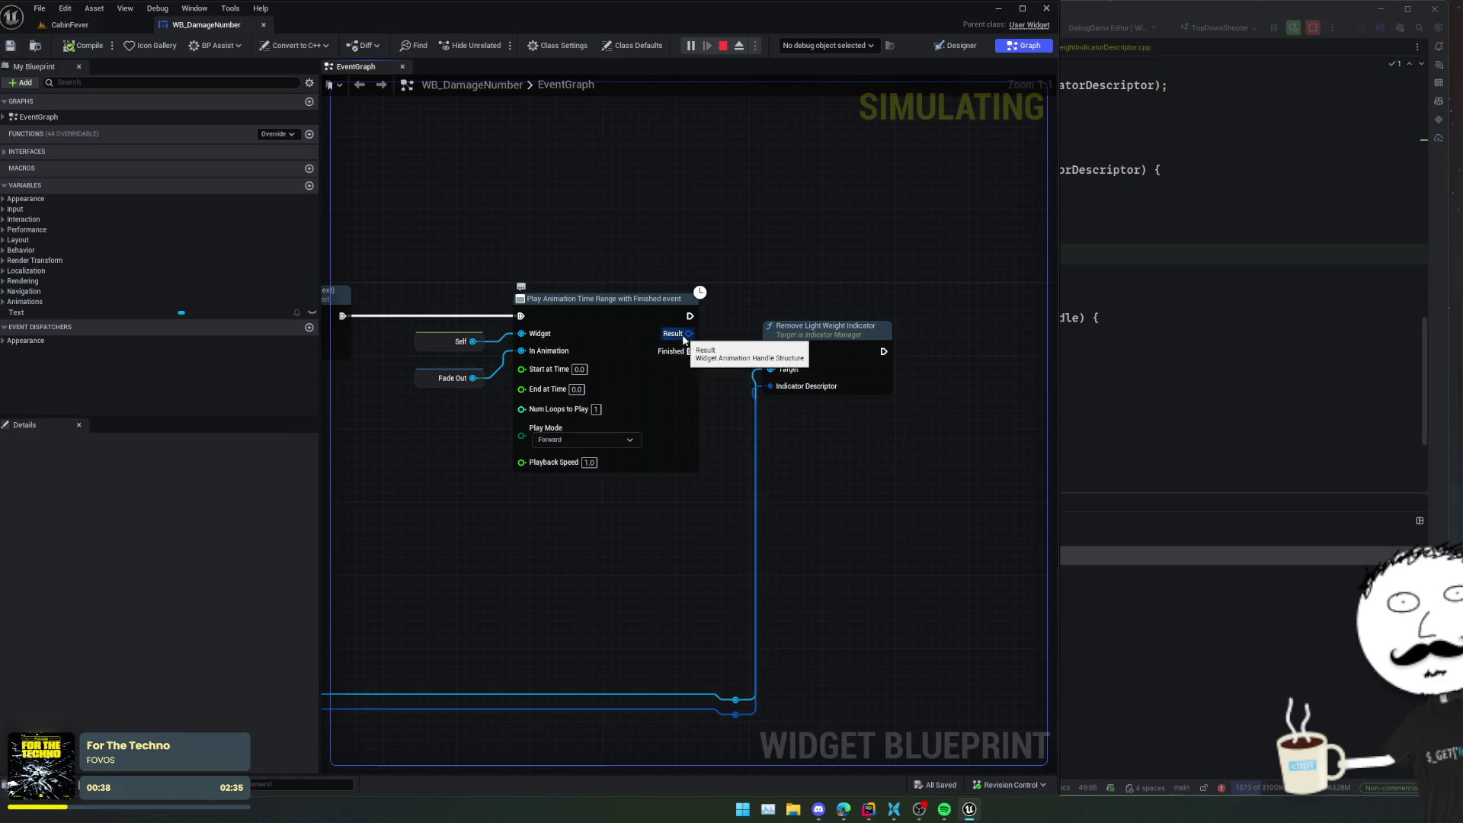
mouse_move(779, 437)
left_mouse_down()
mouse_move(741, 437)
mouse_move(819, 444)
left_mouse_up()
scroll(819, 444, "down", 1)
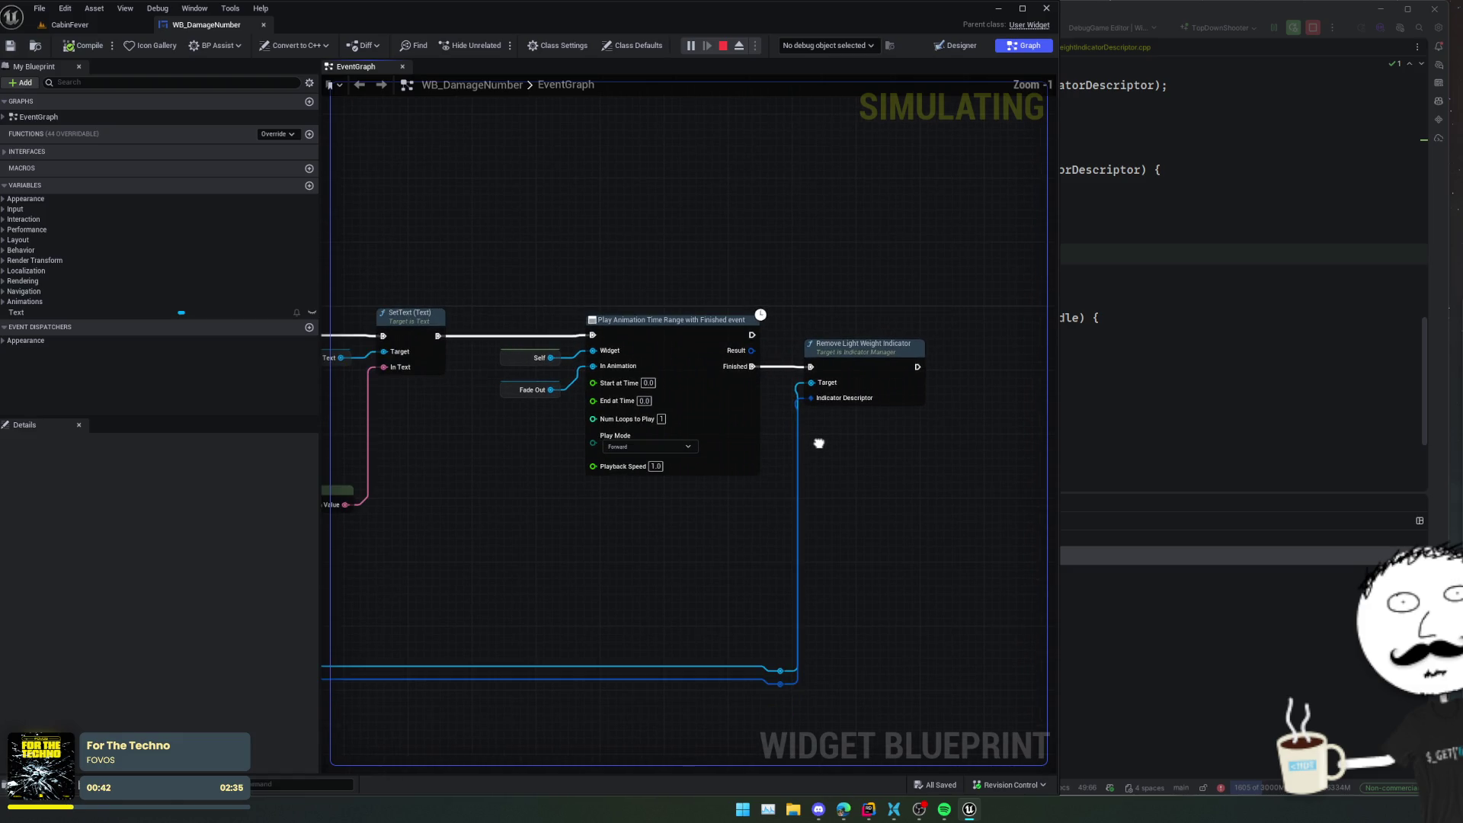
scroll(819, 443, "down", 1)
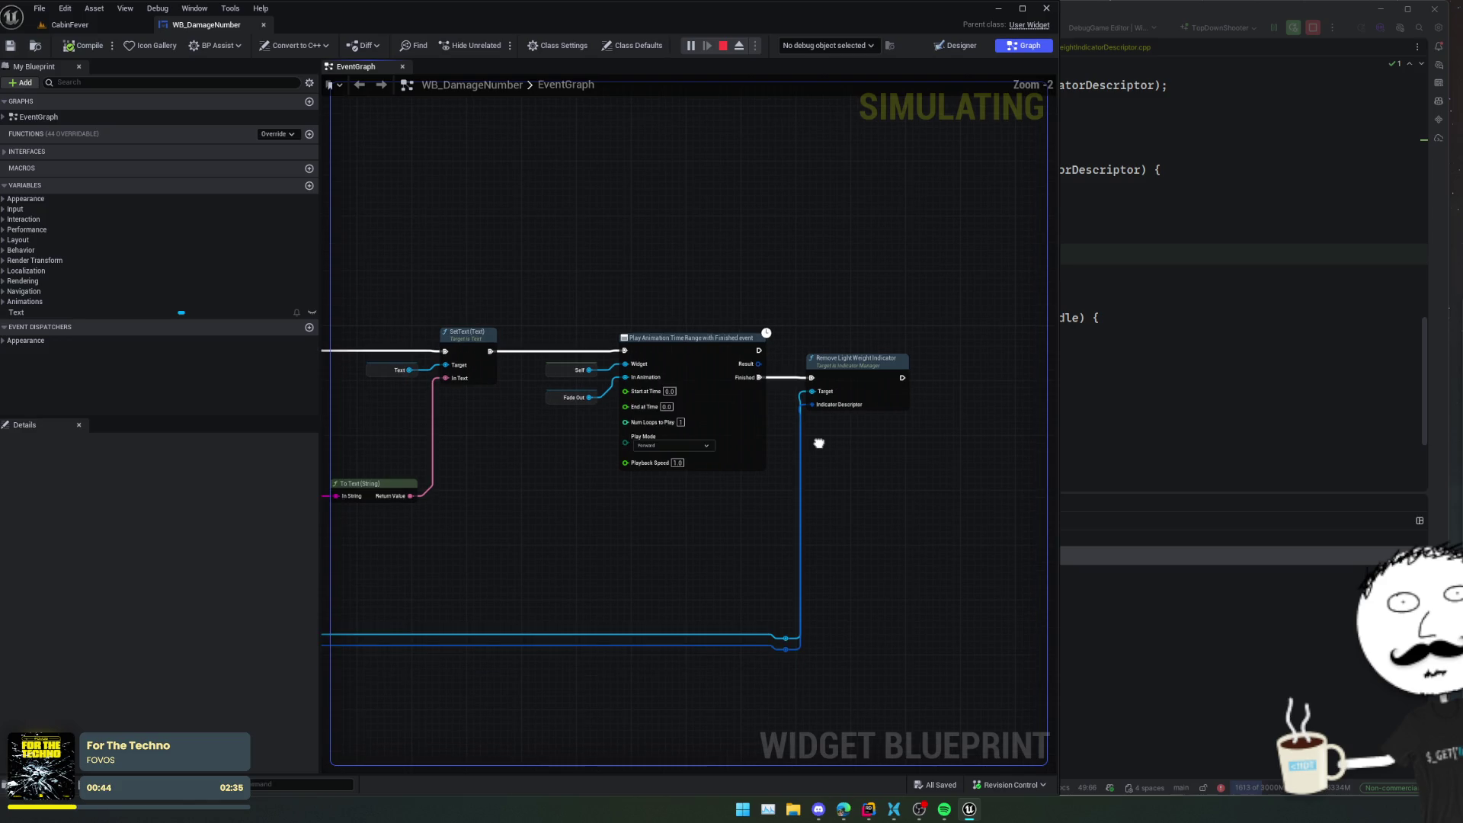
scroll(630, 505, "up", 1)
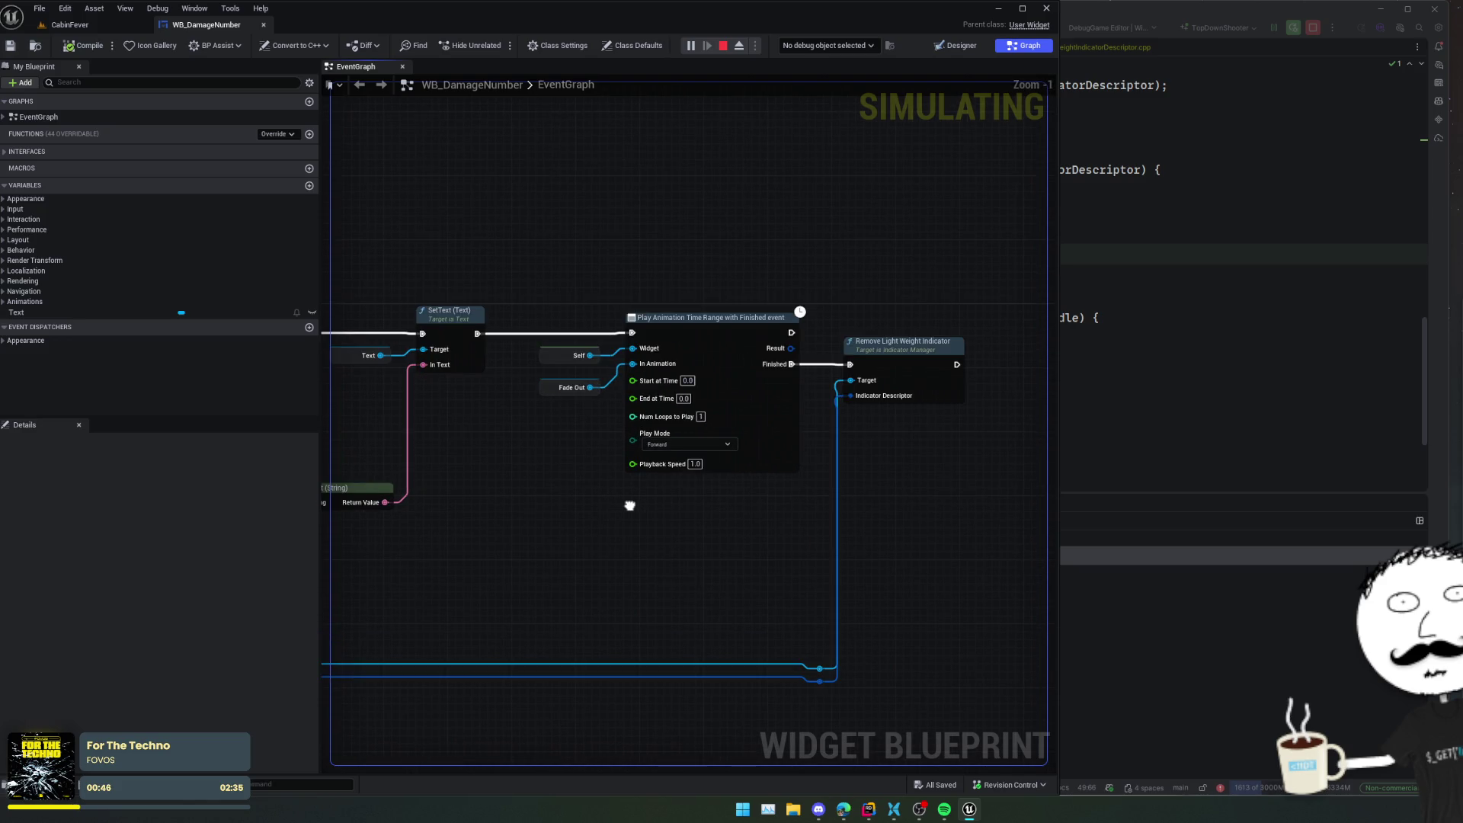
left_click(685, 399)
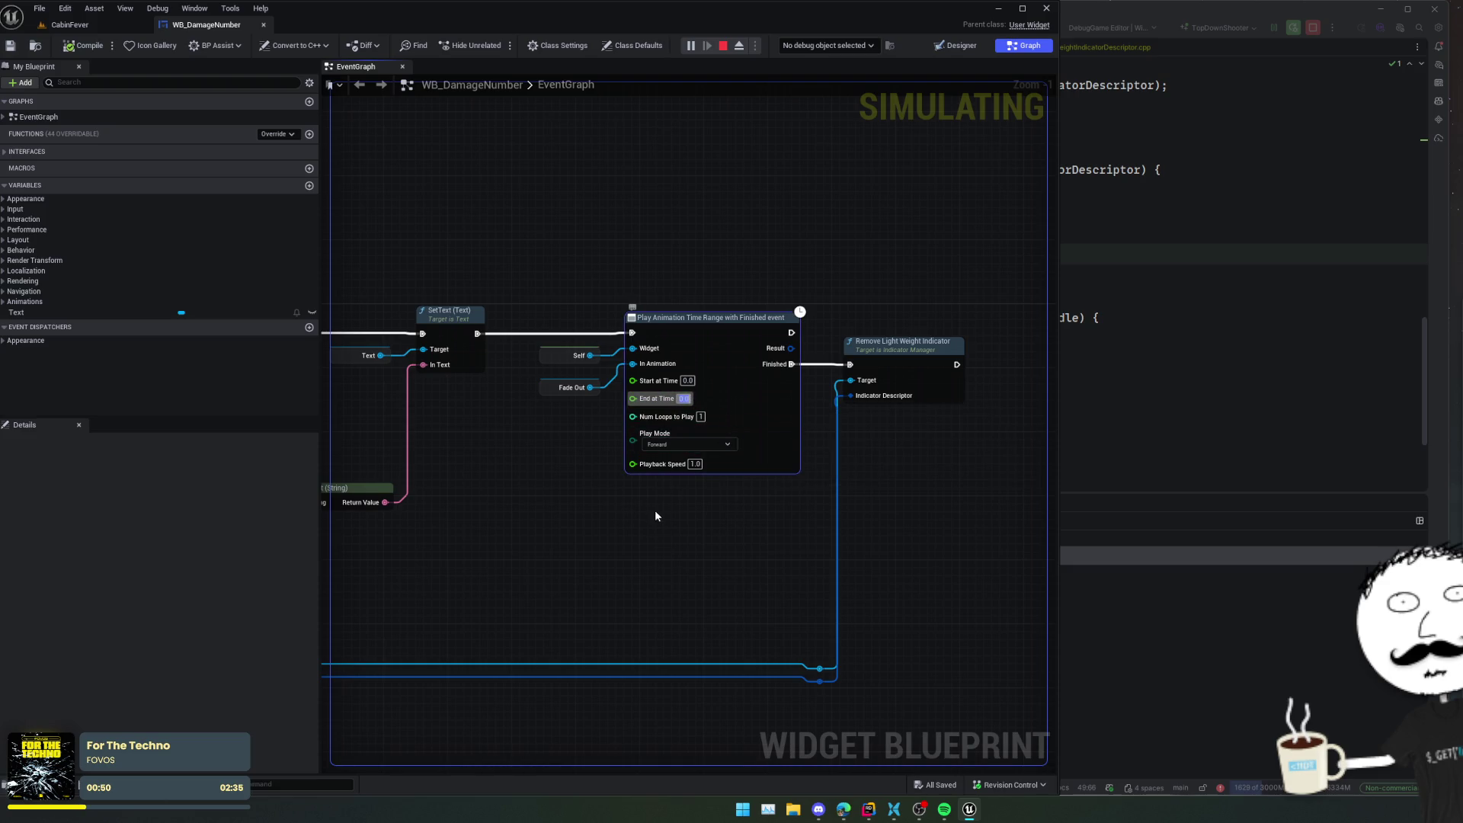
mouse_move(659, 506)
left_mouse_down()
mouse_move(730, 512)
mouse_move(553, 440)
left_mouse_up()
- Replace Play Animation Time Range with Play Animation with Finished event for Fade Out, wired to Remove Light Weight Indicator
left_click_drag(614, 389, 599, 465)
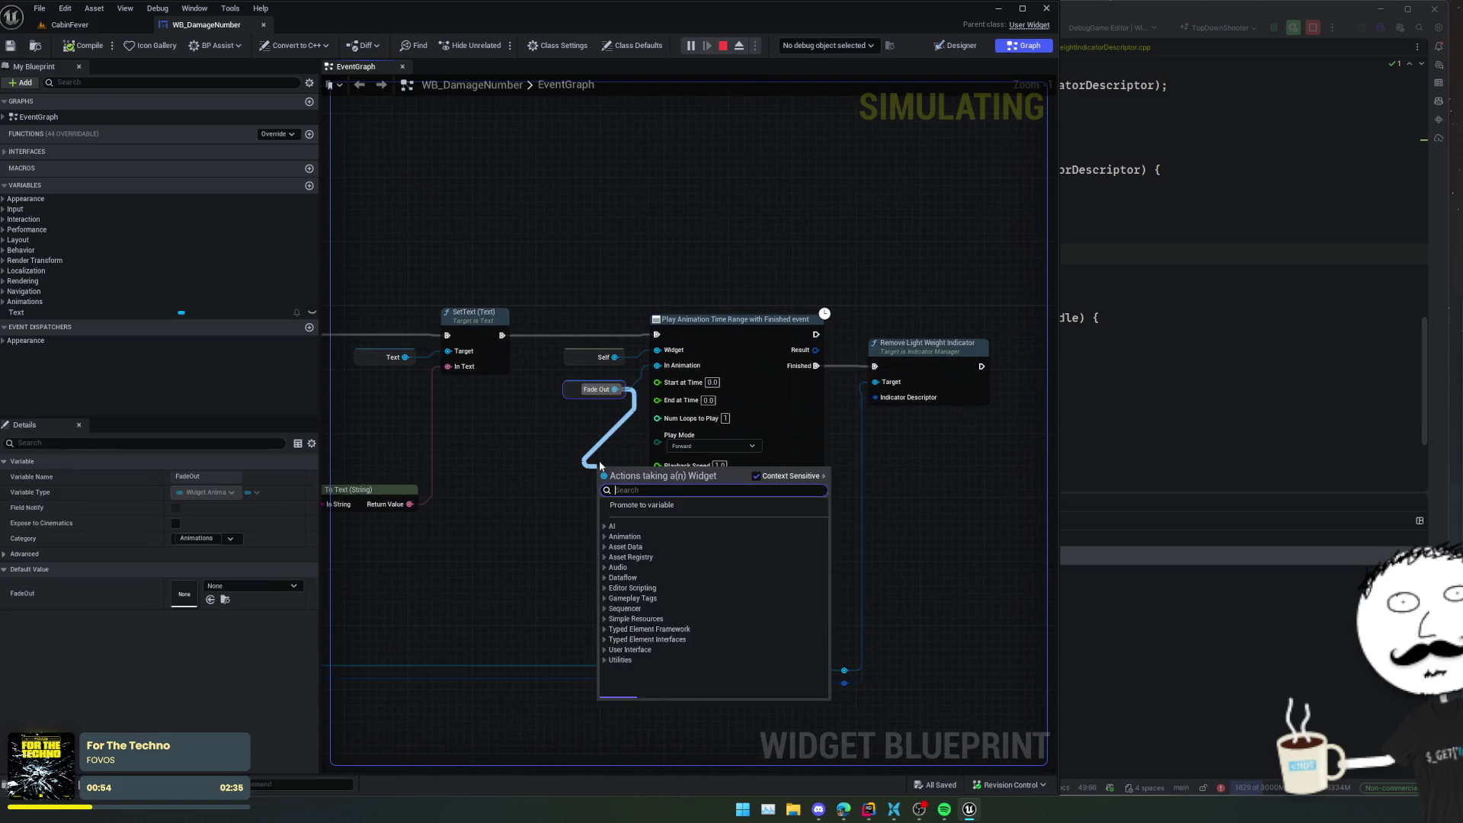
type("play animation")
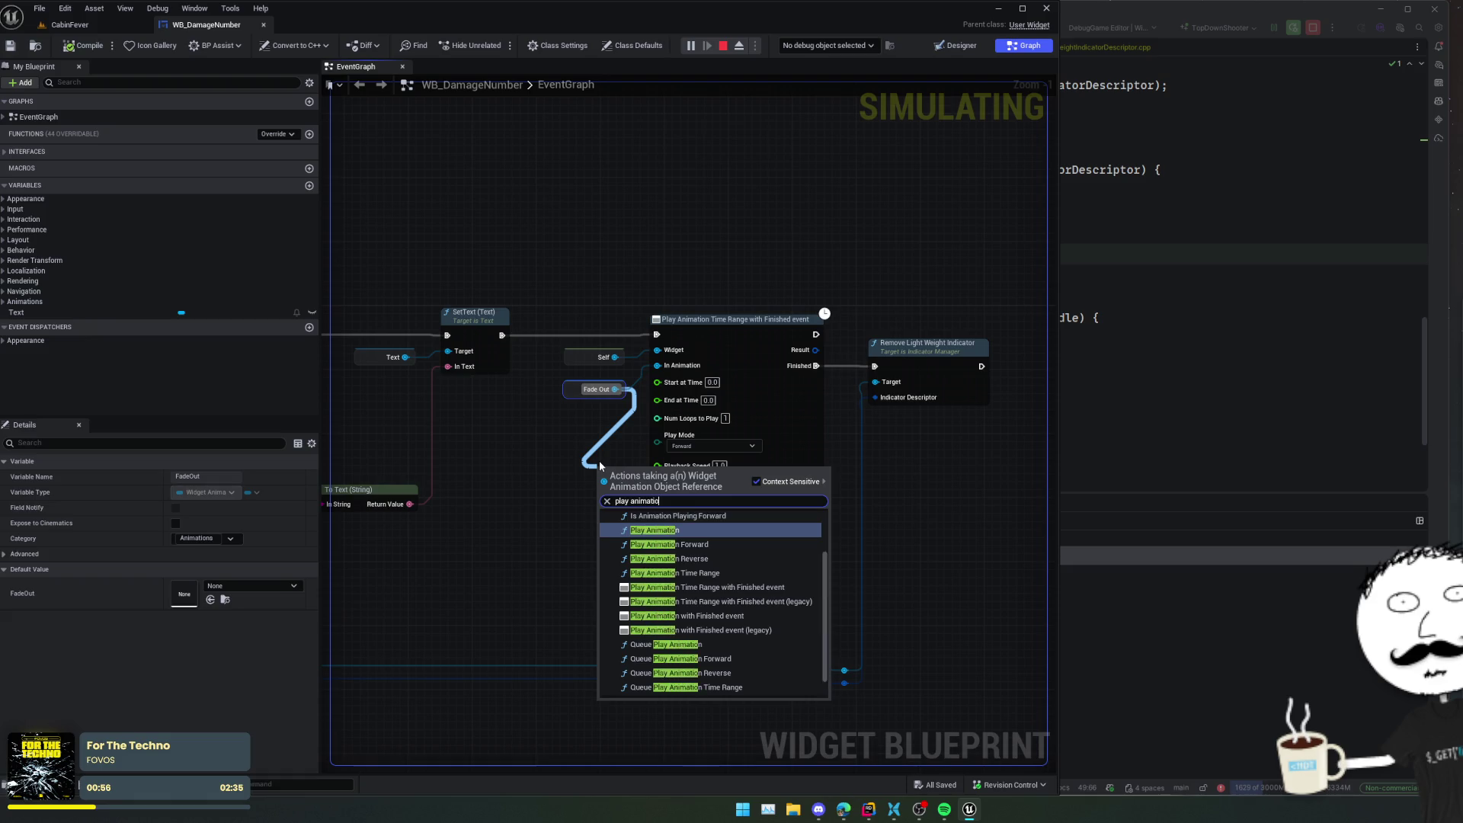
scroll(811, 564, "down", 1)
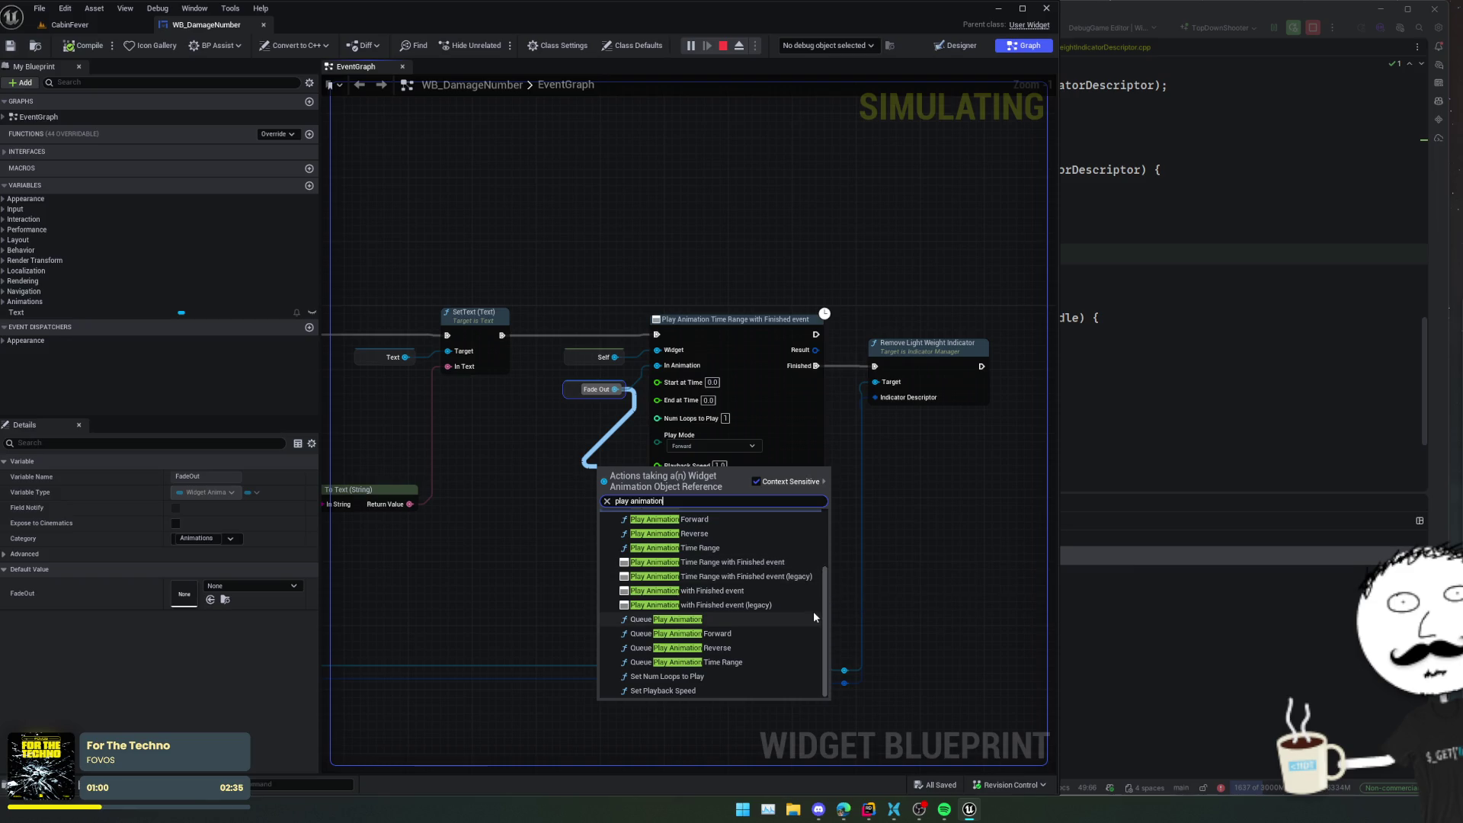
left_click(802, 590)
left_click(785, 412)
key("Delete")
mouse_move(692, 509)
left_mouse_down()
mouse_move(740, 404)
mouse_move(519, 379)
left_mouse_up()
mouse_move(733, 452)
left_mouse_down()
mouse_move(803, 415)
mouse_move(745, 366)
left_mouse_up()
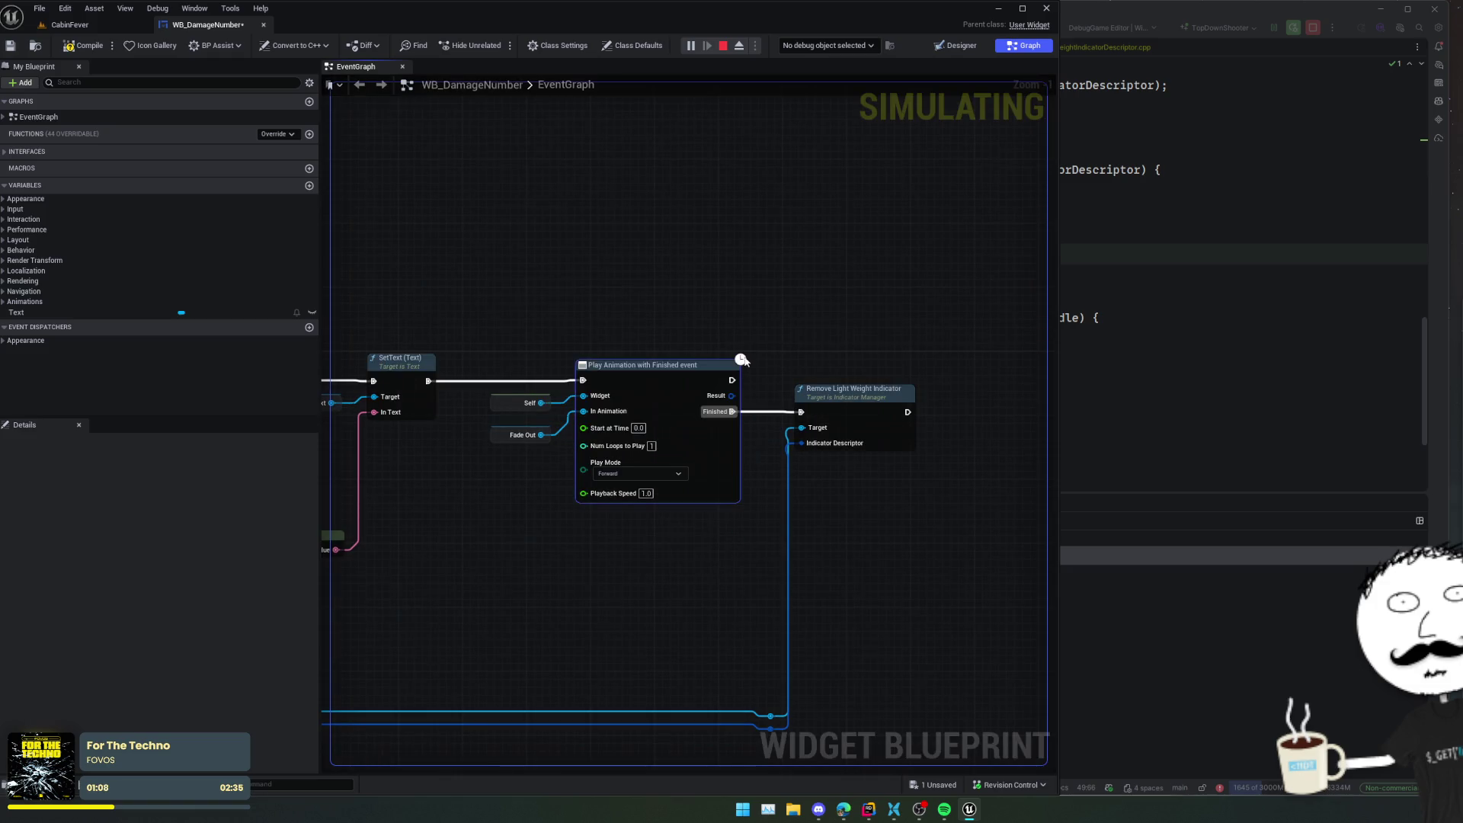
- Stop the simulation, compile the widget, and shoot an enemy in play to check damage numbers
left_click(724, 46)
left_click(84, 46)
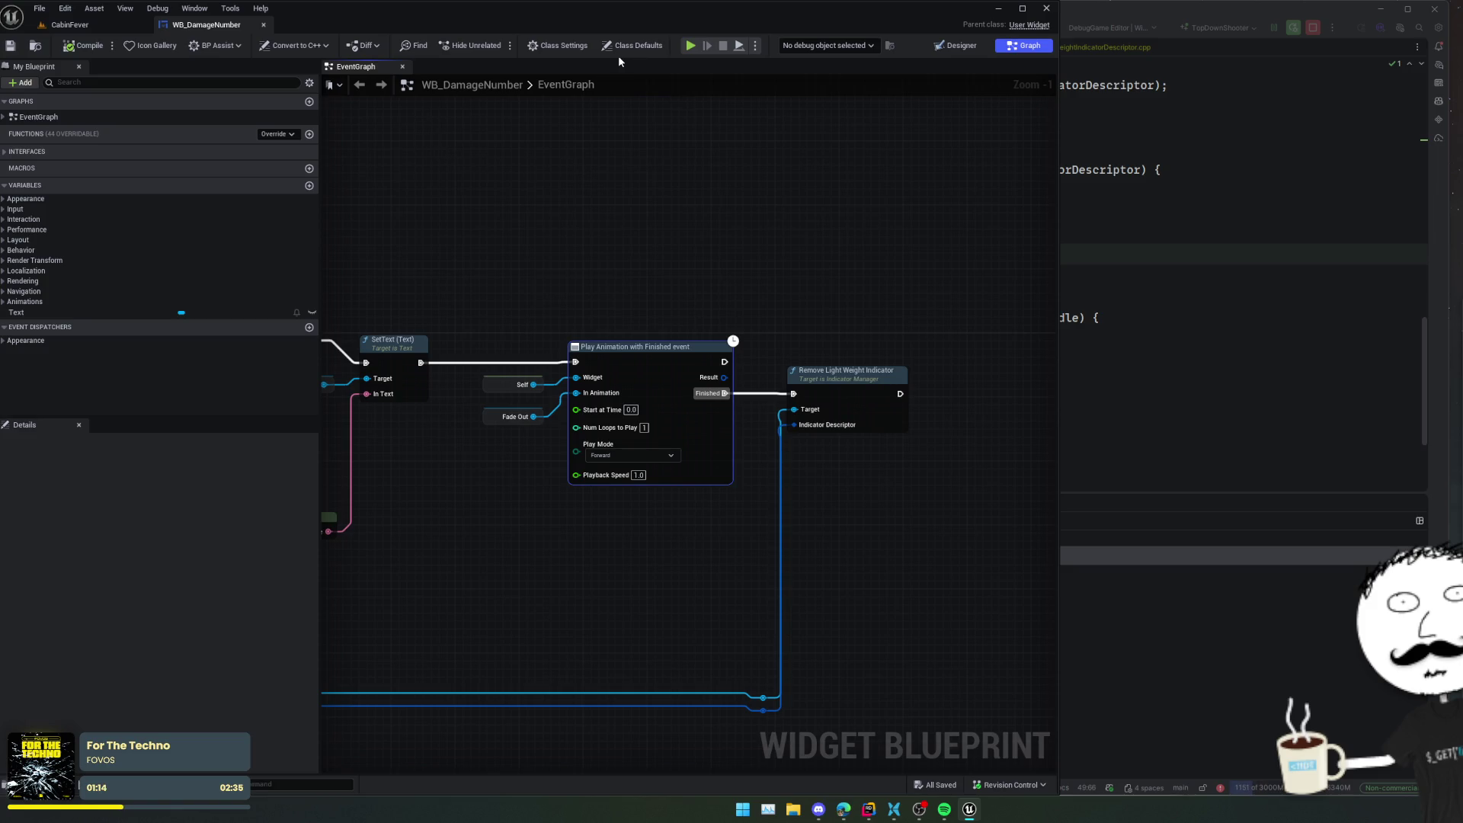
key("alt+p")
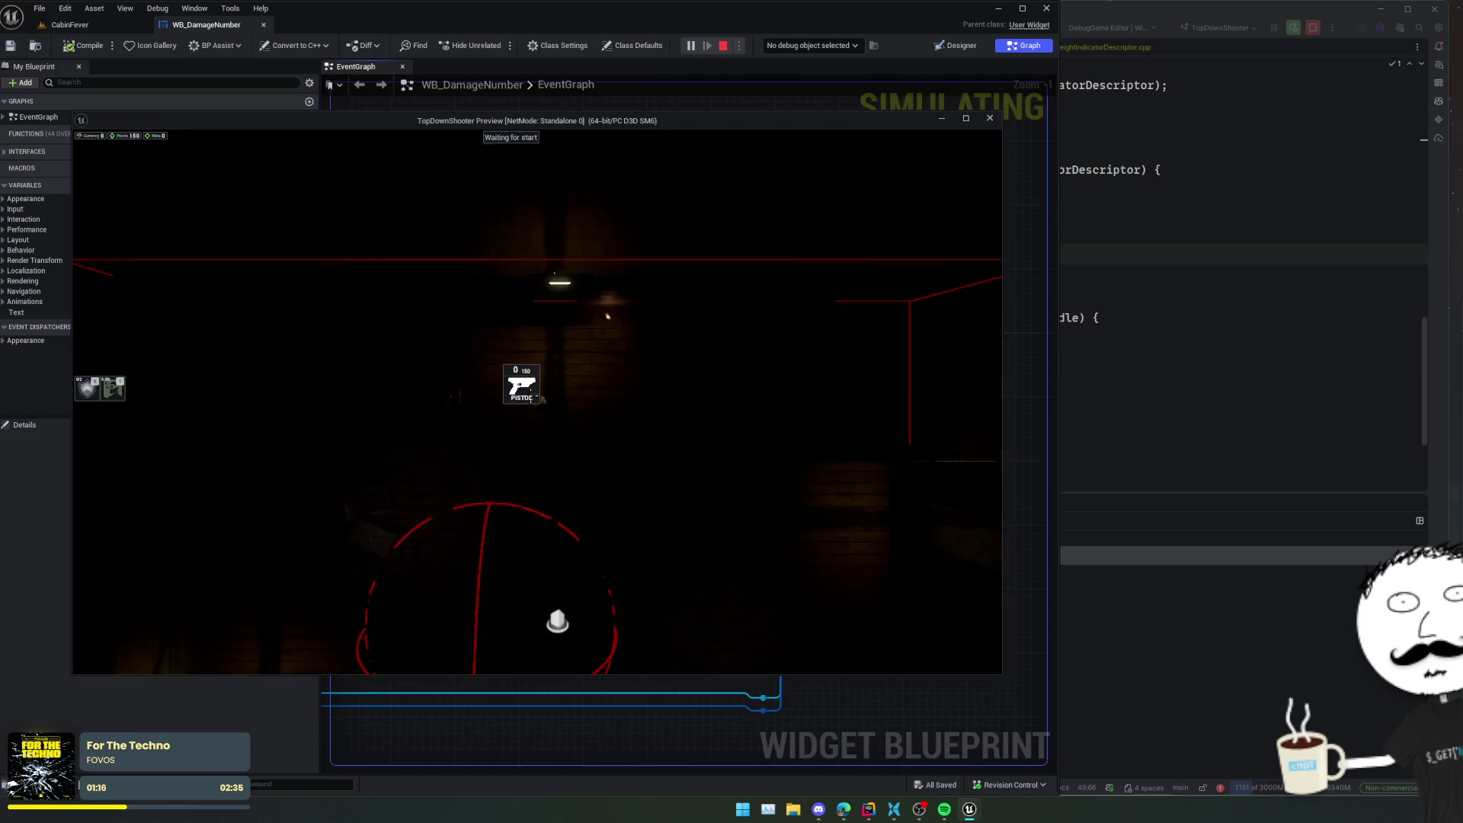
left_click(443, 413)
left_click(444, 410)
left_click(448, 397)
left_click(448, 398)
left_click(446, 402)
- Bring Rider forward to SActorCanvas.h's OnArrangeChildren and OnPaint overrides
key("alt+Tab")
key("super")
left_click(1041, 331)
key("ctrl+Tab")
key("ctrl+Tab")
- Close the SActorCanvas files and go to PushDamageEvent's descriptor setup in DamagePipelineSubsystem.cpp
left_click(622, 47)
left_click(727, 47)
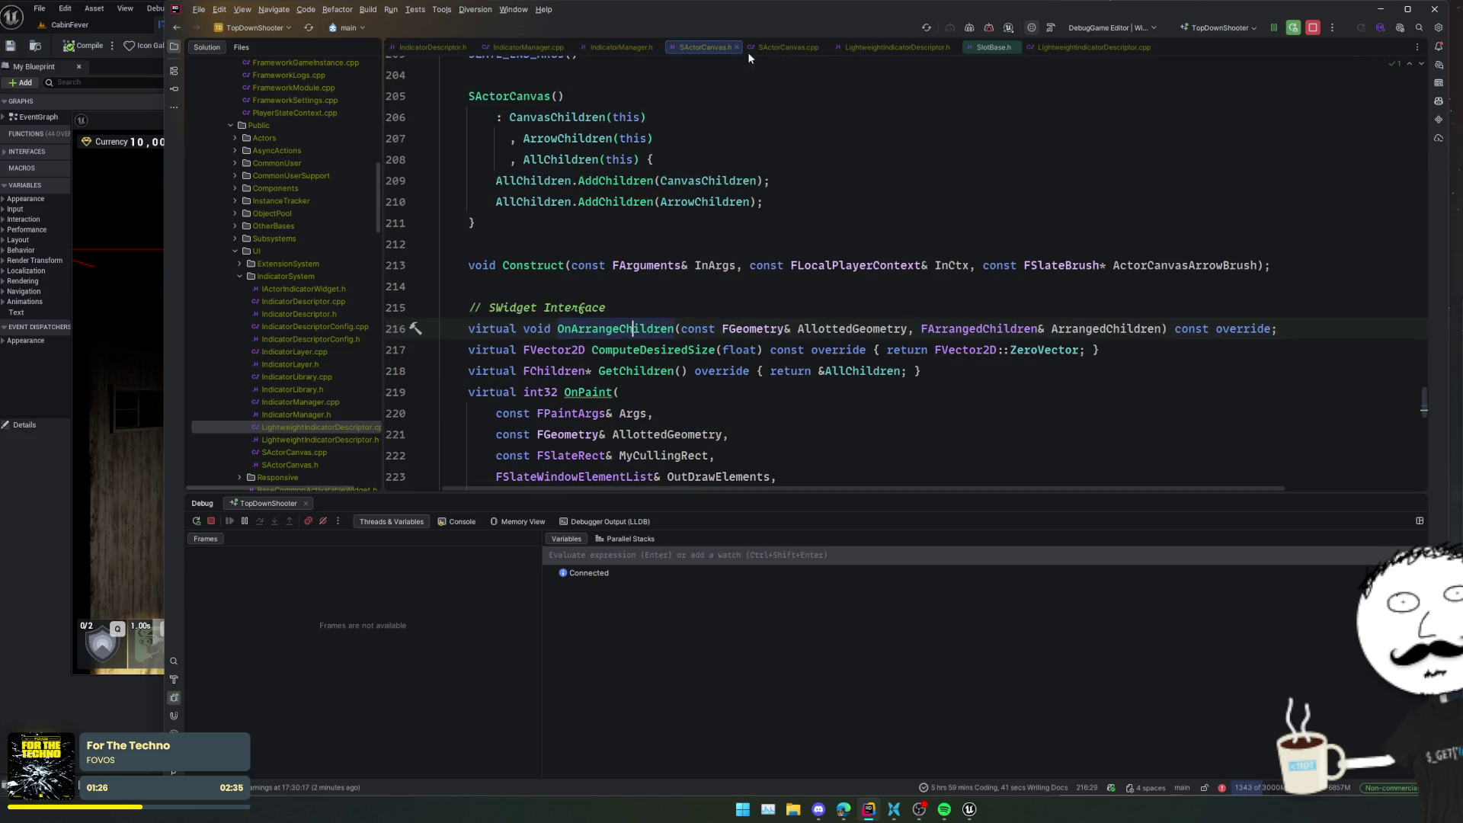
middle_click(727, 48)
middle_click(727, 47)
left_click(751, 164)
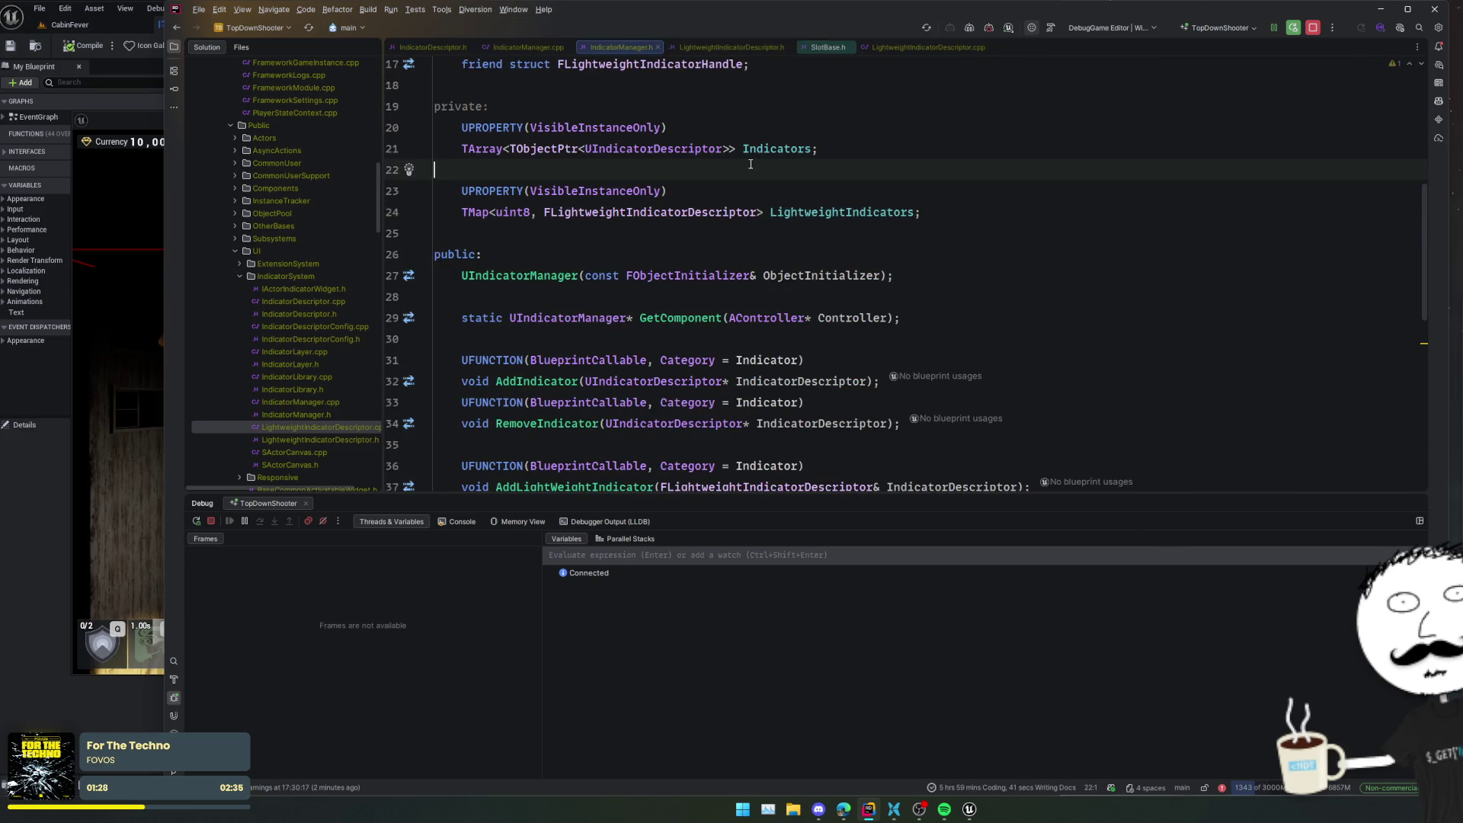
key("ctrl+t")
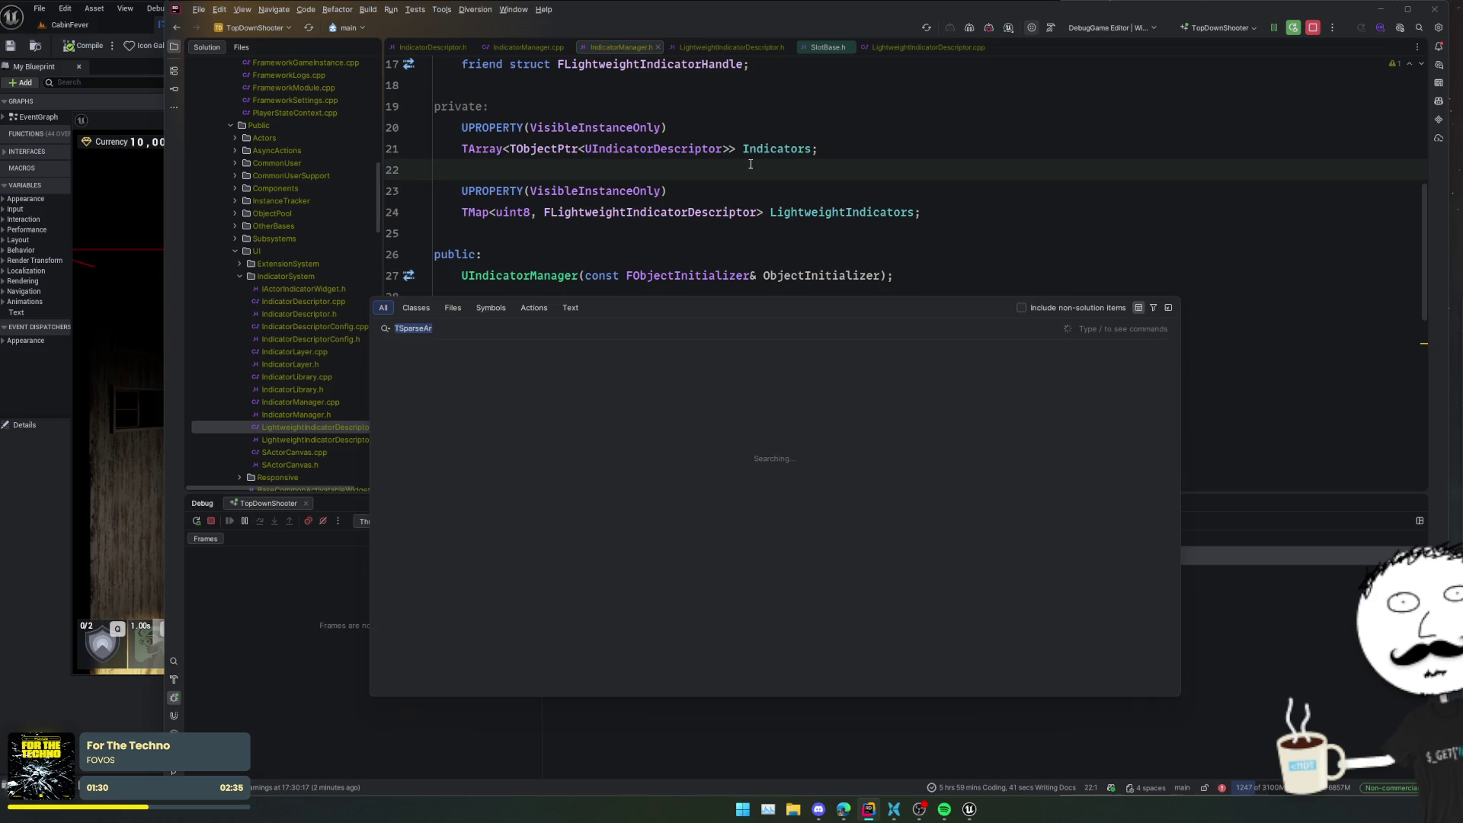
key("Escape")
key("ctrl+minus")
scroll(778, 228, "down", 3)
key("F12")
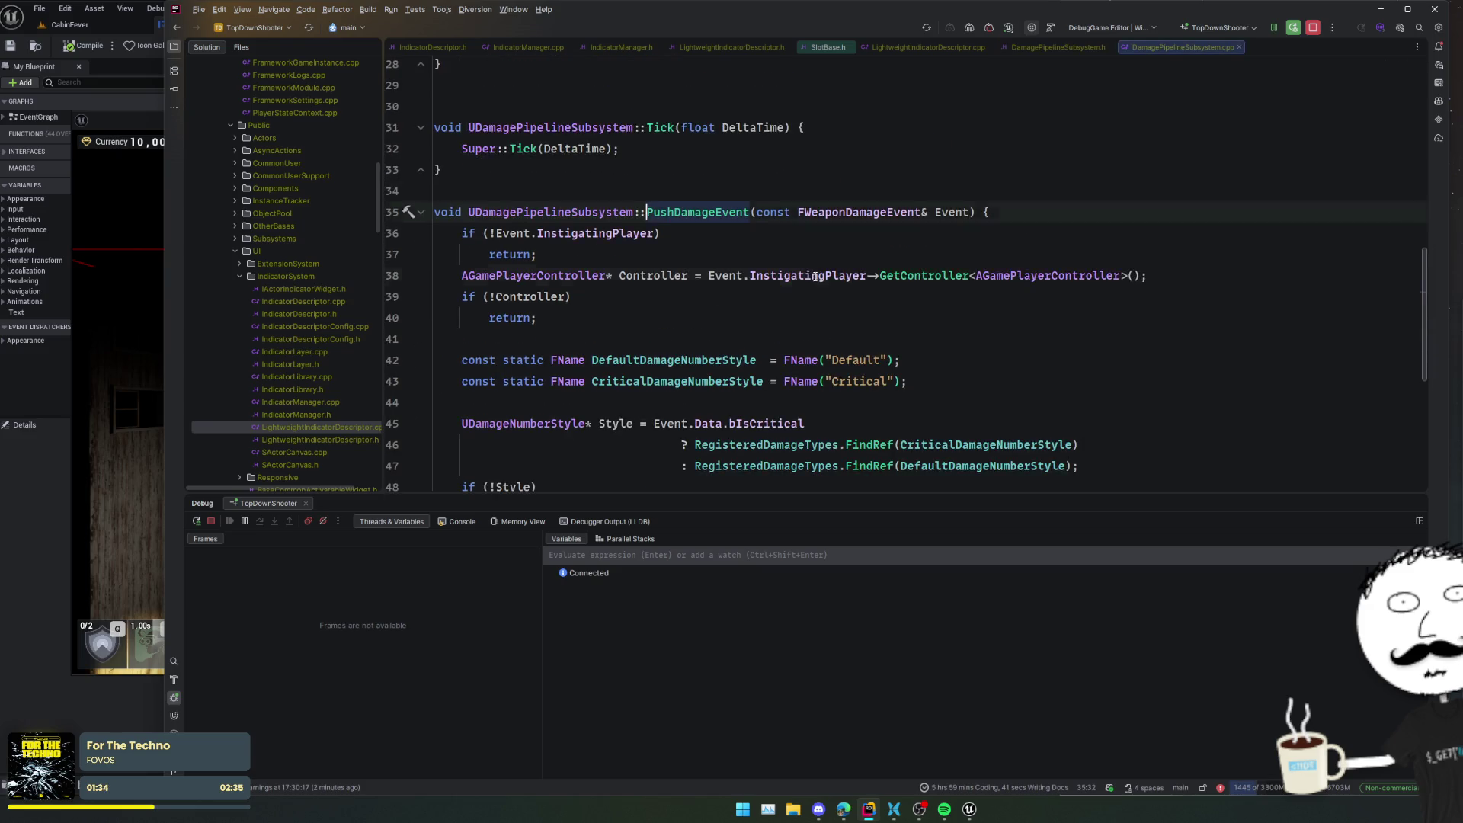
scroll(815, 276, "down", 2)
left_click(831, 355)
scroll(830, 355, "down", 1)
- Add a new Descriptor.Config.ScreenSpaceOffset line below the existing Descriptor.Config line
left_click(663, 318)
key("ctrl+w")
key("ctrl+w")
key("ctrl+c")
key("End")
key("Return")
key("ctrl+v")
type(".")
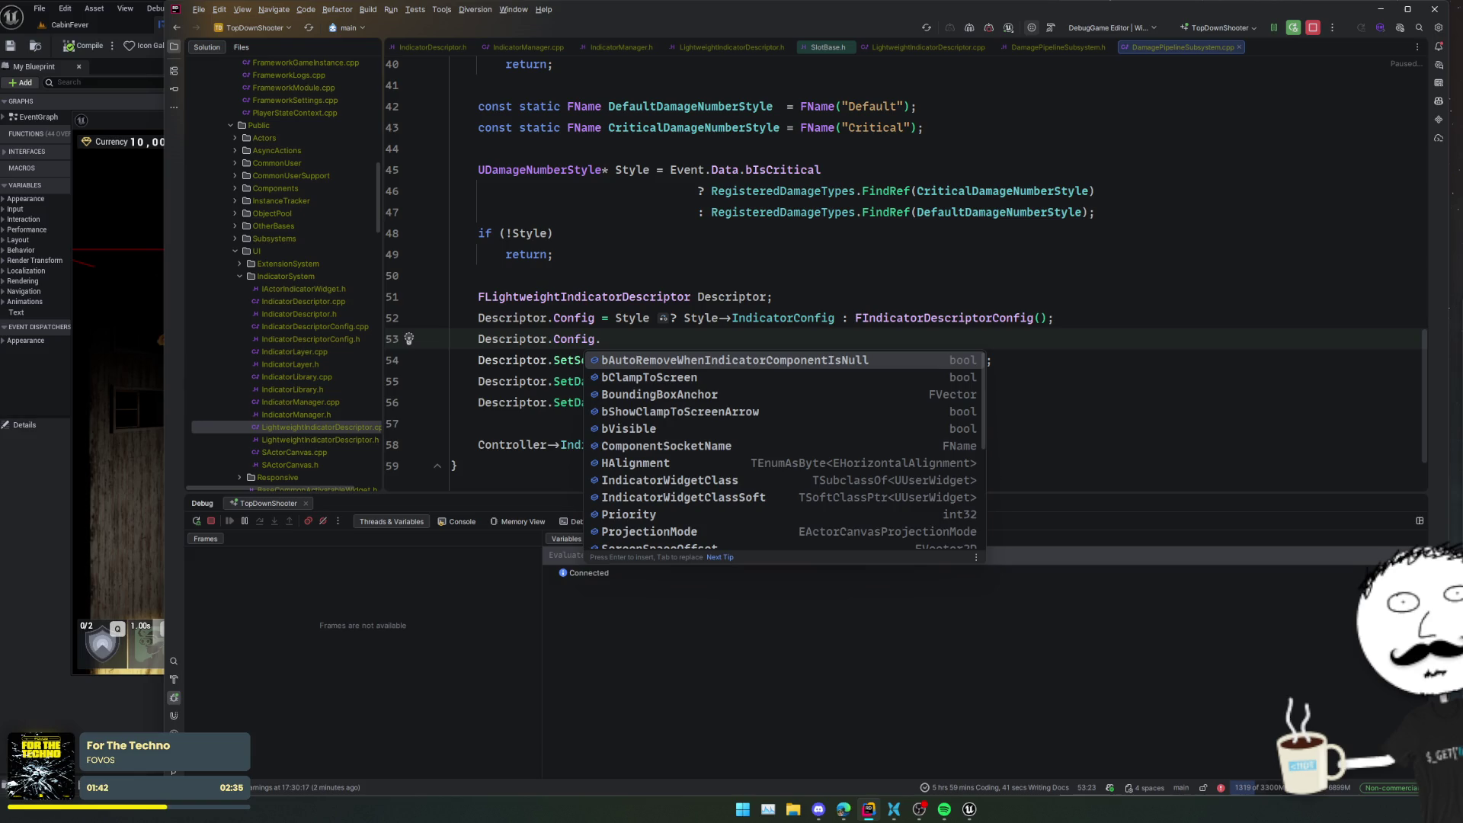
key("Down")
key("Down")
key("Down")
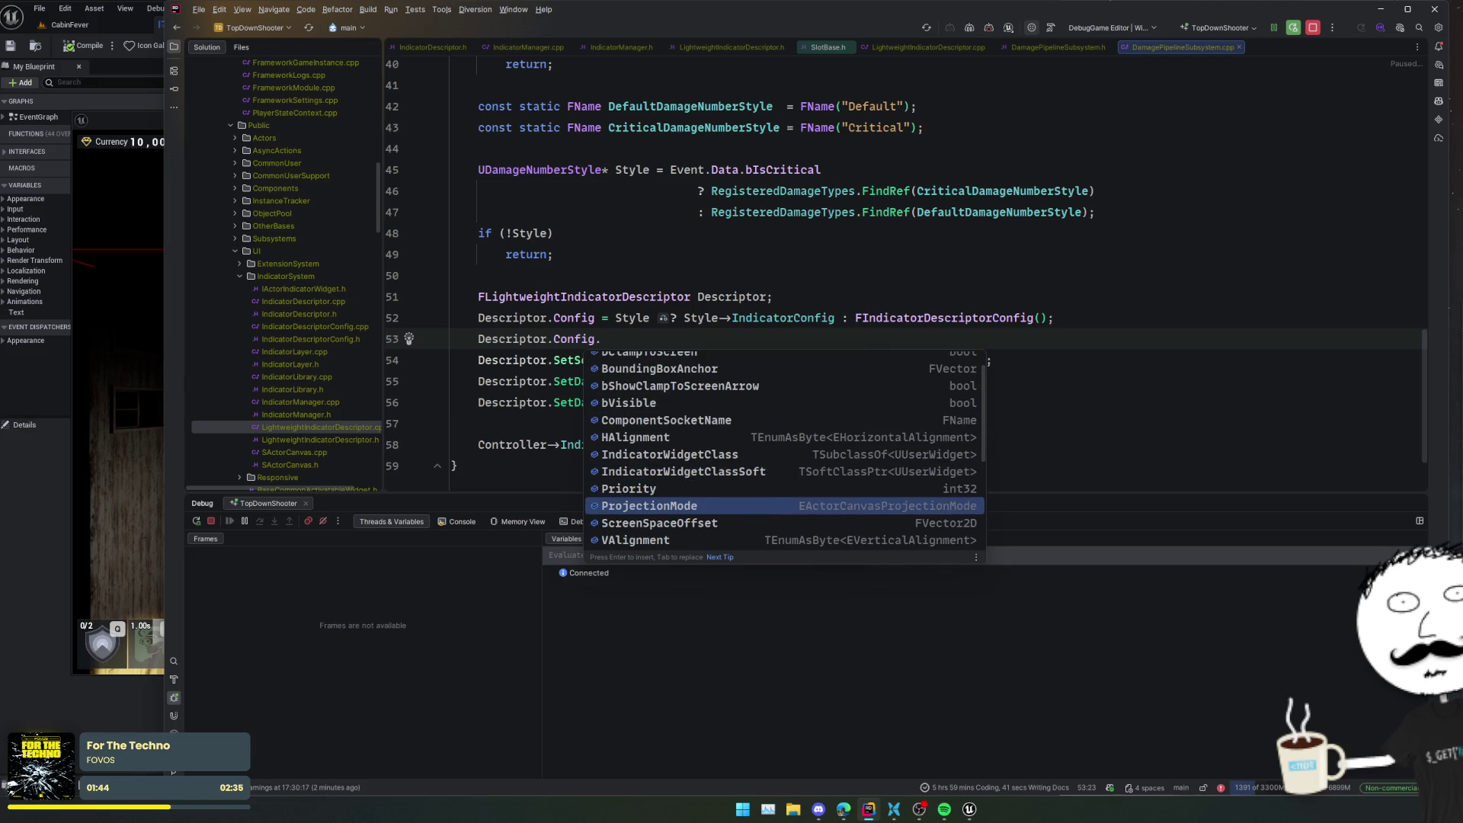
key("Down")
key("Return")
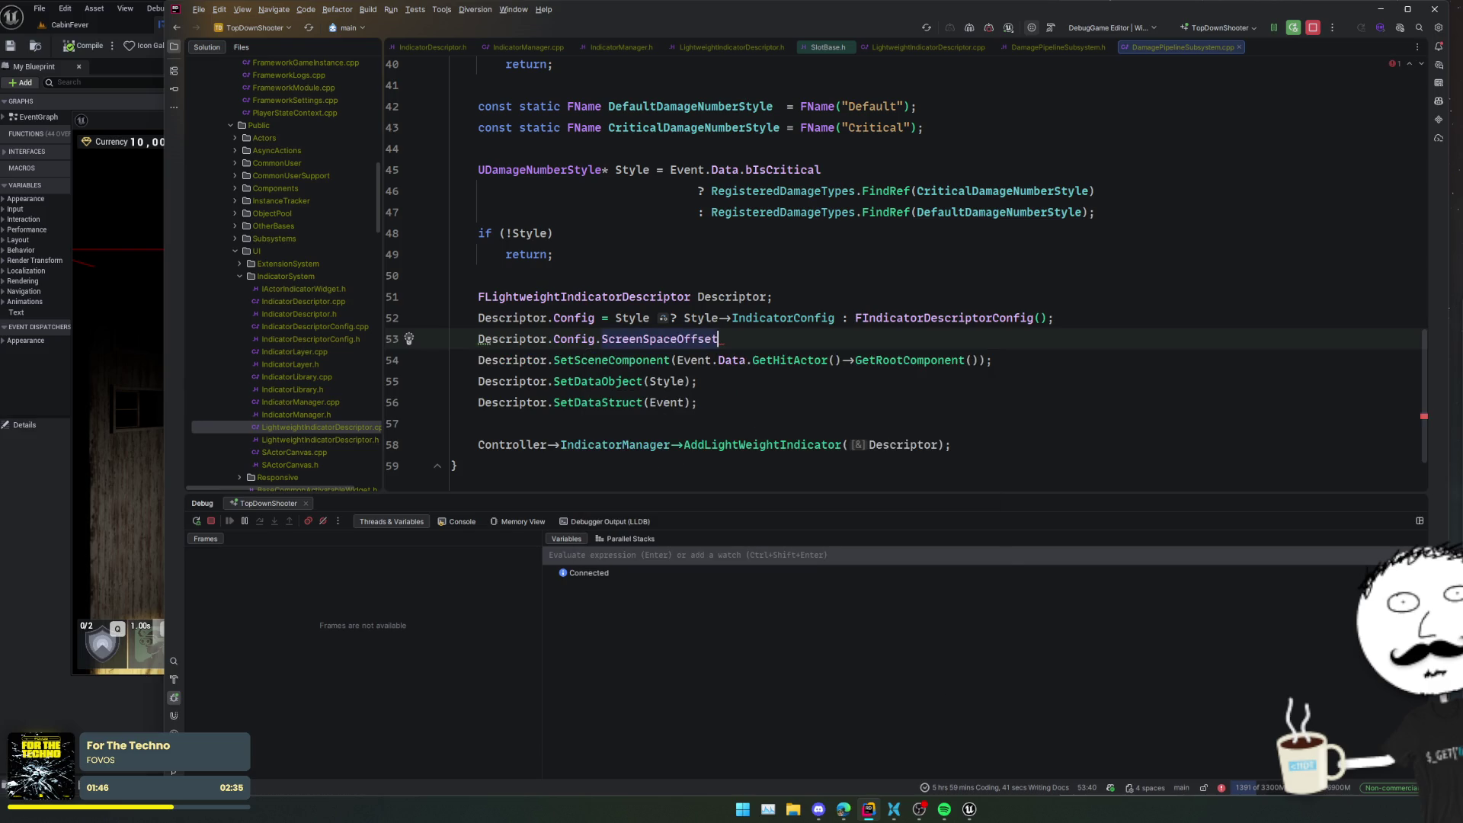
type(".")
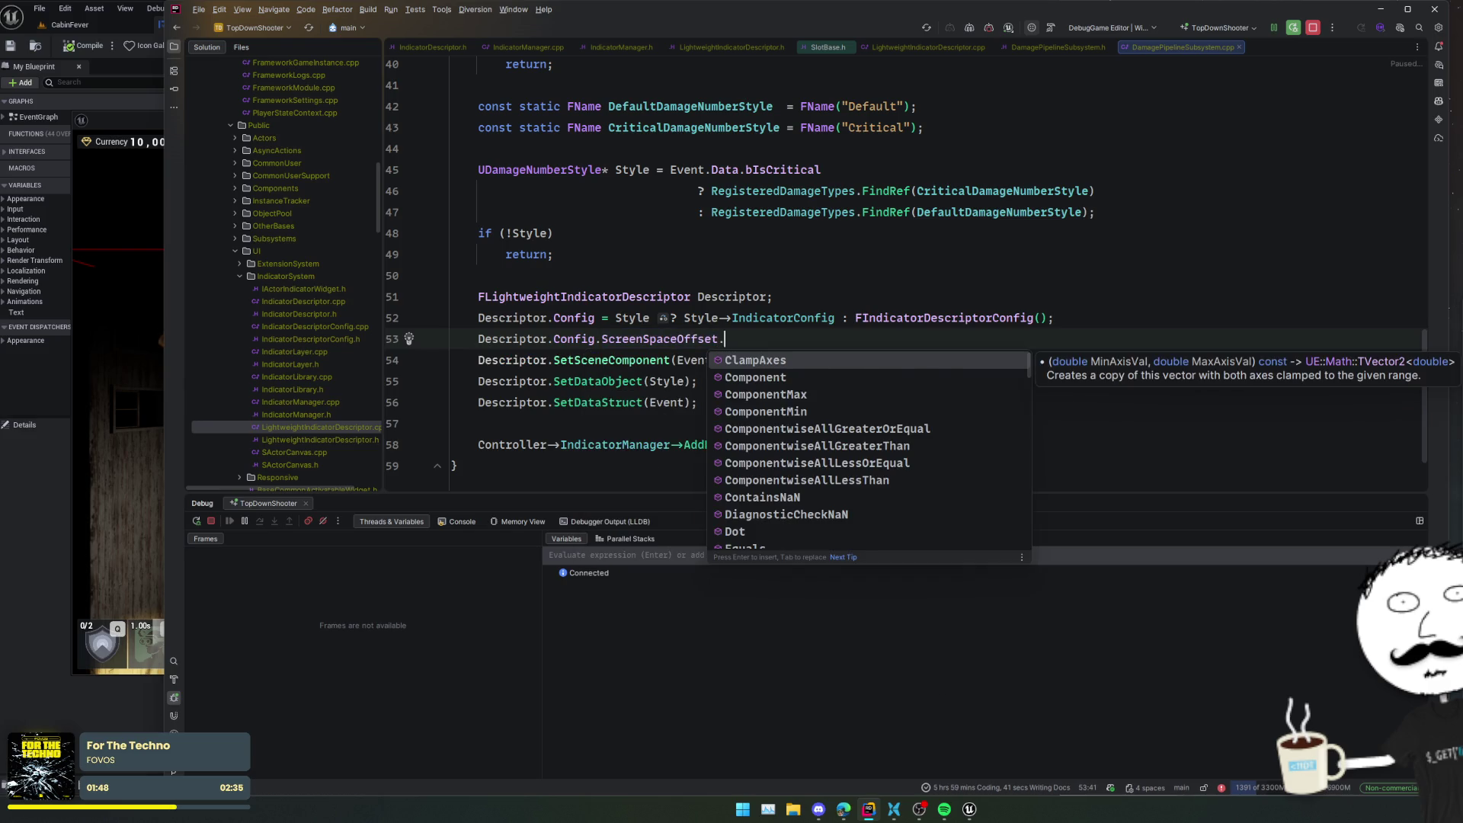
key("BackSpace")
key("ctrl+b")
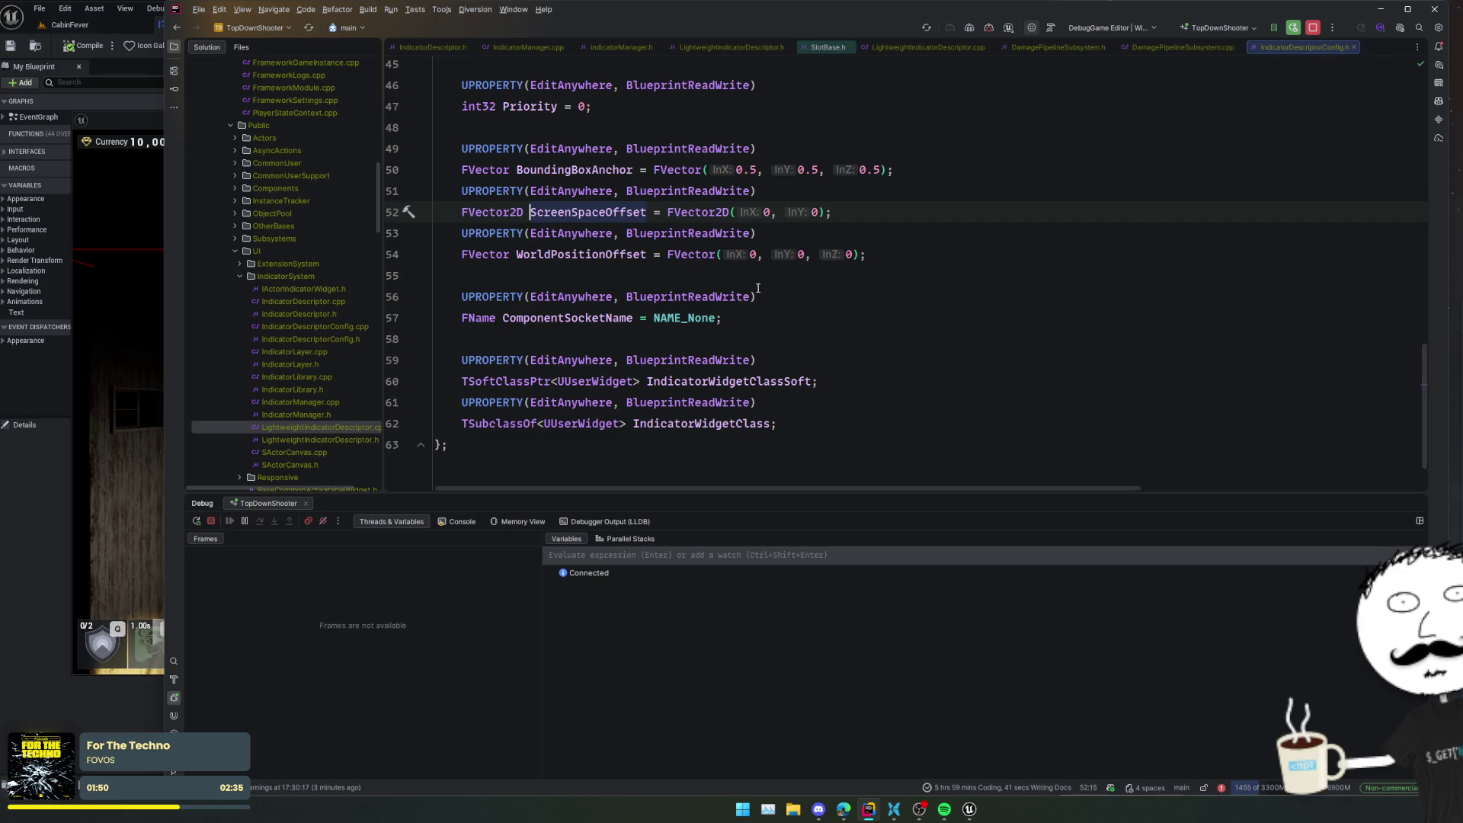
key("ctrl+minus")
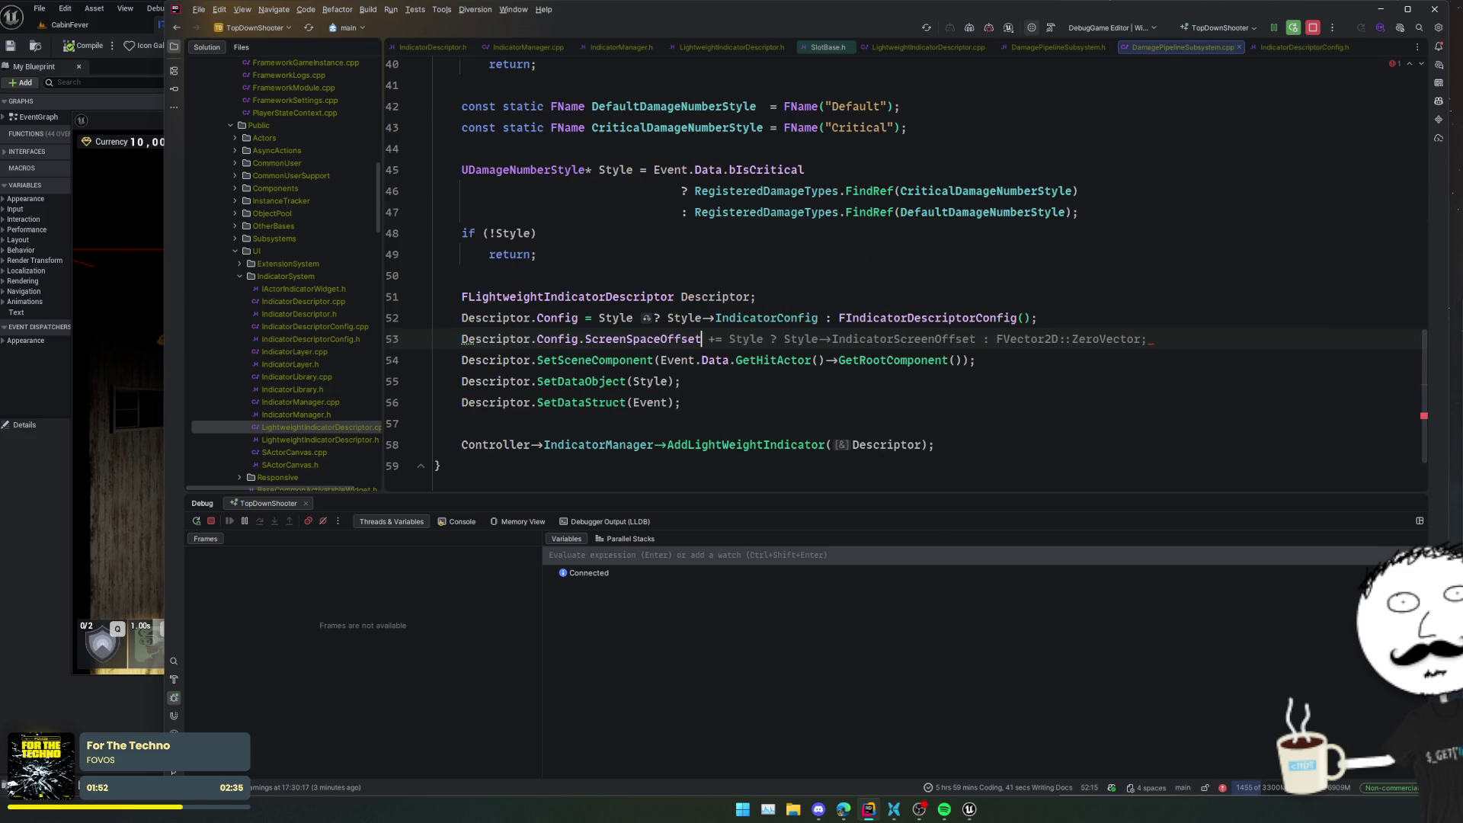
- Assign ScreenSpaceOffset an FVector2D of two FMath::RandRange(-10, 10) values and Live Code it
type("= FVector2D")
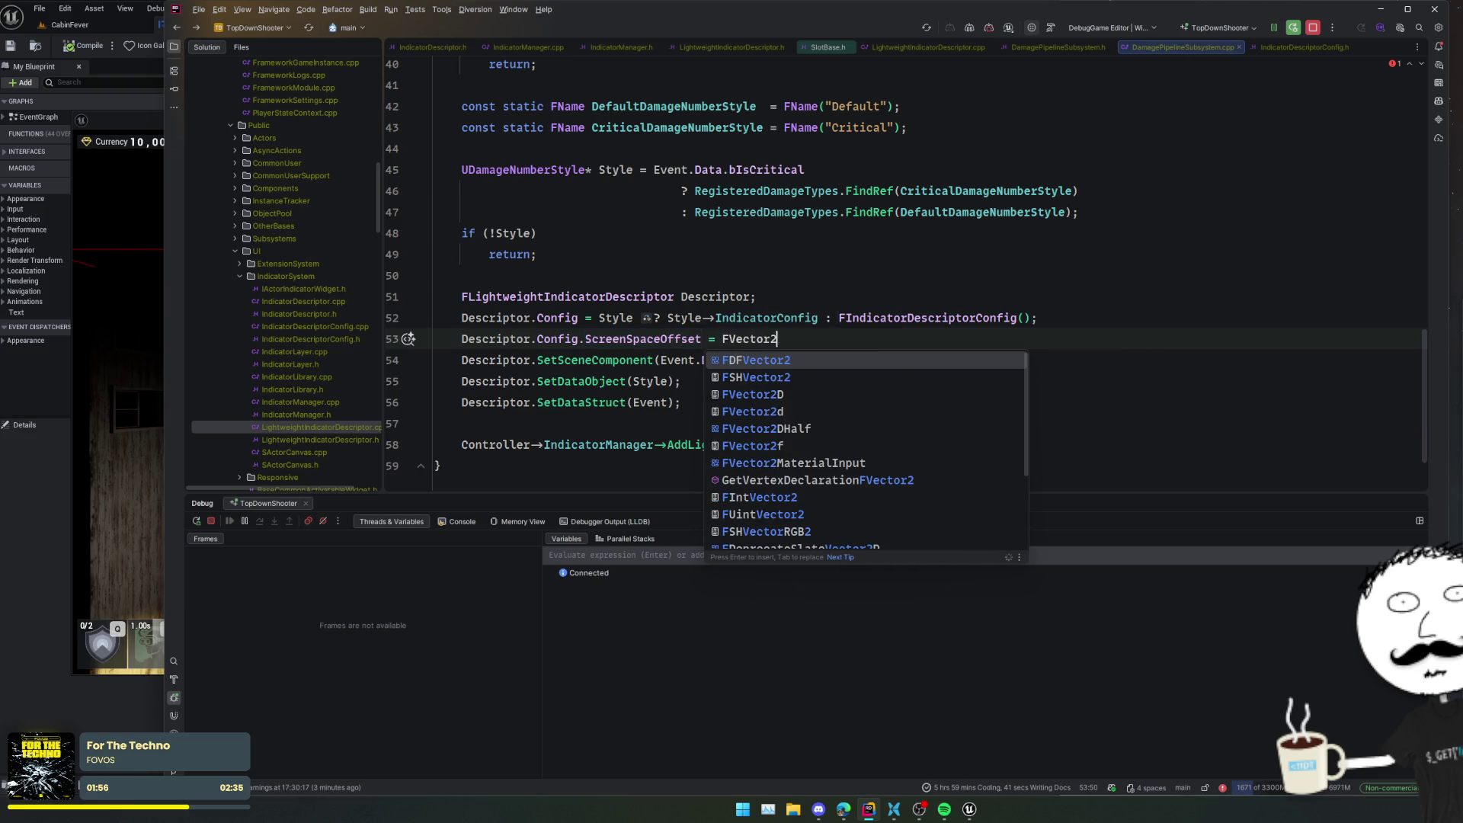
key("Escape")
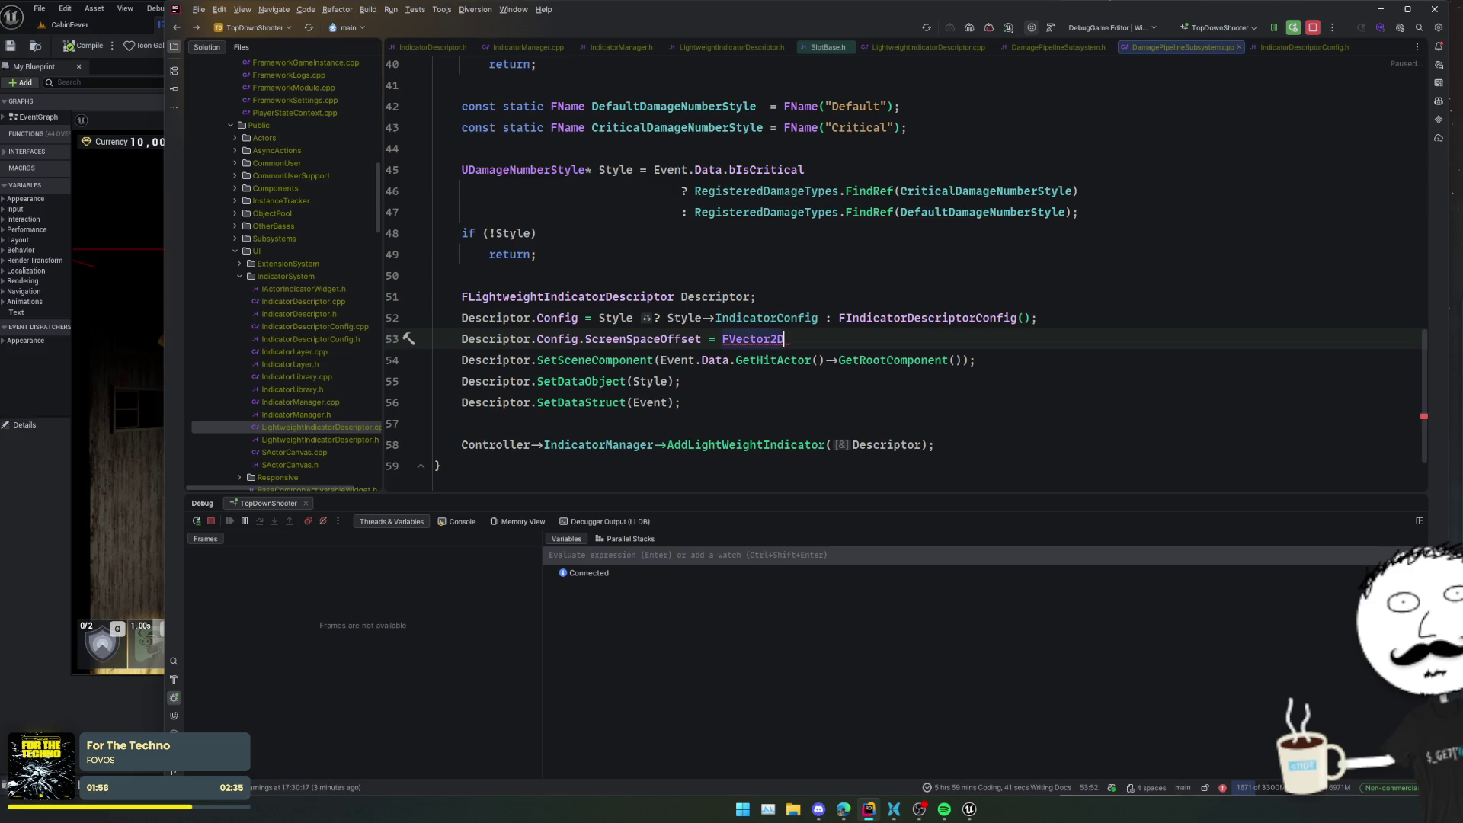
type("();")
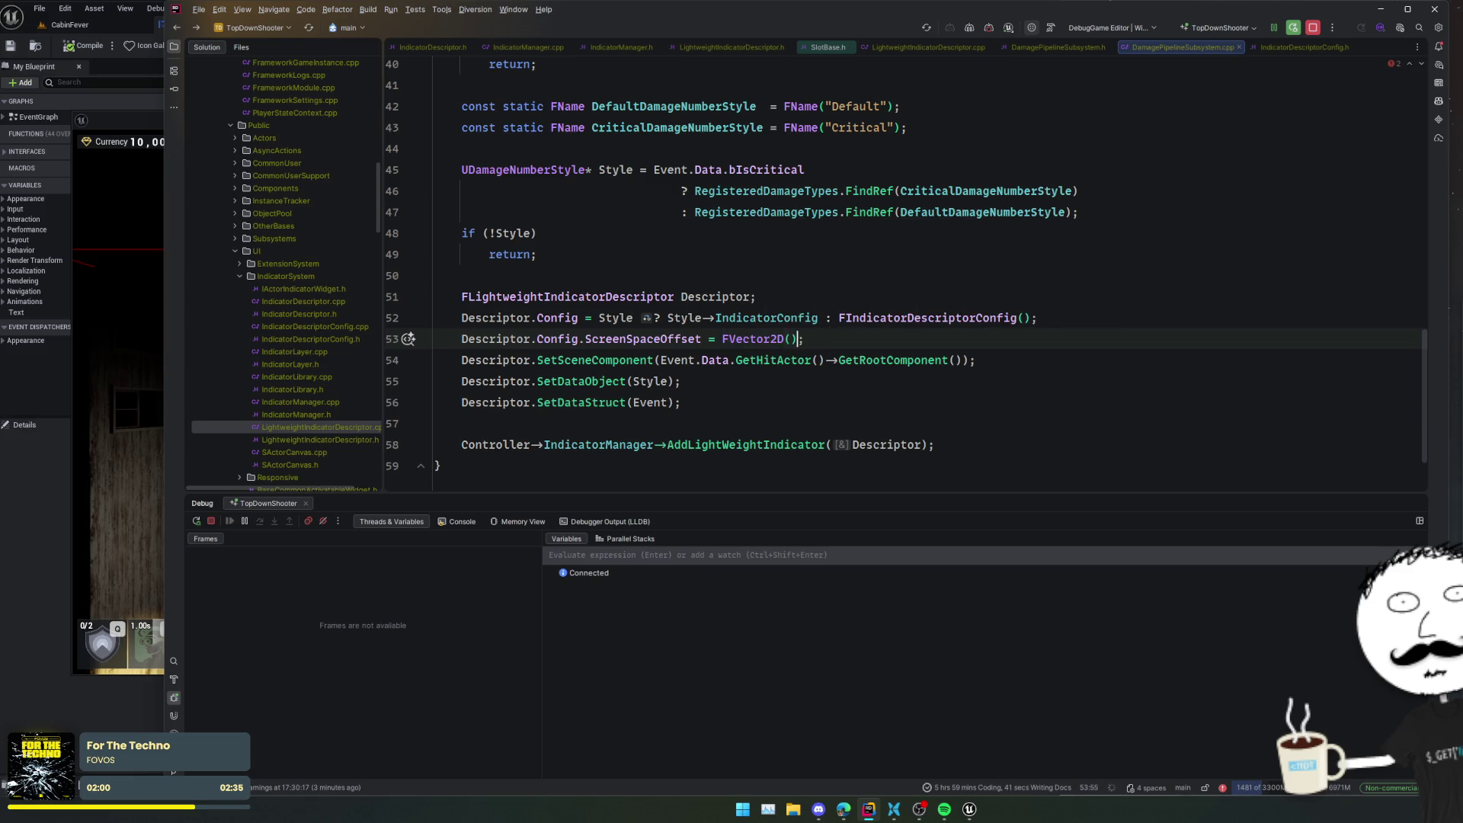
key("Return")
type("FMath::RandRange(-10.0f,  10.0f),")
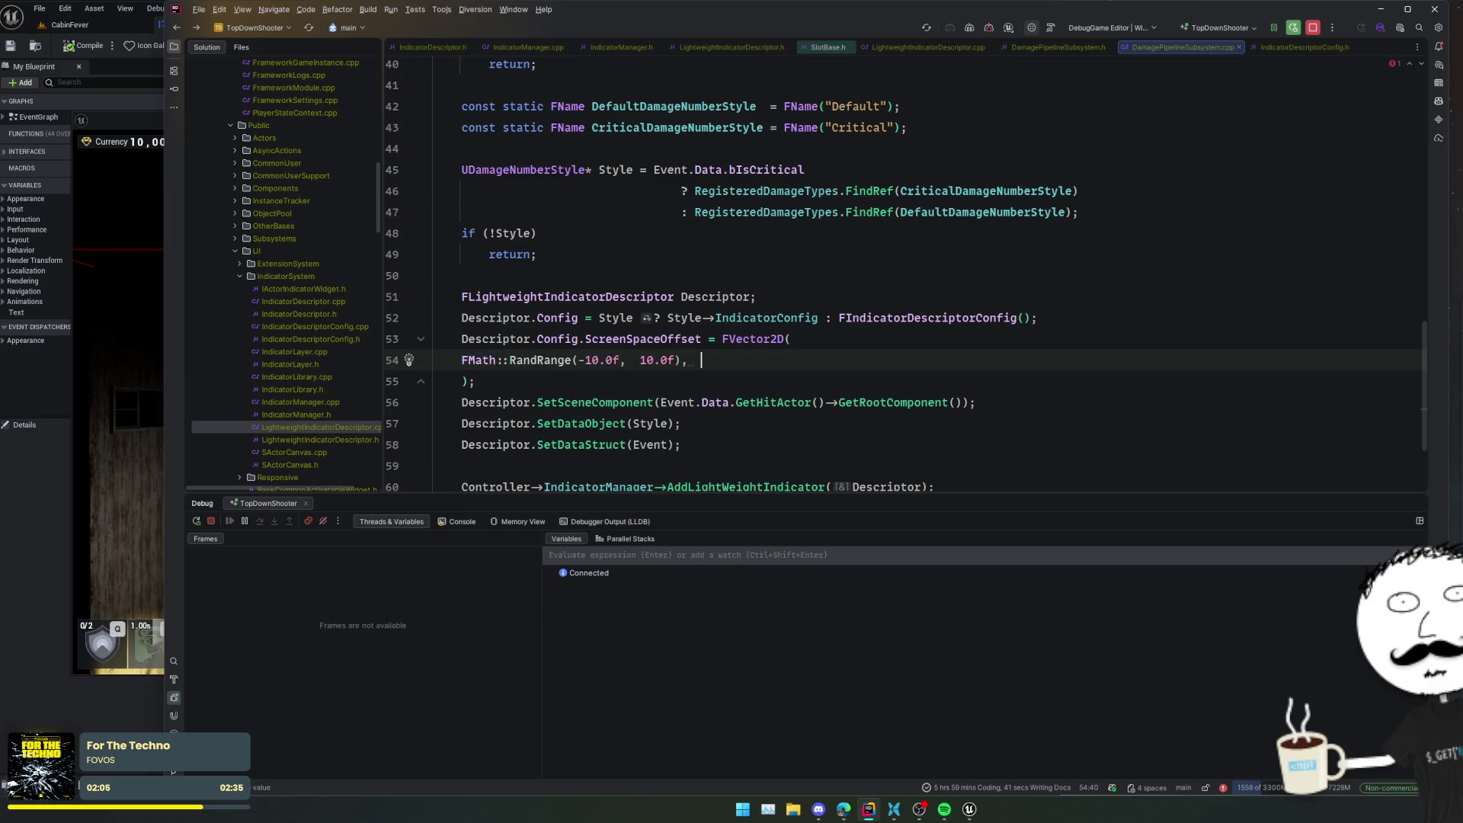
key("Tab")
key("Return")
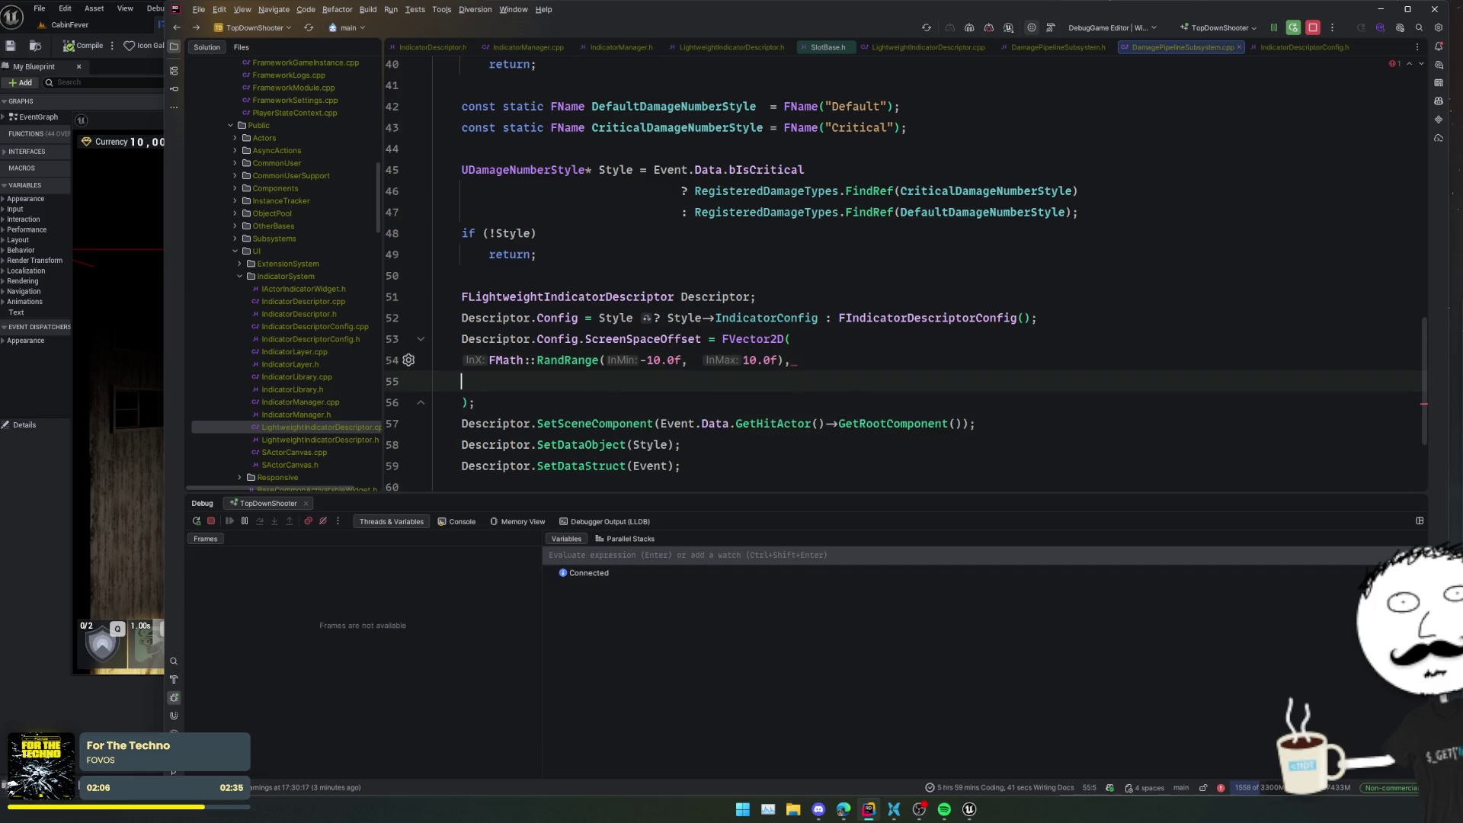
key("Tab")
key("ctrl+alt+l")
key("ctrl+alt+F11")
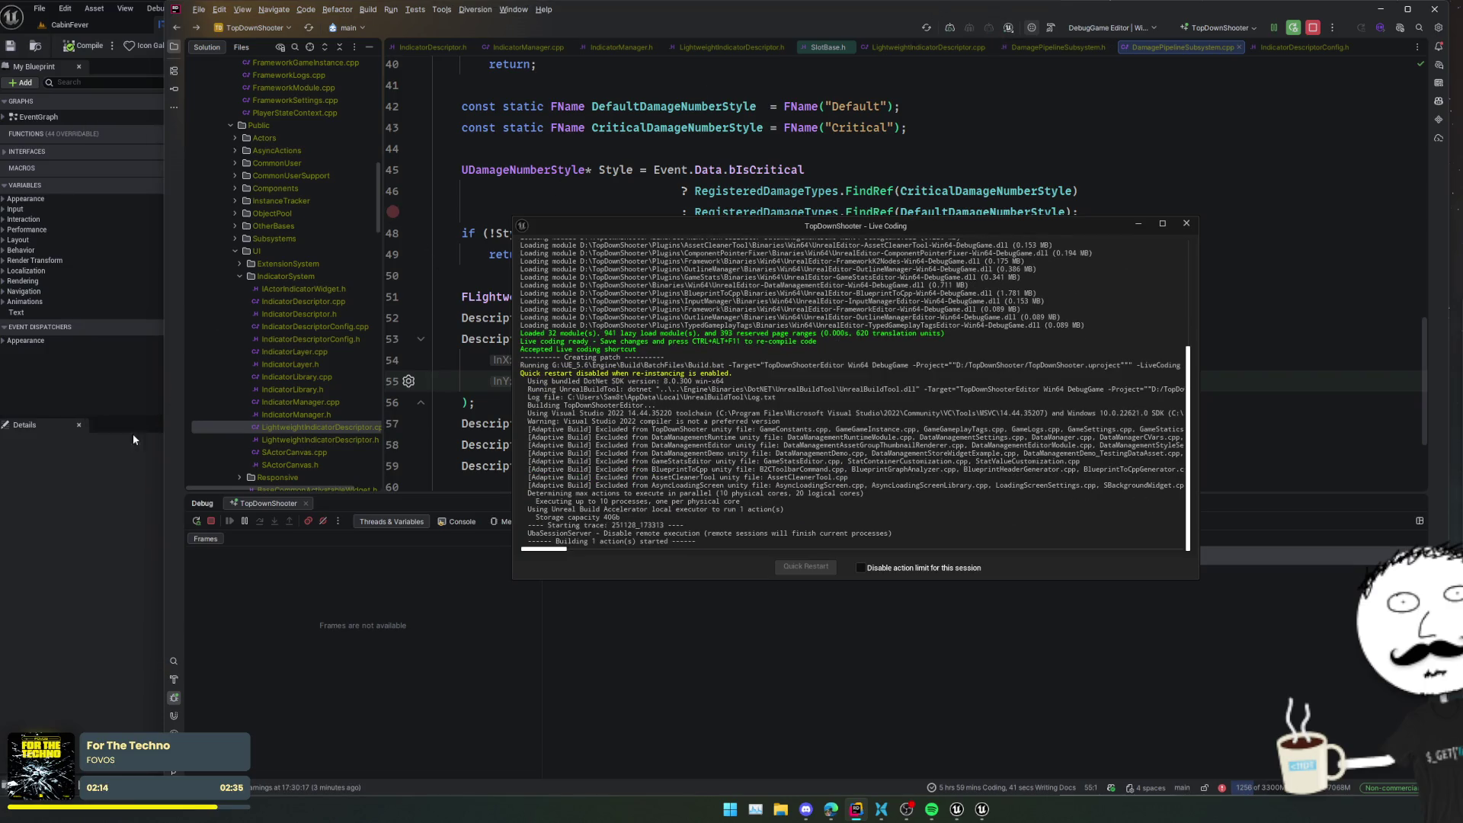
- Play the CabinFever level and shoot the enemy to see the offset damage numbers
left_click(93, 478)
left_click(104, 29)
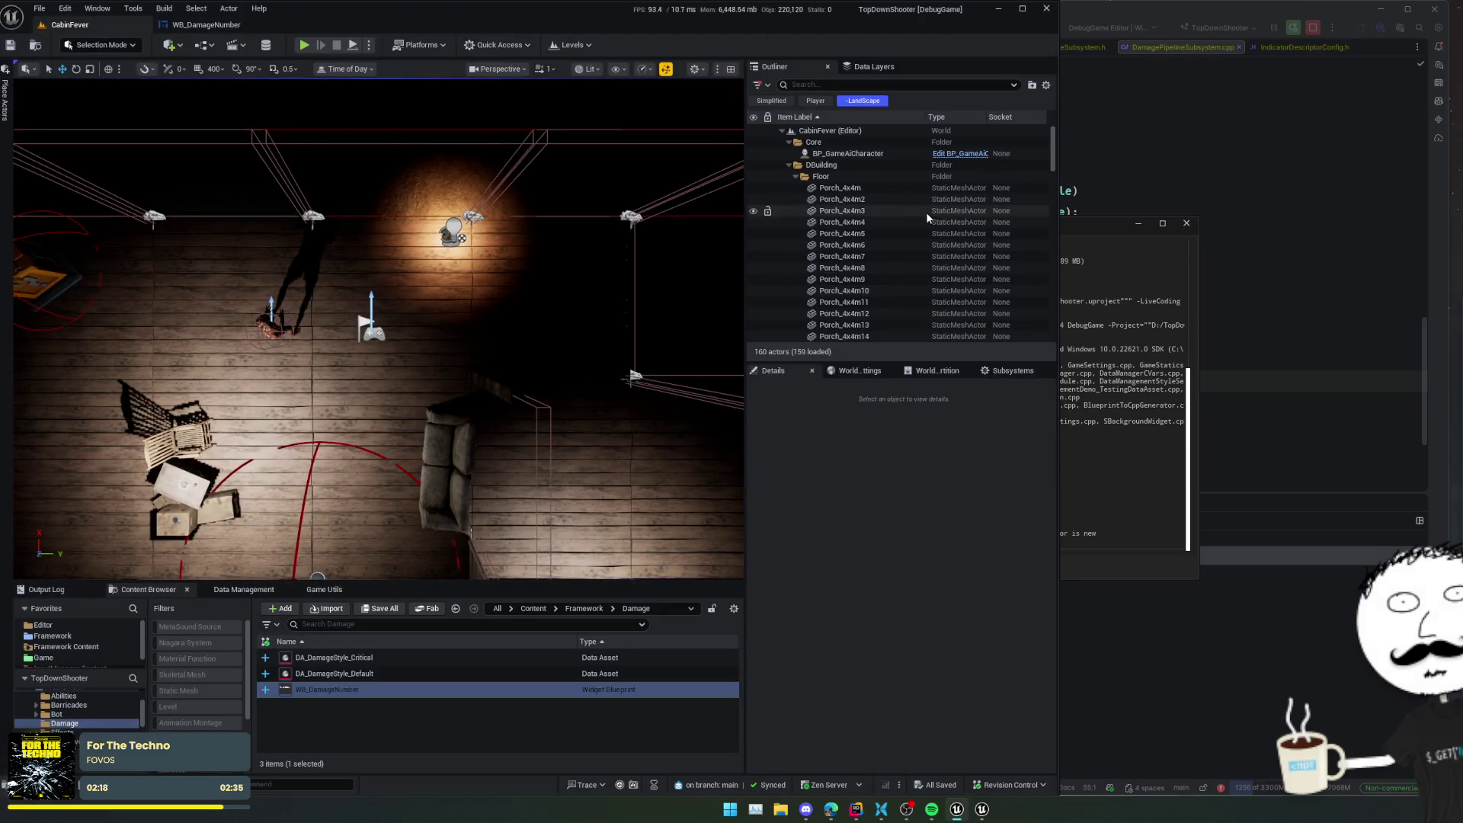
left_click(1105, 314)
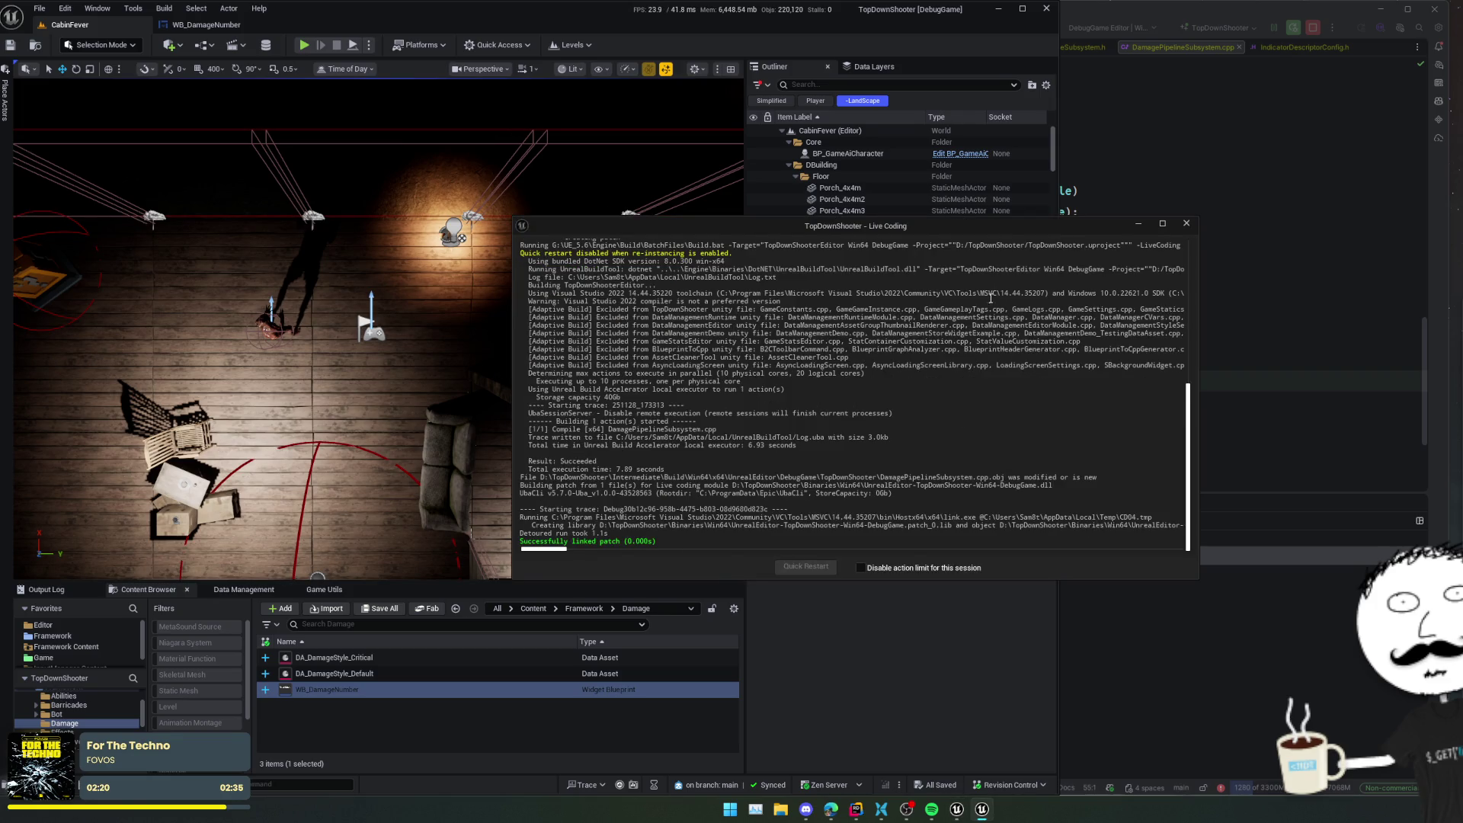
left_click(305, 50)
key("alt+p")
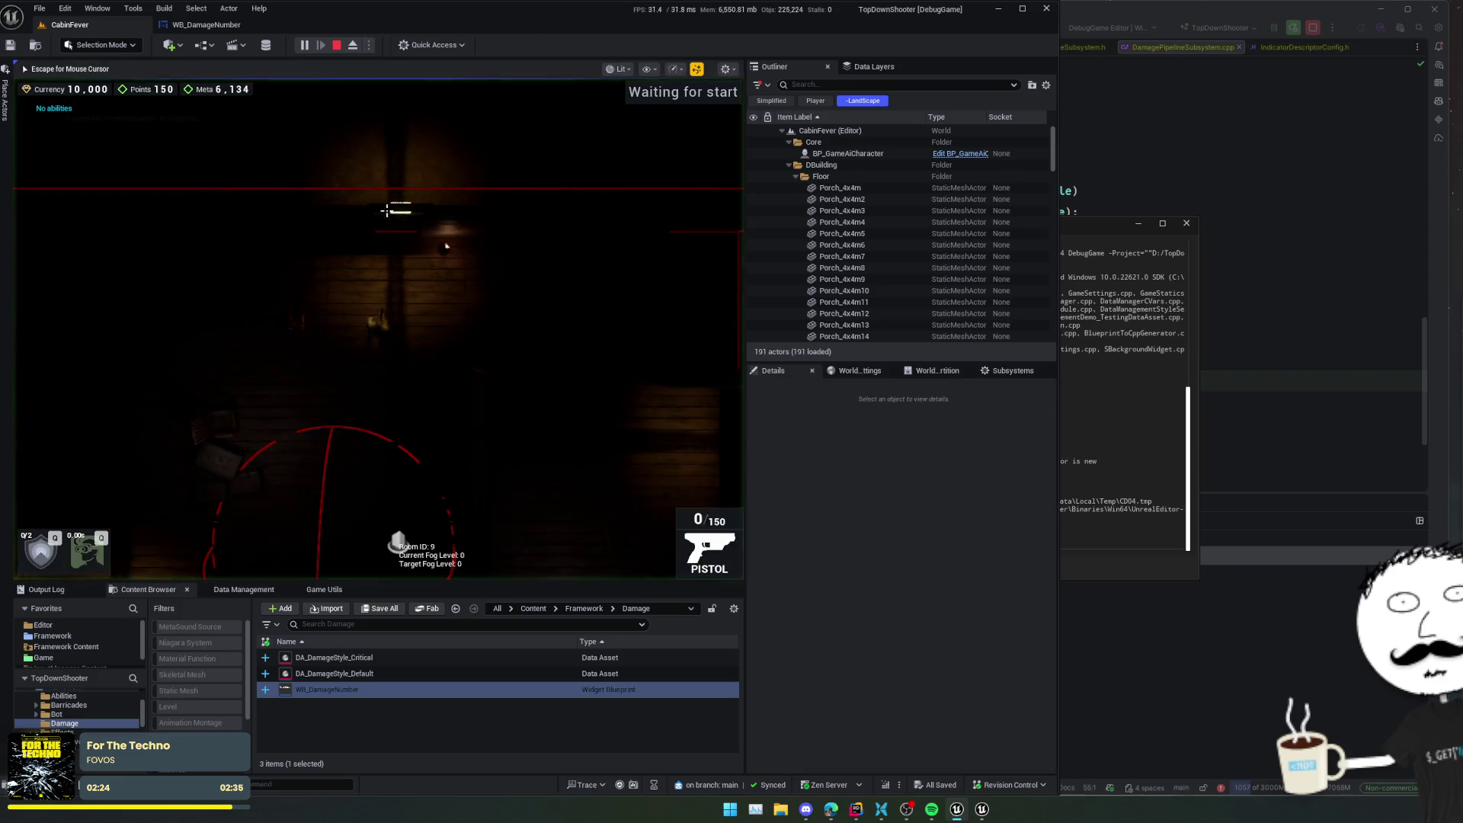
key("r")
left_click(259, 334)
left_click(259, 334)
left_click(259, 336)
left_click(259, 335)
left_click(260, 335)
left_click(259, 335)
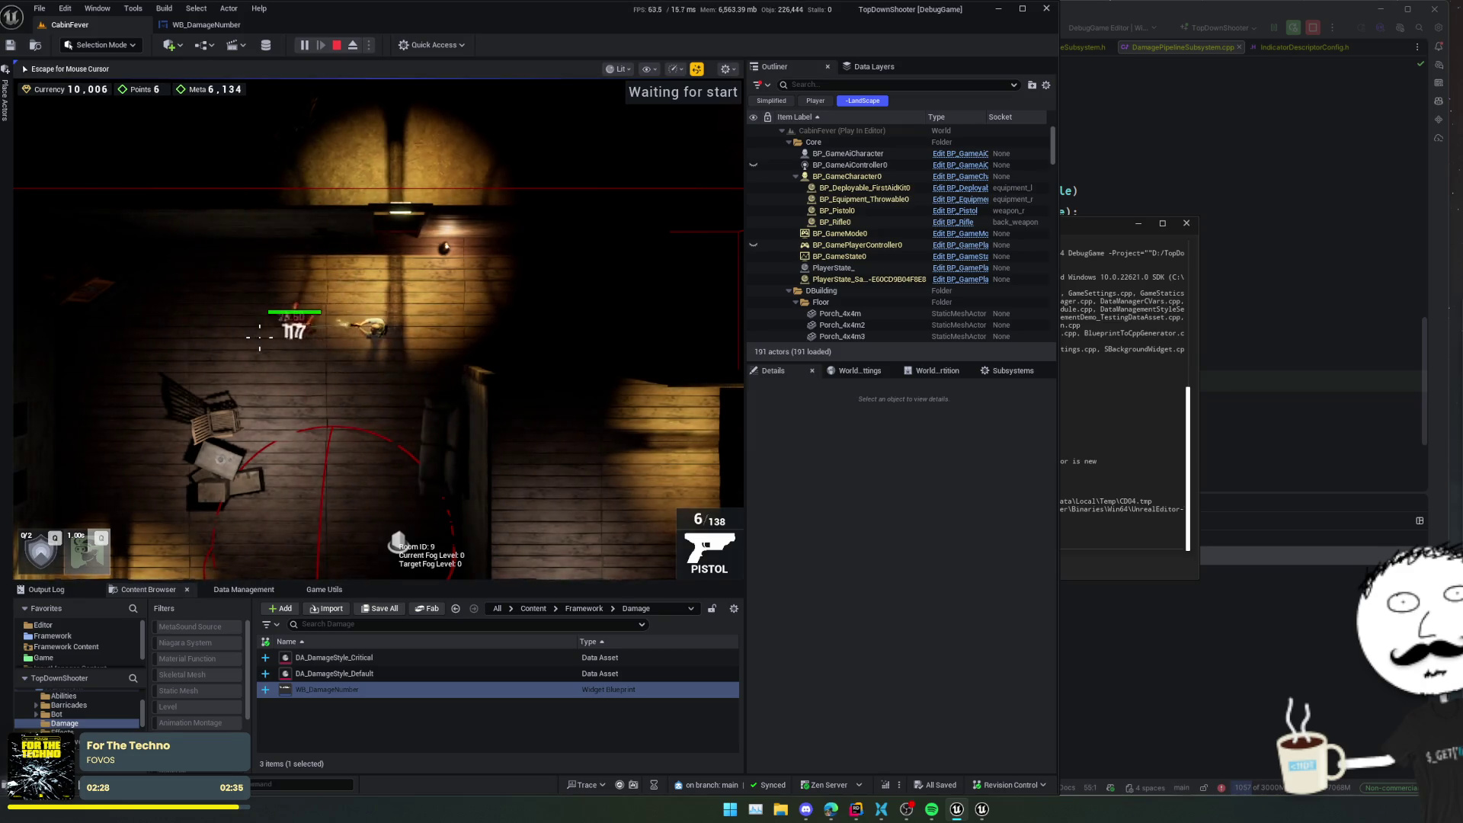
left_click(259, 335)
left_click(259, 335)
left_click(259, 335)
left_click(259, 336)
left_click(259, 335)
key("r")
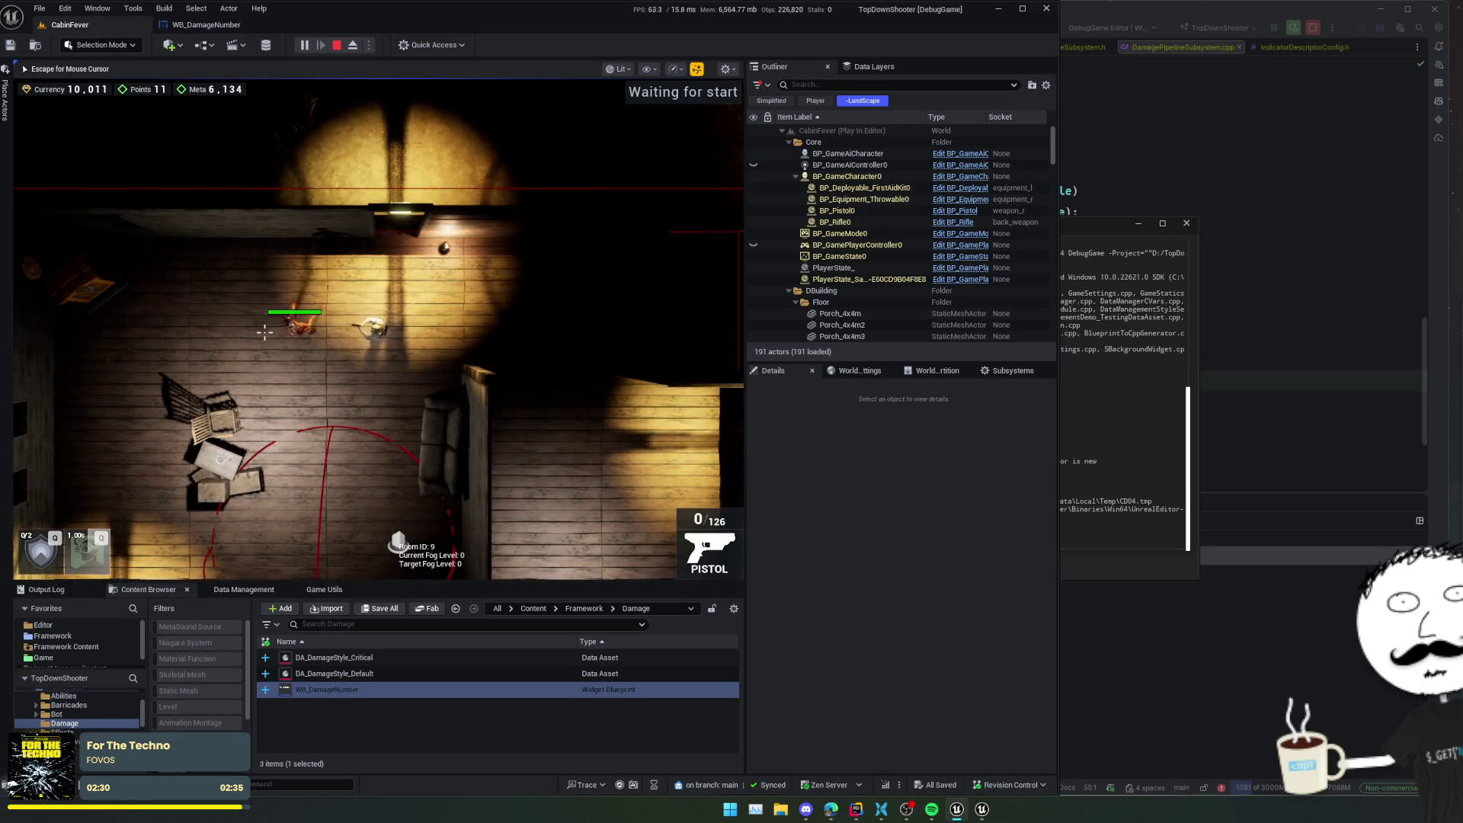
- Enable Weapon.InstantReload and Weapon.InfiniteAmmo 1 from the in-game console
key("grave")
key("Up")
key("Return")
key("grave")
key("Up")
key("Up")
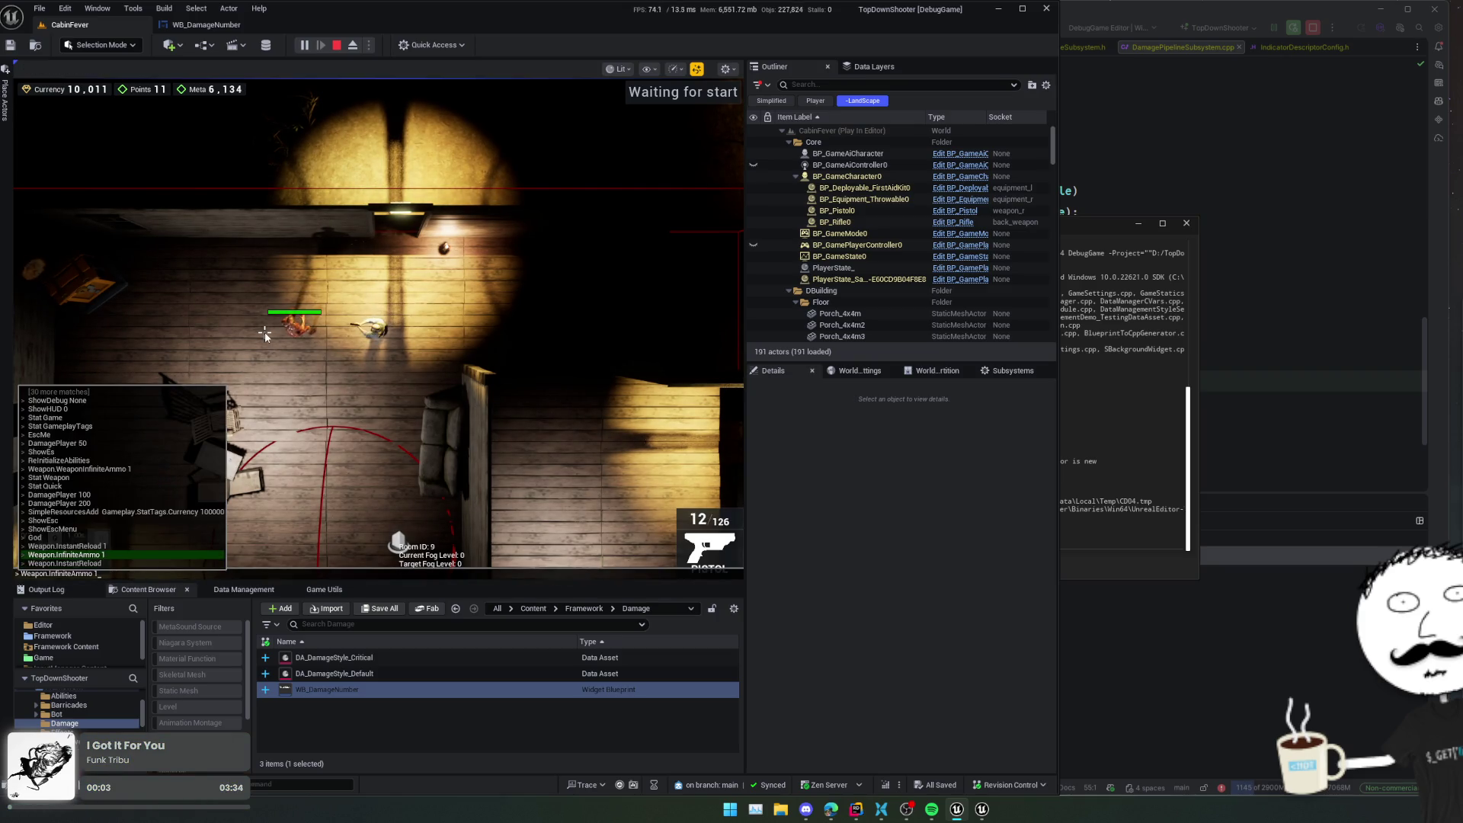
key("Down")
key("Return")
key("grave")
key("Up")
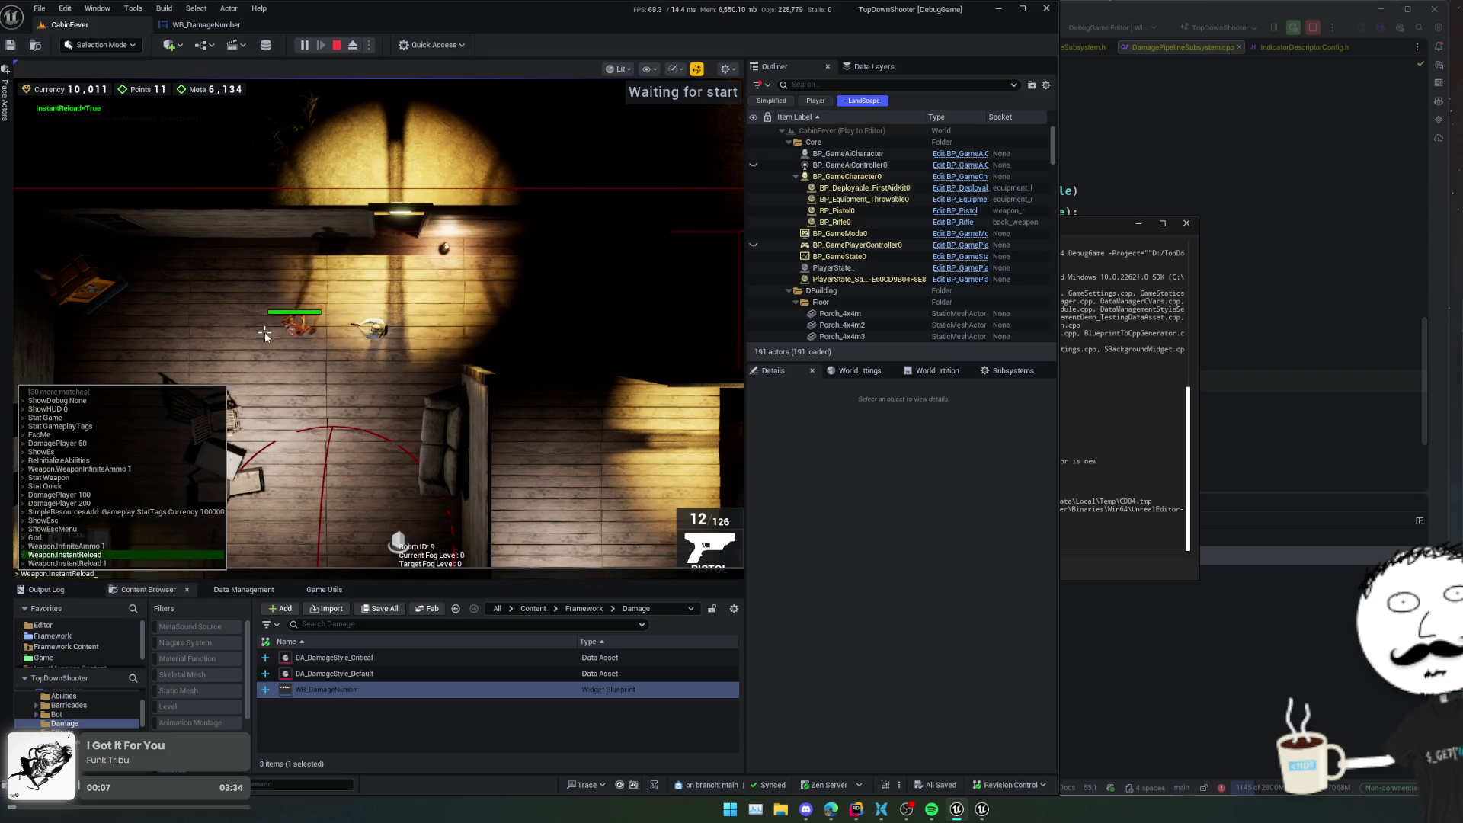
key("Up")
key("Return")
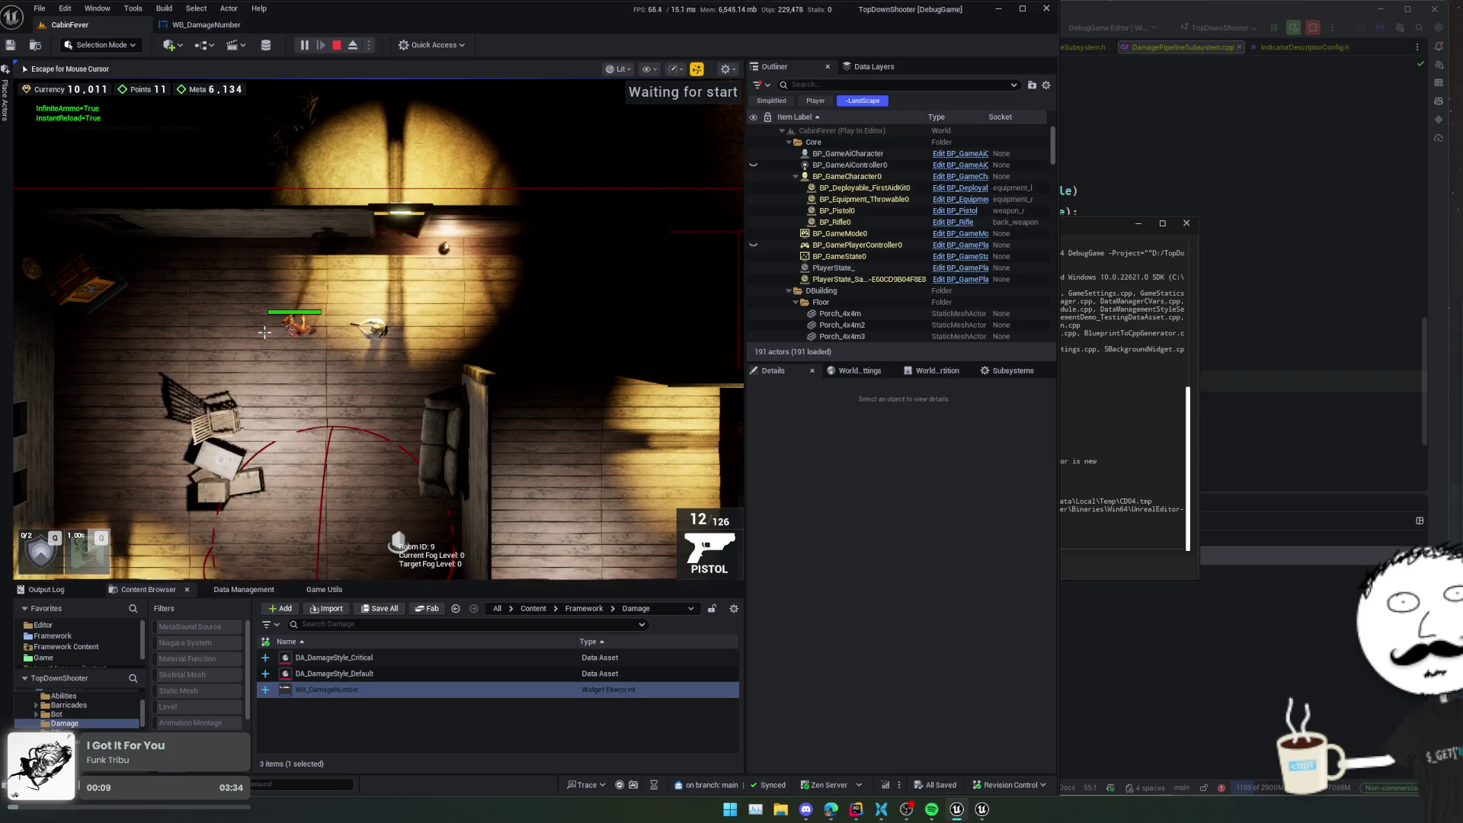
- Widen the random offset range to ±50 in Rider, Live Code it, and shoot the enemy again
key("super")
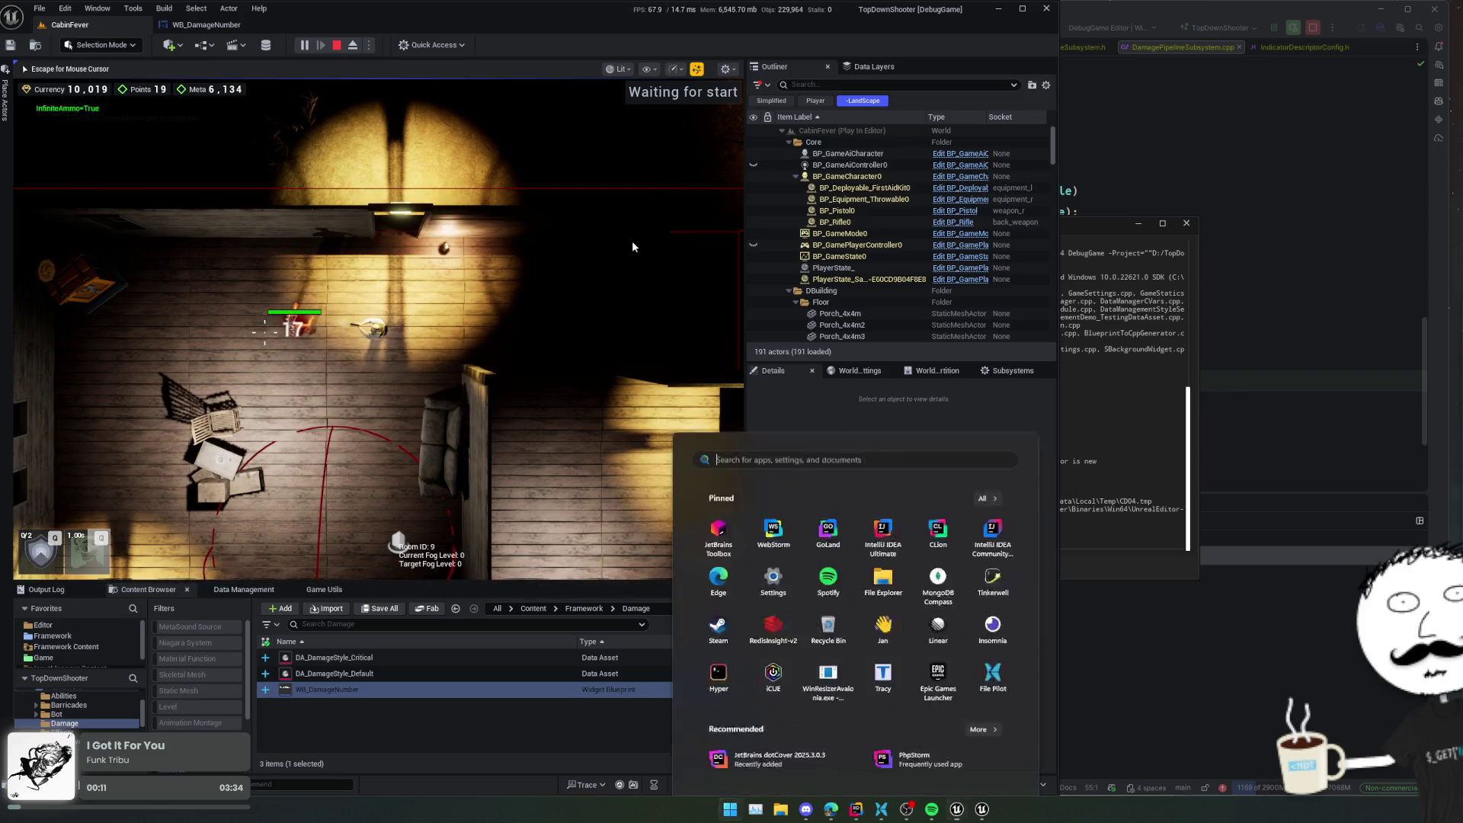
left_click(1234, 138)
left_click(751, 339)
double_click(697, 360)
key("alt+j")
key("alt+j")
type("50")
key("ctrl+alt+F11")
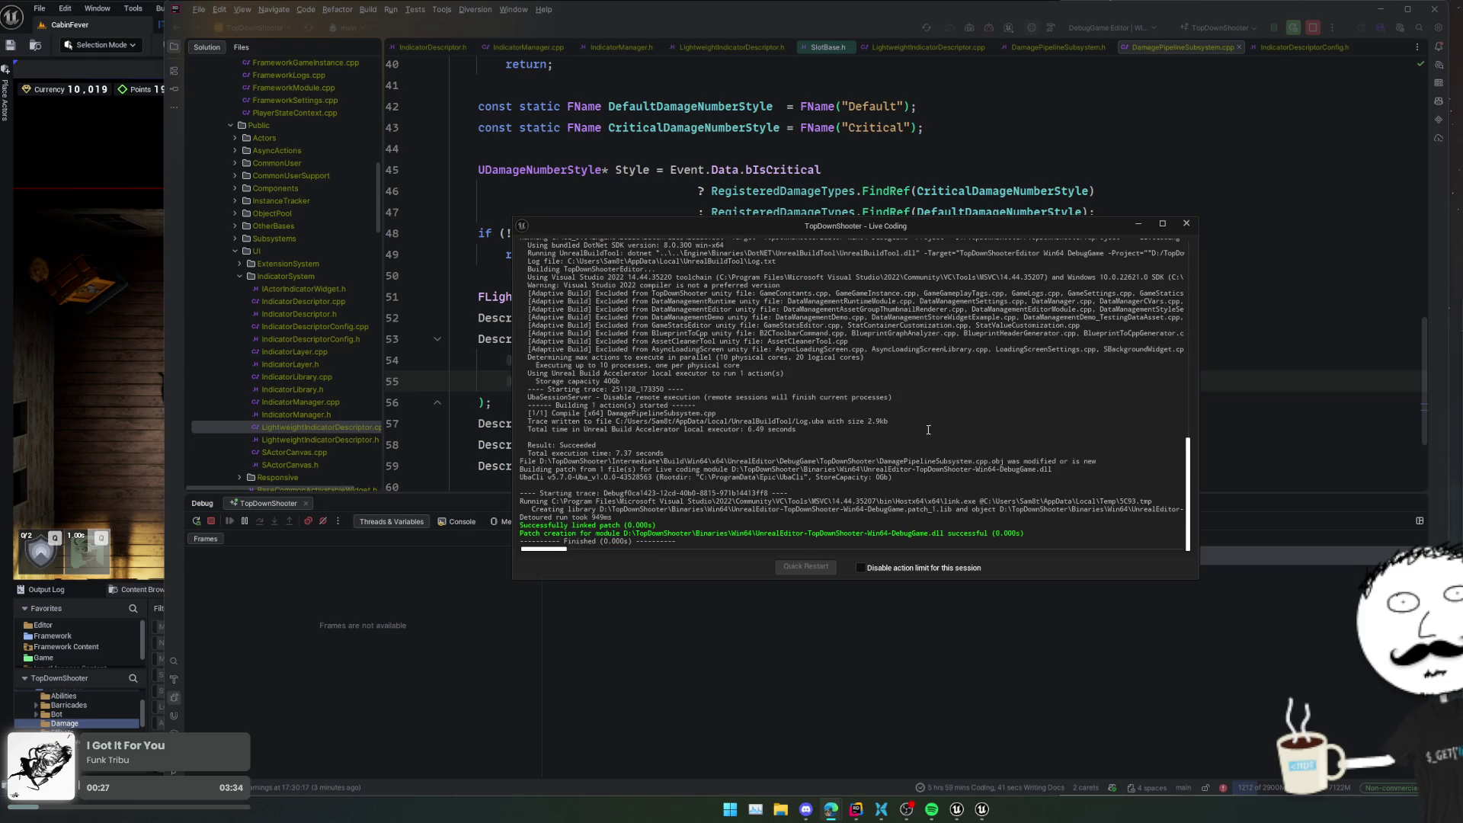
left_click(163, 568)
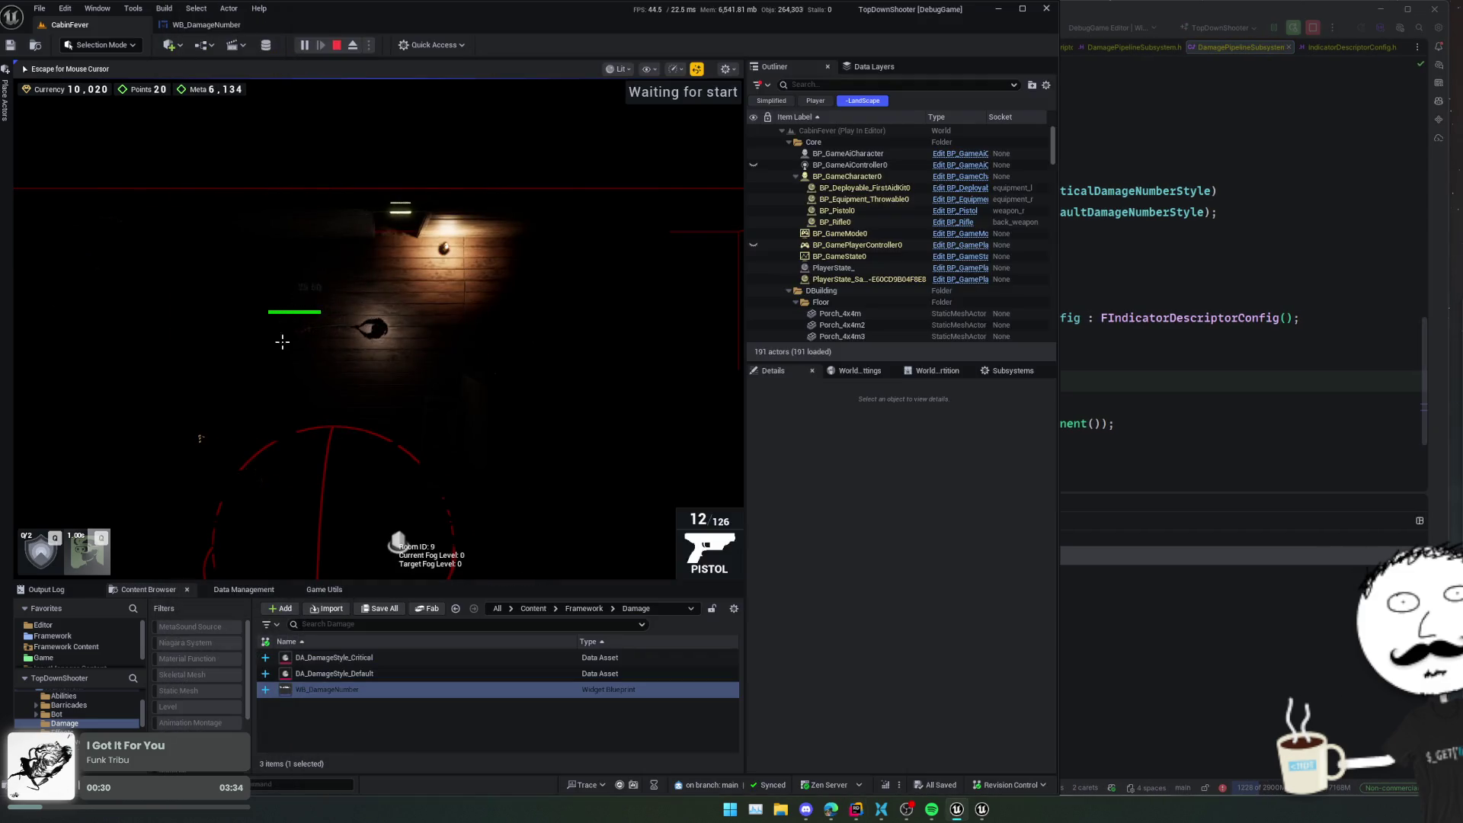
left_click(282, 341)
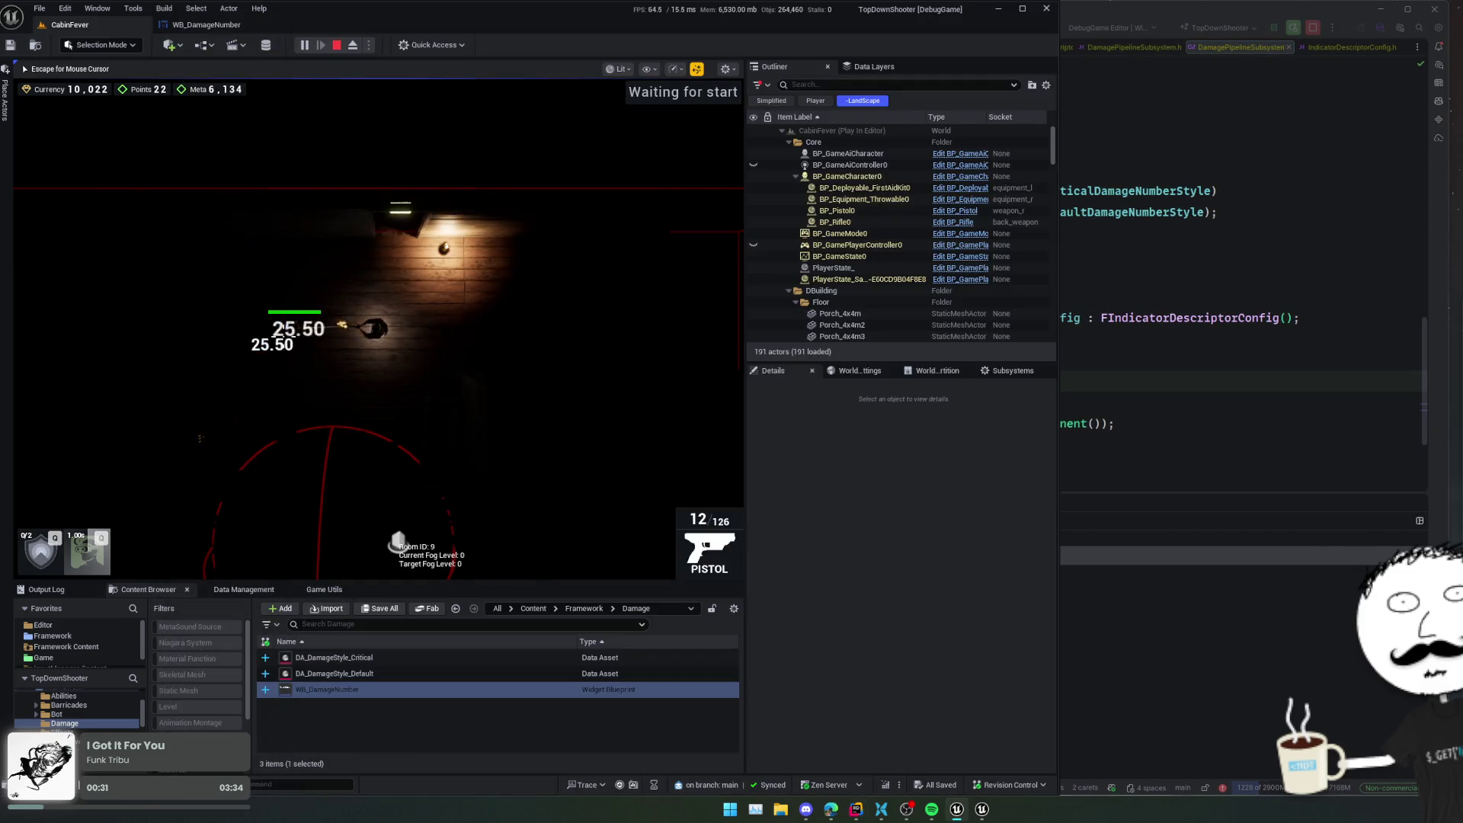
- Change all four 50 values in both RandRange calls to 25 and Live Code the patch
key("alt+Tab")
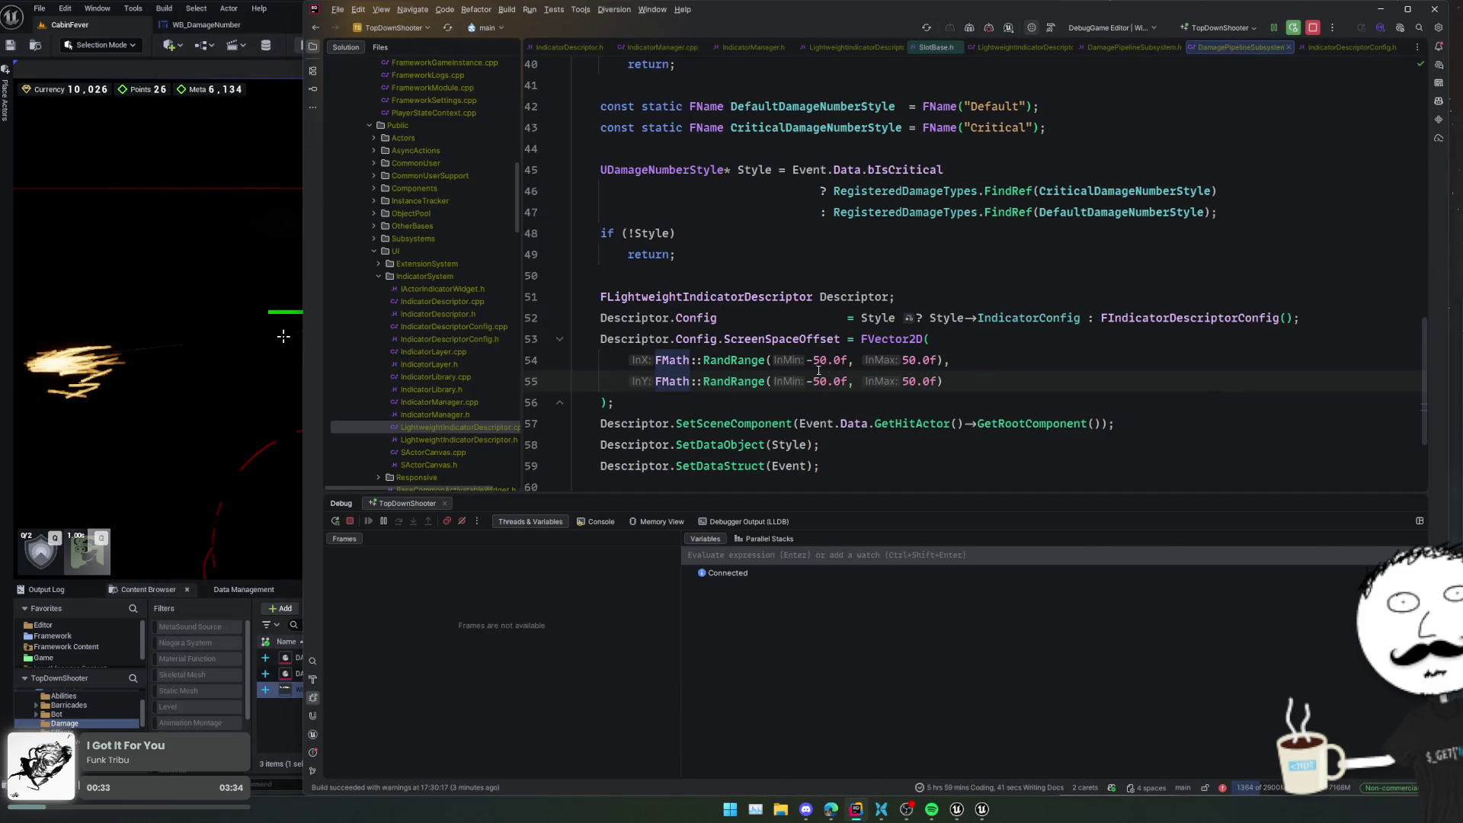
double_click(936, 360)
key("alt+j")
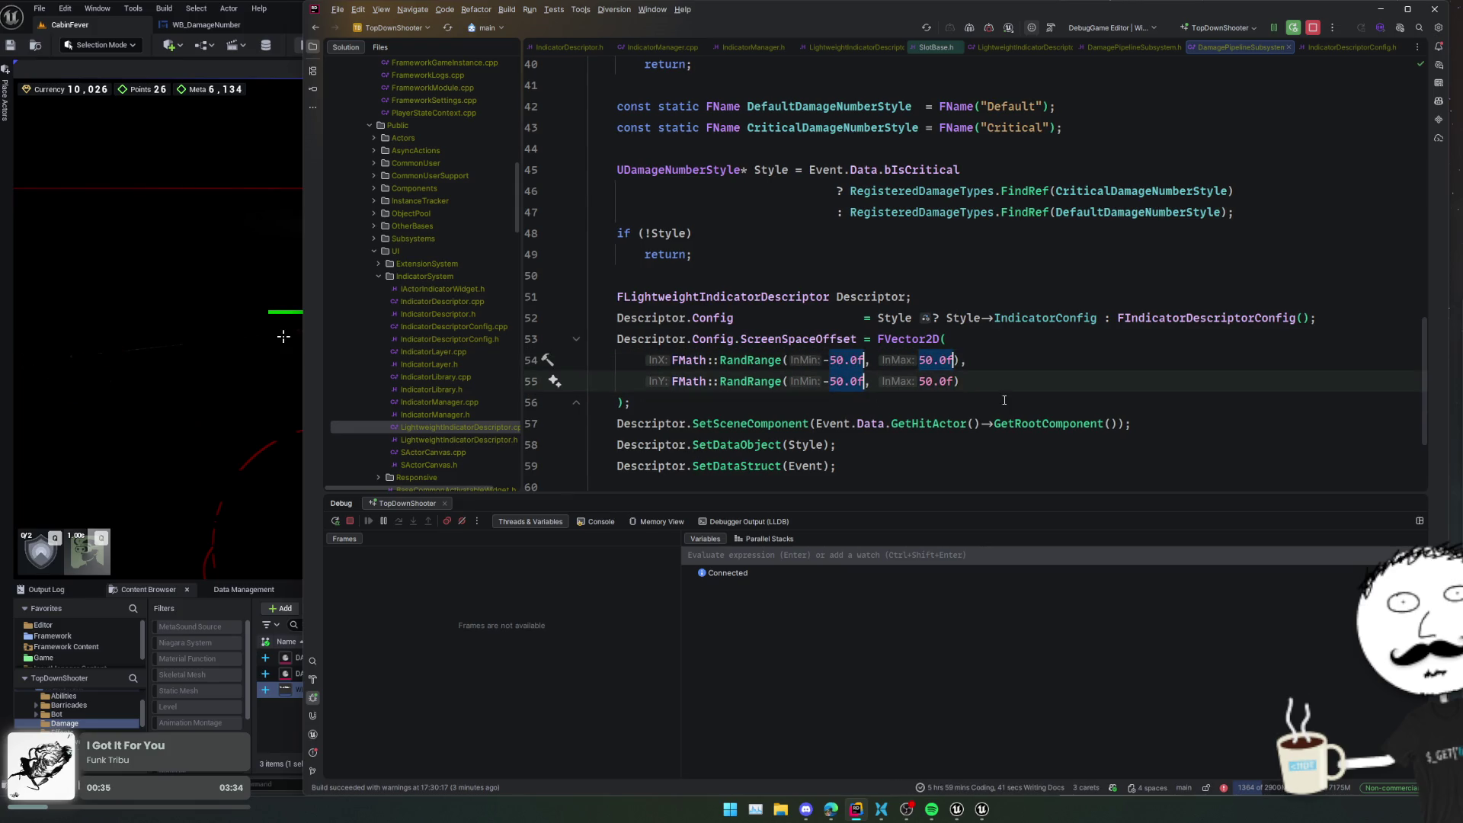
key("Escape")
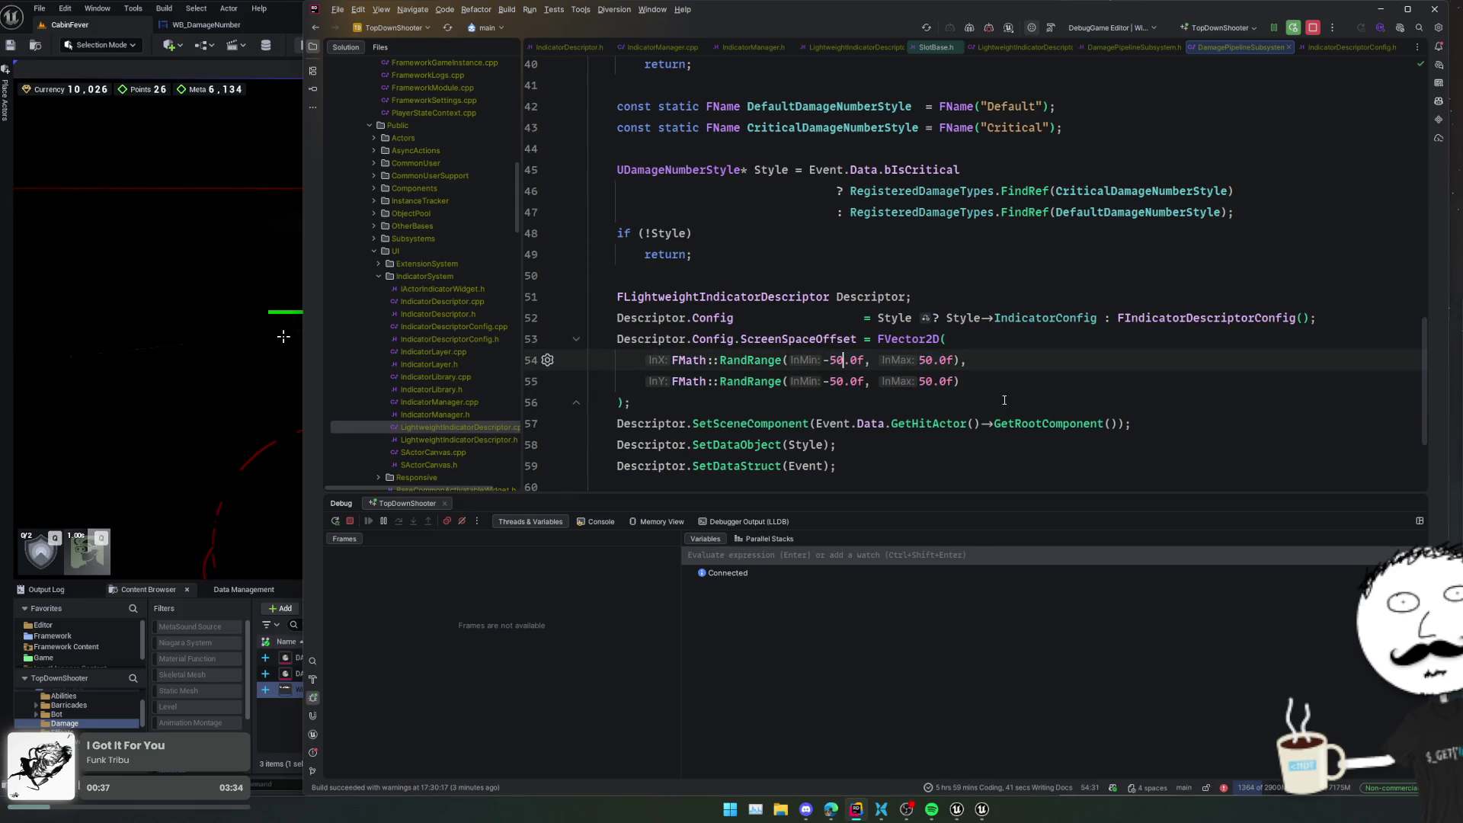
key("ctrl+shift+Left")
key("alt+j")
key("alt+j")
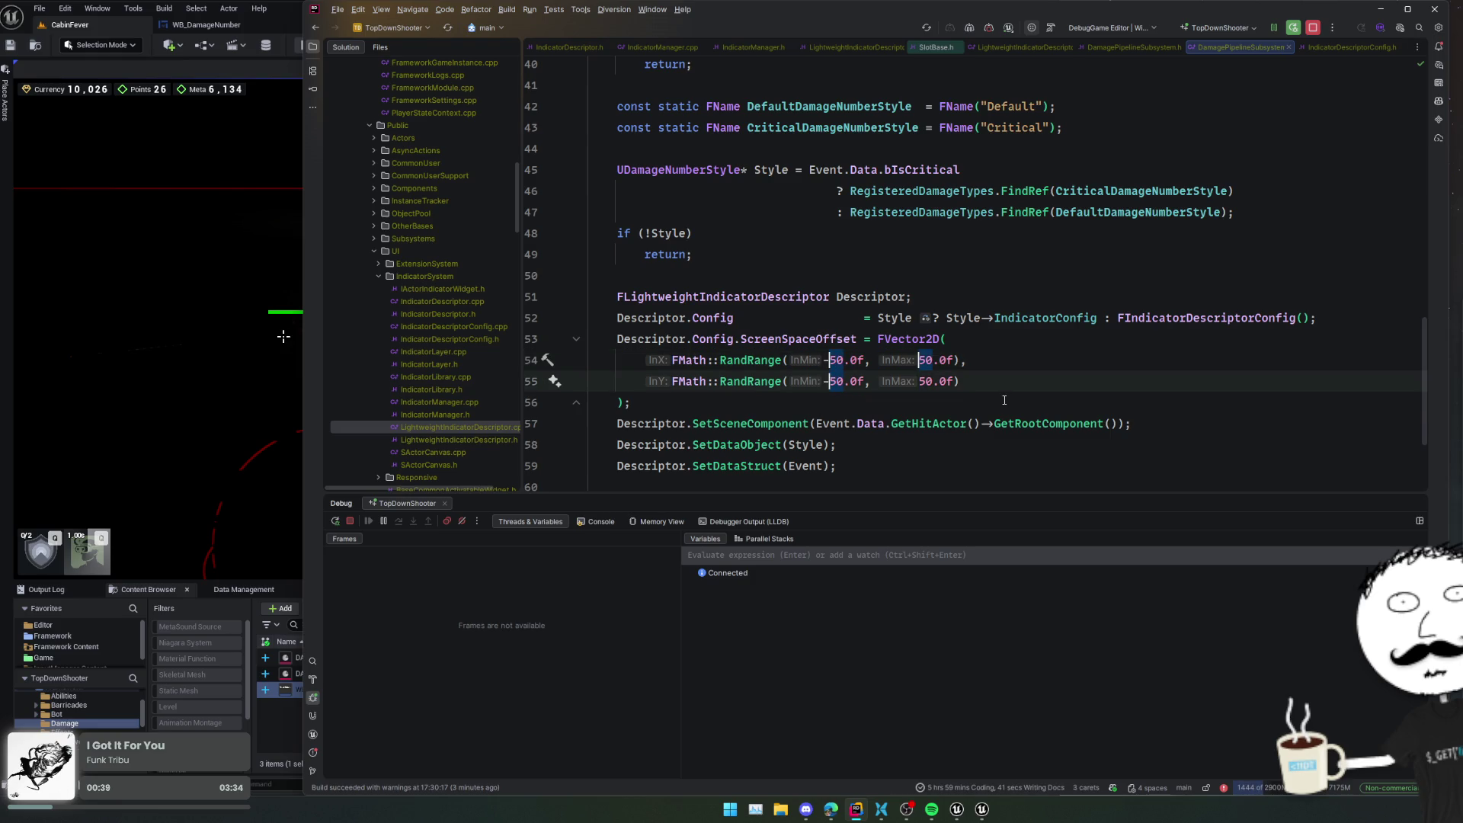
type("25")
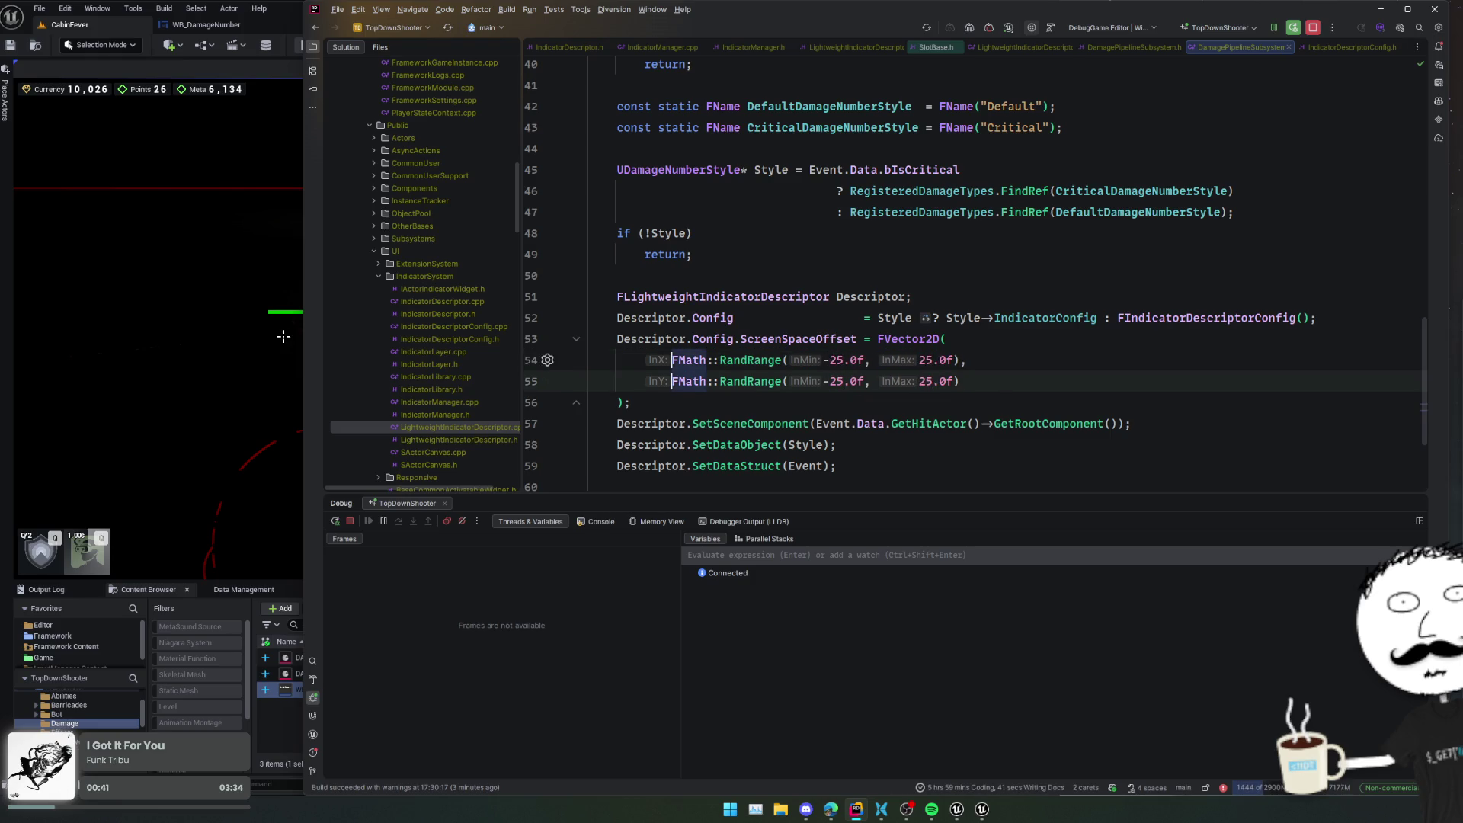
key("ctrl+alt+F11")
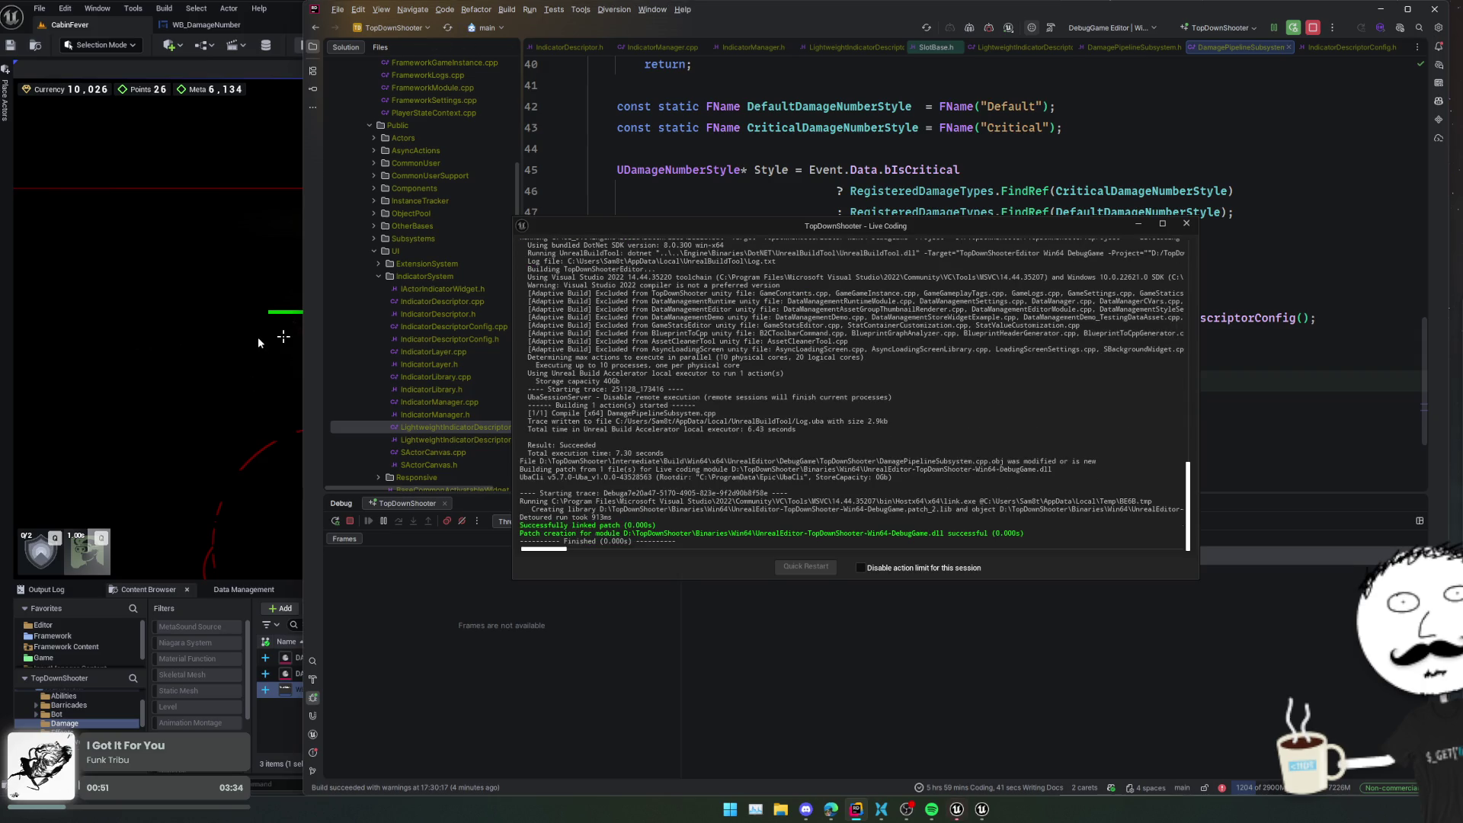
- Shoot the enemy several times to check the ±25 scattered damage numbers
left_click(260, 335)
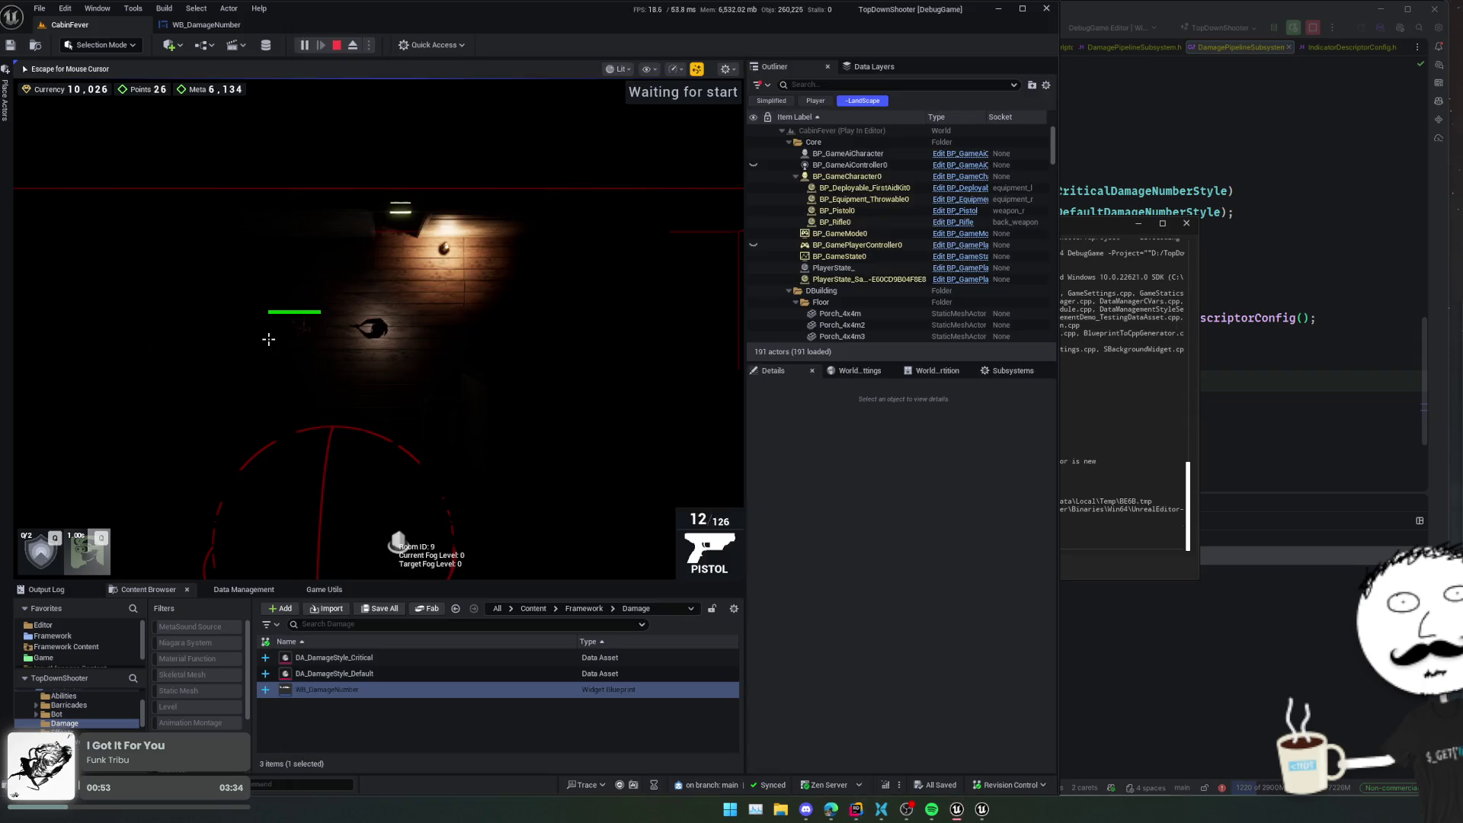
left_click(281, 339)
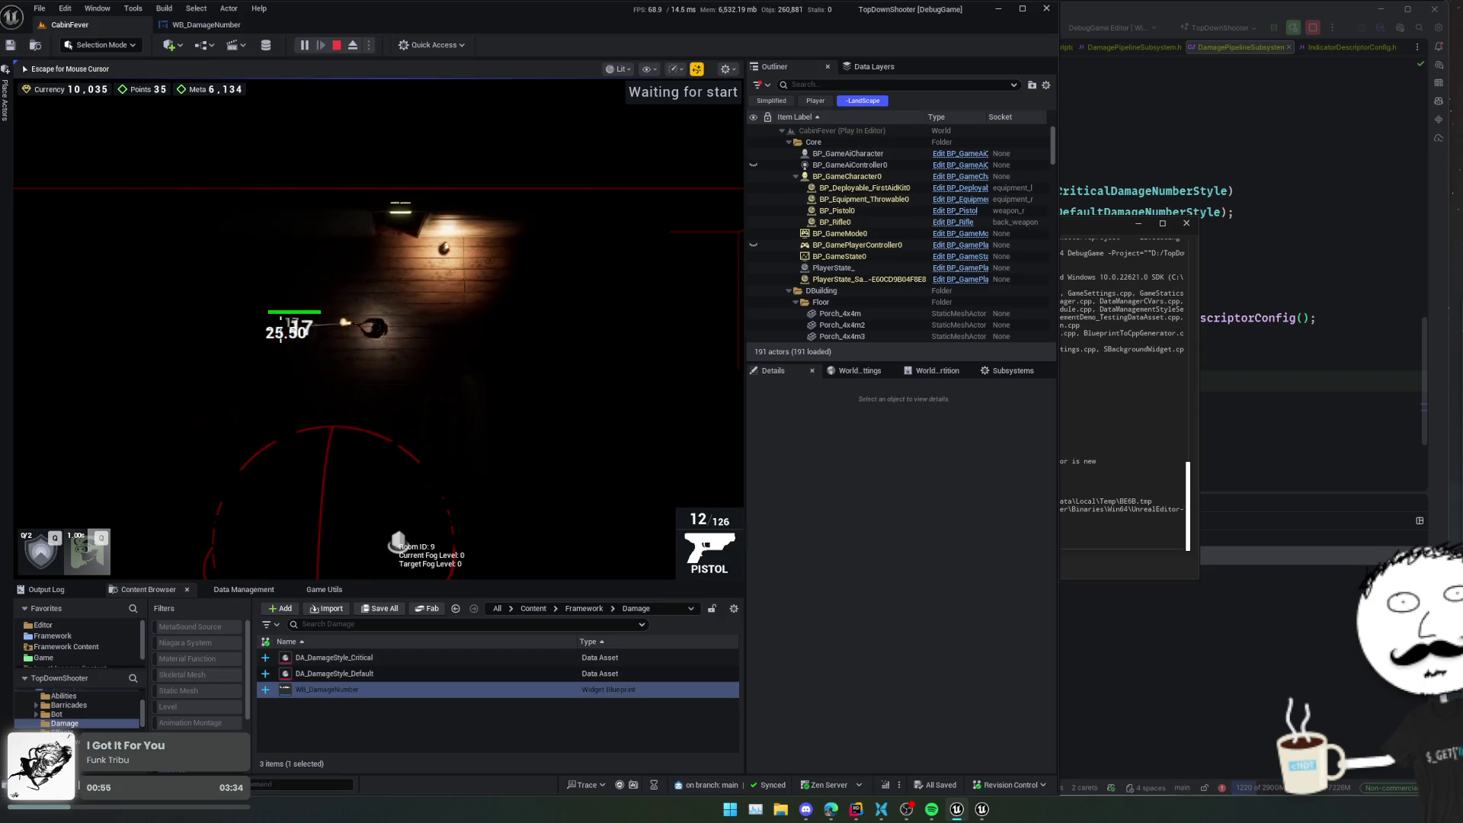
left_click(281, 339)
left_click(280, 340)
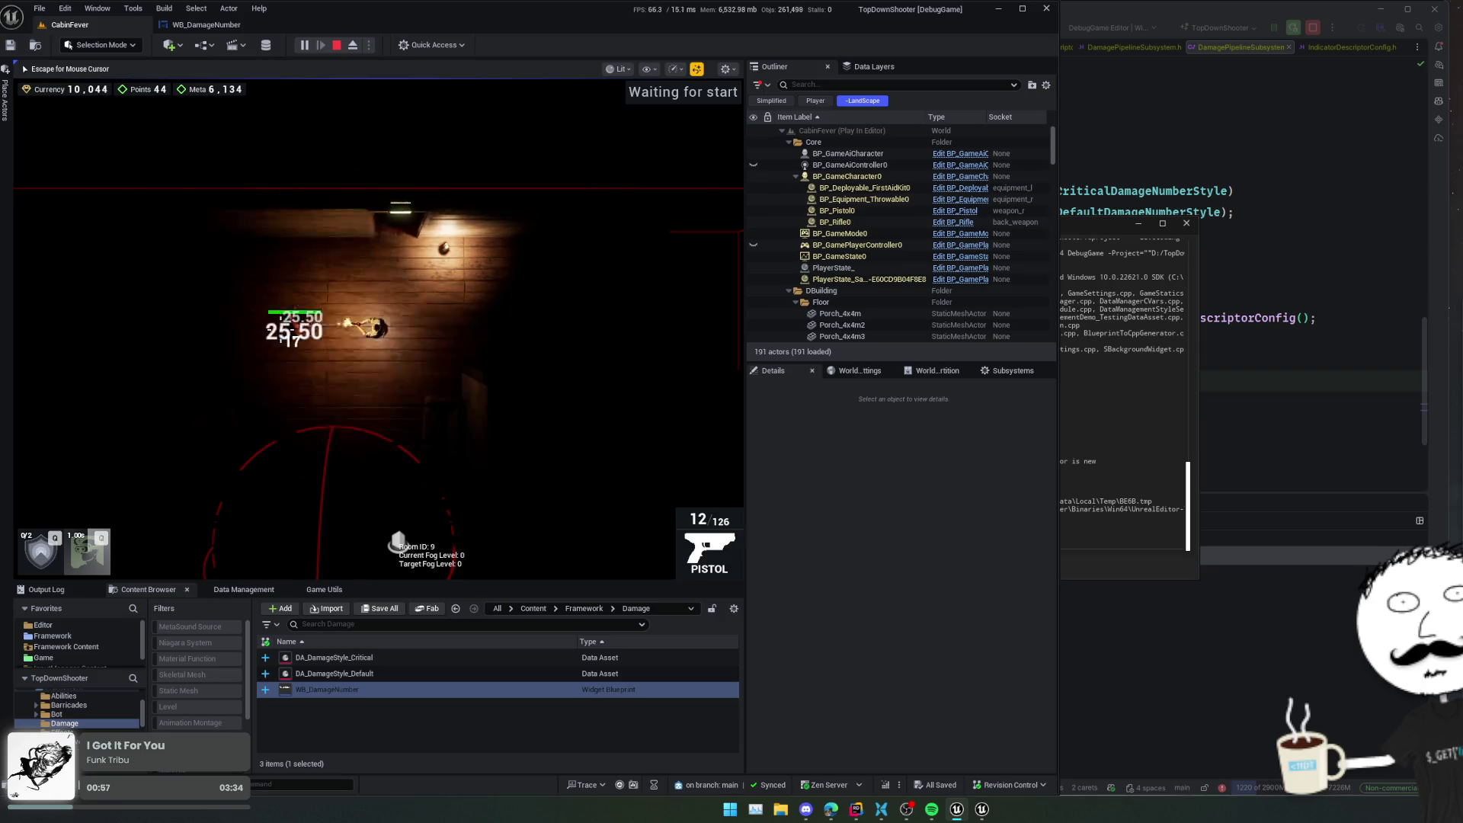
key("w")
key("a")
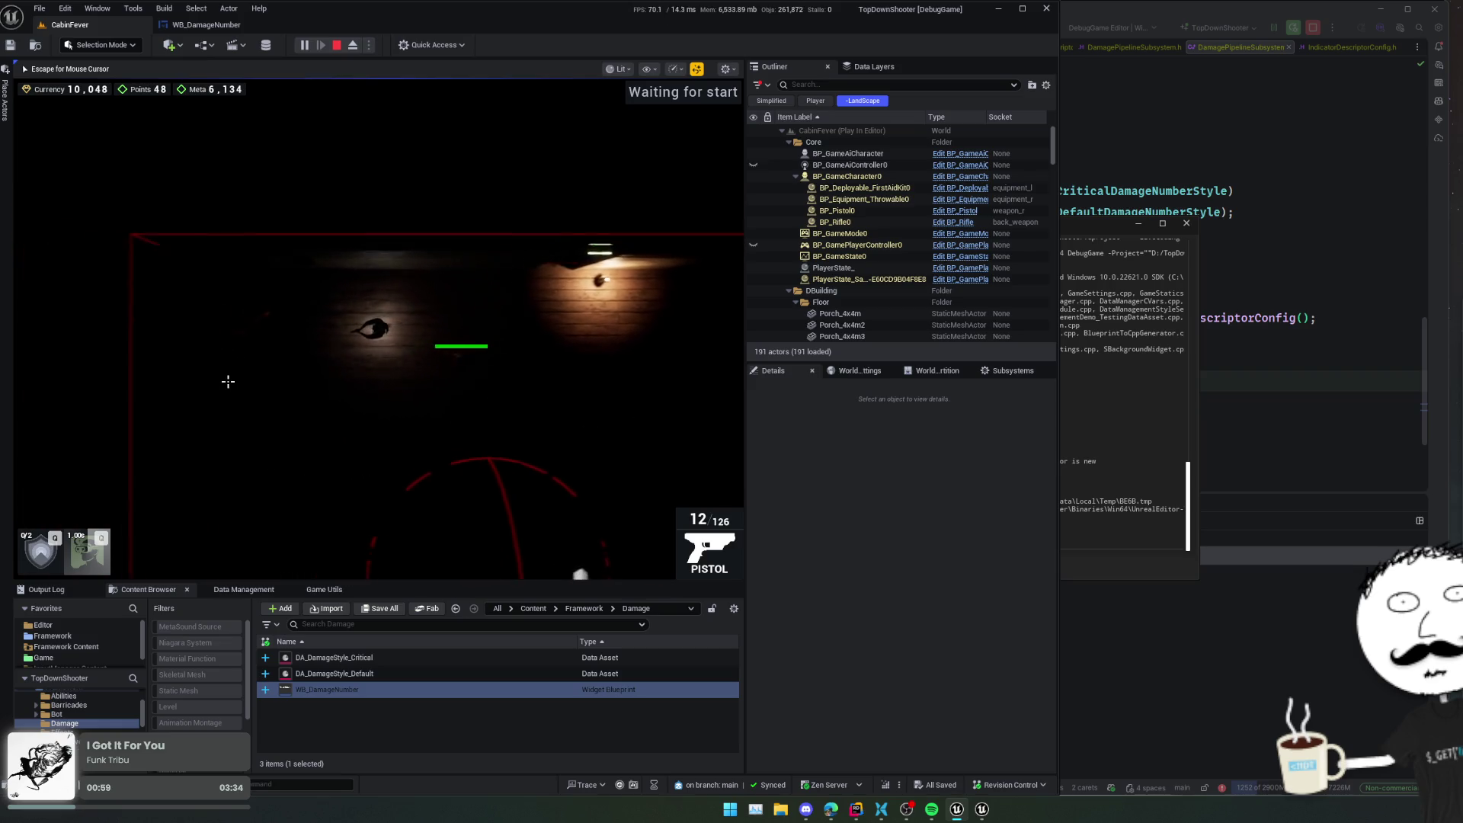
- Browse the shop's upgrades, close it, and keep moving and firing through the room
key("e")
key("3")
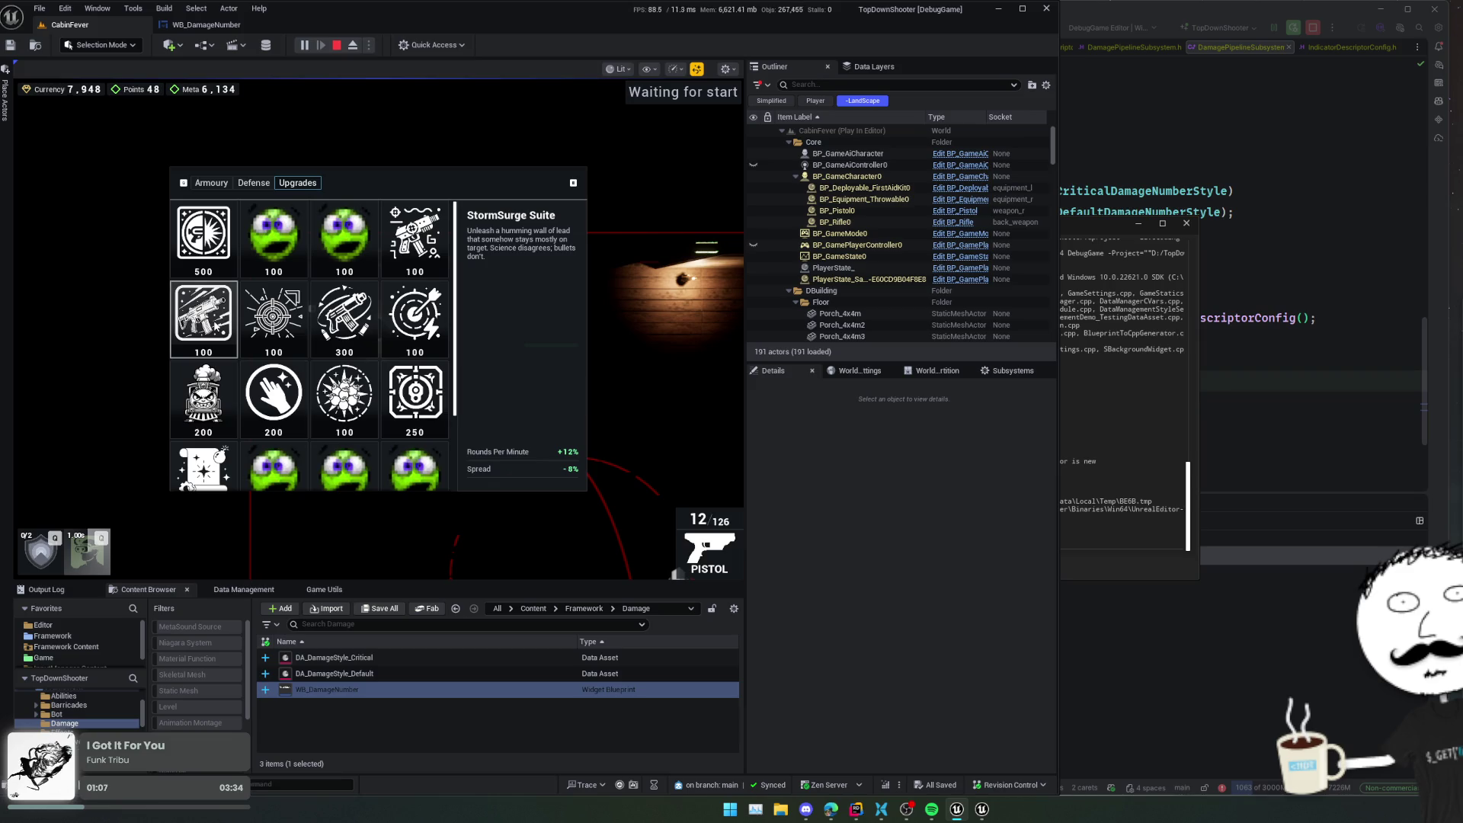
key("e")
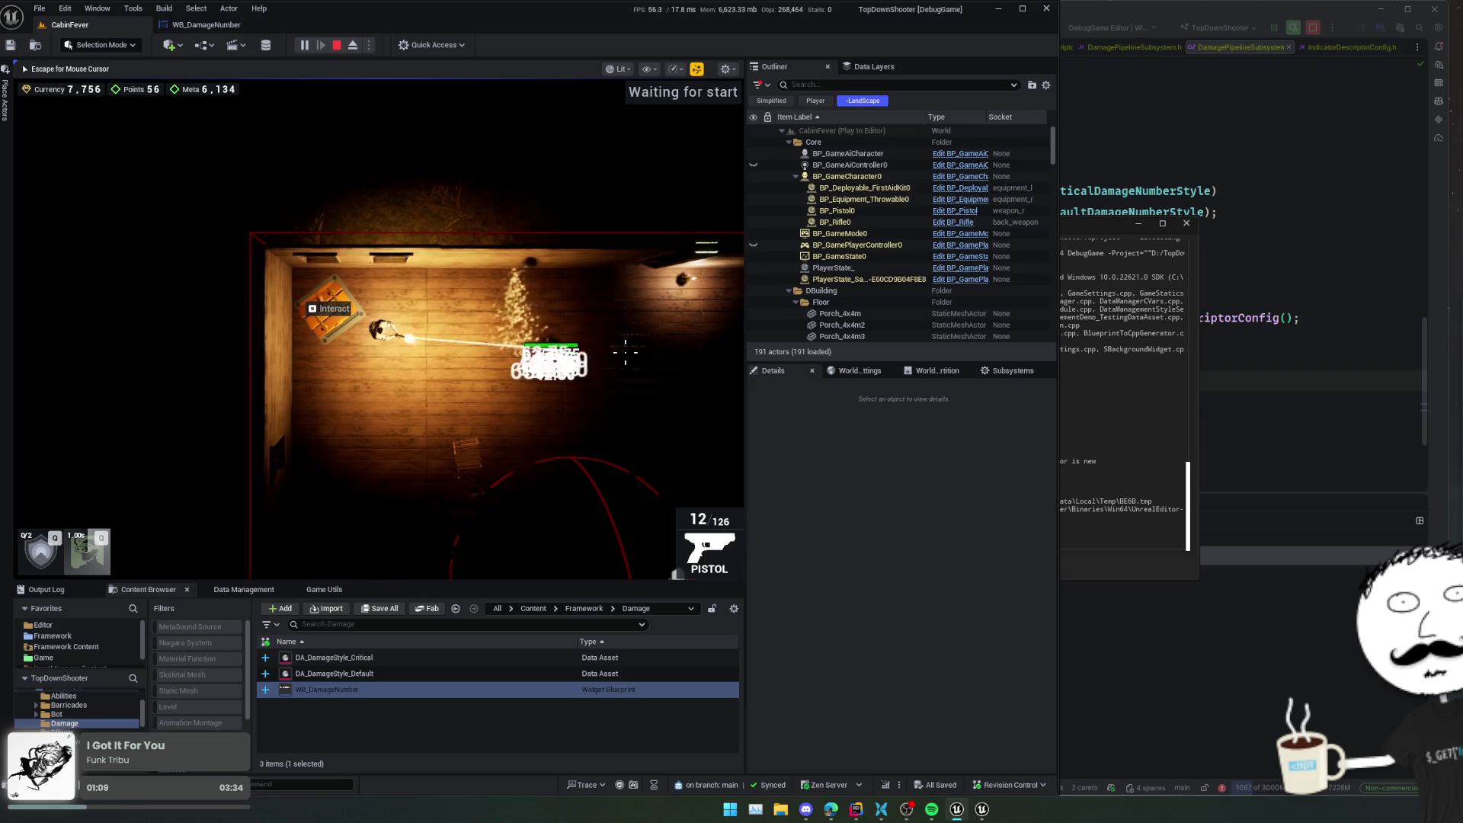
key("d")
key("s")
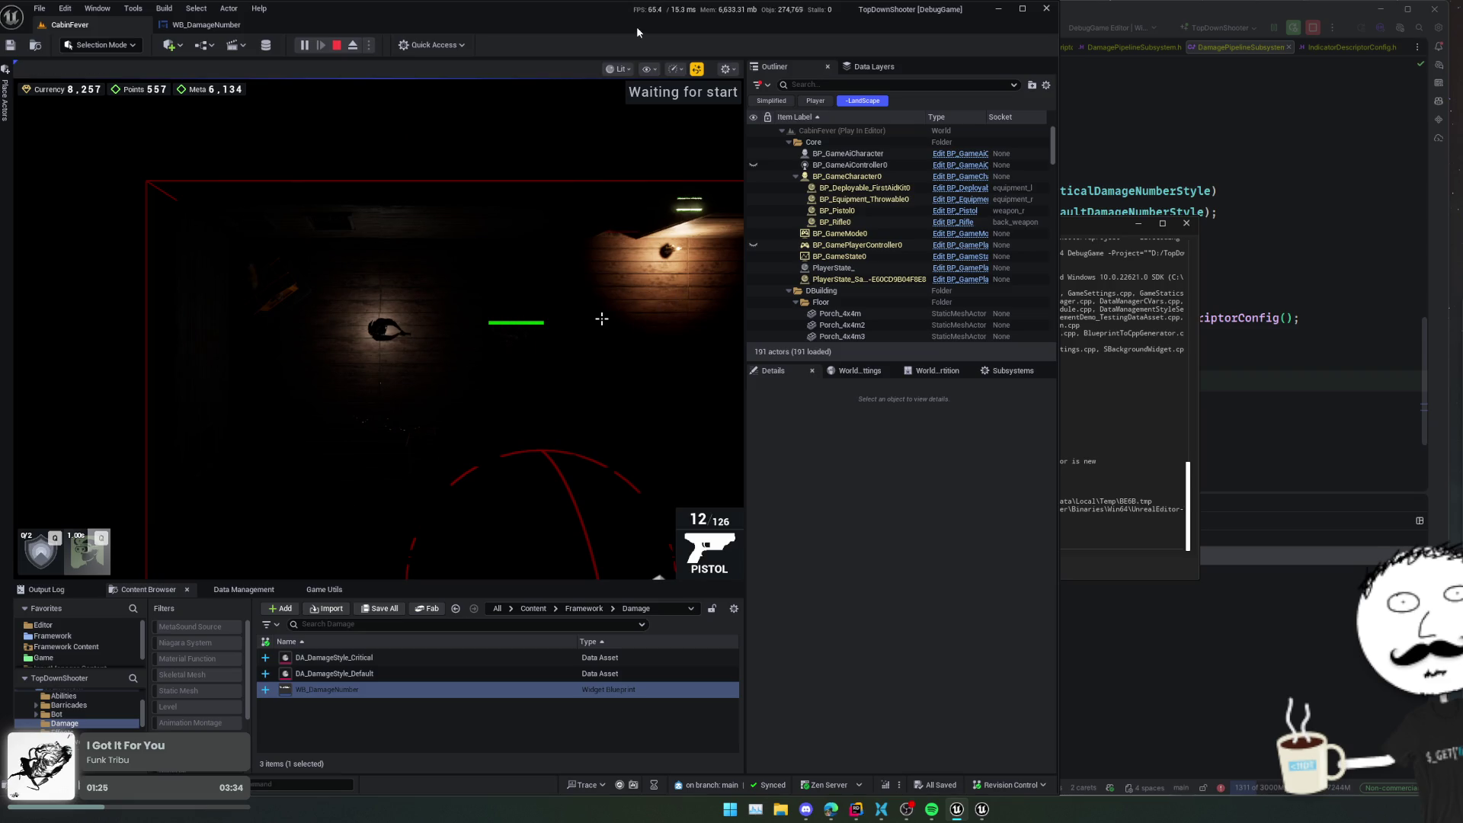
left_click(571, 337)
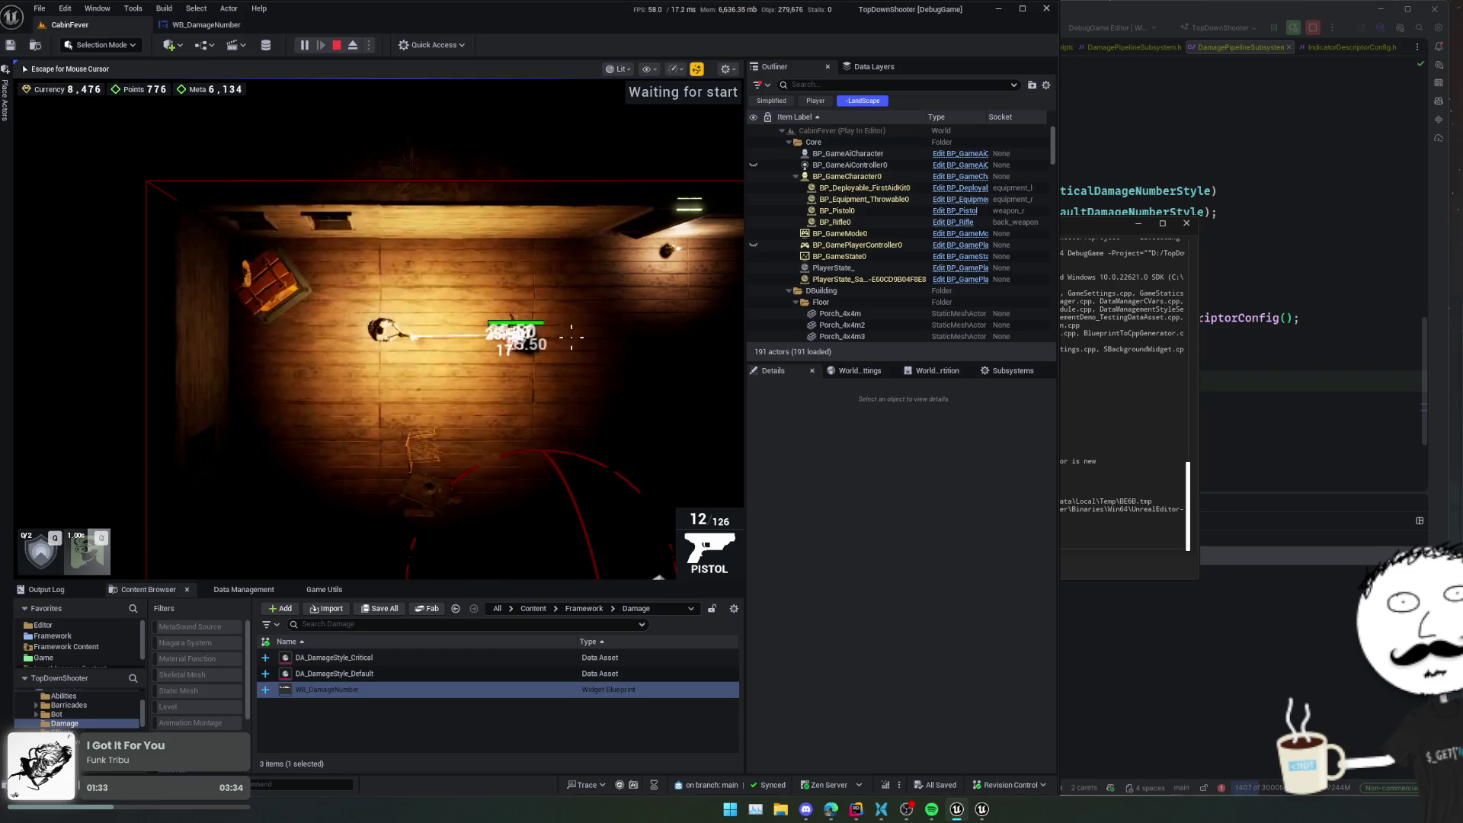
key("super")
left_click(1192, 143)
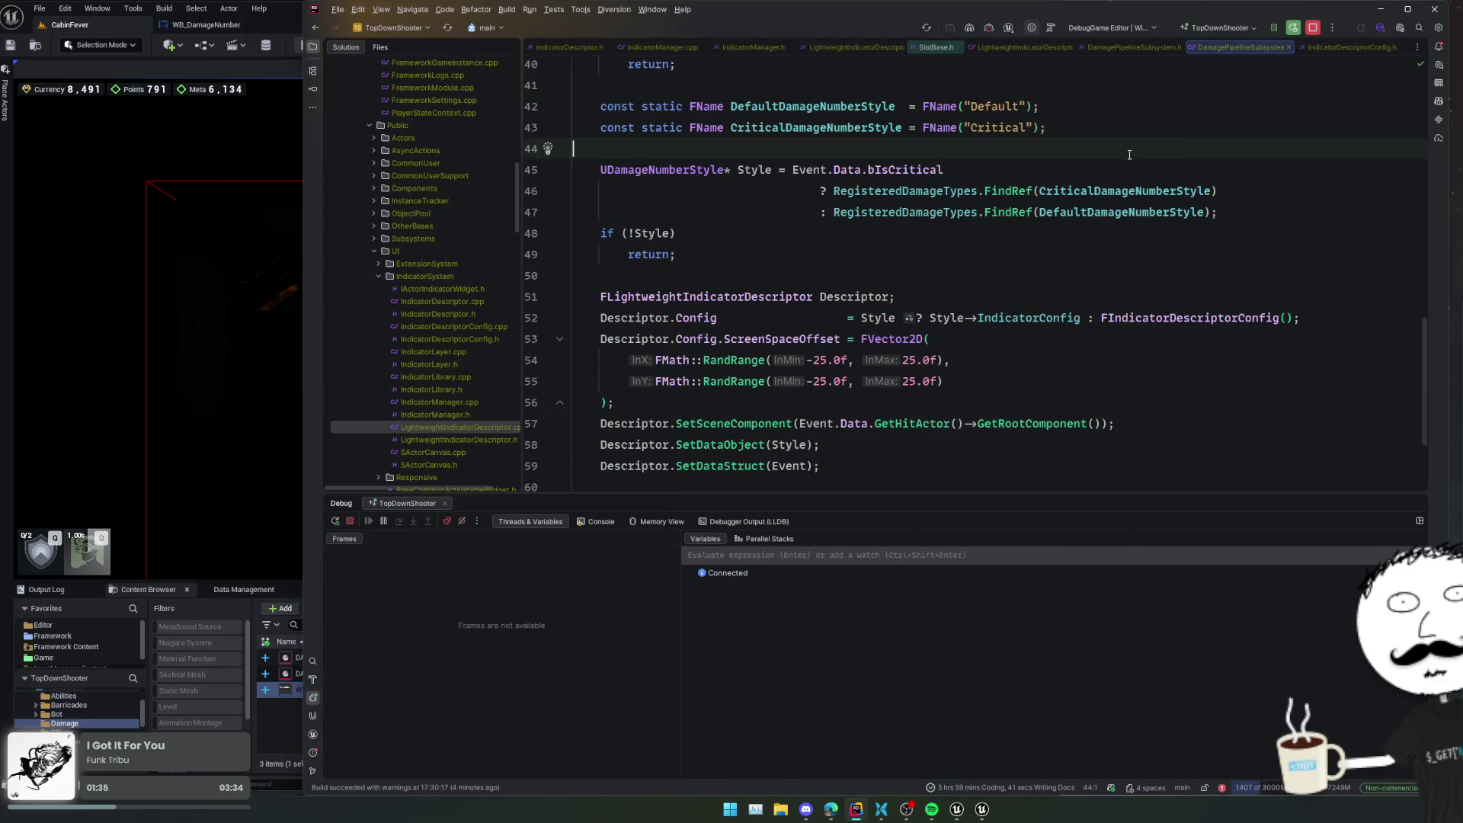
- Block-comment the damage-number spawning code in PushDamageEvent and Live Code the change
scroll(852, 299, "up", 3)
left_click(804, 245)
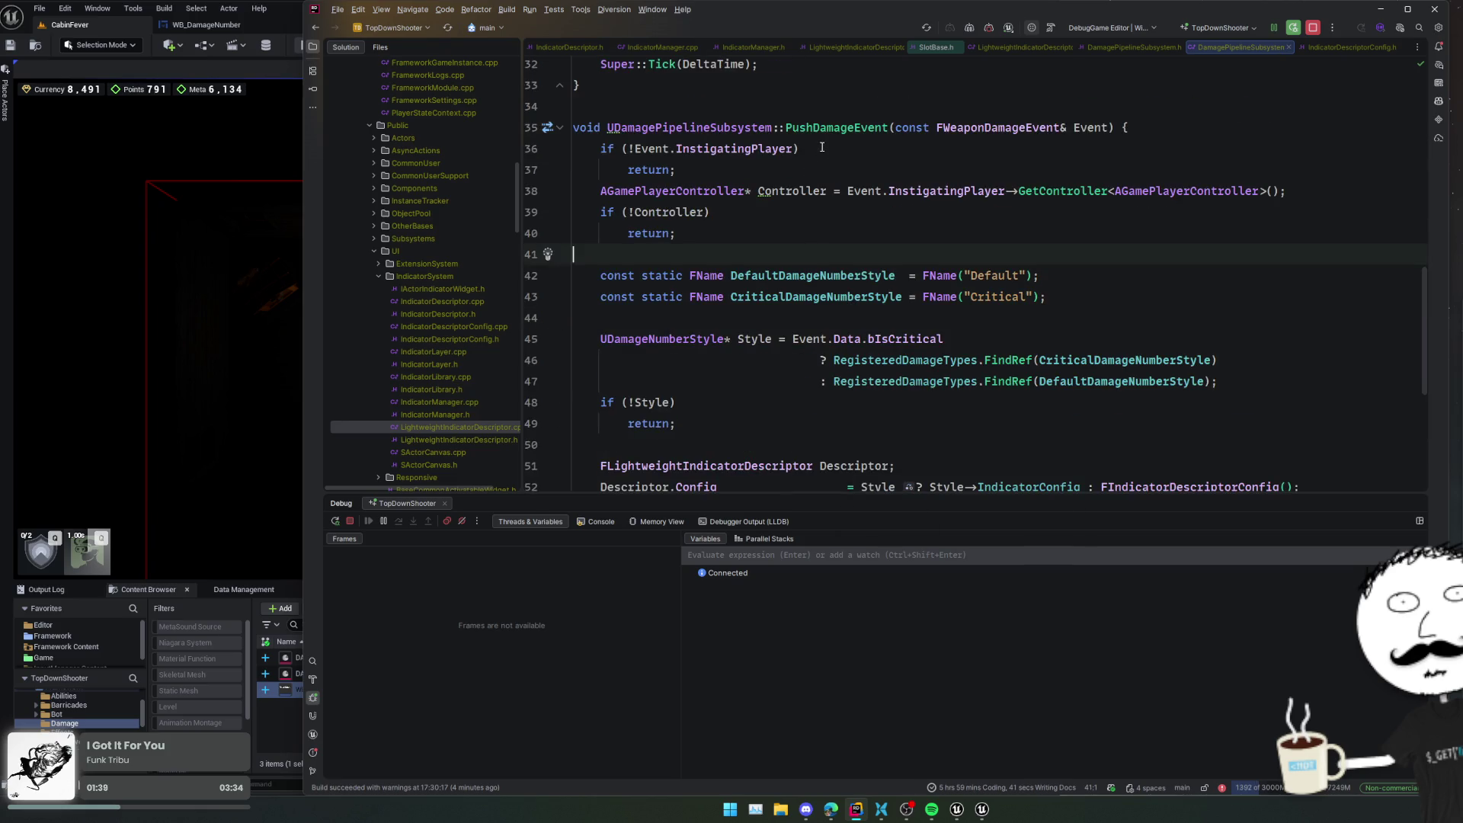
mouse_move(801, 253)
left_mouse_down()
mouse_move(876, 320)
mouse_move(990, 480)
mouse_move(1029, 484)
mouse_move(1050, 344)
mouse_move(1147, 349)
left_mouse_up()
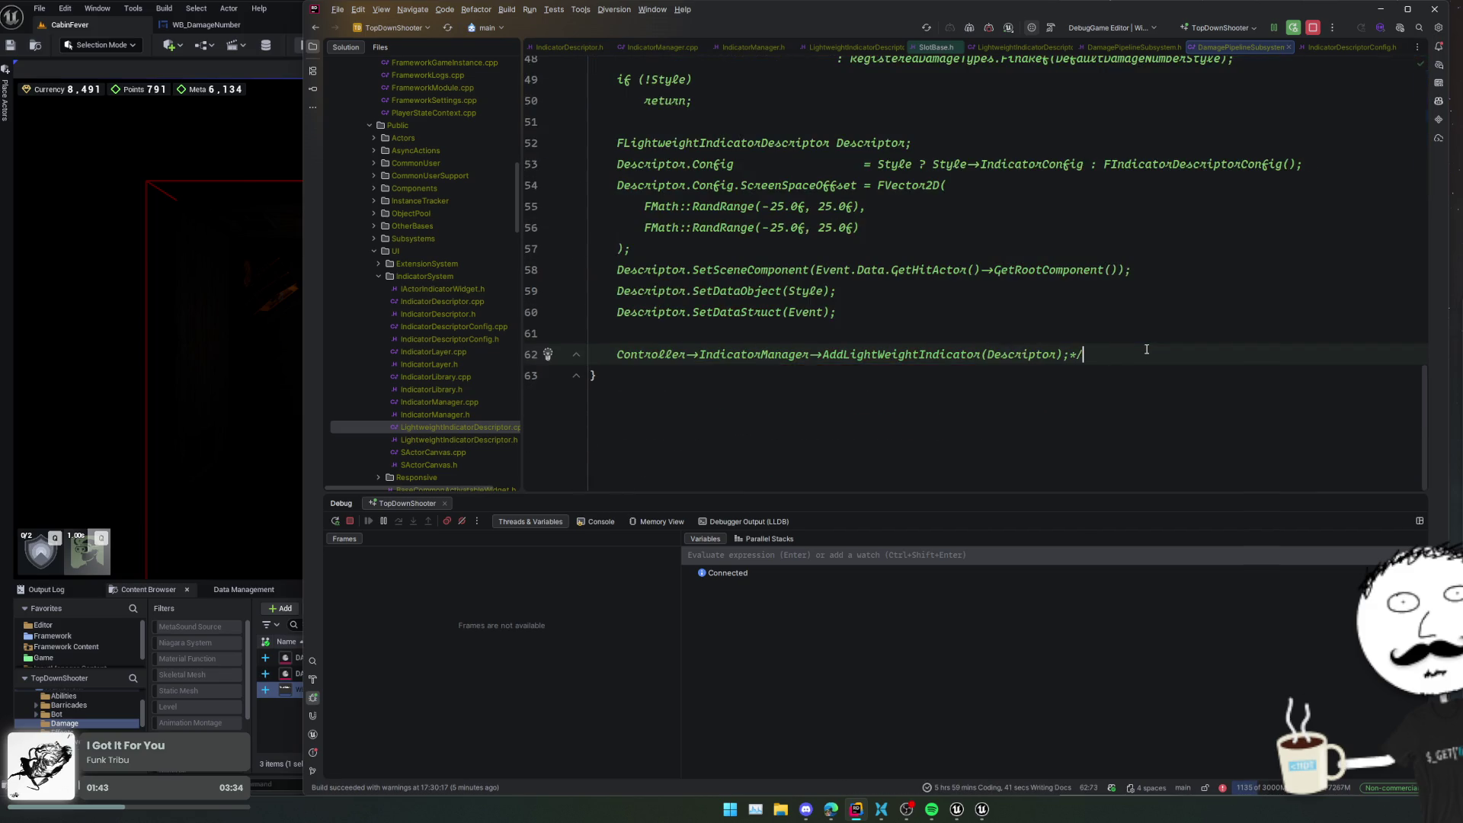
key("ctrl+shift+slash")
key("ctrl+alt+F11")
key("alt+Tab")
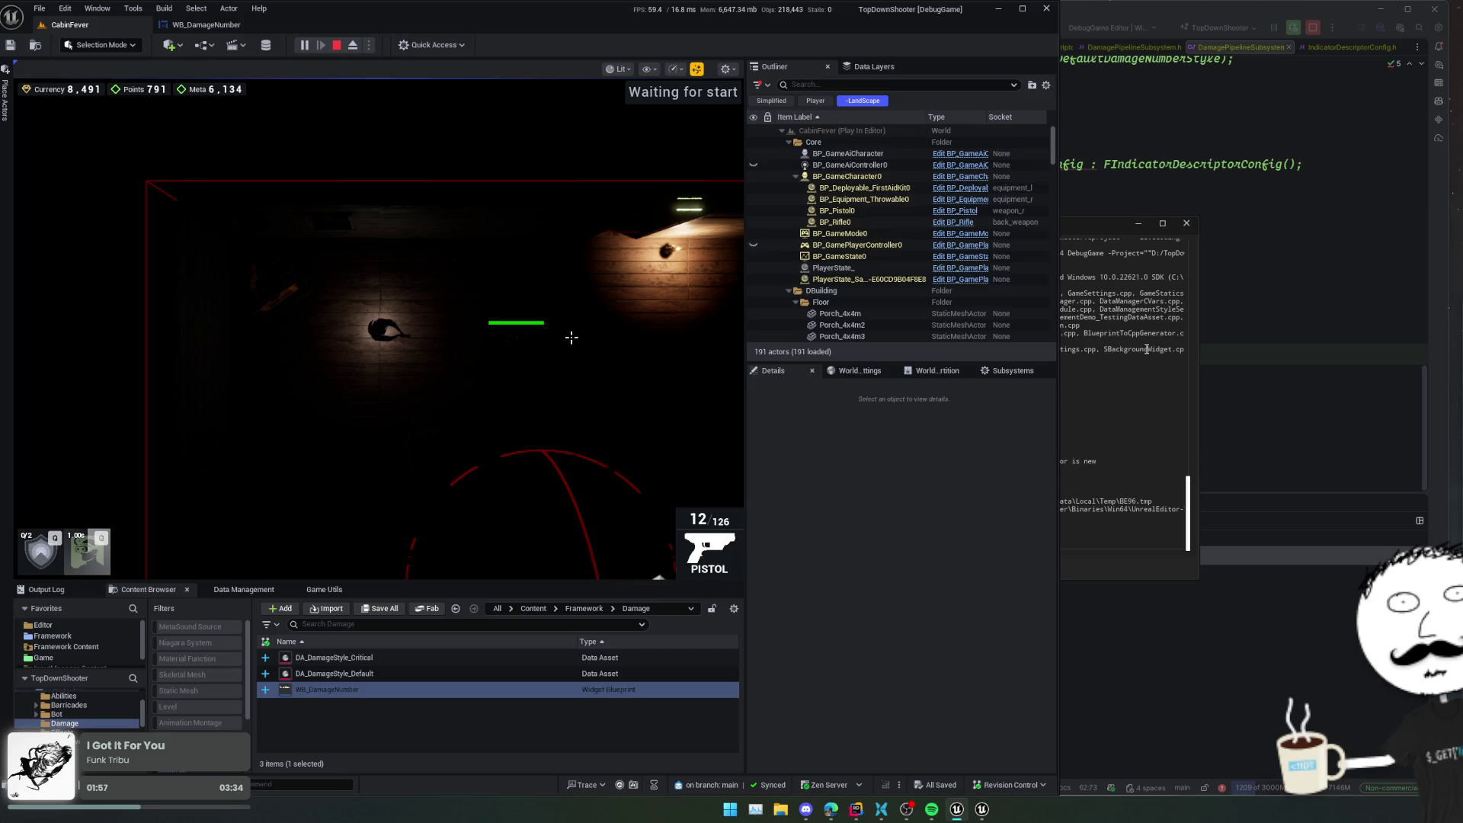
- Fire at two enemies and confirm no damage numbers appear above them
left_click(575, 317)
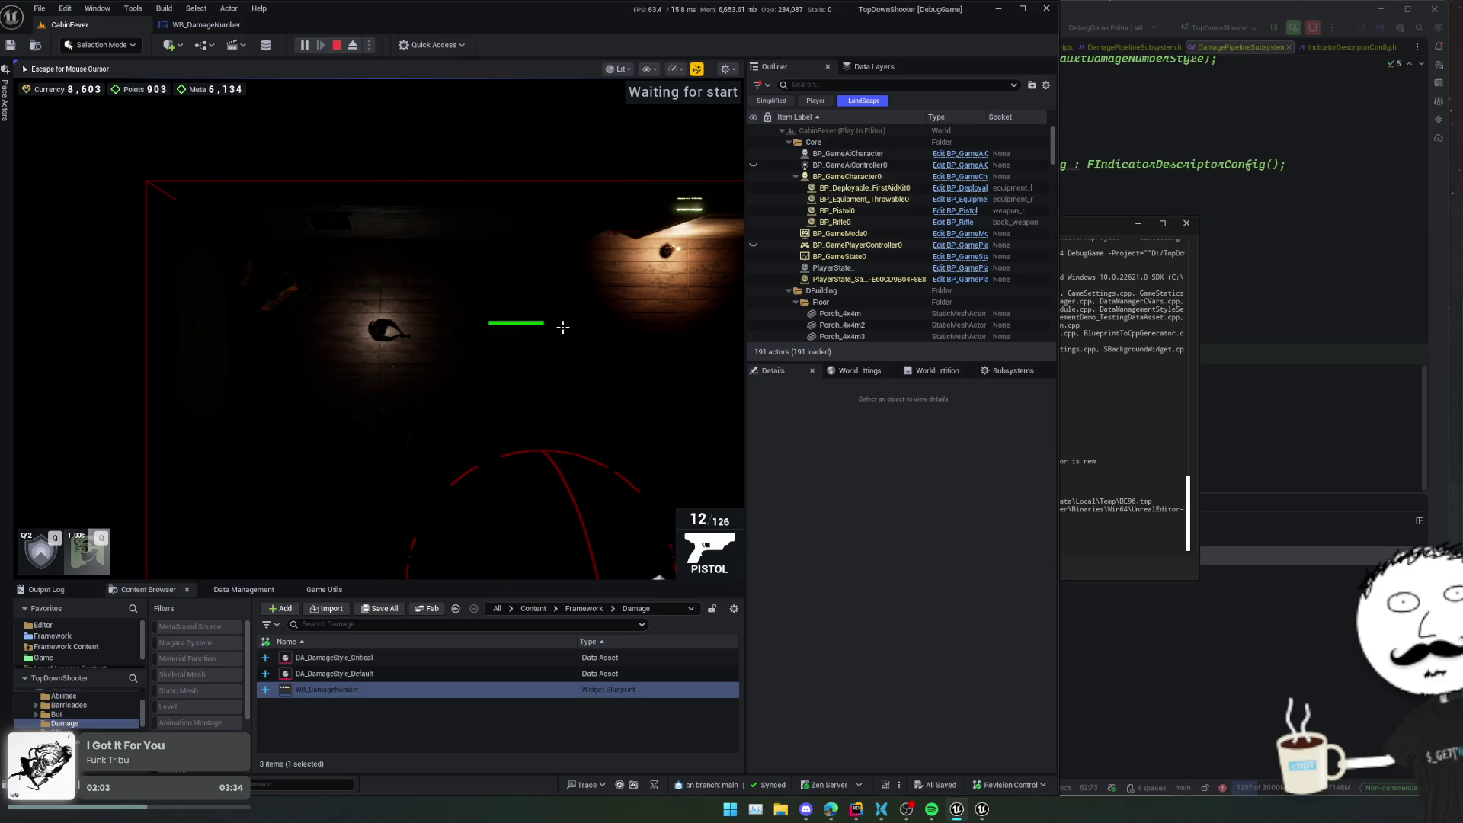
left_click(563, 327)
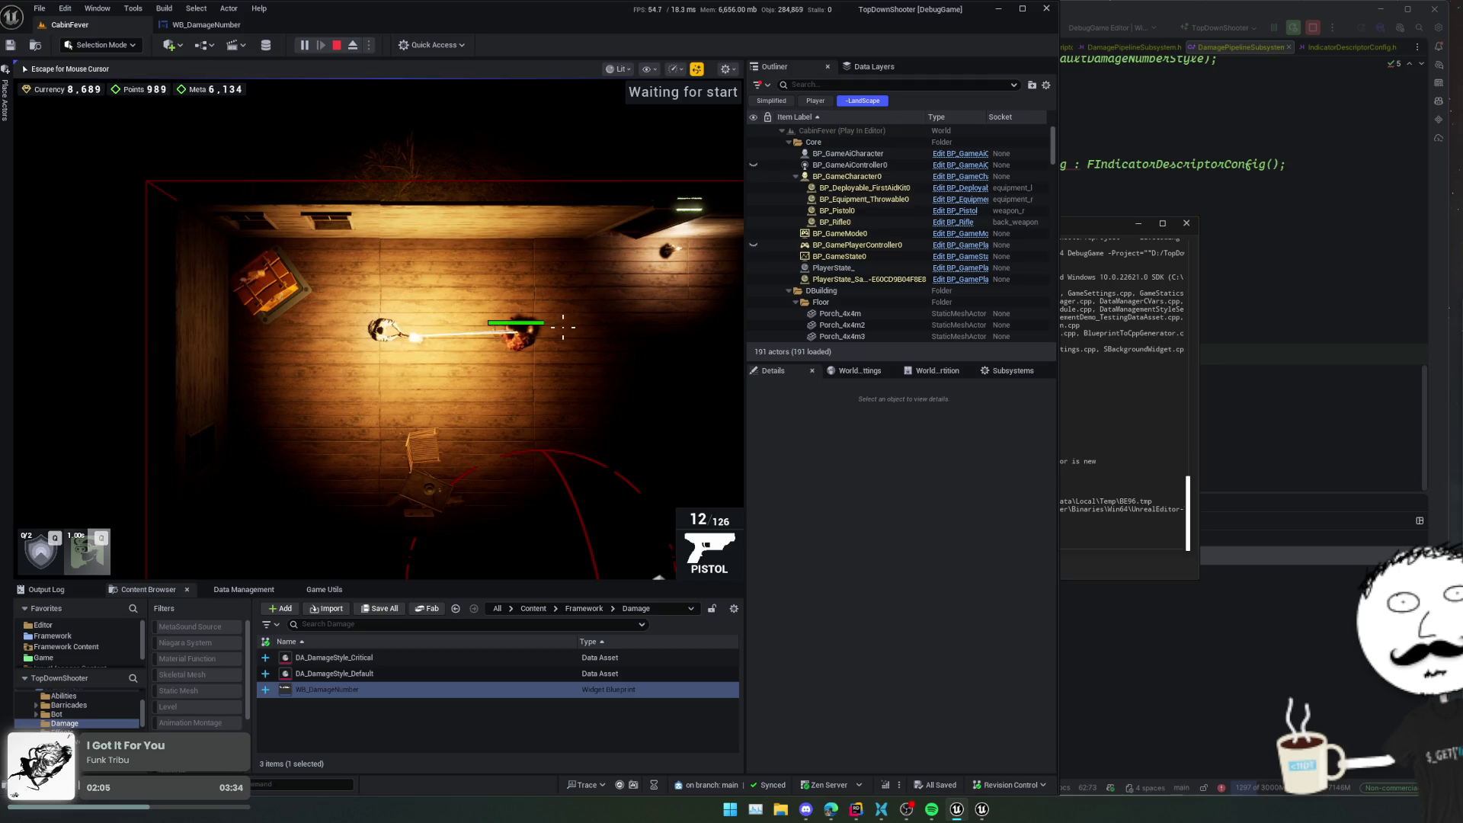
key("alt+Tab")
left_click(1051, 405)
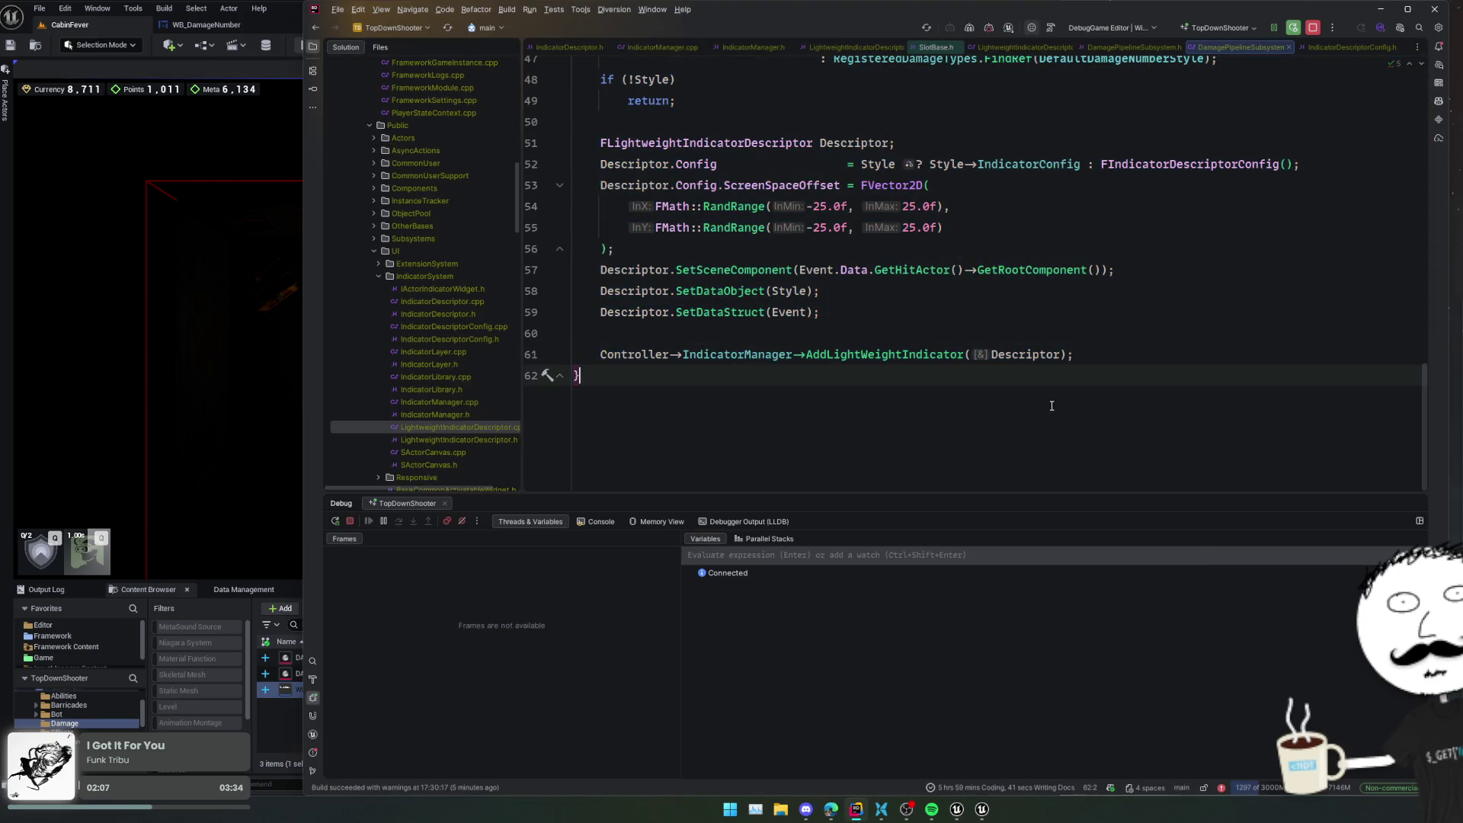
- Live-recompile the restored damage-number code and move the compile log aside
key("ctrl+alt+F11")
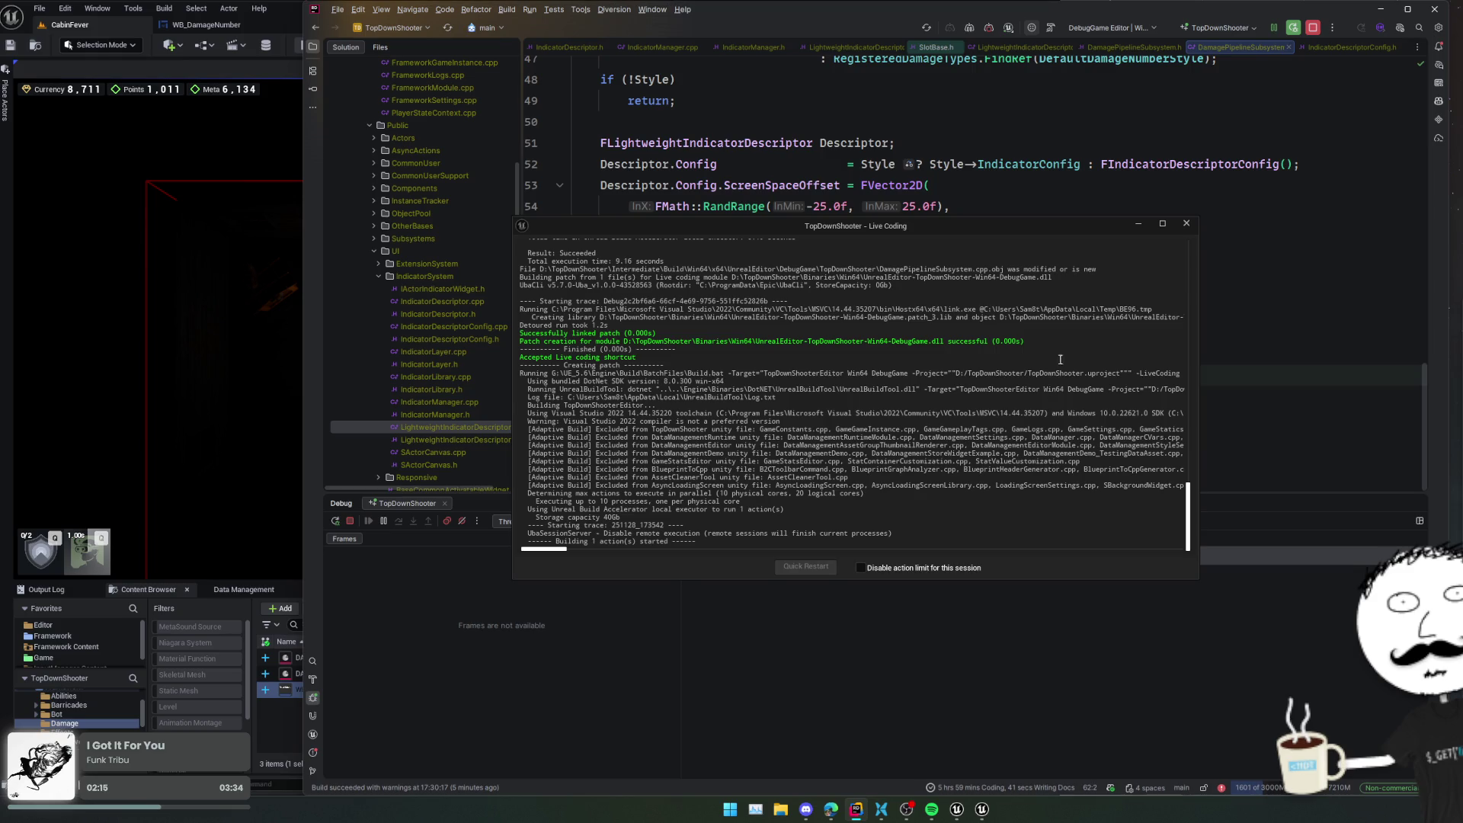
left_click_drag(684, 223, 1138, 365)
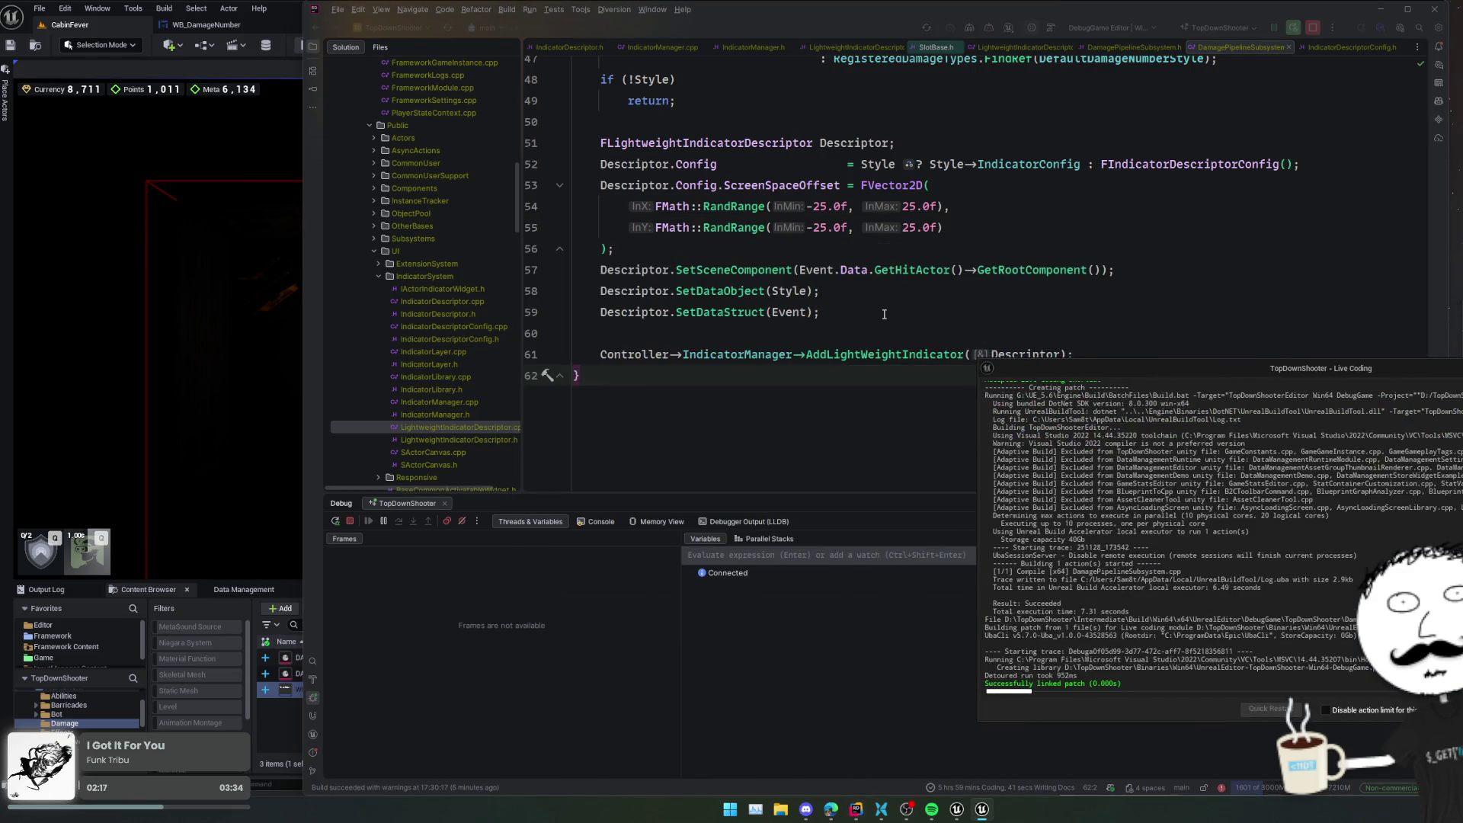
left_click(984, 271)
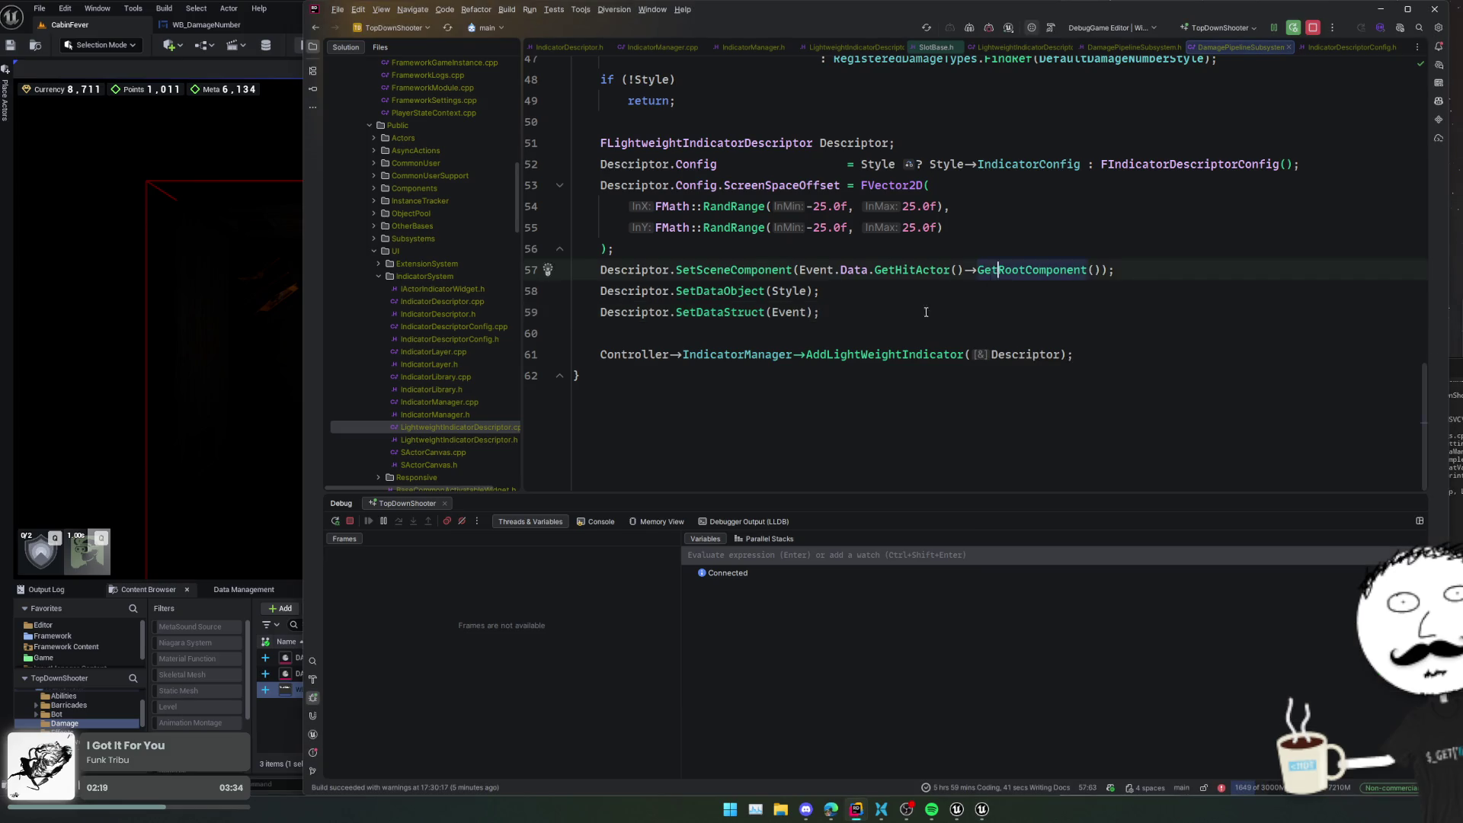
- Open DamageNumberStyle.h via the CriticalDamageNumberStyle reference and duplicate its UPROPERTY line
scroll(979, 251, "up", 4)
key("Up")
key("Up")
key("Up")
key("End")
scroll(838, 229, "up", 4)
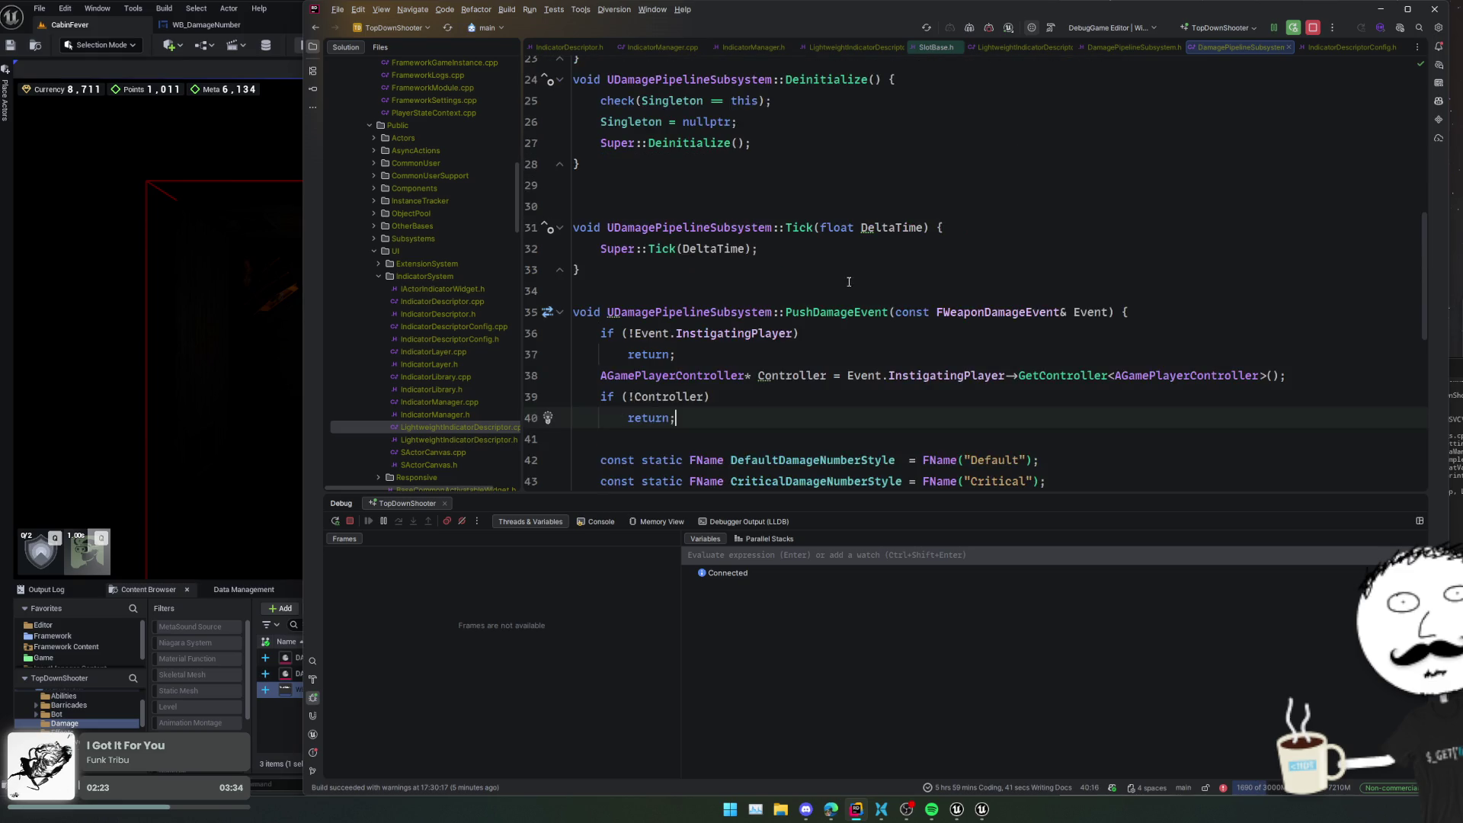
scroll(800, 289, "down", 2)
left_click(779, 313)
left_click(655, 354, "ctrl")
left_click(903, 318)
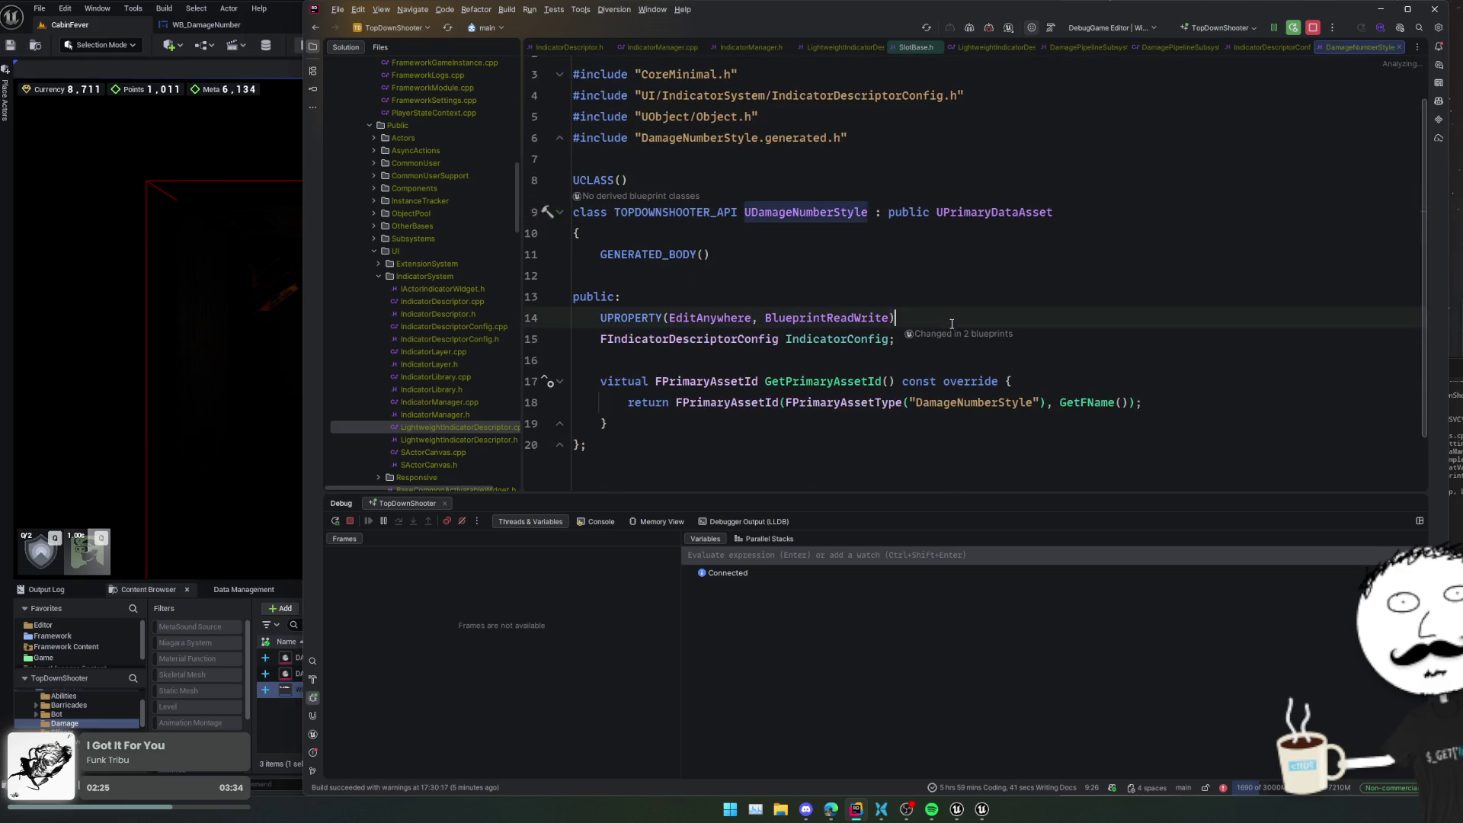
key("ctrl+d")
key("alt+shift+Down")
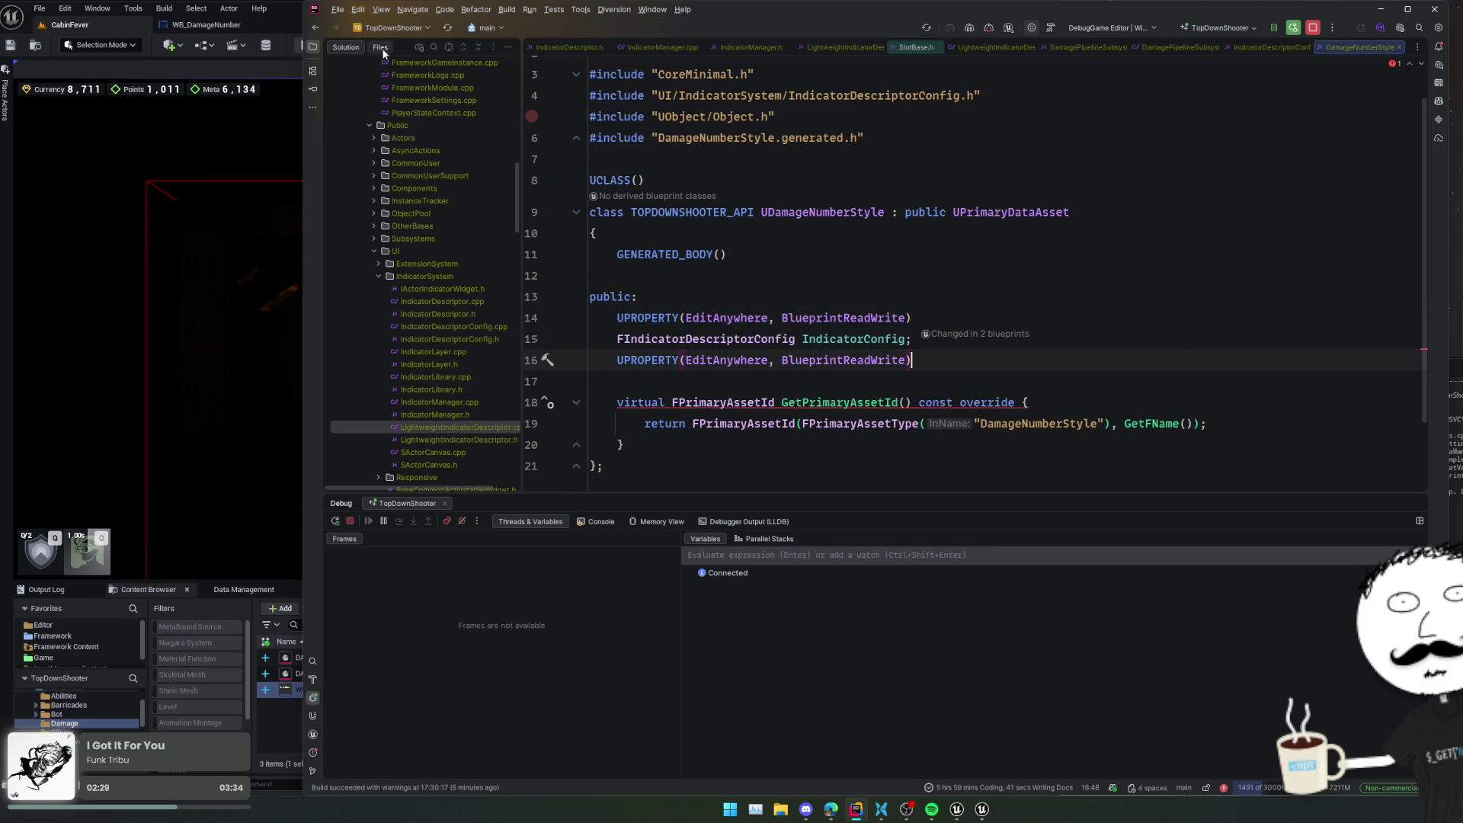
left_click(204, 24)
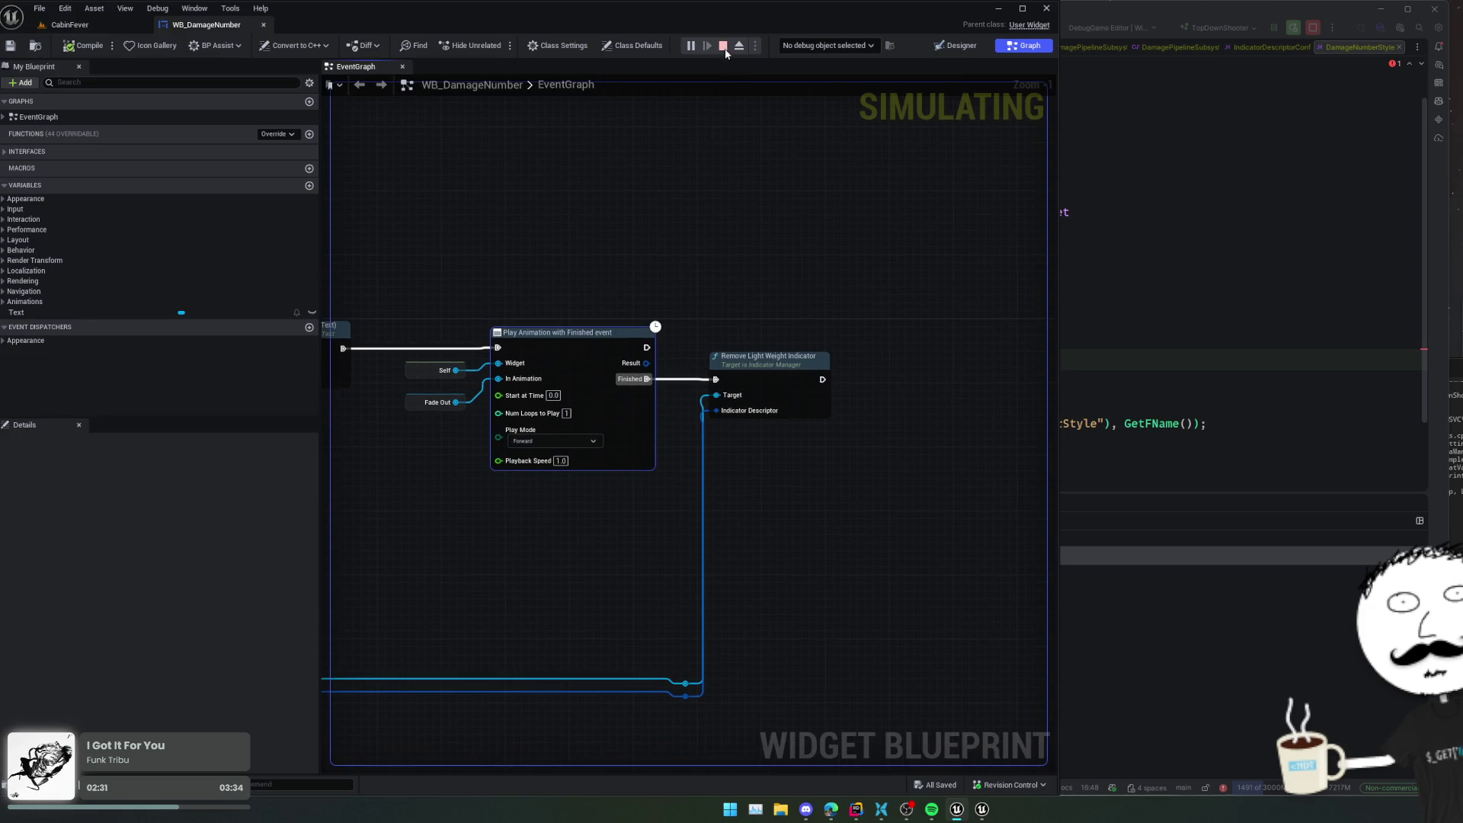
- Stop play and add a Set Font node wired from the Text widget in WB_DamageNumber's graph
mouse_move(788, 203)
left_mouse_down()
mouse_move(807, 226)
mouse_move(780, 324)
left_mouse_up()
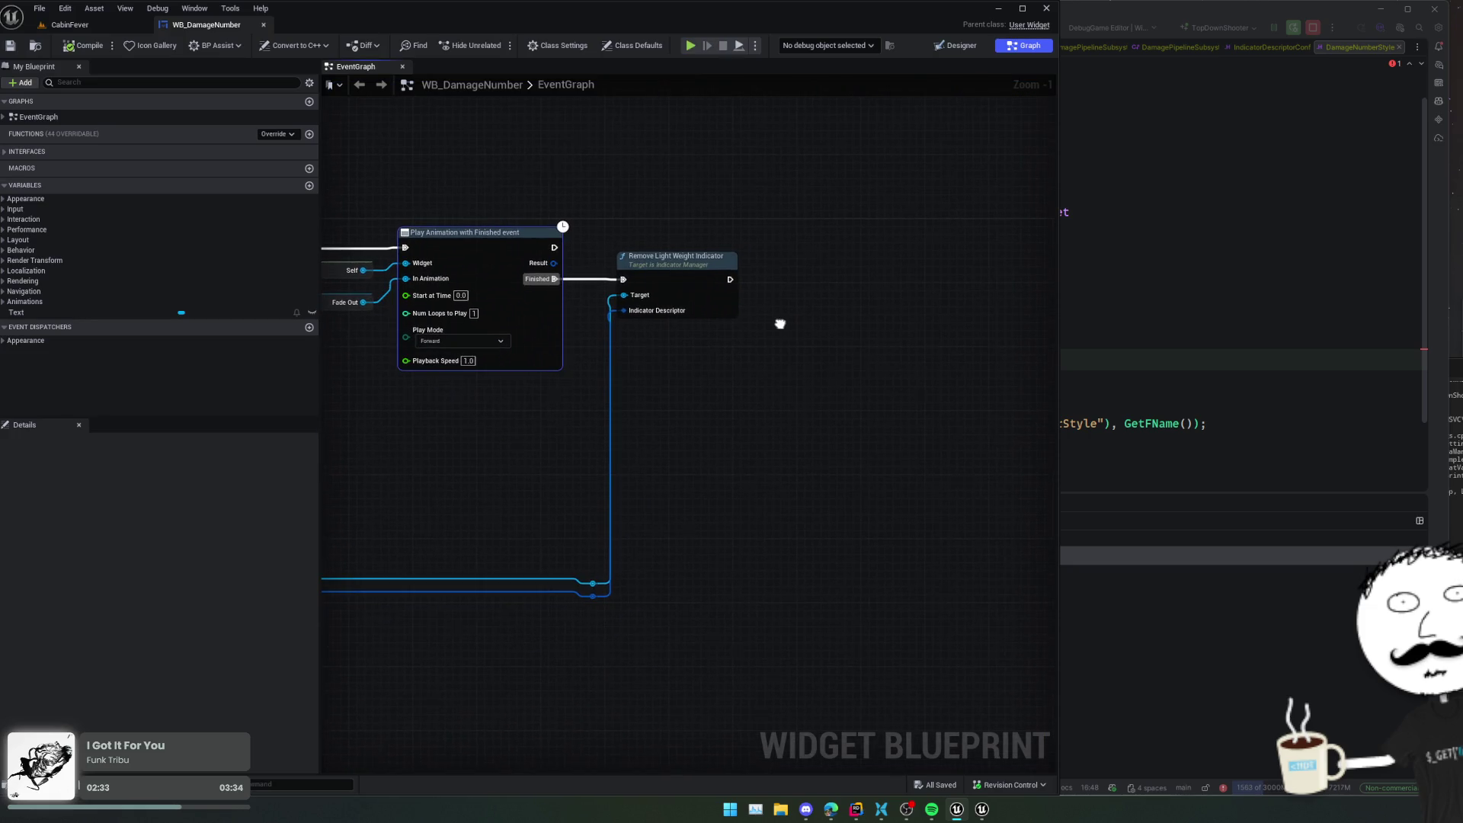
mouse_move(693, 281)
left_mouse_down()
mouse_move(1006, 276)
mouse_move(655, 388)
left_mouse_up()
left_click(596, 266)
left_click_drag(607, 266, 675, 373)
type("set font")
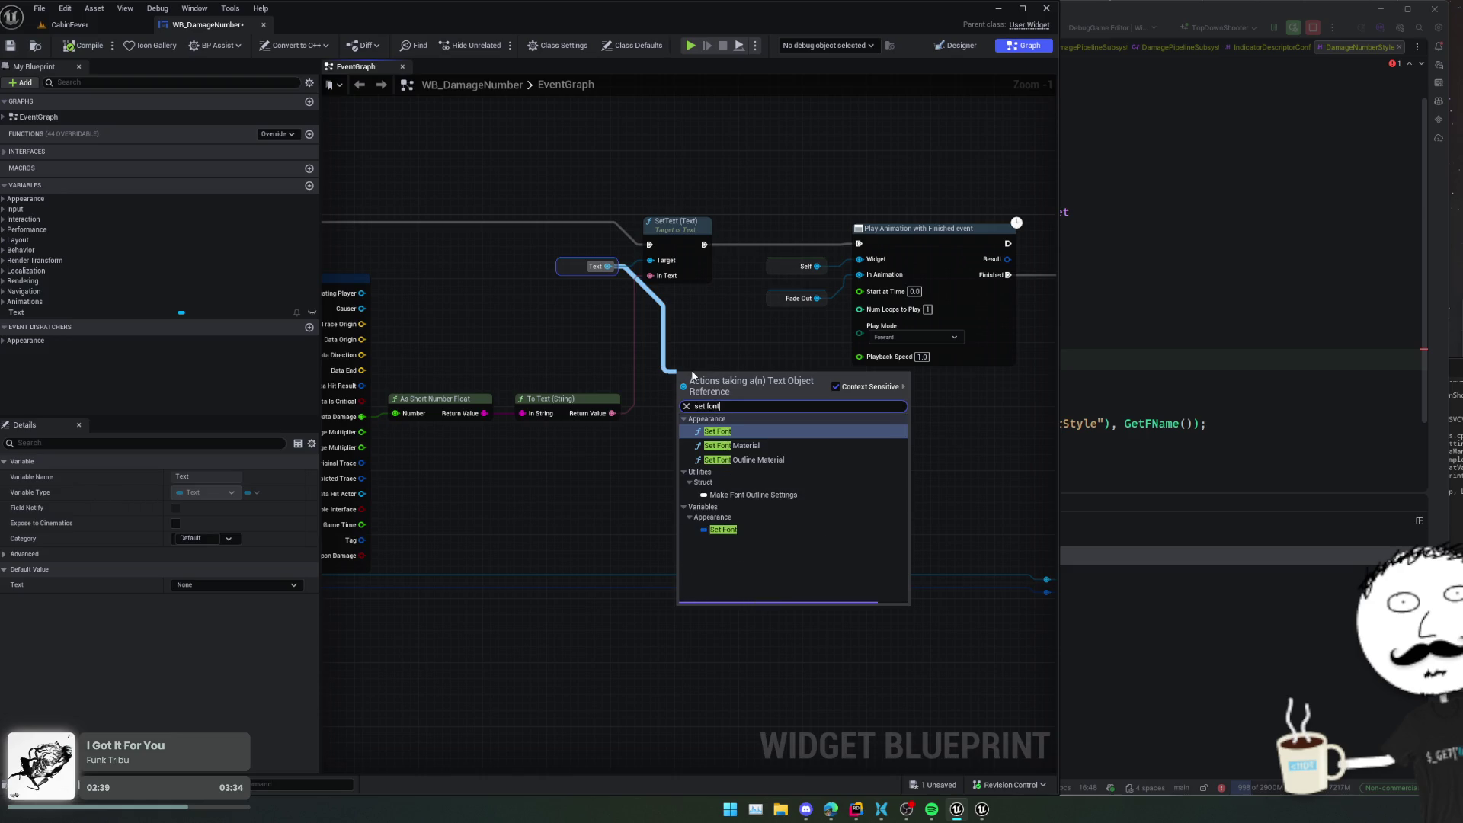
key("Return")
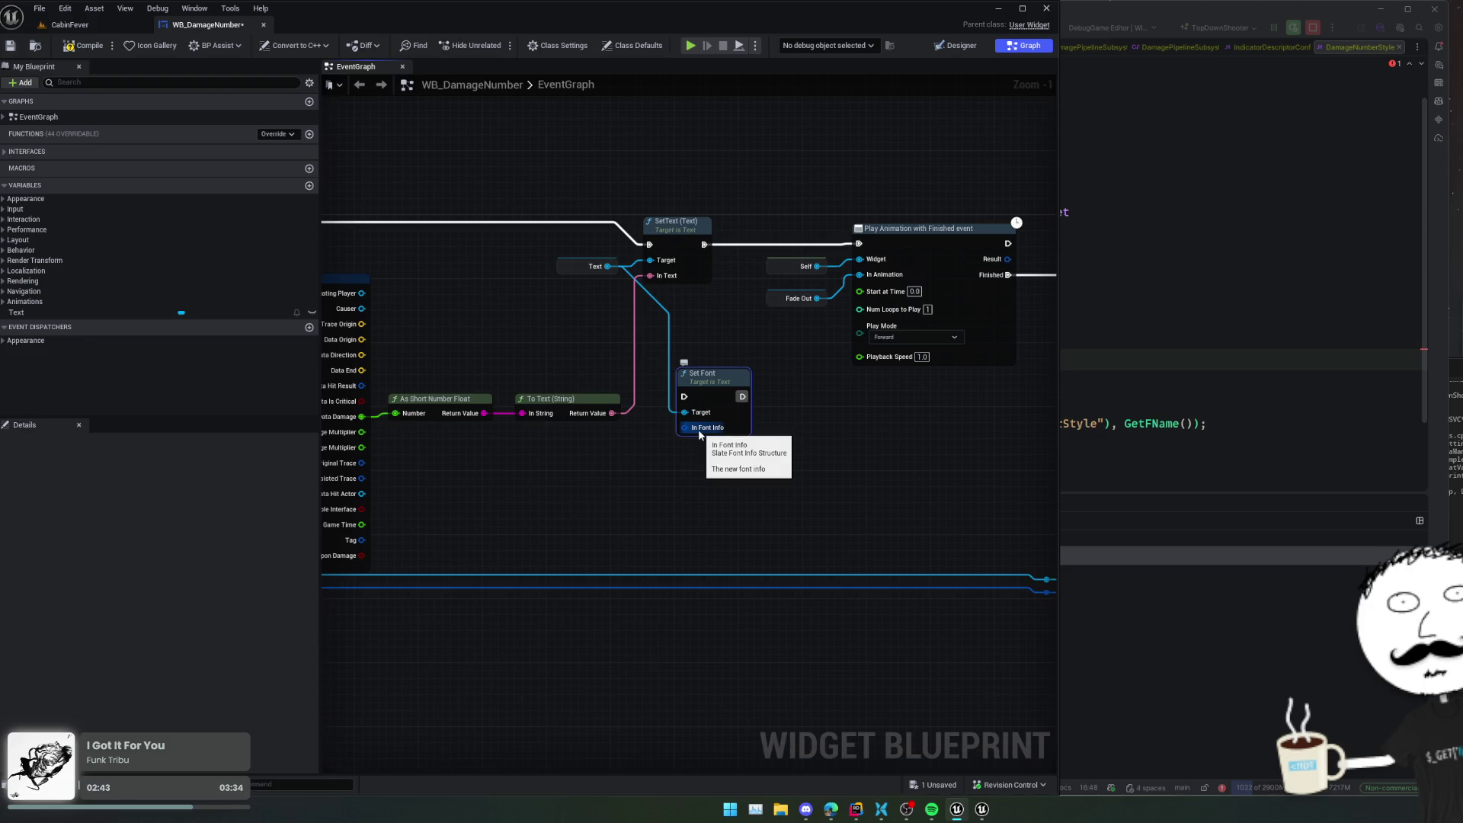
left_click(1105, 358)
key("Return")
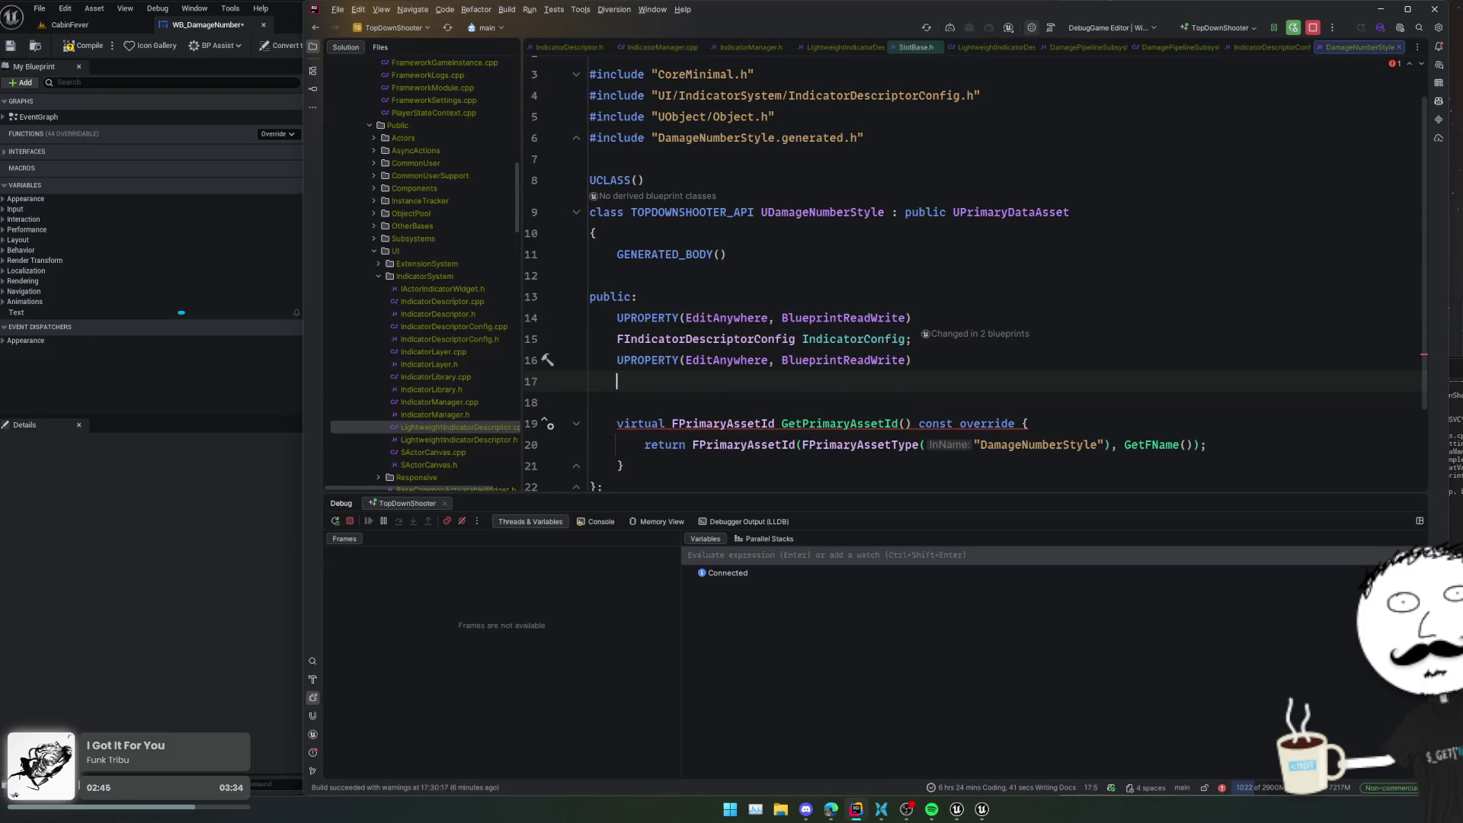
- Declare FSlateFontInfo Font; in DamageNumberStyle.h and duplicate the property lines below it
type("FSlateFontInfo")
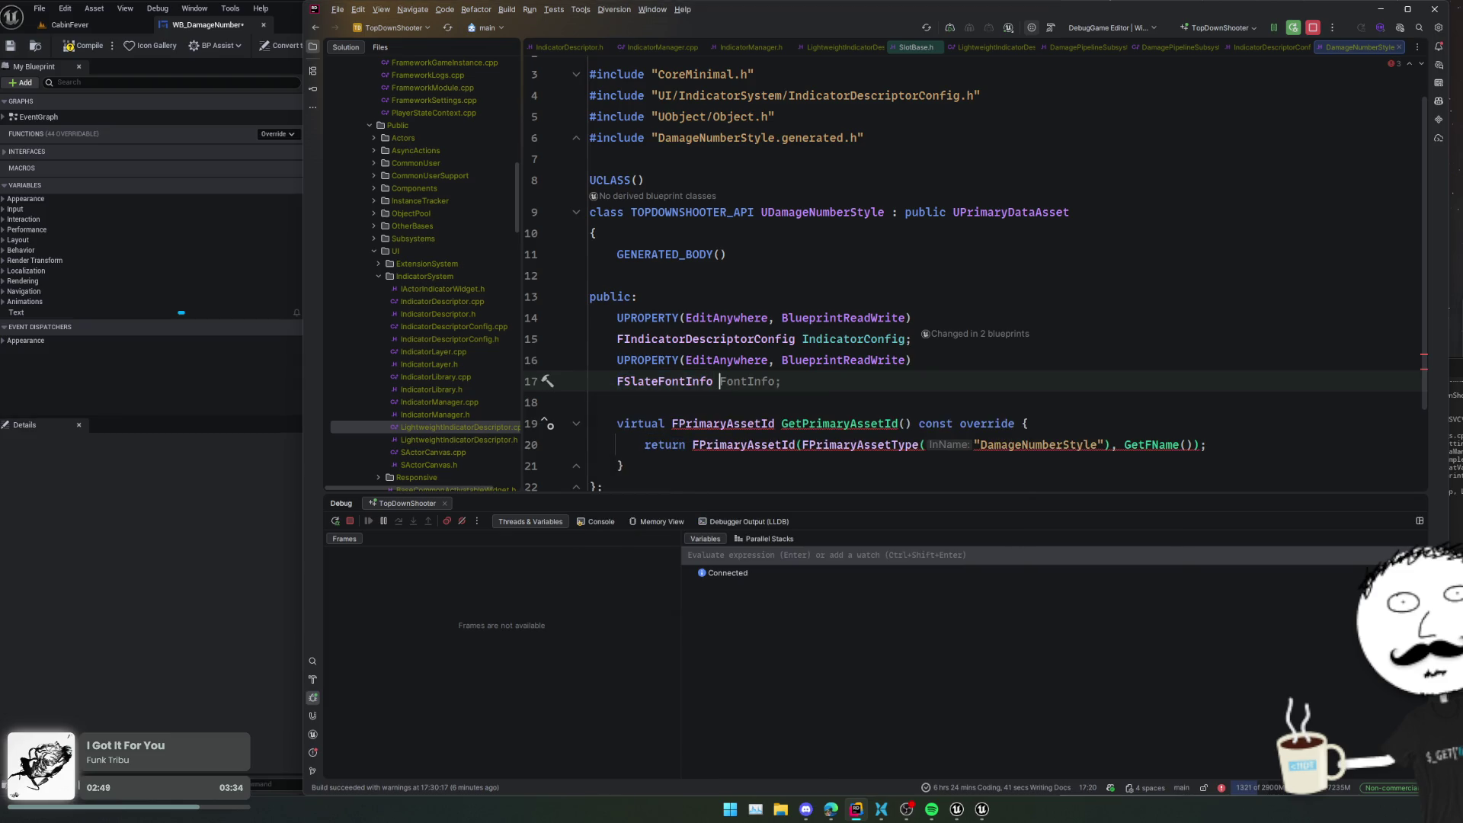
type(" Font;")
key("Home")
key("Down")
key("shift+Up")
key("shift+Up")
key("ctrl+d")
key("Left")
- Replace the copied line with a TSoftObjectPtr<UTexture2D> Icon; declaration
key("Tab")
key("Down")
key("shift+End")
key("Delete")
type("TSoft")
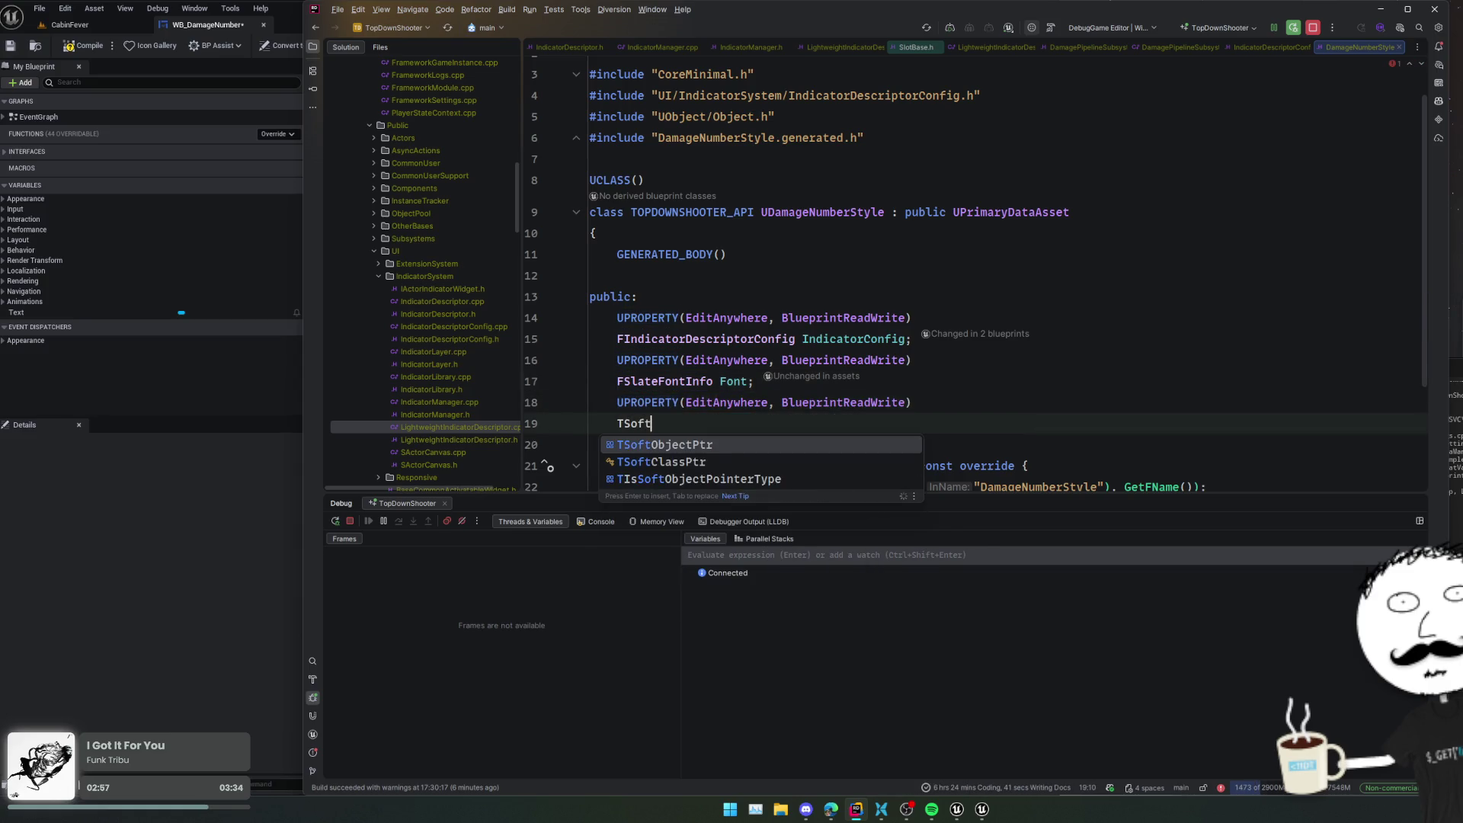
key("Return")
type("<U")
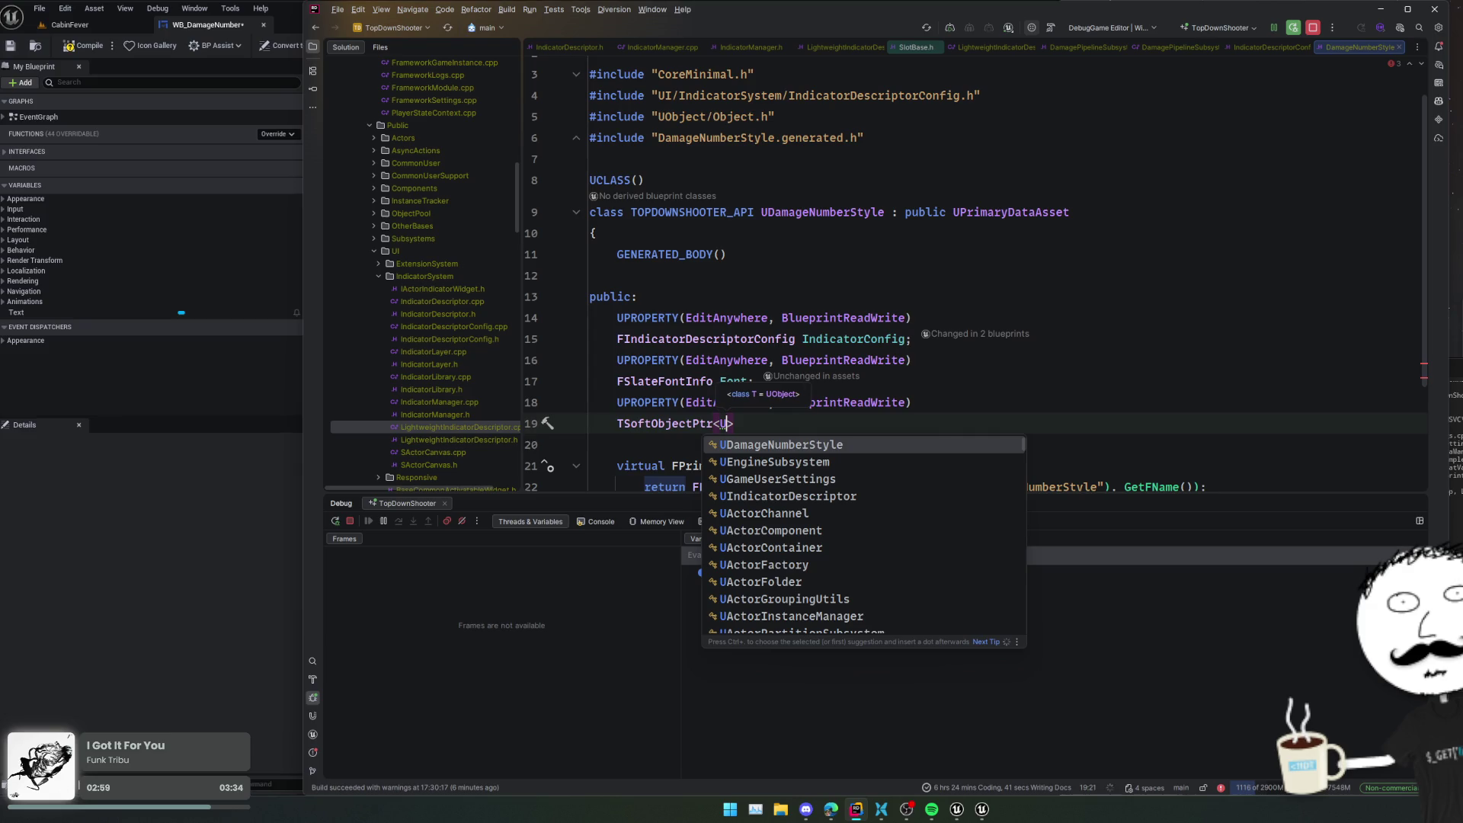
type("Texture2D")
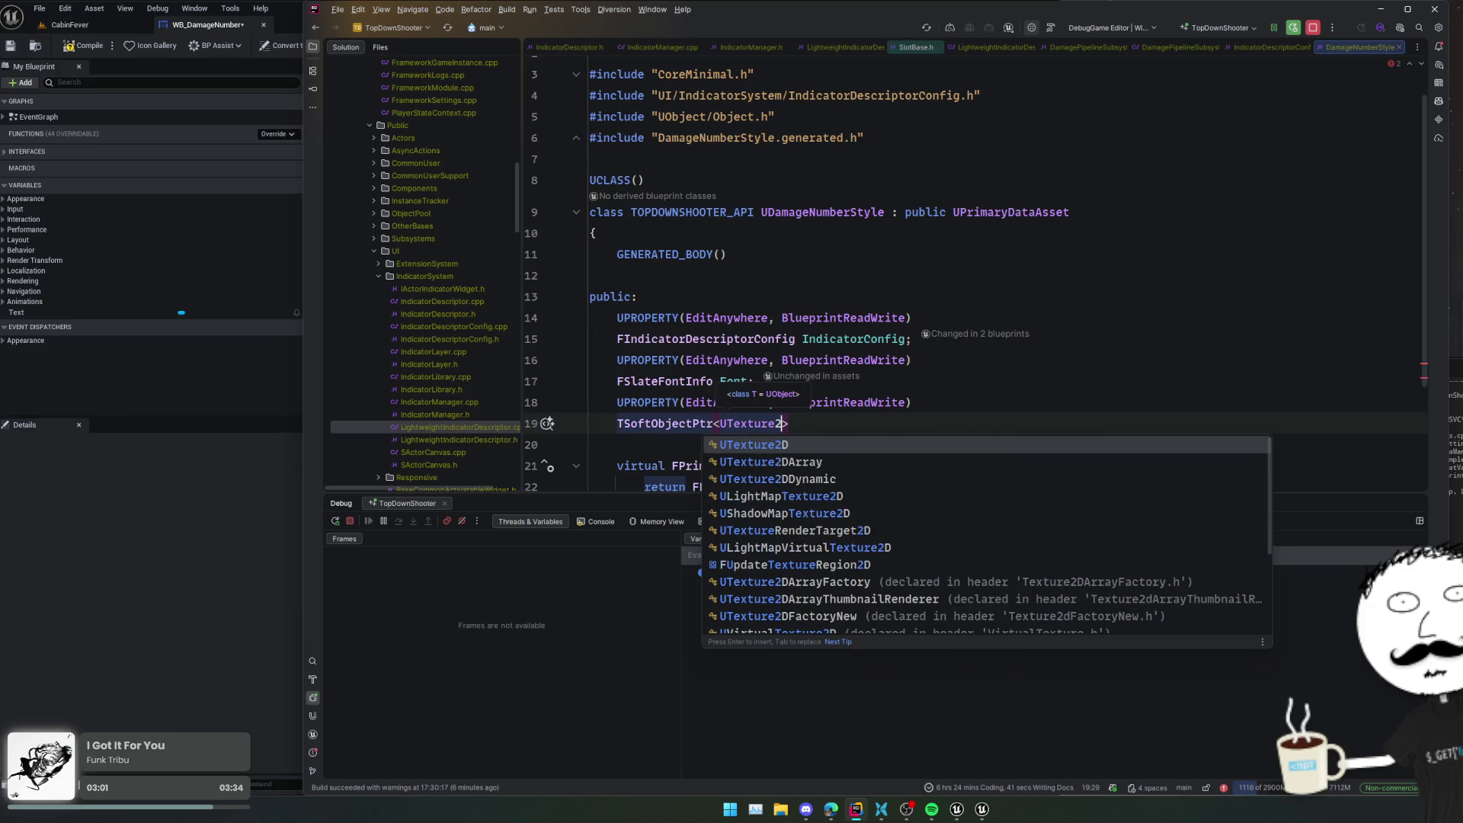
type("> ")
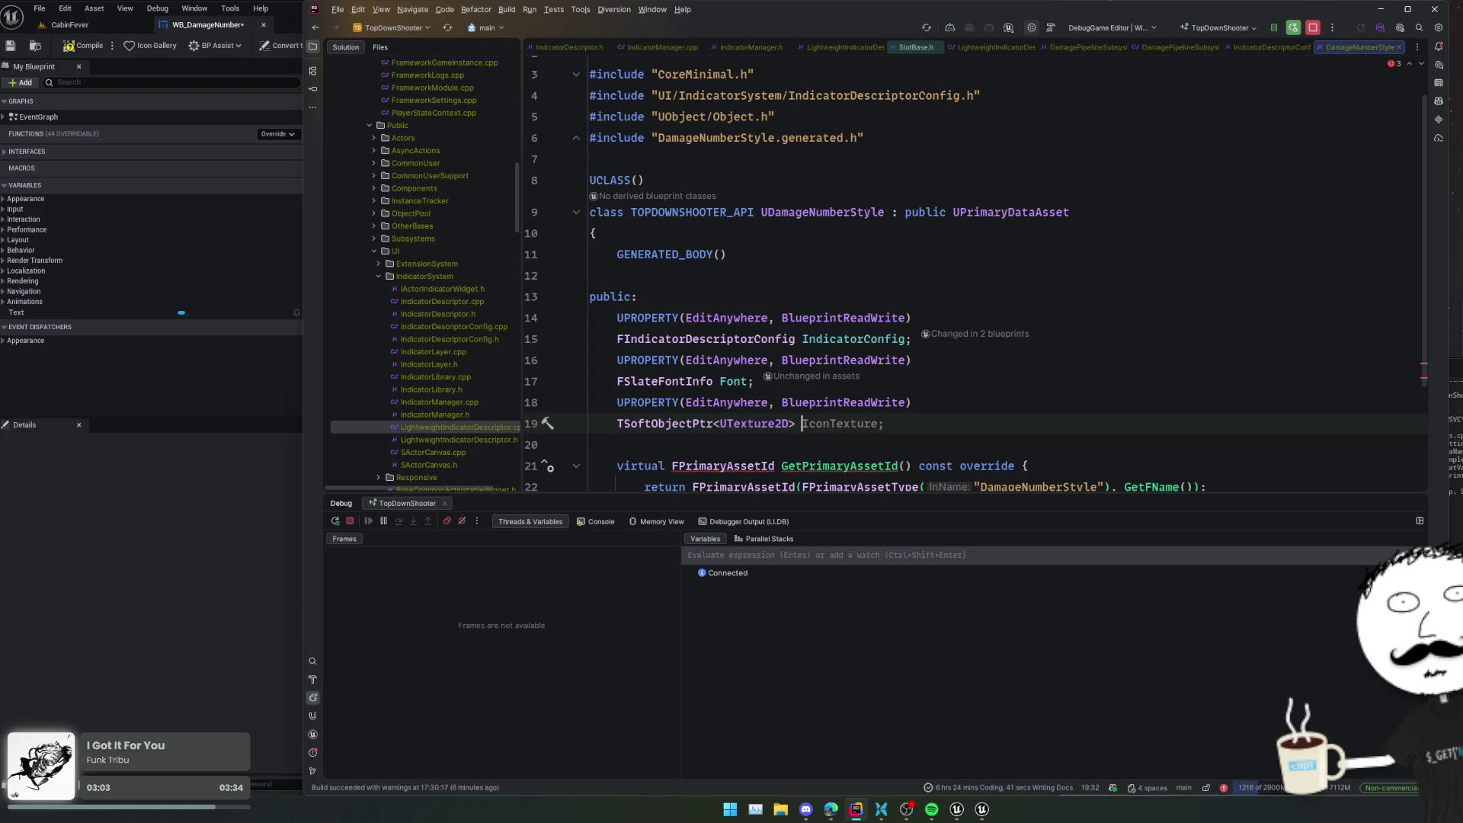
type("Icon;")
key("Home")
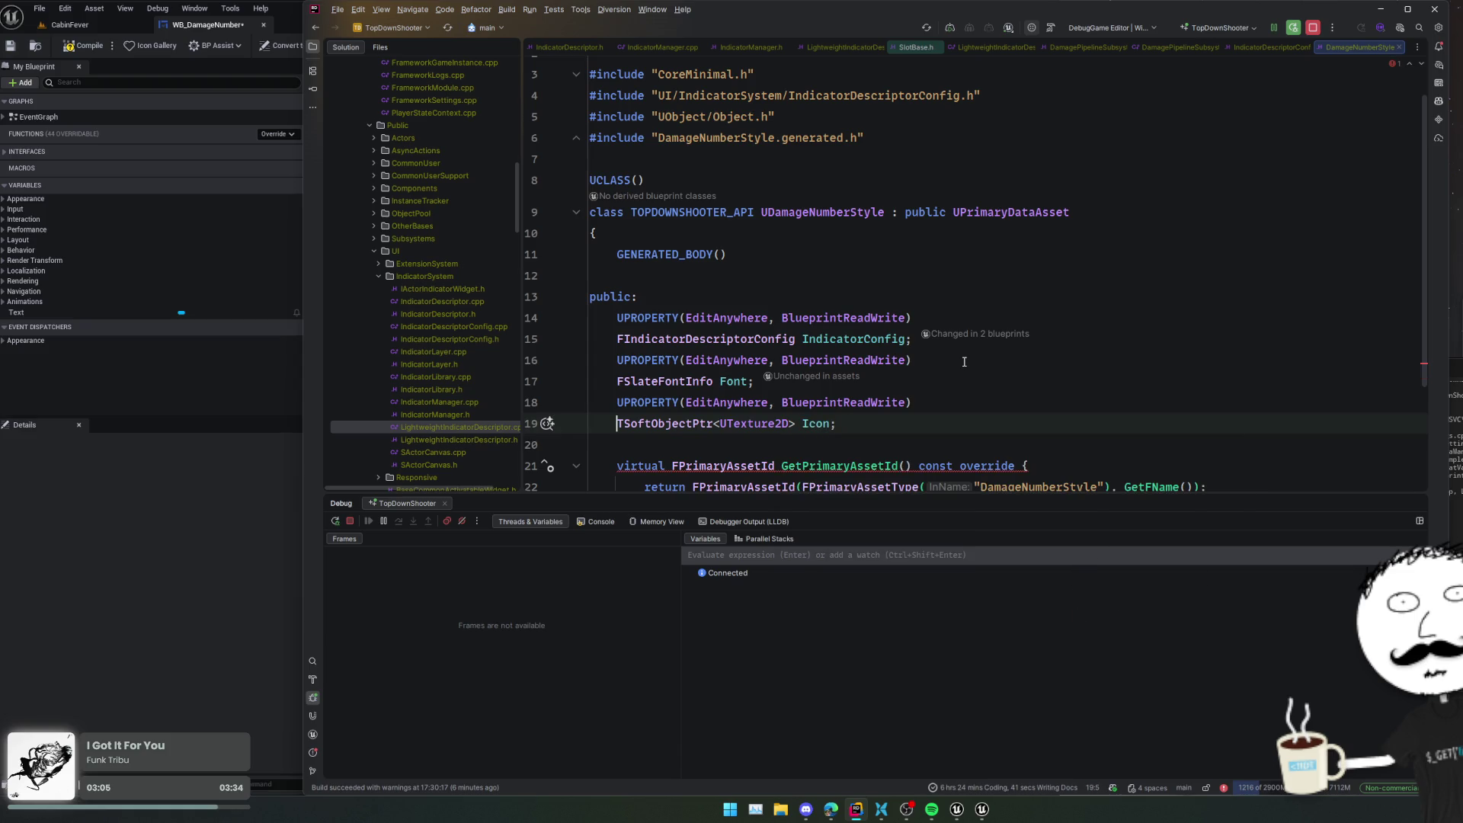
- Start a Live Coding rebuild with Ctrl+Alt+F11 and bring the Unreal Editor back to the front
key("Home")
key("End")
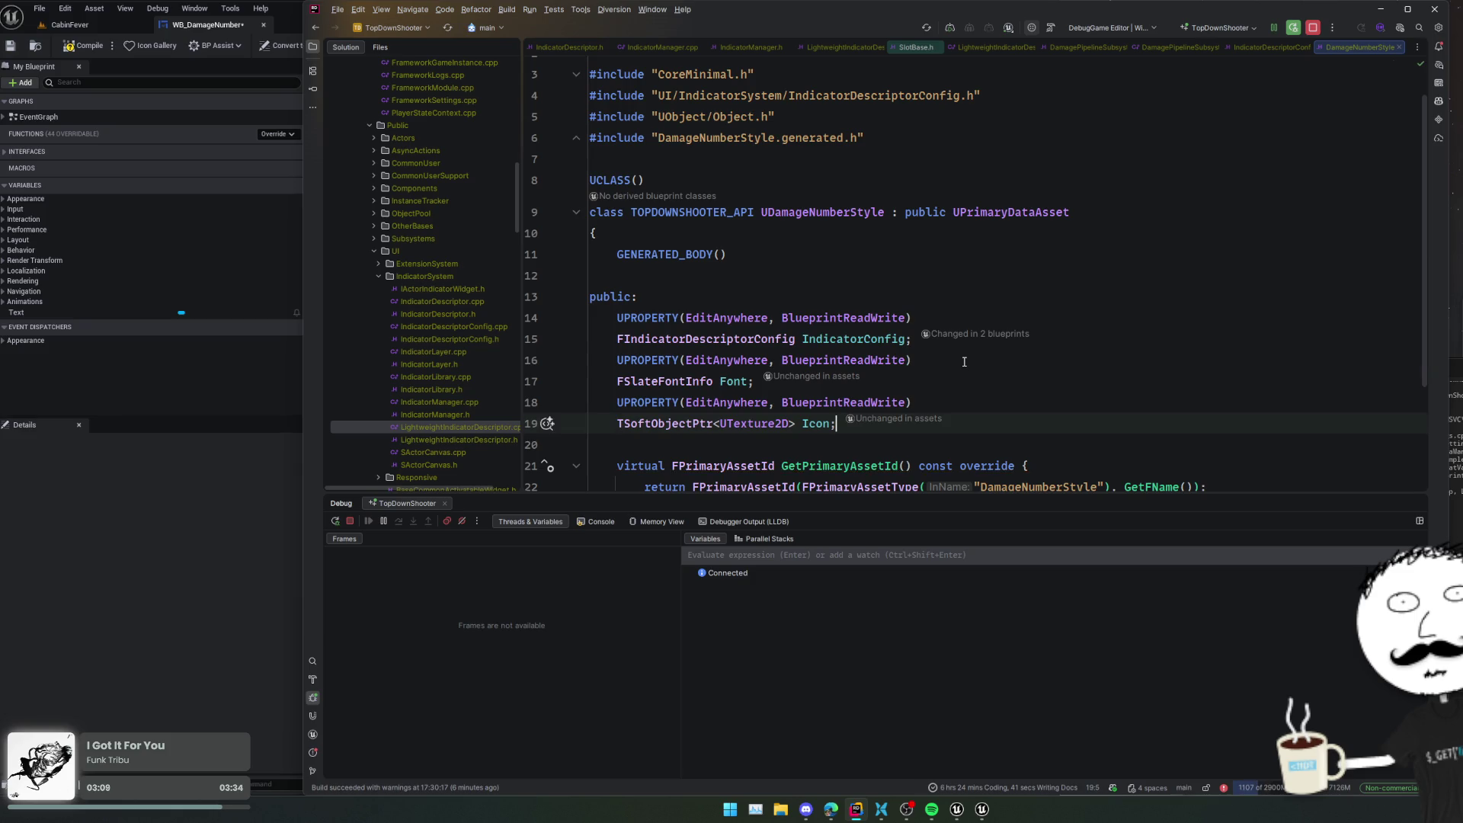
key("ctrl+alt+F11")
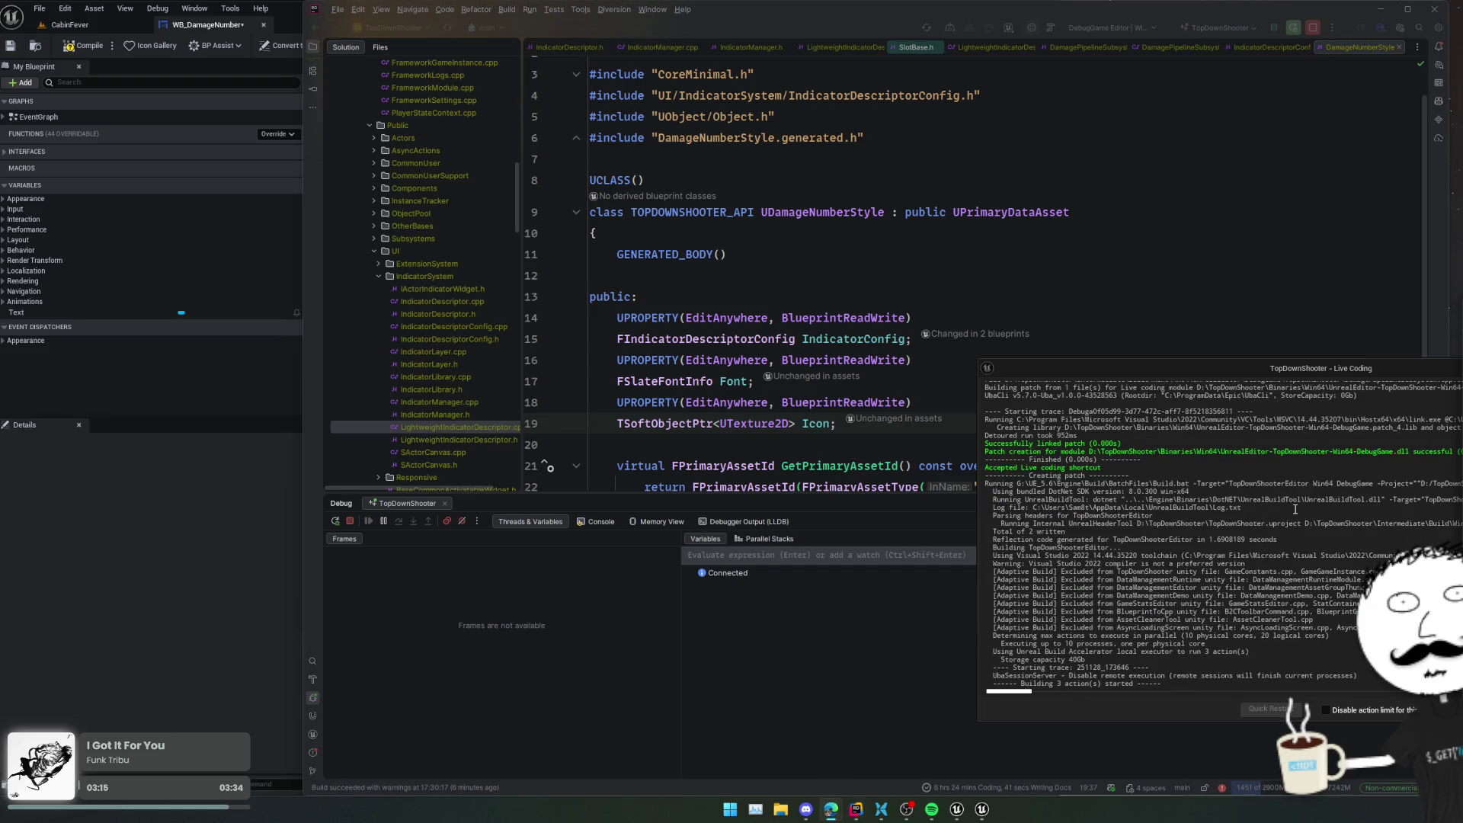
left_click(203, 484)
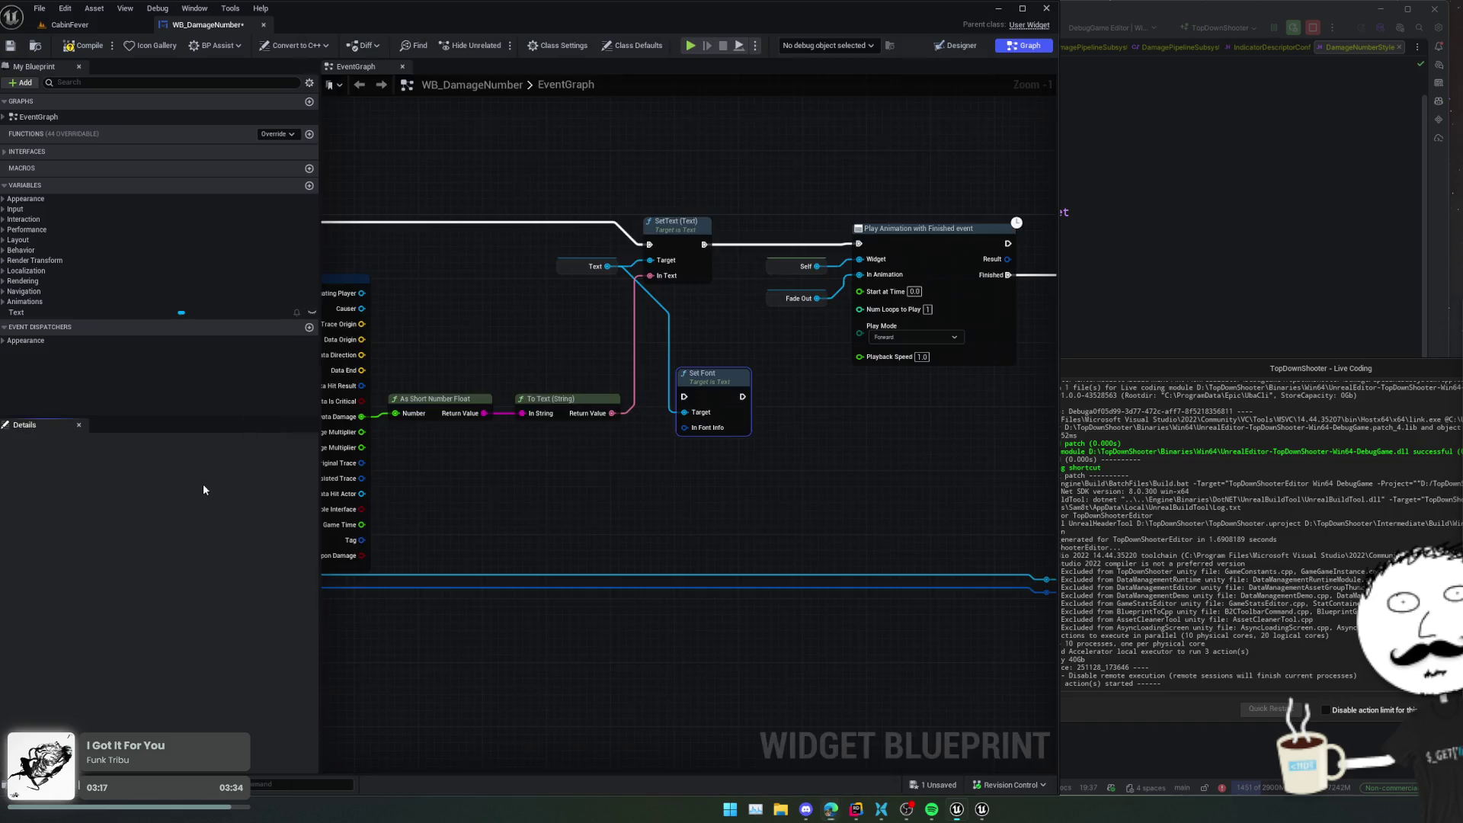
- Play the CabinFever level in the editor and show the frame rate with stat fps
left_click(106, 26)
left_click(502, 315)
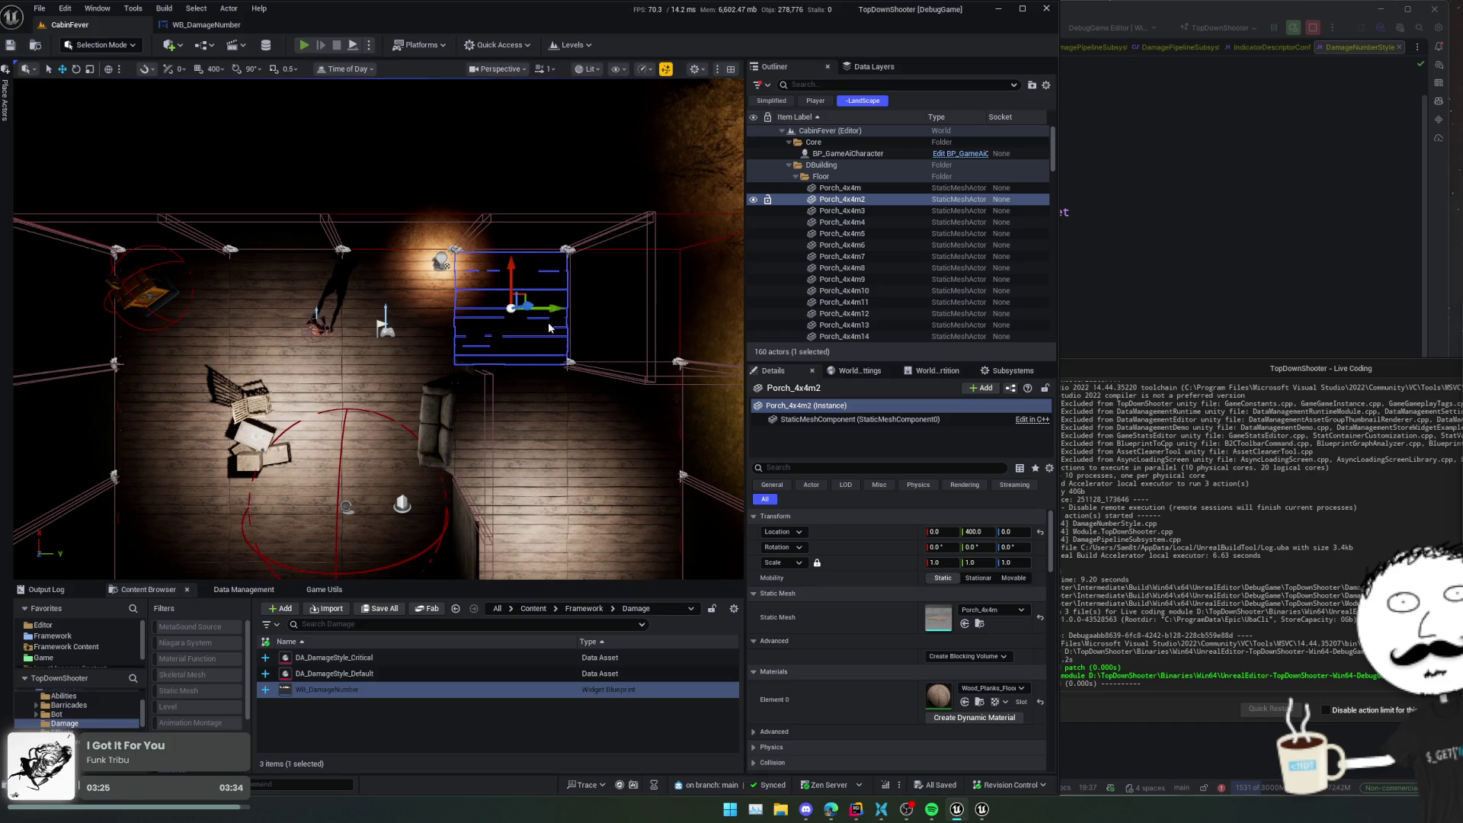
key("alt+p")
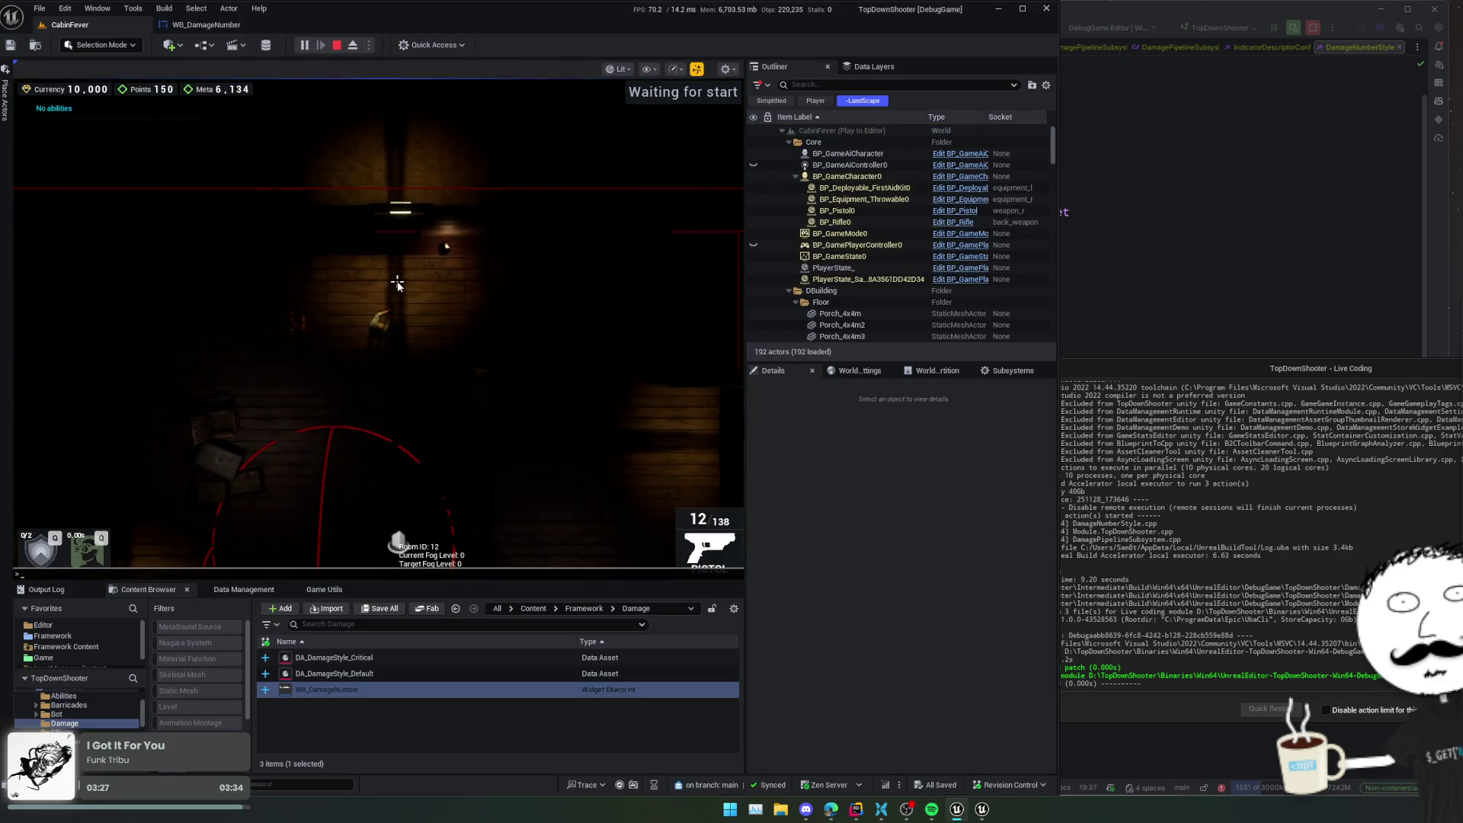
key("grave")
type("stat fps")
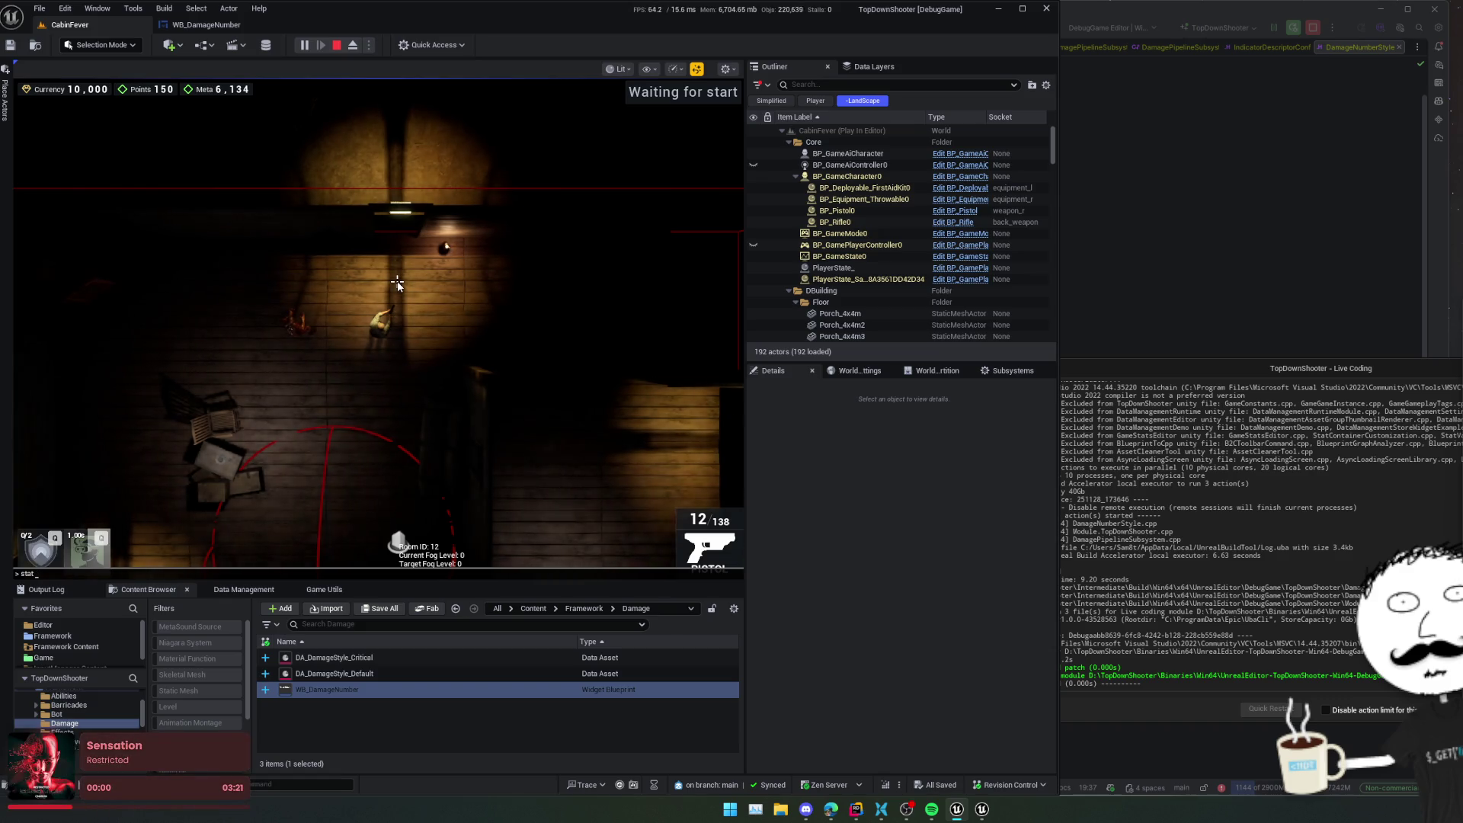
key("Return")
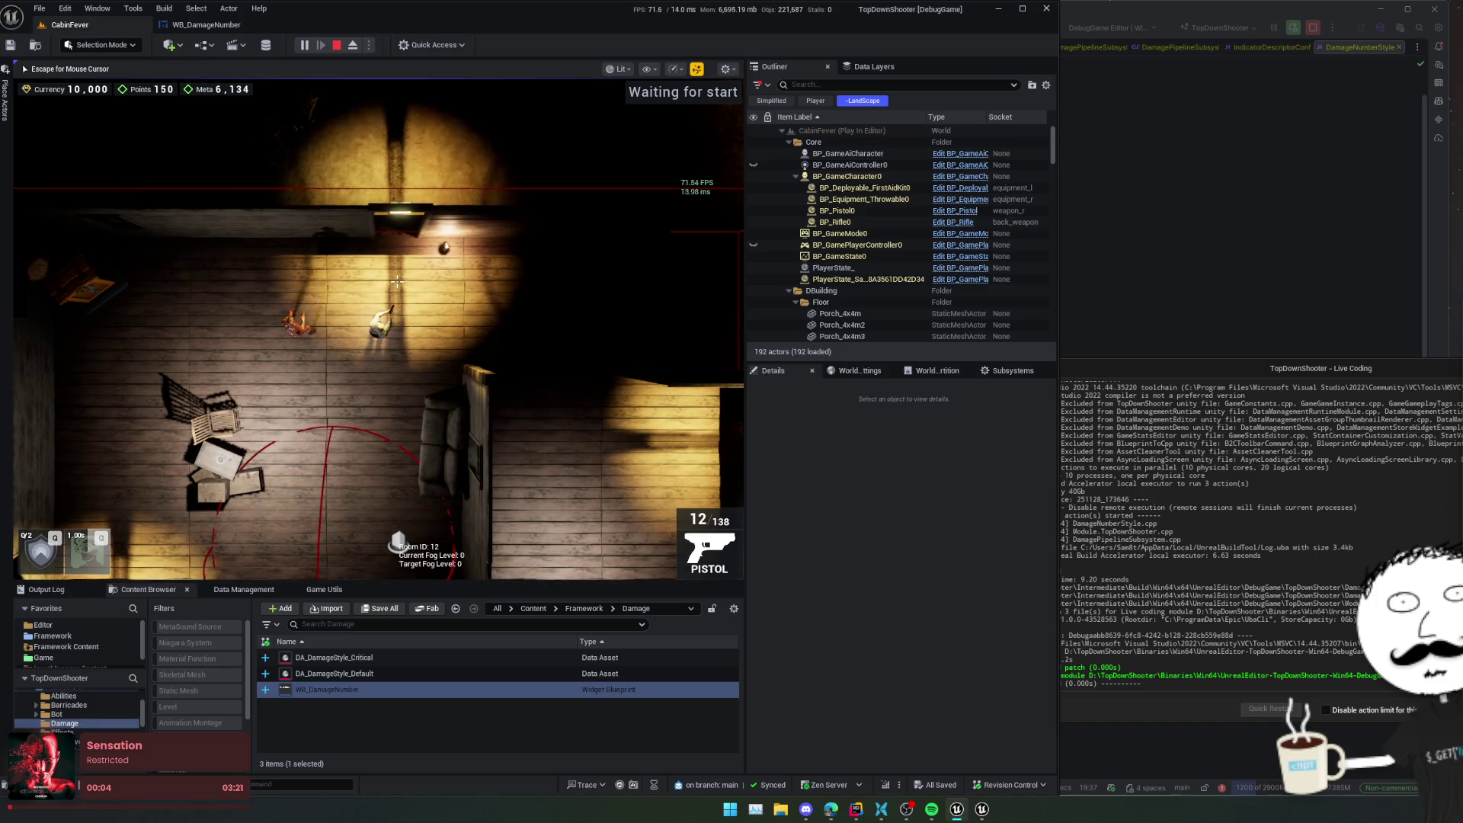
- Shoot the enemy with the pistol, then repeatedly with the rifle, and stop the session
left_click(228, 343)
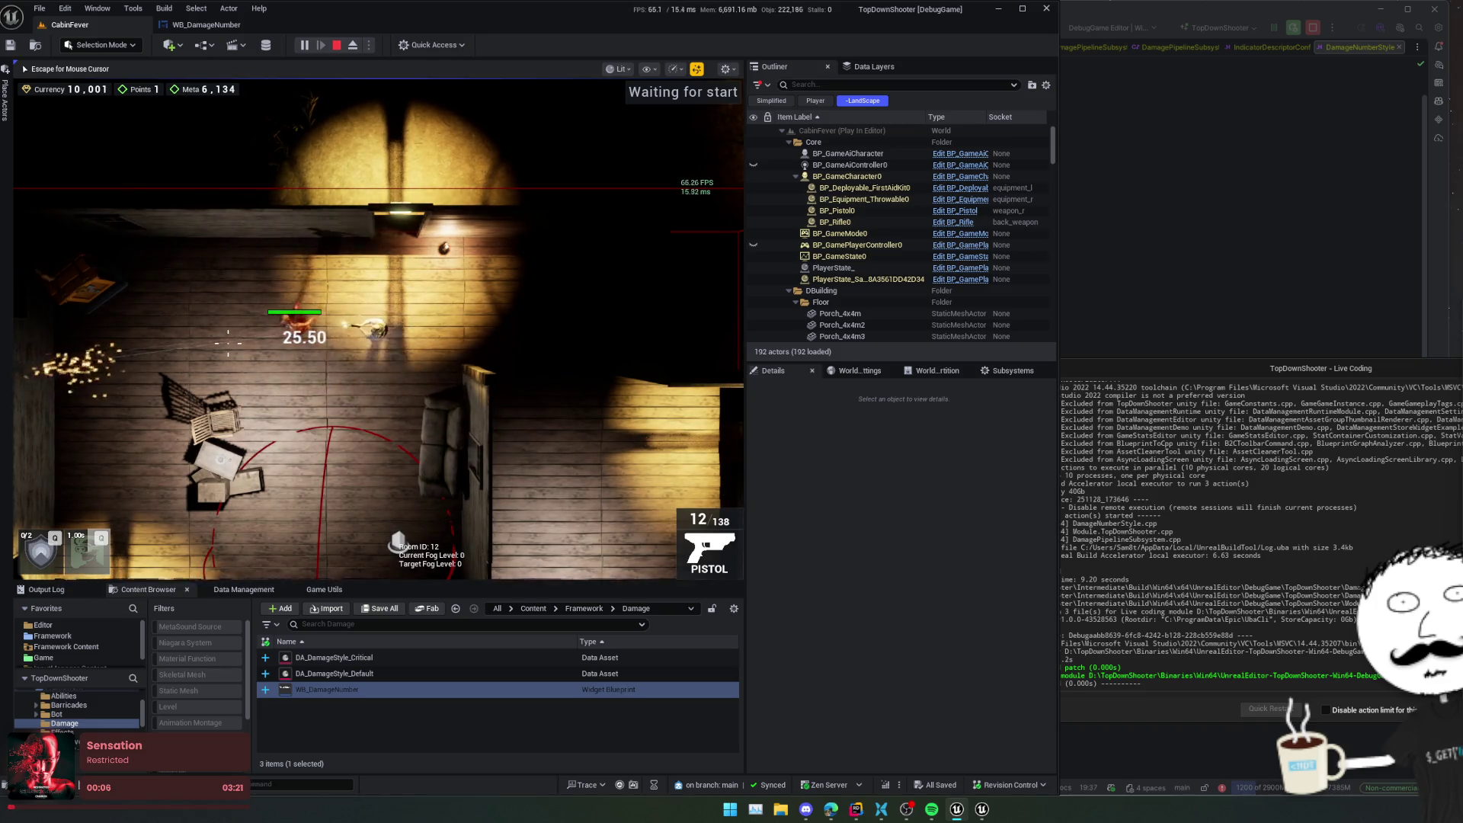
key("2")
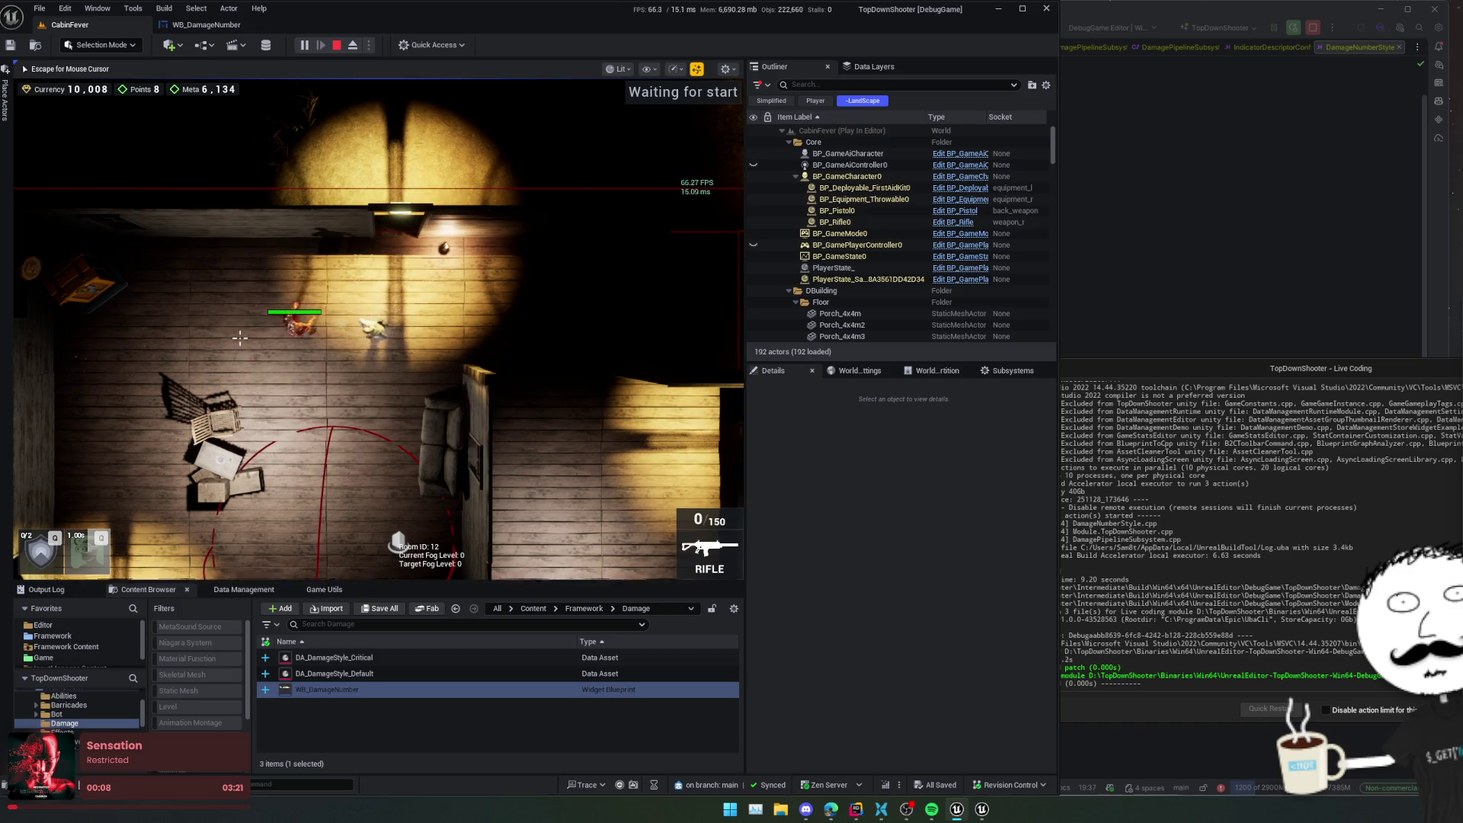
left_click(240, 338)
left_click(240, 338)
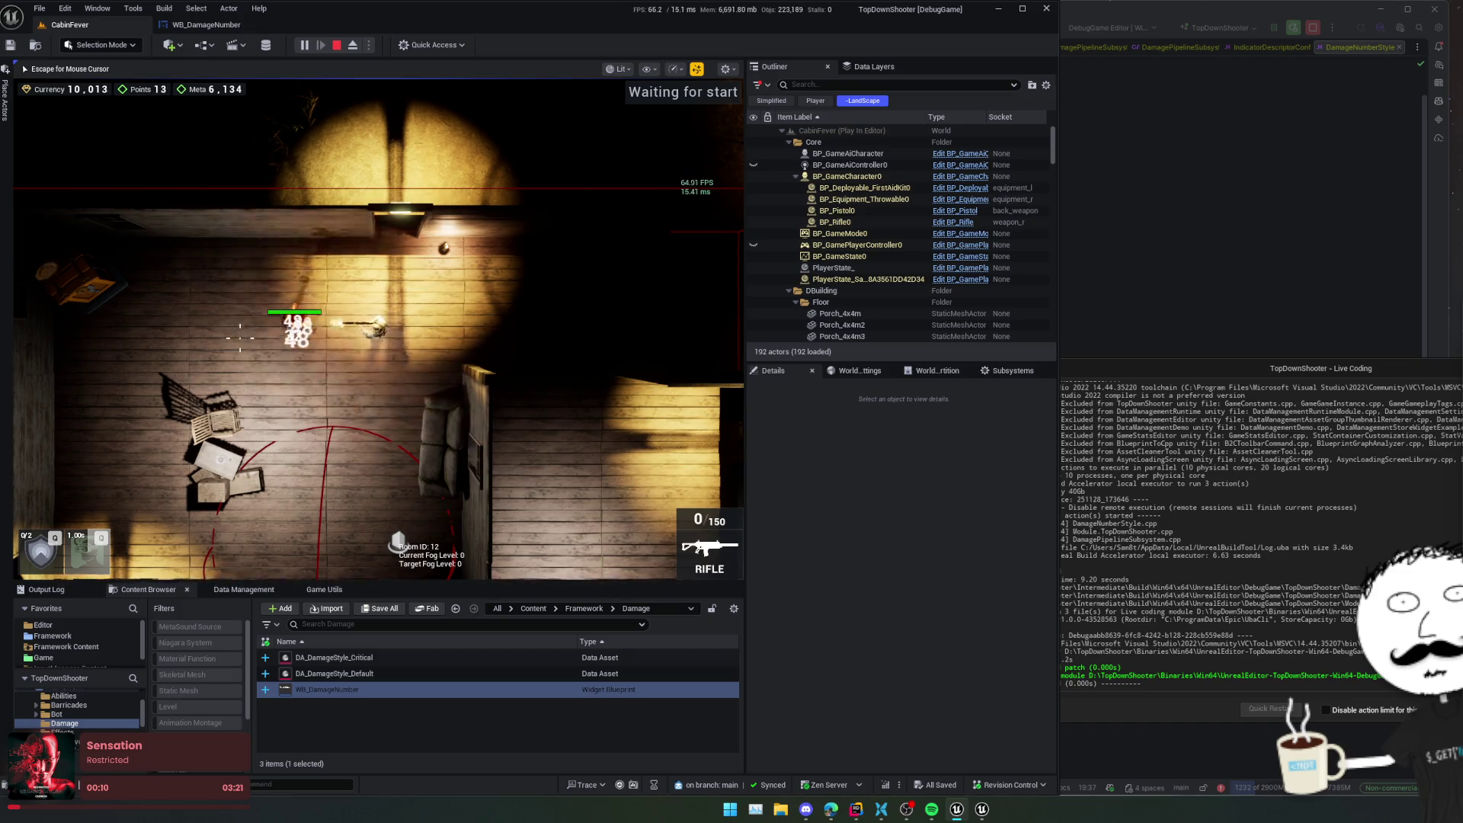
left_click(240, 337)
left_click(240, 337)
left_click(240, 338)
left_click(240, 338)
left_click(242, 335)
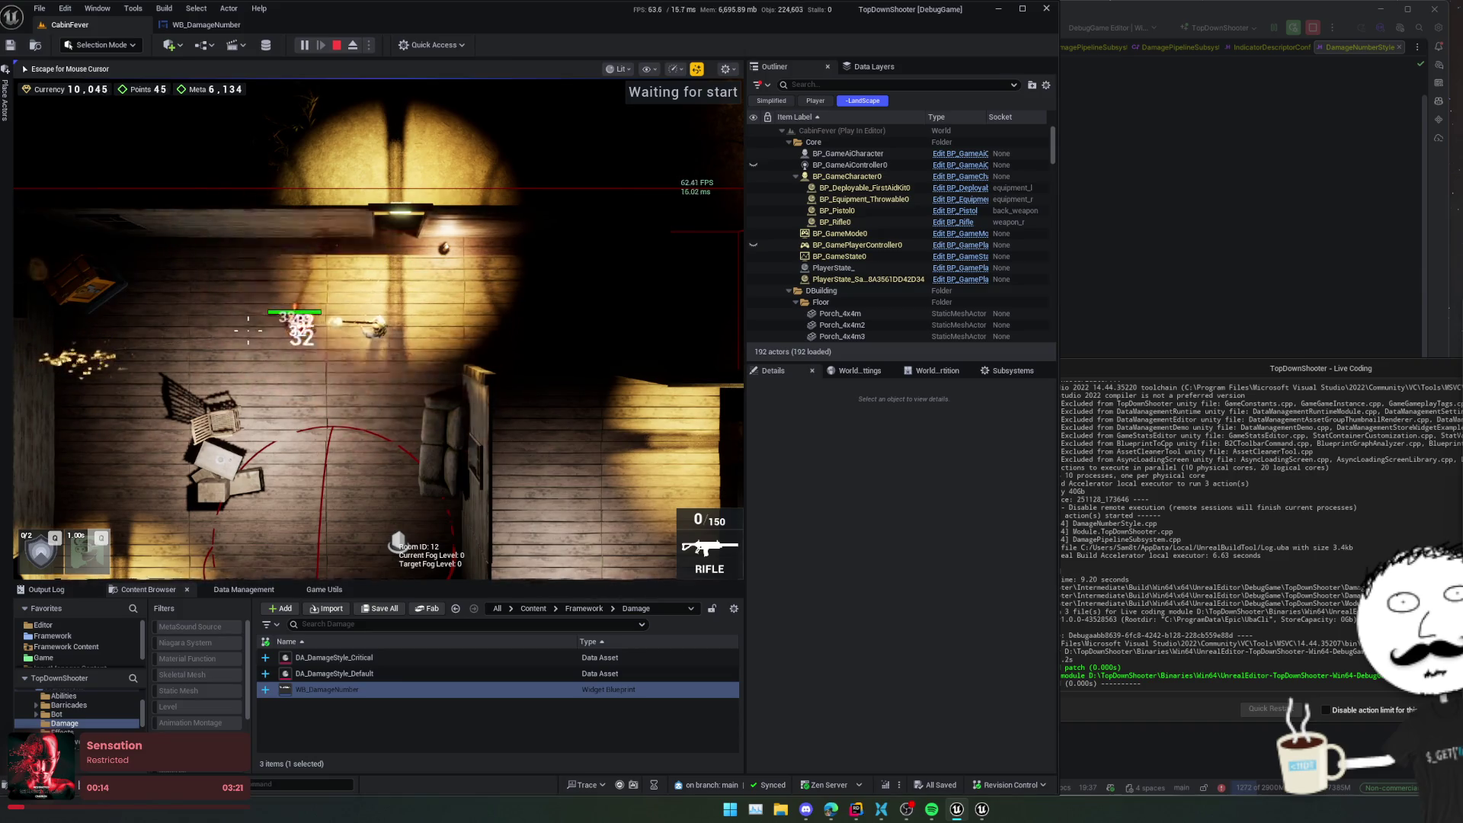
left_click(248, 331)
left_click(250, 330)
left_click(251, 326)
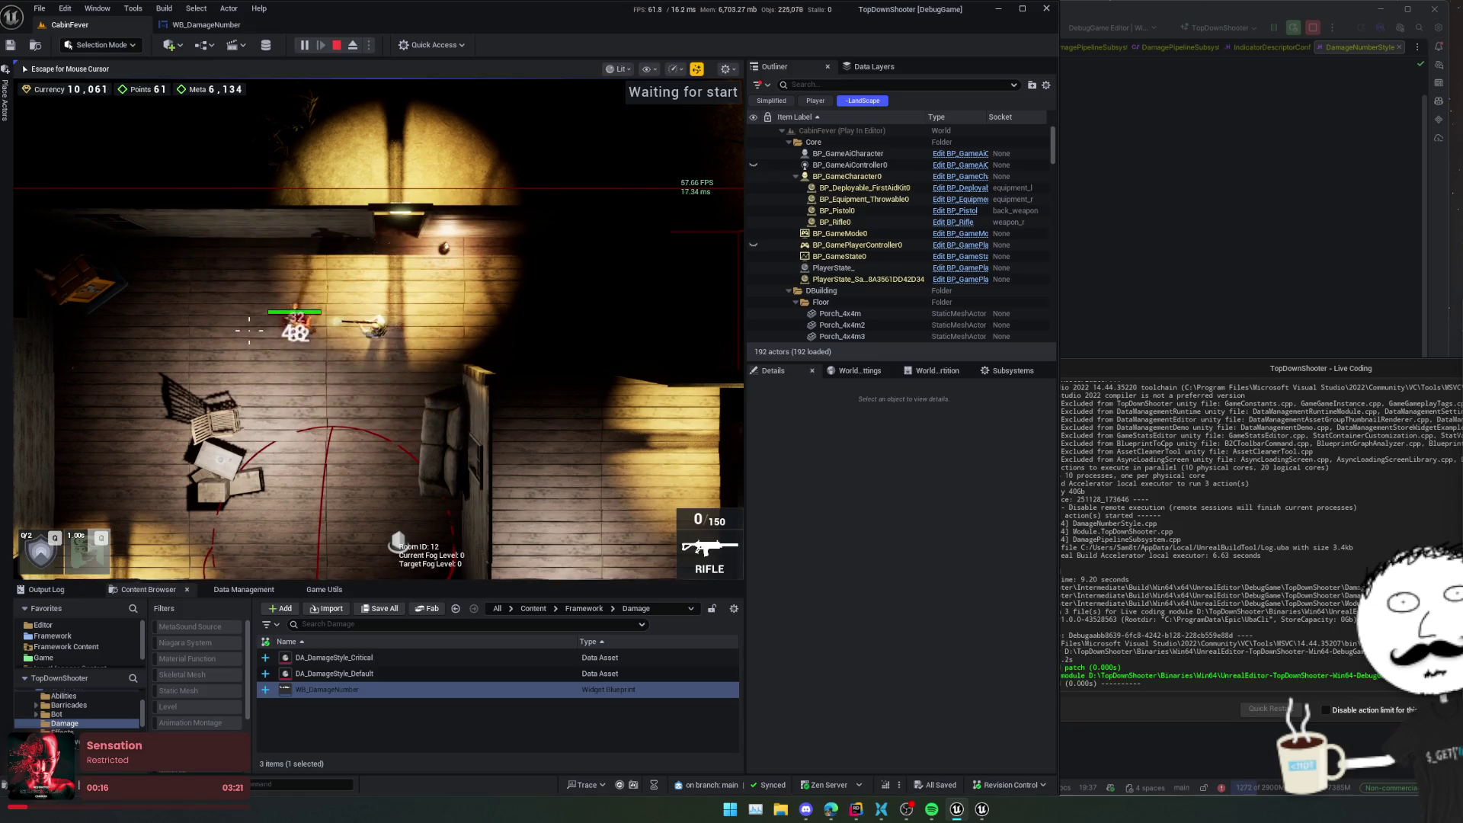
left_click(338, 44)
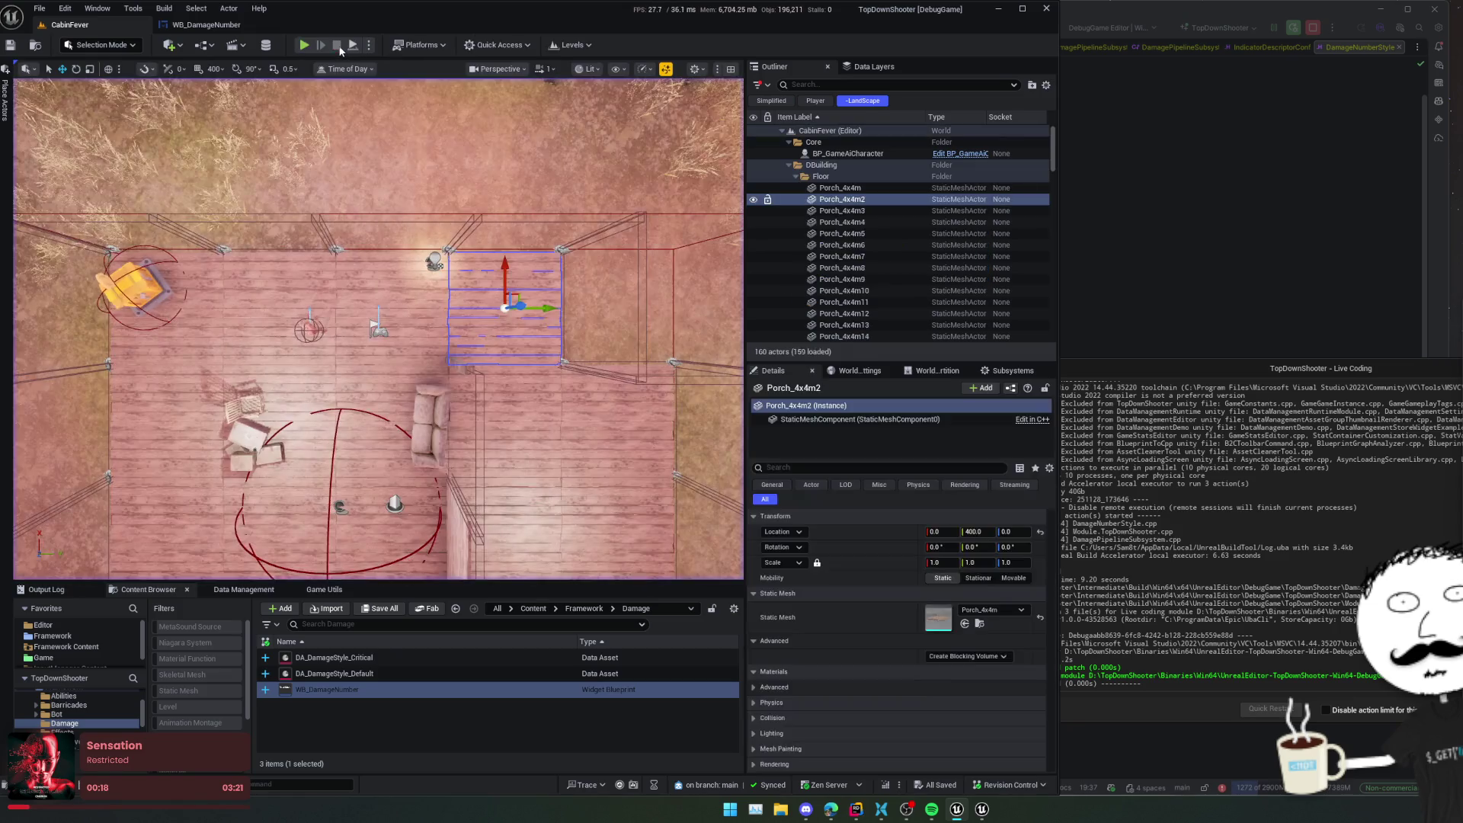
- Set the DA_DamageStyle_Default font to the Roboto family with a Bold typeface
double_click(436, 672)
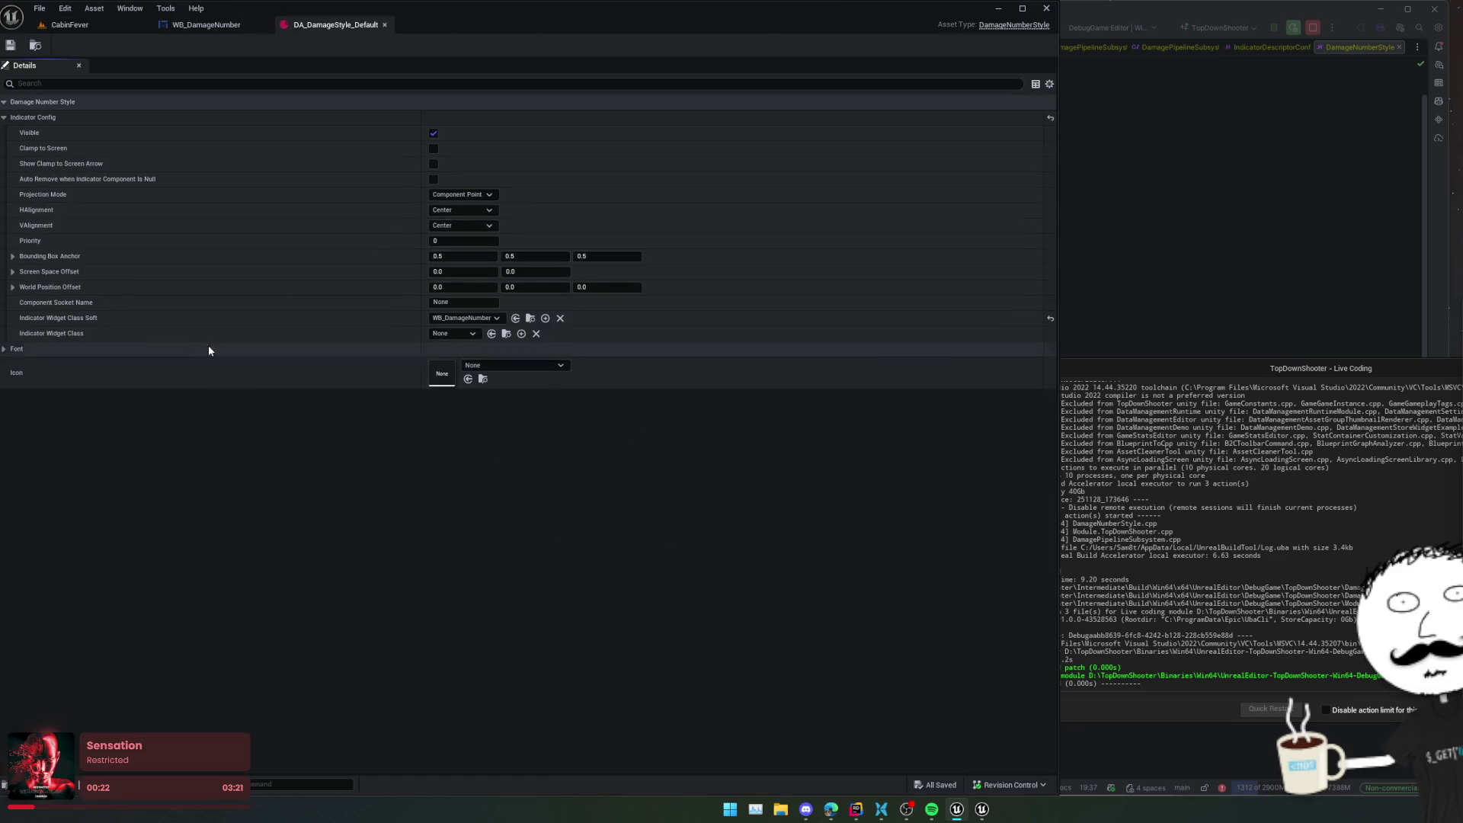
left_click(6, 348)
scroll(155, 388, "down", 1)
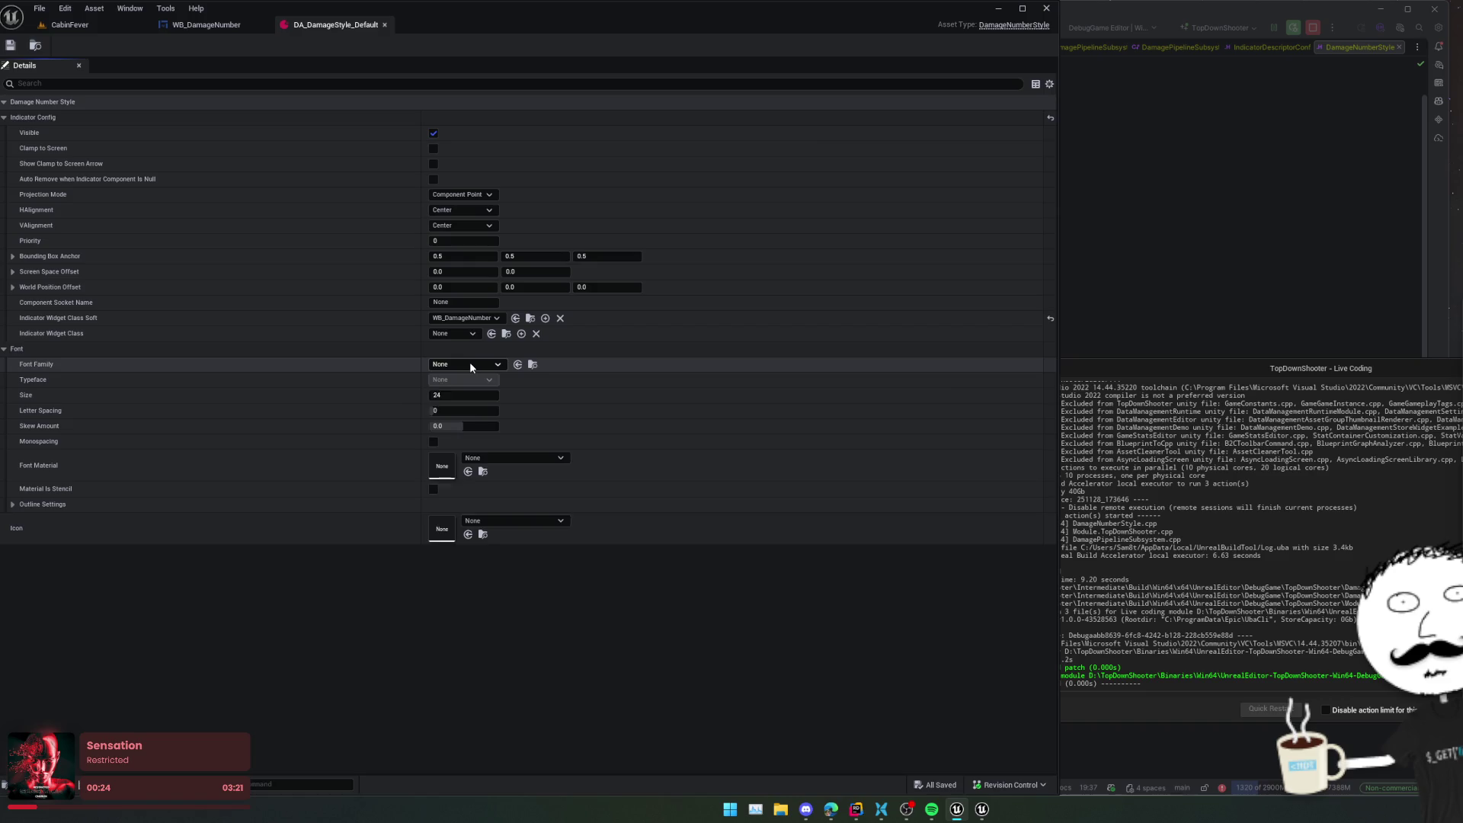
left_click(466, 363)
scroll(546, 501, "down", 3)
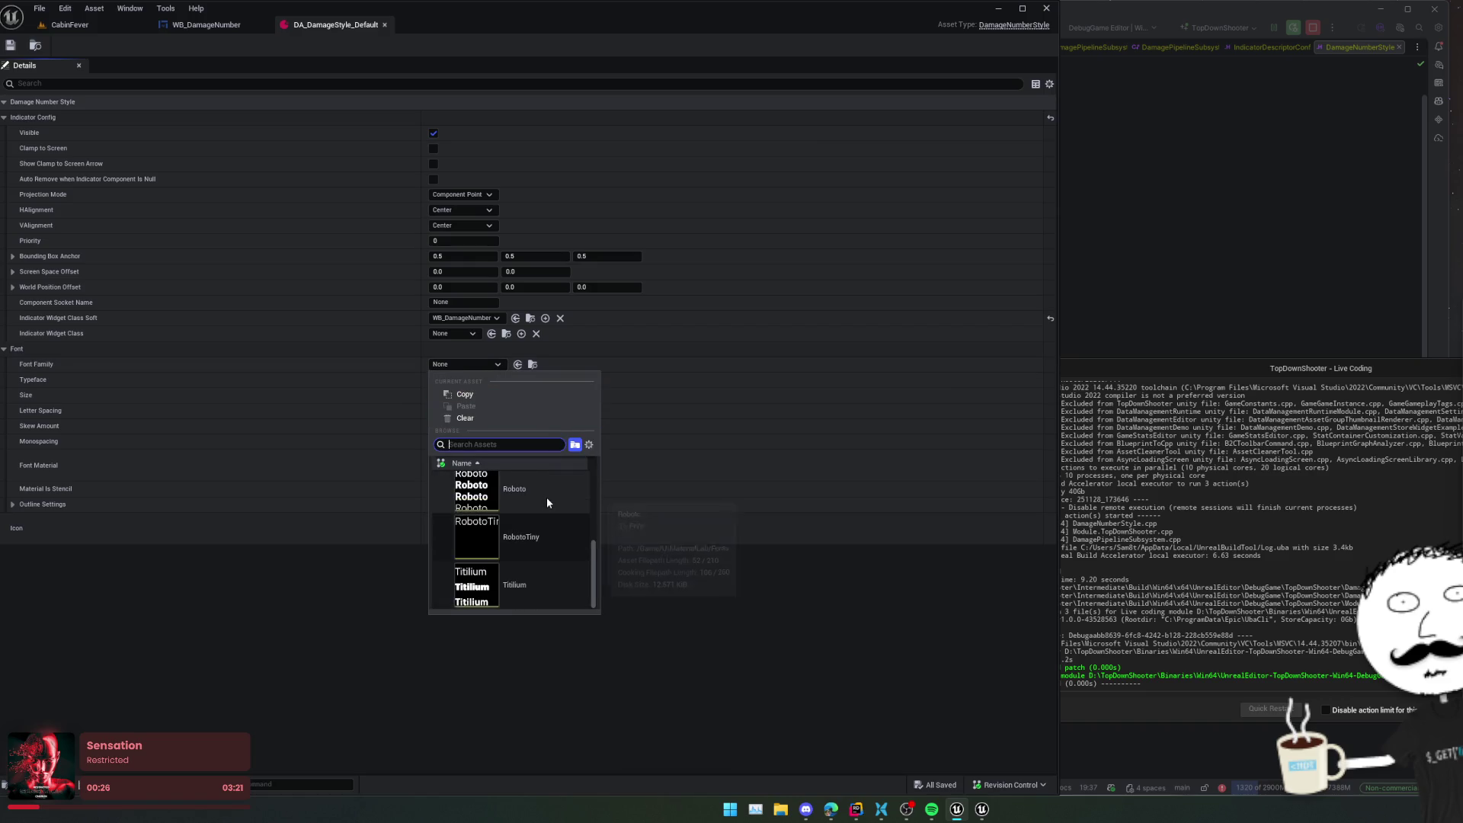
scroll(526, 556, "down", 1)
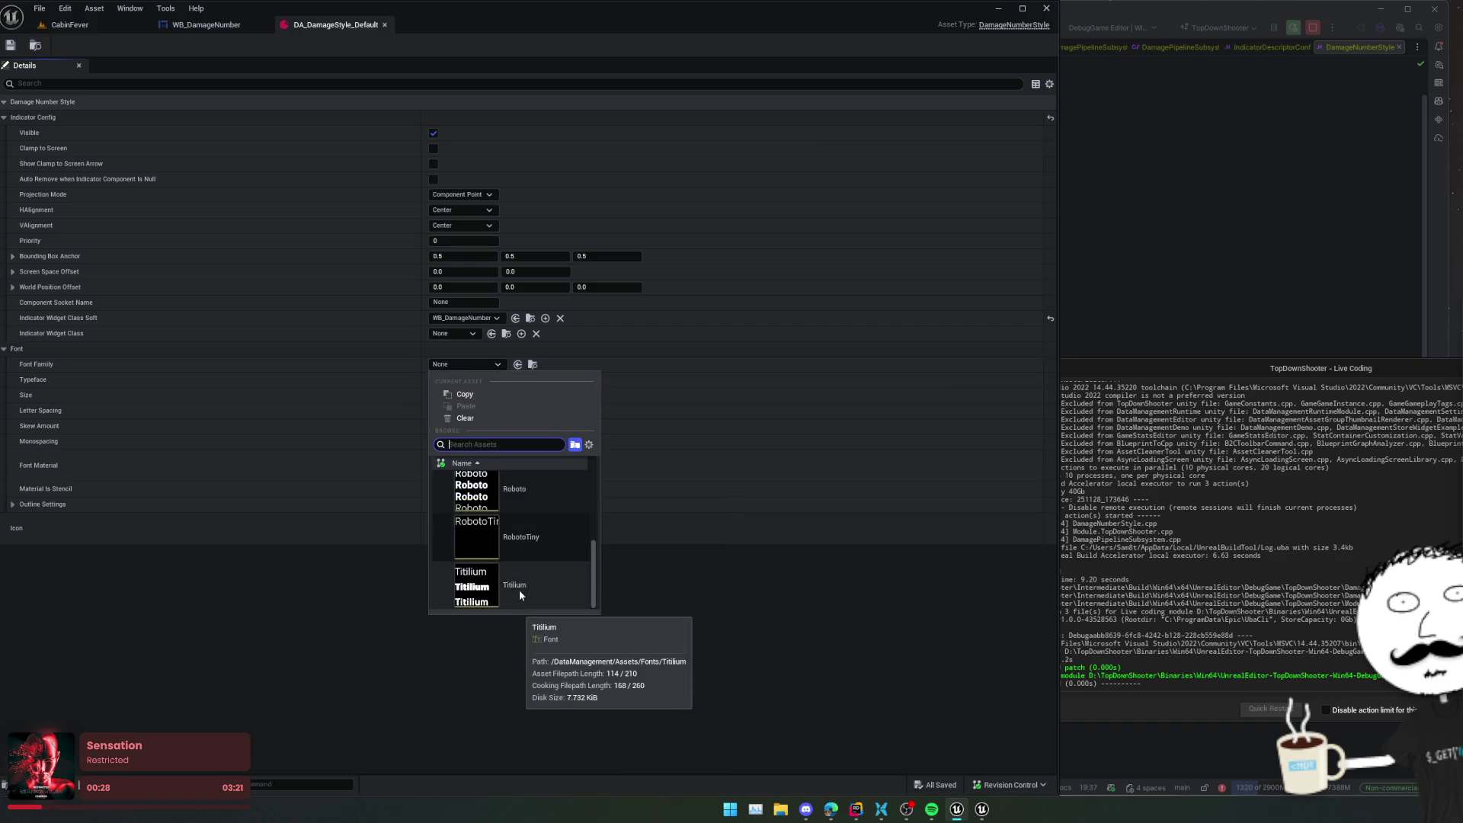
scroll(520, 584, "up", 2)
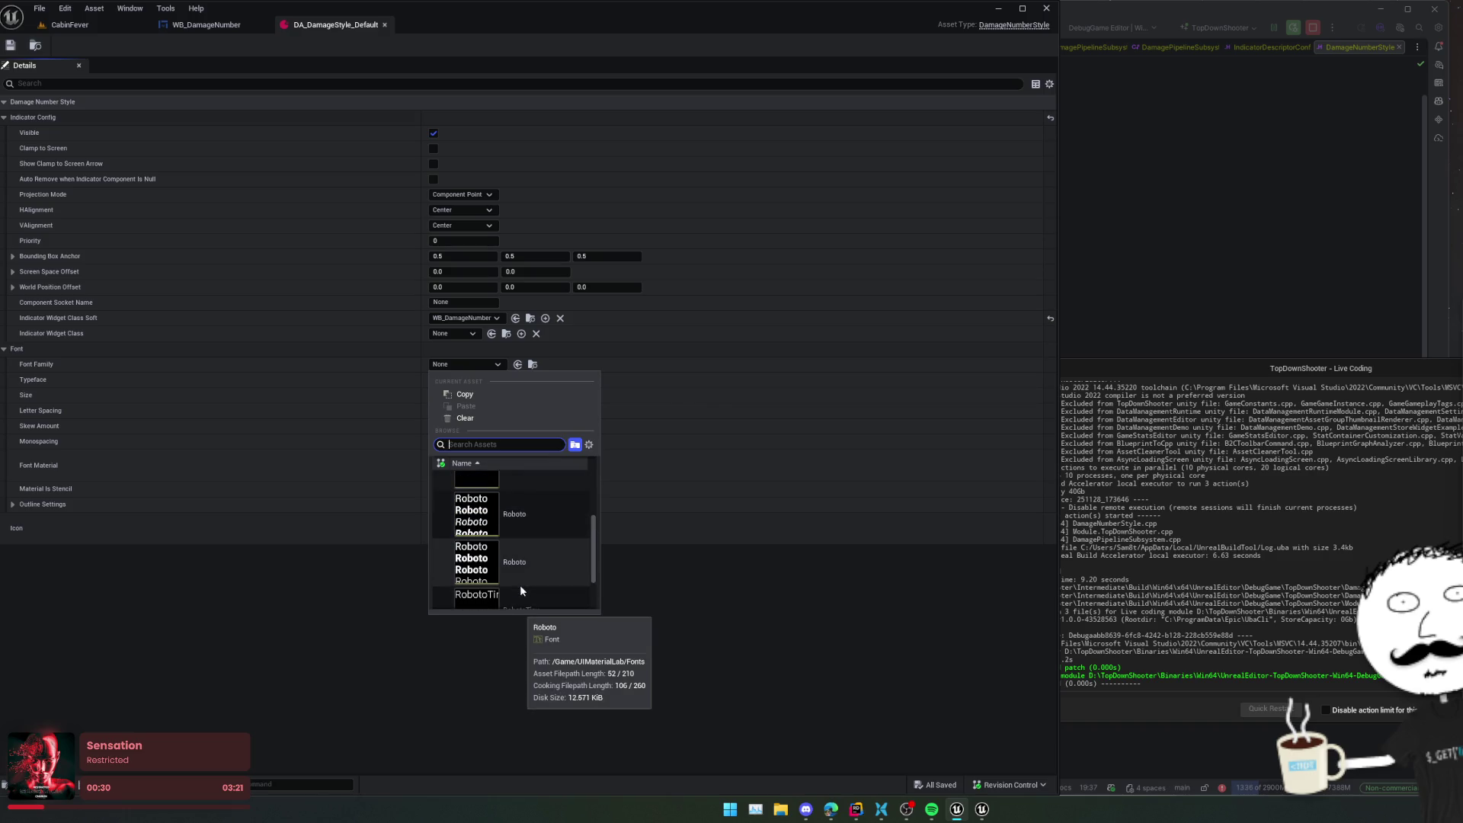
left_click(537, 518)
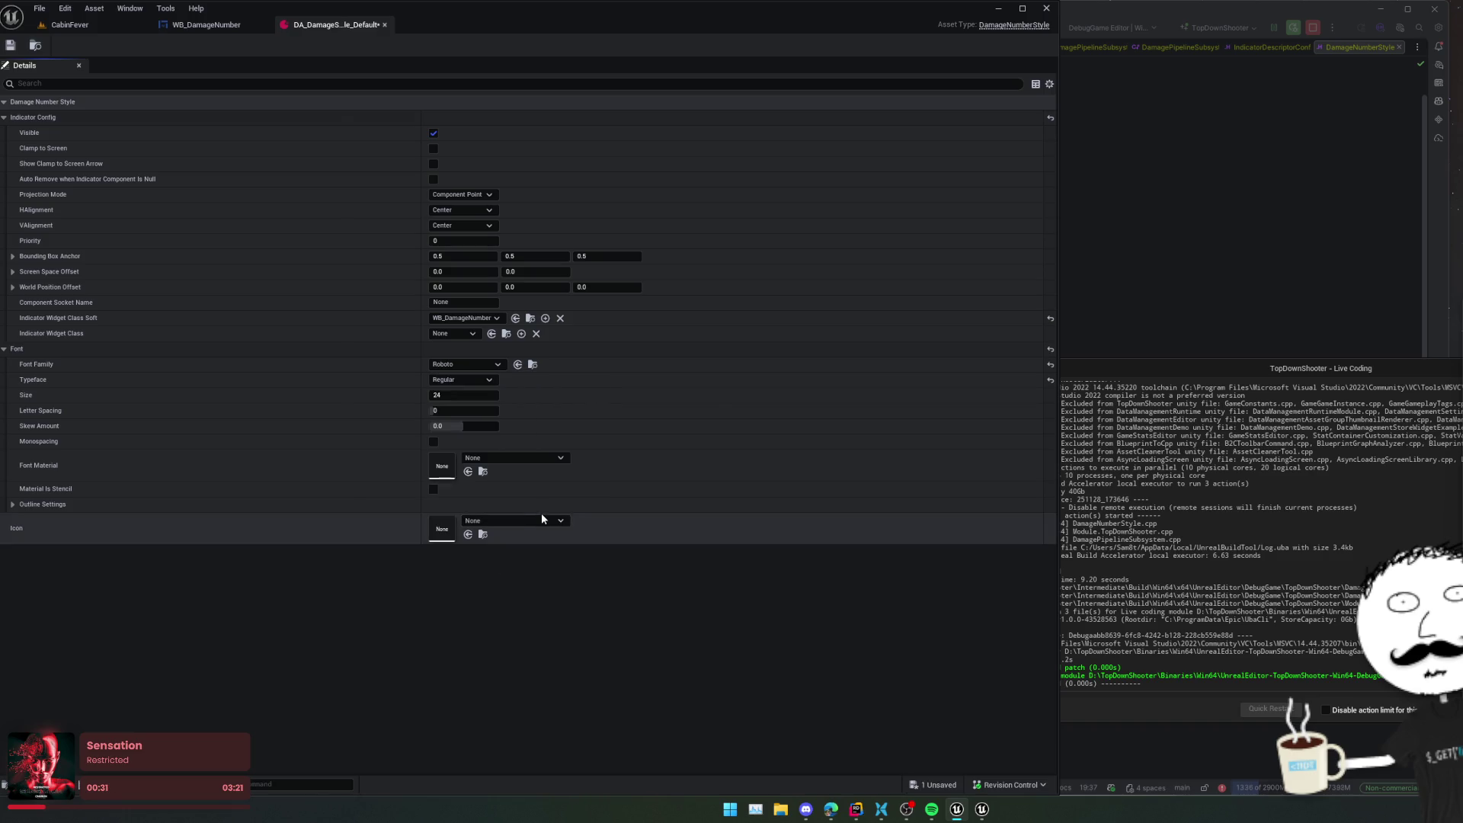
left_click(494, 383)
left_click(440, 391)
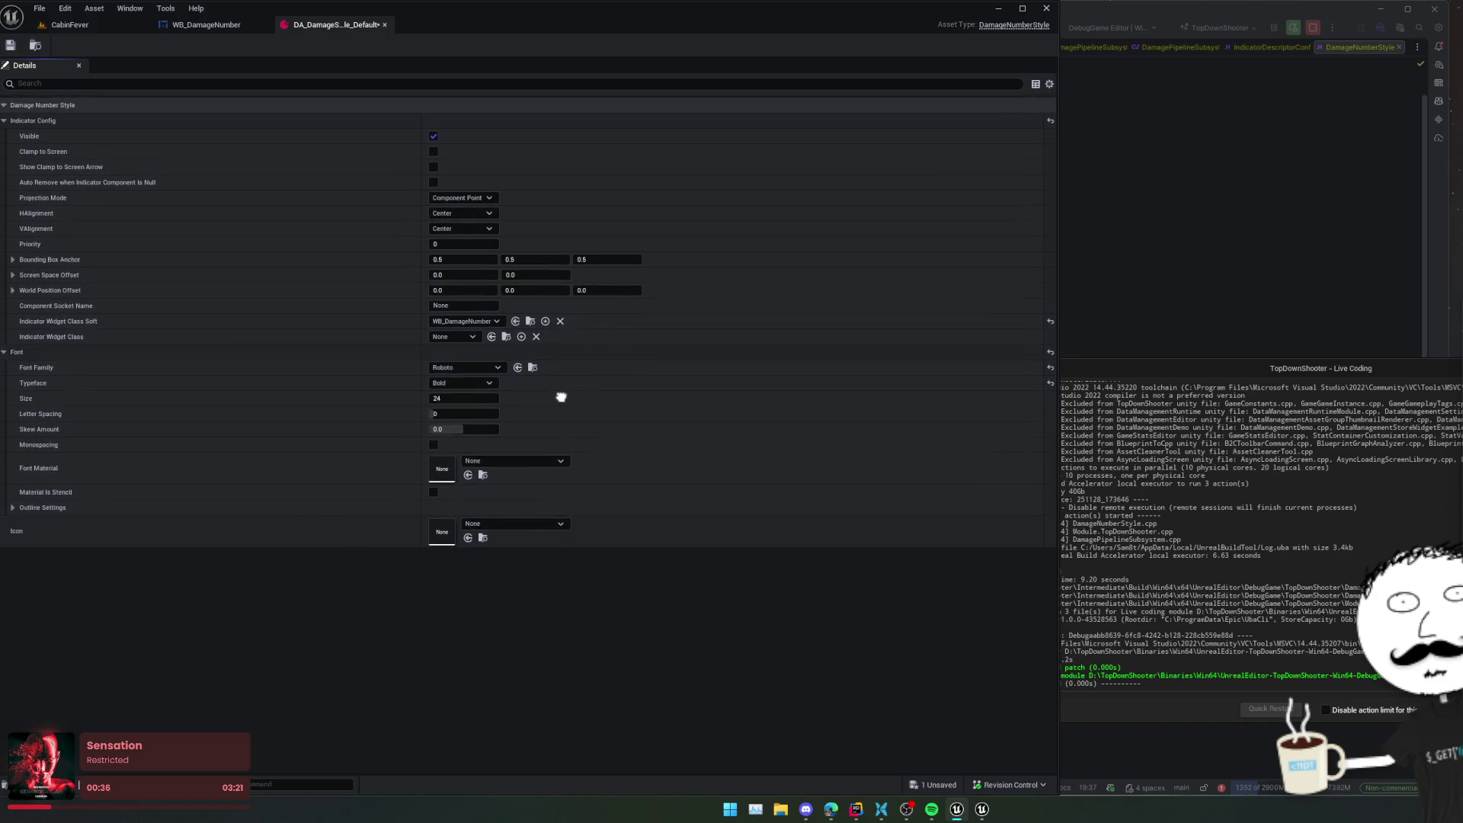
- Give the font outline size 1 and an outline colour alpha of 0.5
left_click(12, 504)
left_click(480, 520)
type("1")
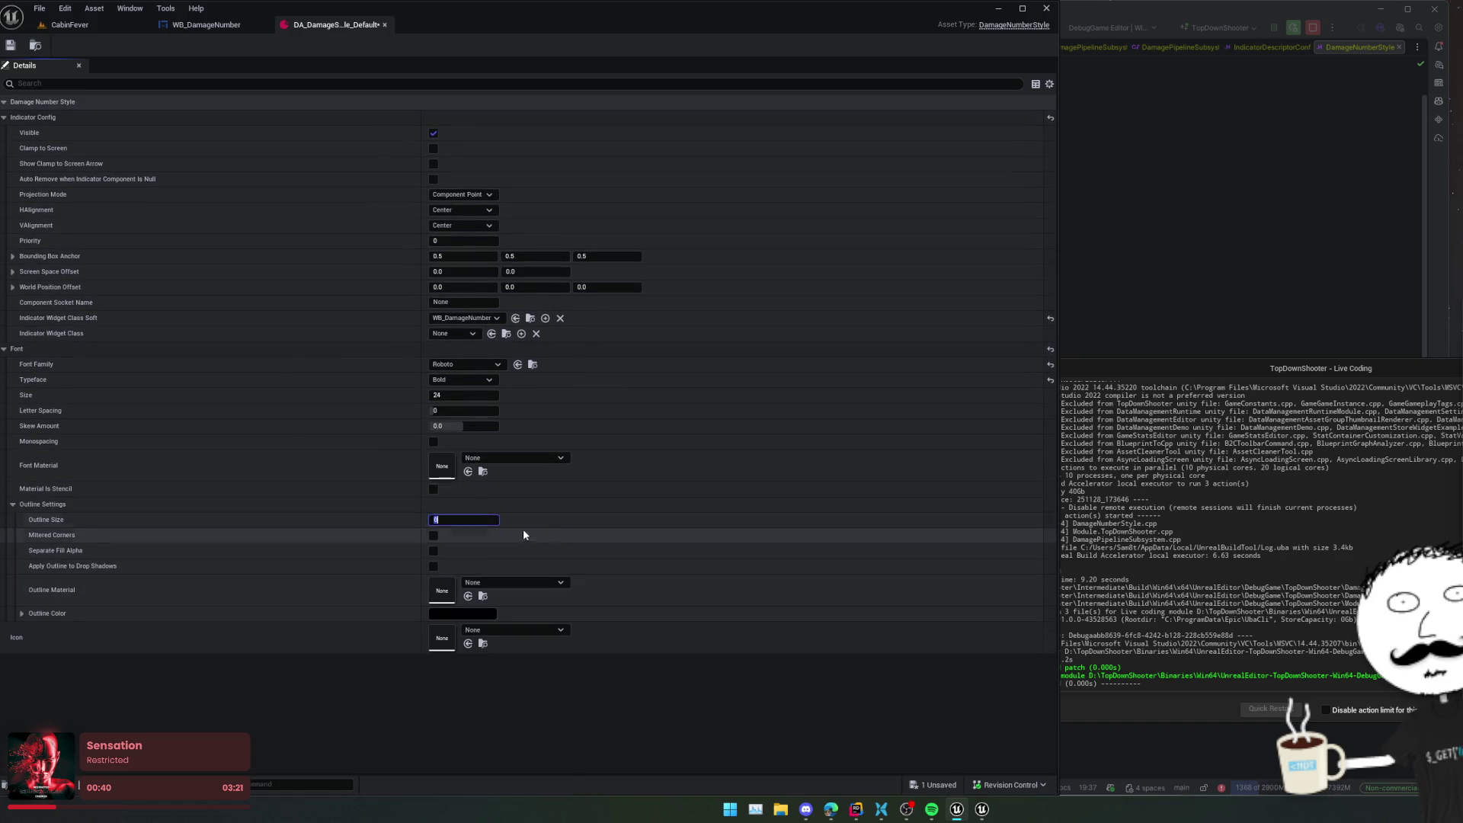
key("Return")
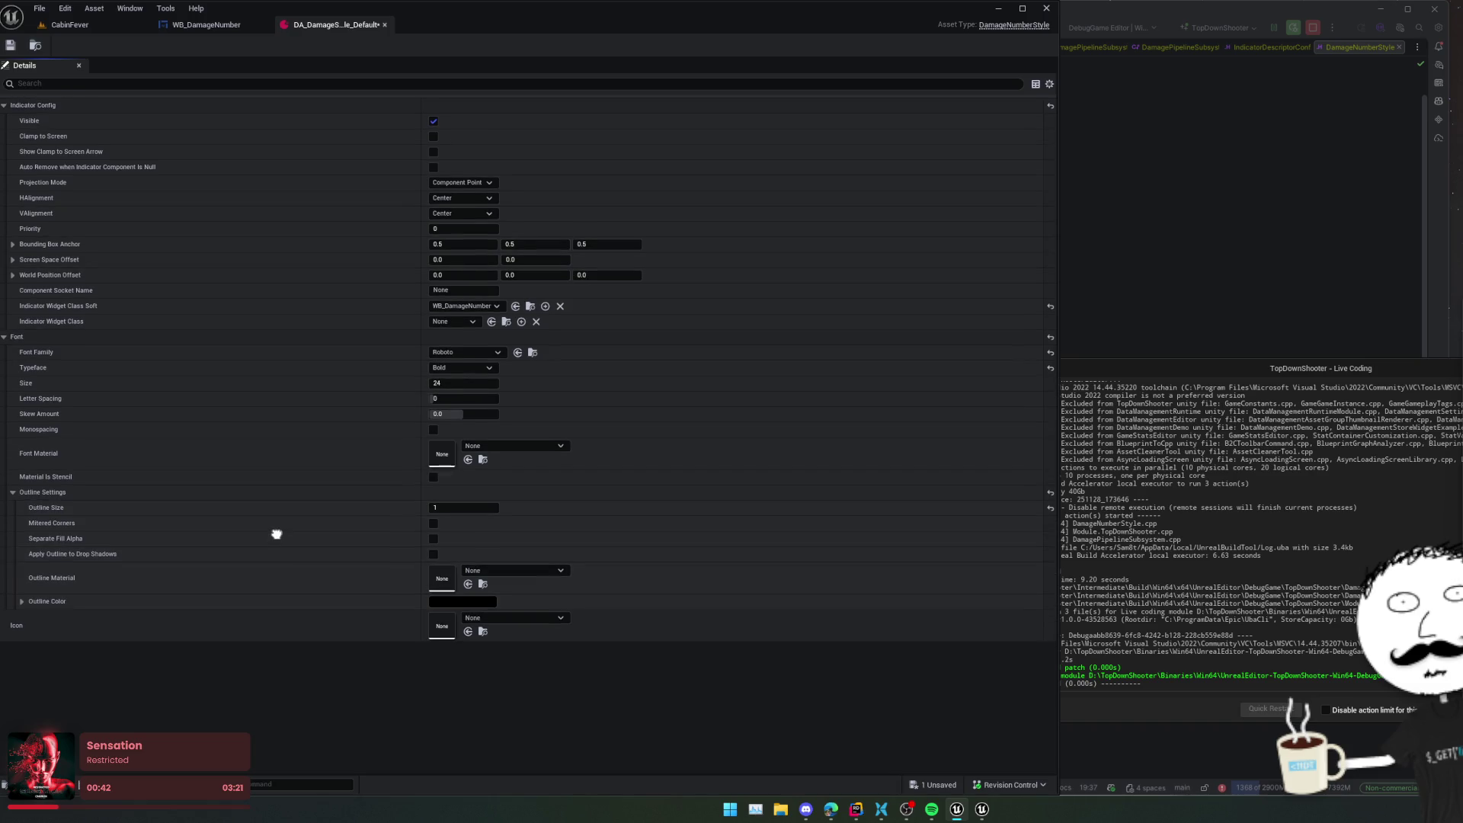
left_click(22, 613)
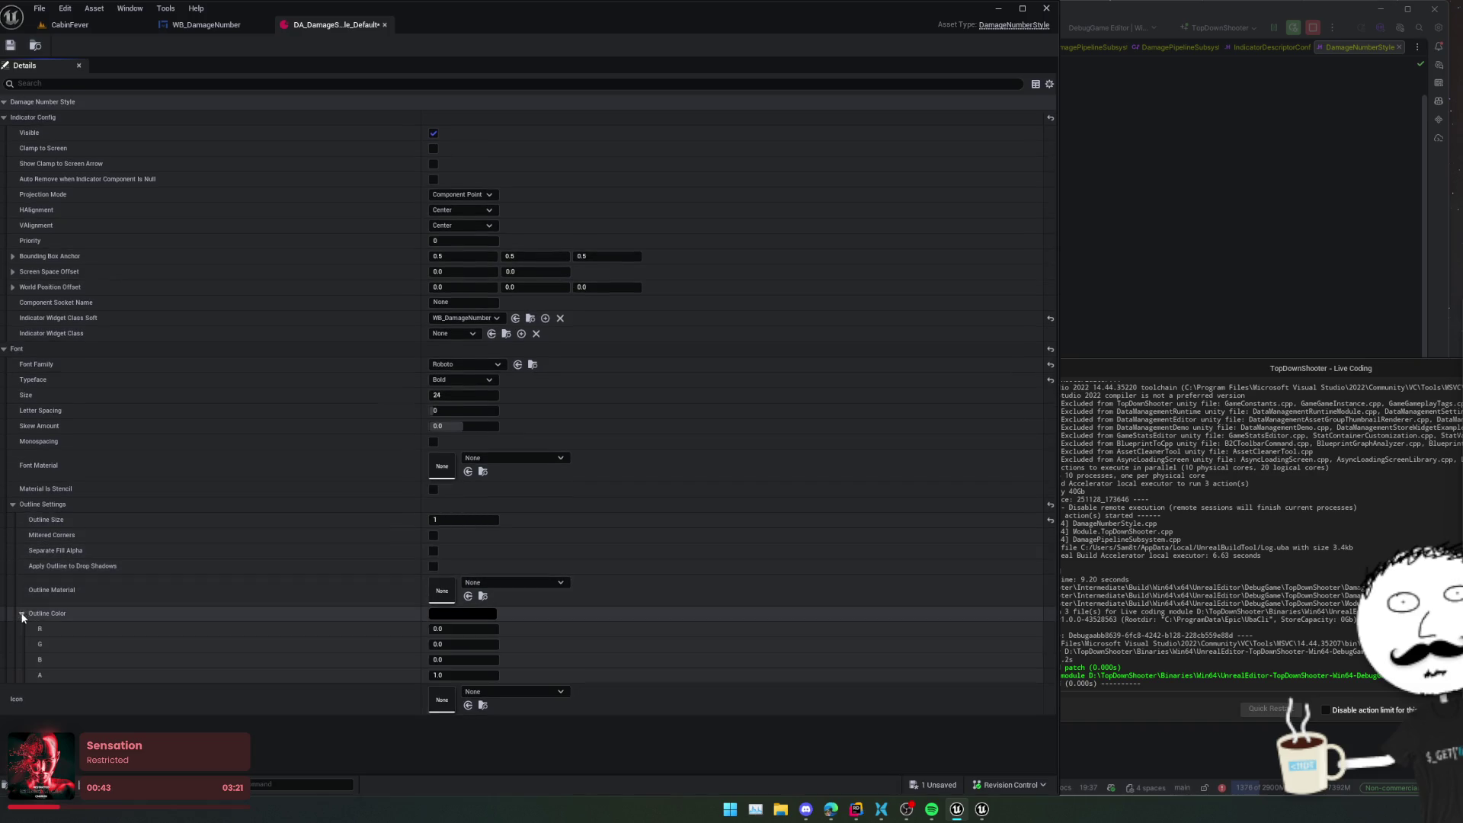
left_click(456, 677)
type("0.5")
key("Return")
- Confirm font size 18, save the style asset, and return to the WB_DamageNumber graph
scroll(251, 533, "up", 1)
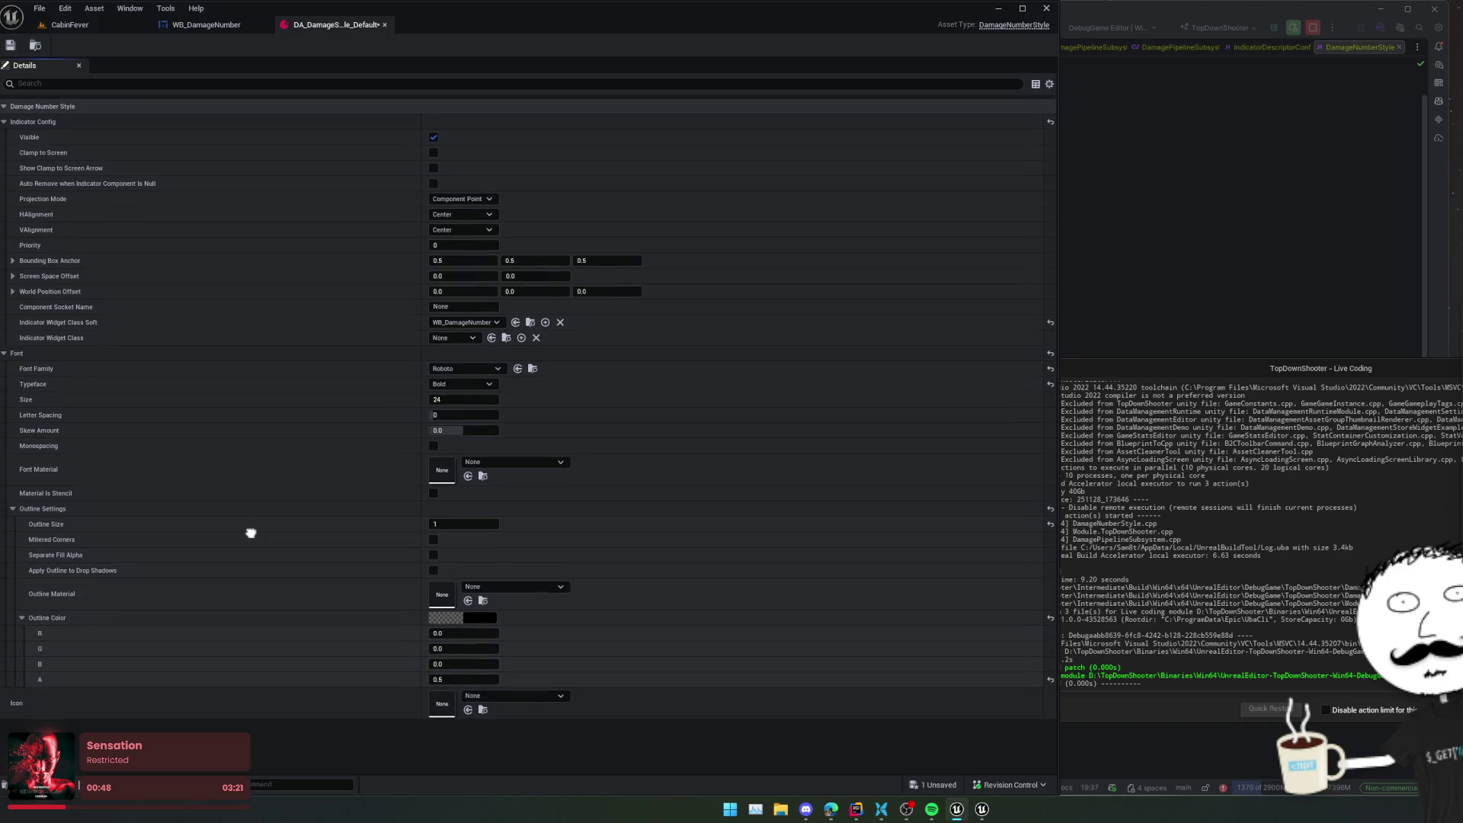
scroll(250, 533, "up", 2)
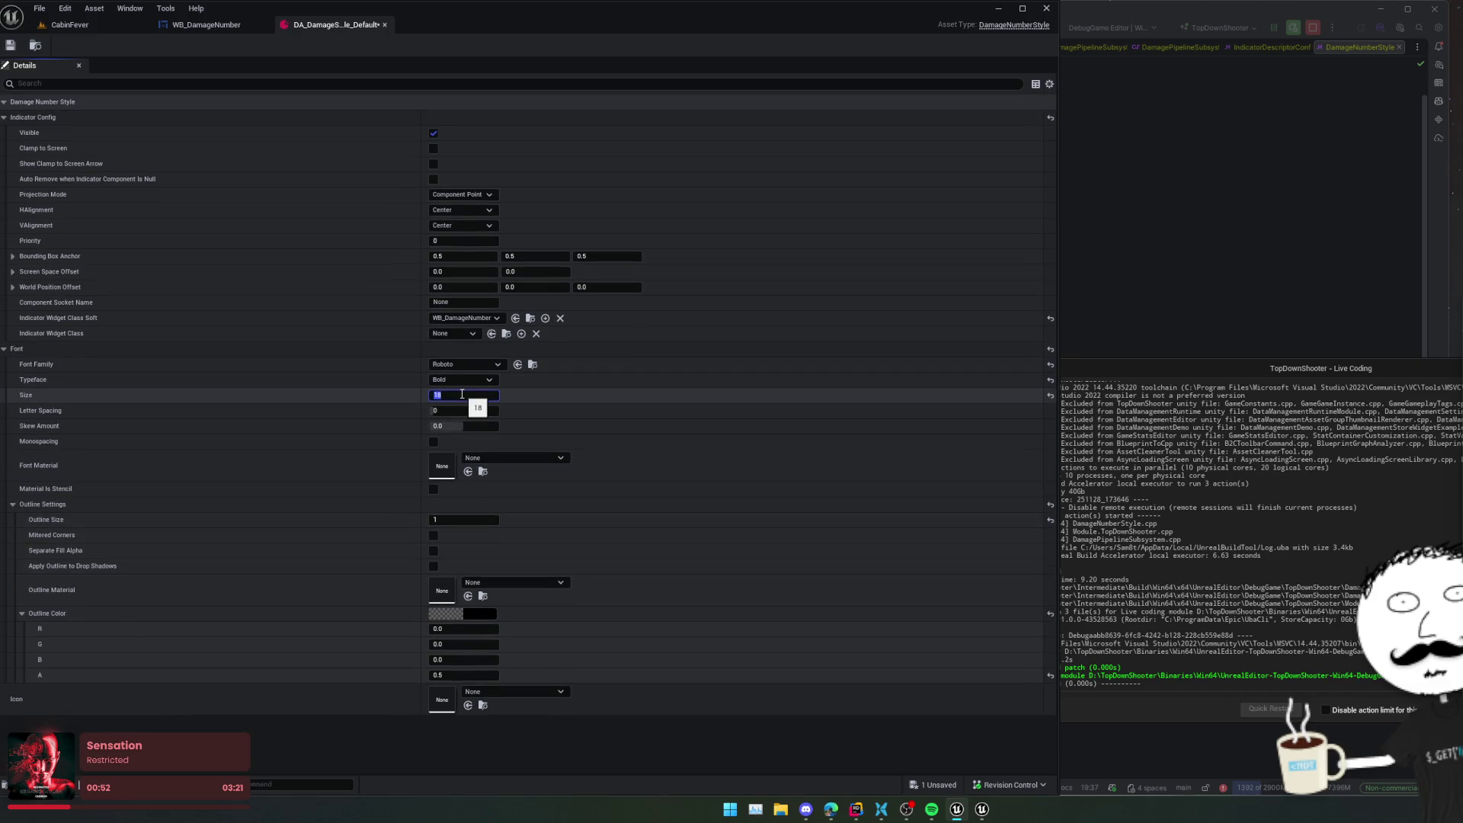
left_click(252, 454)
key("ctrl+s")
scroll(304, 404, "down", 2)
scroll(289, 382, "up", 2)
left_click(215, 29)
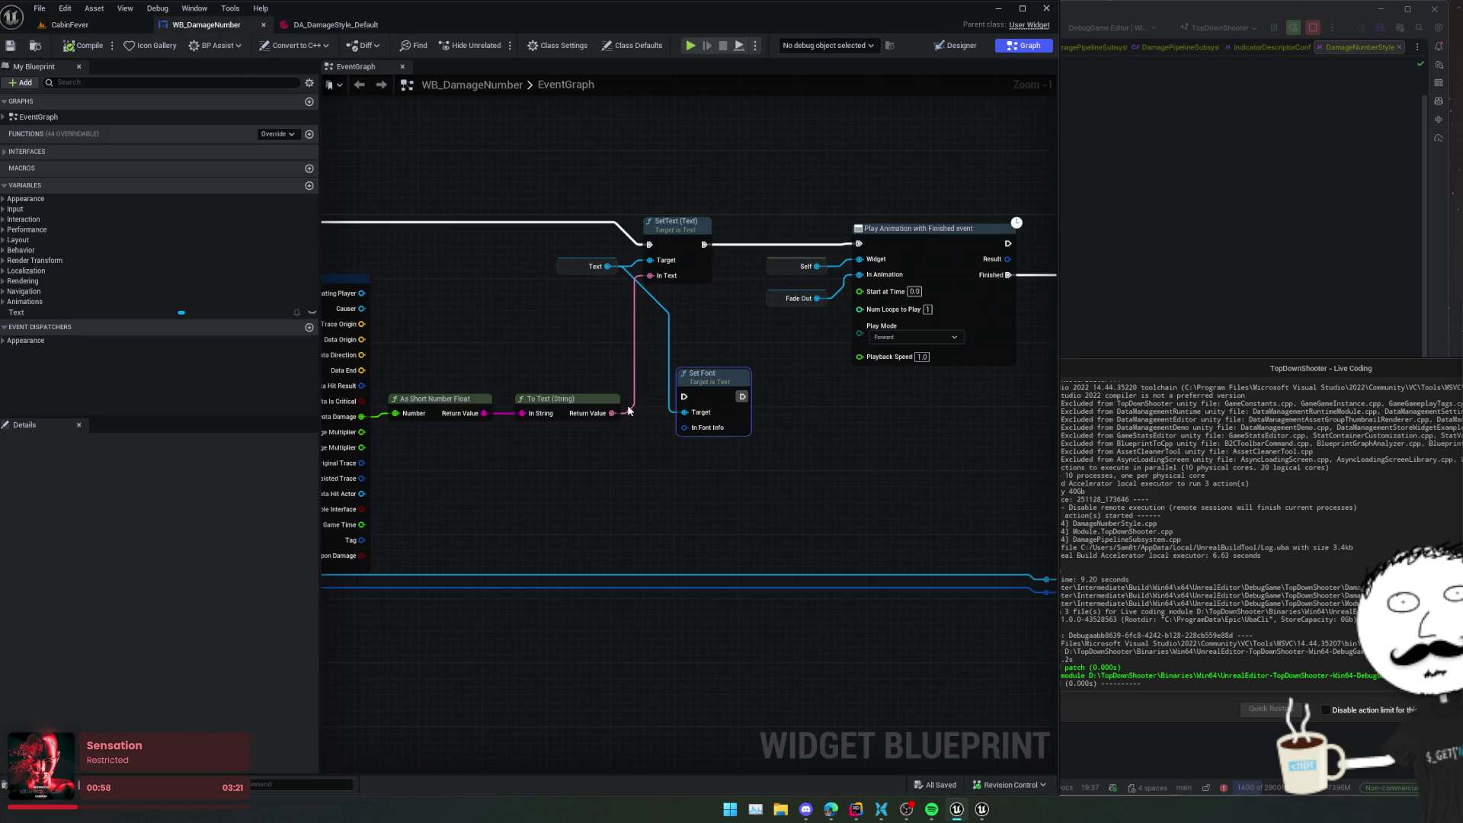
- Inspect the damage number Text Block's Color and Opacity and outline settings, then switch to Rider
double_click(812, 296)
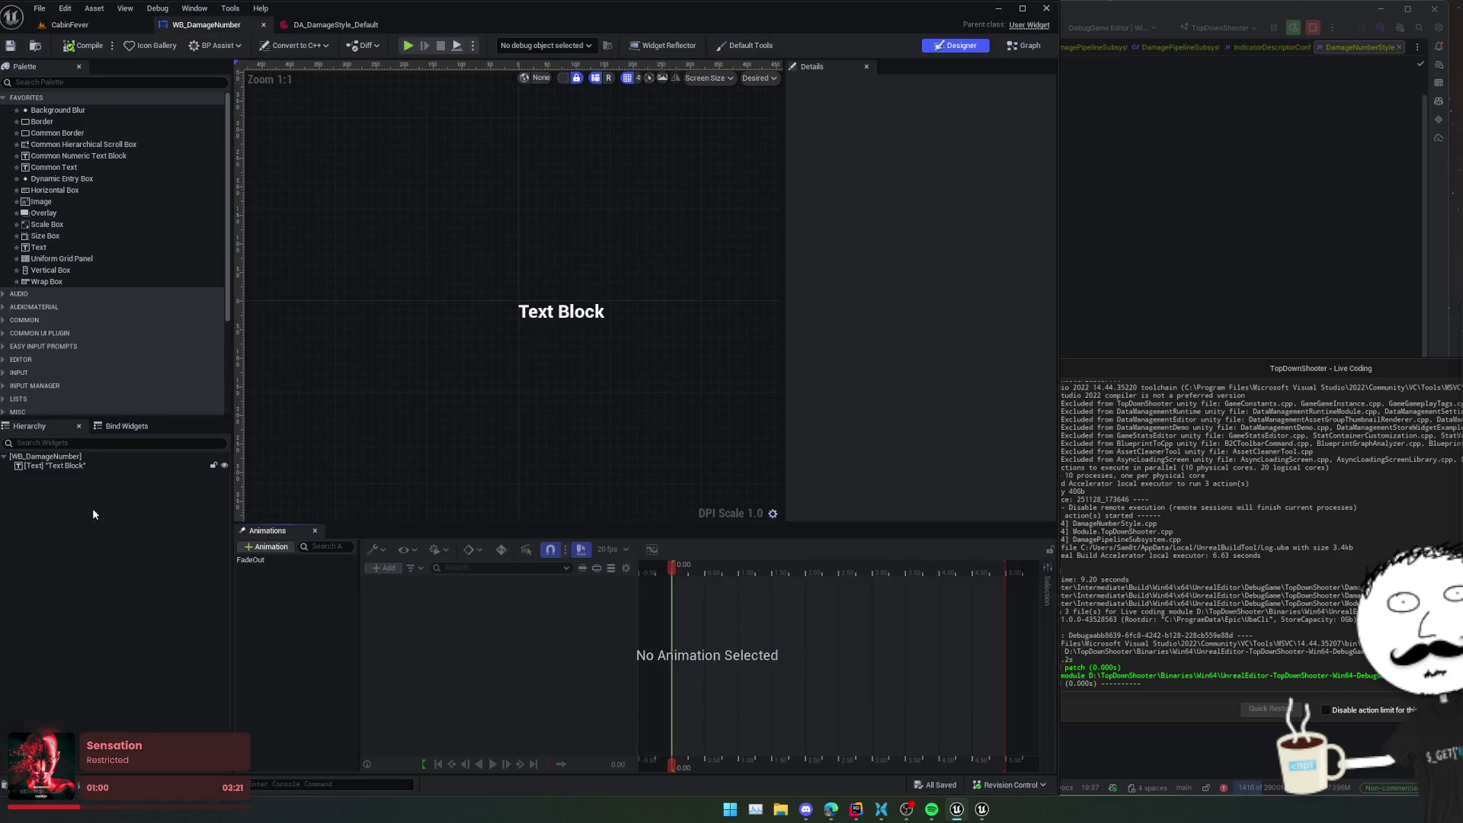
left_click(72, 466)
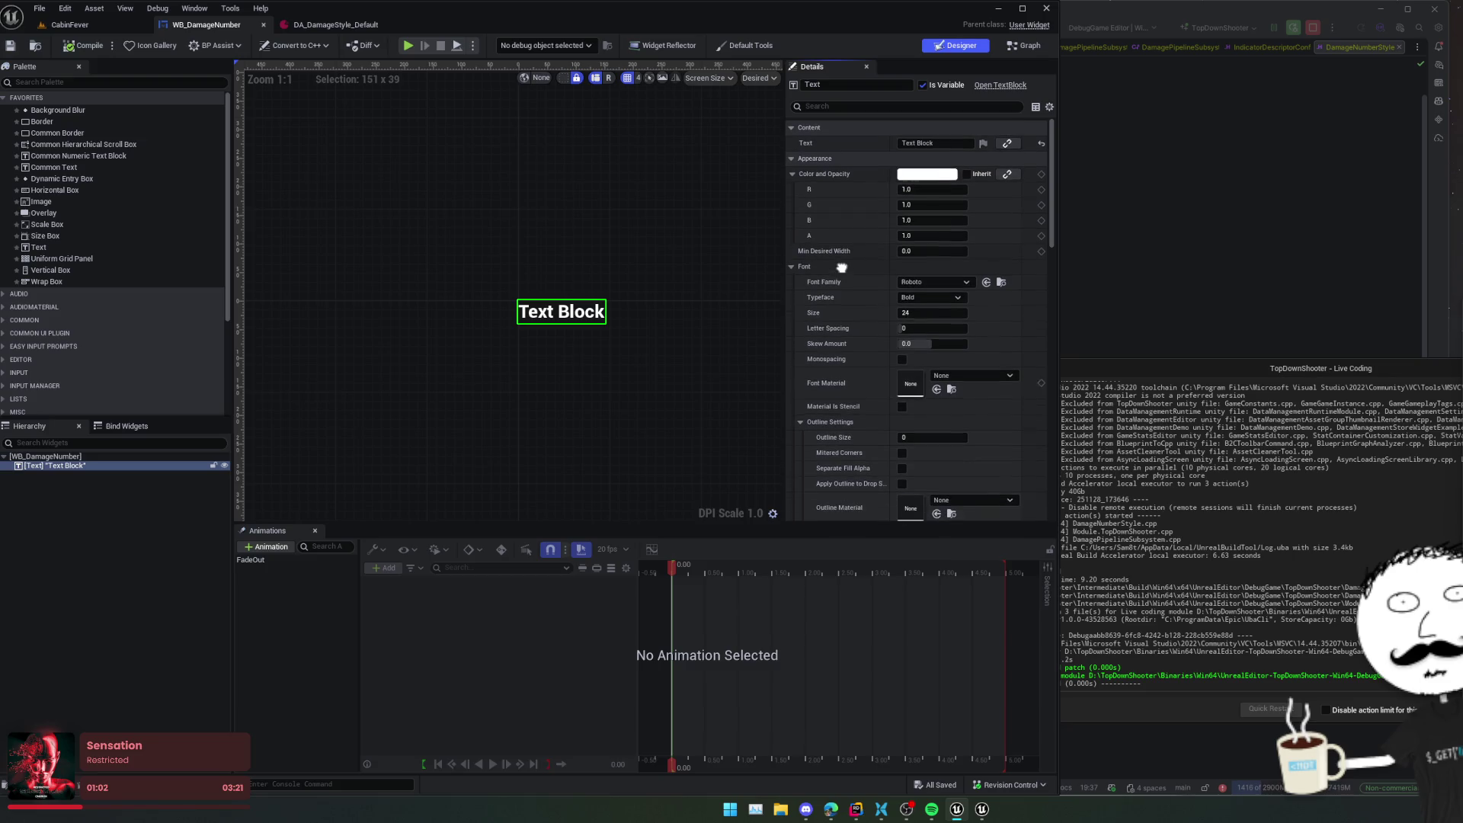
scroll(794, 274, "down", 2)
left_click(799, 379)
scroll(800, 389, "down", 1)
scroll(815, 320, "up", 1)
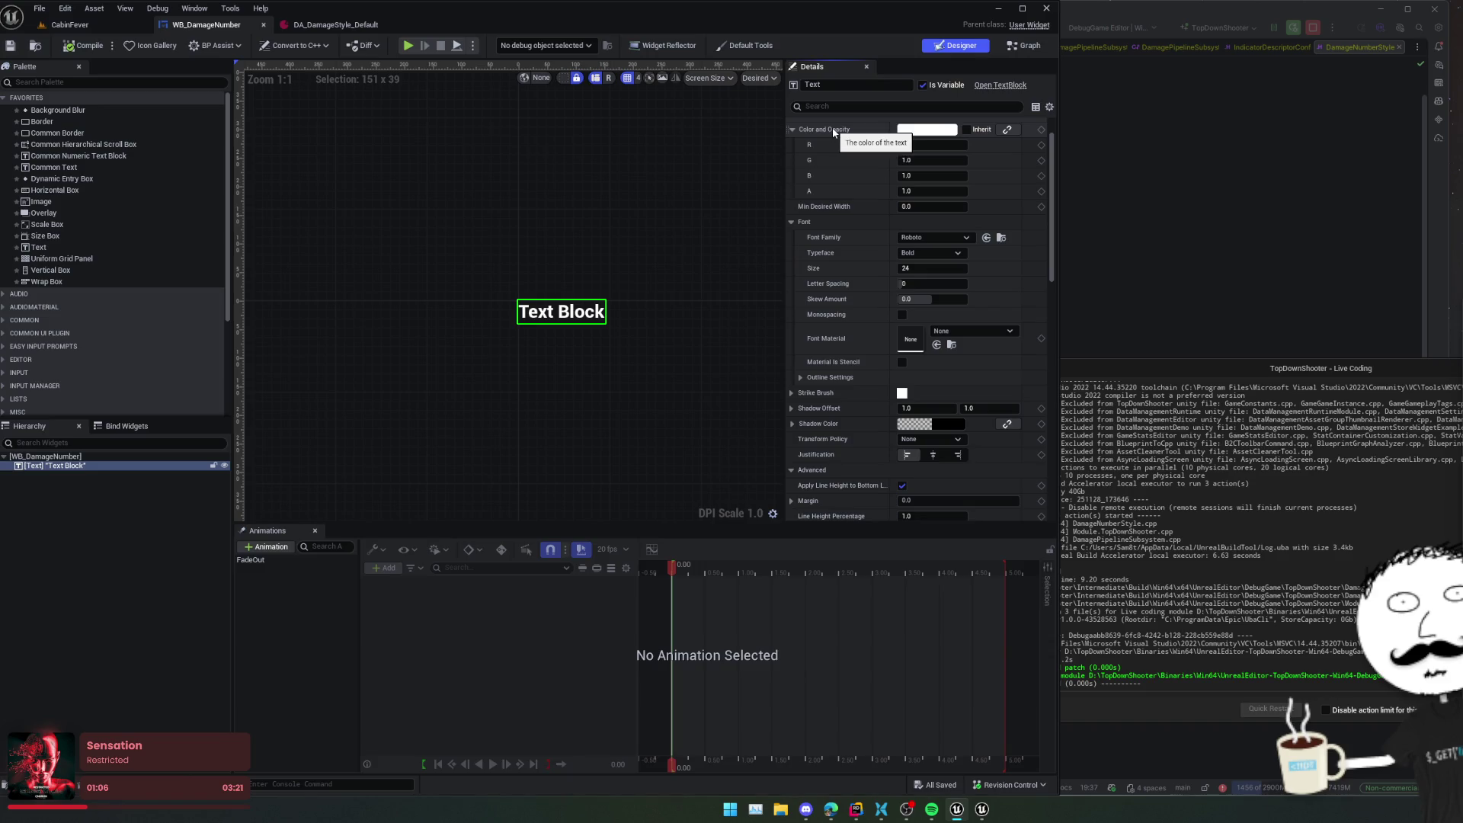
key("alt+Tab")
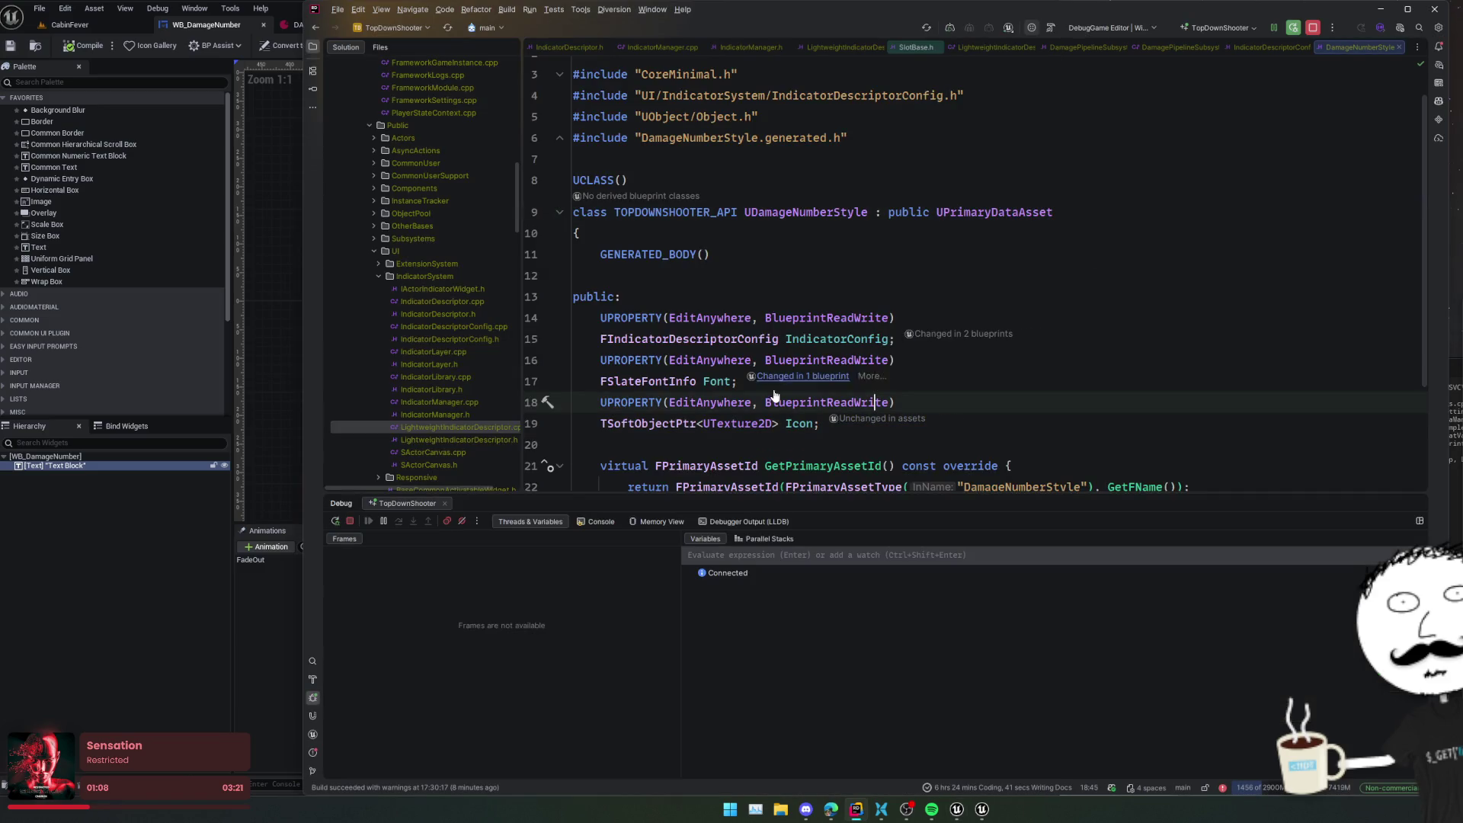
- Duplicate the Font property as FLinearColor FontColor, Live Coding compile, and return to Unreal
left_click_drag(971, 383, 968, 339)
key("ctrl+d")
double_click(663, 423)
key("shift+End")
key("BackSpace")
type("FLinearCo")
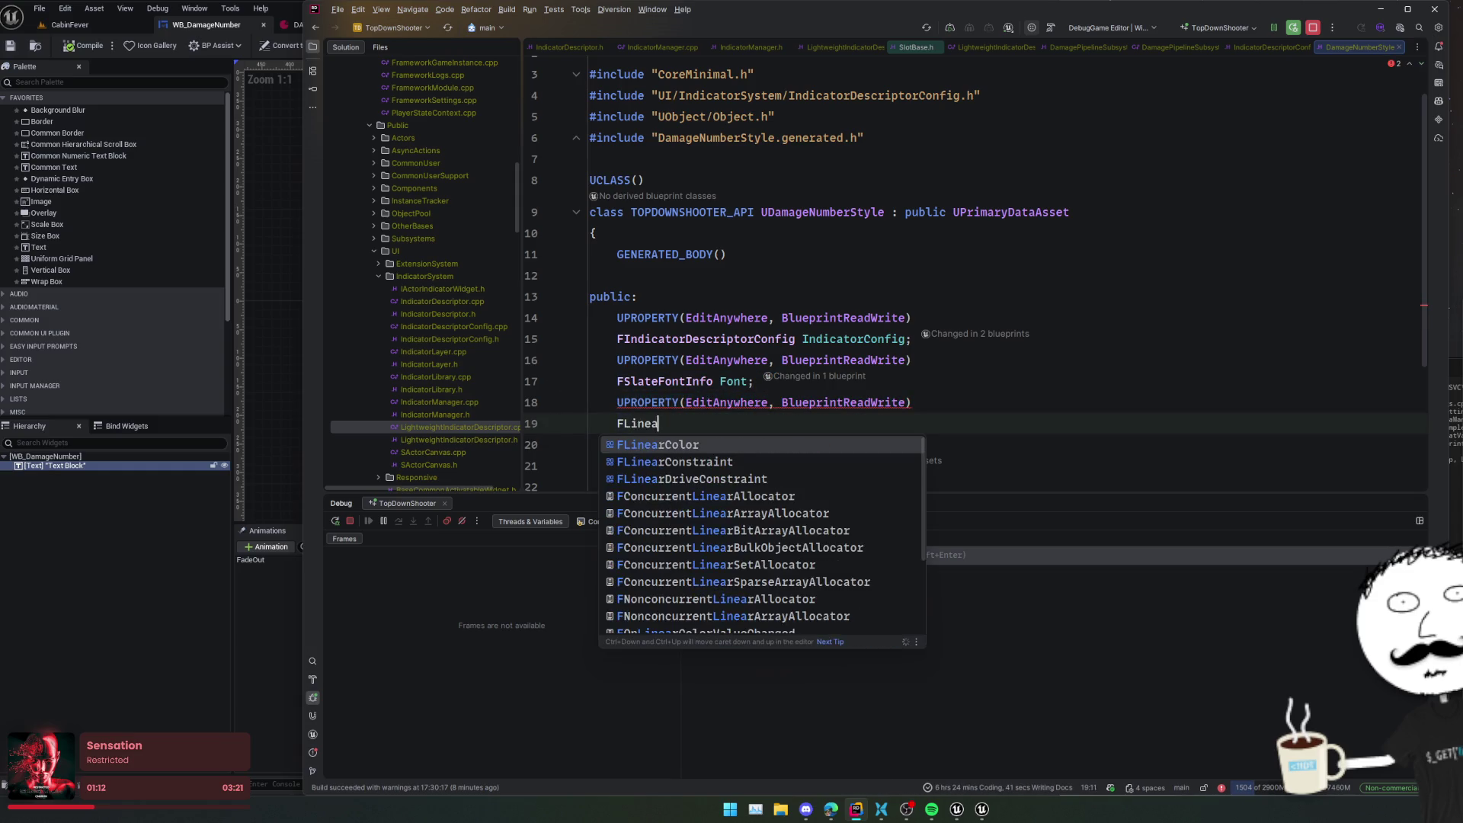
key("Return")
type("FontColor;")
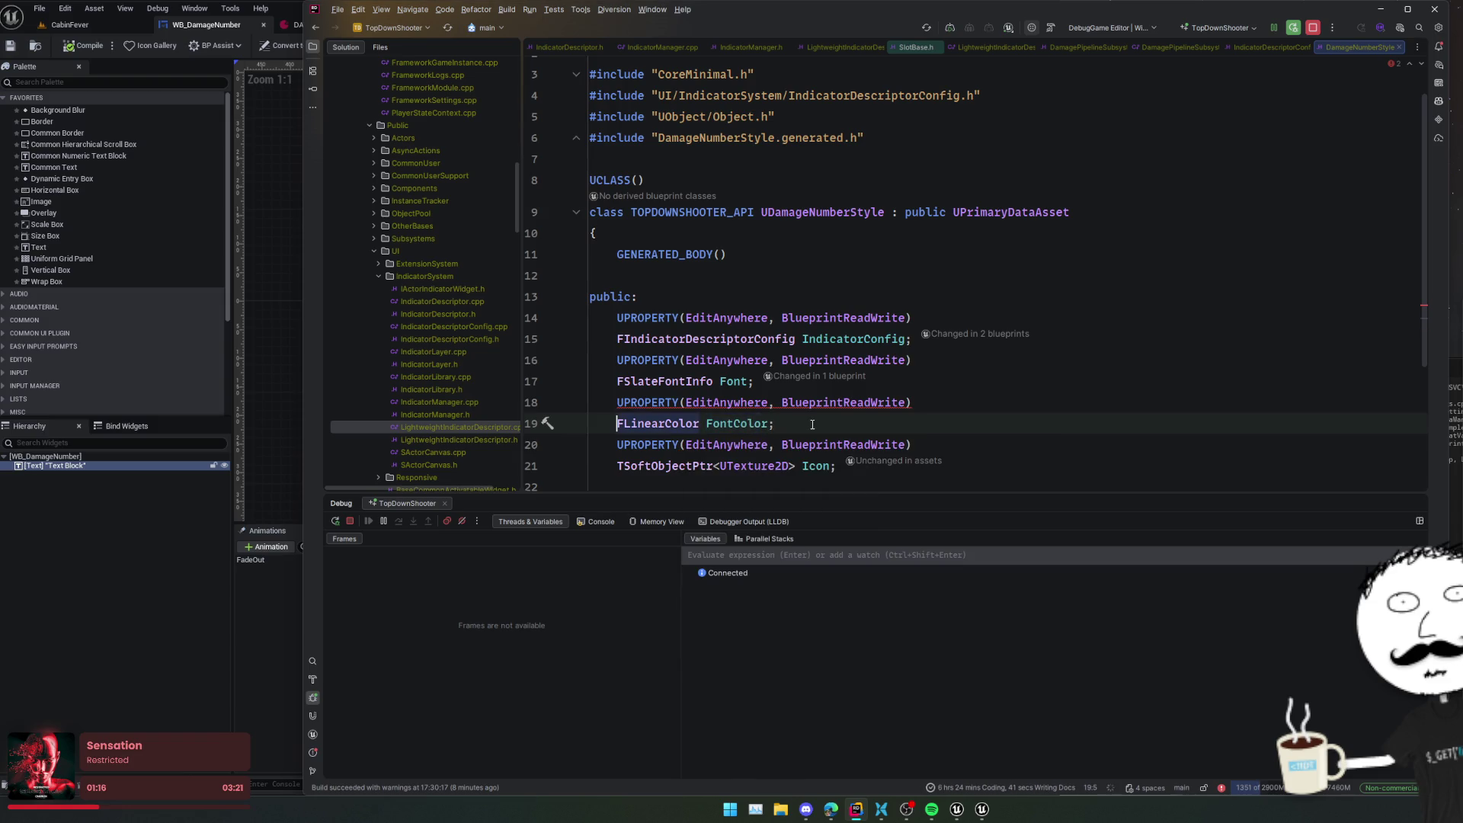
key("ctrl+alt+F11")
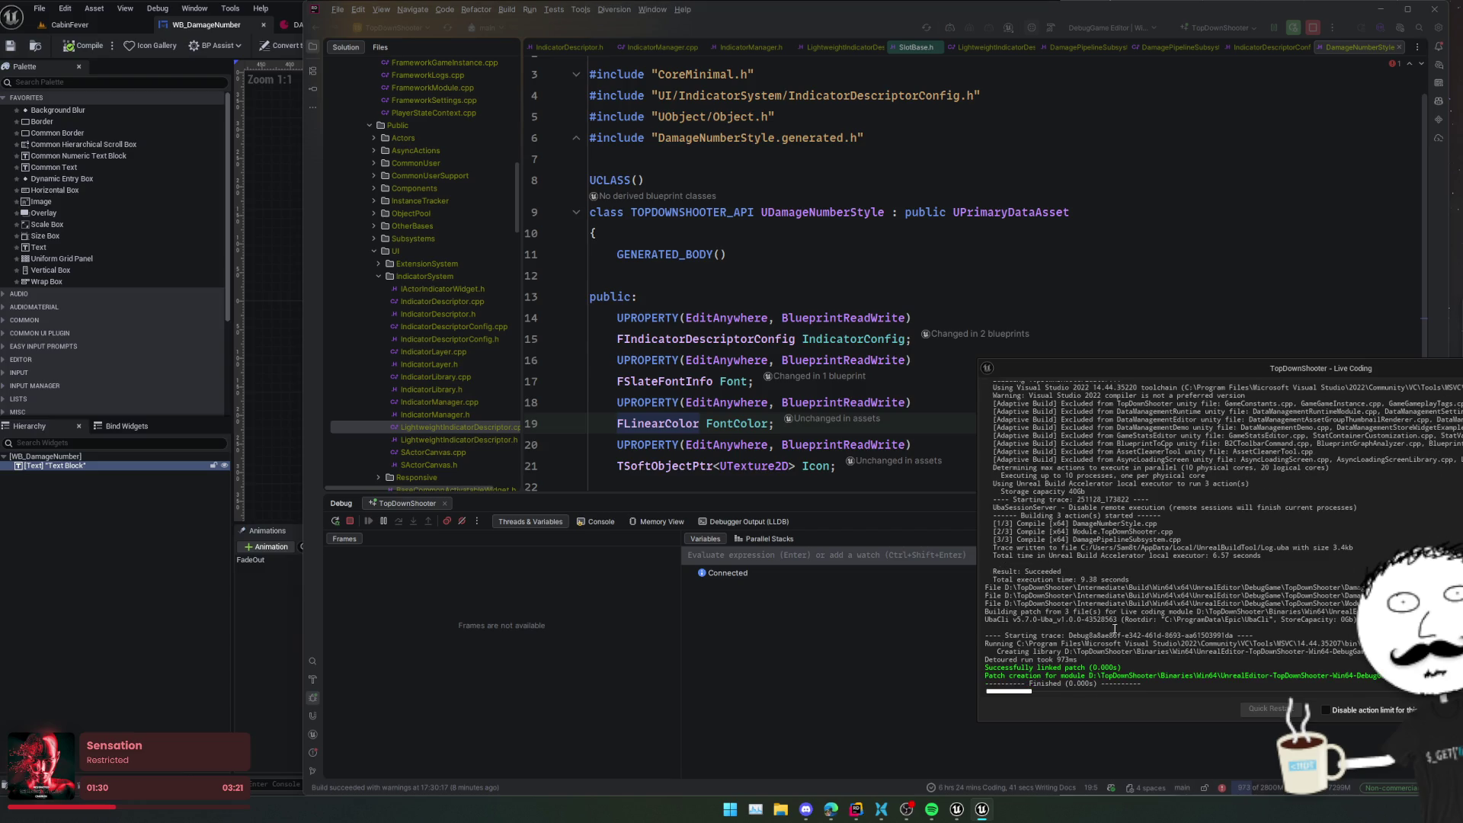
key("alt+Tab")
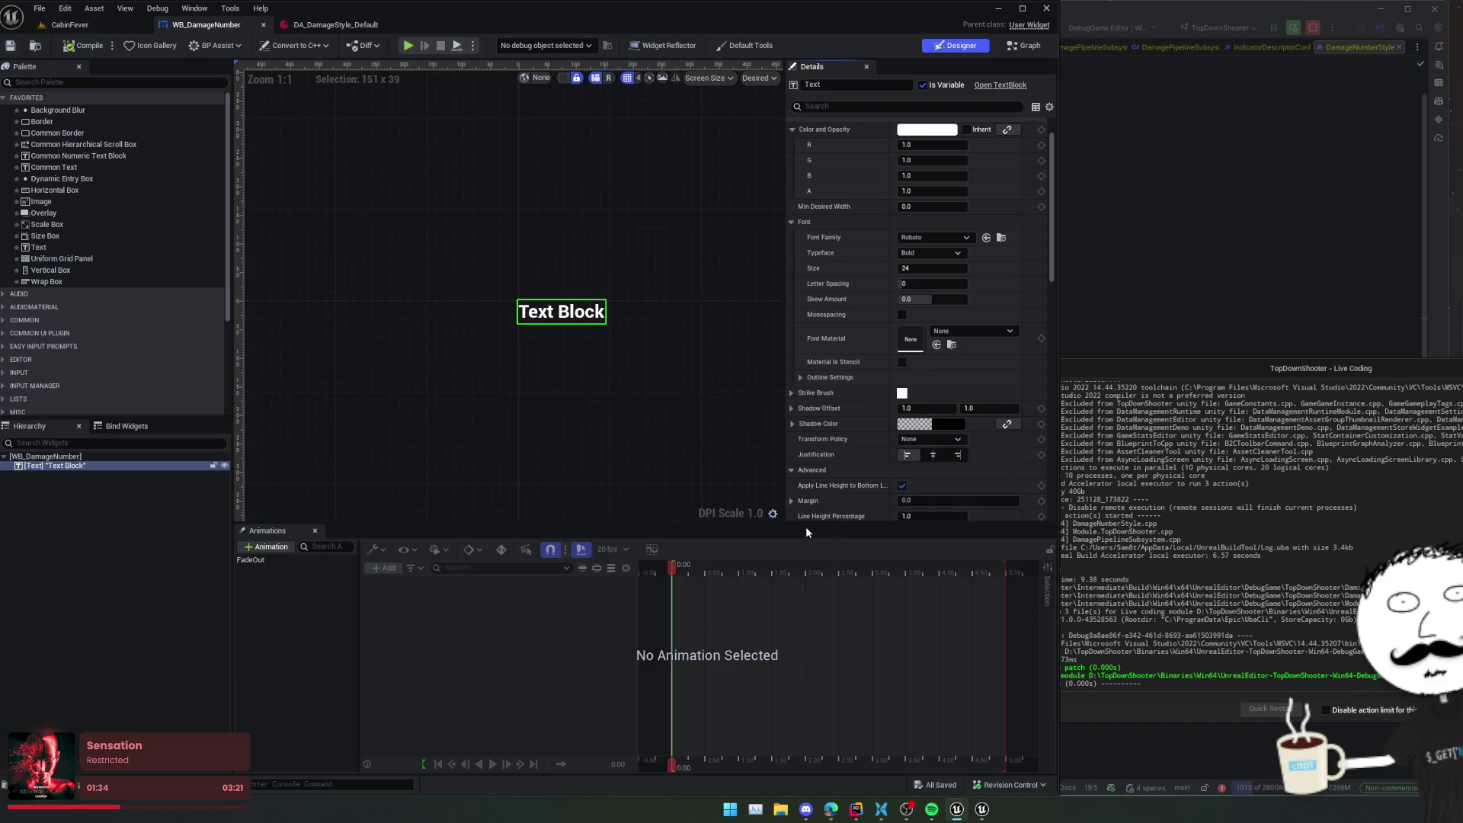
- Set DA_DamageStyle_Default's Font Color to white, save it, and go back to WB_DamageNumber
left_click(331, 24)
scroll(285, 305, "down", 1)
scroll(298, 316, "up", 1)
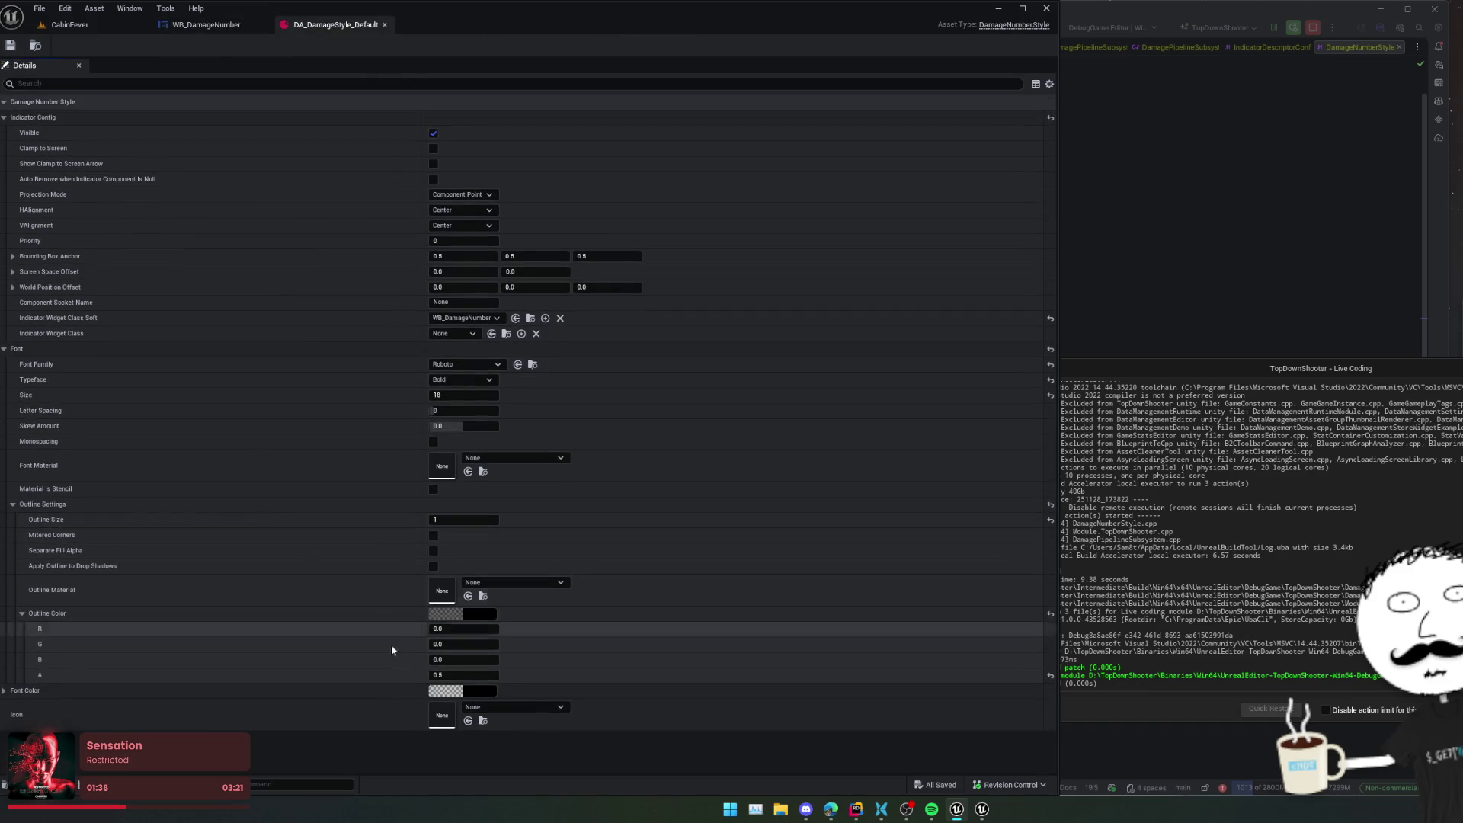
left_click(462, 692)
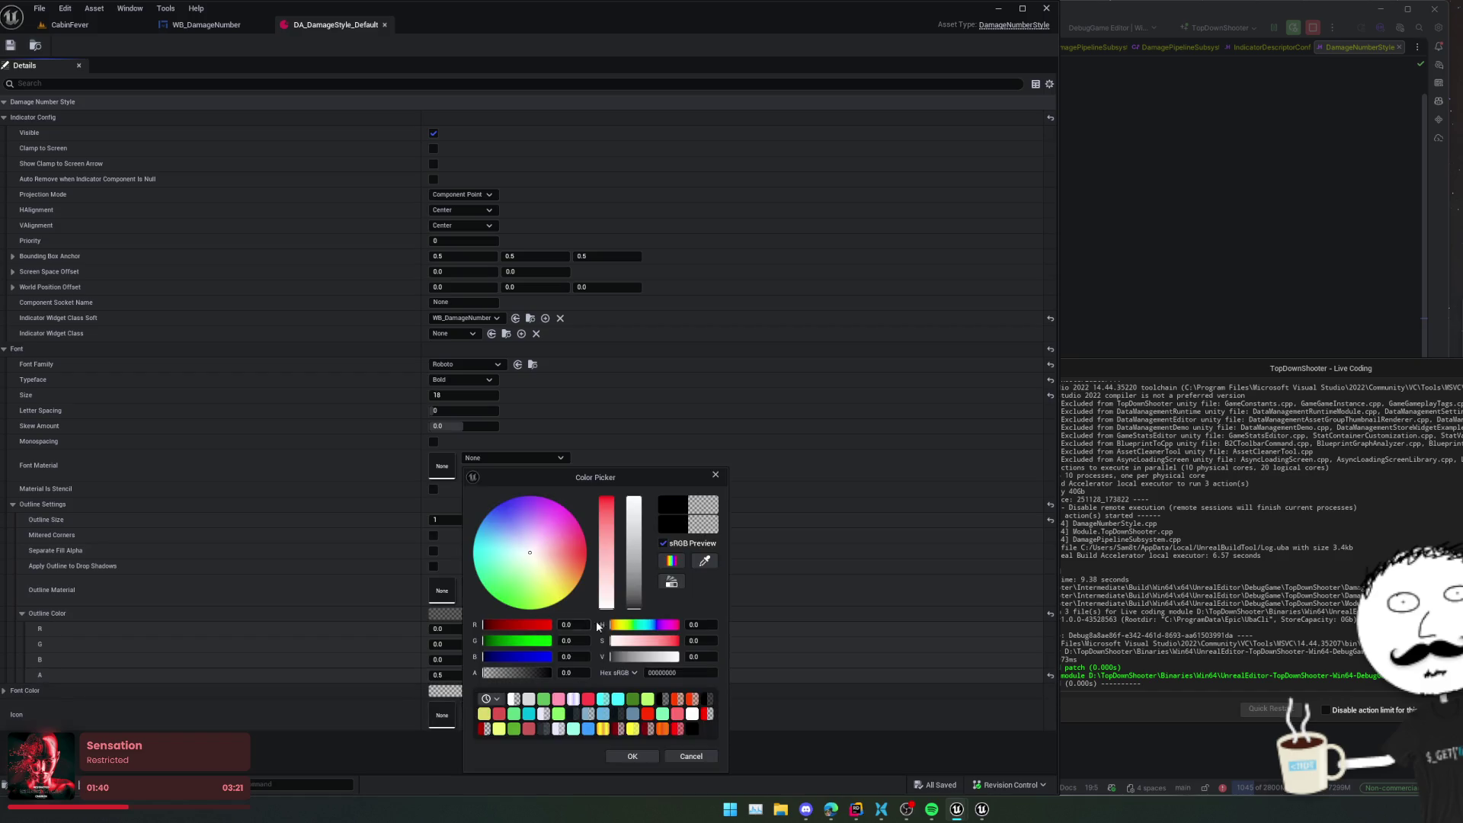
left_click_drag(632, 557, 638, 432)
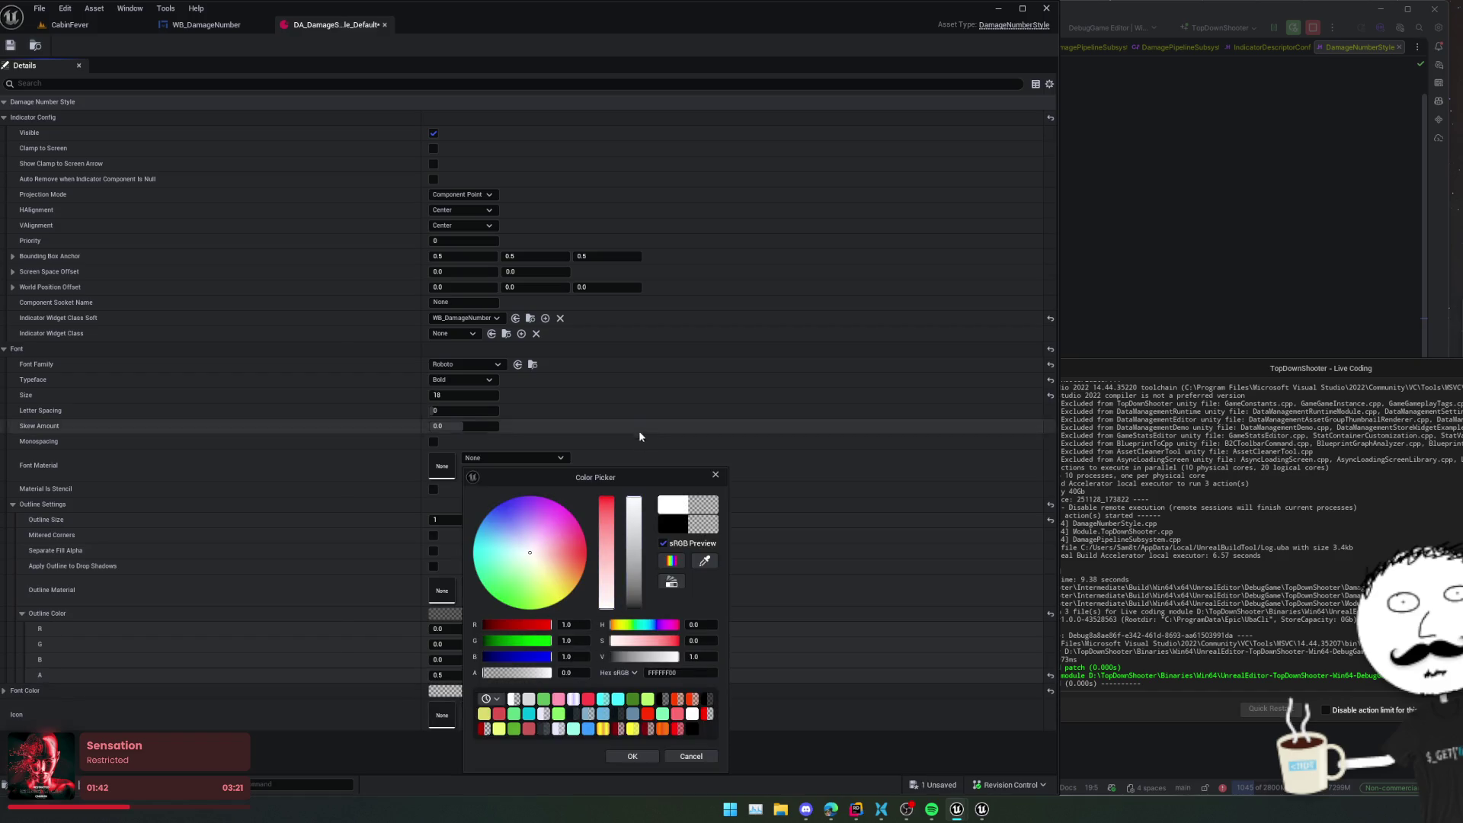
left_click(632, 756)
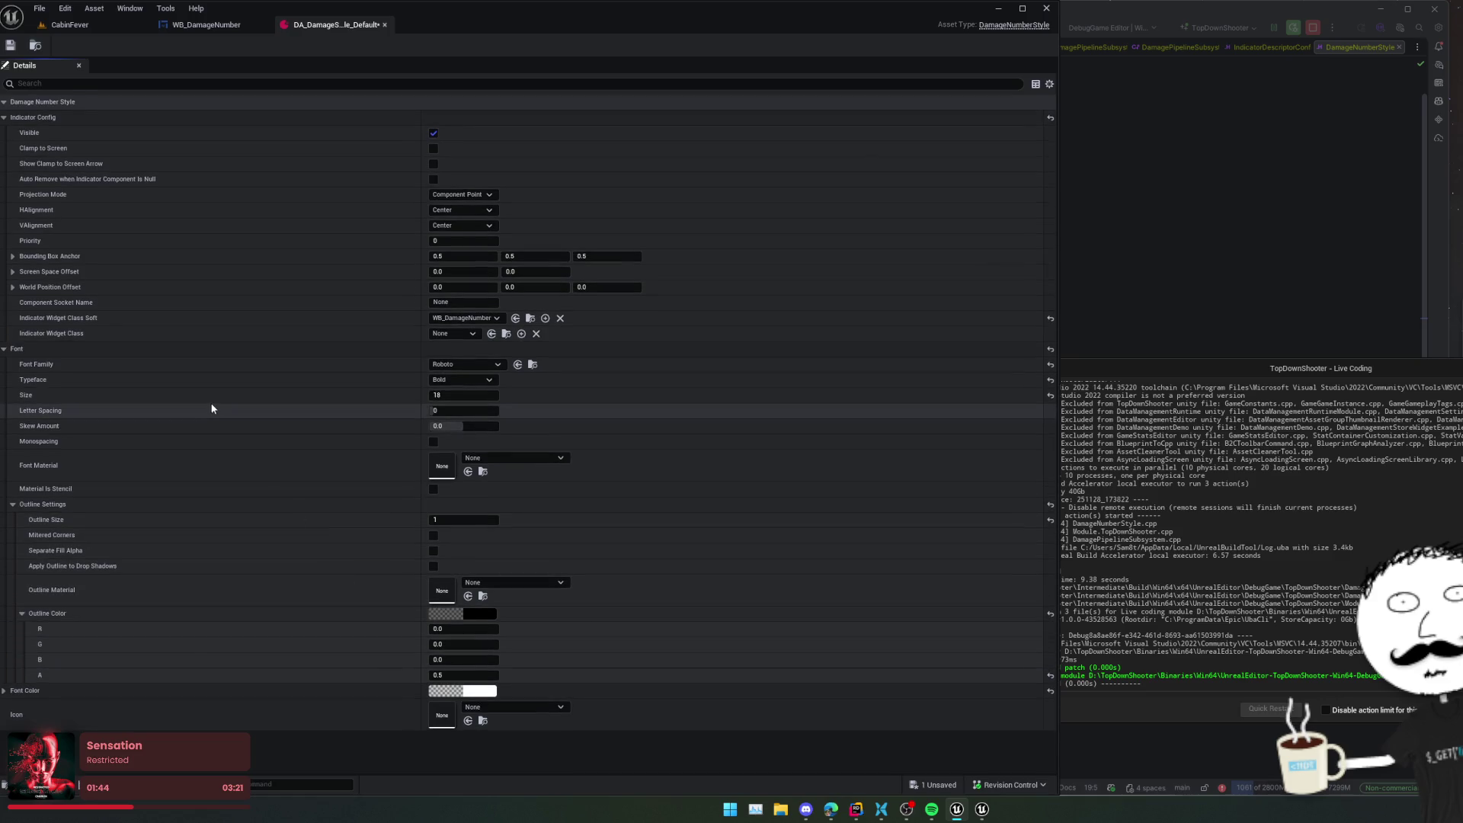
key("ctrl+s")
left_click(200, 27)
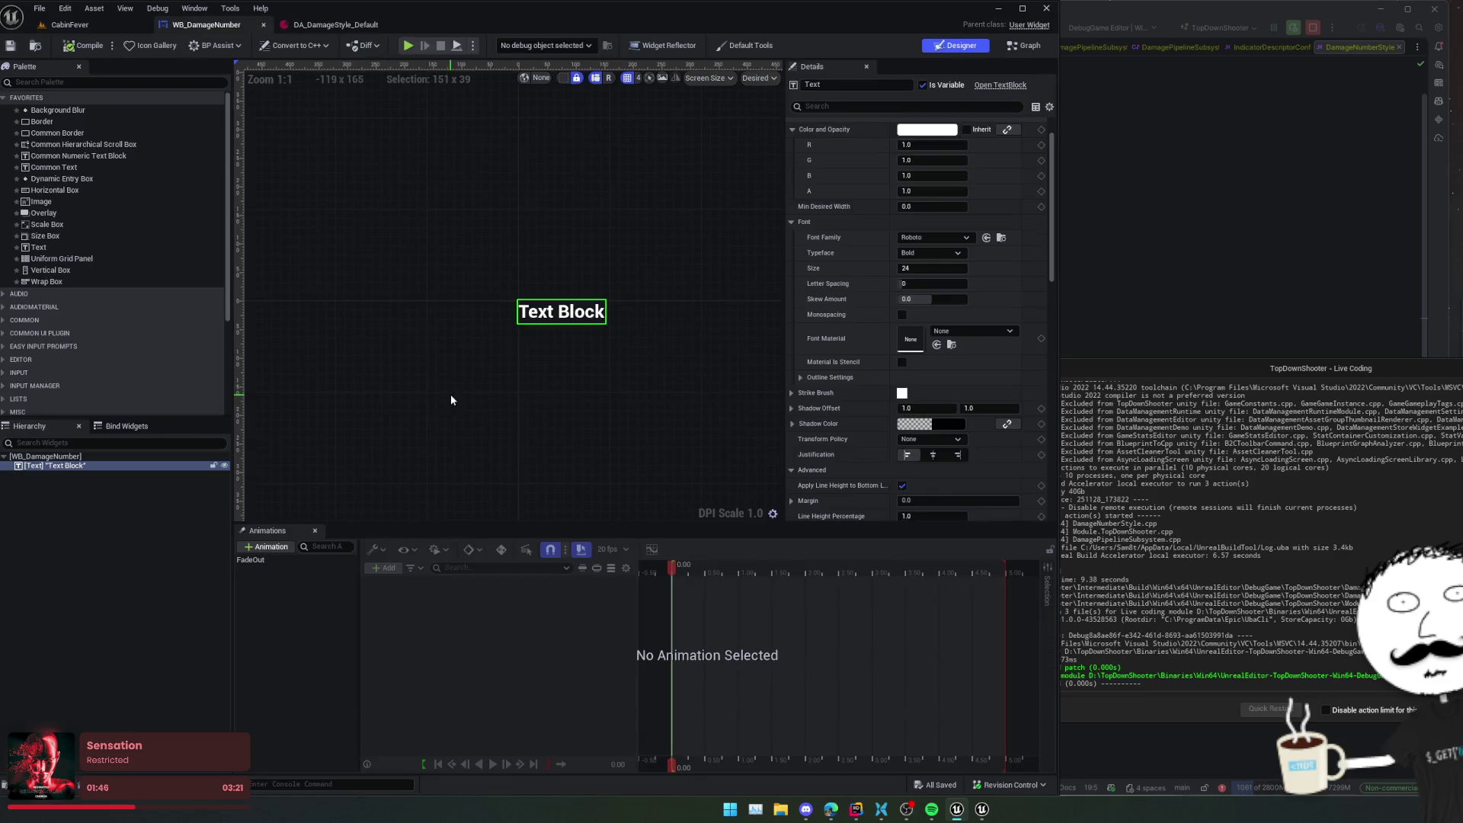
- In the event graph, expose the Data Object pin on Break Lightweight Indicator Descriptor
left_click(1028, 46)
mouse_move(610, 286)
left_mouse_down()
mouse_move(758, 336)
mouse_move(579, 395)
mouse_move(746, 416)
left_mouse_up()
left_click(546, 336)
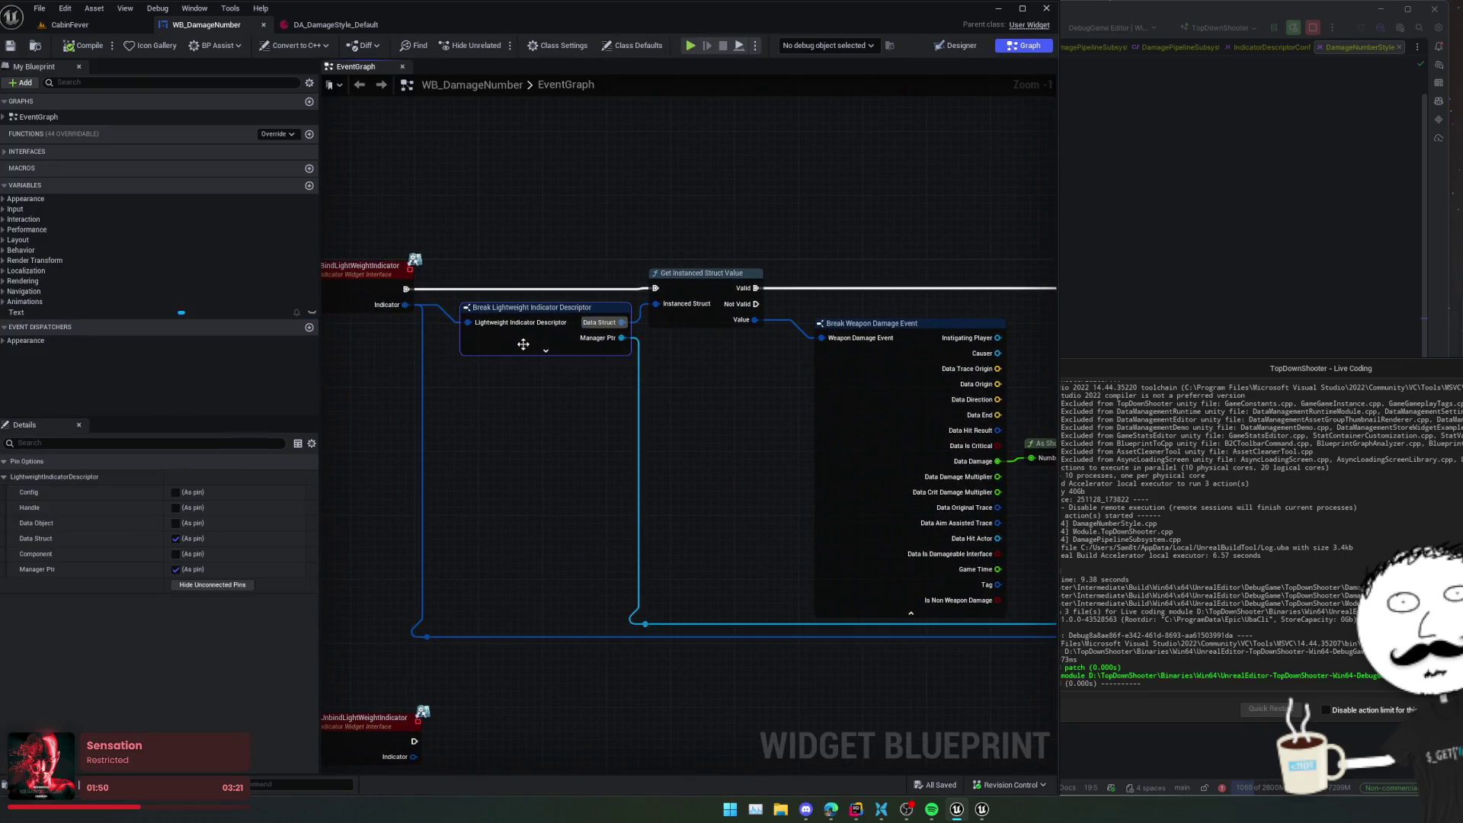
left_click(176, 523)
scroll(463, 506, "down", 2)
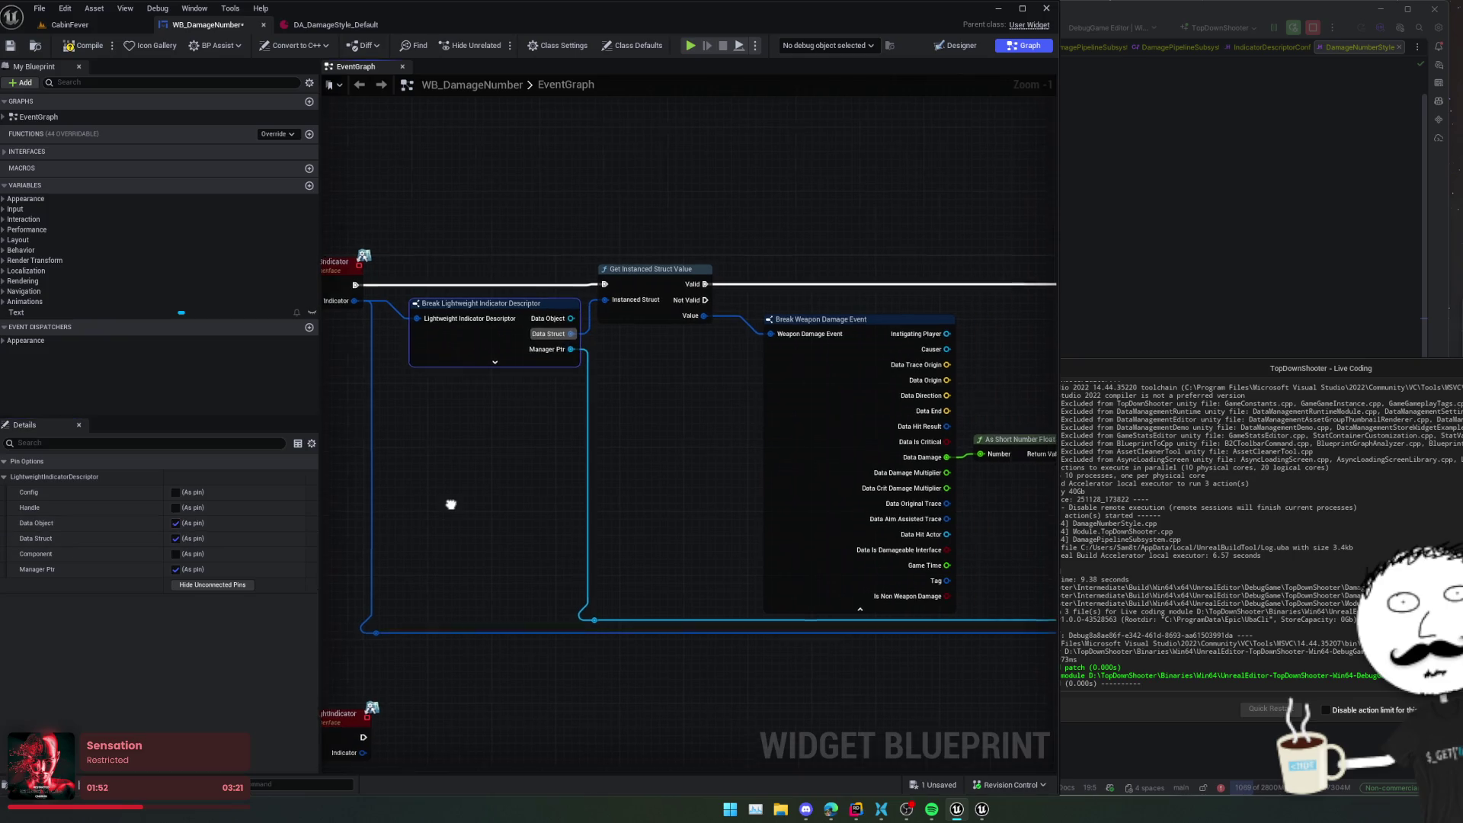
left_click_drag(471, 485, 463, 483)
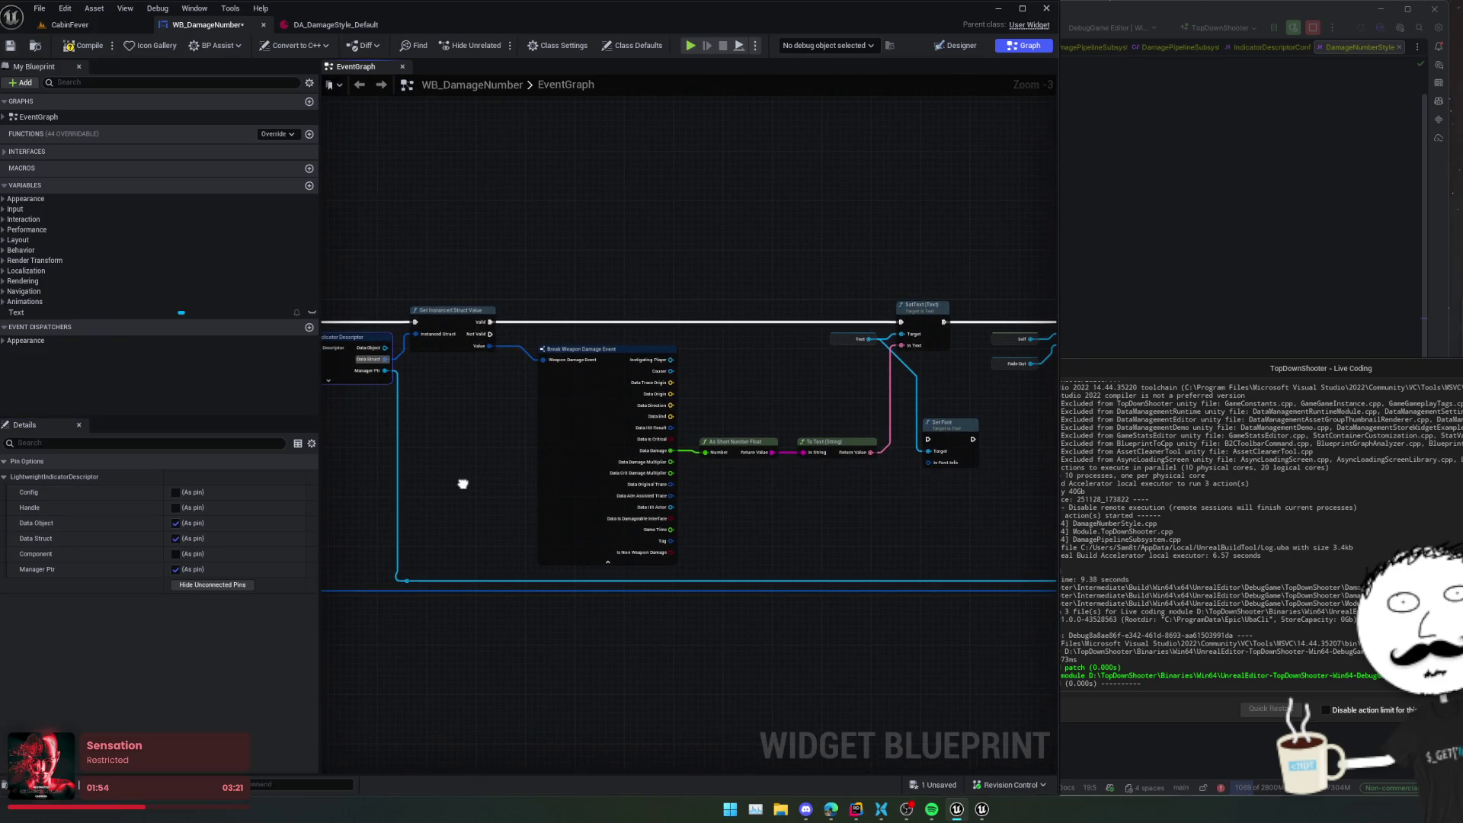
- Add Cast To DamageNumberStyle from Data Object and wire it between the valid check and SetText
left_click_drag(384, 348, 461, 461)
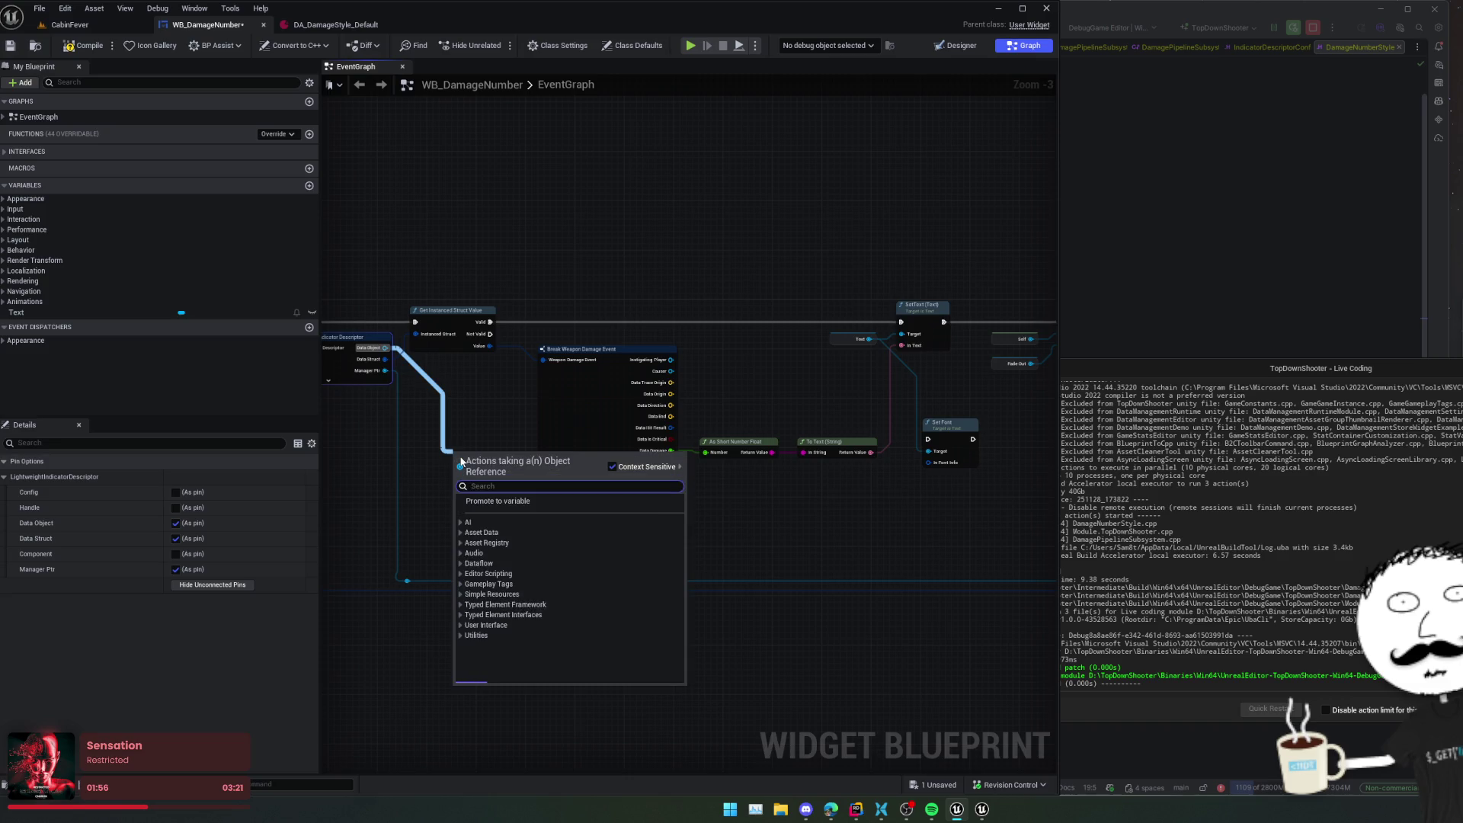
type("font")
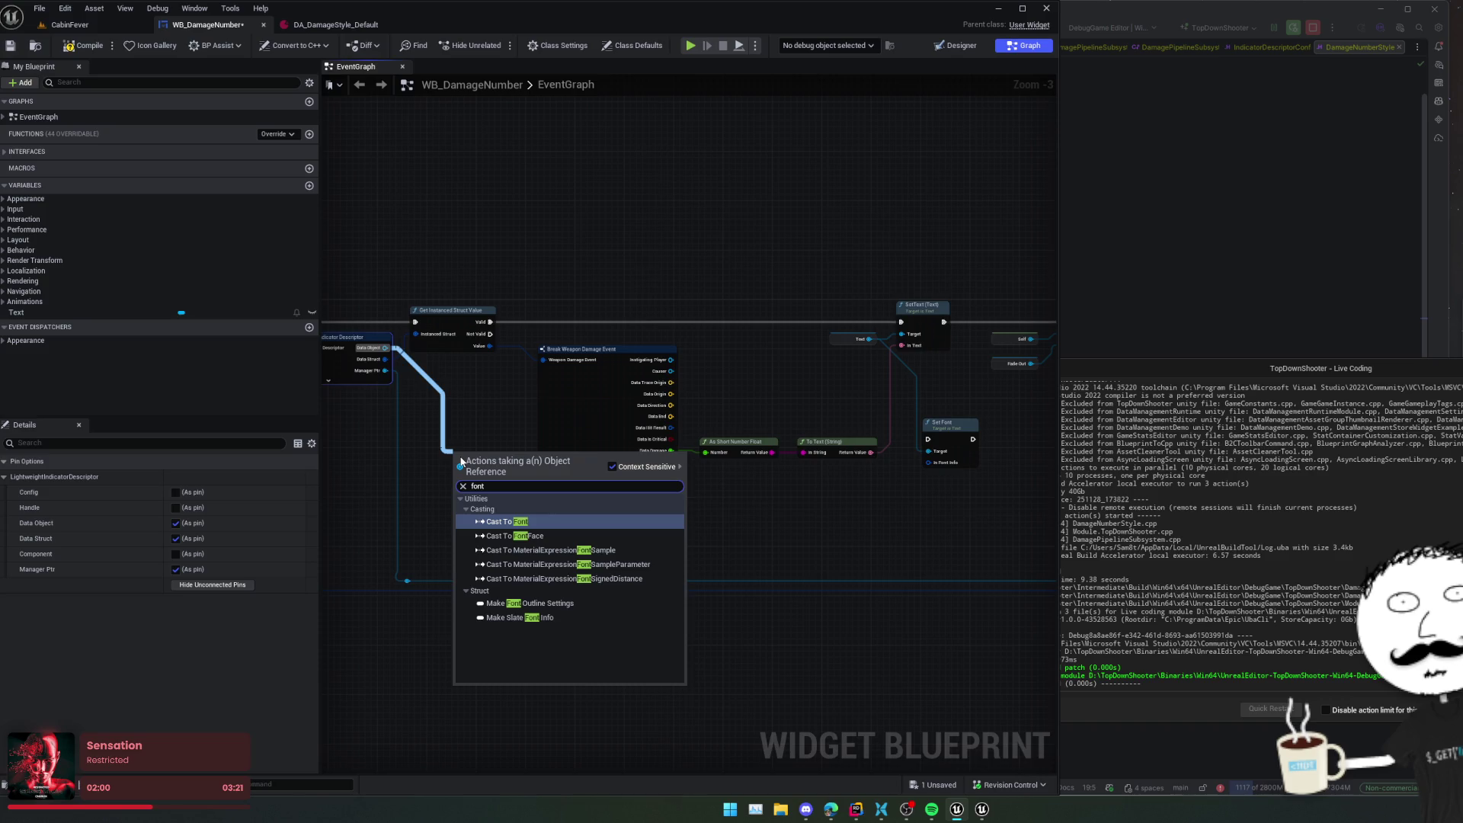
key("BackSpace")
key("BackSpace")
key("BackSpace")
type("cast to")
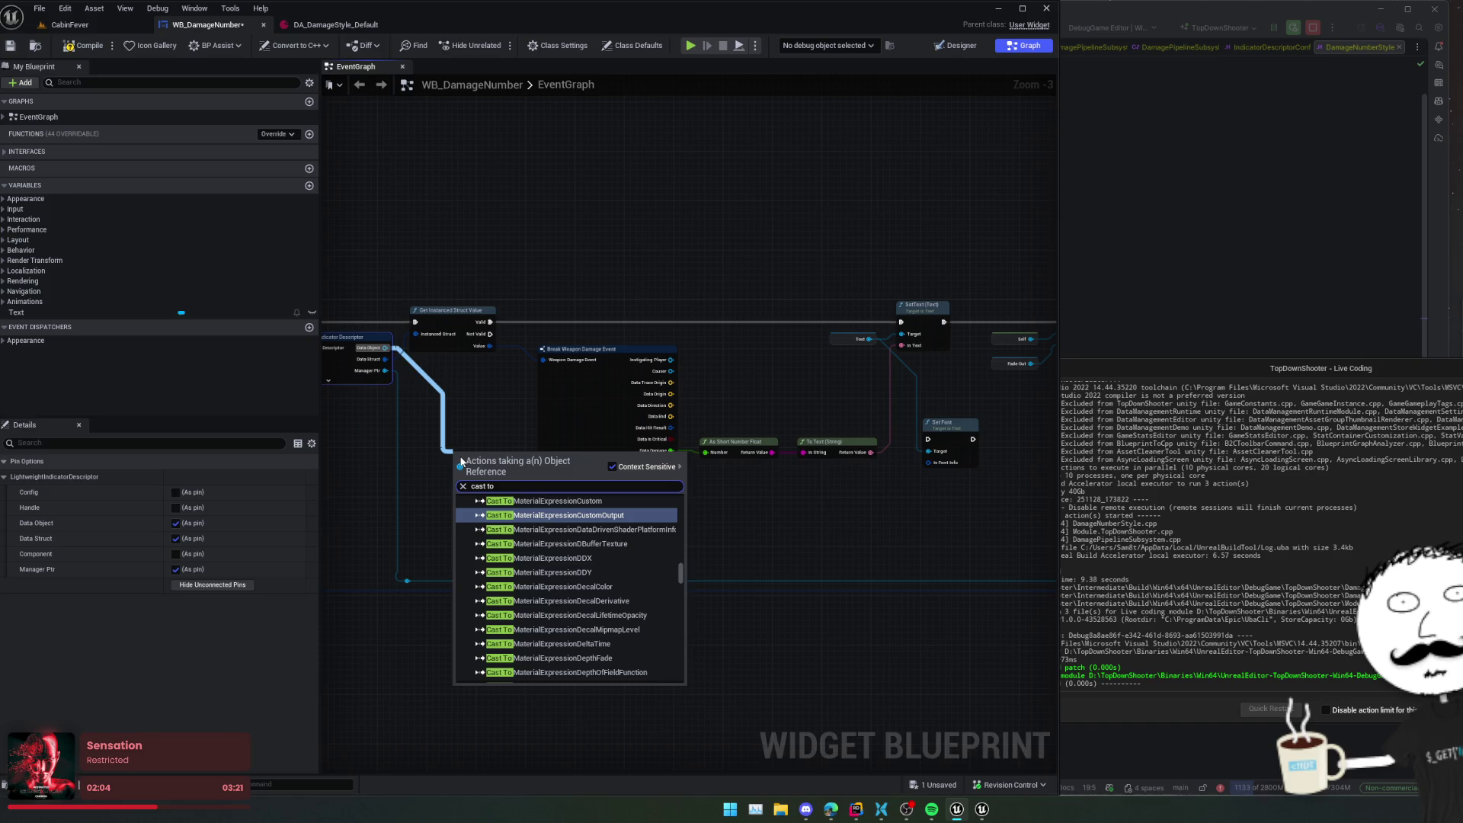
type(" damage")
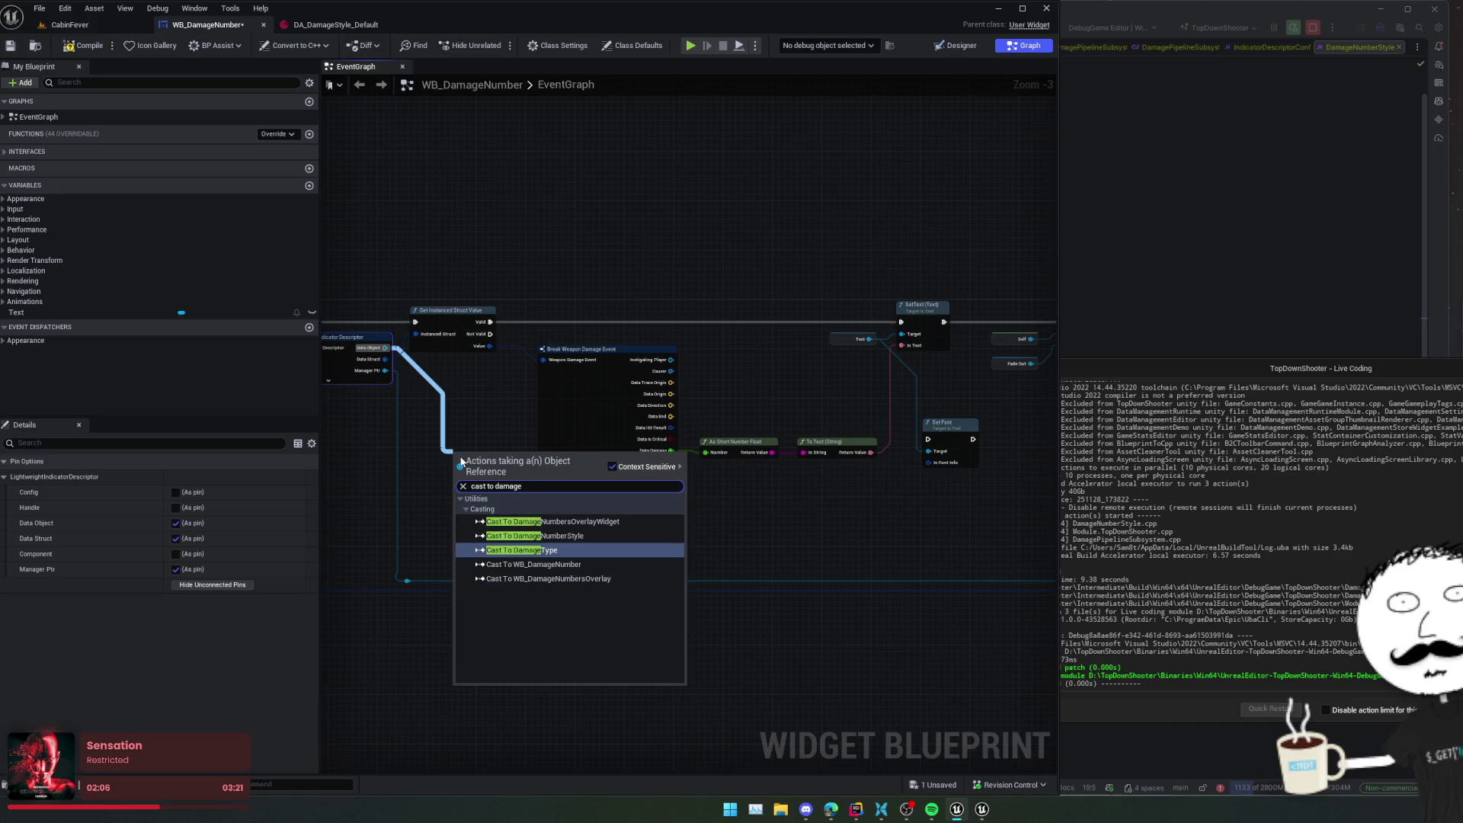
left_click(534, 535)
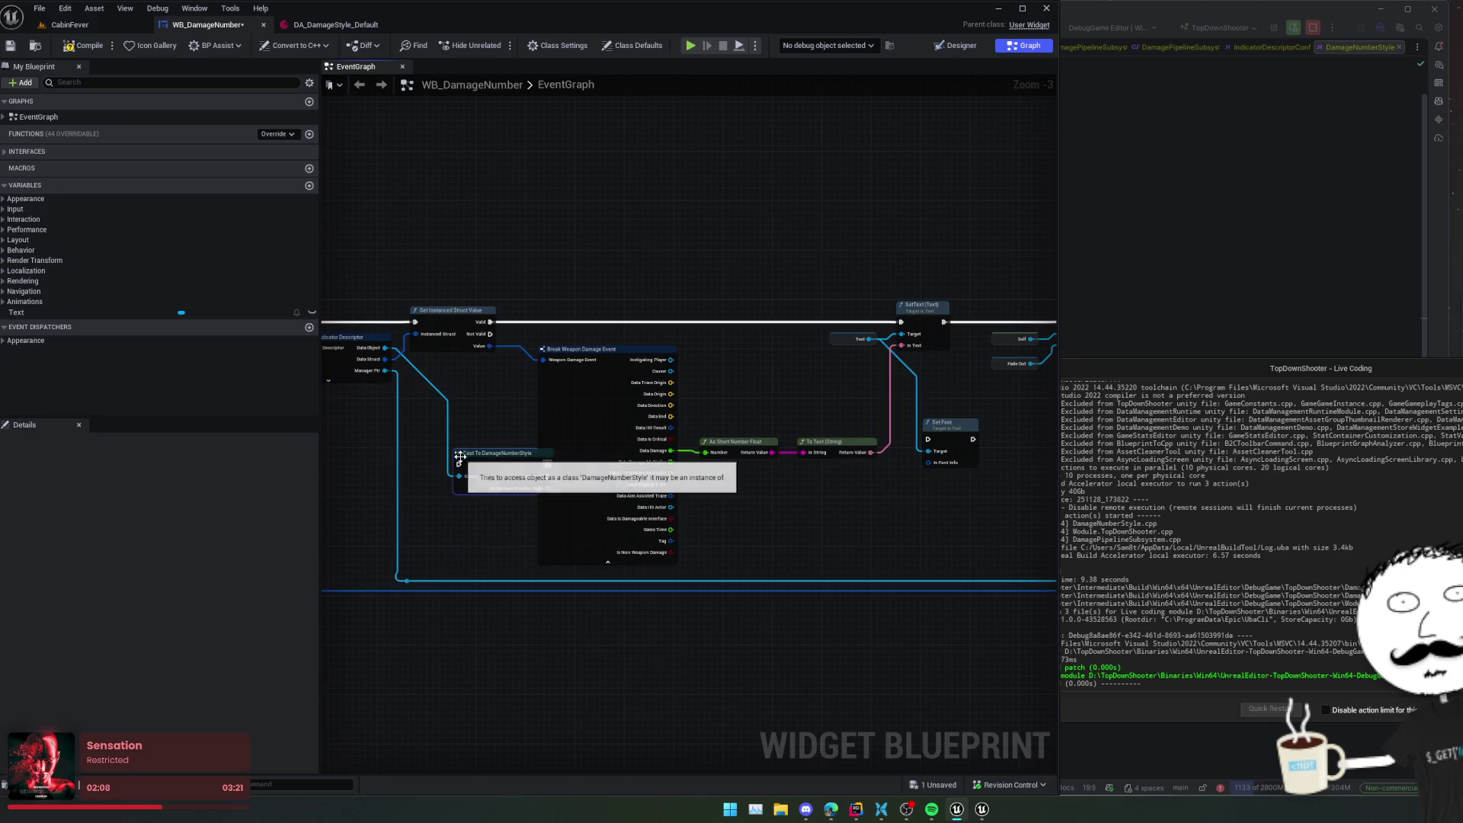
mouse_move(530, 455)
left_mouse_down()
mouse_move(734, 577)
mouse_move(770, 509)
mouse_move(766, 538)
mouse_move(668, 319)
left_mouse_up()
left_click_drag(402, 337, 621, 319)
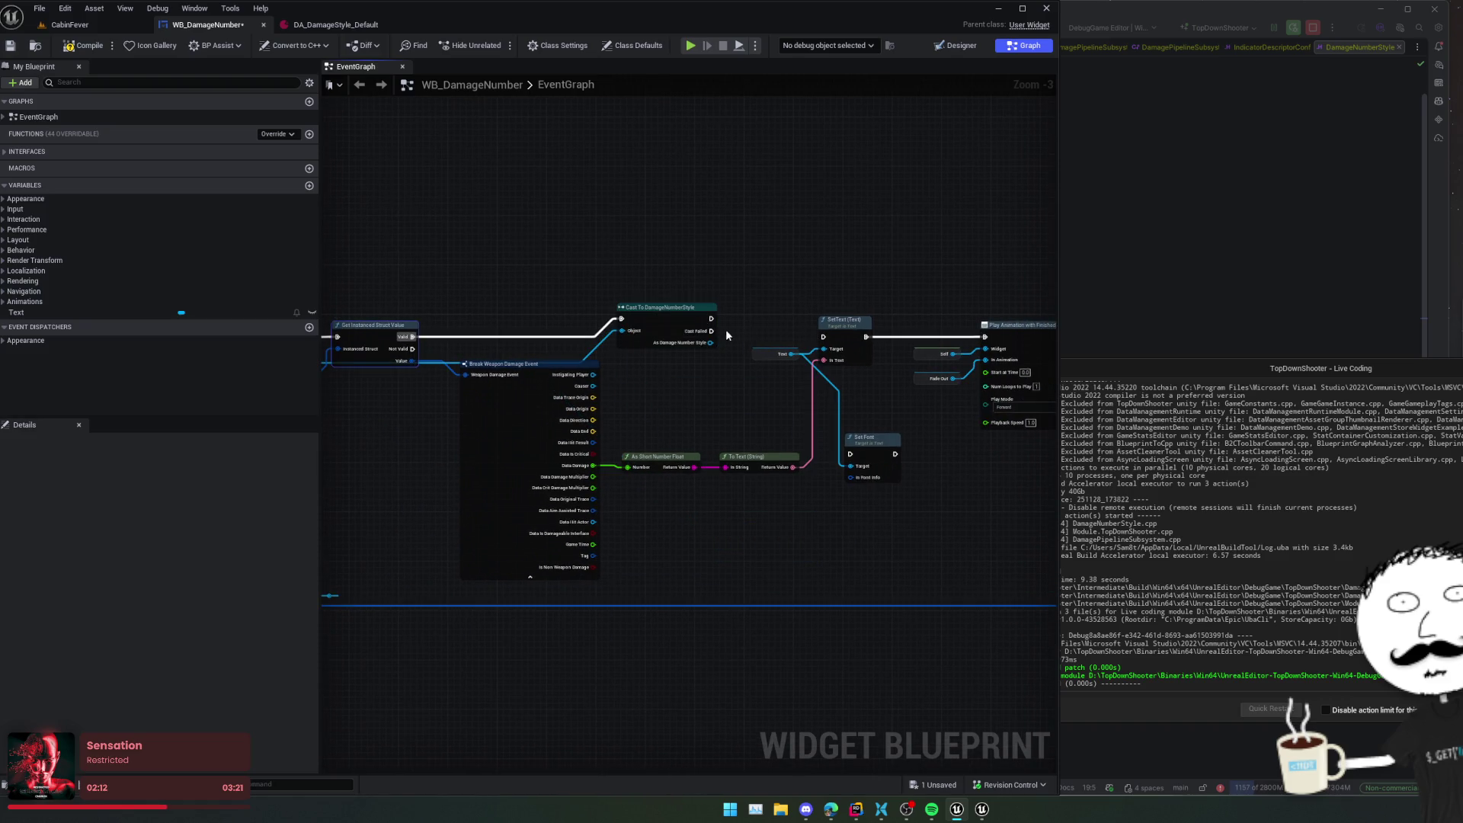
left_click_drag(710, 319, 823, 336)
scroll(645, 403, "up", 2)
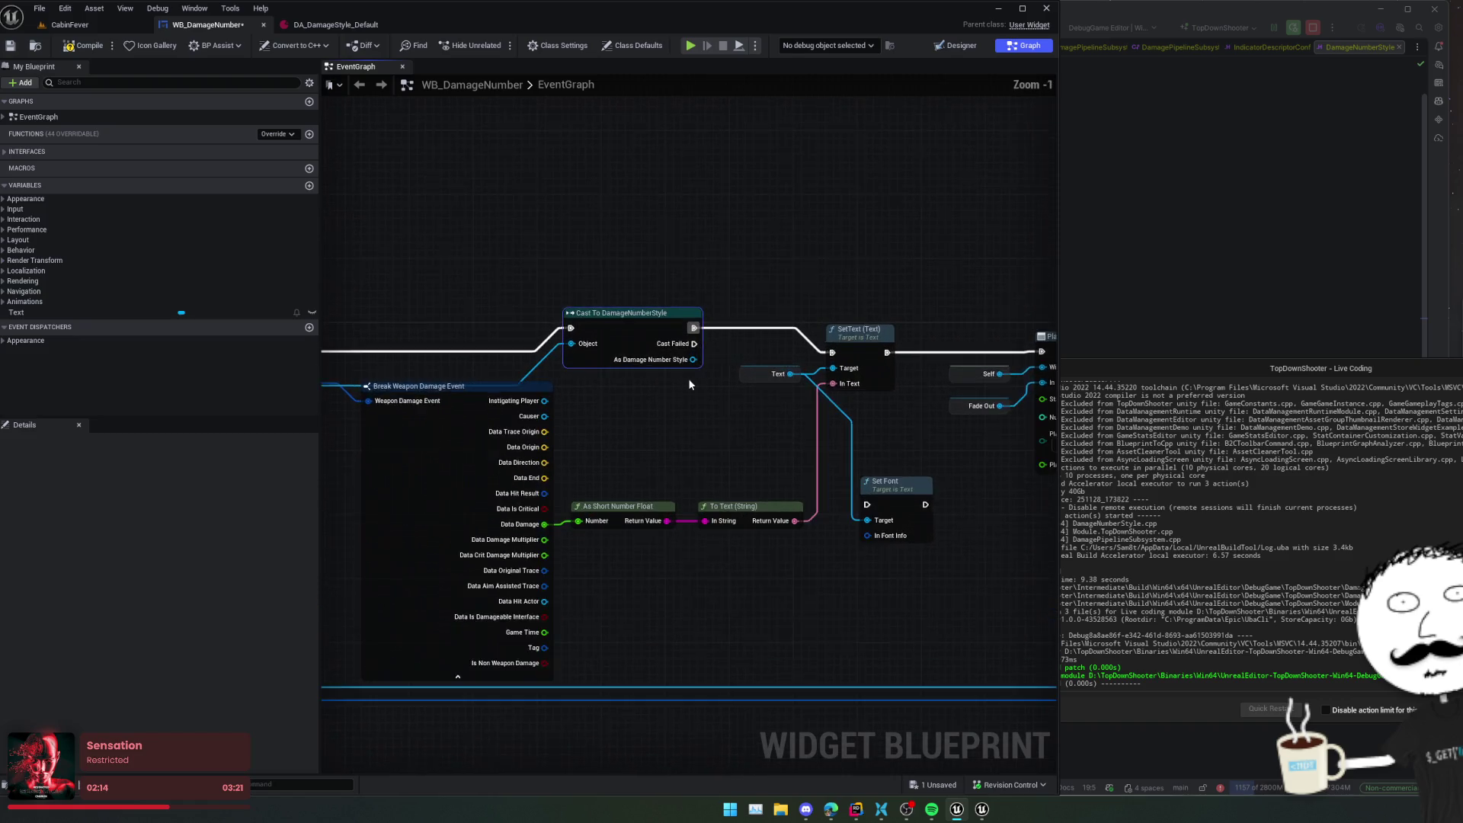
- Get the Font from the cast style and feed it into the Set Font node
left_click_drag(648, 383, 642, 438)
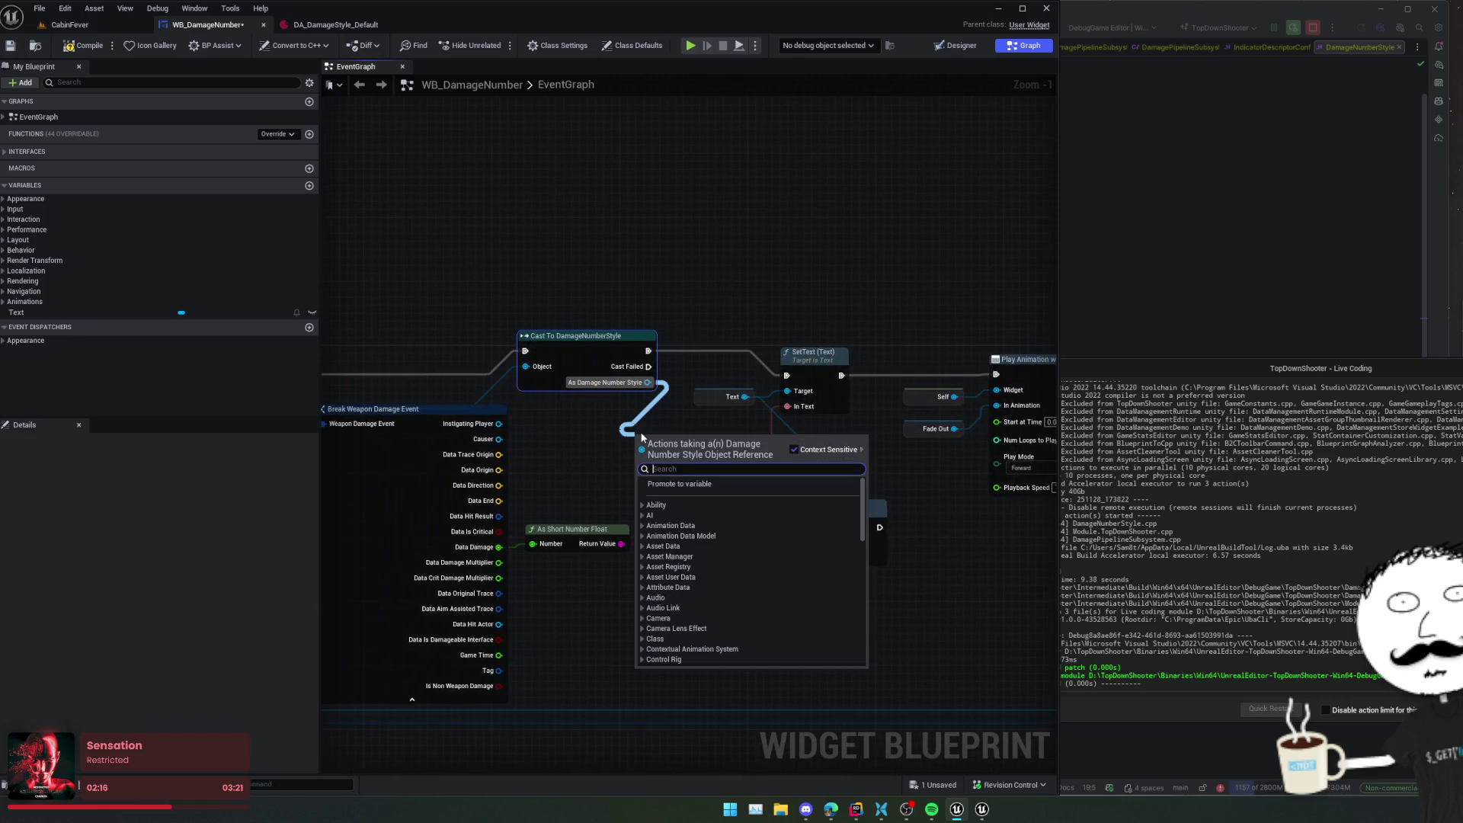
type("font")
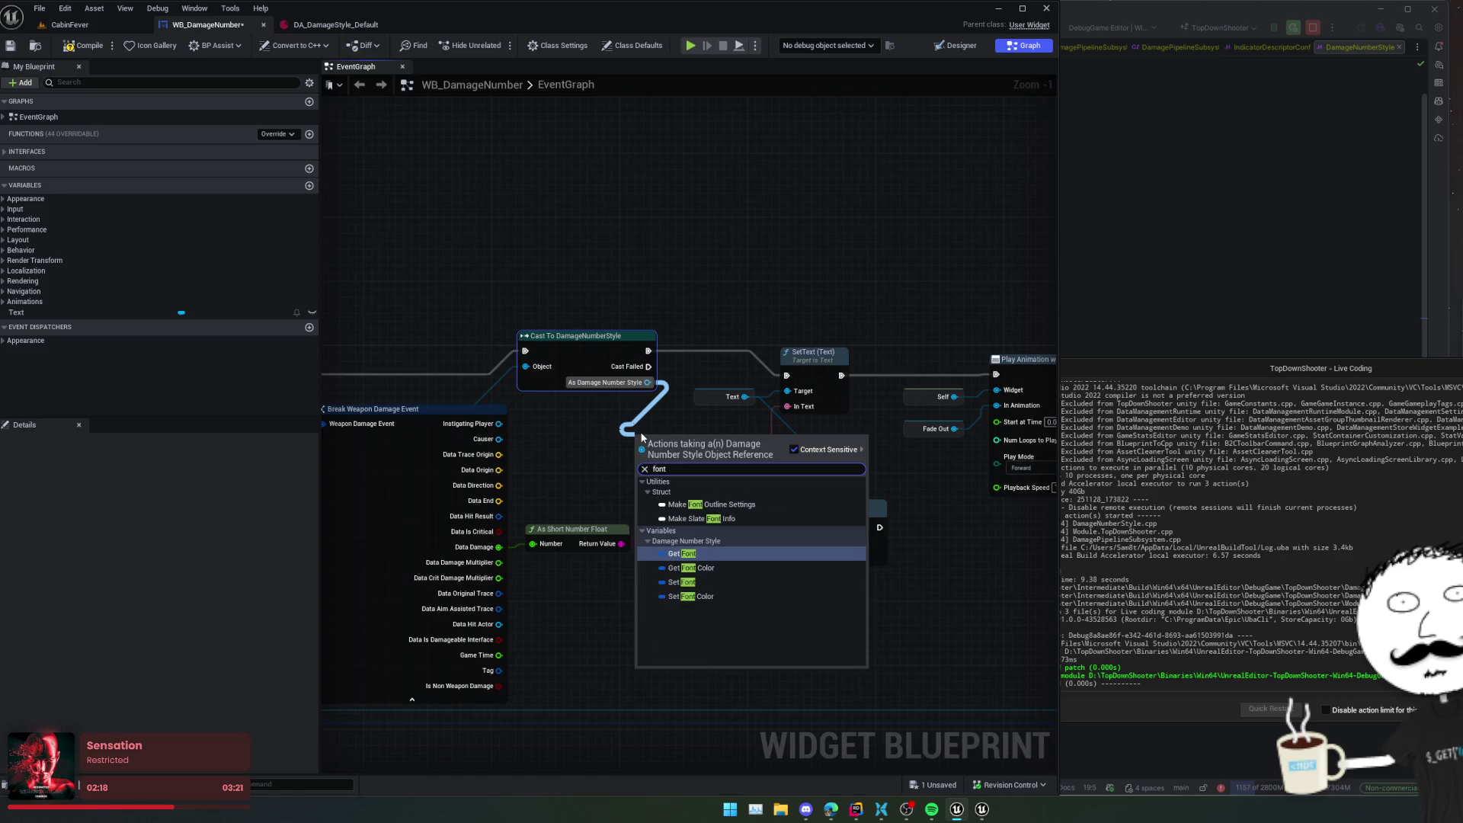
key("Return")
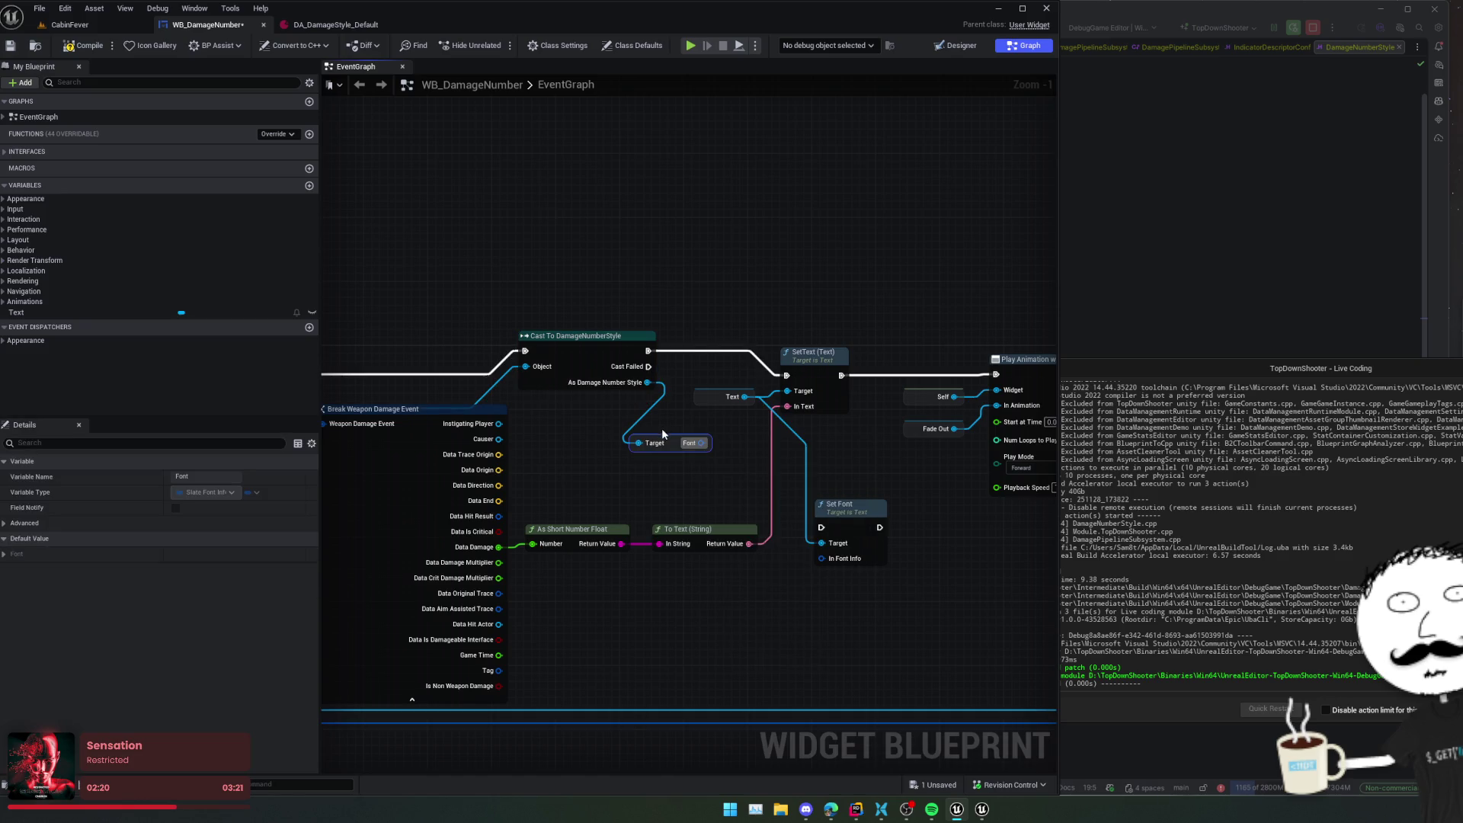
left_click_drag(677, 439, 707, 271)
left_click_drag(846, 505, 830, 256)
mouse_move(736, 285)
left_mouse_down()
mouse_move(642, 320)
mouse_move(712, 344)
left_mouse_up()
mouse_move(555, 384)
left_mouse_down()
mouse_move(713, 313)
mouse_move(587, 328)
left_mouse_up()
left_click_drag(714, 317, 658, 245)
left_click_drag(609, 432, 677, 346)
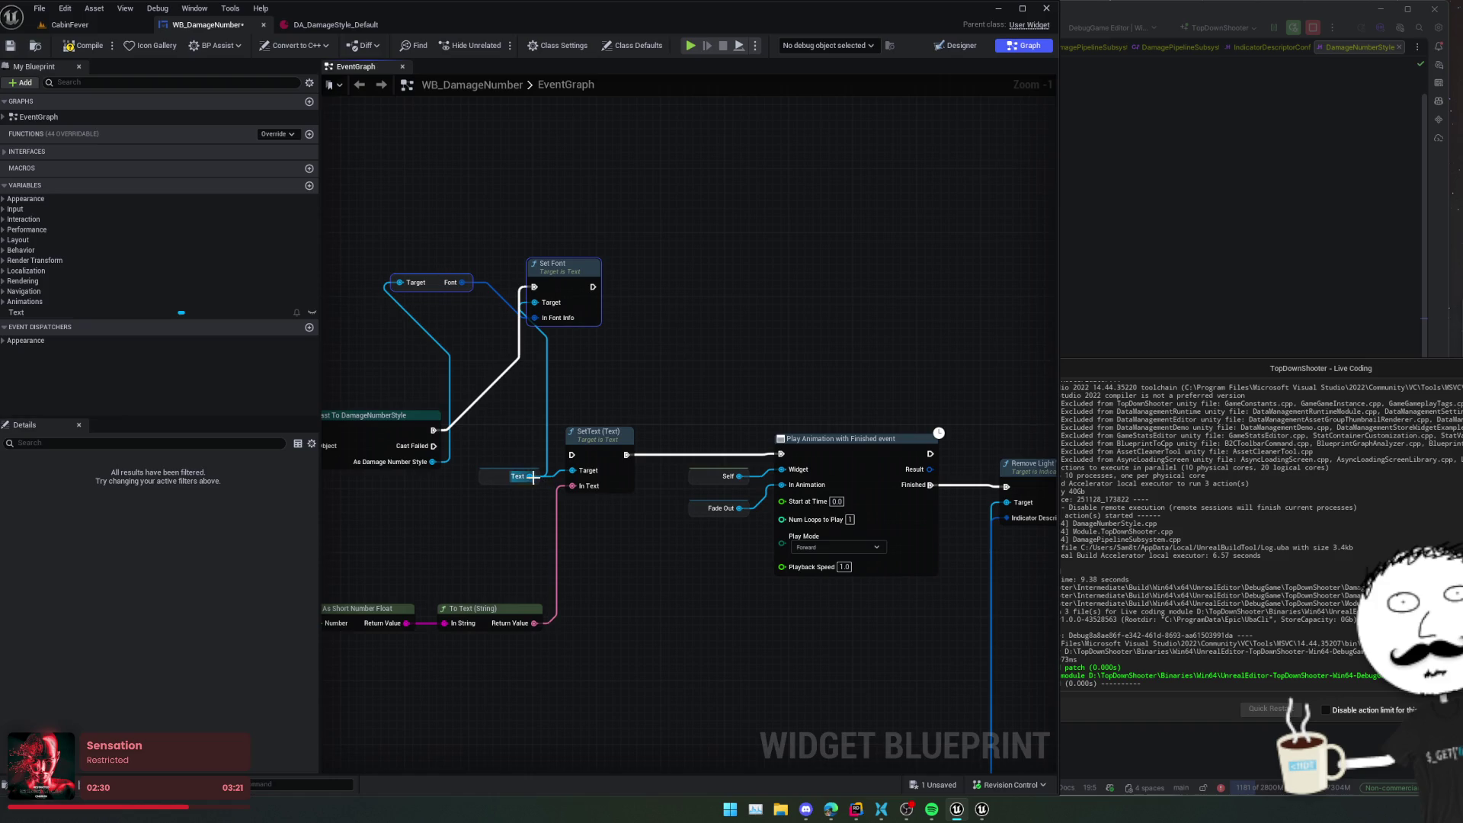
- Add a Set Color and Opacity node for the Text beside Set Font
left_click_drag(531, 477, 627, 355)
type("set color")
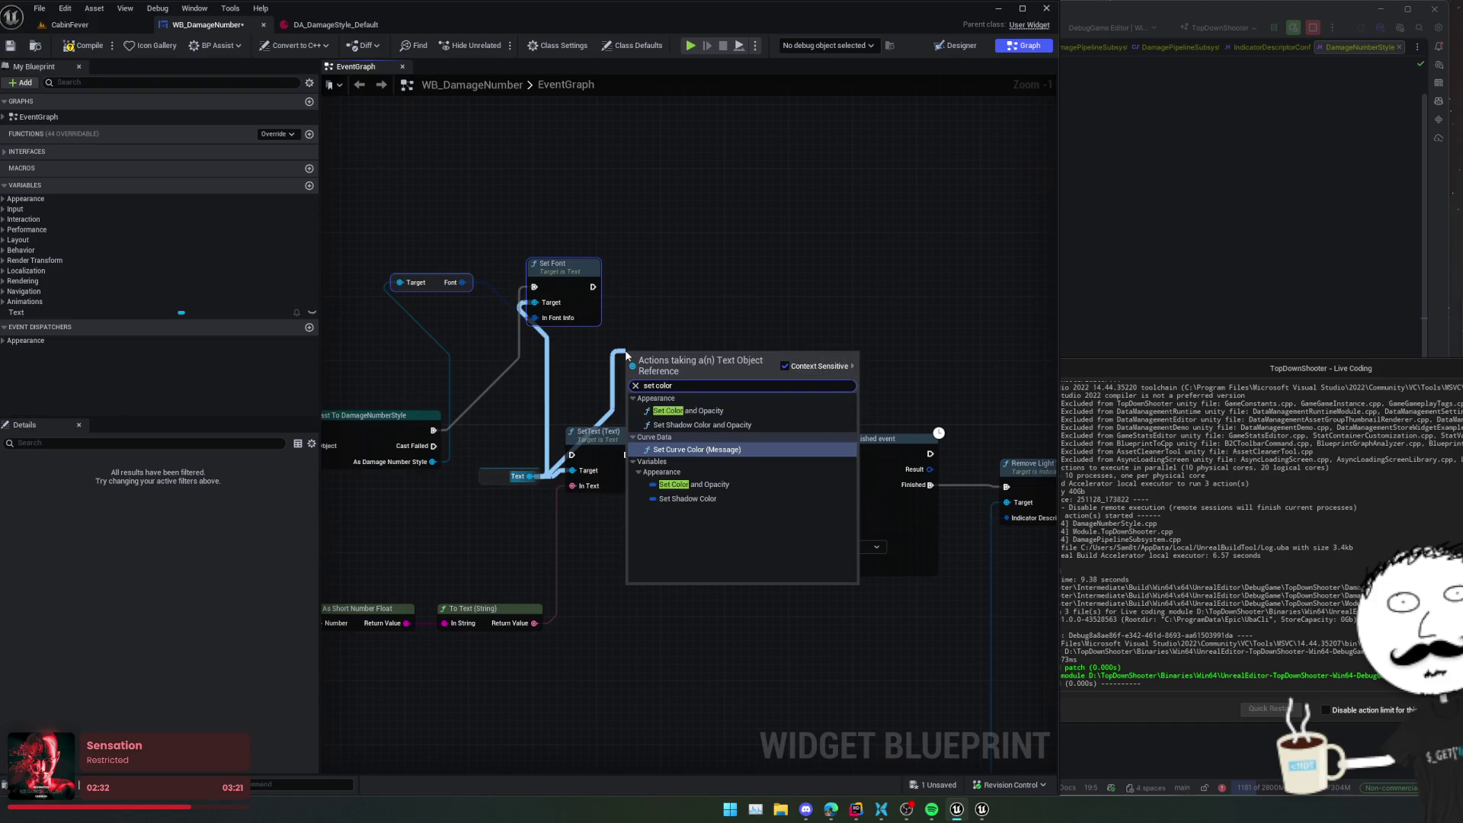
left_click(688, 411)
mouse_move(670, 351)
left_mouse_down()
mouse_move(670, 264)
mouse_move(680, 366)
left_mouse_up()
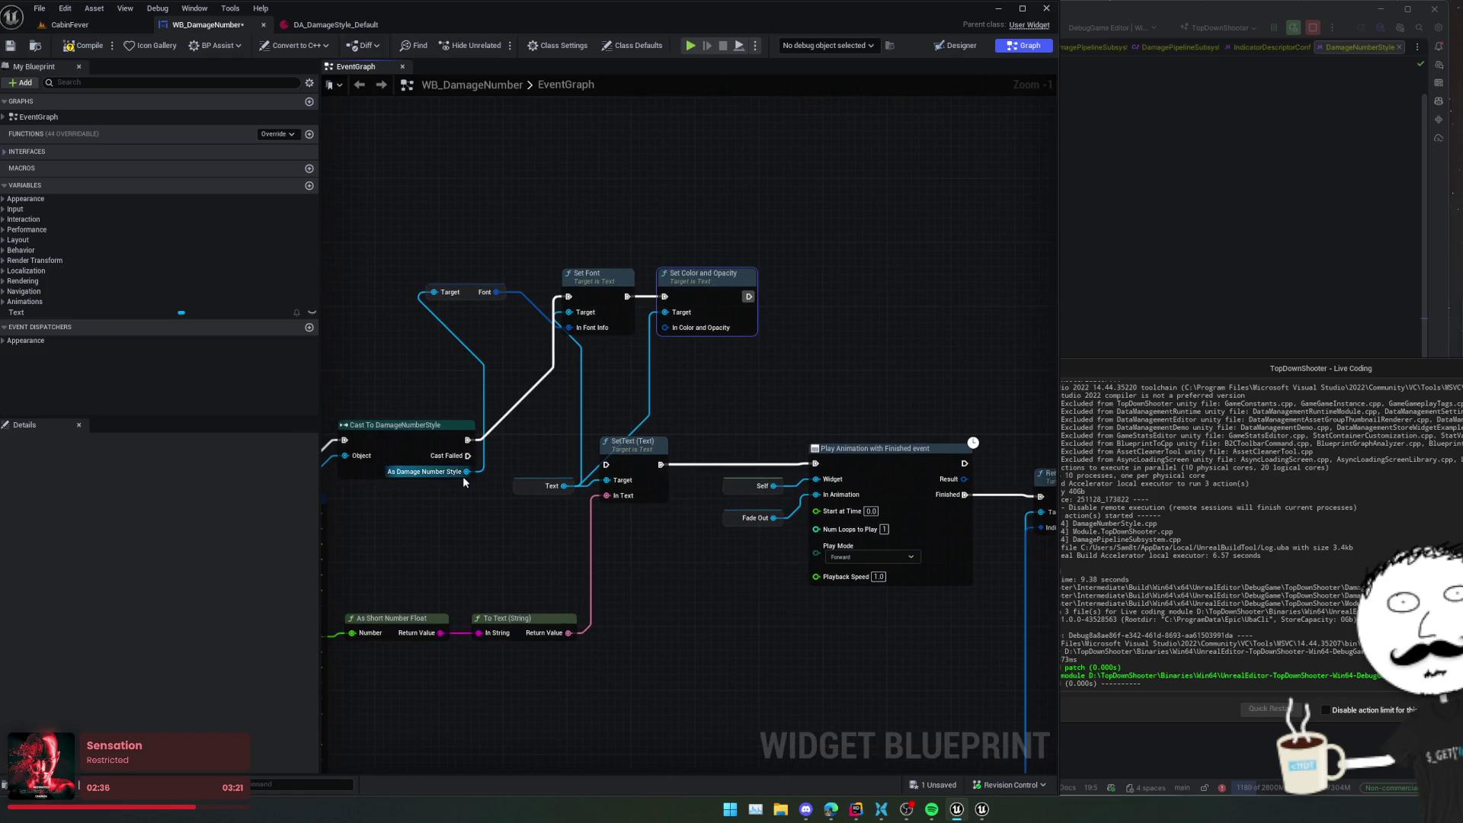
- Get the style's Font Color and connect it to Set Color and Opacity's colour input
left_click_drag(465, 473, 549, 414)
type("fontcolo")
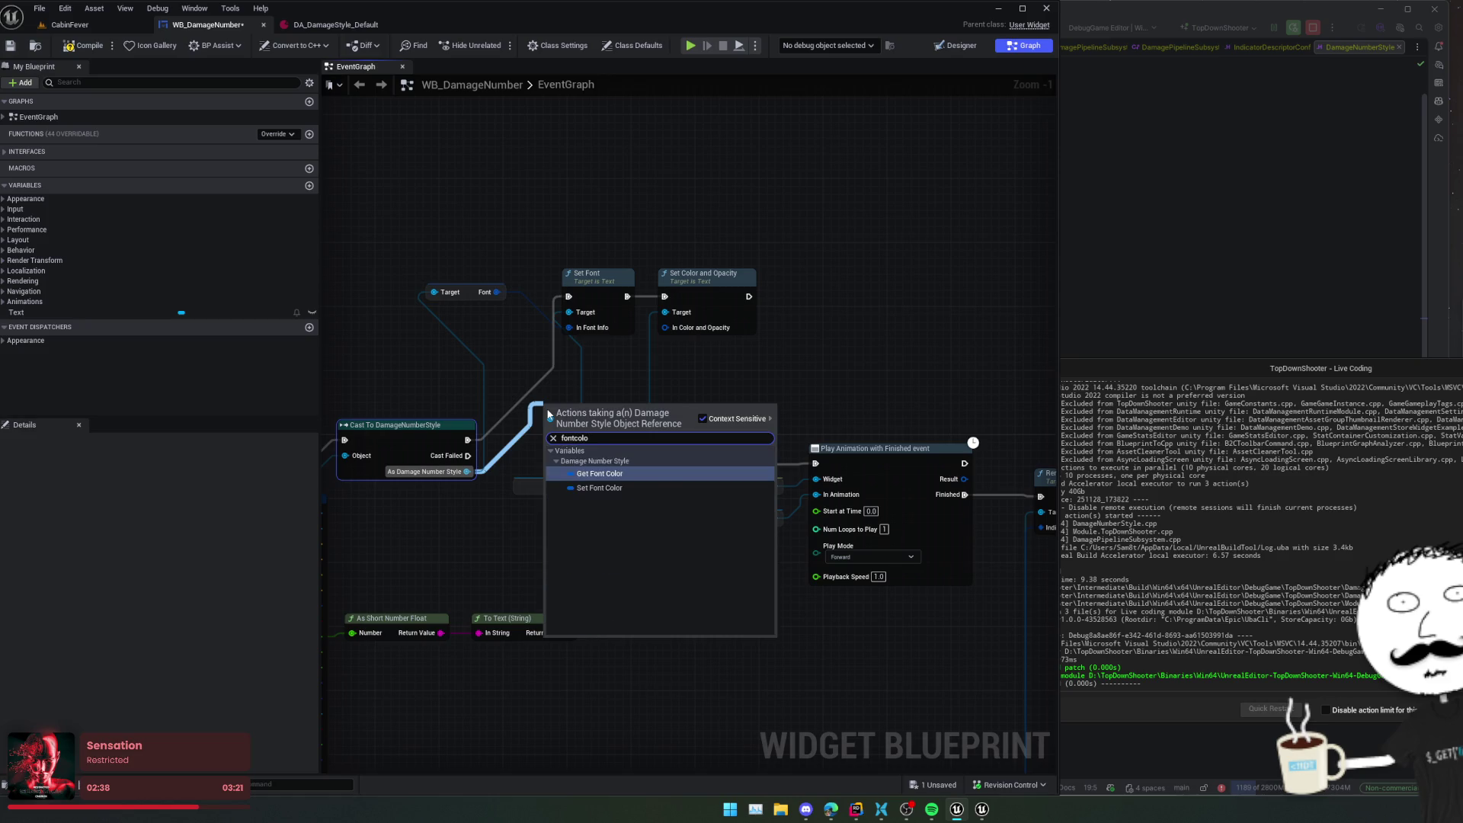
key("Return")
left_click_drag(636, 415, 665, 327)
key("Escape")
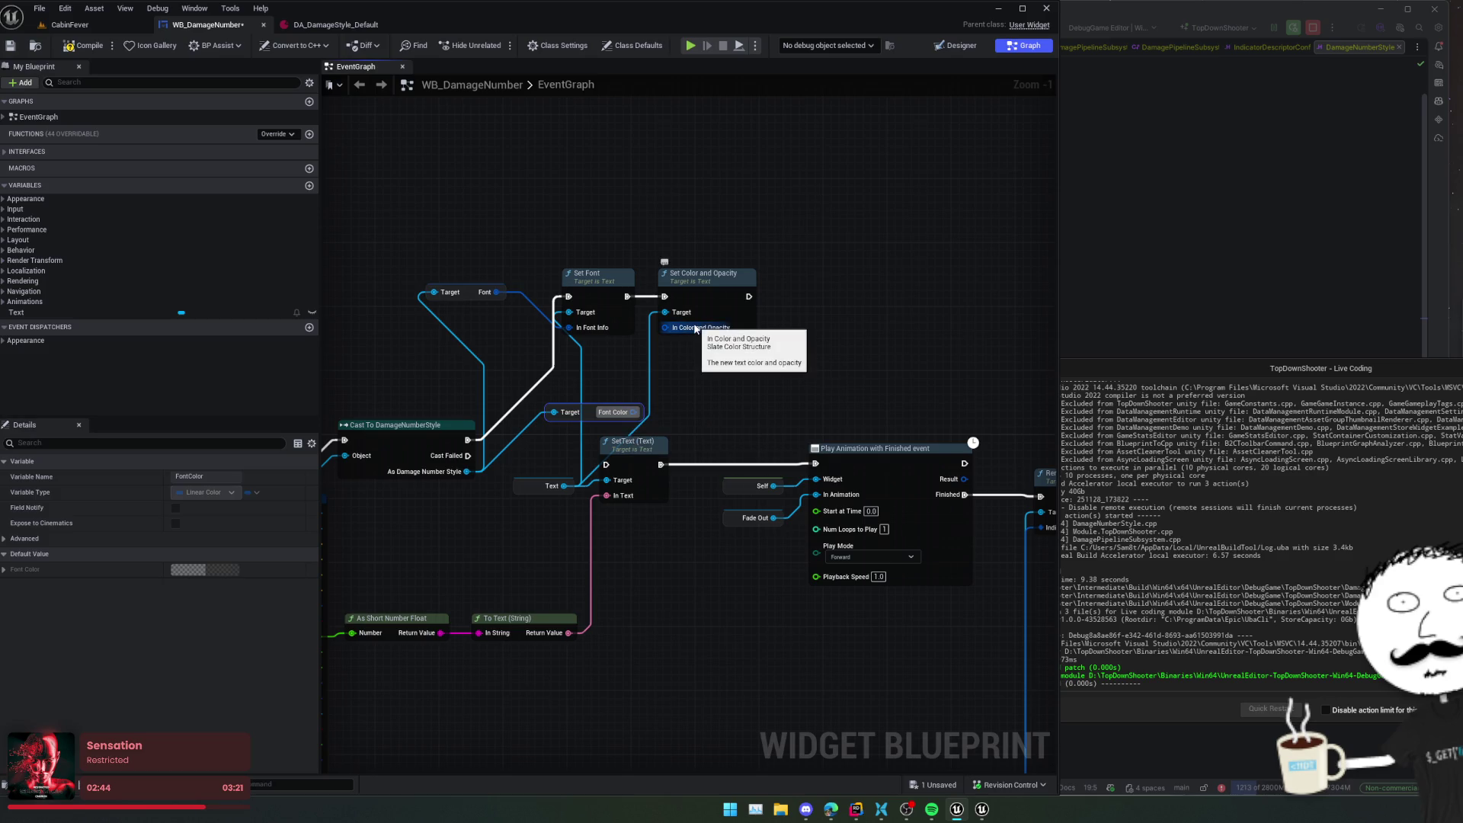
left_click_drag(696, 329, 633, 413)
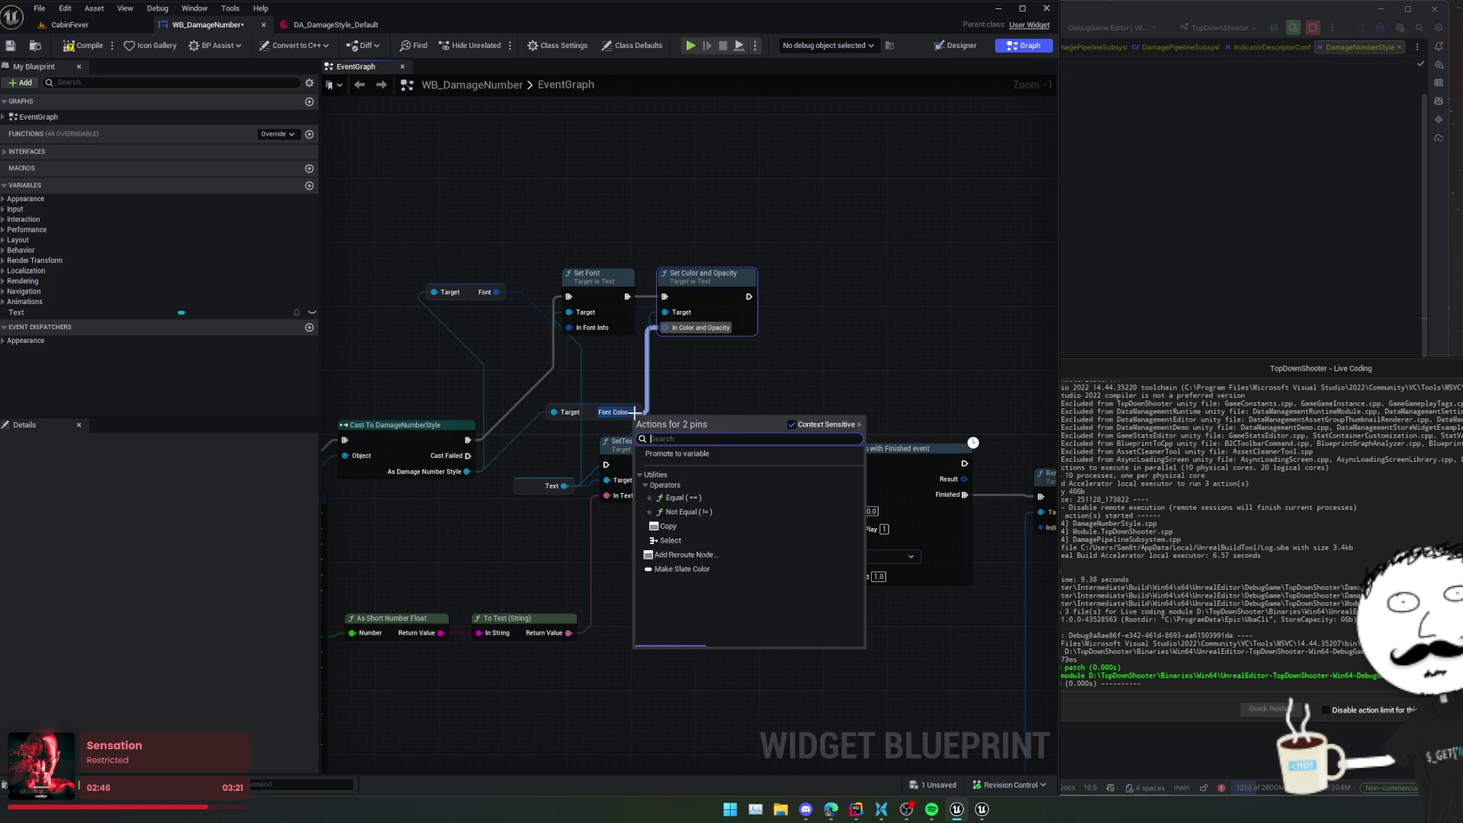
- Route the colour through Make Slate Color, save WB_DamageNumber, and reopen DA_DamageStyle_Default
scroll(735, 465, "down", 3)
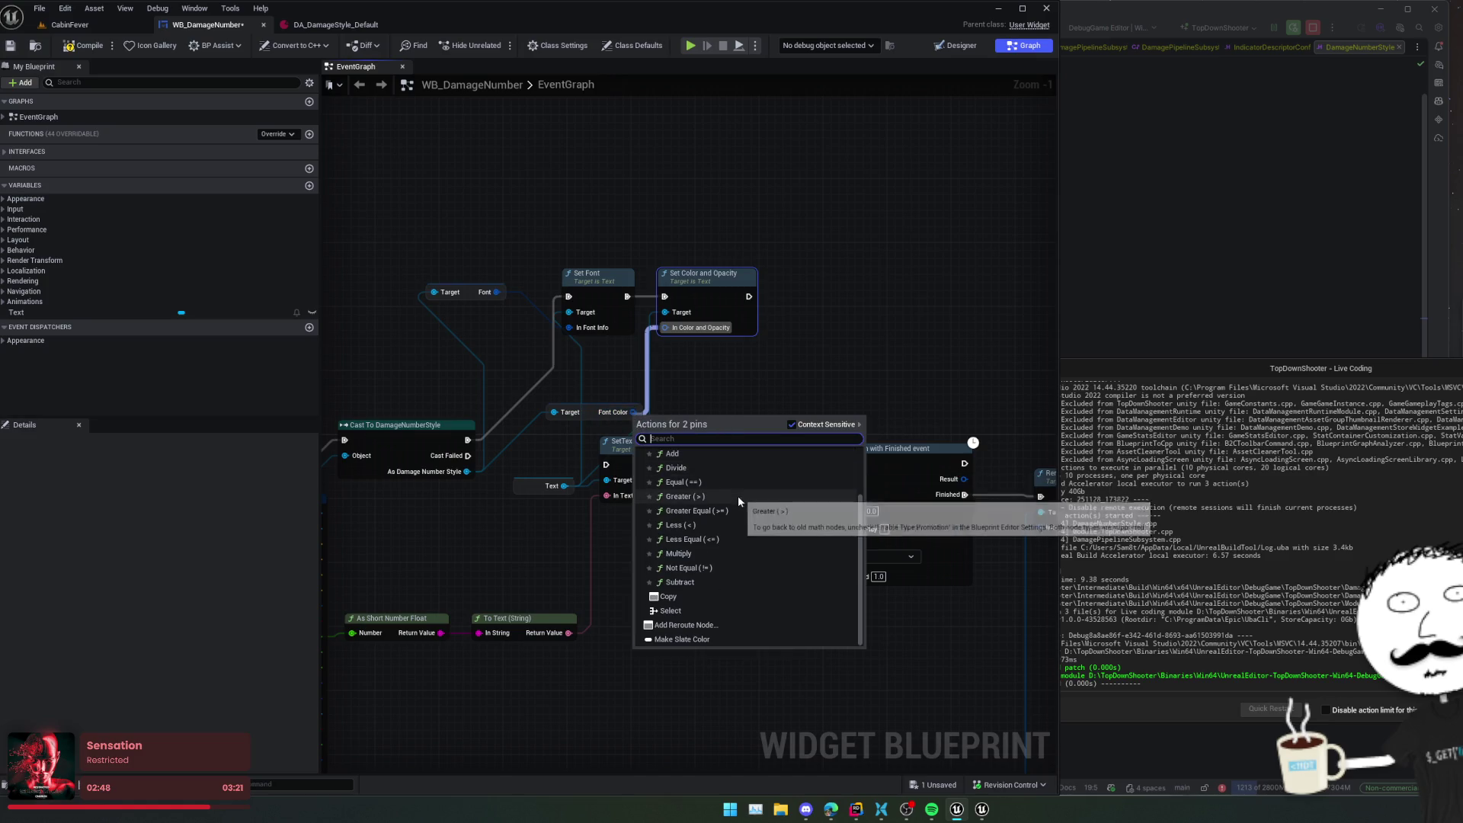
left_click(682, 639)
left_click_drag(668, 426, 653, 368)
left_click_drag(833, 429, 761, 372)
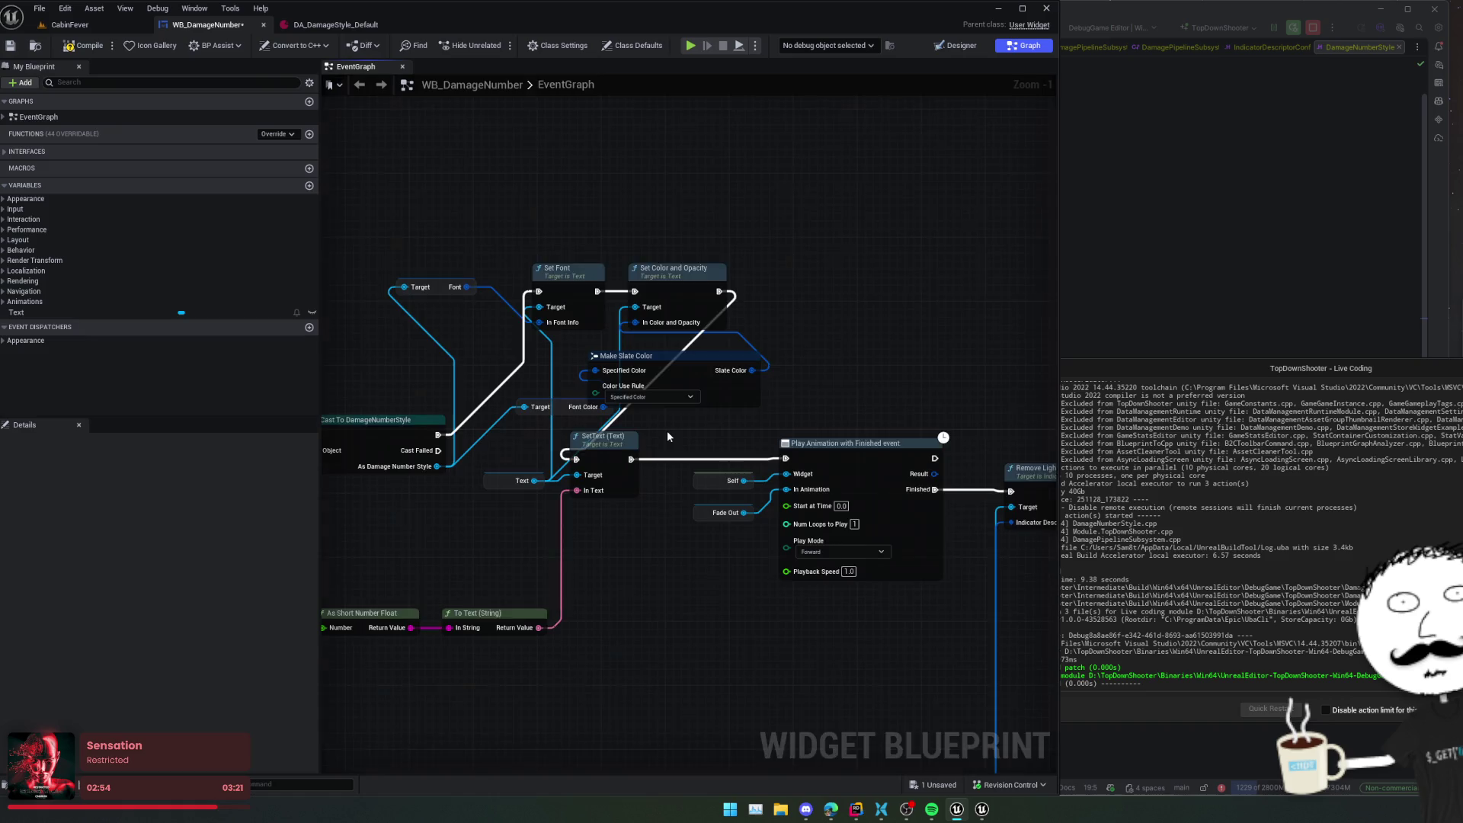
key("f")
scroll(633, 453, "down", 1)
key("ctrl+s")
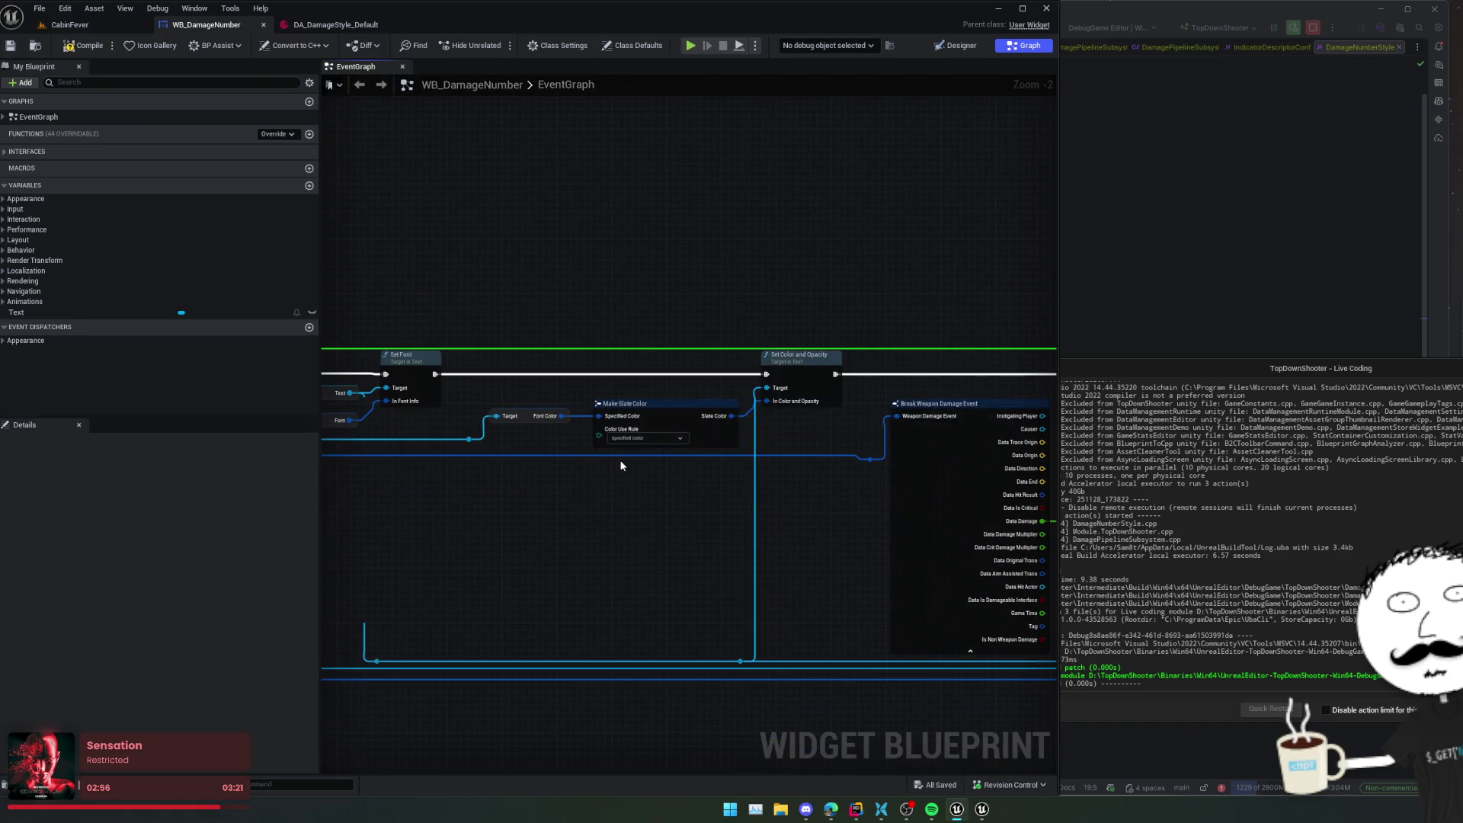
mouse_move(604, 484)
left_mouse_down()
mouse_move(778, 460)
mouse_move(858, 400)
mouse_move(552, 402)
left_mouse_up()
mouse_move(809, 427)
left_mouse_down()
mouse_move(574, 428)
mouse_move(564, 391)
left_mouse_up()
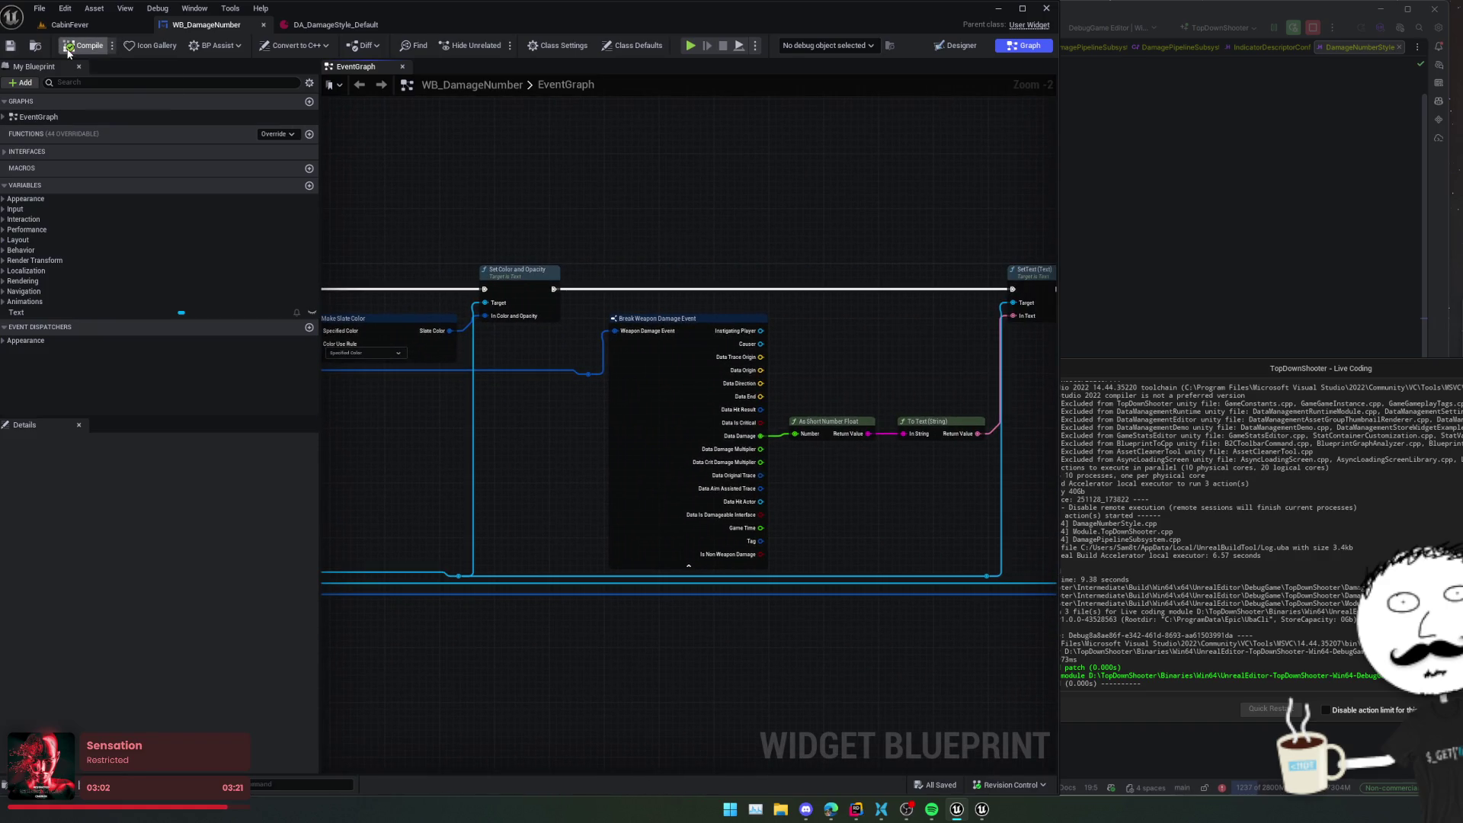
left_click(331, 24)
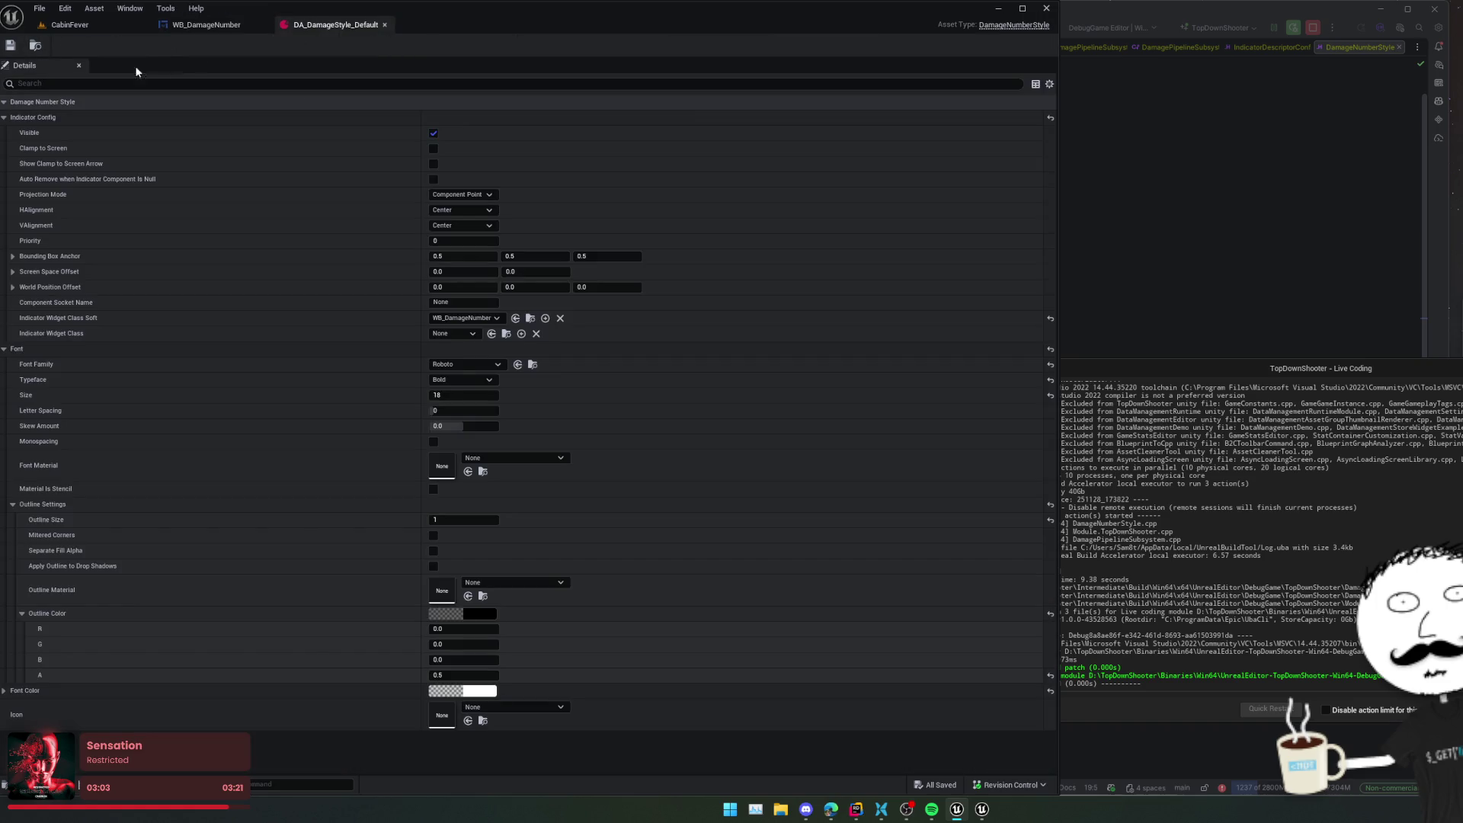
left_click(4, 349)
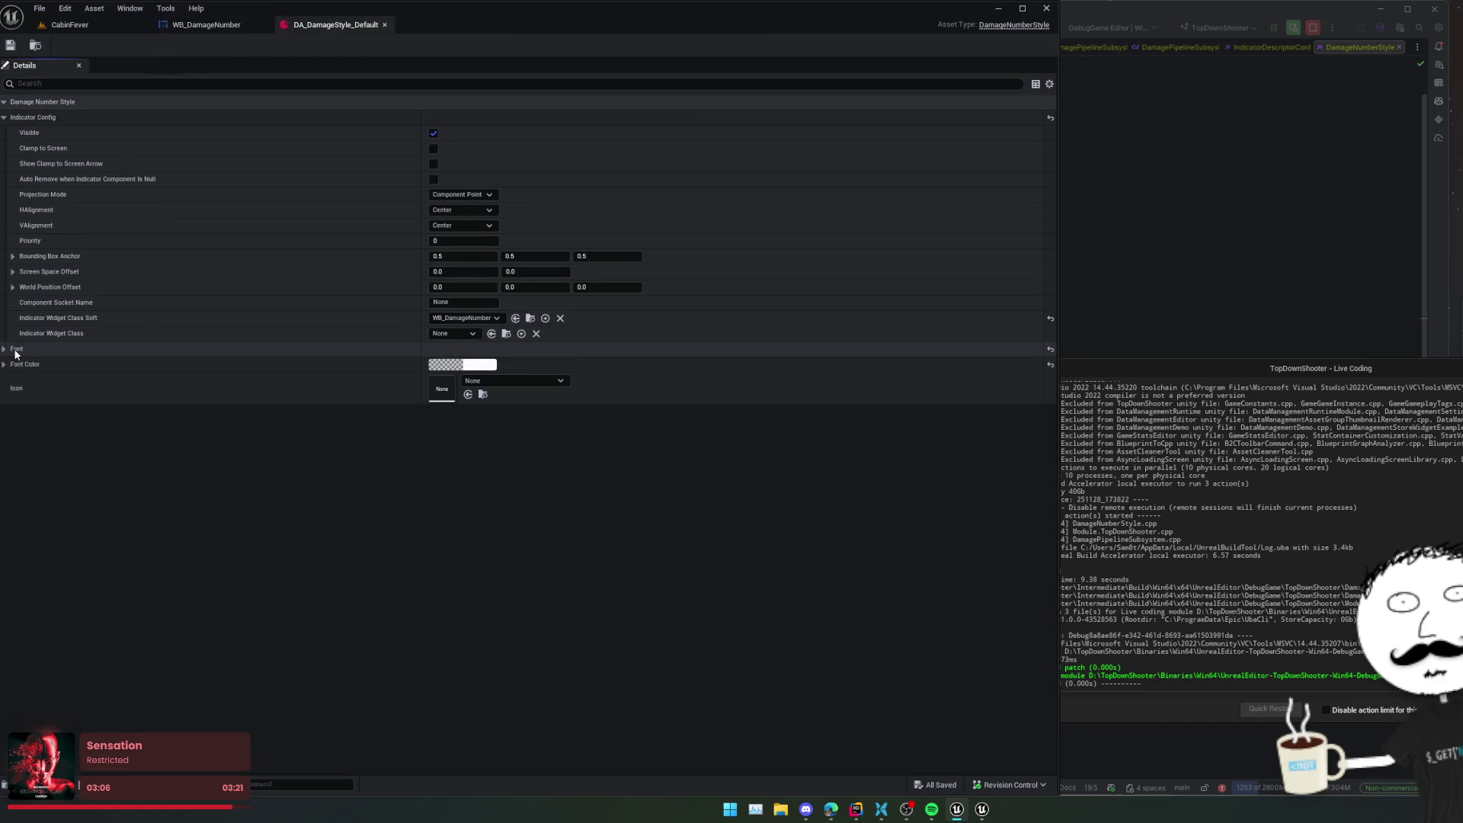
- Open the DA_DamageStyle_Critical asset from the level editor's Content Browser
left_click(37, 45)
left_click(404, 657)
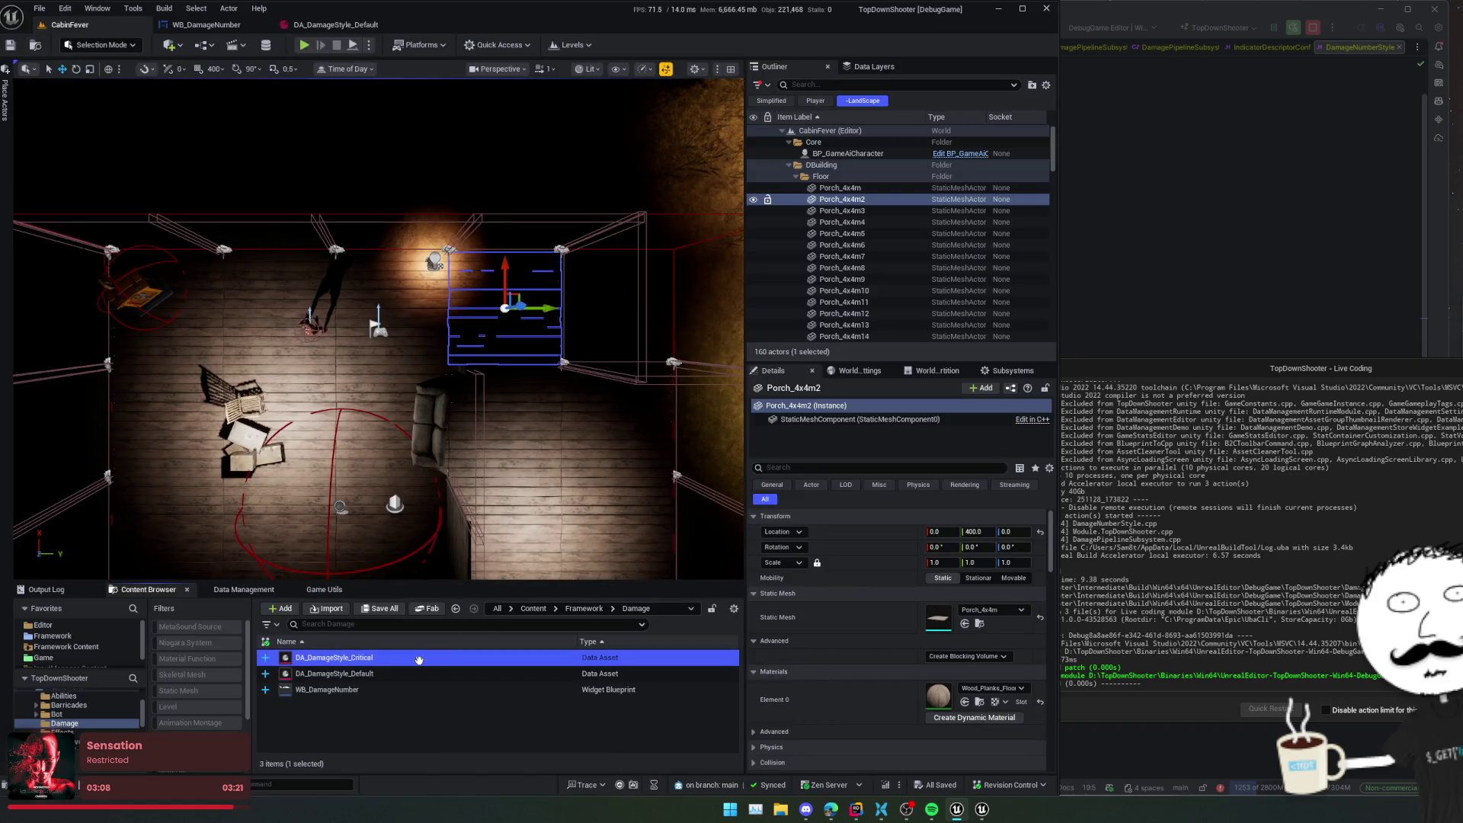
double_click(404, 657)
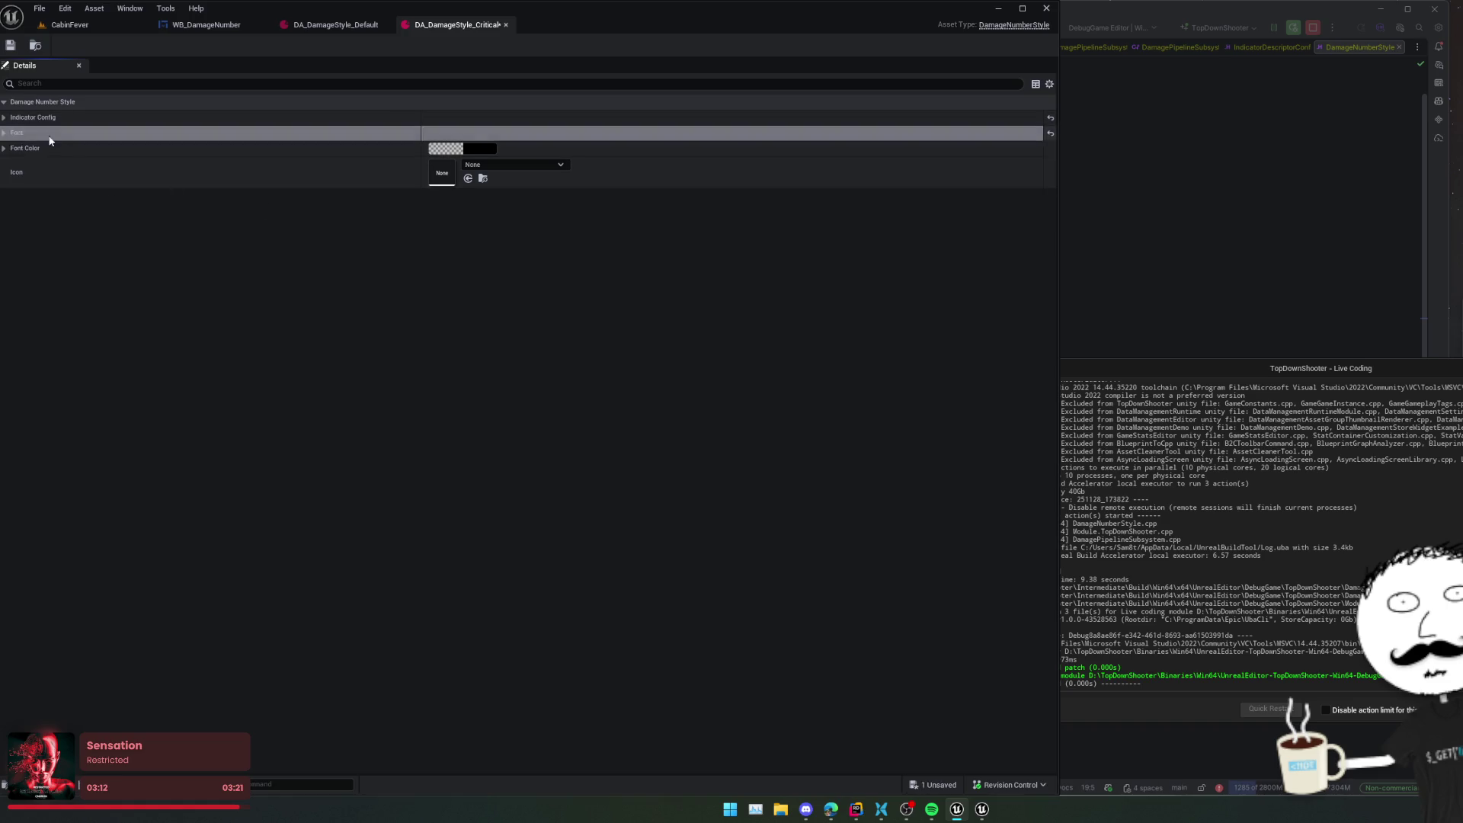
- Set the critical style's Font Color to a reddish orange in the Color Picker
left_click(433, 151)
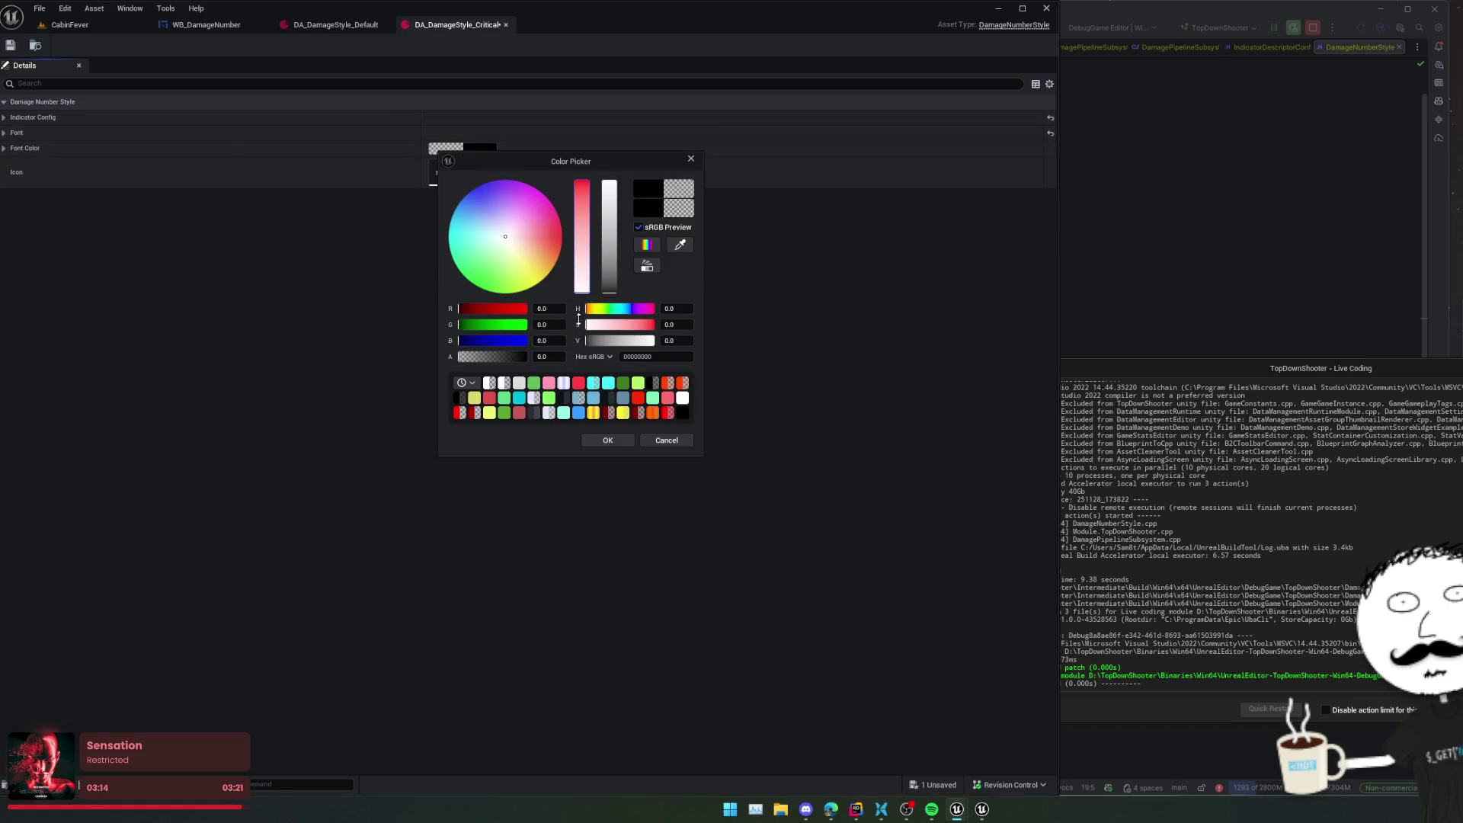
left_click_drag(488, 231, 515, 245)
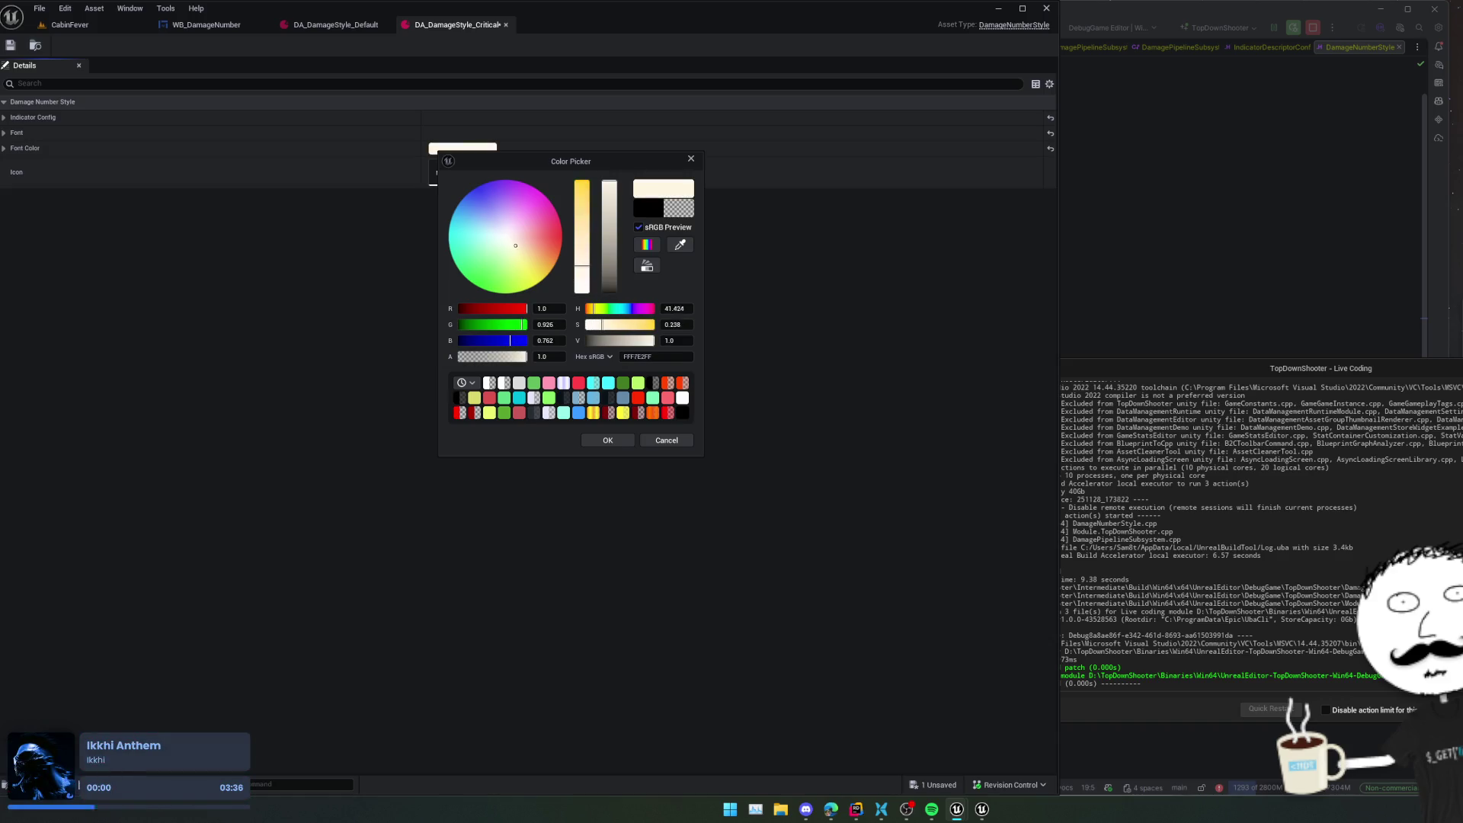
left_click_drag(536, 266, 552, 244)
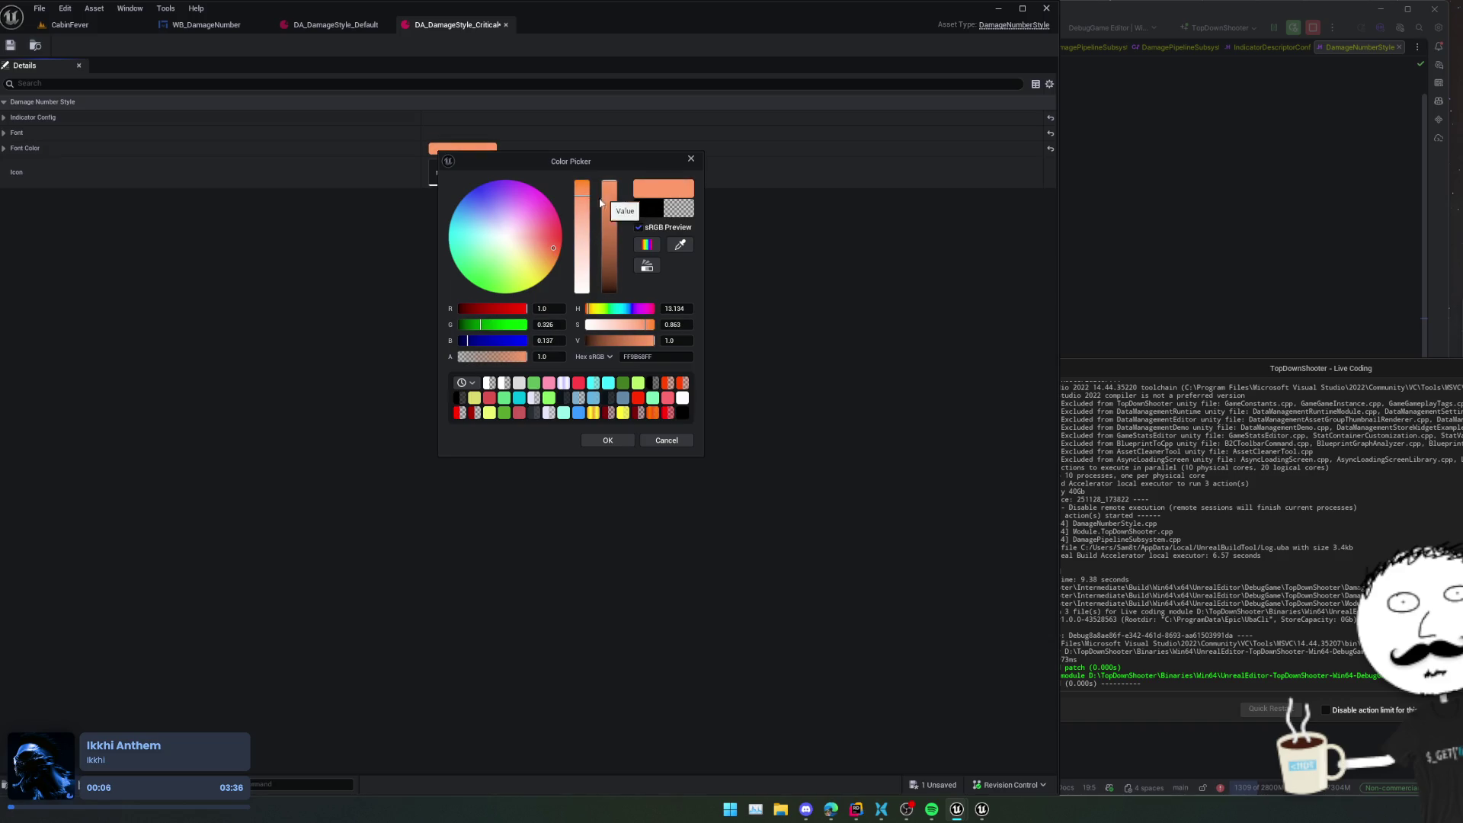
left_click_drag(481, 328, 476, 325)
left_click_drag(467, 325, 452, 340)
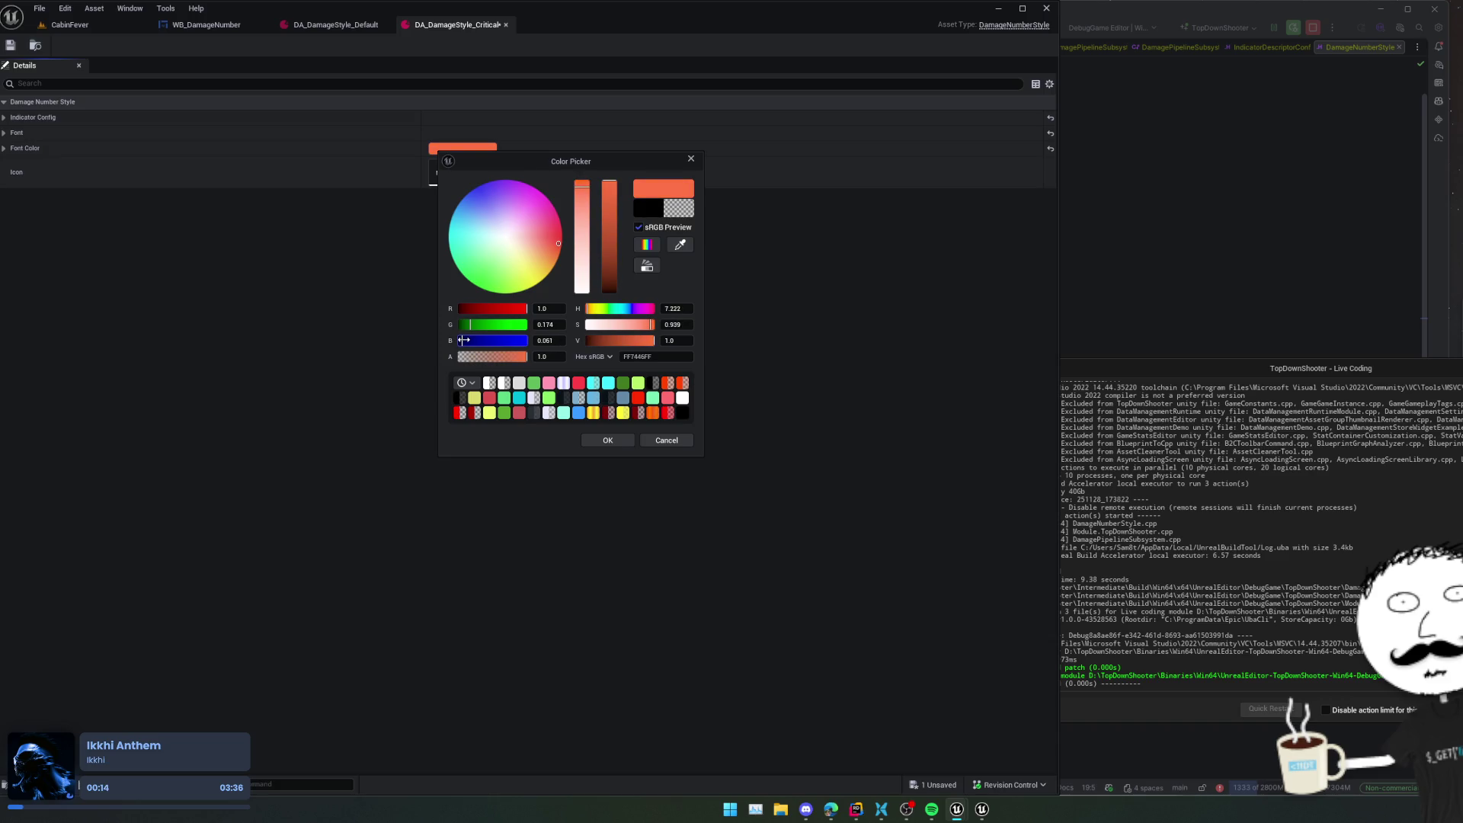
left_click(621, 439)
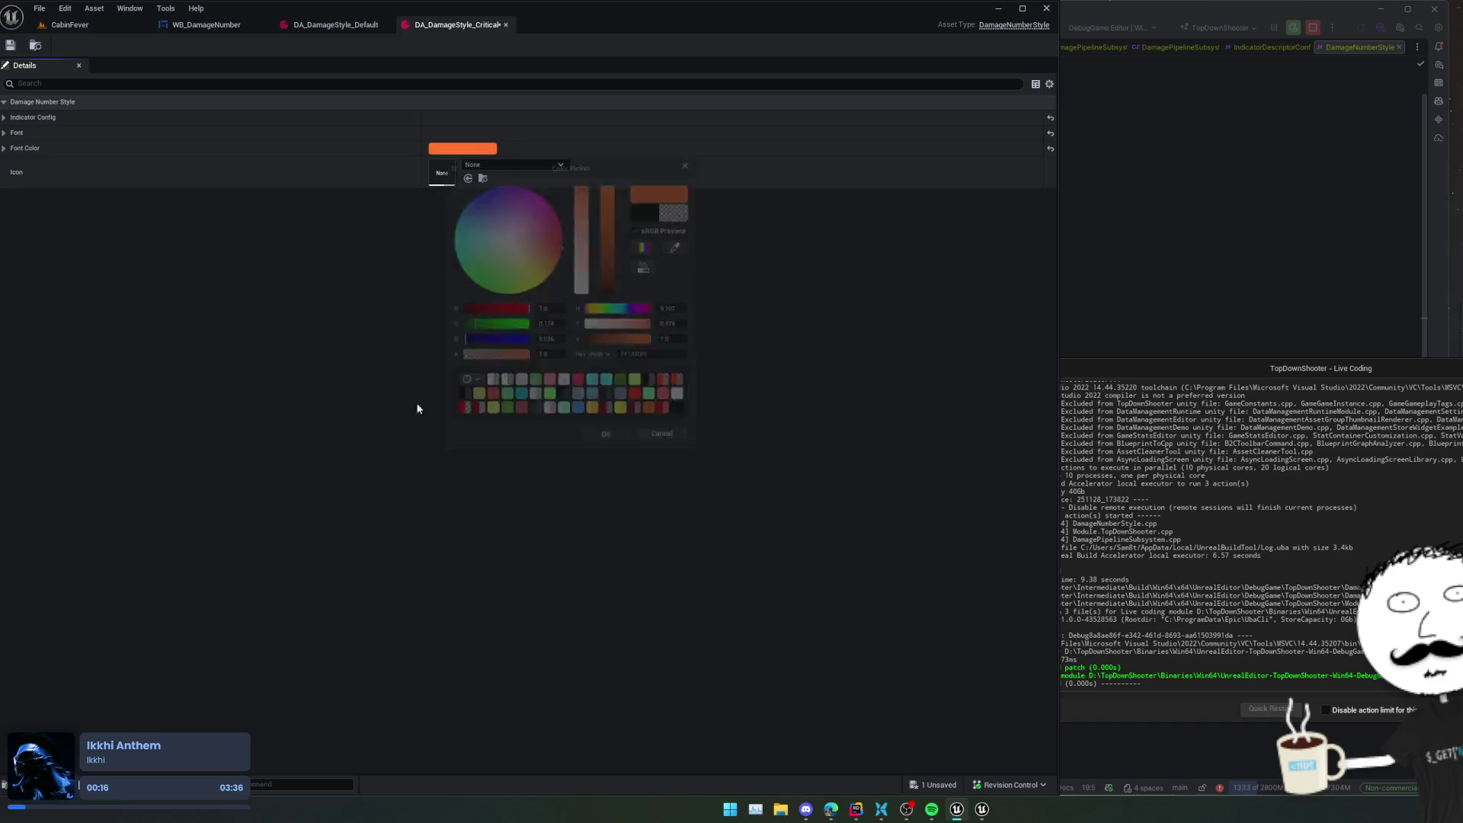
- Set Font Size to 20, save the asset, and return to the CabinFever level
left_click(314, 134)
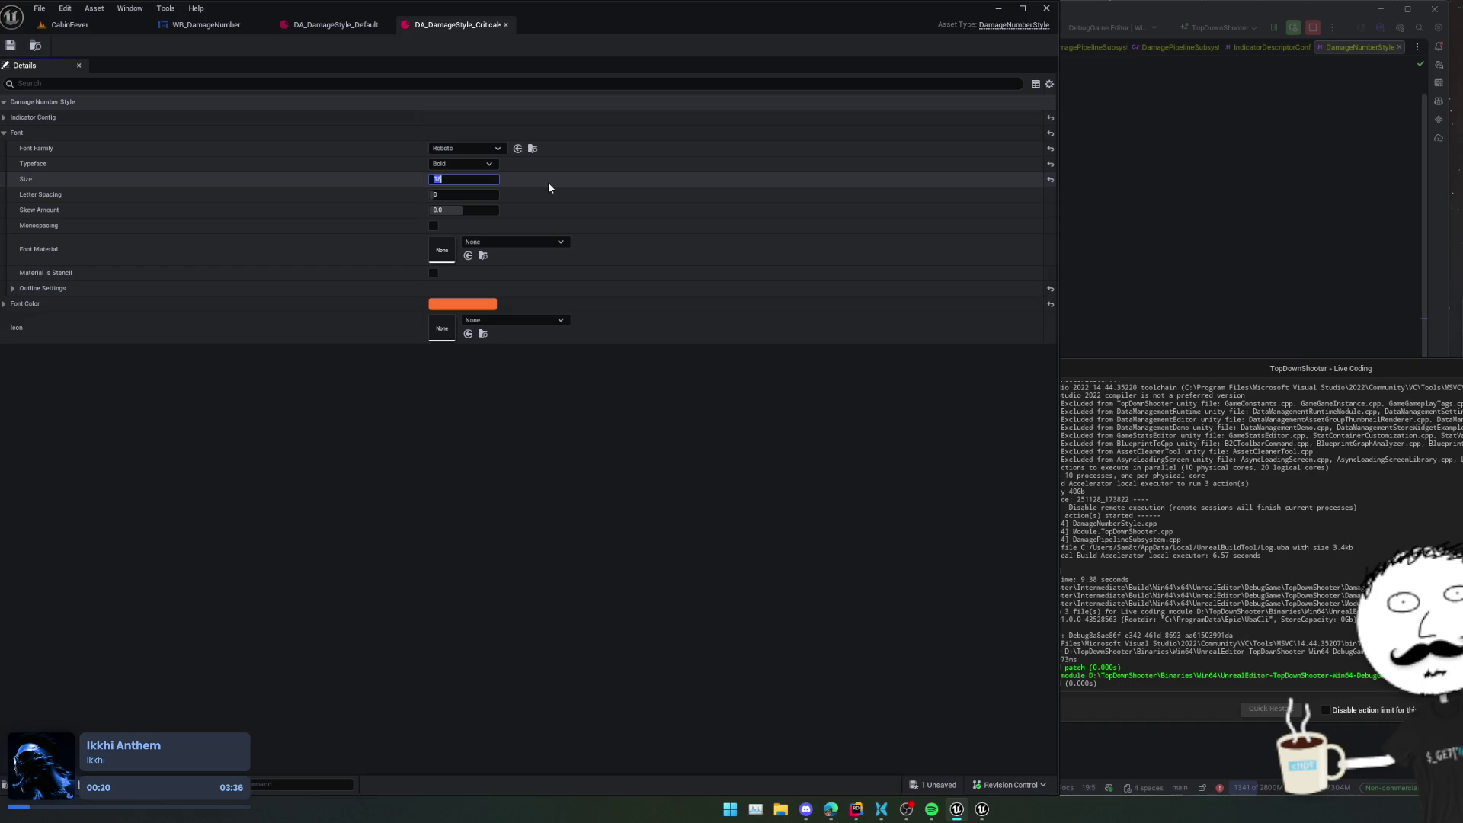
type("20")
key("Return")
key("ctrl+s")
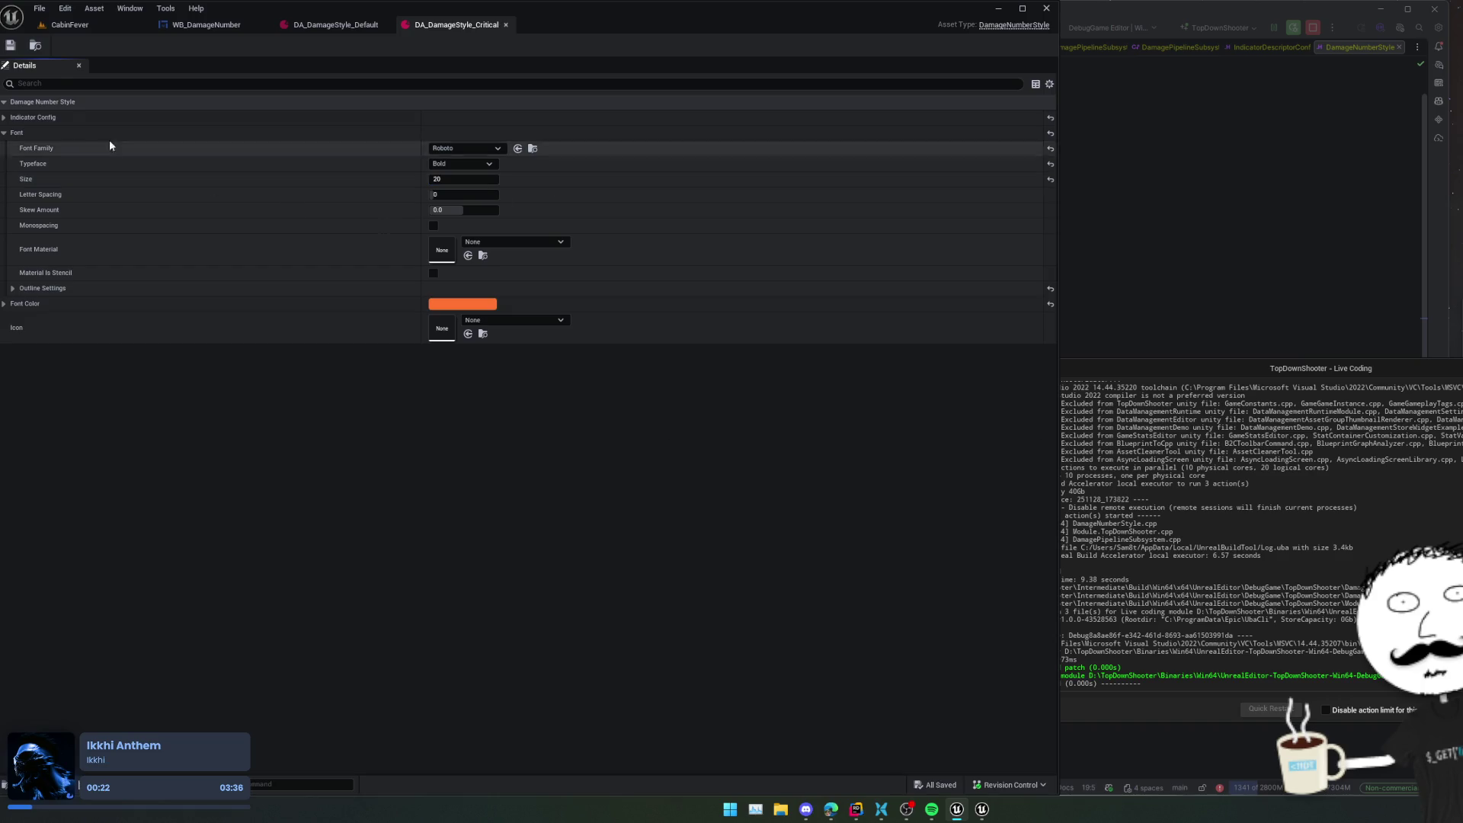
left_click(78, 26)
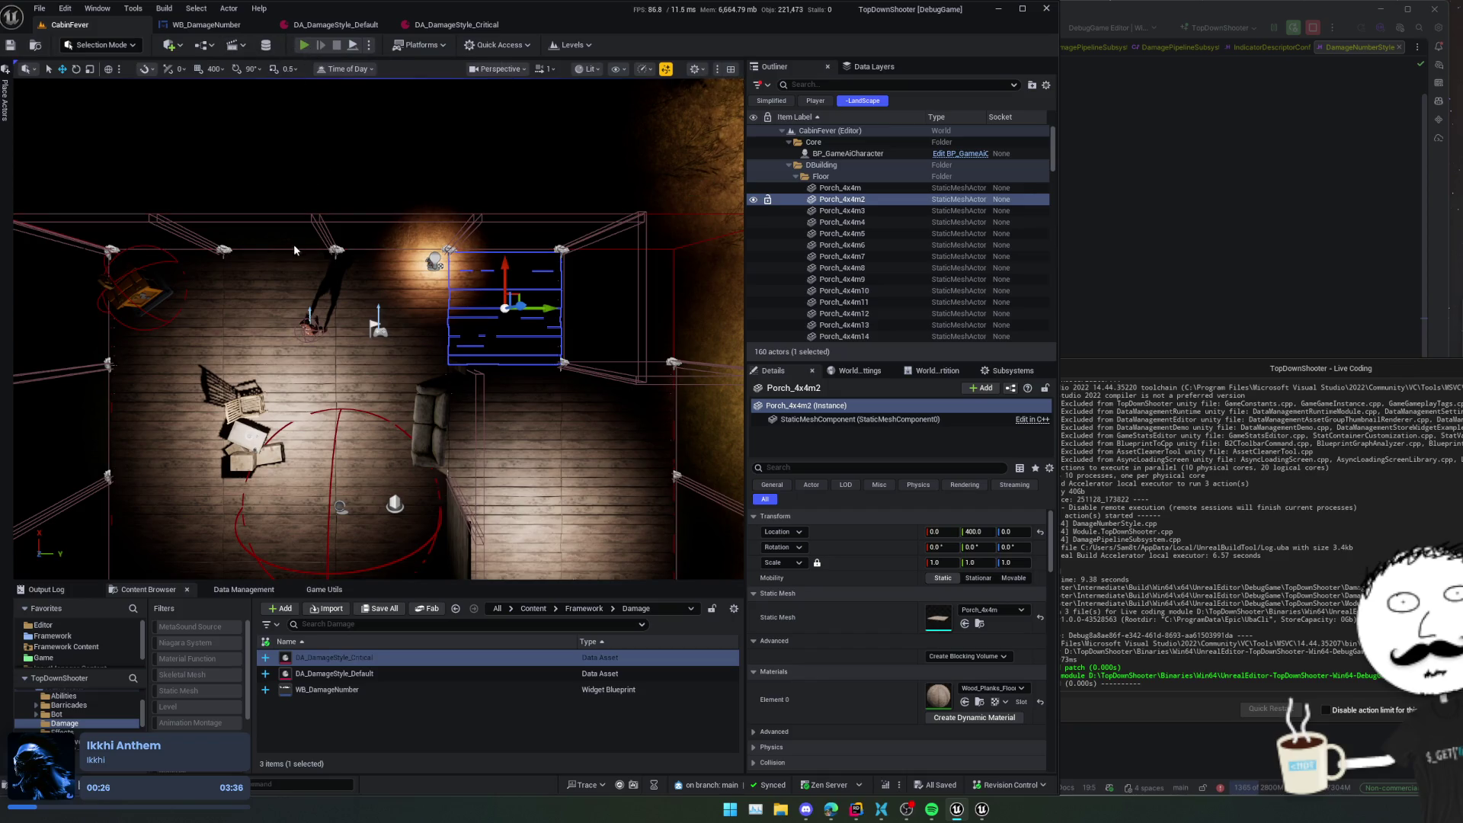
- Play-test CabinFever, shooting the enemy for 25.50 damage numbers, then switch to Rider's DamageNumberStyle.h
key("q")
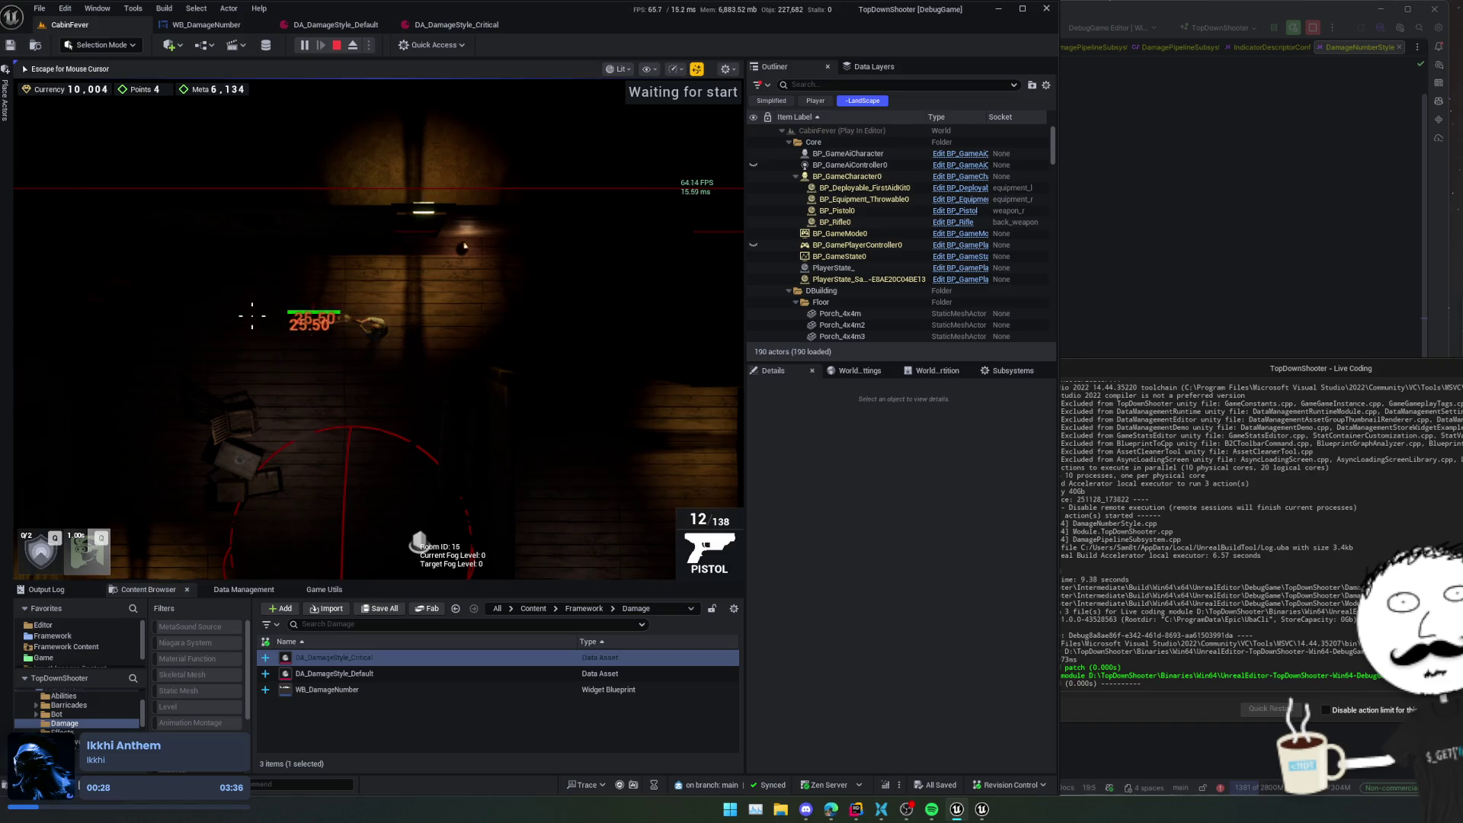
left_click(372, 121)
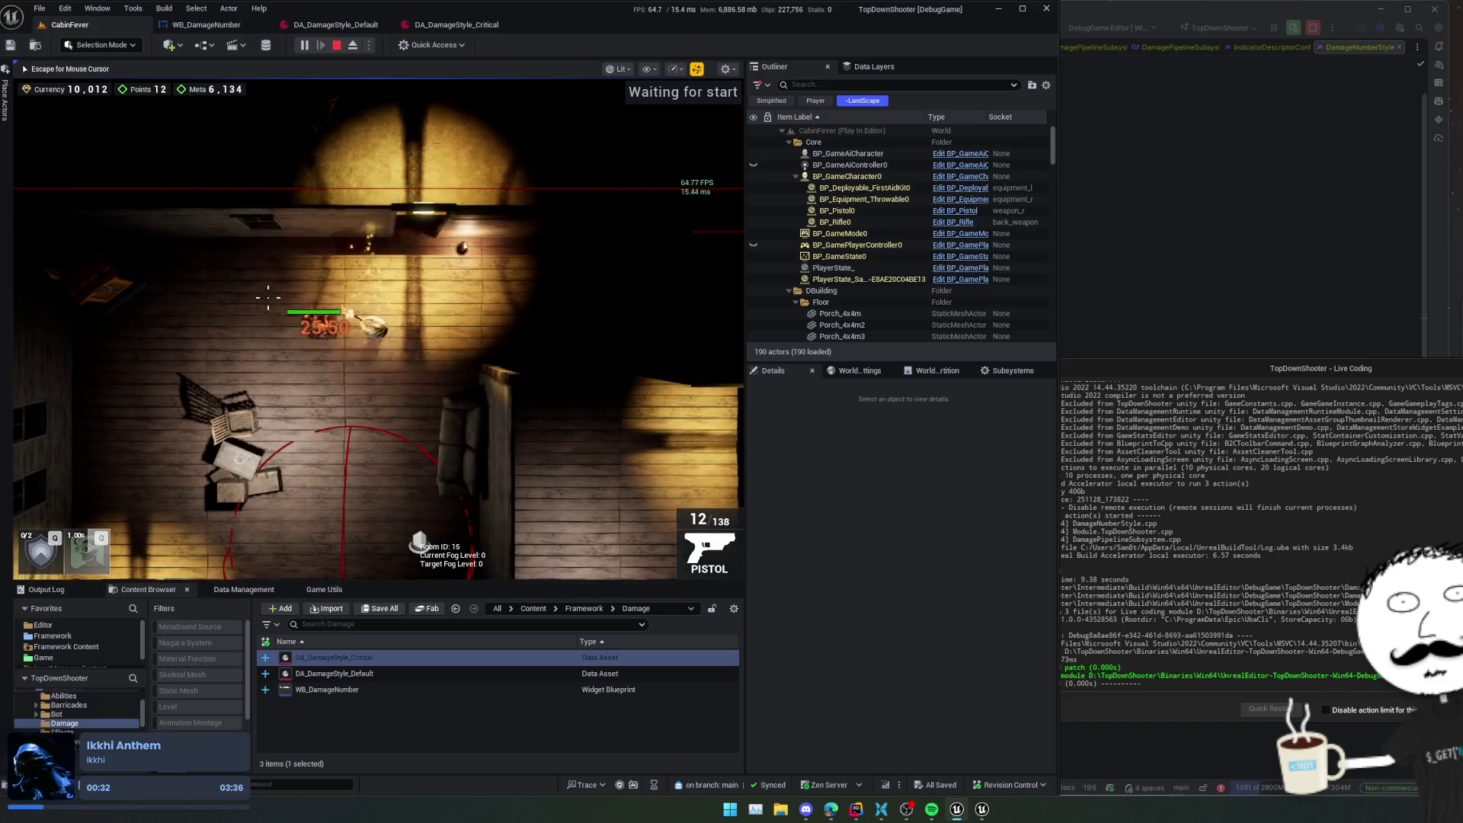
left_click(262, 332)
left_click(262, 332)
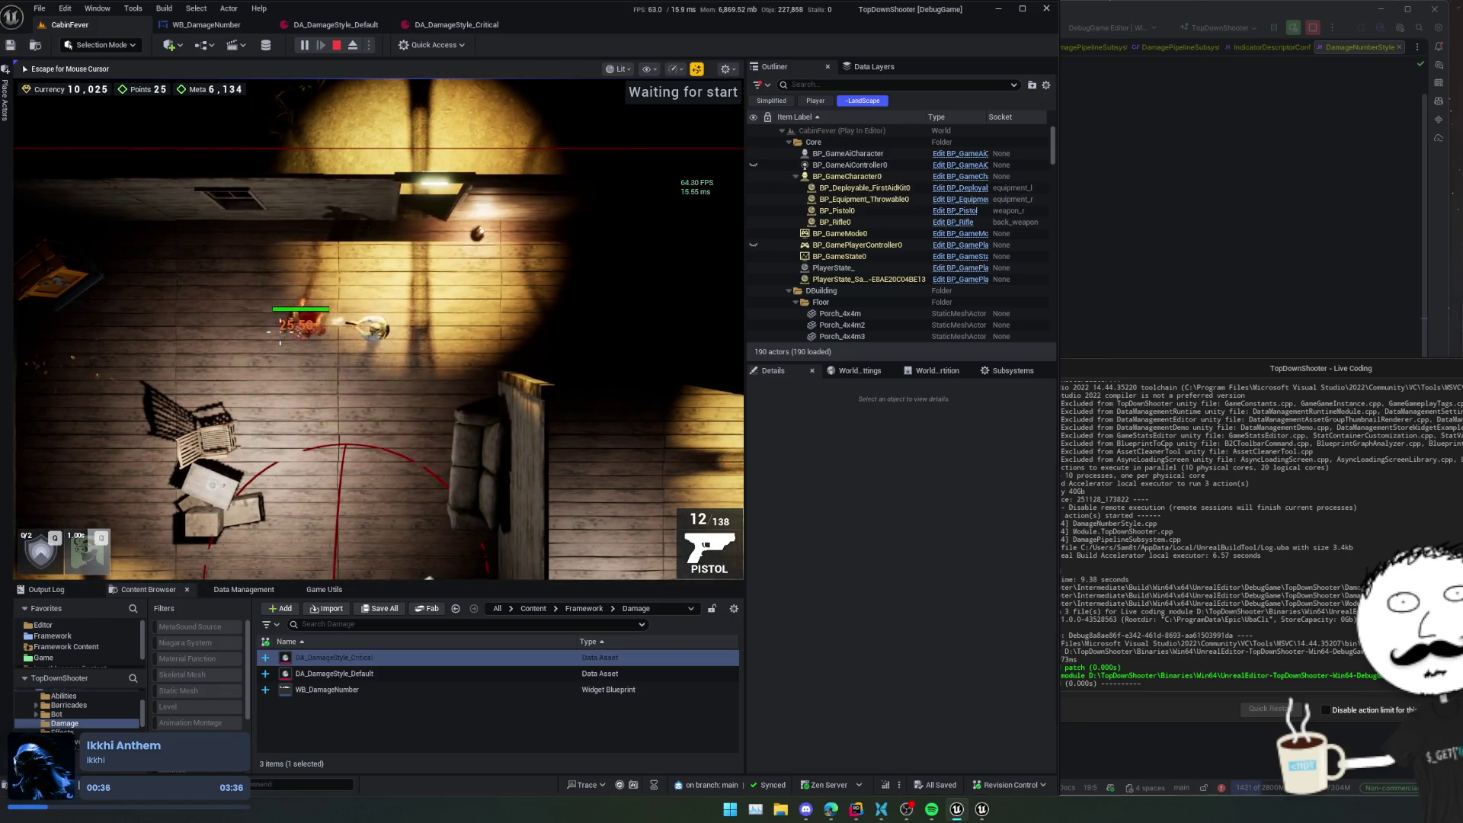
left_click(278, 335)
left_click(281, 335)
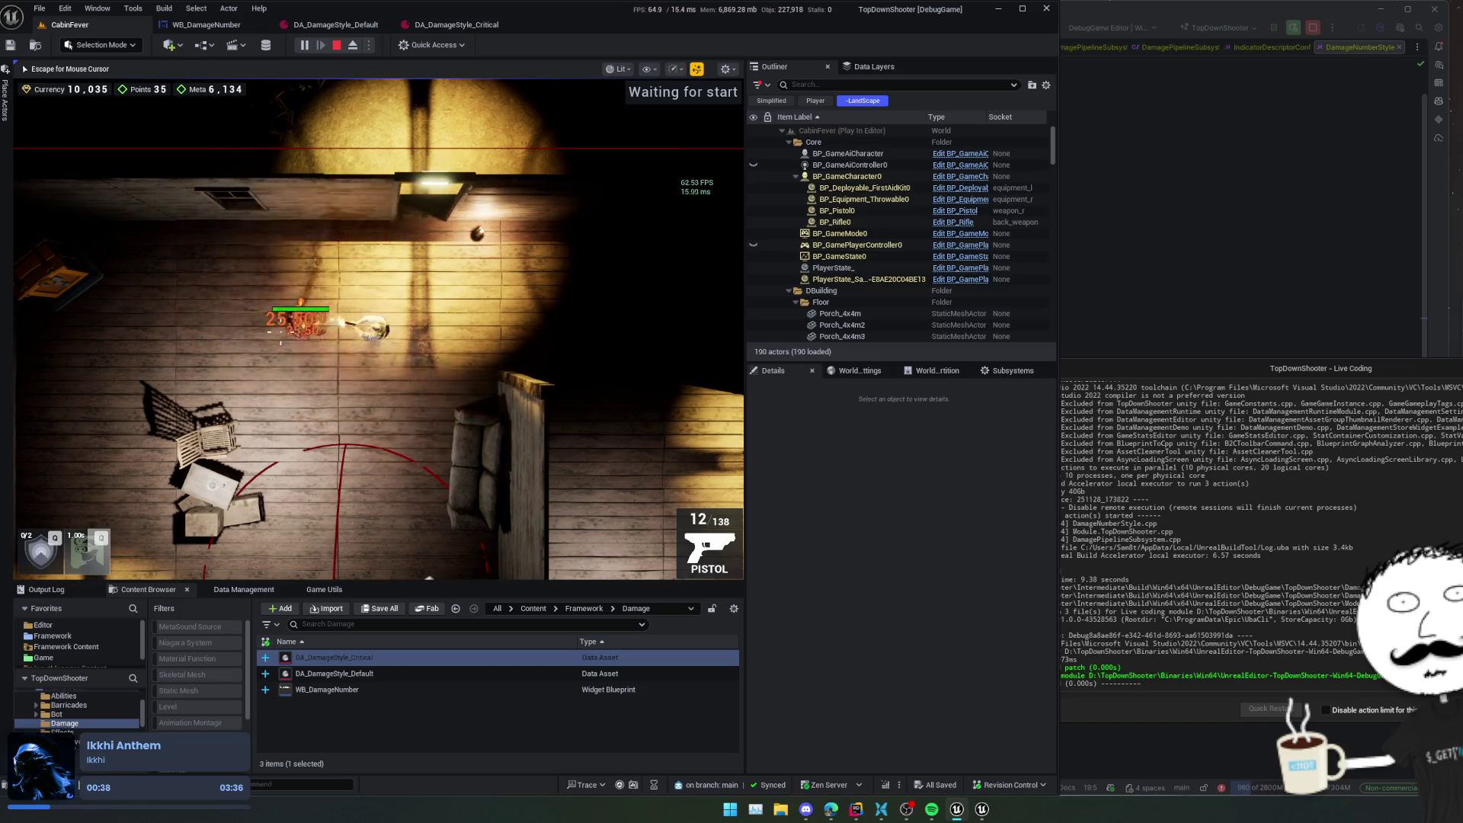
left_click(281, 335)
key("Escape")
left_click(1185, 211)
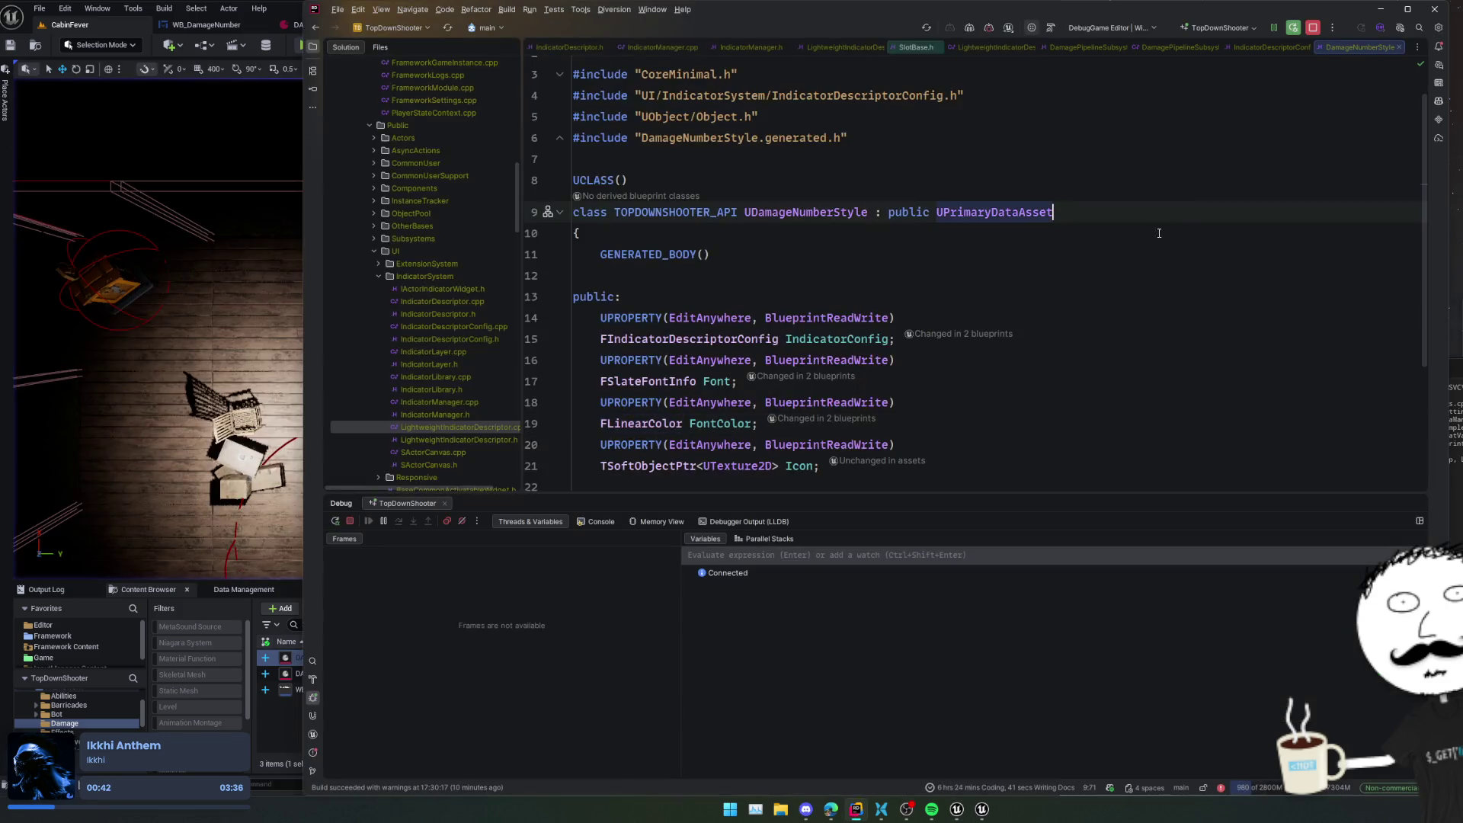
- Promote the animation result to a variable and disconnect SET from Remove Light Weight Indicator
left_click(217, 28)
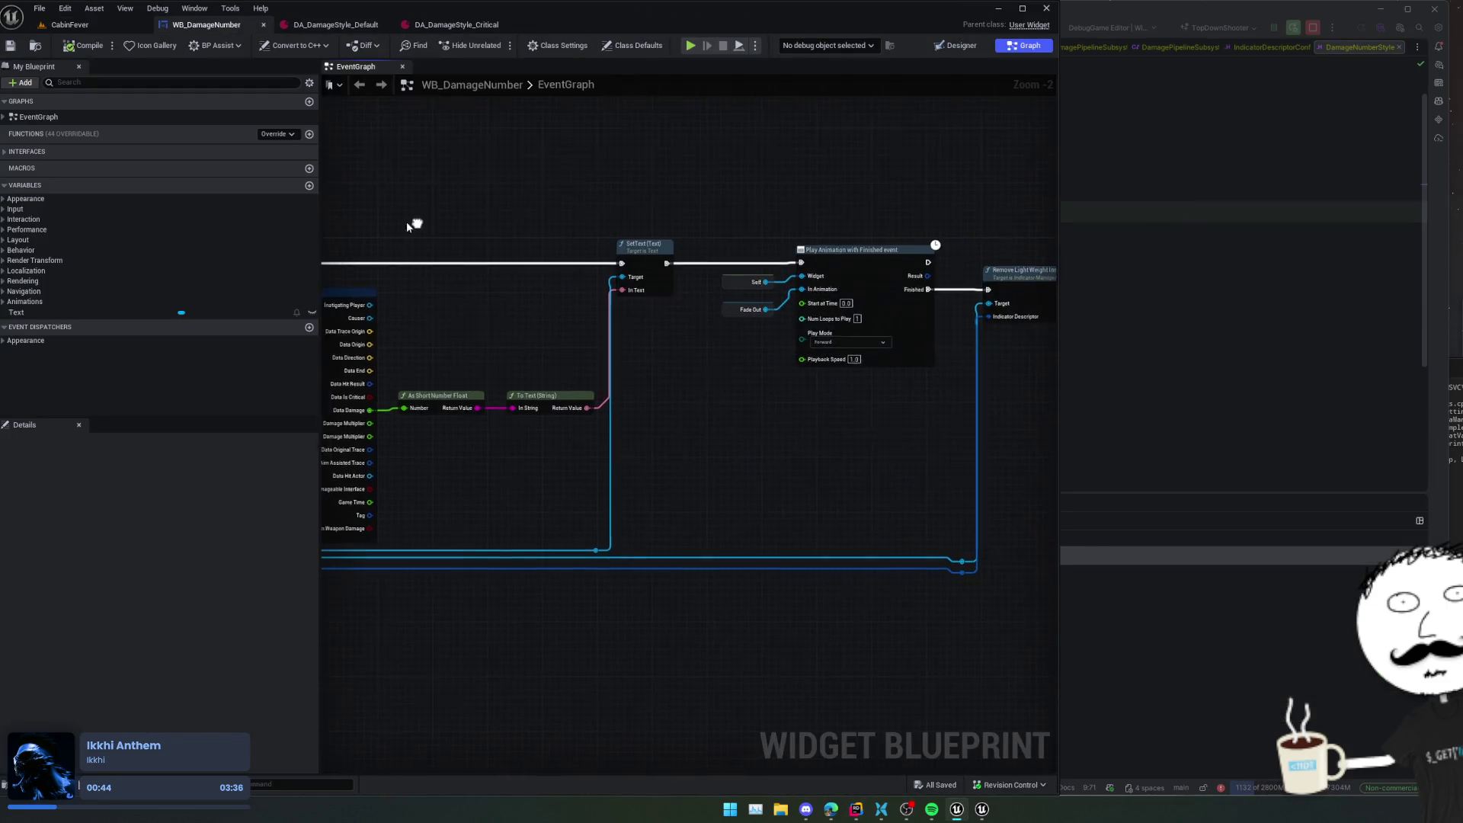
mouse_move(530, 274)
left_mouse_down()
mouse_move(581, 238)
mouse_move(689, 271)
mouse_move(643, 261)
mouse_move(655, 293)
left_mouse_up()
left_click(675, 287)
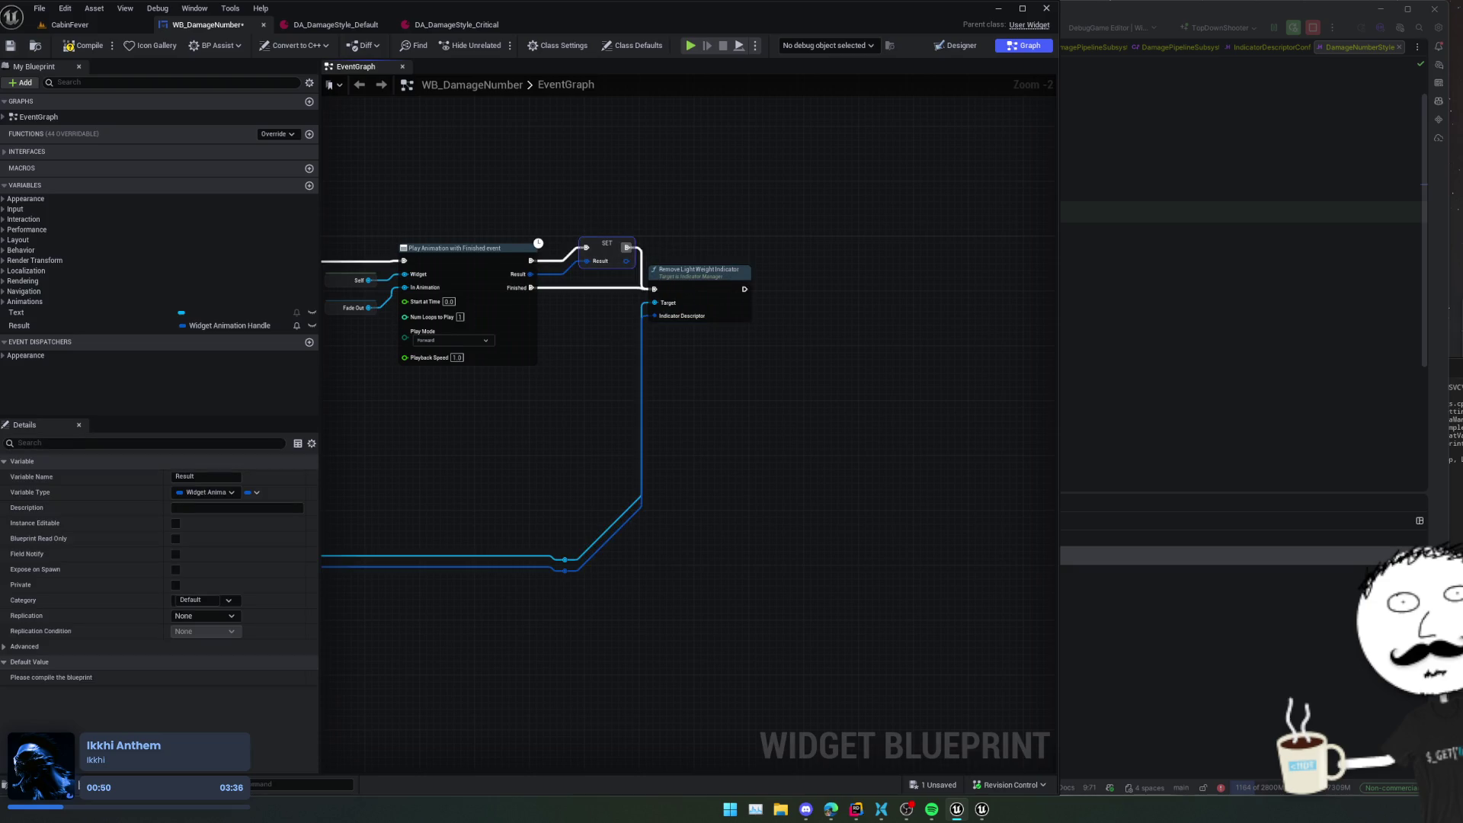
scroll(634, 336, "down", 1)
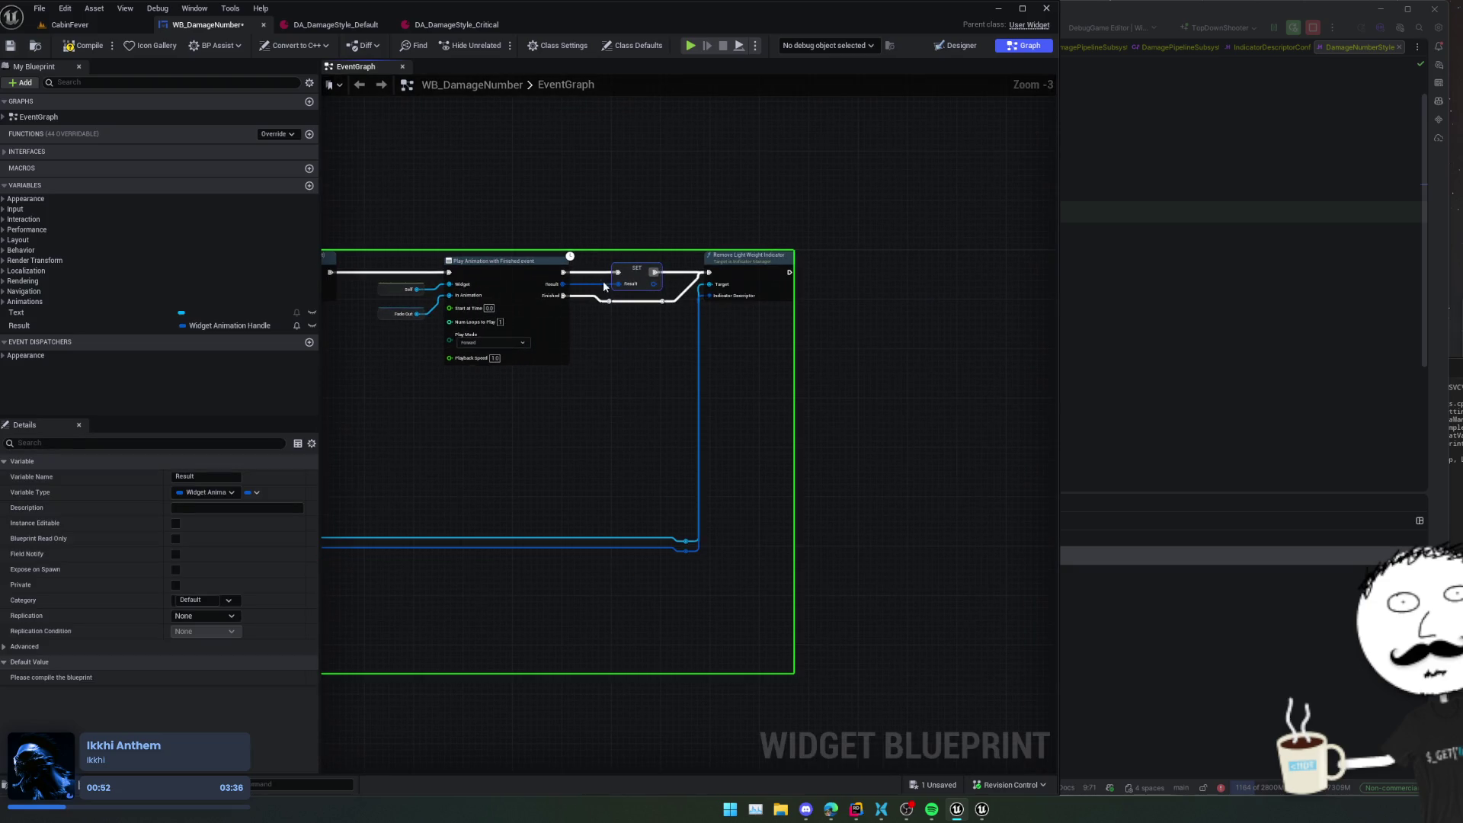
left_click_drag(674, 284, 624, 332)
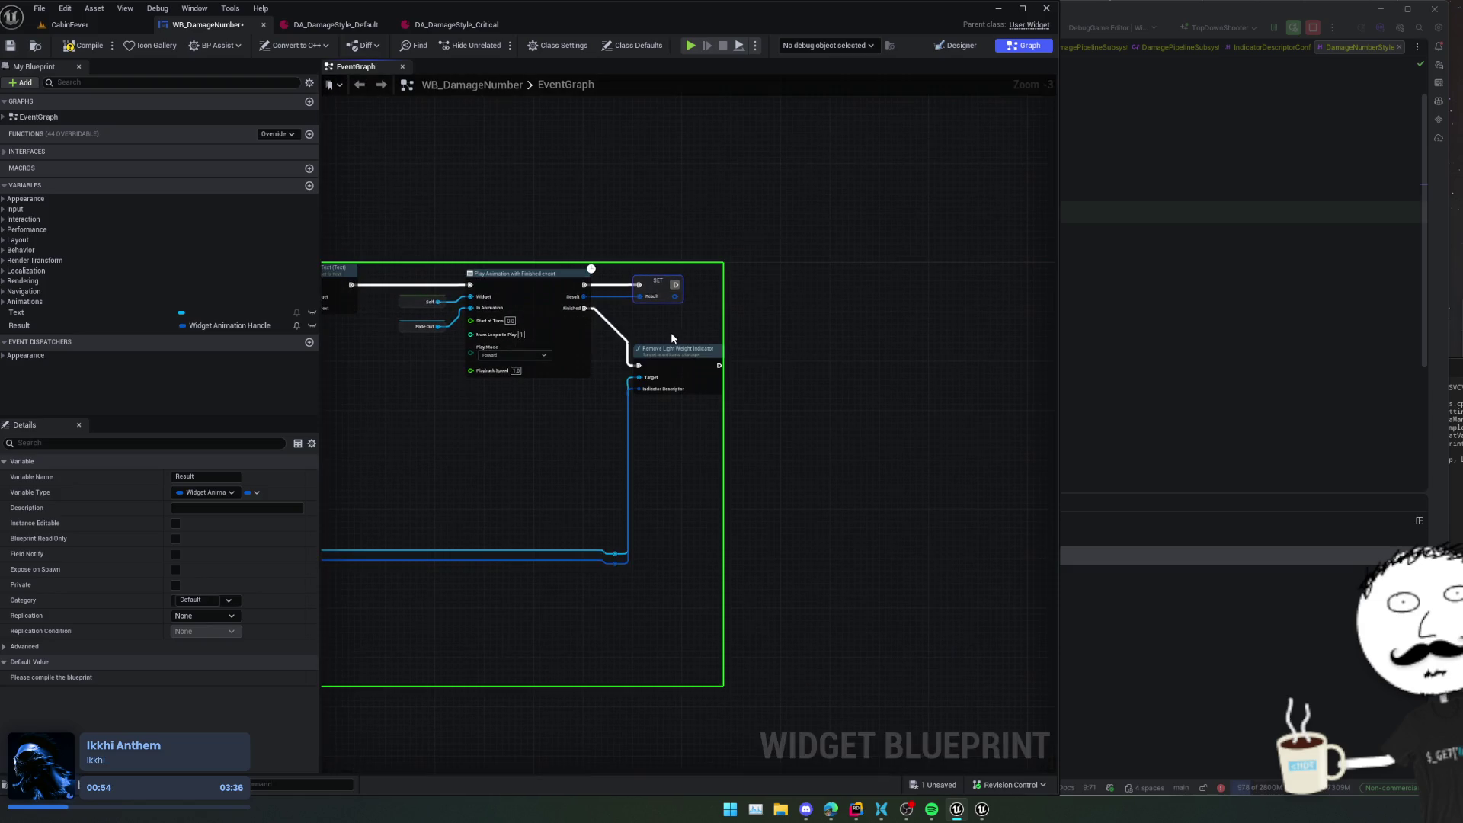
scroll(732, 317, "down", 1)
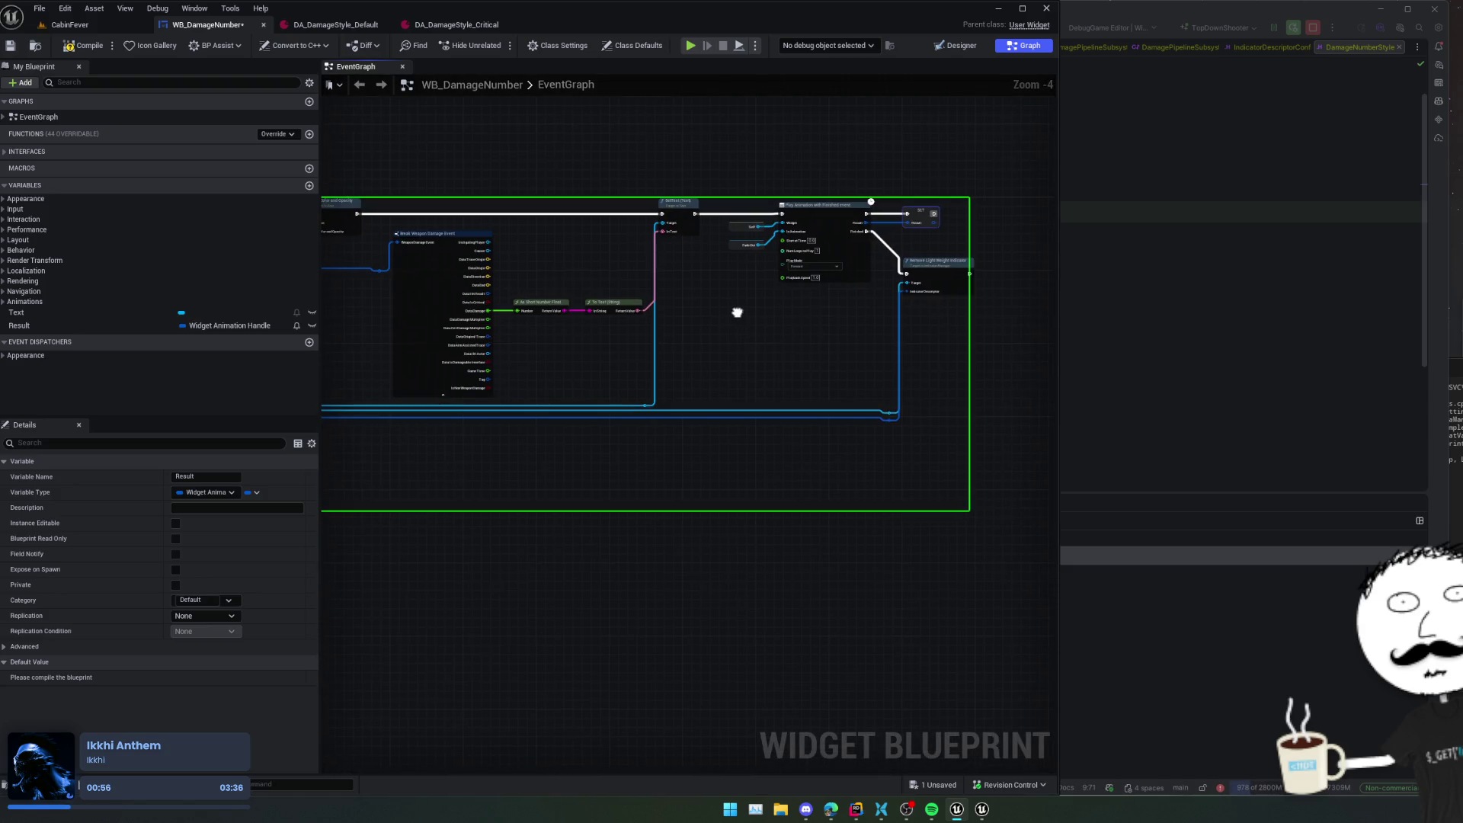
- Rename the Result variable to Anim and place an Anim getter in the graph
double_click(85, 327)
type("Anim")
key("Return")
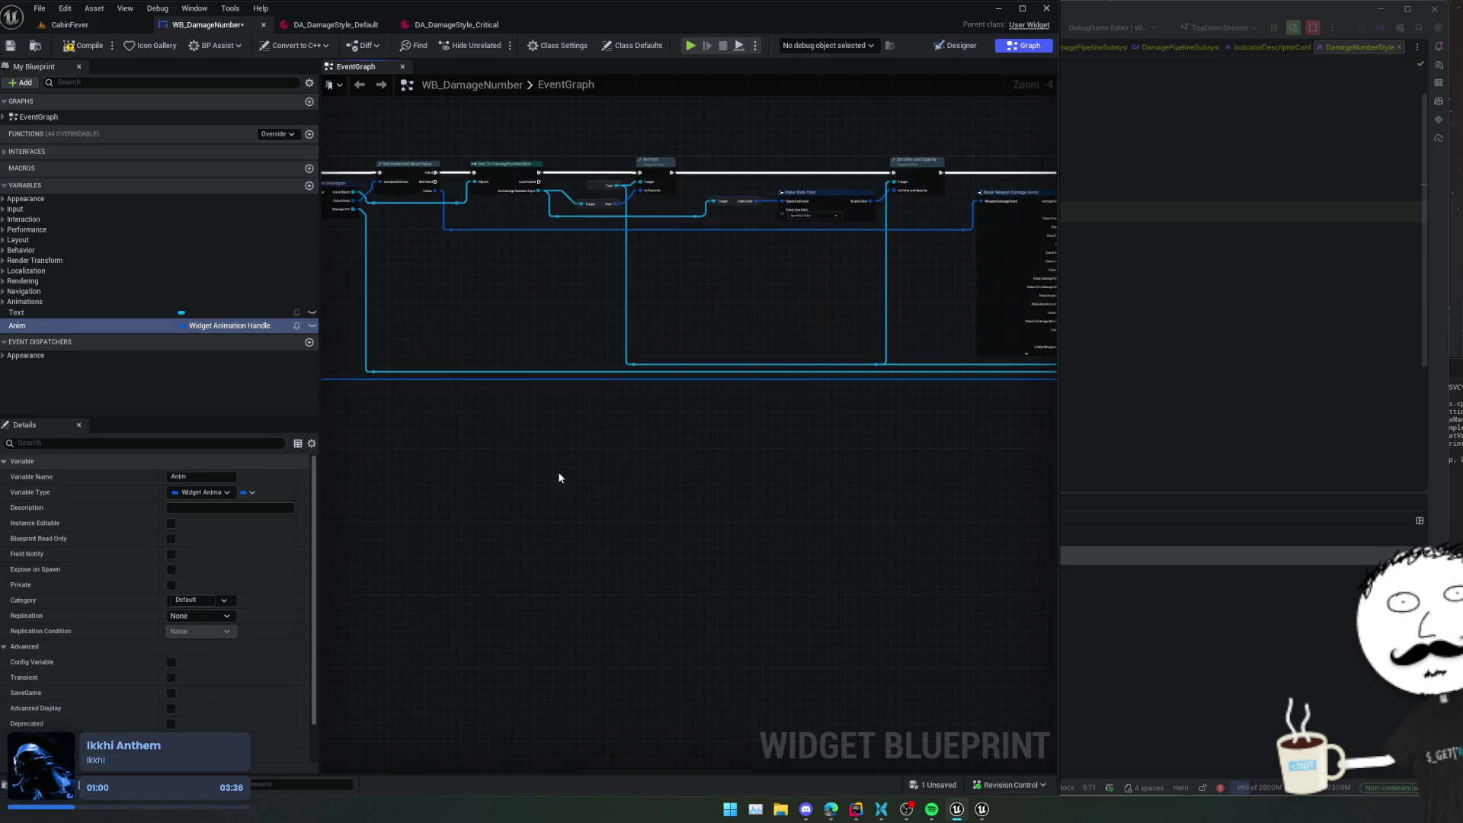
scroll(609, 499, "up", 4)
mouse_move(31, 326)
left_mouse_down()
mouse_move(497, 427)
mouse_move(108, 323)
mouse_move(440, 466)
mouse_move(543, 436)
left_mouse_up()
left_click(455, 483)
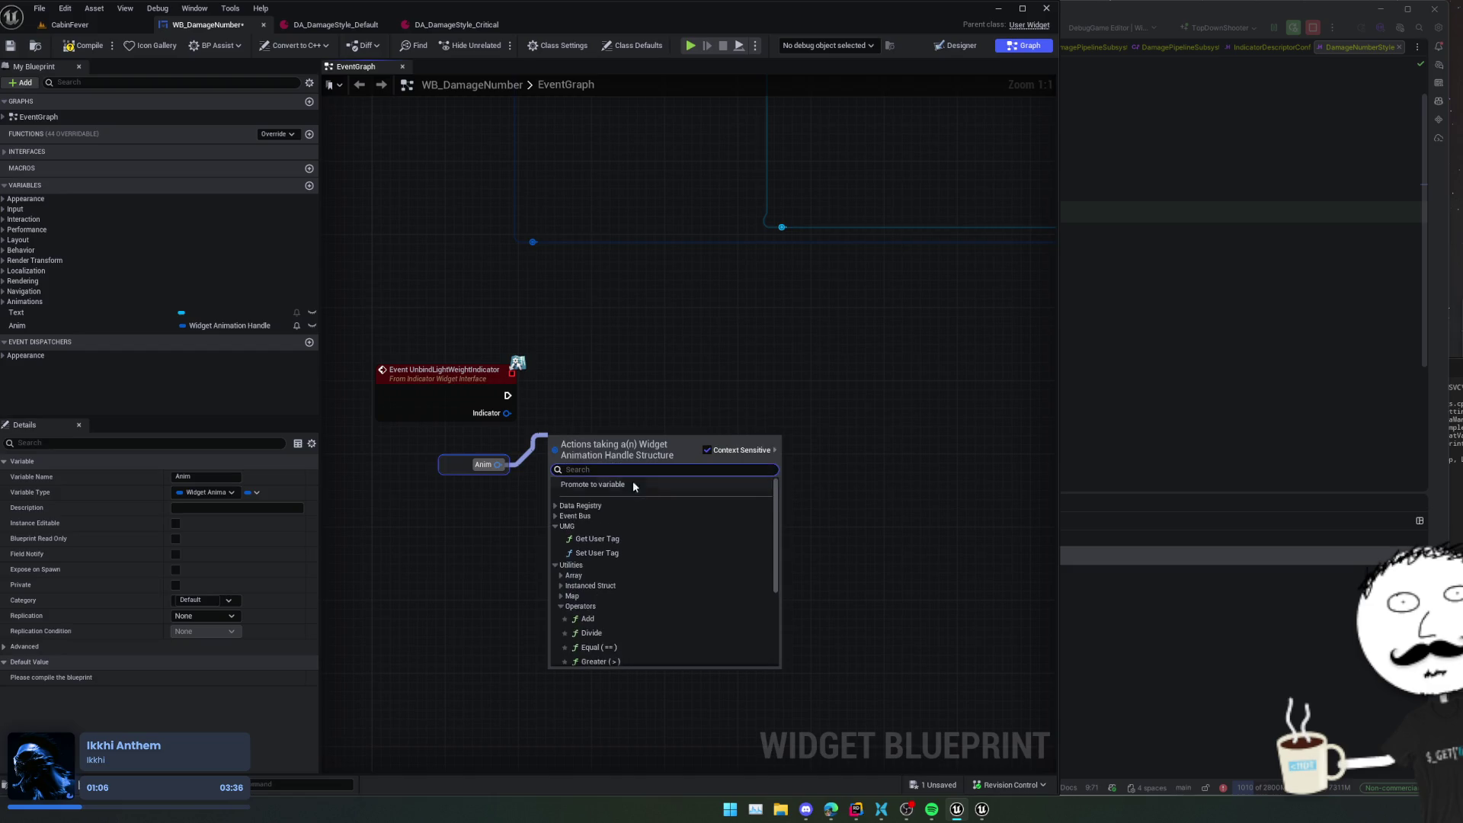
- Add a Stop Animation node after Event UnbindLightWeightIndicator
scroll(658, 522, "down", 5)
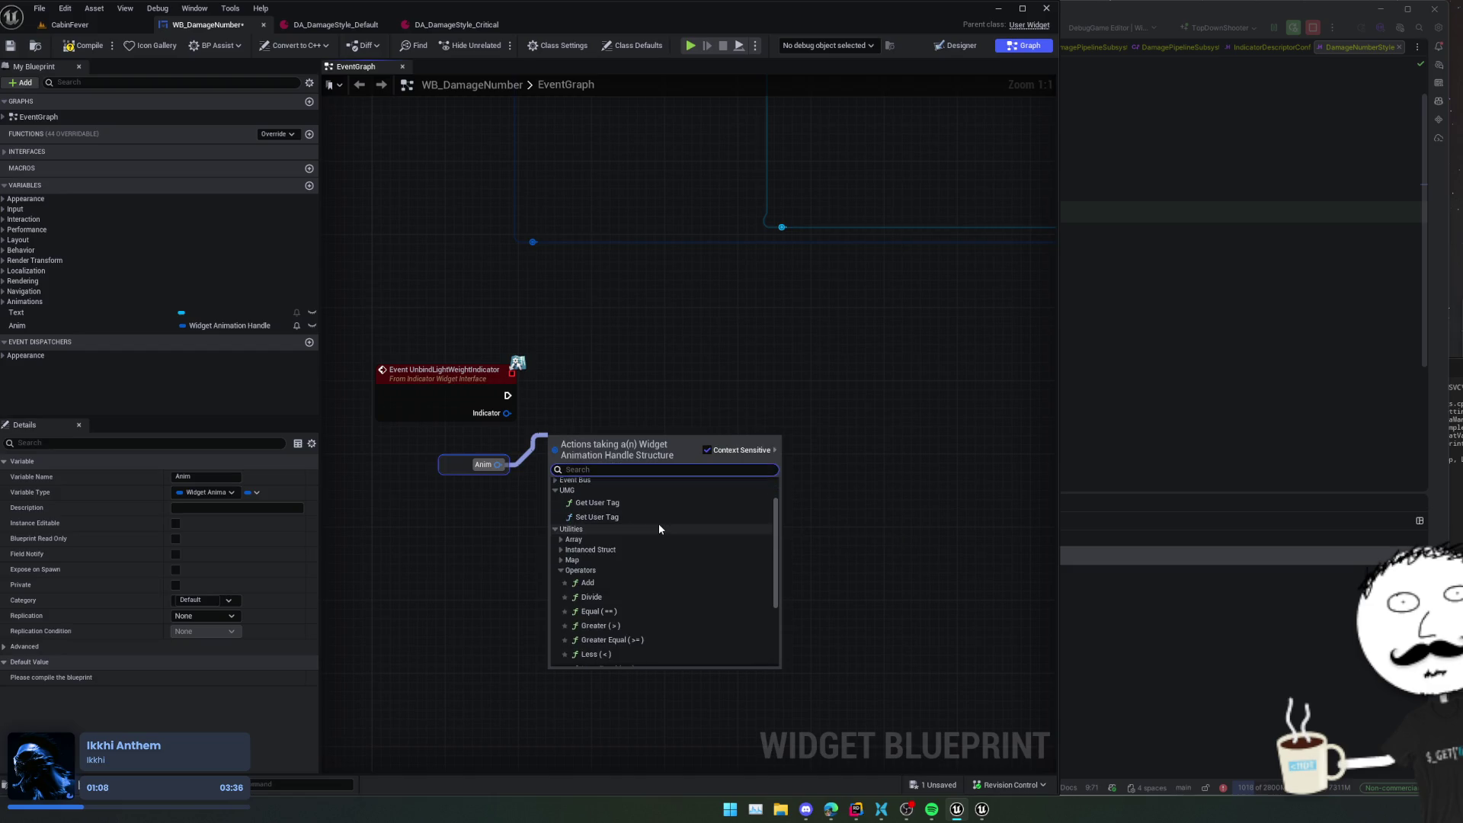
right_click(603, 417)
type("stop anim")
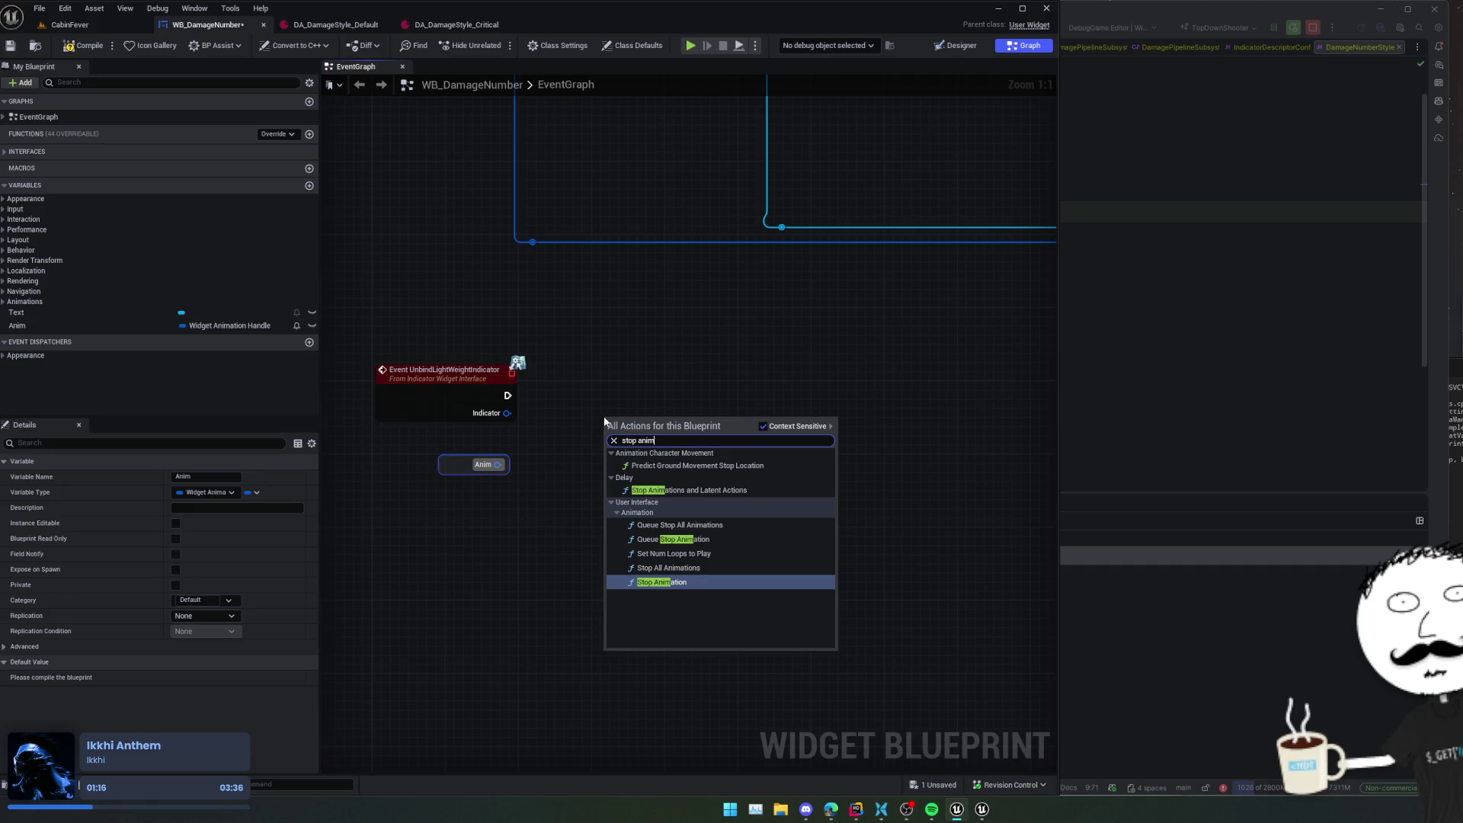
key("Return")
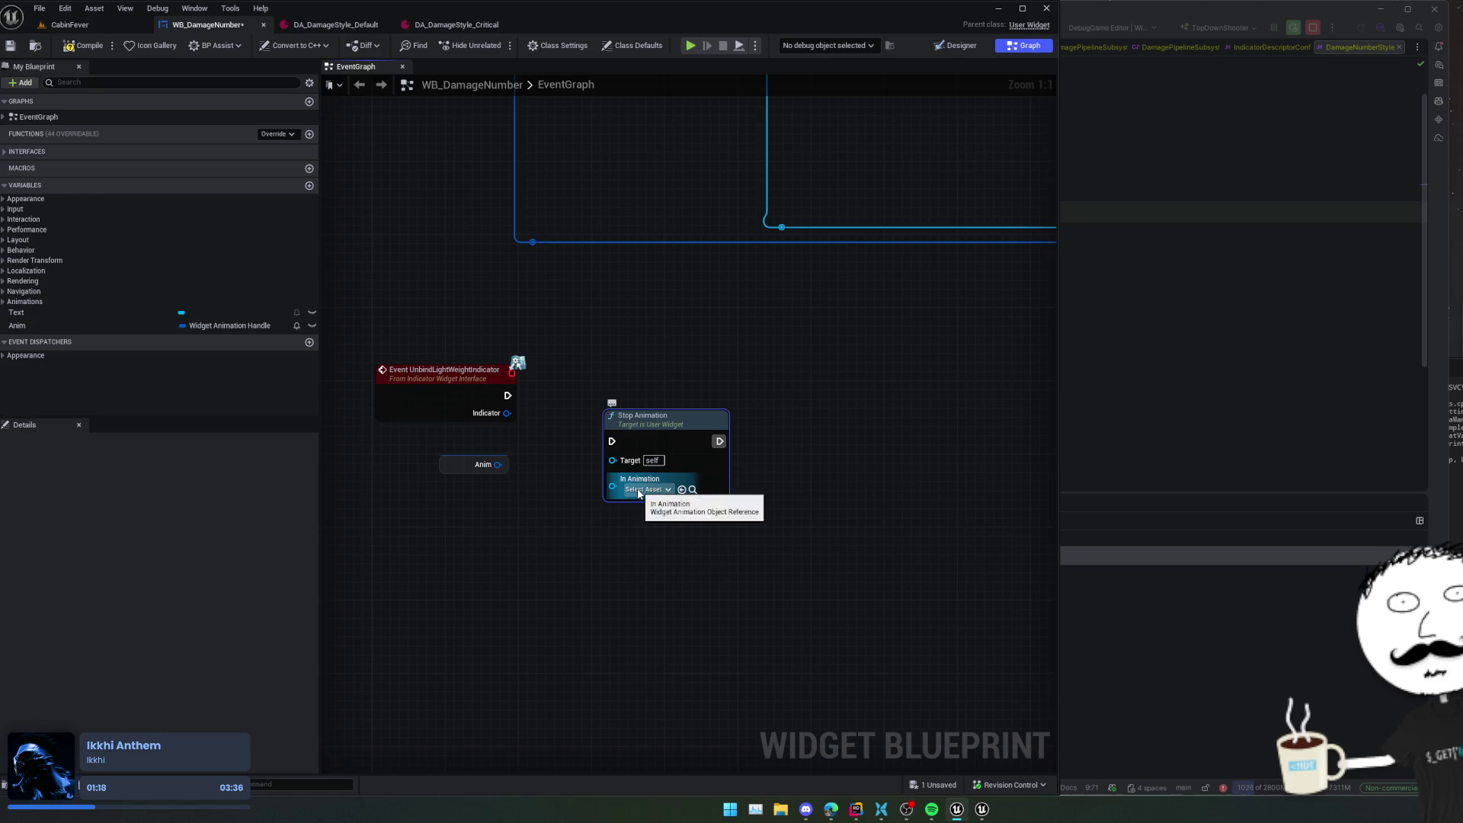
- Delete the Anim variable, feed FadeOut into Stop Animation, straighten the nodes, and compile
left_click(282, 325)
key("Delete")
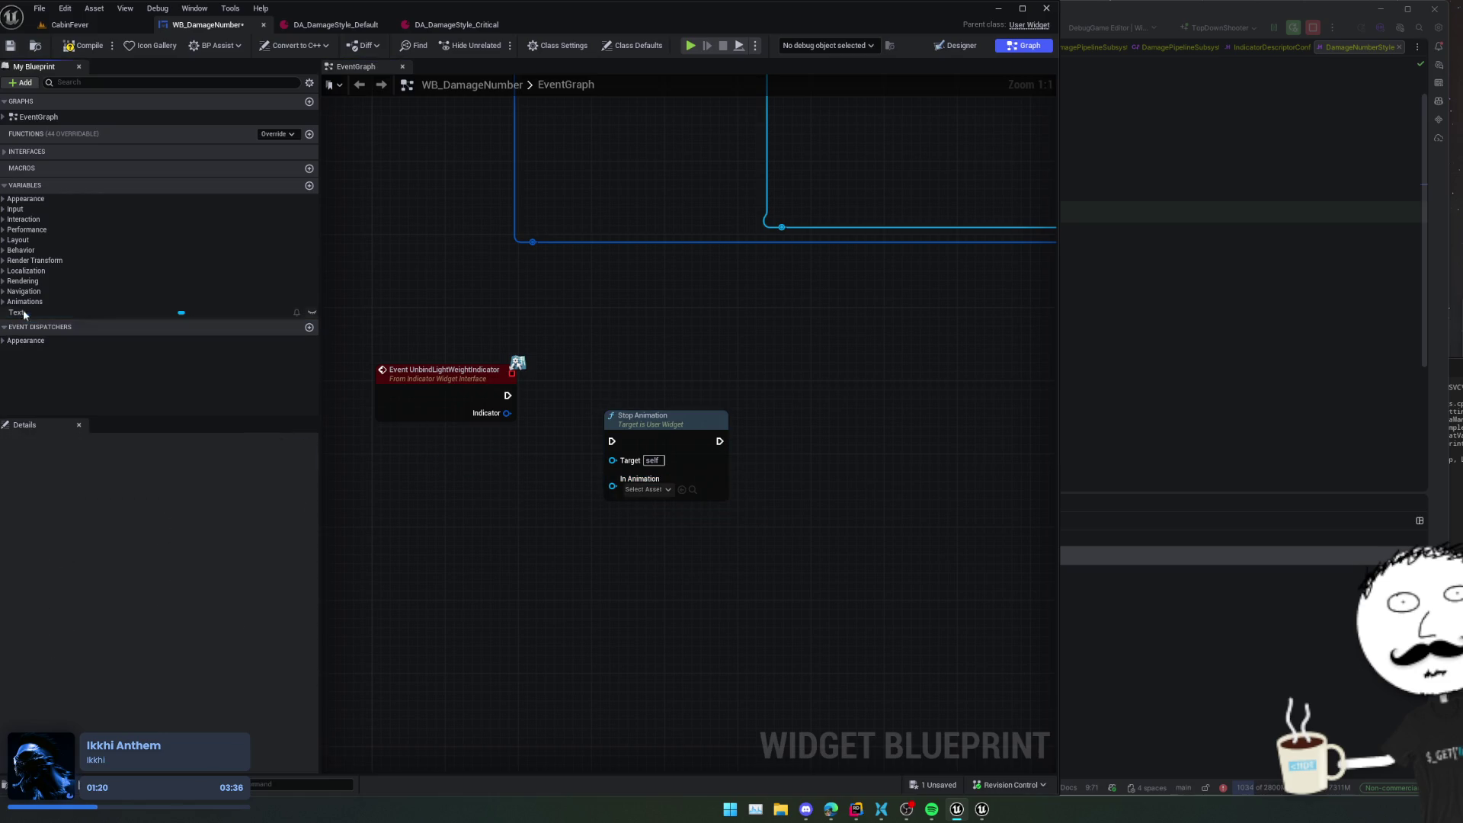
left_click(24, 302)
mouse_move(28, 313)
left_mouse_down()
mouse_move(532, 431)
mouse_move(613, 488)
mouse_move(606, 440)
mouse_move(506, 397)
left_mouse_up()
key("f")
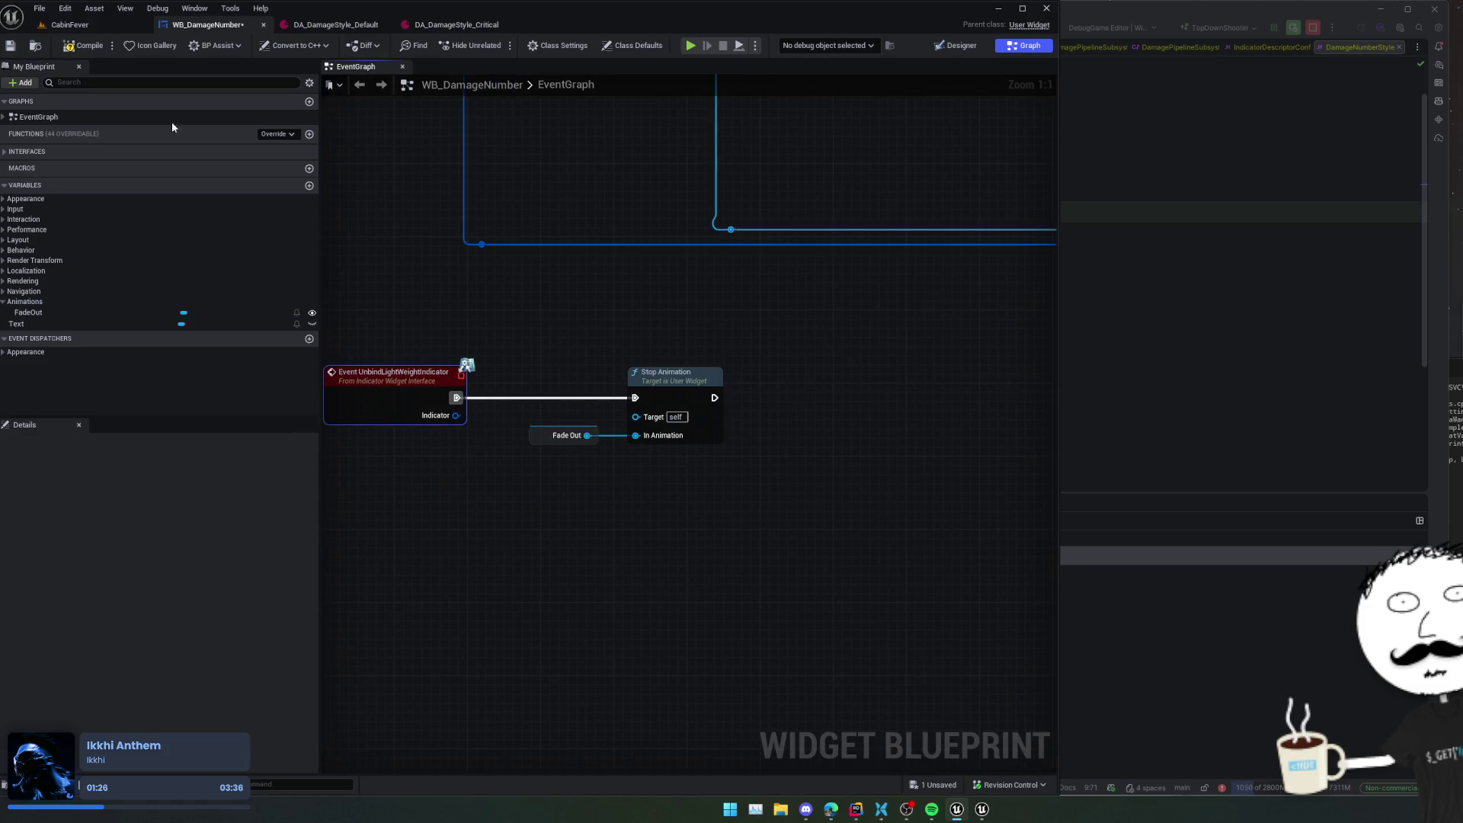
left_click(92, 51)
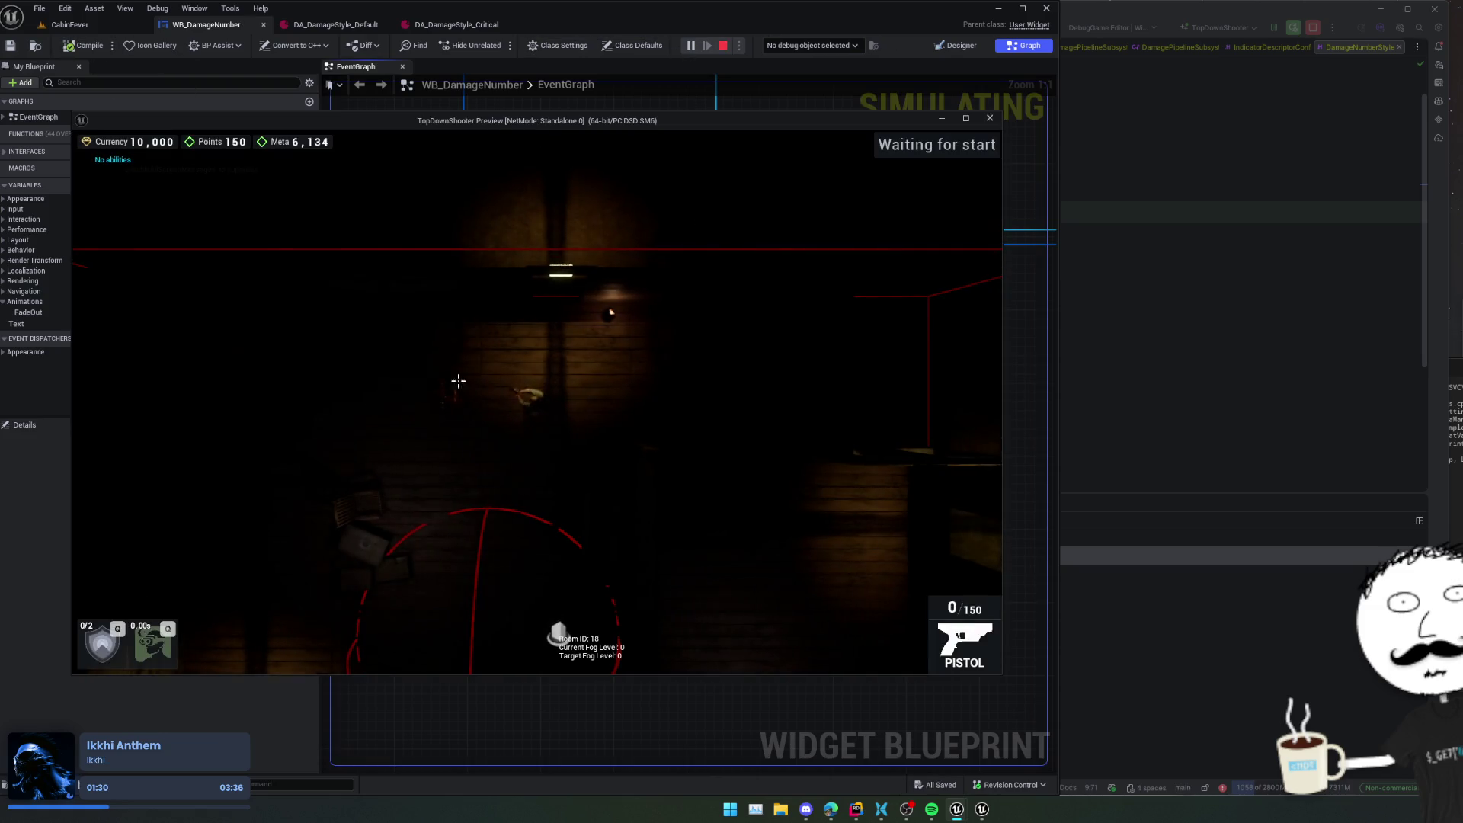
- Fire at the enemy until PushDamageEvent's breakpoint hits, then view ApplyBulletDamage in Weapon.cpp
left_click(413, 393)
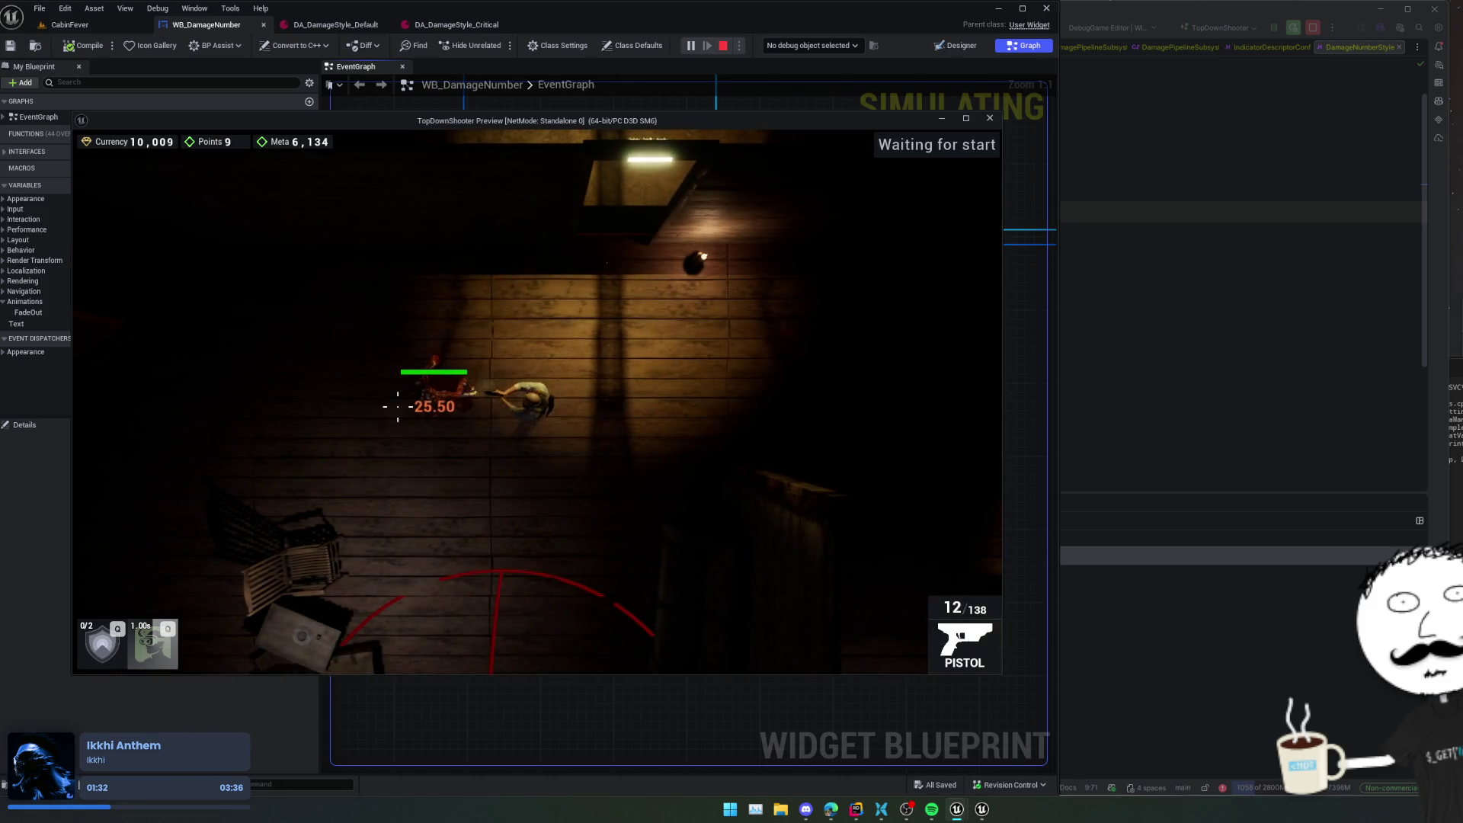
left_click(404, 400)
left_click(398, 407)
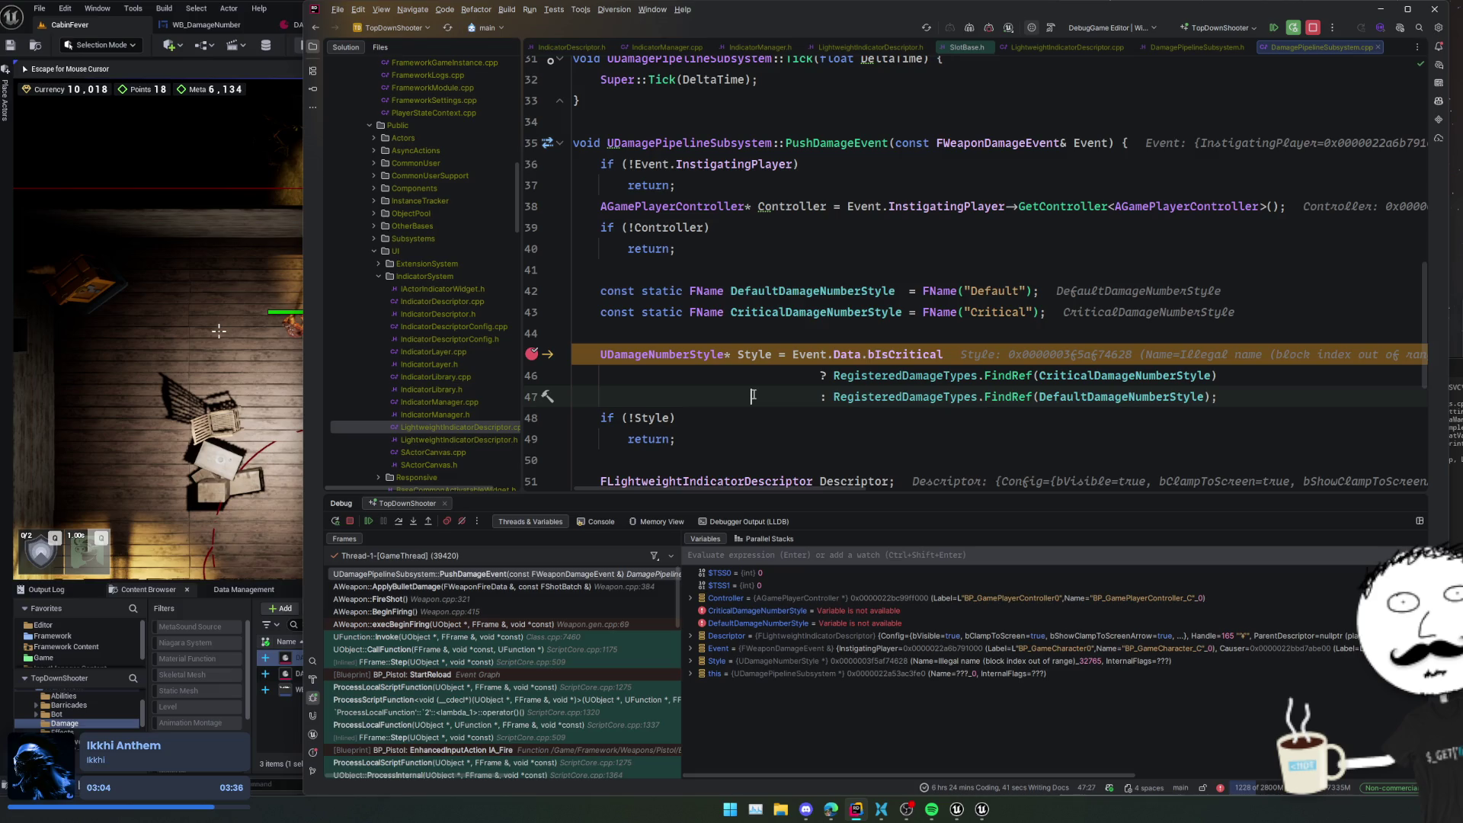
scroll(753, 396, "down", 2)
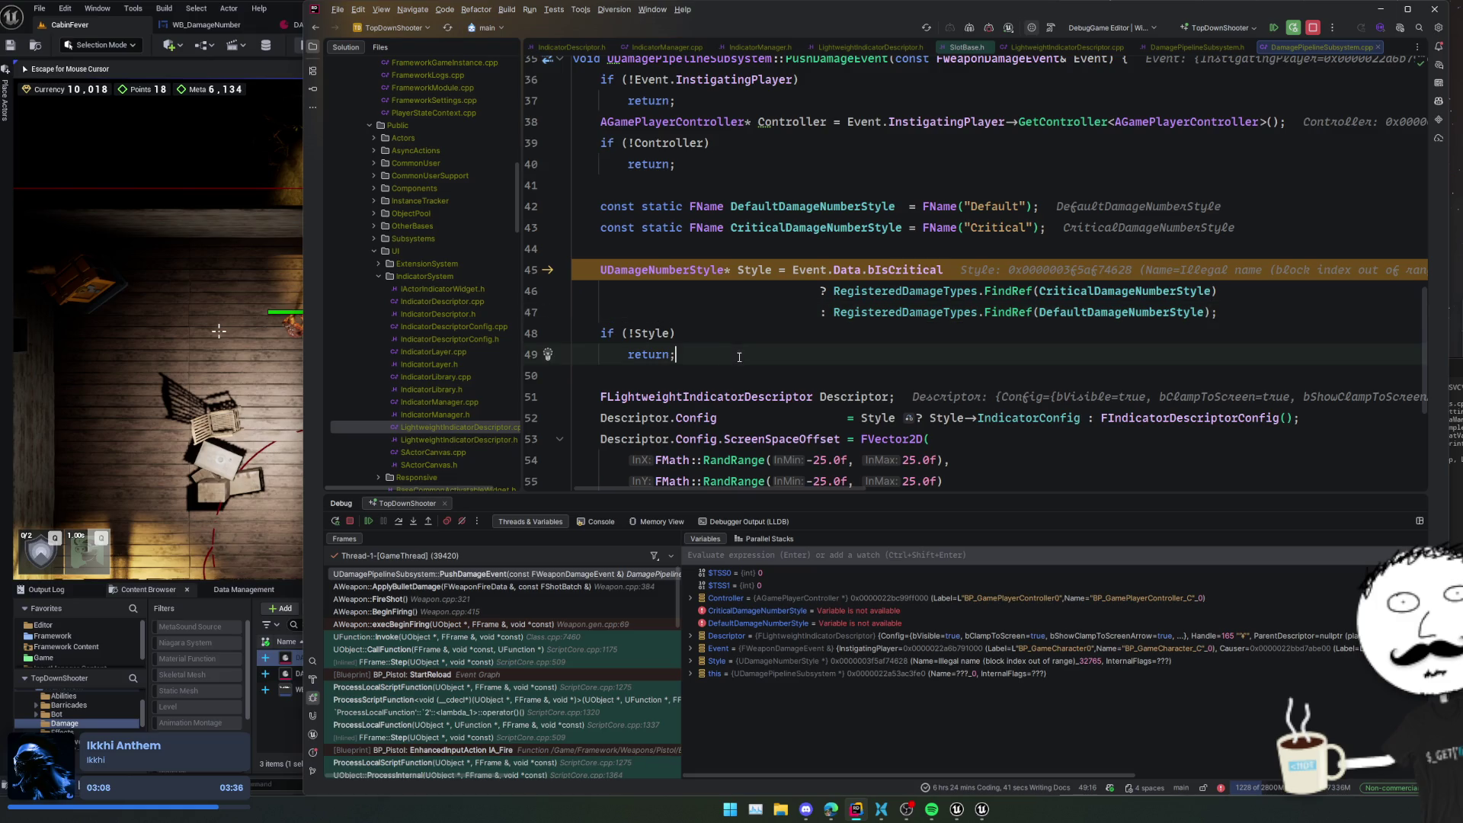
scroll(749, 355, "down", 4)
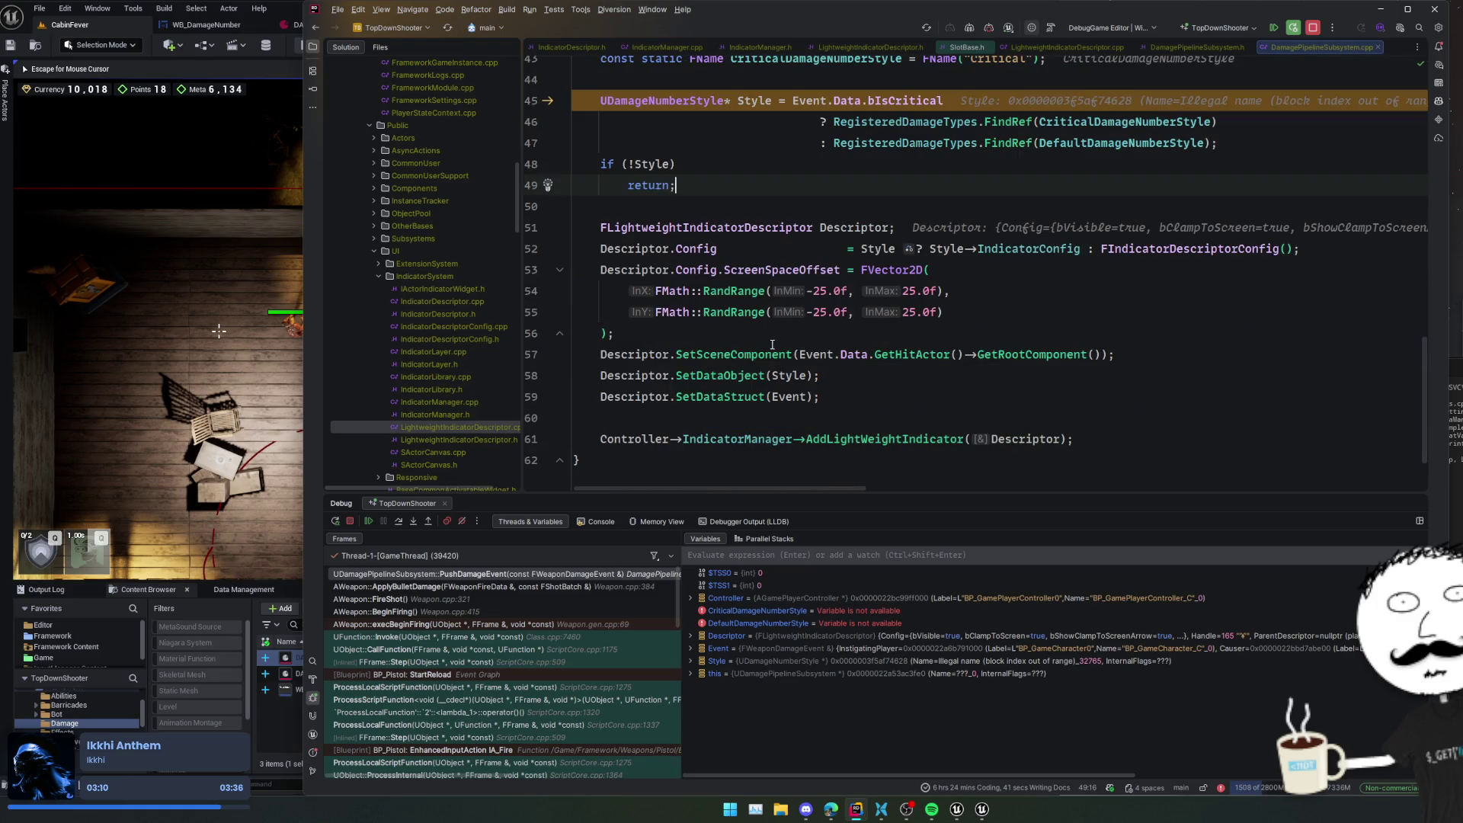
scroll(754, 340, "up", 4)
scroll(750, 356, "up", 4)
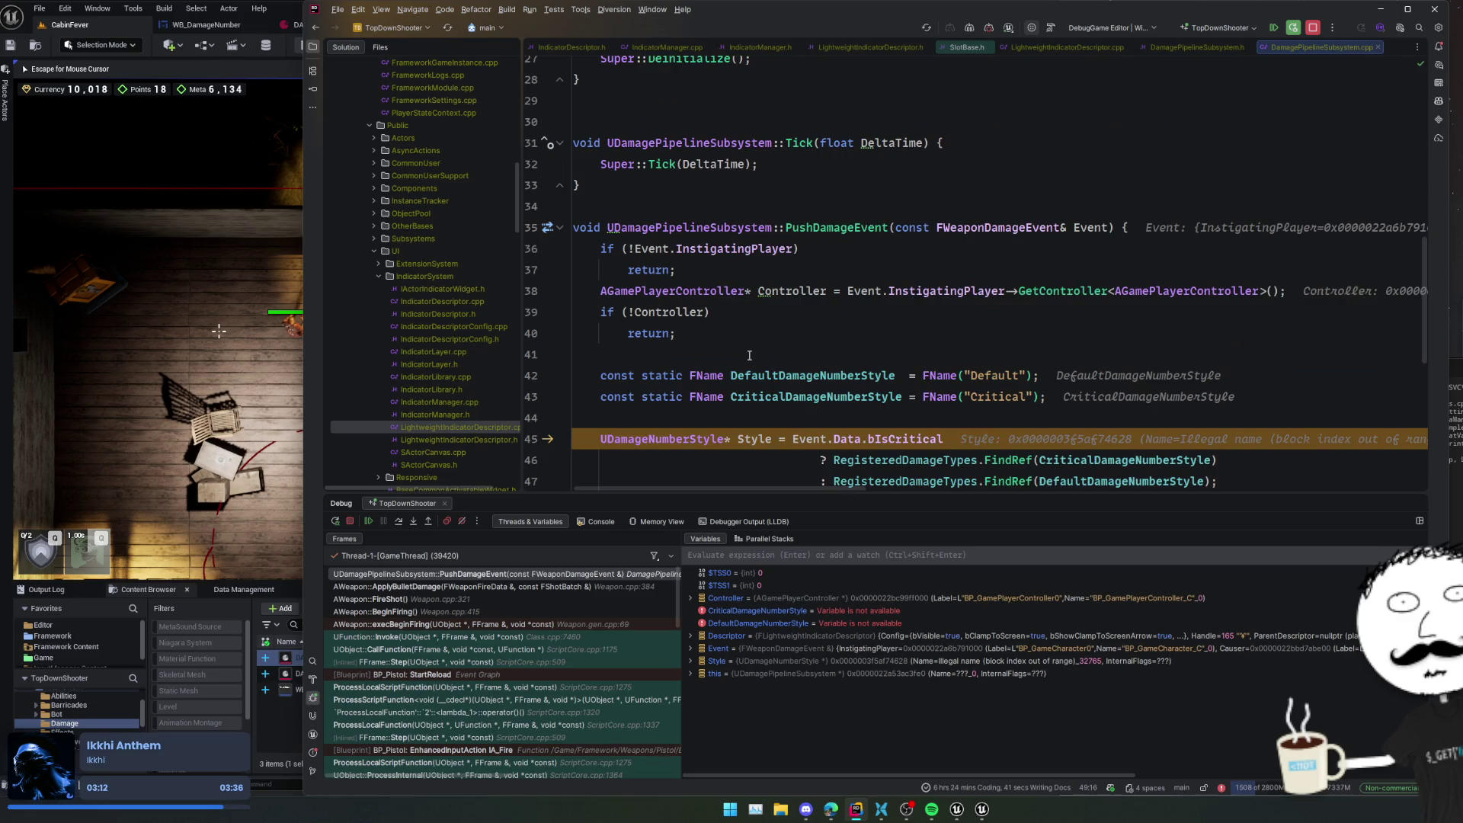
left_click(506, 587)
scroll(851, 414, "up", 10)
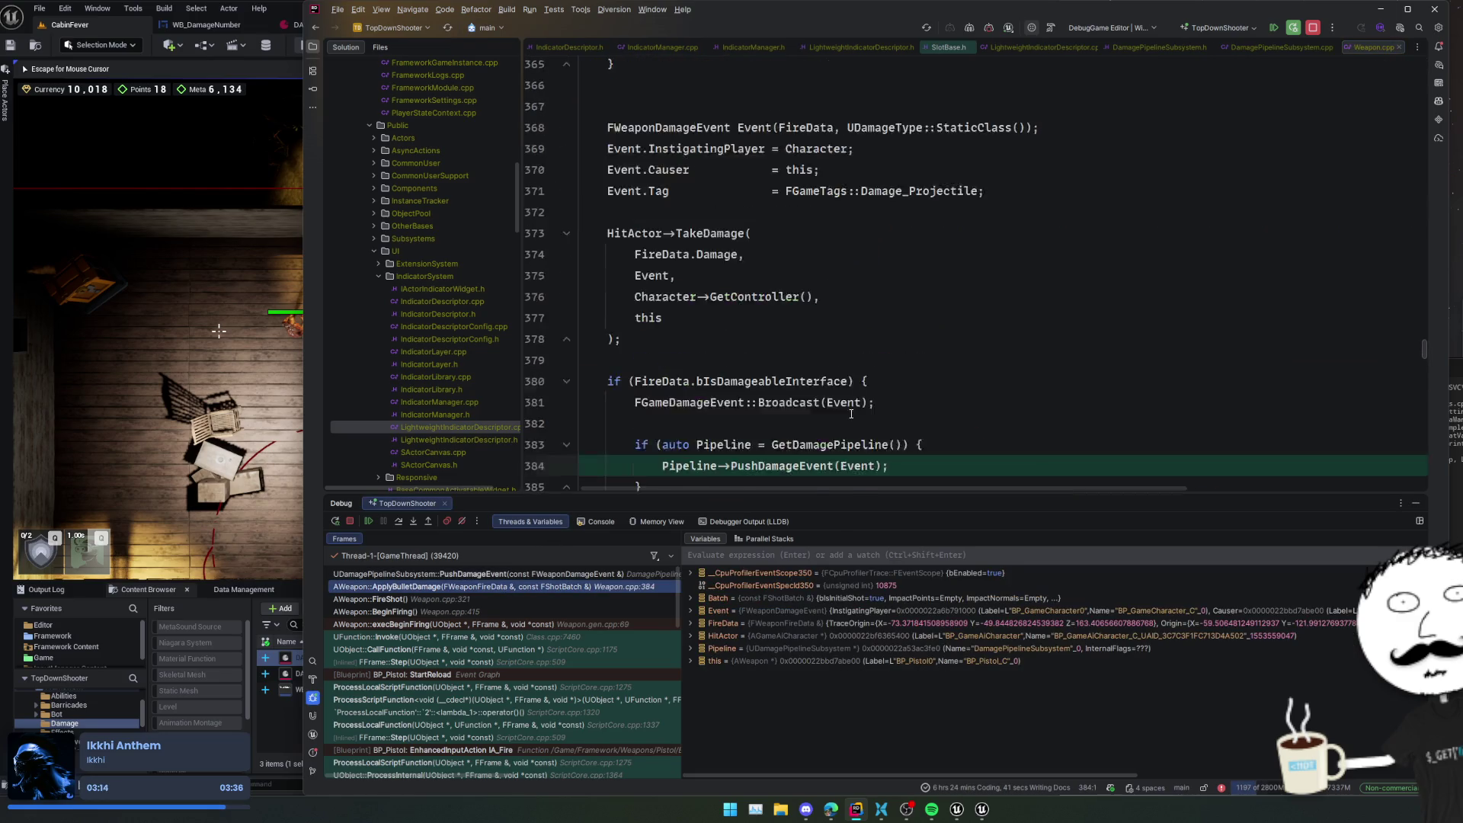
- Inspect the crit check in ApplyBulletDamage and the batch's bIsCrit flag
scroll(851, 413, "up", 3)
scroll(851, 412, "down", 3)
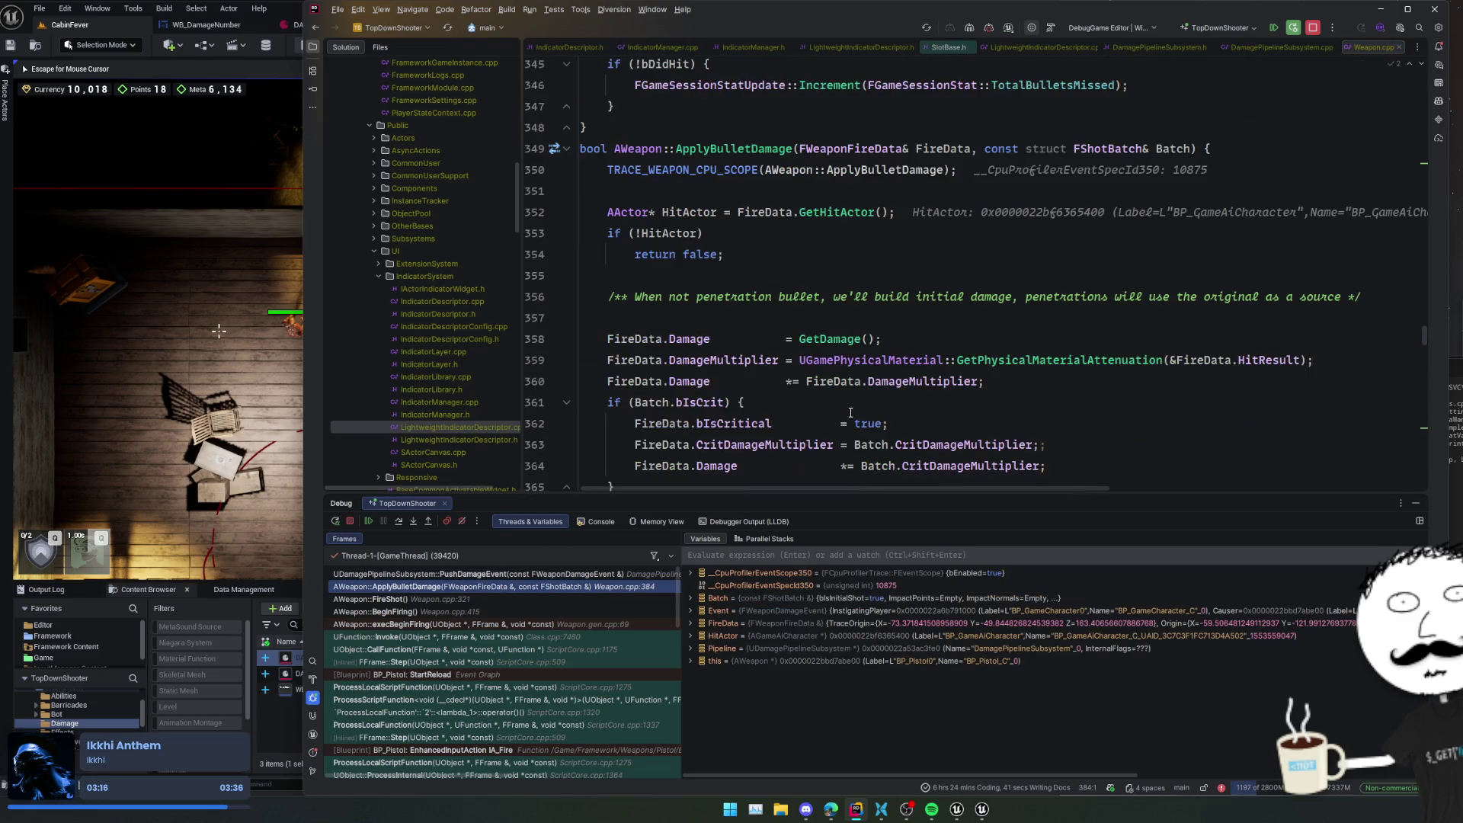
scroll(839, 381, "down", 2)
left_click(1006, 315)
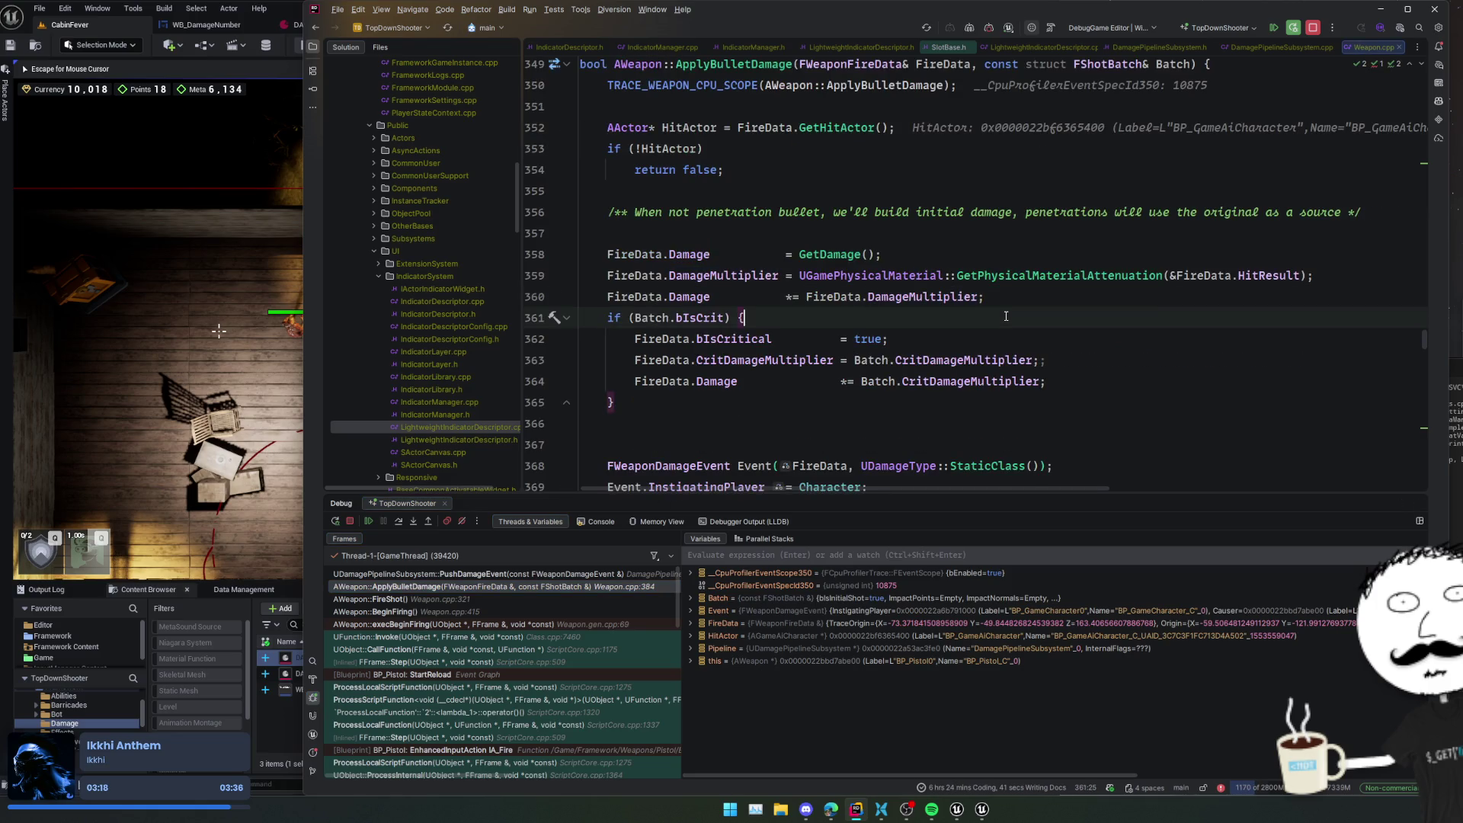
left_click(687, 317)
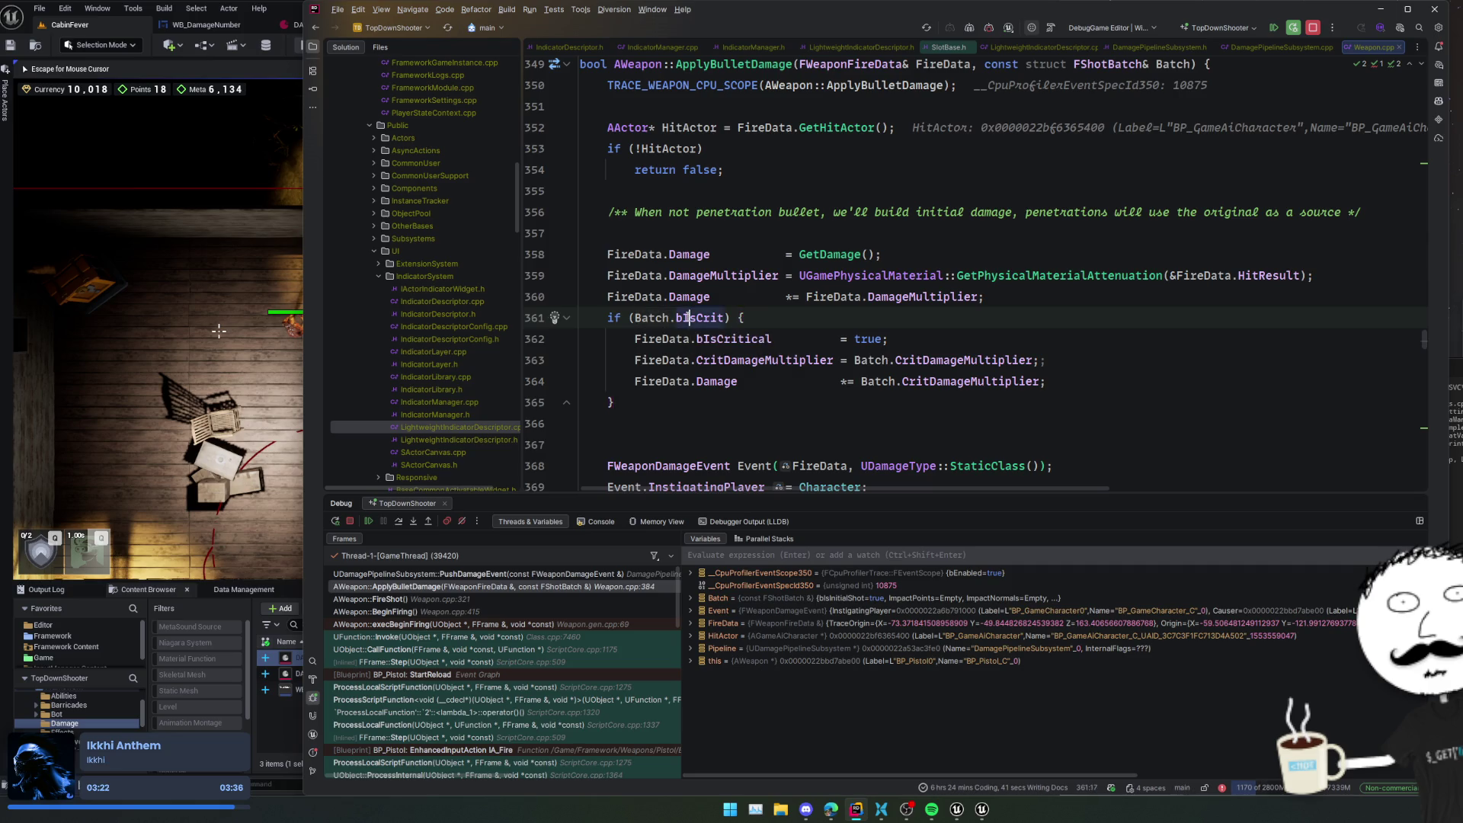
scroll(806, 336, "up", 15)
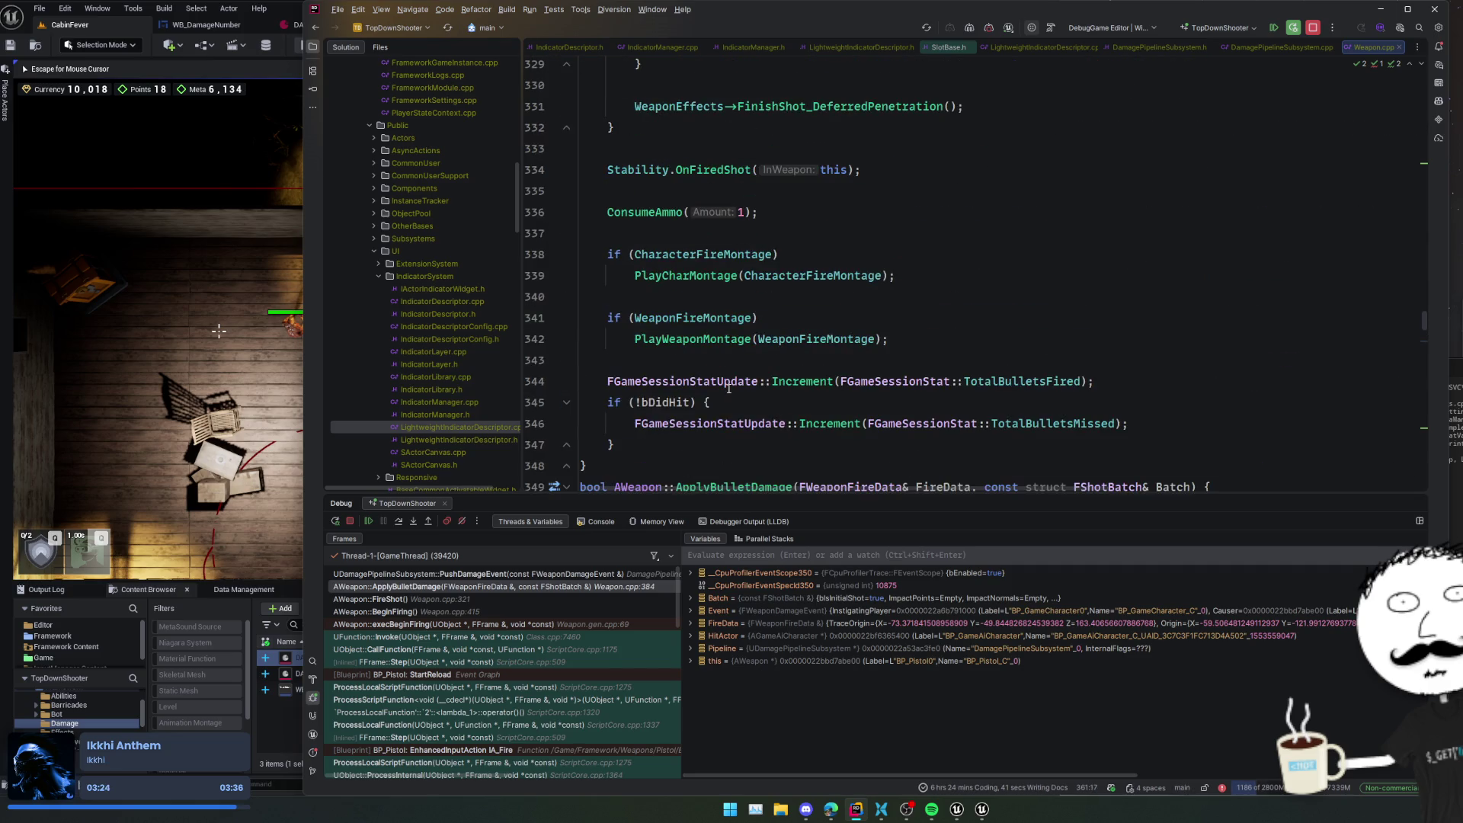
scroll(728, 389, "up", 3)
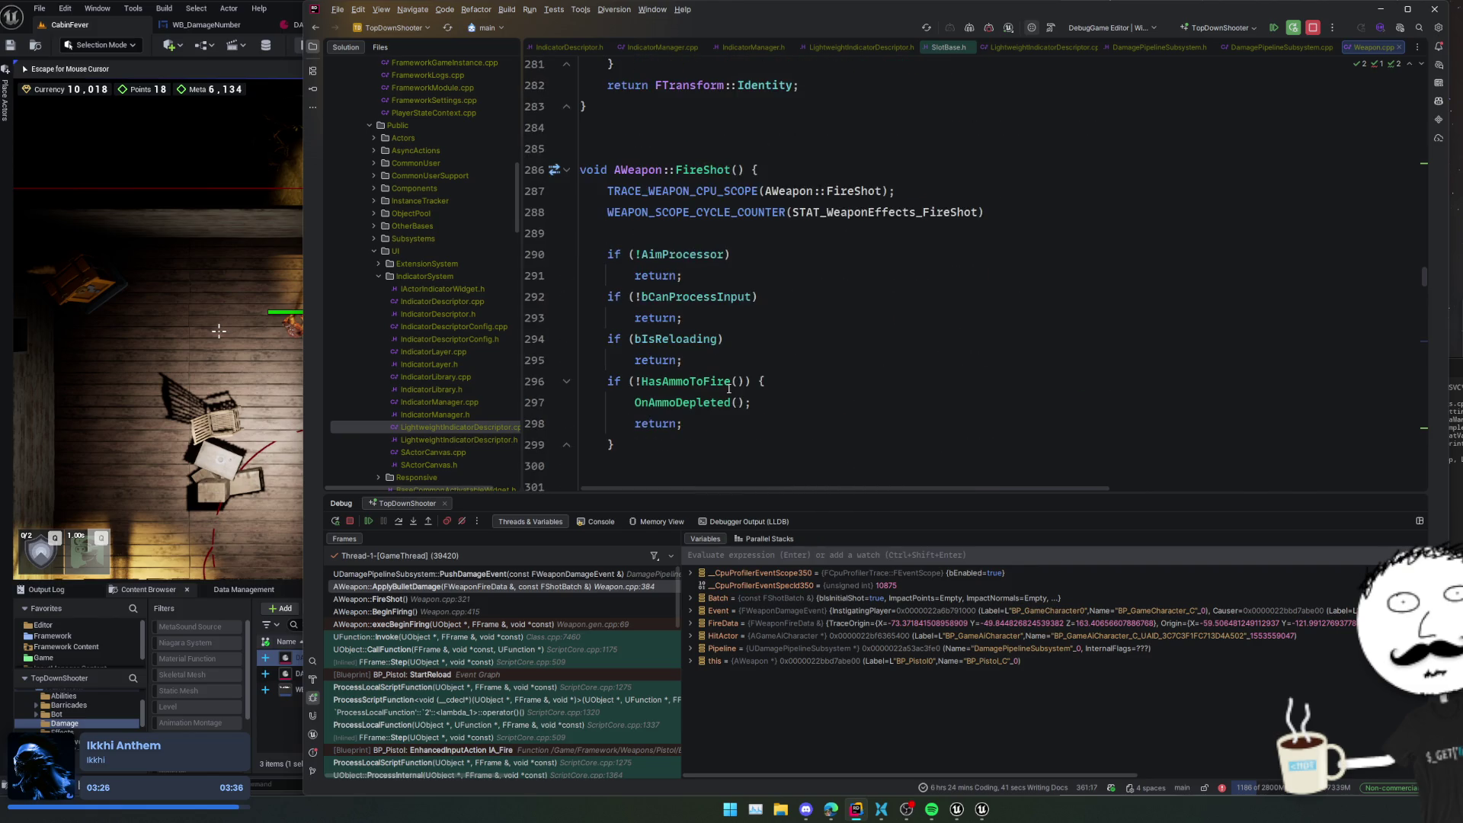
scroll(729, 388, "down", 3)
scroll(747, 377, "down", 1)
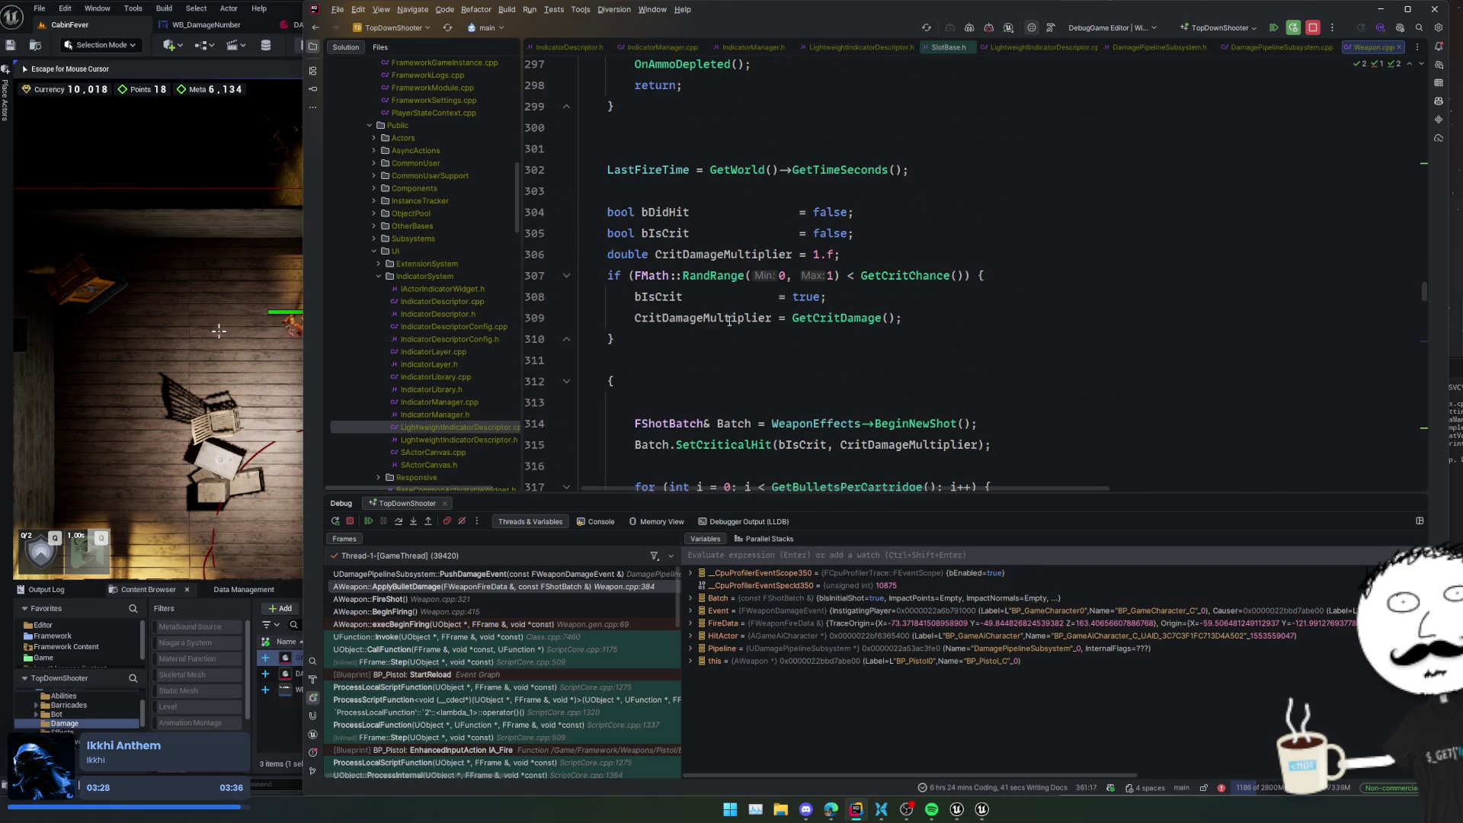
- Trace where bIsCrit is set and look up the RandRange definition behind the crit roll
left_click(846, 296)
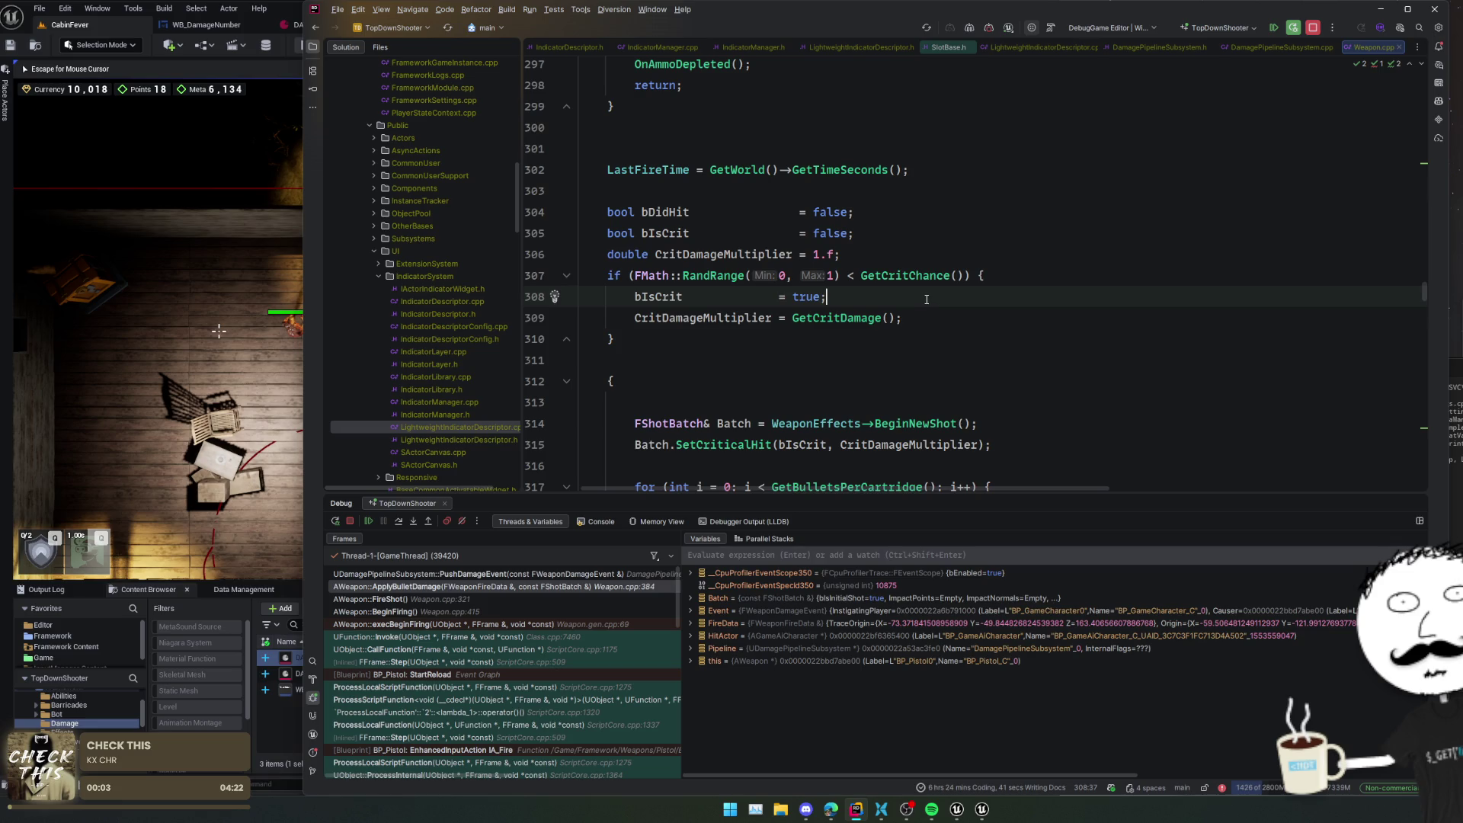
left_click(996, 270)
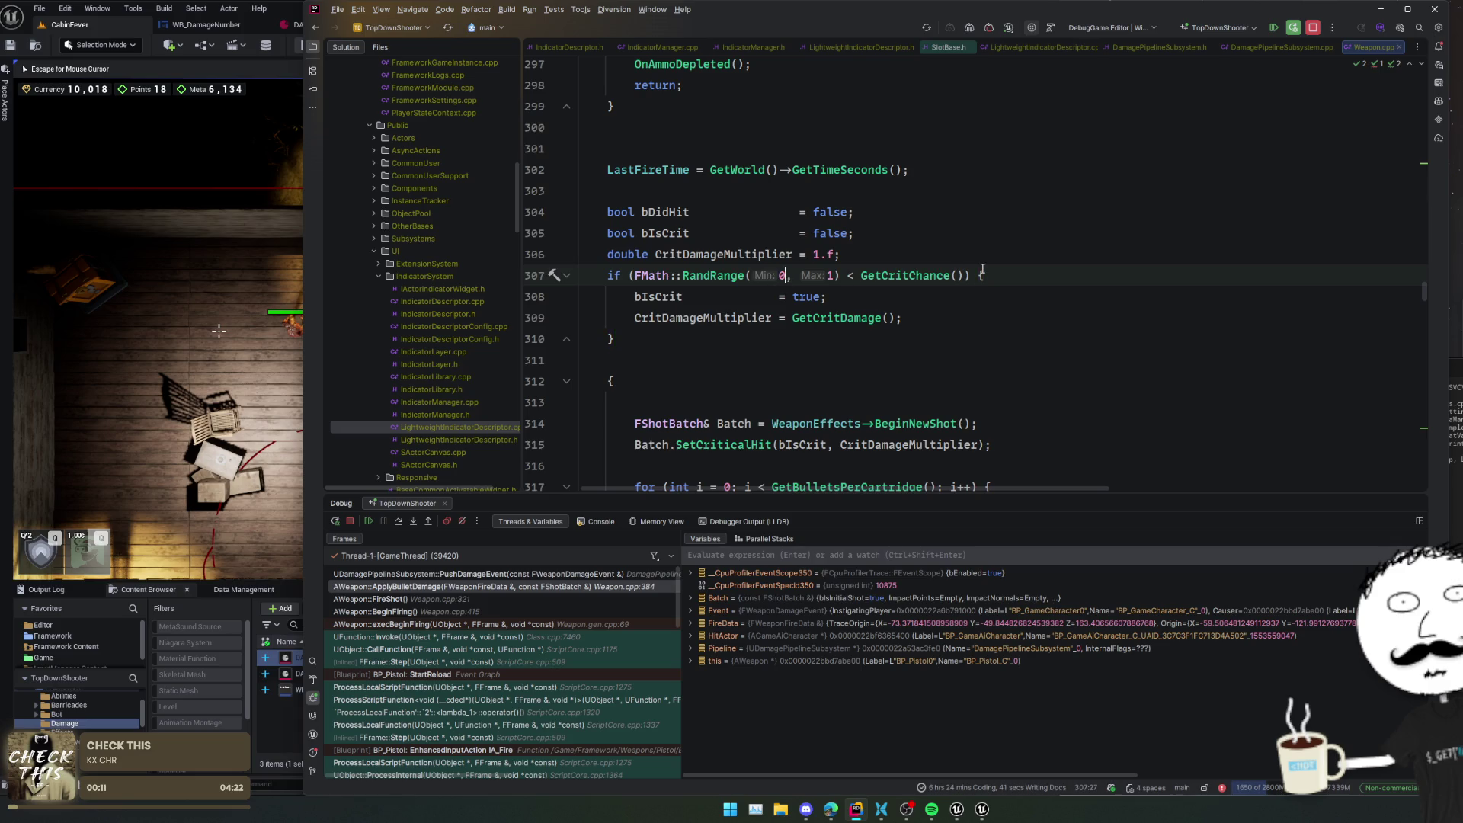
left_click(715, 275, "ctrl")
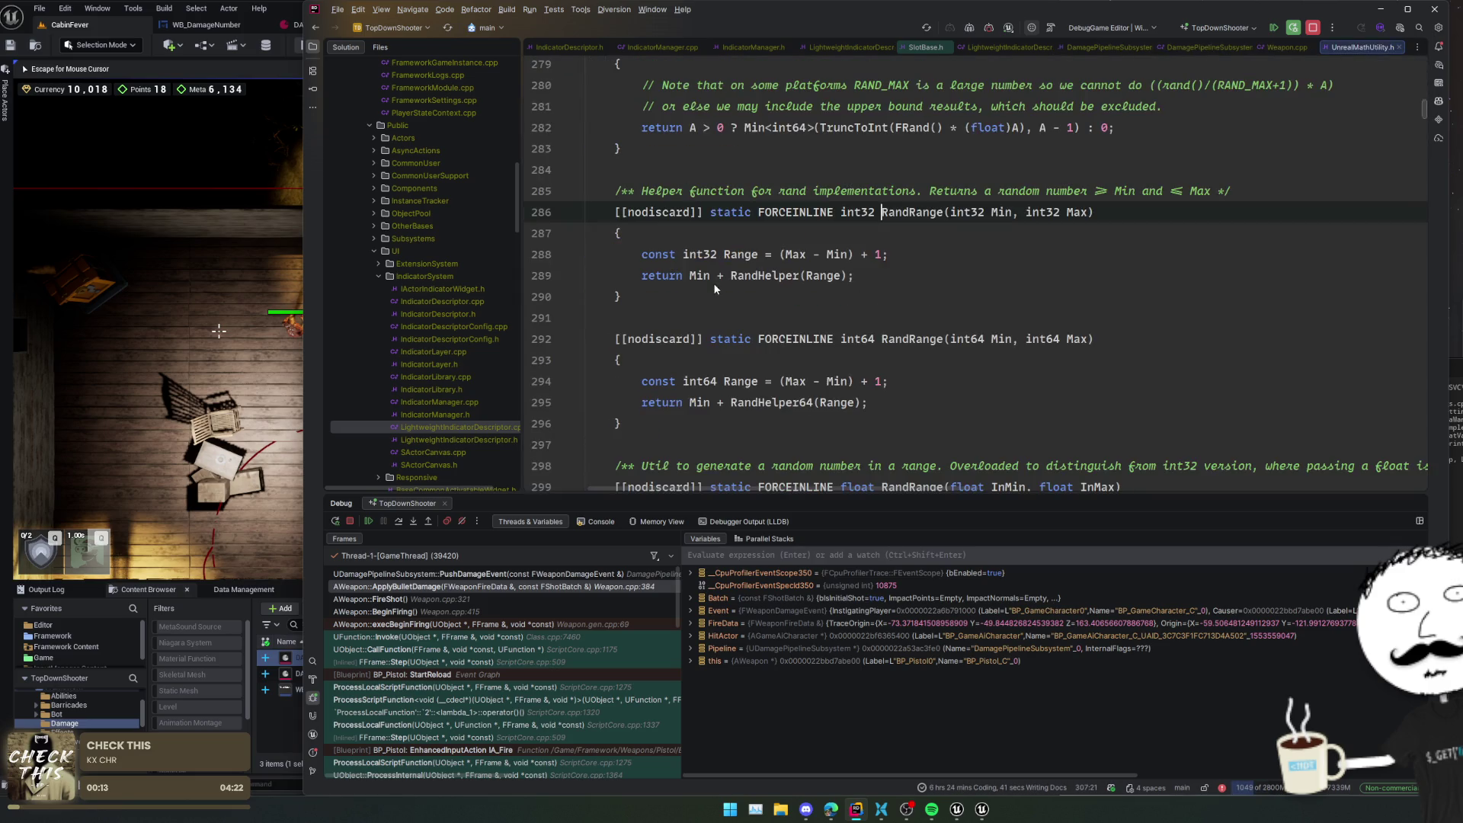
key("ctrl+minus")
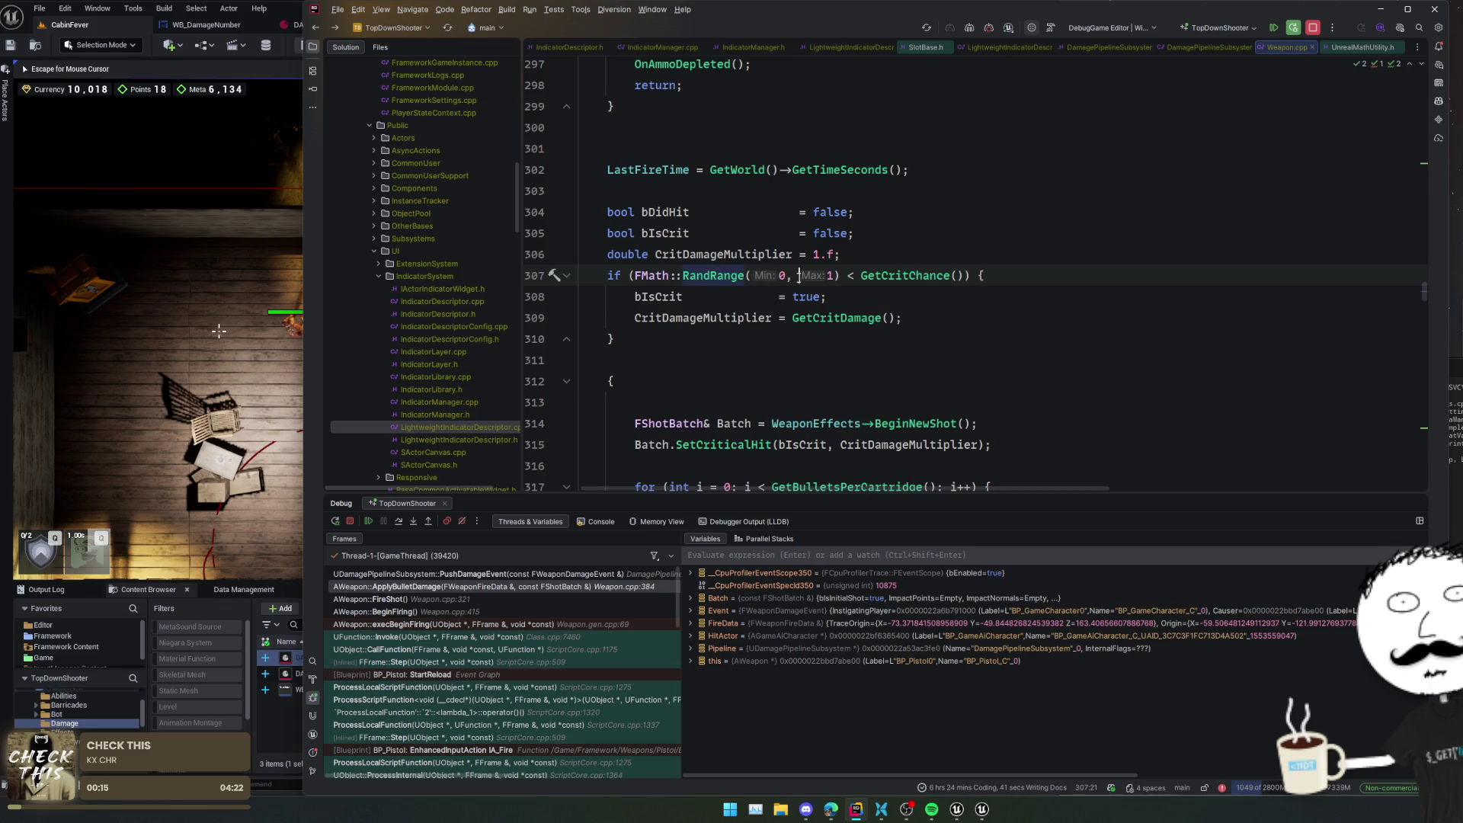
- Change the crit roll from FMath::RandRange(0, 1) to RandRange(0.f, 1.f)
left_click(787, 275)
type(".f, 1")
type(".f")
left_click(608, 275)
left_click(822, 296)
scroll(522, 476, "down", 4)
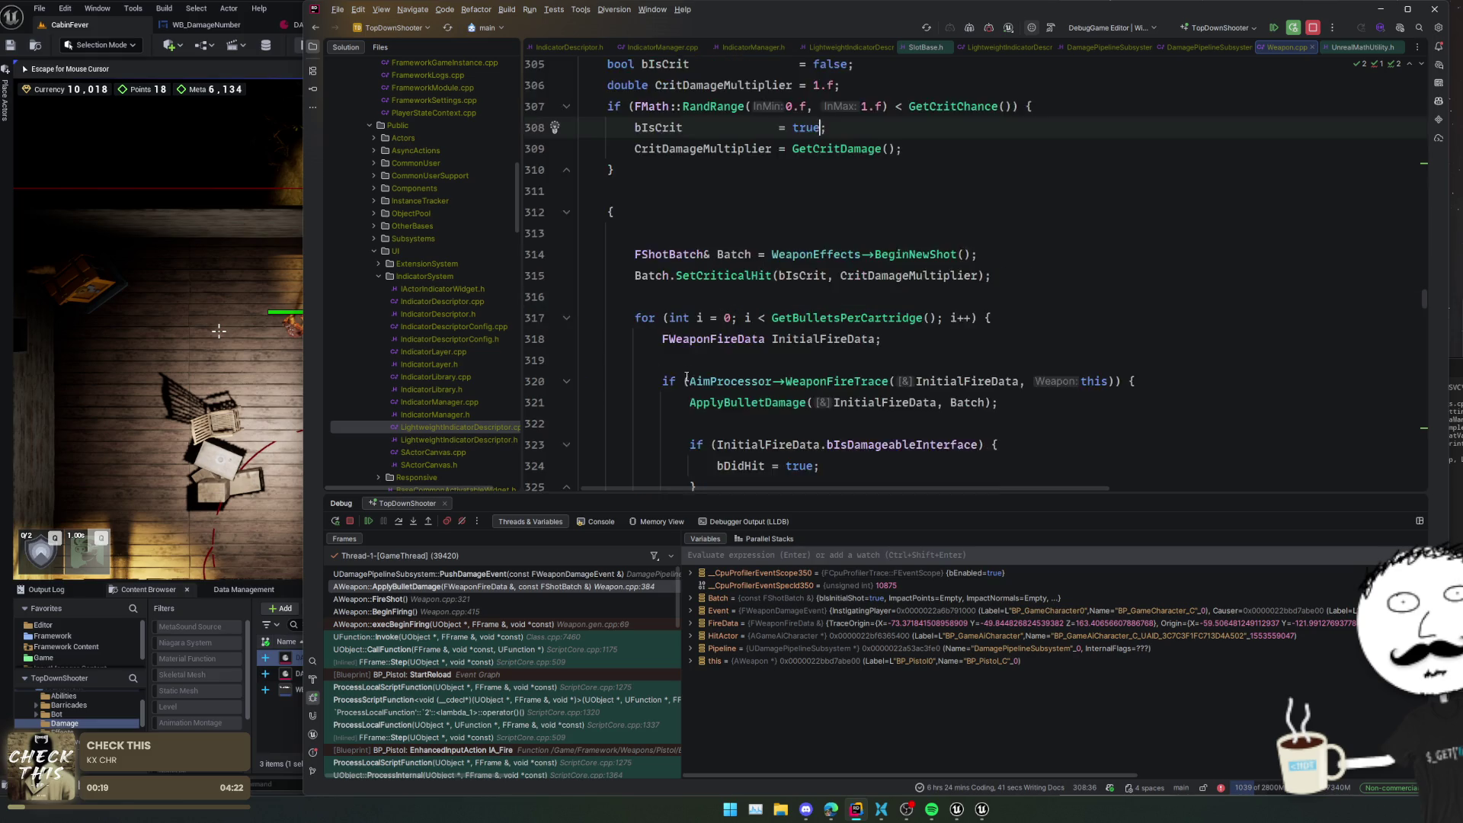
- Resume the game from the breakpoint and start a Live Coding recompile with Ctrl+Alt+F11
left_click(369, 523)
scroll(987, 337, "down", 5)
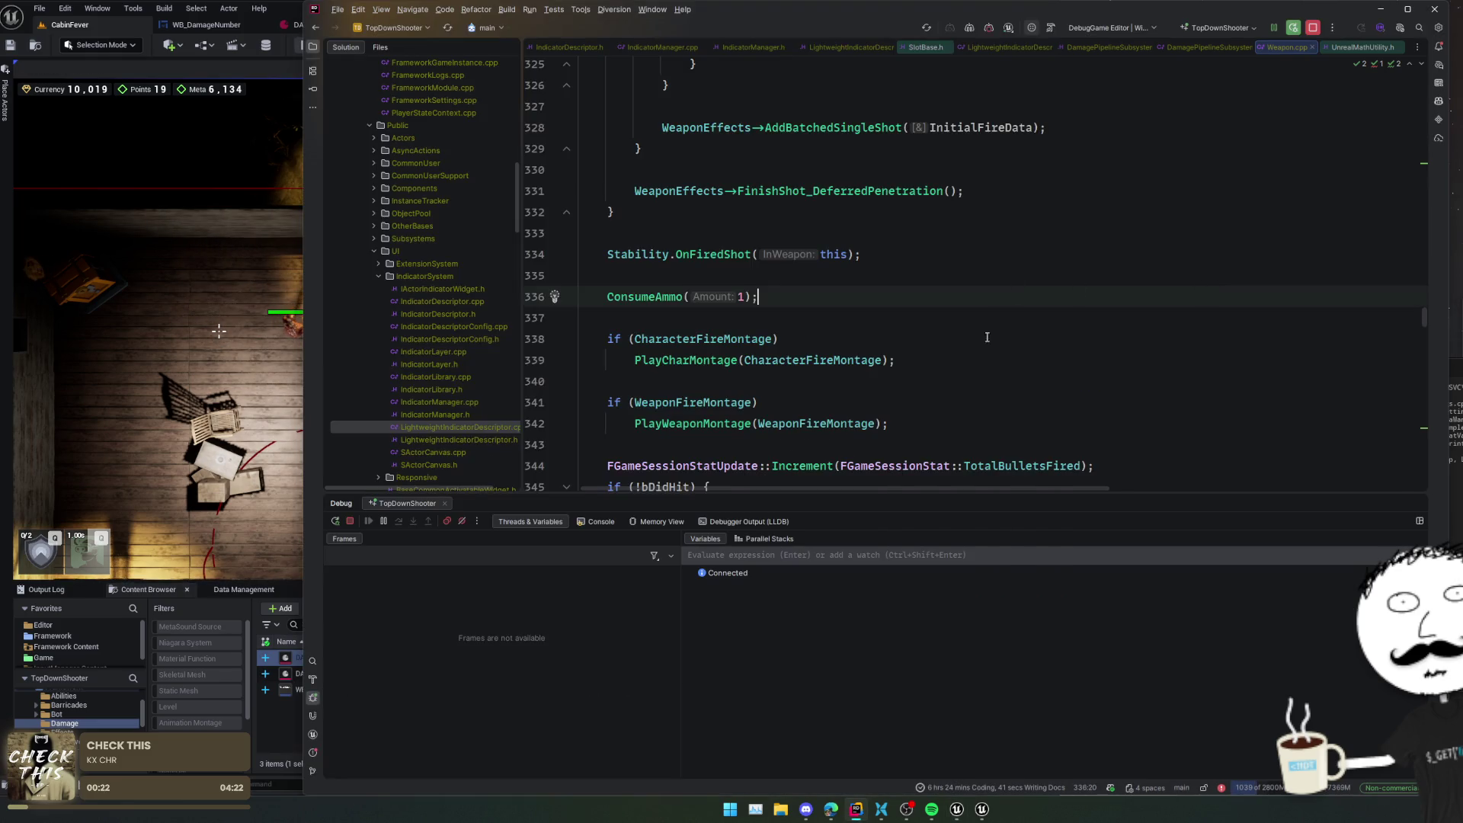
scroll(987, 337, "up", 4)
left_click(987, 339)
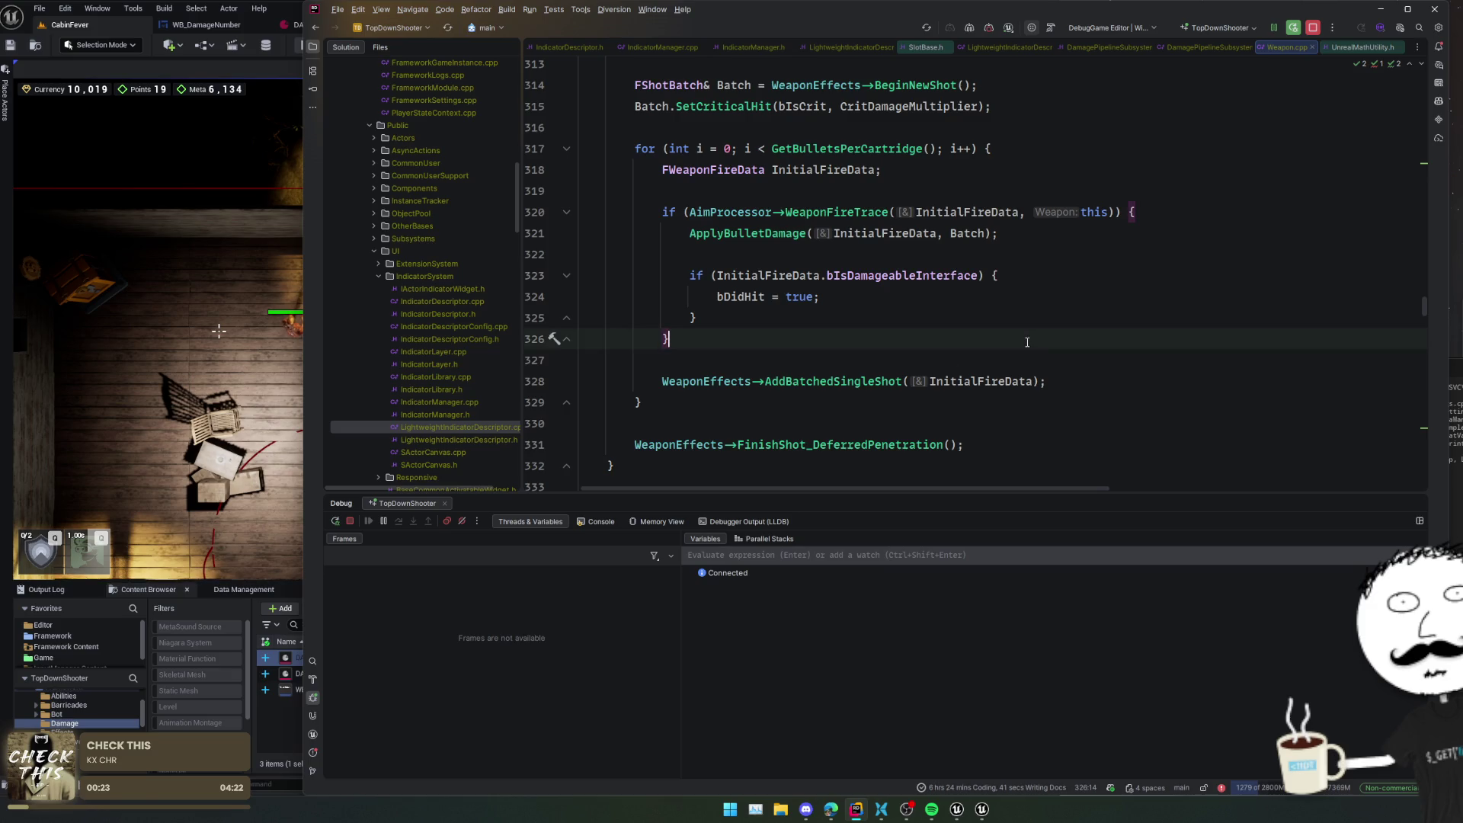
key("ctrl+alt+F11")
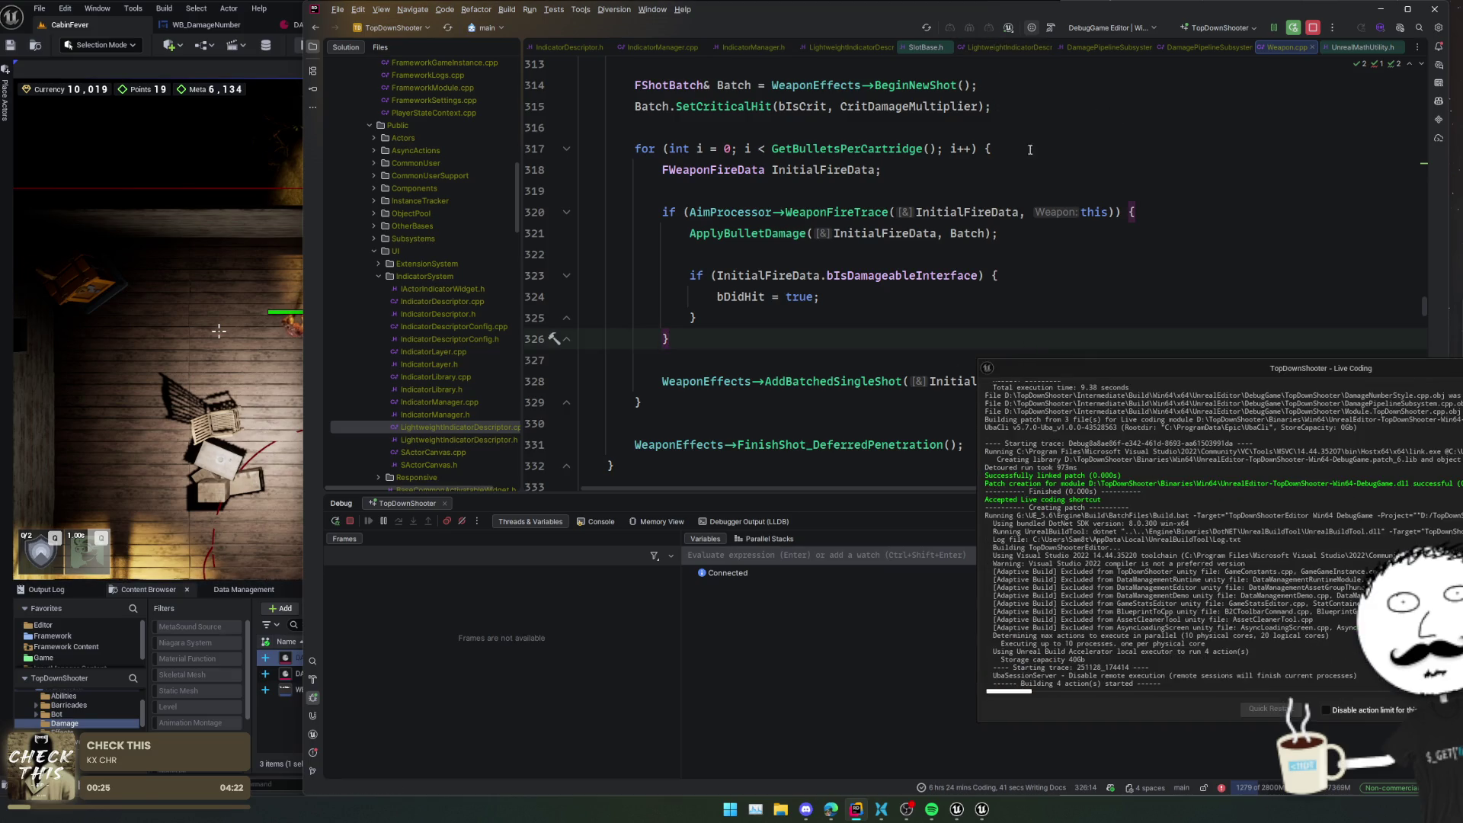
left_click(1050, 171)
- Navigate back to the DamagePipelineSubsystem PushDamageEvent code and trigger another Live Coding compile
key("ctrl+alt+Left")
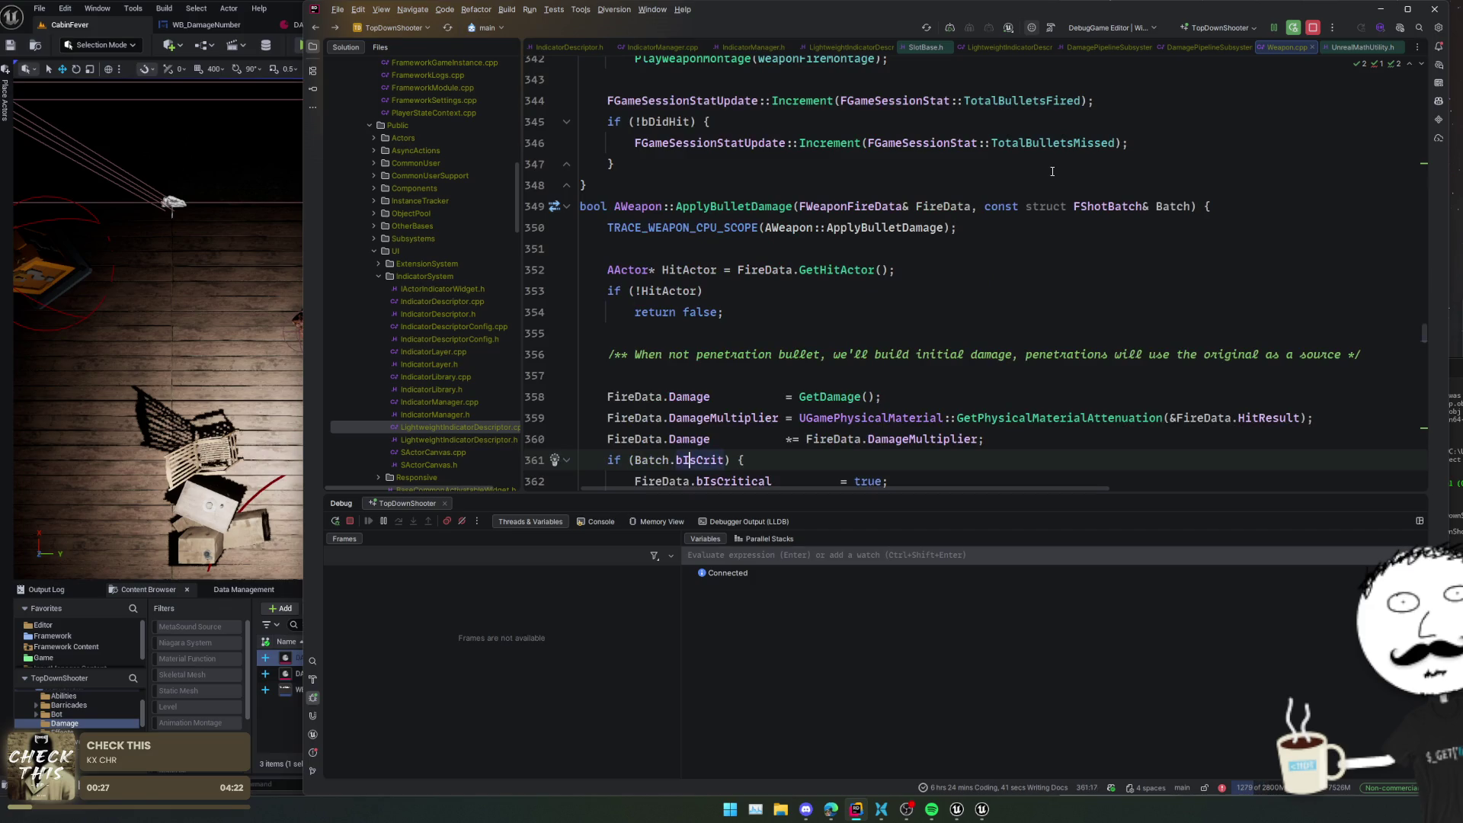
key("ctrl+alt+Left")
key("ctrl+alt+Left")
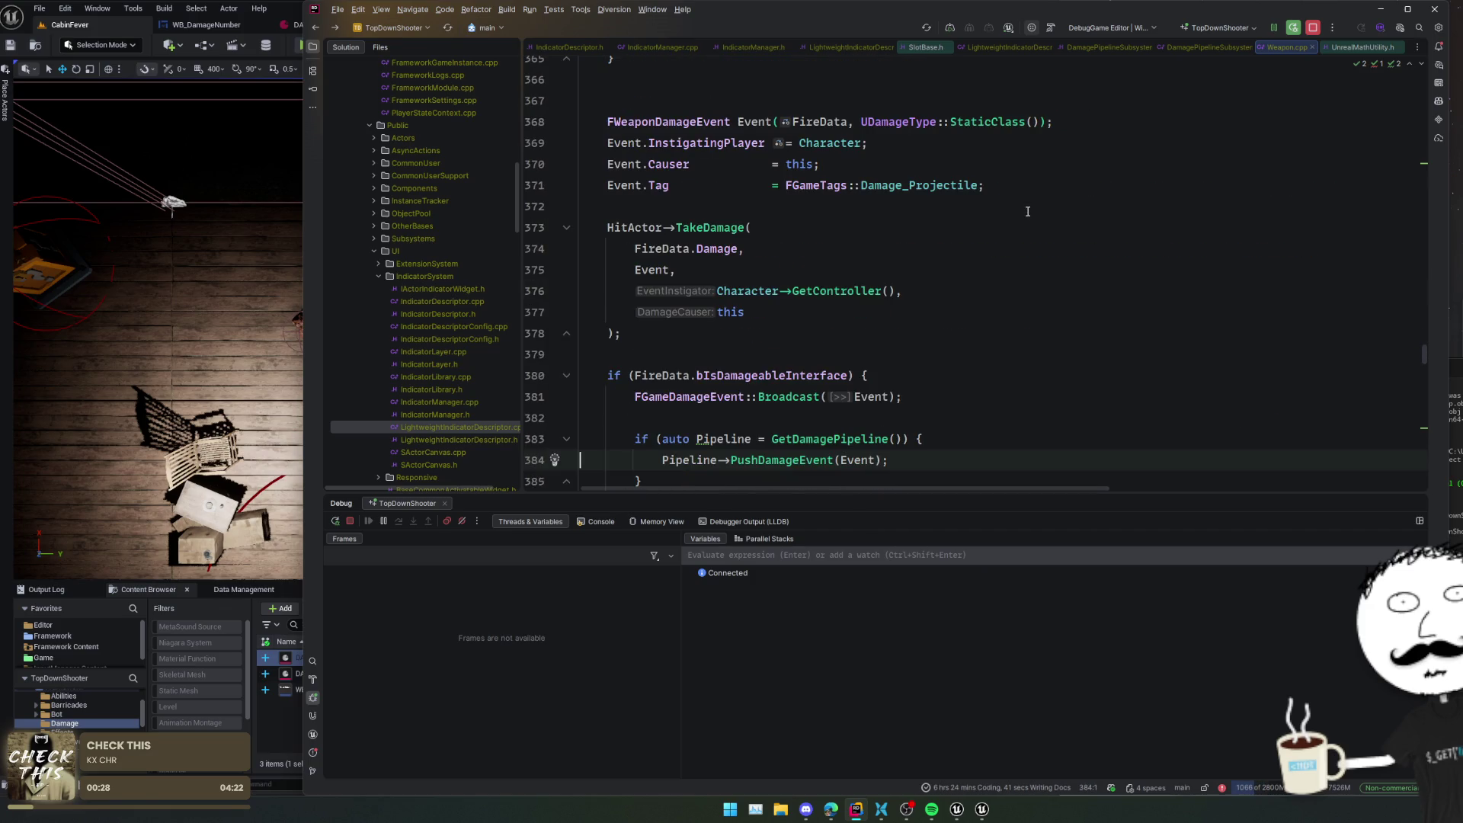
key("ctrl+alt+Left")
key("ctrl+alt+Left")
left_click(919, 314)
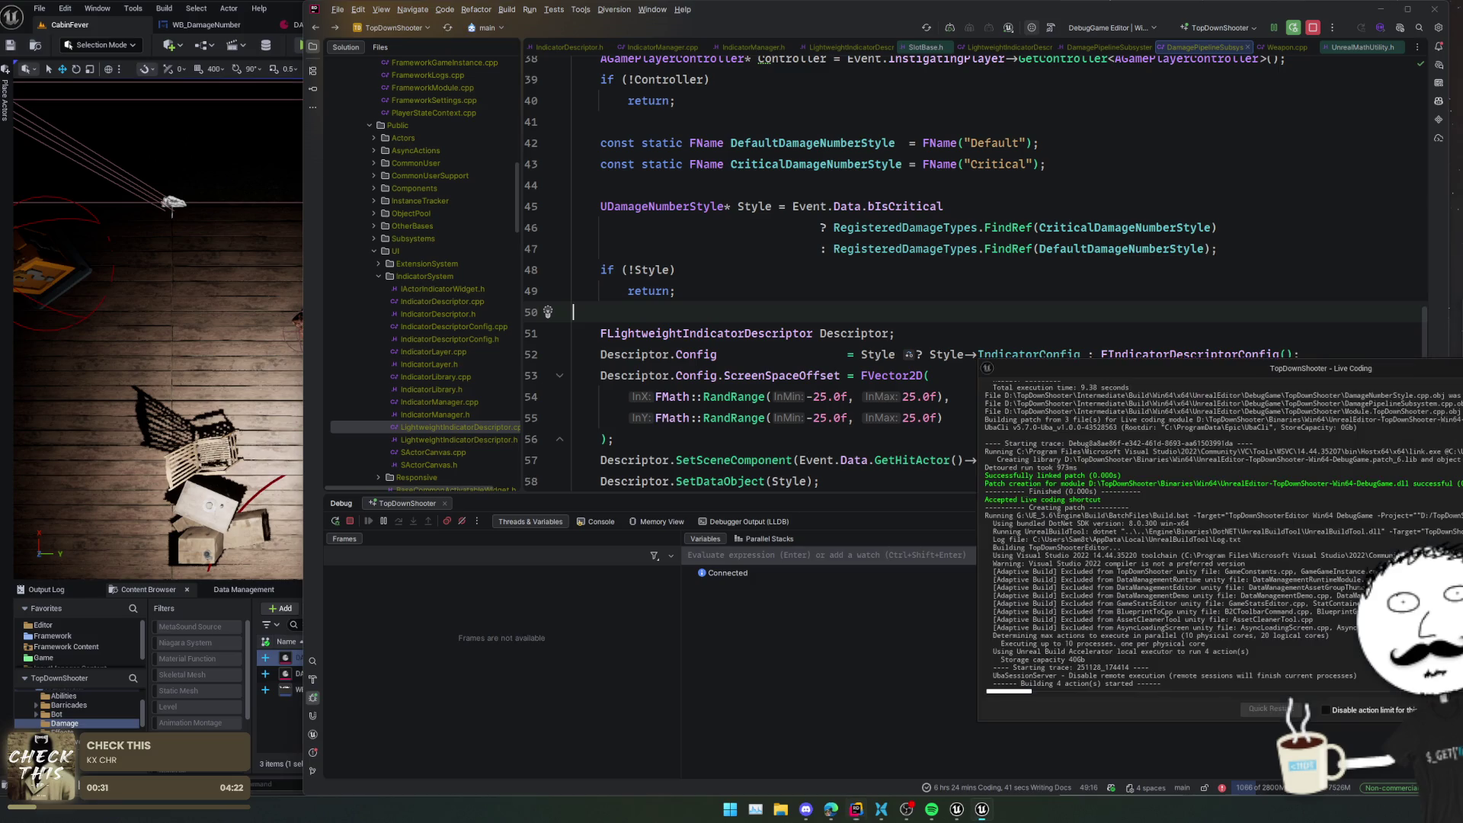
key("ctrl+alt+F11")
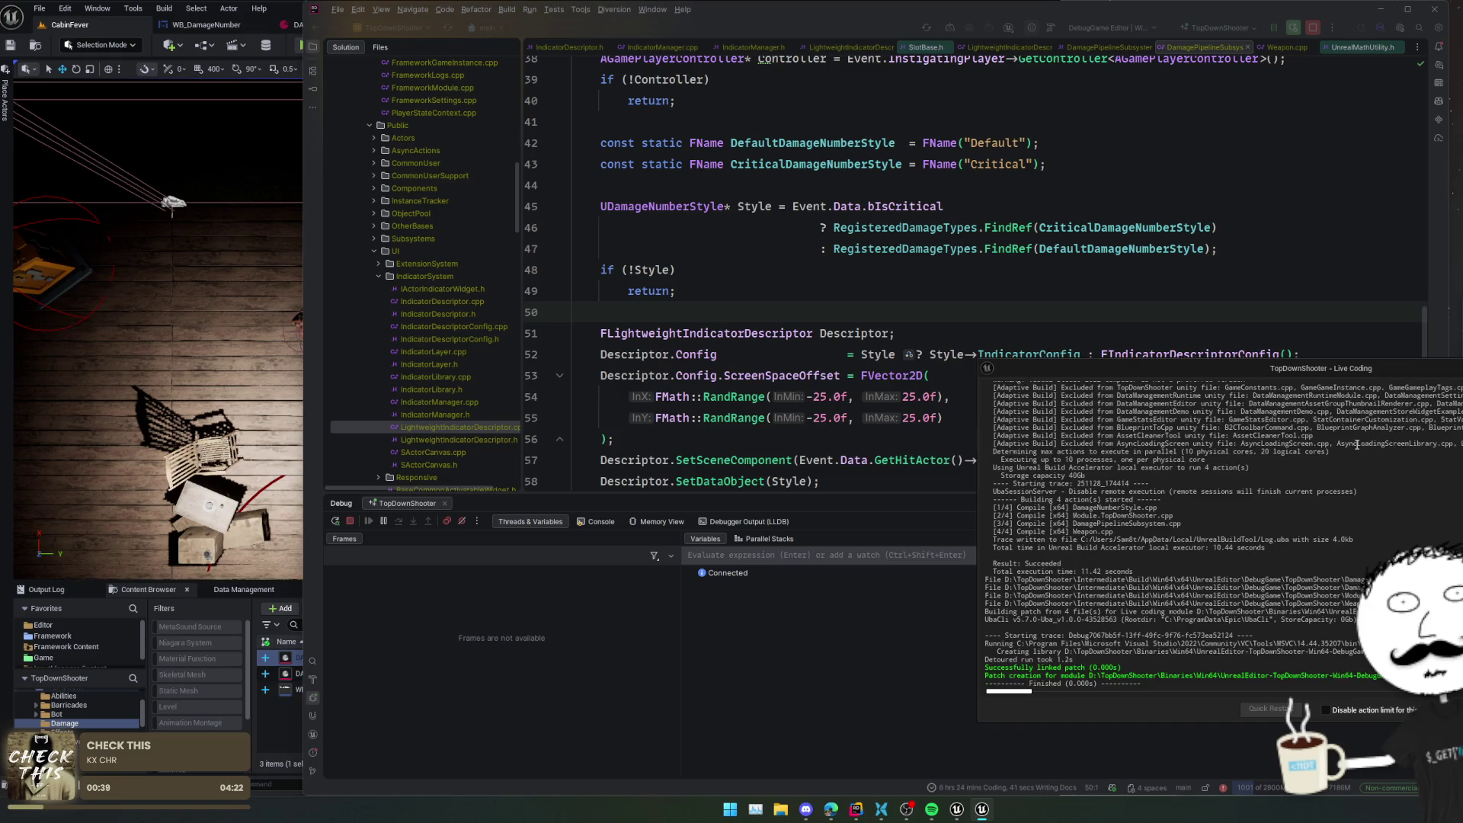
key("alt+Tab")
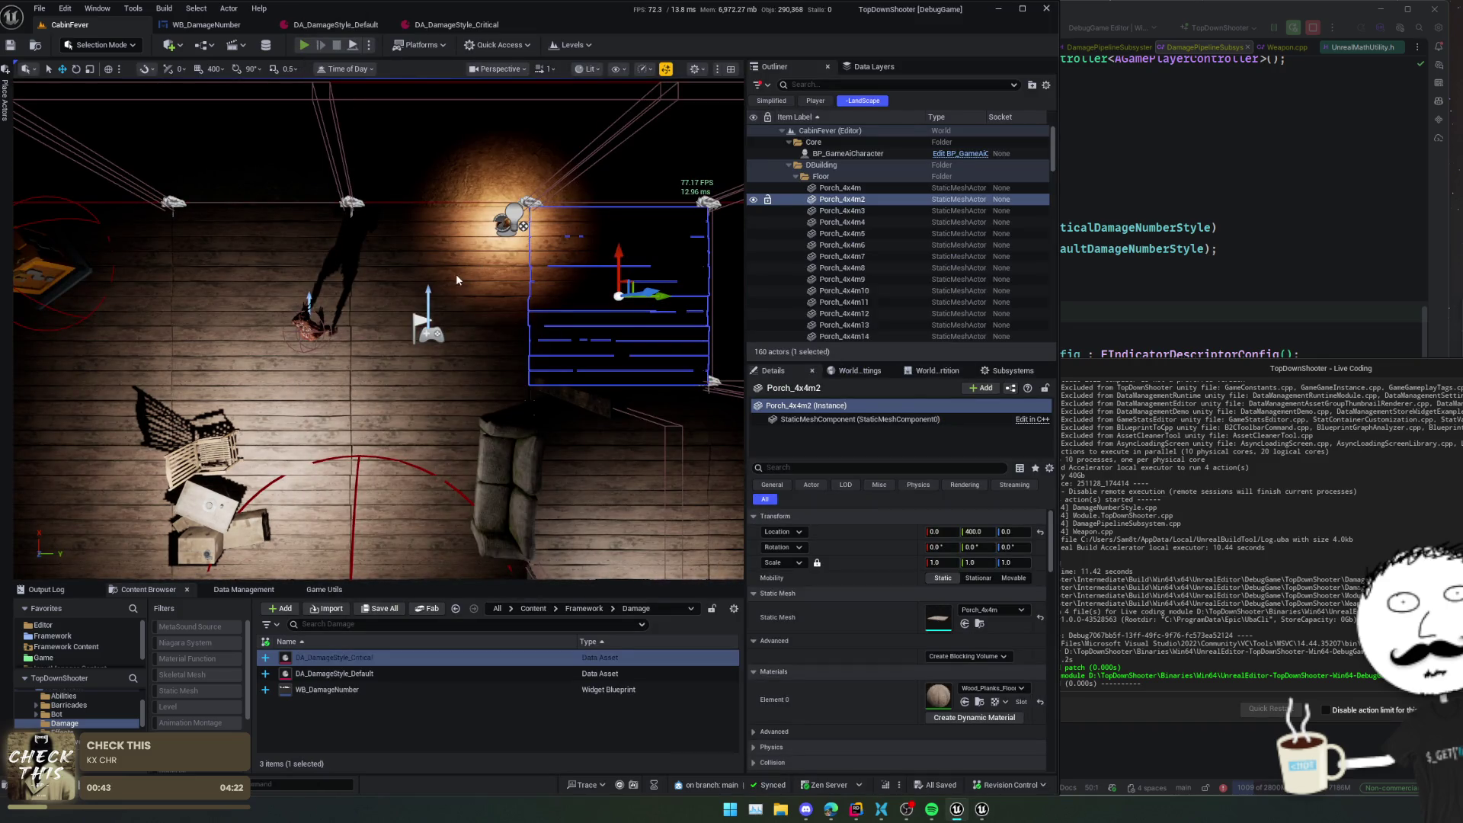
- Start play in the editor and browse the shop's Armoury and Defense categories
key("alt+p")
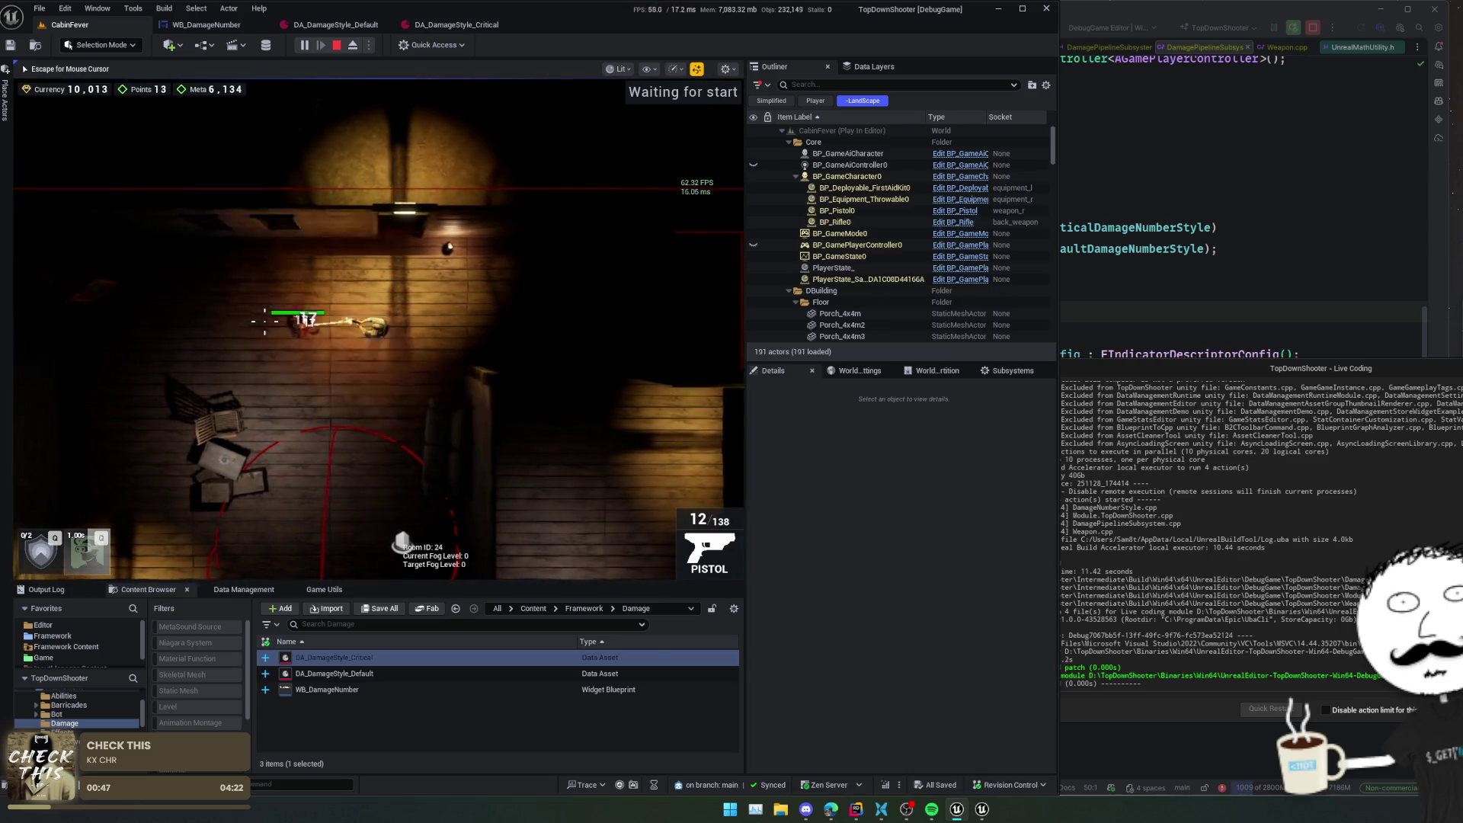
key("b")
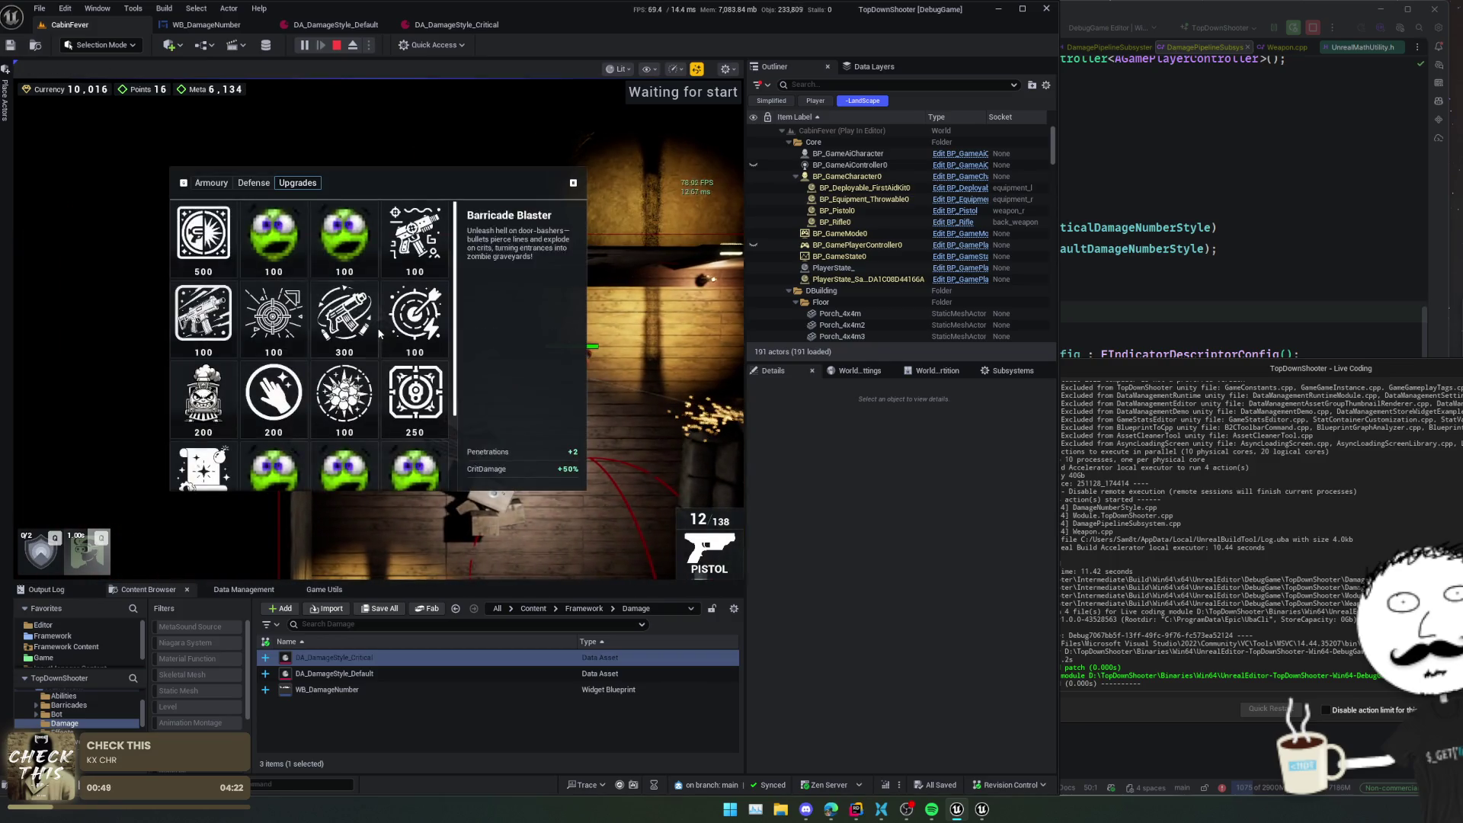
key("e")
key("e")
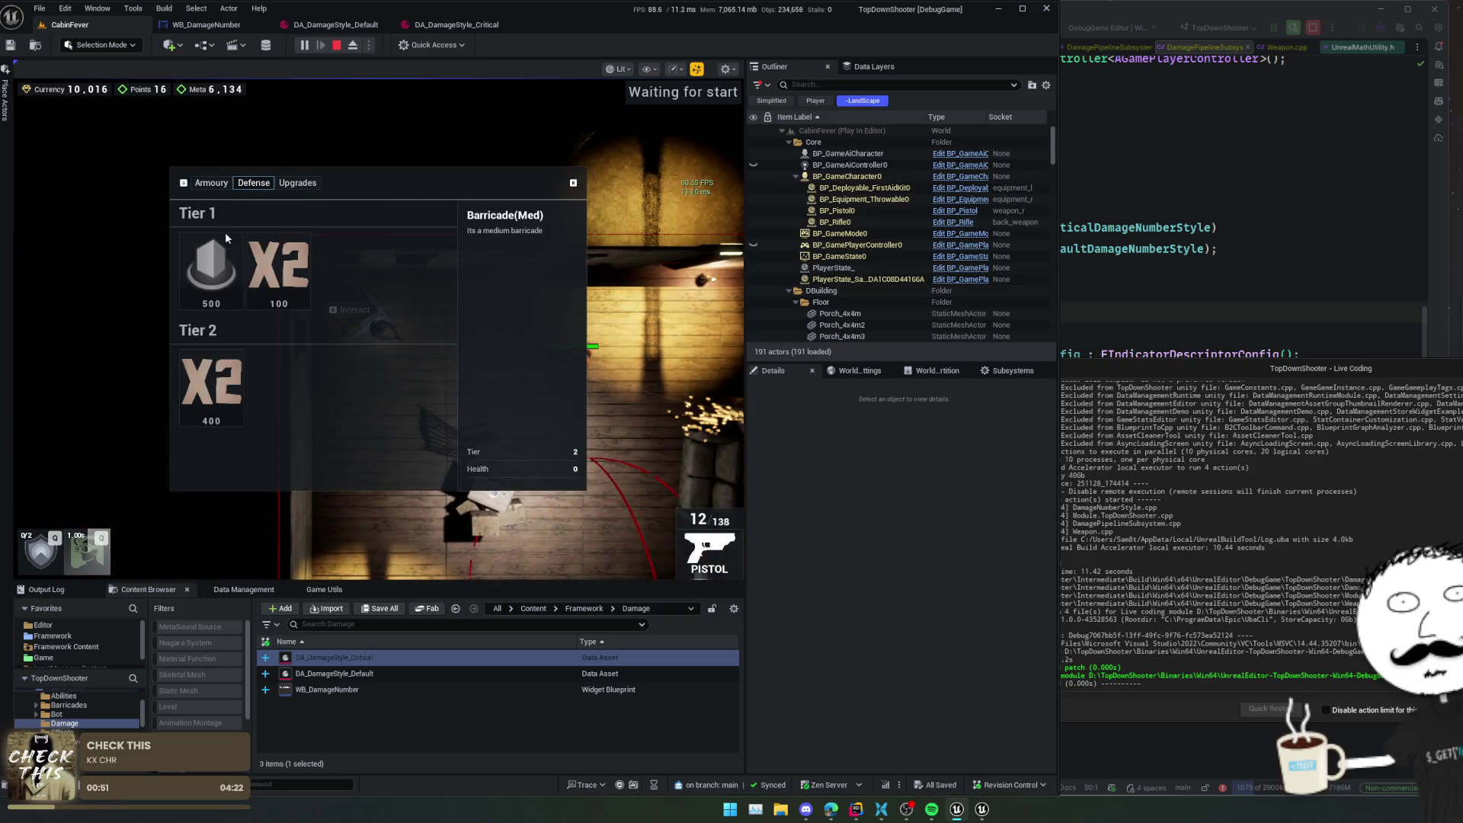
key("e")
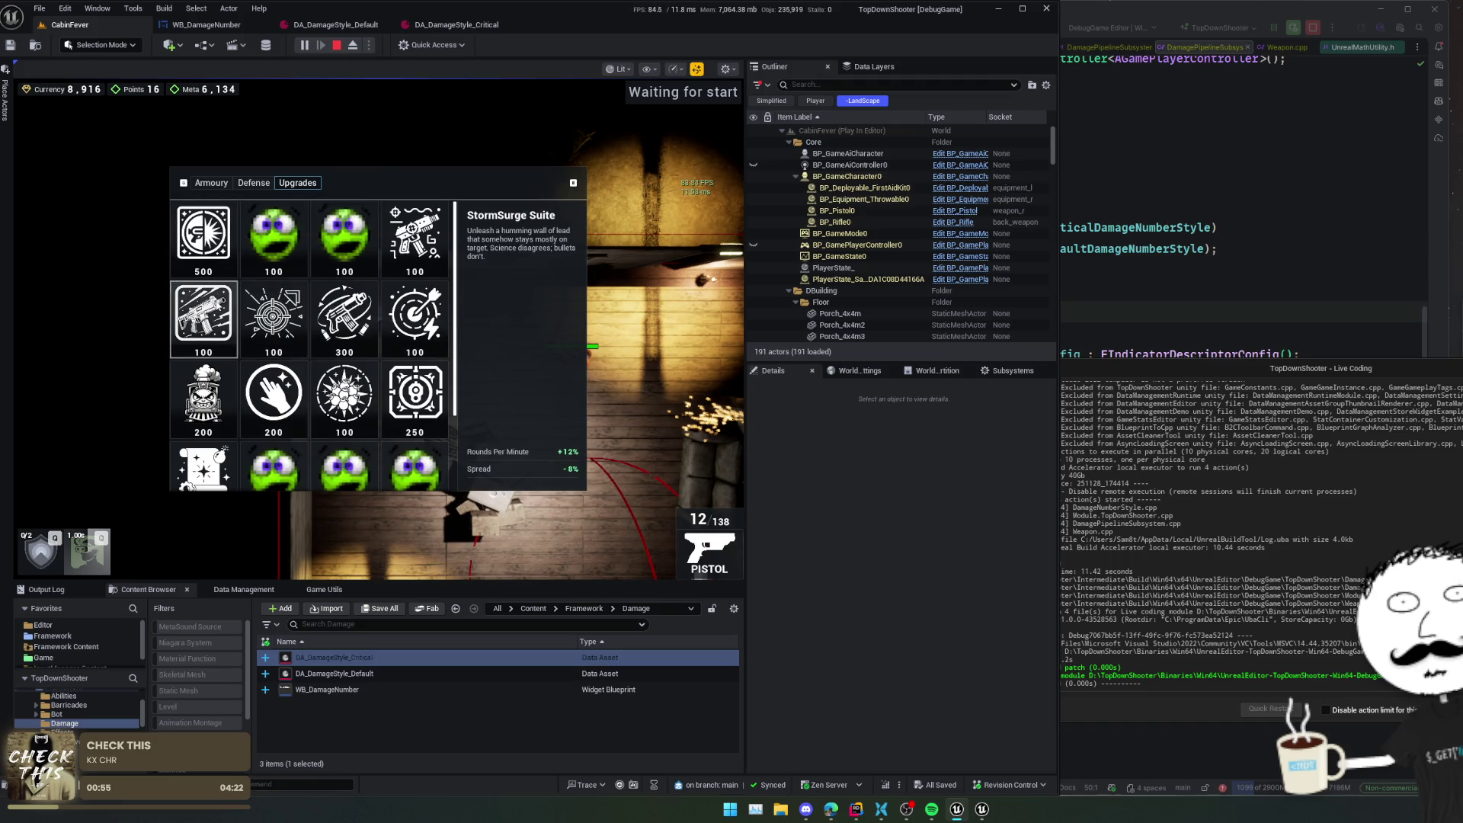
key("b")
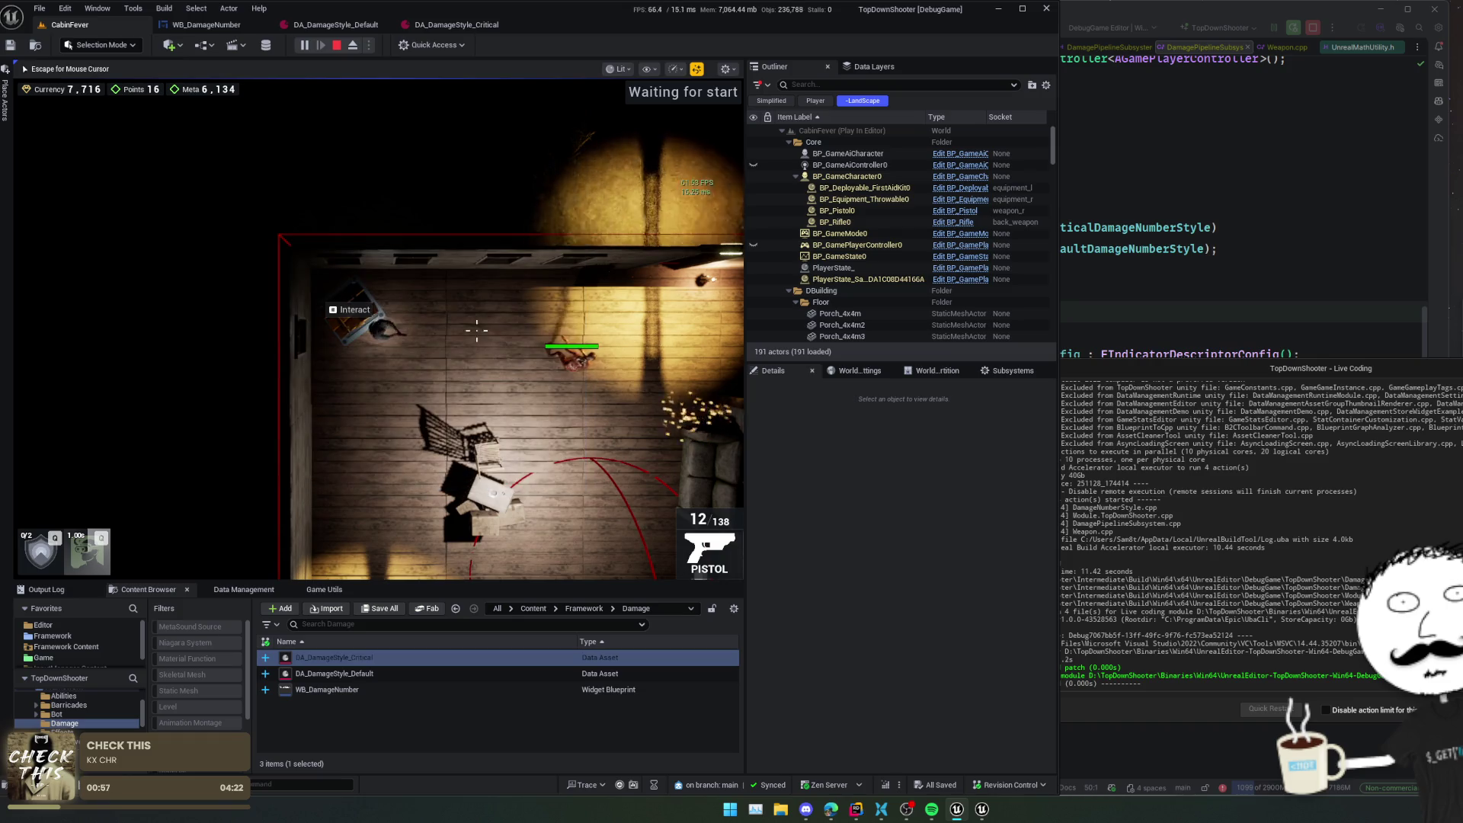
- Shoot the enemy repeatedly to check the default and critical damage numbers
left_click(578, 384)
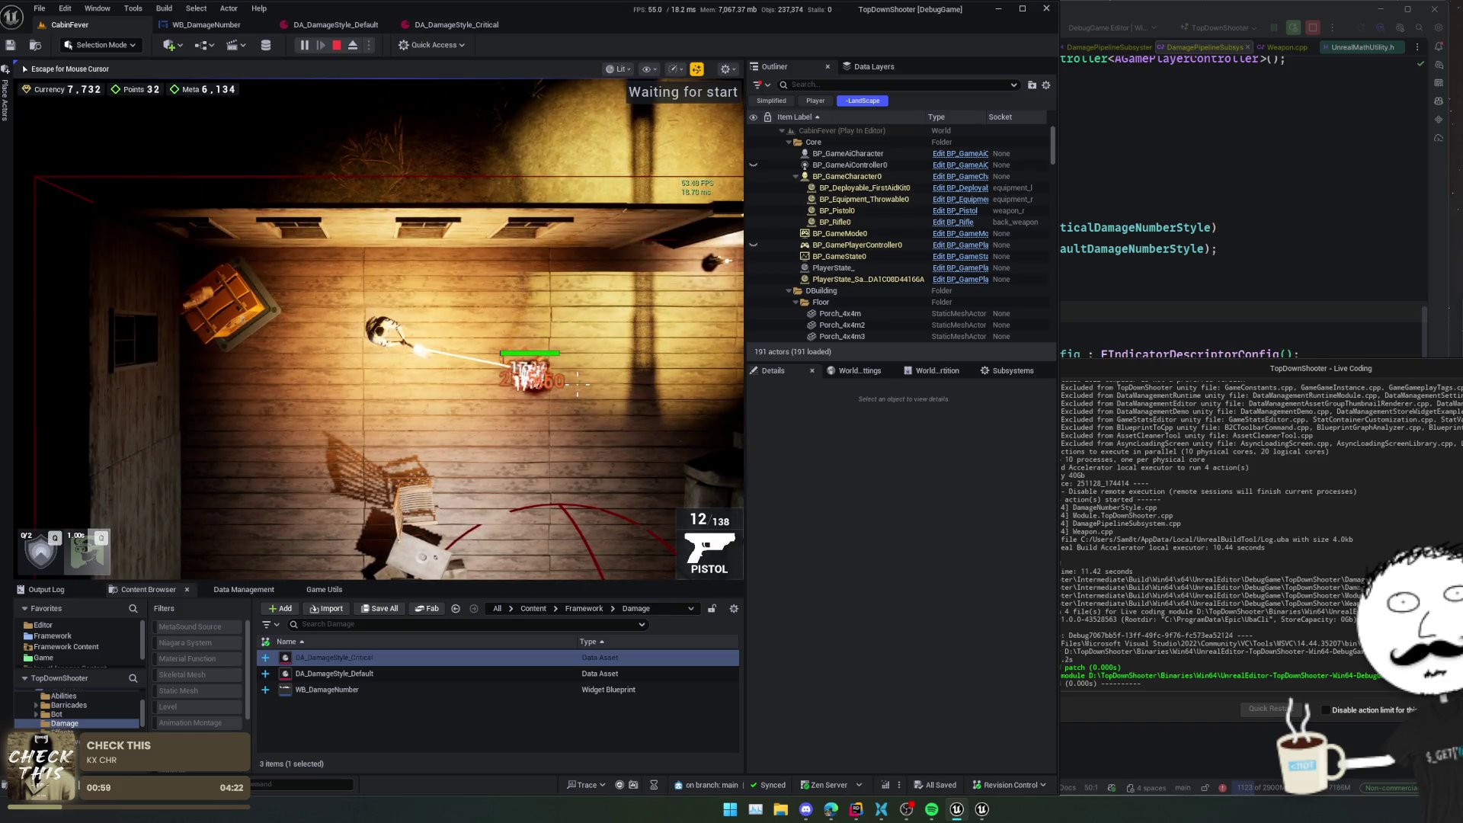
left_click(578, 384)
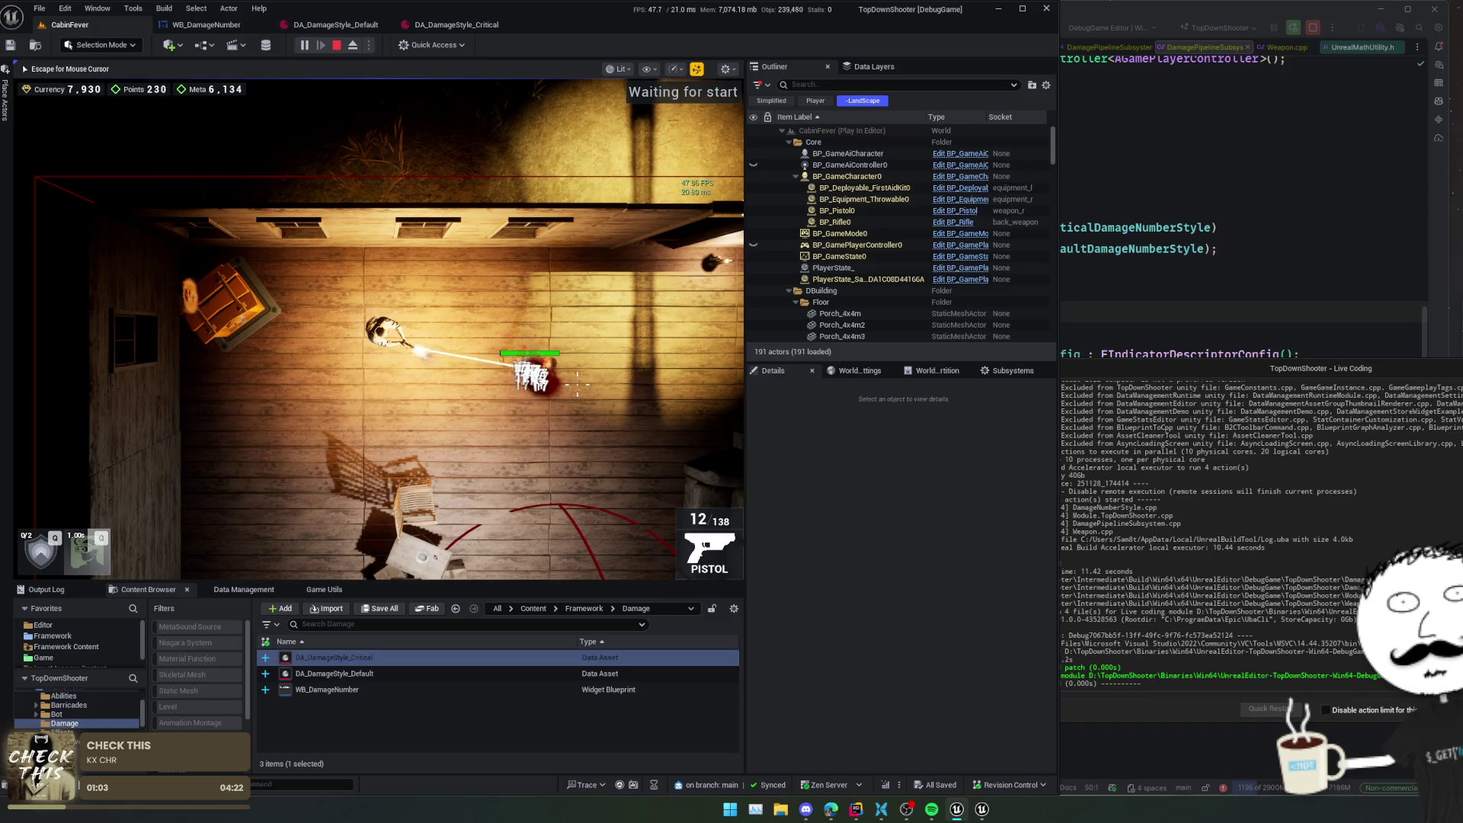
left_click(578, 383)
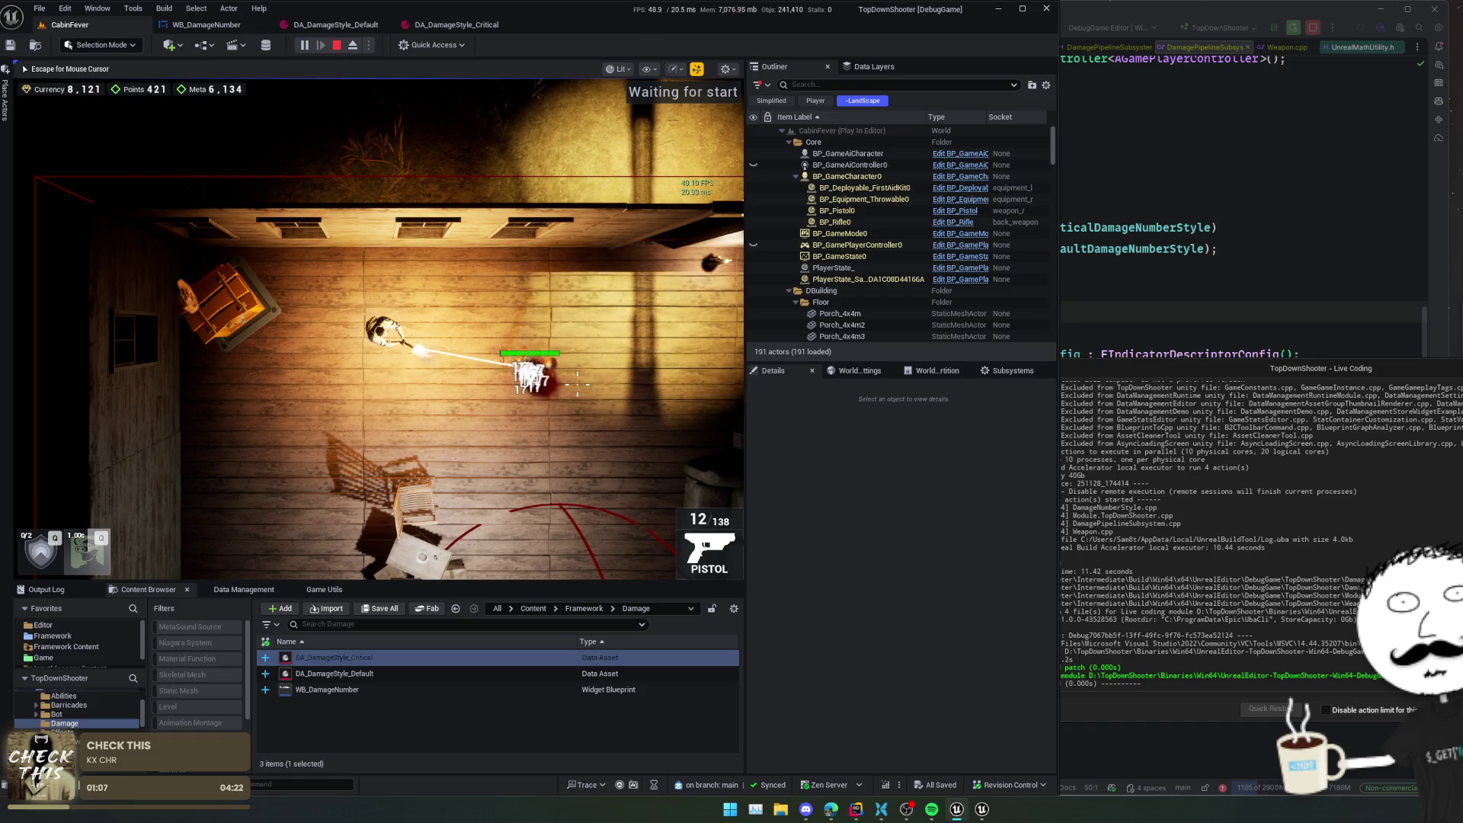
left_click(578, 383)
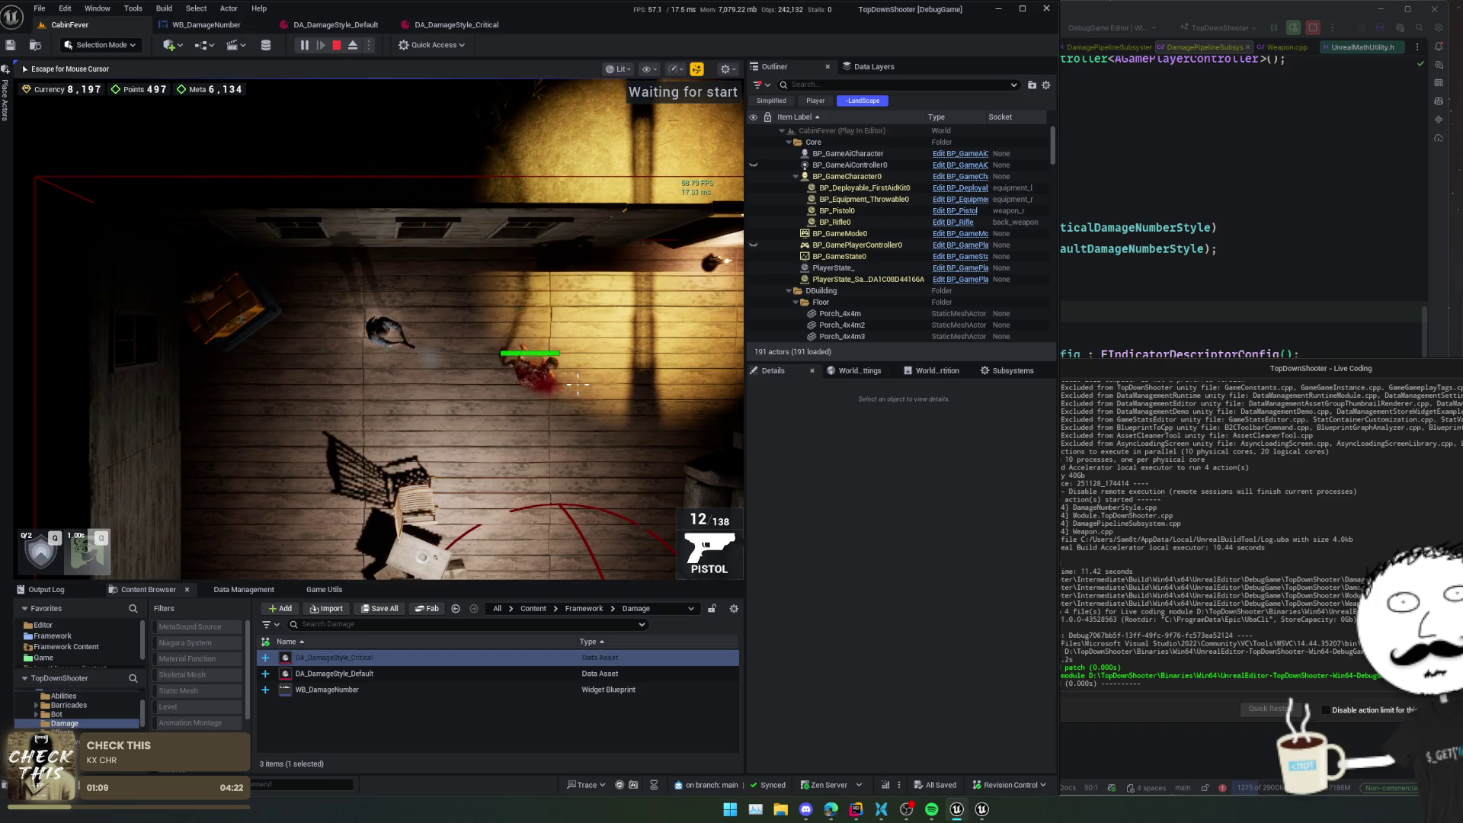
left_click(549, 279)
left_click(548, 279)
left_click(549, 278)
left_click(549, 279)
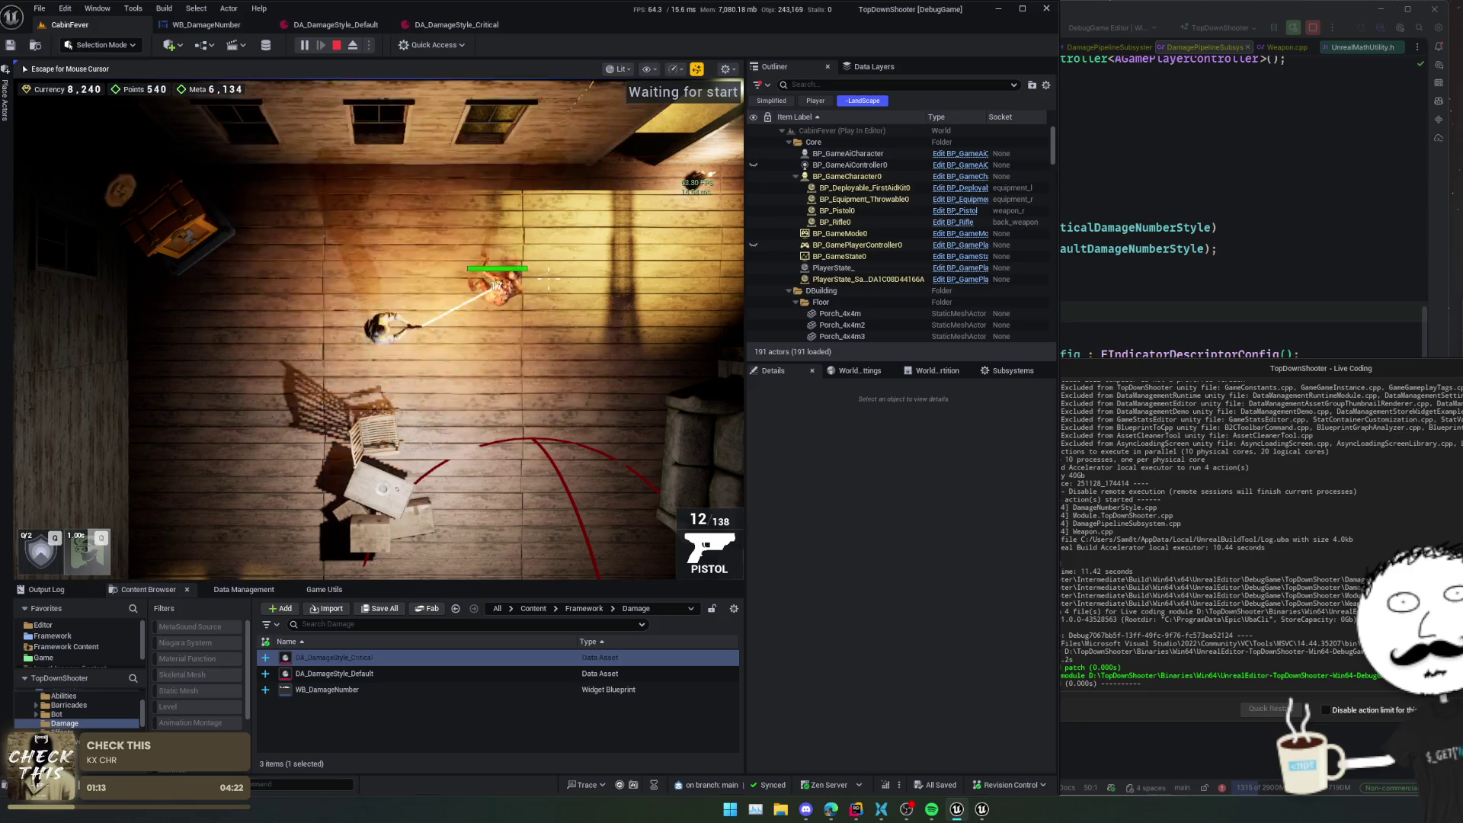
left_click(549, 279)
left_click(549, 279)
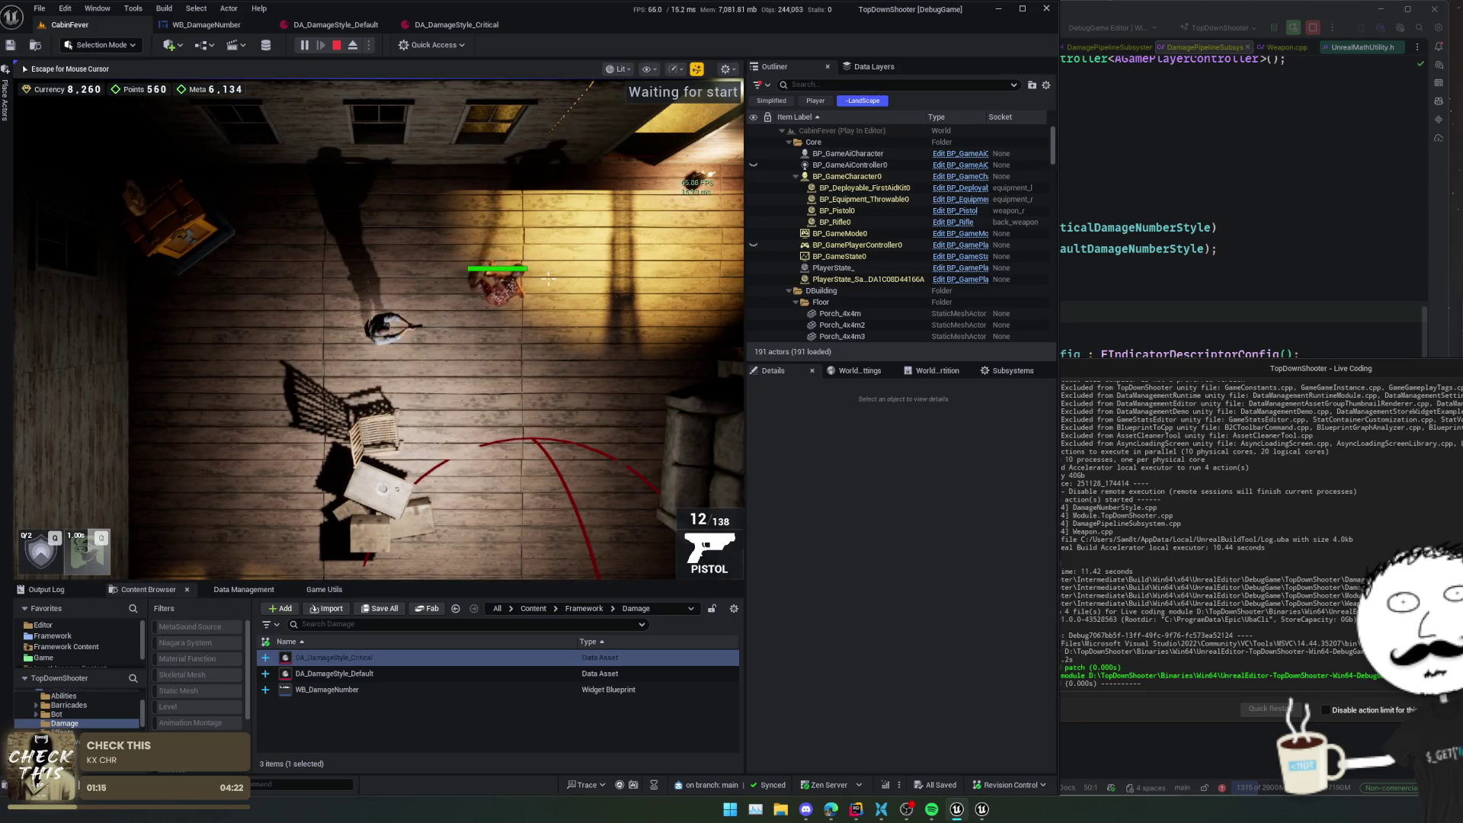
left_click(549, 279)
- Move forward and keep firing, landing further 17-damage hits on the enemy
key("w")
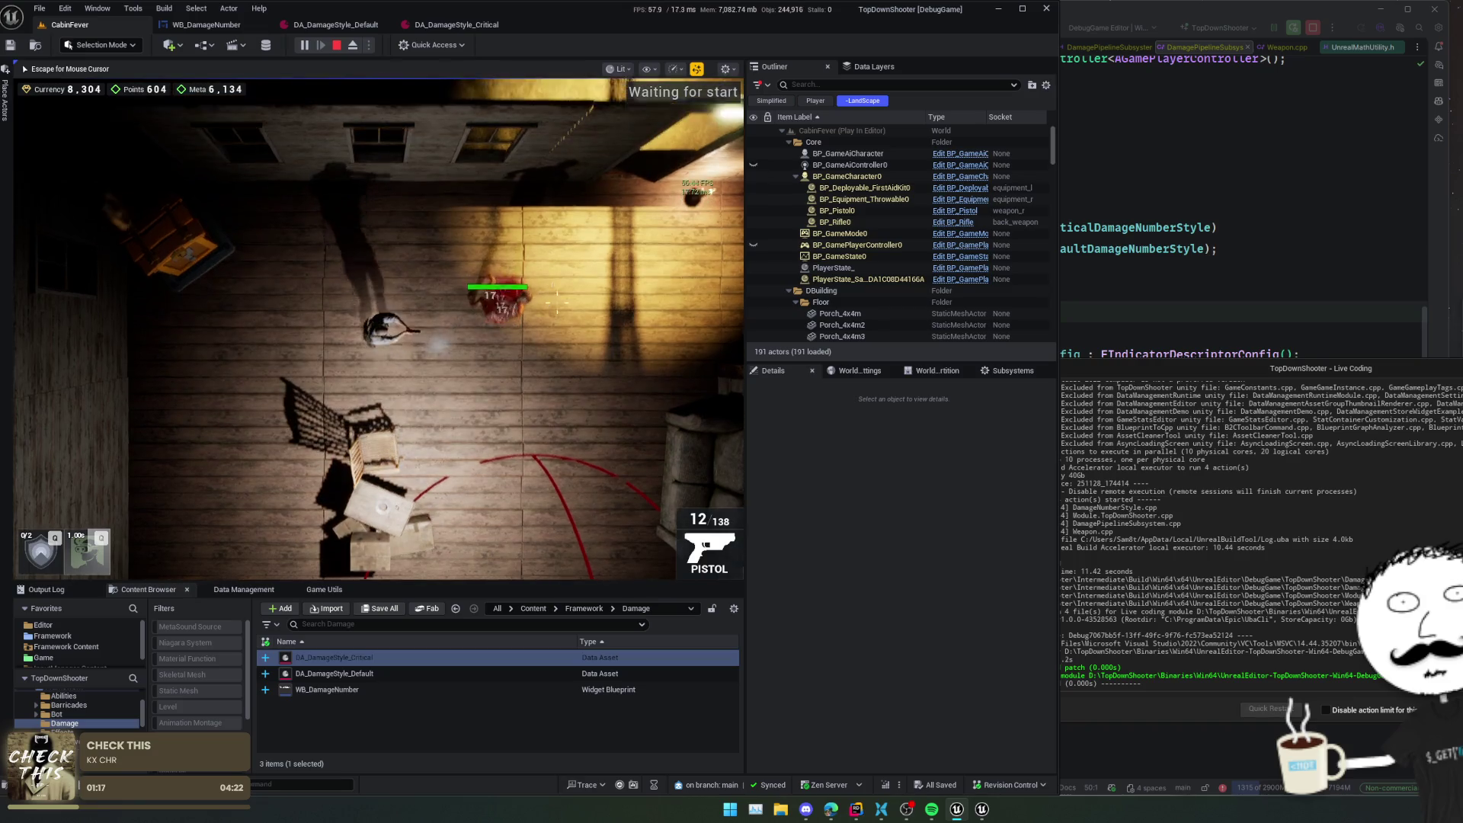
left_click(556, 316)
left_click(556, 316)
left_click(556, 315)
left_click(556, 316)
left_click(556, 315)
left_click(556, 315)
left_click(556, 315)
left_click(556, 315)
left_click(556, 315)
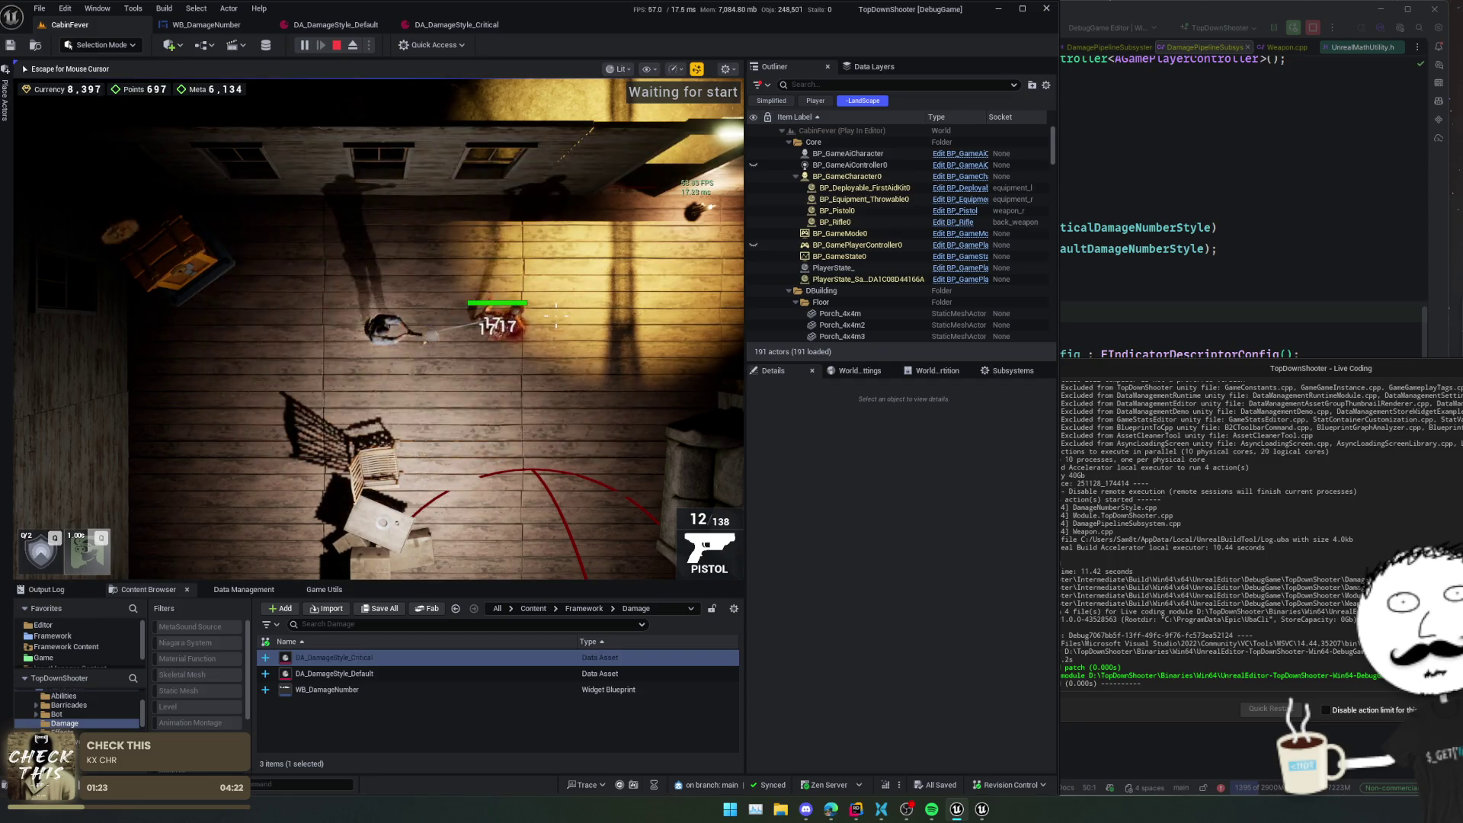
left_click(556, 315)
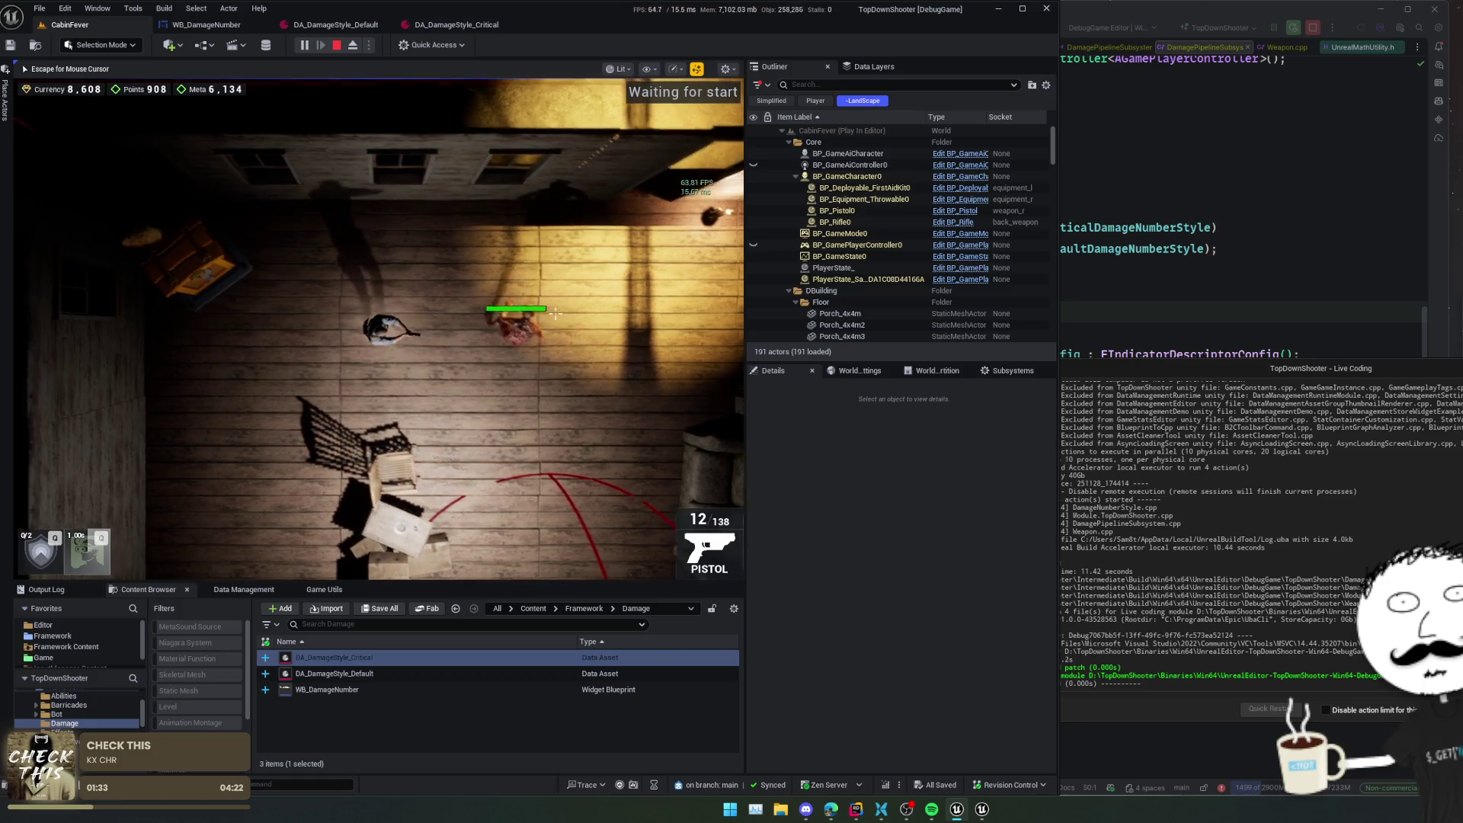
key("Tab")
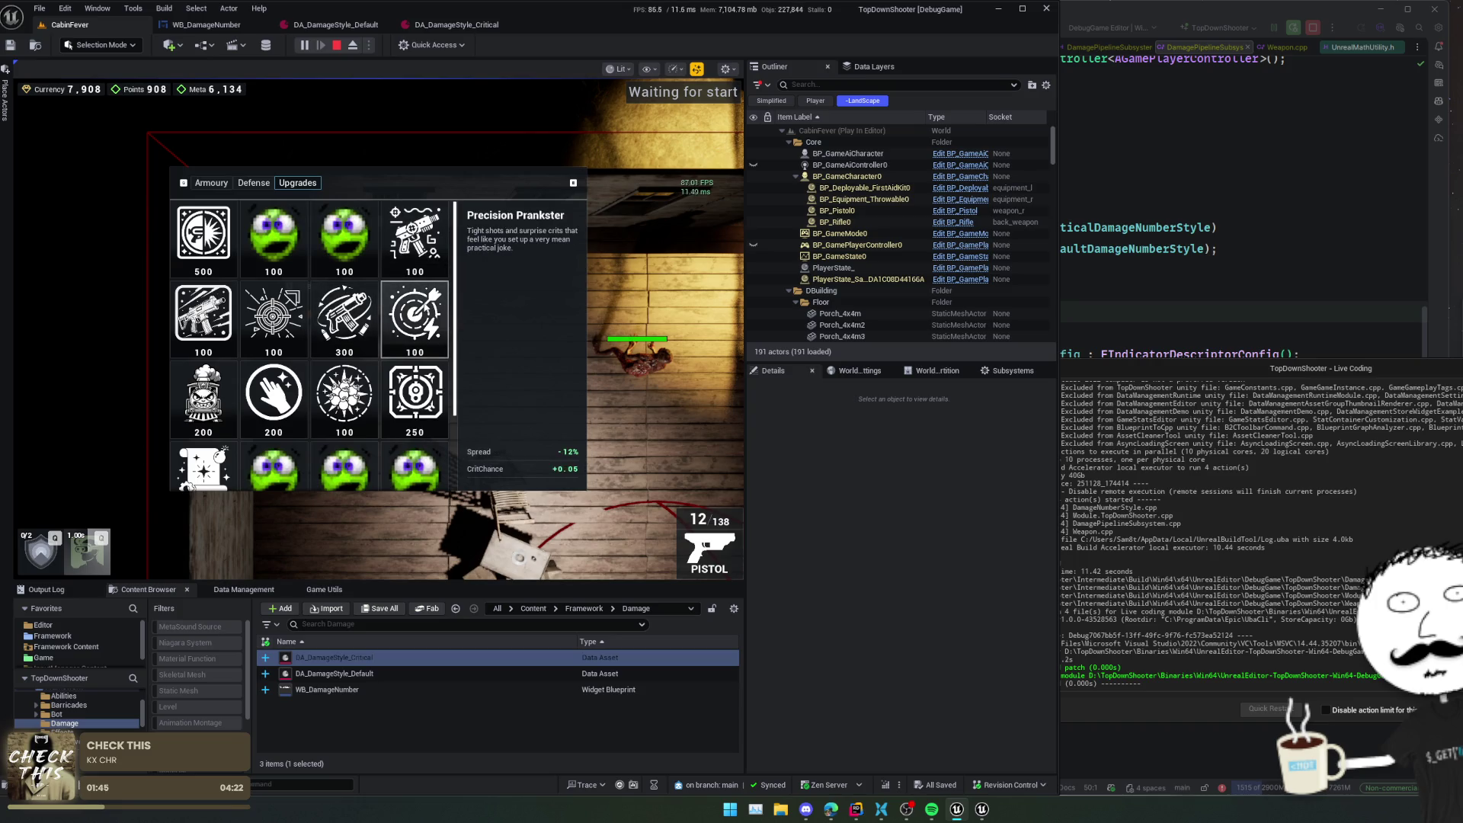
- Reopen the upgrades shop with Tab, buy Precision Prankster (CritChance +0.05), and close it
key("Tab")
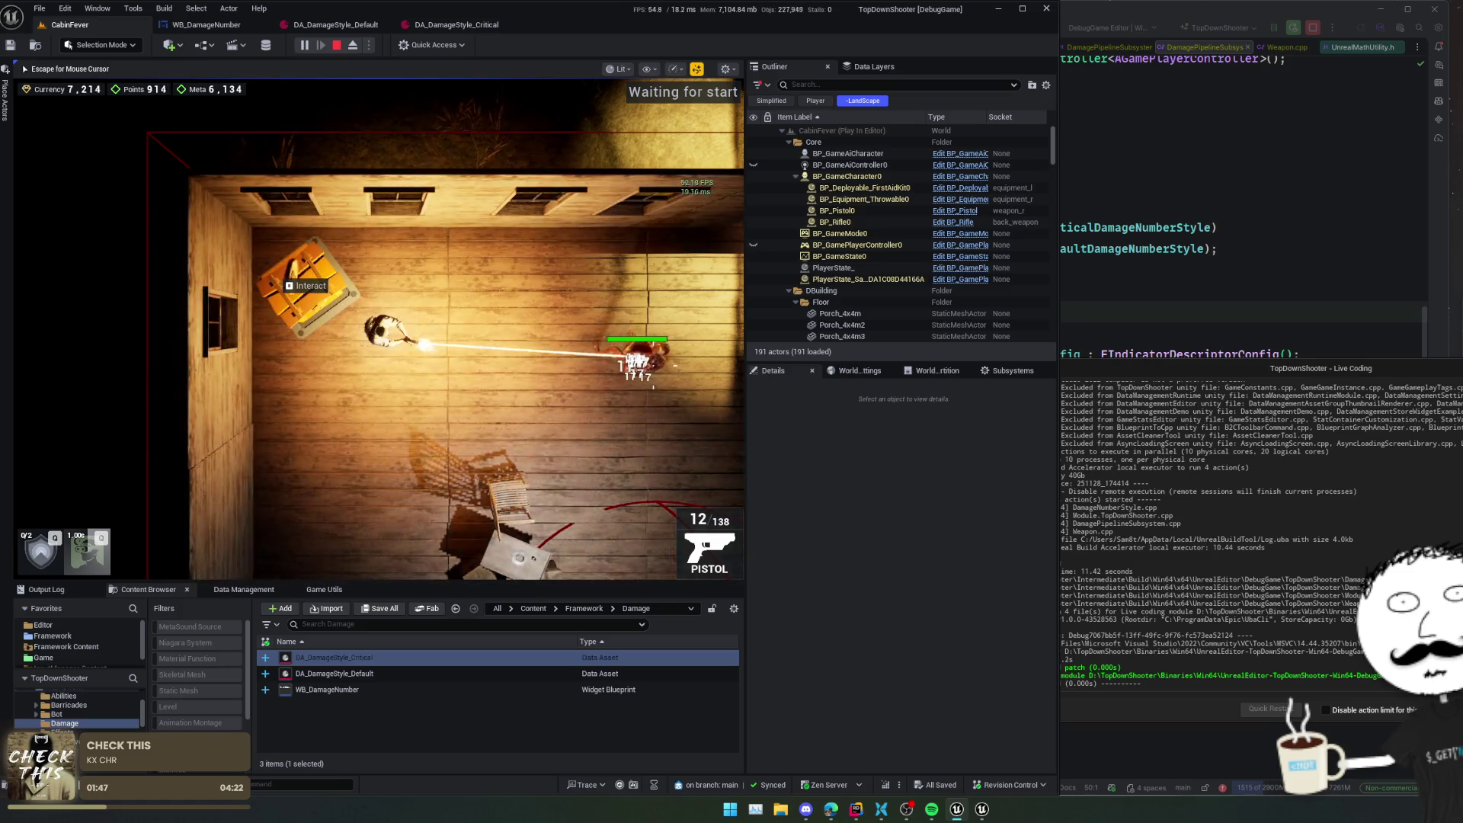
key("Tab")
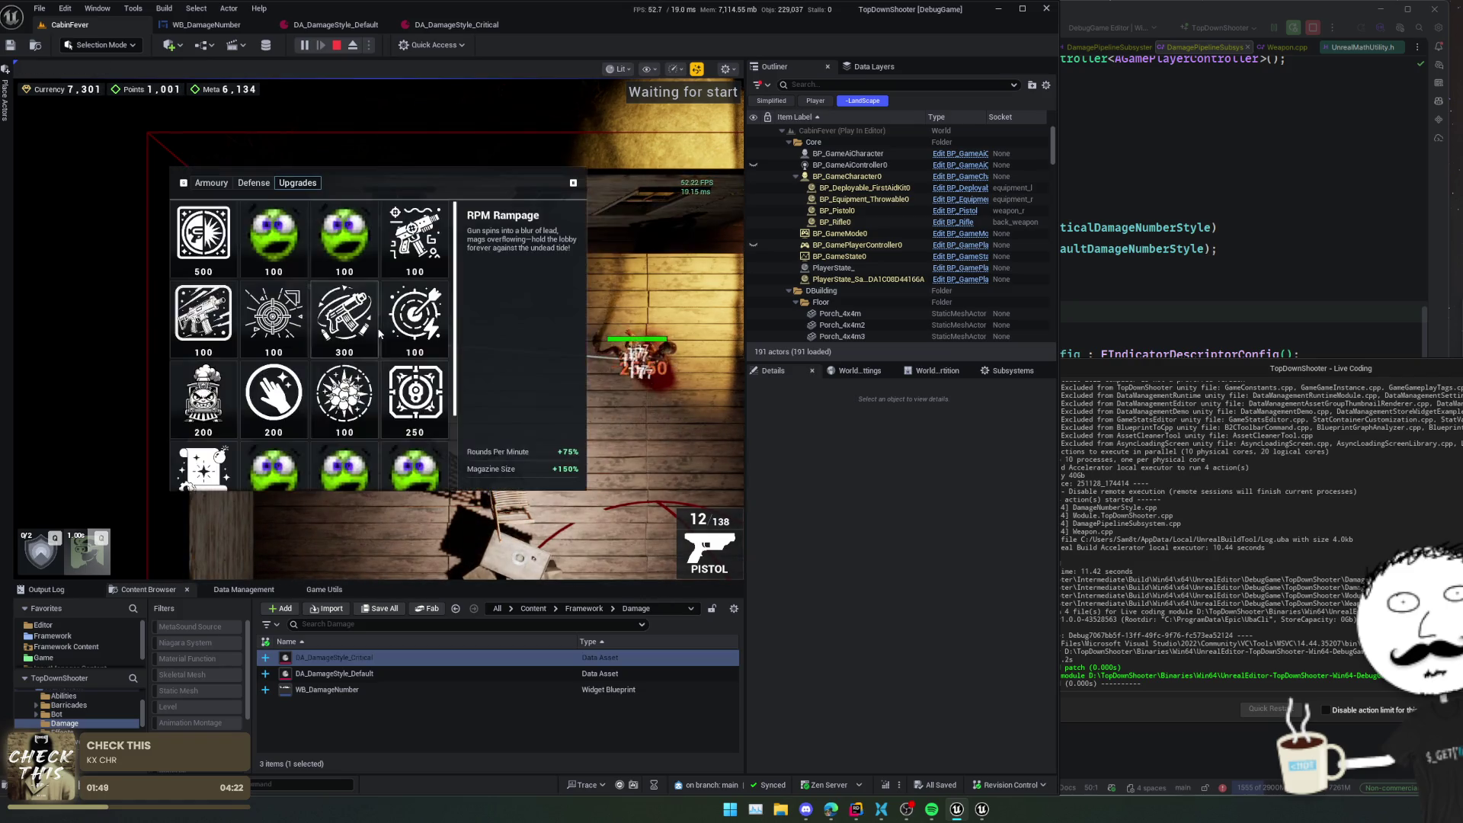
left_click(412, 333)
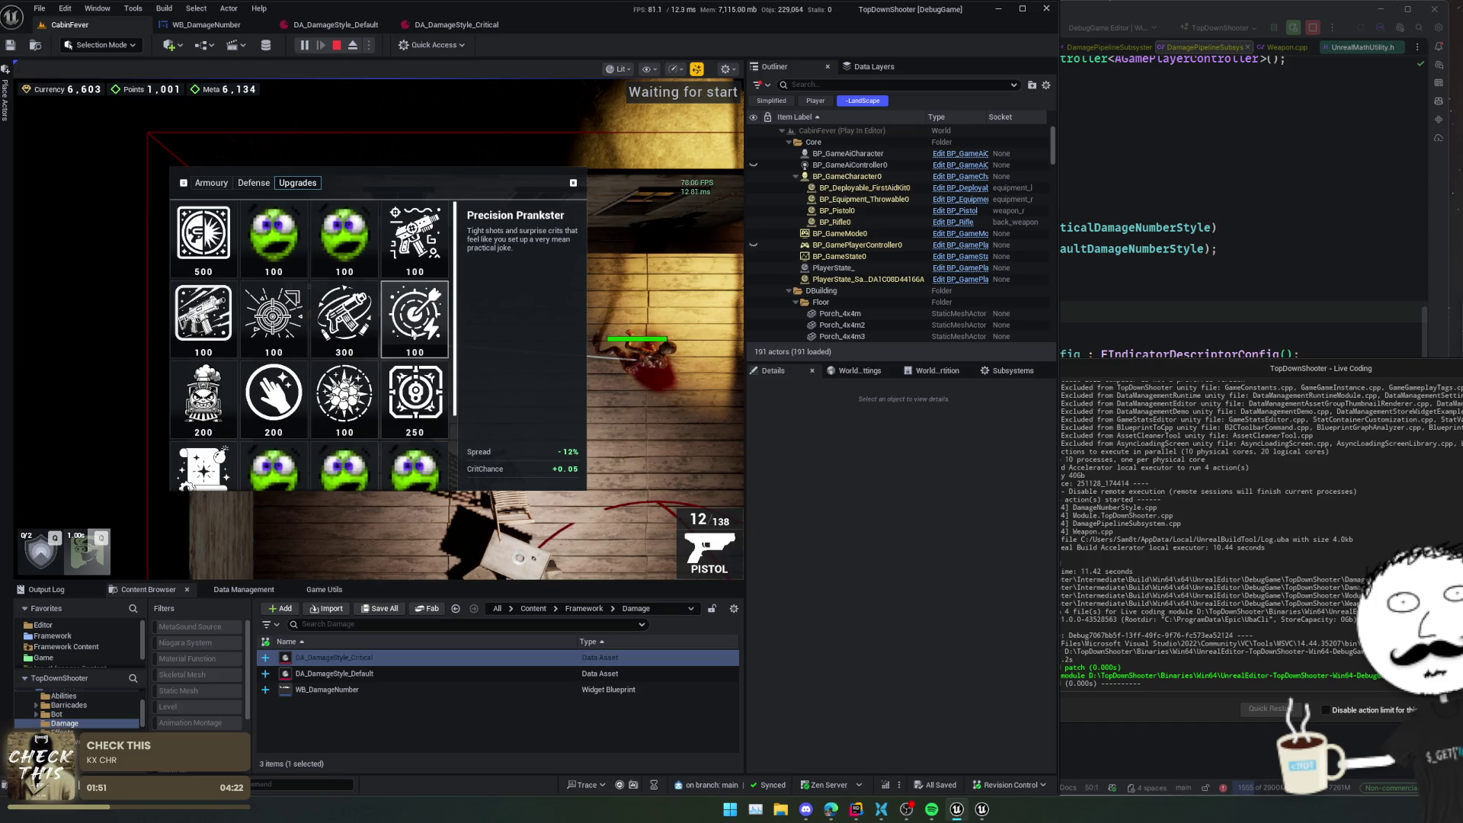
key("Tab")
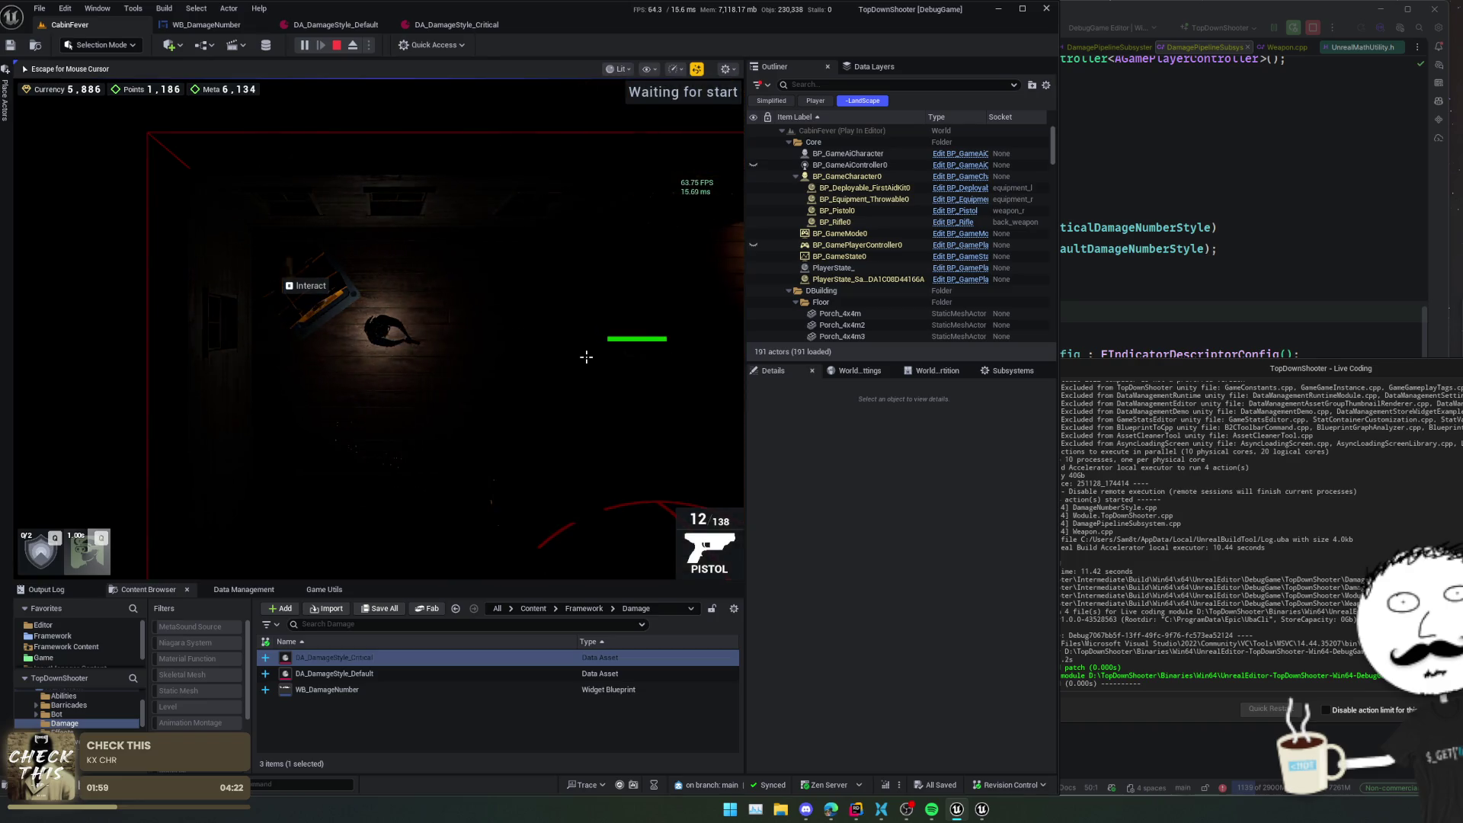
- Walk the character down-left and then right, releasing and recapturing the mouse once
key("a")
key("s")
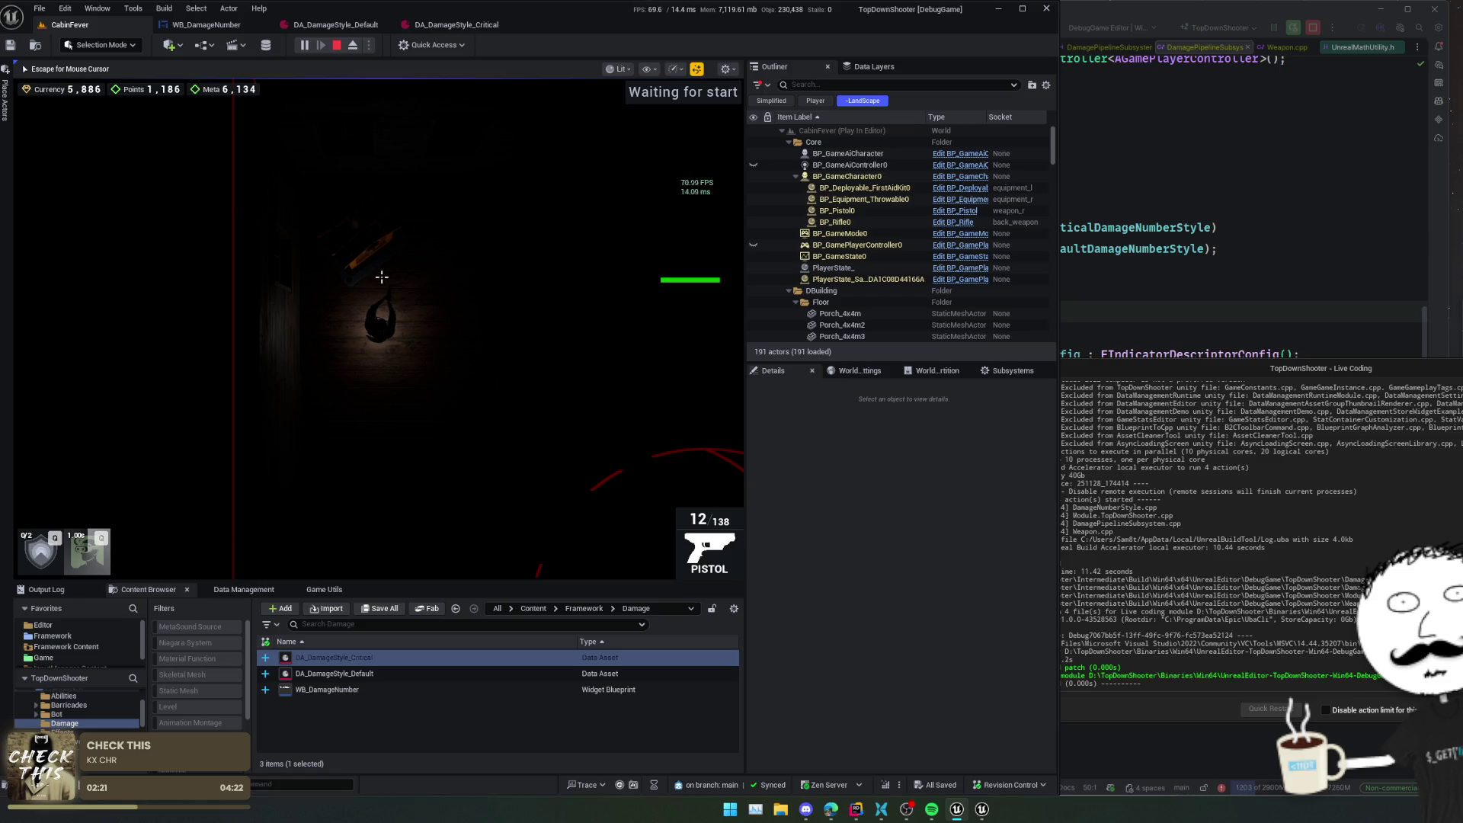
key("Escape")
left_click(382, 280)
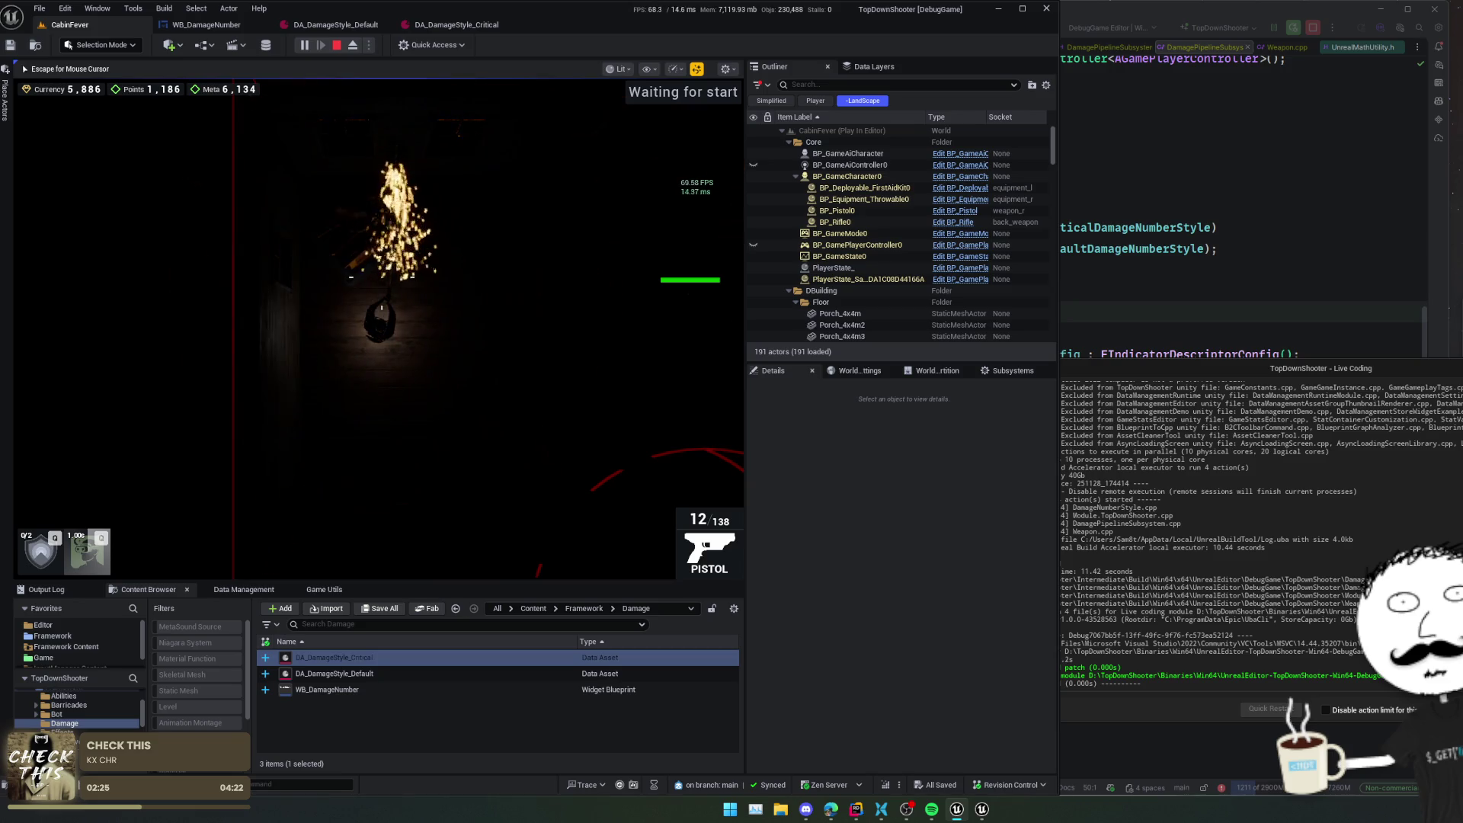
key("d")
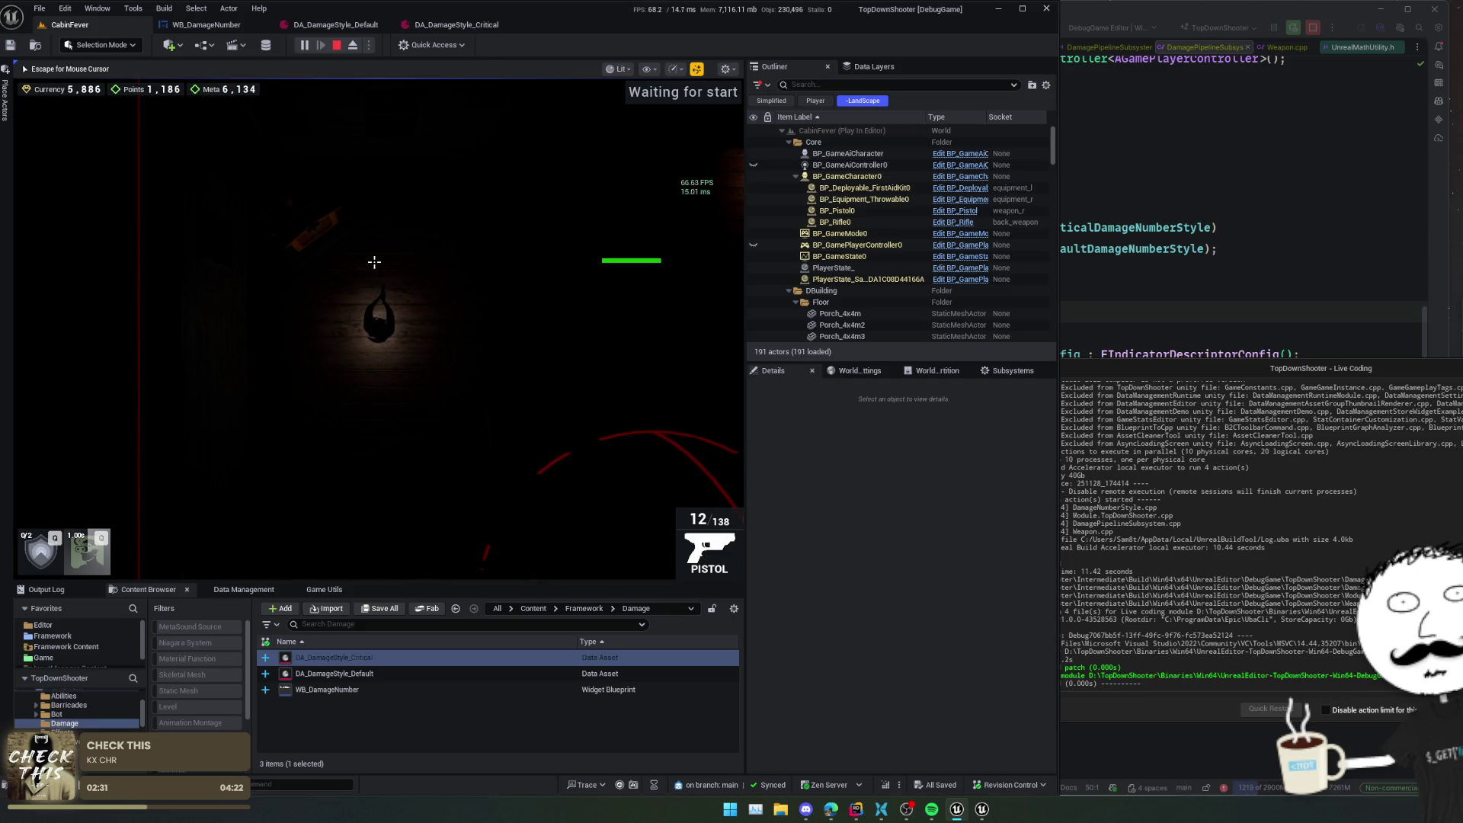
- Toggle the camera with V between third-person and top-down views several times
key("v")
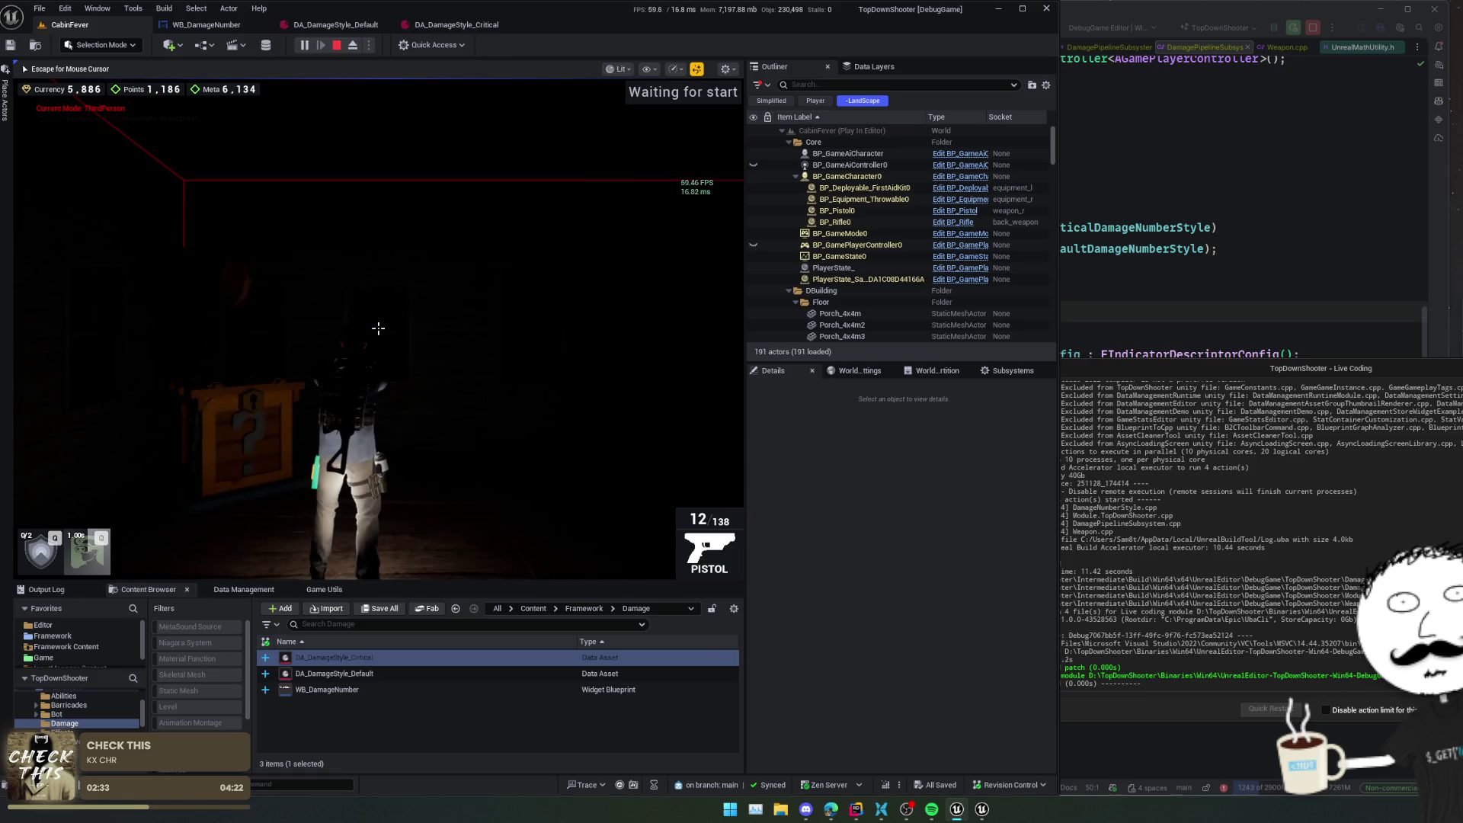
key("d")
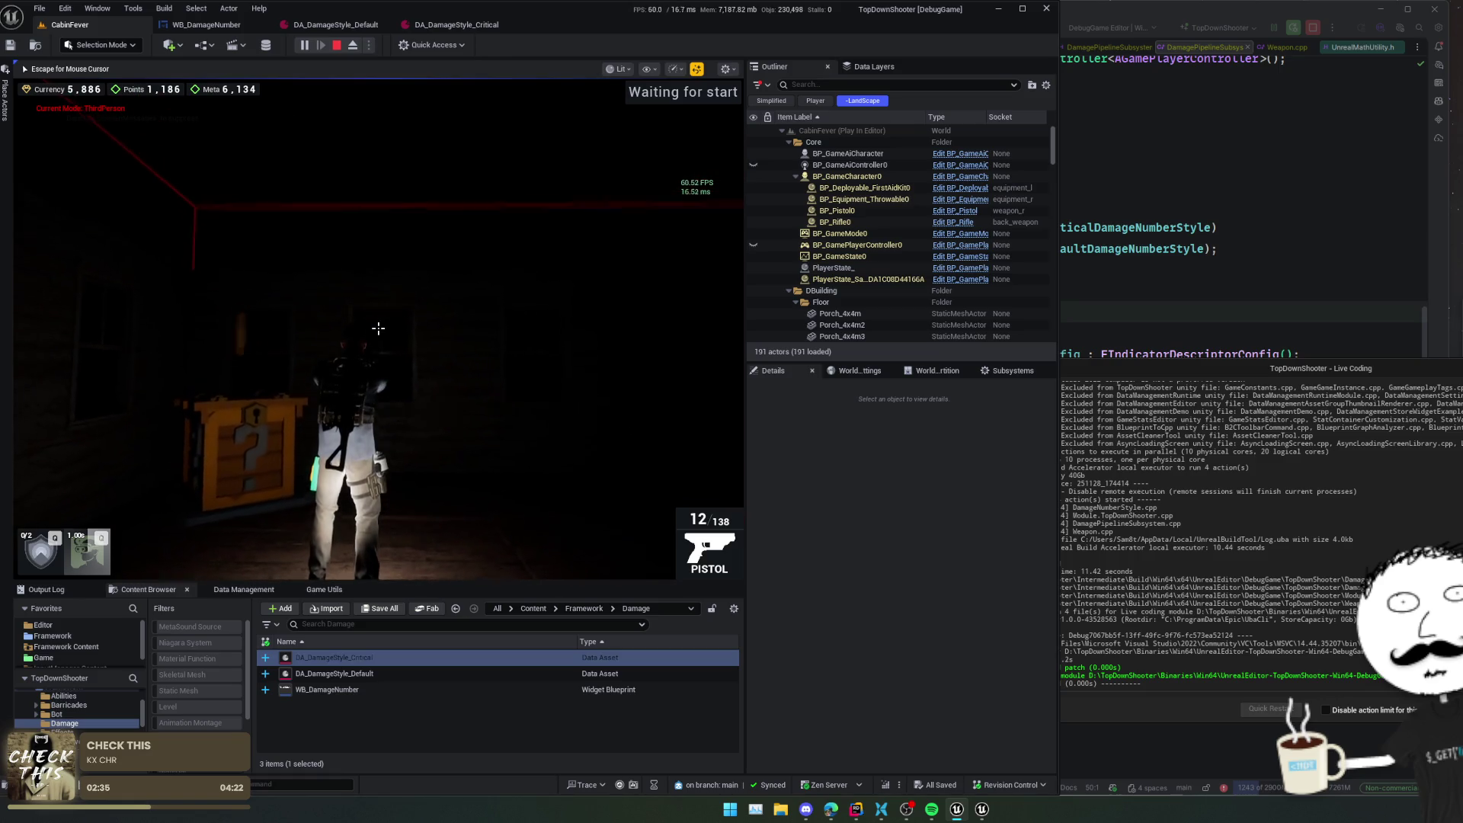
key("v")
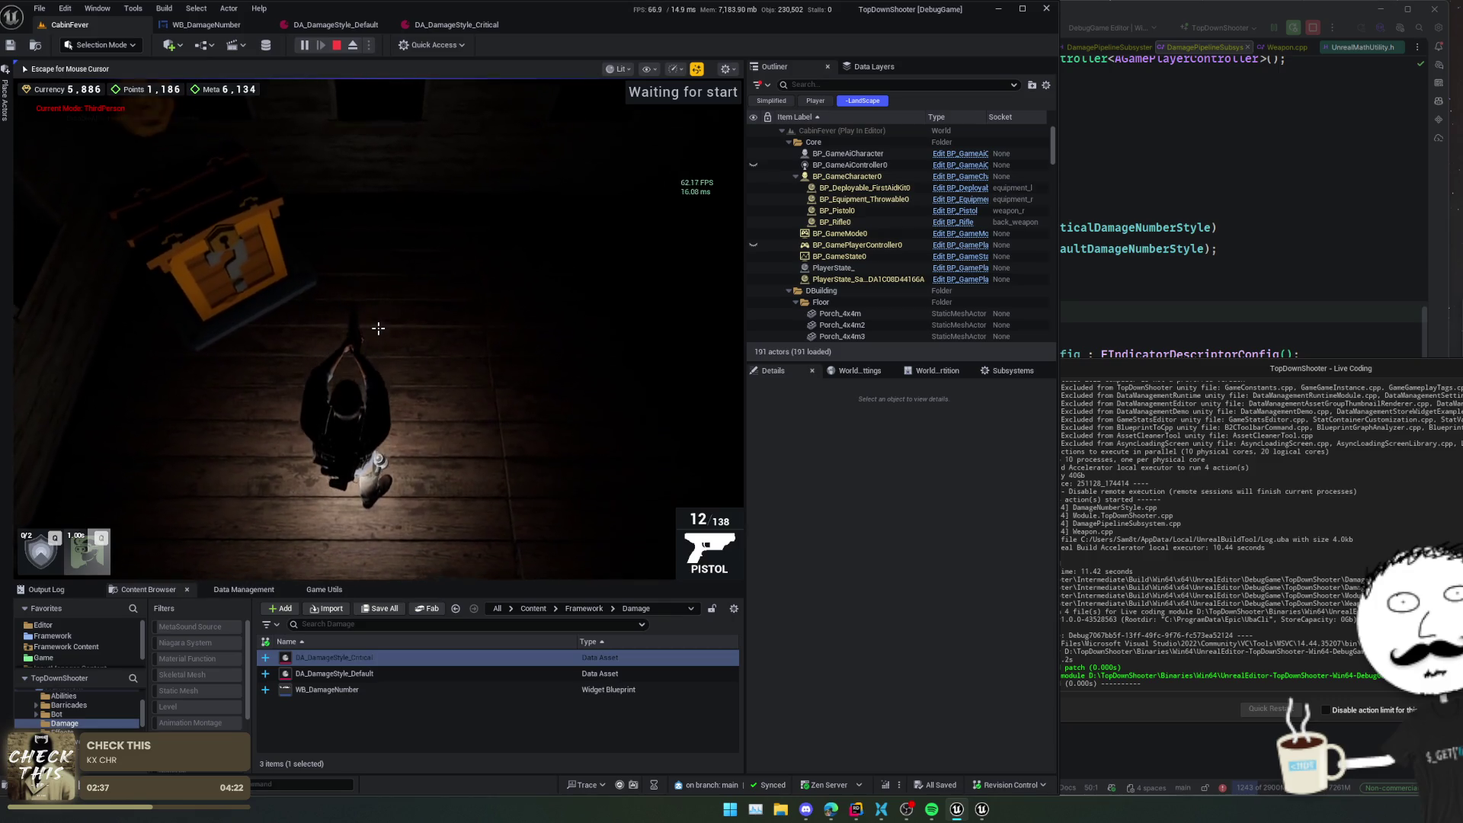
key("v")
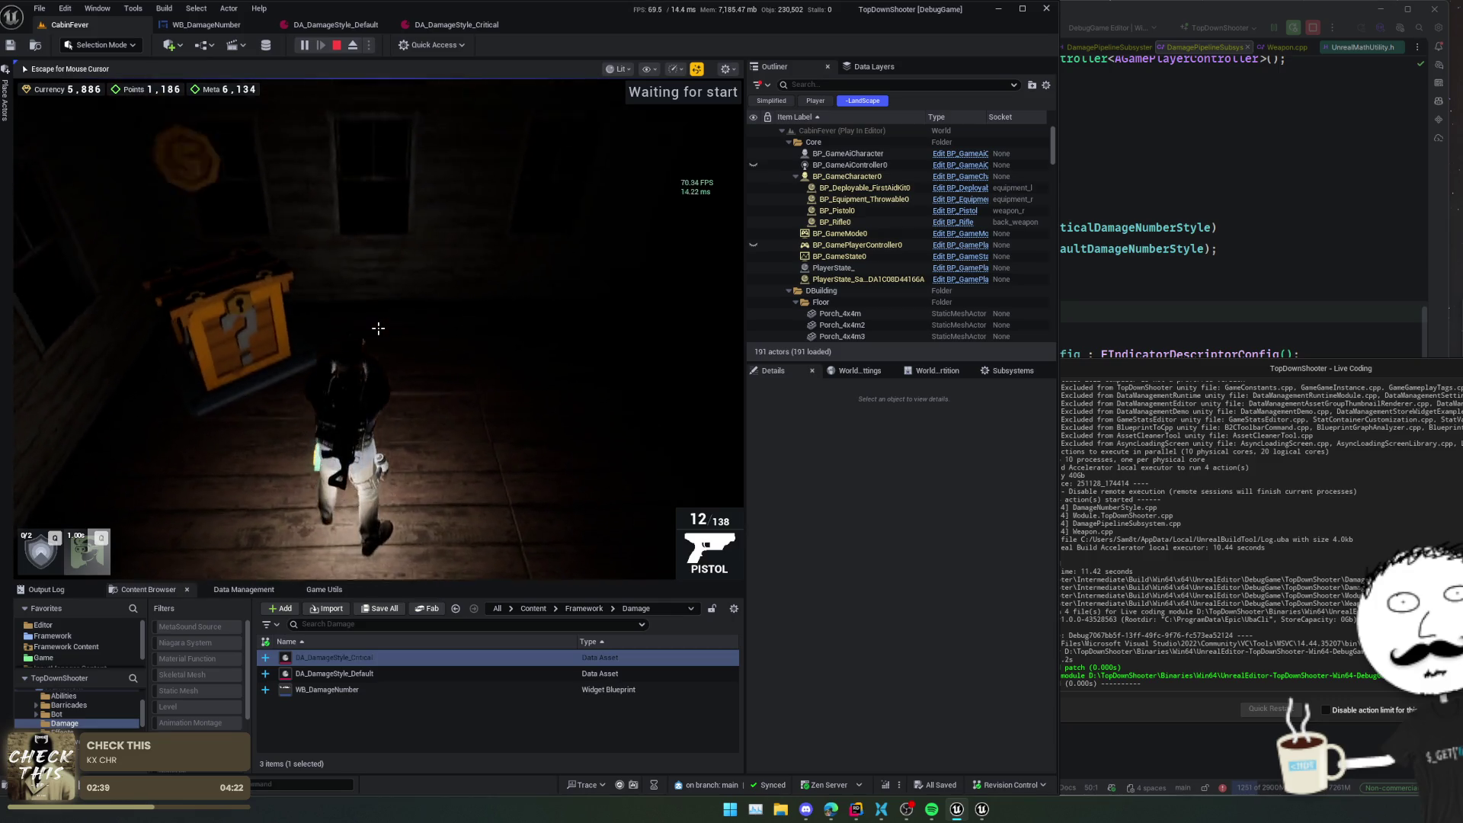
key("v")
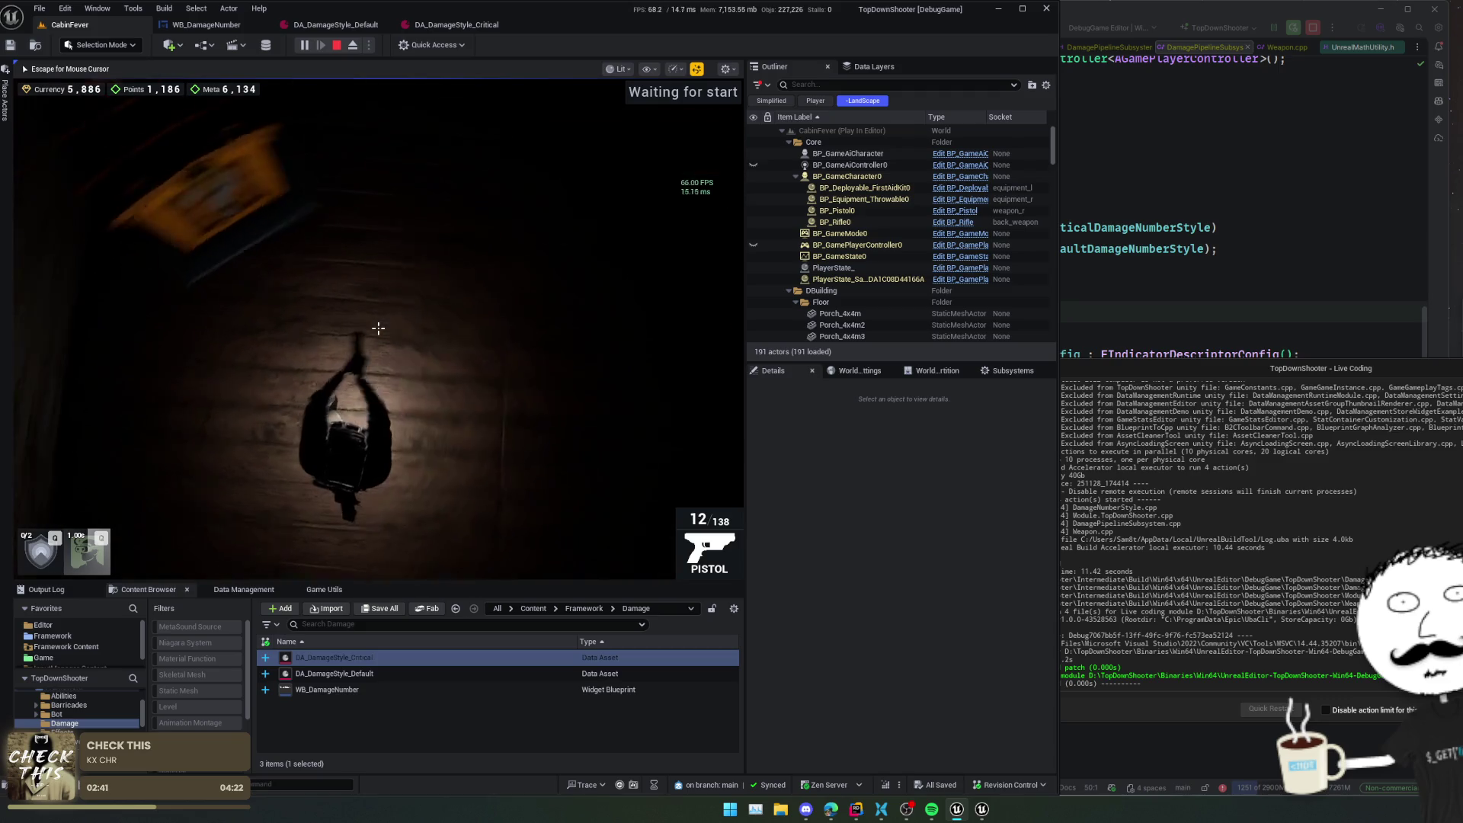
key("v")
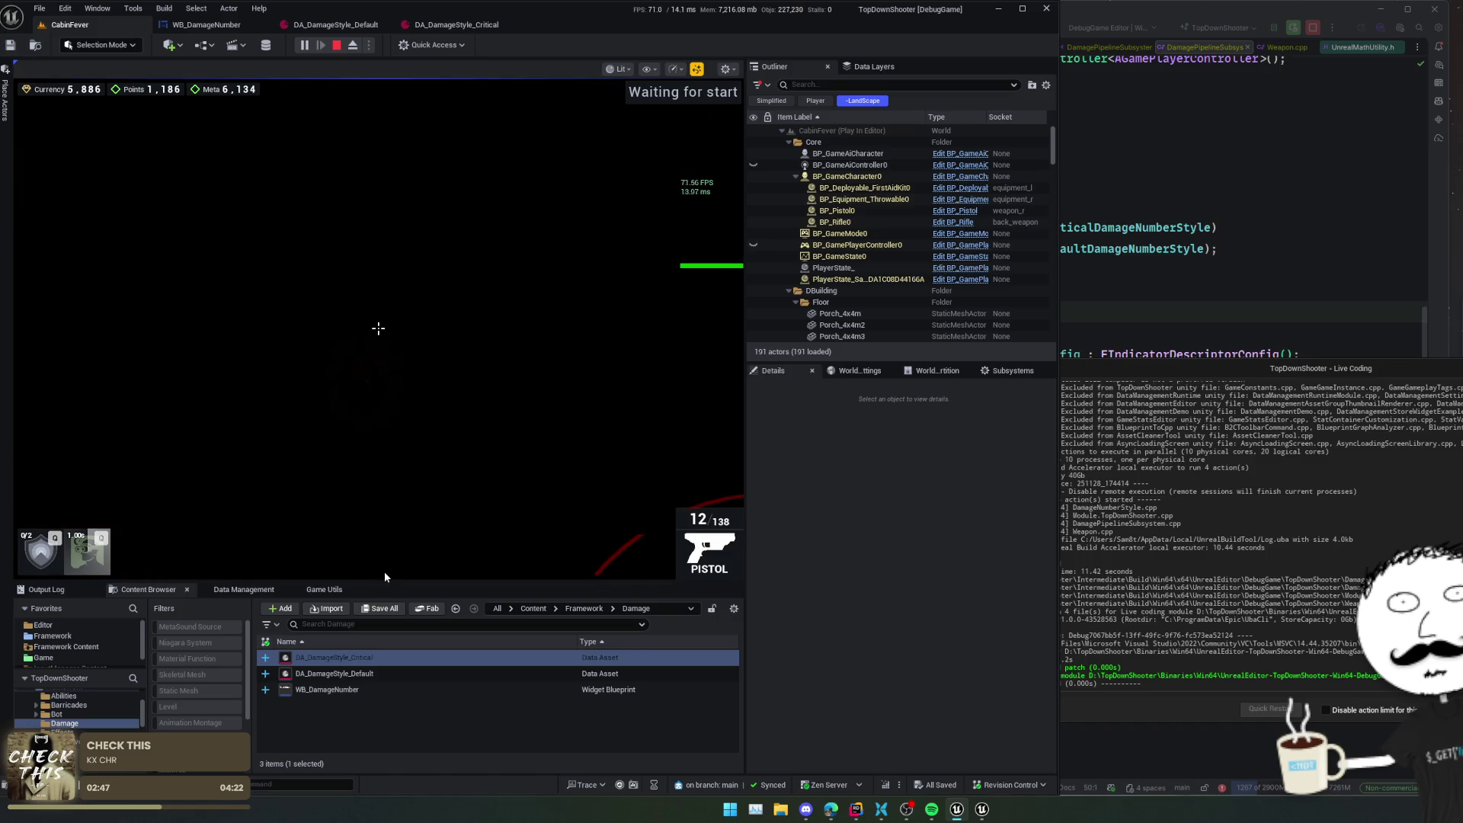
left_click(868, 176)
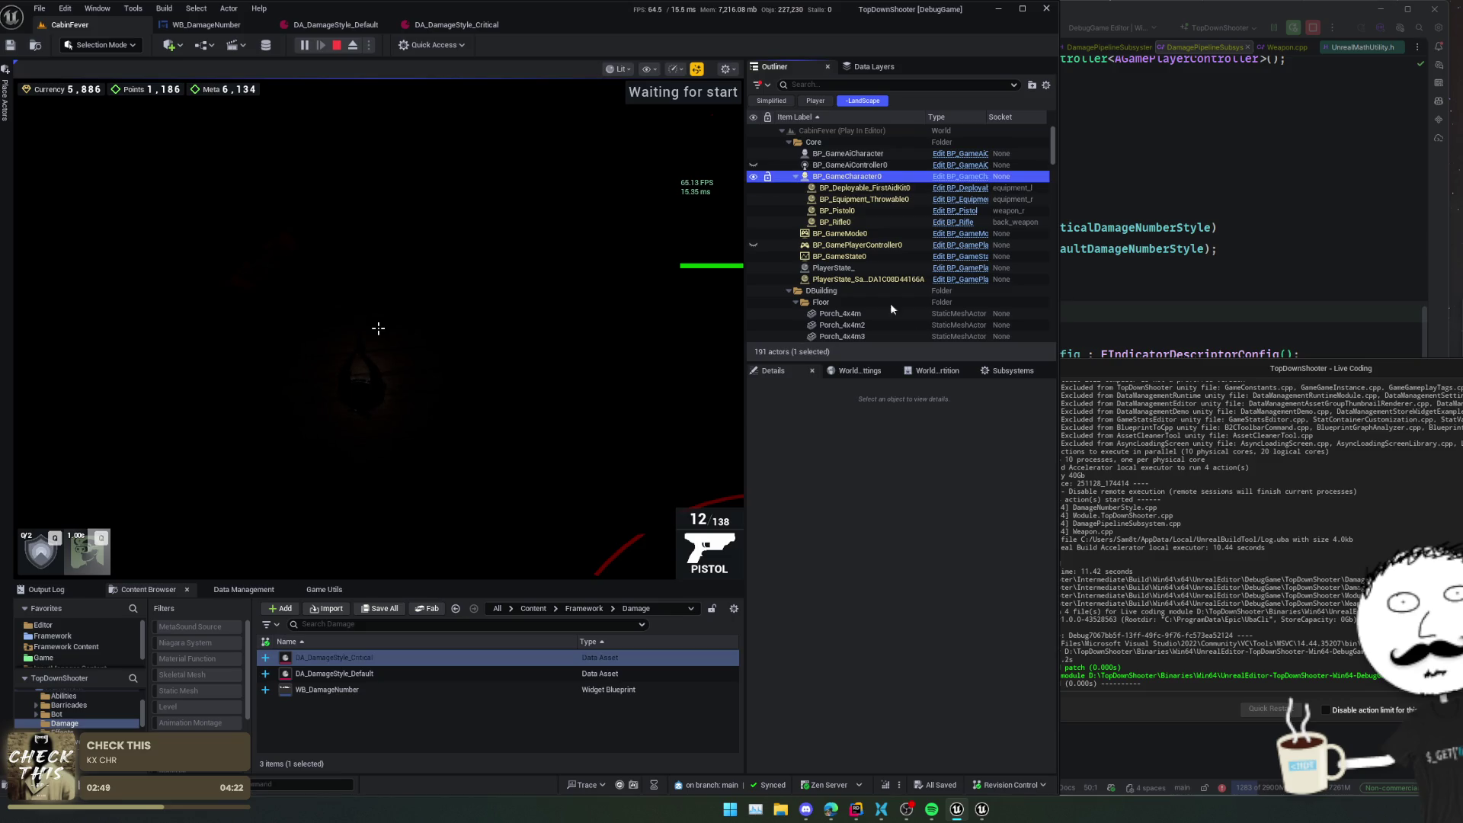
- Open the BP_GameCharacter Blueprint, stop play, and view Spring Arm (CameraBoom) with Target Arm Length 1200
scroll(831, 450, "down", 3)
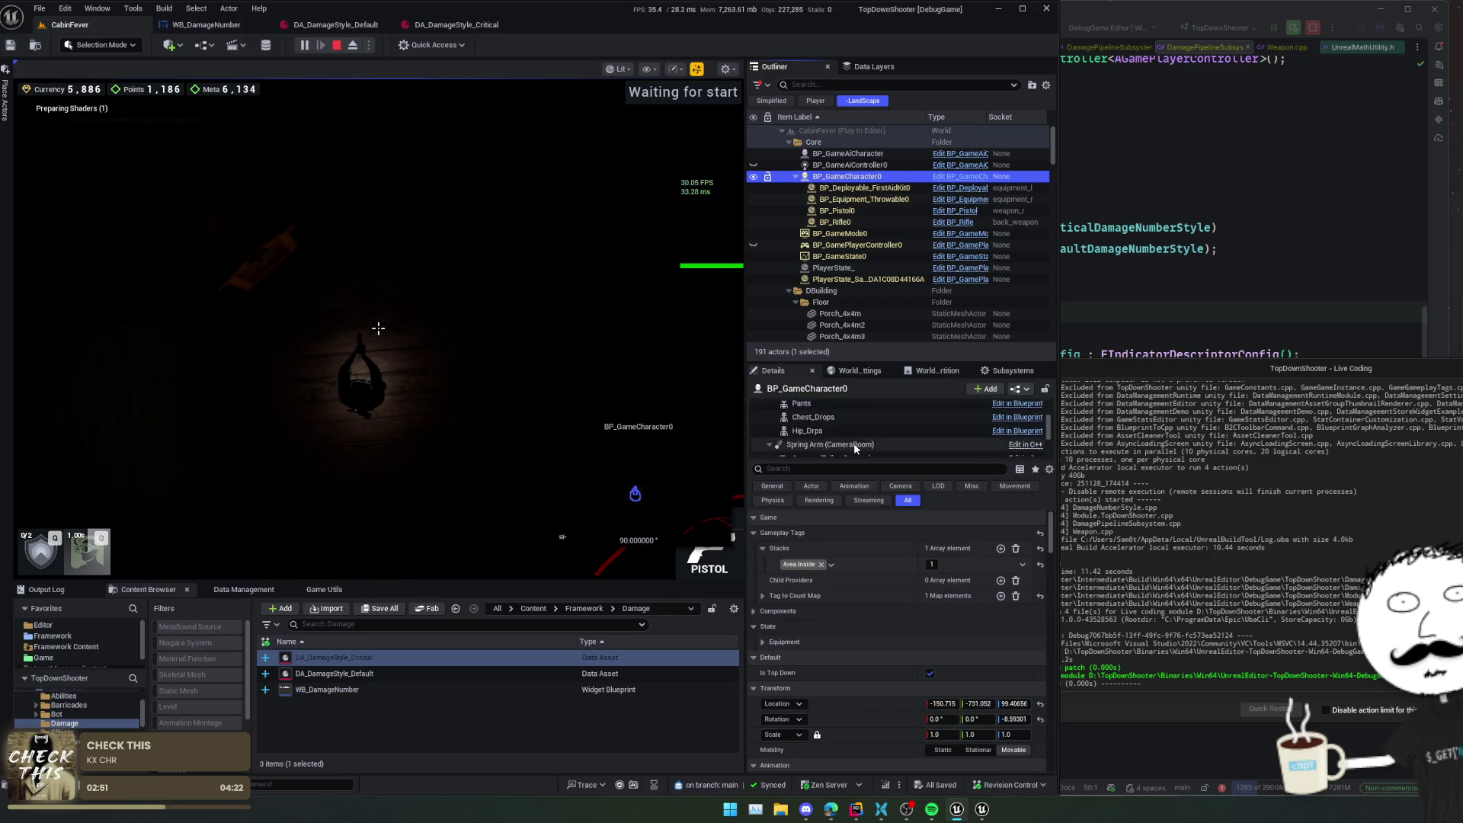
scroll(853, 442, "up", 1)
left_click(831, 426)
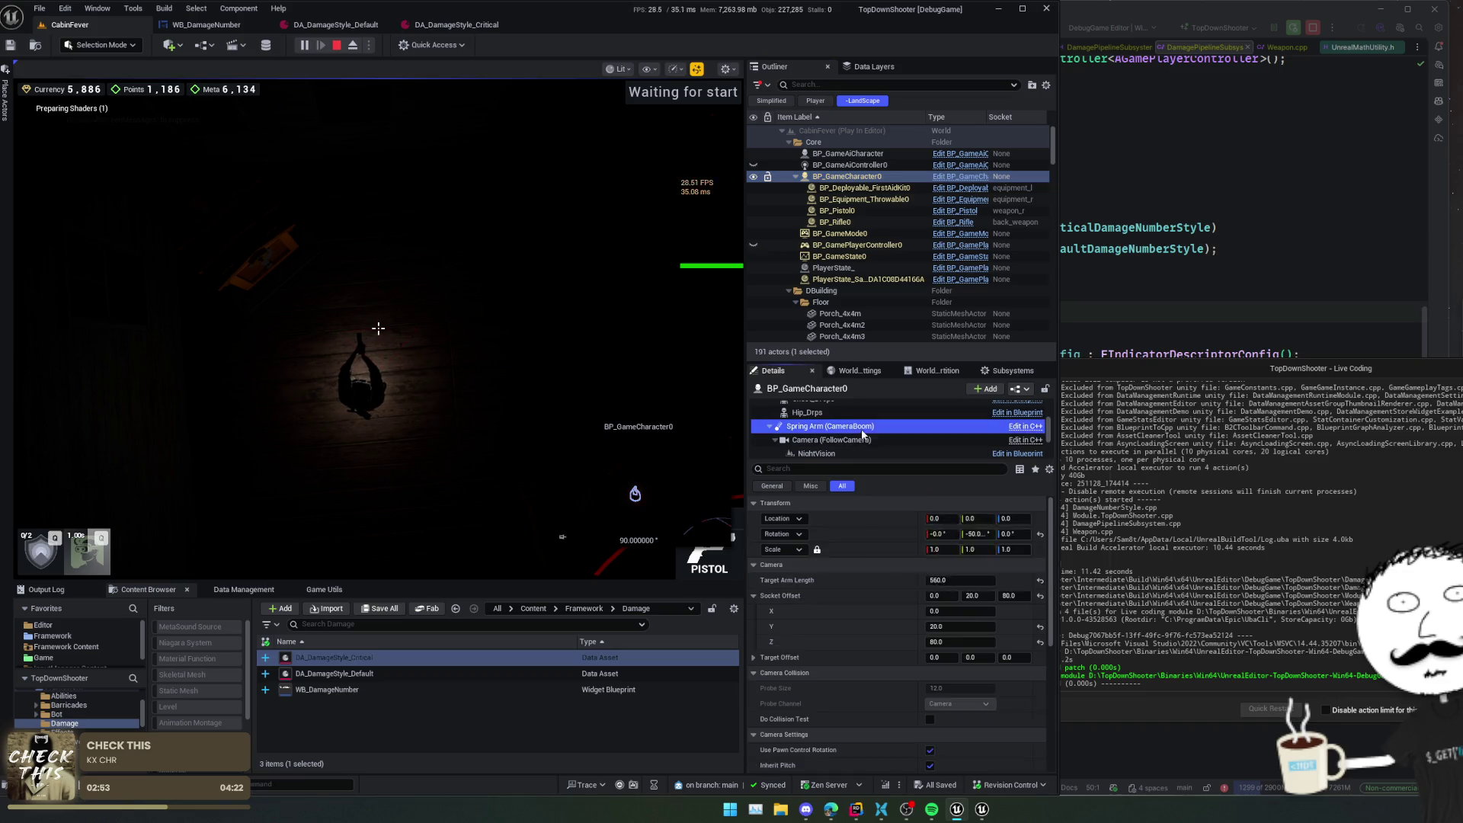
scroll(836, 557, "down", 3)
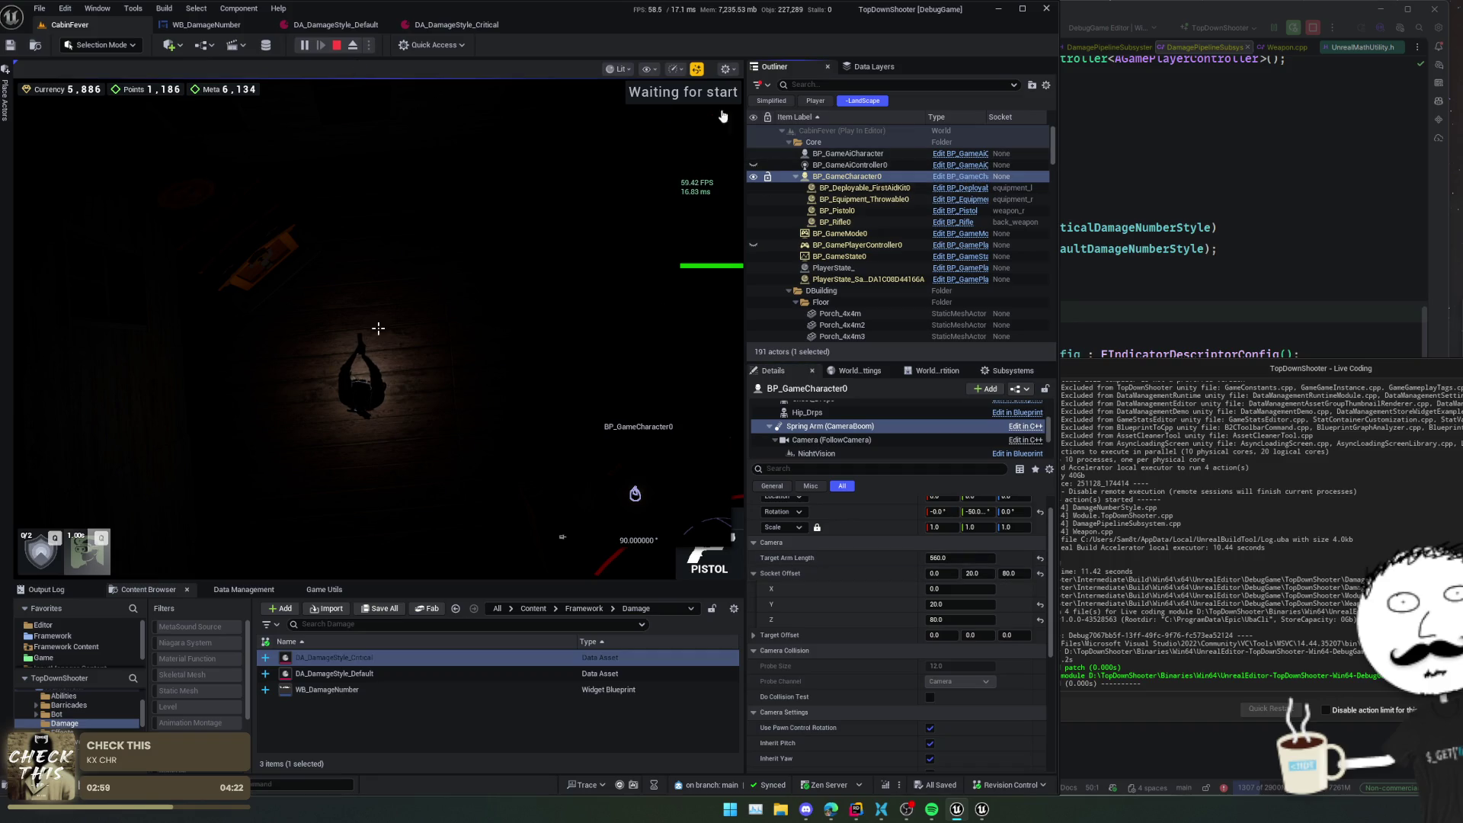
key("ctrl+e")
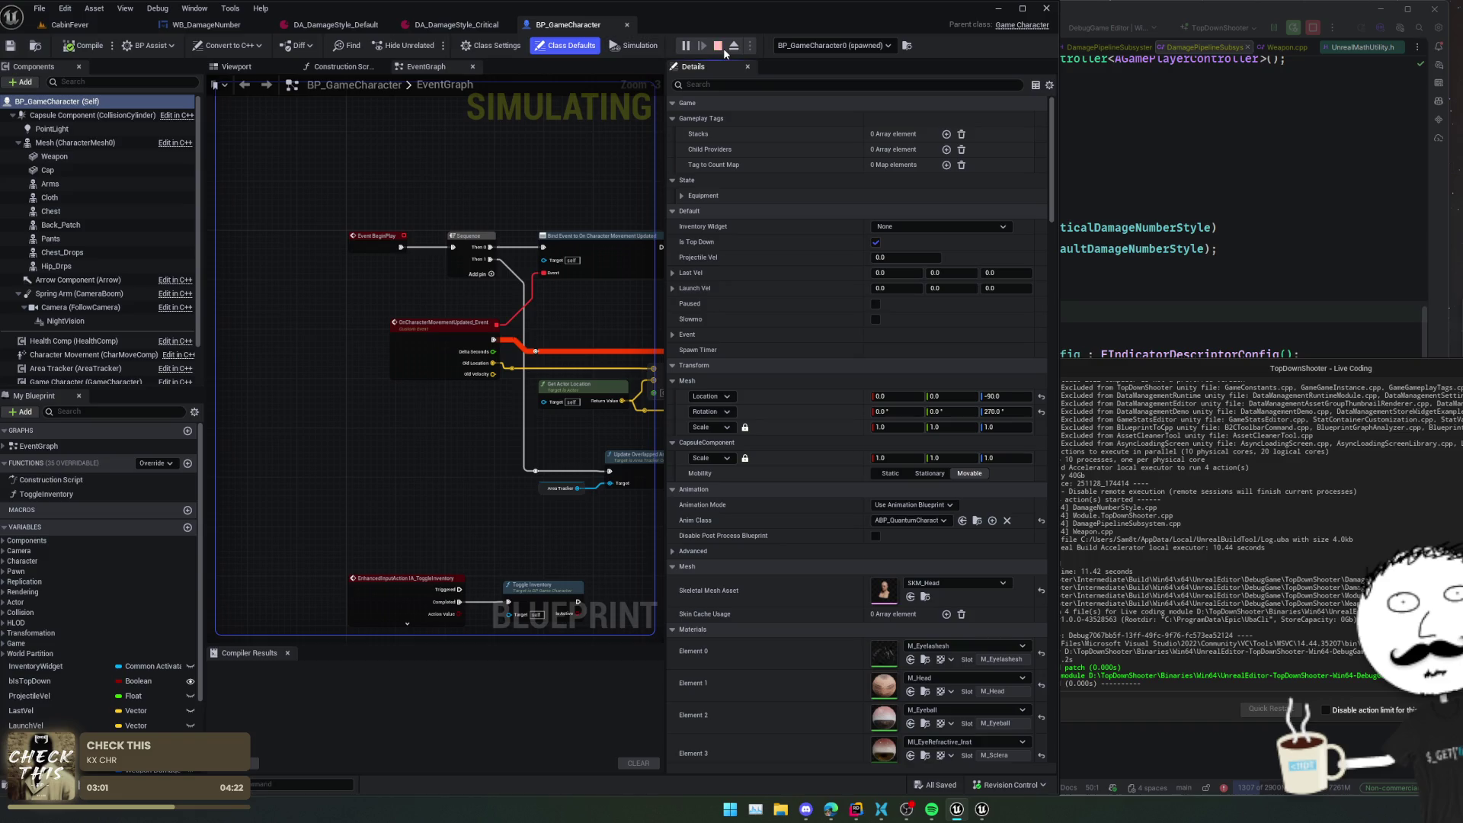
key("Escape")
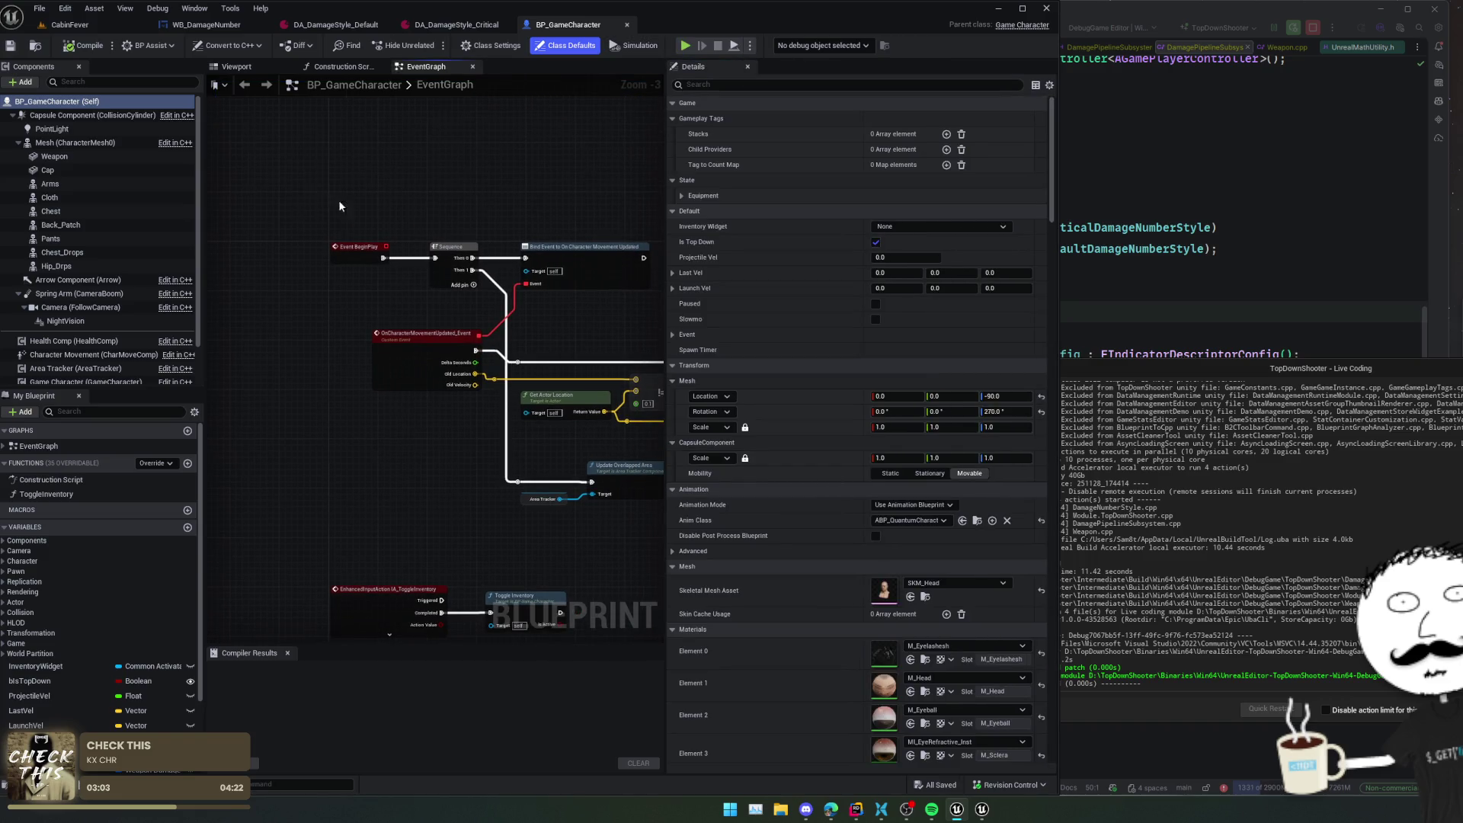
left_click(76, 293)
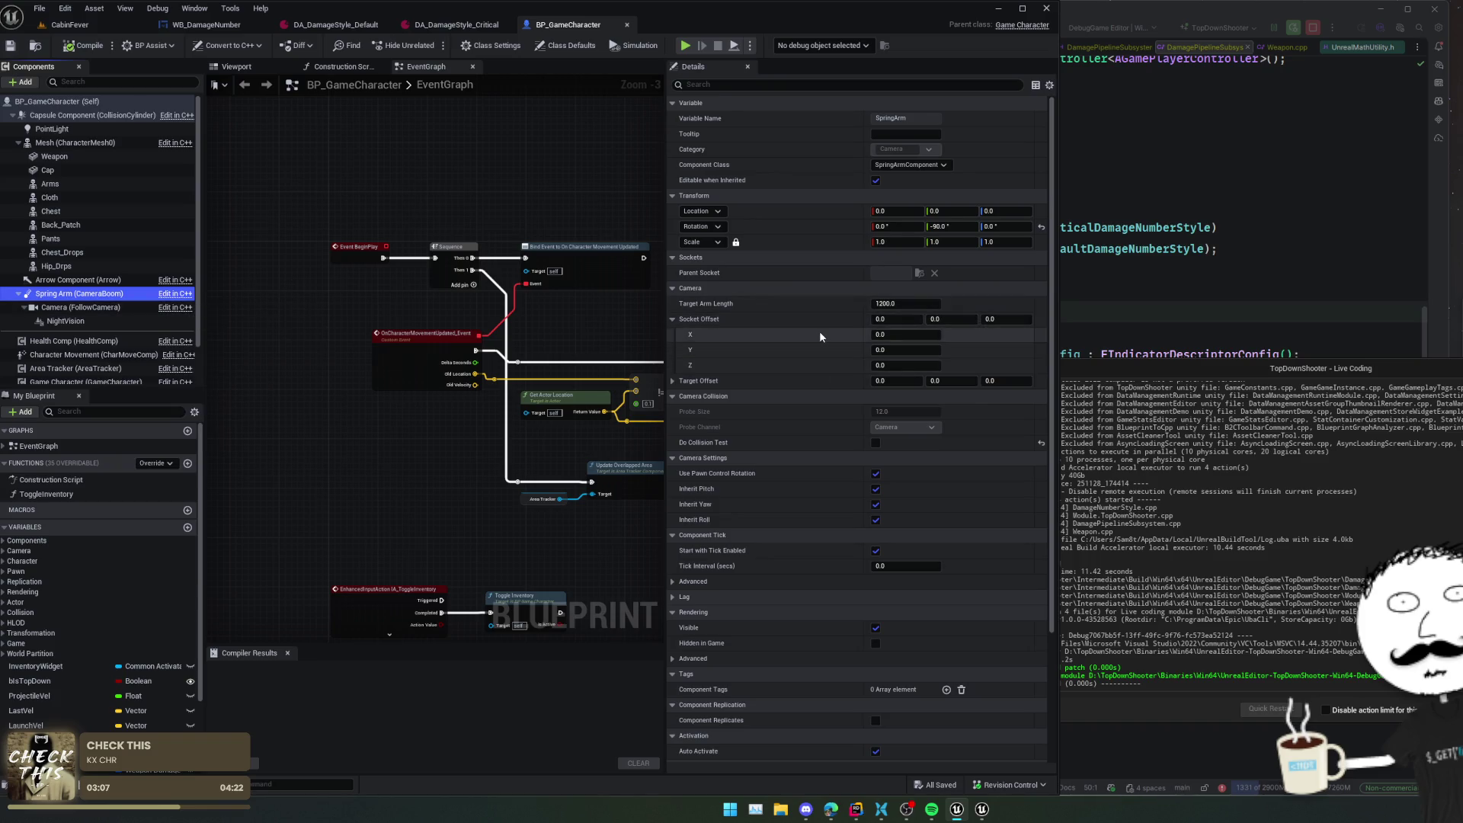
scroll(800, 300, "down", 1)
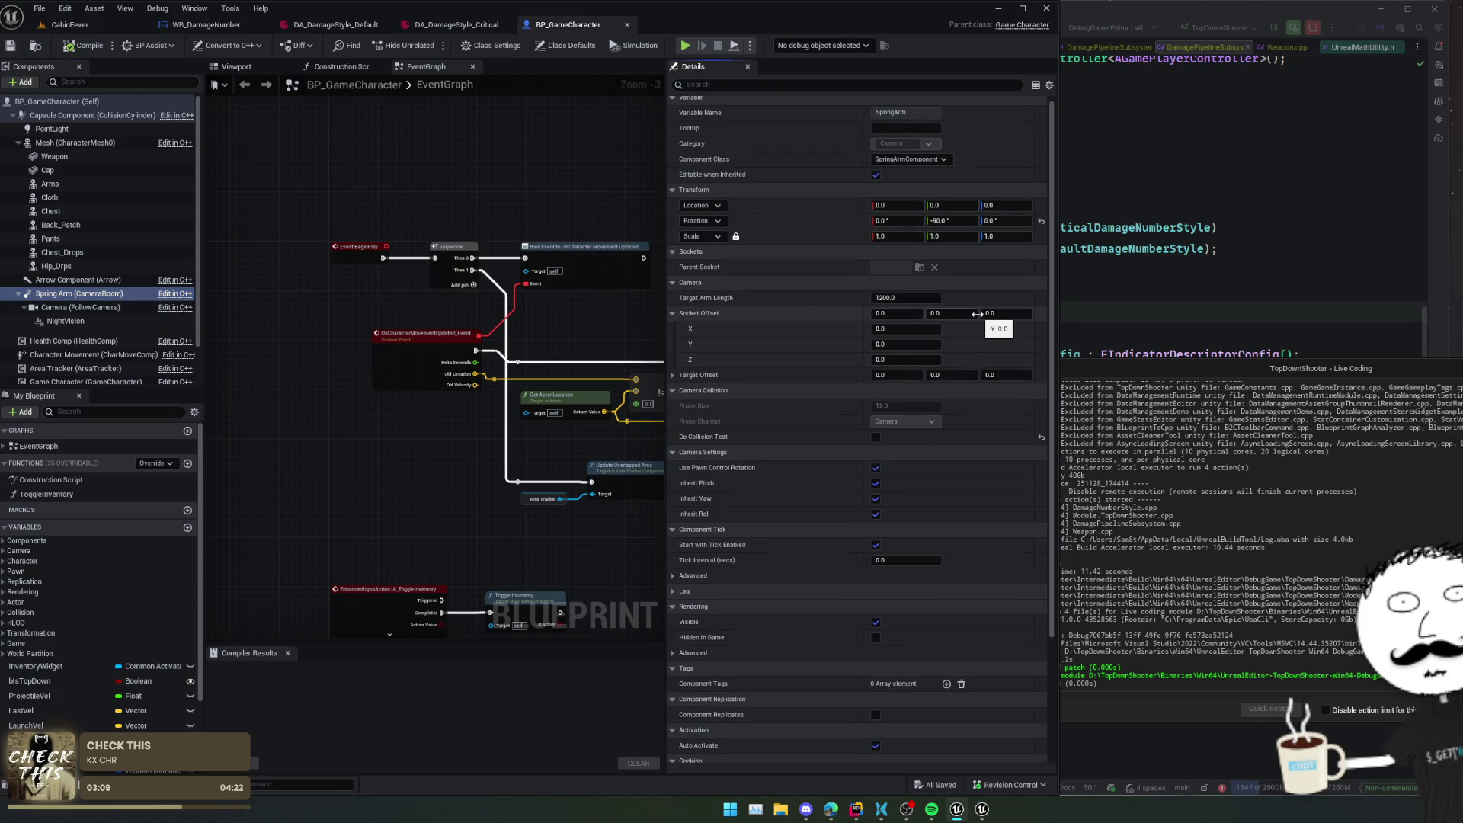
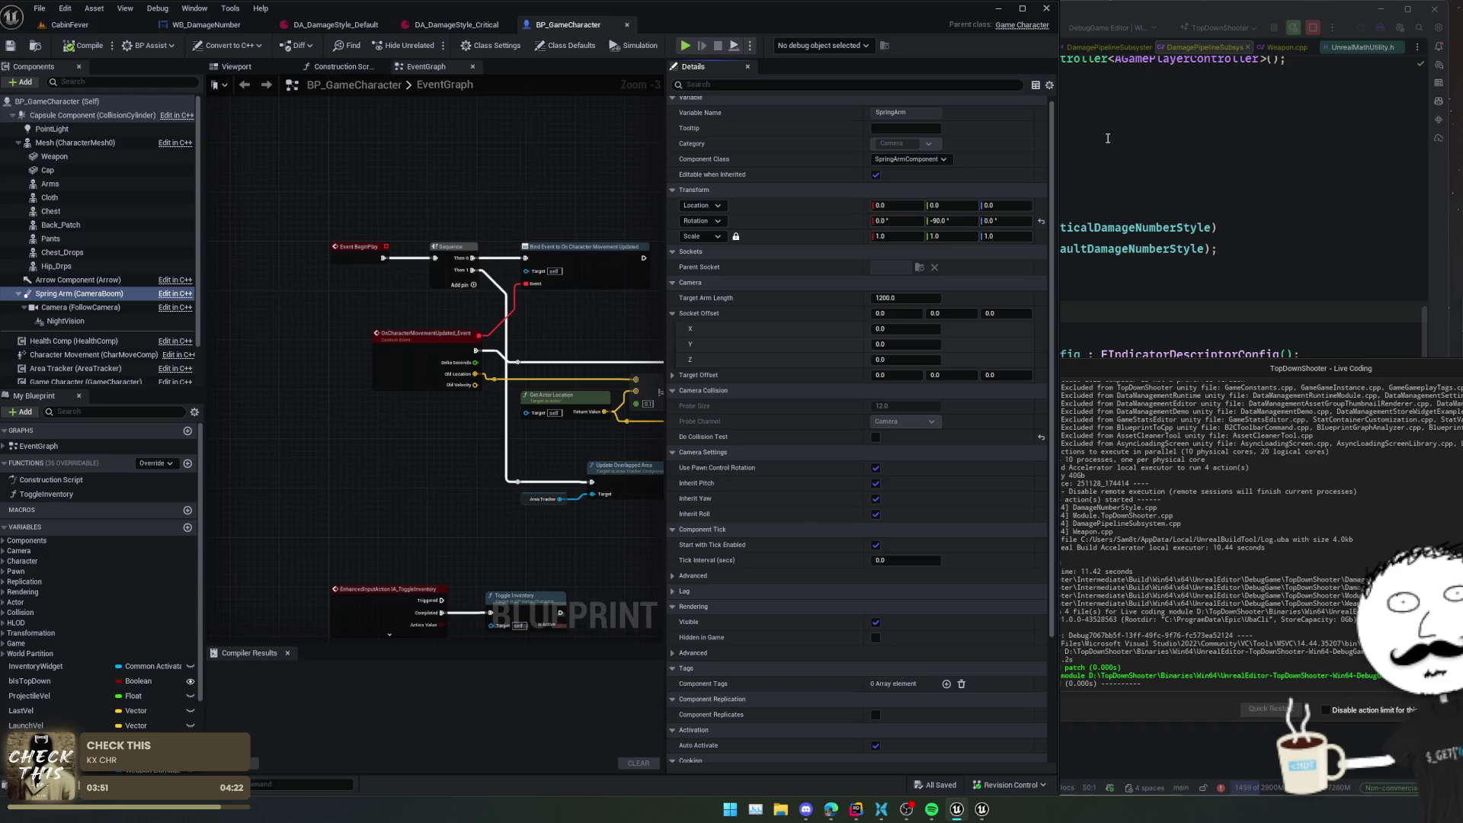
- Bring Rider in front of the Unreal editor and scroll through GameCharacter.h
left_click(1196, 240)
scroll(1164, 250, "down", 12)
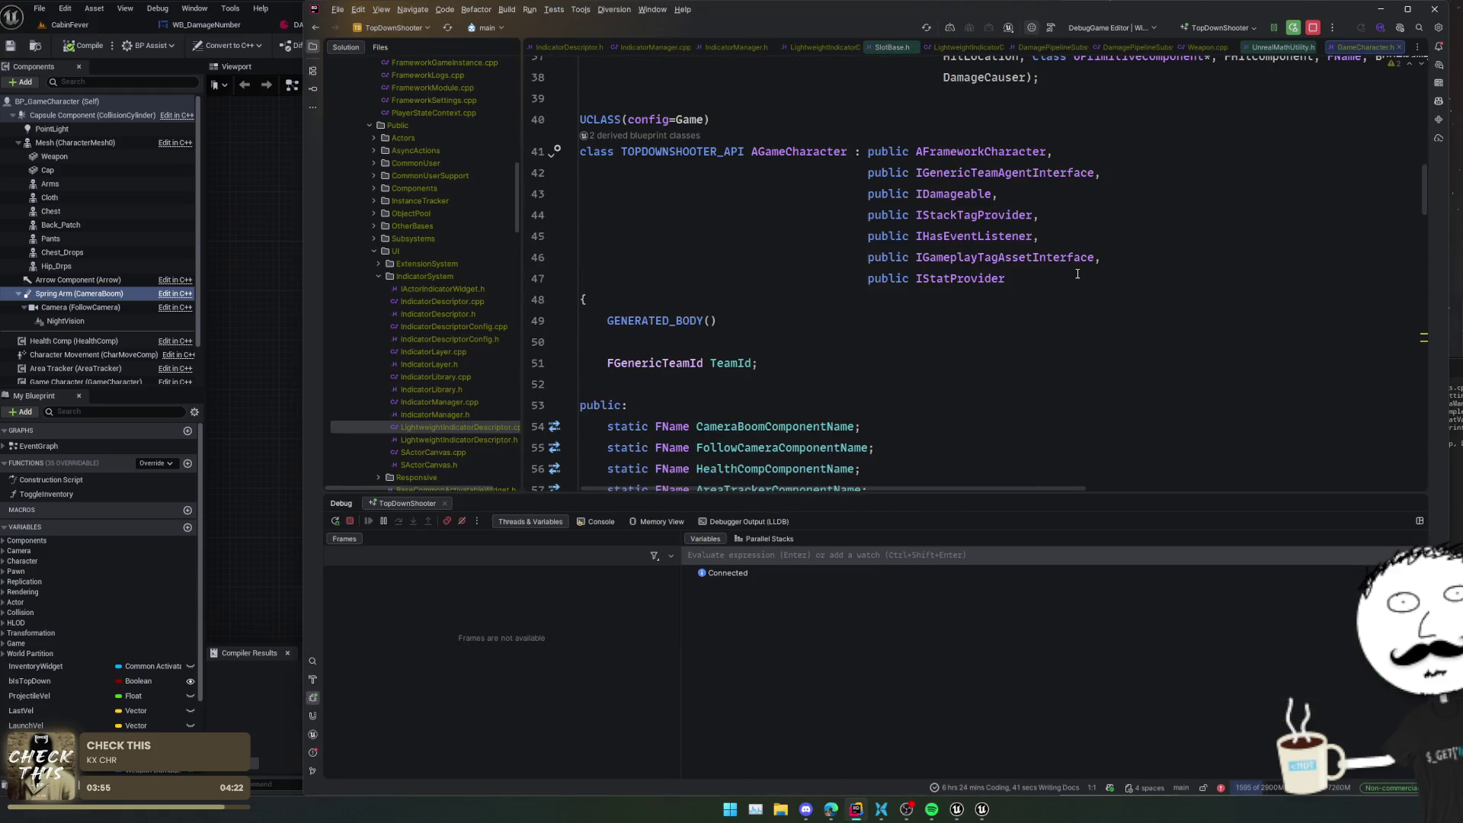
- Search GameCharacter.h for 'GameCharacterCom' to locate the character component reference
scroll(1077, 274, "down", 5)
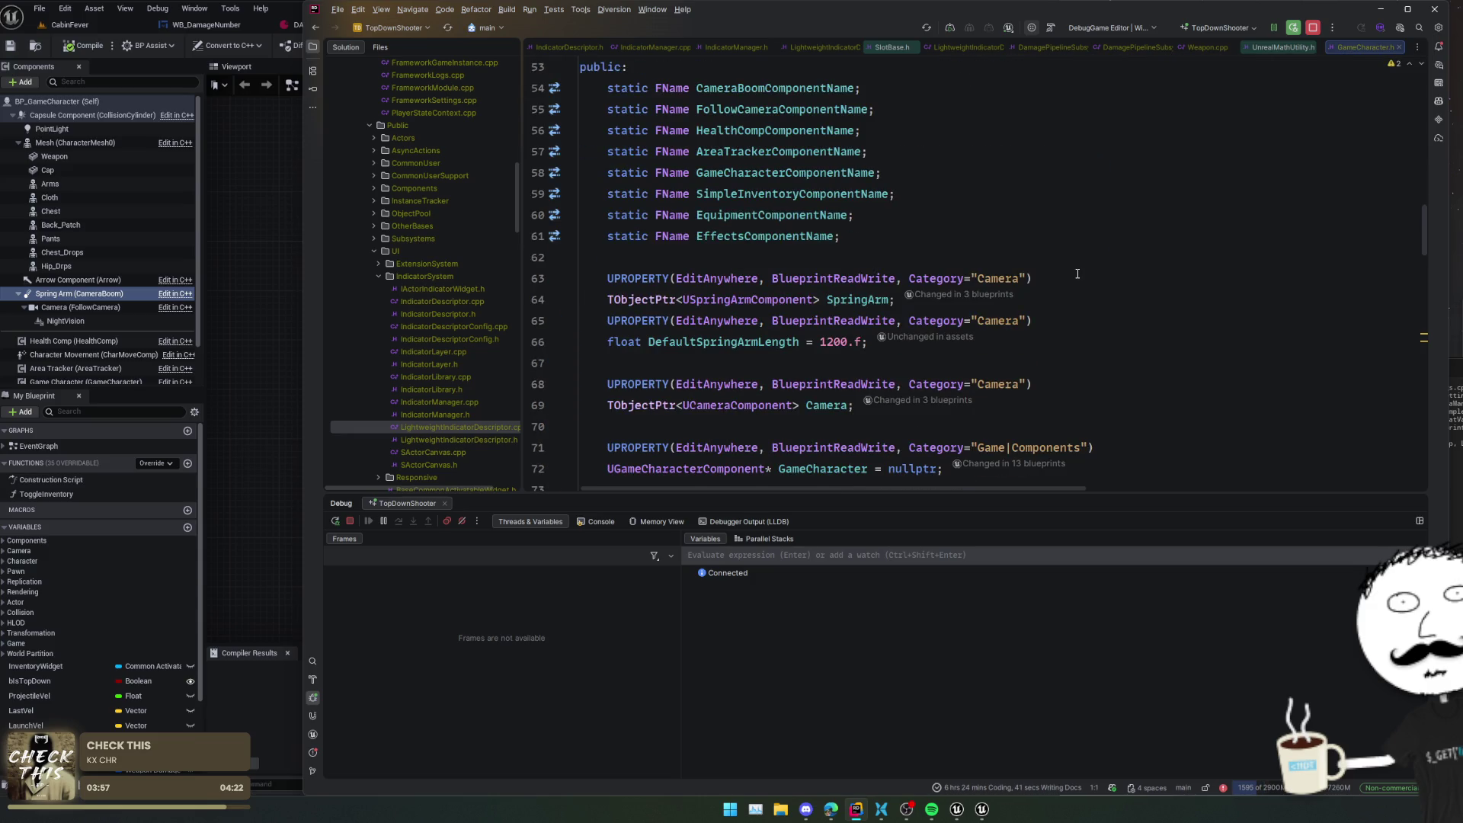
scroll(1078, 274, "down", 1)
left_click(1078, 274)
scroll(1067, 272, "down", 3)
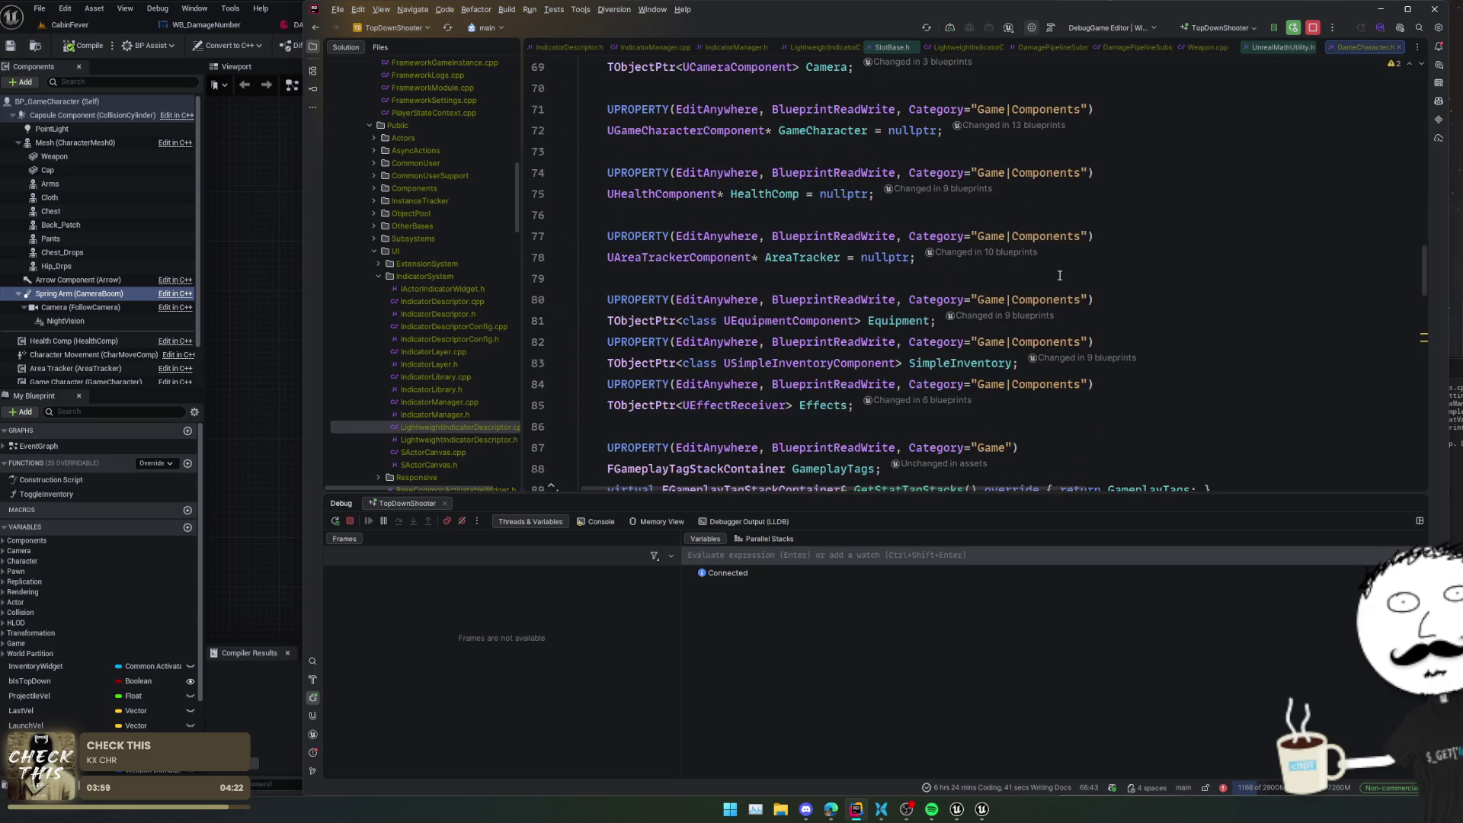
left_click(1059, 275)
key("ctrl+f")
type("Game")
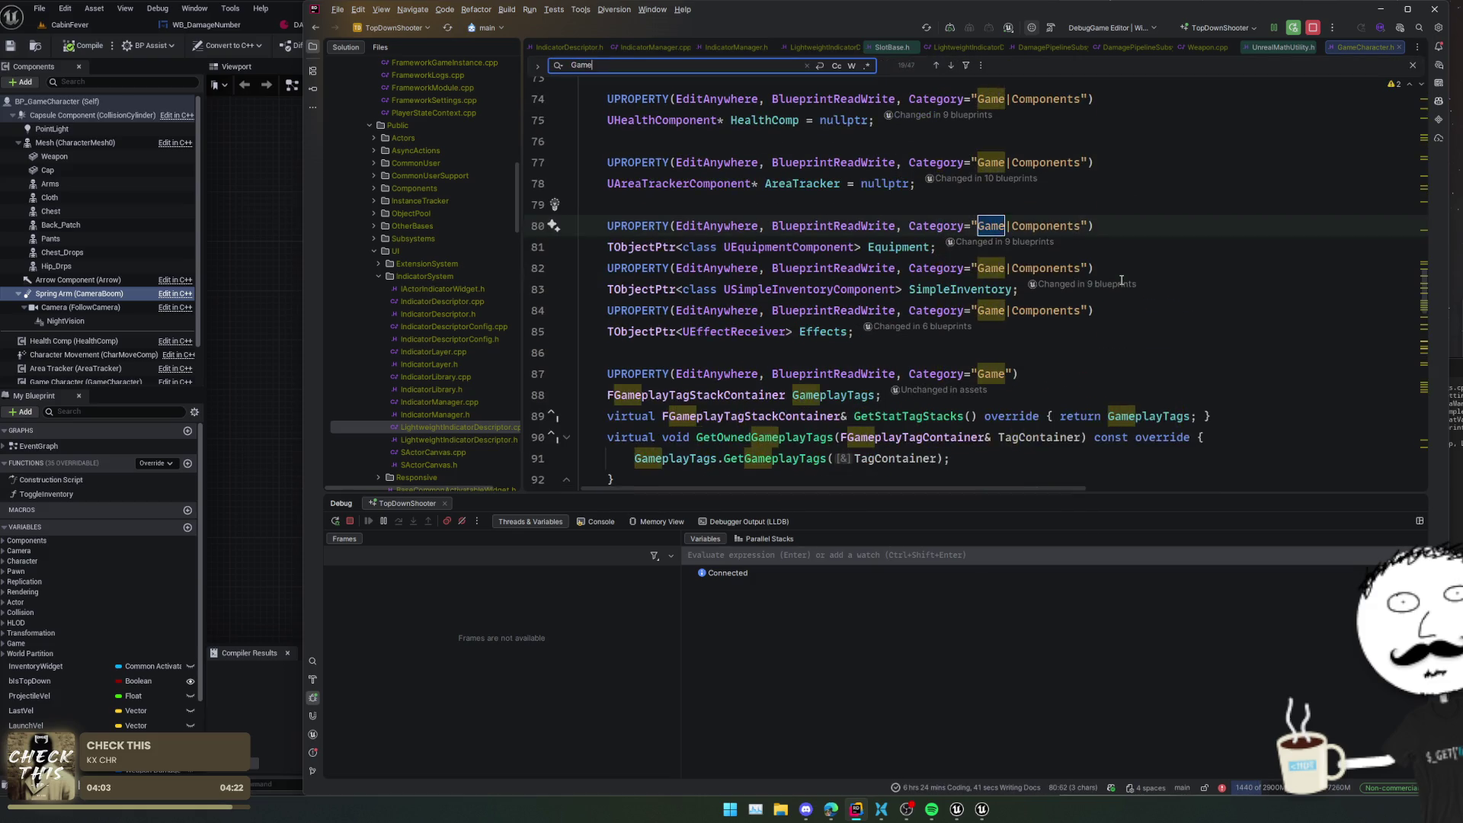
type("CharacterCom")
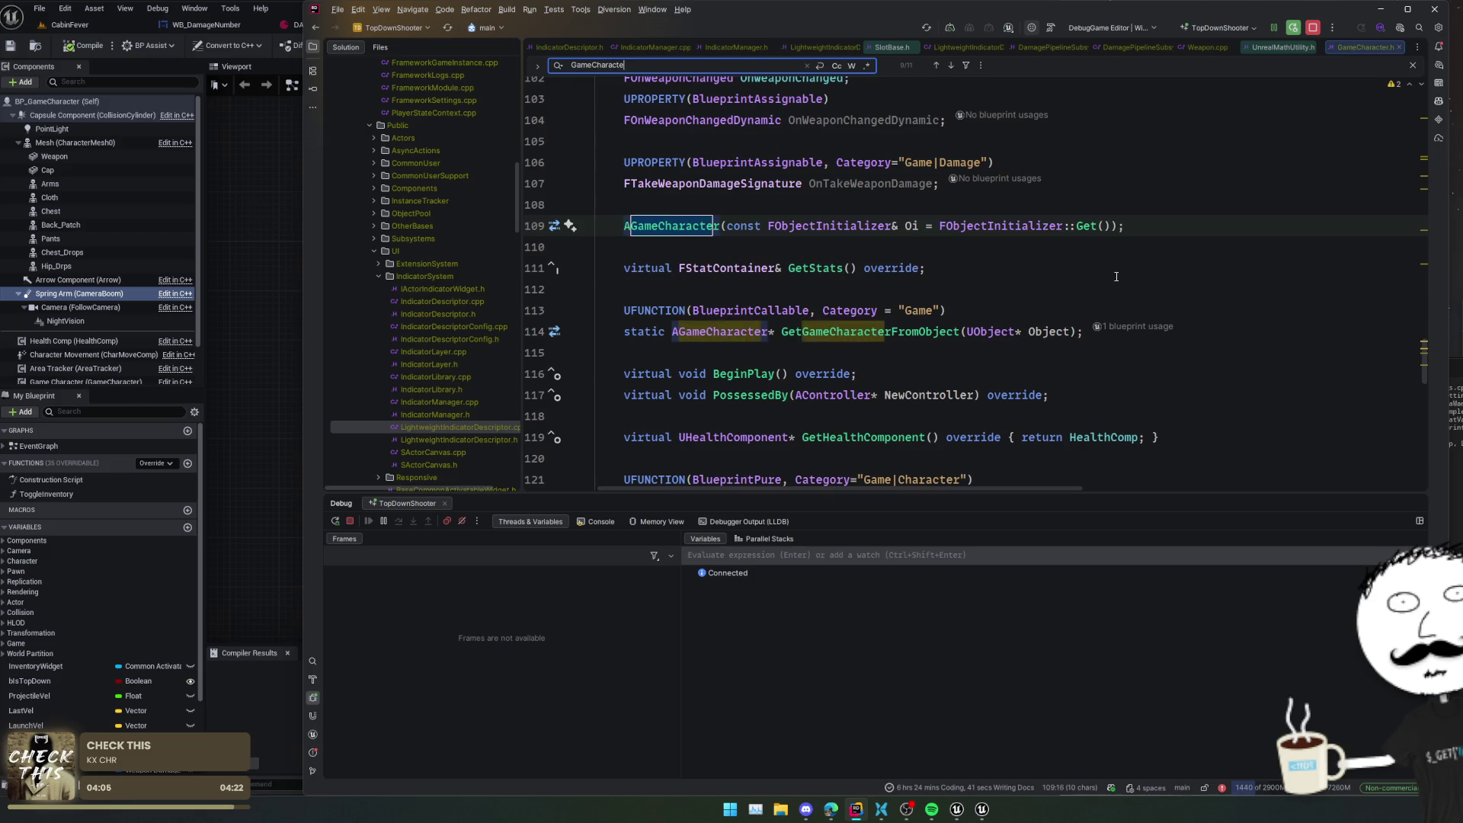
key("Return")
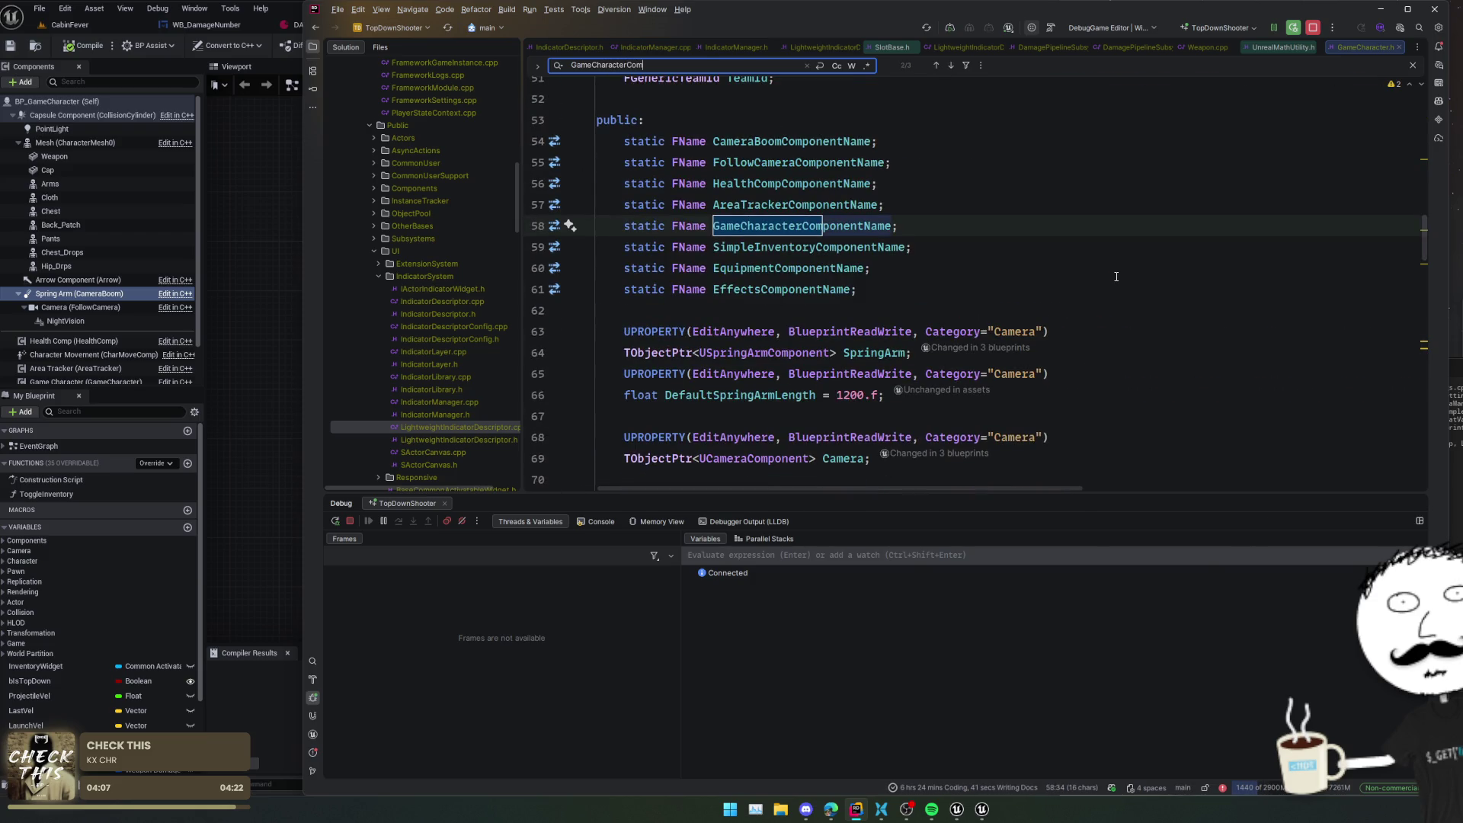
key("Return")
key("Escape")
- Open the UGameCharacterComponent declaration and jump to its TickComponent implementation in the .cpp
key("F12")
scroll(856, 251, "down", 8)
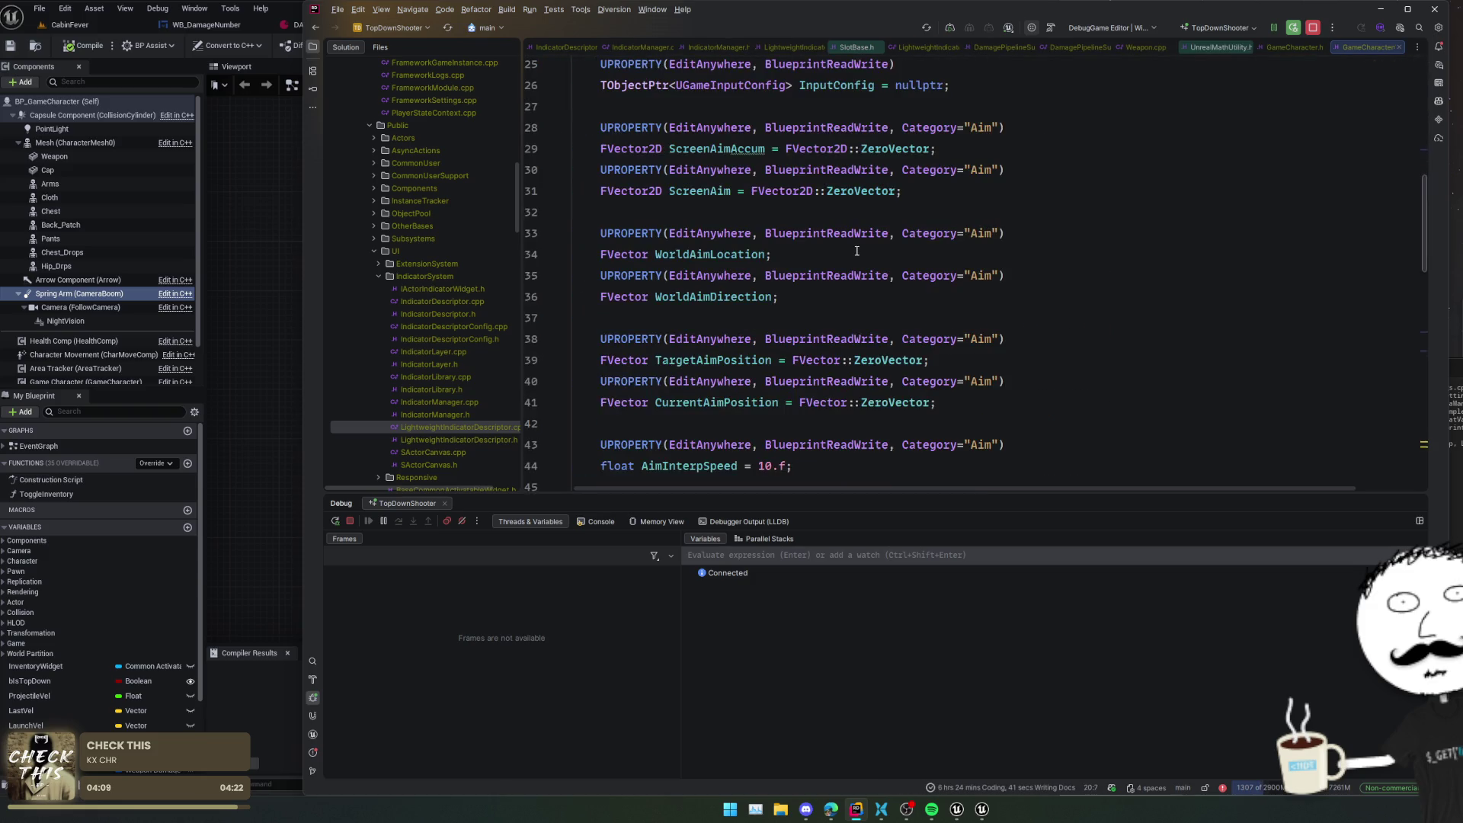
scroll(1088, 290, "up", 2)
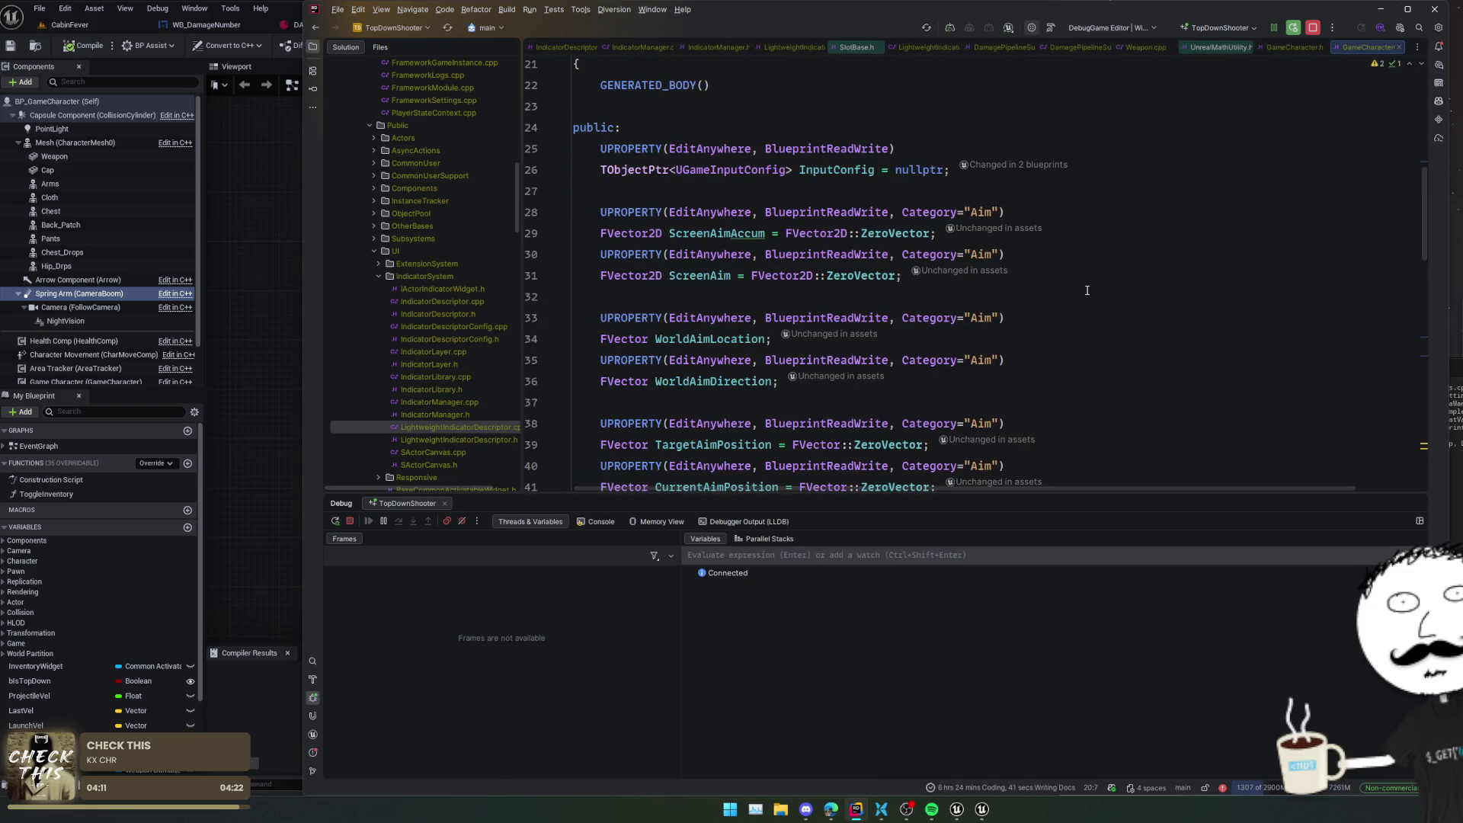
scroll(1088, 291, "down", 4)
scroll(1088, 291, "down", 9)
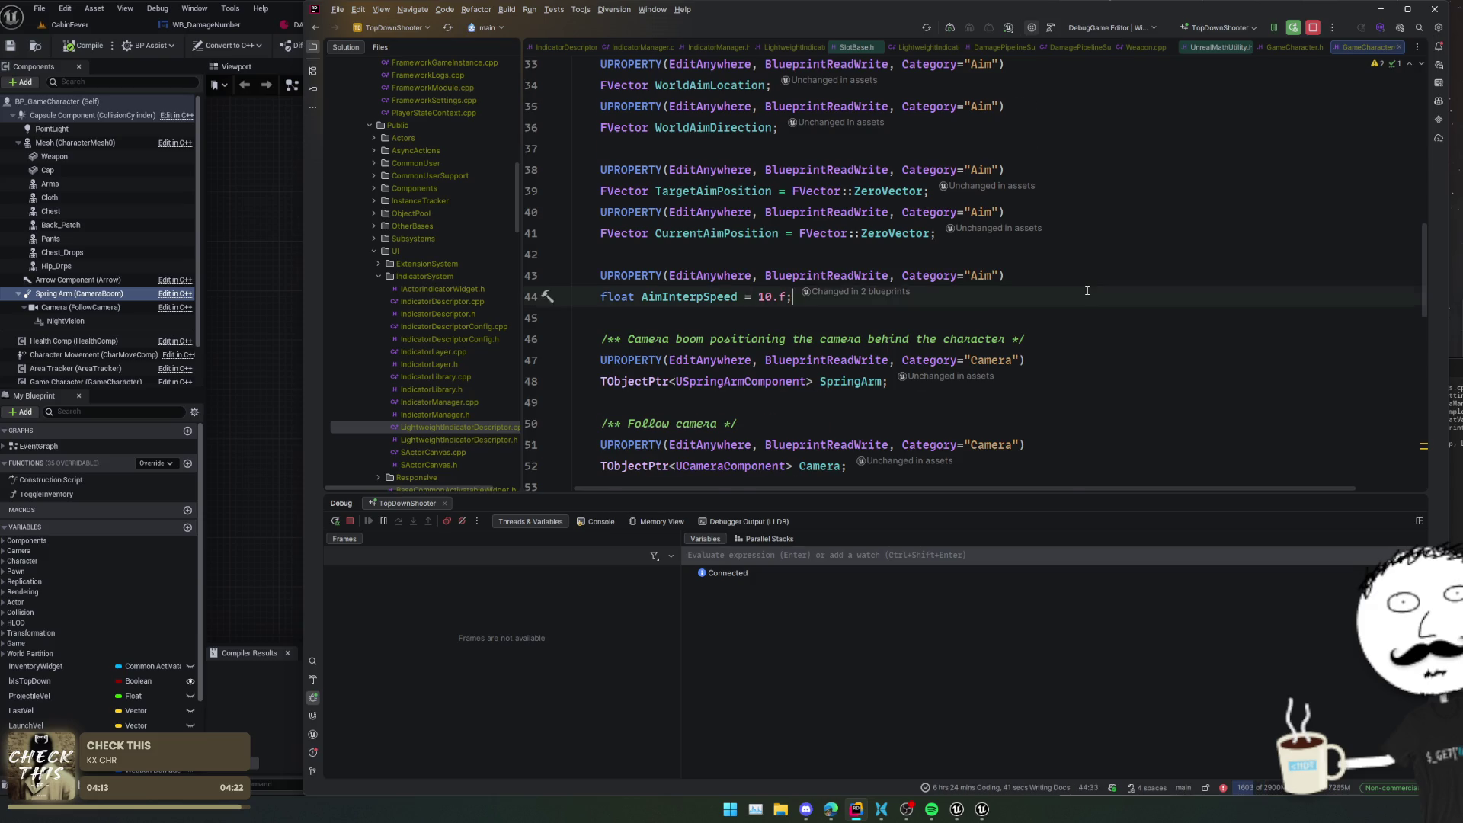
left_click(1087, 290)
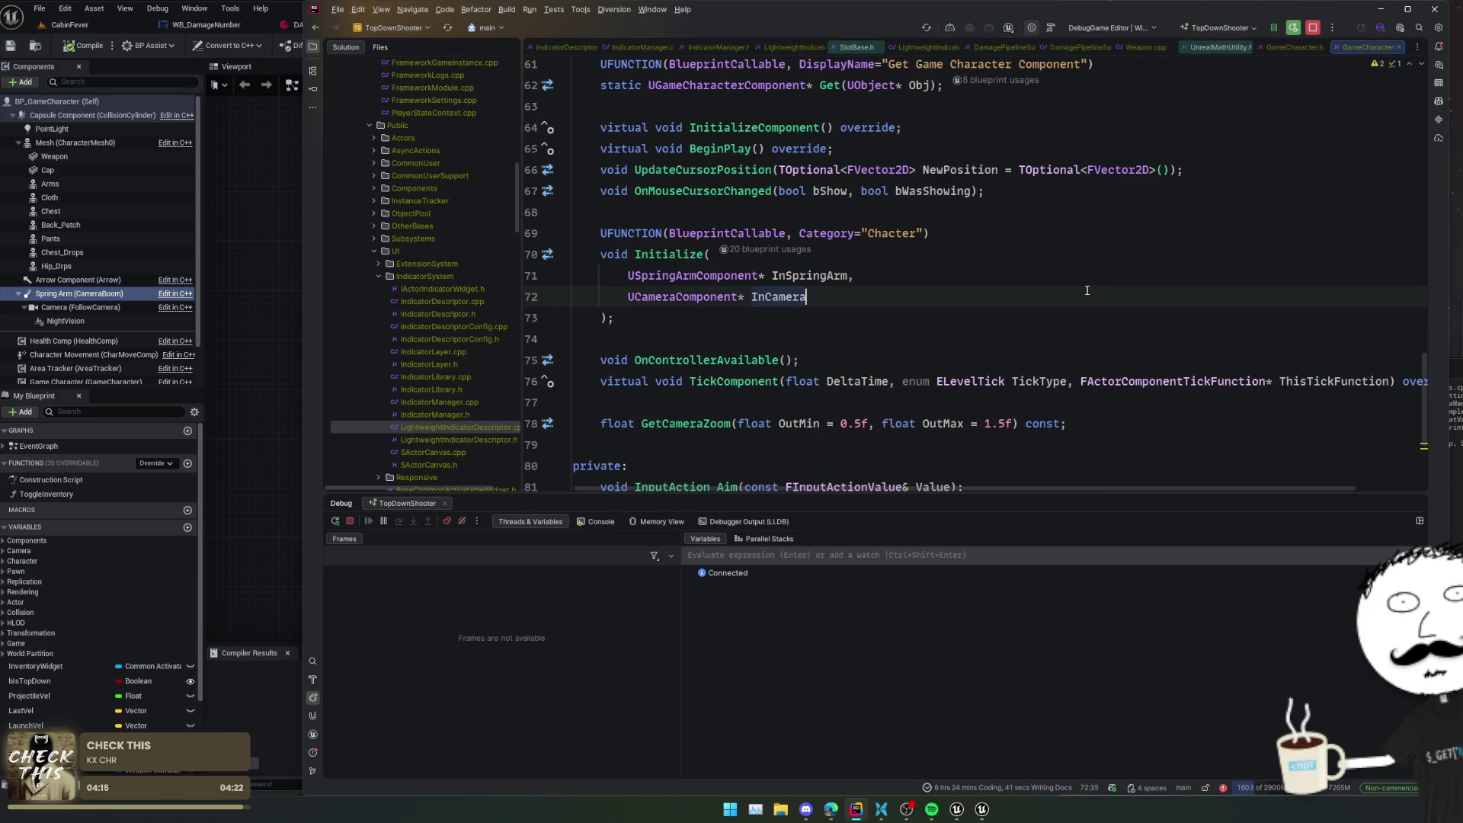
left_click(764, 206)
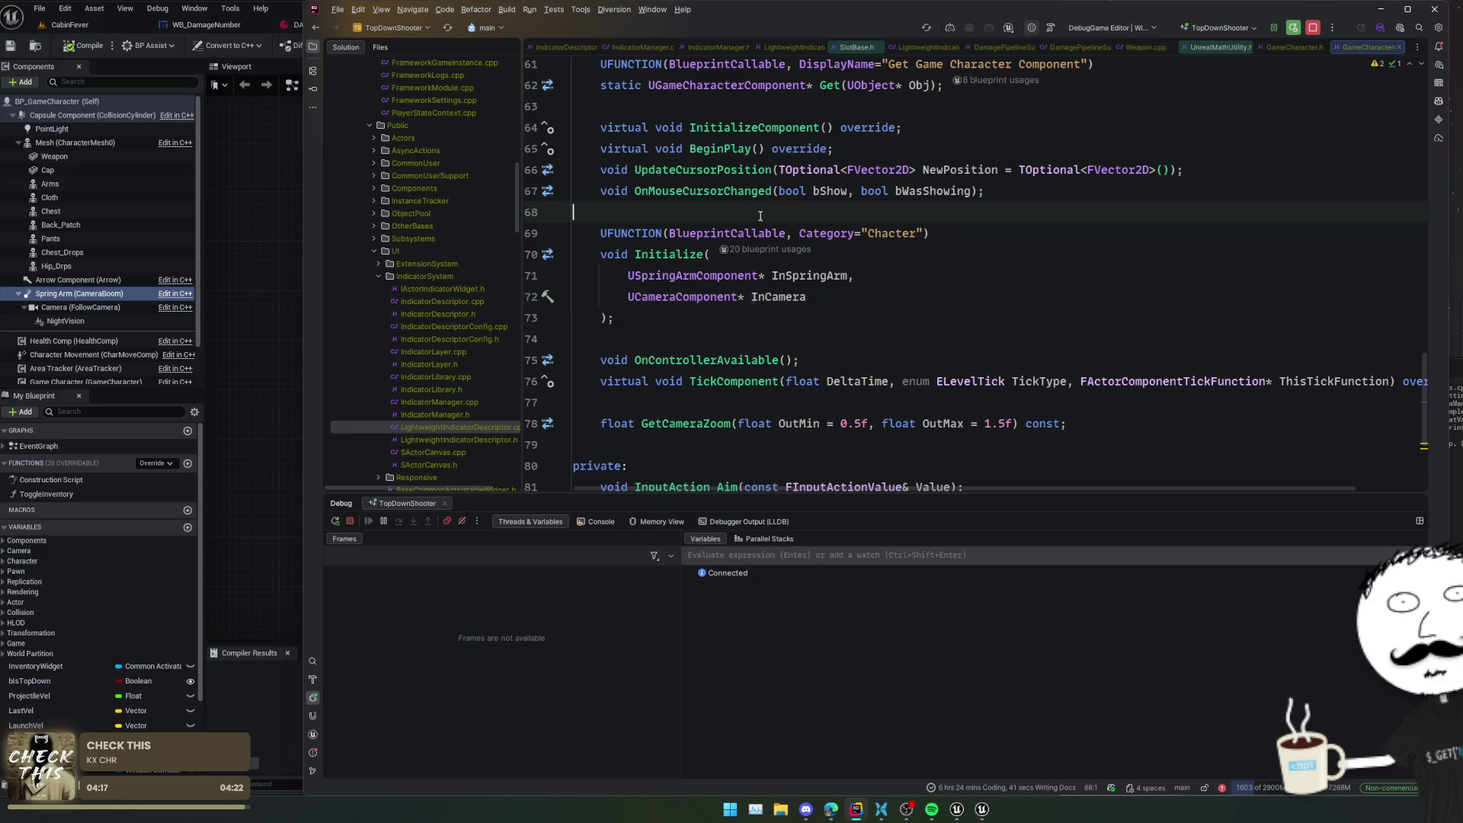
scroll(732, 244, "down", 3)
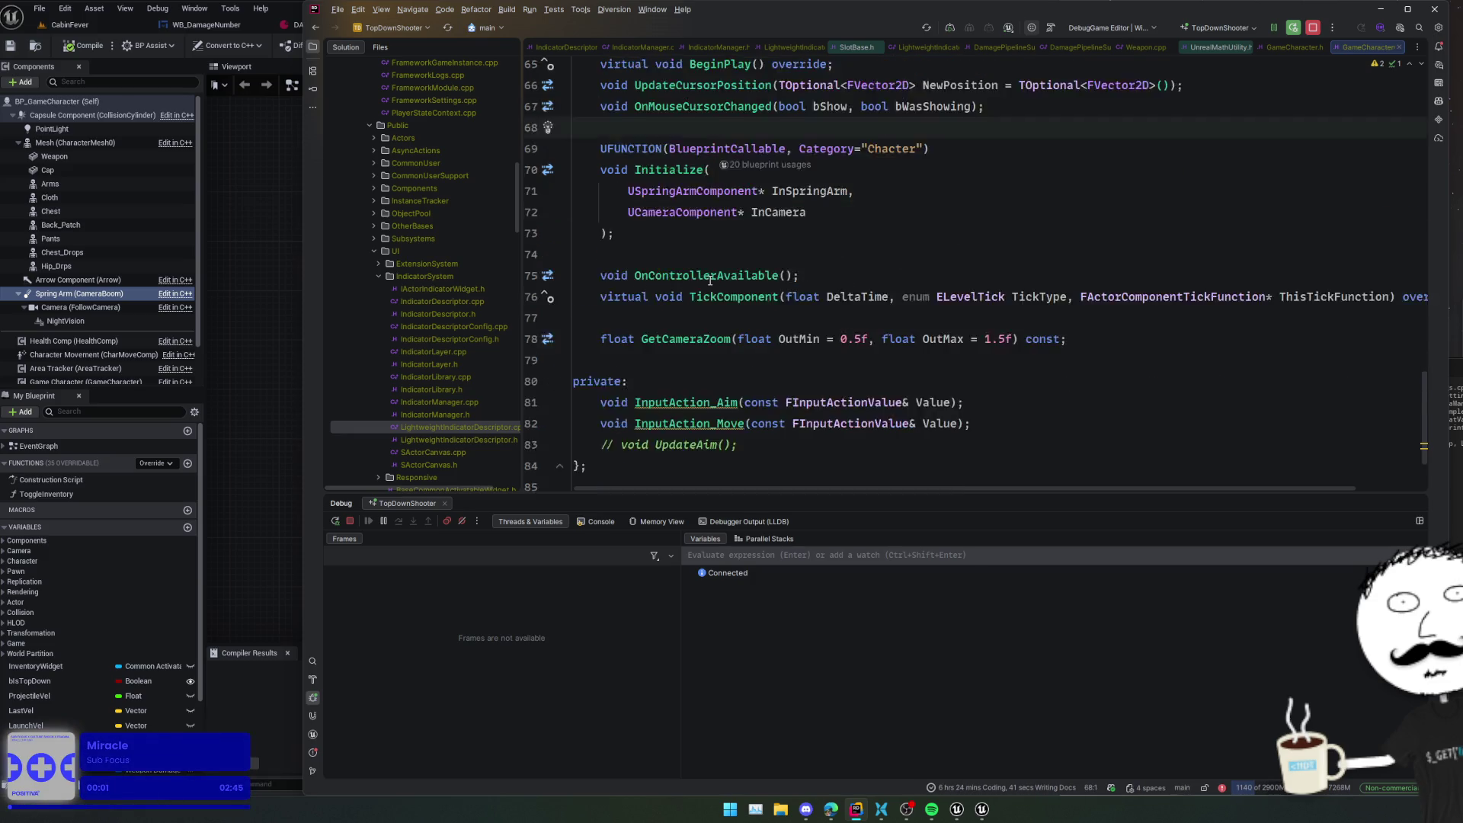
left_click(710, 278)
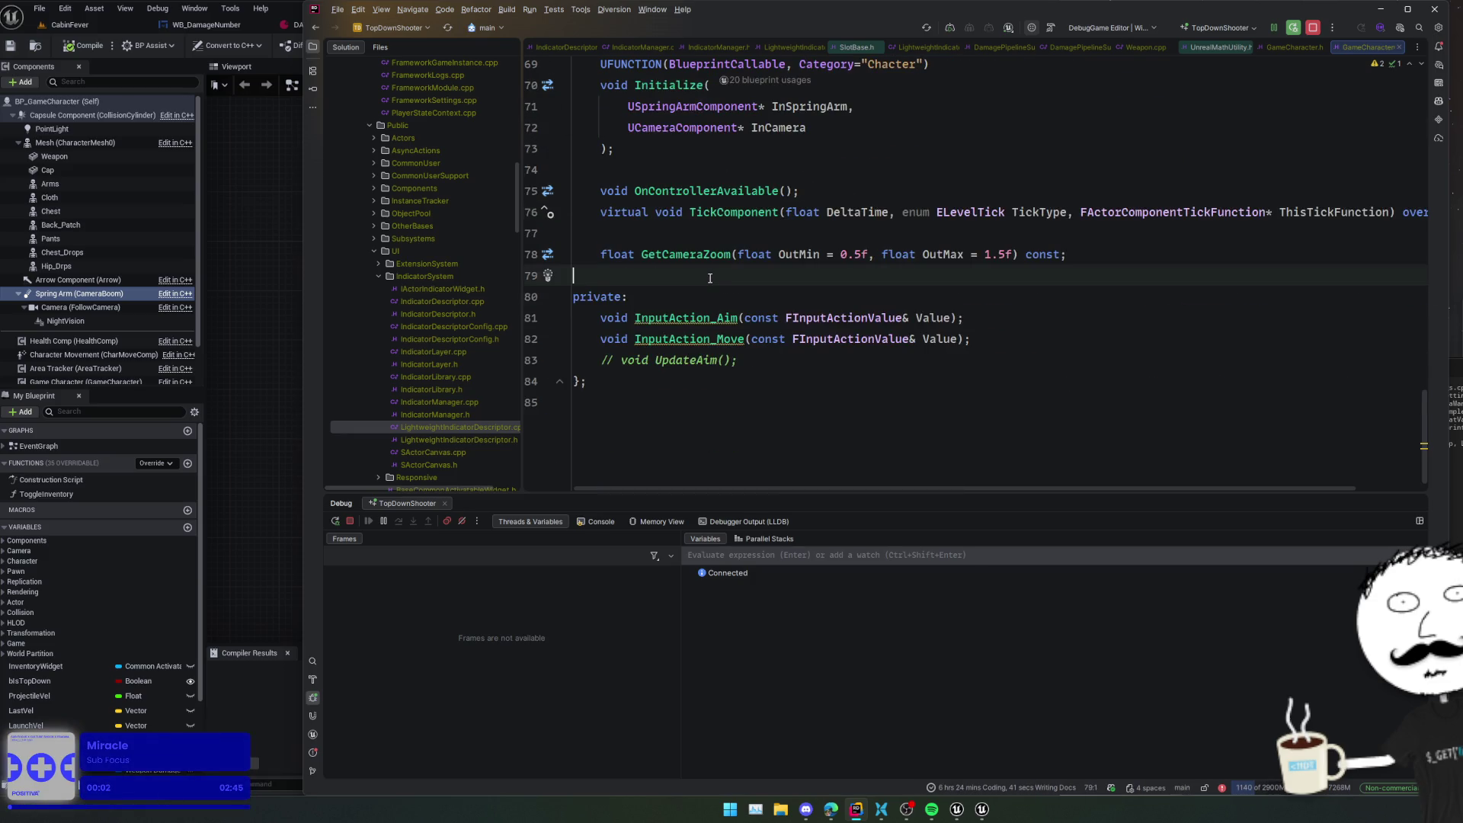
left_click(733, 216, "ctrl")
scroll(954, 282, "down", 10)
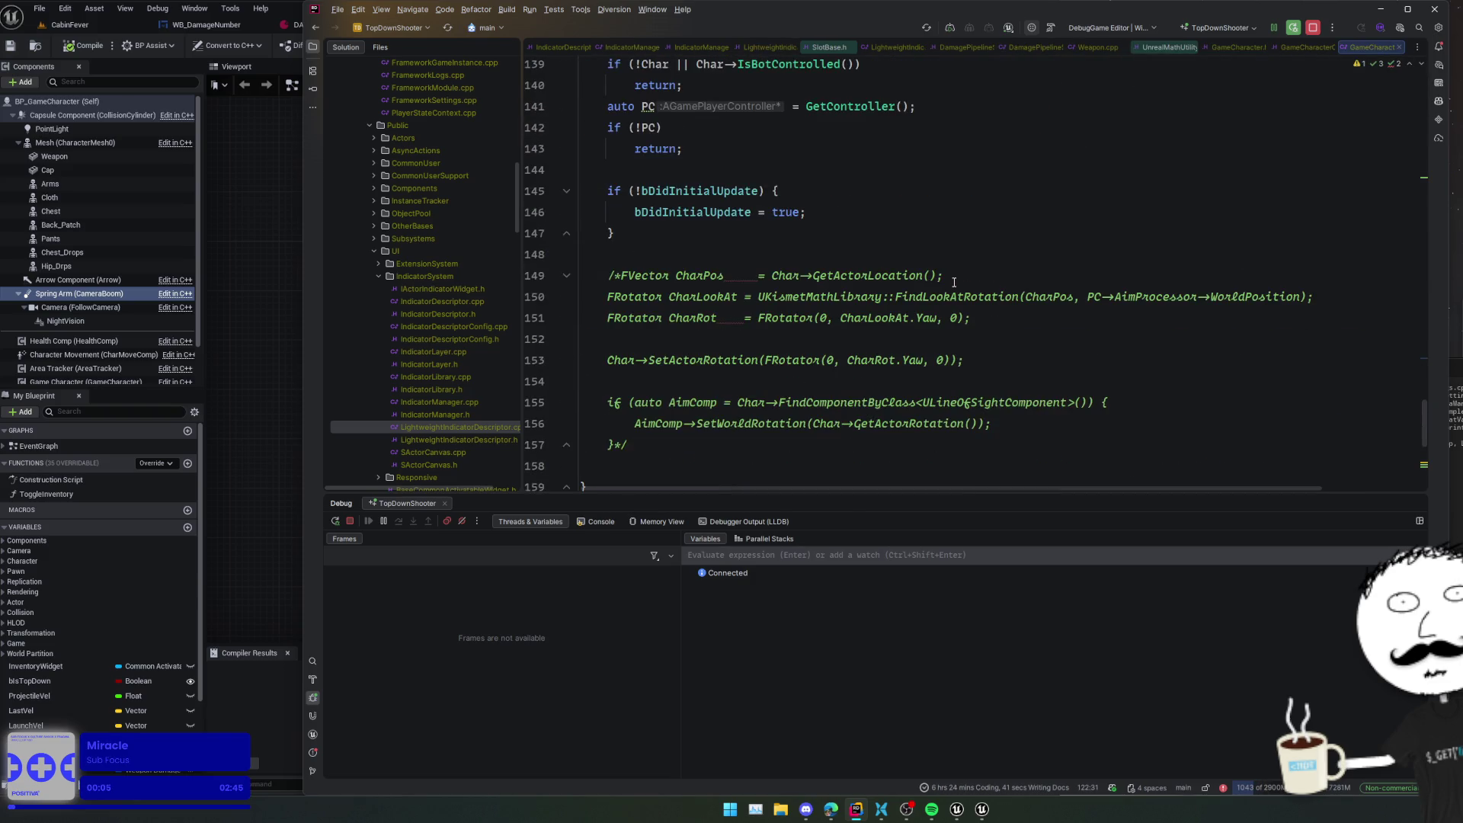
- Review the GetCameraZoom code, then navigate back to the previously viewed header
scroll(954, 282, "down", 6)
scroll(956, 282, "up", 1)
left_click(957, 281)
left_click(944, 357)
scroll(944, 358, "down", 1)
scroll(943, 357, "up", 15)
scroll(944, 357, "up", 13)
scroll(943, 357, "up", 20)
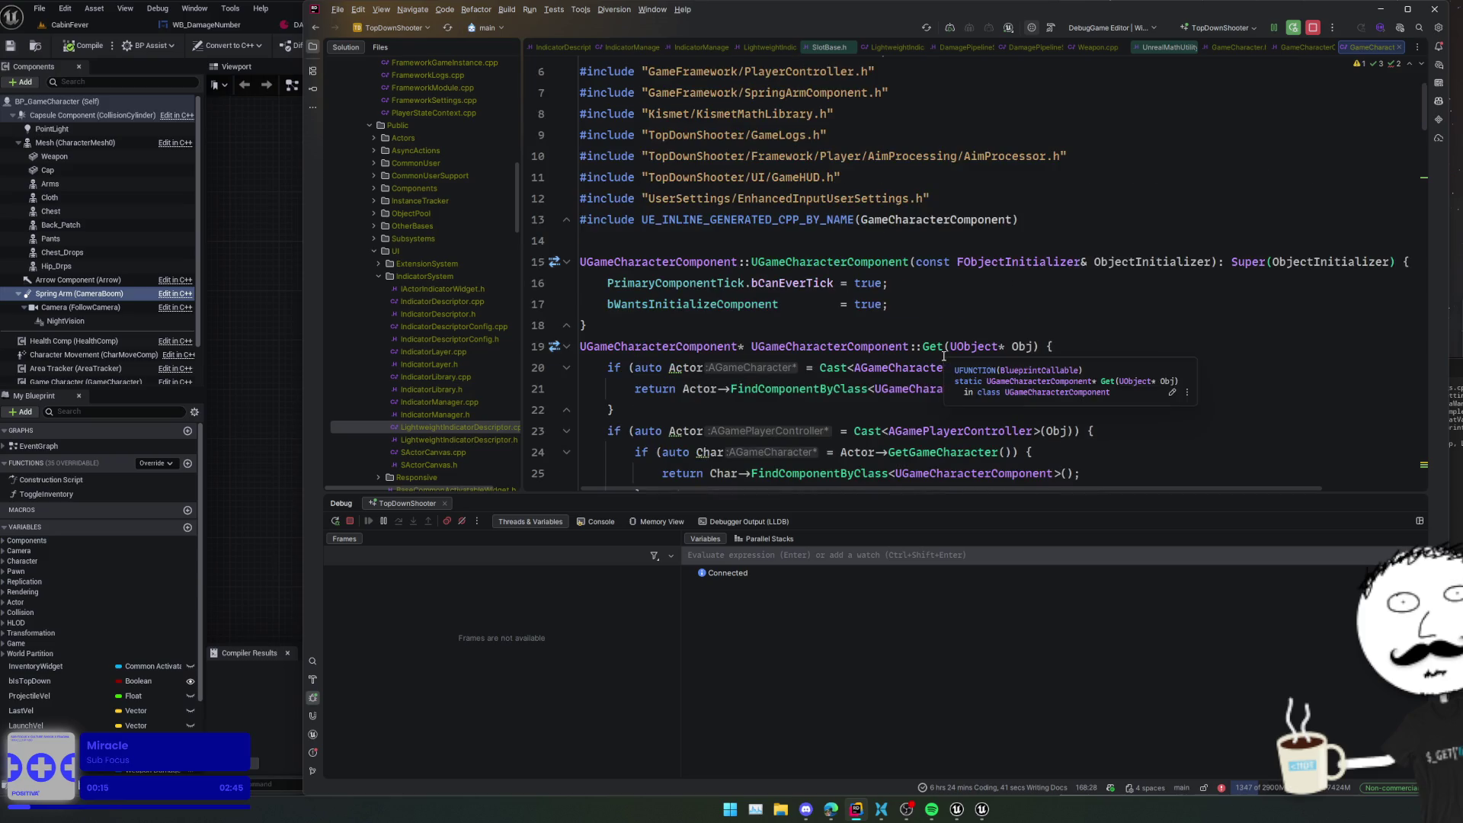
key("ctrl+alt+Left")
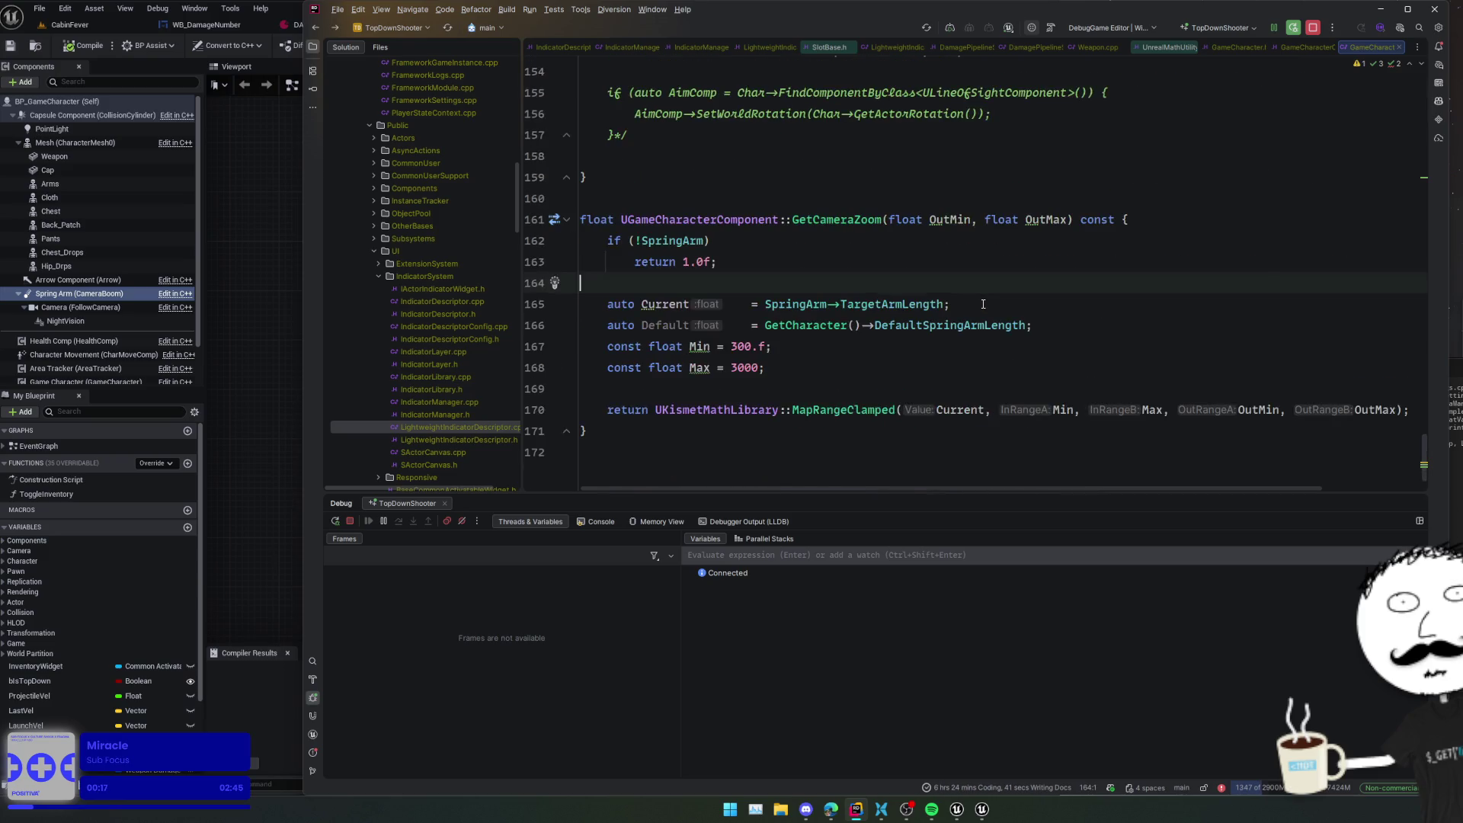
key("ctrl+alt+Left")
key("ctrl+alt+Left")
key("ctrl+alt+Left")
key("ctrl+alt+Left")
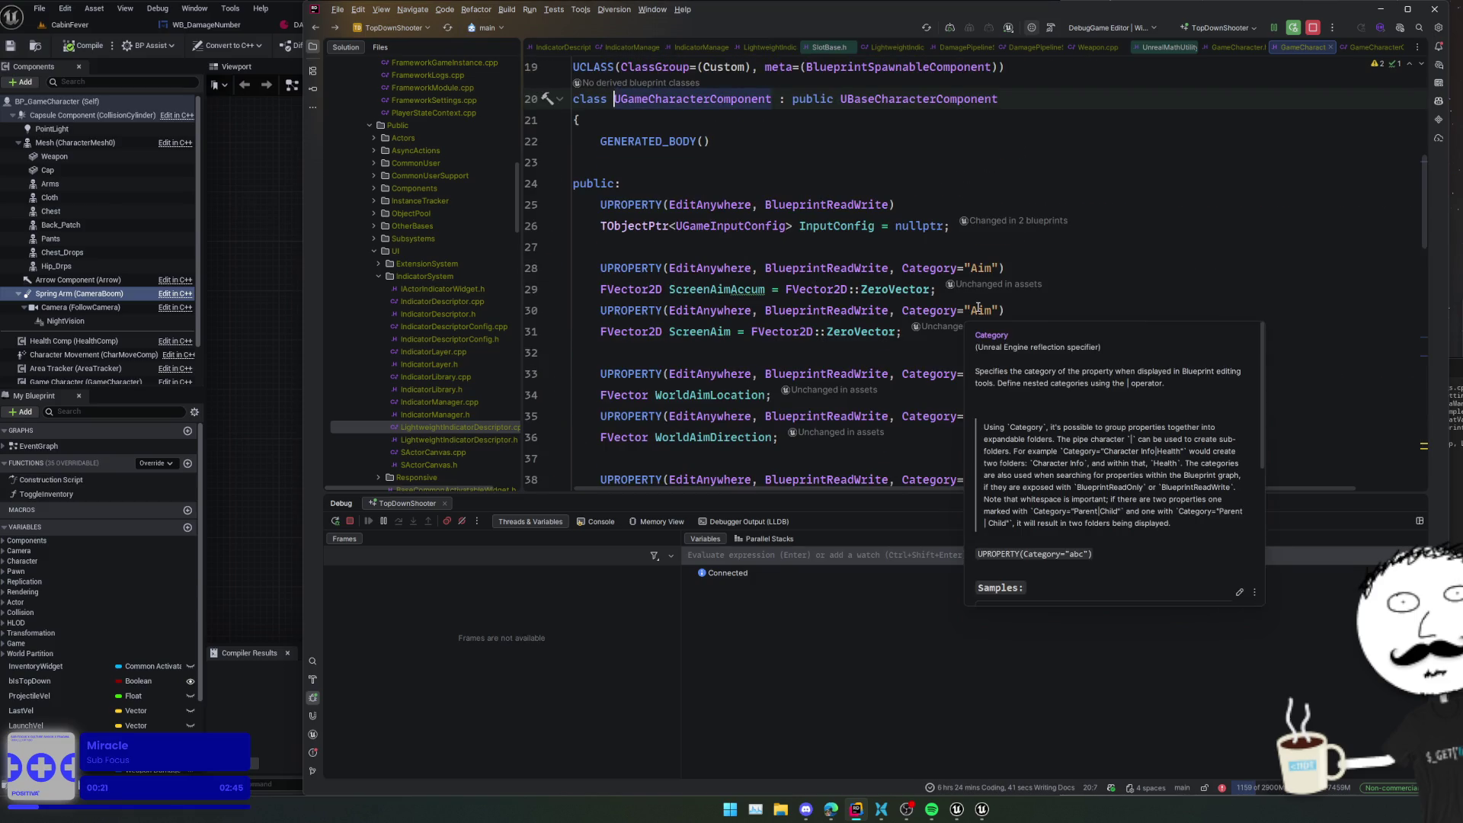
left_click(752, 346)
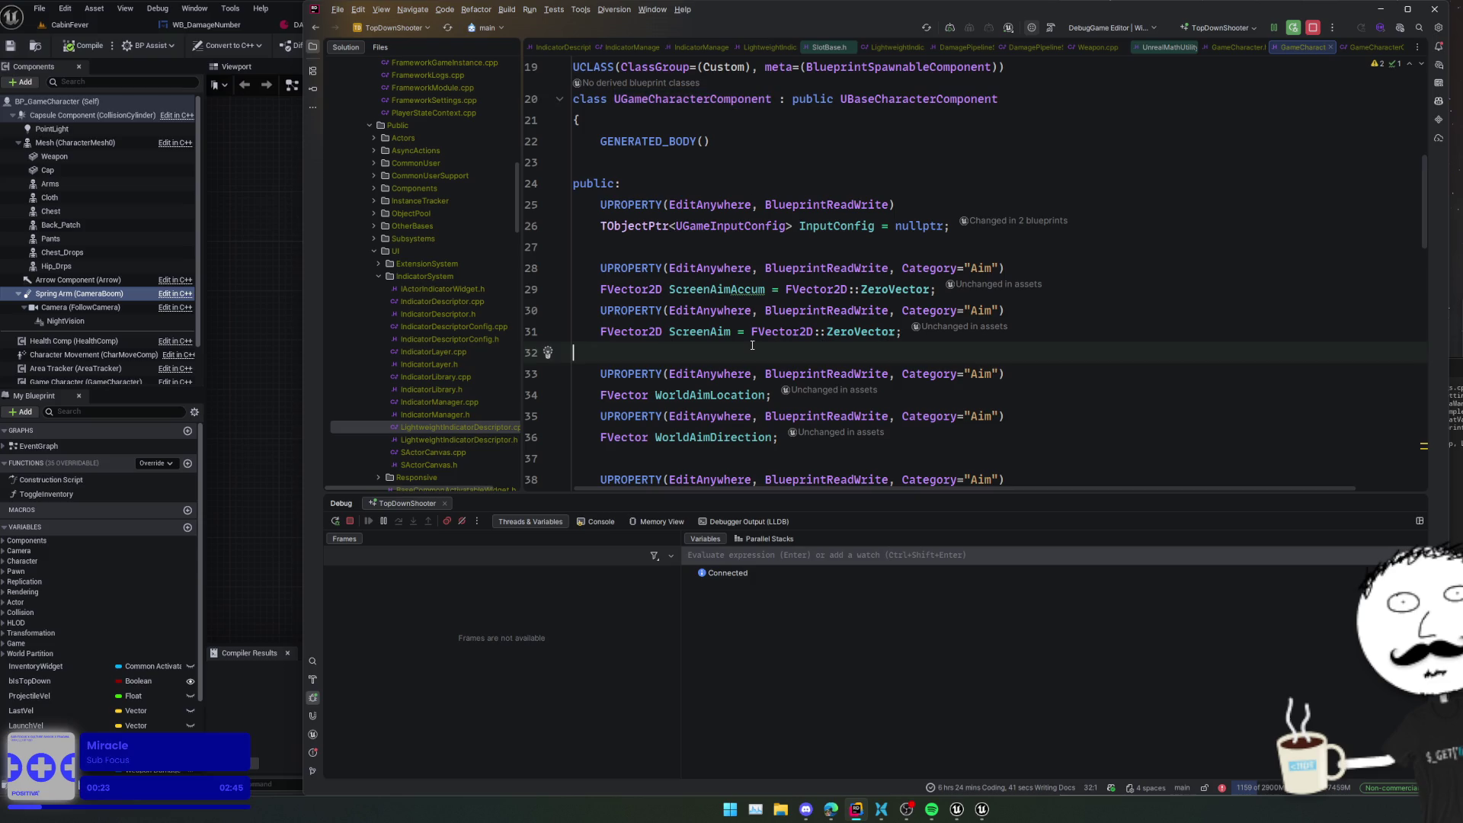
scroll(752, 345, "down", 4)
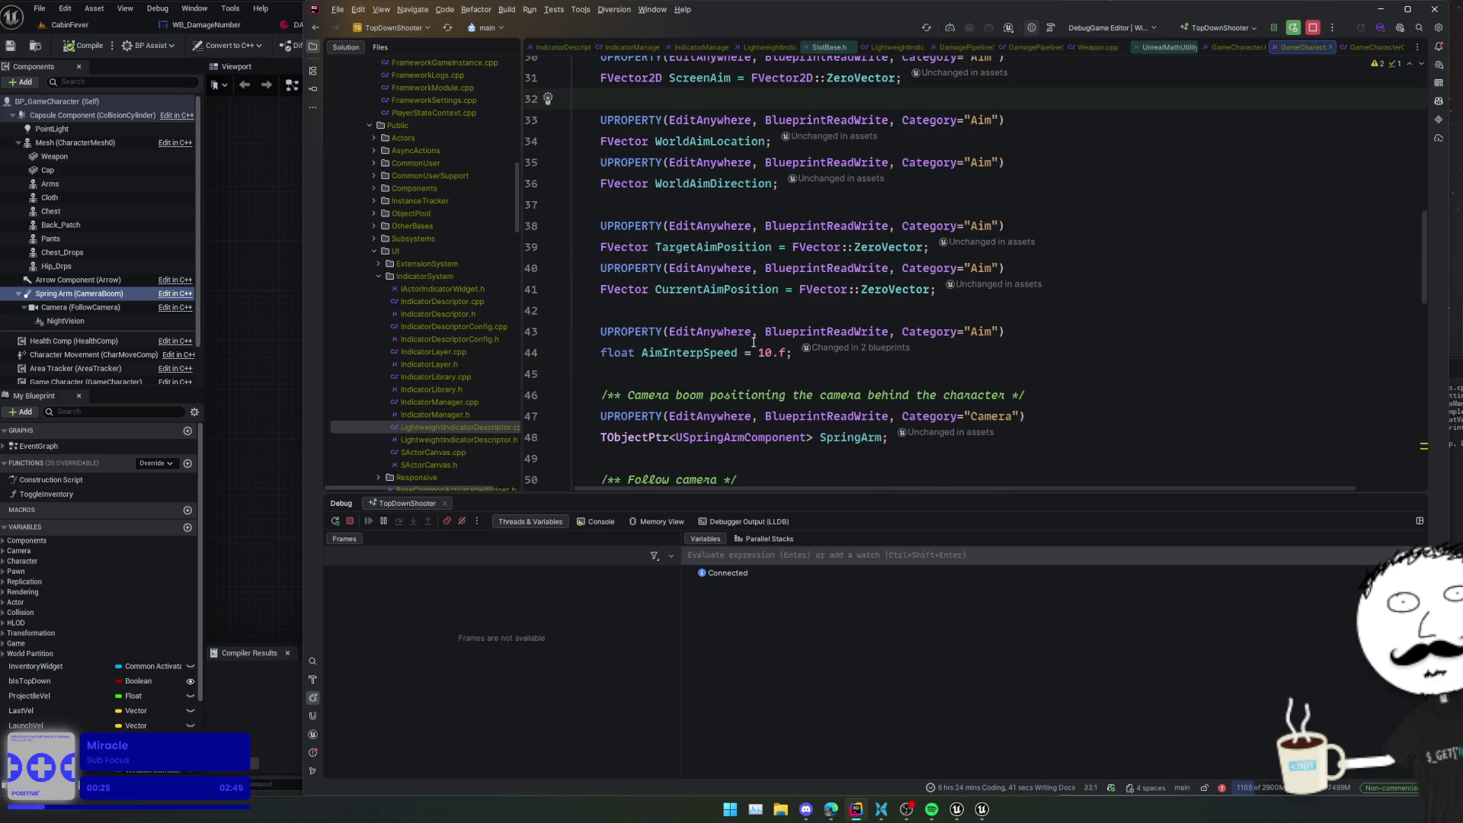
scroll(753, 342, "down", 12)
- Search GameCharacter.h for 'springarm' and find all usages of the SpringArm property
key("ctrl+alt+Left")
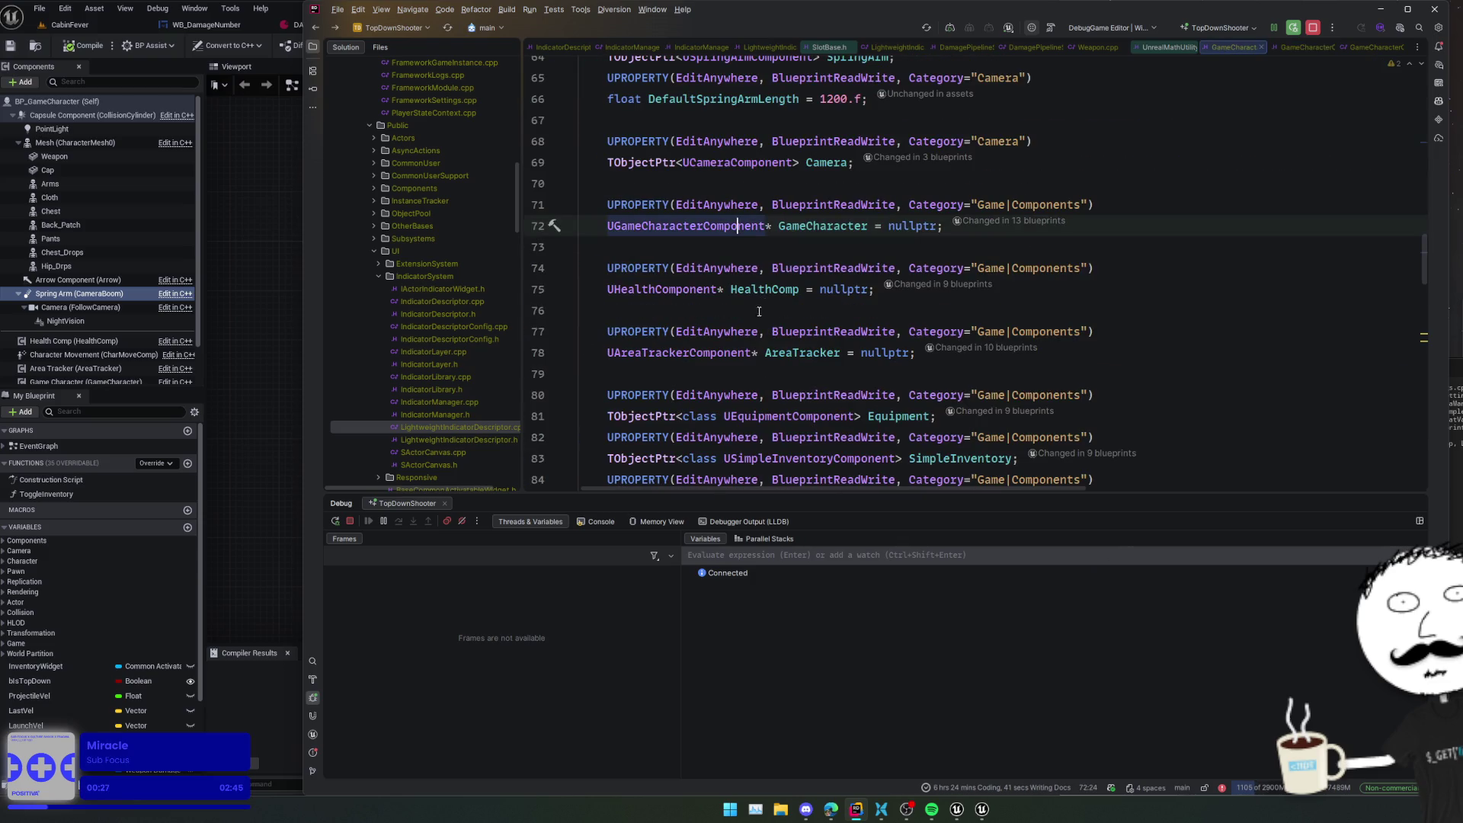
scroll(758, 328, "up", 3)
key("ctrl+f")
type("springarm")
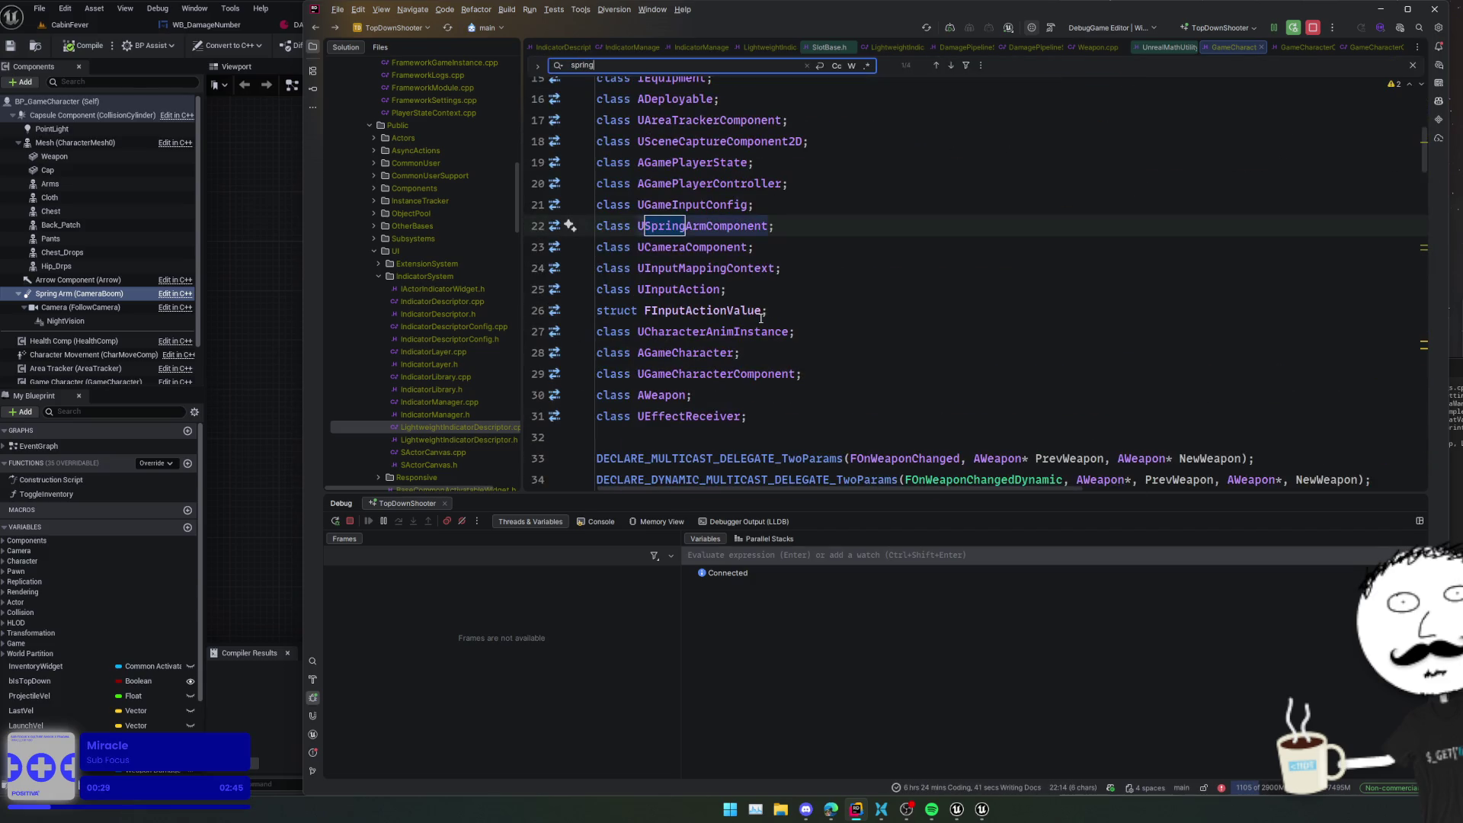
key("Return")
left_click(881, 225)
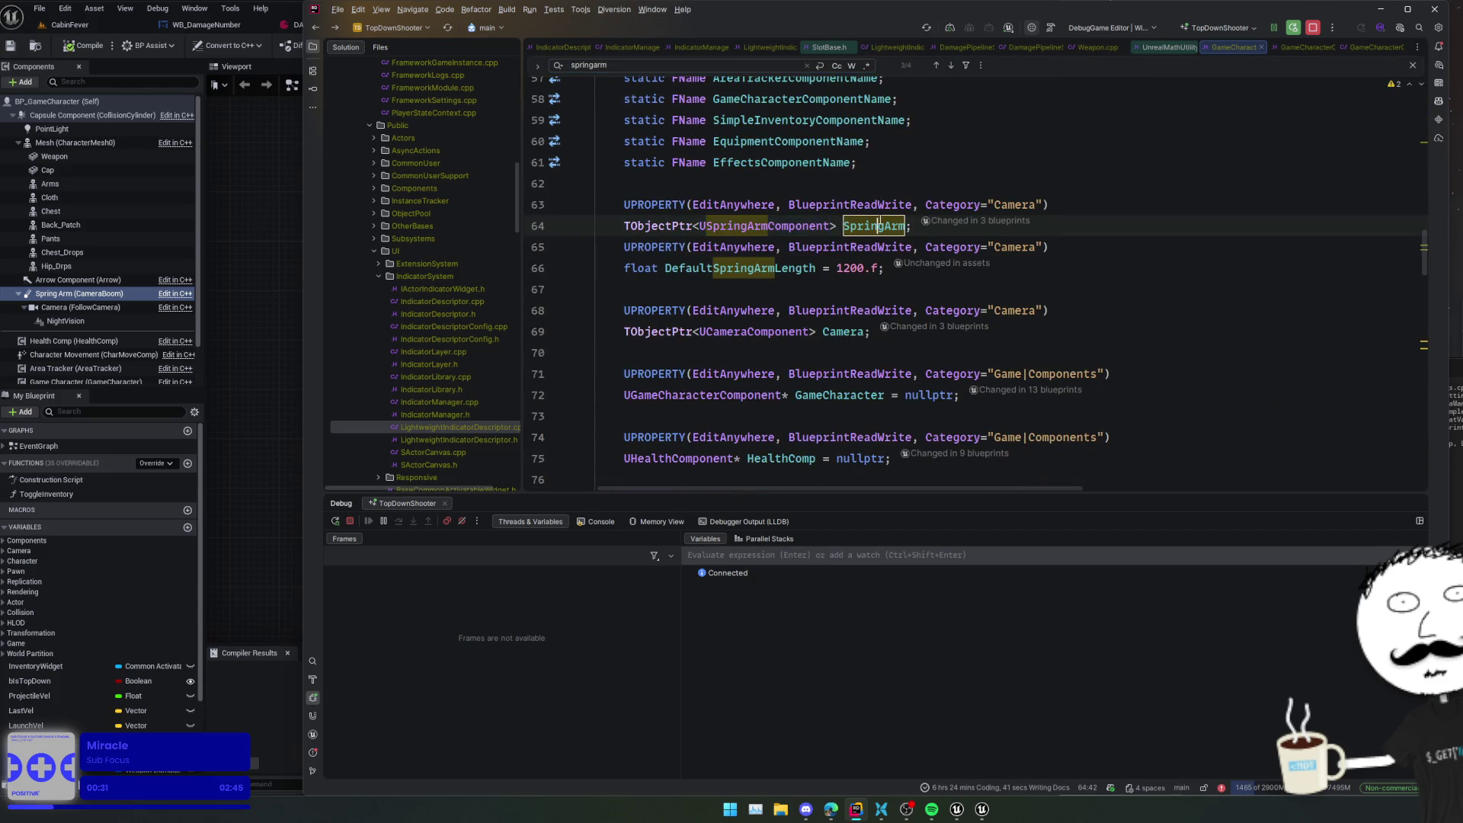
key("alt+F7")
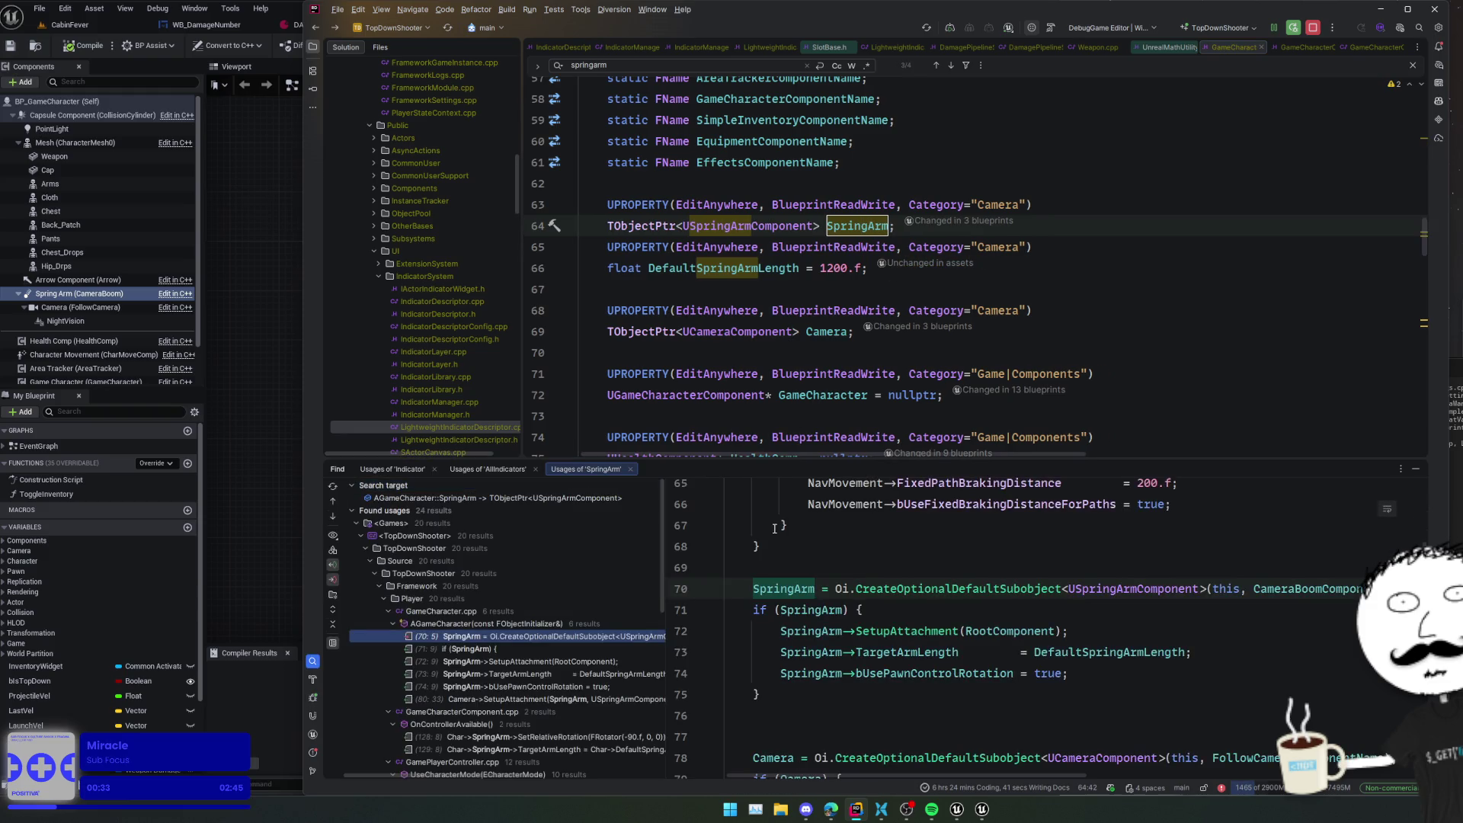
- Preview the SpringArm SetRelativeRotation and TargetArmLength usages in the results panel
left_click(922, 569)
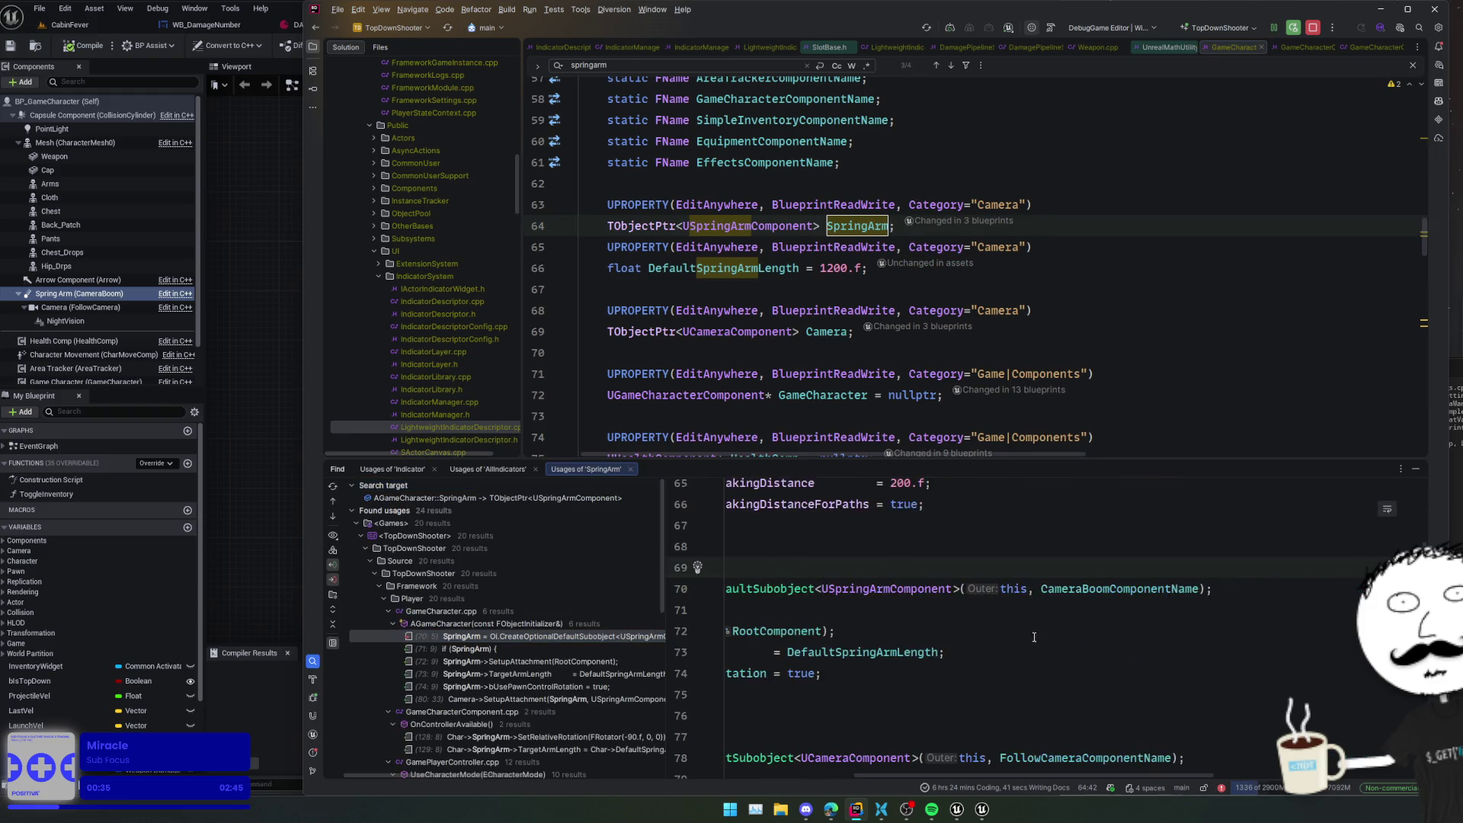
left_click(1093, 694)
scroll(620, 660, "down", 2)
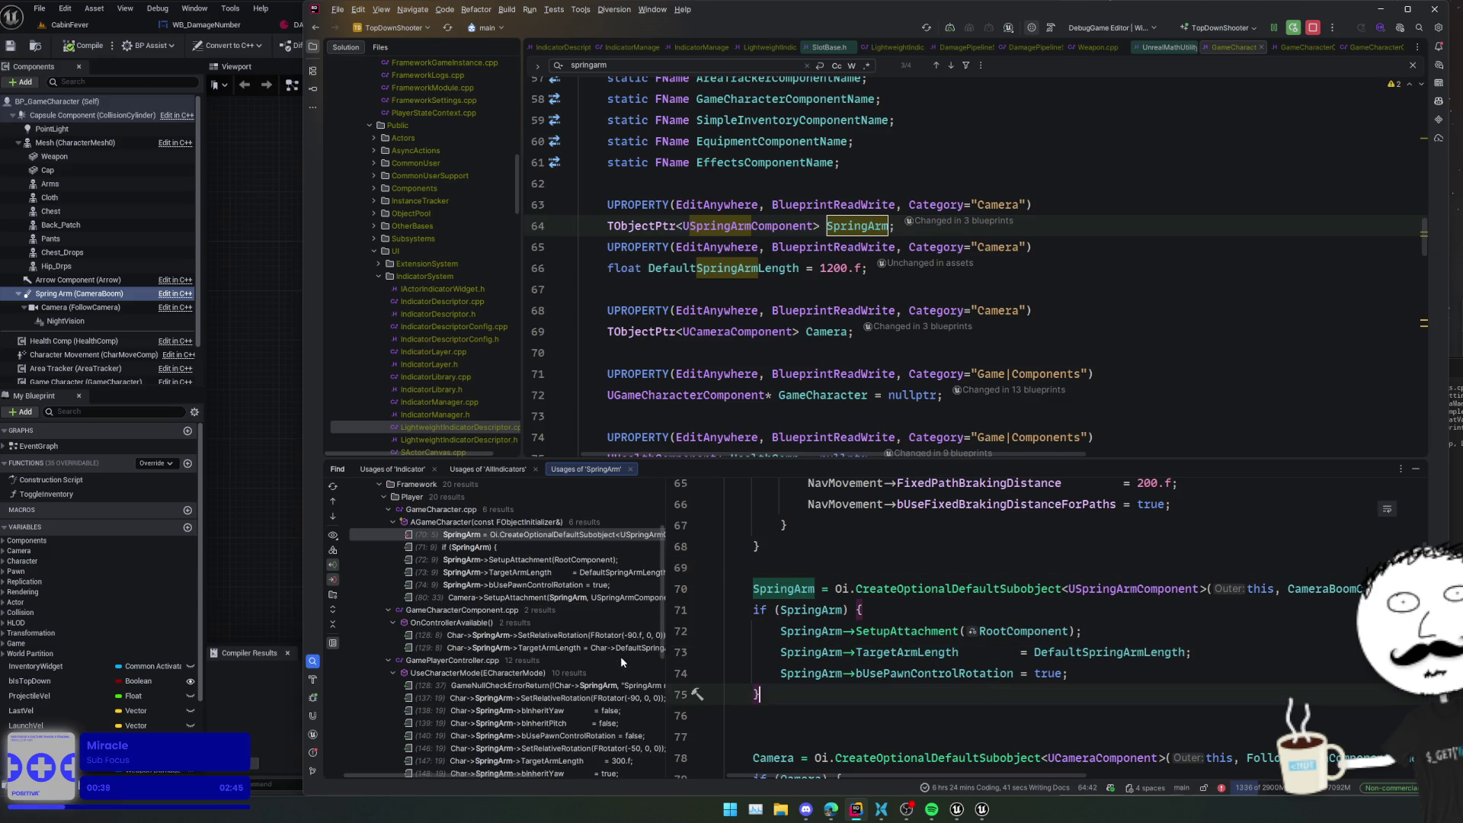
left_click(625, 640)
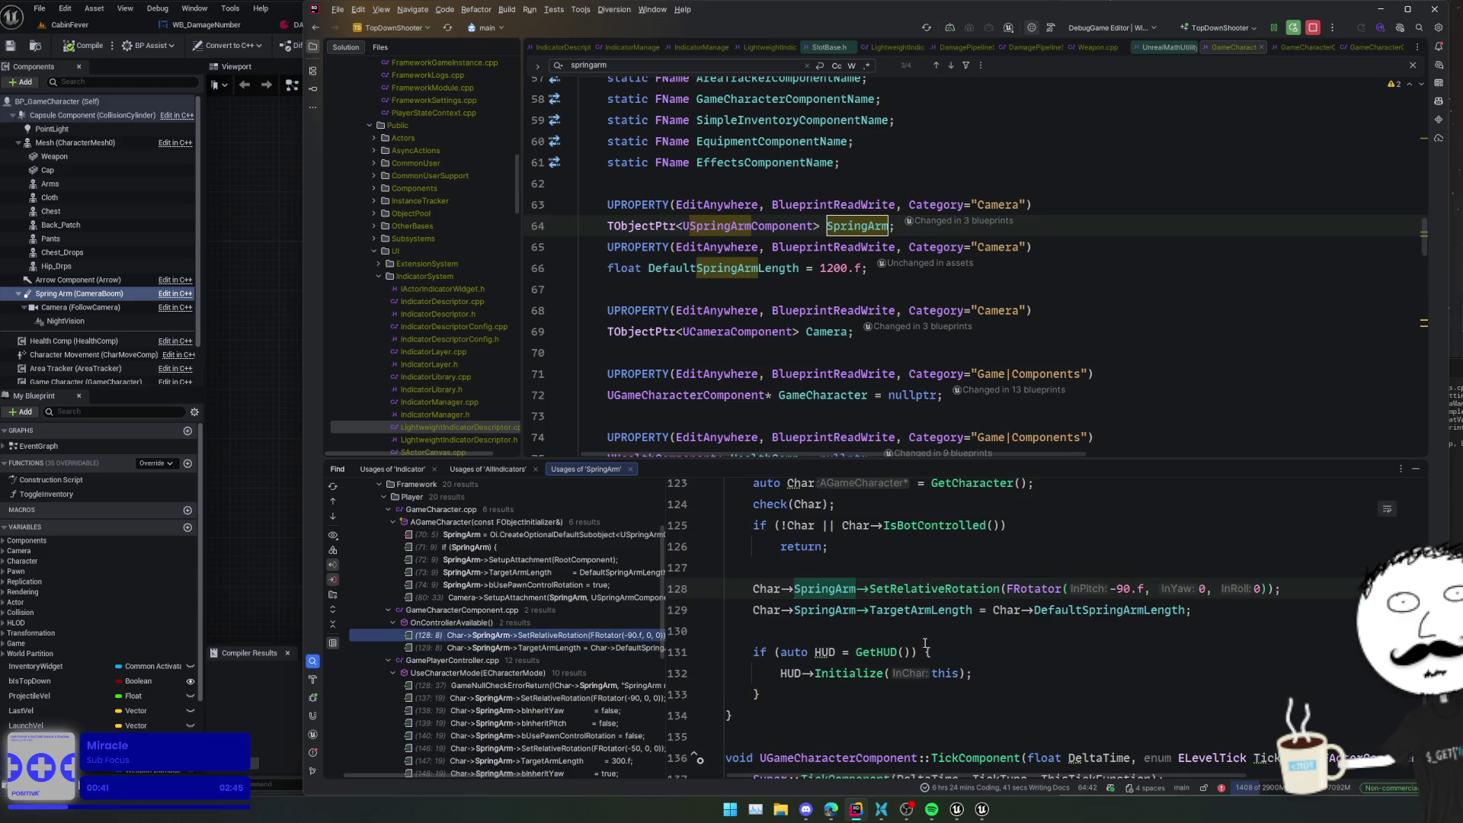
left_click(1080, 634)
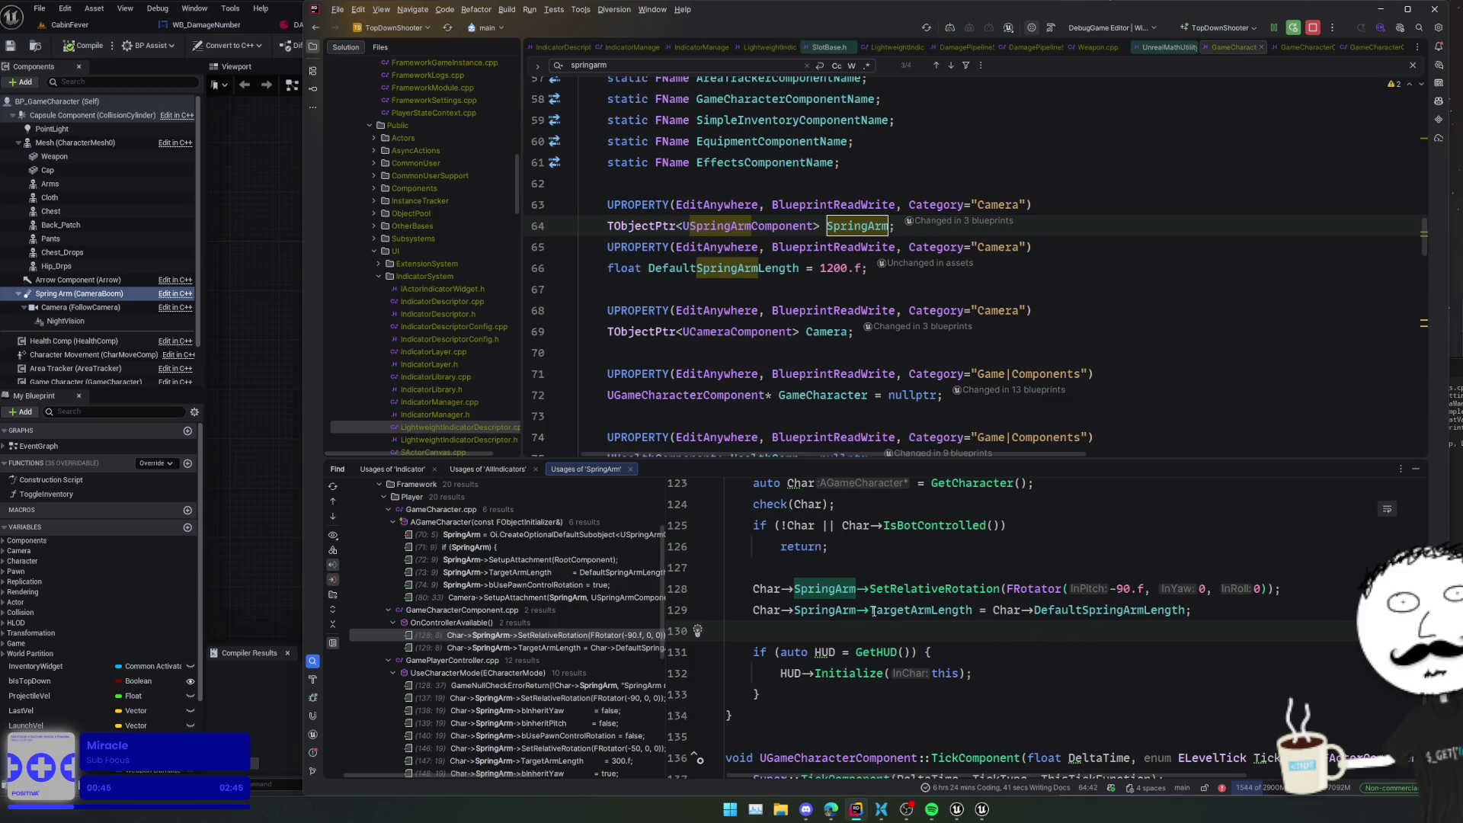
left_click(598, 648)
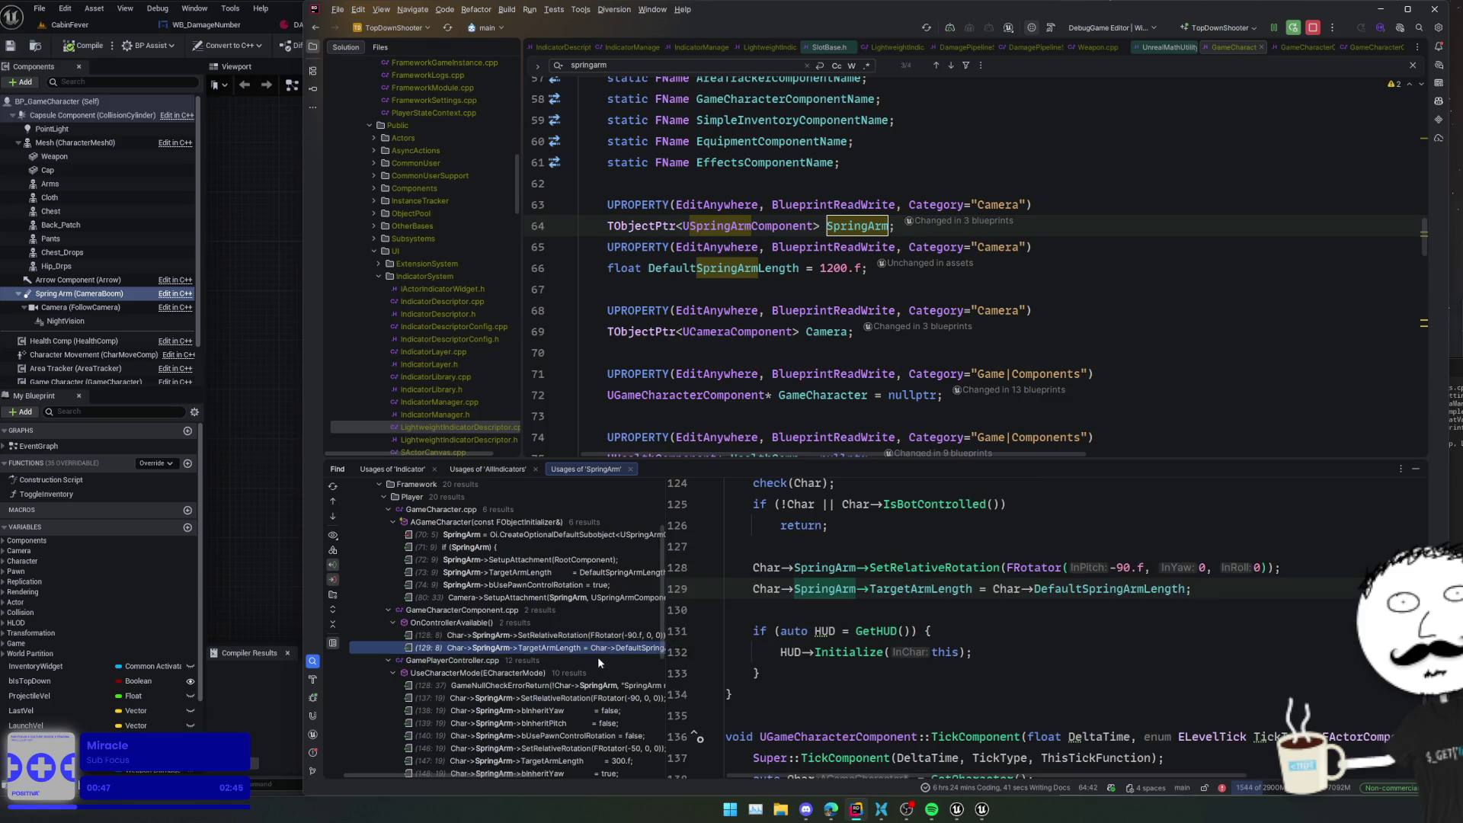
left_click(598, 698)
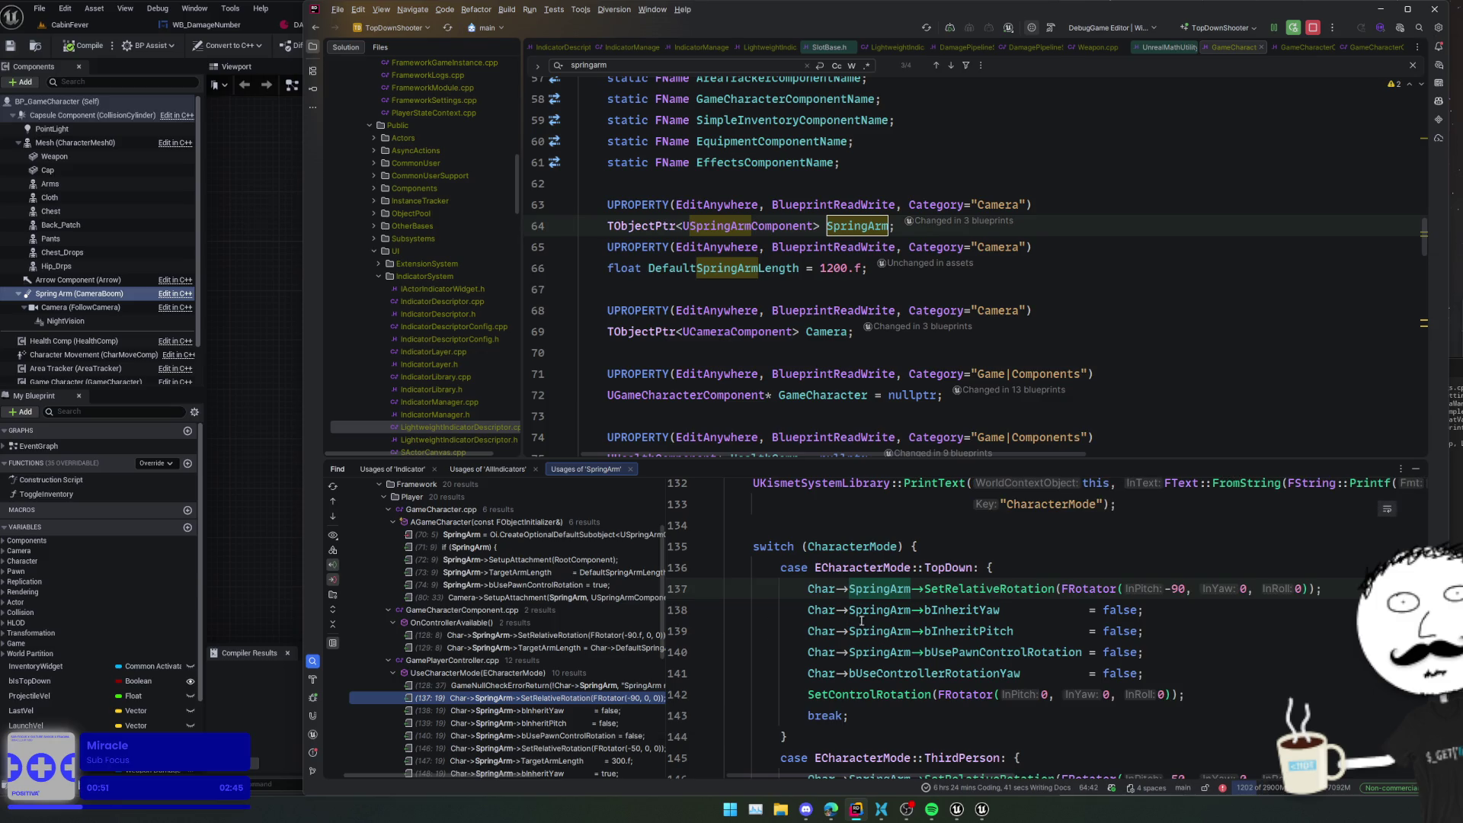
- Preview the OnAction_ZoomCamera arm-length clamp usage, then return to the Unreal editor
scroll(782, 618, "down", 3)
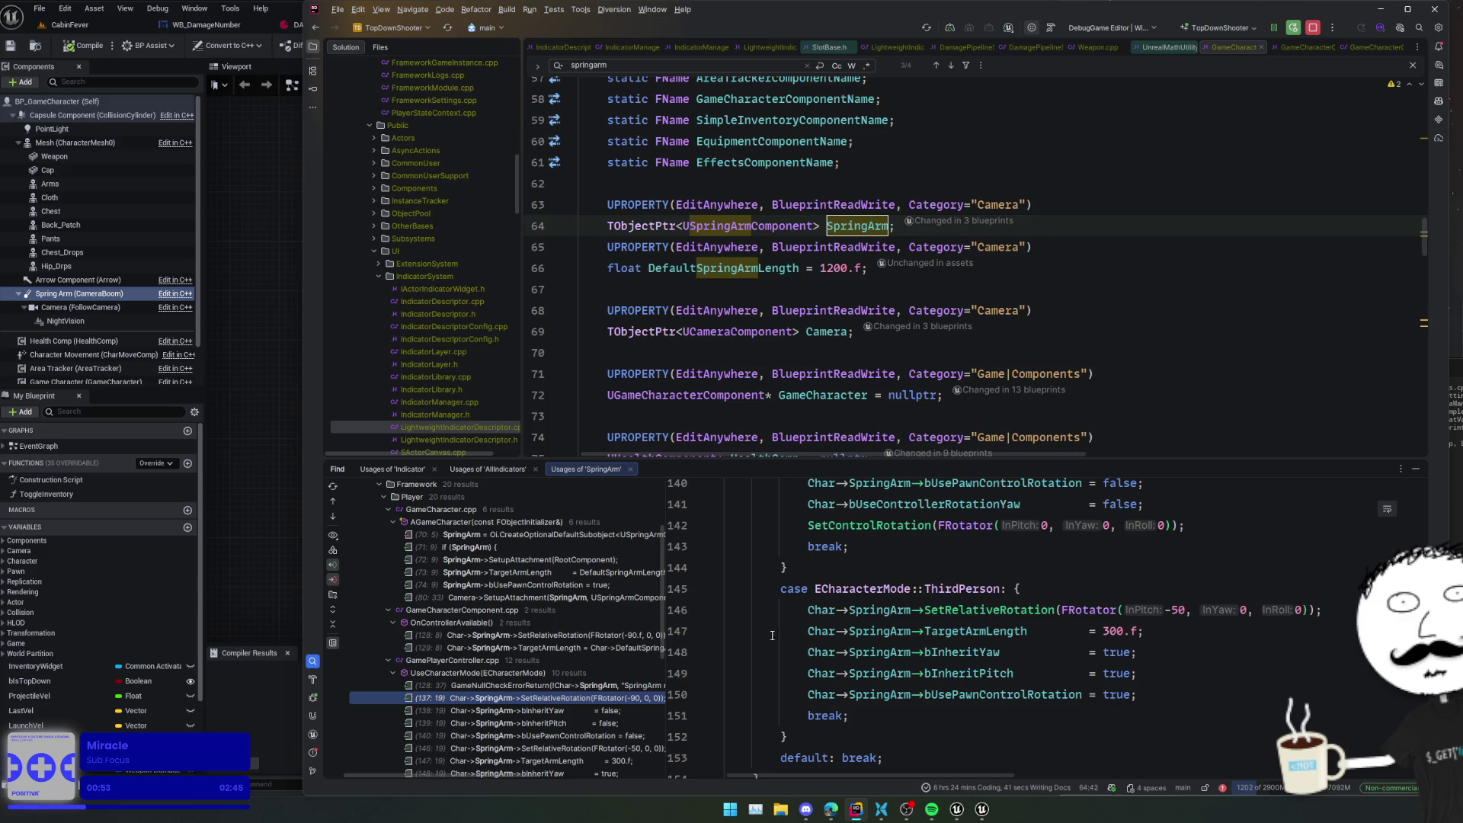
scroll(791, 639, "down", 3)
scroll(619, 660, "down", 3)
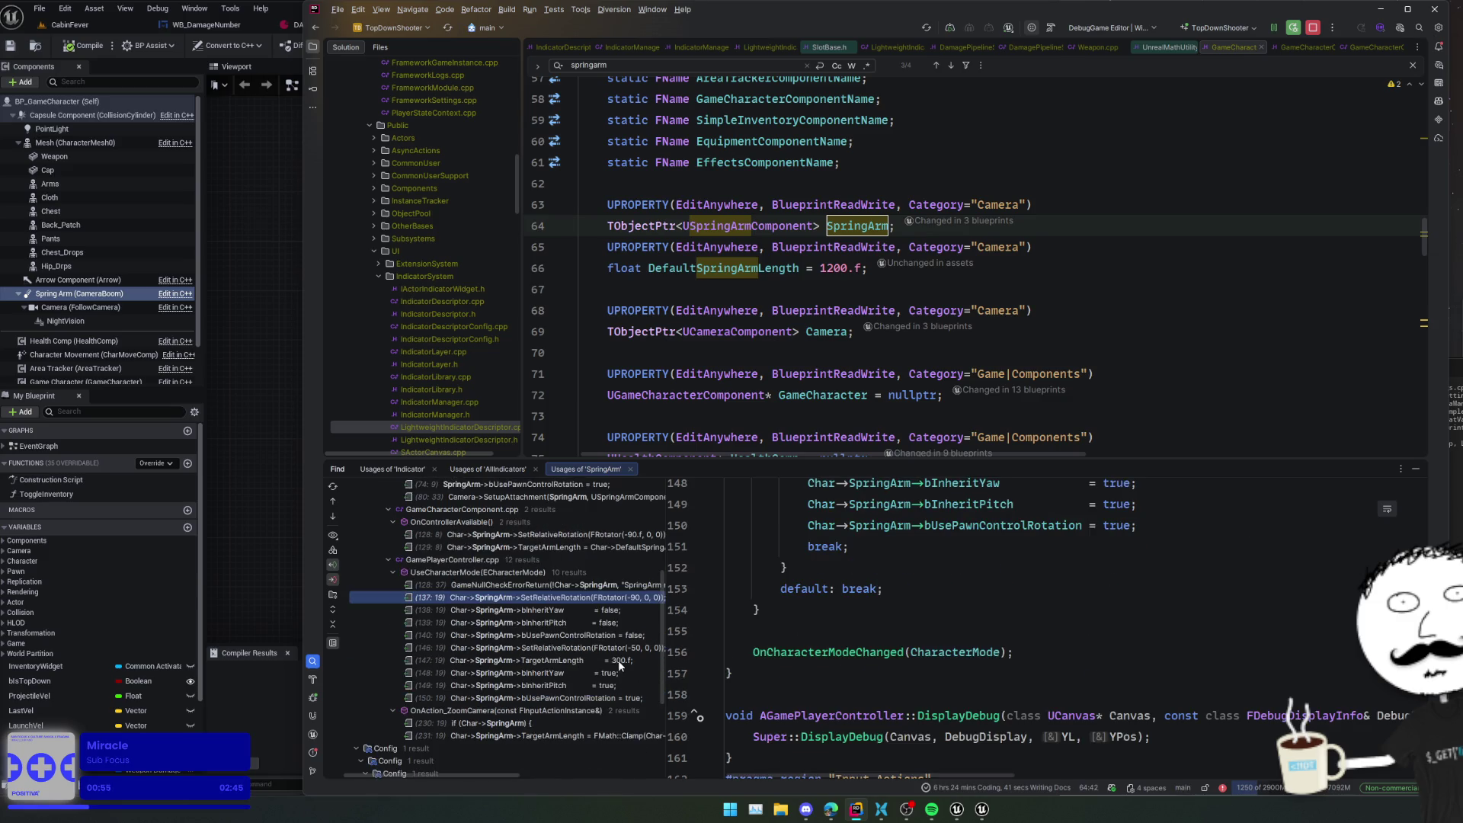
left_click(606, 736)
left_click(606, 748)
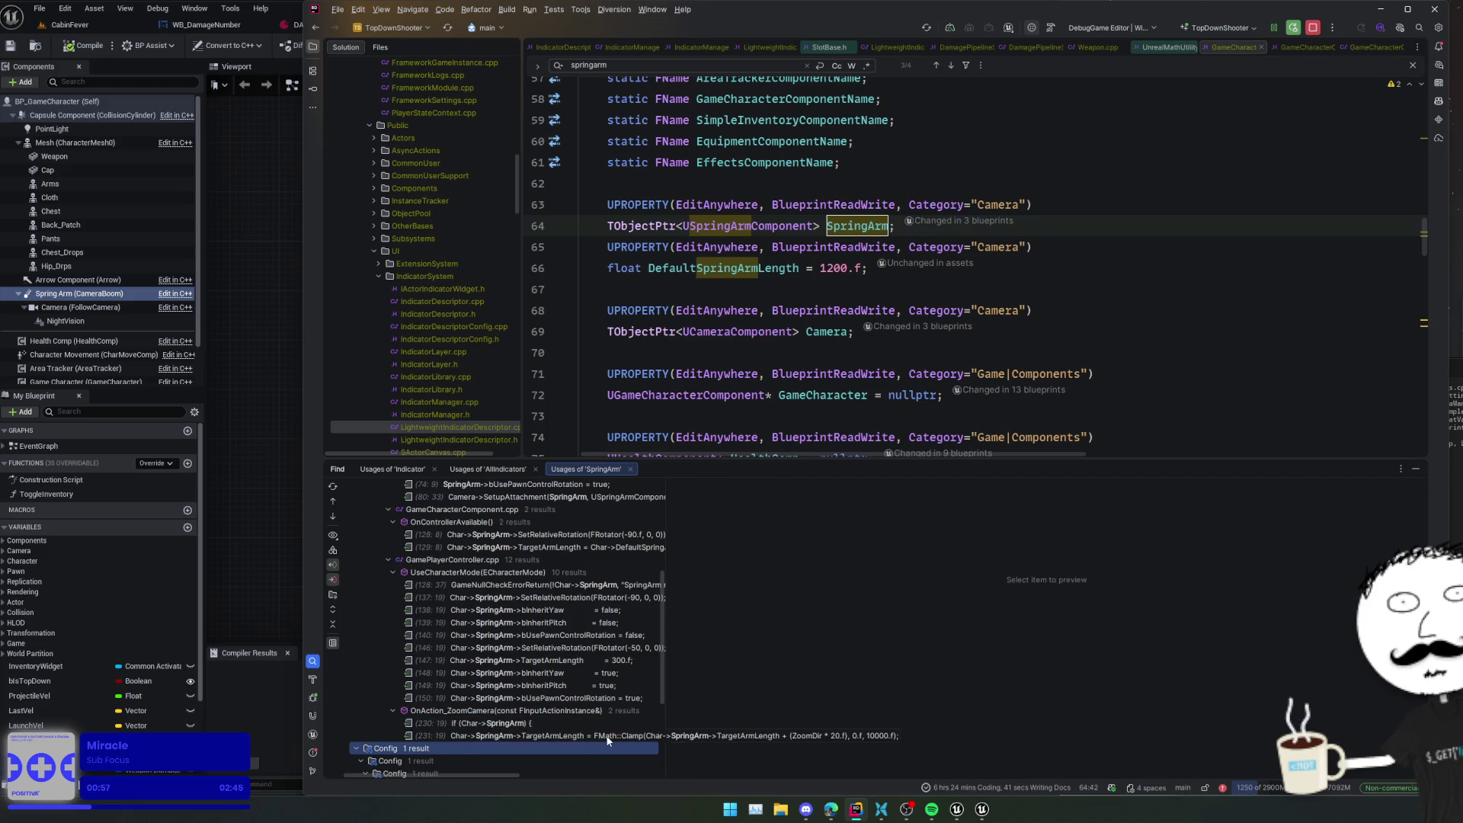
left_click(607, 737)
scroll(896, 644, "right", 3)
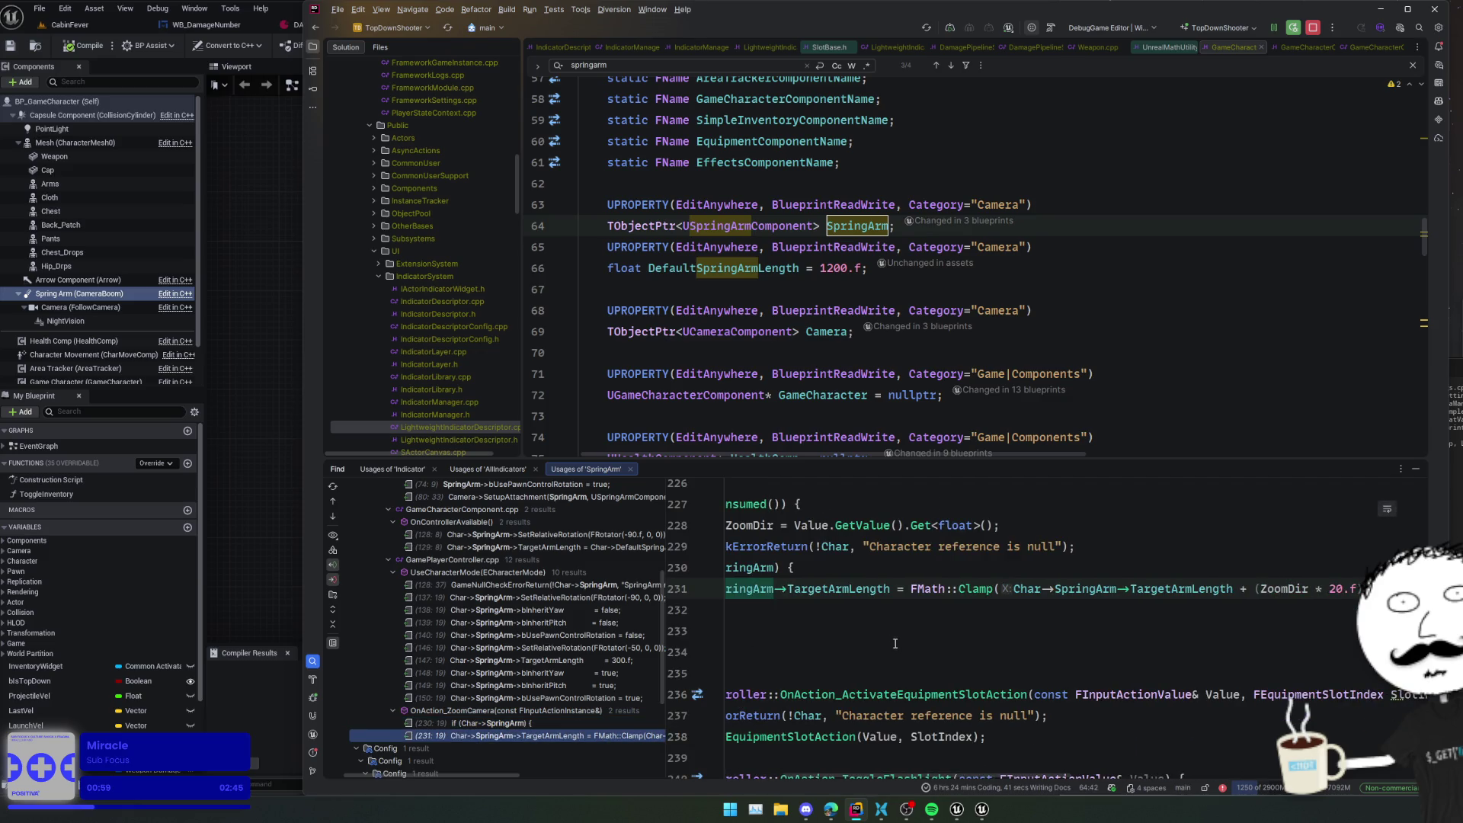
scroll(896, 644, "right", 3)
scroll(896, 638, "left", 8)
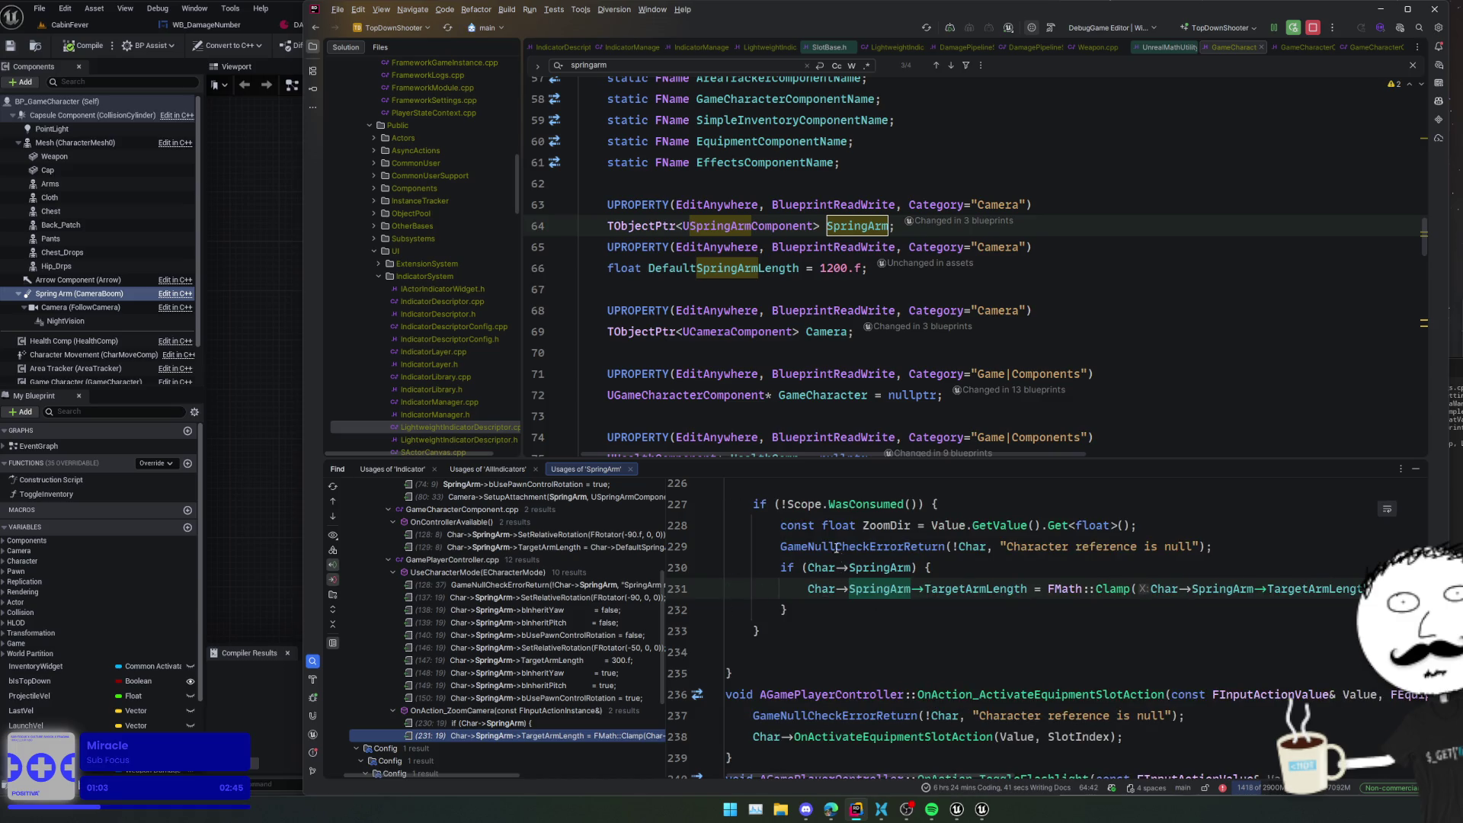
left_click(112, 25)
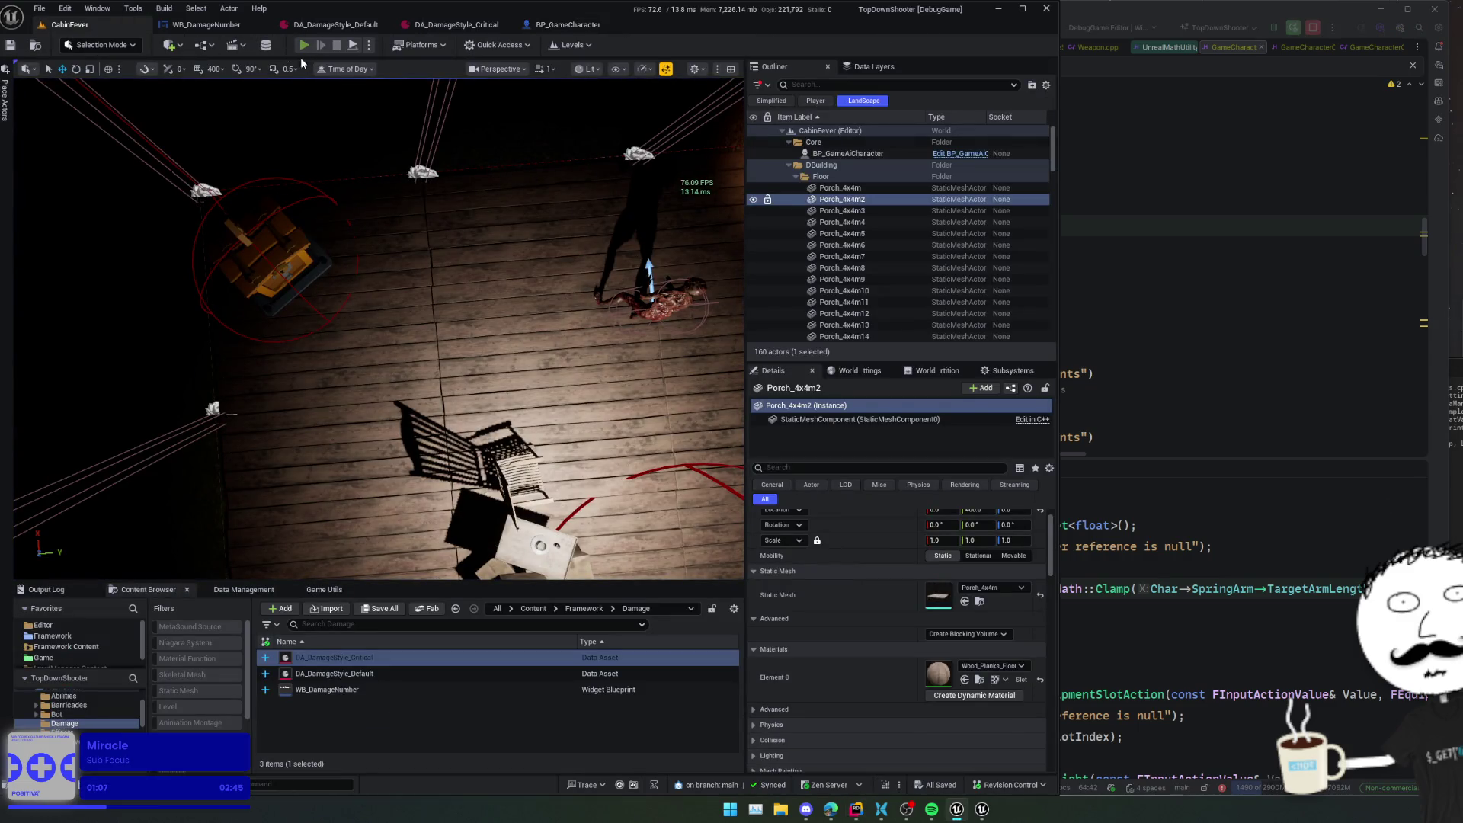
- Play the level, inspect BP_GameCharacter0's Spring Arm settings, and give the game input focus
left_click(303, 45)
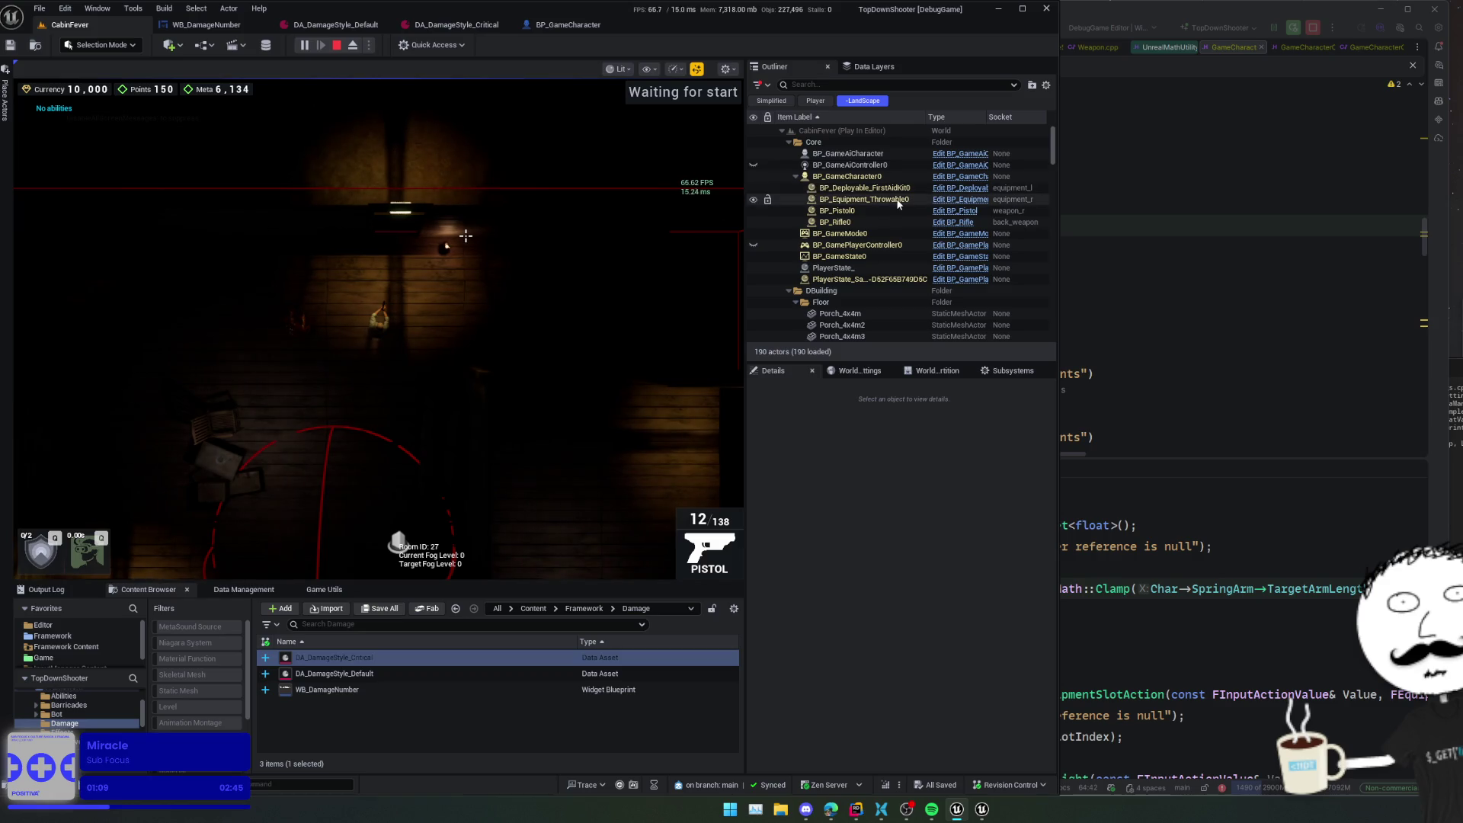
left_click(898, 176)
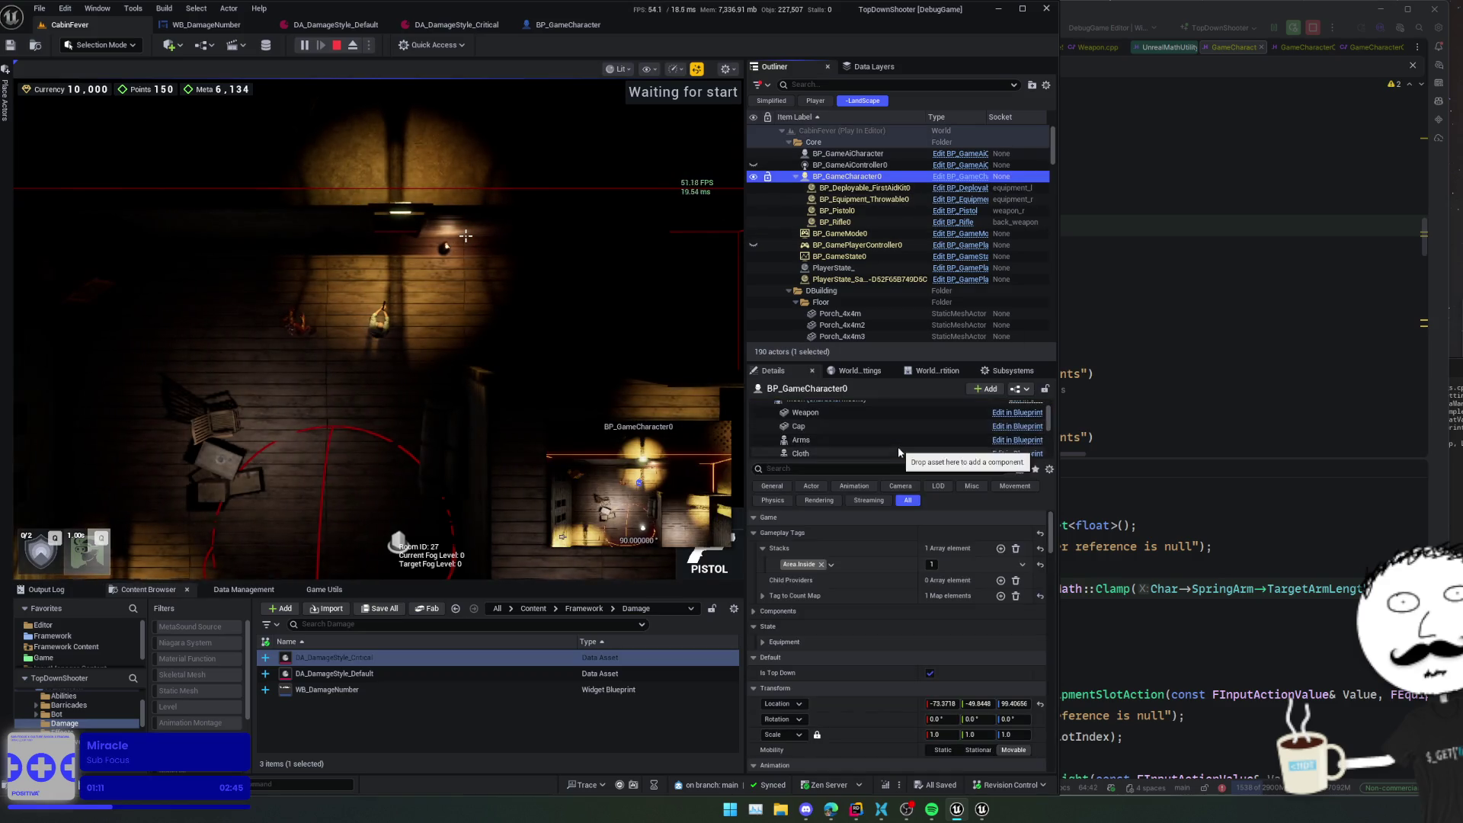
scroll(897, 445, "up", 3)
left_click(875, 410)
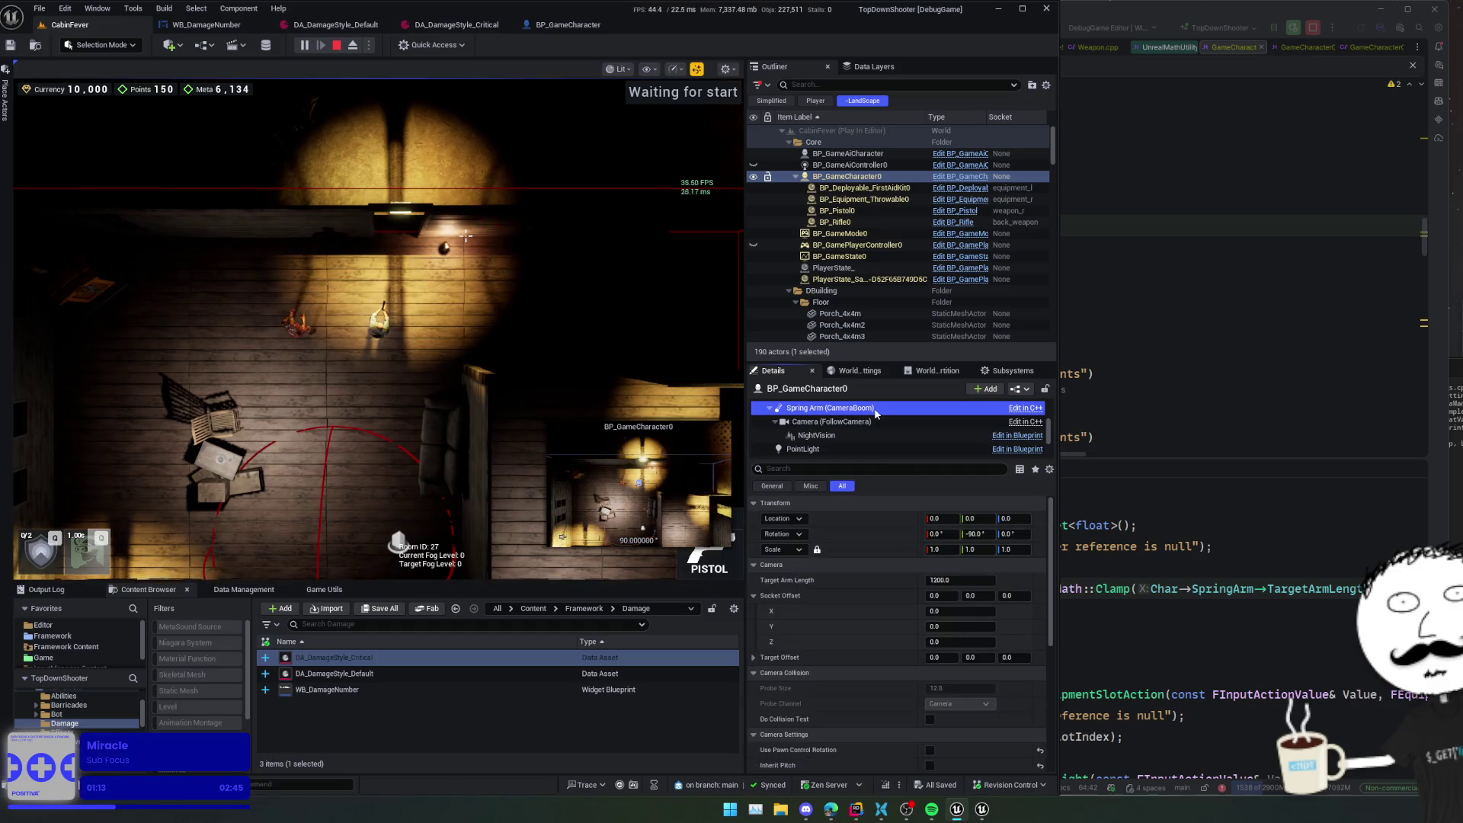
left_click(402, 329)
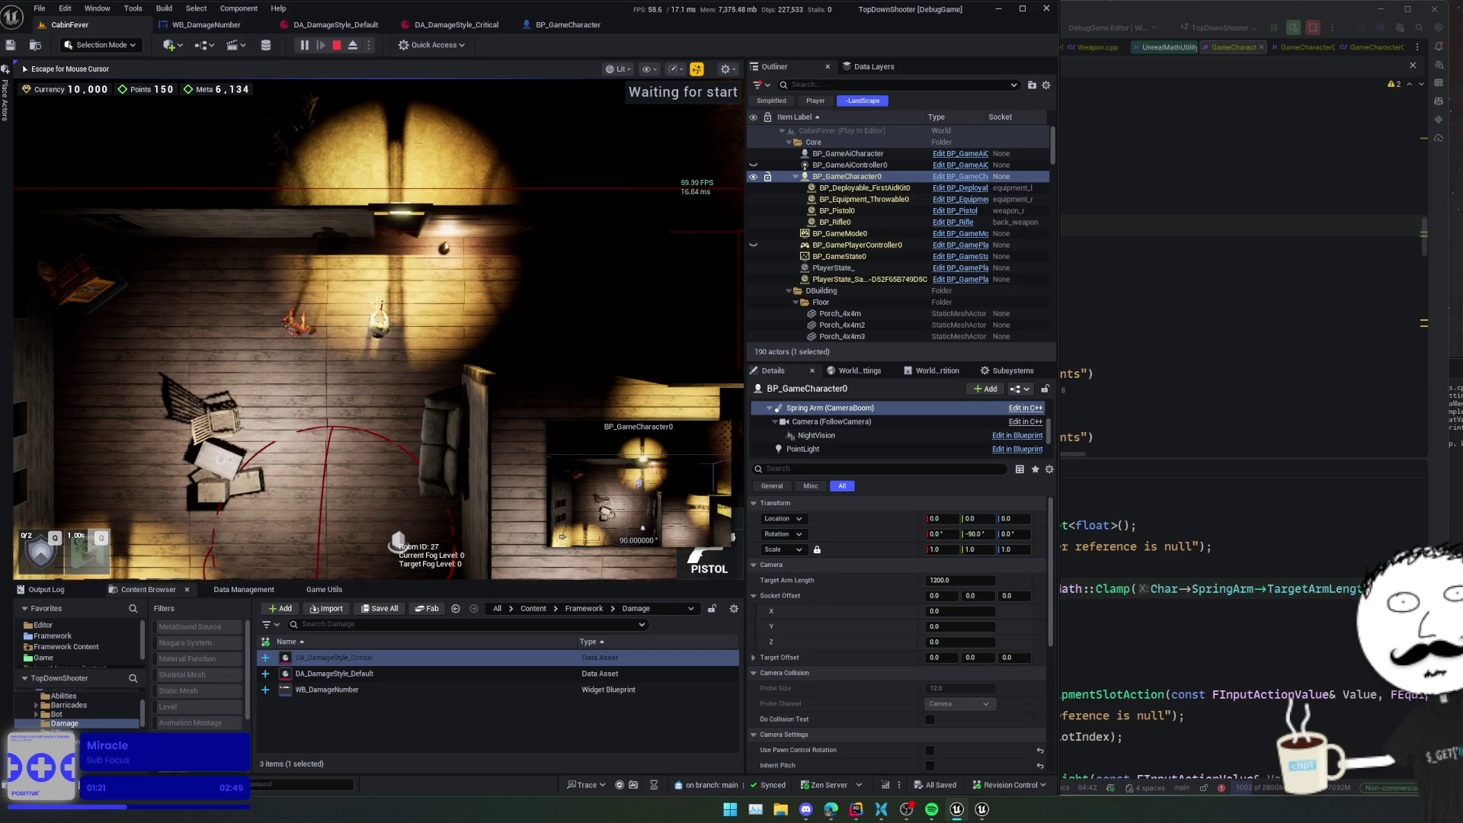
- Toggle the camera with V between third-person and top-down, ending in top-down
key("v")
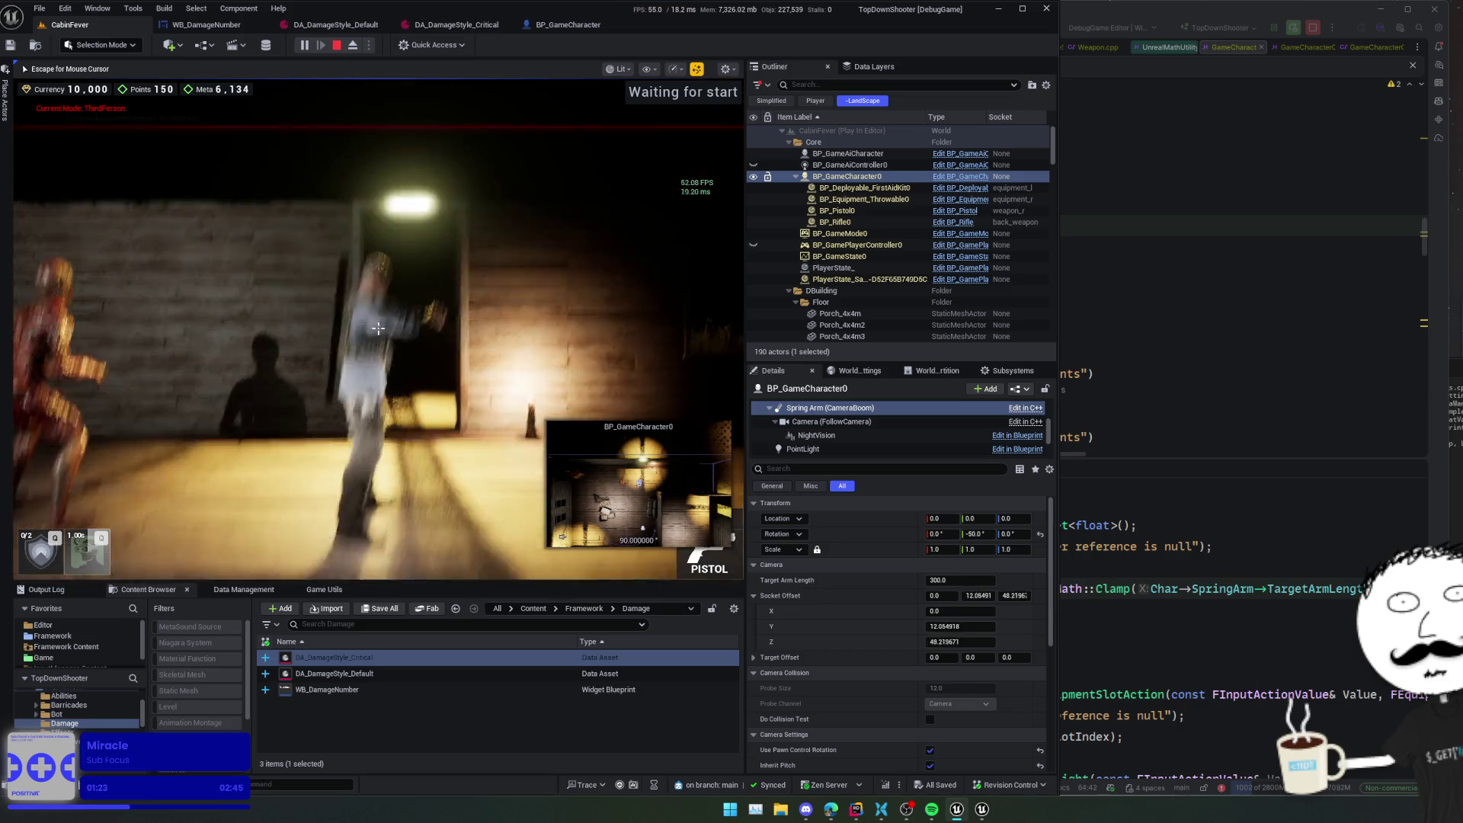
key("v")
key("v")
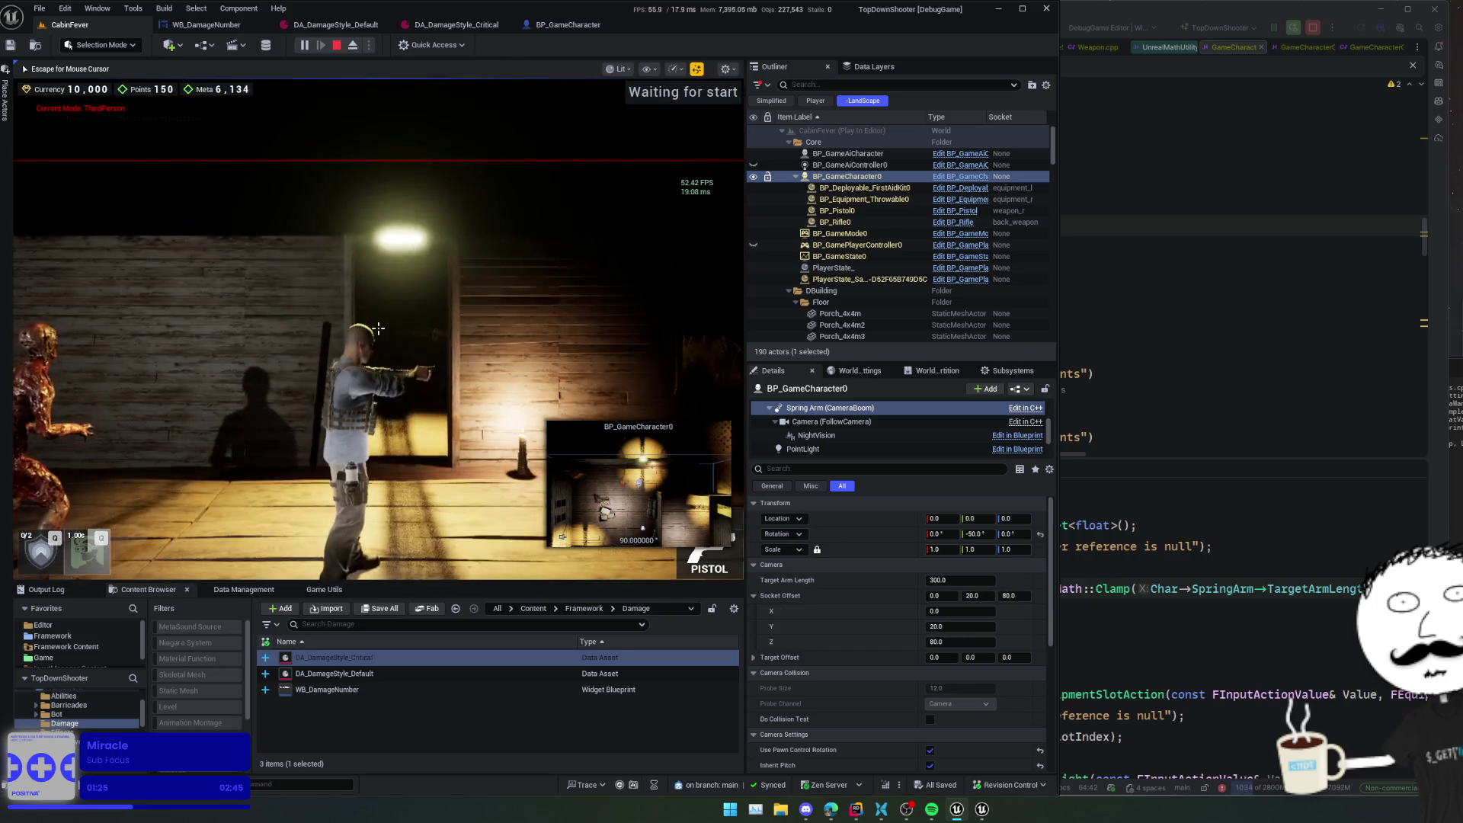
key("v")
key("v")
key("v")
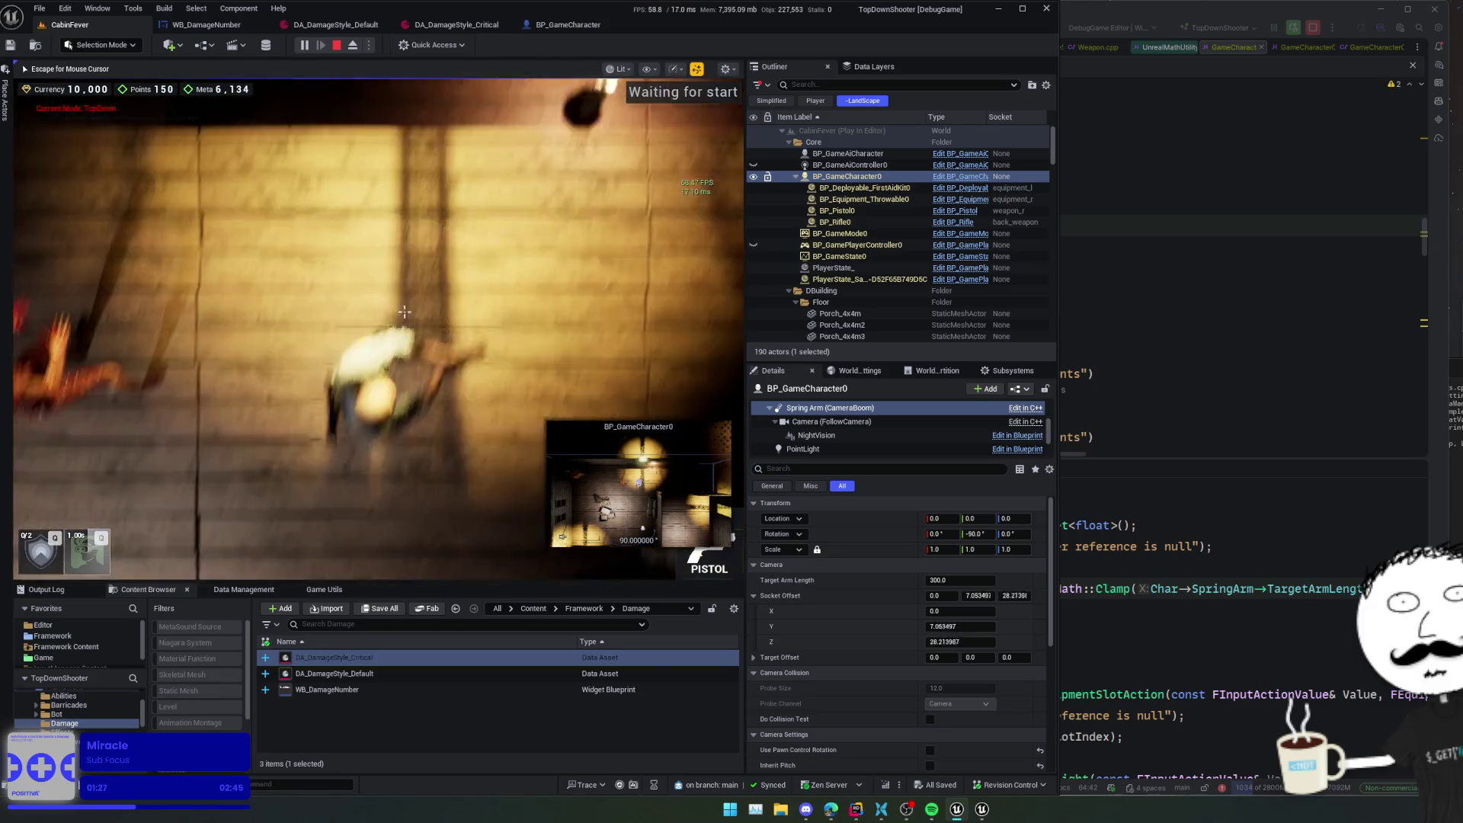
key("v")
key("v")
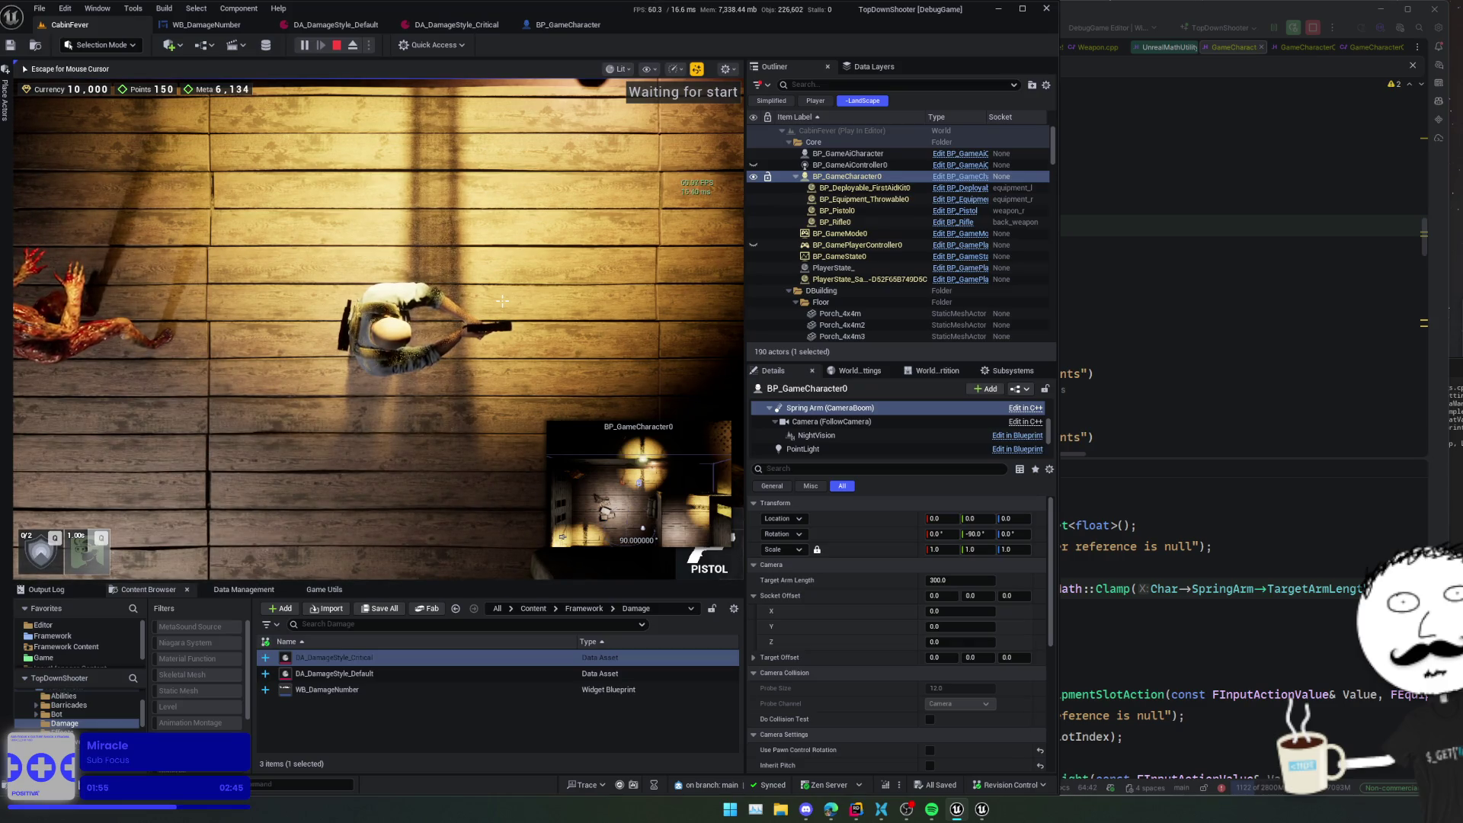
key("super")
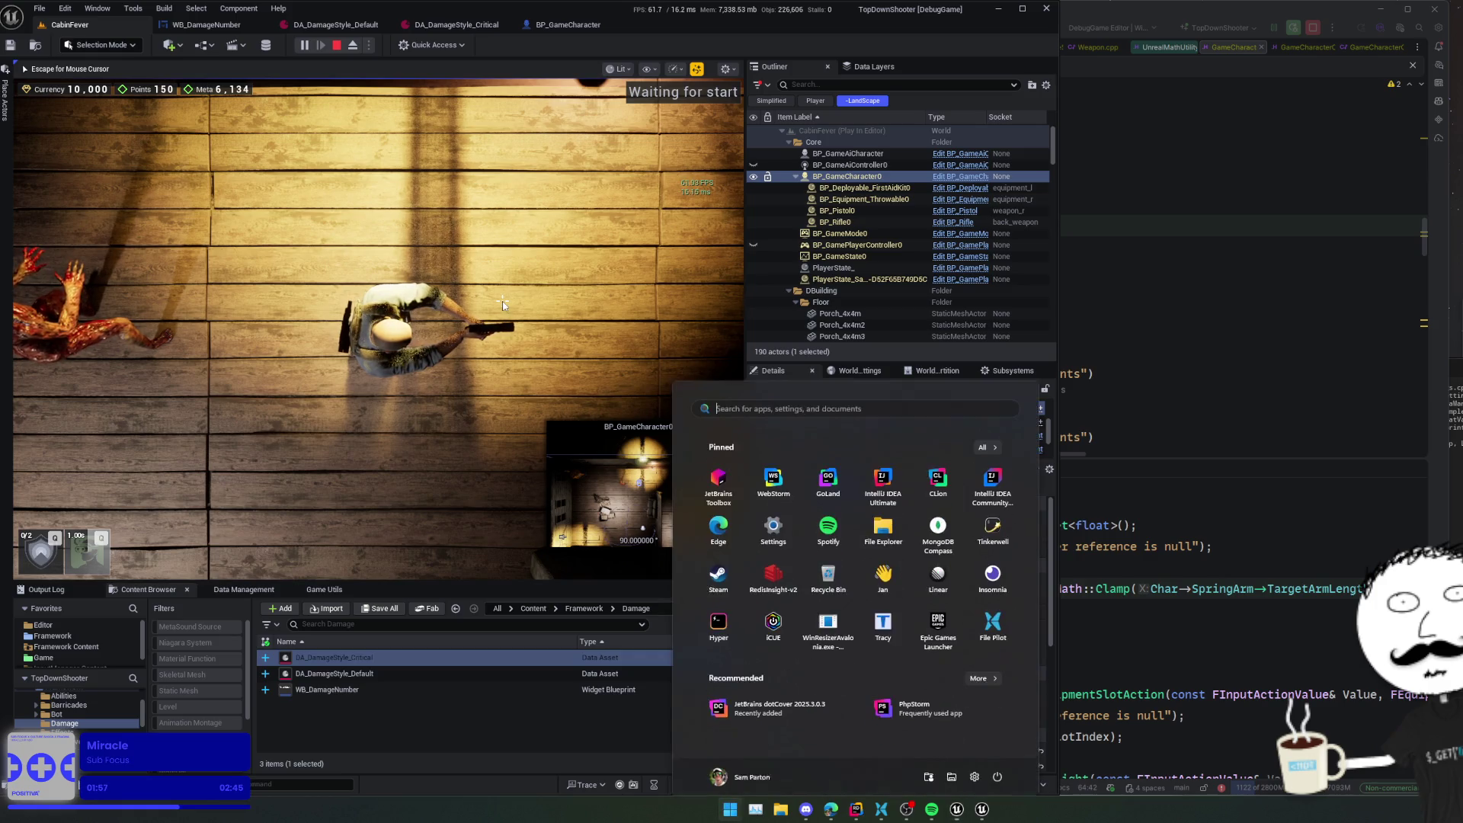
key("super")
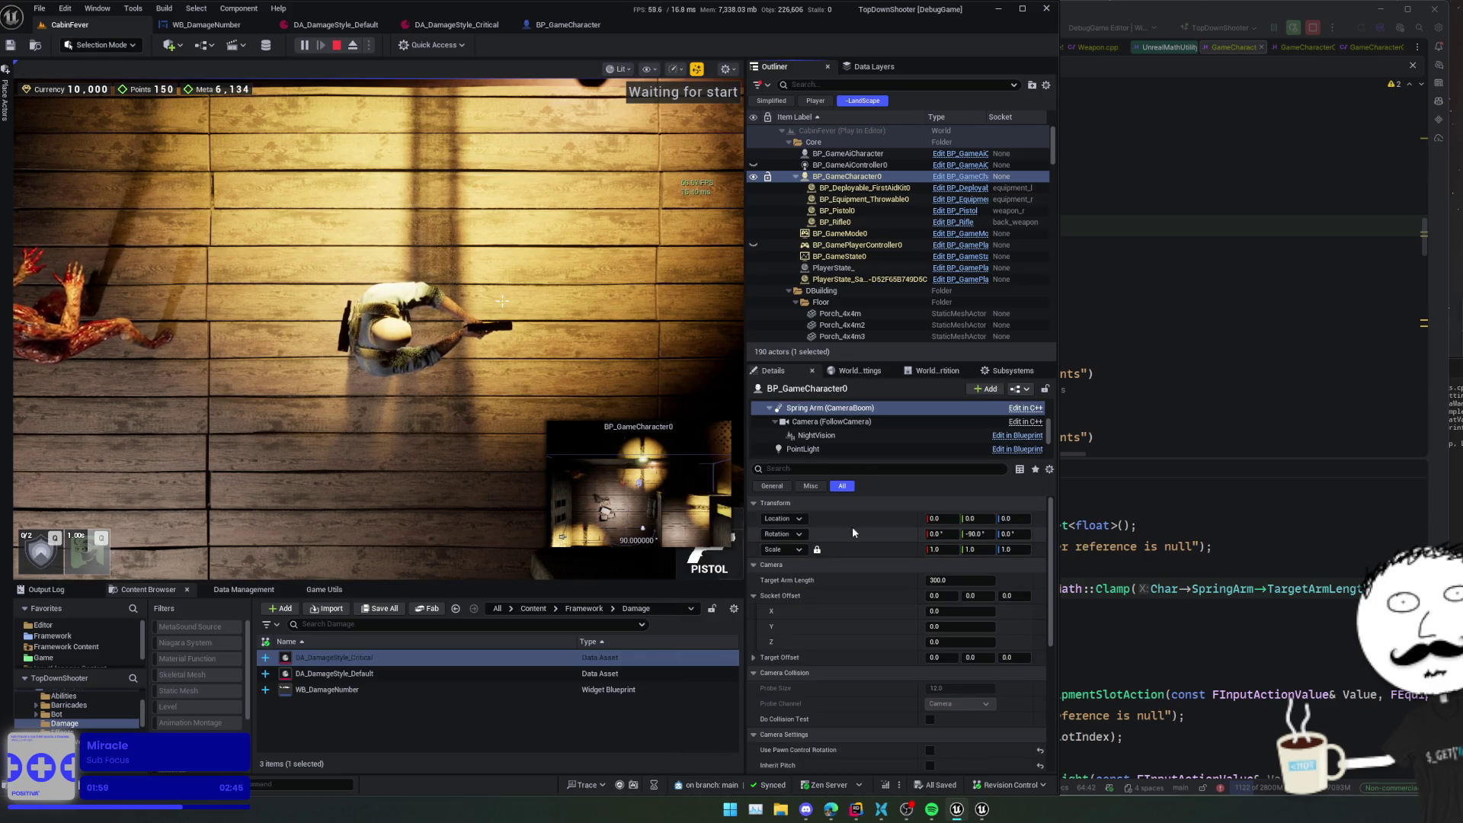
scroll(873, 446, "up", 1)
scroll(874, 446, "up", 5)
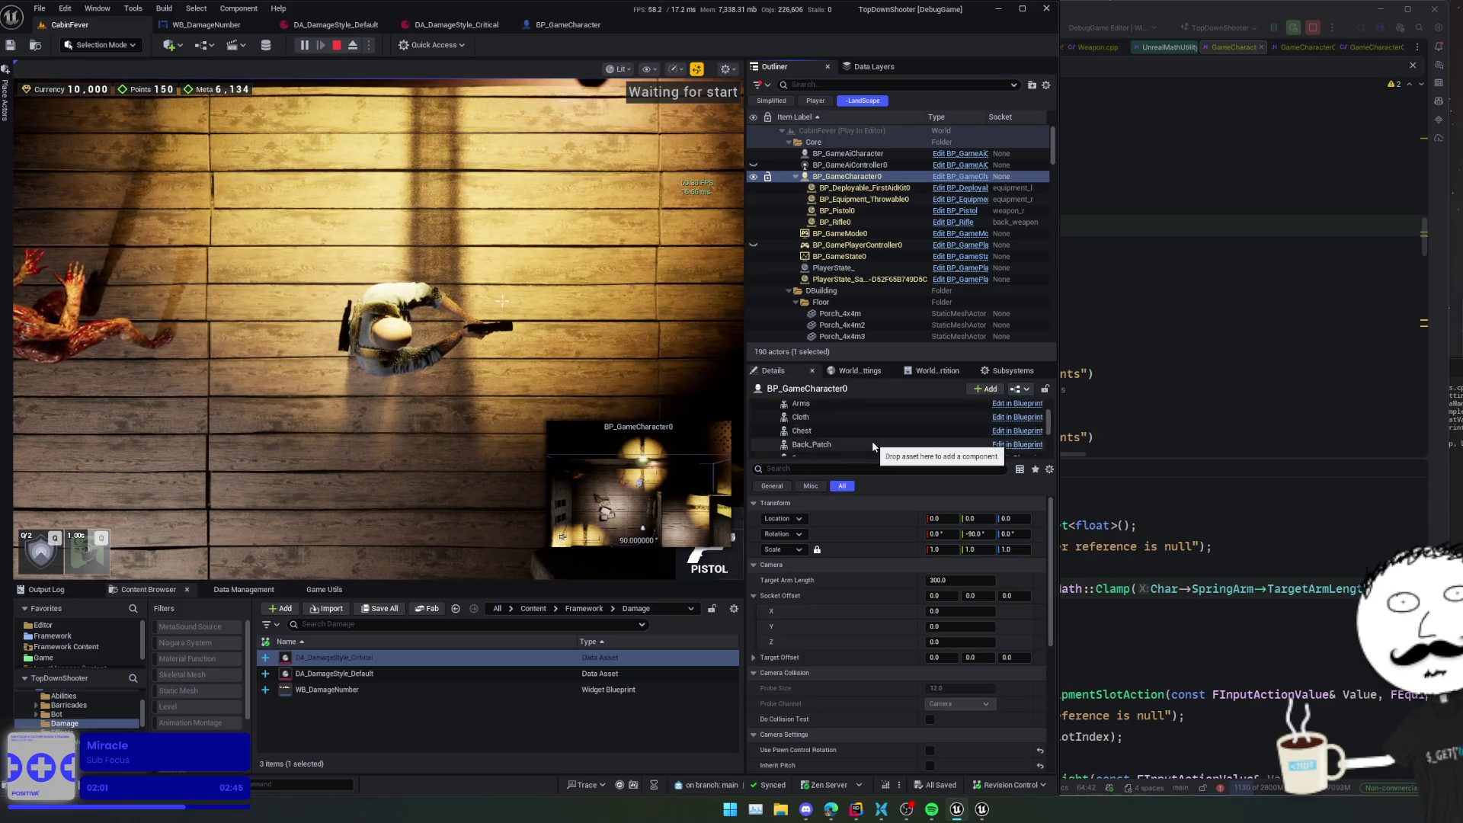
- Drag the running Mesh component's Rotation Z from 270 down to 260.5
left_click(875, 441)
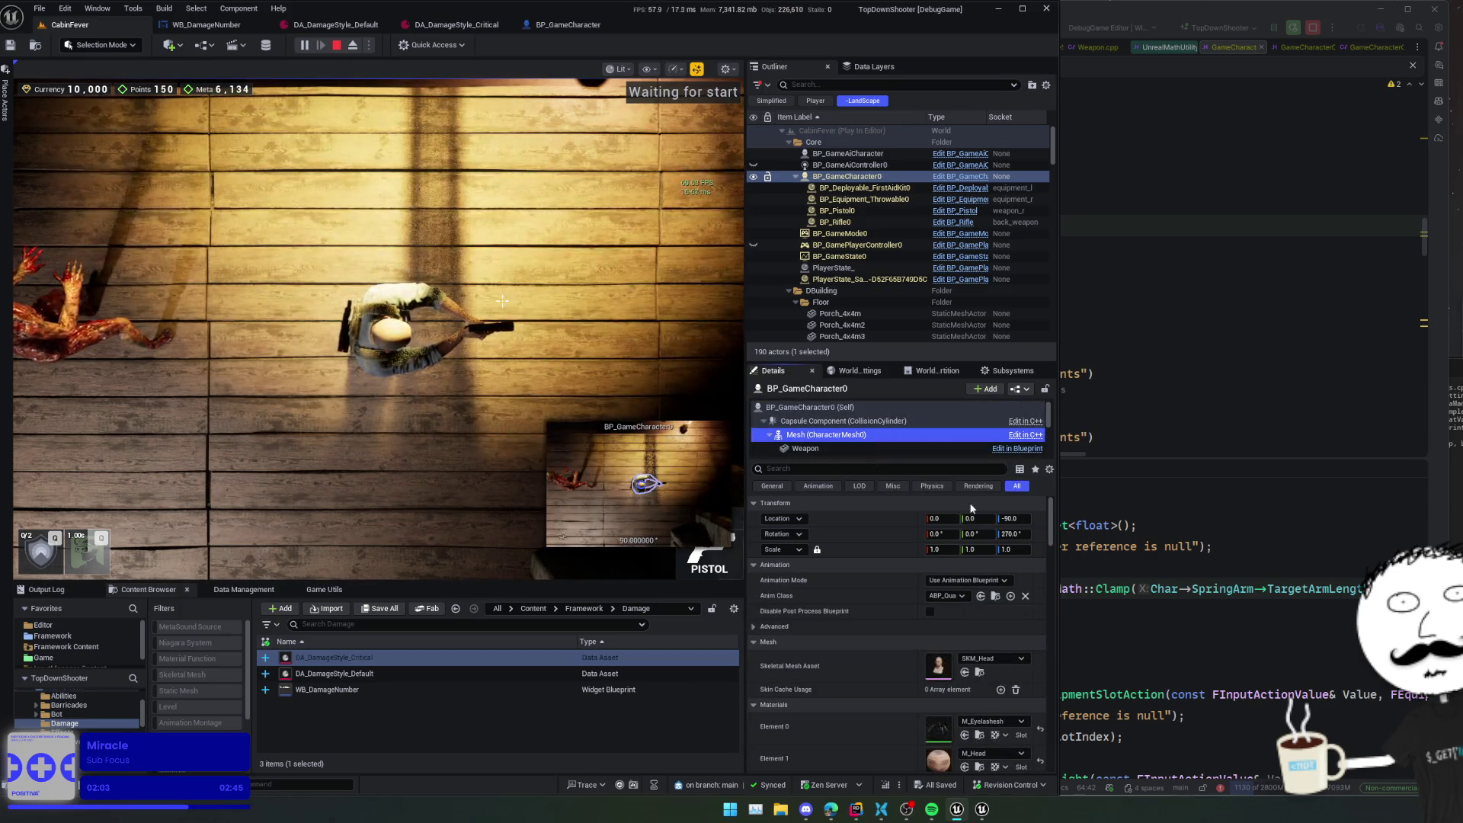
left_click_drag(1025, 534, 1022, 535)
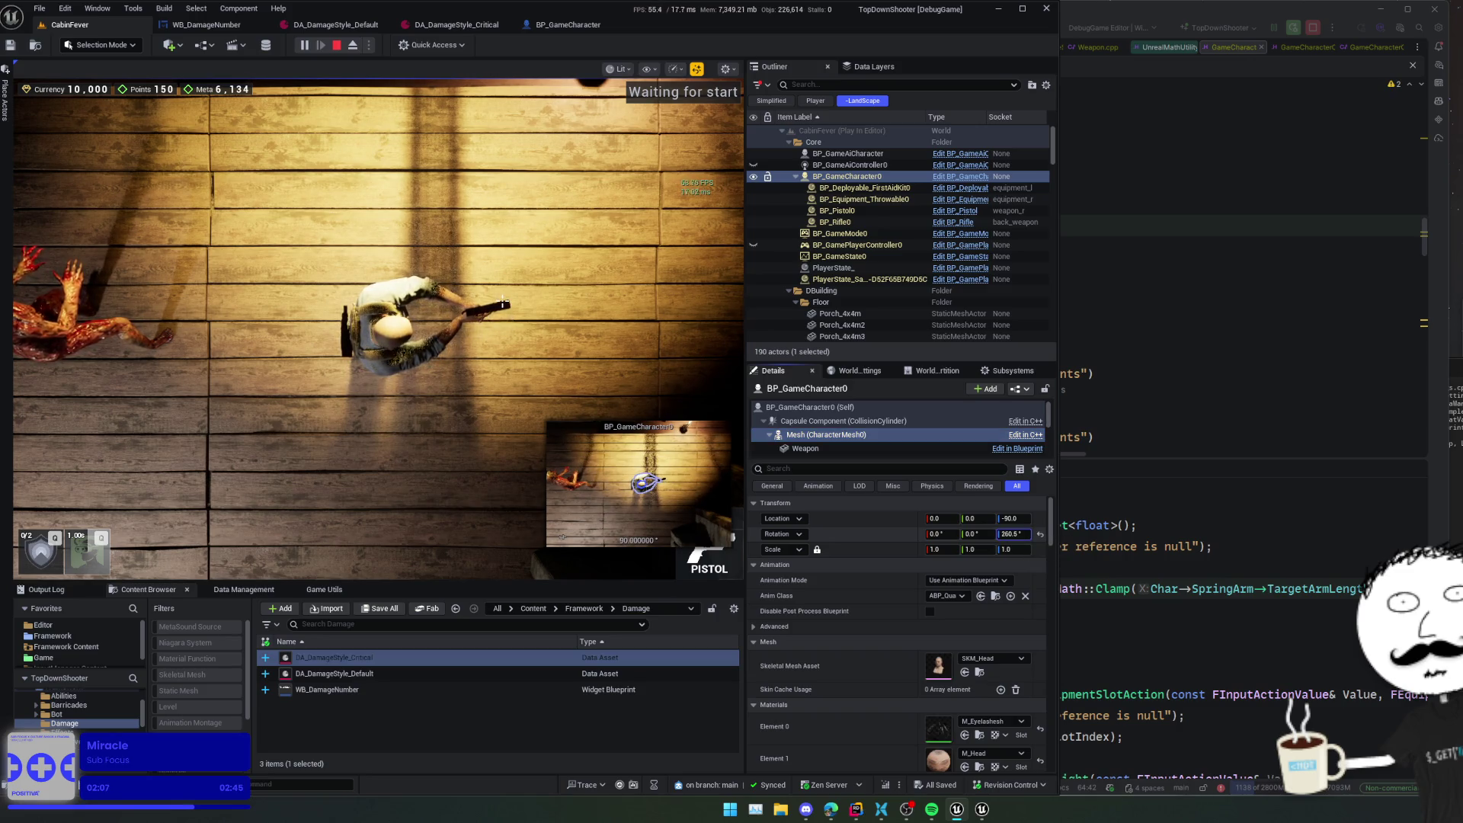
left_click(506, 343)
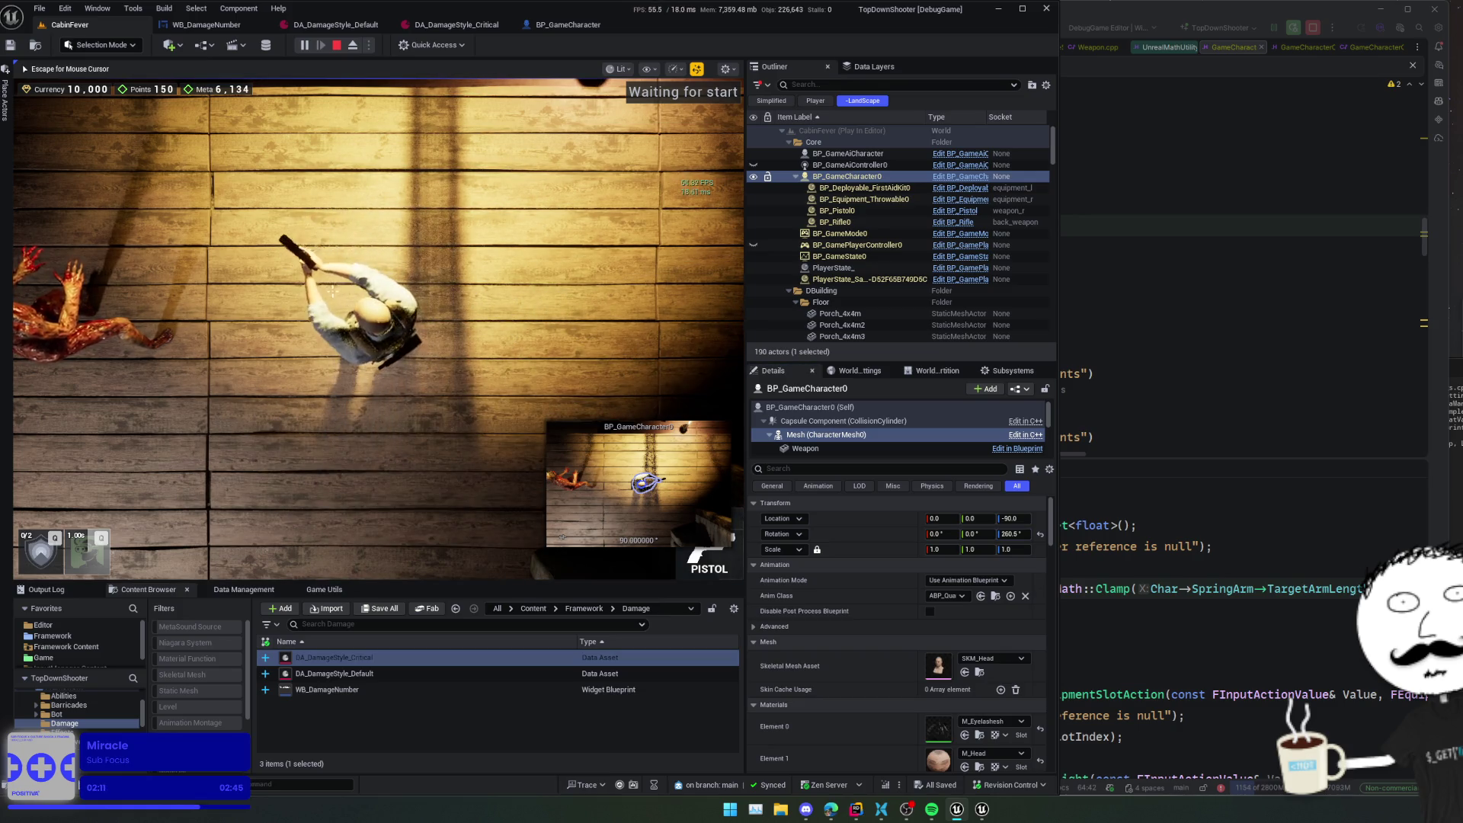
- Walk the character around the cabin, firing the pistol at the zombie and walls
scroll(293, 200, "down", 2)
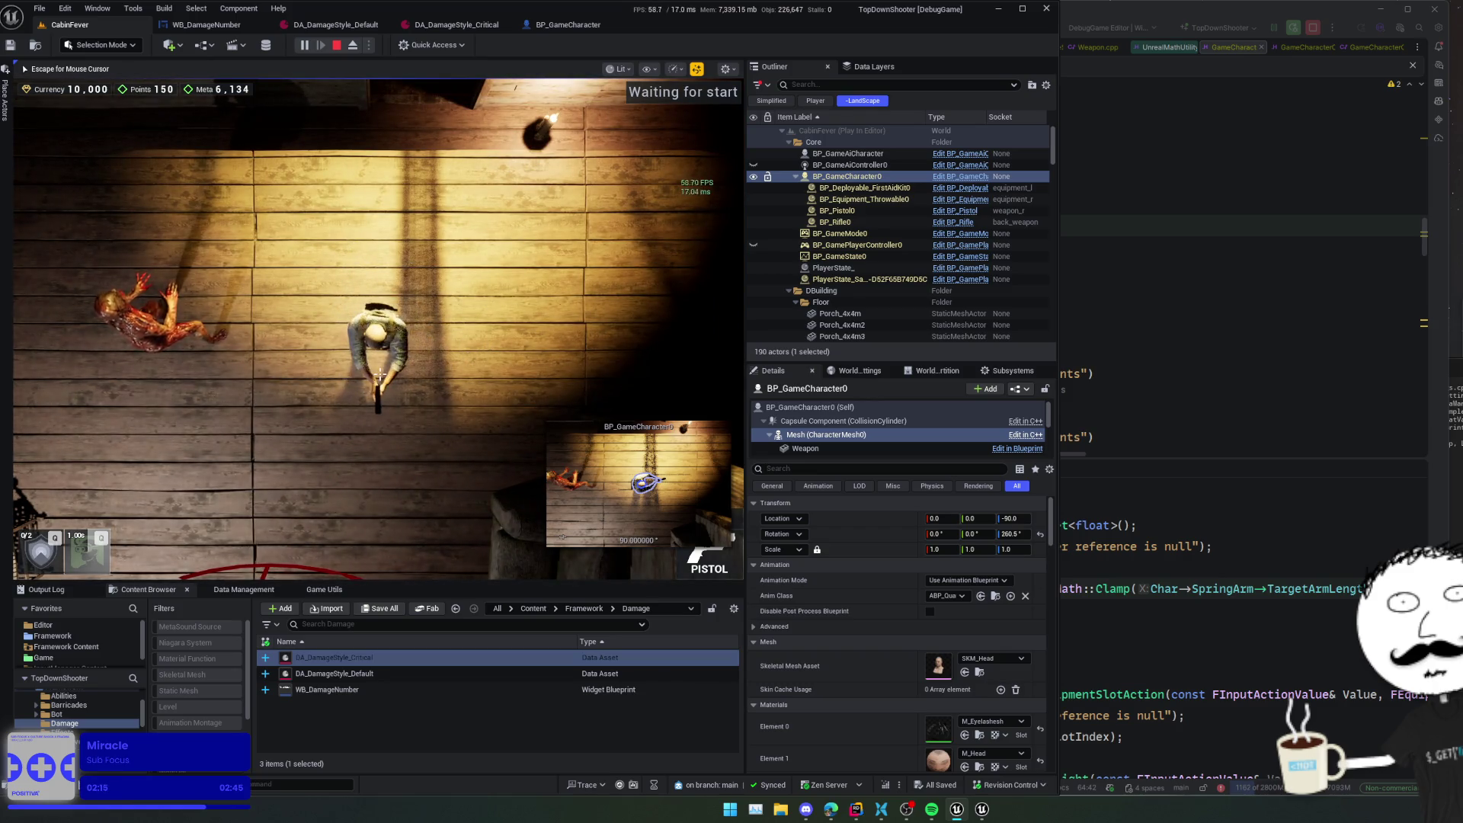
key("a")
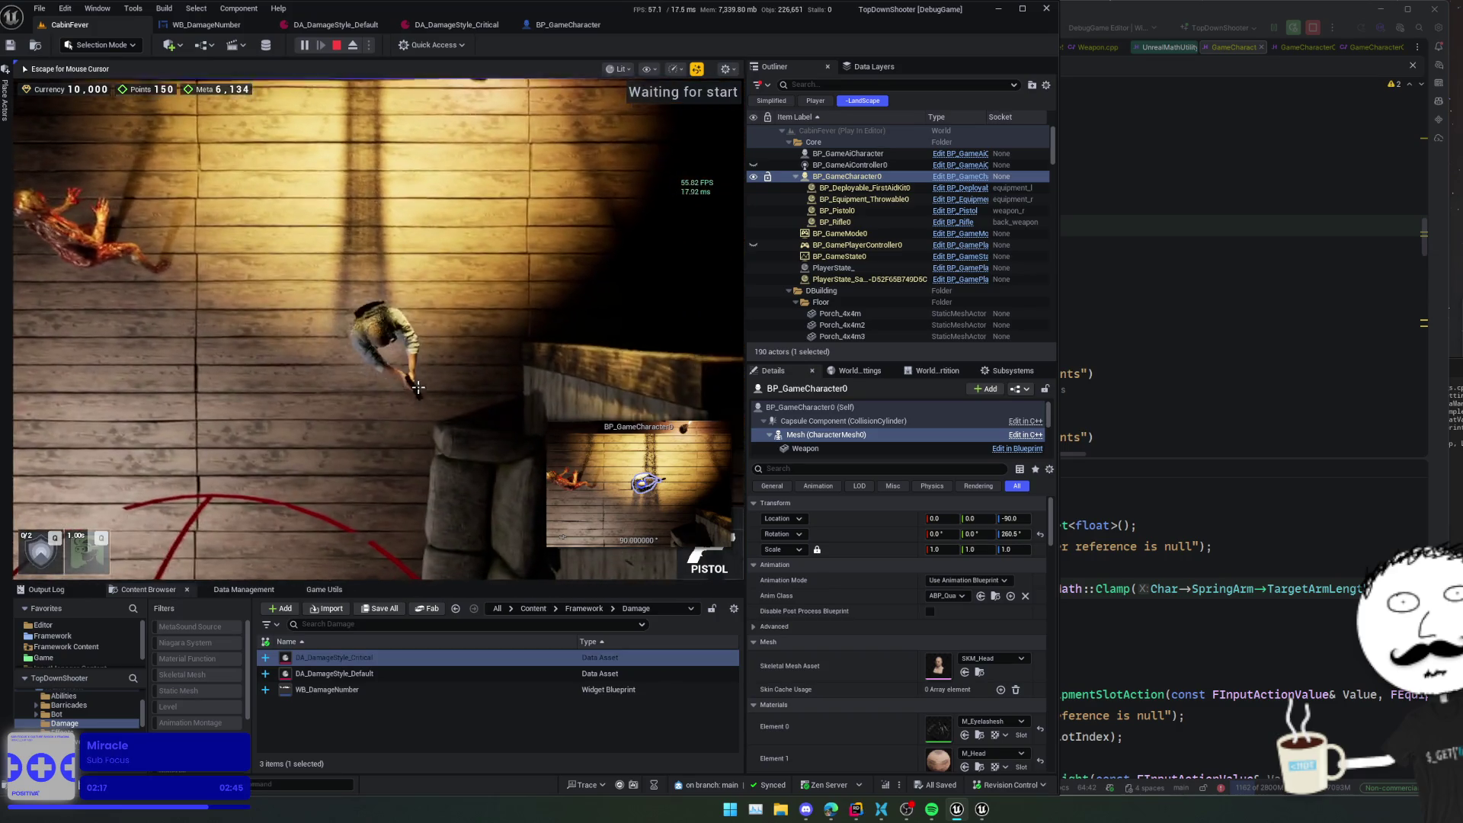
scroll(376, 371, "up", 2)
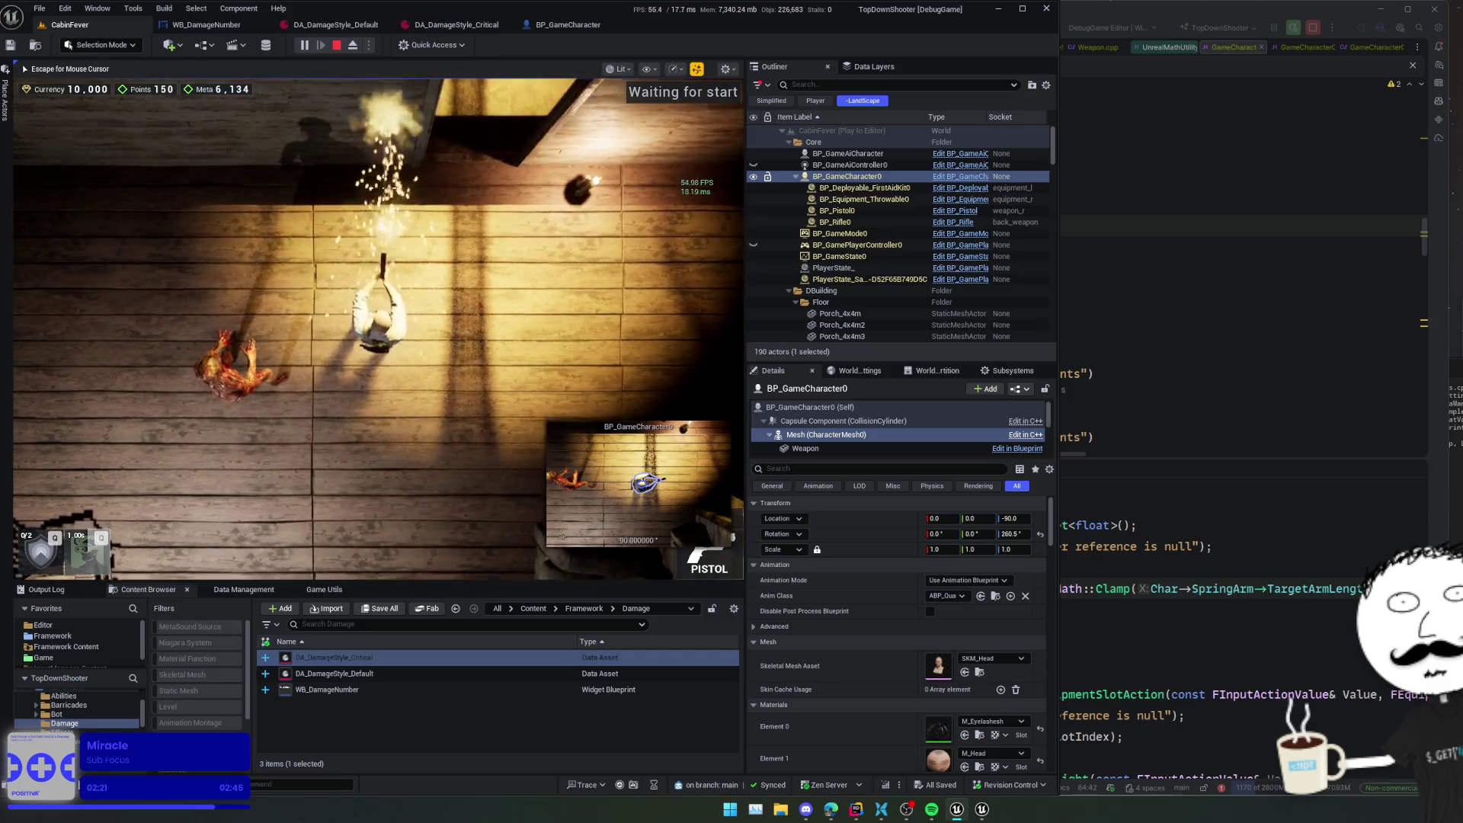
left_click(265, 282)
left_click(275, 203)
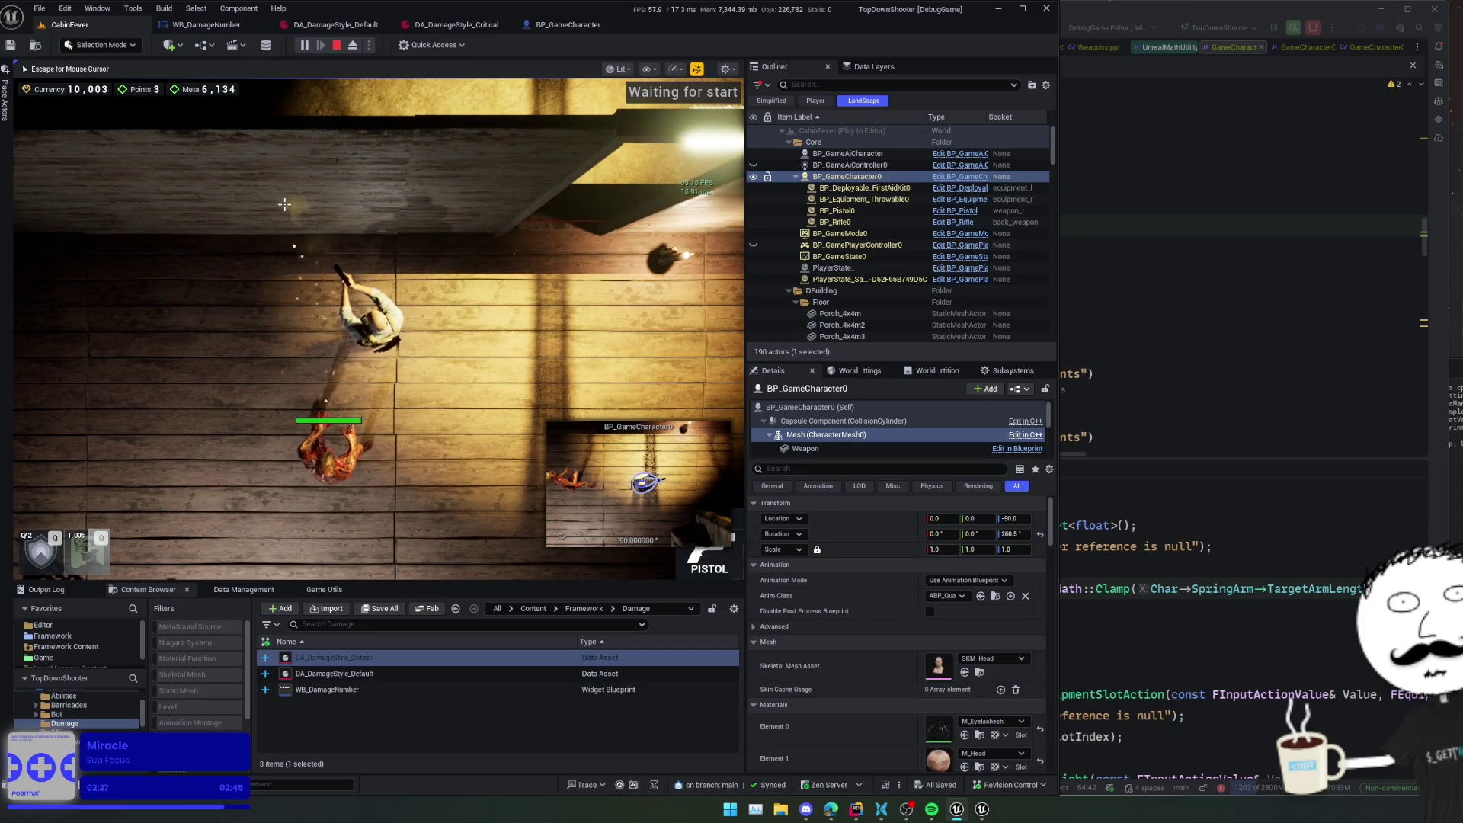
key("w")
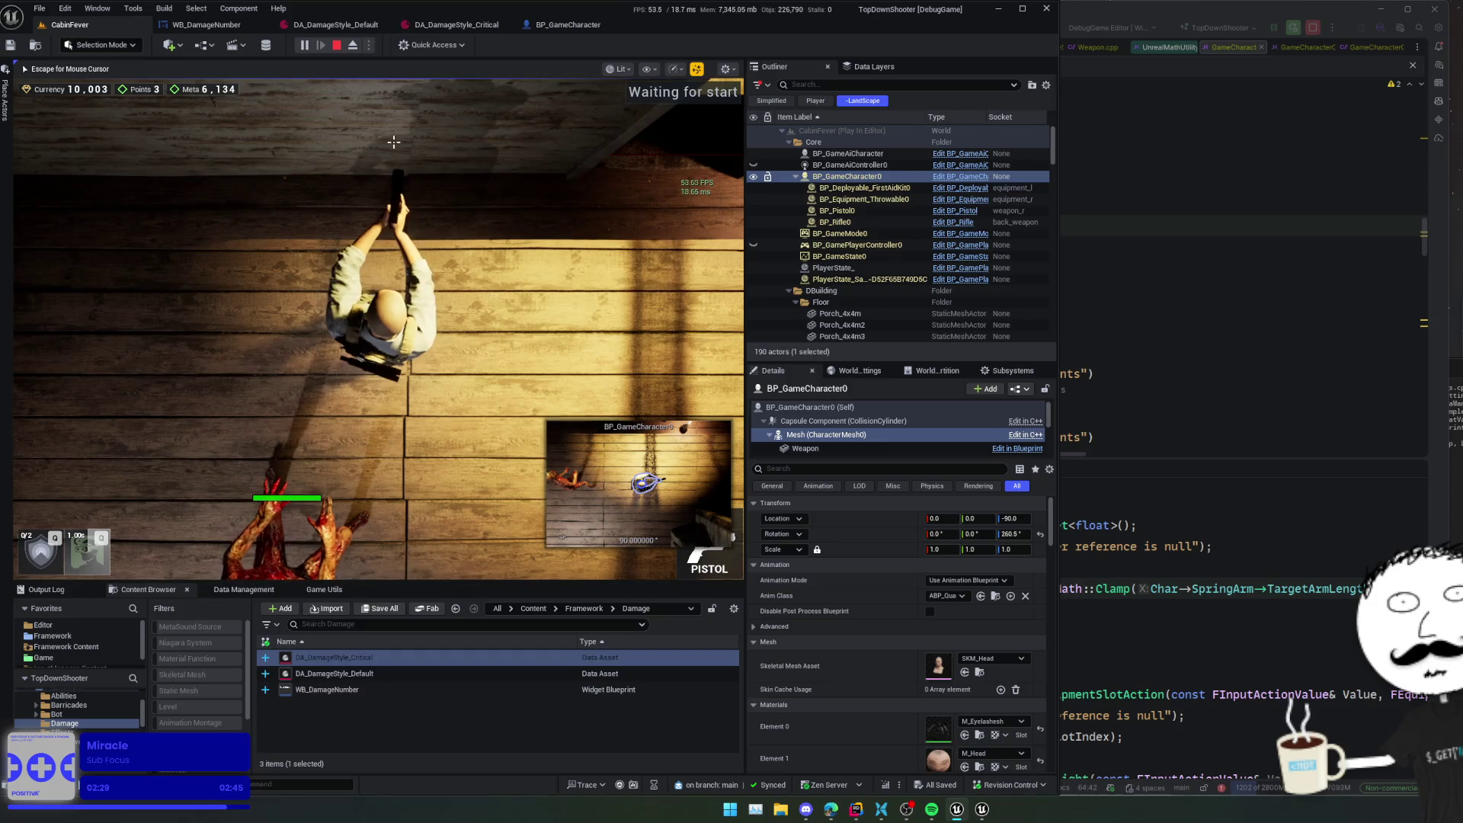
key("w")
left_click(562, 169)
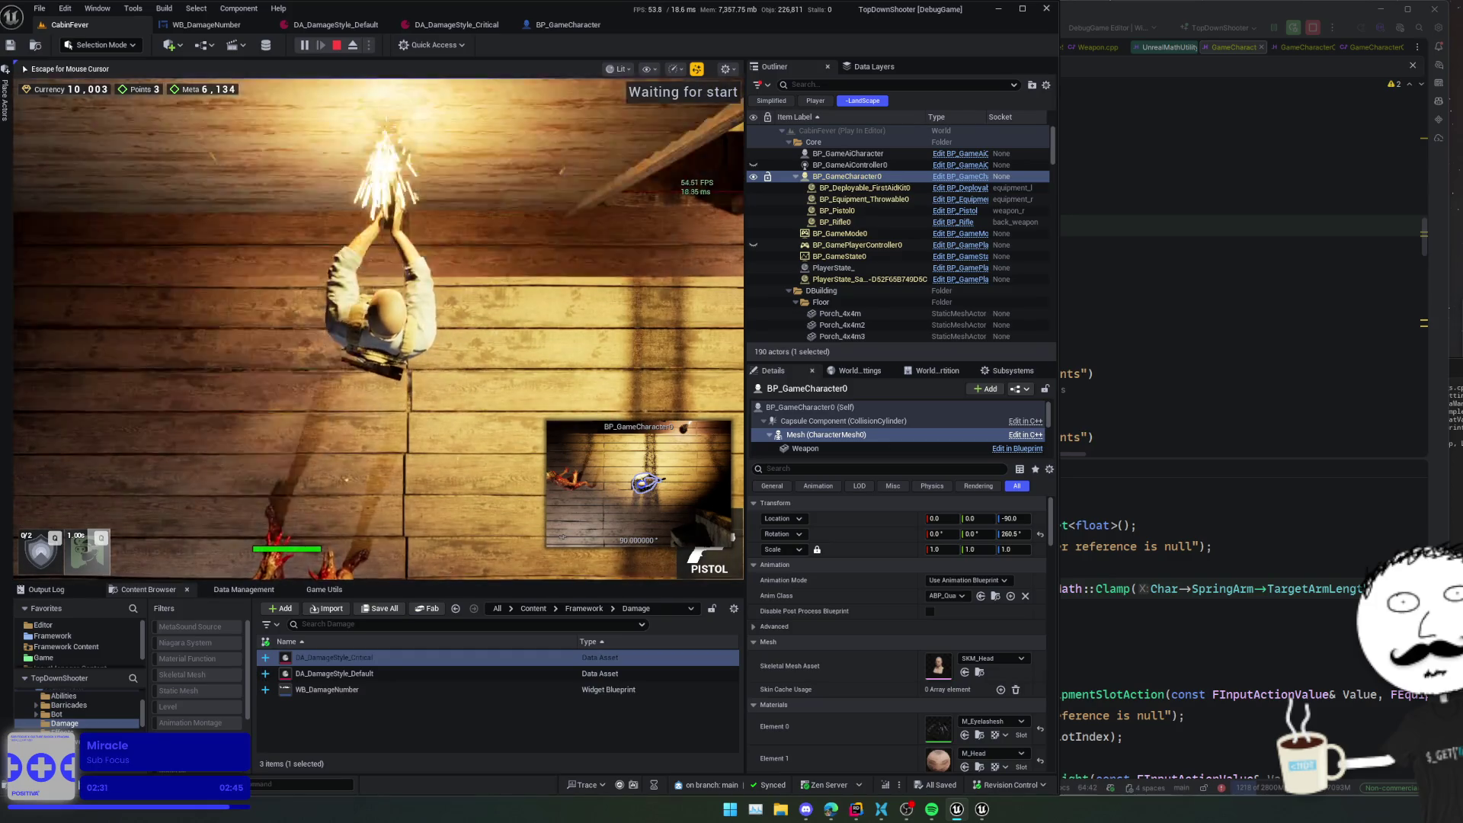
left_click(385, 126)
key("d")
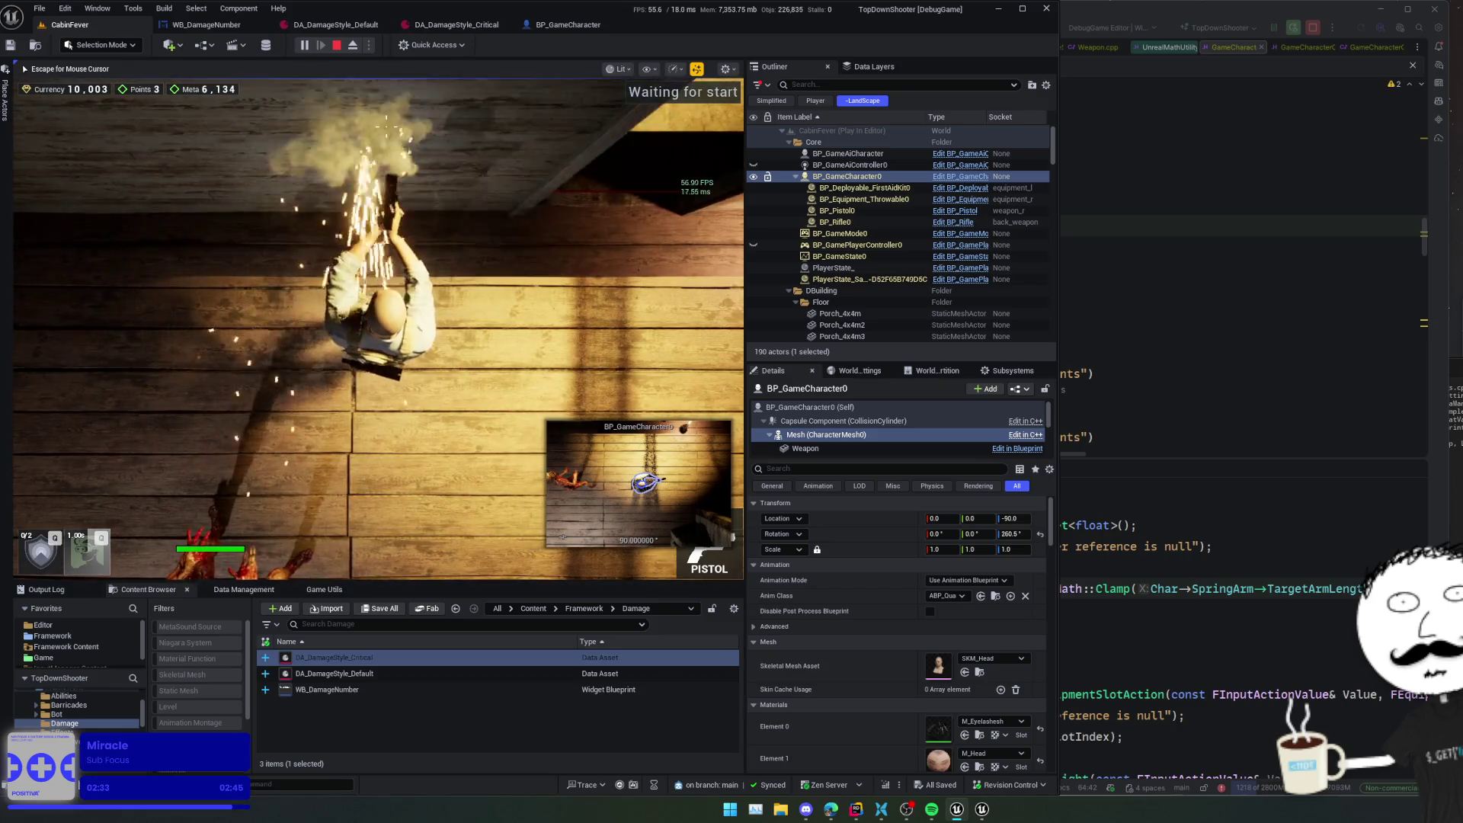
left_click(385, 126)
key("a")
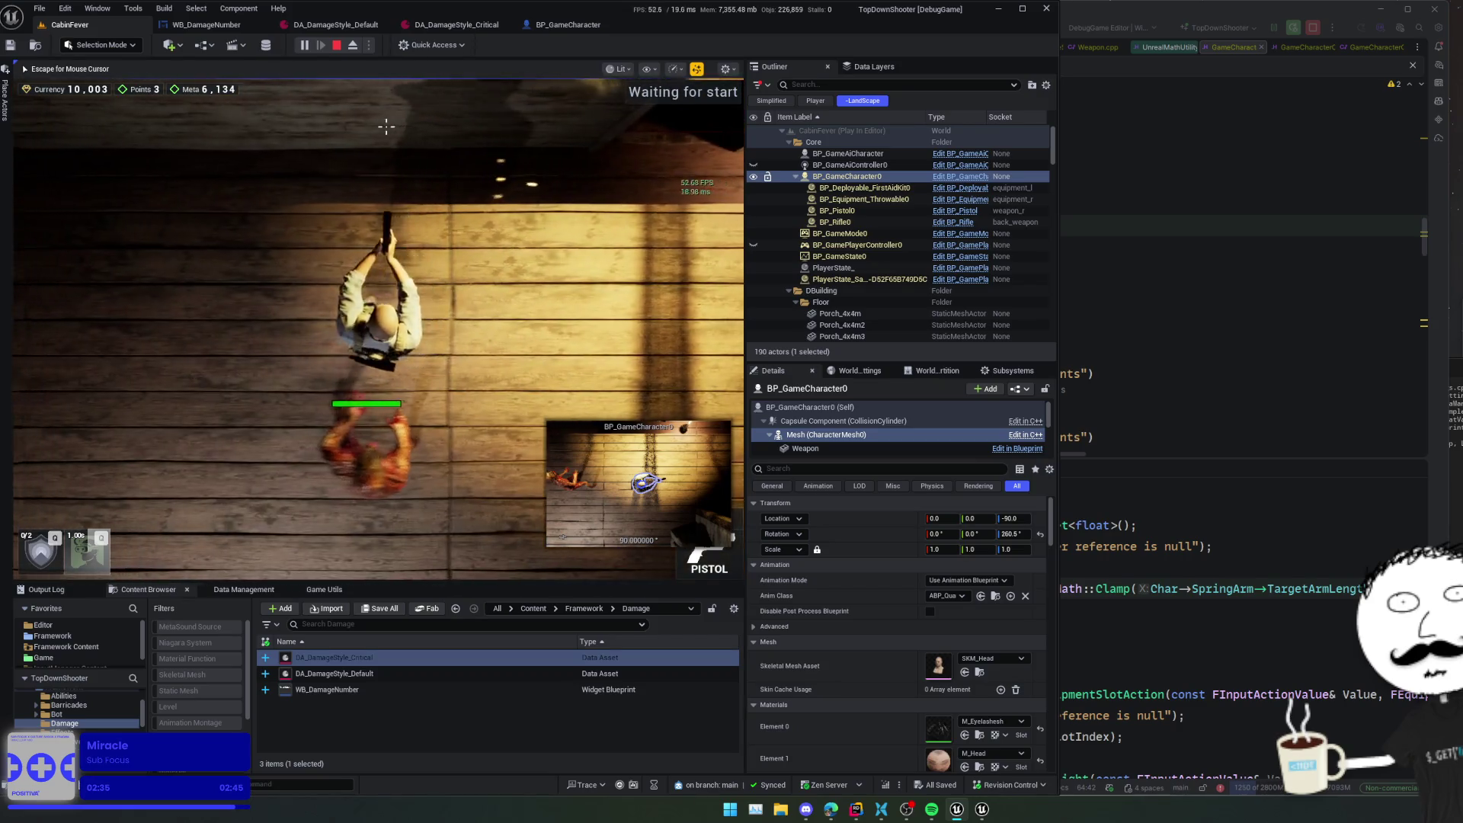
key("d")
- Keep firing at the upper-left and left walls while zooming the game camera
left_click(242, 169)
left_click(214, 149)
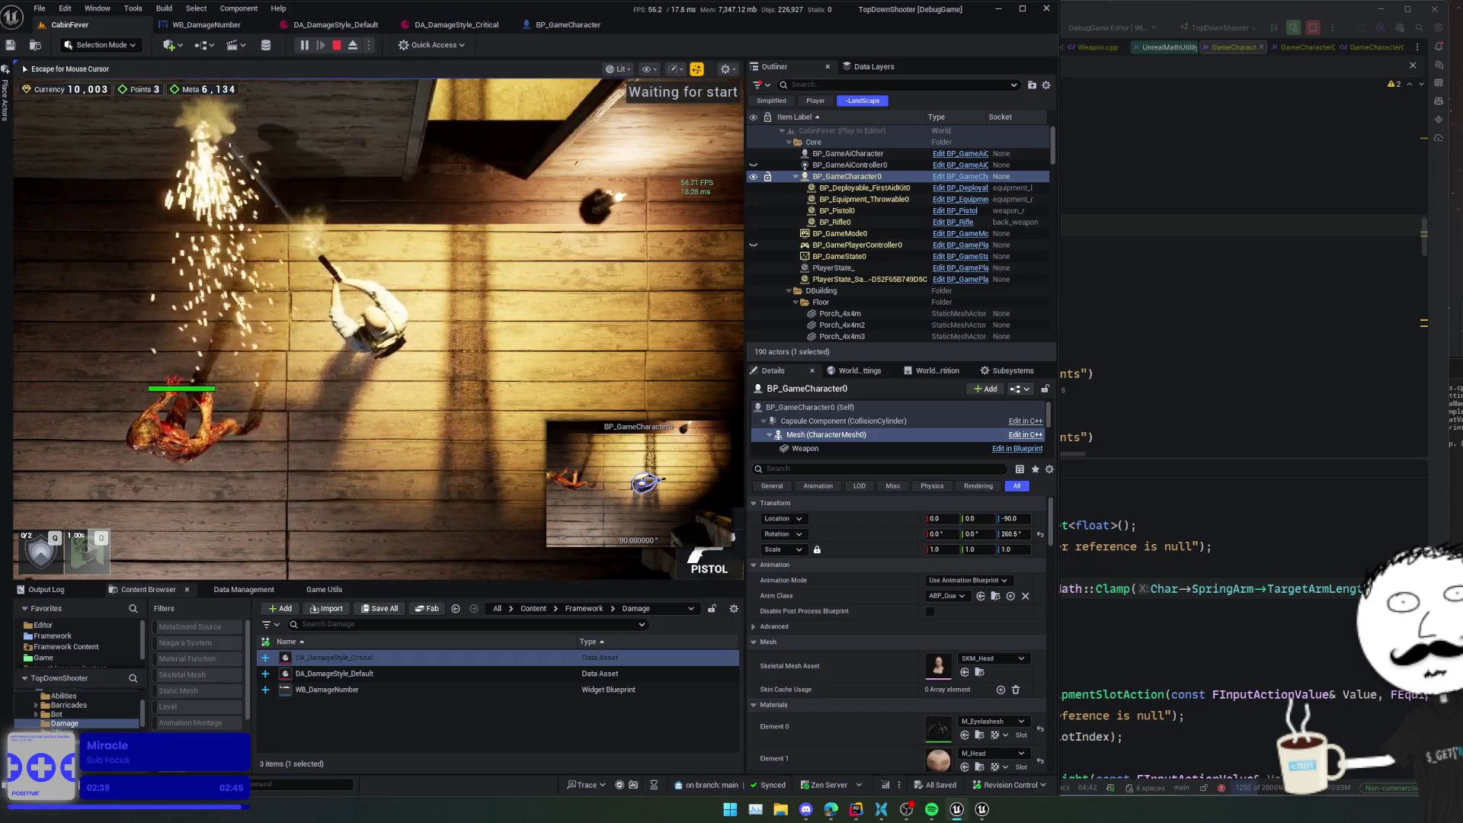
left_click(251, 129)
scroll(379, 327, "down", 5)
left_click(115, 316)
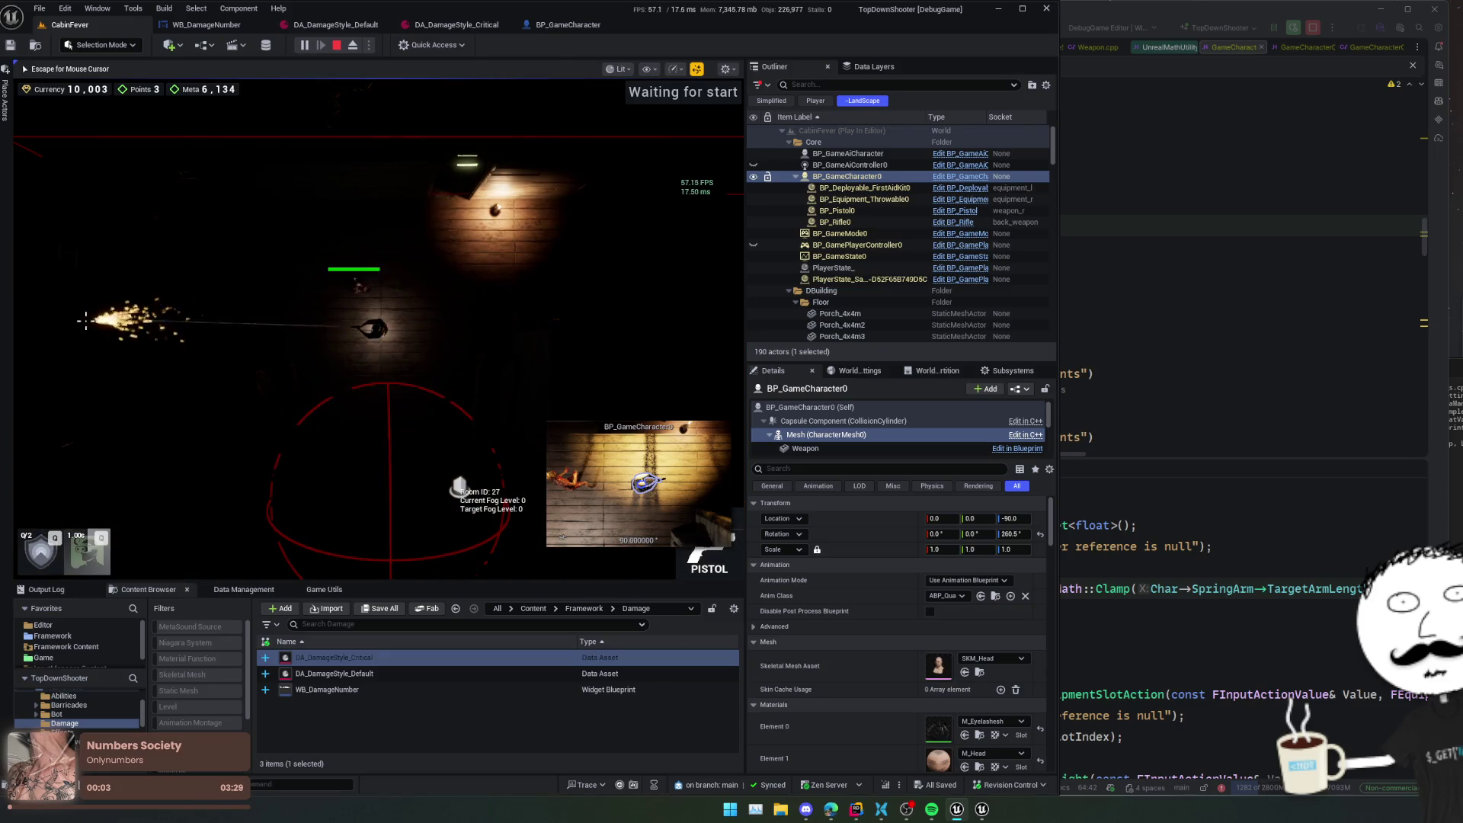
left_click(88, 320)
scroll(151, 311, "up", 3)
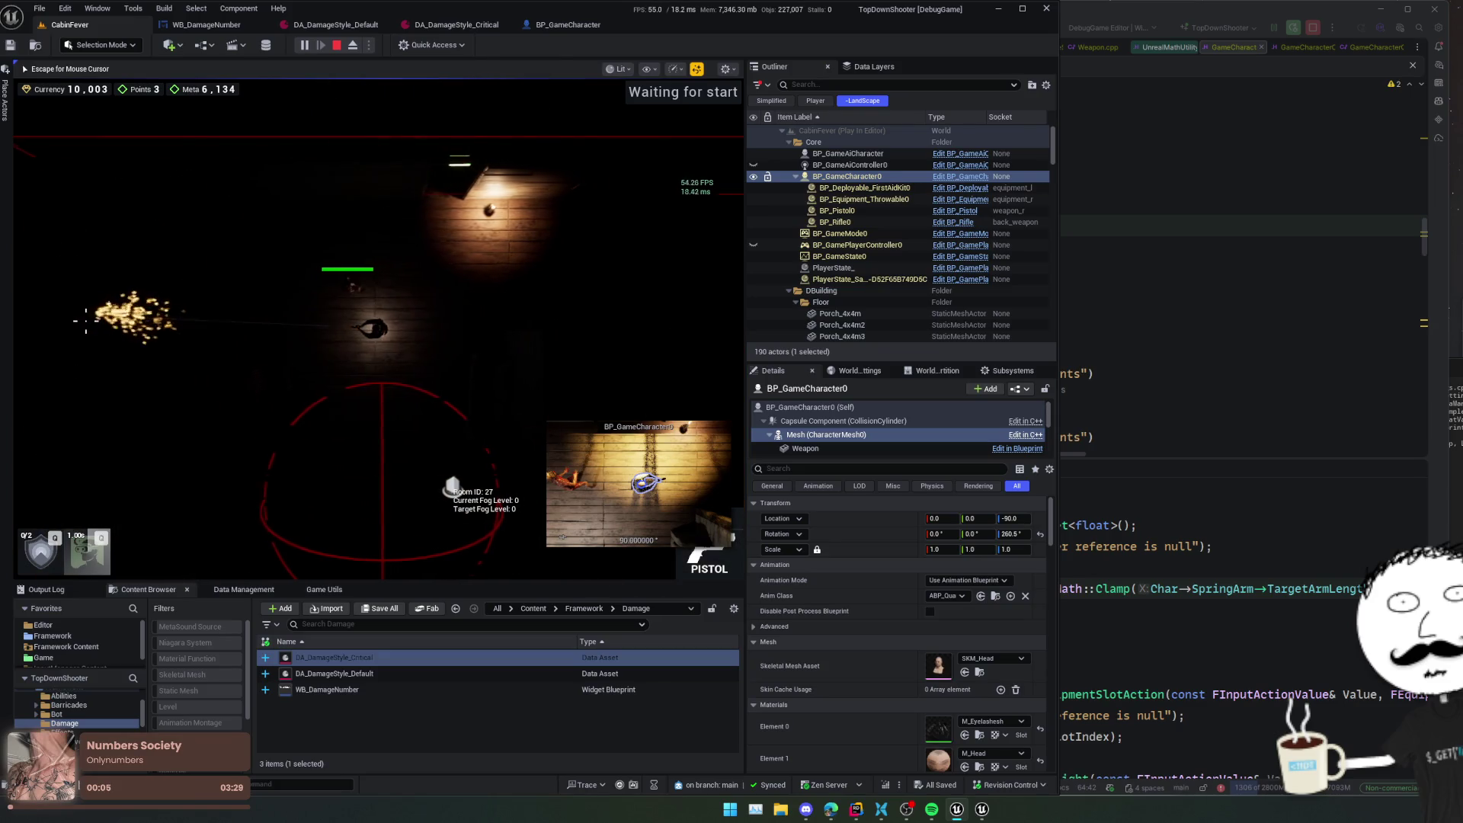
scroll(366, 274, "up", 3)
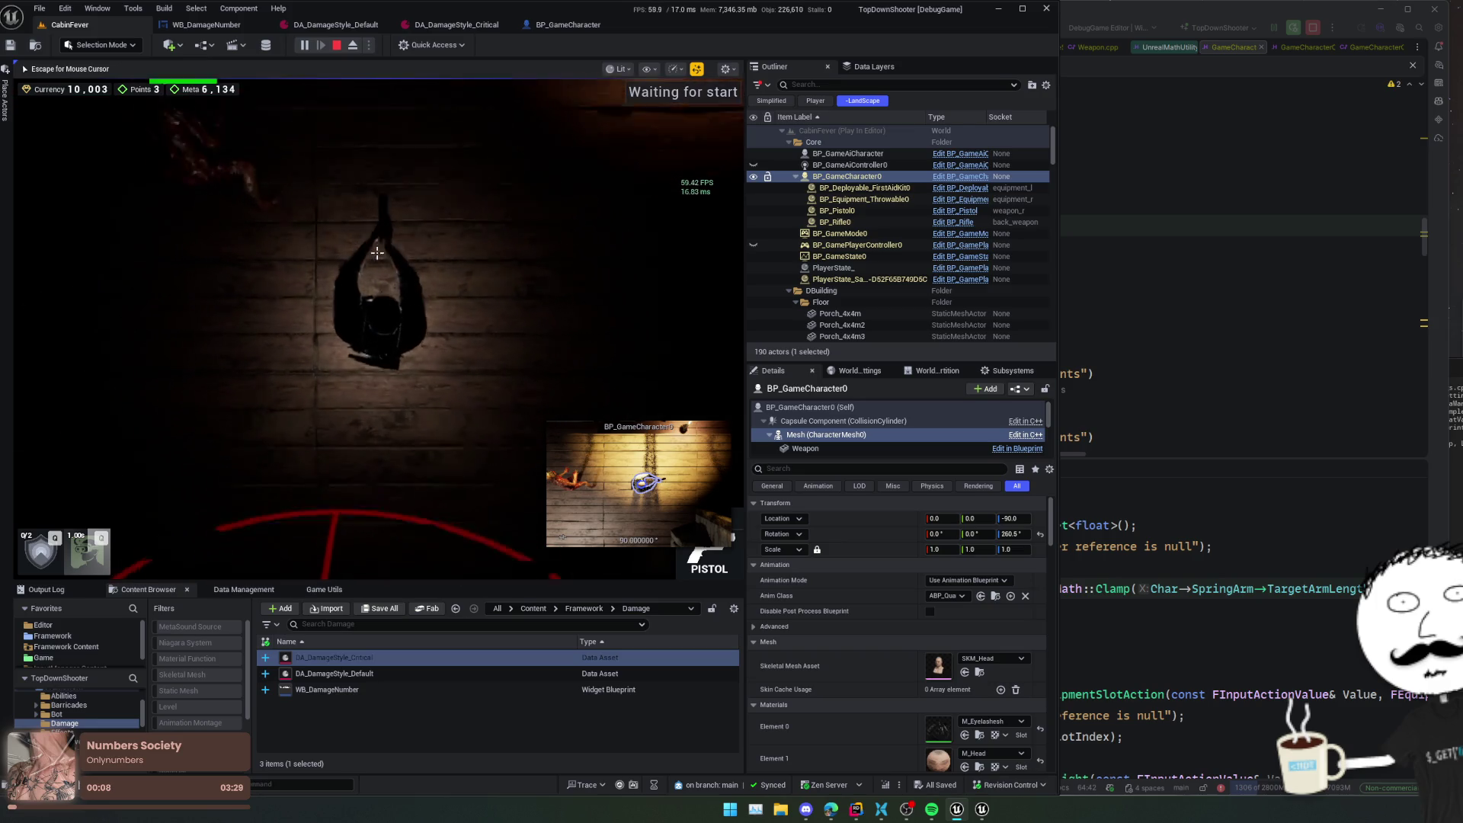
scroll(373, 221, "up", 2)
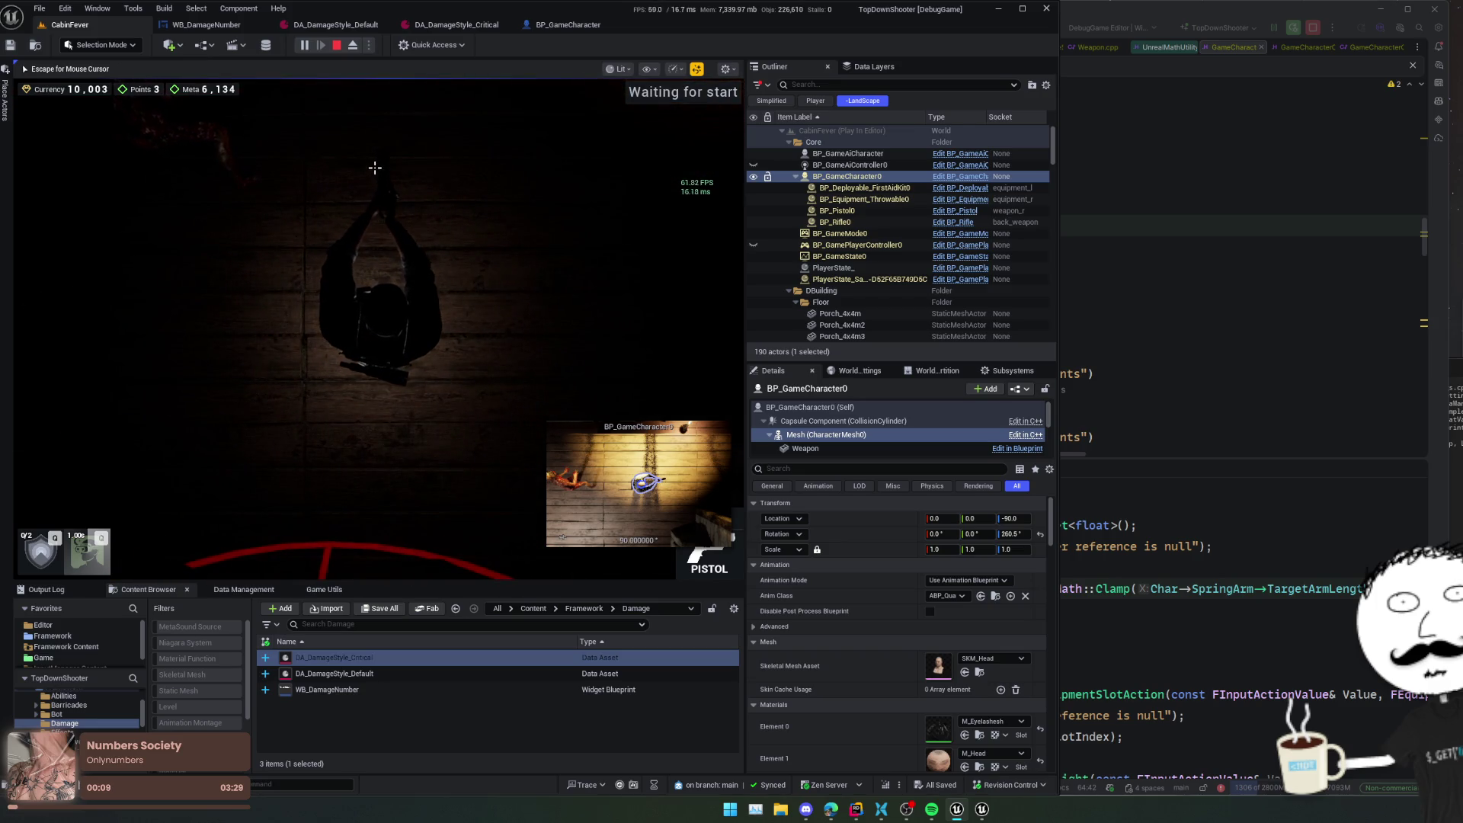
scroll(495, 236, "down", 2)
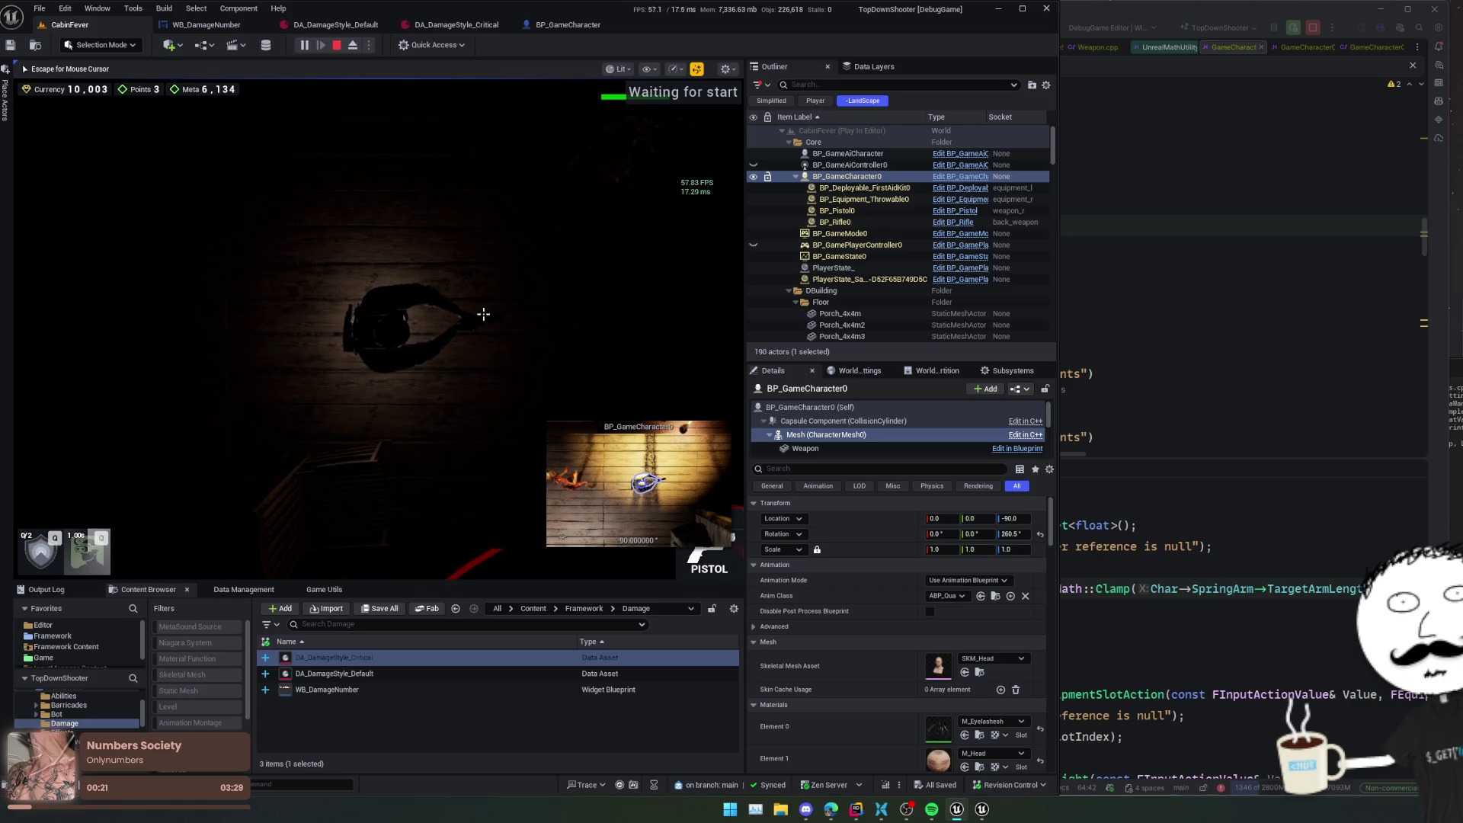
key("super")
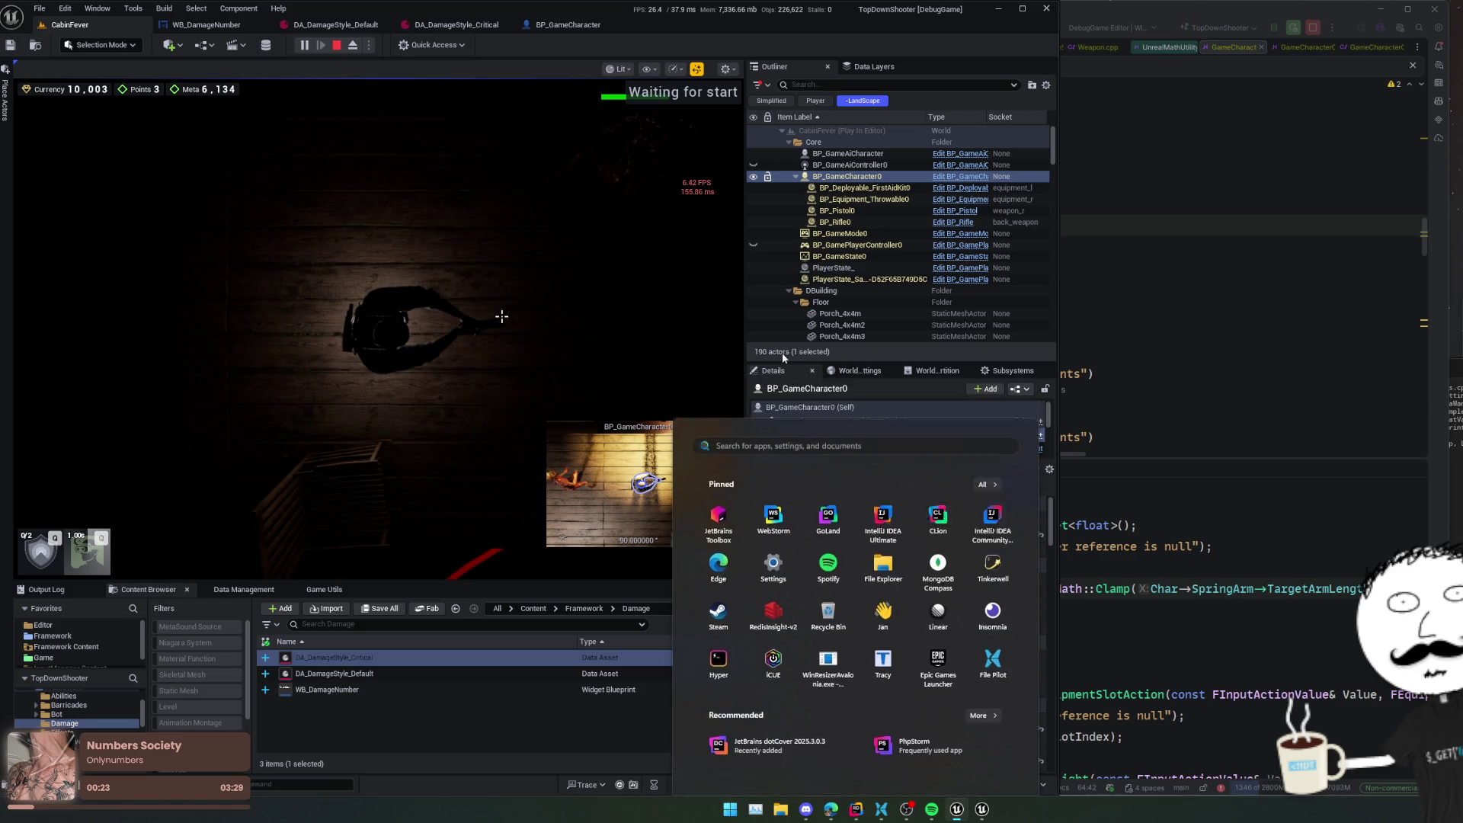
- Nudge the running mesh's Z rotation to 260.3° and stop the playtest
left_click(782, 352)
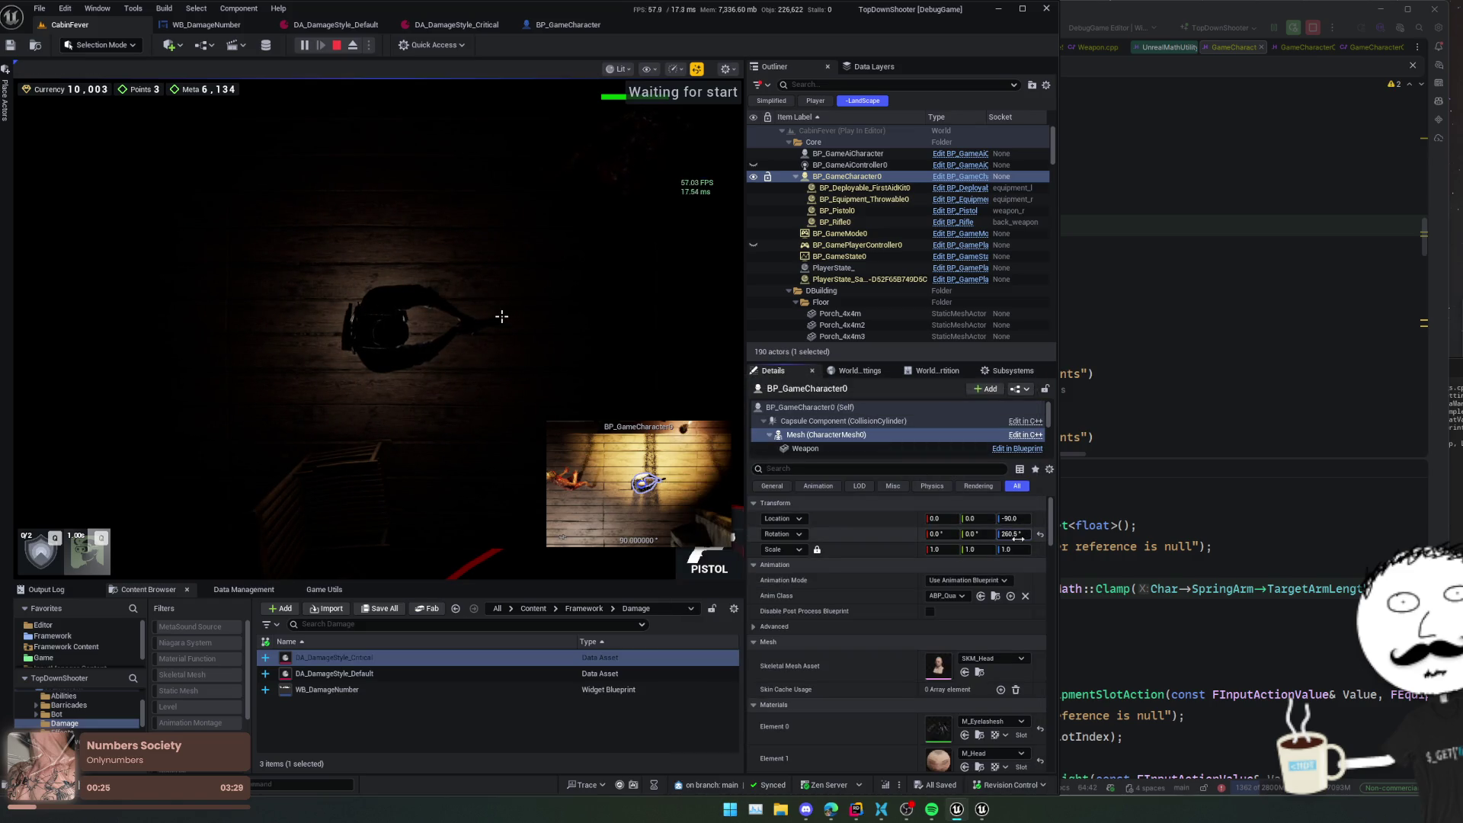
left_click_drag(1019, 538, 1016, 538)
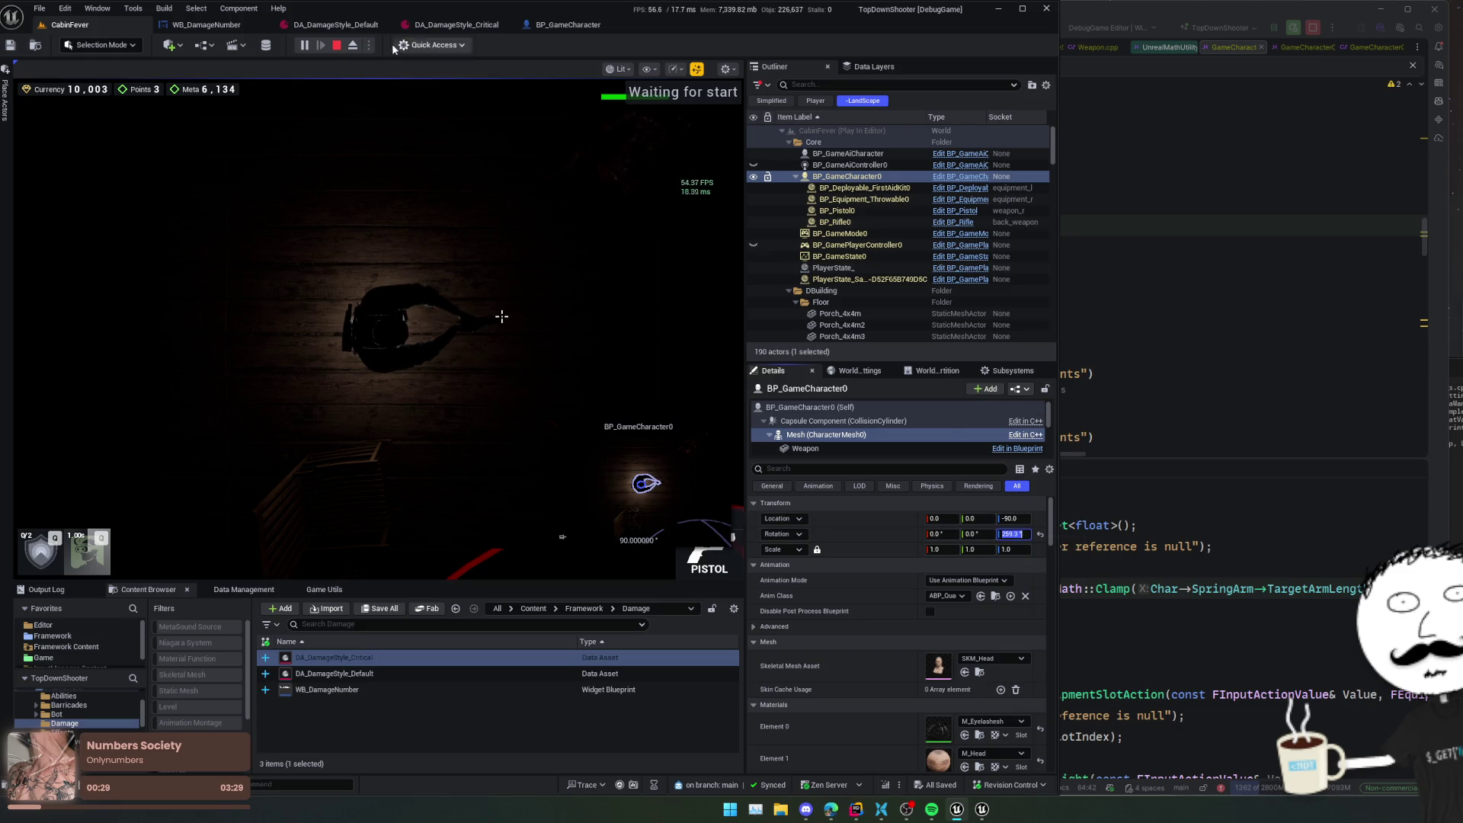
key("Escape")
- In BP_GameCharacter, set the Mesh Rotation Z to 259.3, then save and compile
left_click(565, 24)
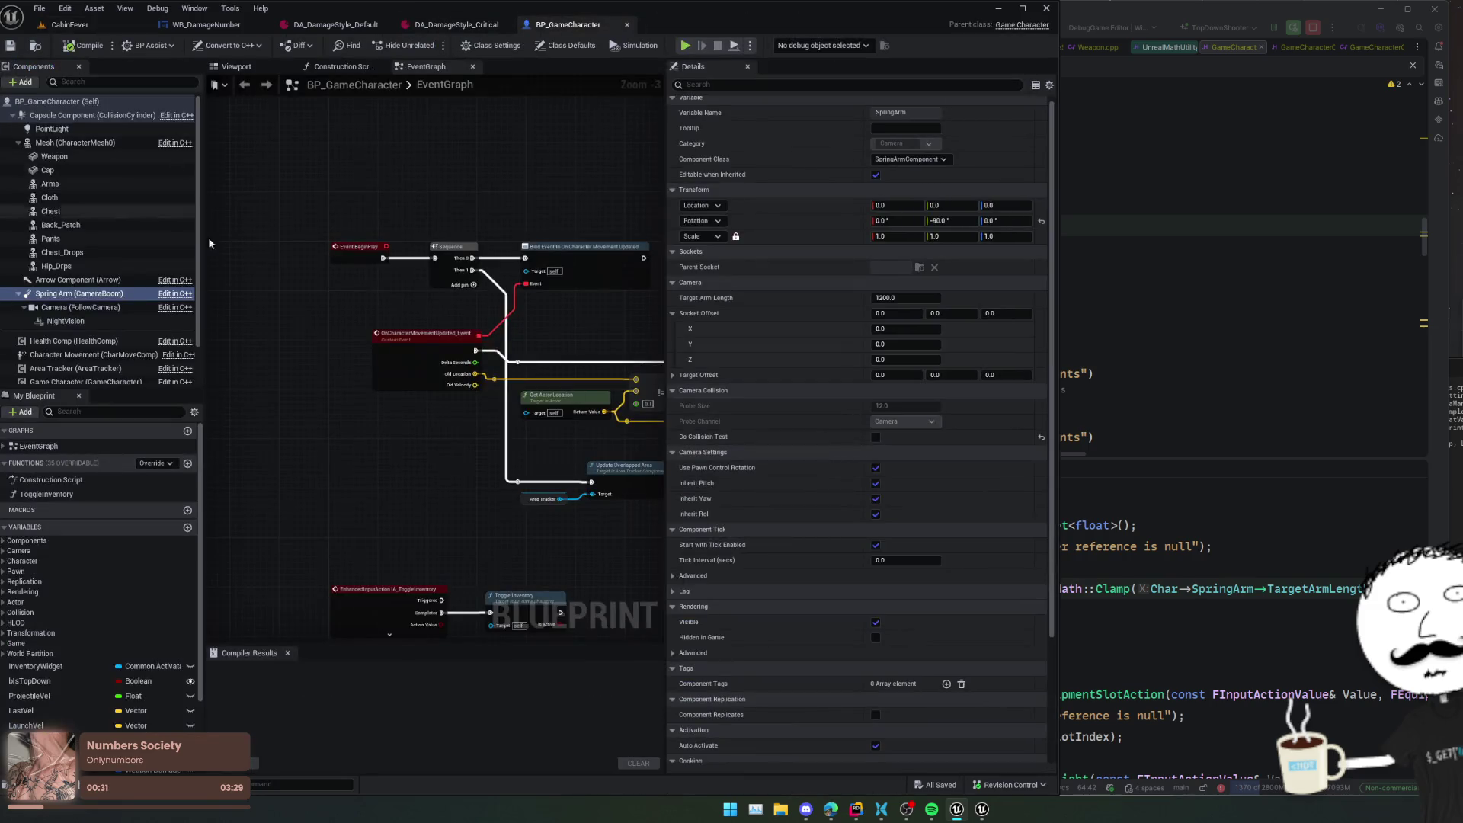
left_click(75, 143)
left_click(1004, 221)
key("ctrl+s")
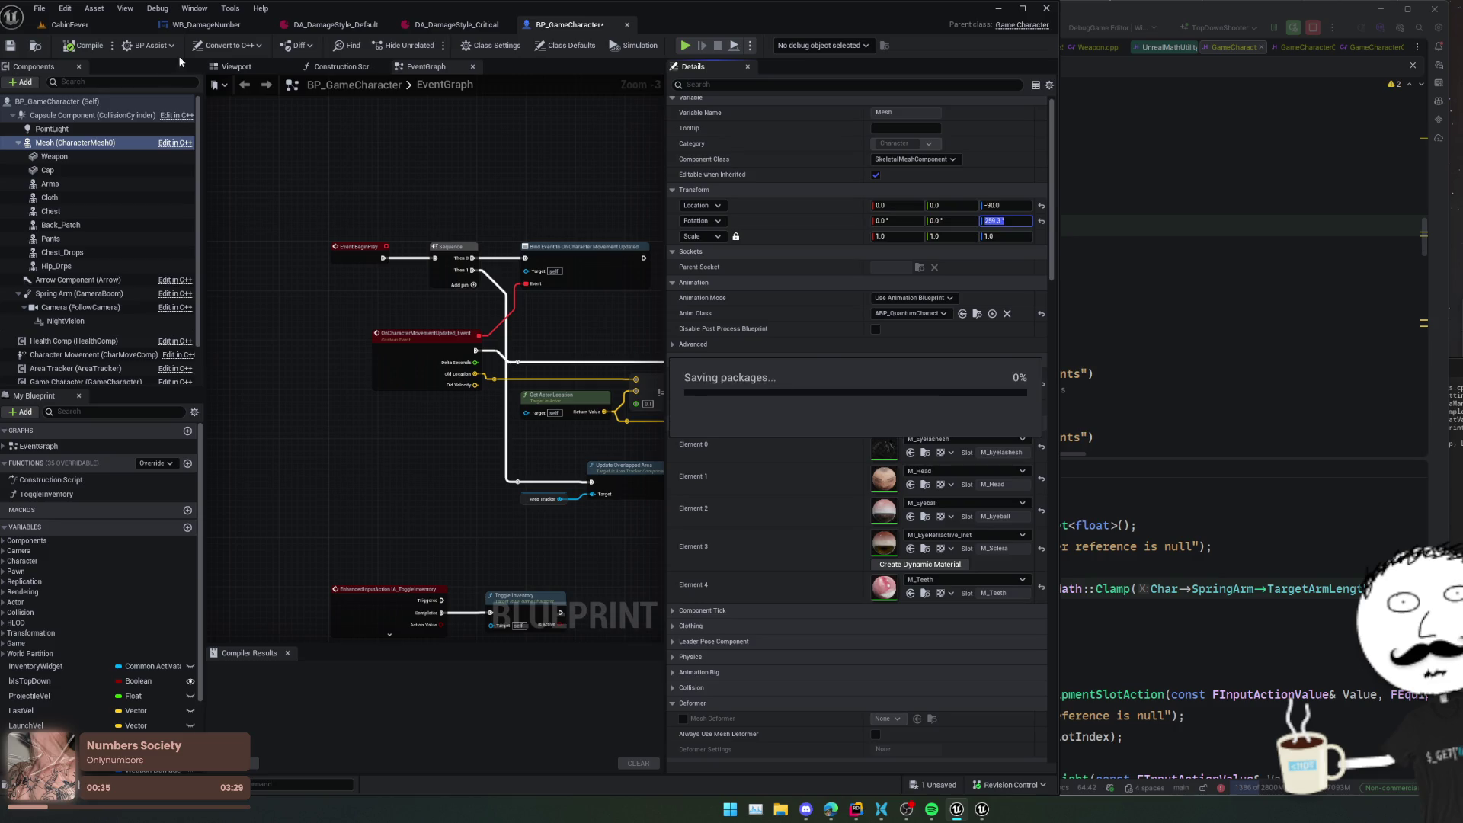
left_click(244, 67)
scroll(457, 233, "up", 5)
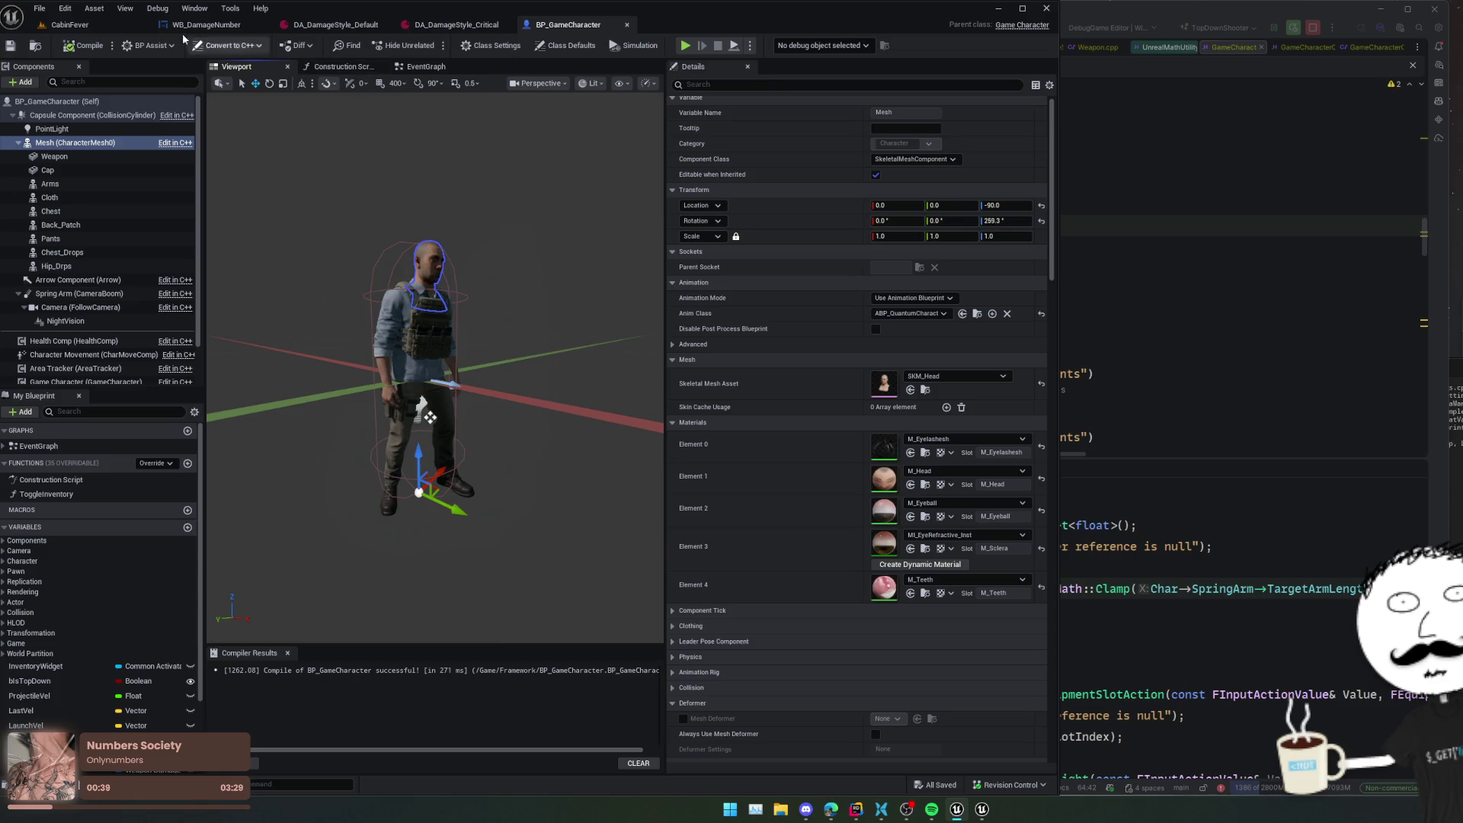
left_click(116, 26)
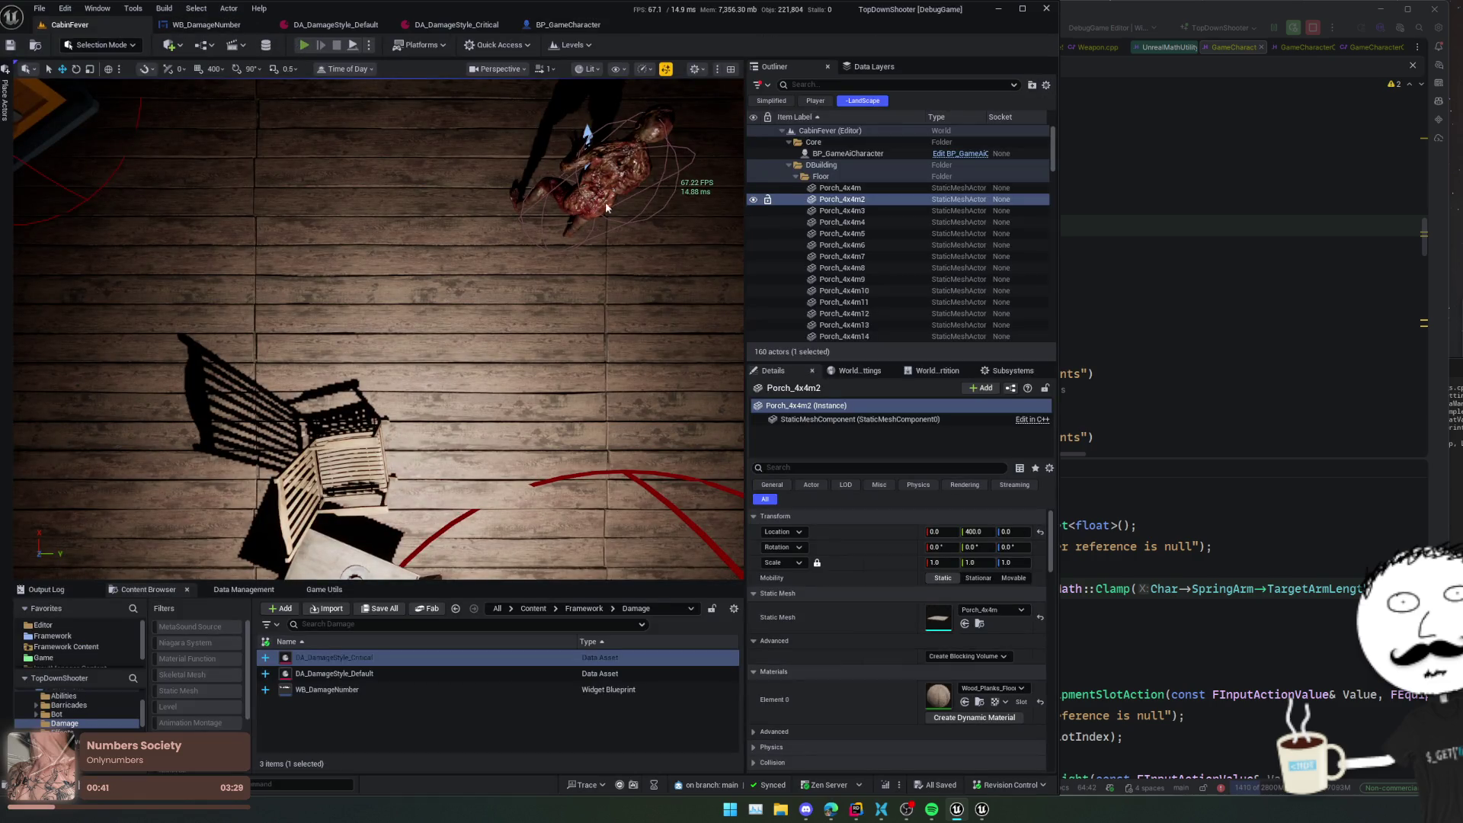
- Playtest with the rifle equipped, then free the mouse and open DA_DamageStyle_Default
key("alt+p")
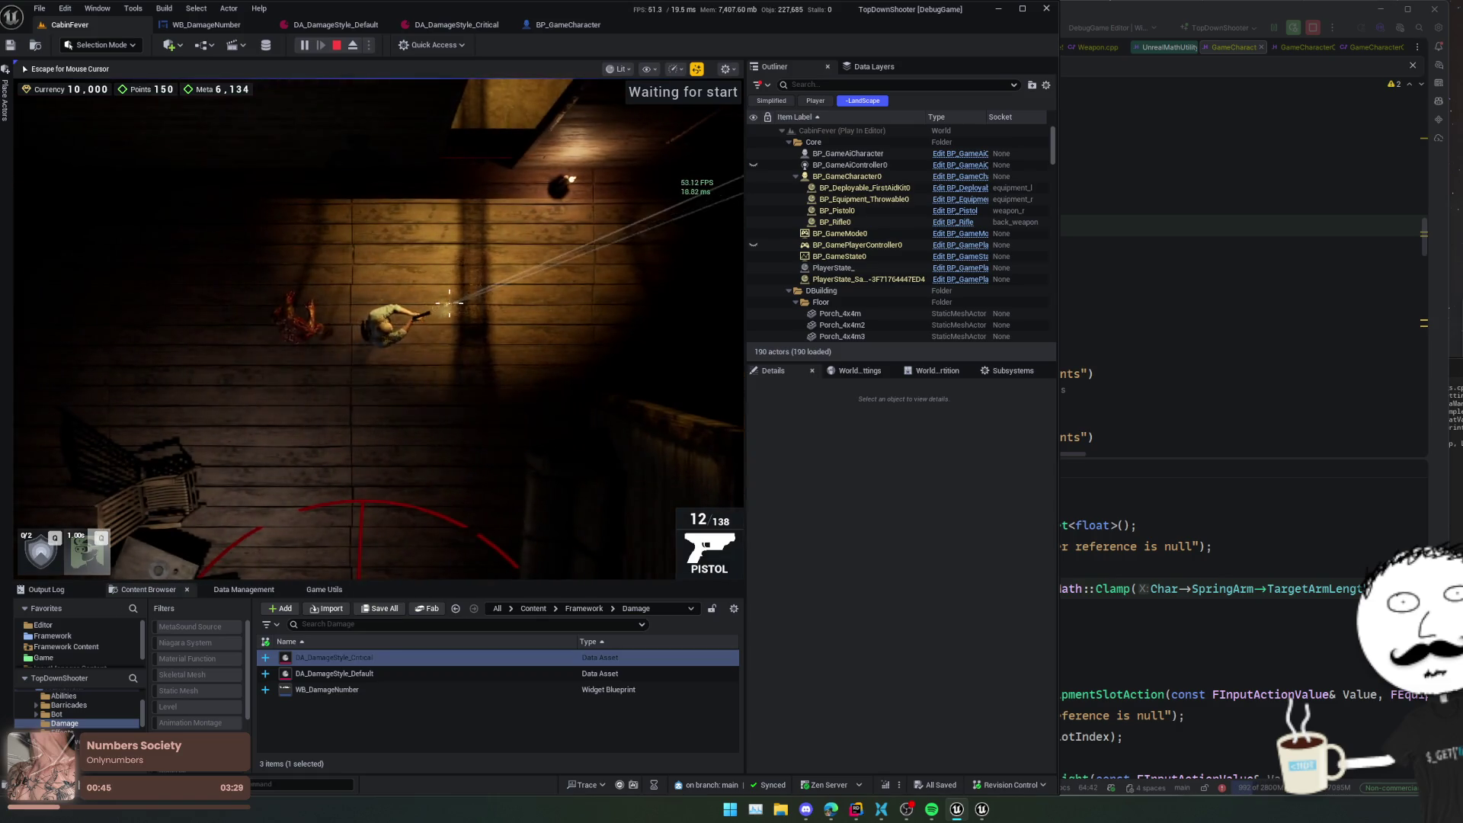
key("2")
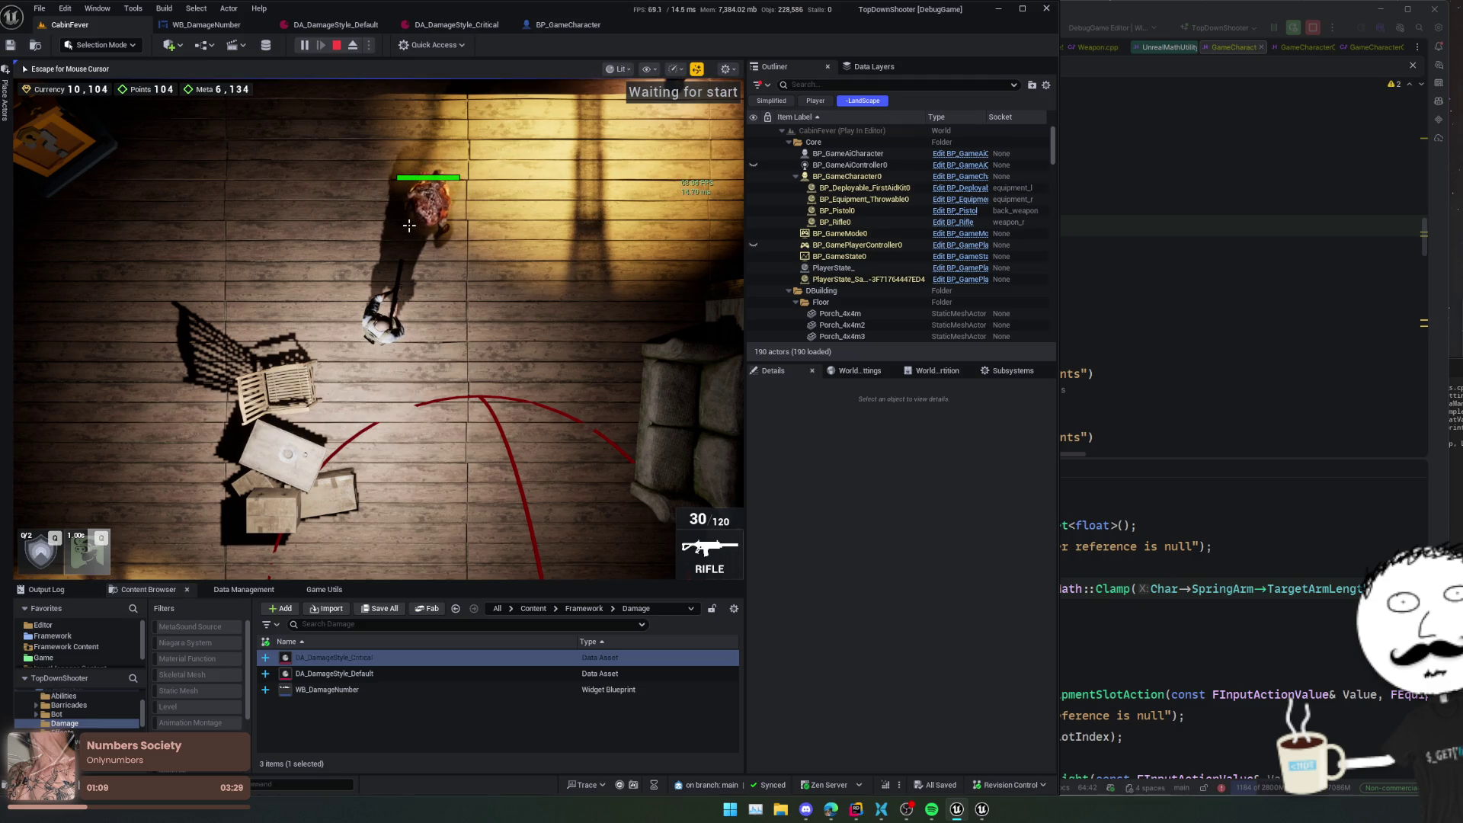
key("Escape")
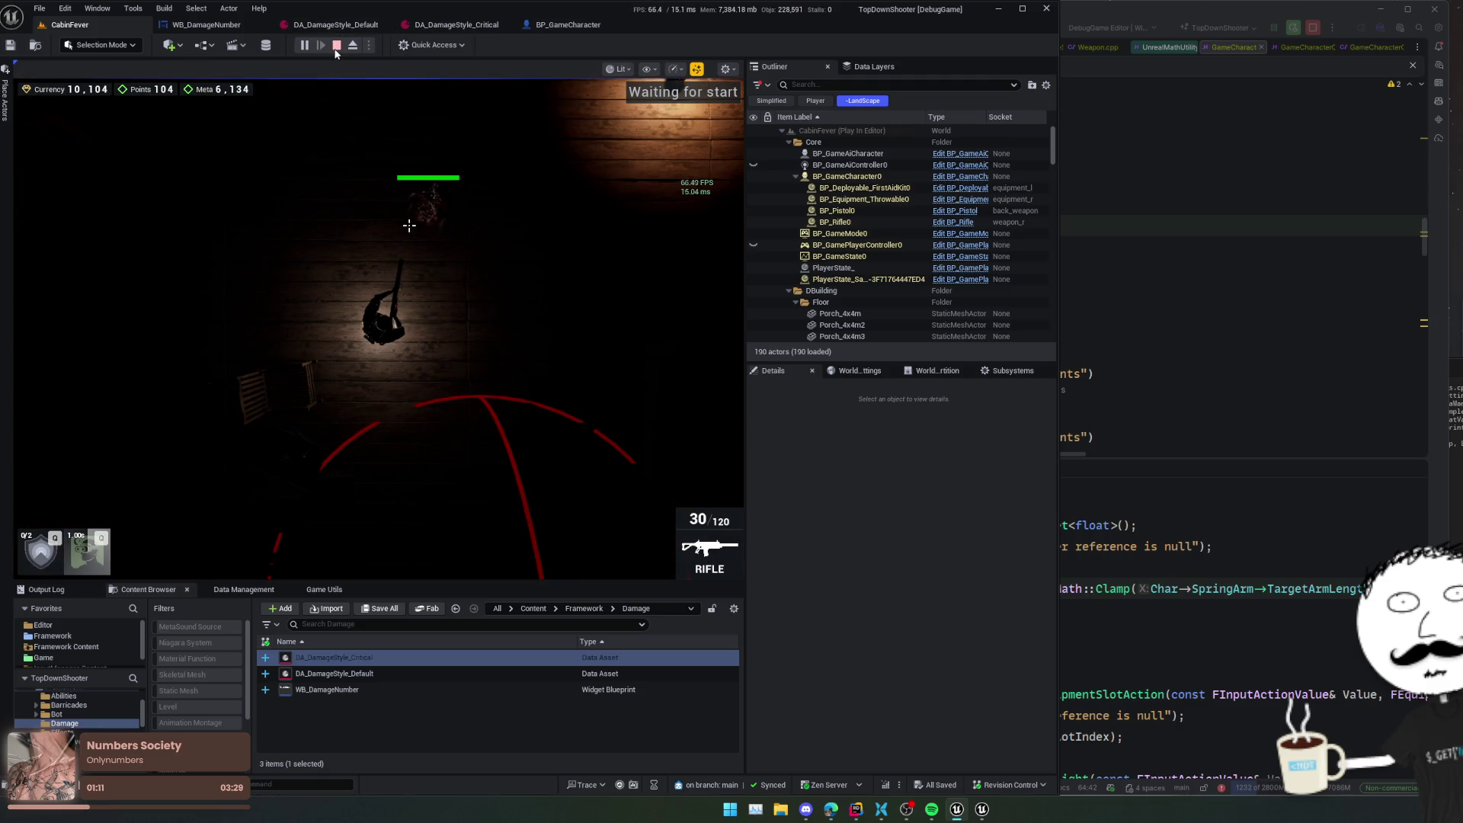
left_click(377, 25)
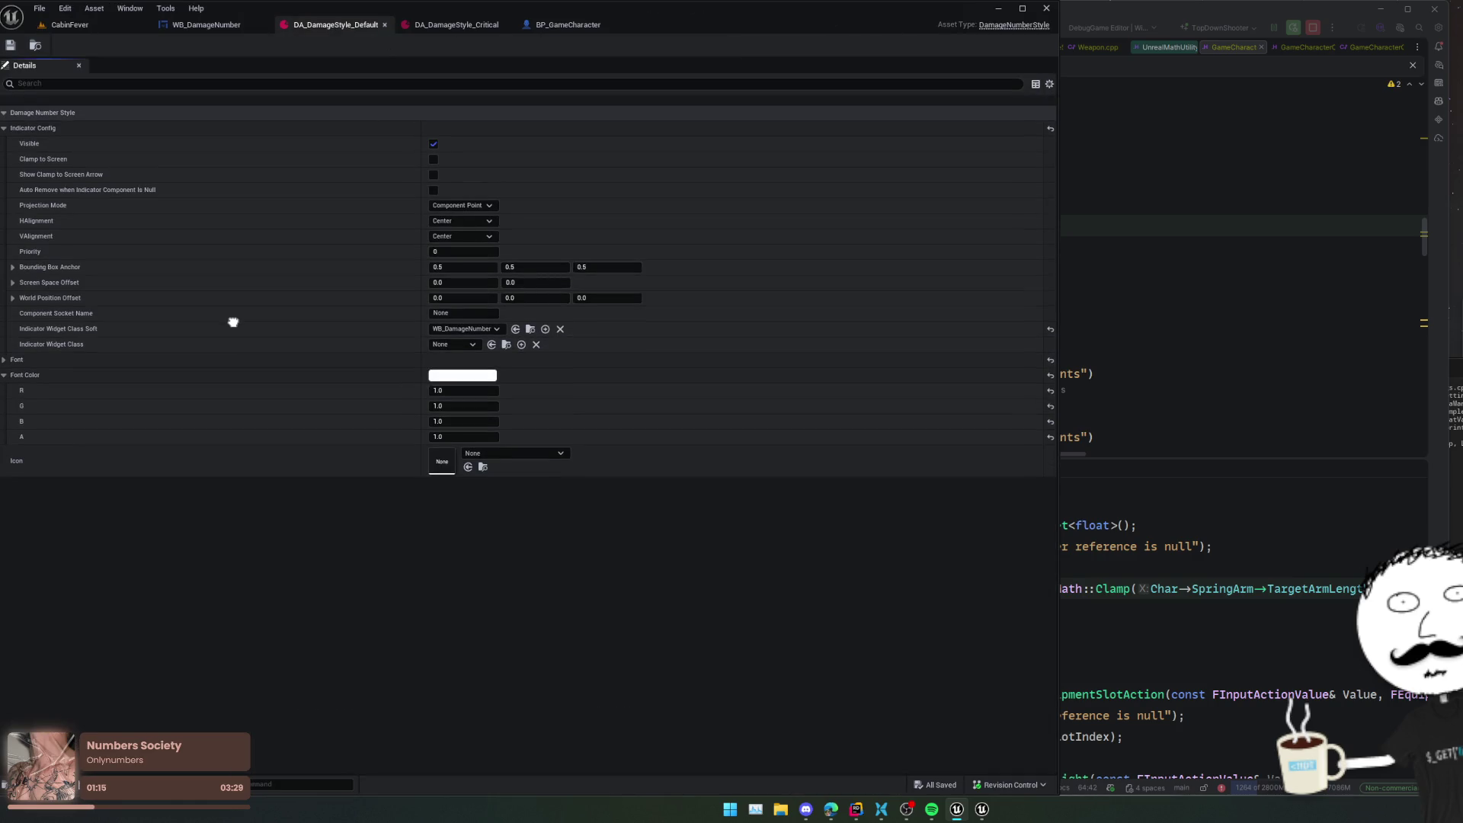
- Set DA_DamageStyle_Default's Font outline size to 2 and save it
scroll(233, 322, "down", 1)
scroll(233, 306, "down", 1)
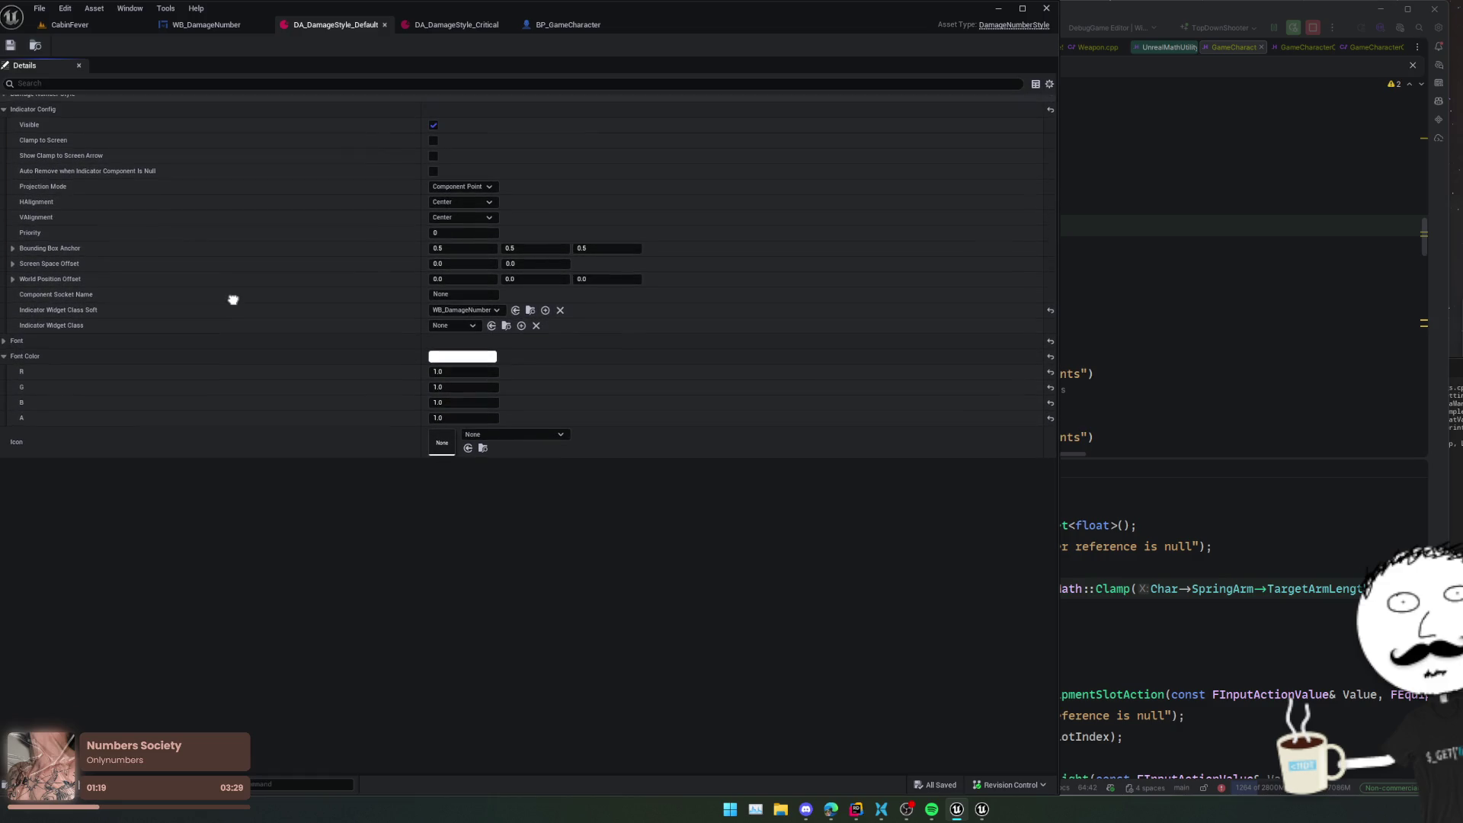
scroll(233, 299, "down", 2)
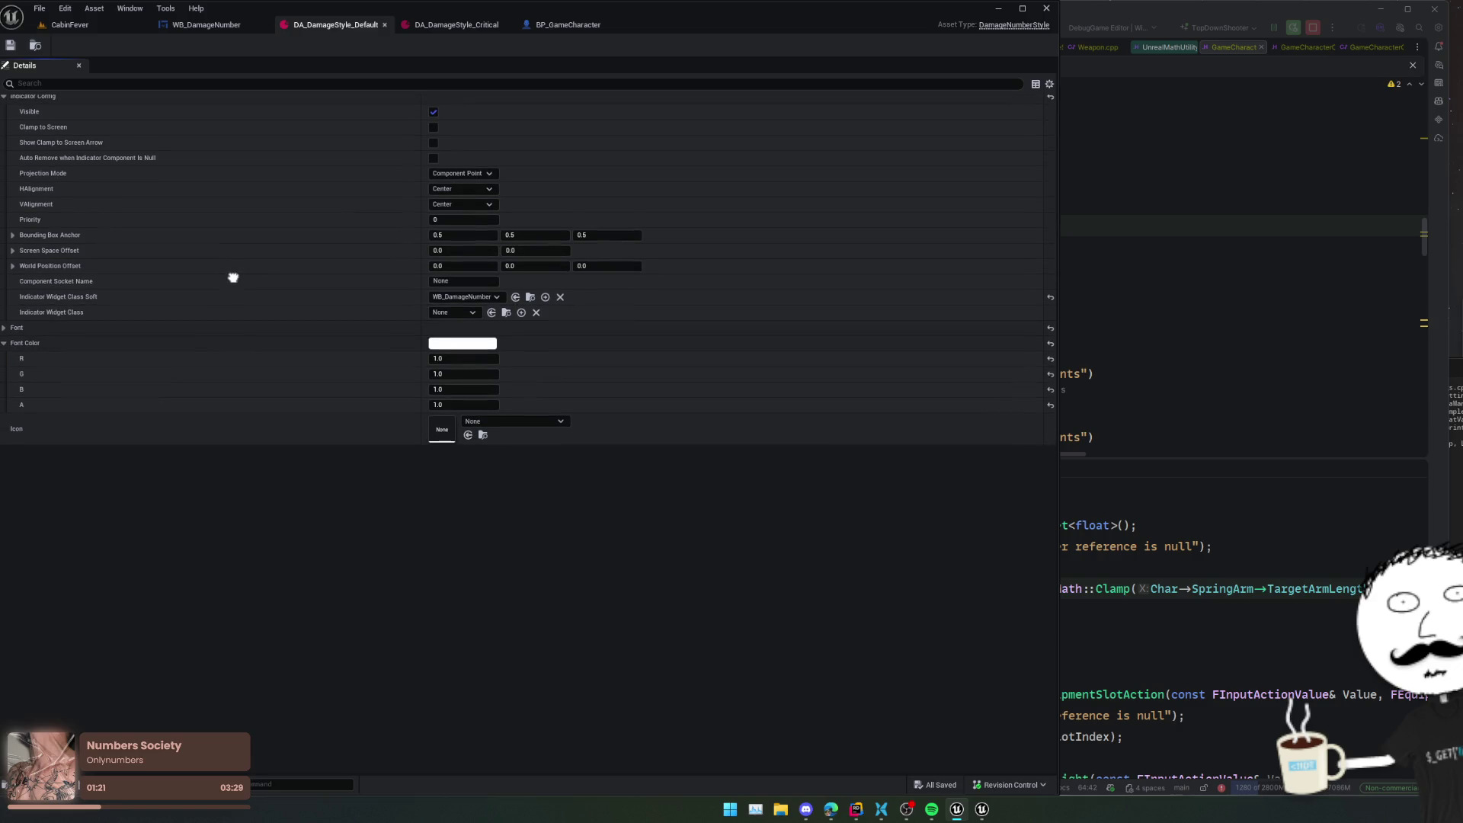
left_click(168, 328)
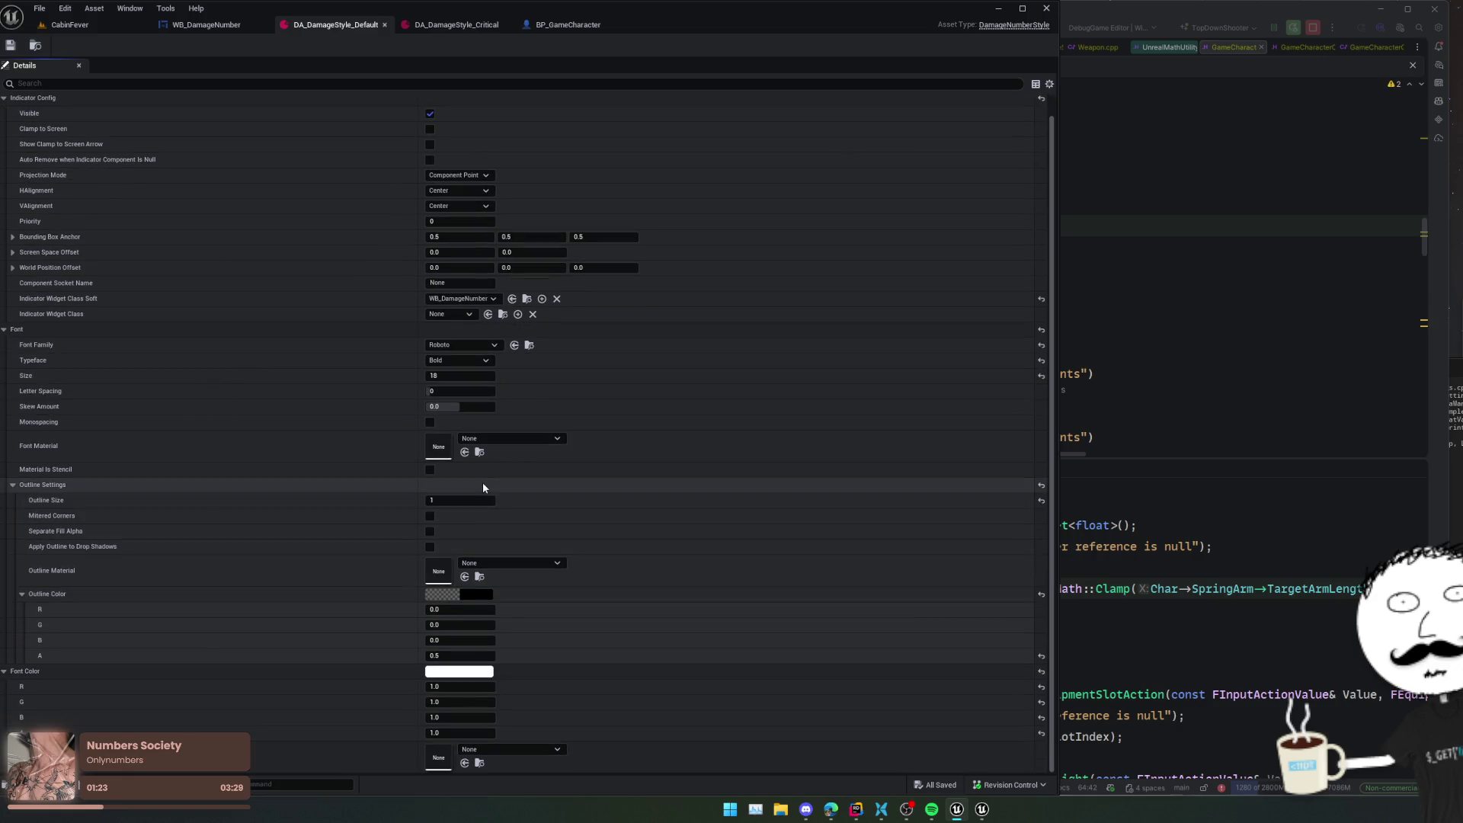
type("2")
key("Return")
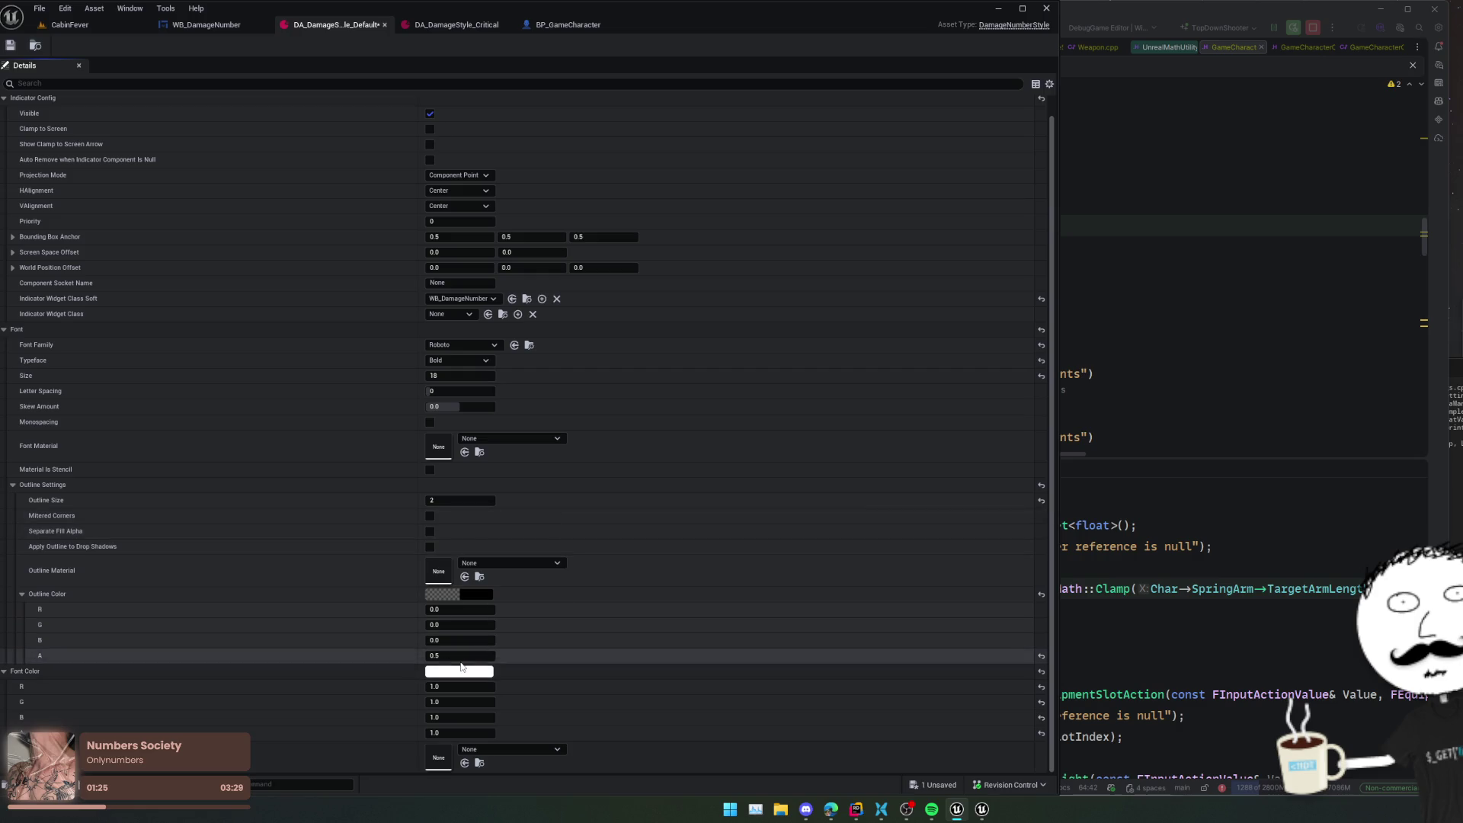
scroll(547, 509, "down", 1)
key("ctrl+s")
- Give DA_DamageStyle_Critical an outline size of 2, then return to the CabinFever level
left_click(456, 25)
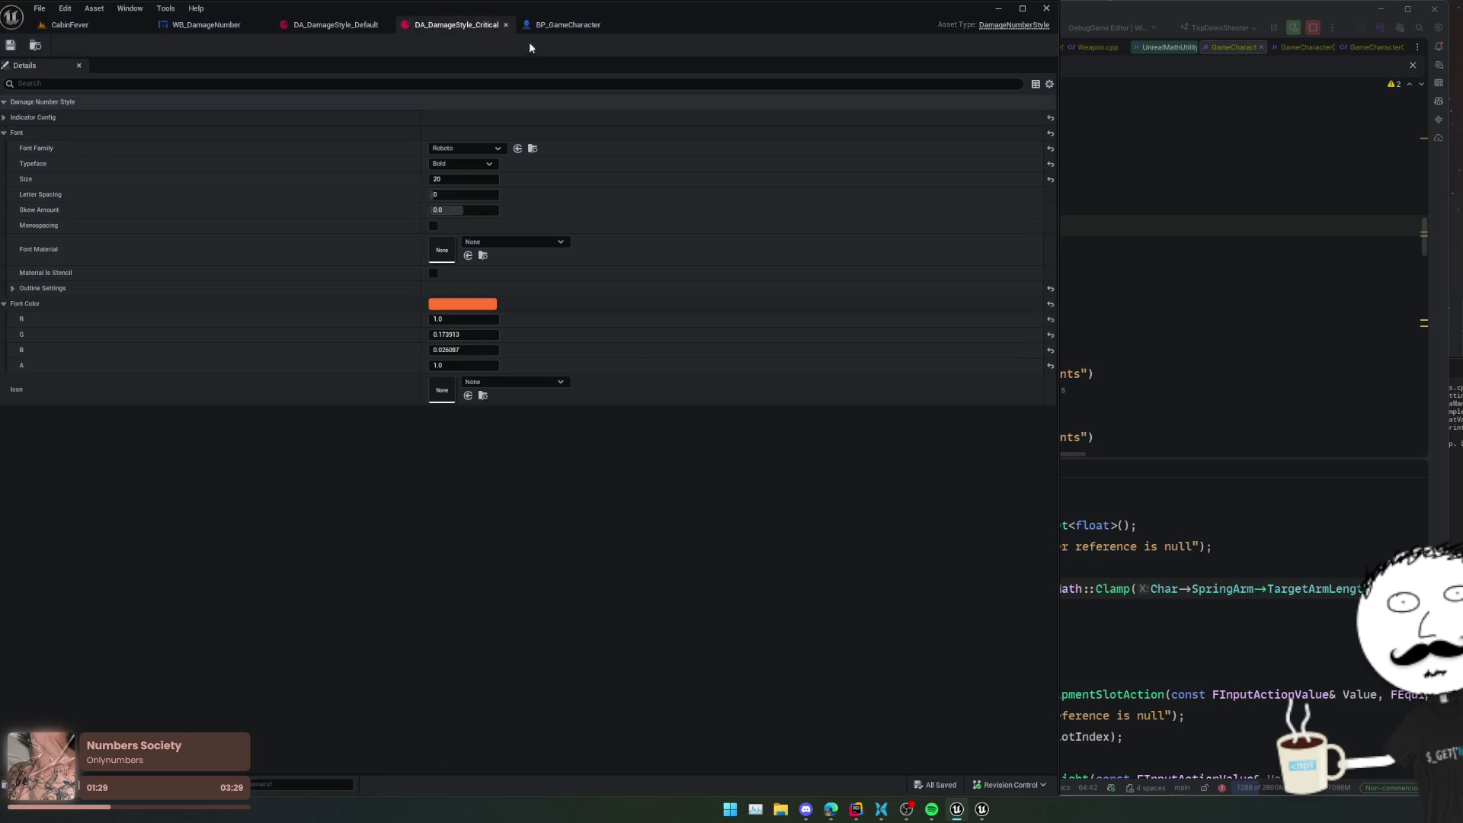
left_click(186, 288)
left_click(464, 304)
type("2")
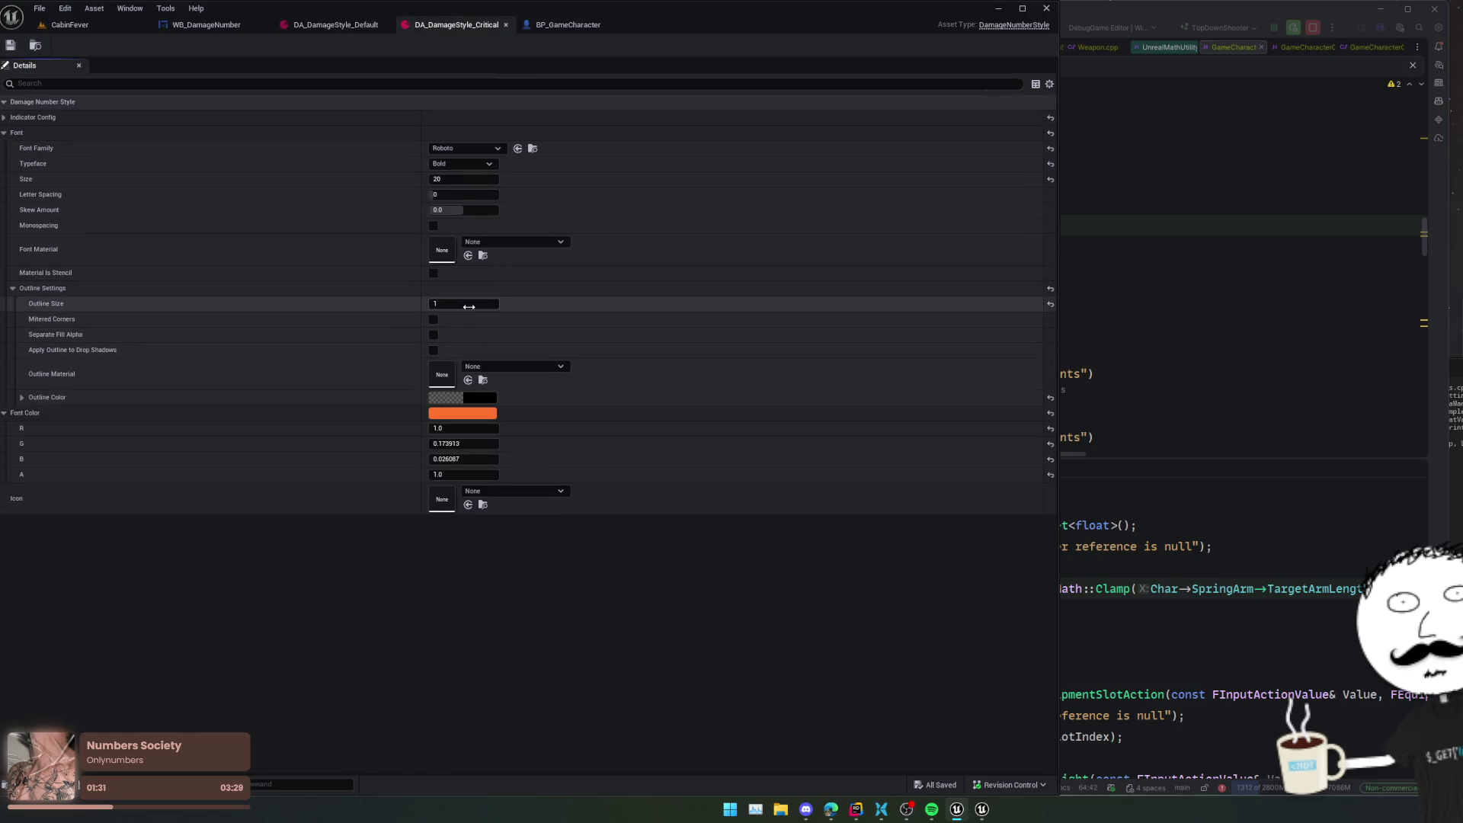
key("Return")
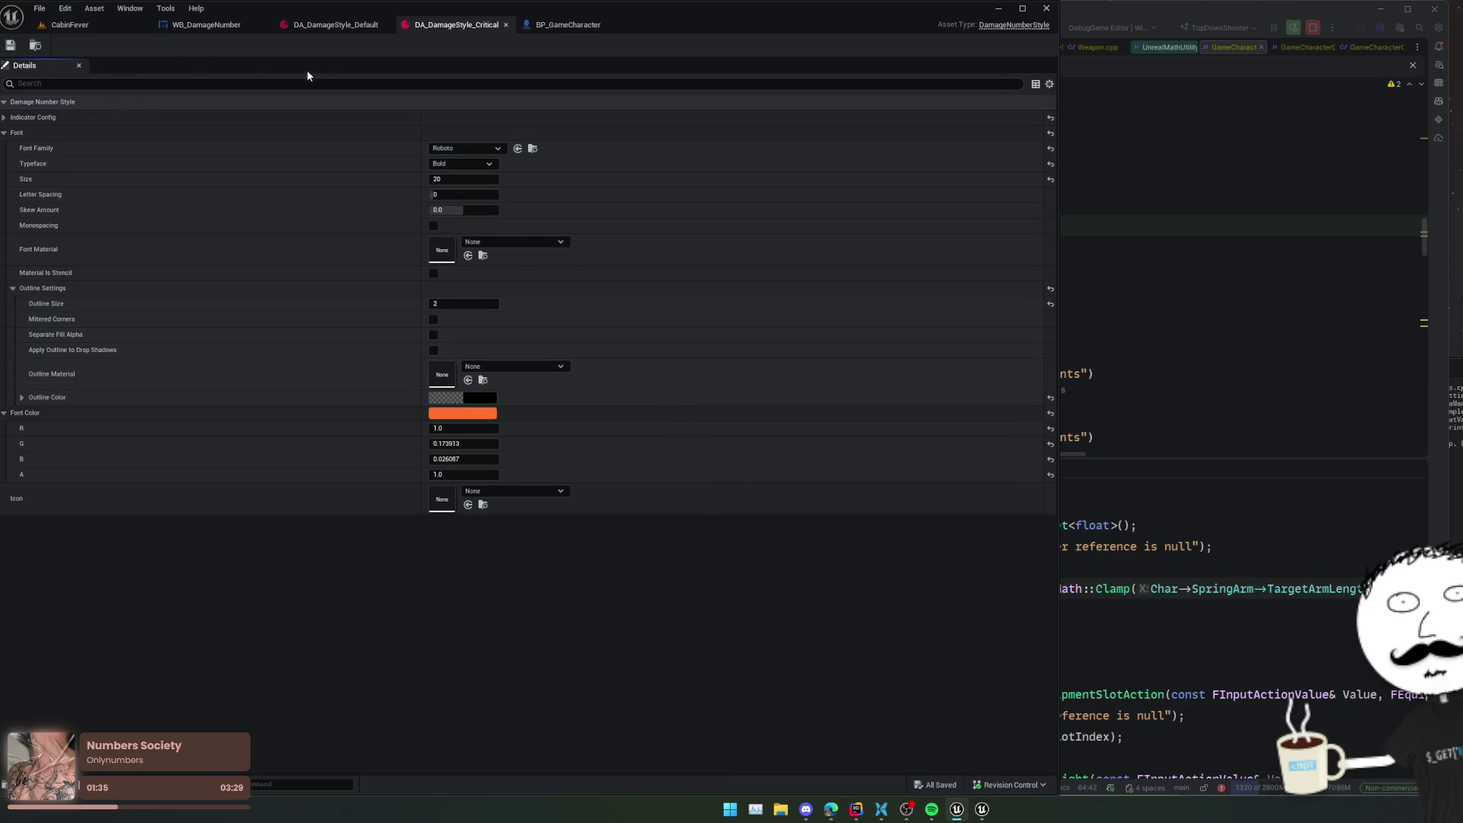
left_click(329, 25)
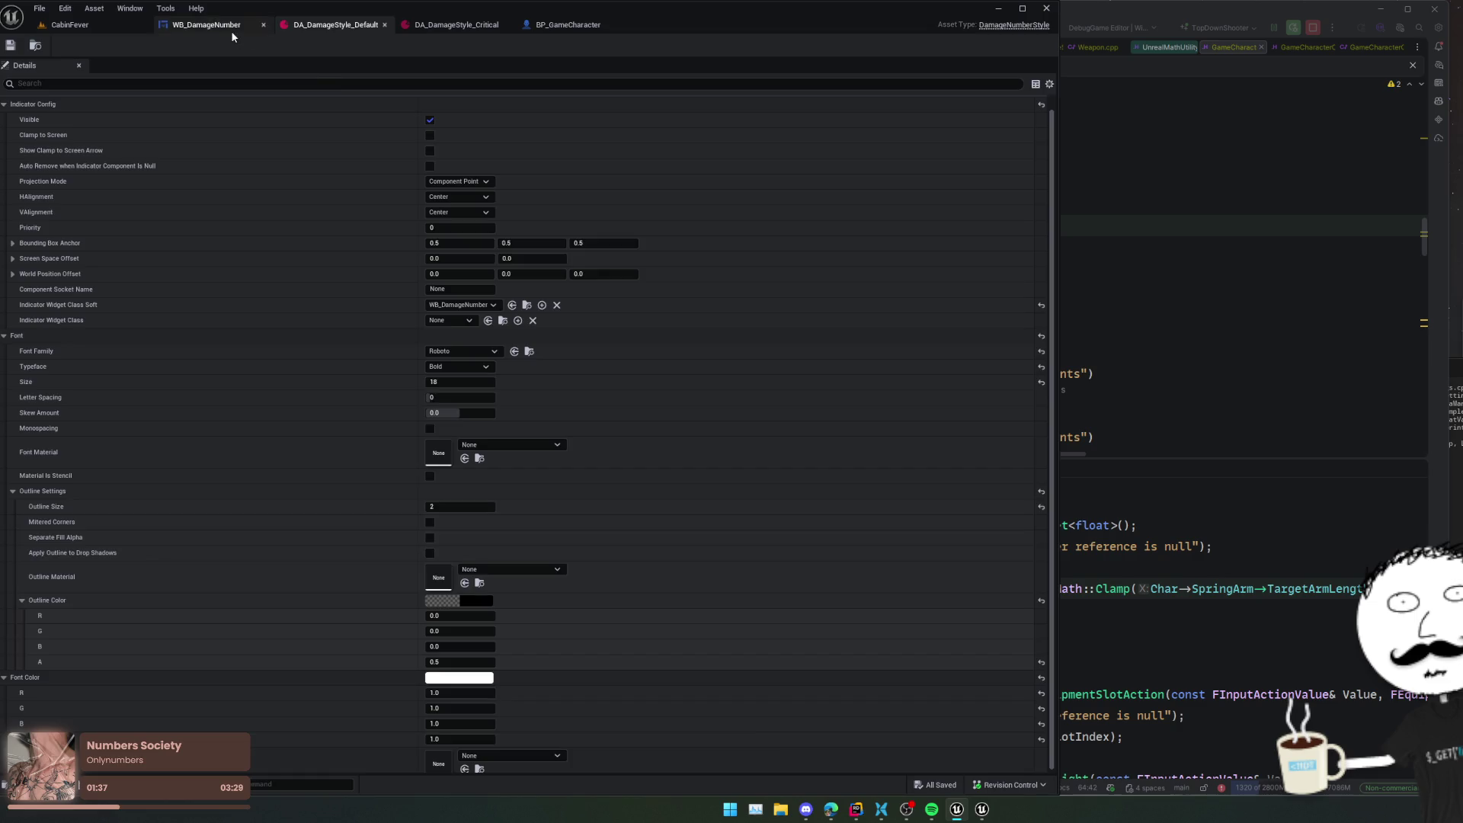
left_click(232, 32)
left_click(103, 25)
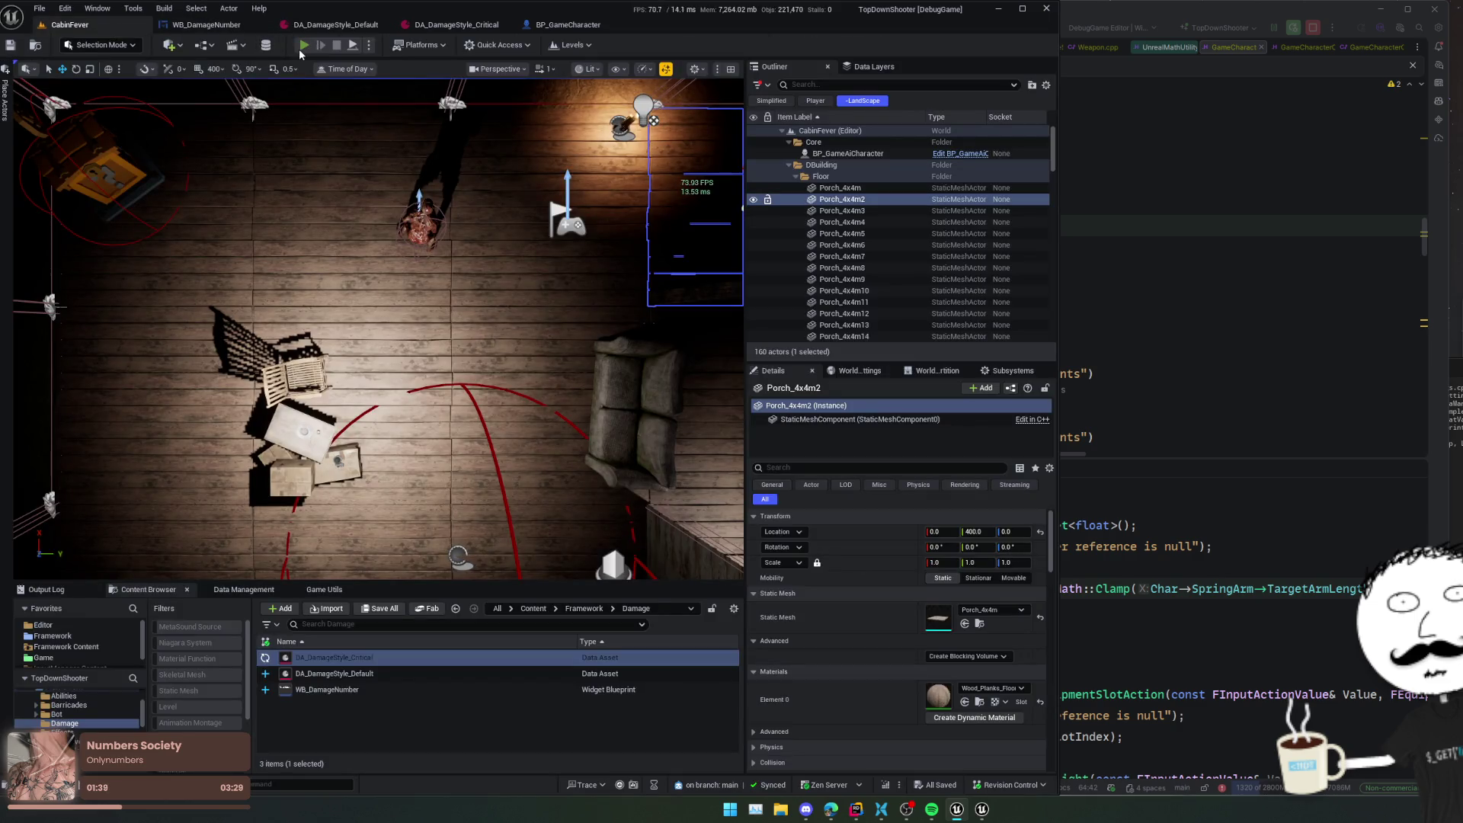
- Start a playtest and buy the StormSurge Suite rifle upgrade from the shop
key("alt+p")
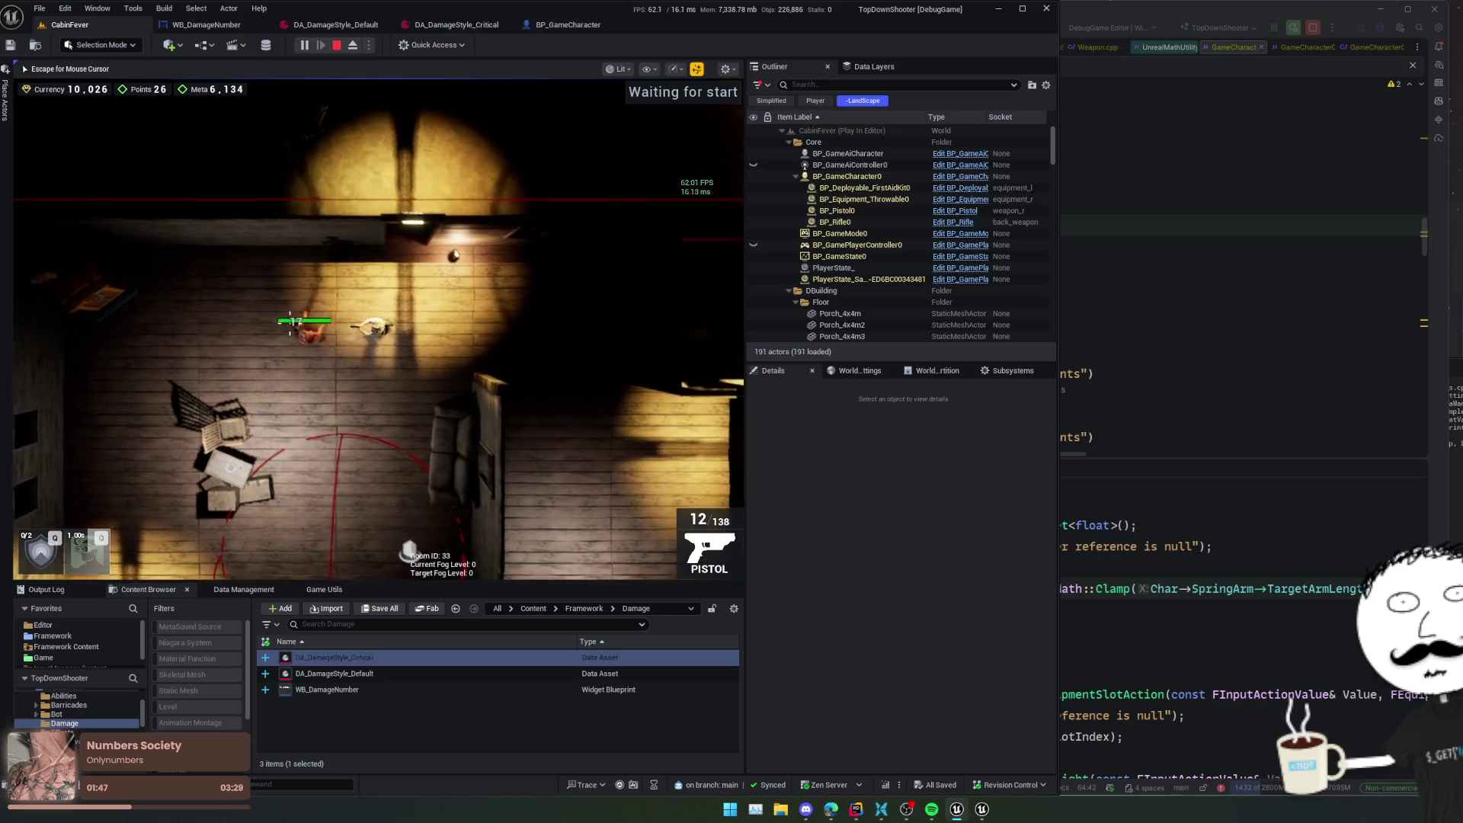
key("e")
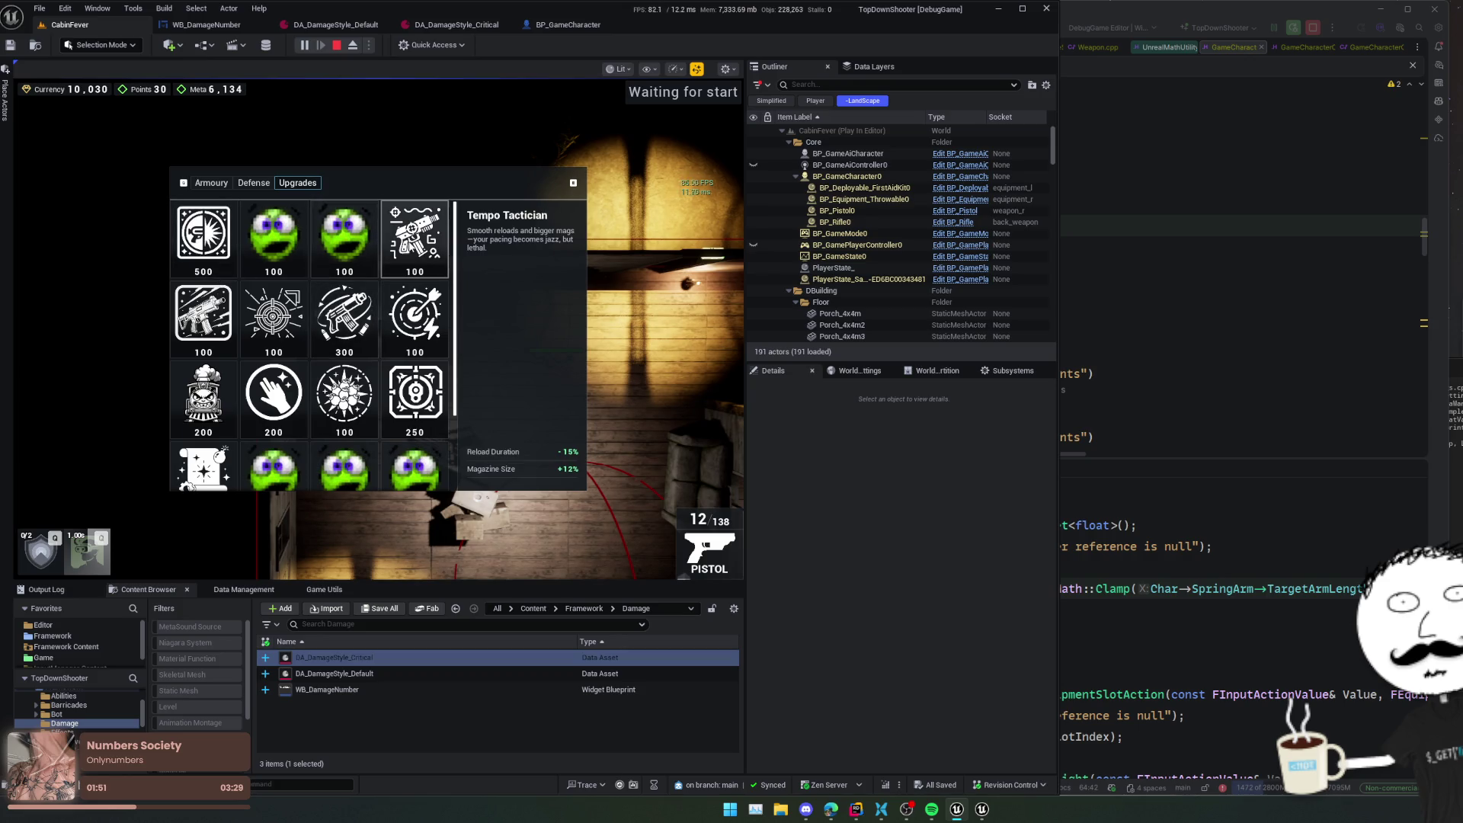
left_click(217, 319)
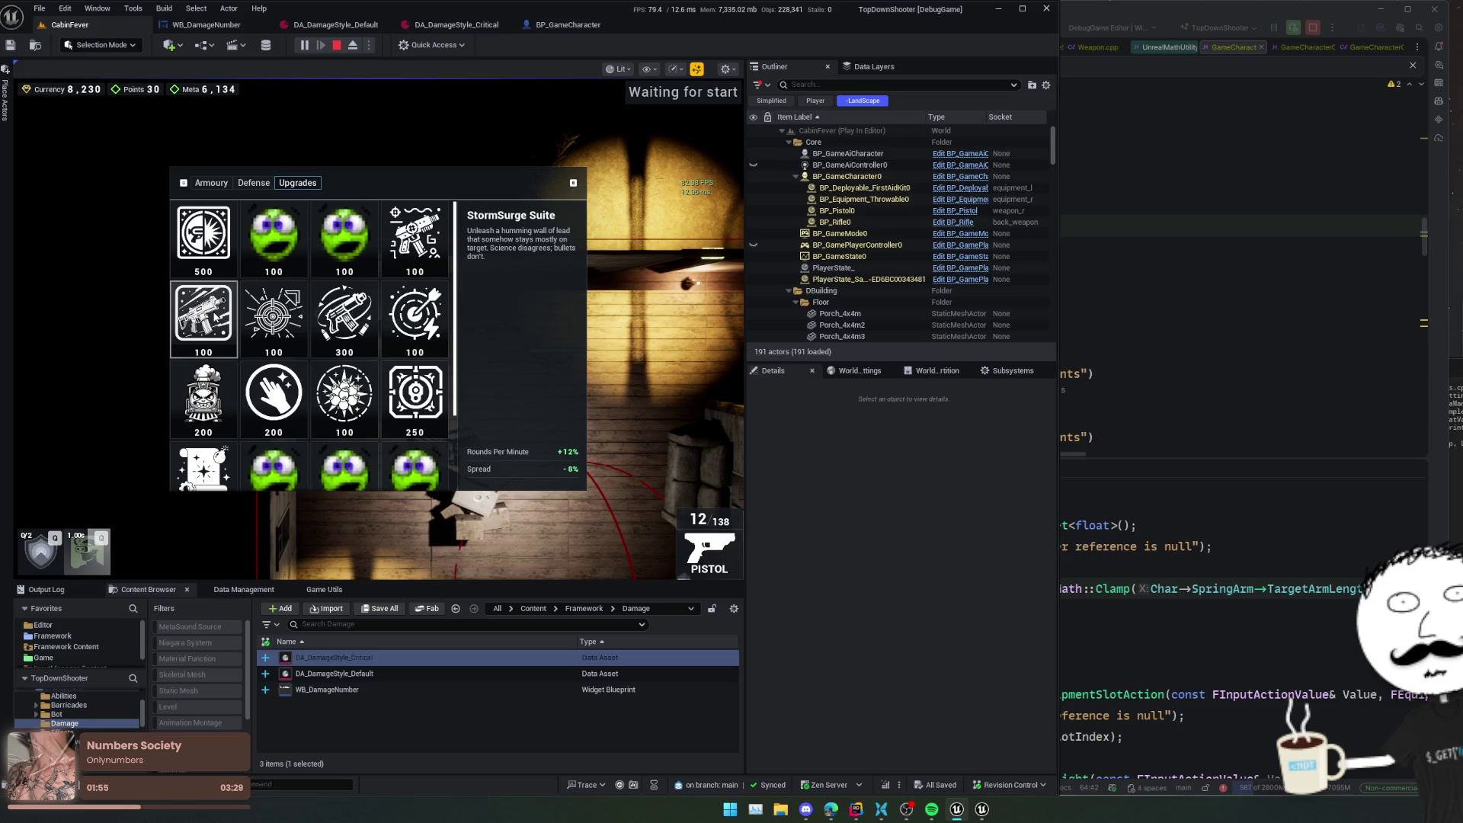
key("e")
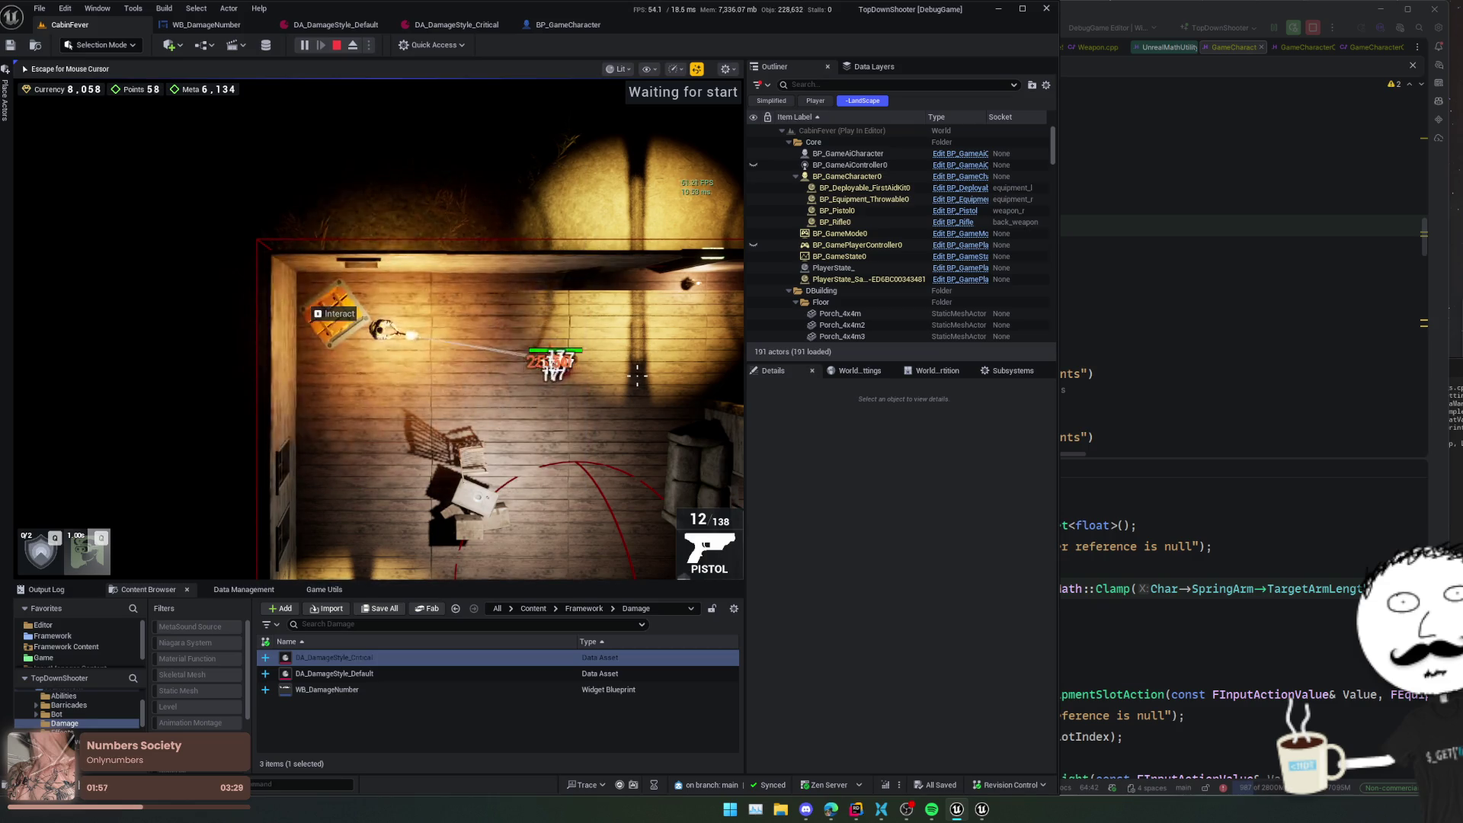
- Shoot the enemy repeatedly to spawn damage numbers of 17
key("s")
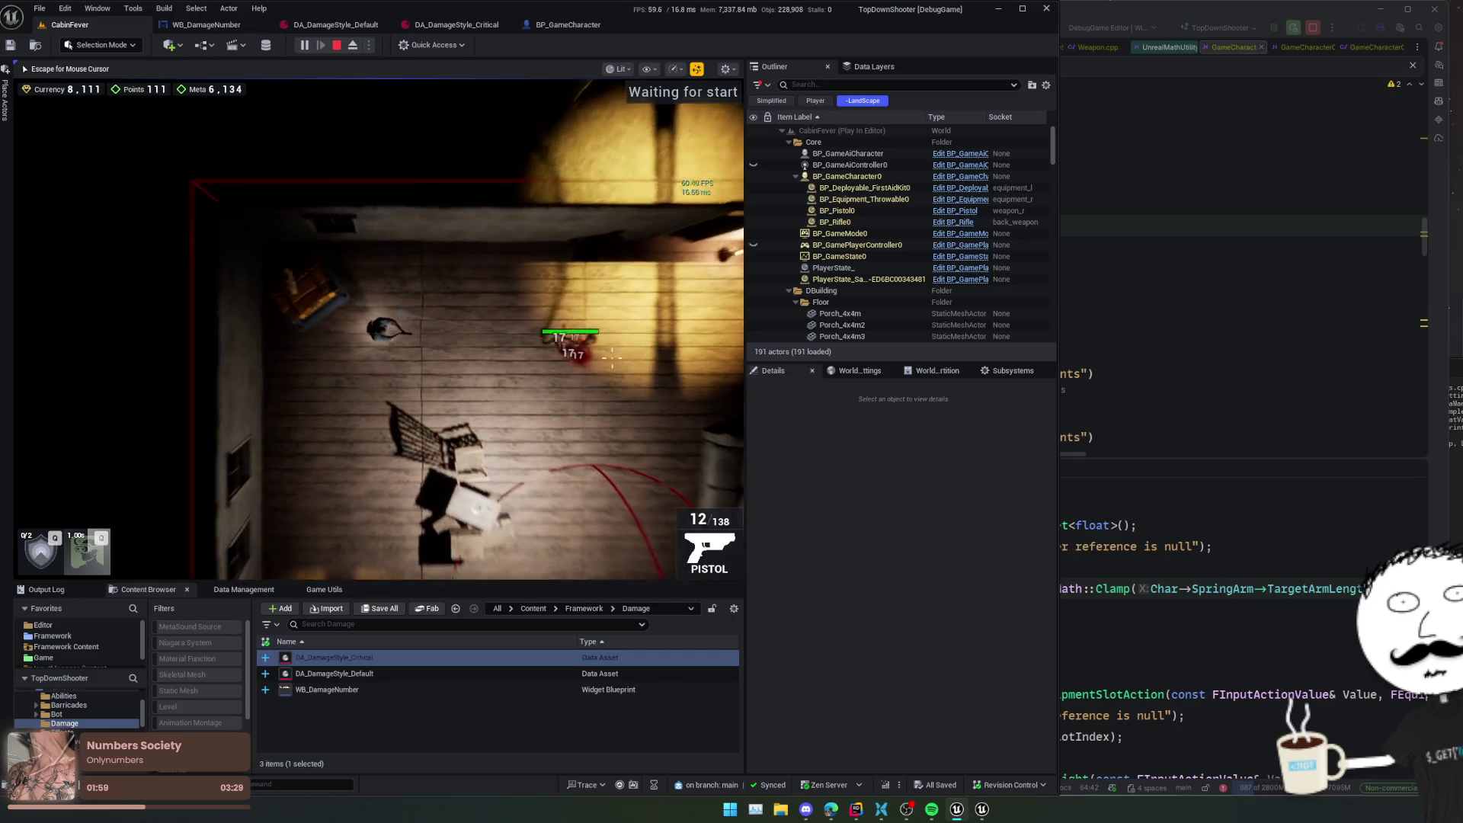
left_click(612, 358)
left_click(614, 362)
left_click(614, 361)
left_click(614, 360)
left_click(615, 361)
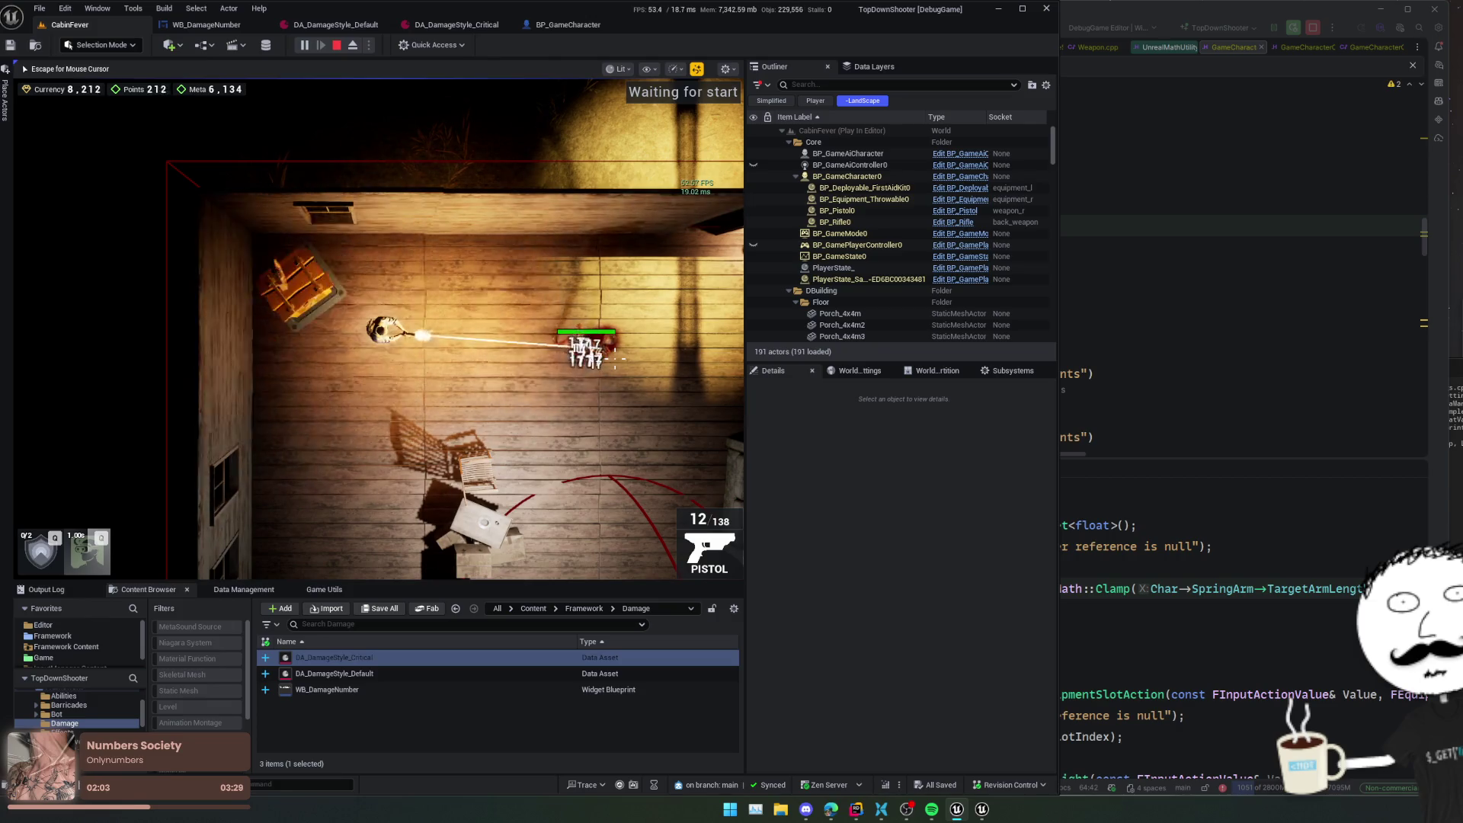
left_click(615, 359)
left_click(614, 359)
left_click(614, 359)
left_click(614, 359)
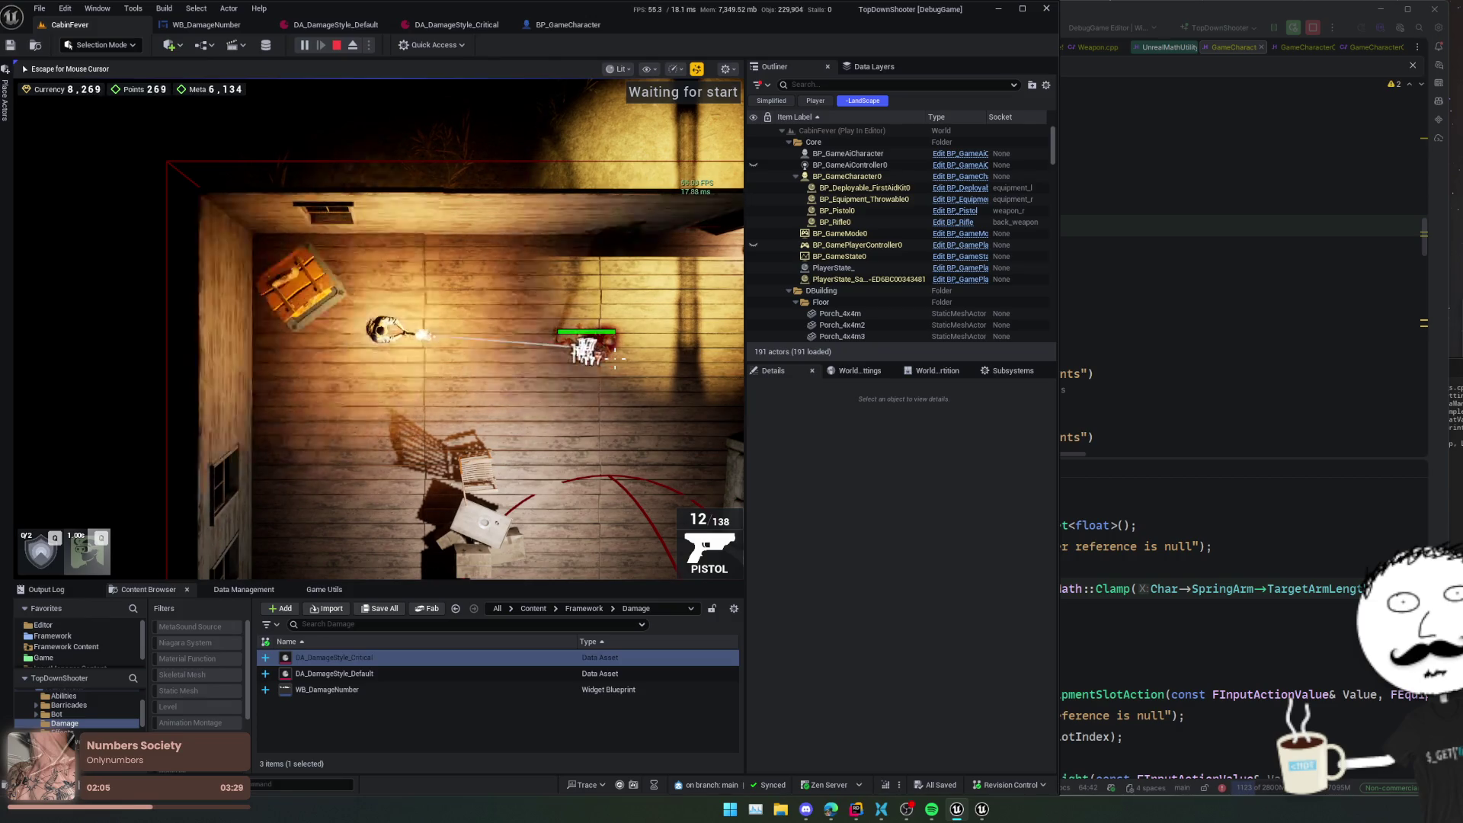
left_click(615, 359)
left_click(614, 359)
- Stop play, view DA_DamageStyle_Critical, then open WB_DamageNumber's event graph
key("Escape")
left_click(336, 45)
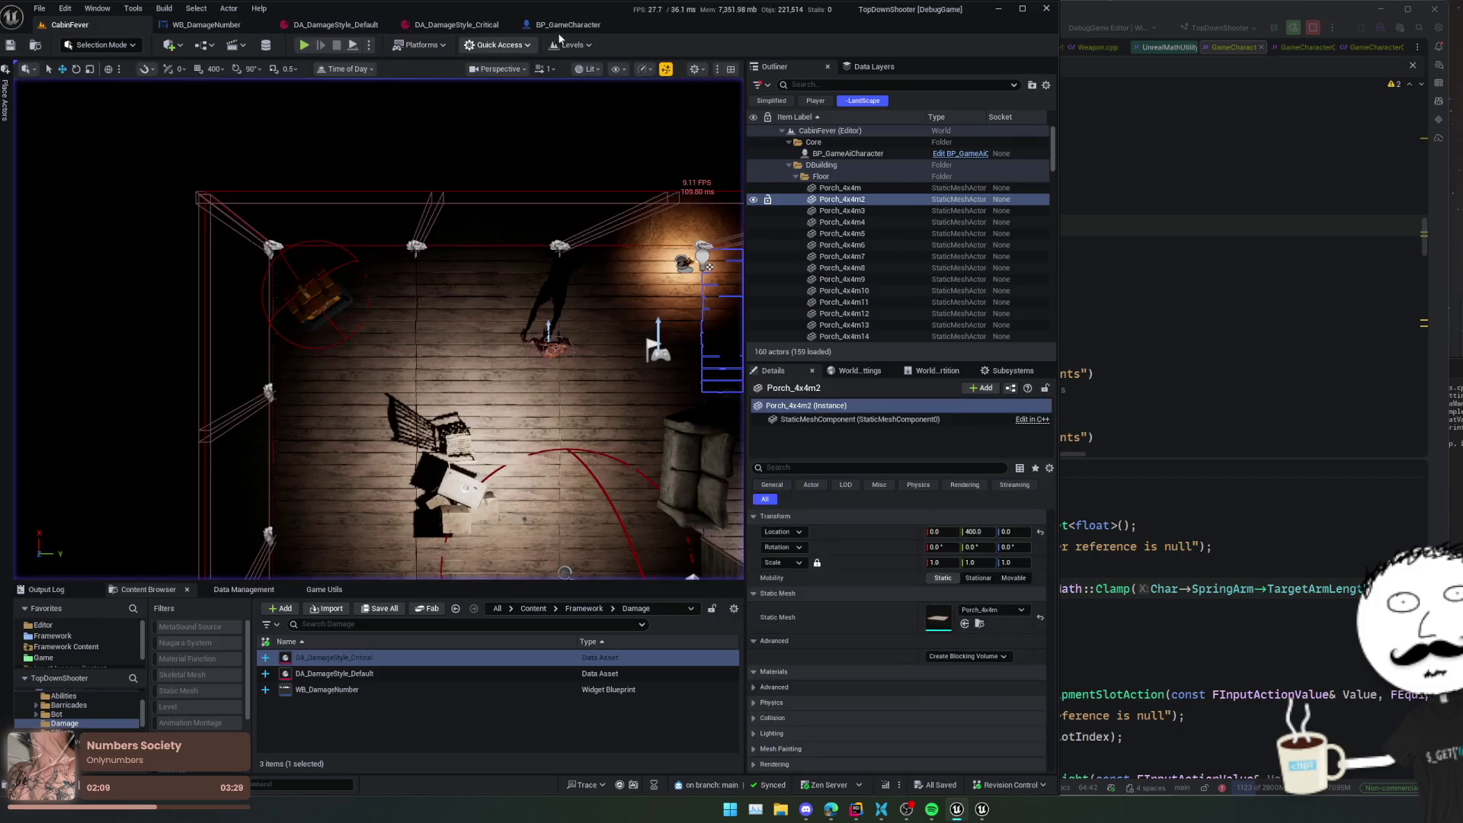
left_click(567, 25)
left_click(456, 25)
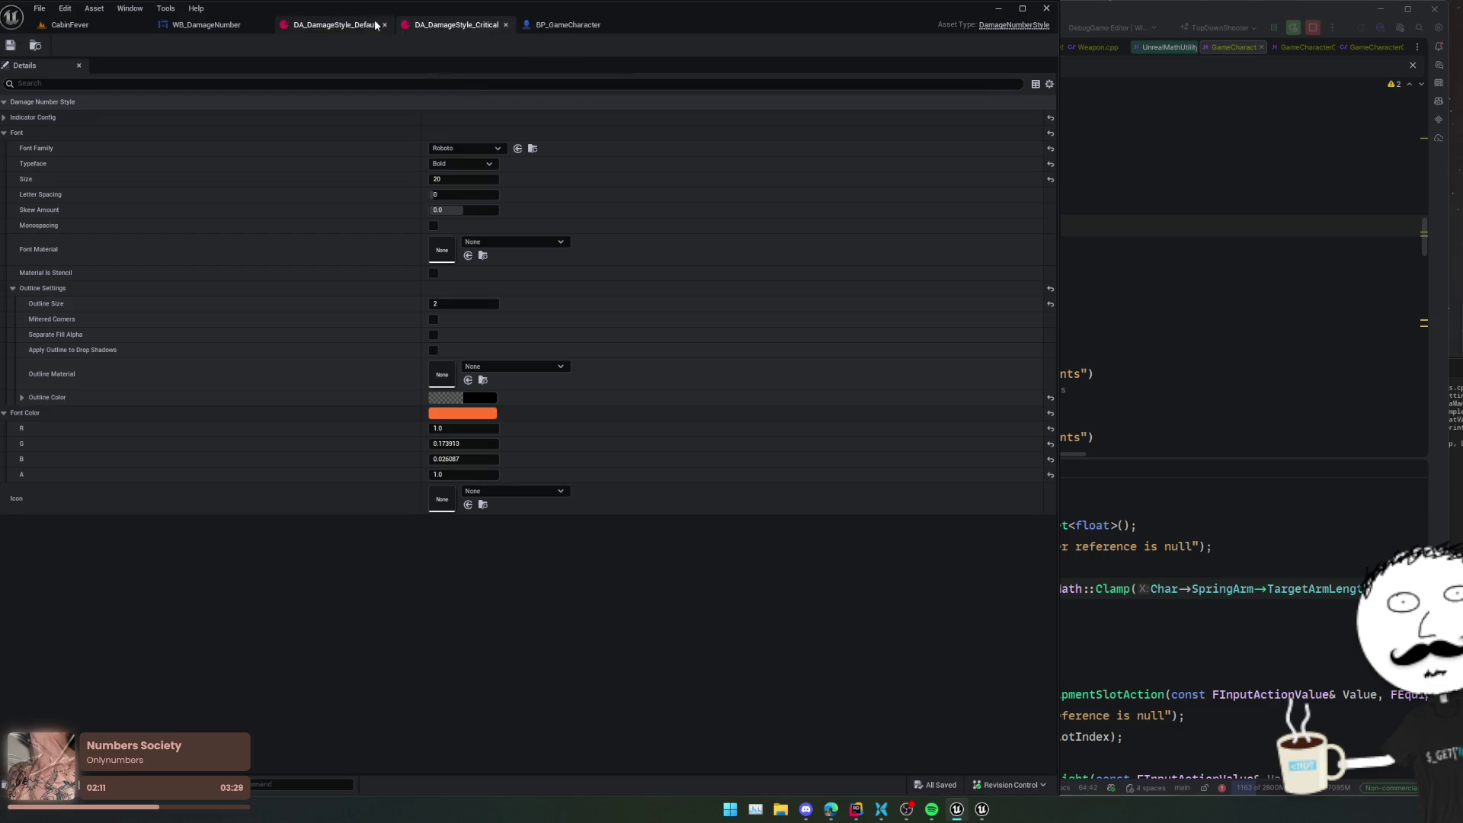
left_click(220, 26)
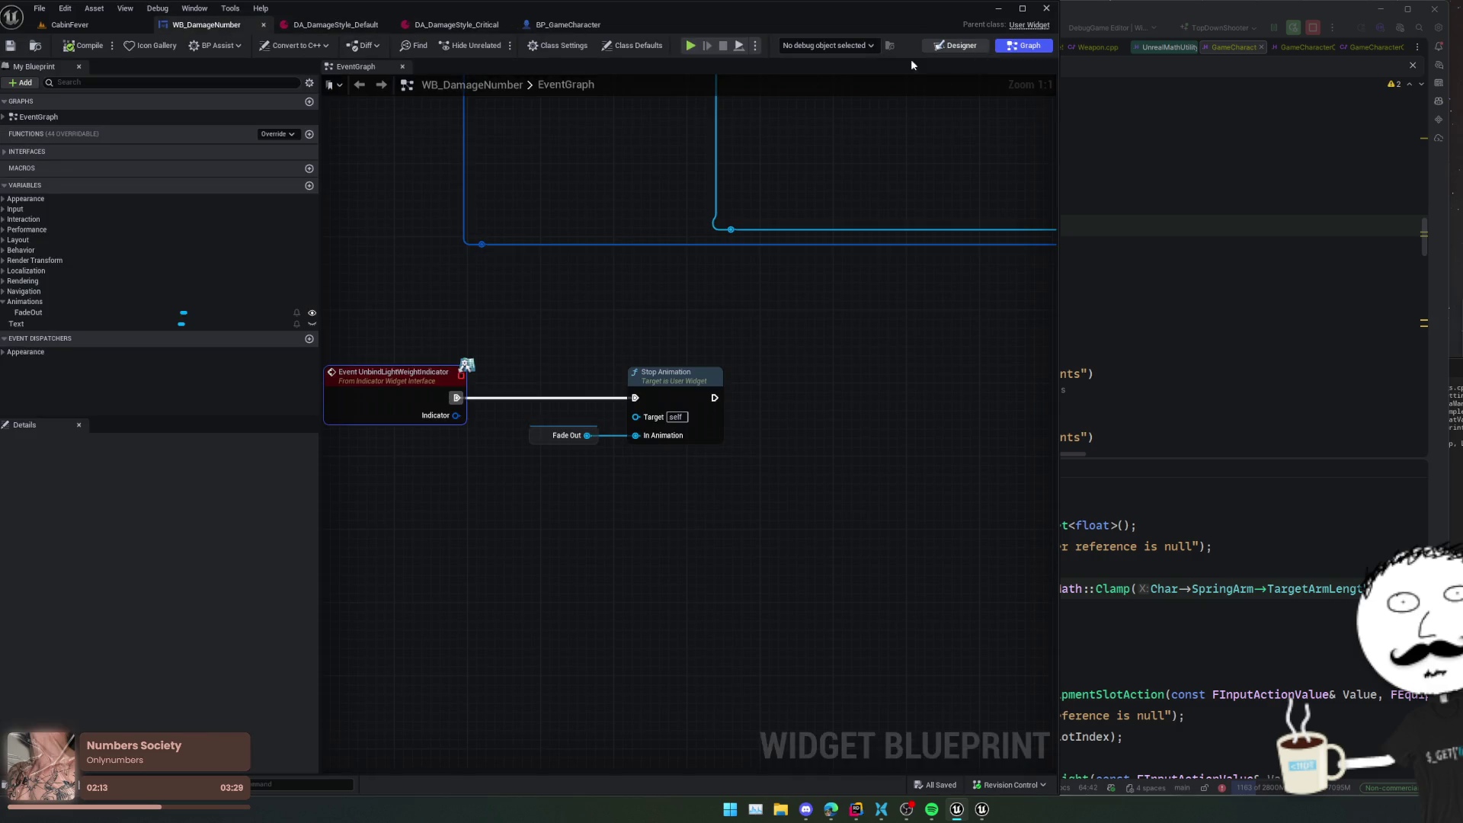
- Switch WB_DamageNumber to Designer view, adding then deleting a stray animation
left_click(952, 45)
left_click(266, 546)
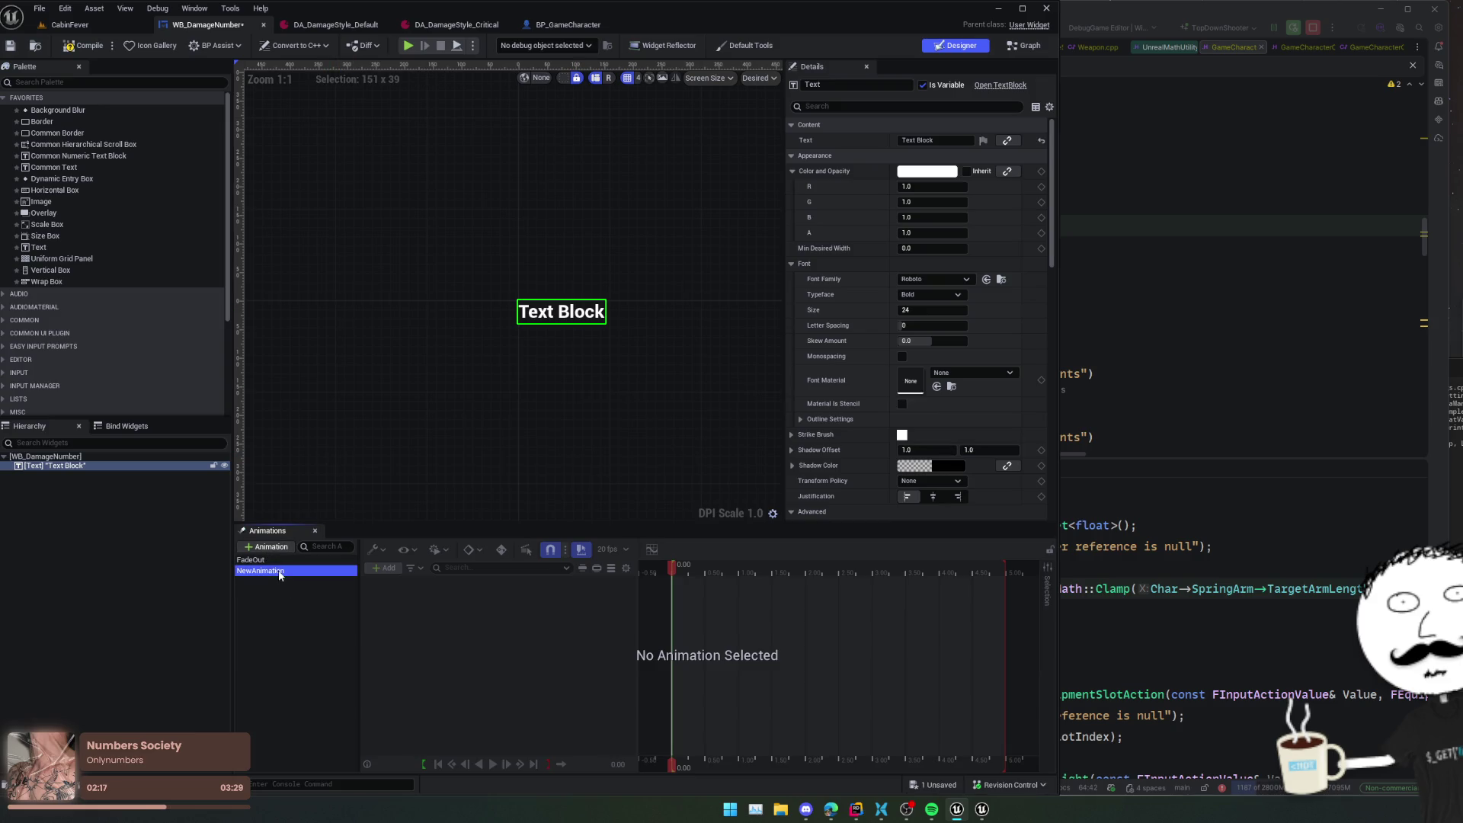
key("Return")
key("Delete")
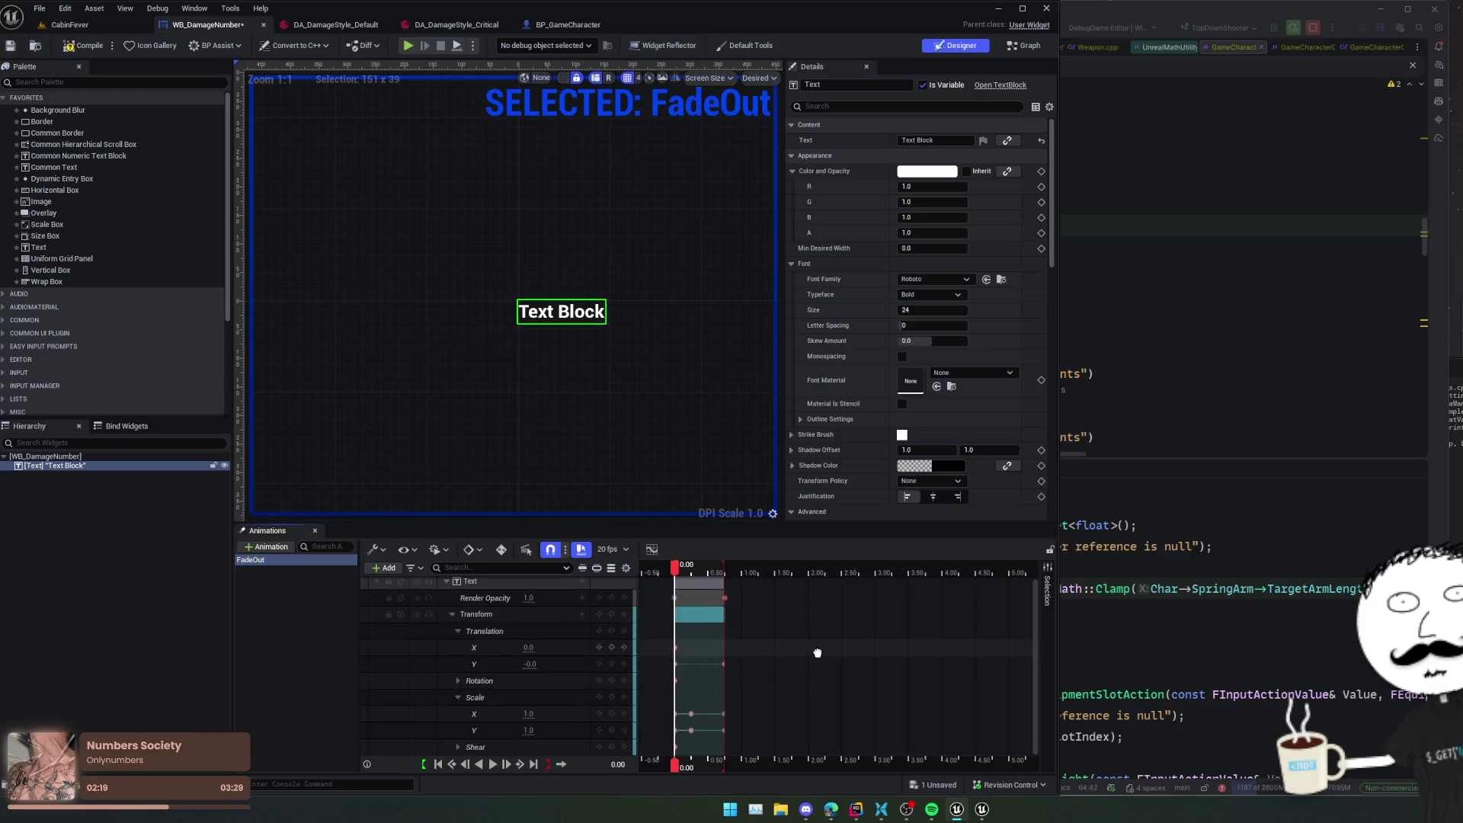
- Set the FadeOut Render Opacity key to 0.5, save, and return to CabinFever
scroll(826, 653, "left", 2)
left_click(452, 614)
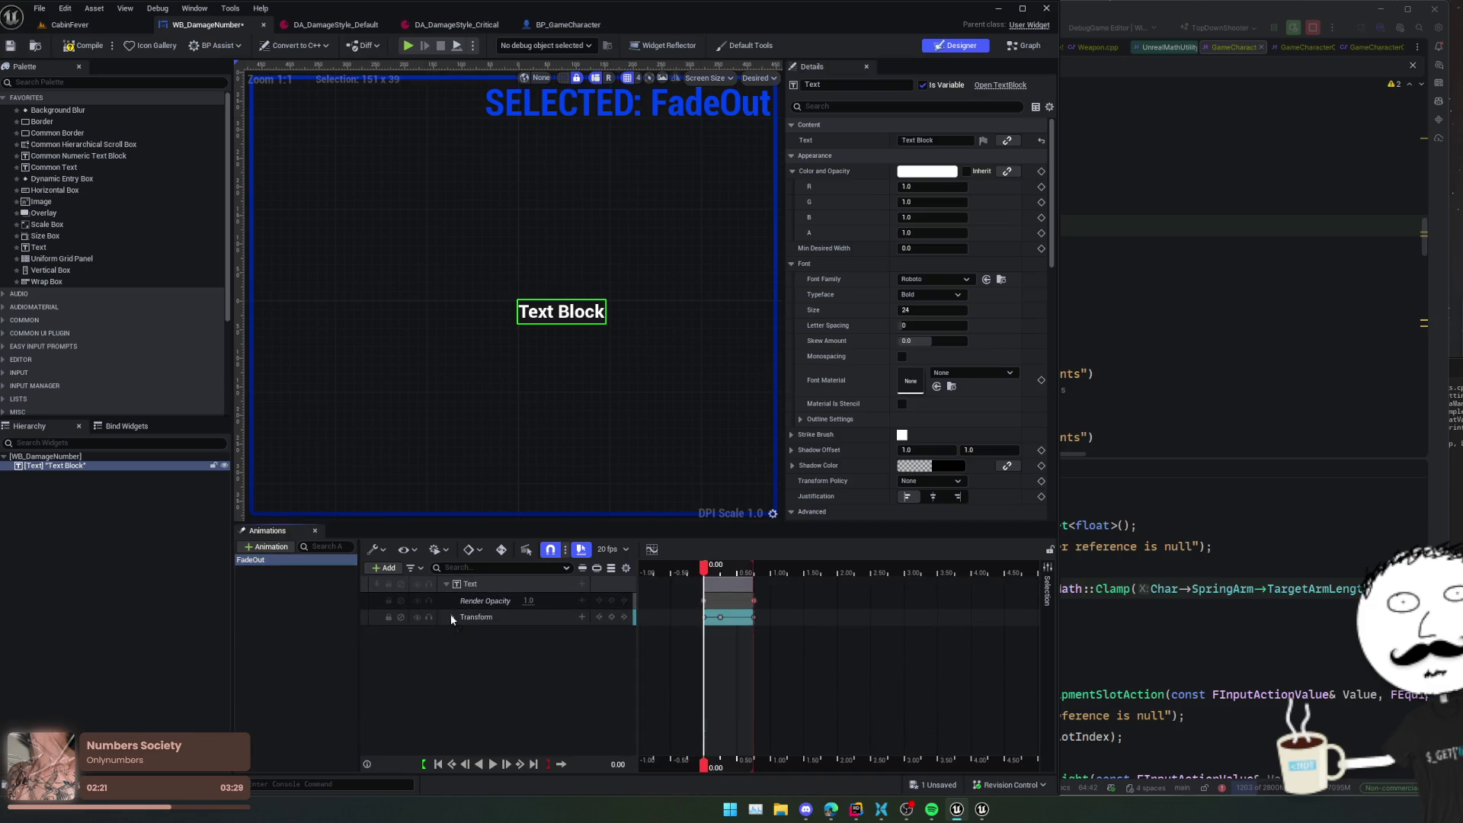
left_click(534, 605)
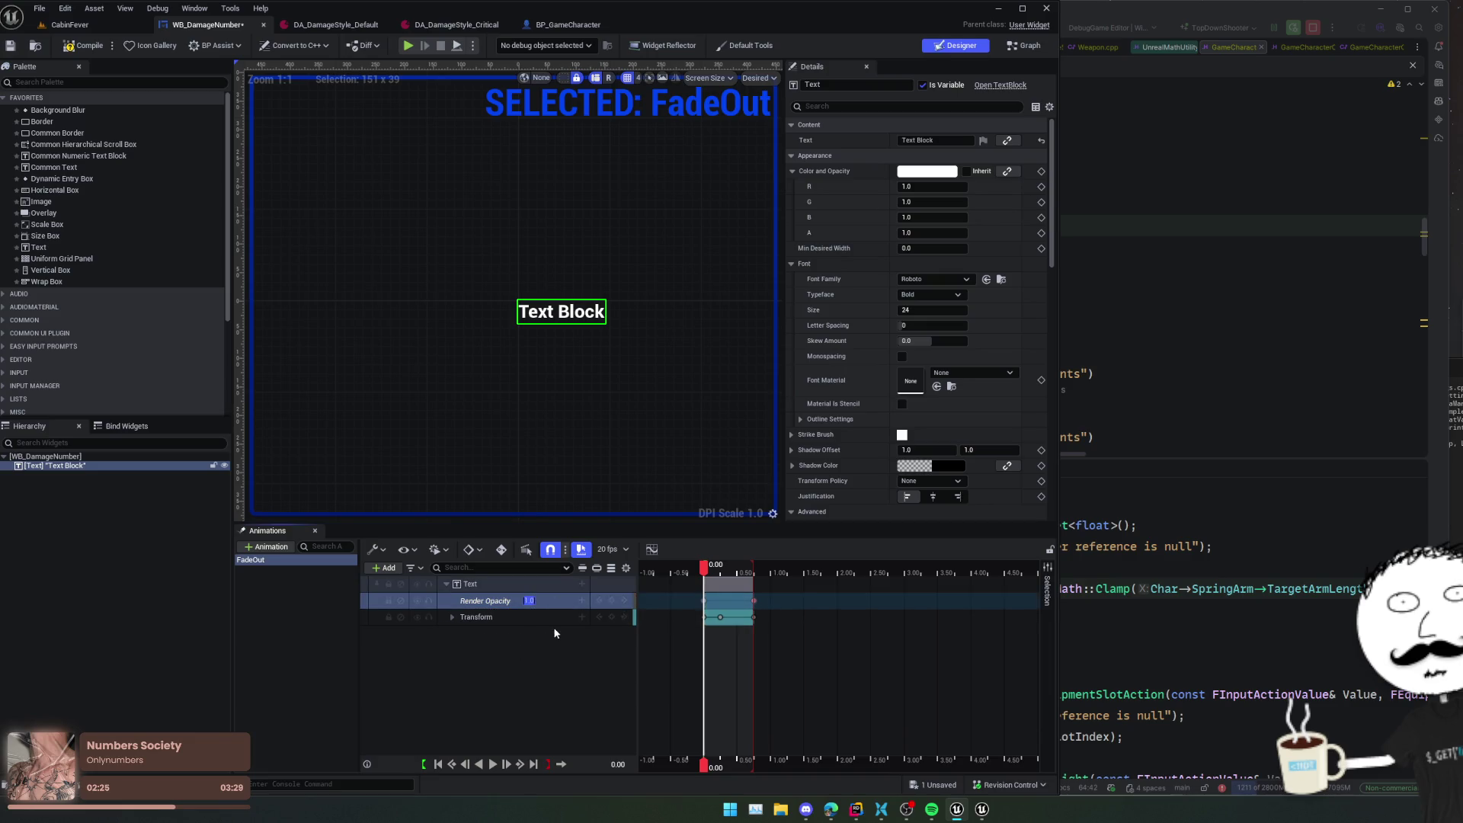
key("Return")
key("ctrl+s")
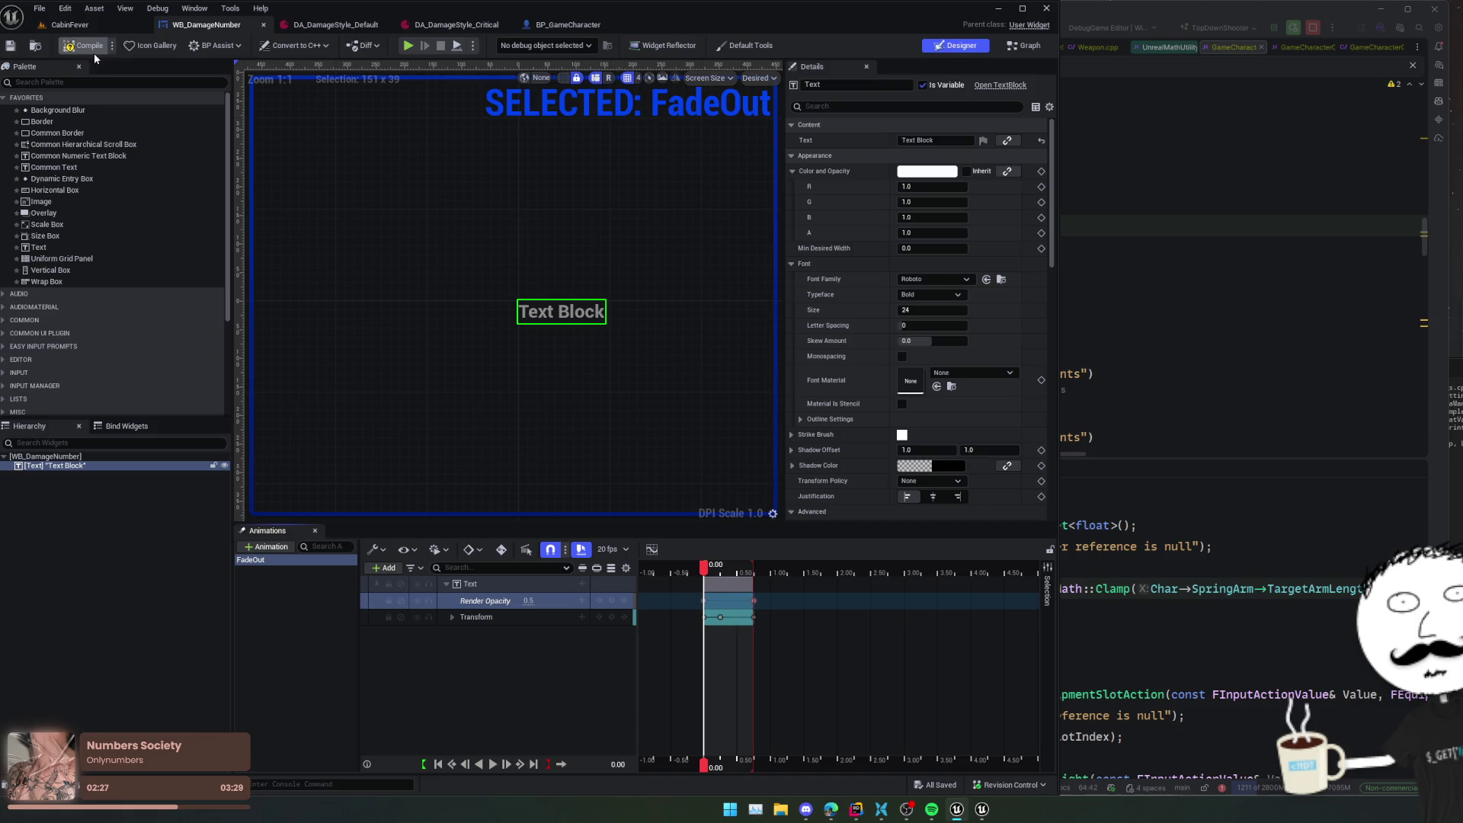
left_click(95, 26)
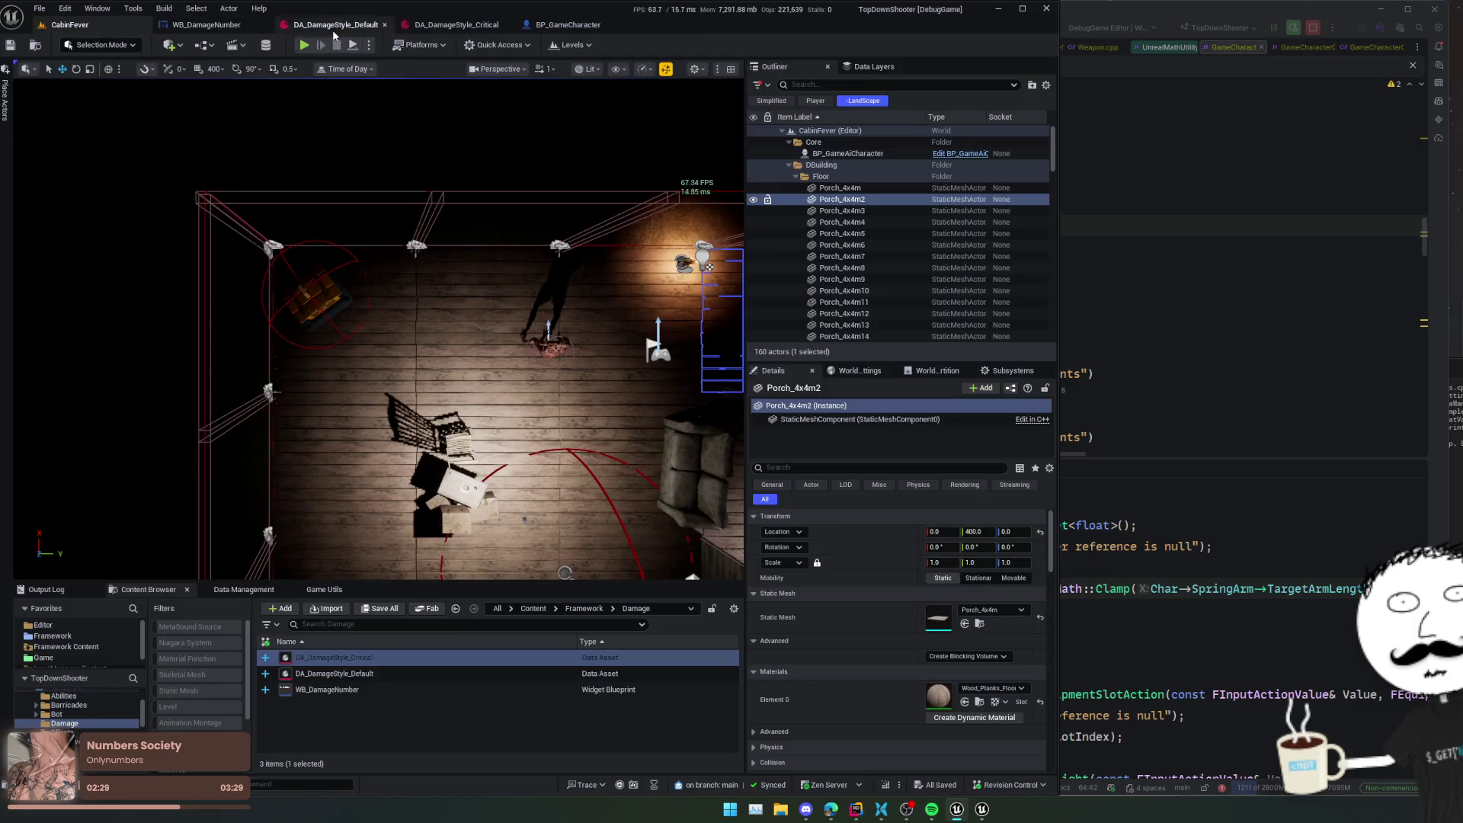
- Start a playtest and shoot the enemy until it dies
key("alt+p")
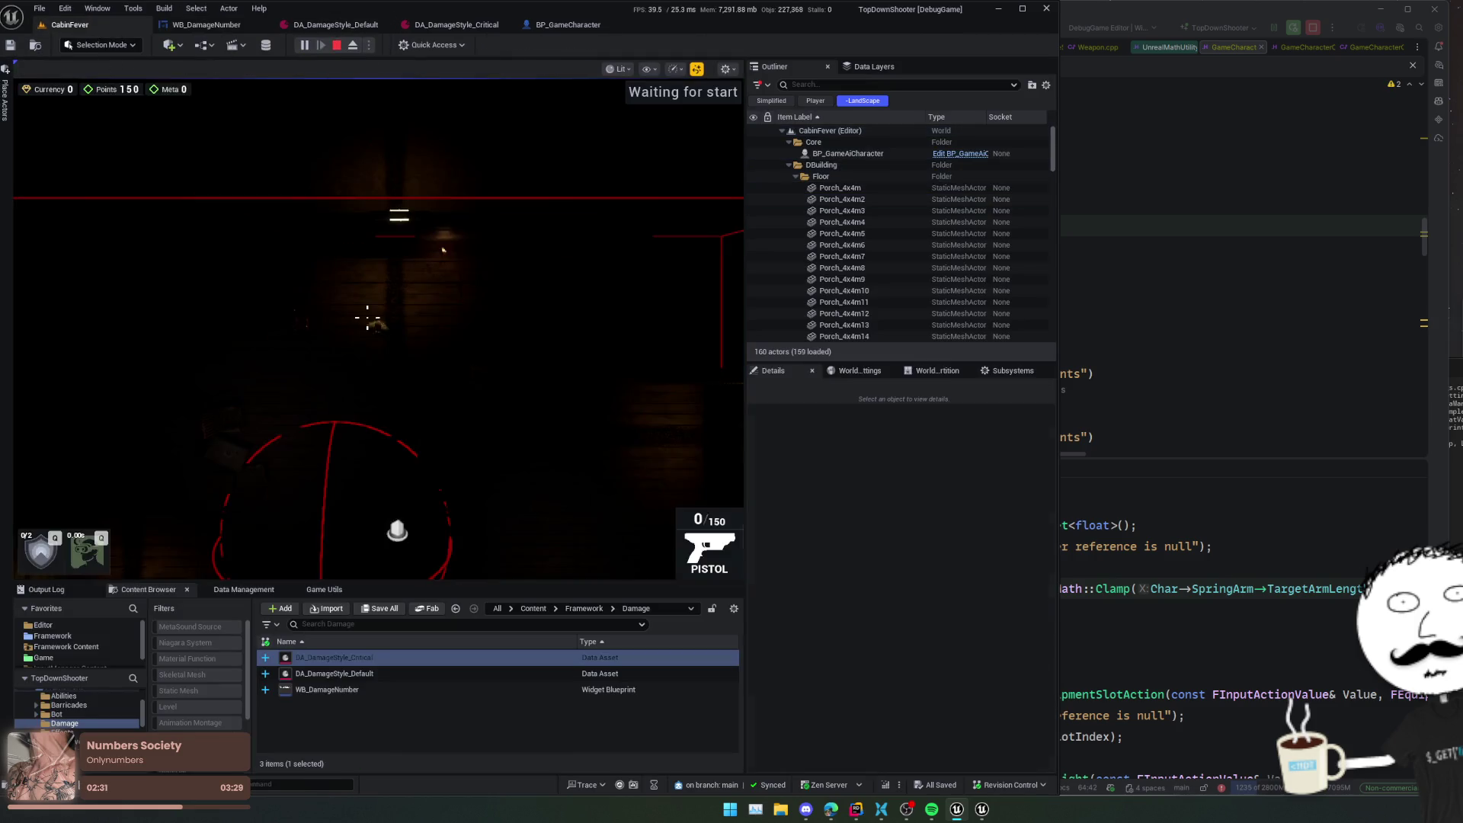
left_click(262, 326)
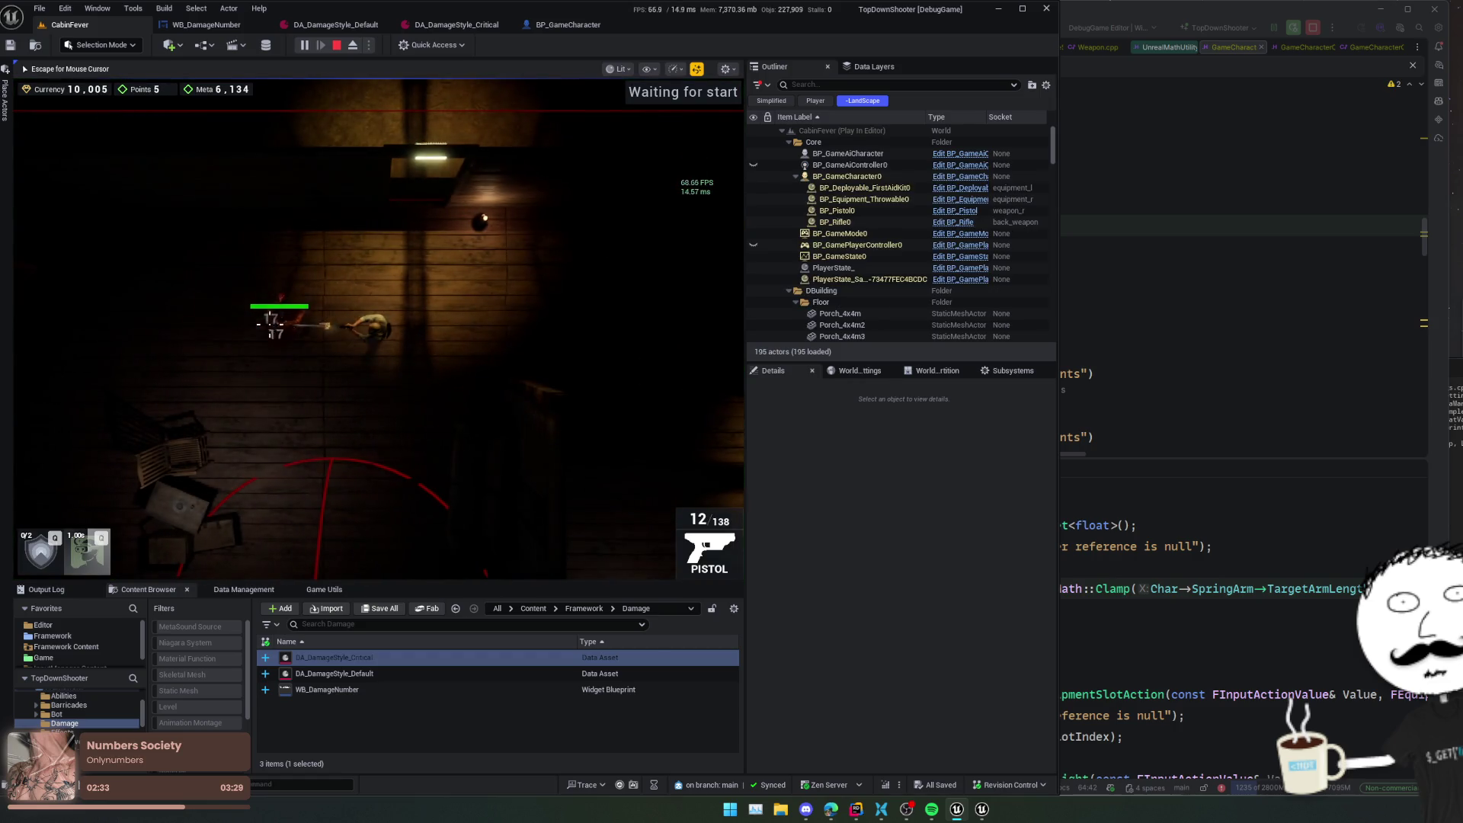
left_click(268, 325)
left_click(275, 321)
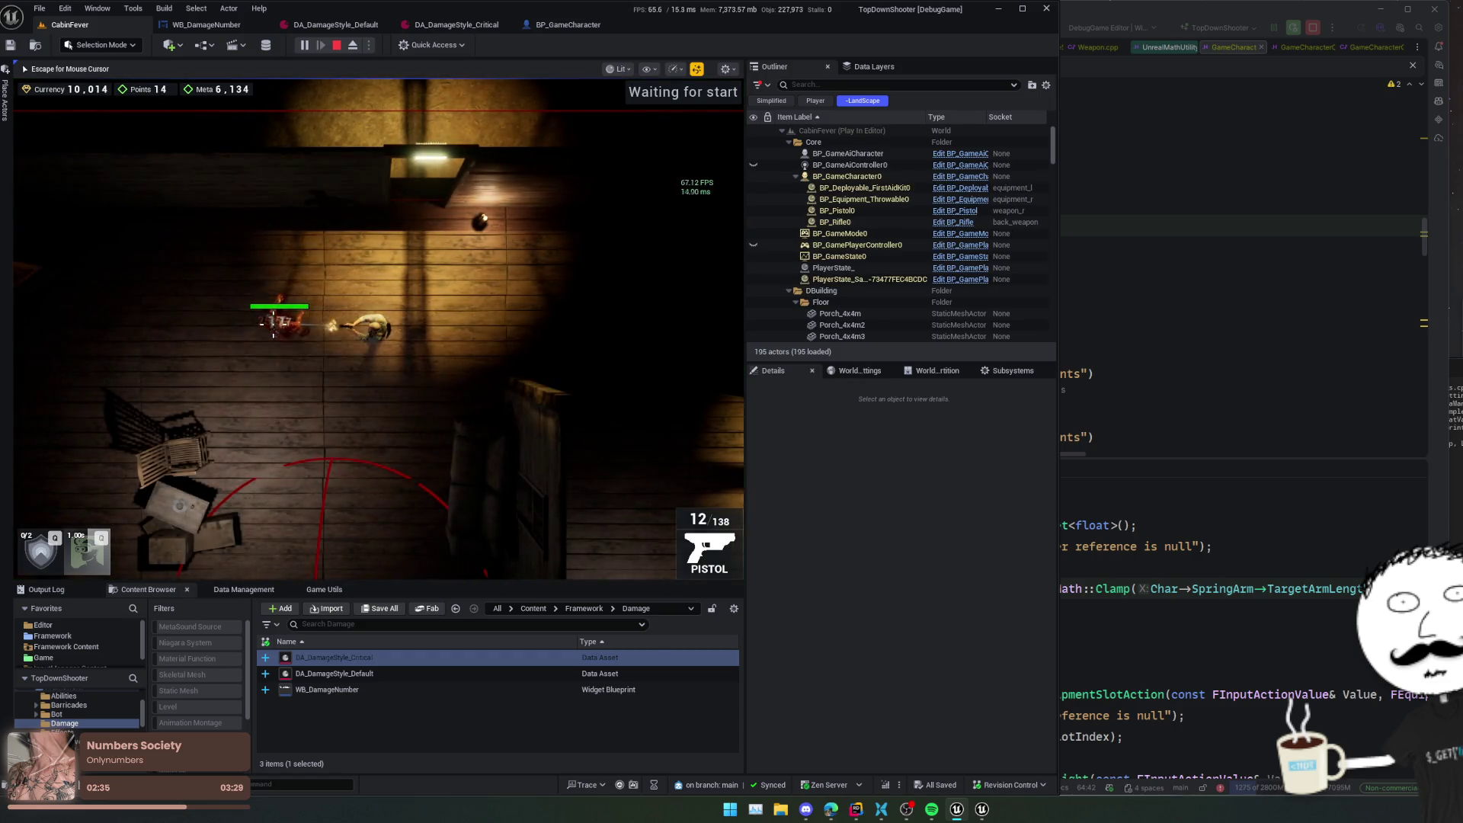
left_click(282, 324)
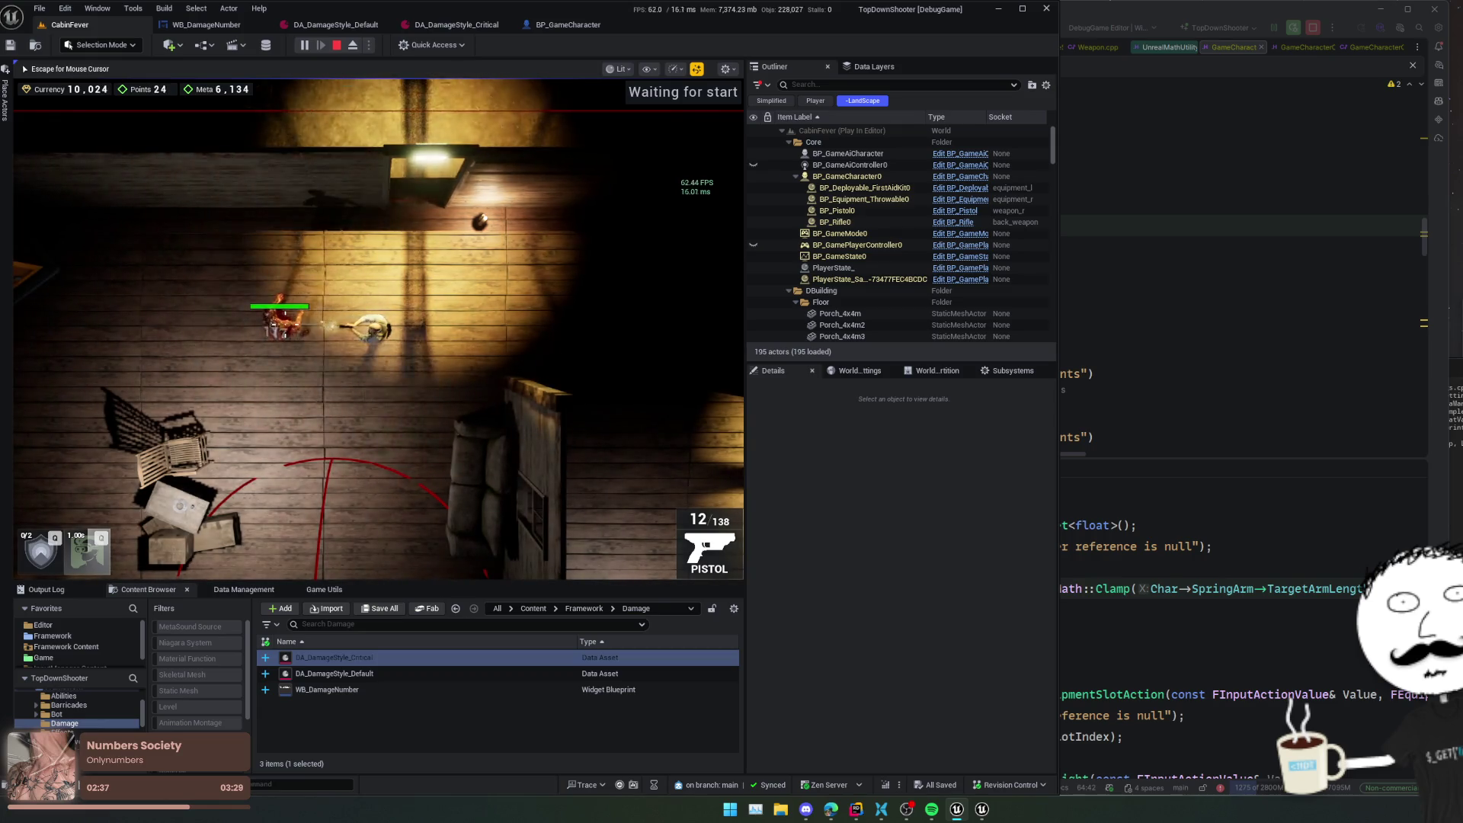
left_click(280, 329)
left_click(278, 330)
left_click(278, 326)
key("Escape")
- After checking both damage styles, set FadeOut Render Opacity to 0.75, save, and stop play
left_click(472, 28)
left_click(344, 28)
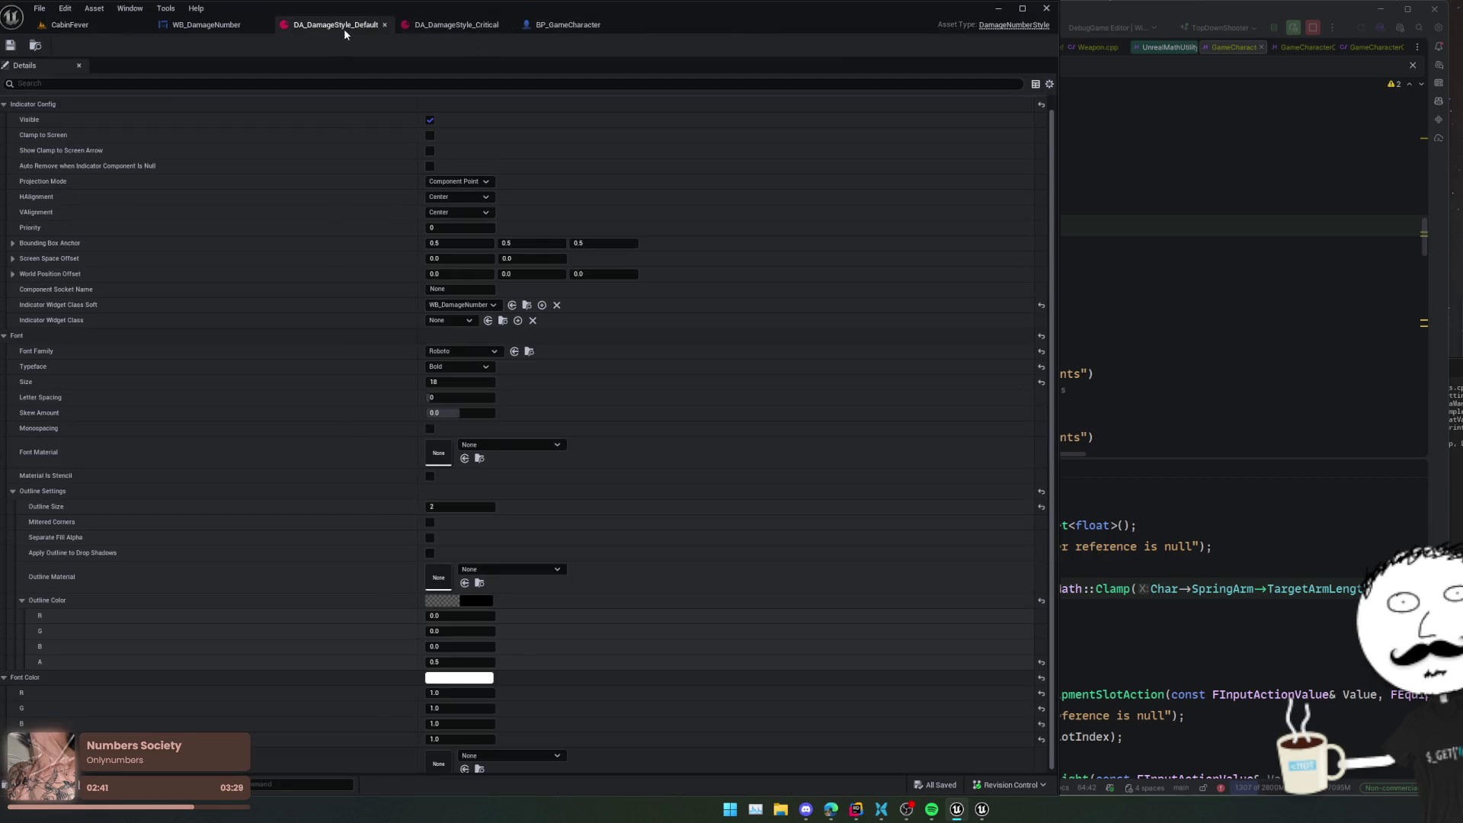
left_click(206, 25)
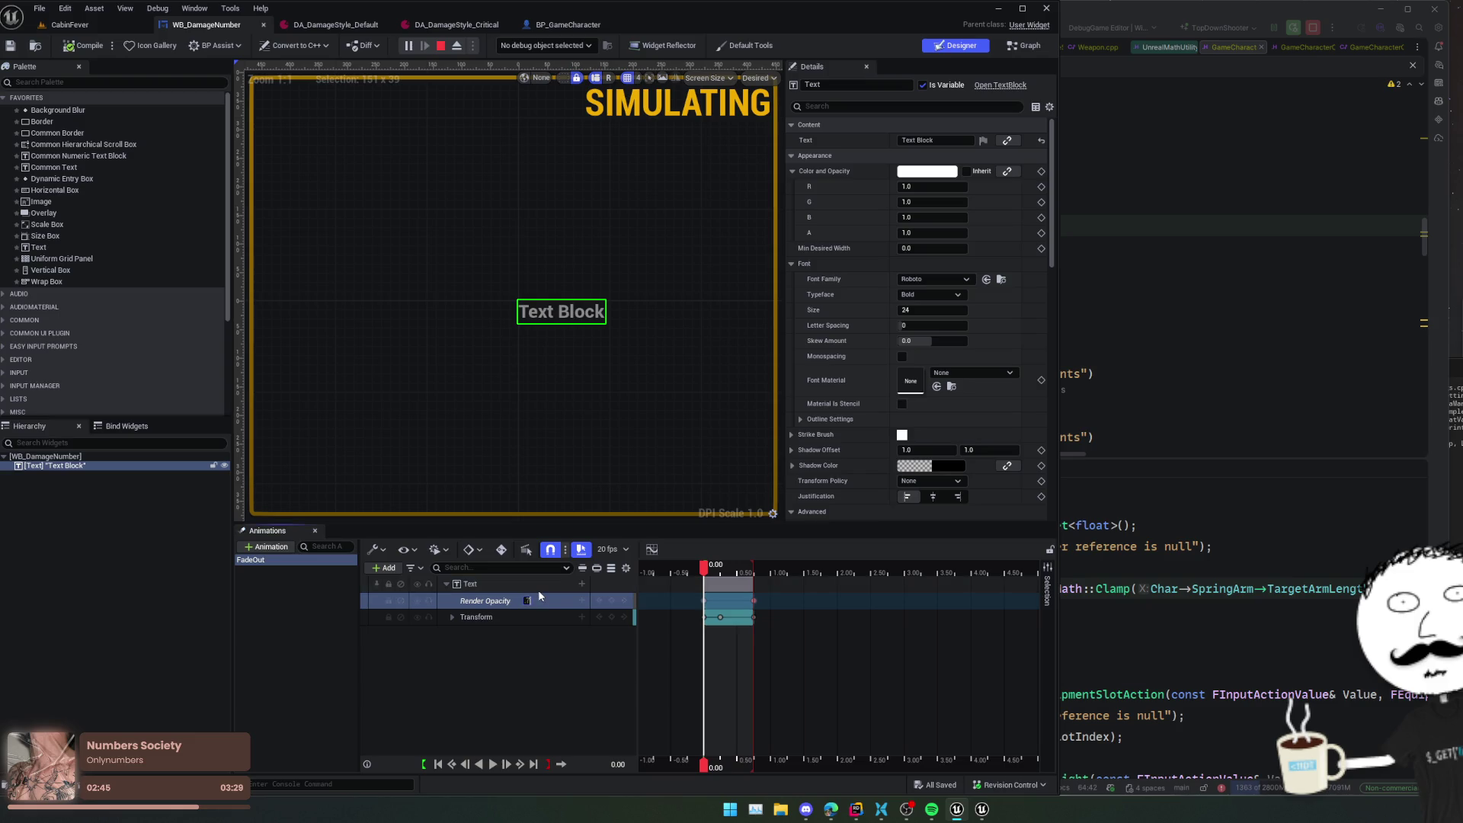
type("0.75")
key("Return")
key("ctrl+s")
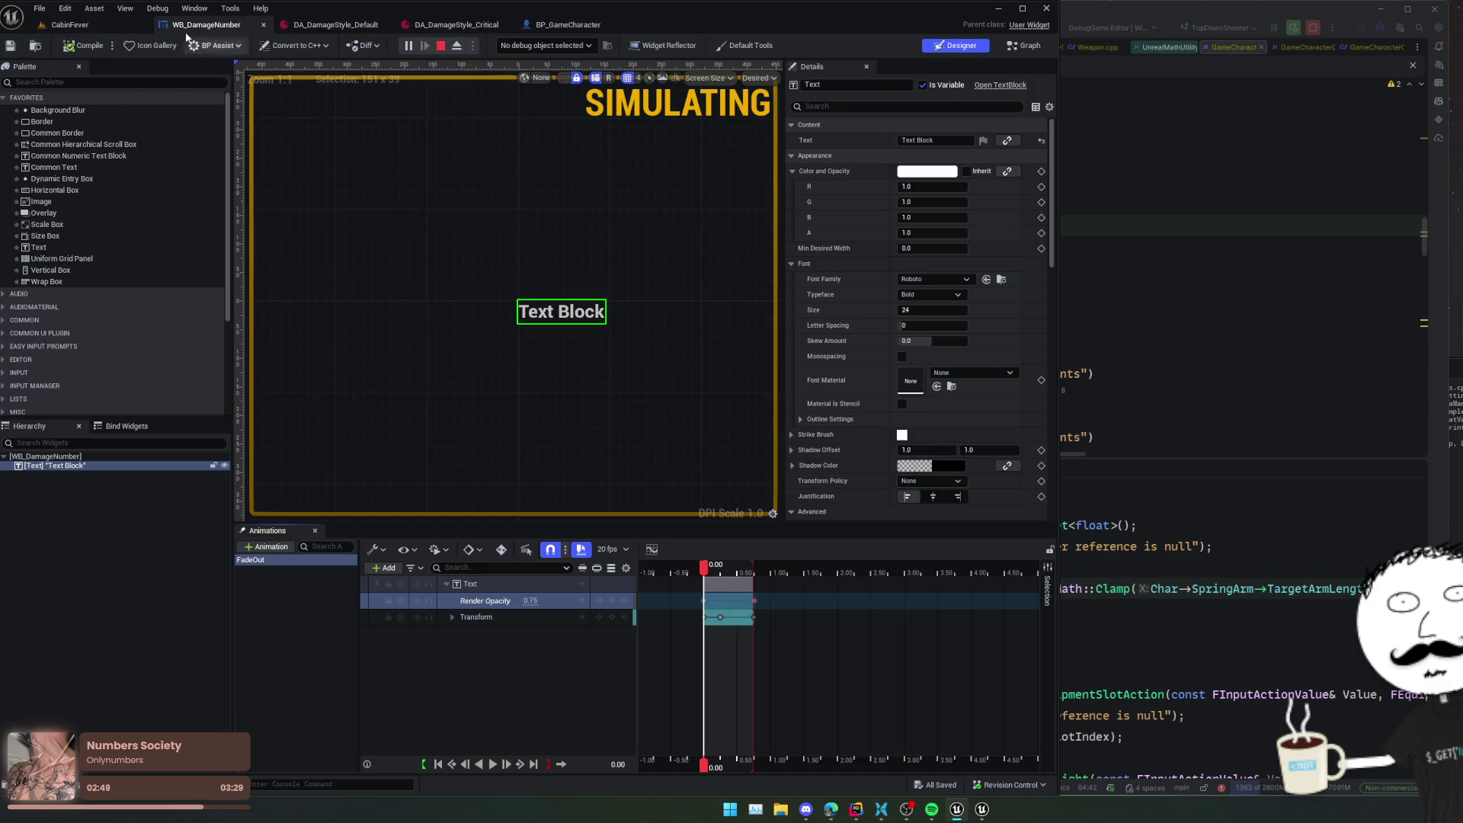
left_click(70, 24)
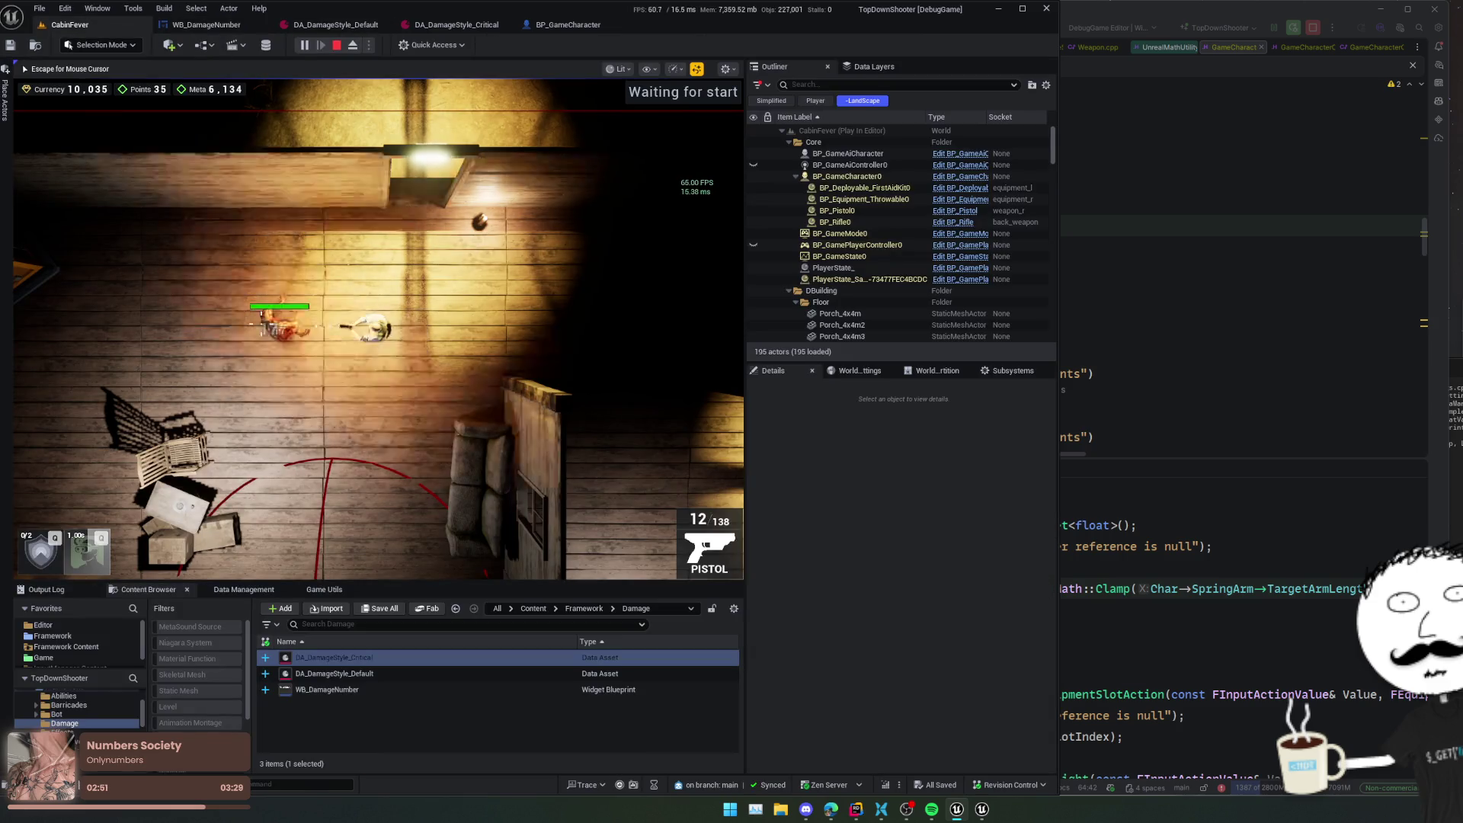
left_click(337, 45)
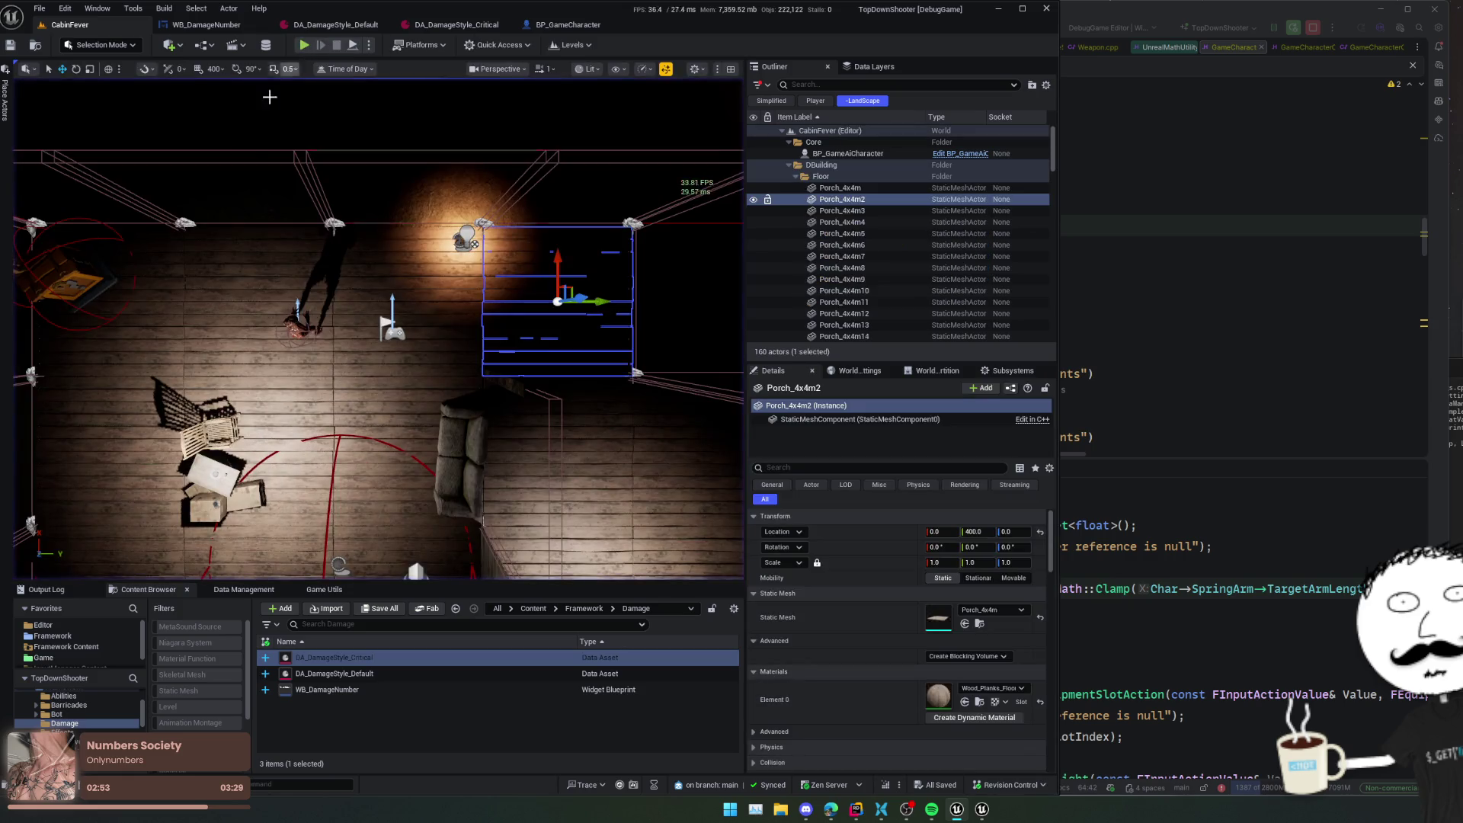
- Start a fresh playtest and shoot the zombie while moving, watching 17 damage numbers pop up
key("alt+p")
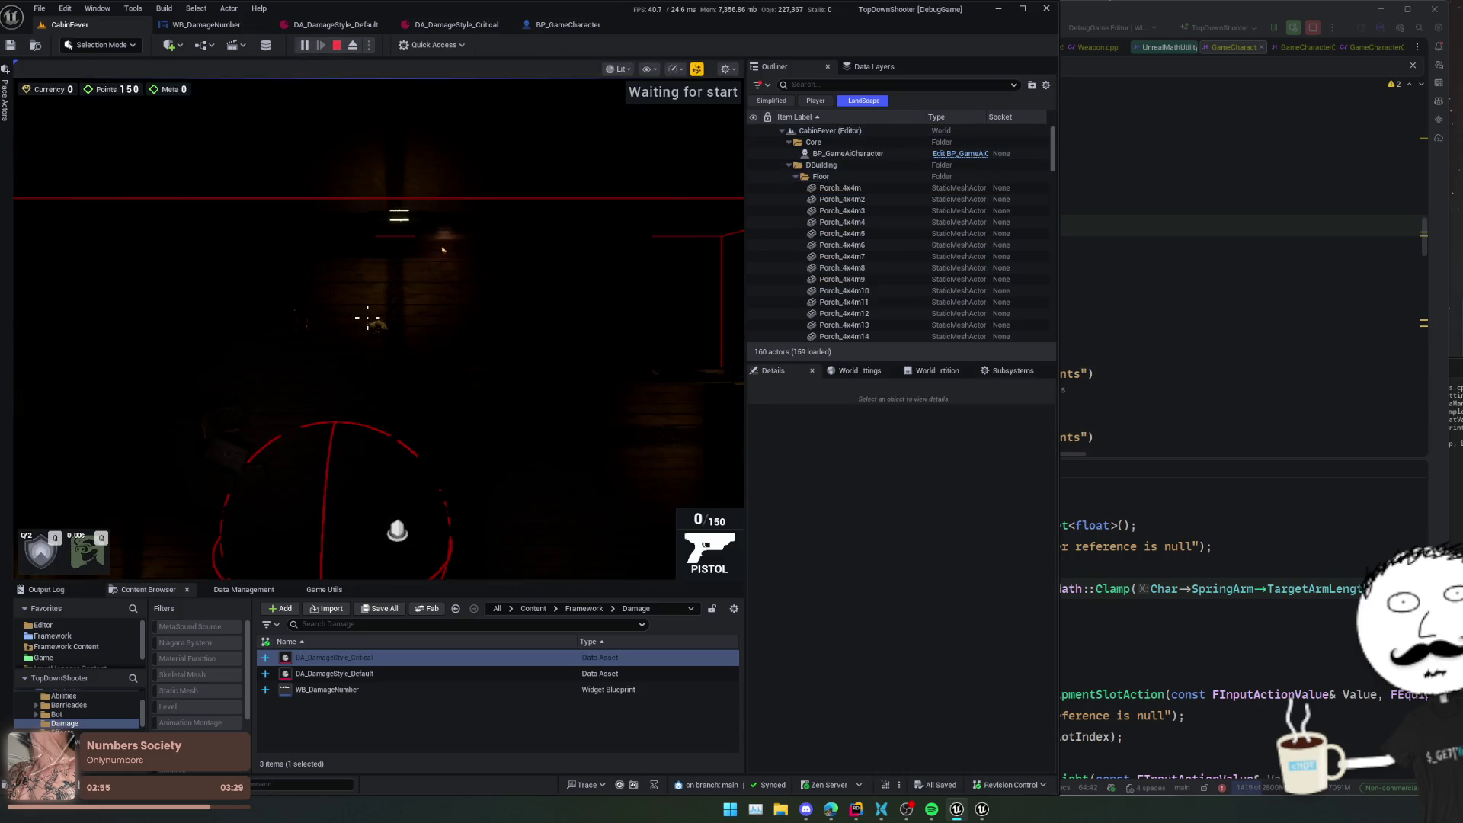
left_click(228, 336)
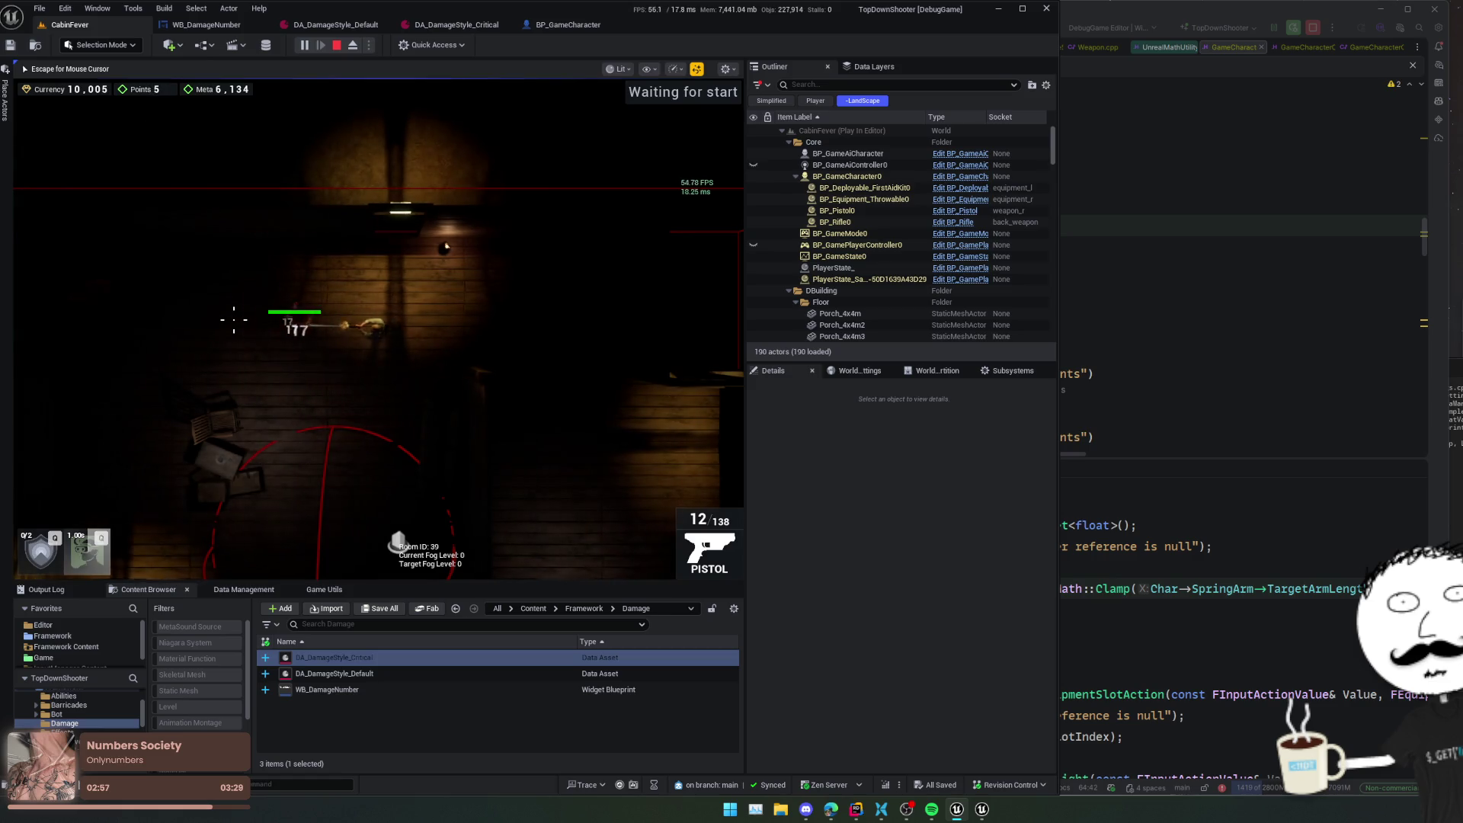
left_click(233, 319)
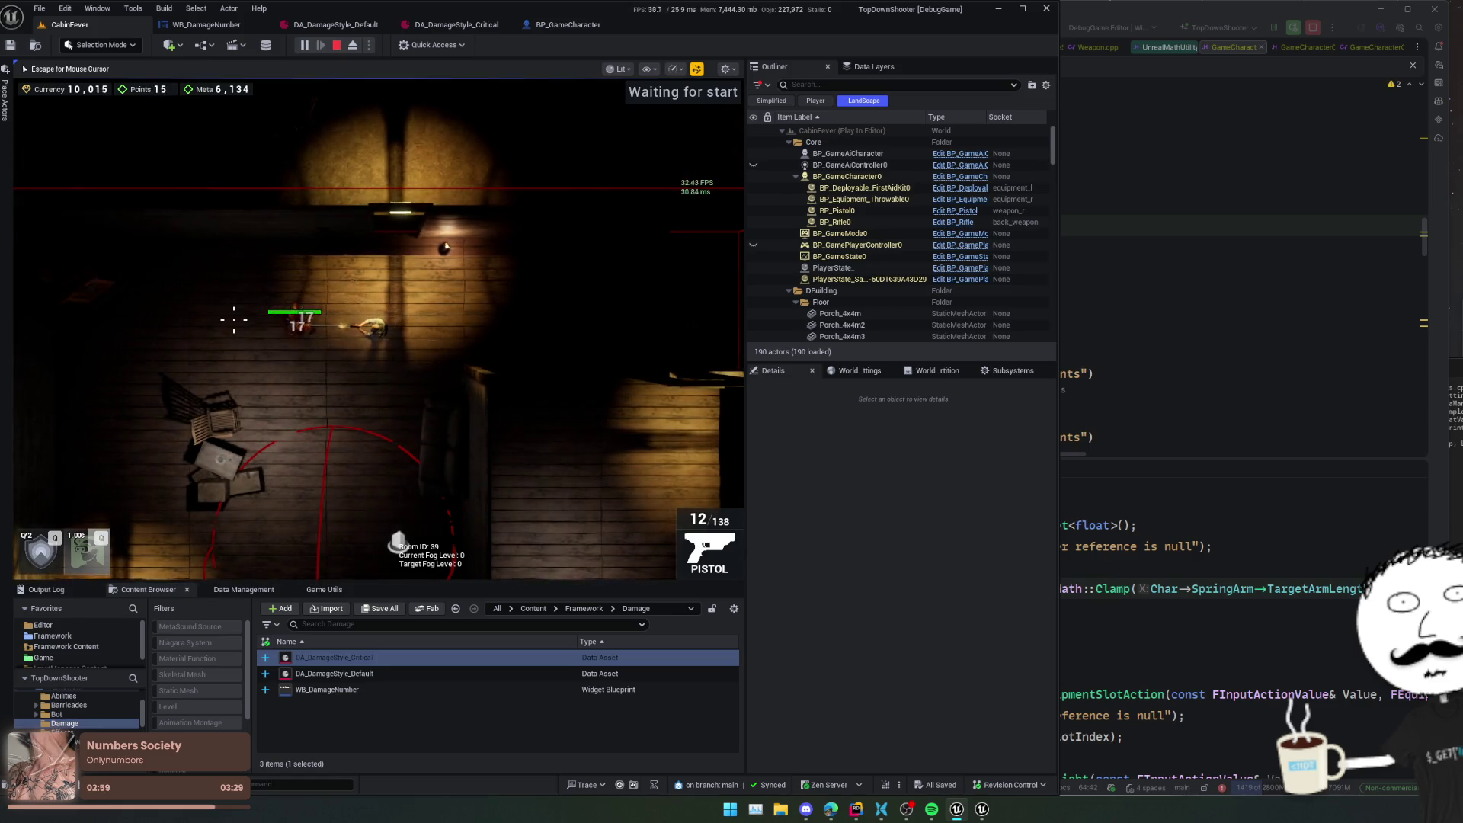
left_click(233, 319)
left_click(233, 320)
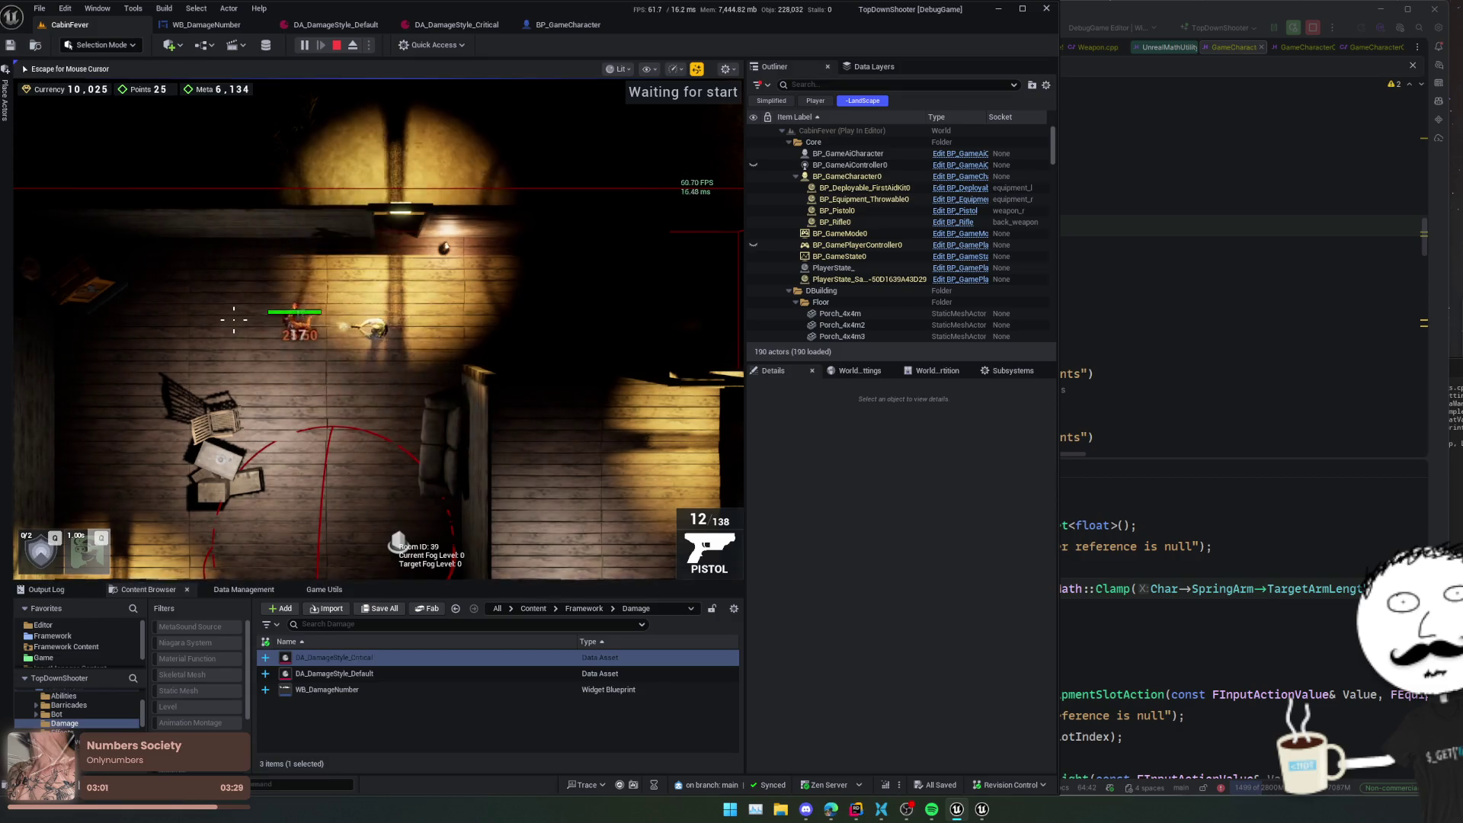
left_click(233, 320)
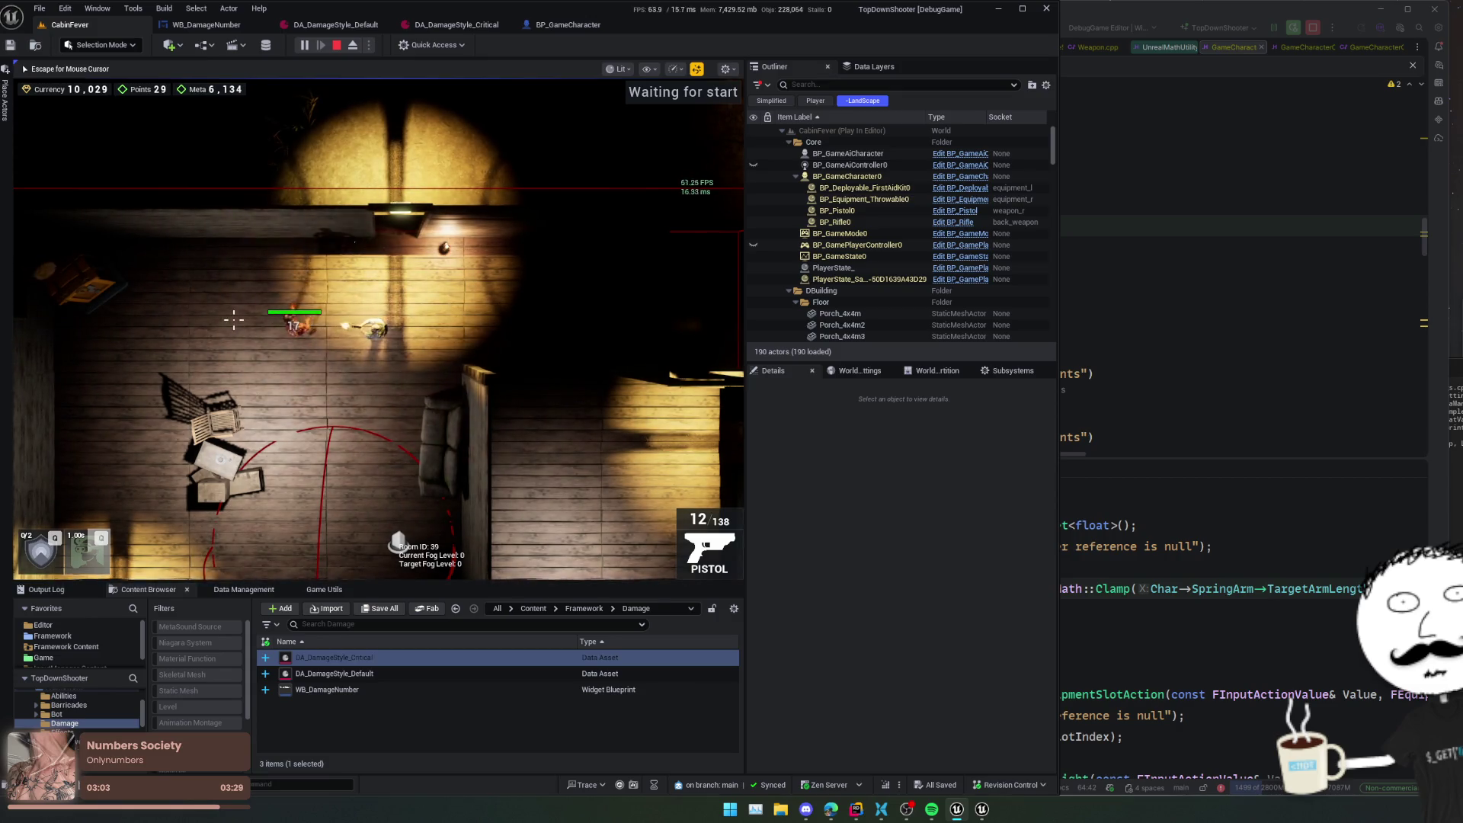
left_click(233, 319)
key("a")
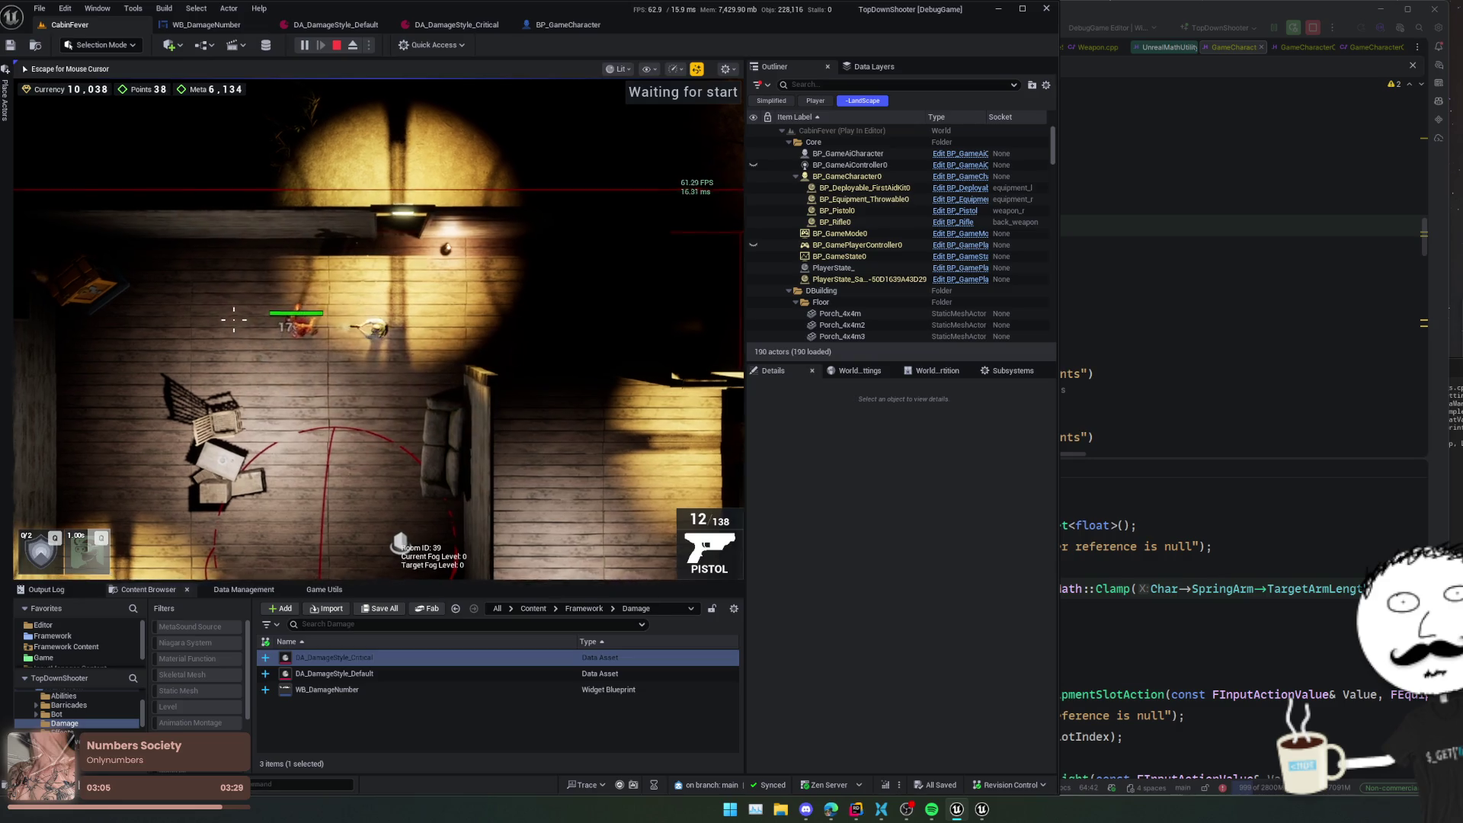
key("s")
left_click(410, 283)
key("w")
left_click(410, 283)
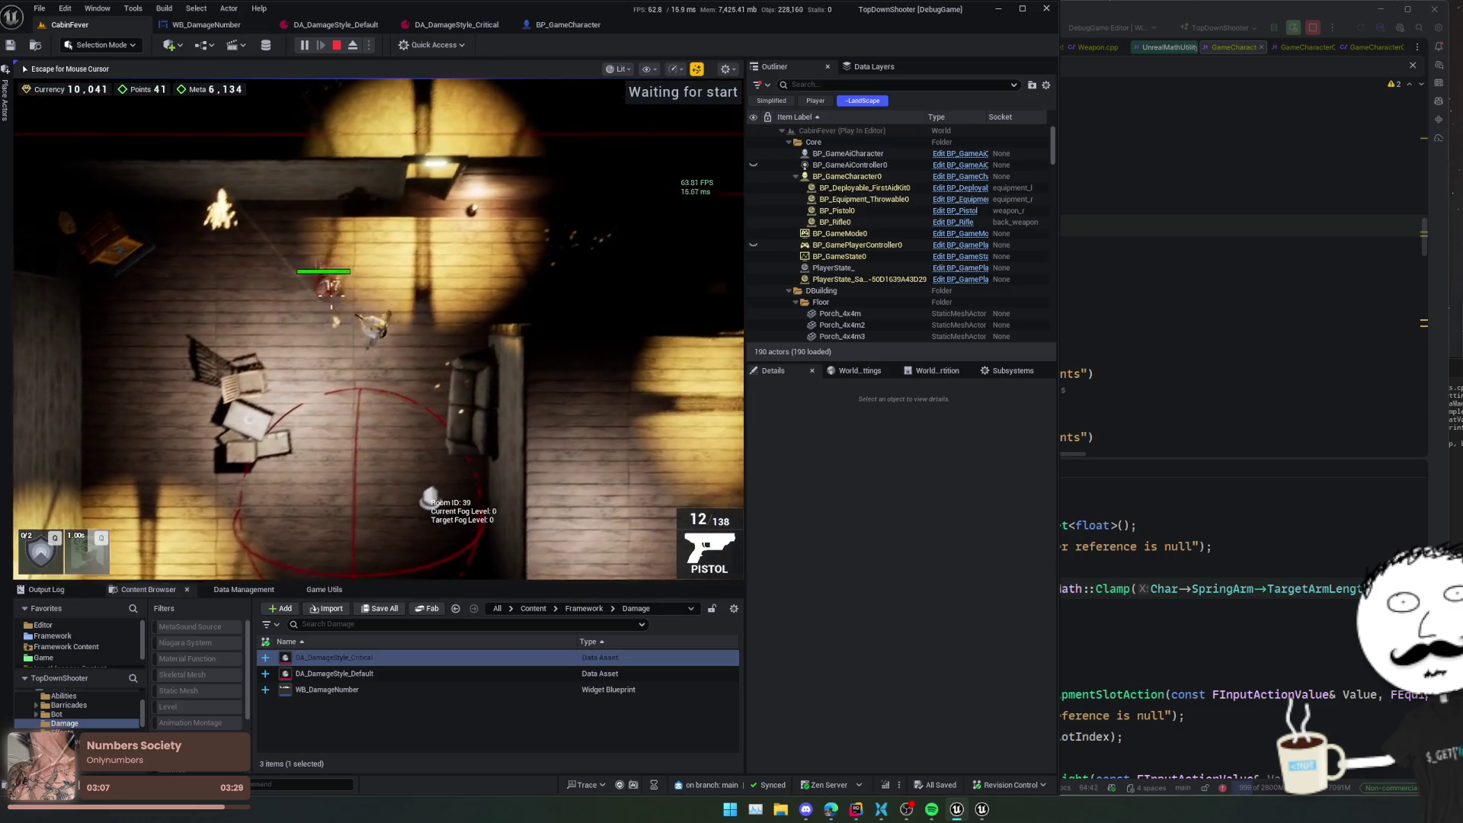
key("super")
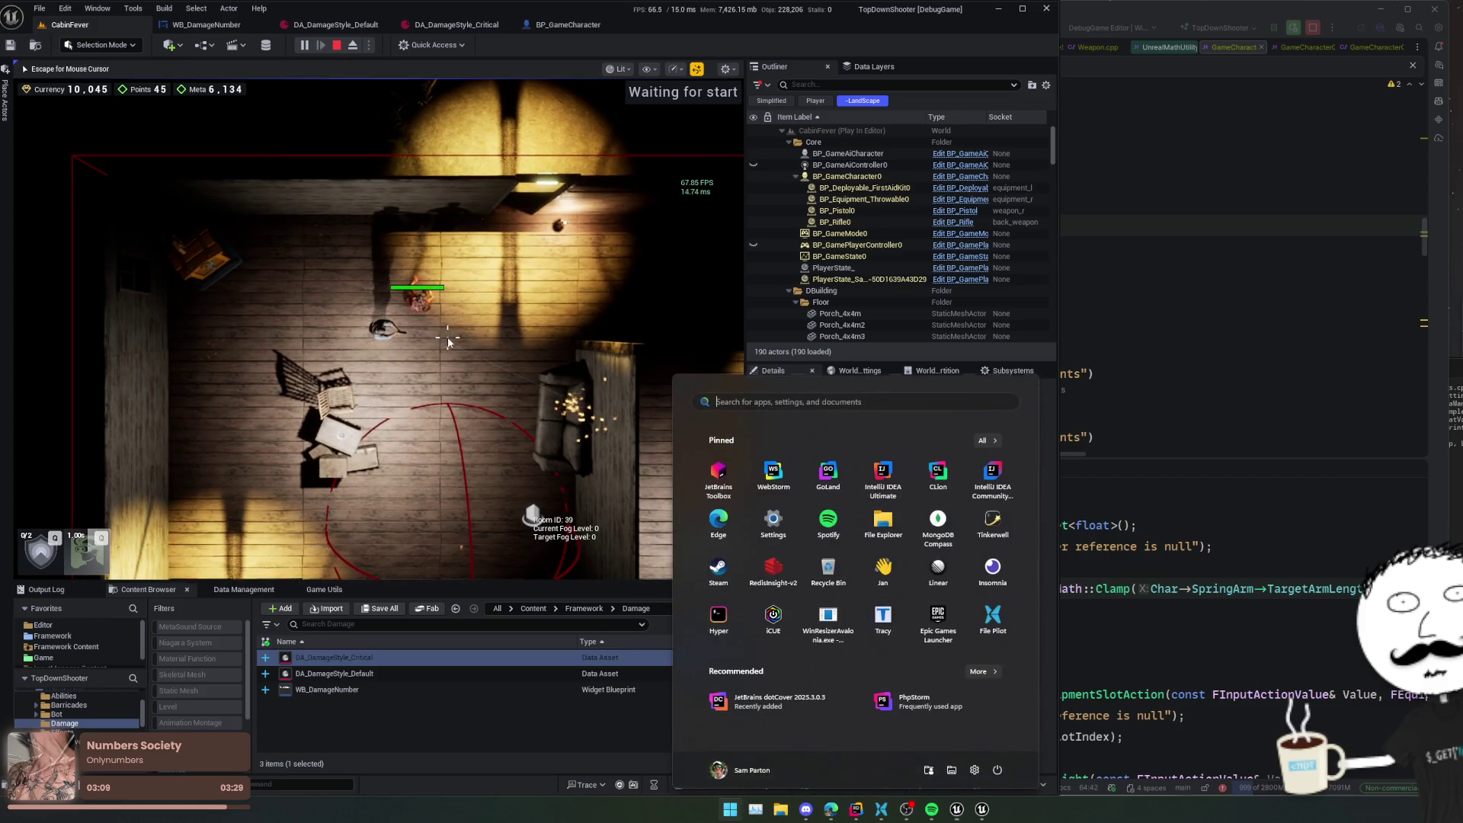
key("super")
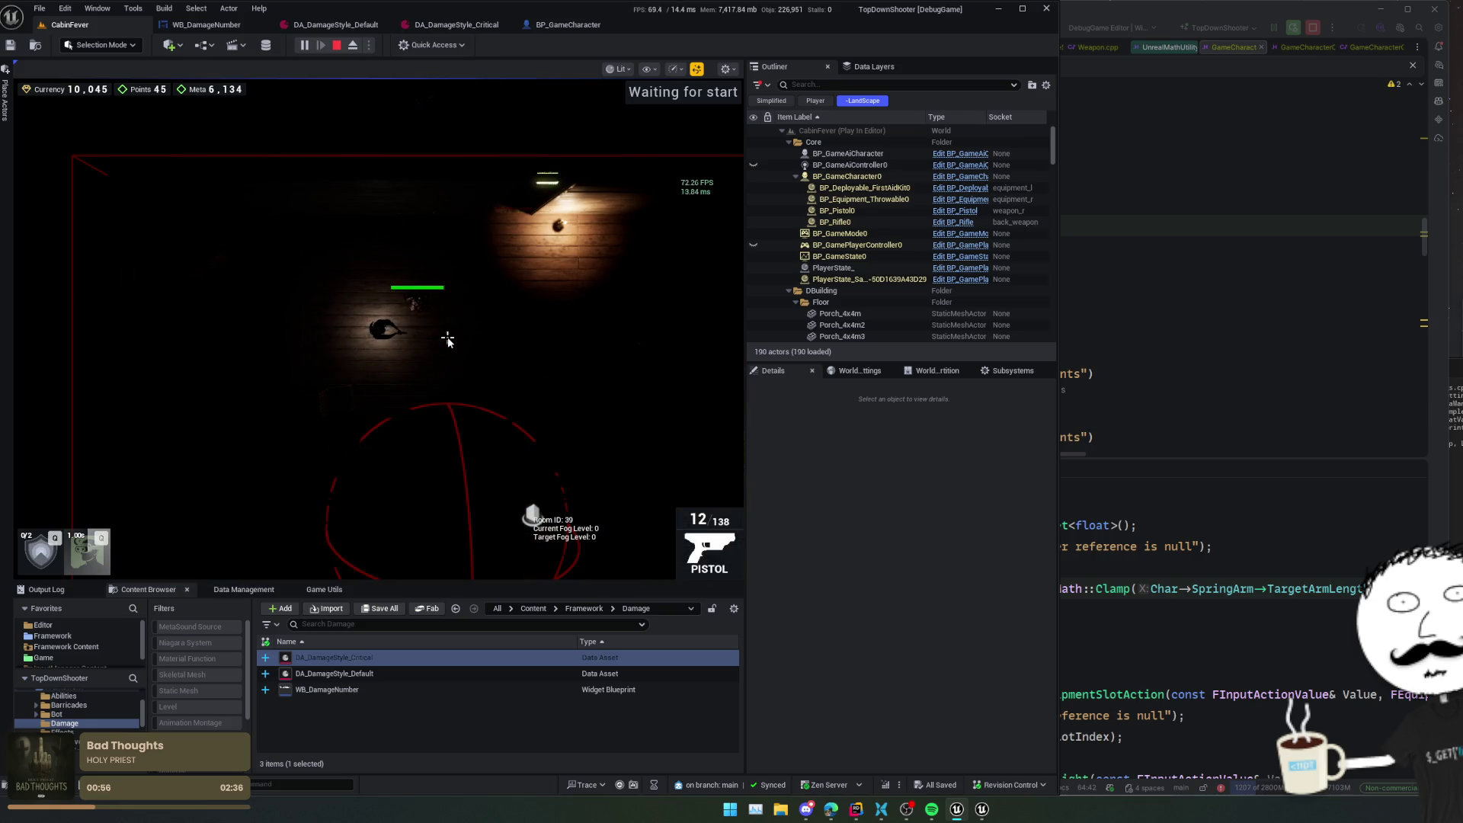
key("super")
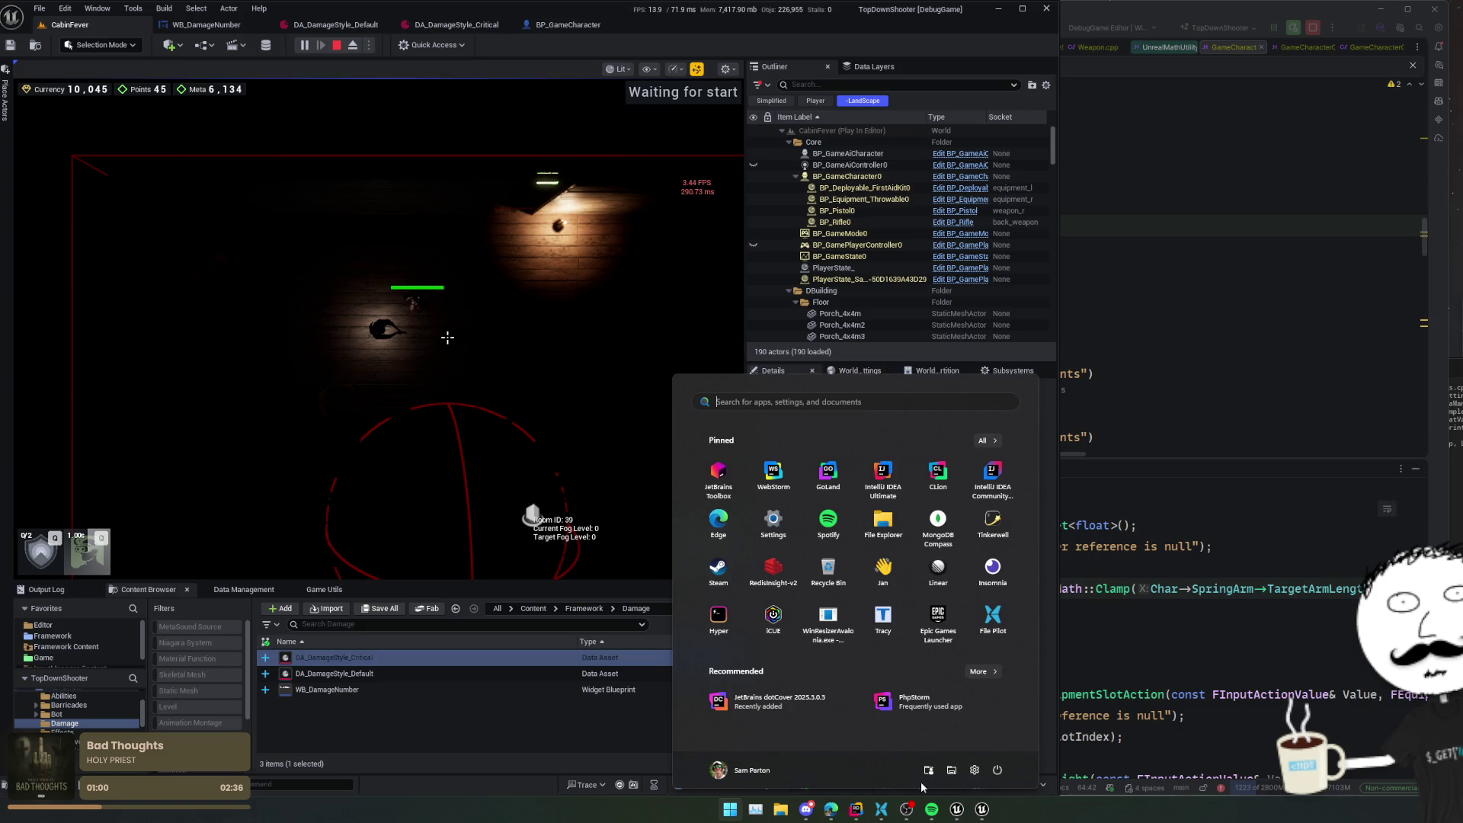
left_click(806, 810)
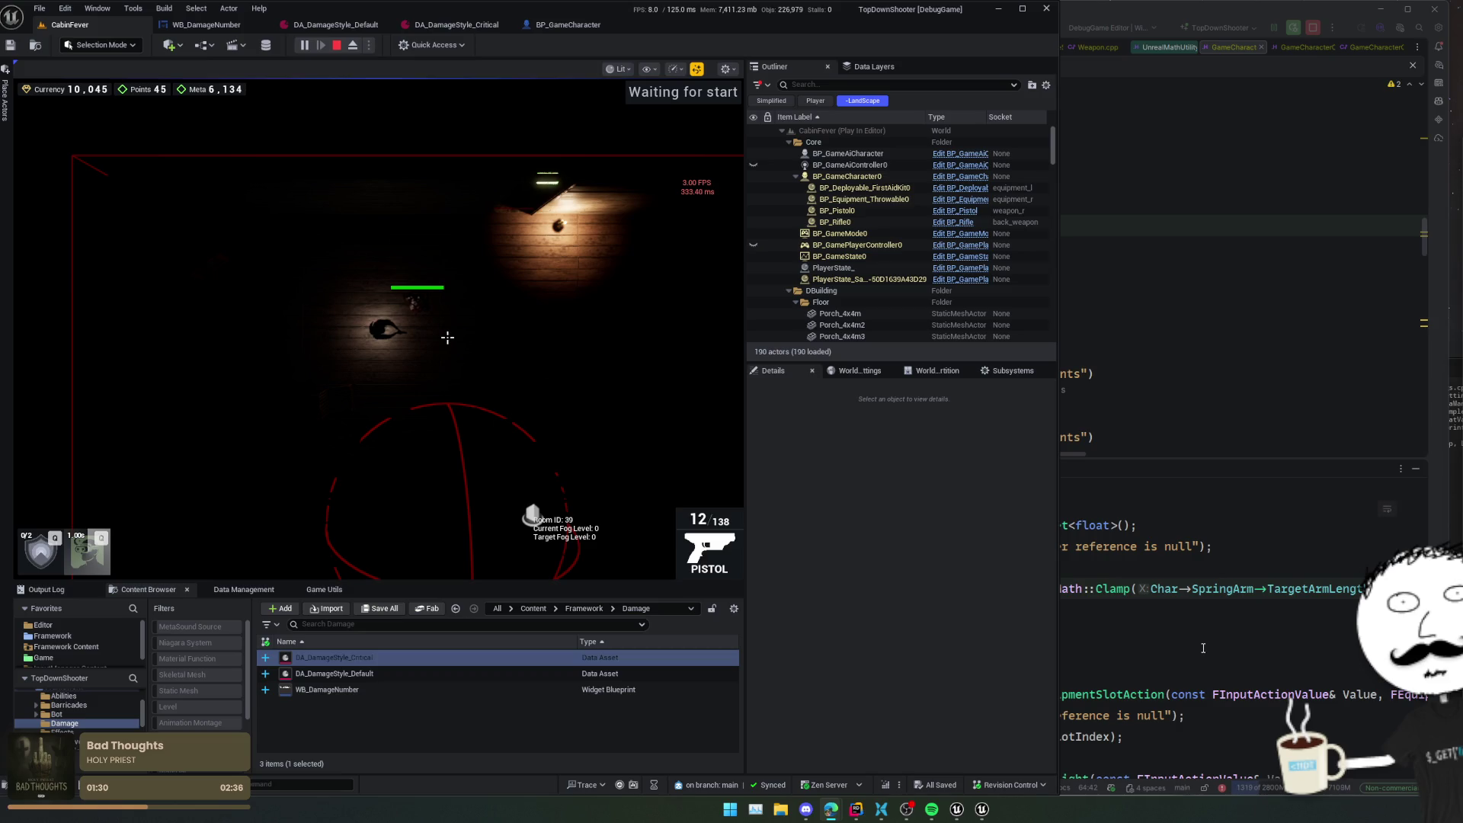
- Sort the Downloads folder newest first by date modified and preview IMG_1051.jpg
left_click(780, 809)
left_click(492, 482)
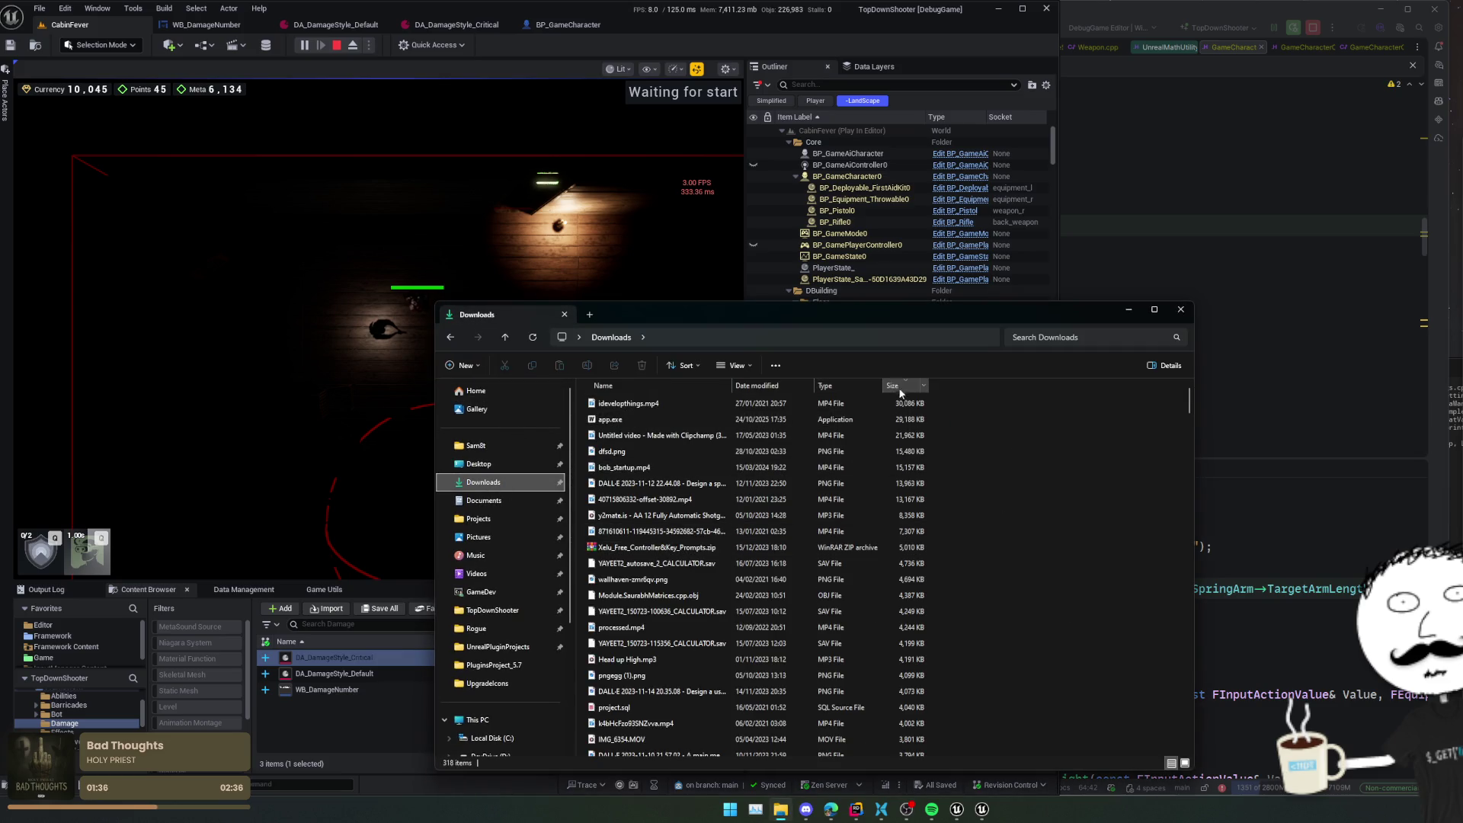
left_click(899, 386)
left_click(643, 391)
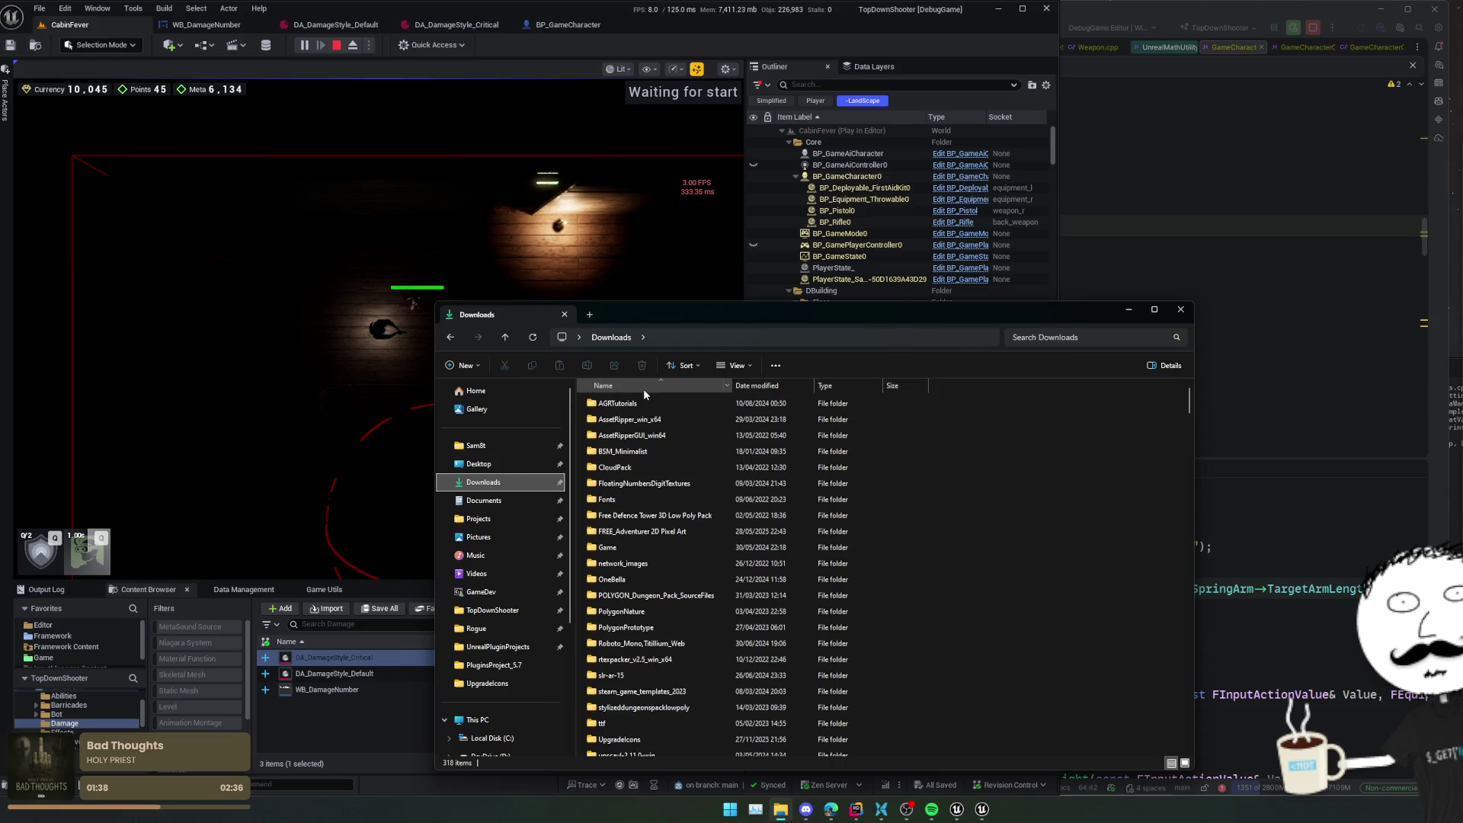
left_click(642, 391)
right_click(758, 383)
left_click(743, 386)
left_click(755, 386)
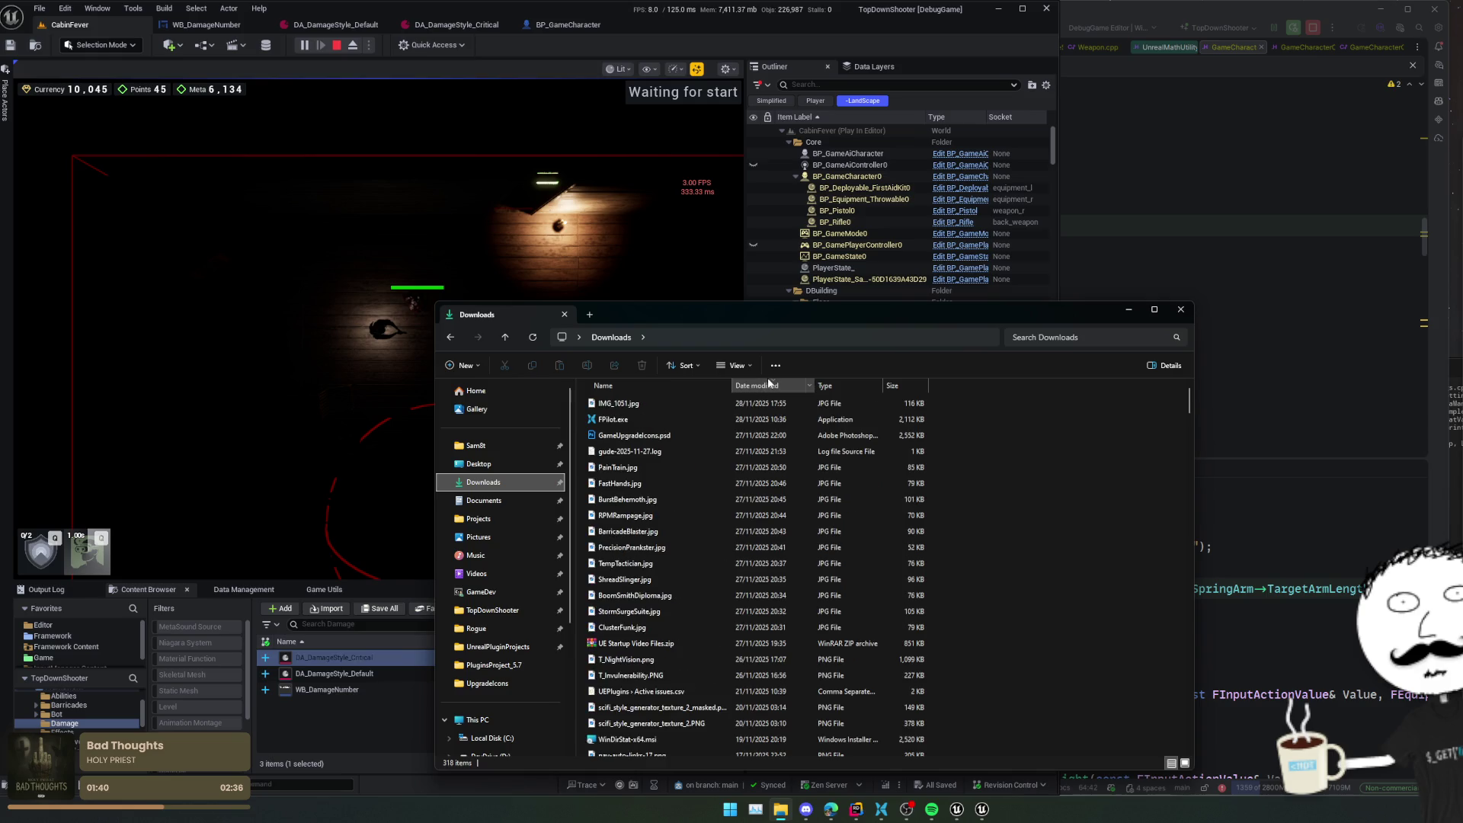
double_click(726, 404)
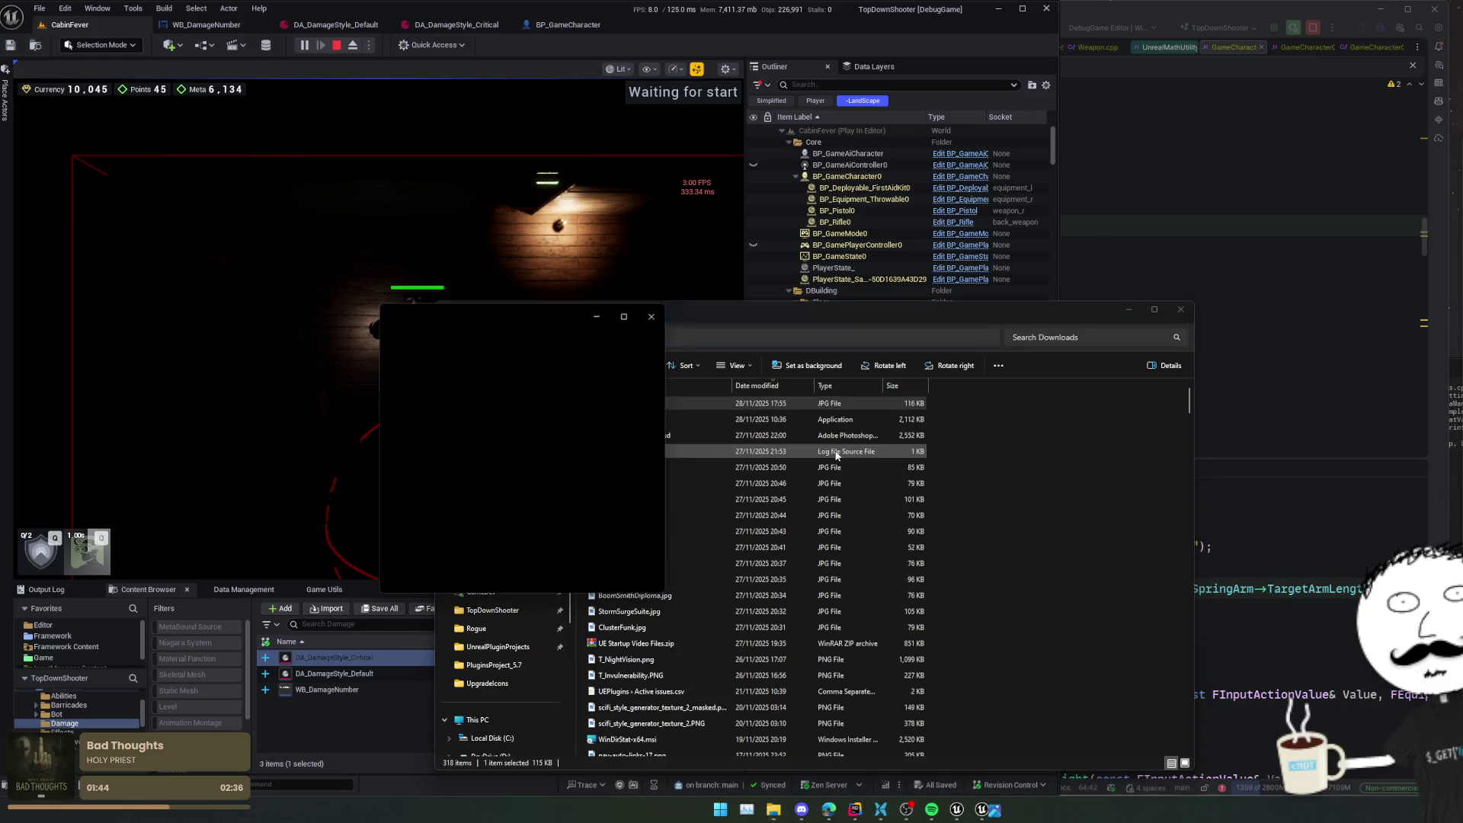
scroll(550, 513, "up", 3)
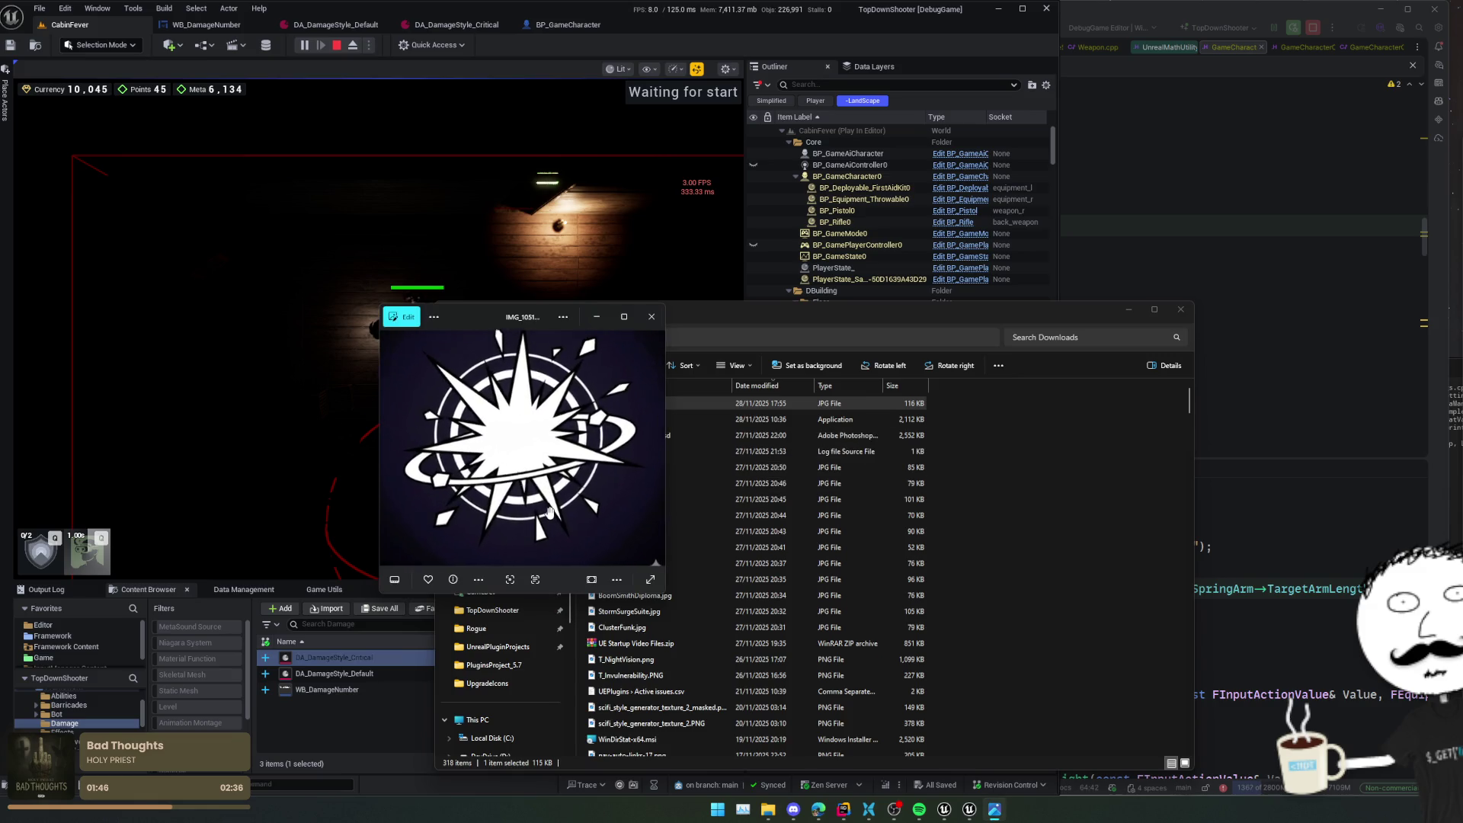
scroll(551, 512, "down", 3)
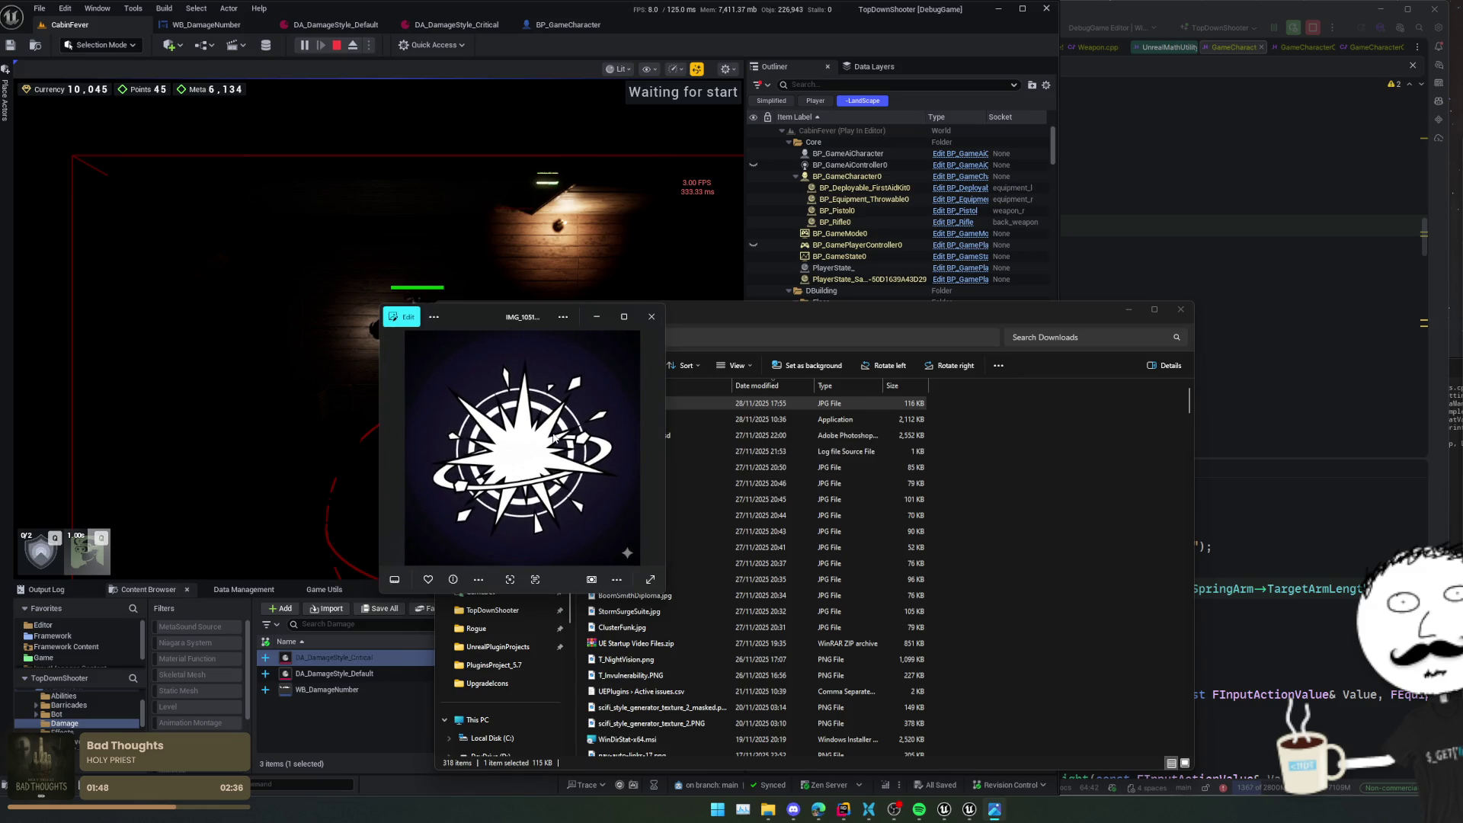
- Launch Adobe Photoshop 2025, stop the Unreal playtest, and reposition the Downloads window
key("super")
type("paint")
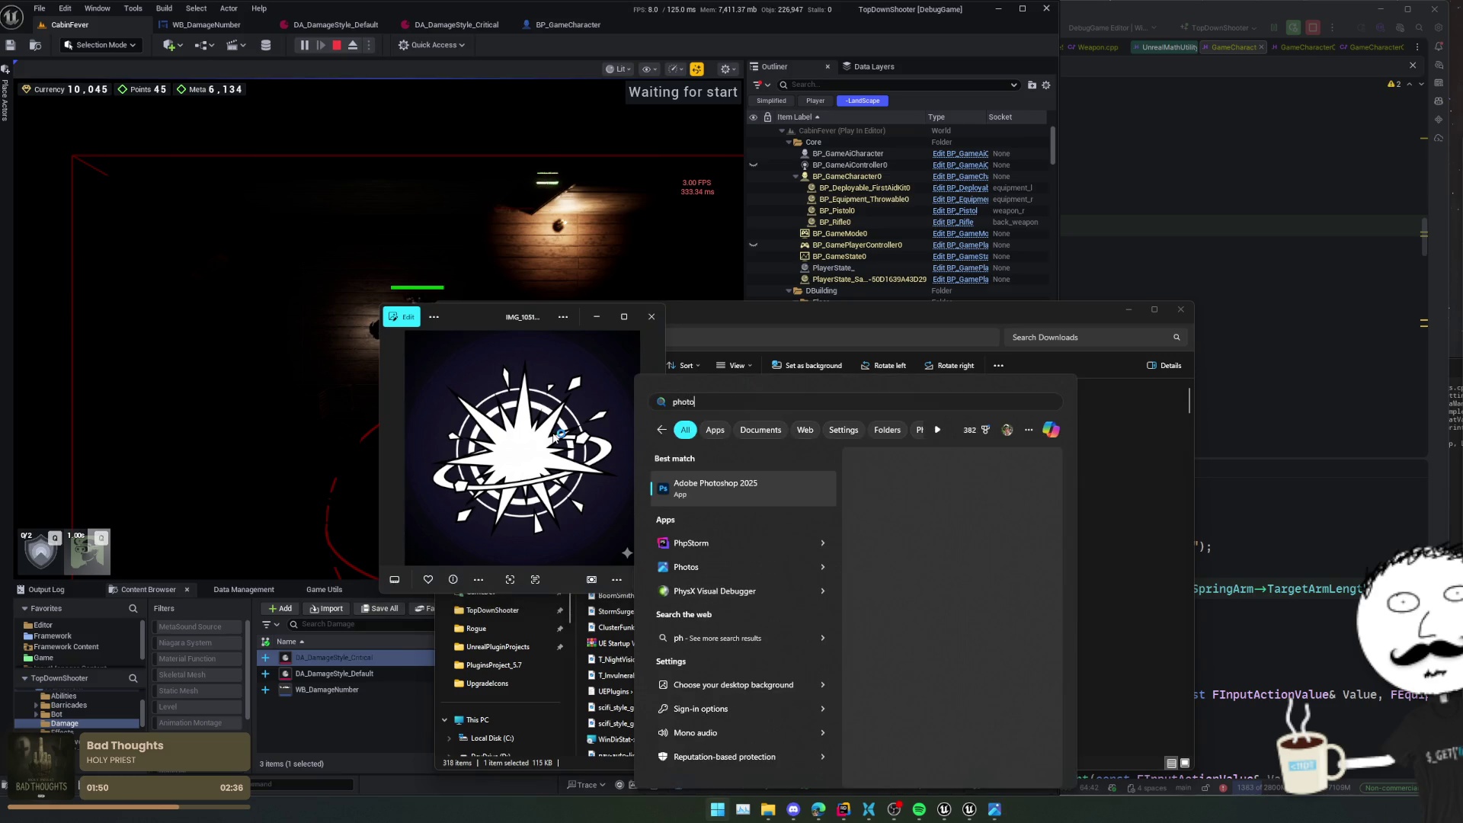
key("Return")
left_click(340, 49)
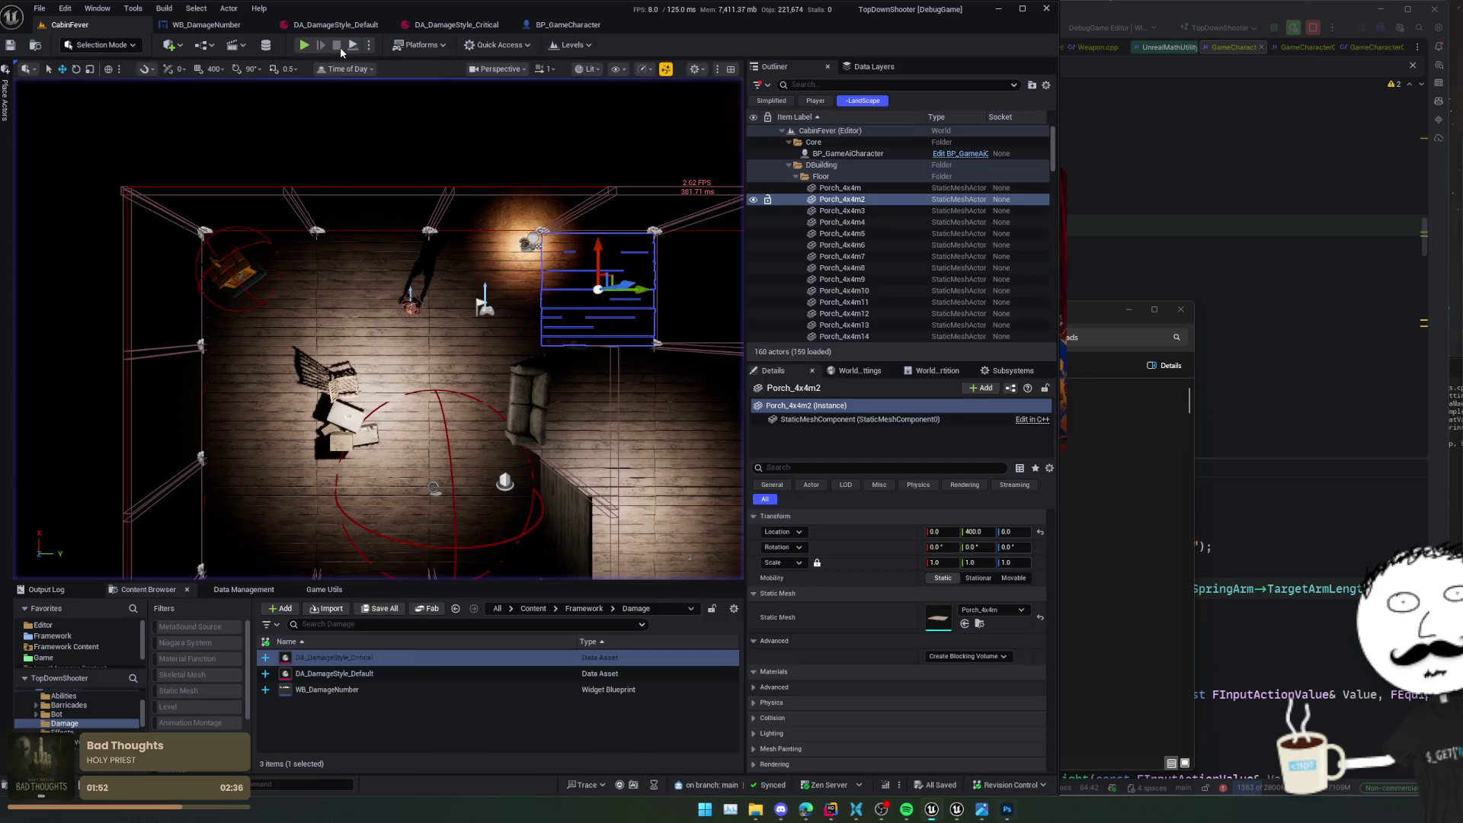
left_click(1101, 616)
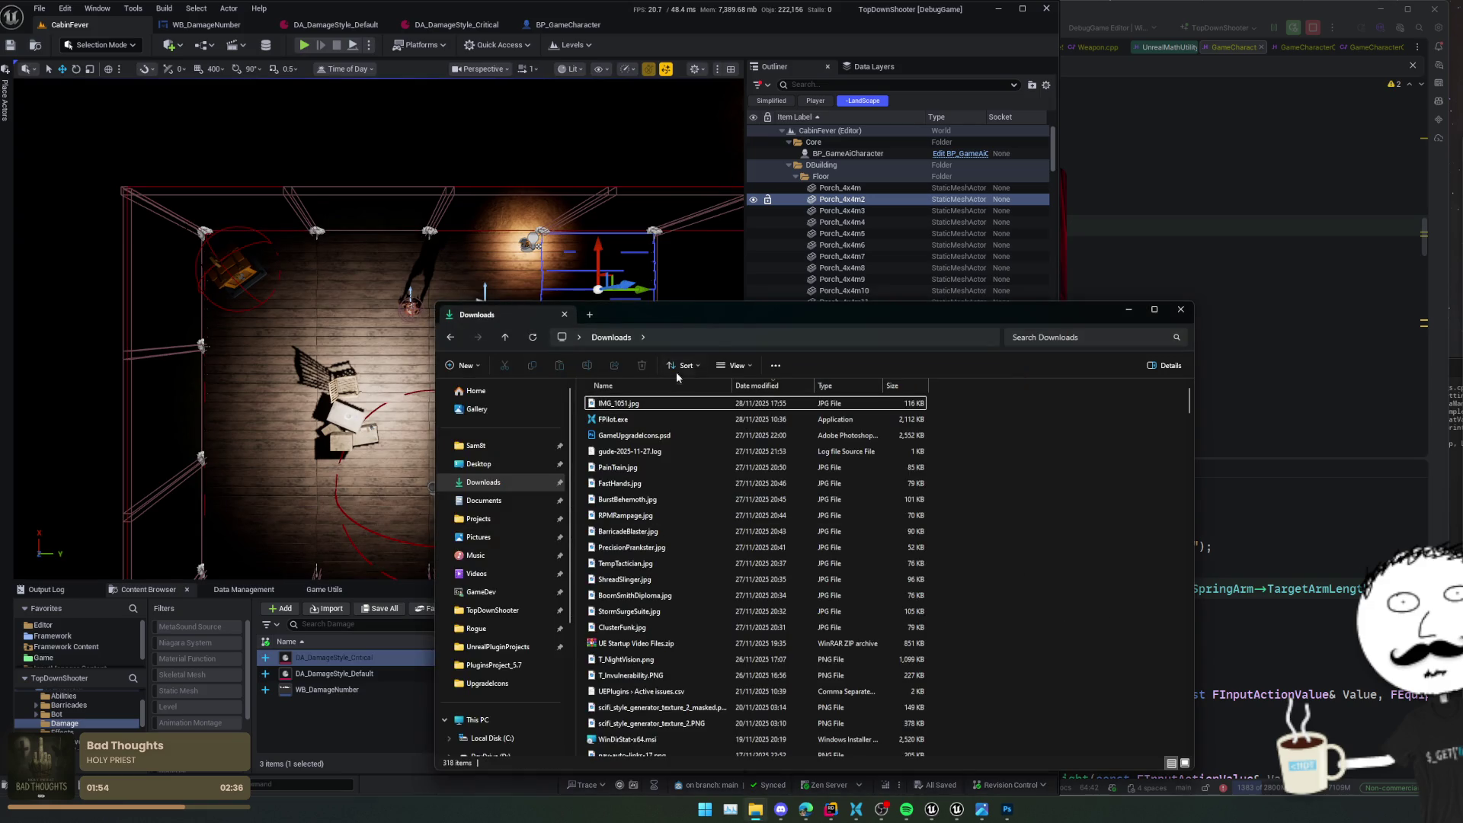
left_click_drag(720, 330, 621, 317)
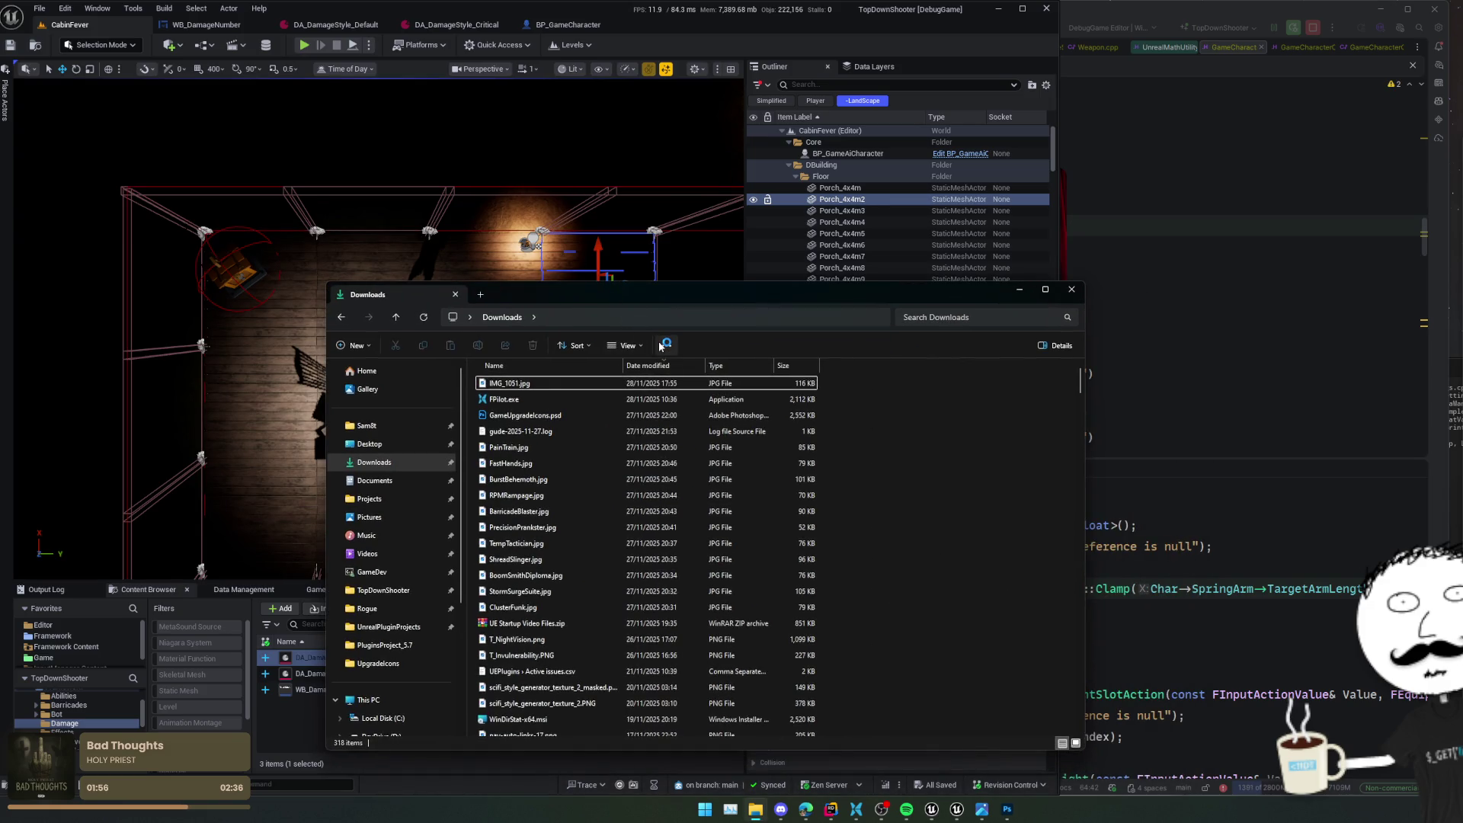
left_click(1018, 808)
left_click(761, 811)
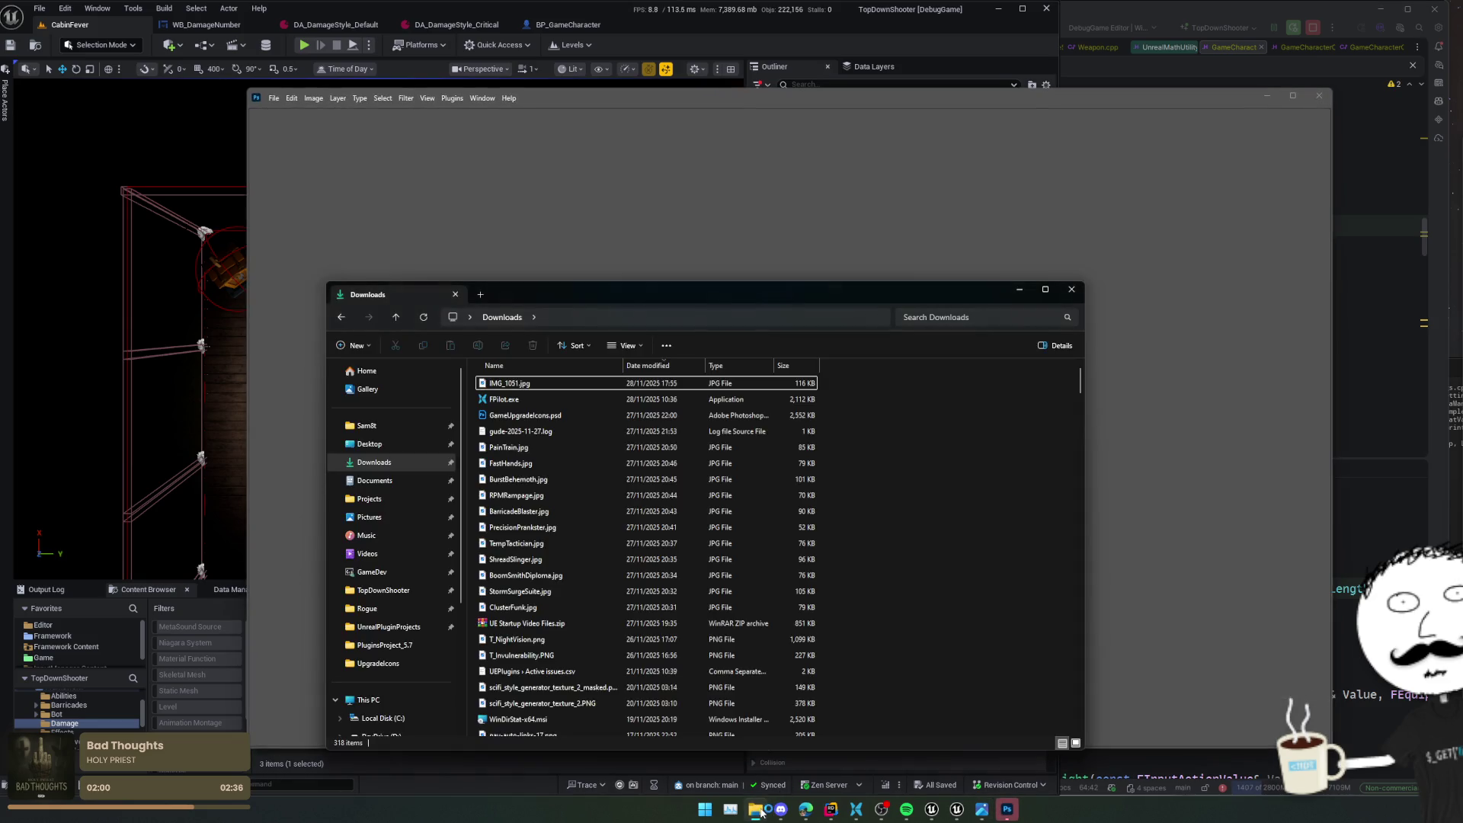
- Open IMG_1051.jpg in Photoshop, try Remove background, and undo it
left_click_drag(635, 299, 449, 314)
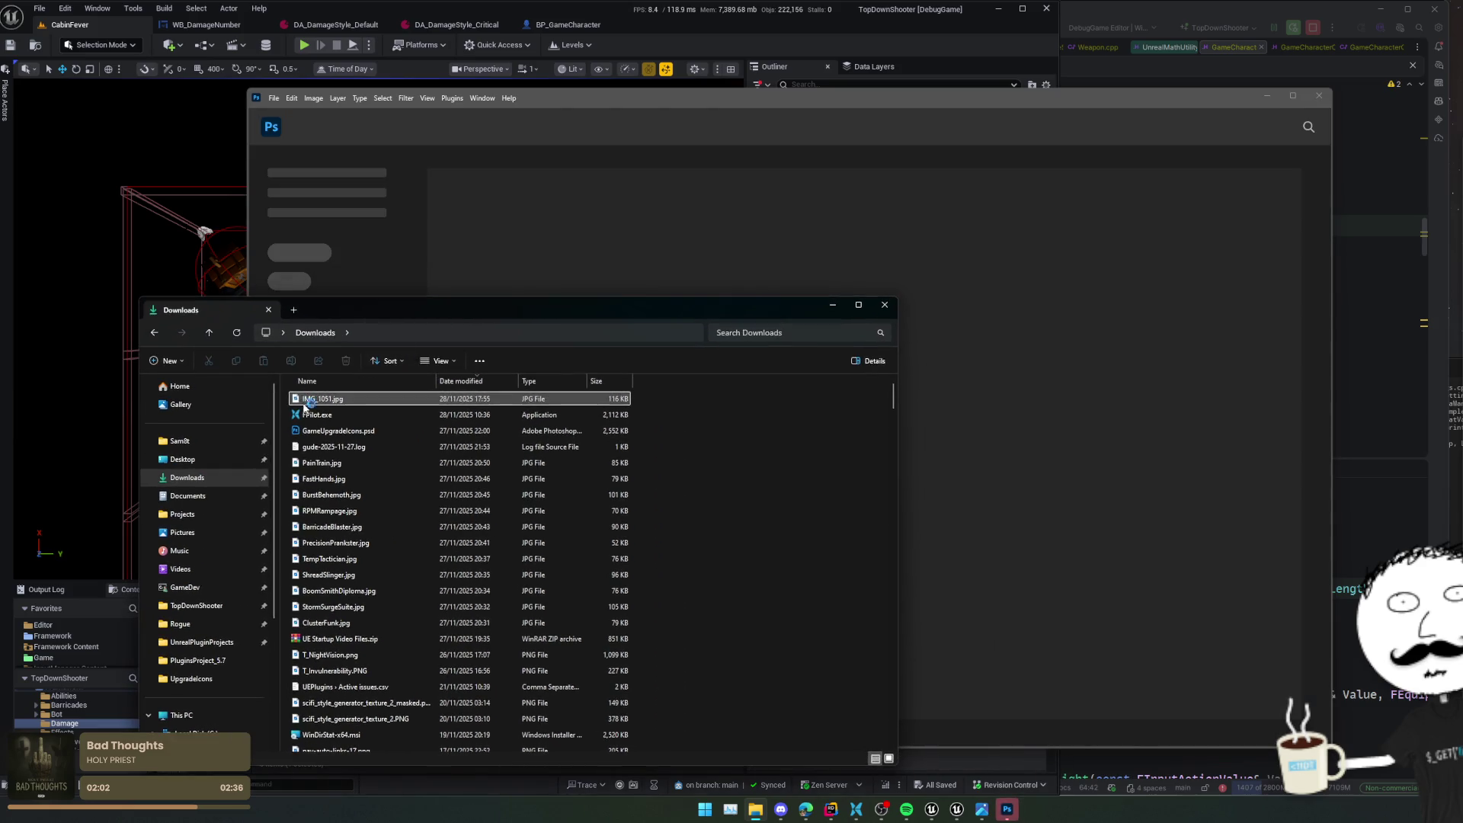
mouse_move(327, 399)
left_mouse_down()
mouse_move(560, 244)
mouse_move(596, 255)
left_mouse_up()
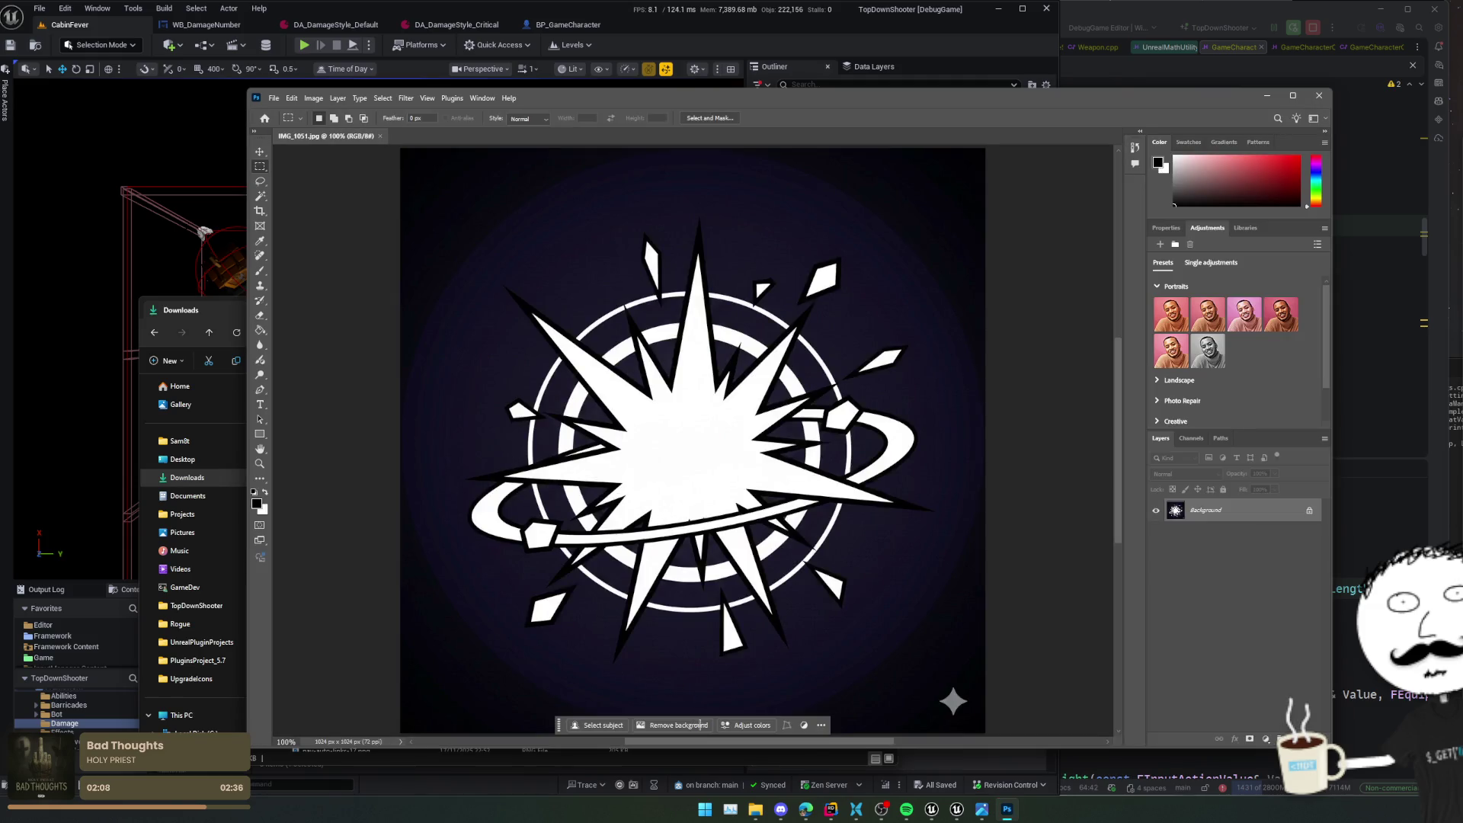
left_click(700, 725)
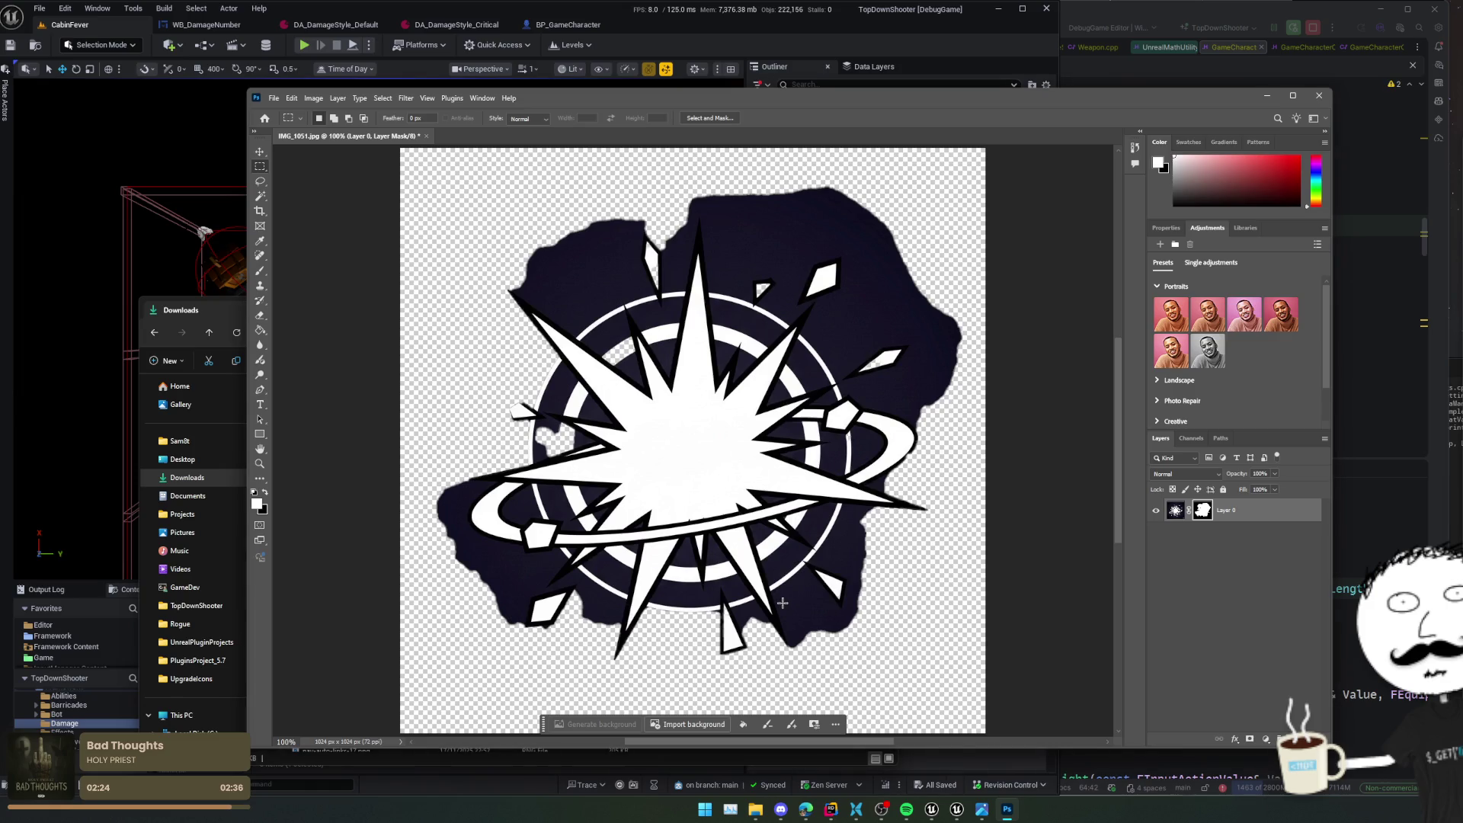
key("ctrl+z")
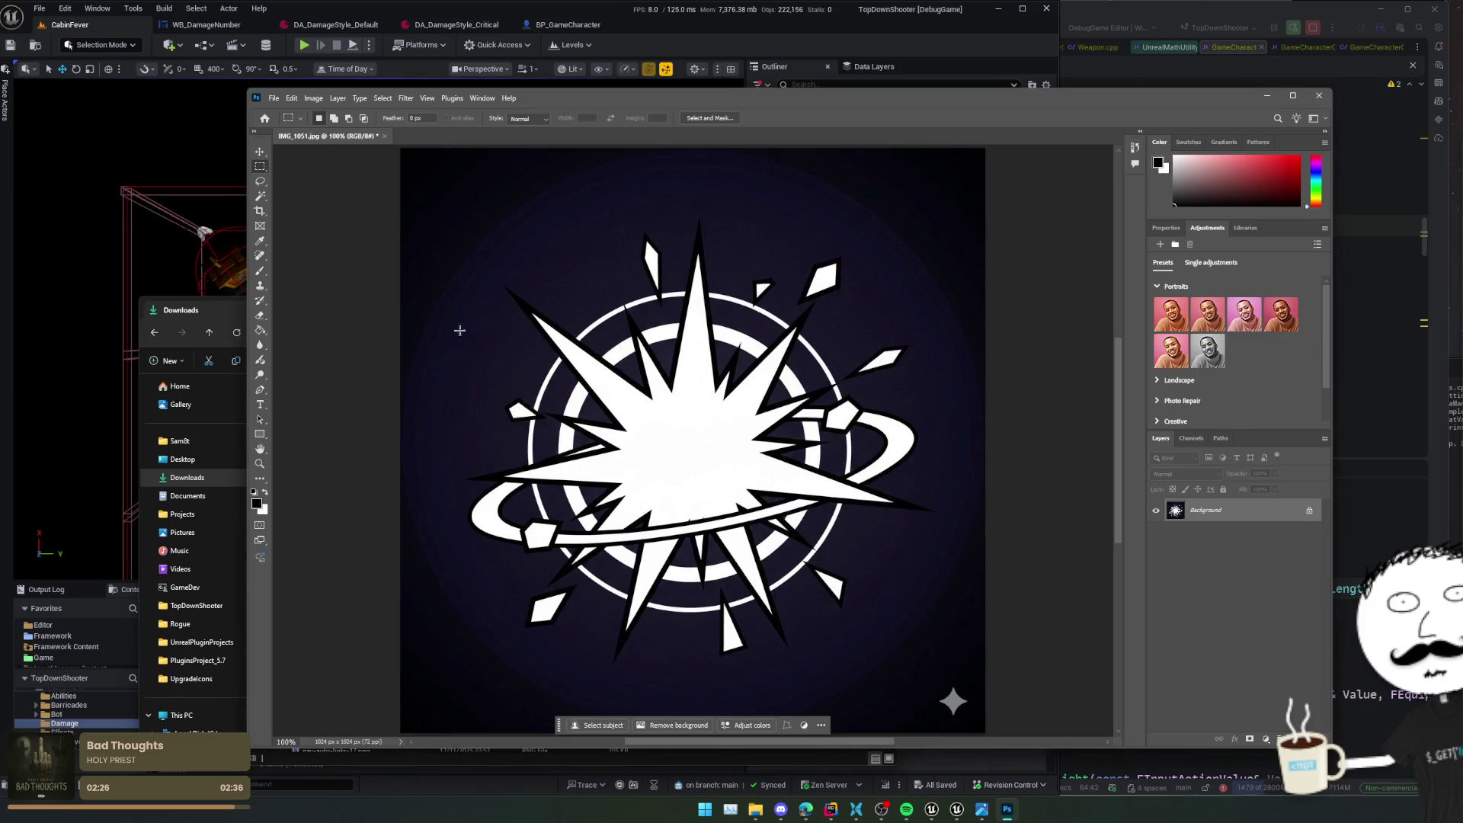
- Select the dark background around the burst with the Magic Wand
left_click(260, 271)
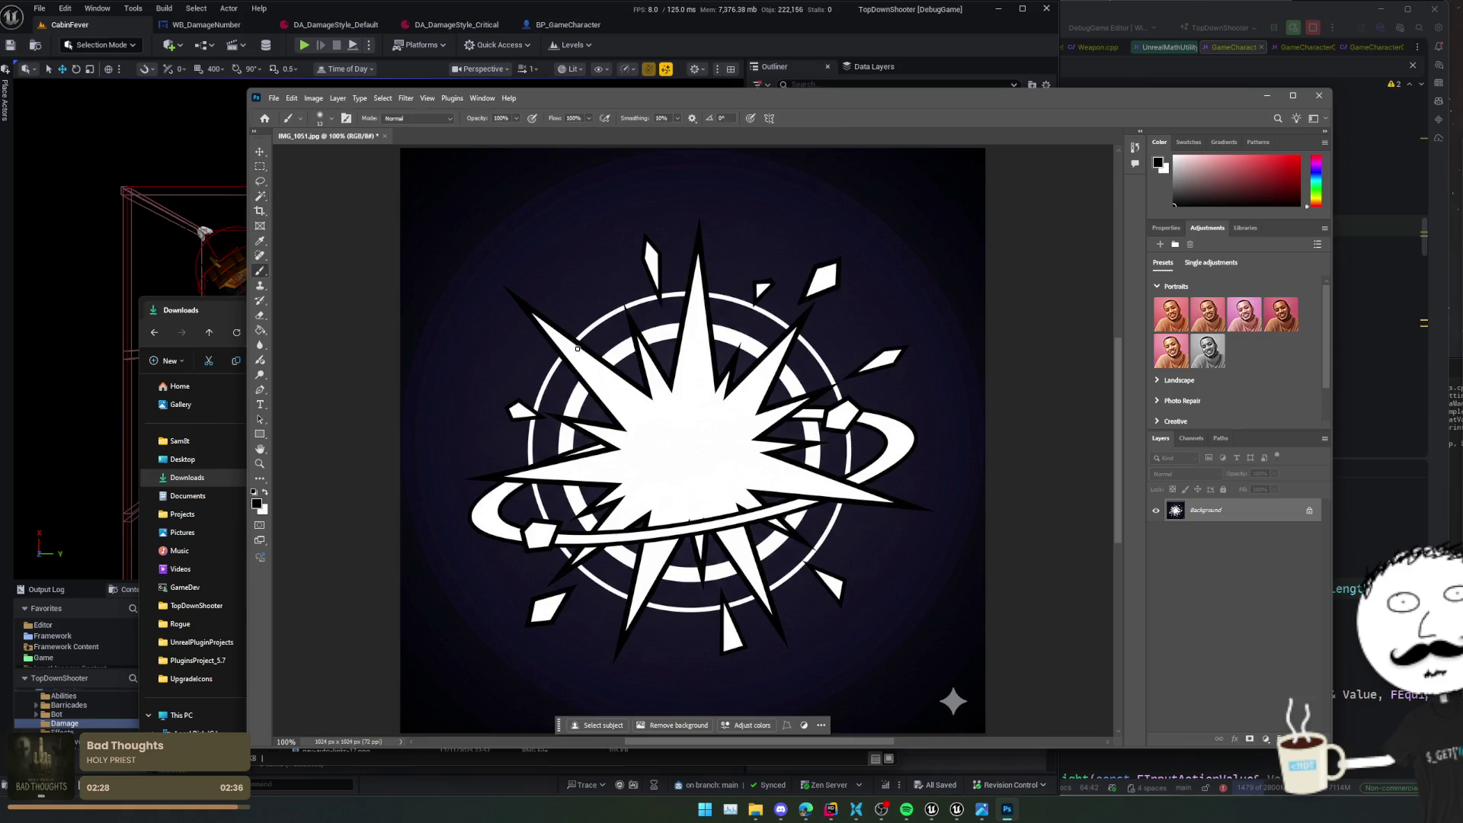
left_click(260, 196)
left_click(553, 252)
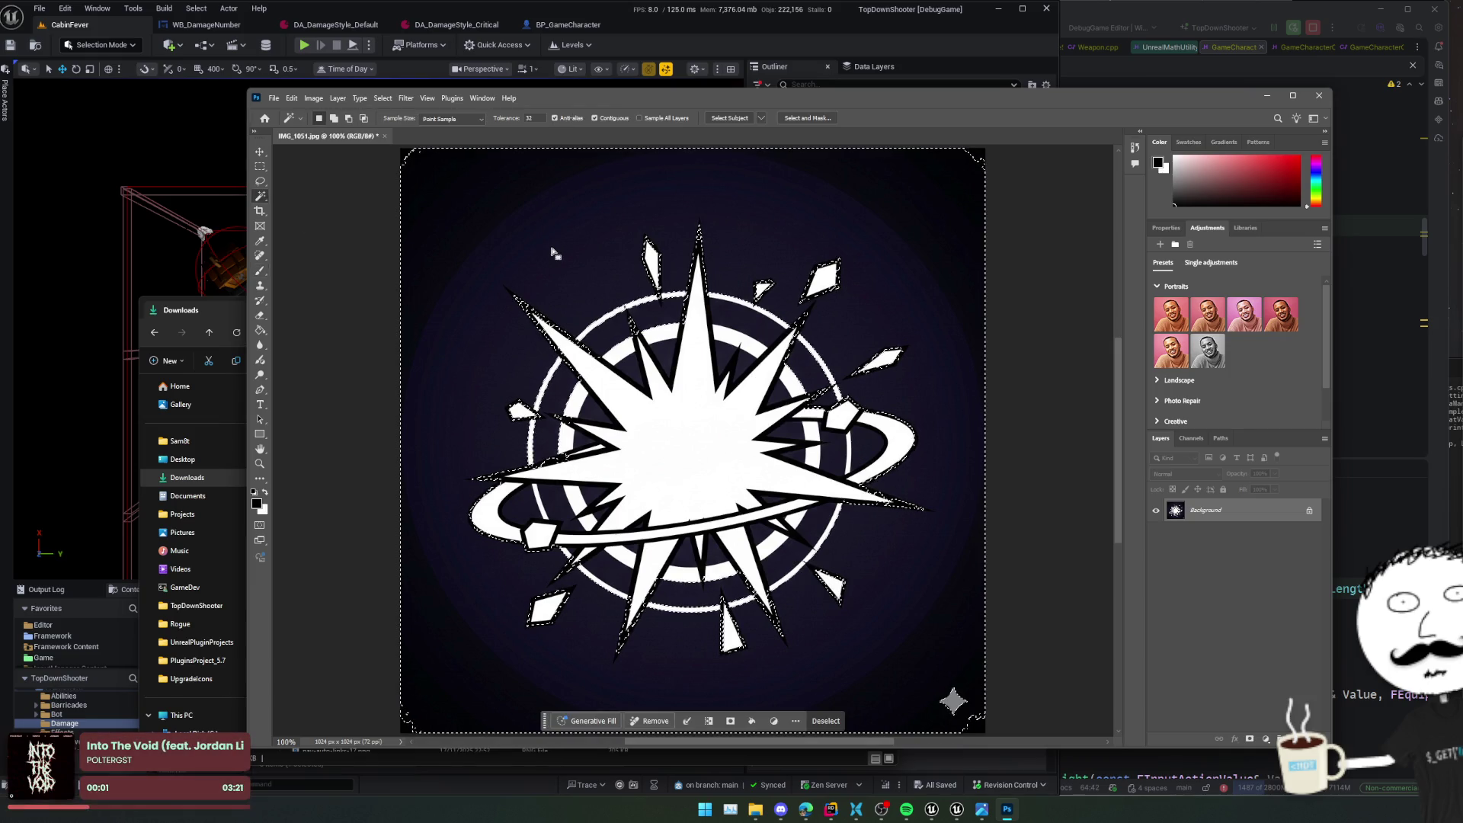
key("ctrl+d")
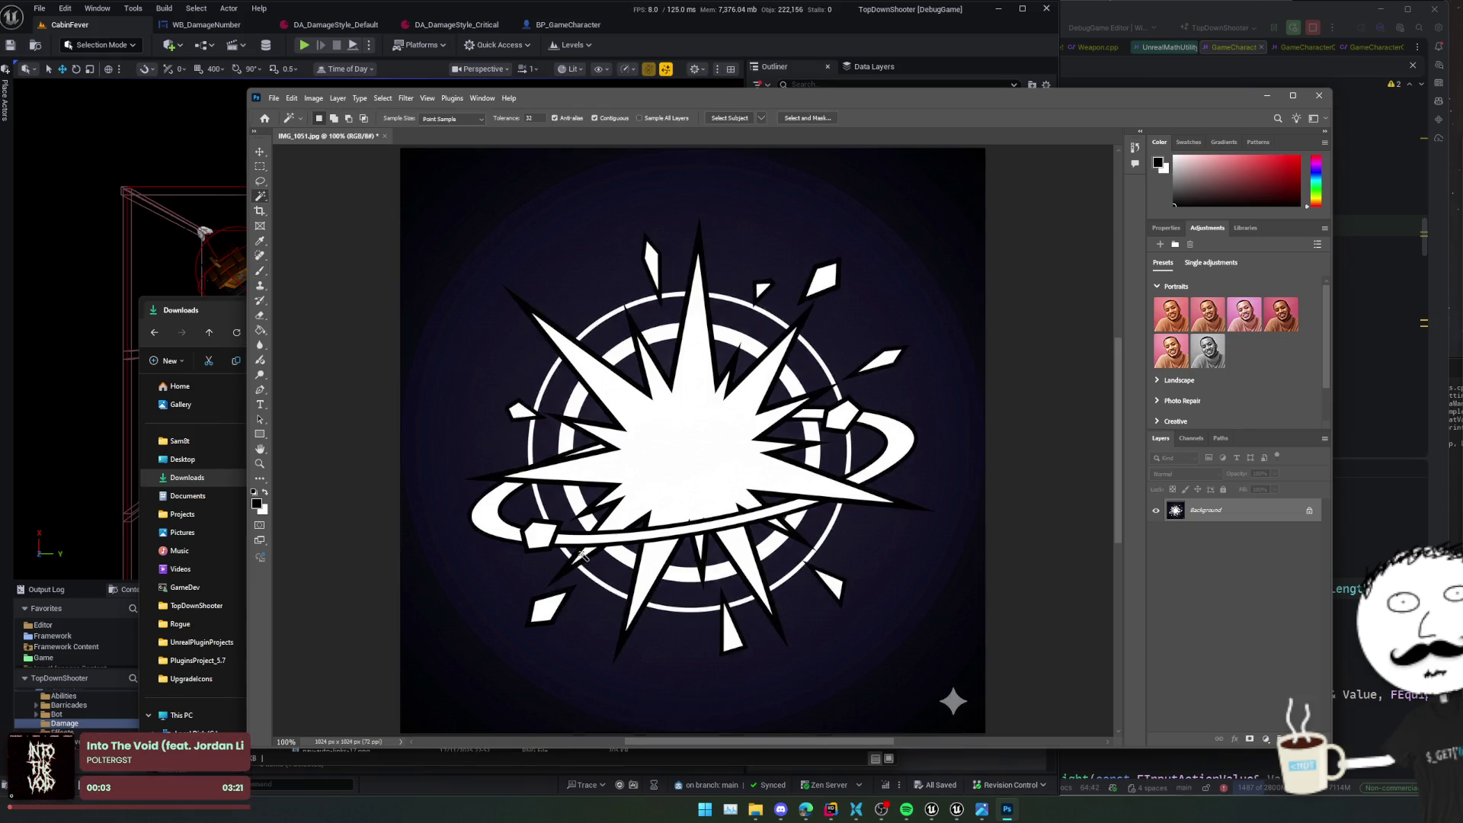
scroll(533, 583, "up", 5)
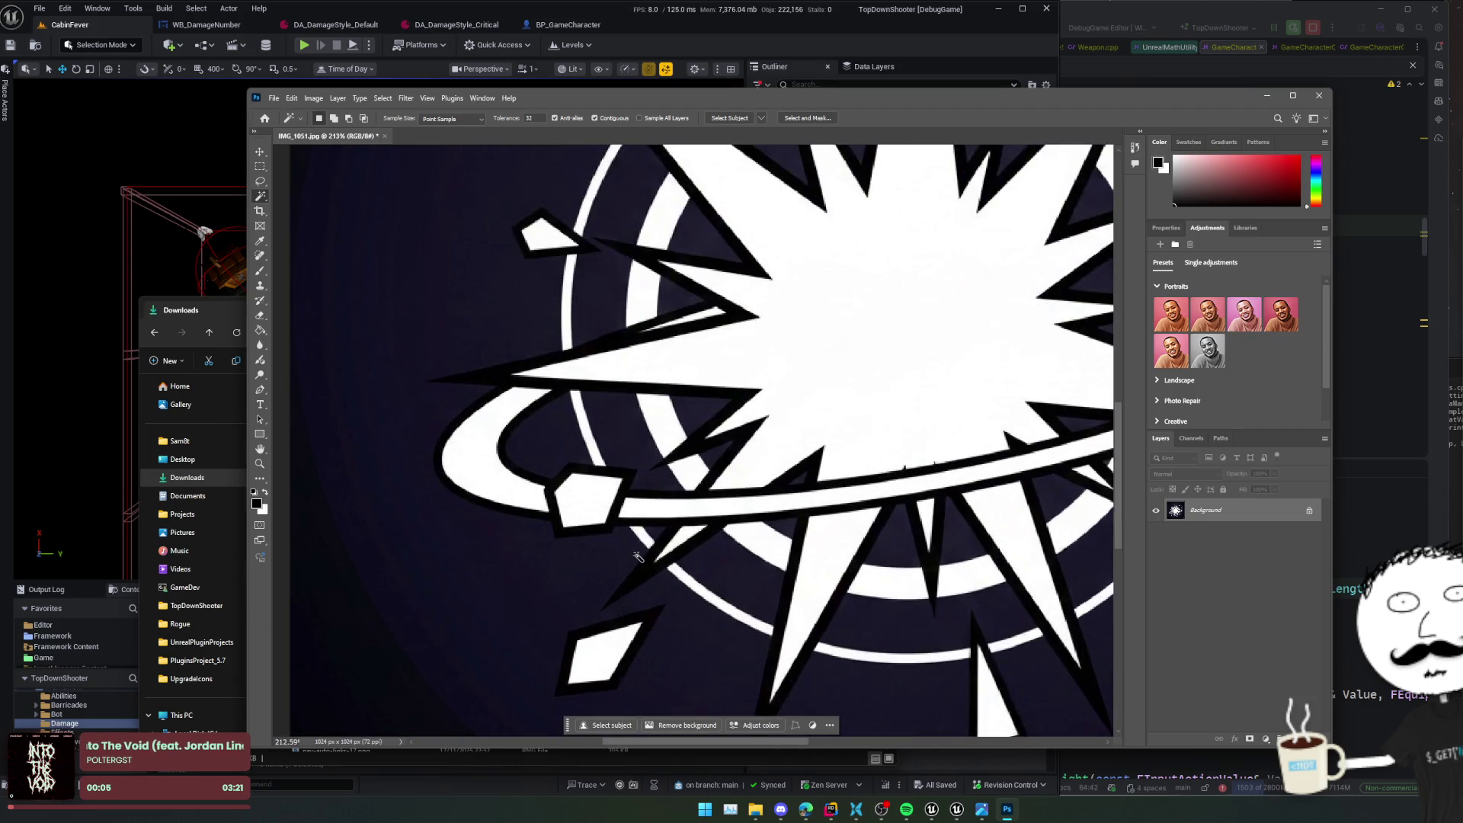
scroll(637, 556, "up", 2)
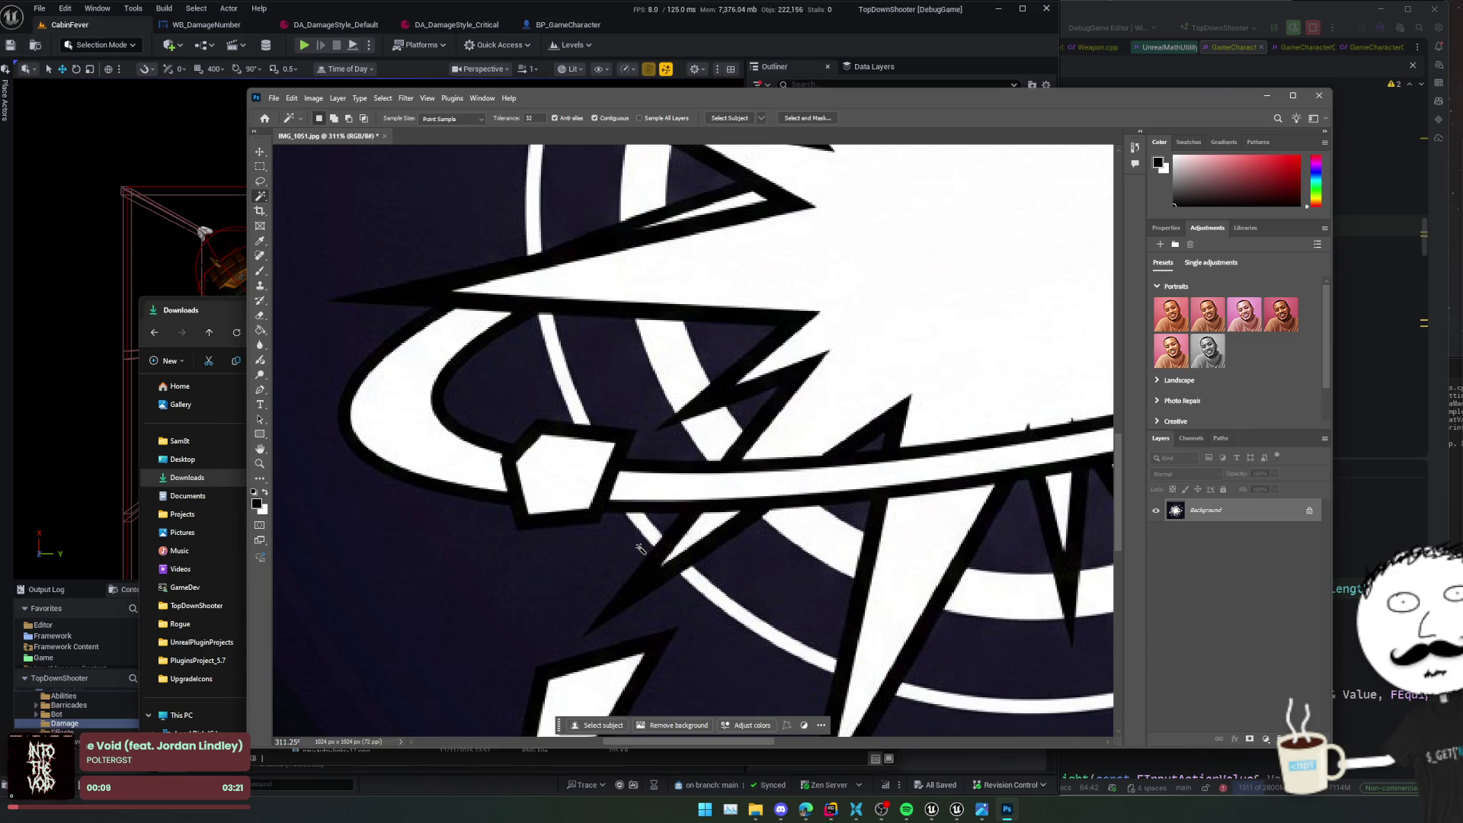
scroll(638, 548, "down", 3)
left_click(761, 460)
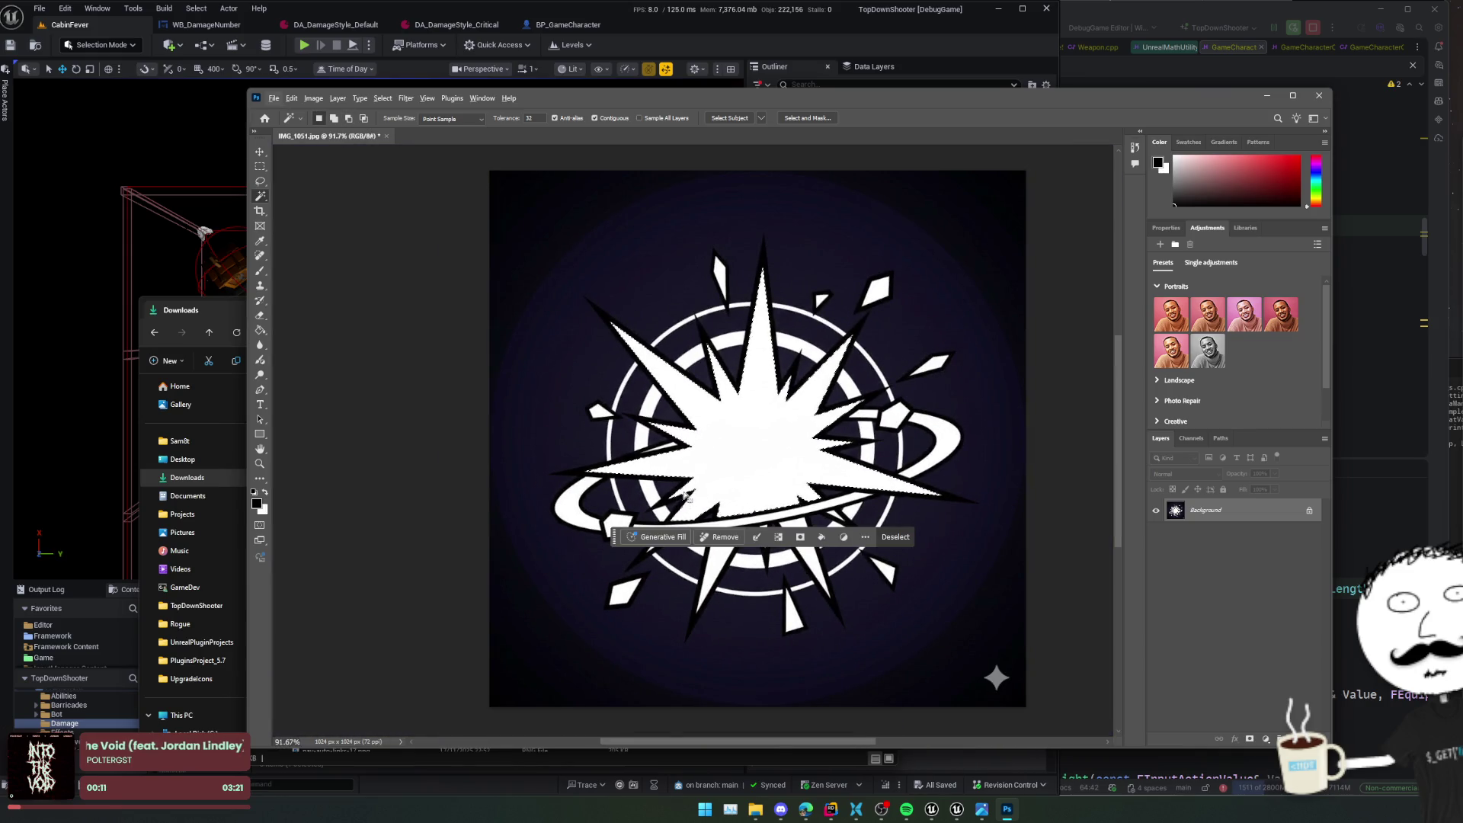
scroll(639, 516, "left", 1)
scroll(639, 516, "up", 5)
scroll(640, 516, "down", 5)
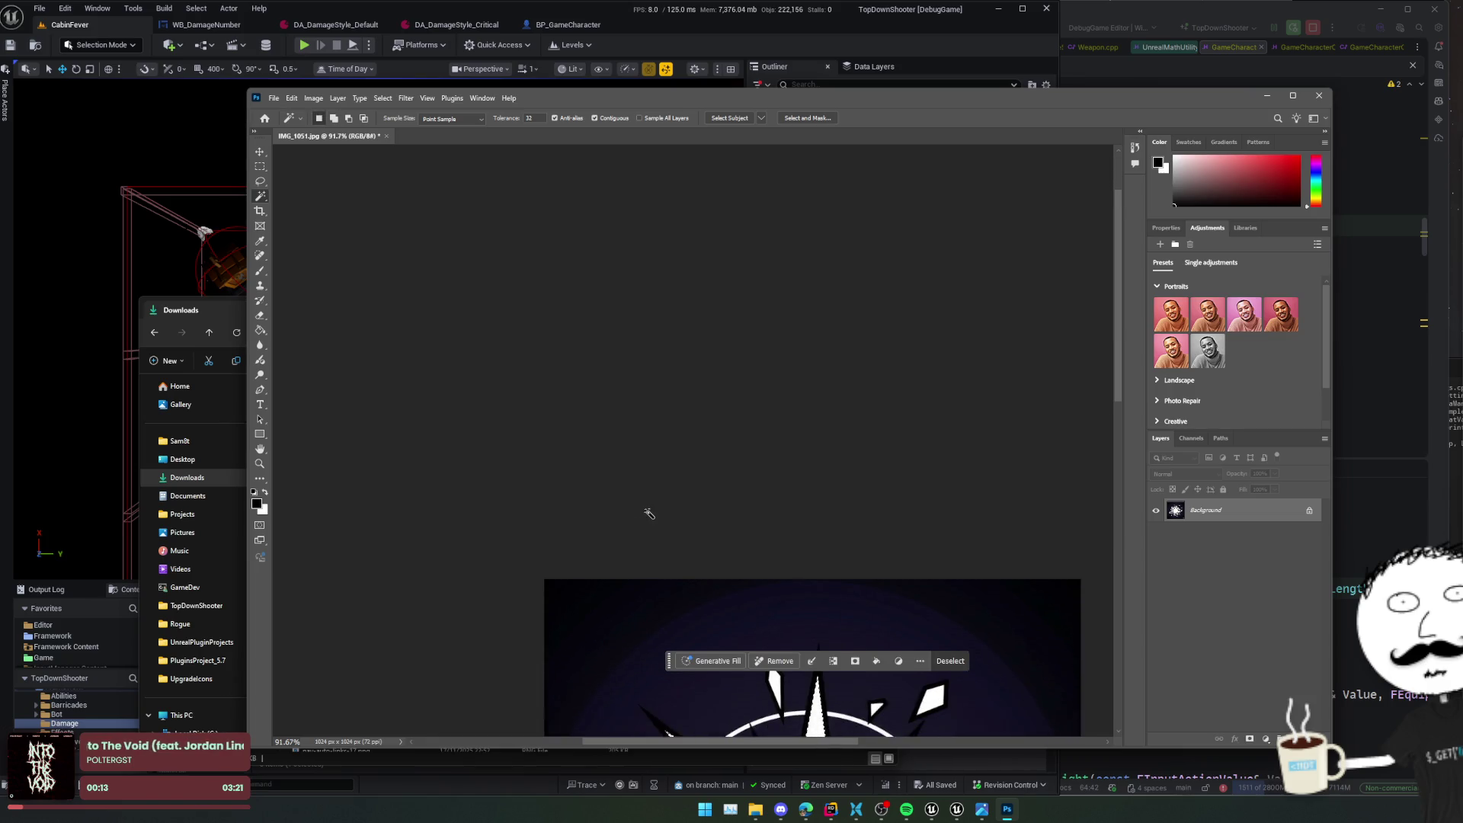
scroll(650, 517, "down", 2)
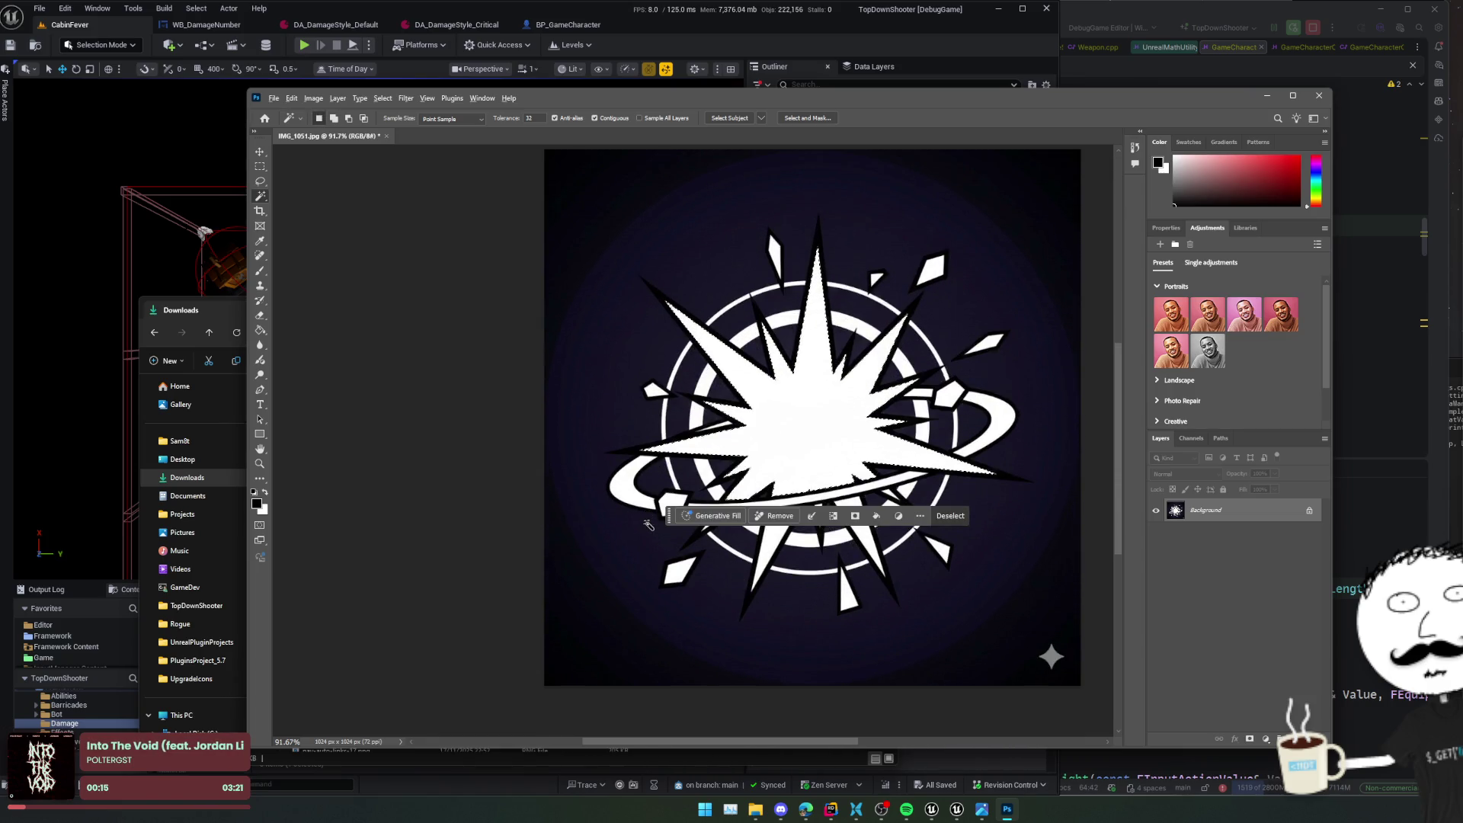
scroll(644, 507, "up", 3)
left_click(642, 503, "shift")
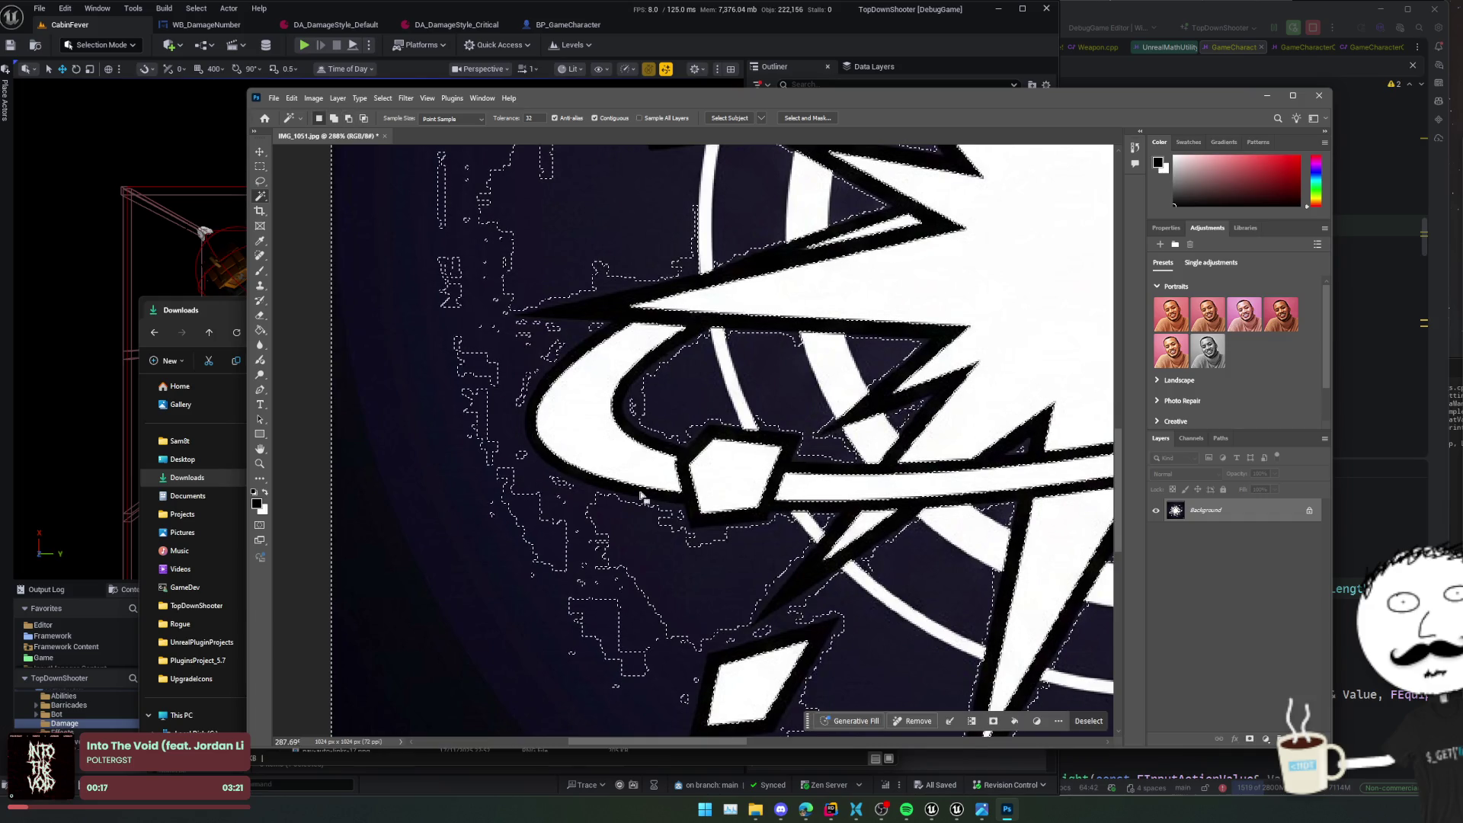
- Bring the web browser forward and clear its old search query
left_click(805, 810)
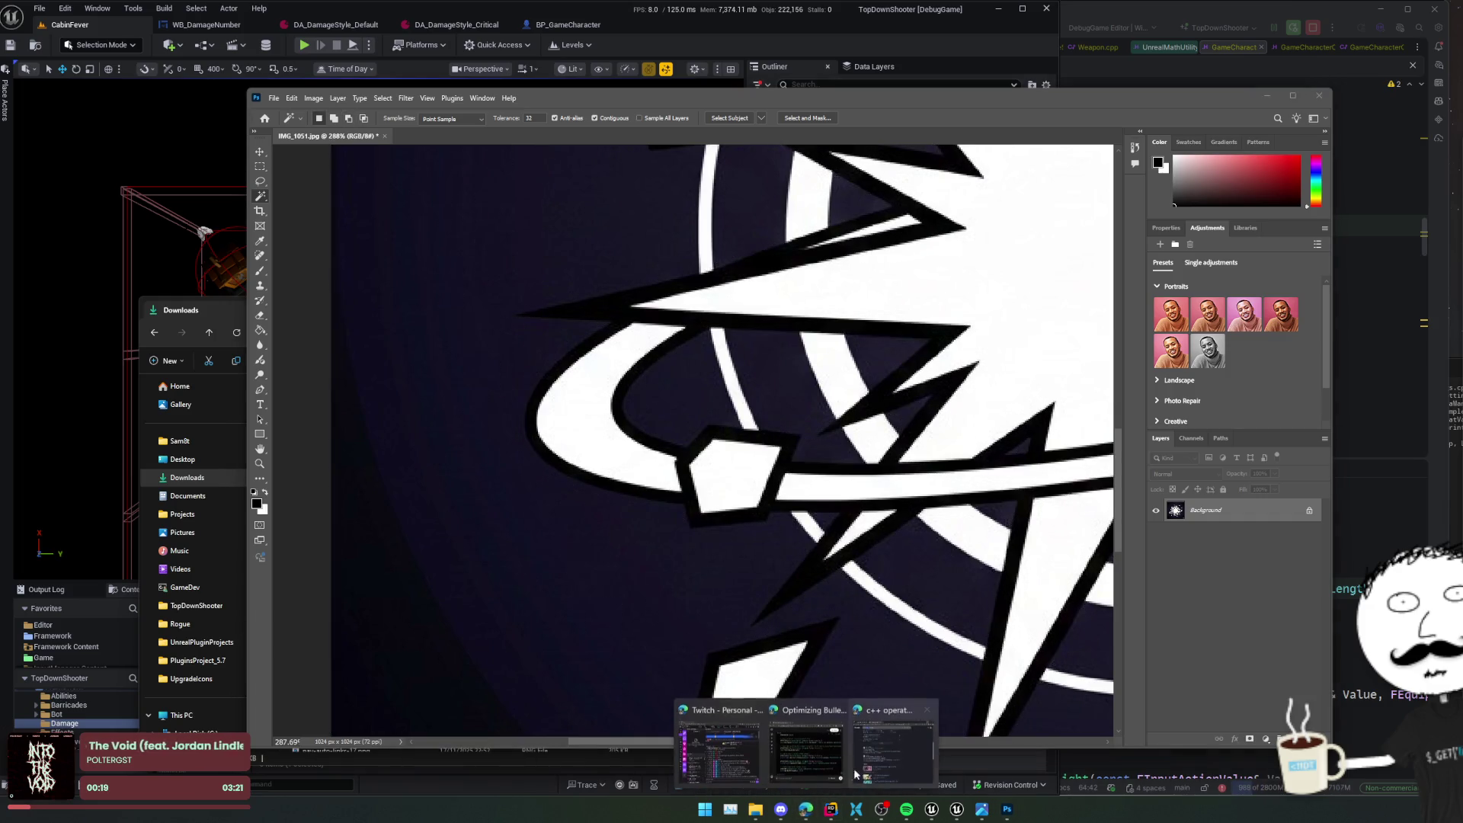
left_click(807, 743)
double_click(183, 154)
key("ctrl+a")
- Search for 'ai background remover' and open the removal.ai site
type("ai background remover")
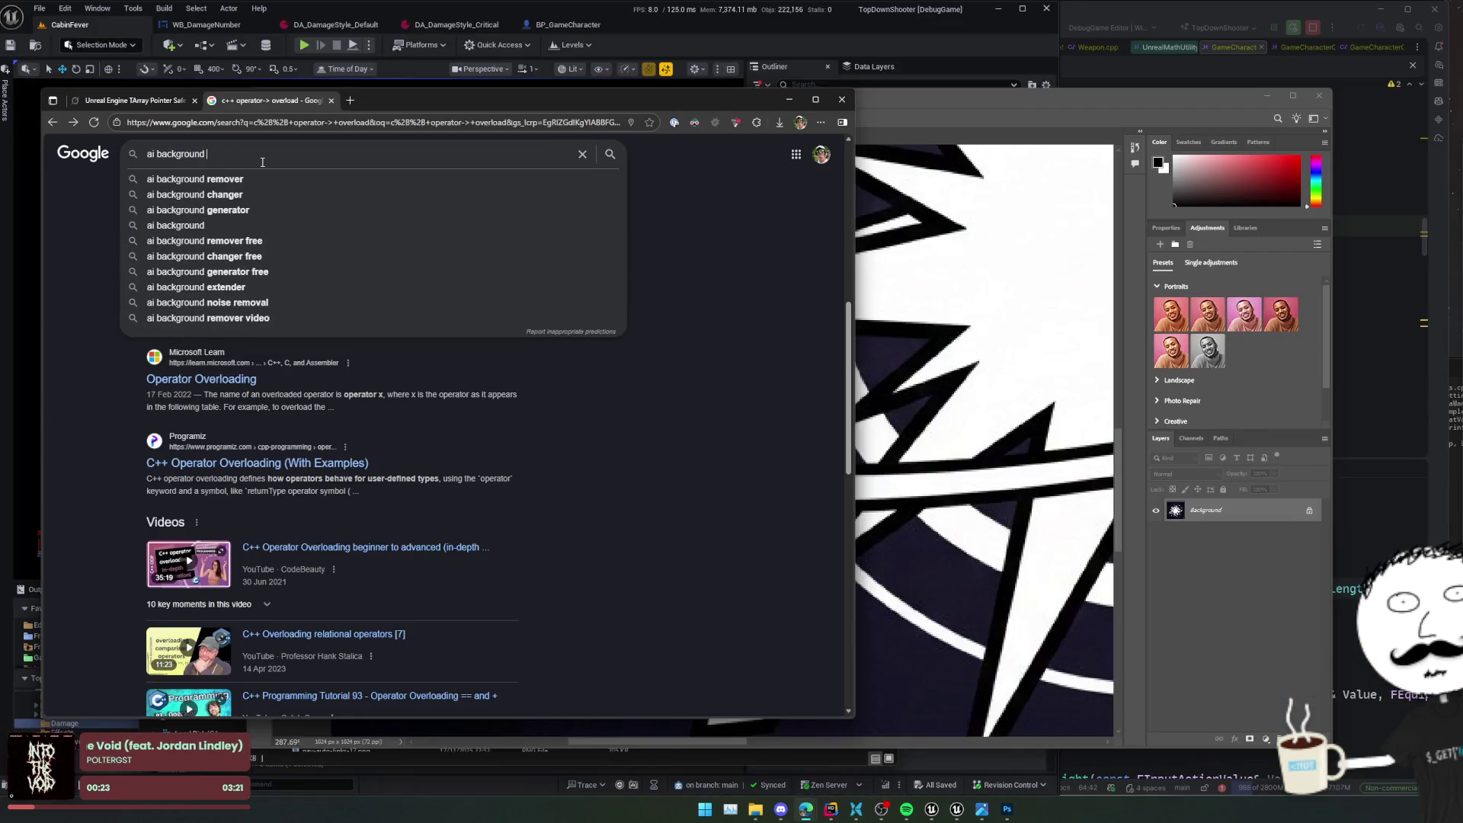
key("Return")
left_click(215, 261)
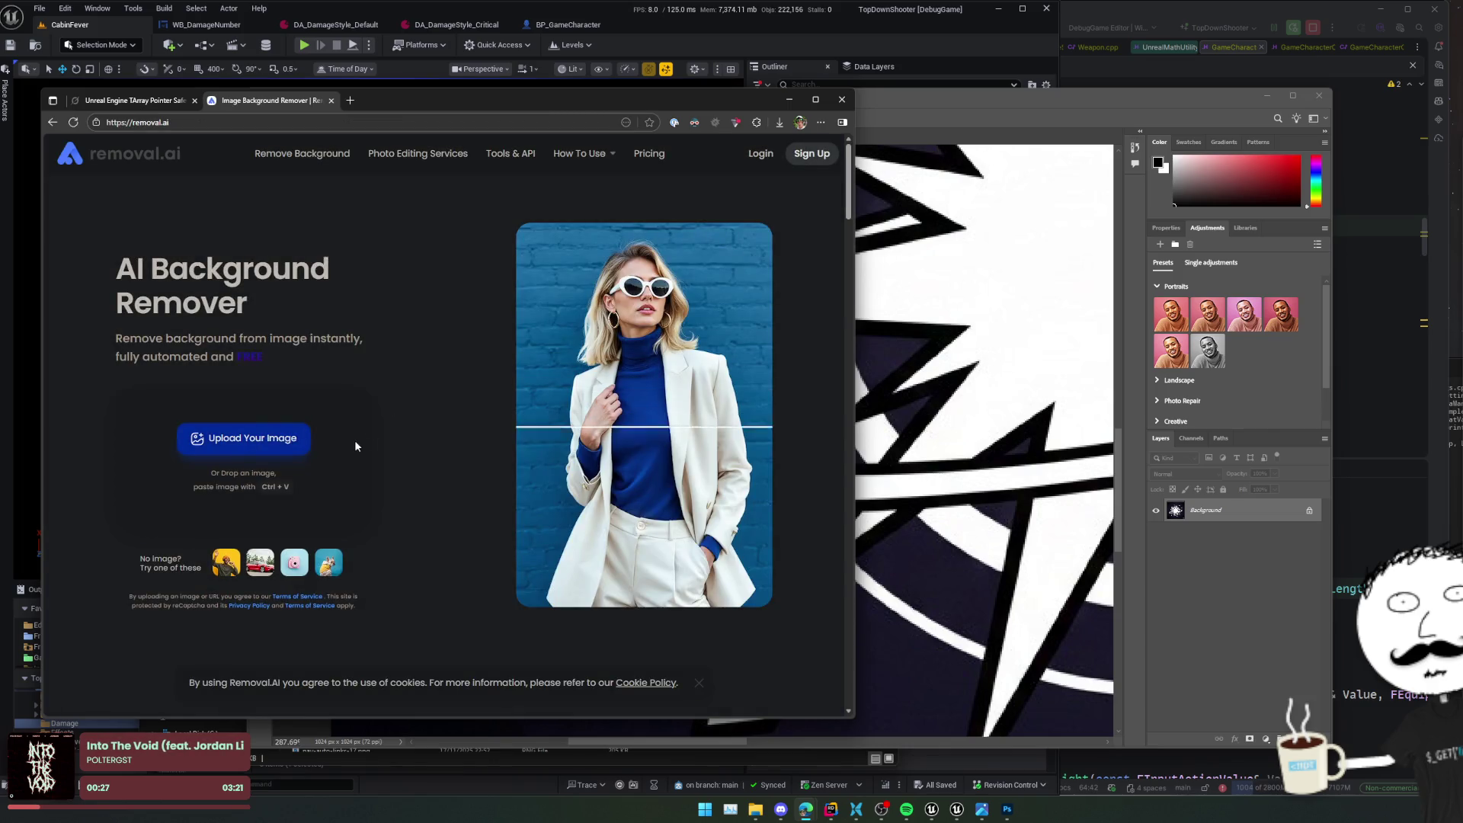
- Upload IMG_1051.jpg to removal.ai and download the background-free preview PNG
key("super+e")
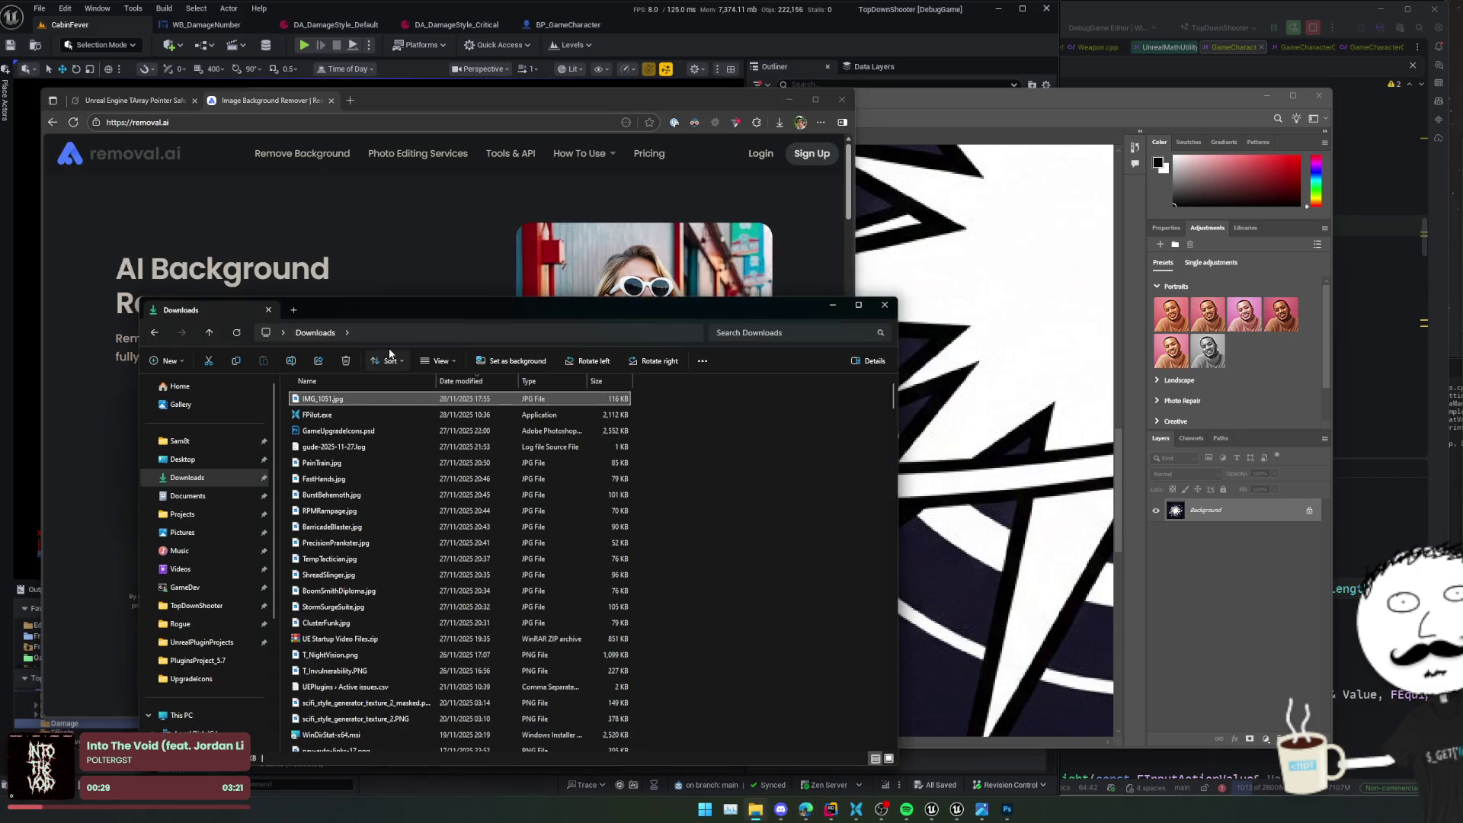
left_click_drag(407, 317, 679, 324)
left_click_drag(586, 412, 609, 274)
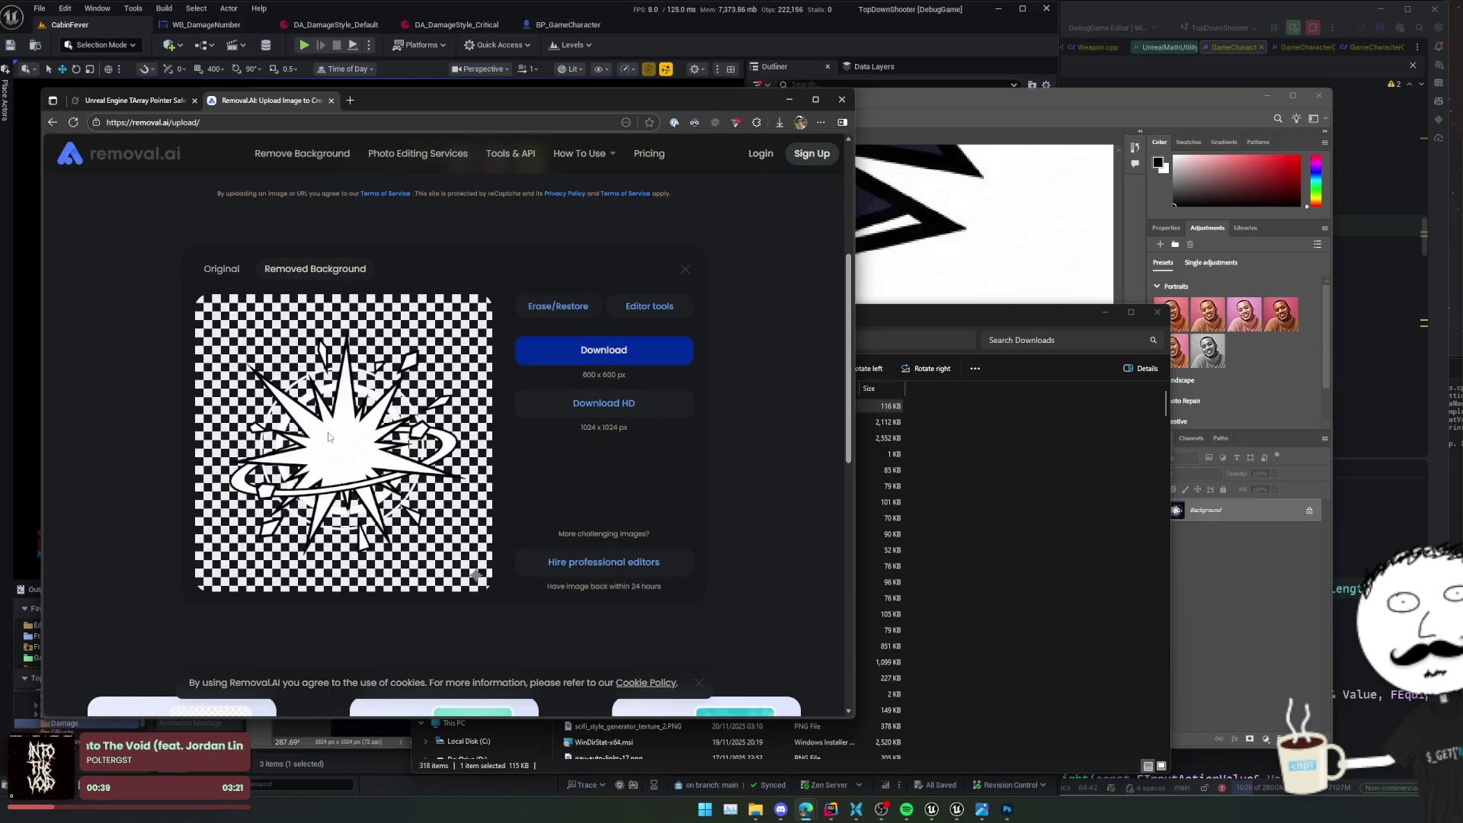
left_click_drag(333, 428, 354, 479)
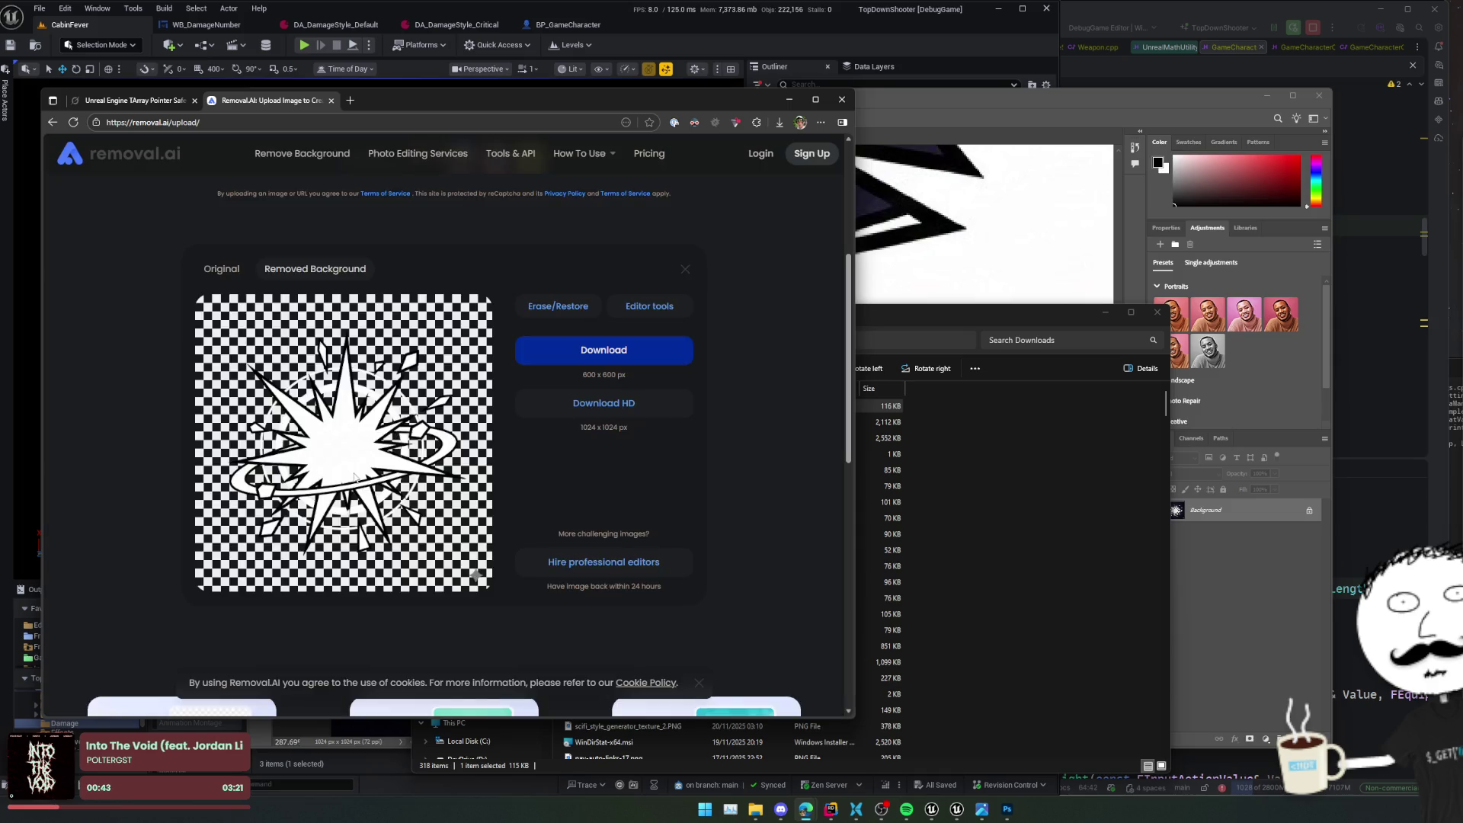
left_click(581, 410)
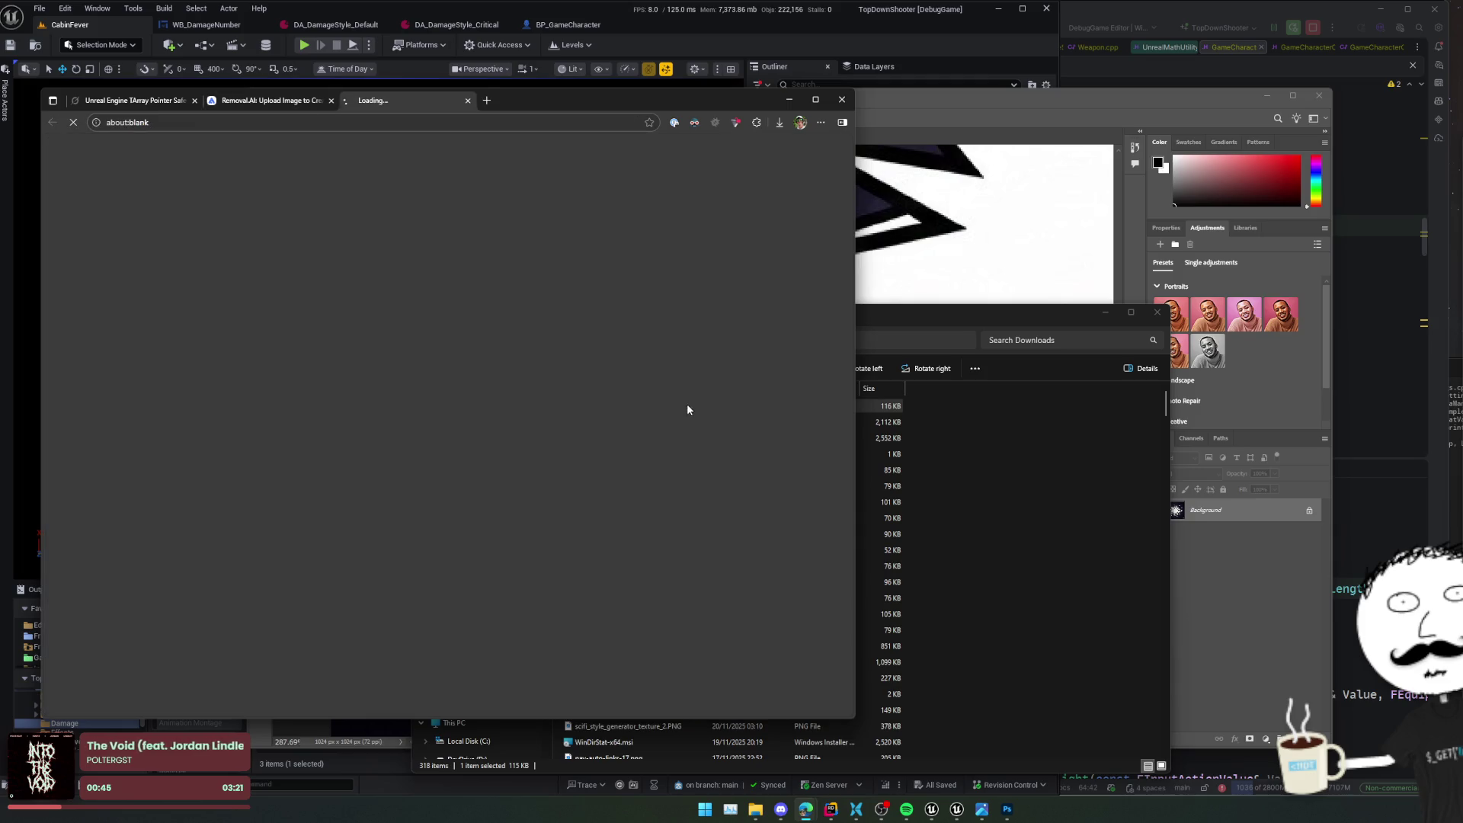
middle_click(383, 106)
left_click(637, 341)
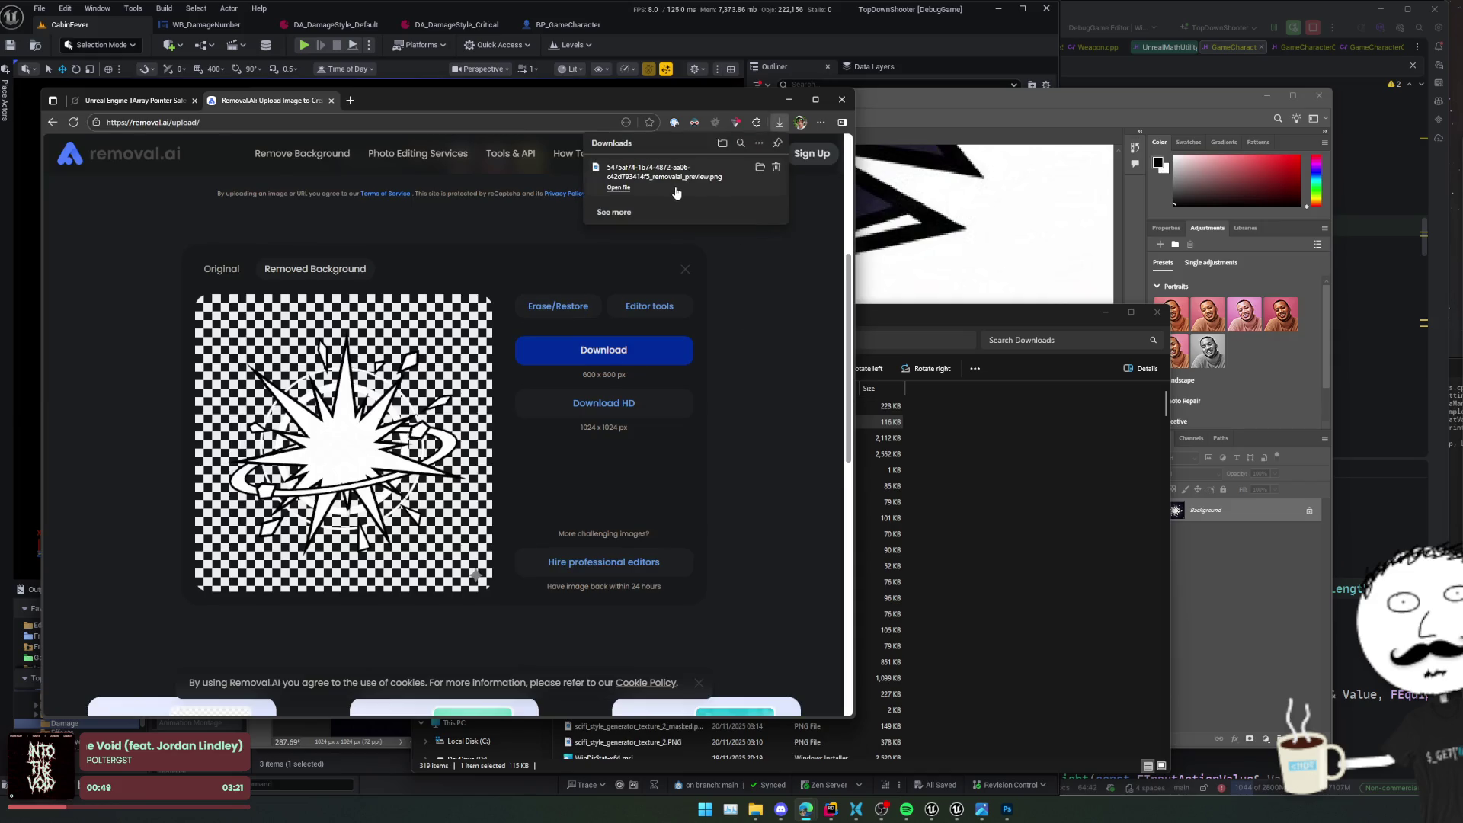
- Inspect the downloaded PNG in the image viewer, then close the removal.ai tab
left_click(682, 185)
scroll(599, 473, "up", 5)
mouse_move(517, 577)
left_mouse_down()
mouse_move(482, 470)
mouse_move(499, 500)
mouse_move(438, 564)
mouse_move(555, 503)
left_mouse_up()
scroll(488, 470, "down", 5)
left_click(669, 334)
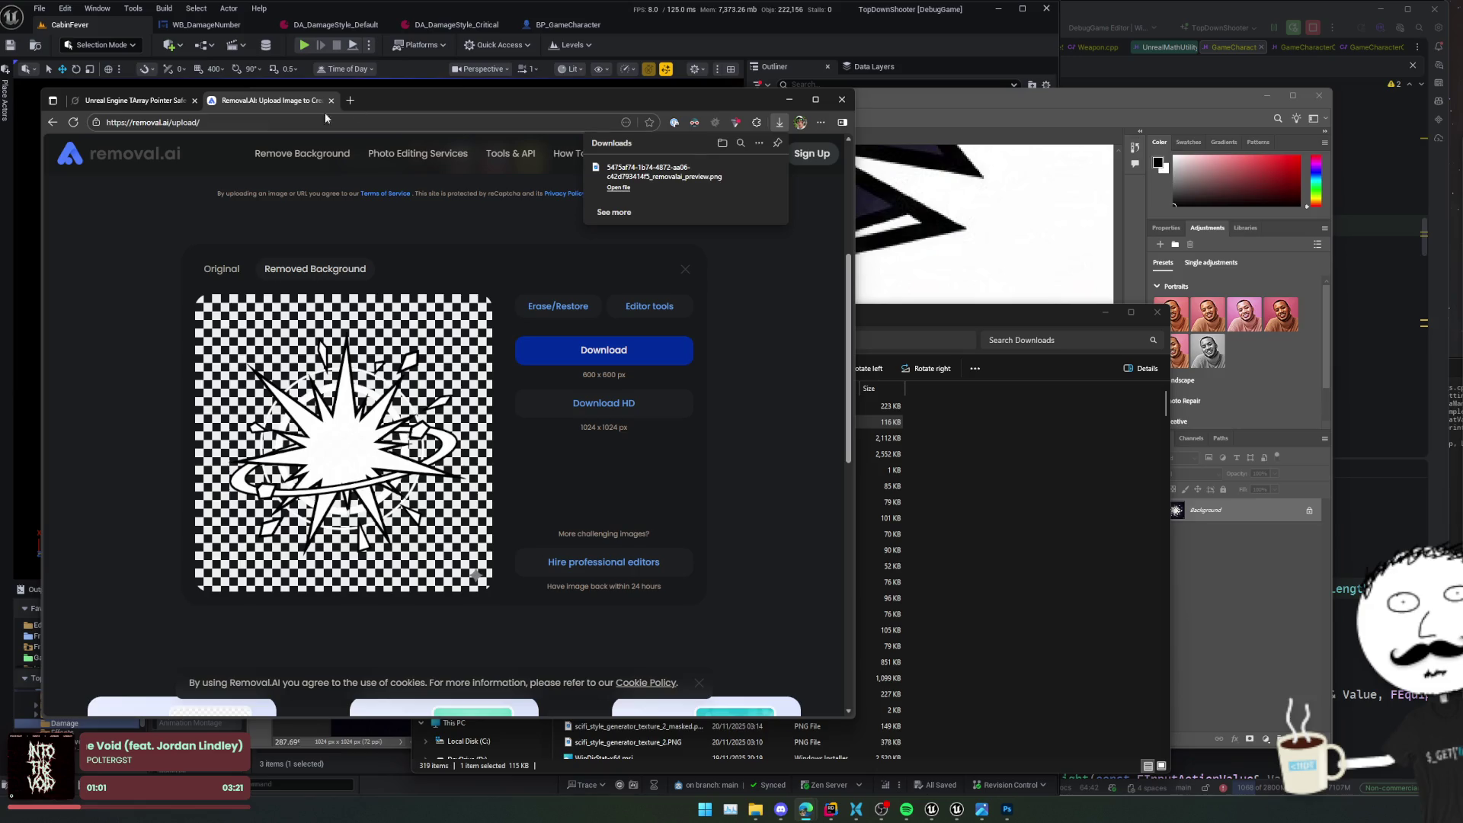
middle_click(290, 107)
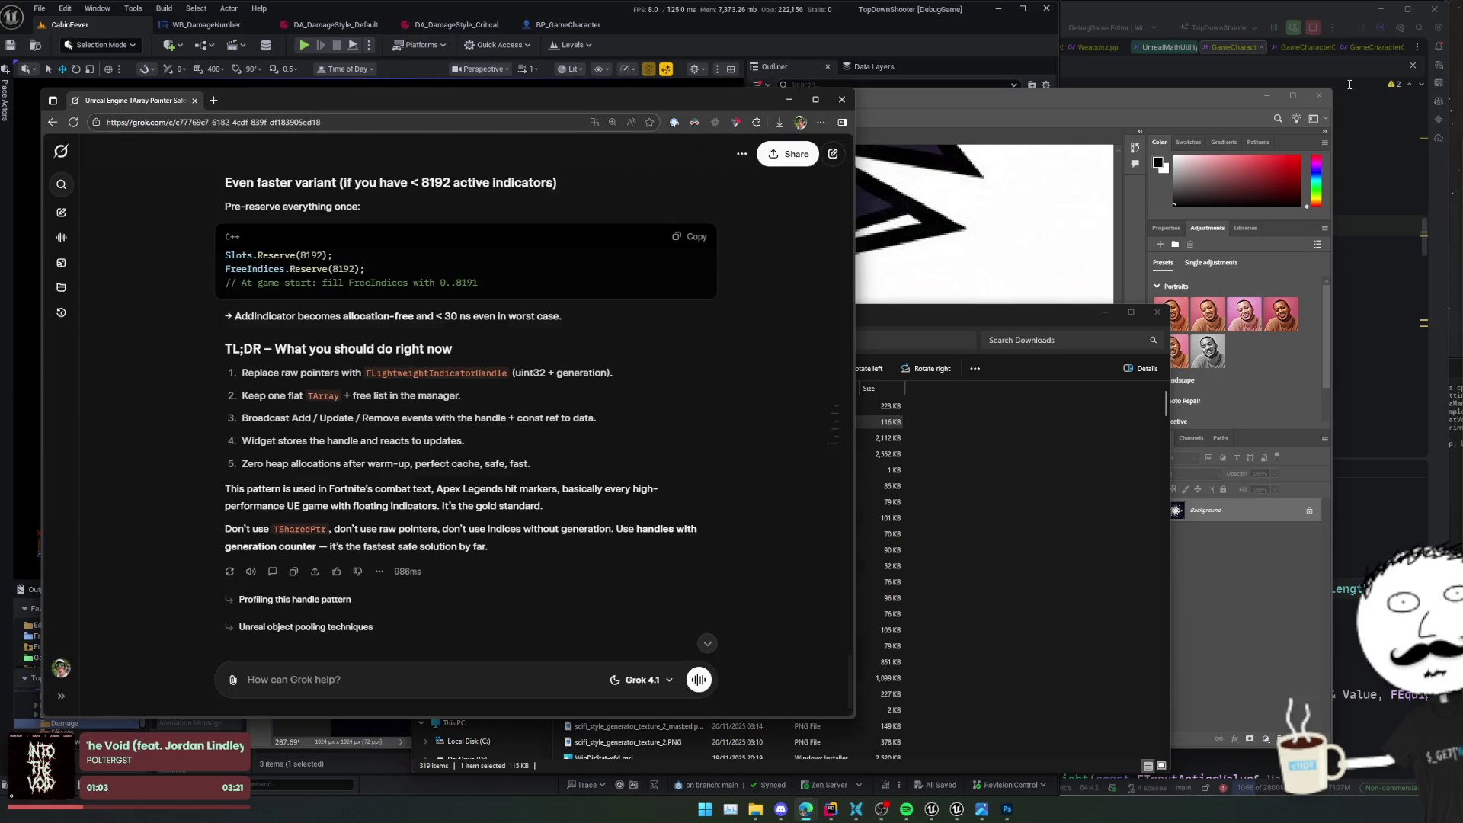
left_click(1319, 97)
- Quit Photoshop without saving and rename the downloaded PNG to T_CritIcon.png
left_click(786, 338)
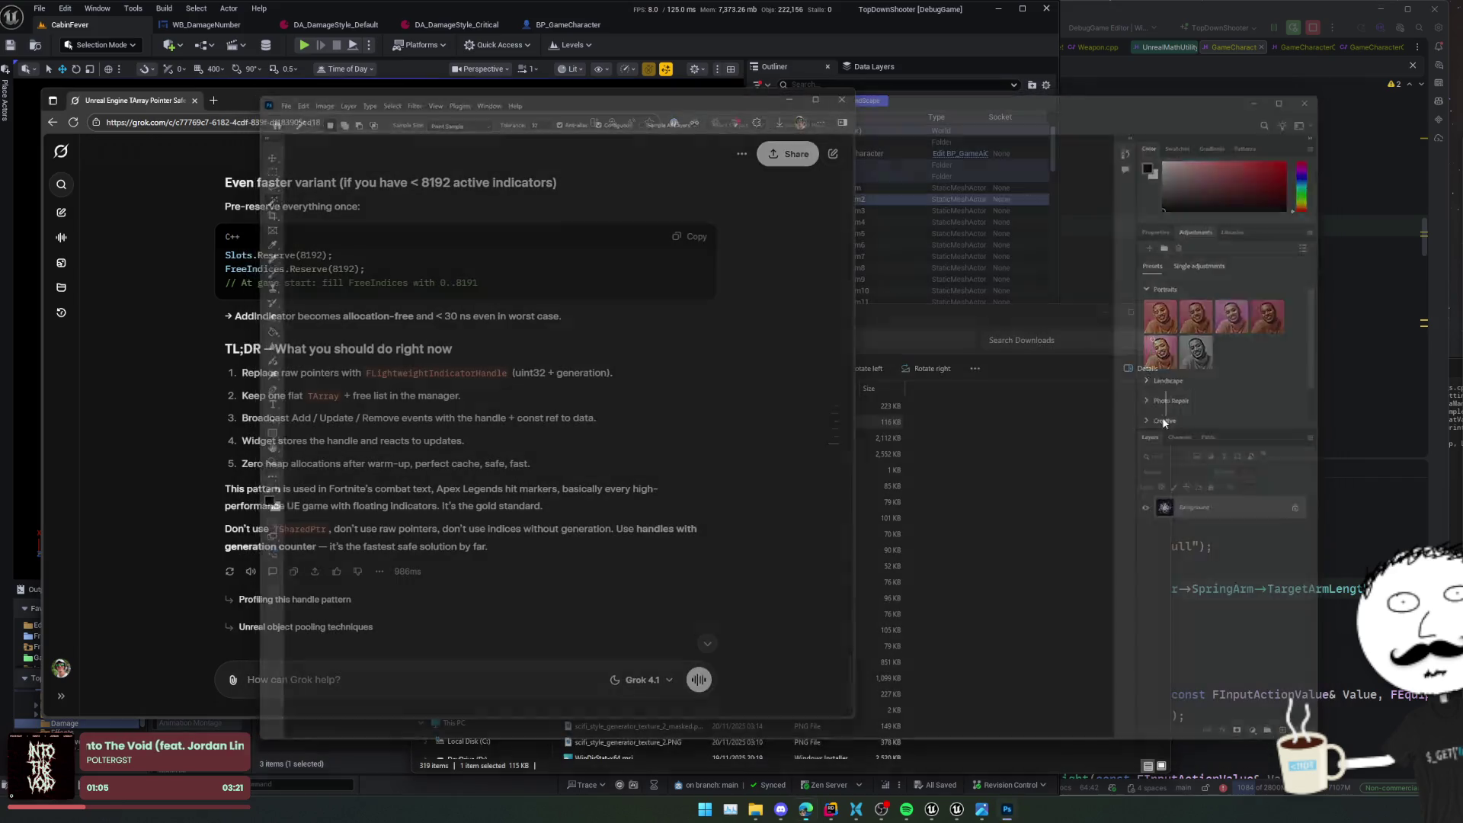
left_click(986, 490)
left_click(762, 406)
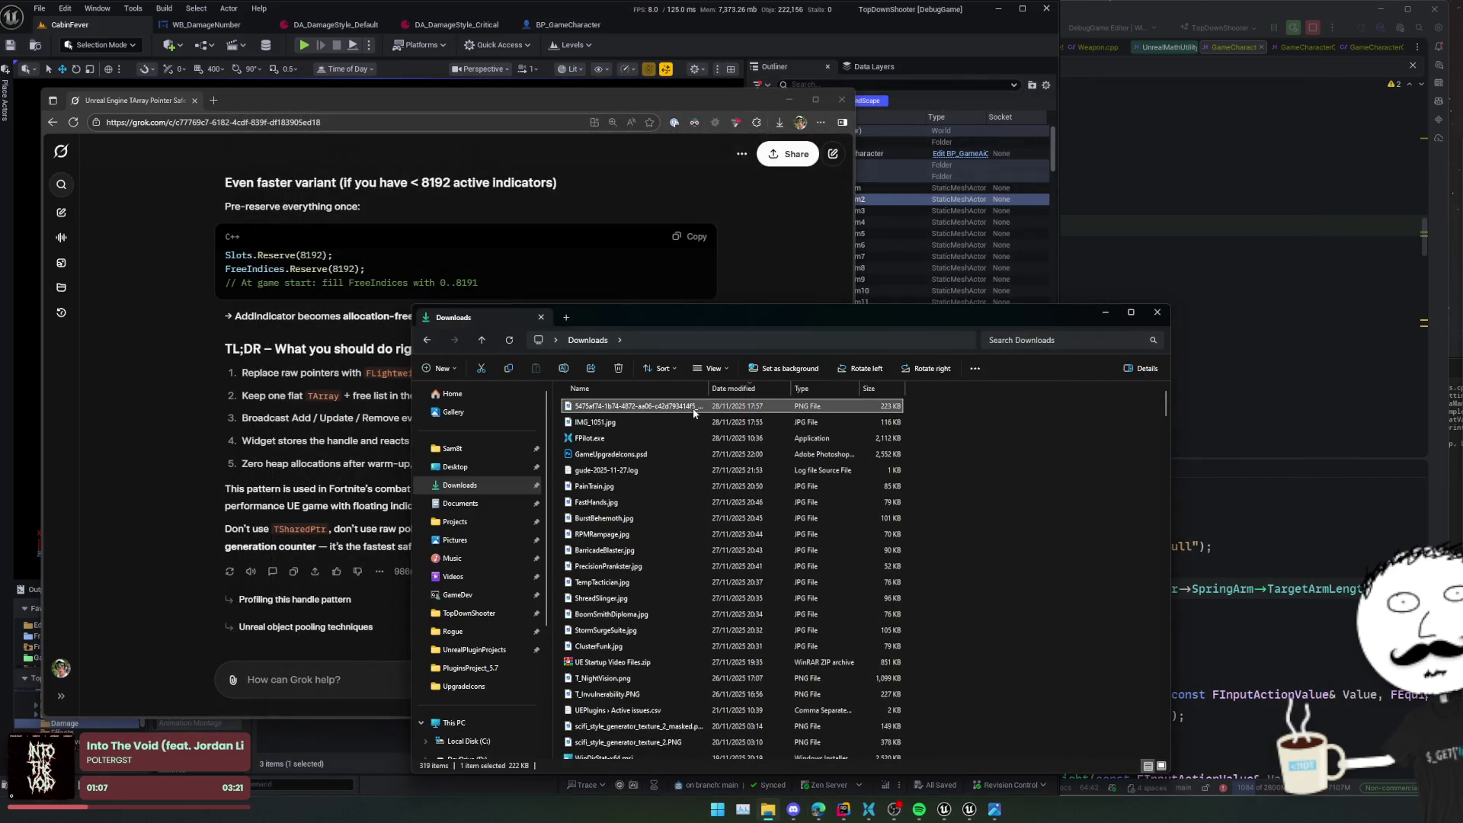
key("F2")
type("T_CritIcon.png")
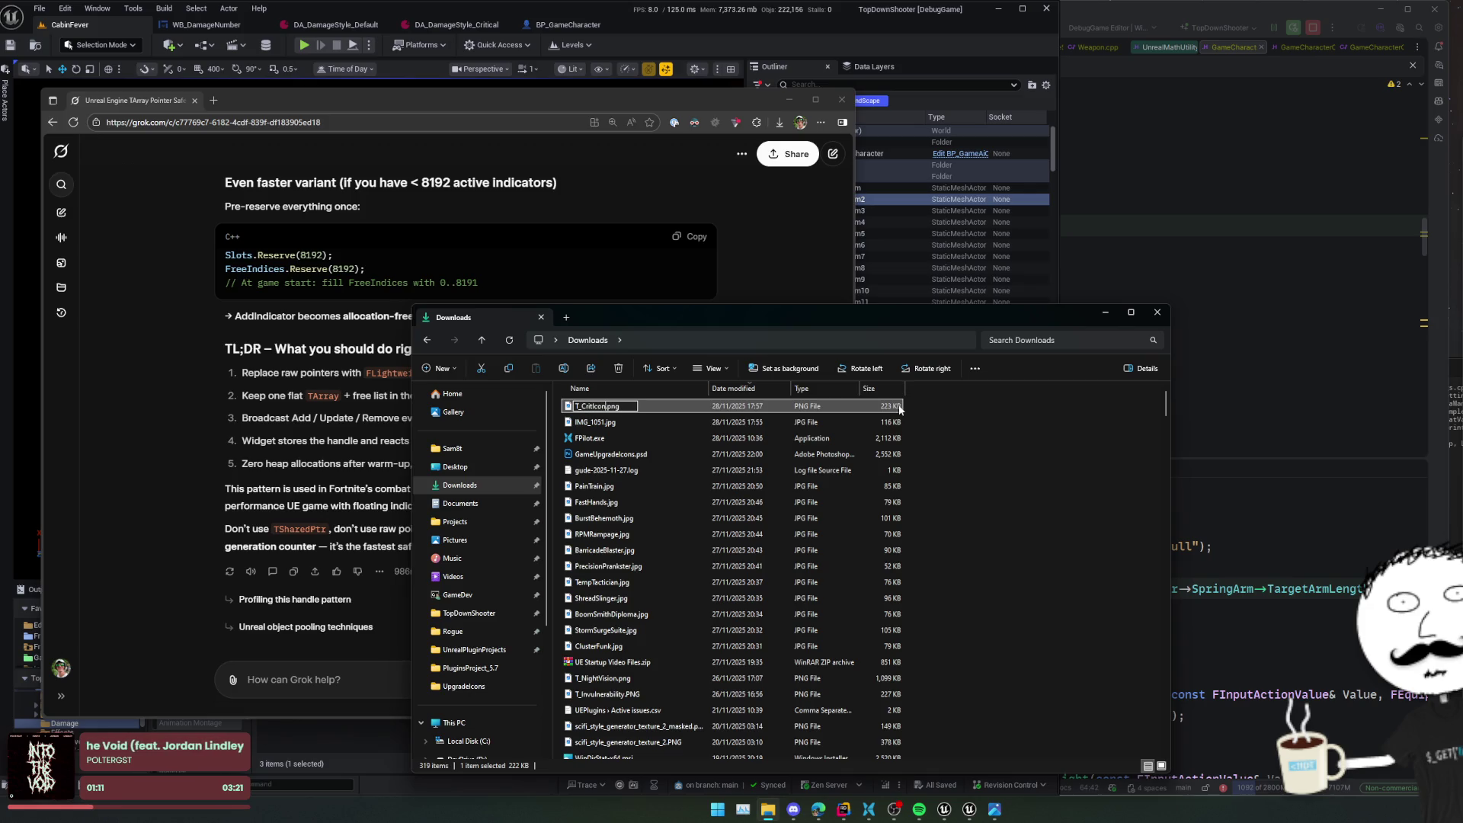
key("Return")
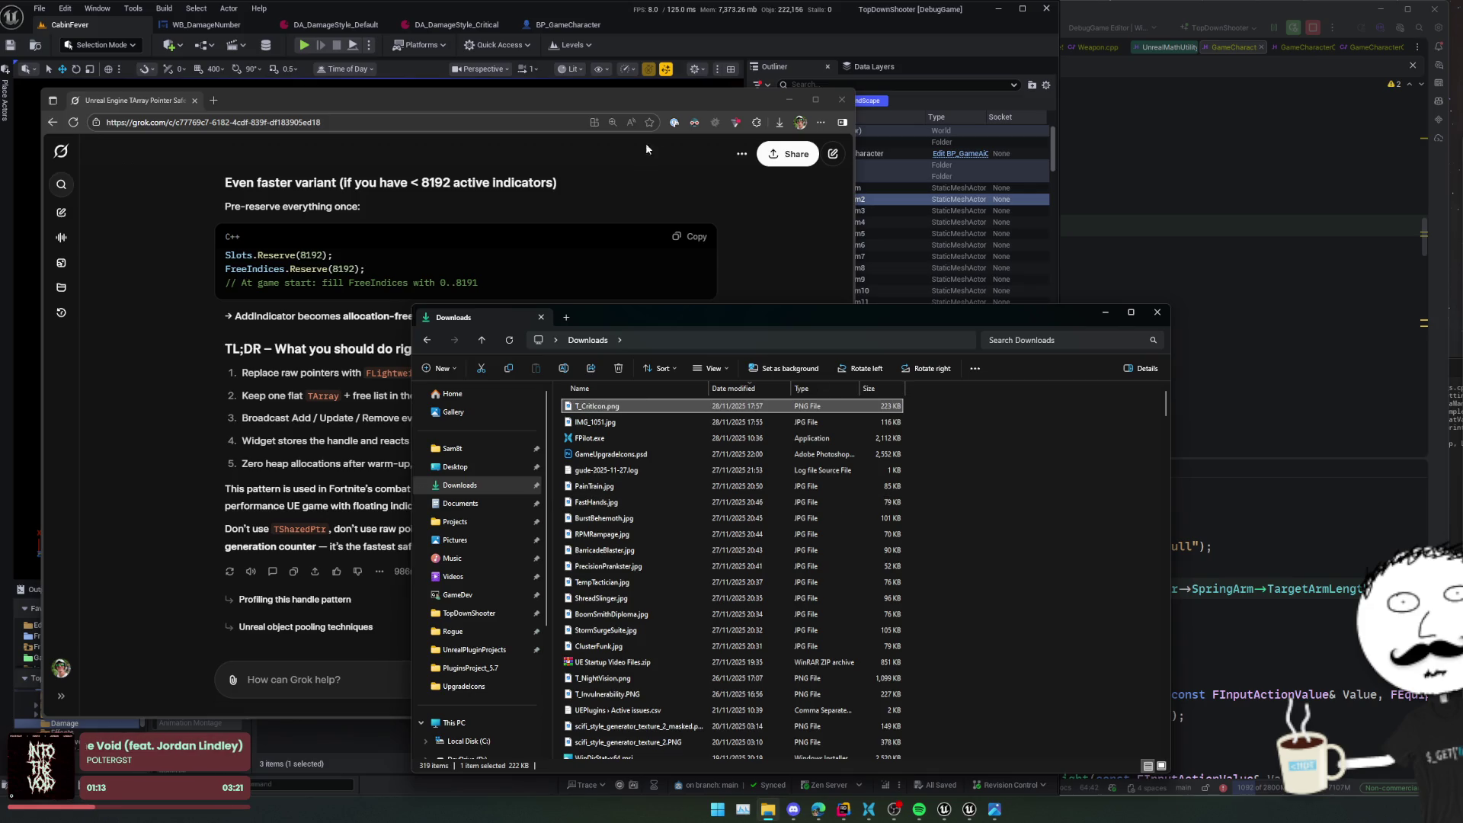
- Import T_CritIcon.png into the Damage content folder and open the new texture
double_click(766, 102)
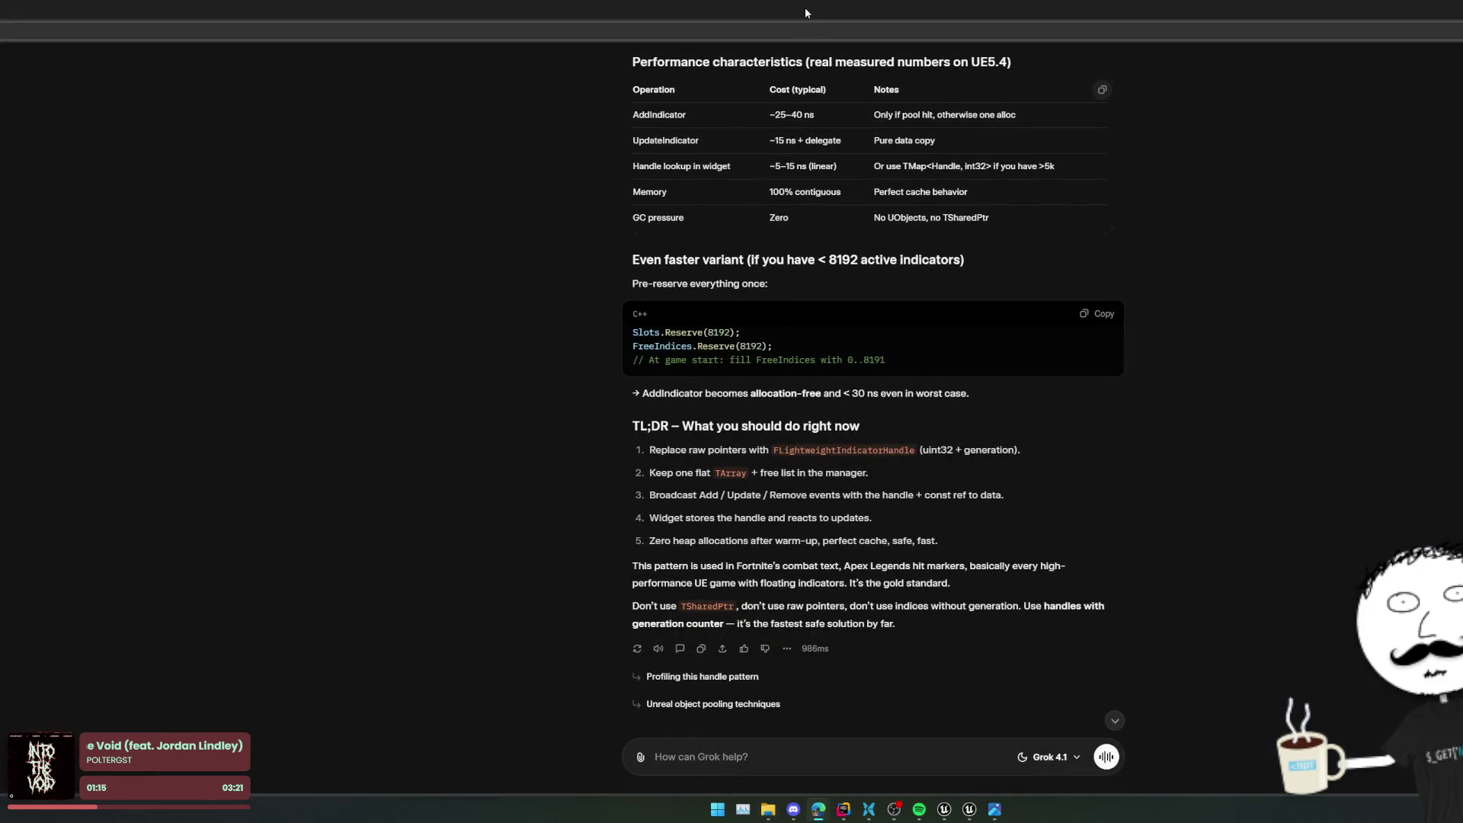
double_click(804, 7)
left_click(790, 100)
left_click_drag(806, 323, 959, 326)
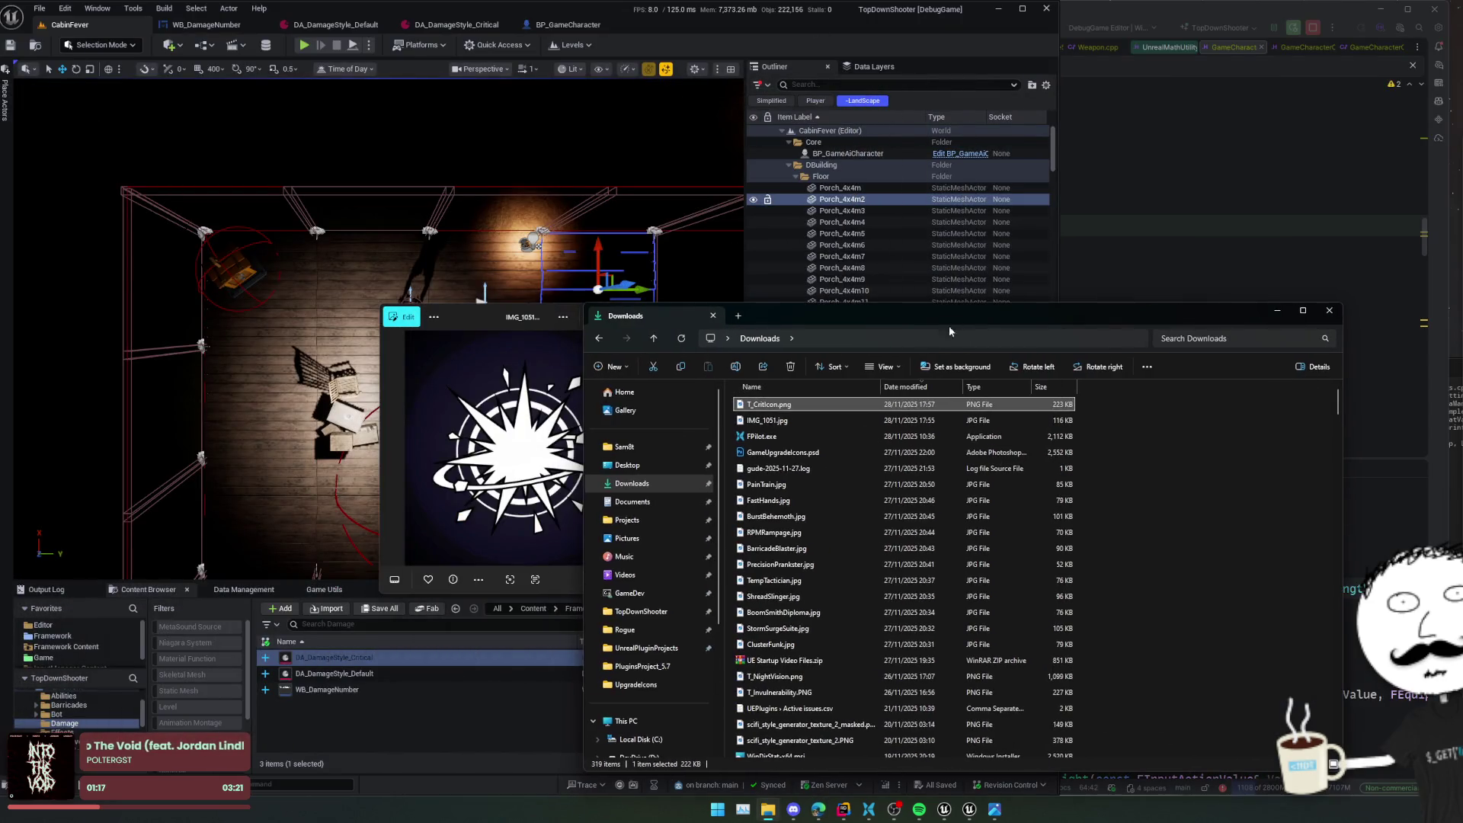
left_click(568, 371)
left_click(652, 316)
mouse_move(766, 404)
left_mouse_down()
mouse_move(409, 737)
mouse_move(395, 706)
left_mouse_up()
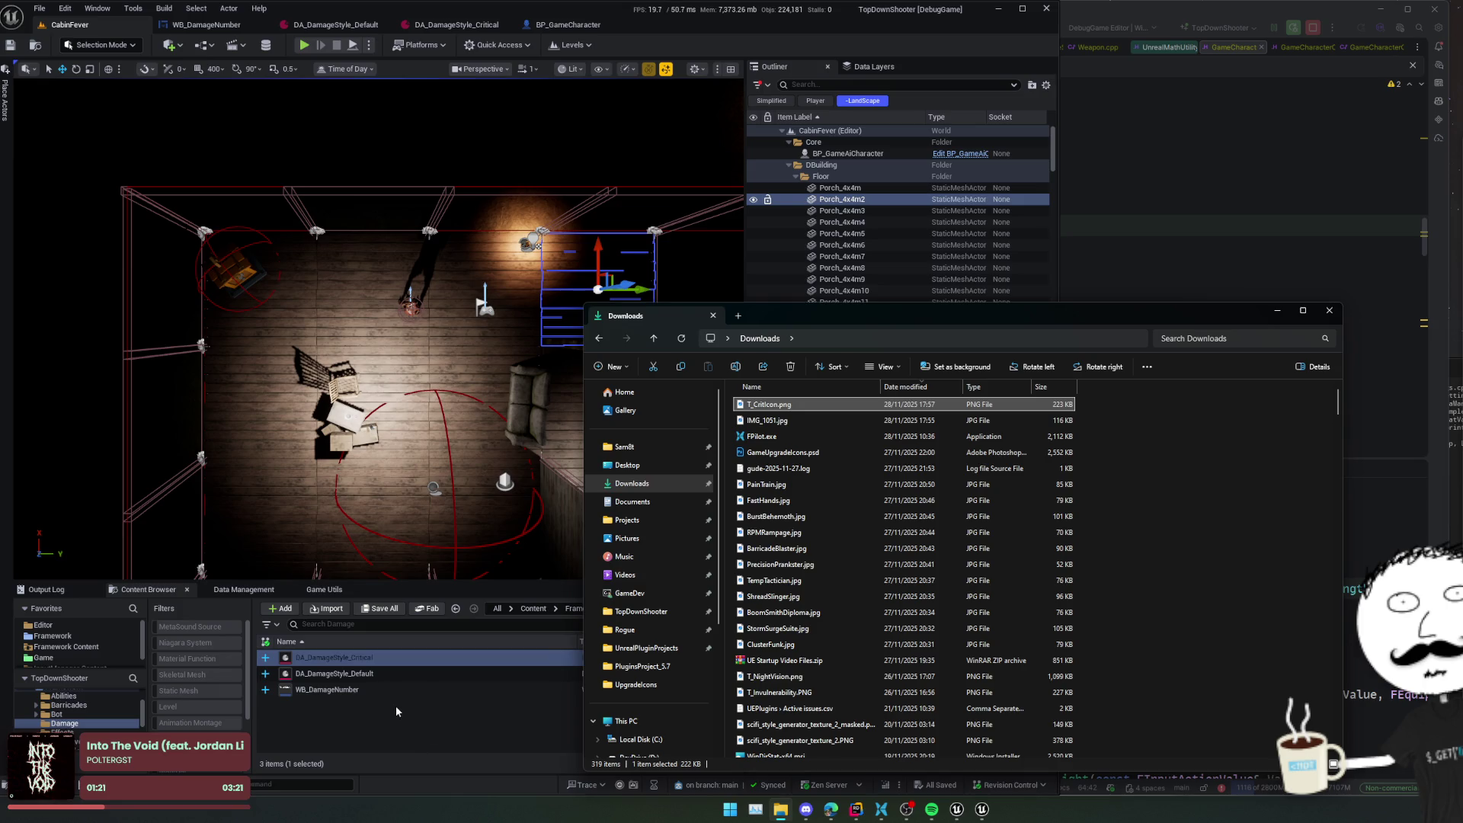
double_click(337, 688)
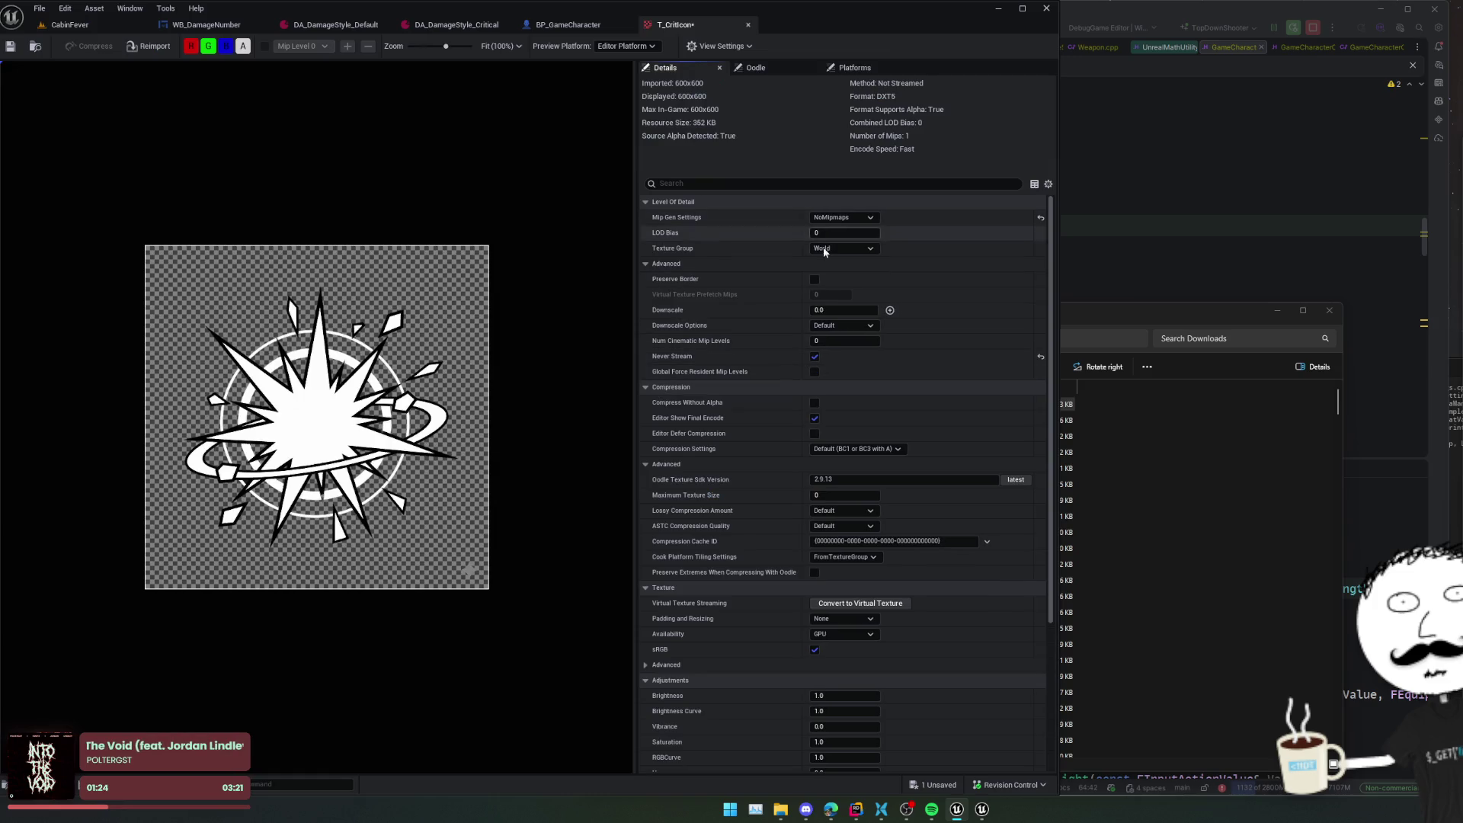
- Set the T_CritIcon texture group to UI and save the texture
left_click(824, 249)
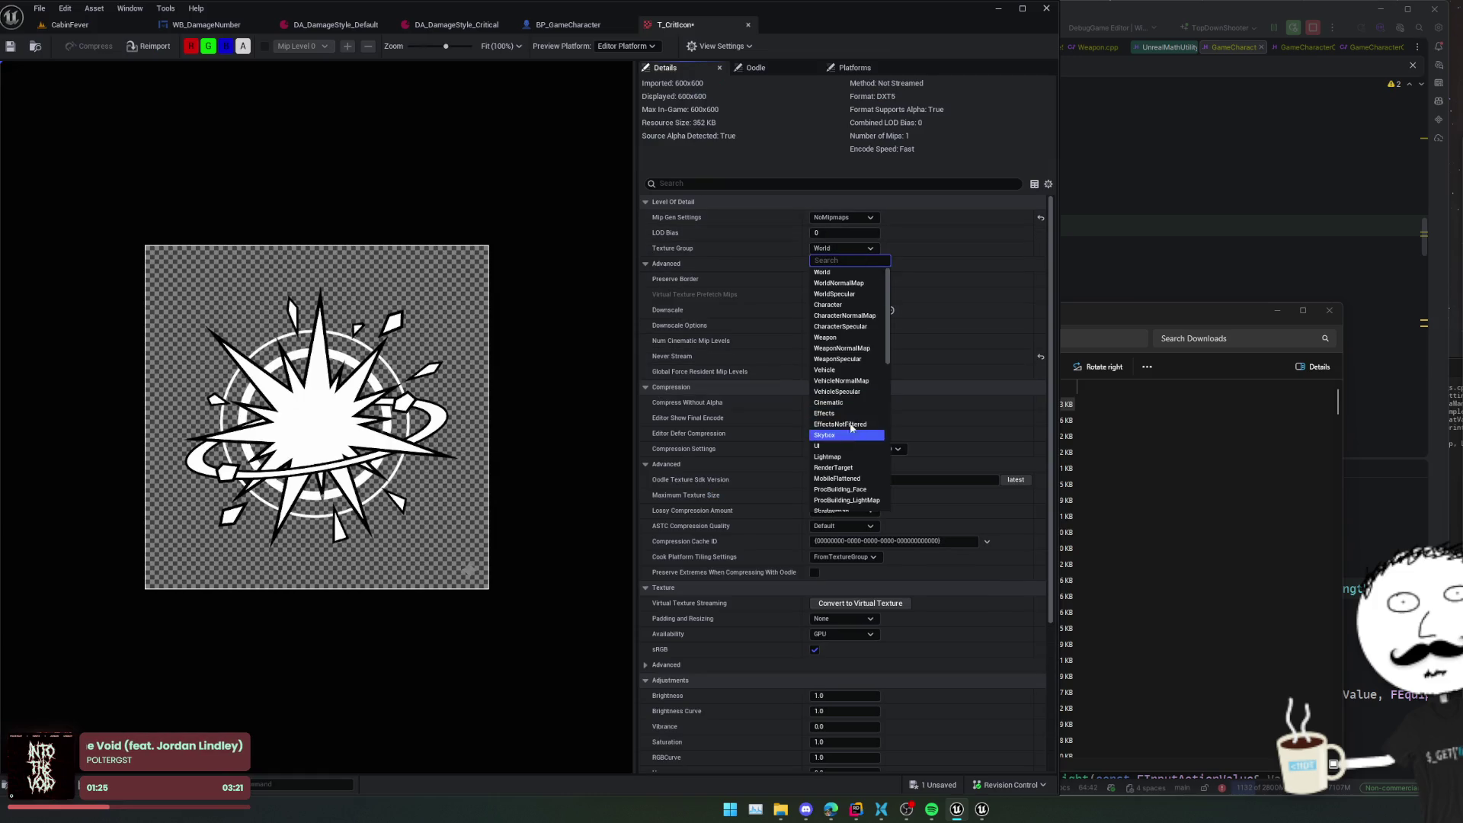
left_click(835, 441)
key("ctrl+s")
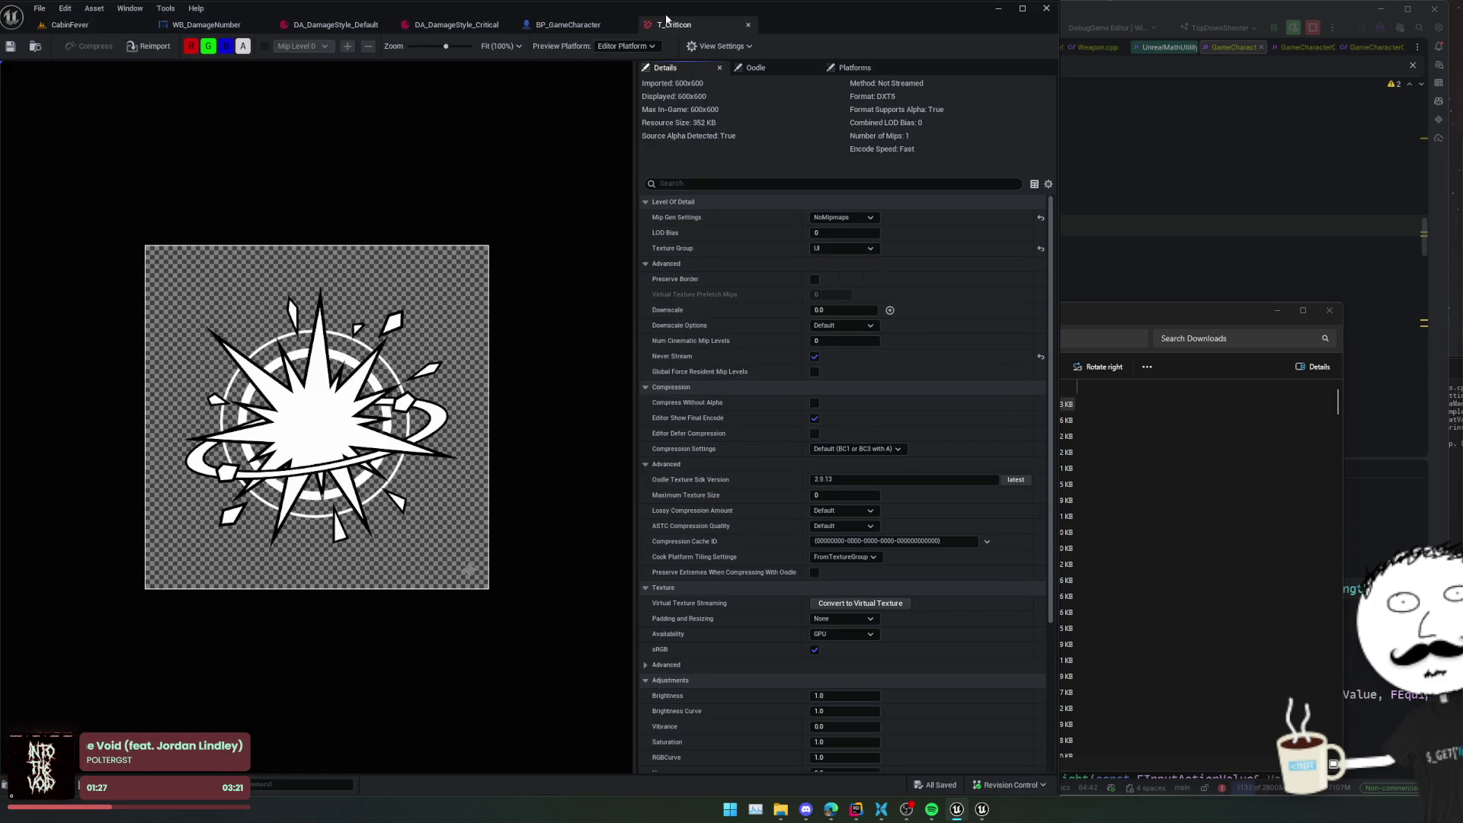
middle_click(684, 23)
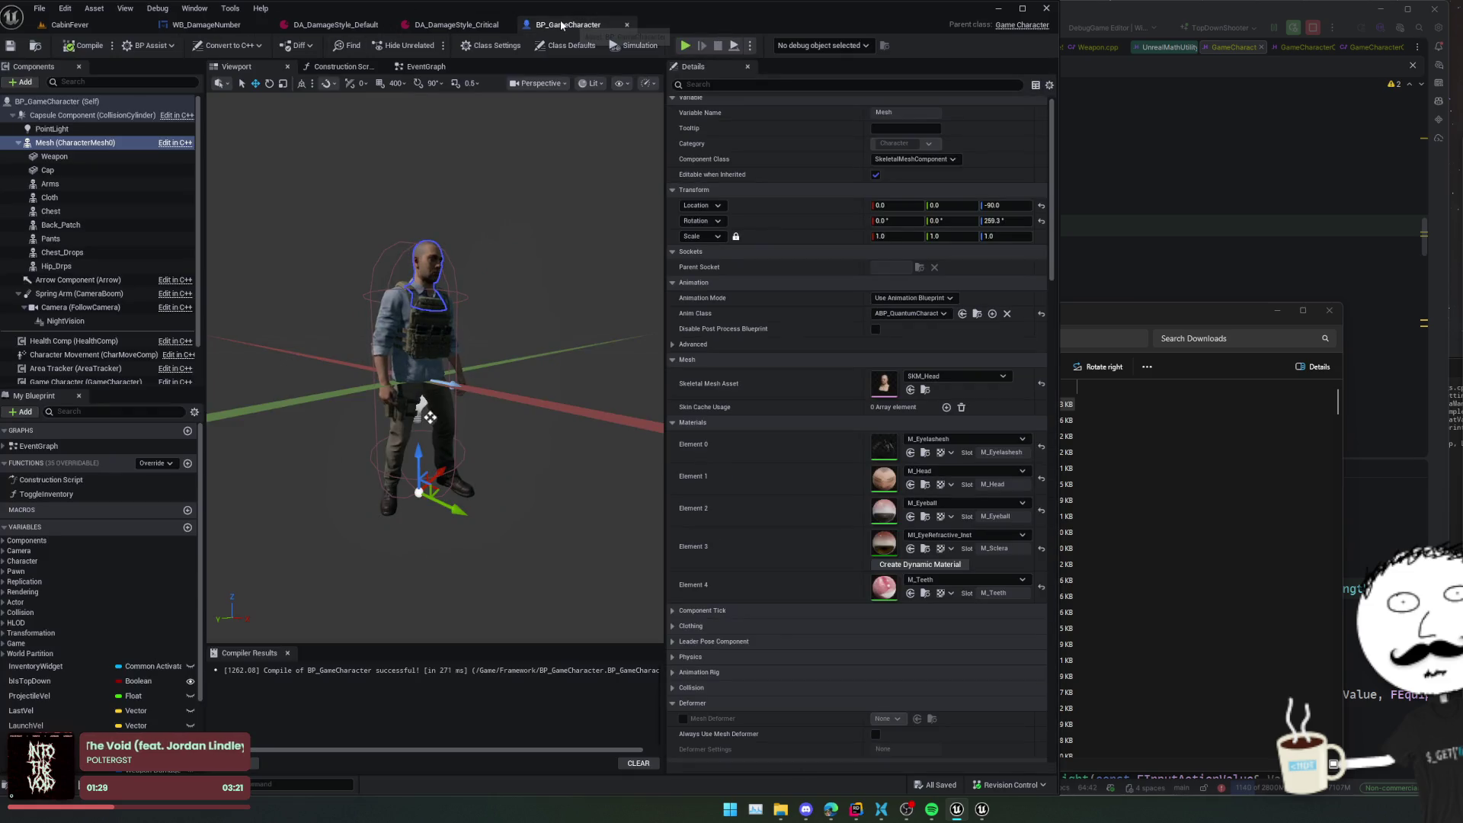
- Set DA_DamageStyle_Critical's Icon to T_CritIcon and save the style asset
middle_click(562, 25)
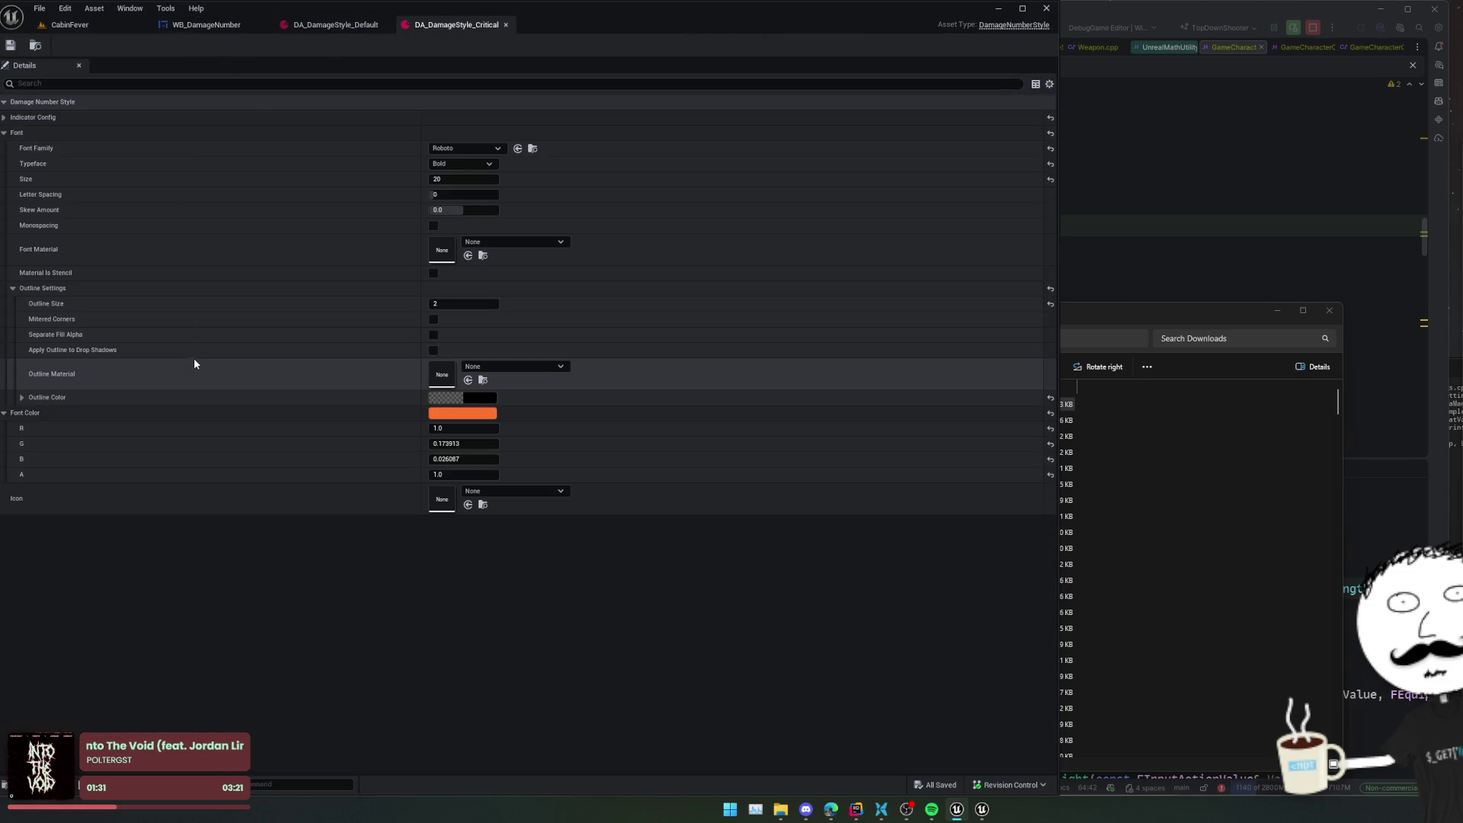
left_click(483, 494)
type("T_Crit")
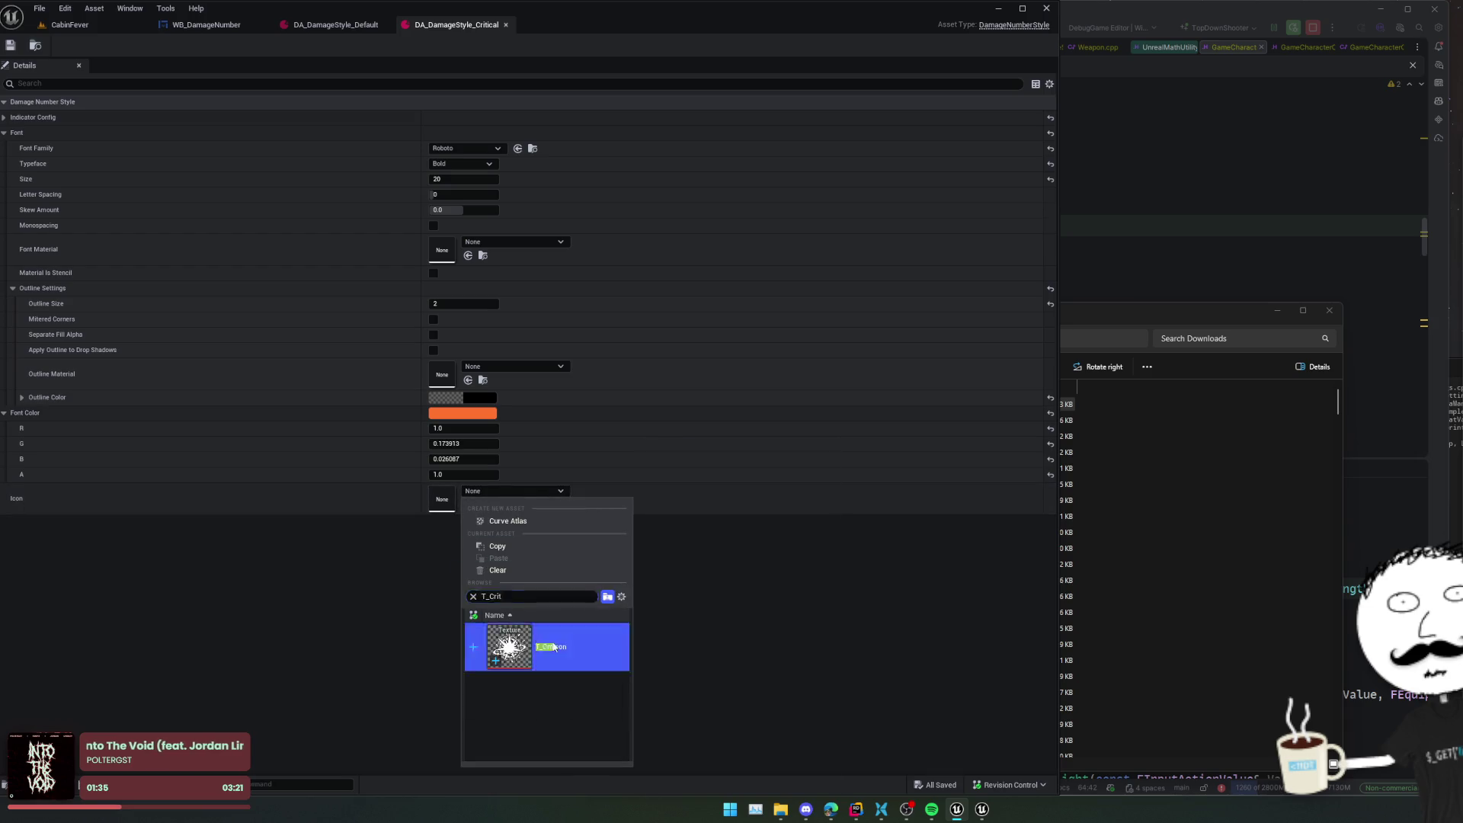
left_click(510, 646)
key("ctrl+s")
left_click(202, 24)
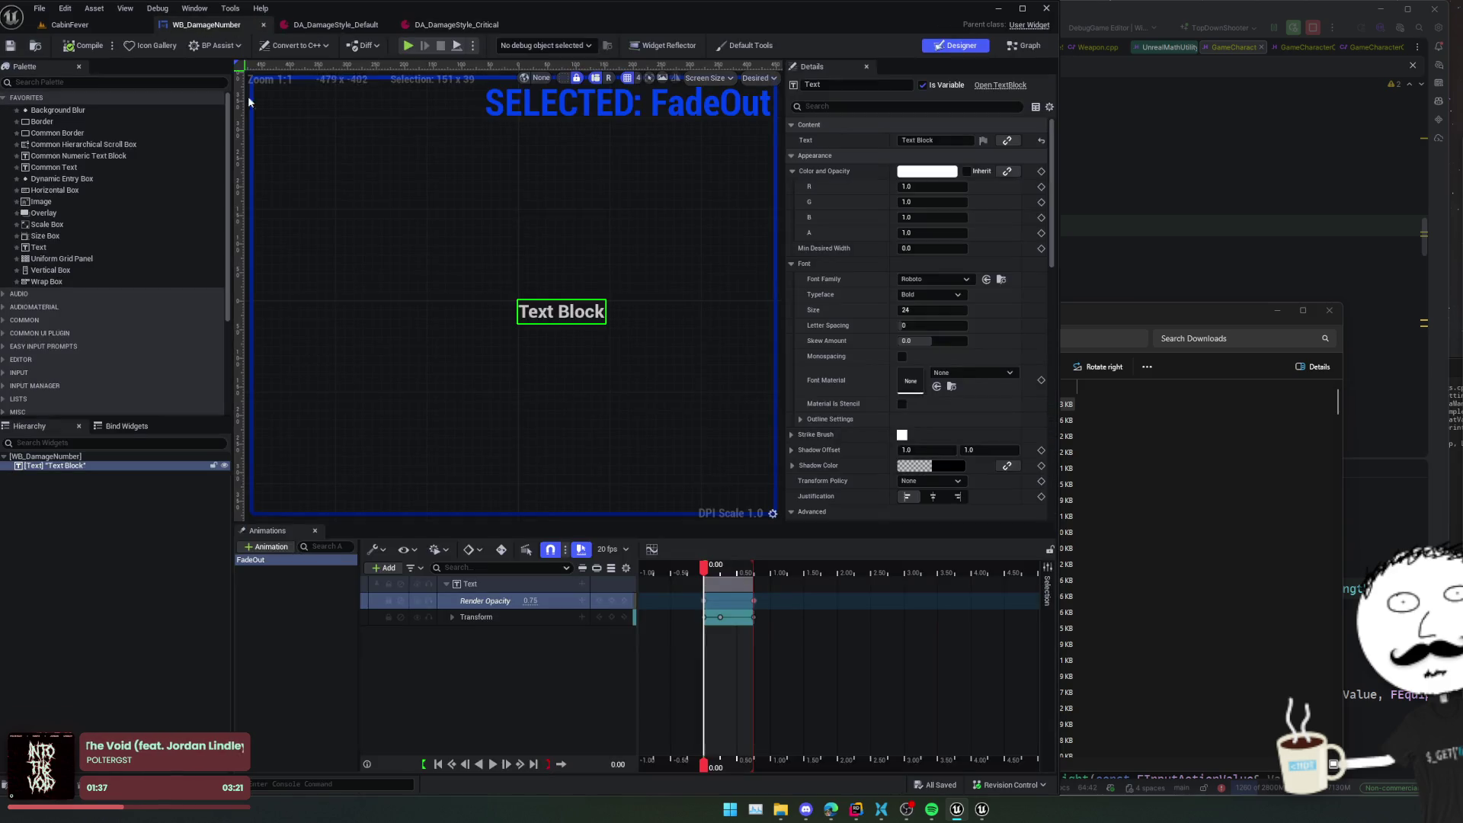
- Wrap the damage number's Text Block in a Horizontal Box
left_click(284, 593)
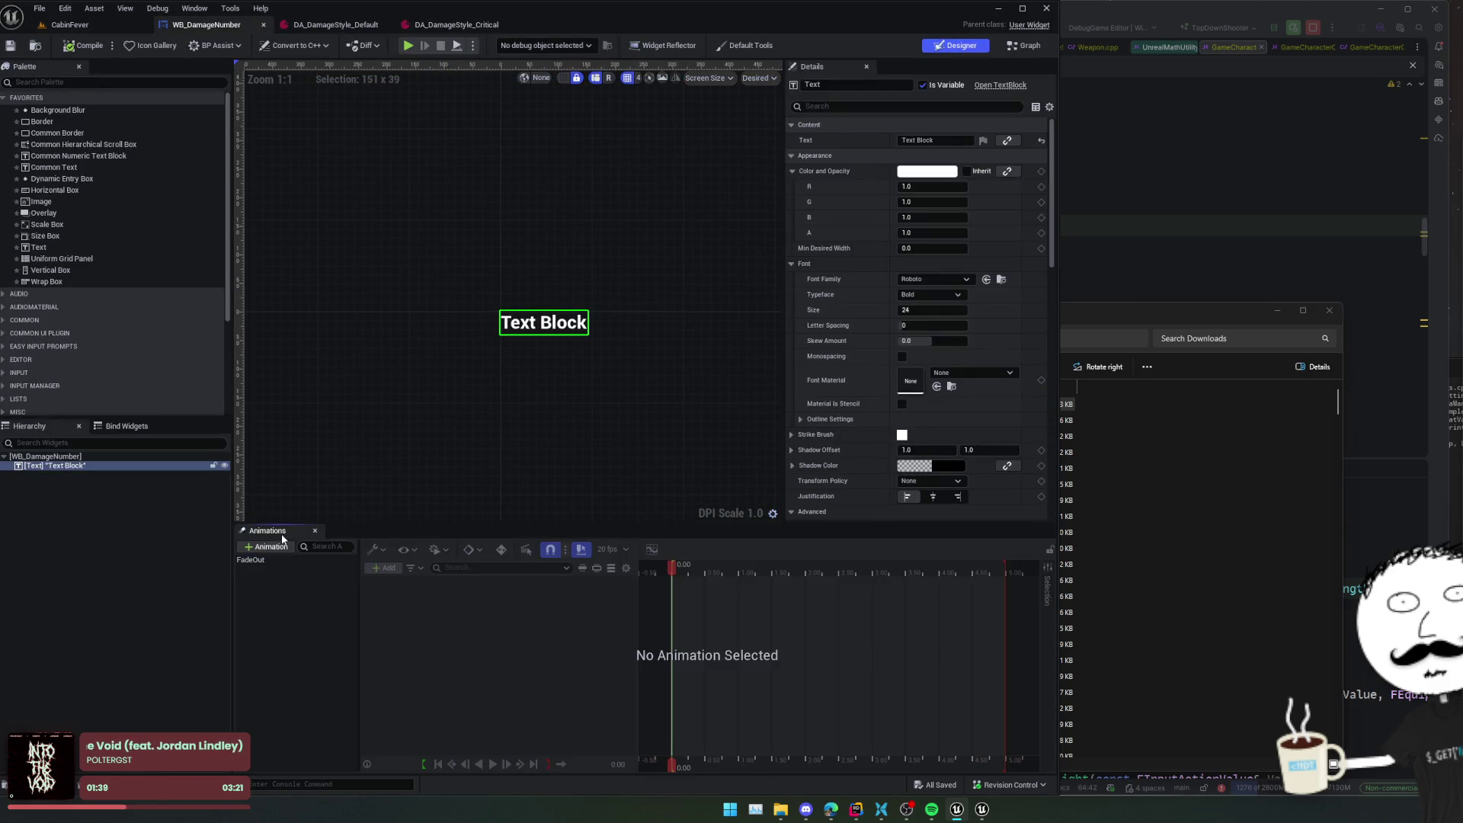
left_click(315, 530)
scroll(446, 438, "up", 2)
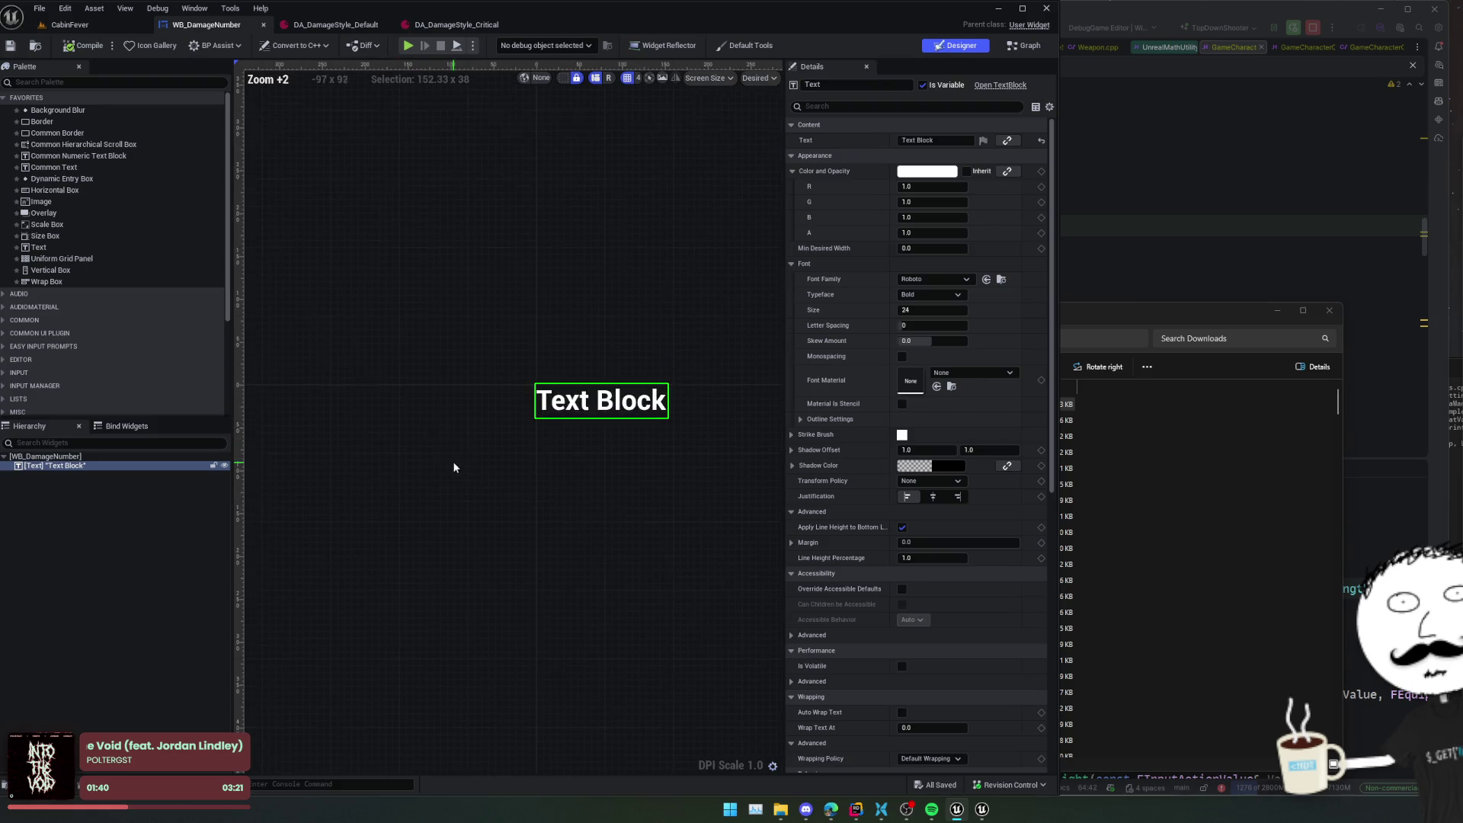
right_click(104, 466)
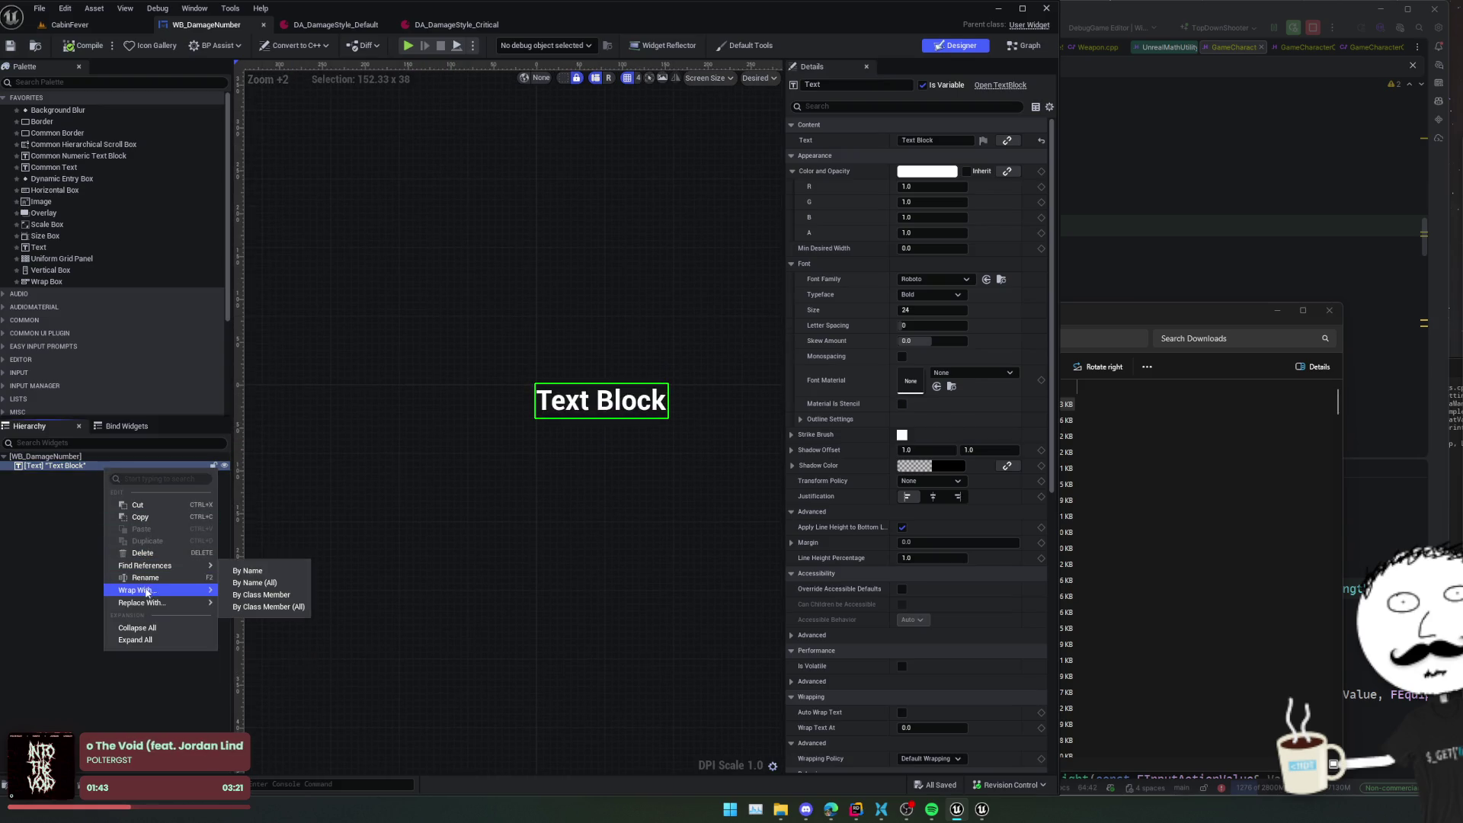
mouse_move(147, 594)
left_click(257, 593)
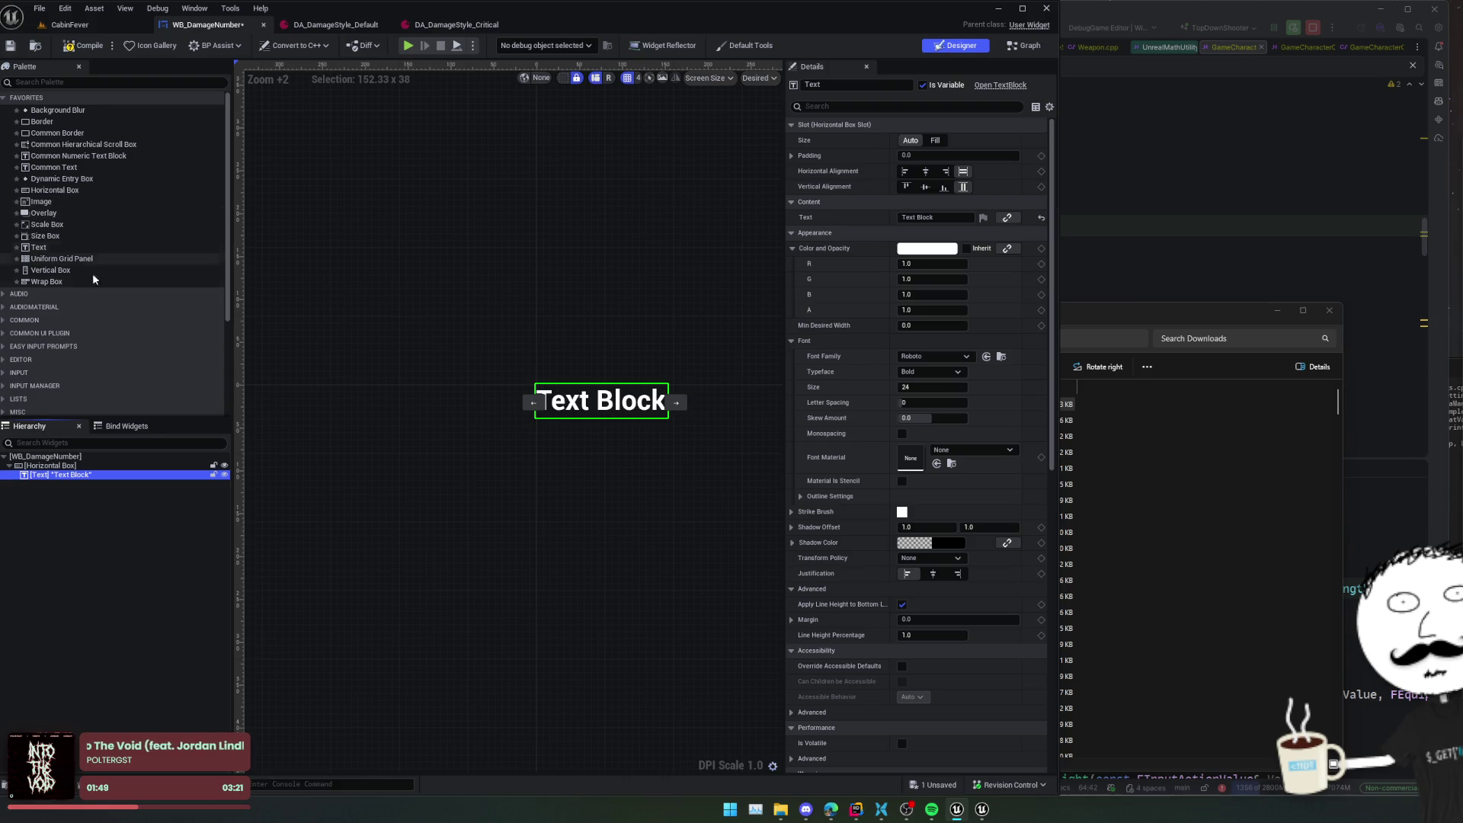
- Expand the Panel, Optimization, Open Icon, Misc, Lists, Input Manager, Input and Editor palette categories
scroll(93, 274, "down", 5)
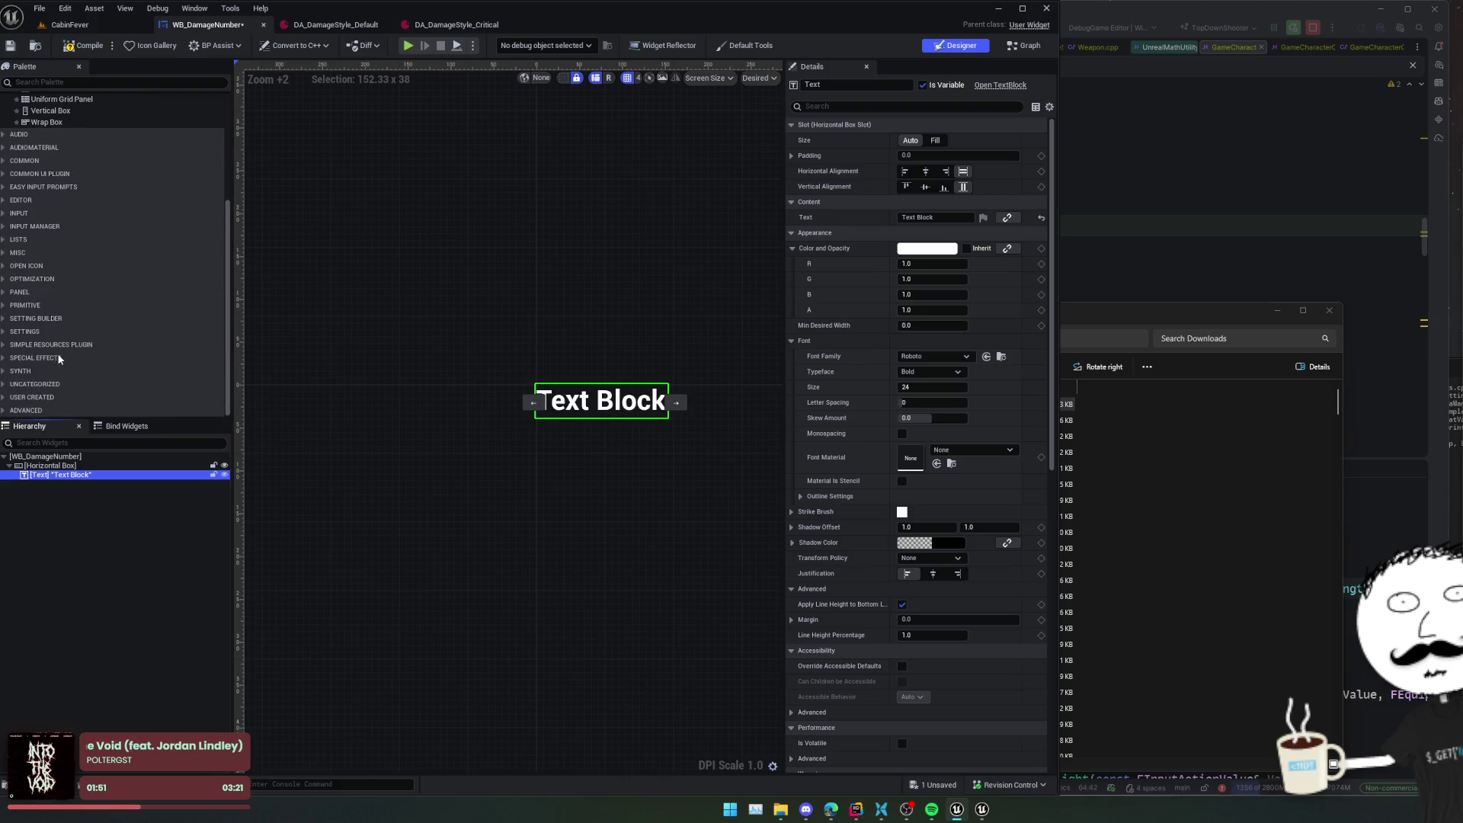
left_click(44, 291)
scroll(93, 314, "down", 3)
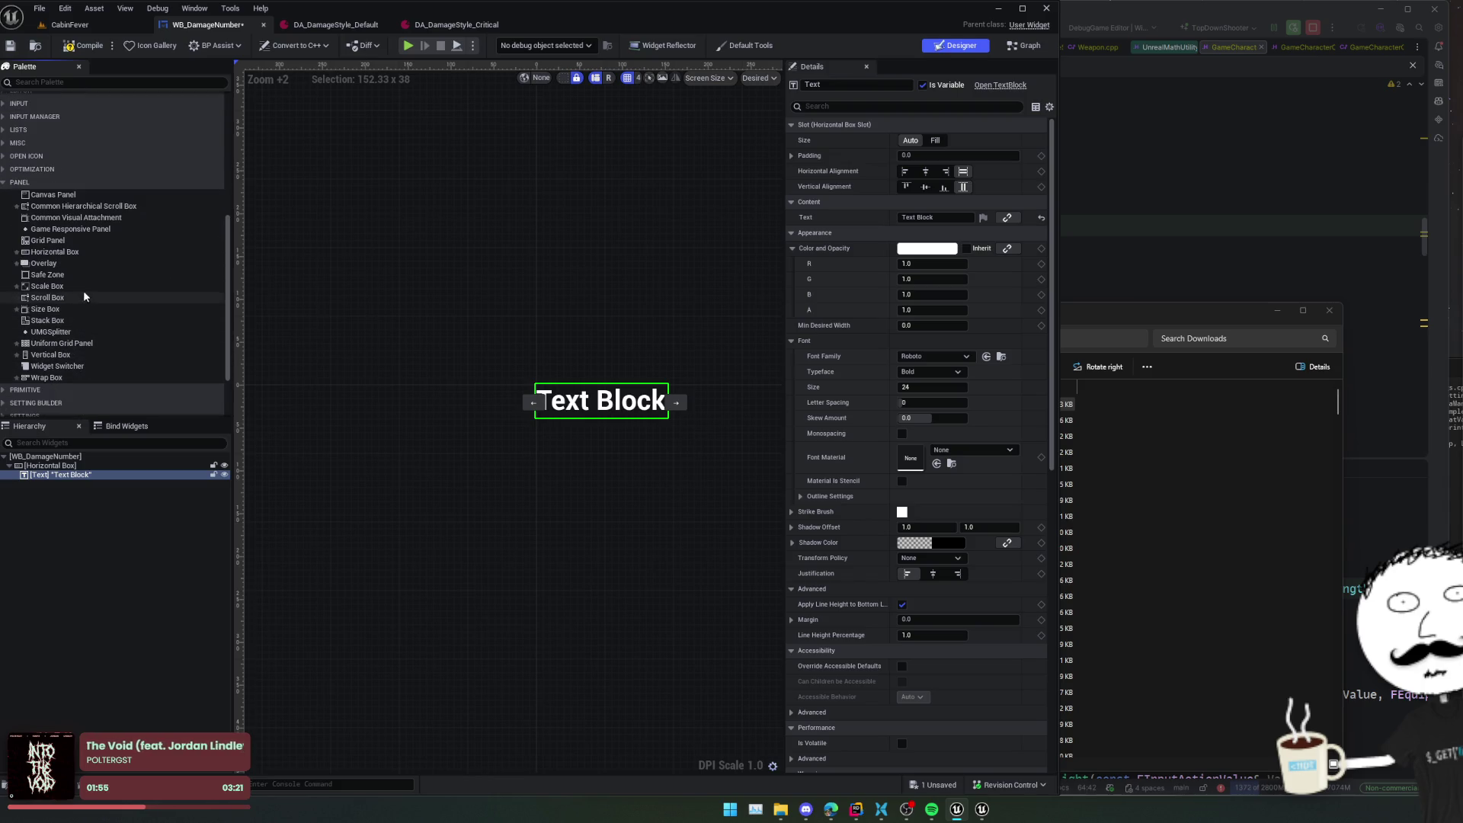
scroll(100, 217, "up", 2)
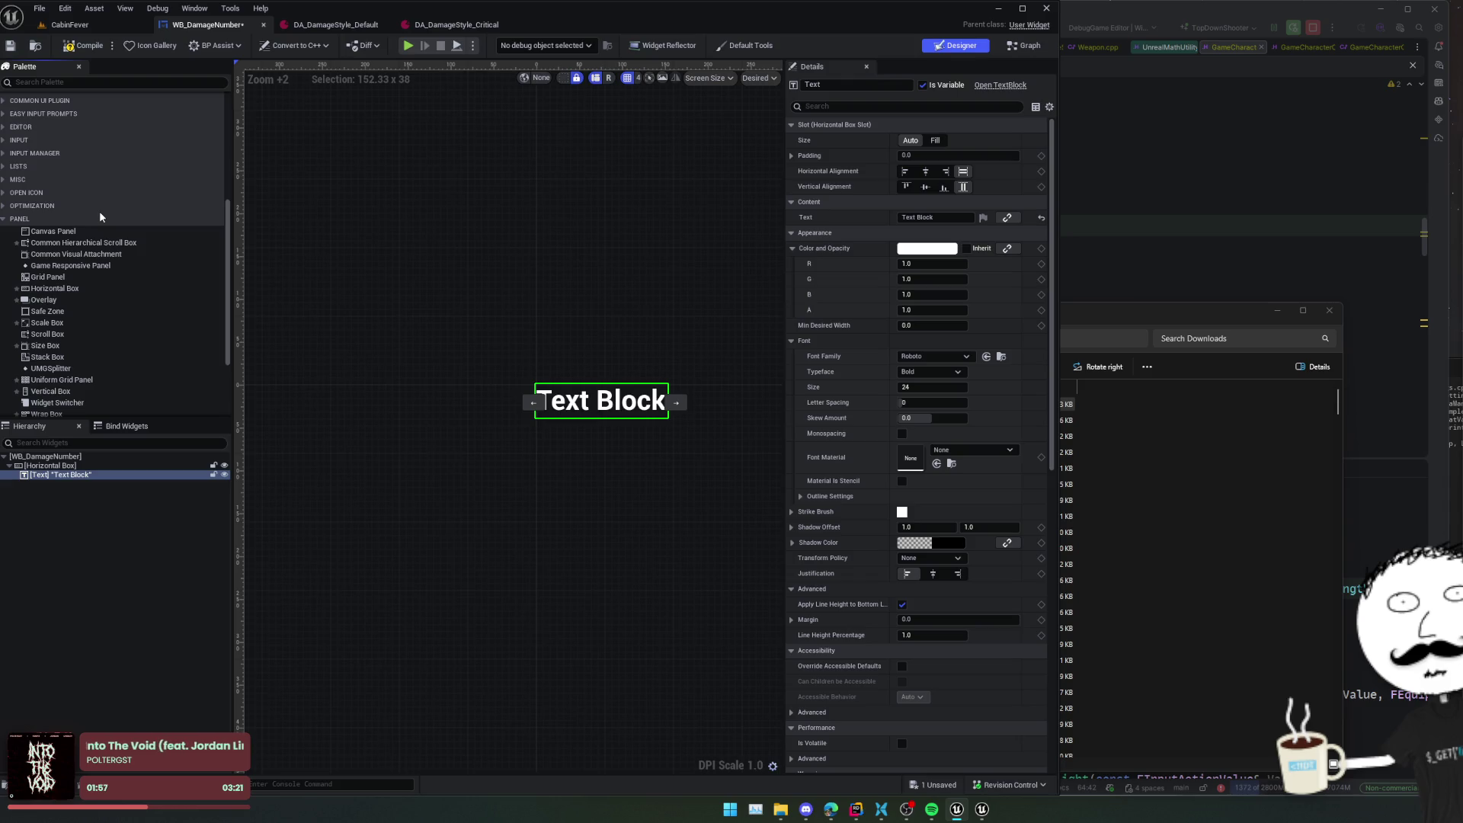
left_click(98, 205)
left_click(102, 194)
left_click(111, 176)
scroll(111, 180, "up", 2)
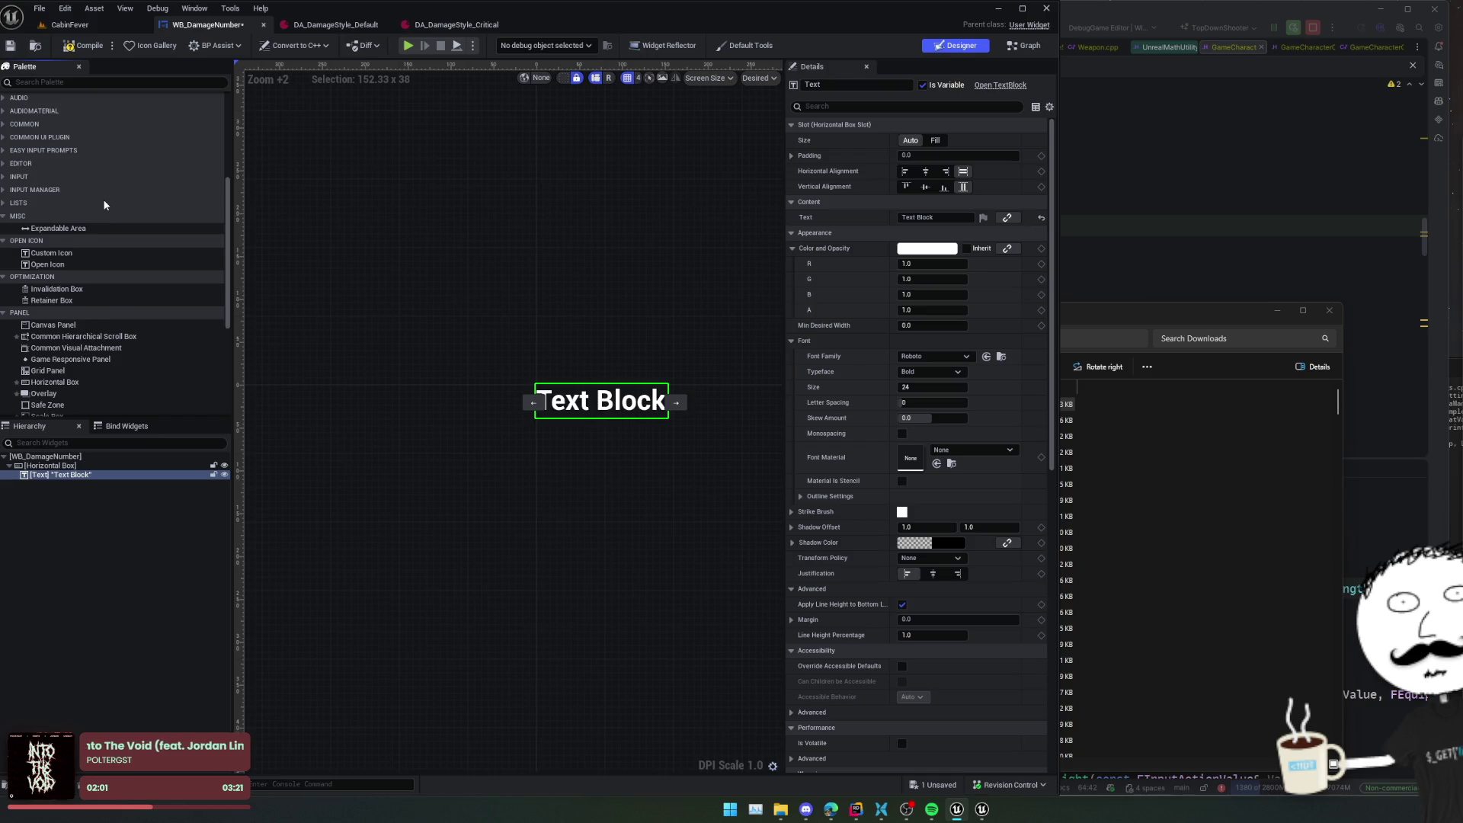
left_click(104, 203)
left_click(108, 190)
left_click(116, 176)
left_click(119, 164)
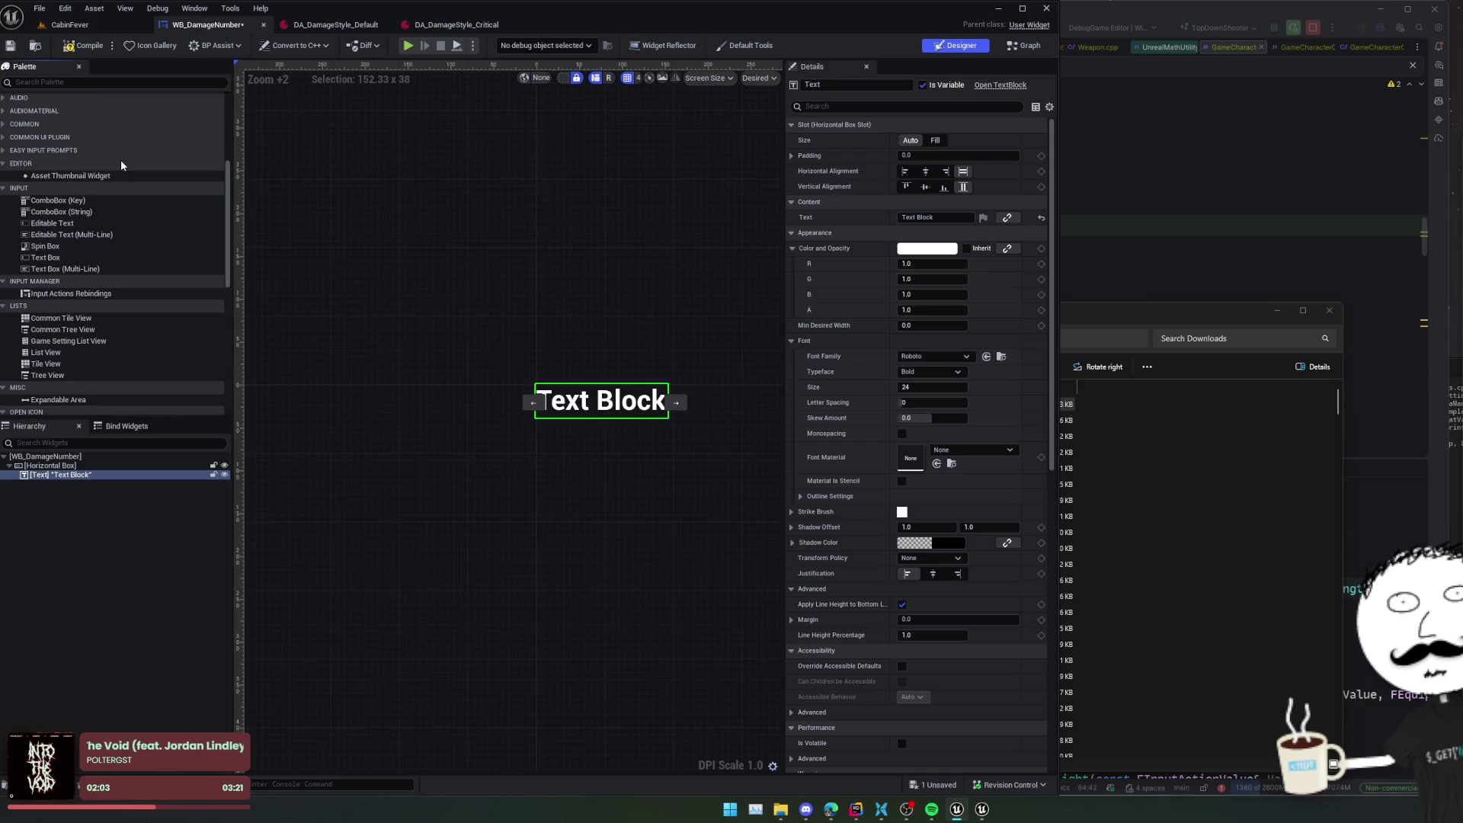
- Expand the Common UI Plugin and Common categories and pick Image from Favorites
scroll(114, 180, "up", 2)
left_click(112, 174)
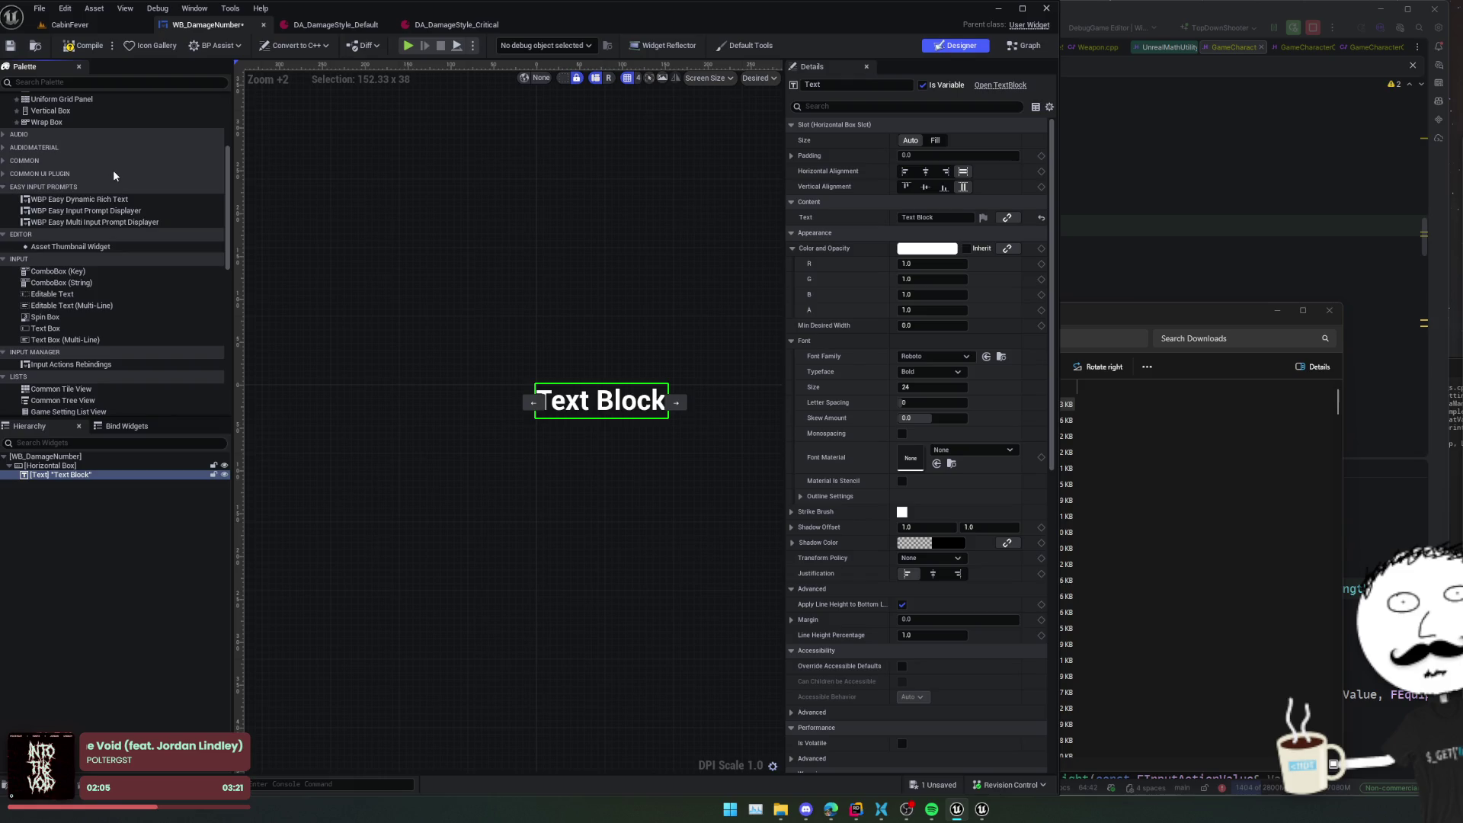
left_click(117, 160)
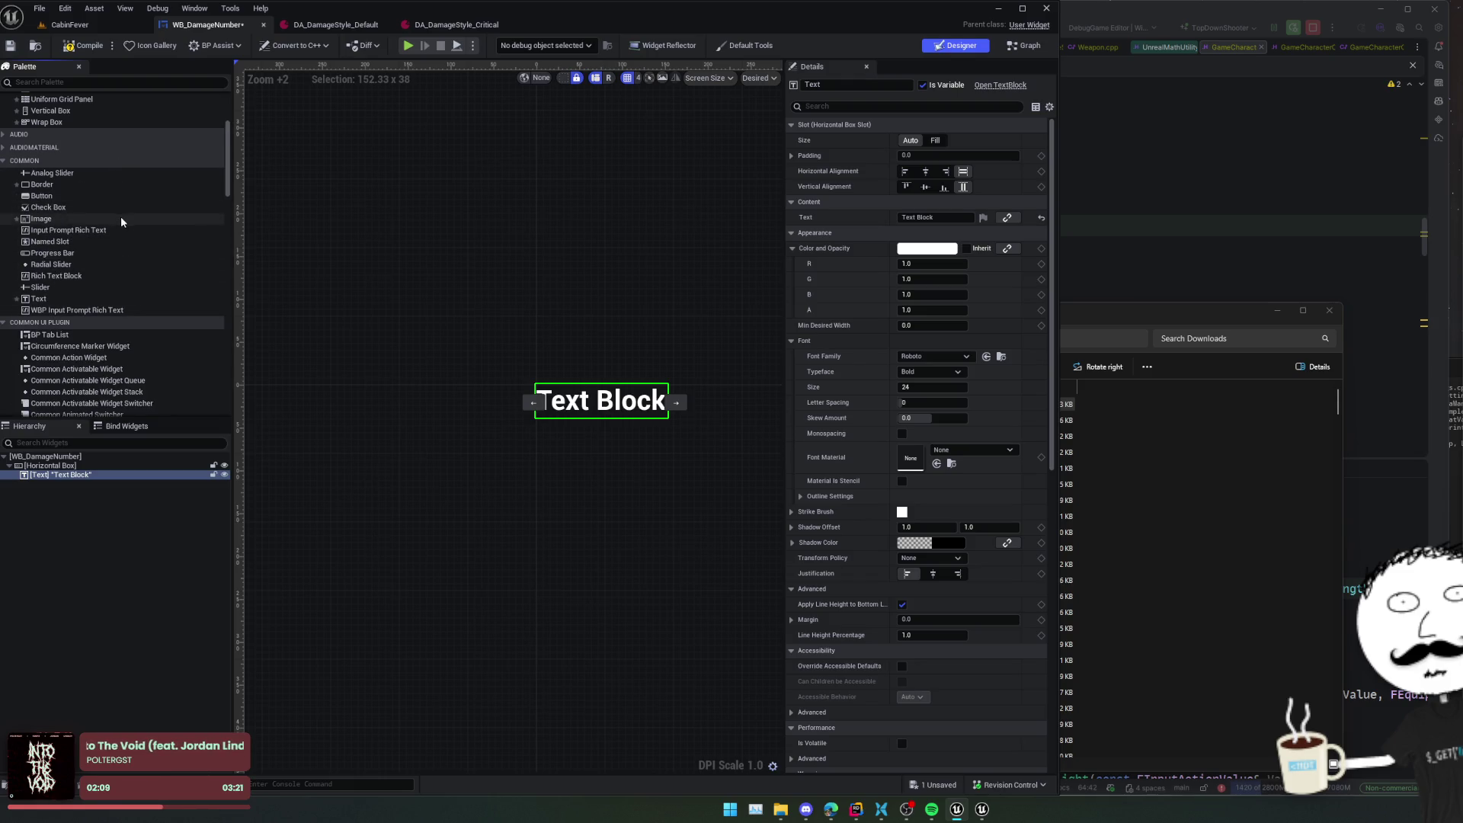
scroll(120, 215, "up", 1)
scroll(121, 221, "up", 3)
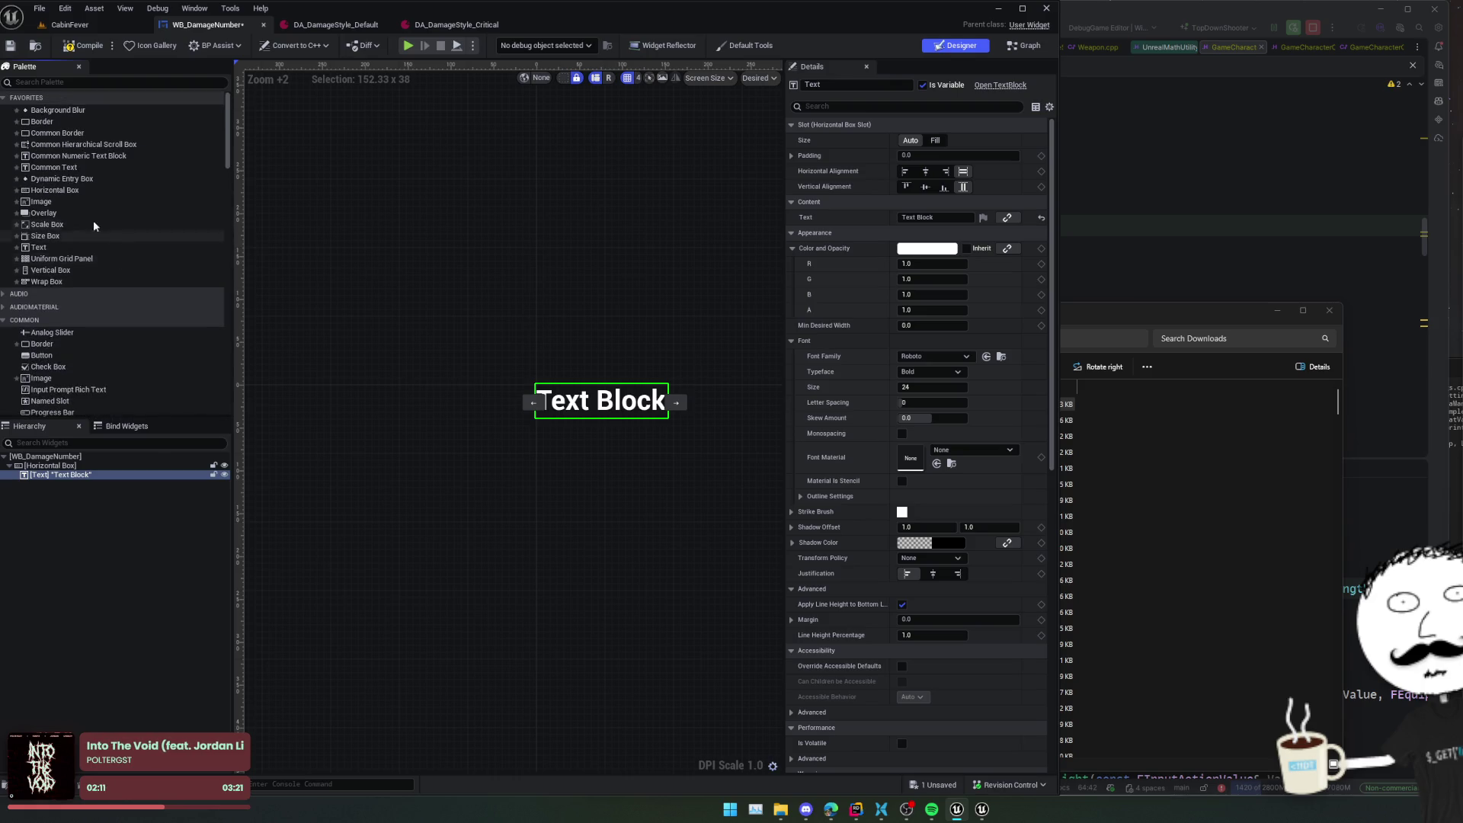
left_click(63, 204)
- Add an Image before the Text Block, name it Icon, and save the widget
mouse_move(26, 496)
left_mouse_down()
mouse_move(61, 469)
mouse_move(67, 486)
mouse_move(70, 470)
left_mouse_up()
type("Icon")
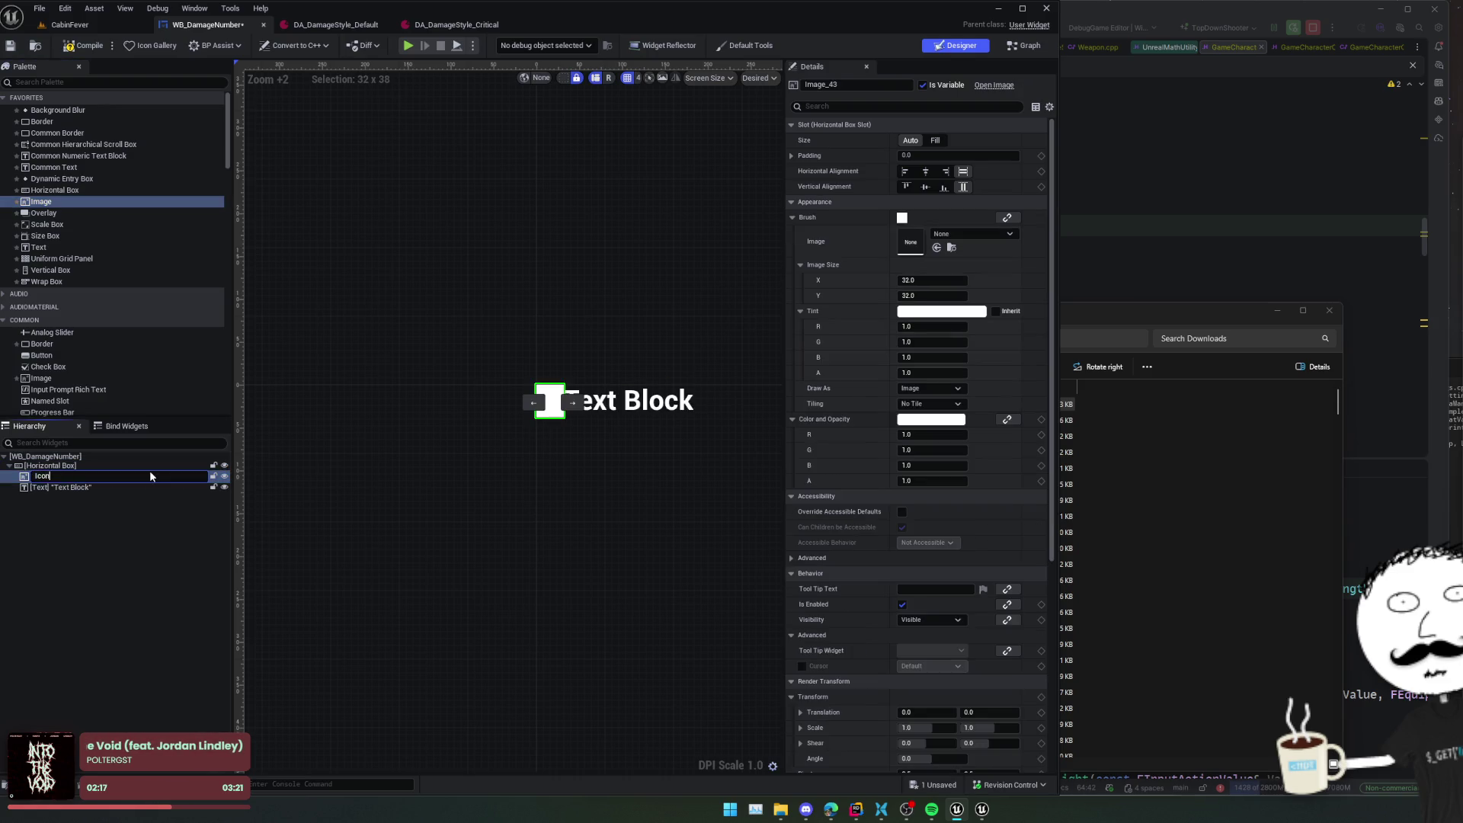
key("Return")
key("ctrl+s")
- Set the Icon's brush image to T_CritIcon at 64×64
left_click(966, 238)
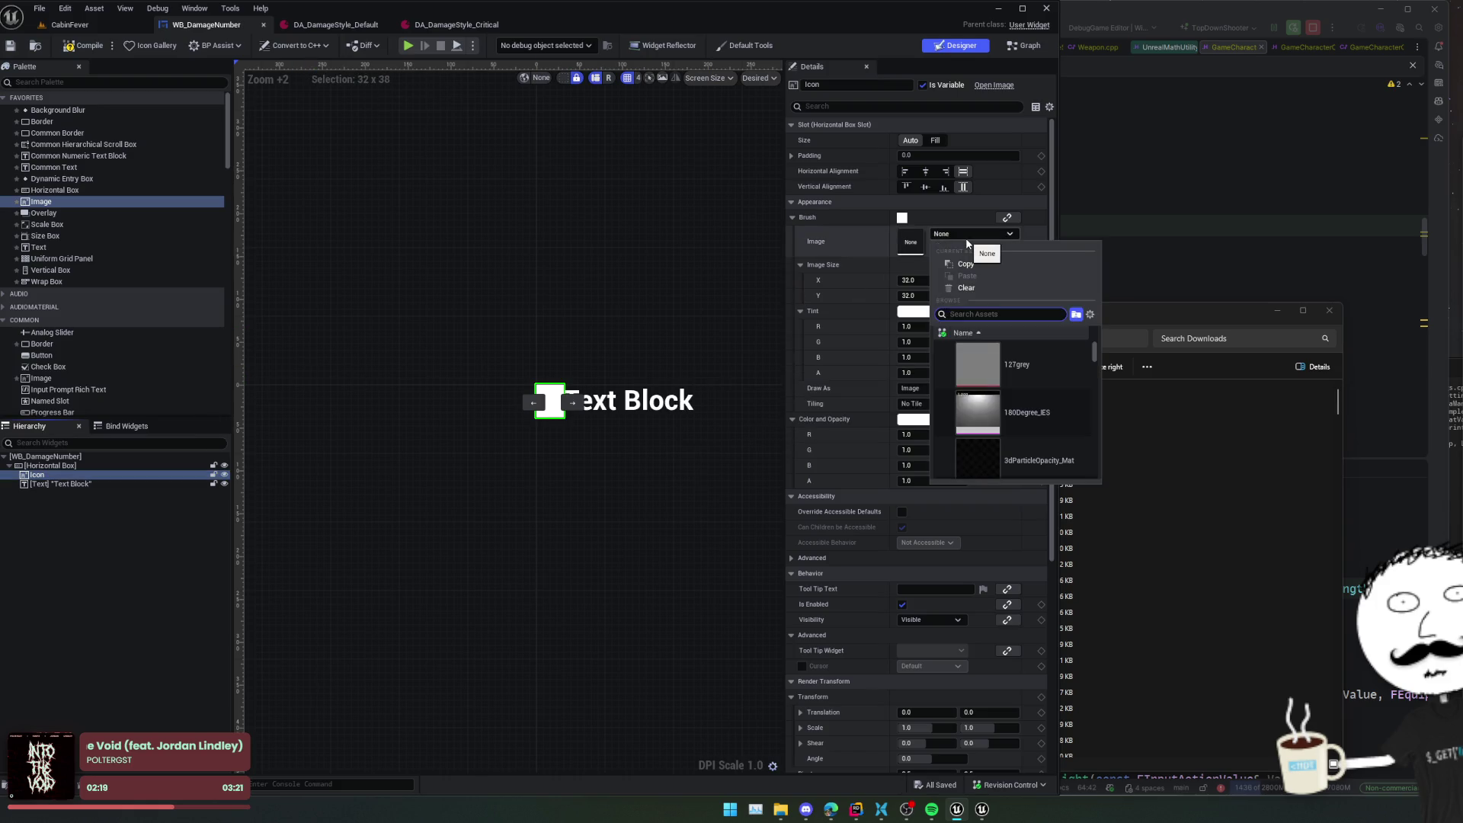
type("T_Crit")
key("Down")
key("Return")
scroll(398, 384, "down", 3)
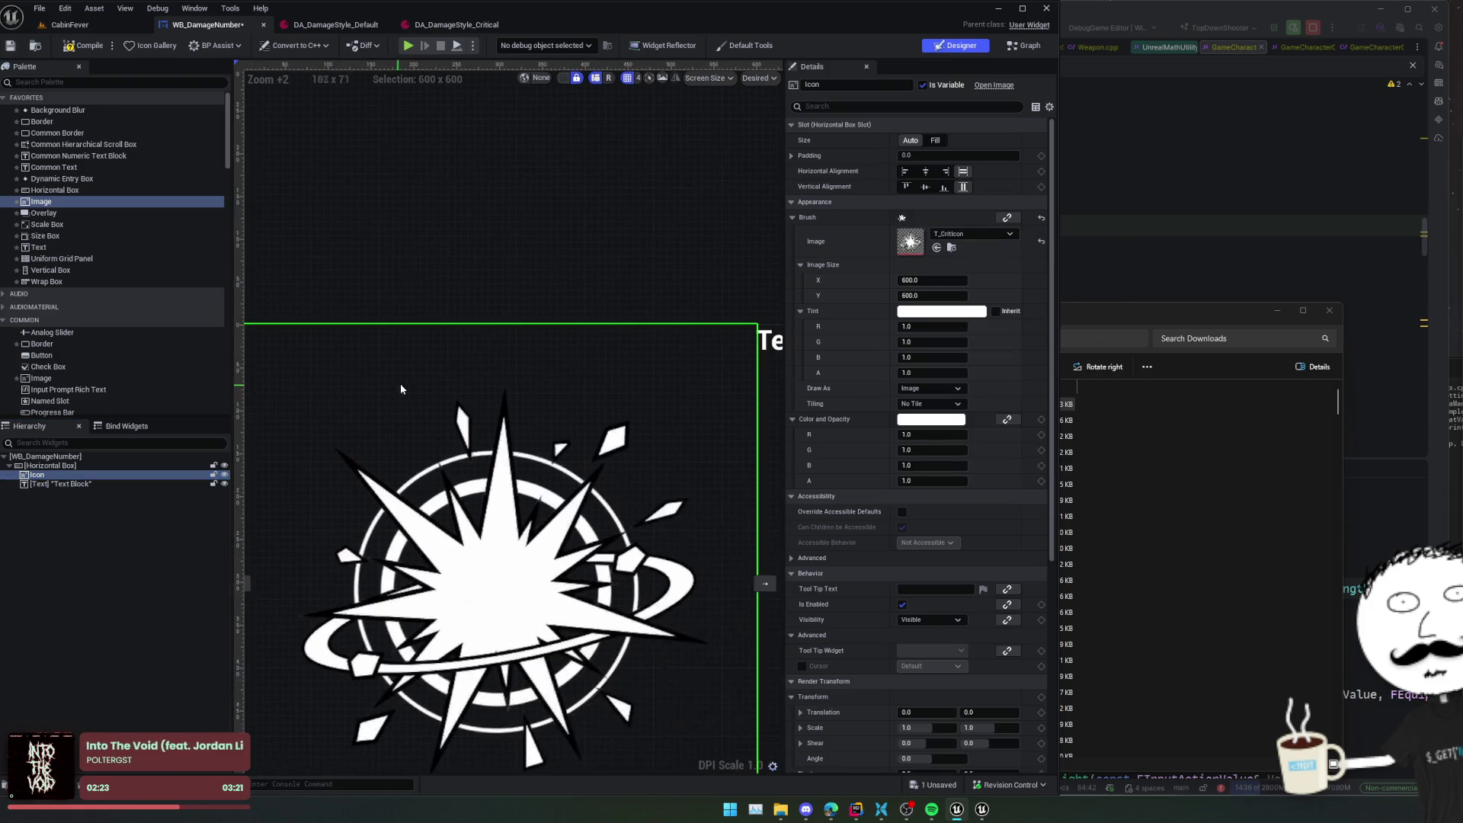
left_click(958, 281)
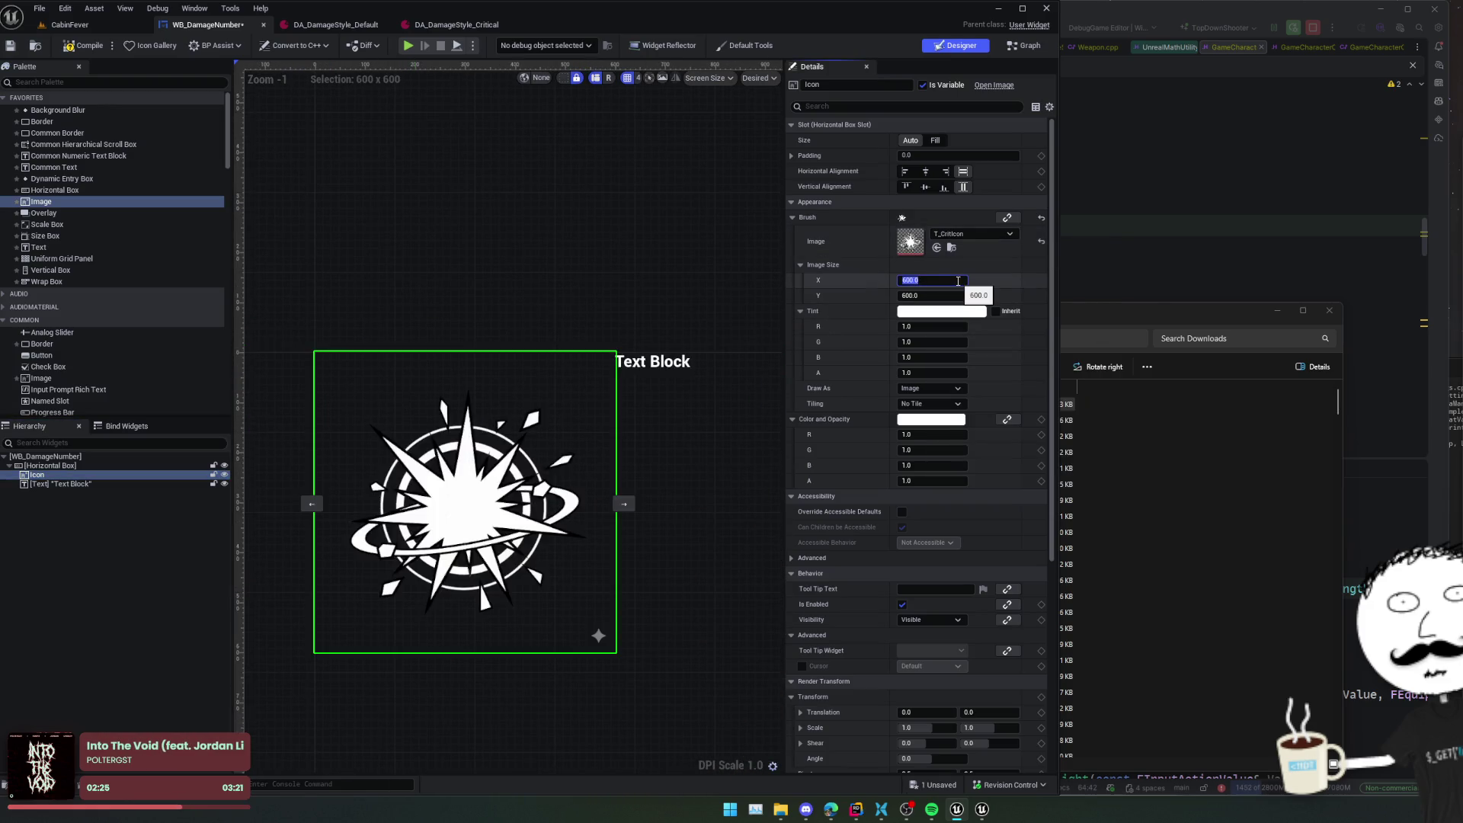
type("64")
key("Tab")
type("64")
key("Return")
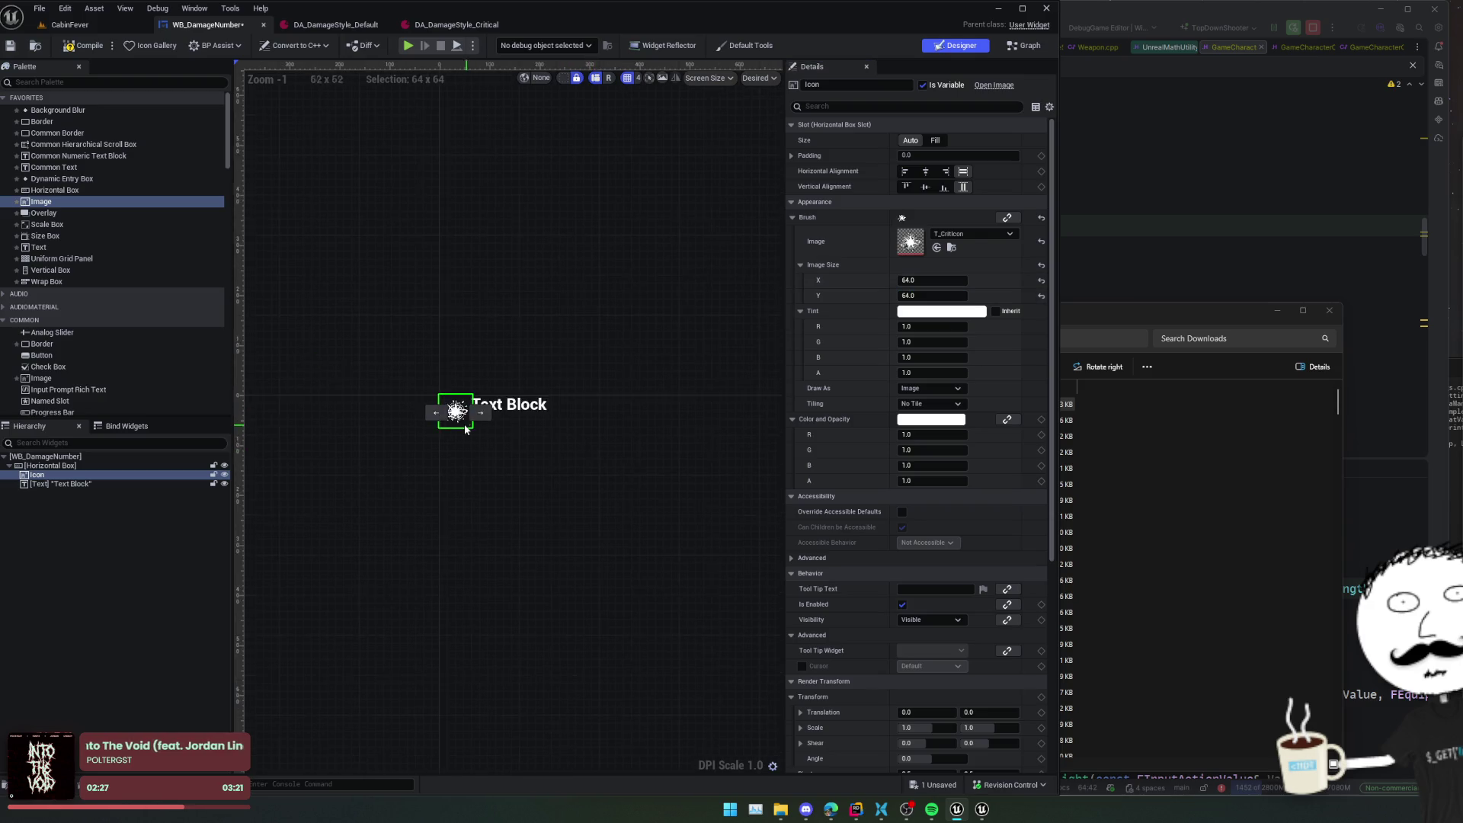
- Centre the Icon and Text Block vertically in the row, then reselect the Icon
scroll(387, 456, "up", 2)
left_click(97, 485, "ctrl")
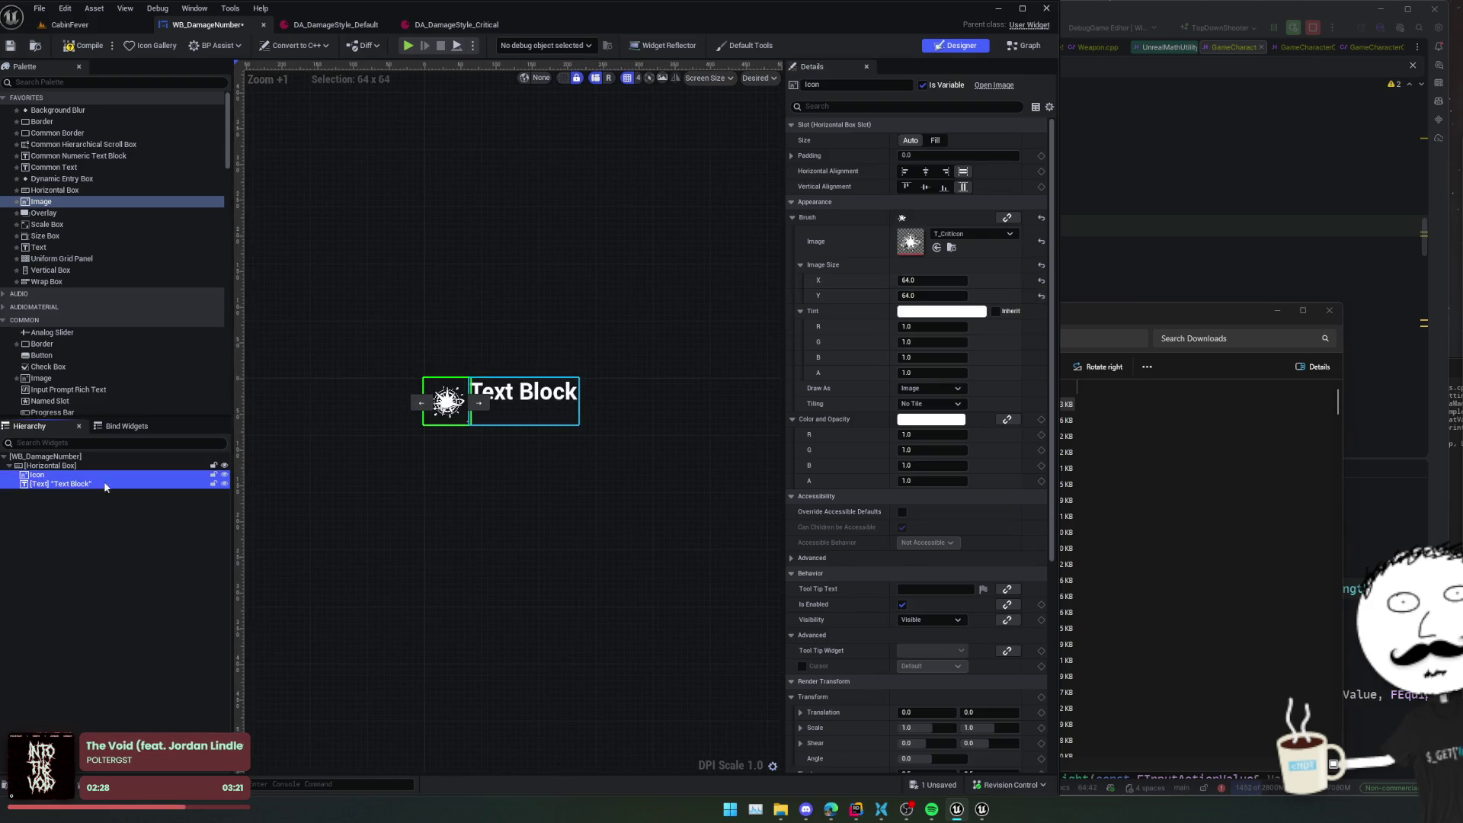
left_click(931, 188)
scroll(449, 403, "up", 3)
left_click(486, 465)
left_click(442, 400)
scroll(394, 439, "up", 5)
left_click(395, 440)
scroll(564, 484, "up", 2)
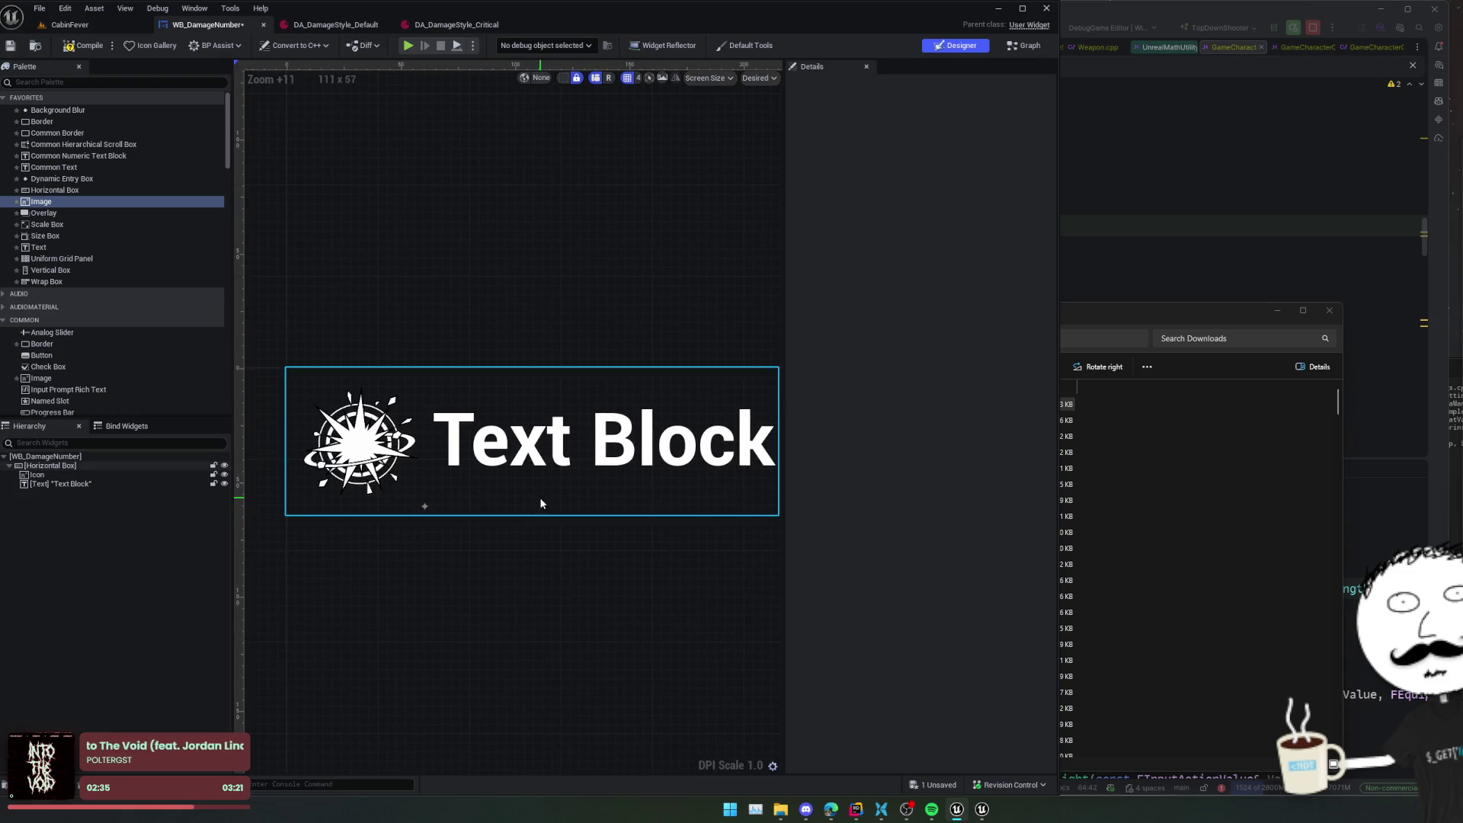
left_click(366, 472)
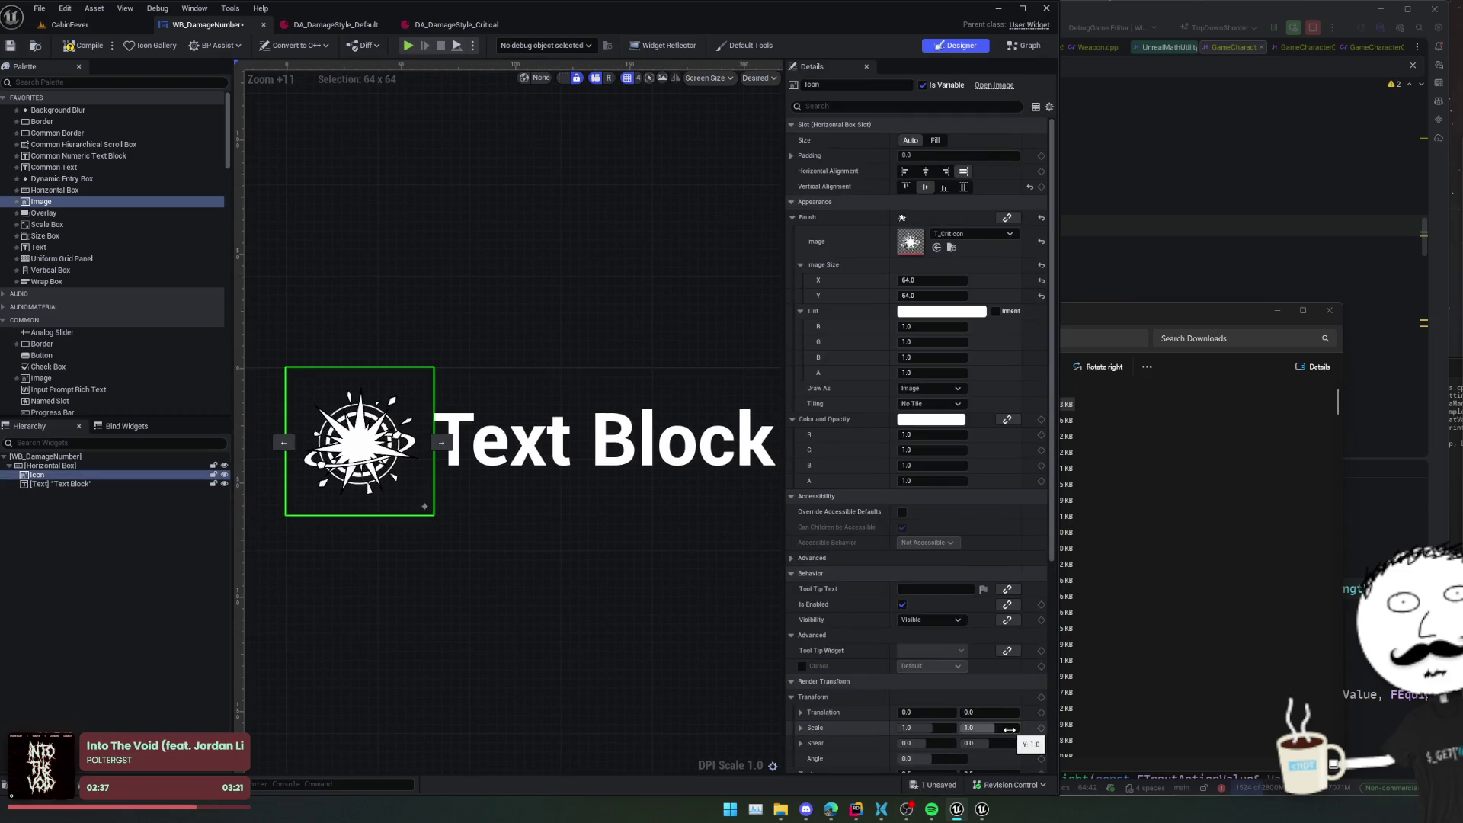
- Launch Adobe Photoshop from Windows search
key("super")
type("ps")
key("Return")
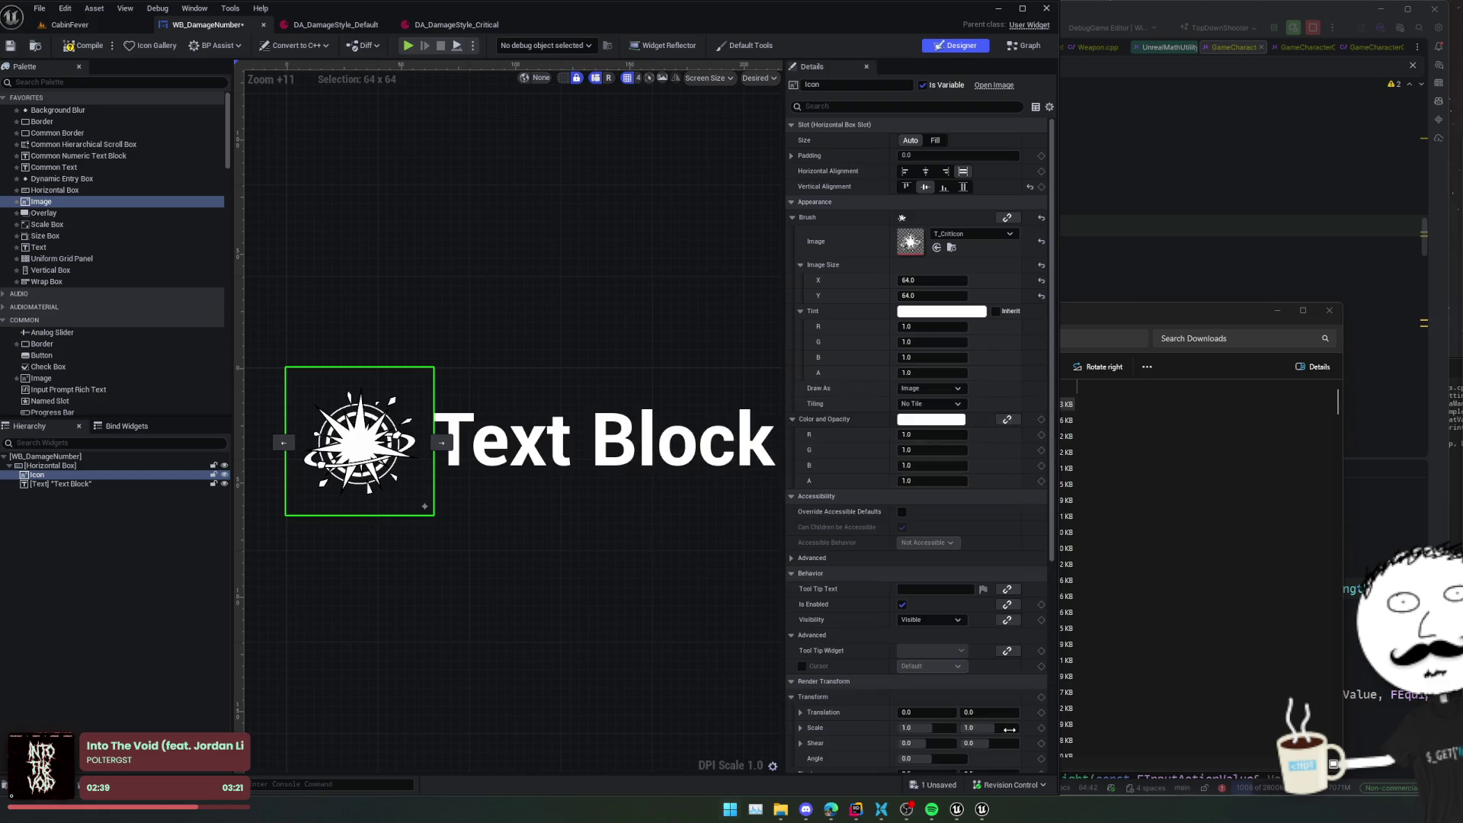
left_click(1106, 427)
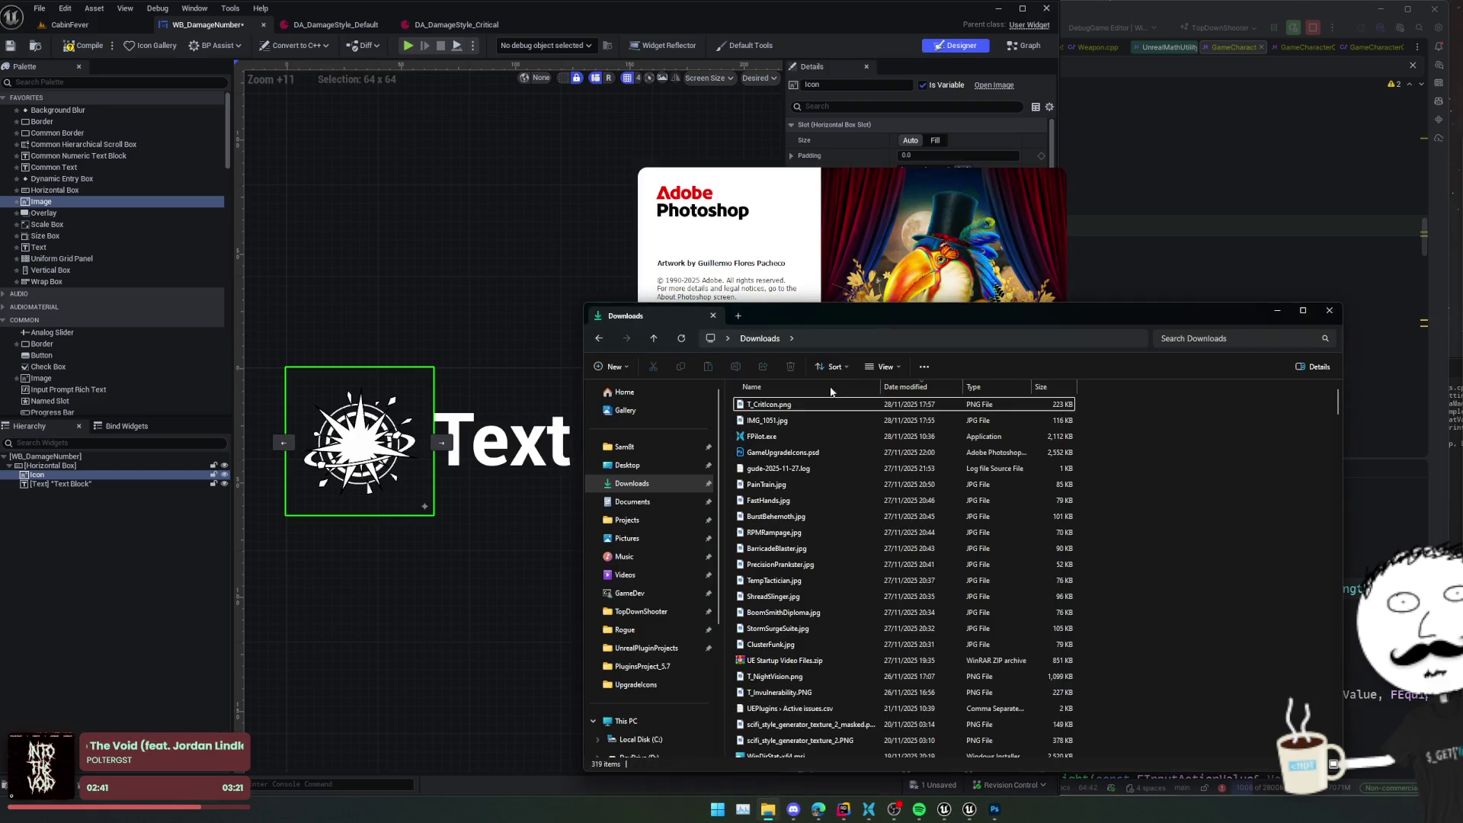
- Open T_CritIcon.png from Downloads in Photoshop
left_click_drag(873, 323, 1051, 340)
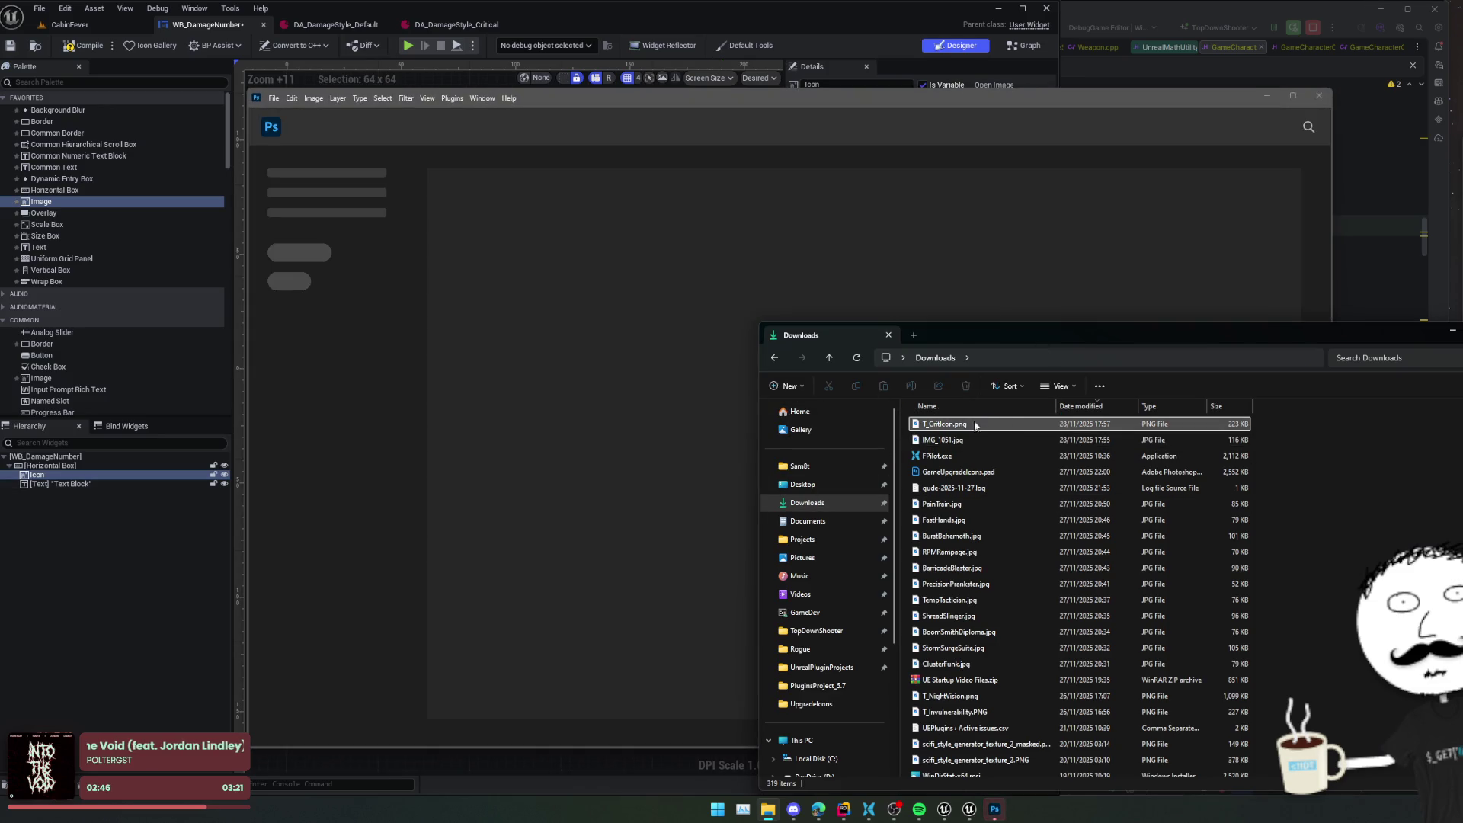
key("Down")
key("Down")
left_click(957, 429)
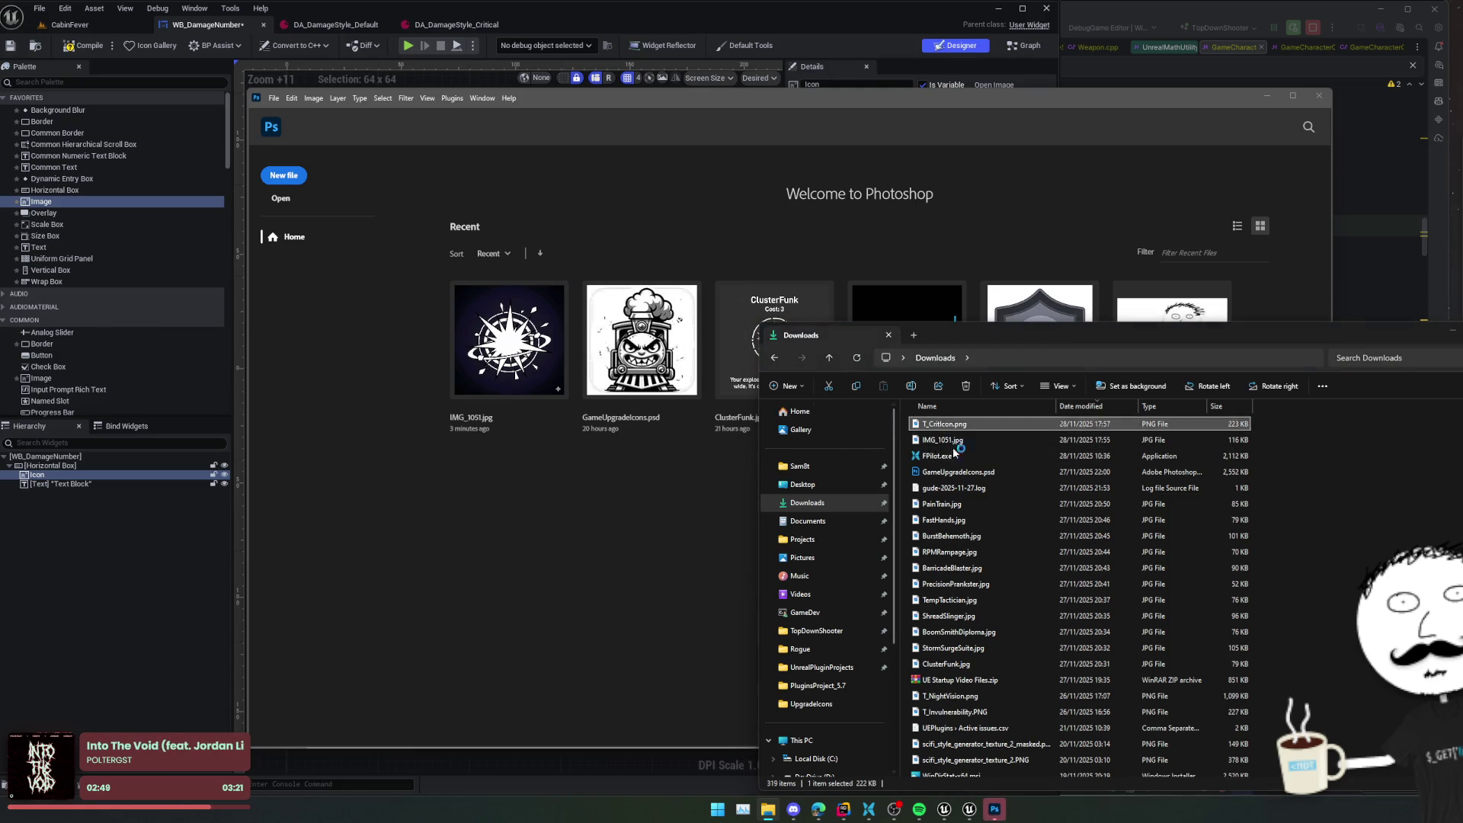
left_click(583, 471)
left_click(1375, 535)
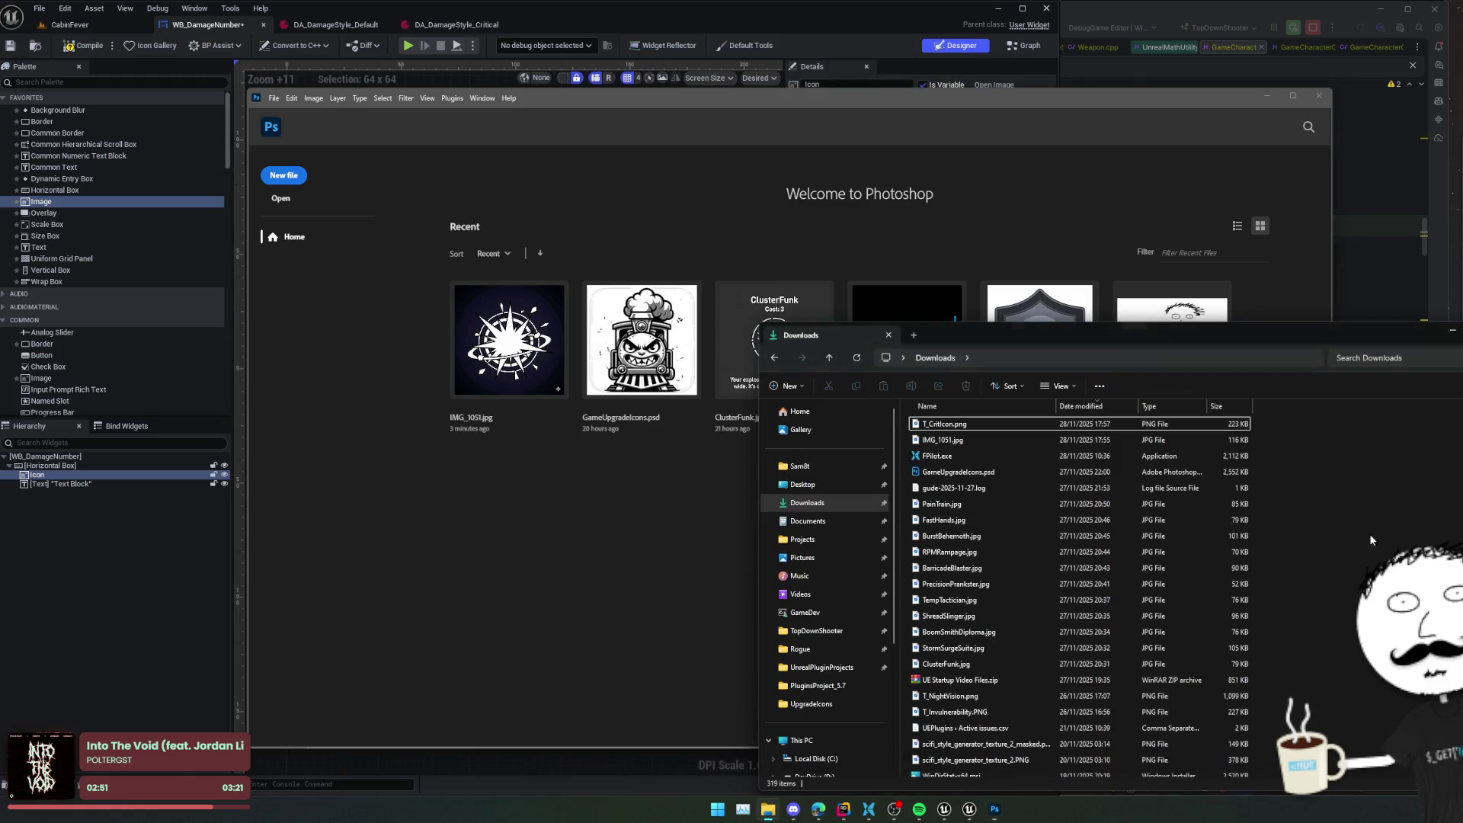
mouse_move(958, 423)
left_mouse_down()
mouse_move(652, 472)
mouse_move(654, 522)
left_mouse_up()
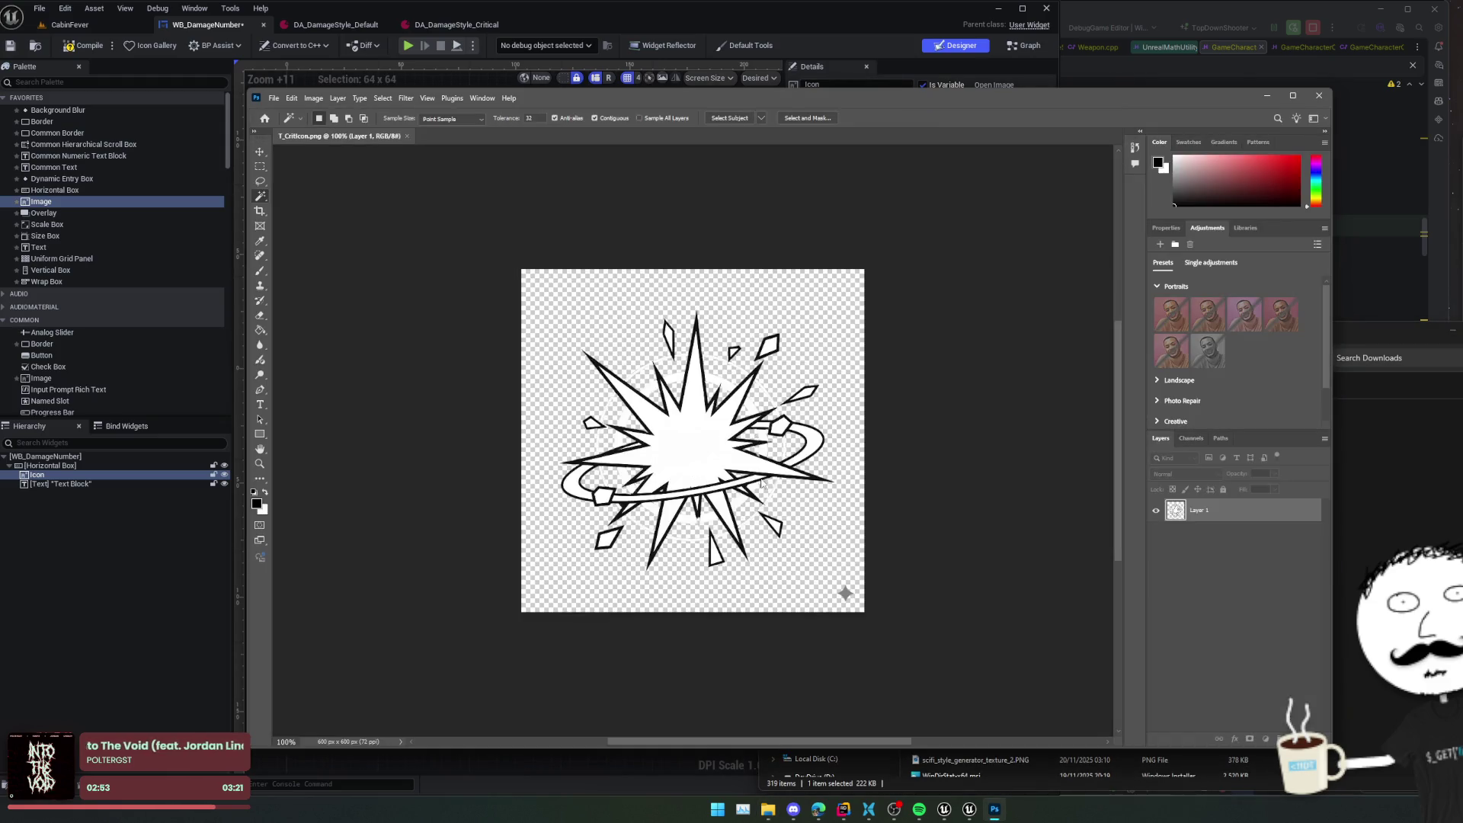
- Crop the image tightly around the burst, trimming all four empty margins
left_click(262, 180)
left_click_drag(573, 564, 661, 597)
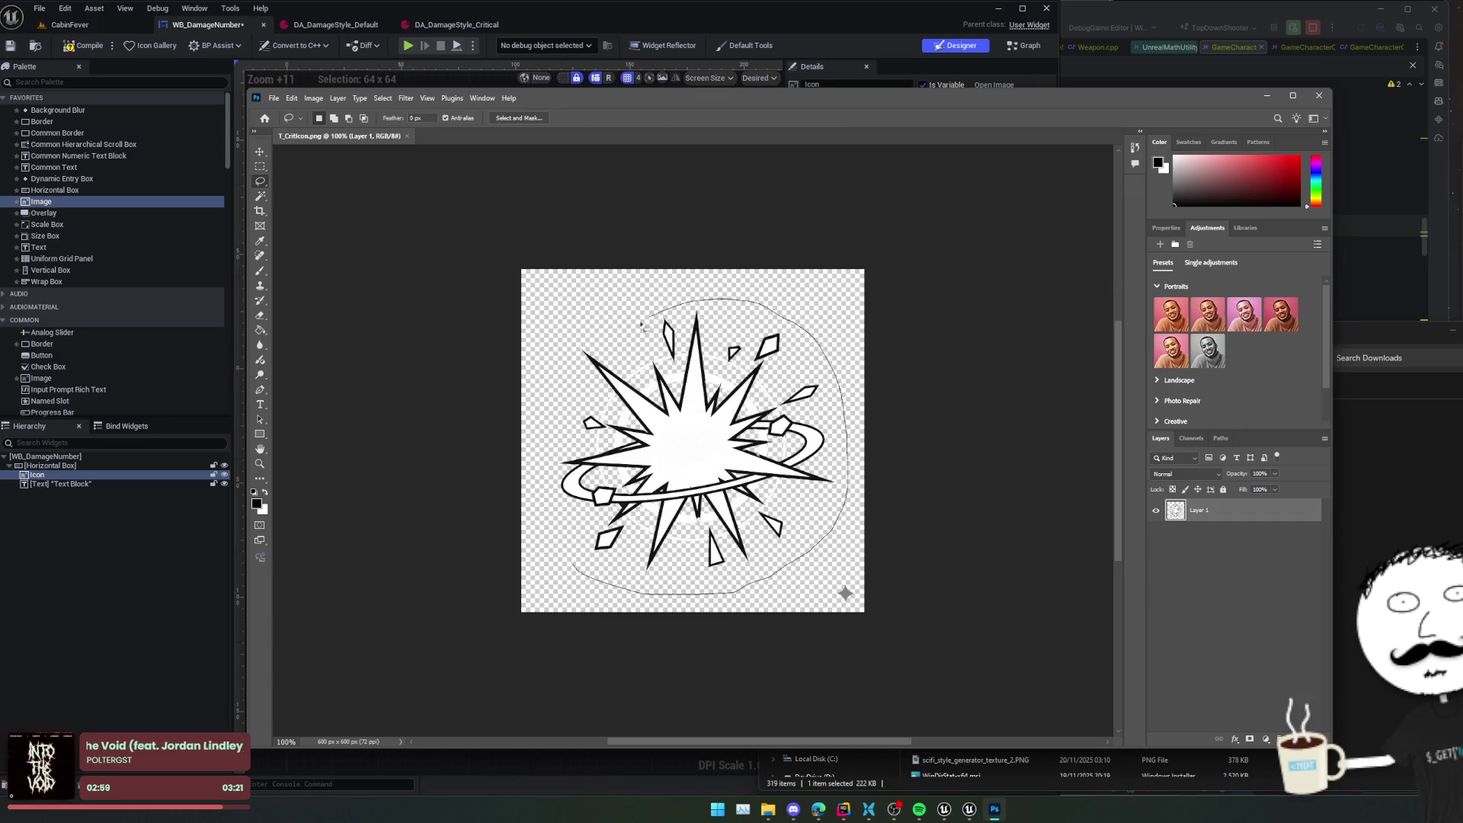
left_click_drag(568, 401, 571, 404)
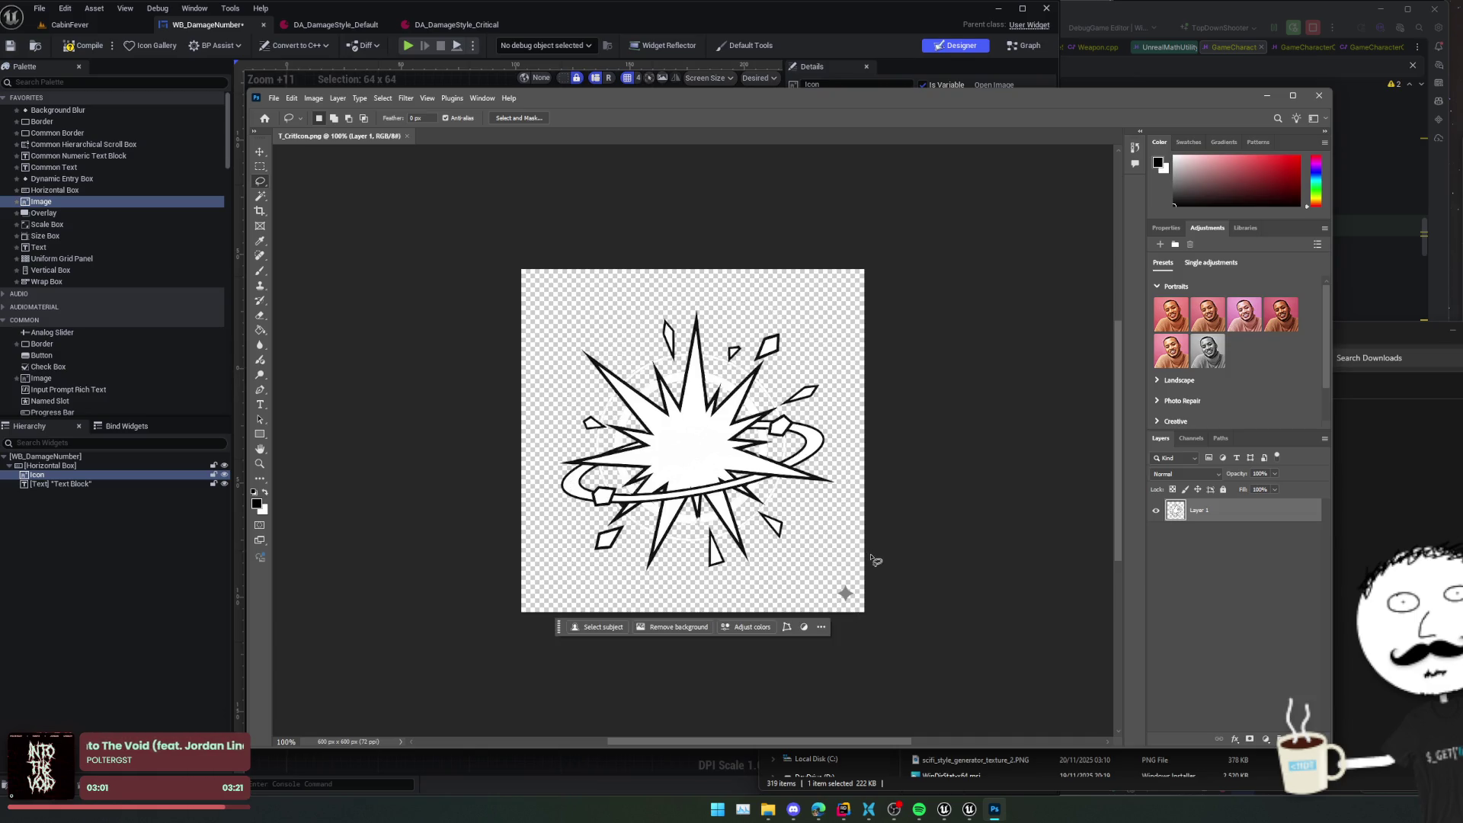
left_click(260, 216)
left_click_drag(694, 269, 695, 288)
left_click_drag(521, 442, 557, 442)
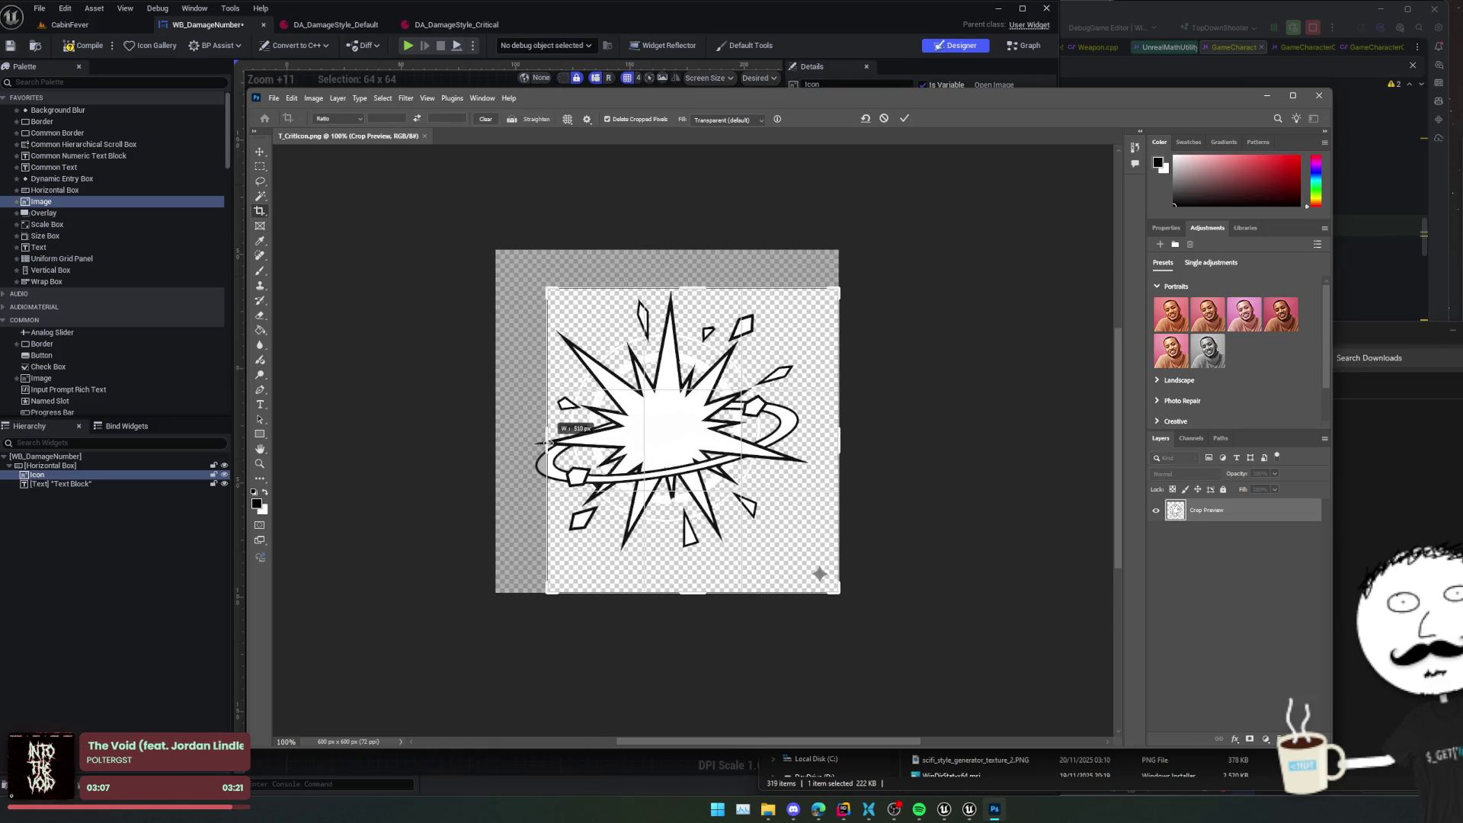
left_click_drag(844, 453, 834, 436)
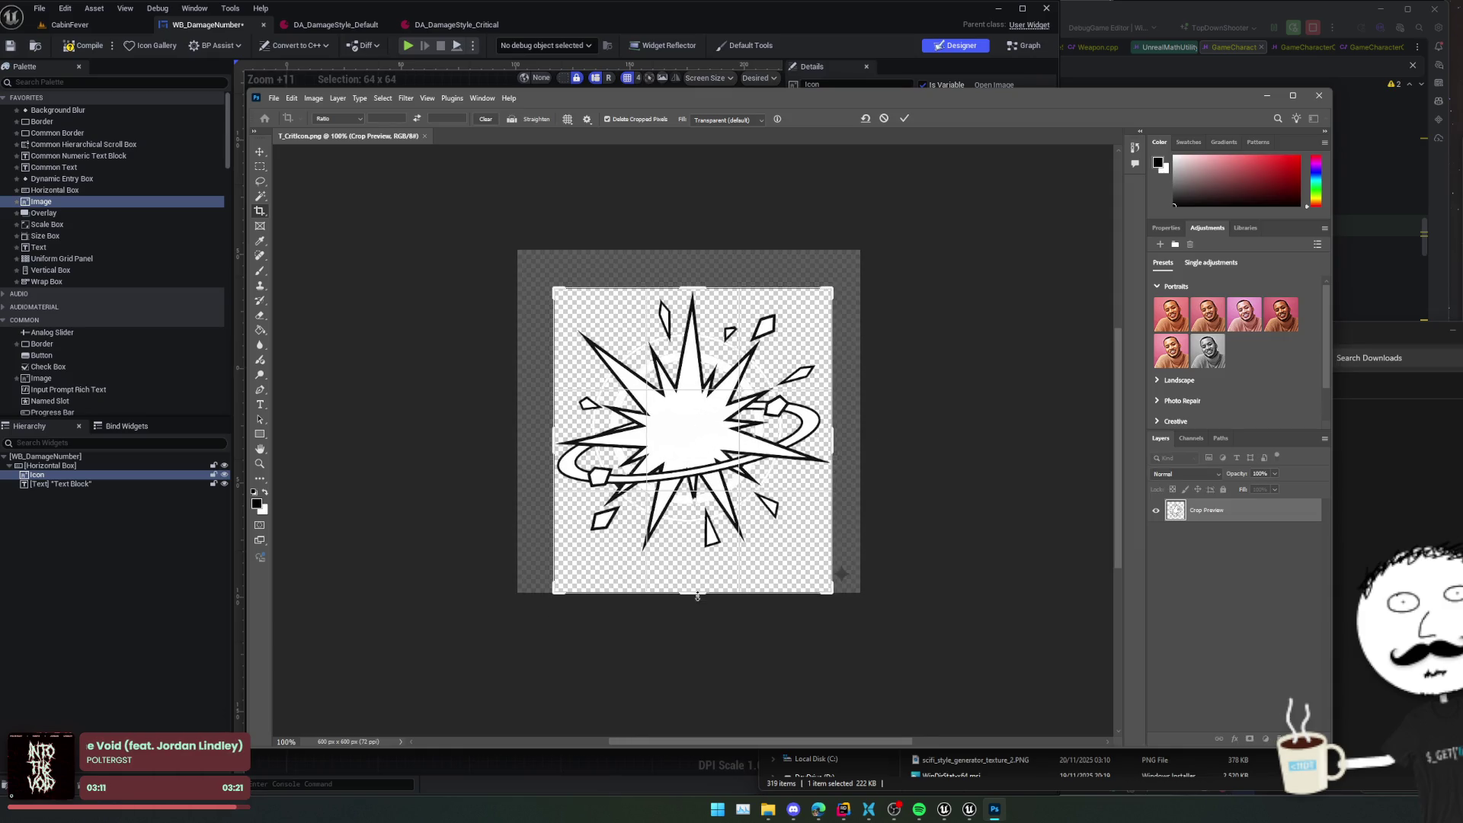
left_click_drag(698, 596, 700, 560)
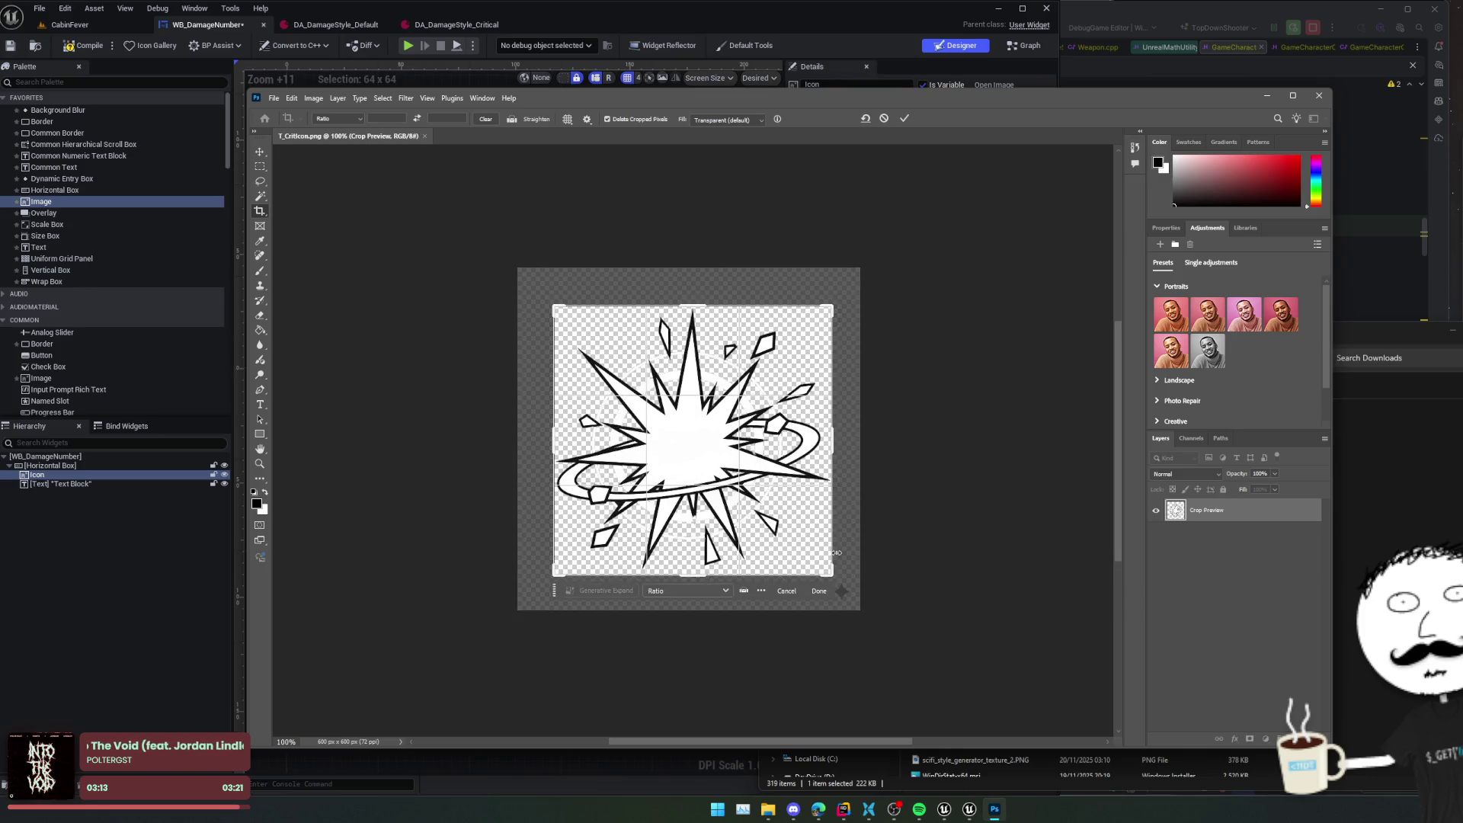
key("Return")
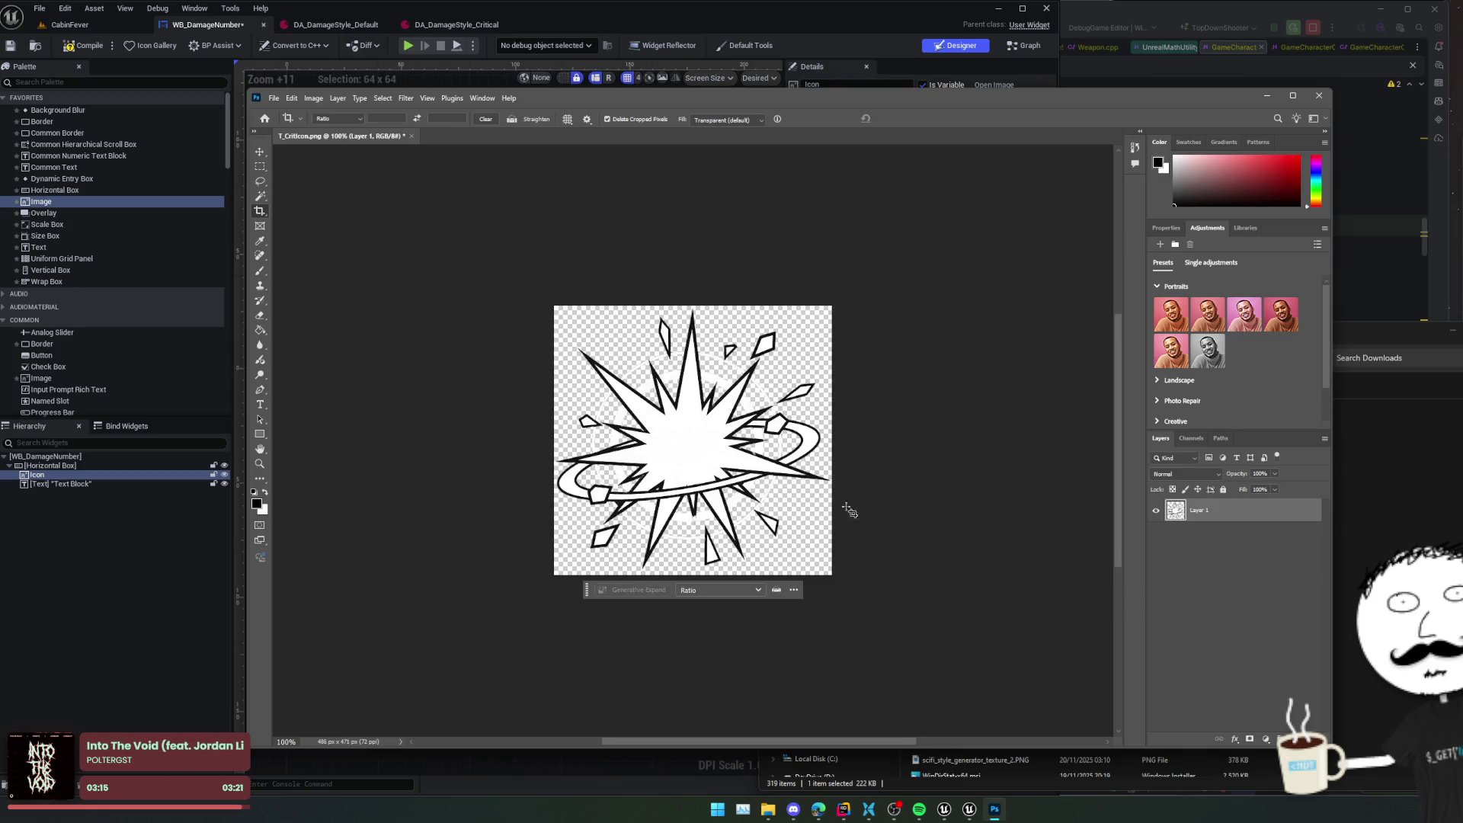
- Quick-export Layer 1 of the cropped icon as PNG
left_click(275, 99)
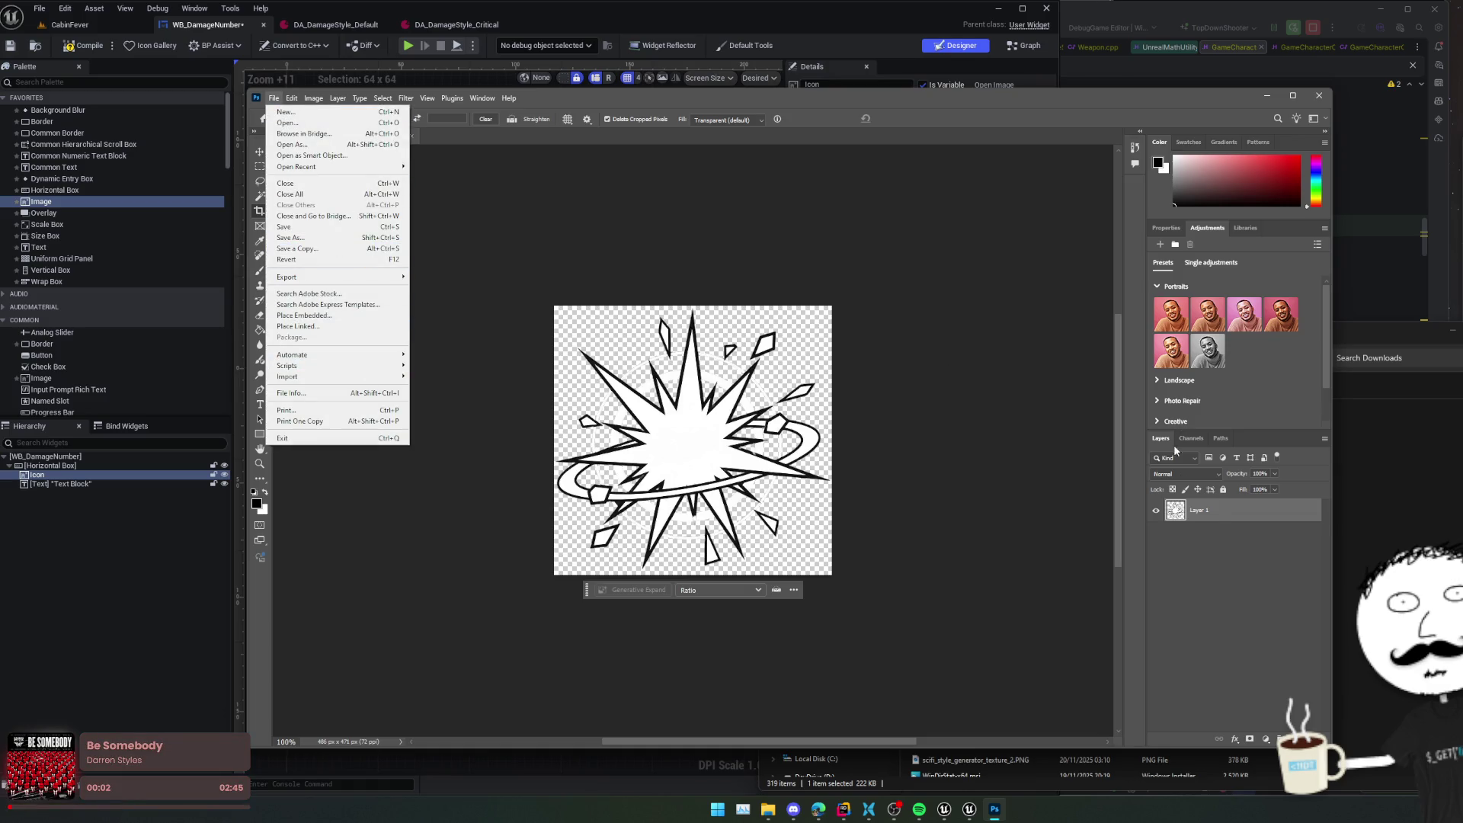
right_click(1219, 513)
left_click(1296, 569)
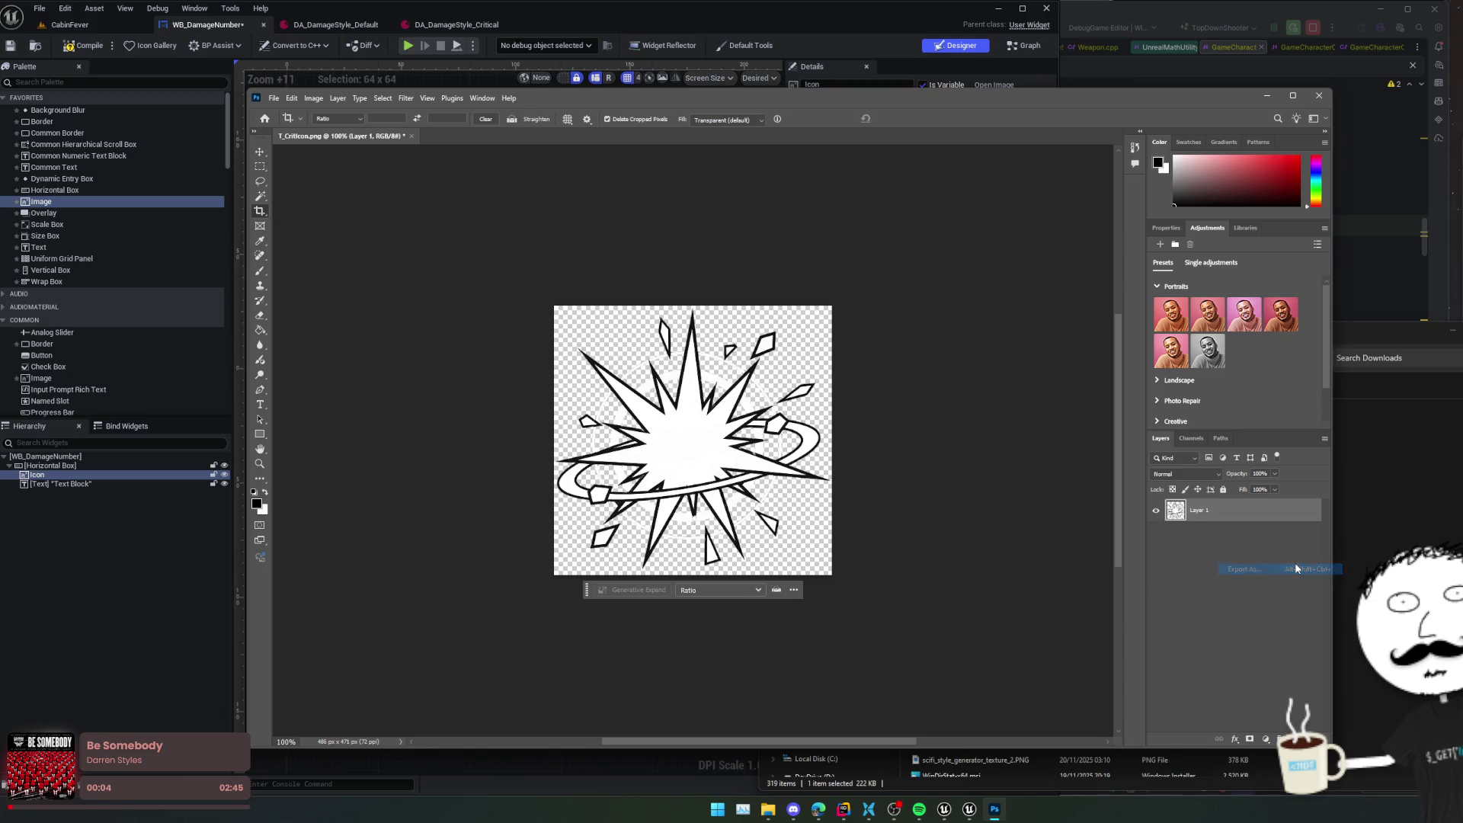
key("Escape")
right_click(1239, 514)
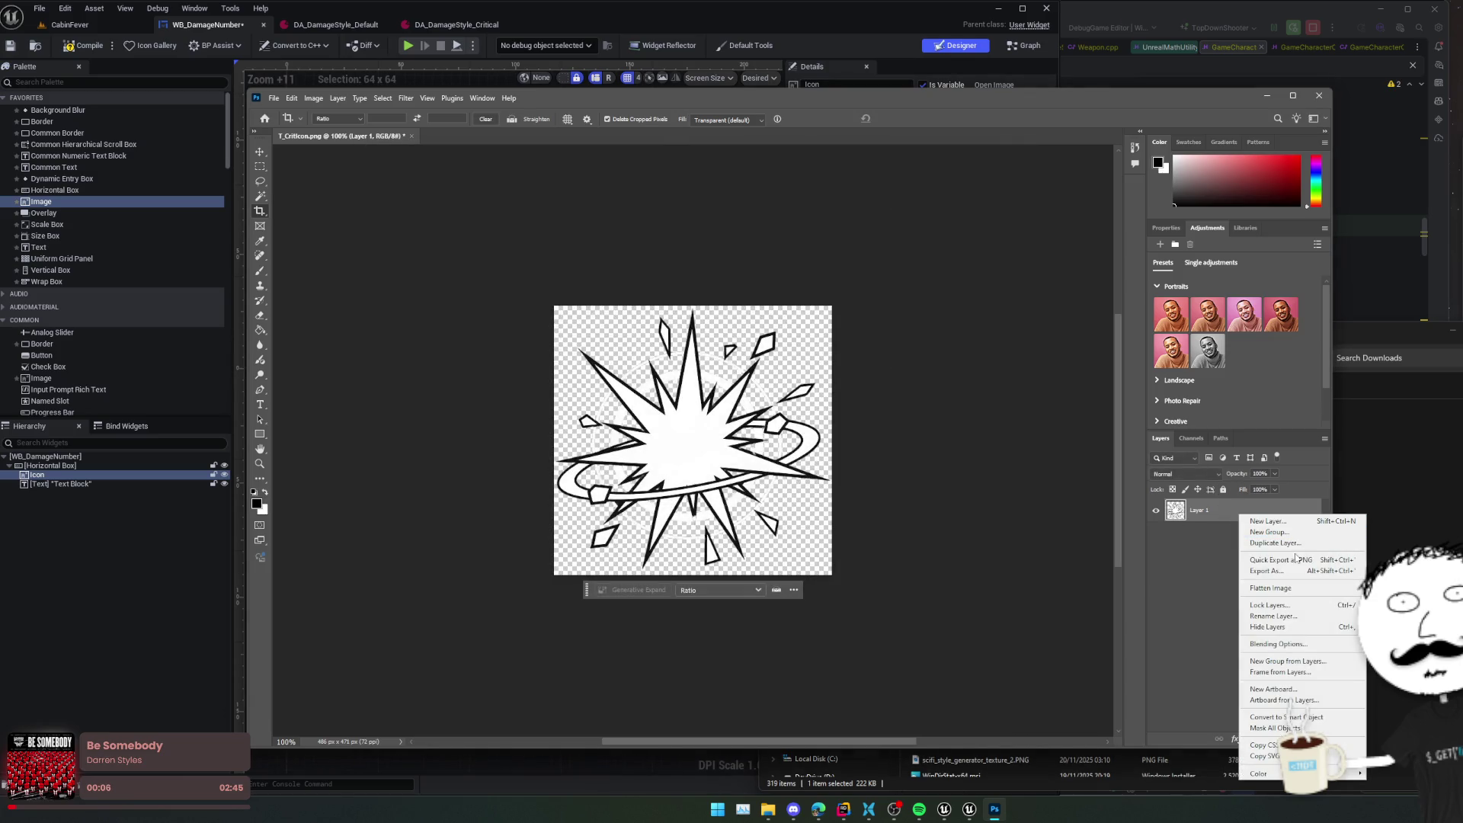
left_click(1297, 561)
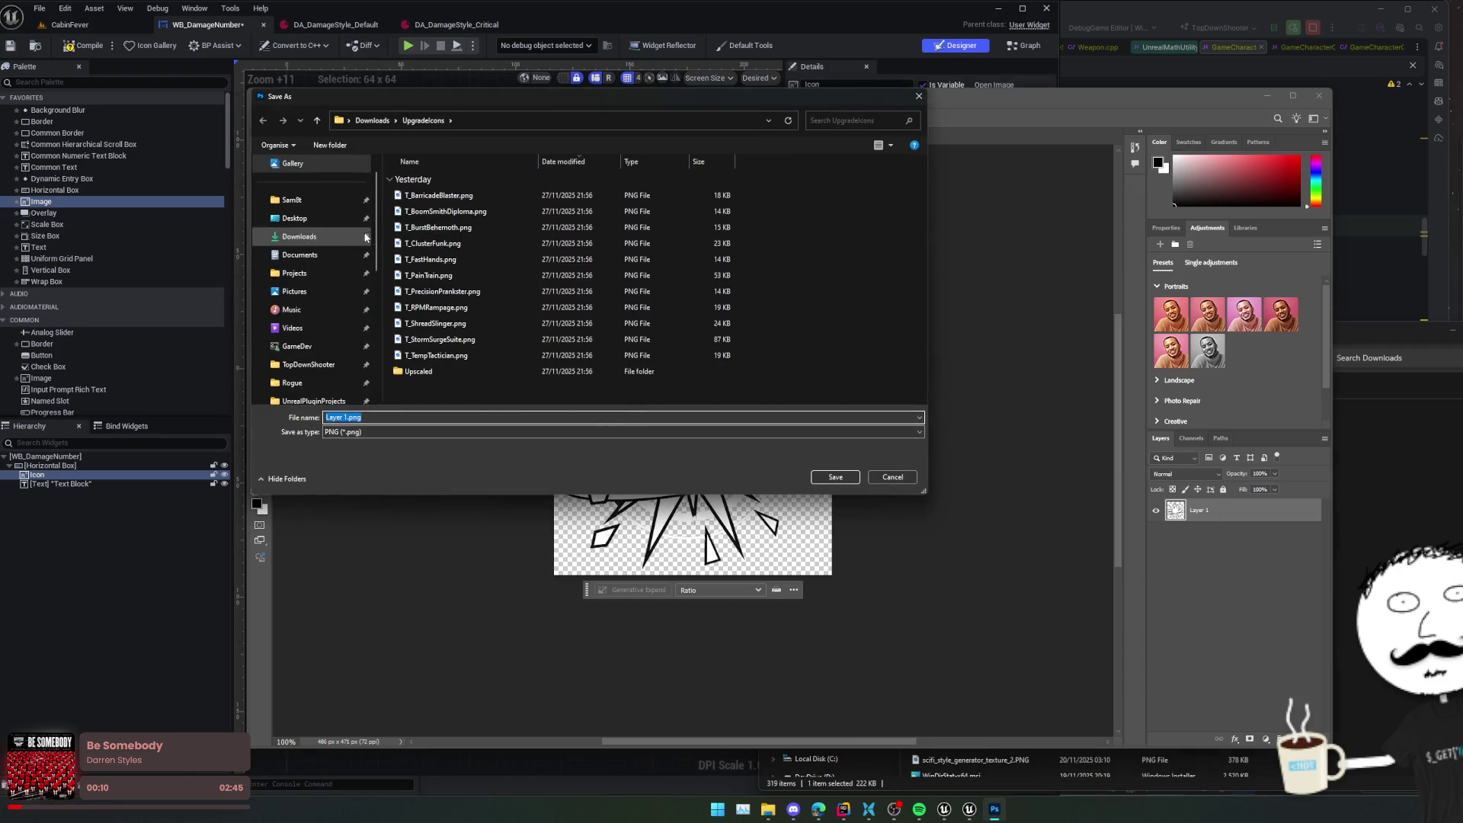
- Replace Downloads\T_CritIcon.png with the export and quit Photoshop without saving
left_click(381, 124)
left_click(461, 195)
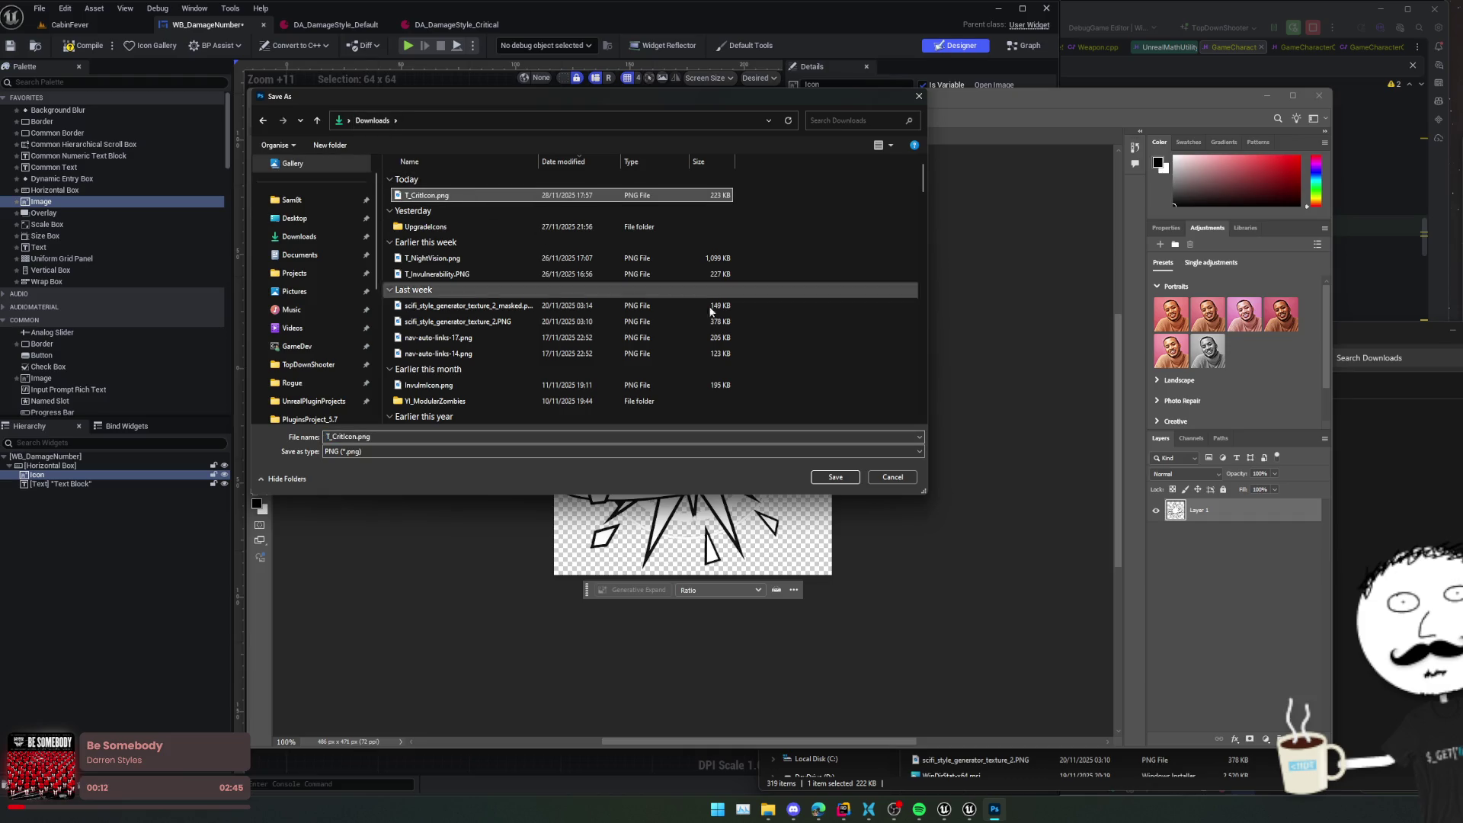
left_click(835, 478)
left_click(883, 403)
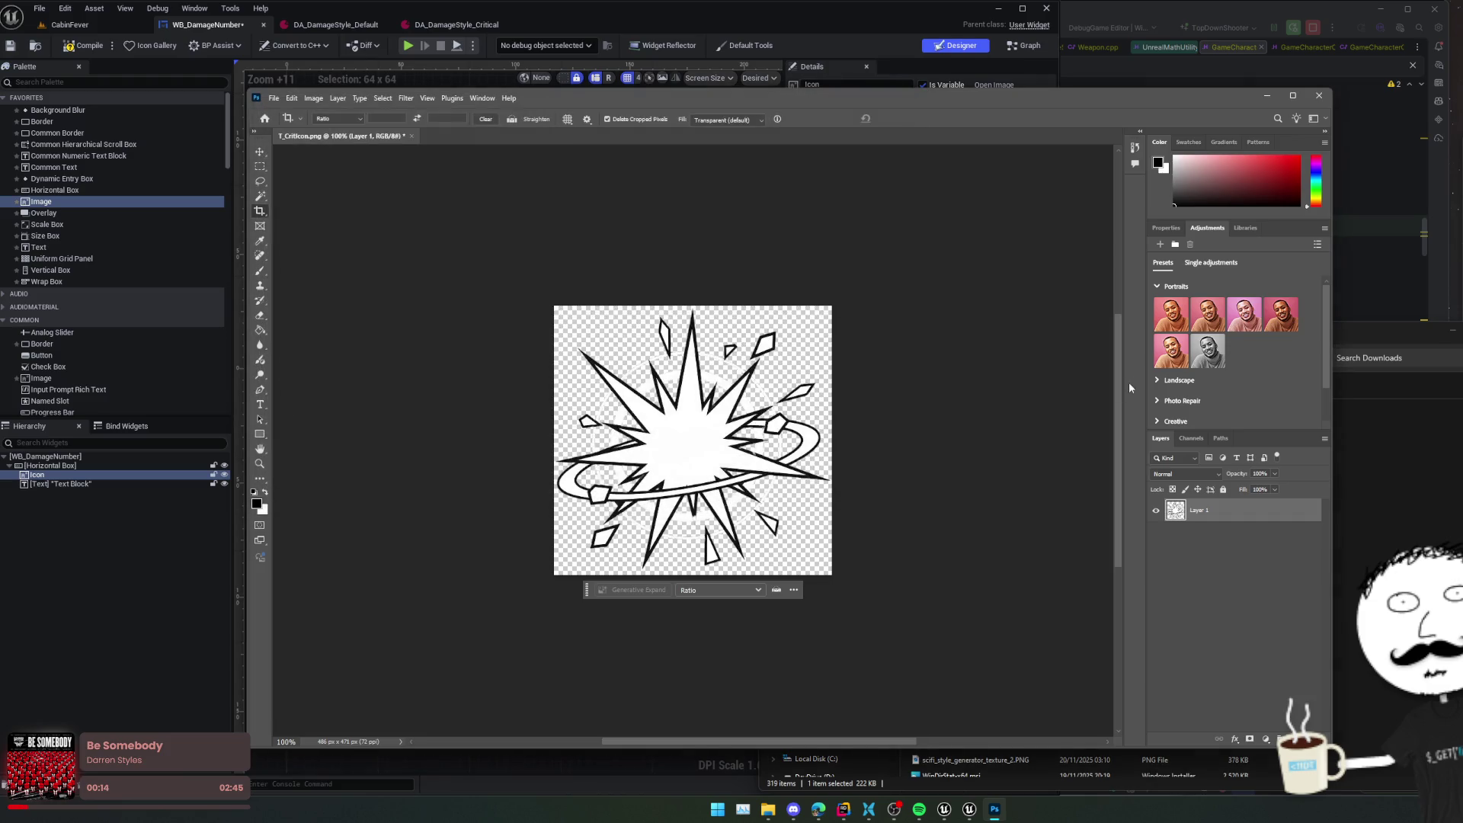
left_click(1319, 96)
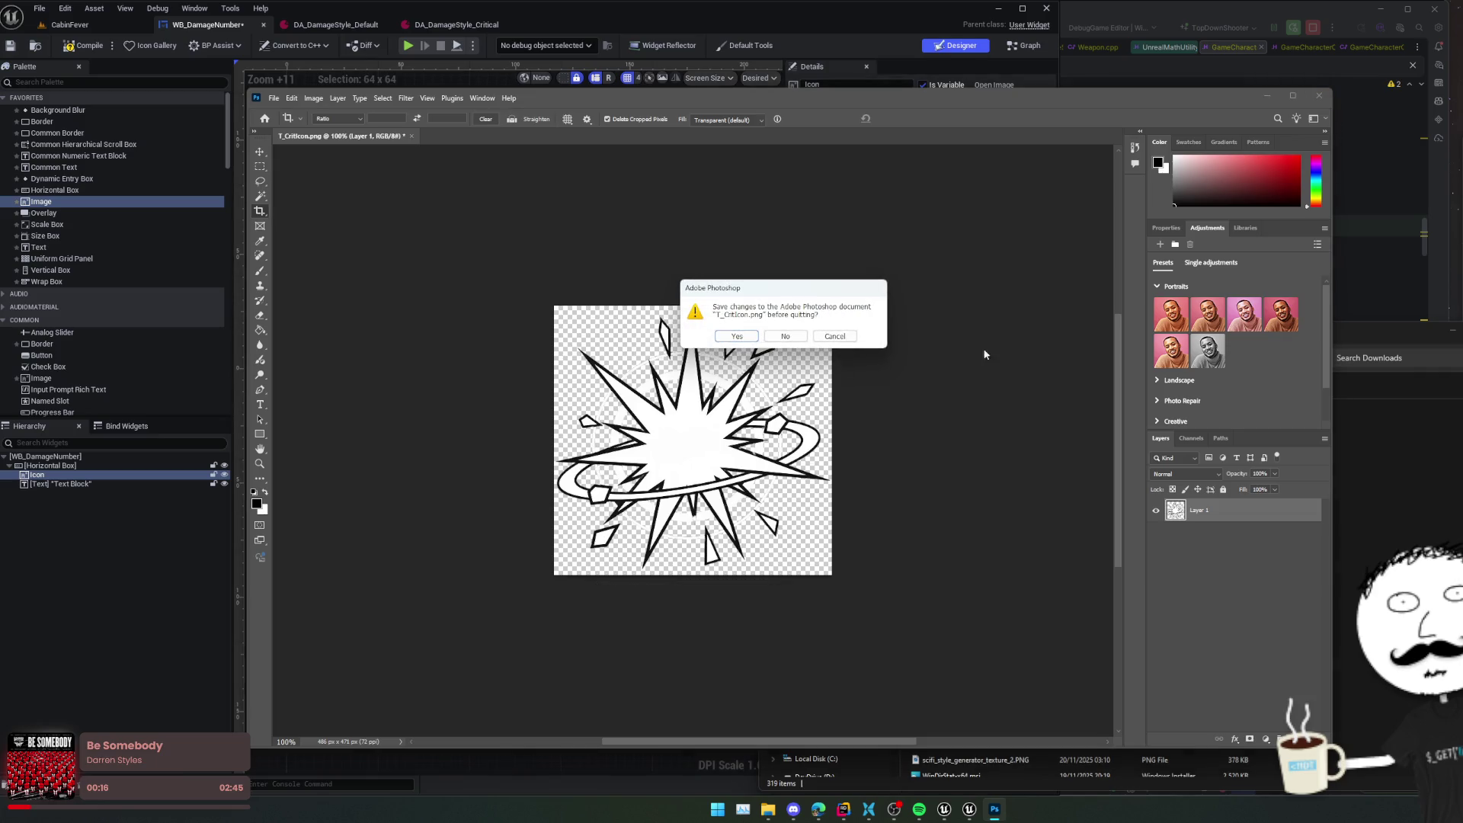
left_click(778, 335)
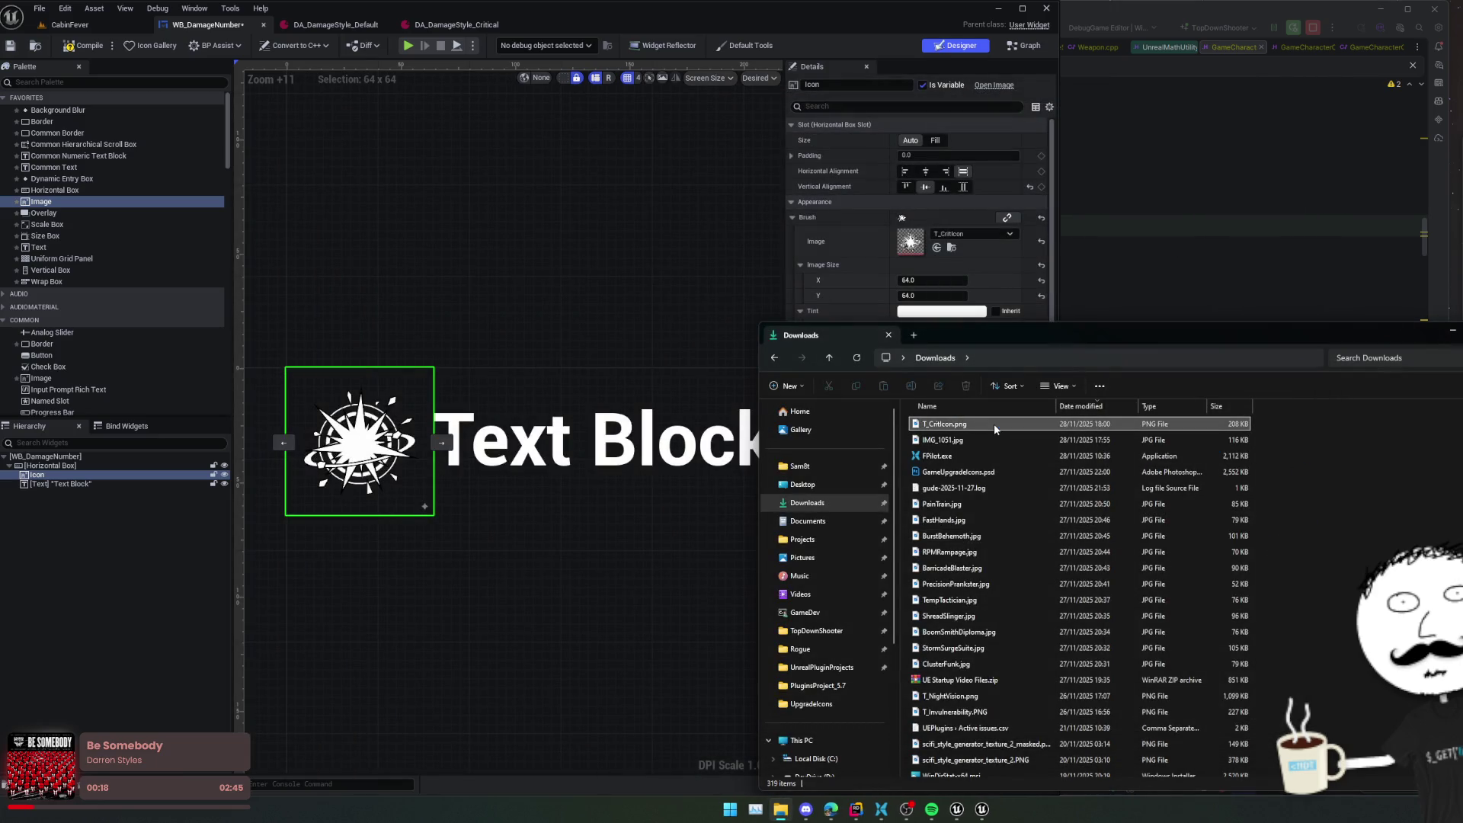
- Open the reimported 486×469 T_CritIcon texture and save all assets
left_click(70, 25)
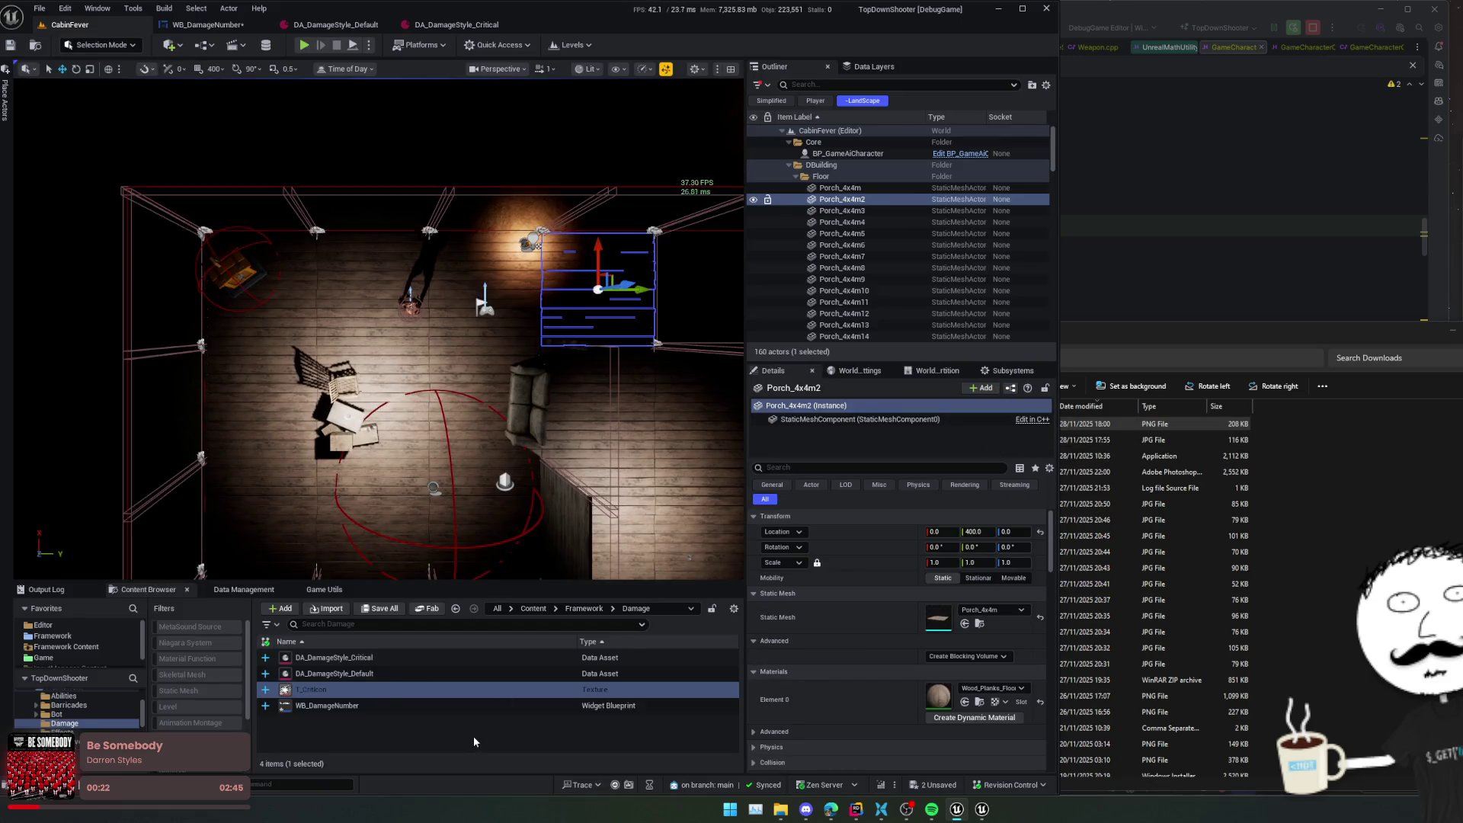
left_click(352, 700)
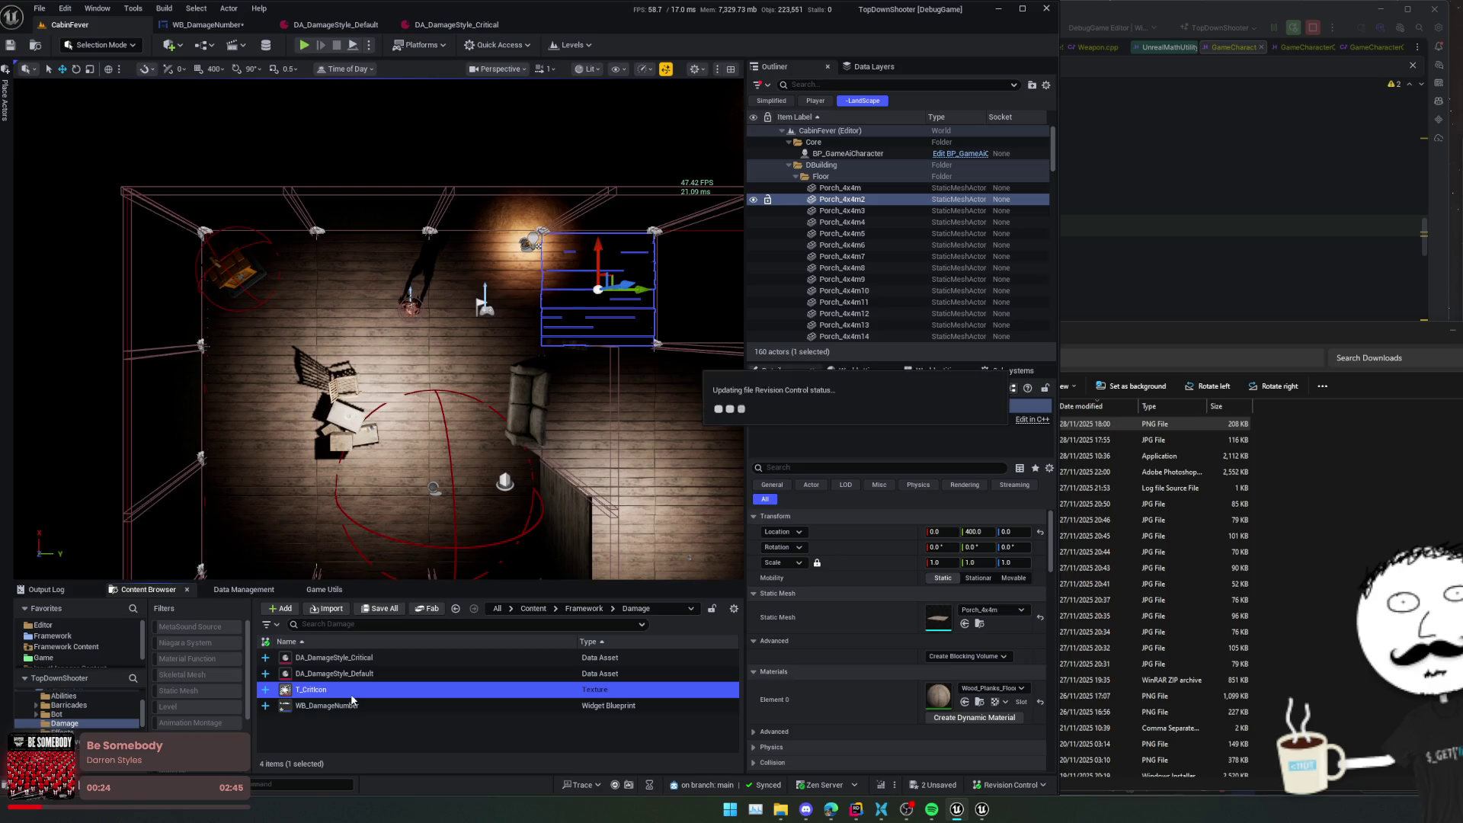
double_click(352, 695)
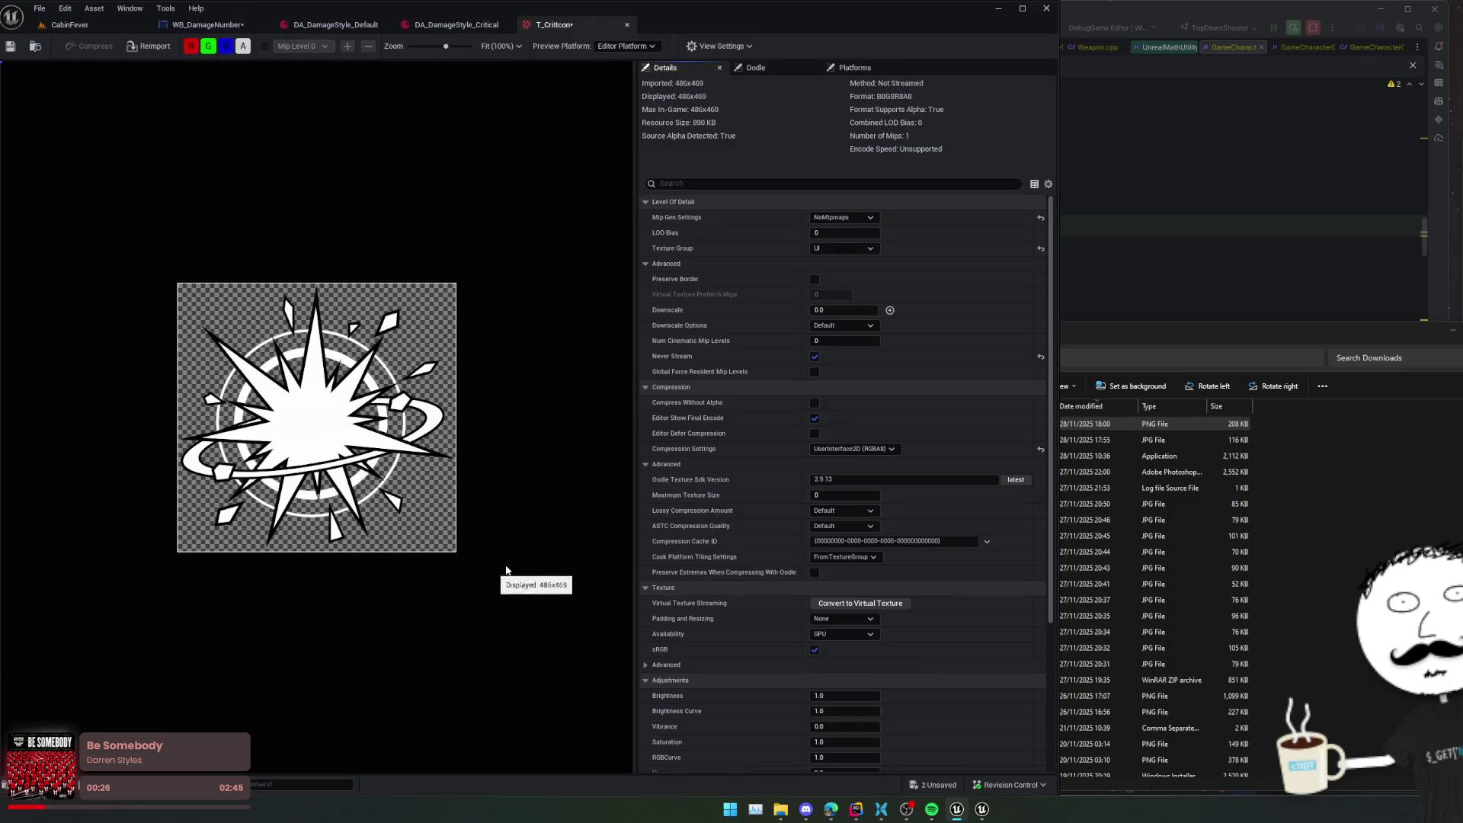
key("ctrl+shift+s")
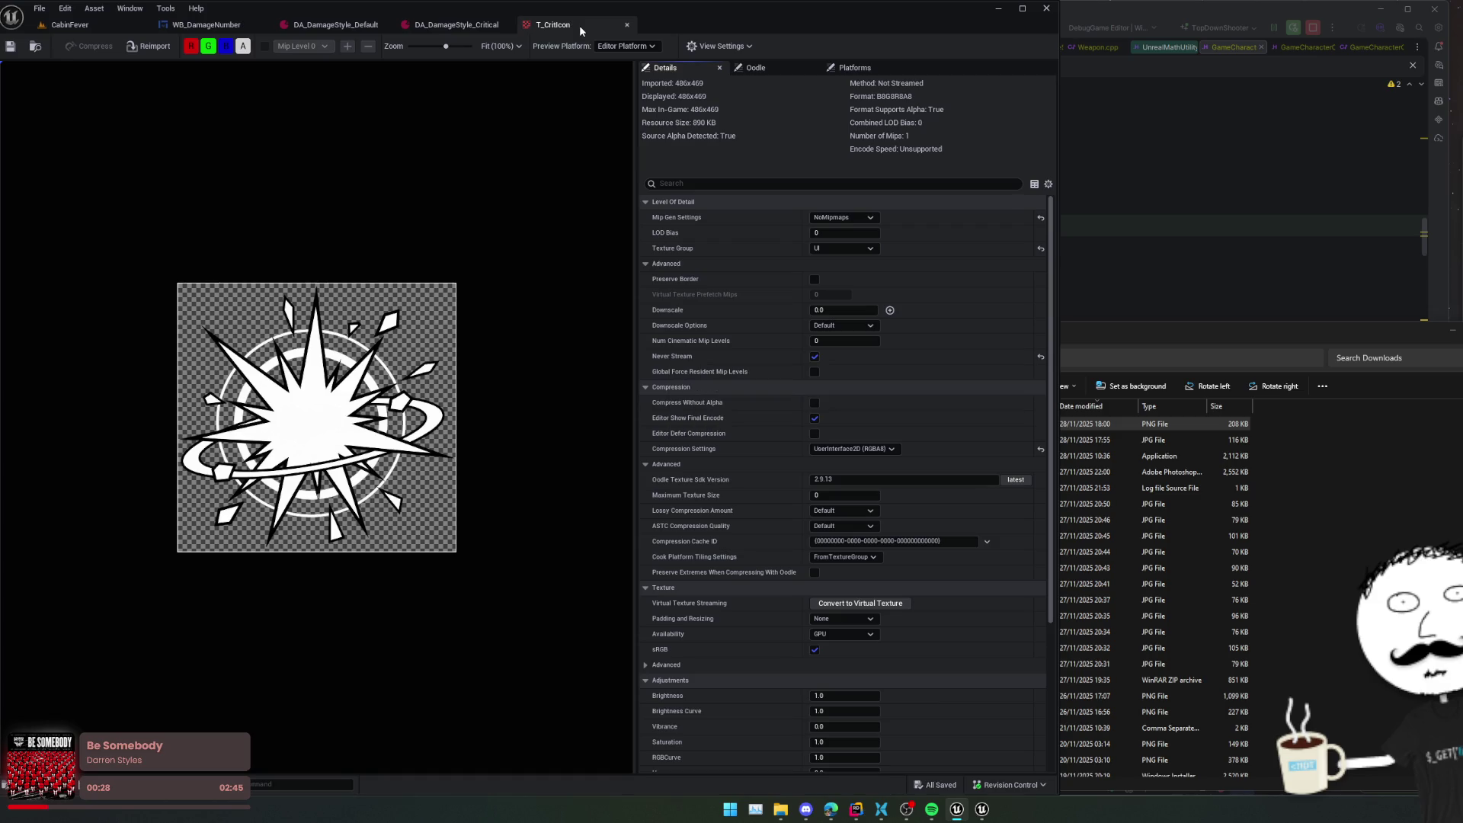
middle_click(578, 26)
left_click(237, 26)
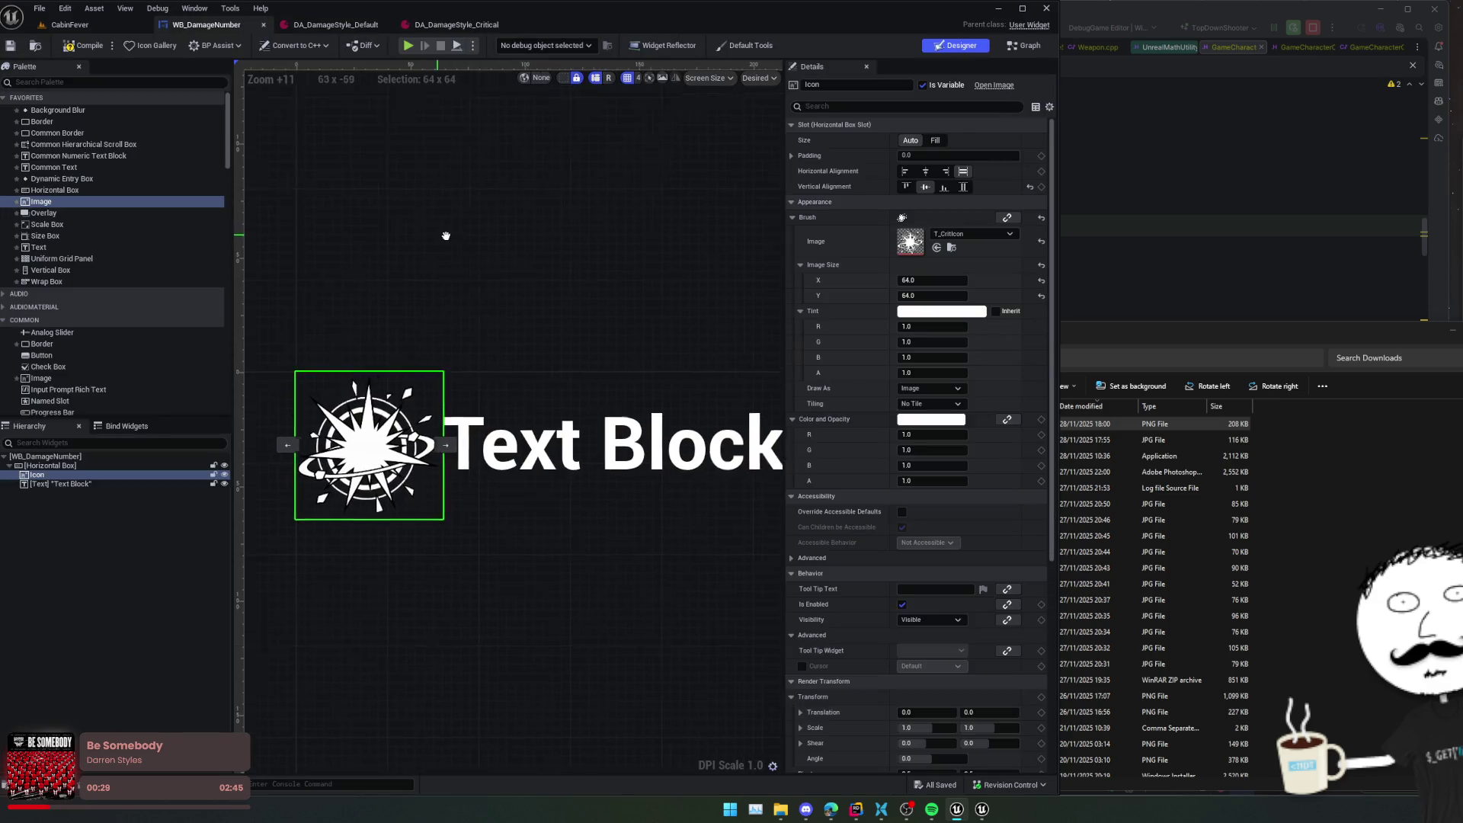
- Give the Icon image a right padding of 10
left_click_drag(480, 237, 528, 232)
left_click_drag(619, 482, 579, 479)
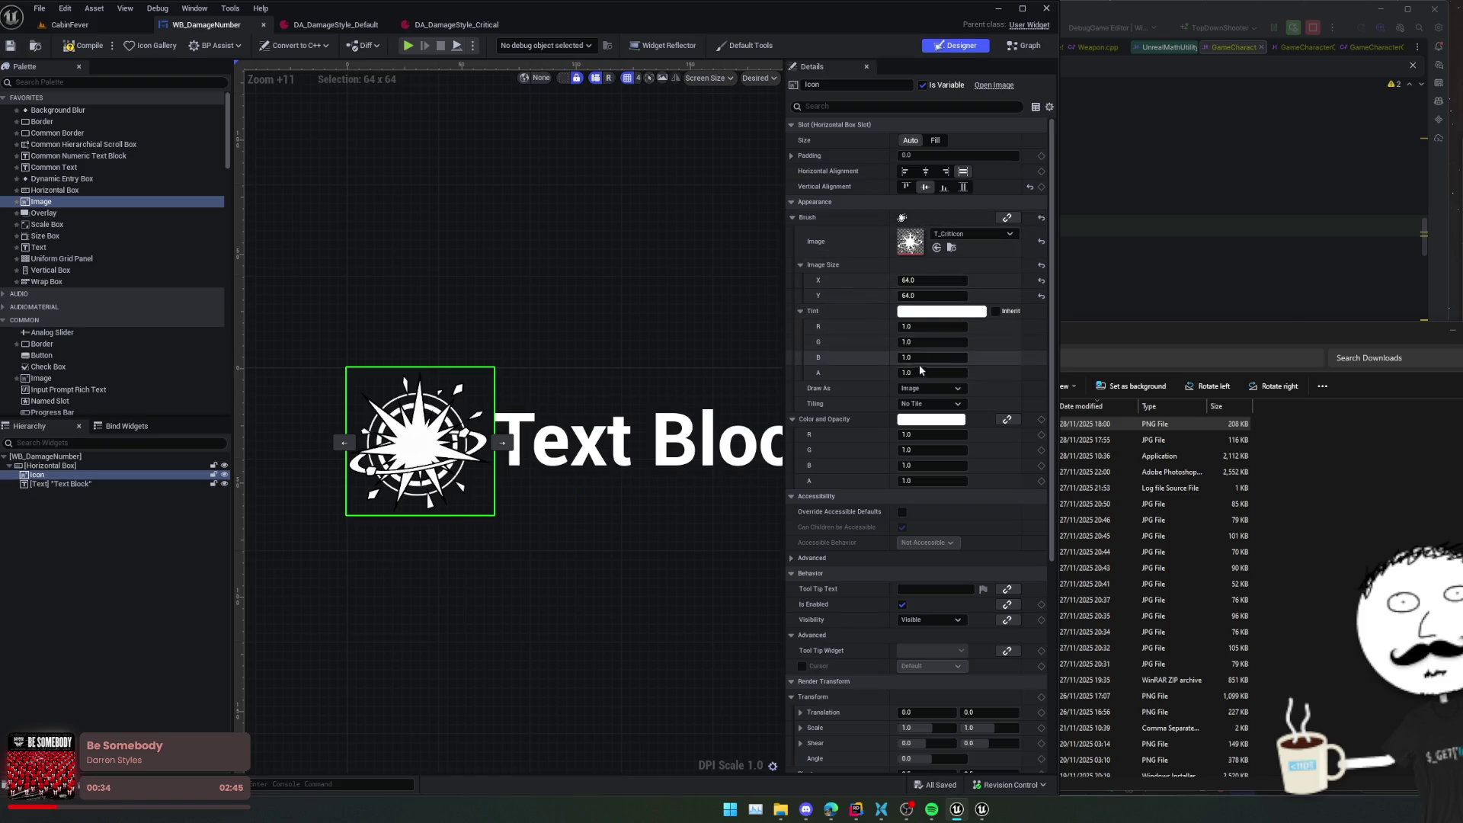
left_click(791, 156)
left_click(939, 201)
type("10")
key("Return")
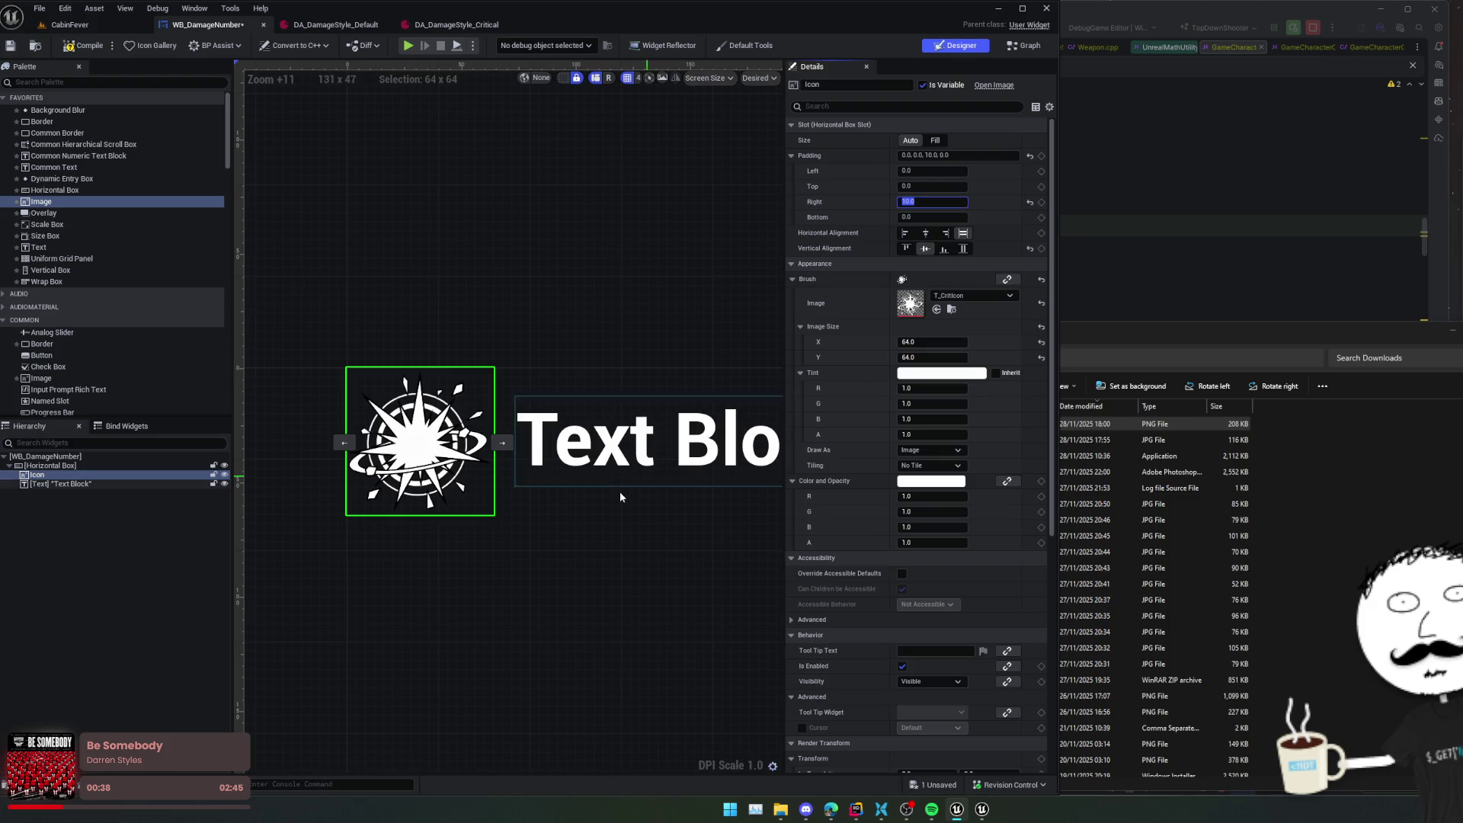
- Inspect the Horizontal Box and Text Block to check the new gap
left_click_drag(582, 494, 508, 497)
scroll(506, 494, "down", 2)
left_click_drag(377, 516, 417, 536)
left_click(417, 541)
left_click(452, 611)
scroll(454, 611, "down", 5)
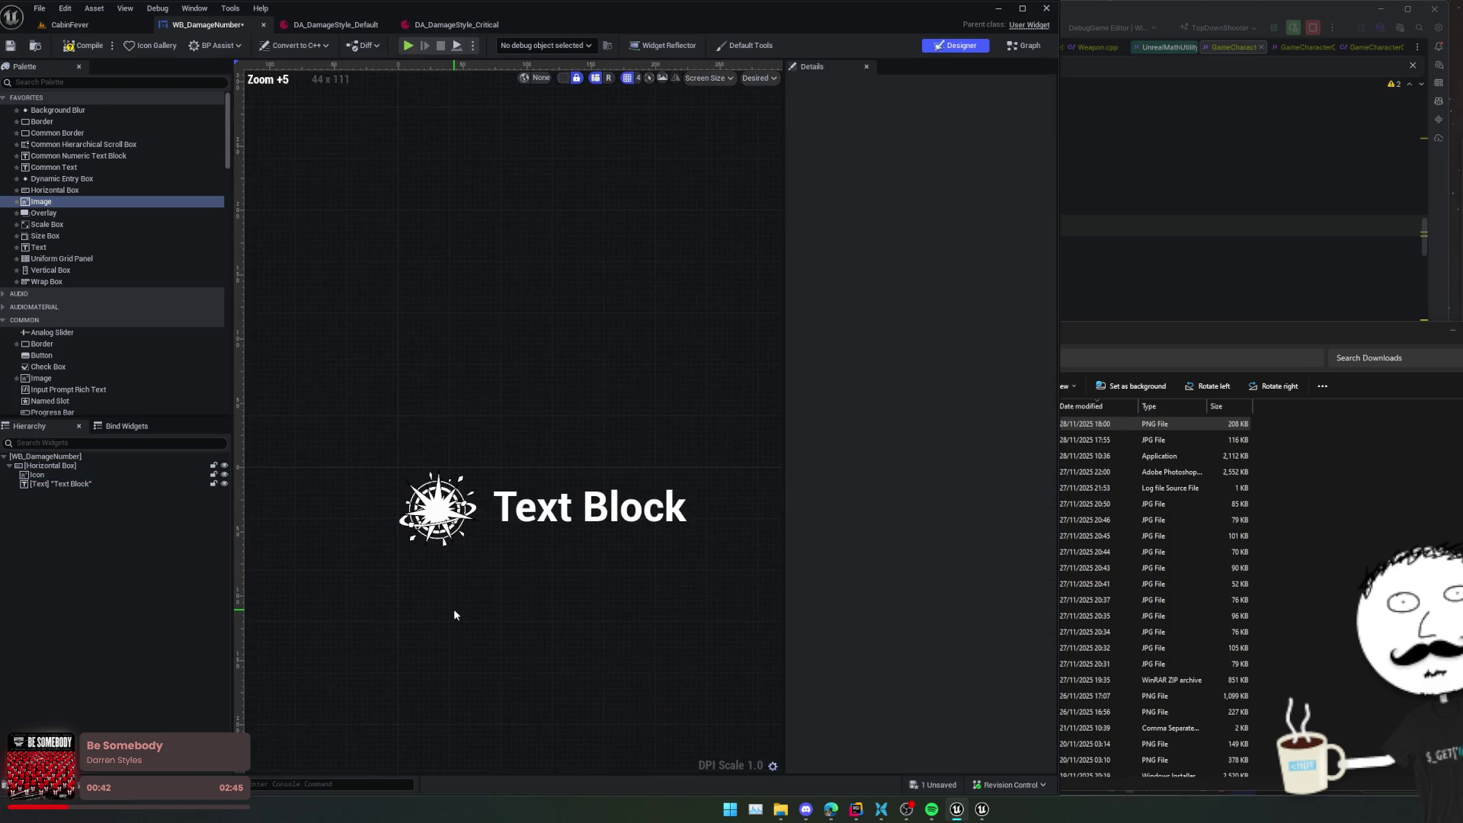
left_click_drag(480, 608, 438, 605)
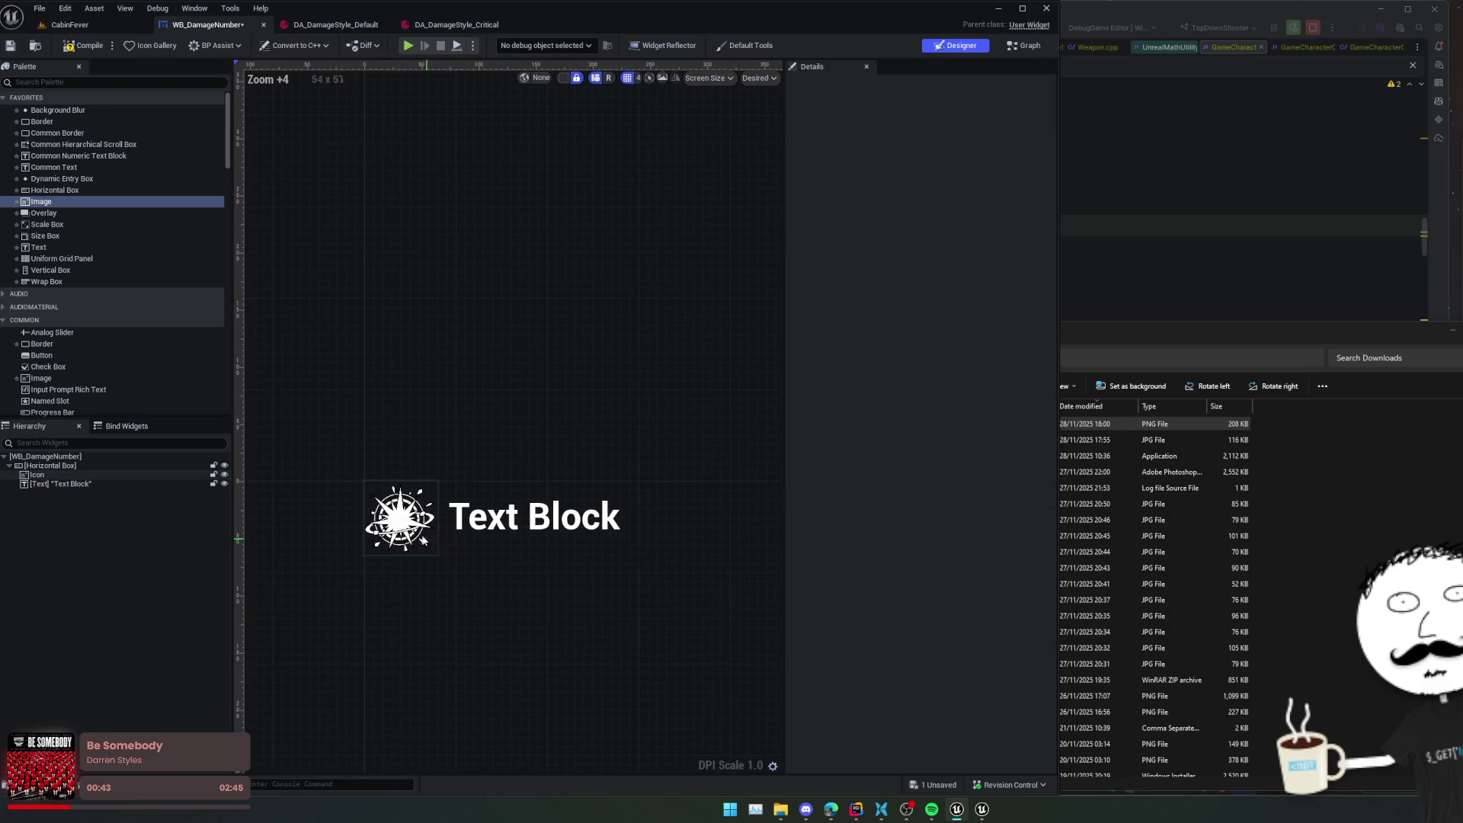
left_click(531, 531)
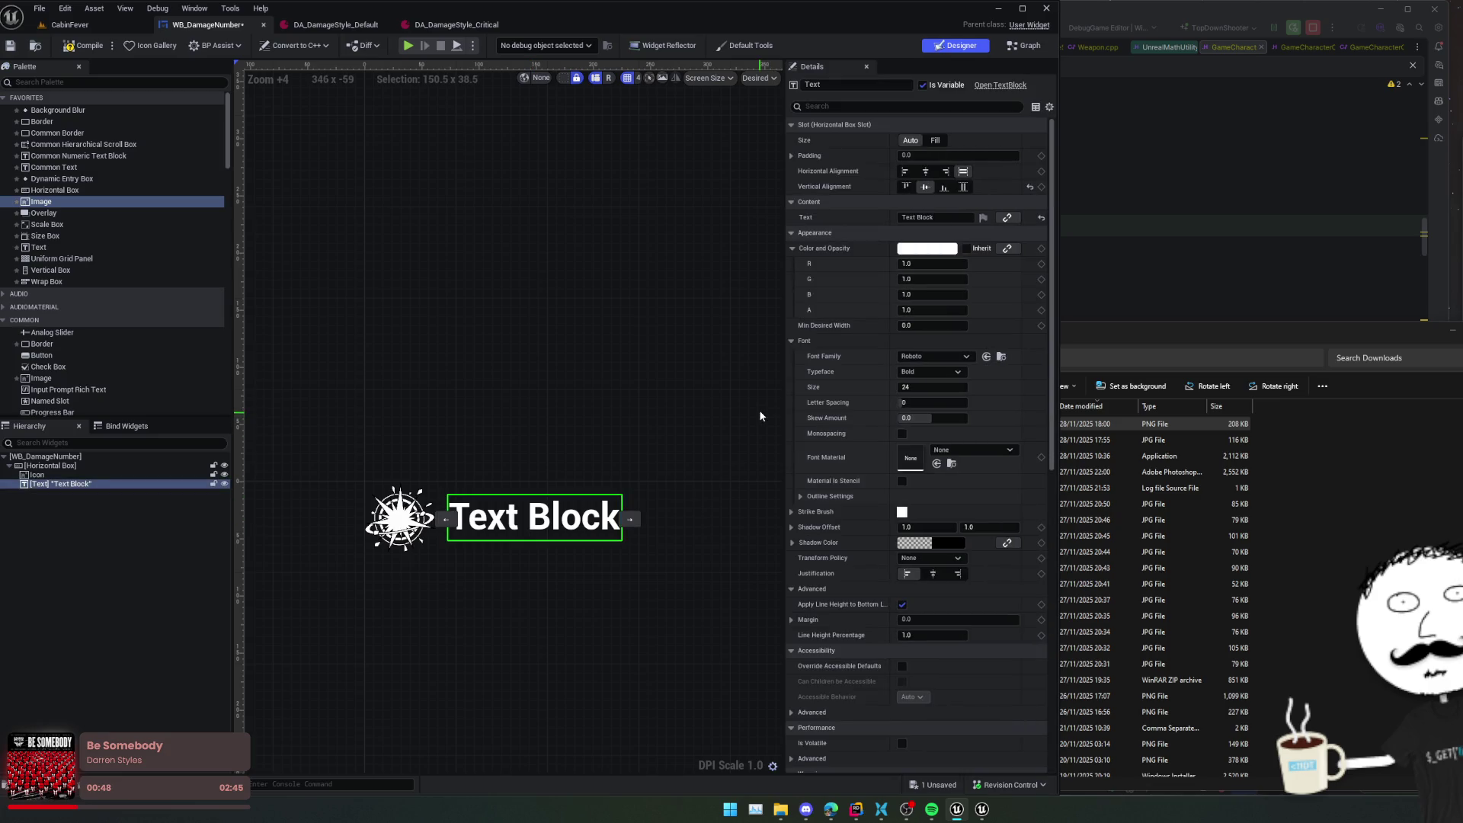
left_click_drag(535, 581, 618, 581)
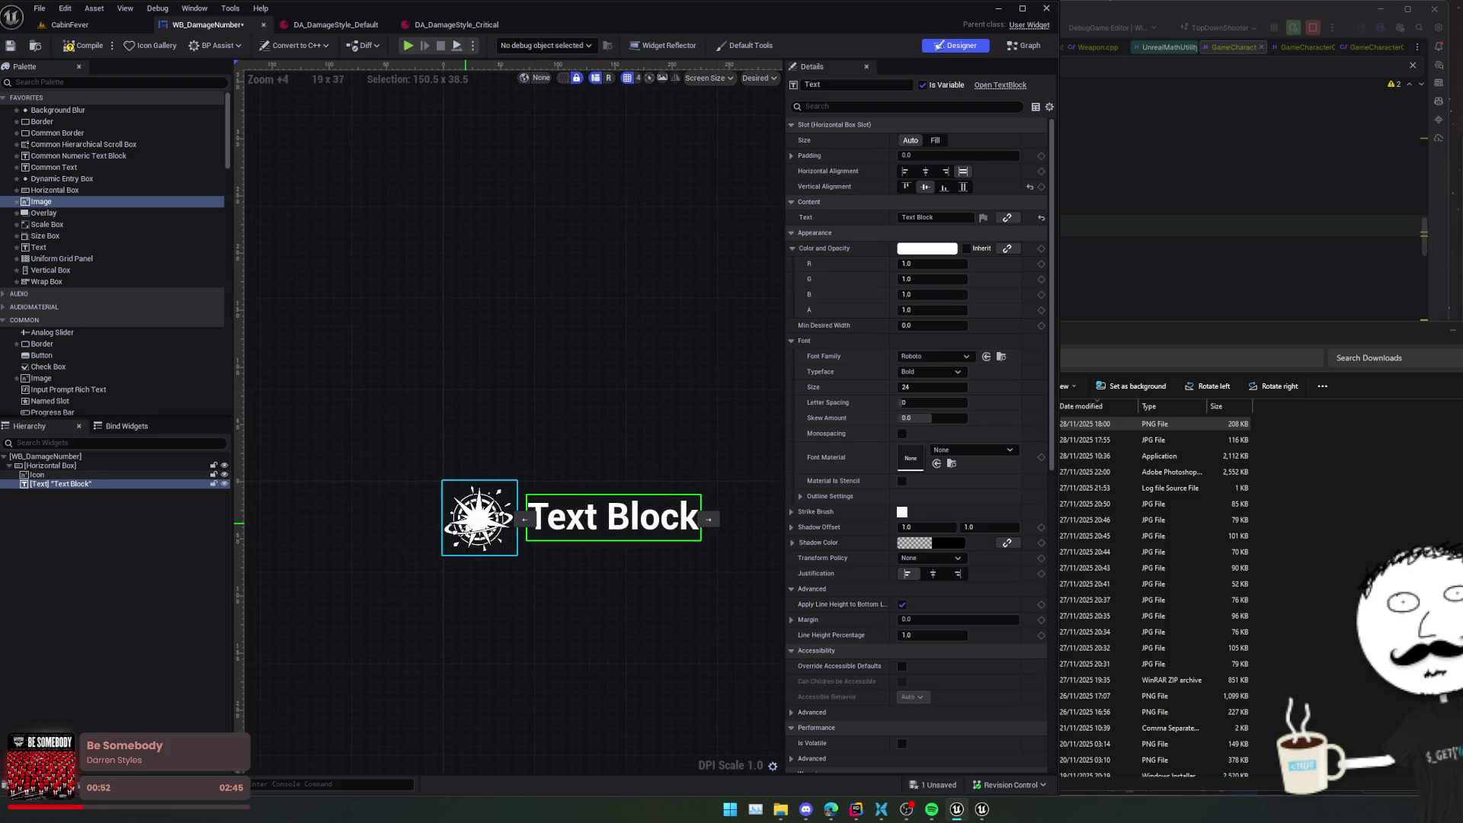
- Resize the Icon image to 48×48
left_click(480, 518)
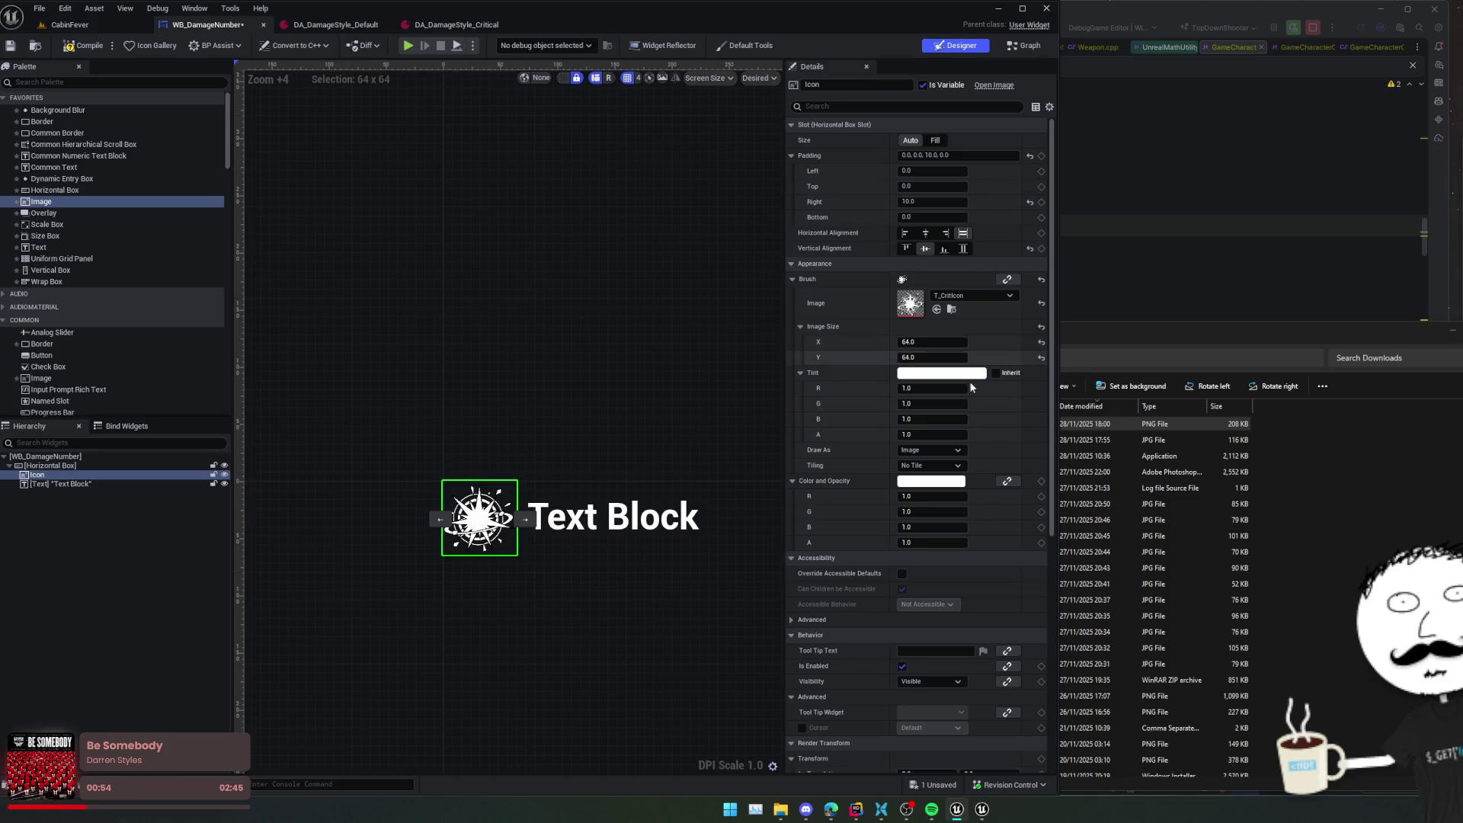
type("48")
key("Tab")
type("48")
key("Return")
- Save and compile the WB_DamageNumber widget blueprint
left_click(523, 450)
scroll(520, 469, "up", 3)
key("ctrl+s")
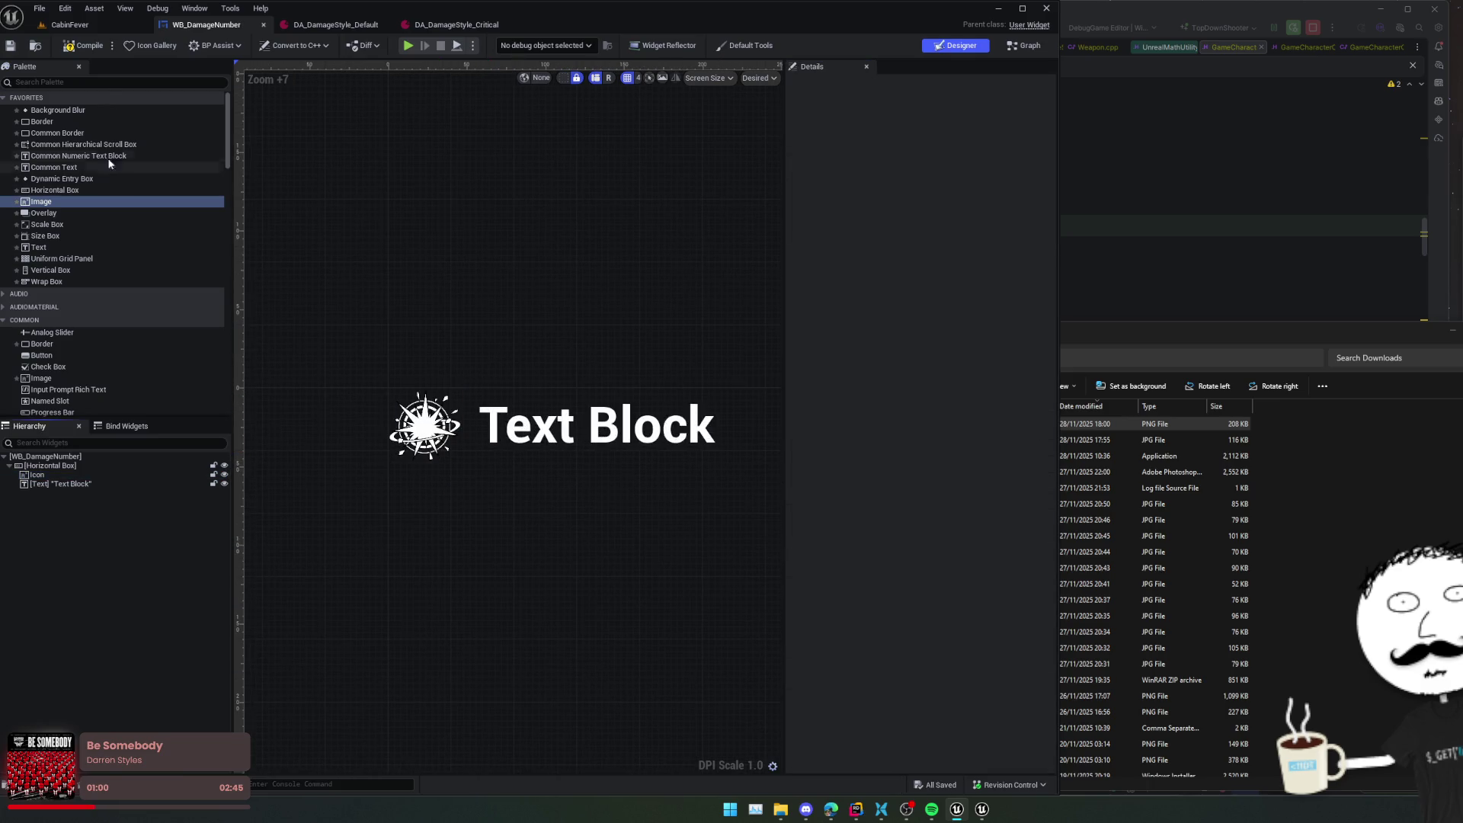
left_click(89, 47)
left_click(426, 424)
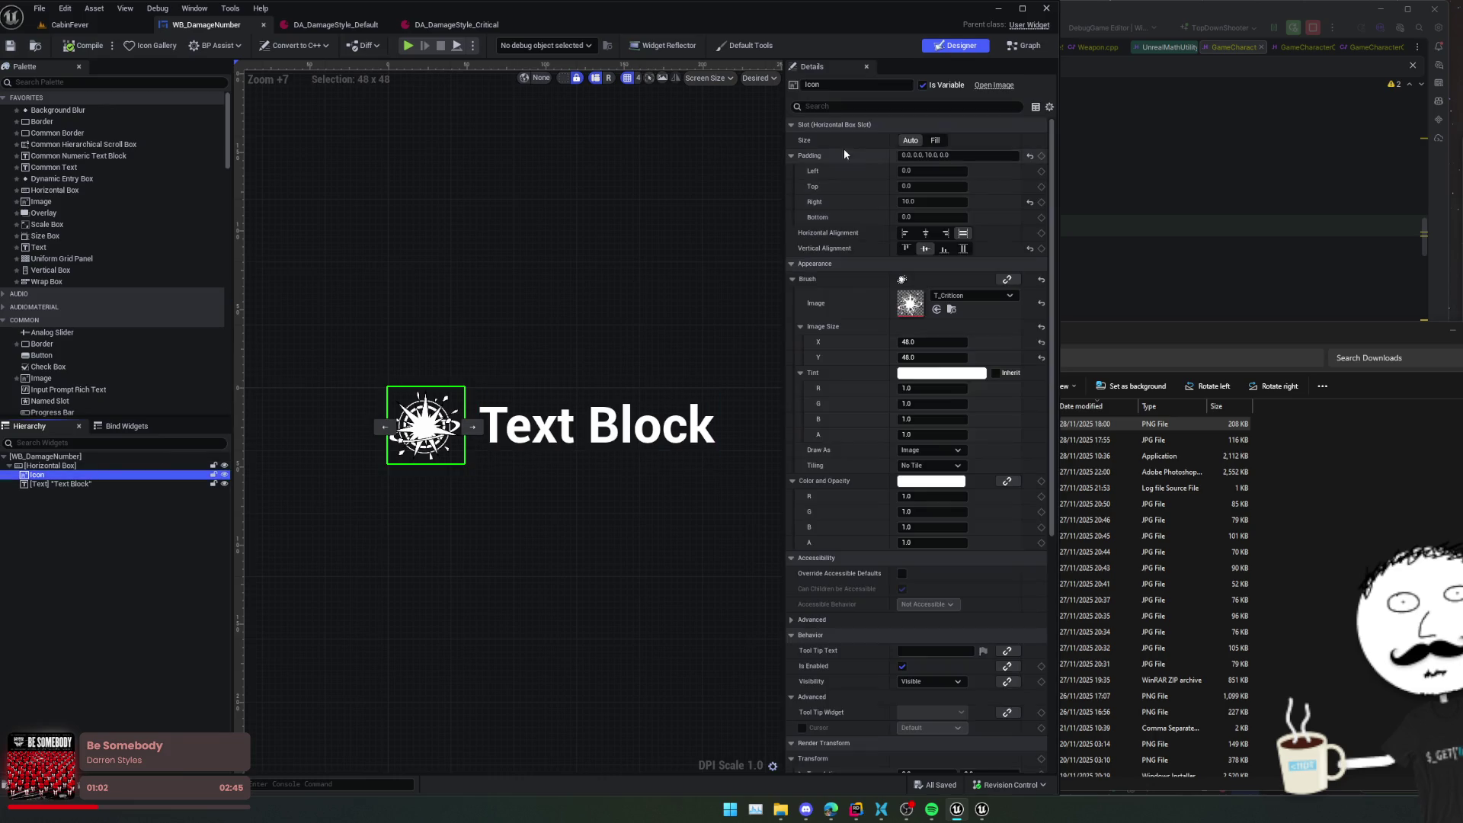
left_click(1029, 47)
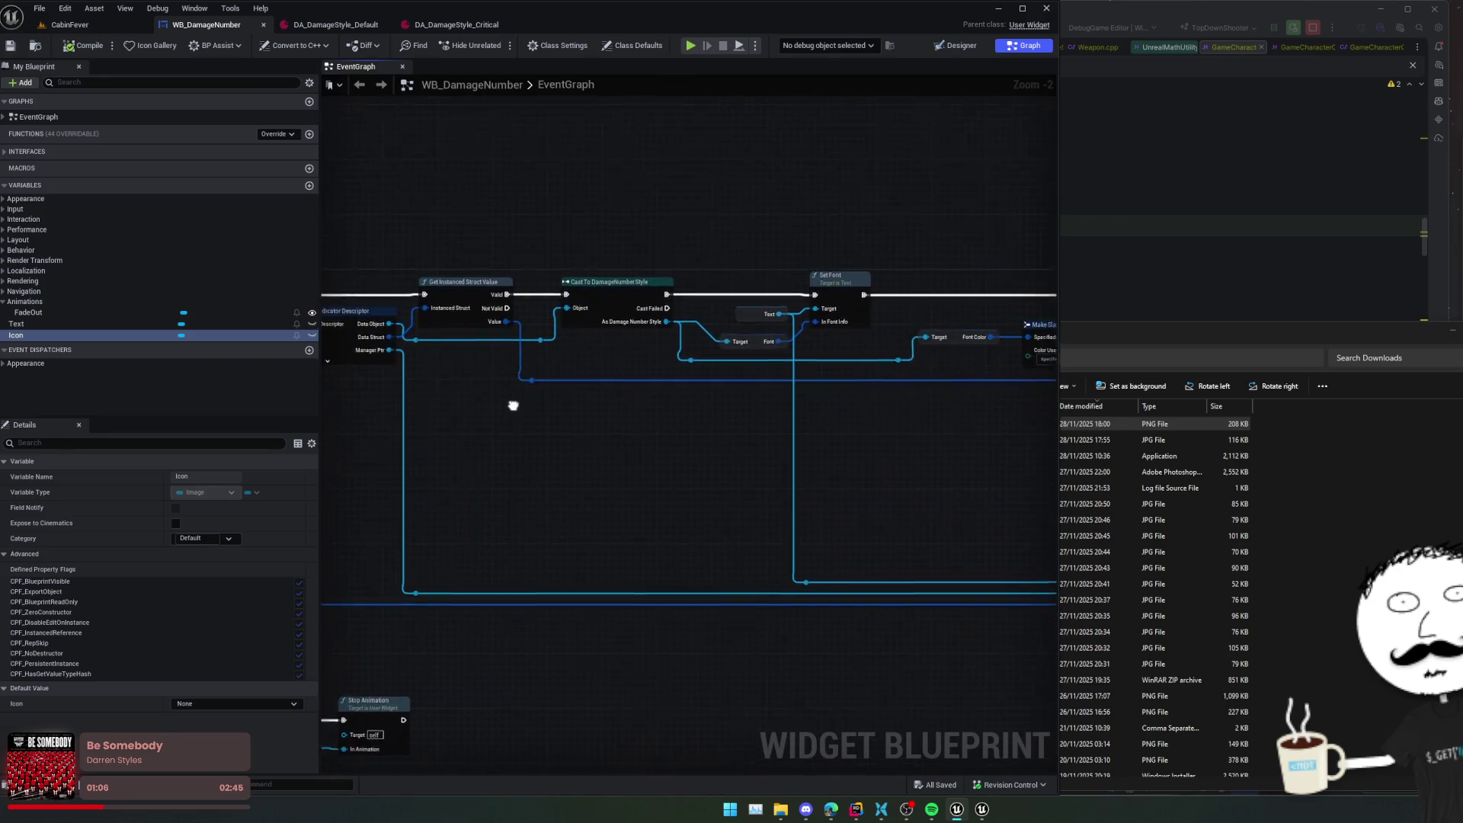
- Add an Icon getter to the EventGraph and wire it into a new Set Brush from Soft Texture node
mouse_move(556, 445)
left_mouse_down()
mouse_move(395, 434)
mouse_move(454, 417)
mouse_move(689, 450)
left_mouse_up()
mouse_move(23, 335)
left_mouse_down()
mouse_move(330, 350)
mouse_move(620, 261)
mouse_move(592, 294)
mouse_move(602, 288)
left_mouse_up()
left_click(621, 263)
type("set ico")
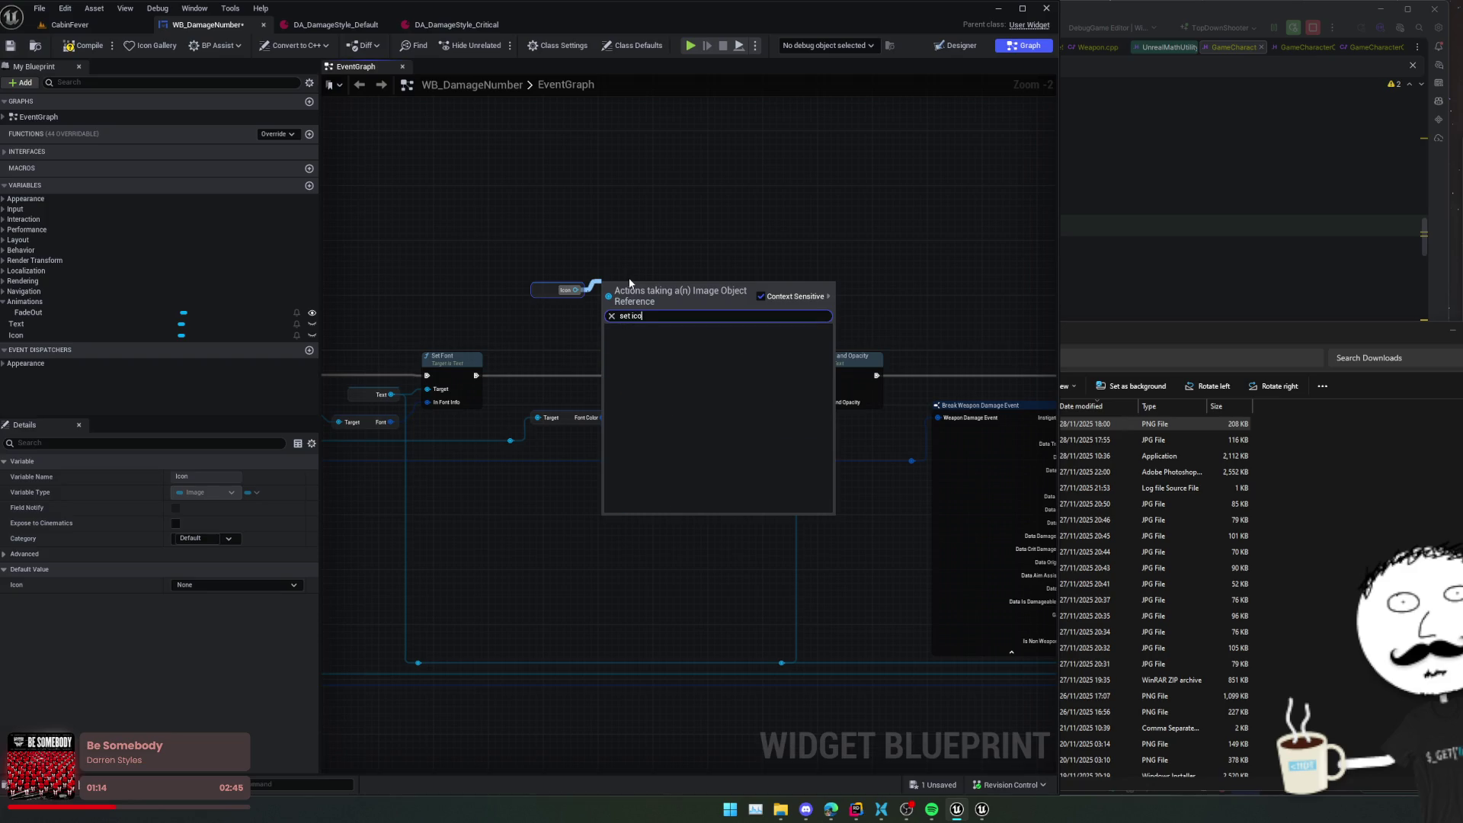
key("BackSpace")
key("BackSpace")
key("BackSpace")
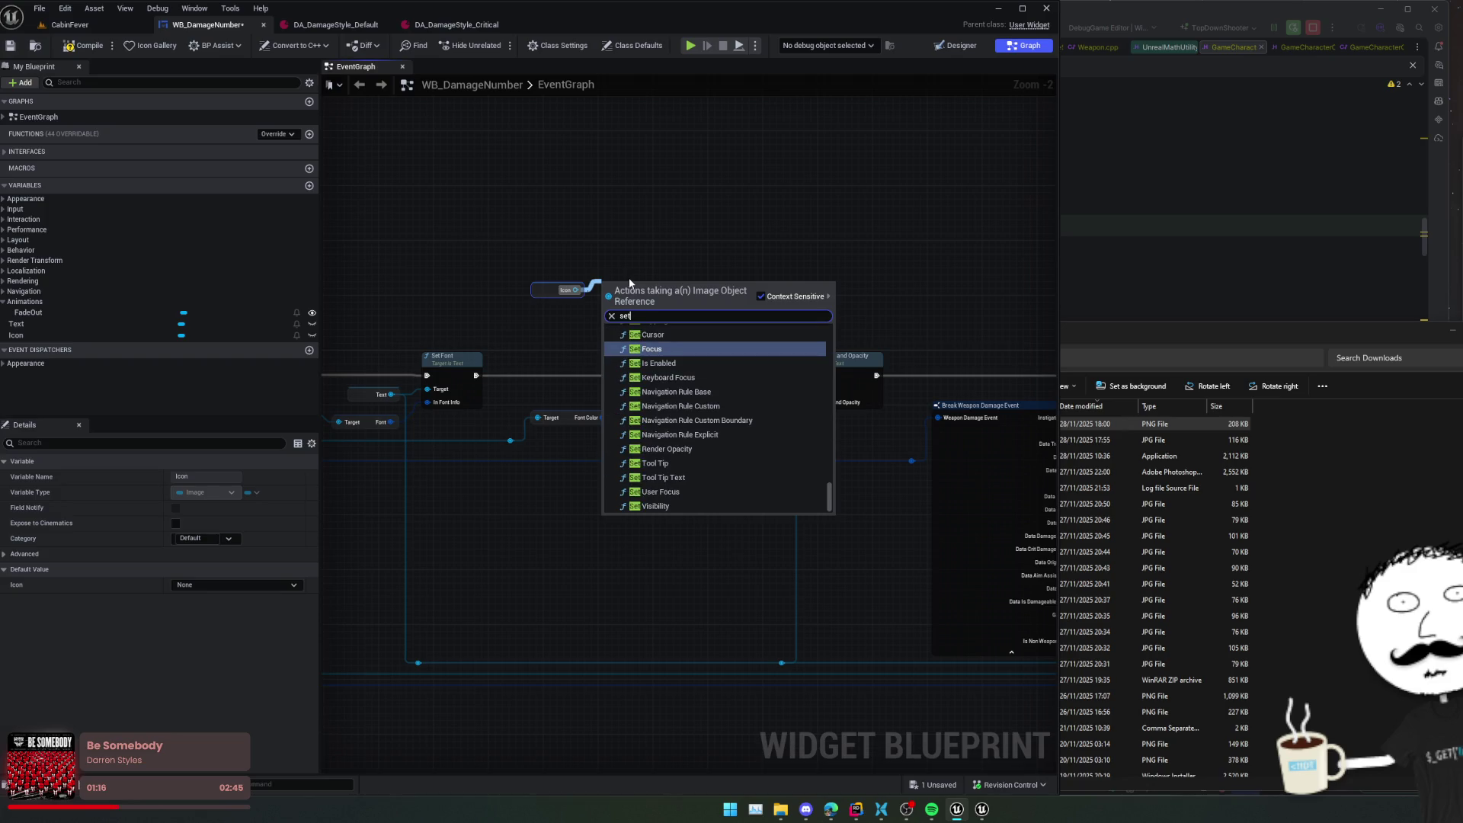
type("brus")
key("Down")
key("Down")
key("Down")
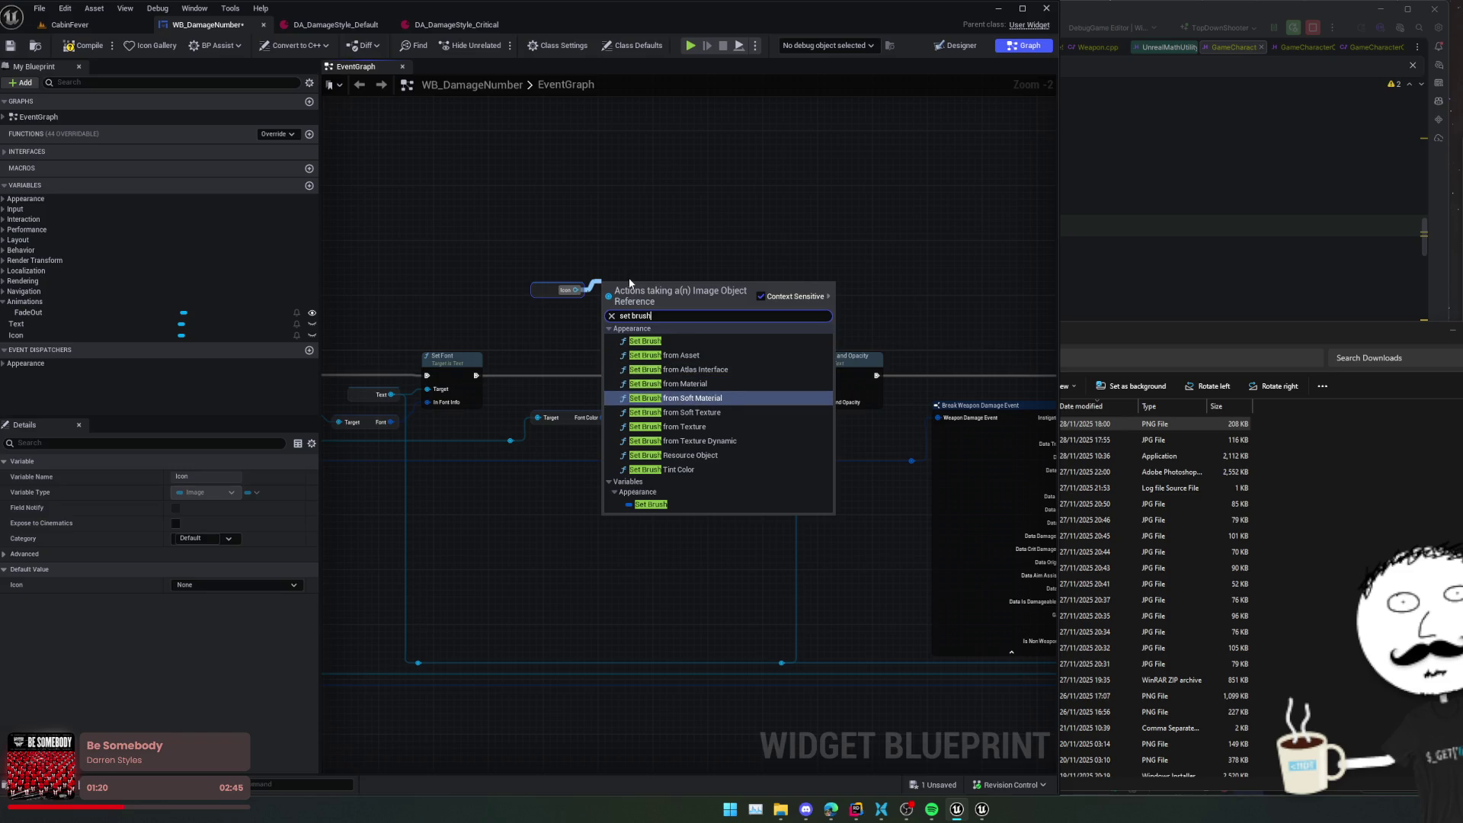
key("Down")
key("Down")
key("Up")
key("Return")
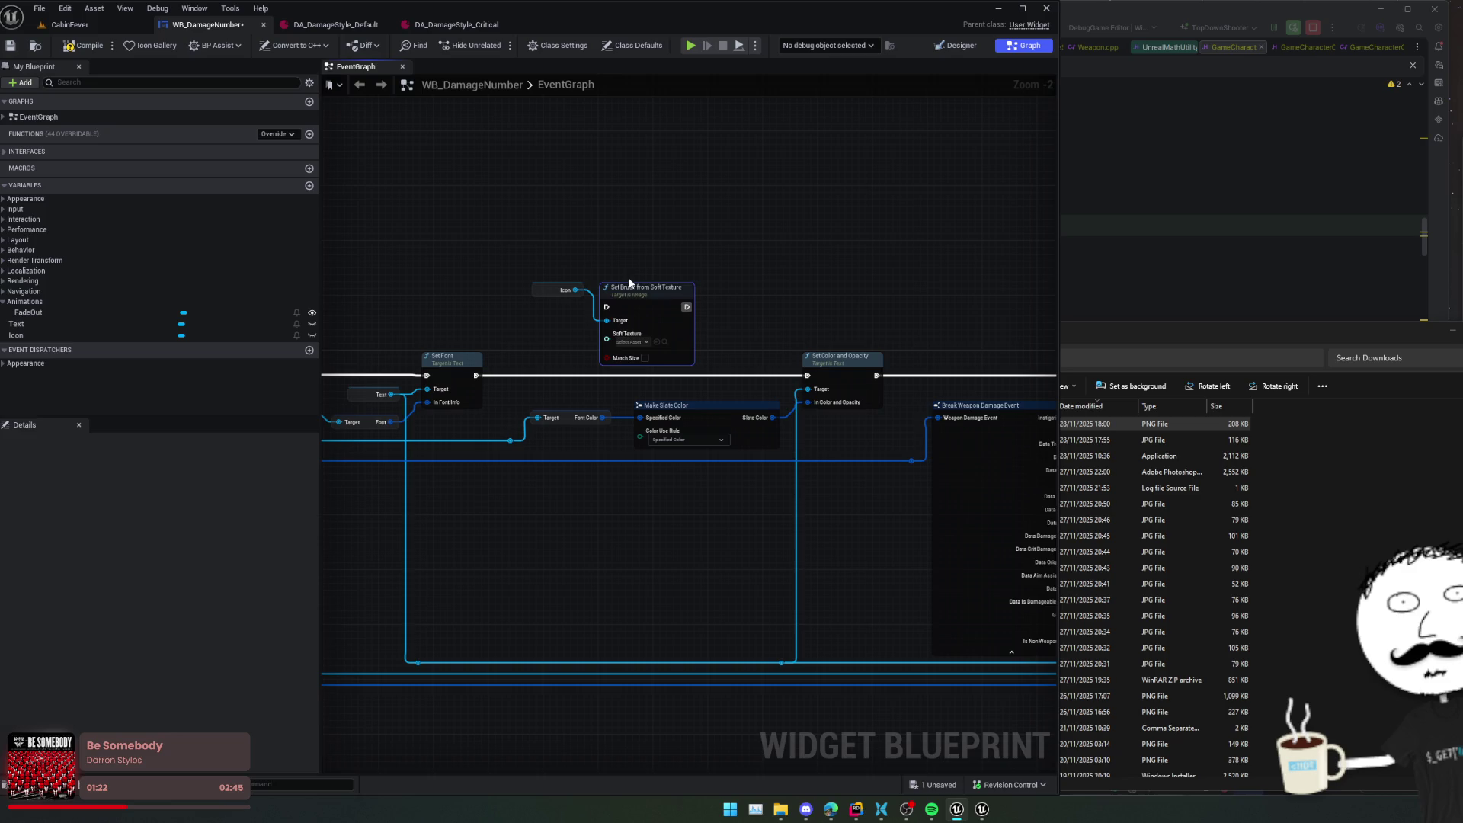
- Pull a connected Get Icon node out of the Damage Number Style
scroll(552, 391, "up", 2)
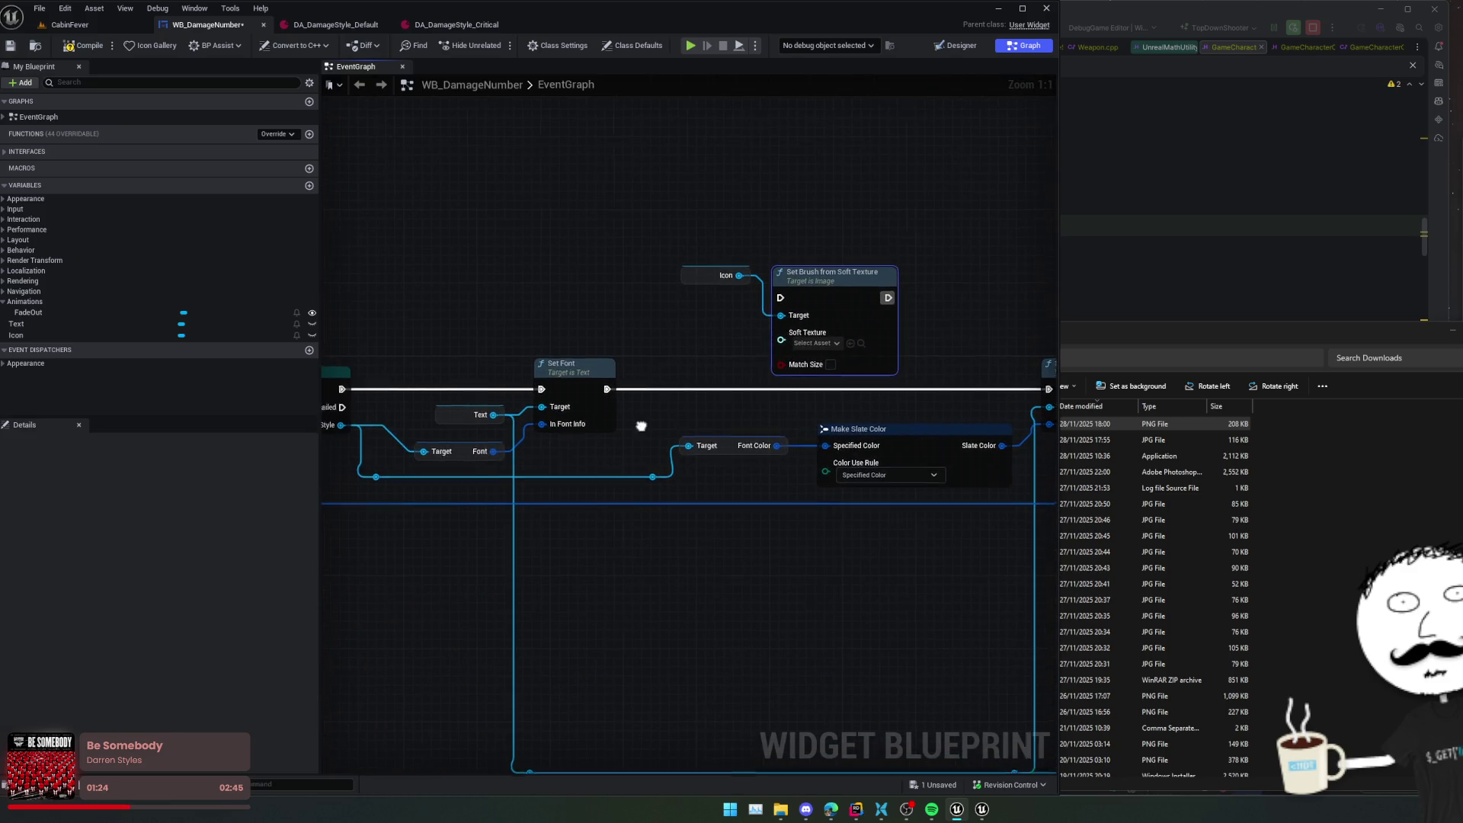
mouse_move(394, 428)
left_mouse_down()
mouse_move(444, 326)
mouse_move(576, 315)
left_mouse_up()
type("icon")
key("Return")
type("is")
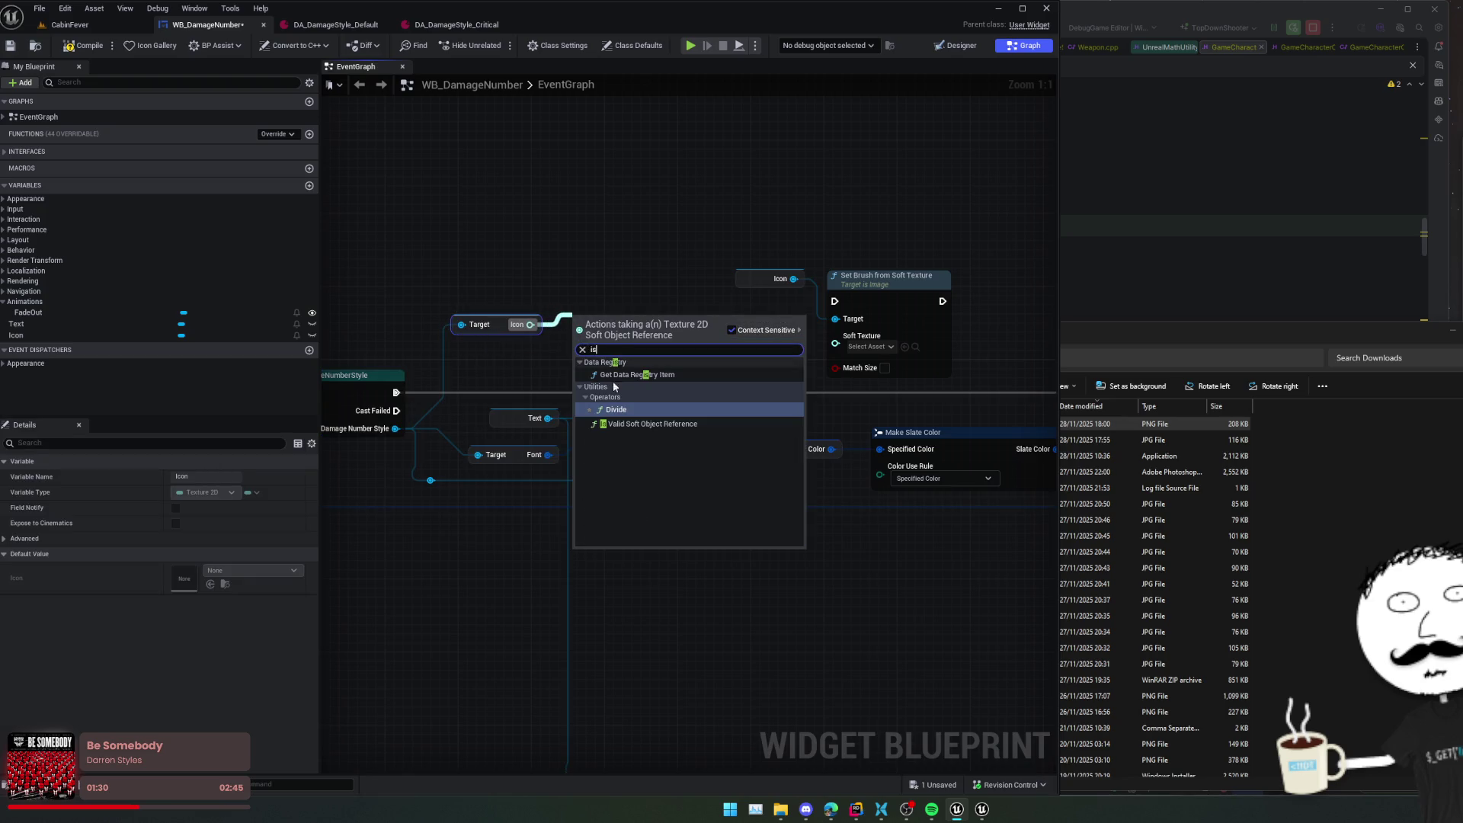
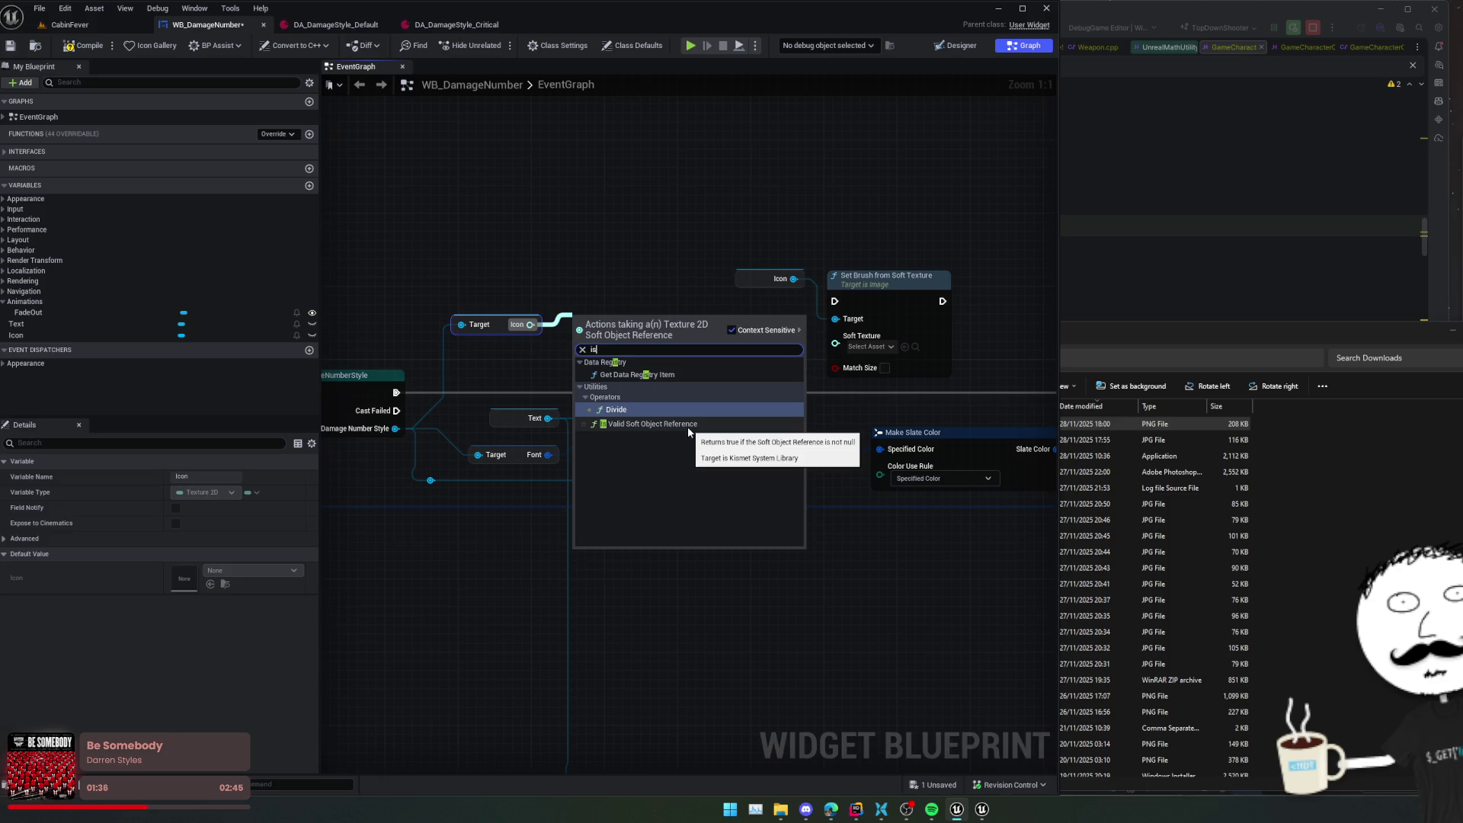
- Add an Is Valid check on the icon texture plus a Branch, arranging them above the Icon getter
left_click(688, 427)
left_click(696, 280)
mouse_move(718, 282)
left_mouse_down()
mouse_move(671, 322)
mouse_move(715, 268)
left_mouse_up()
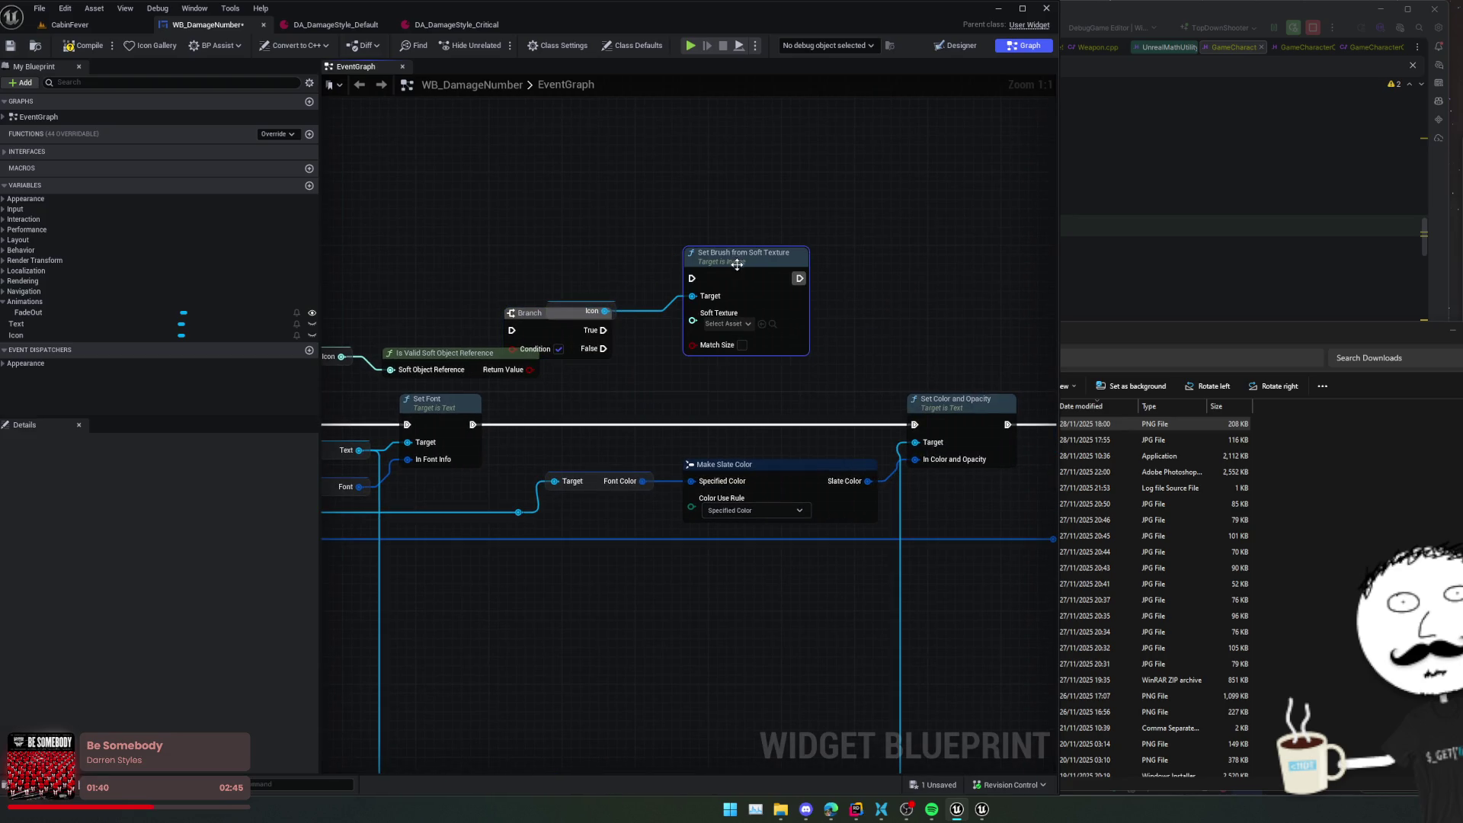
left_click_drag(558, 318, 620, 340)
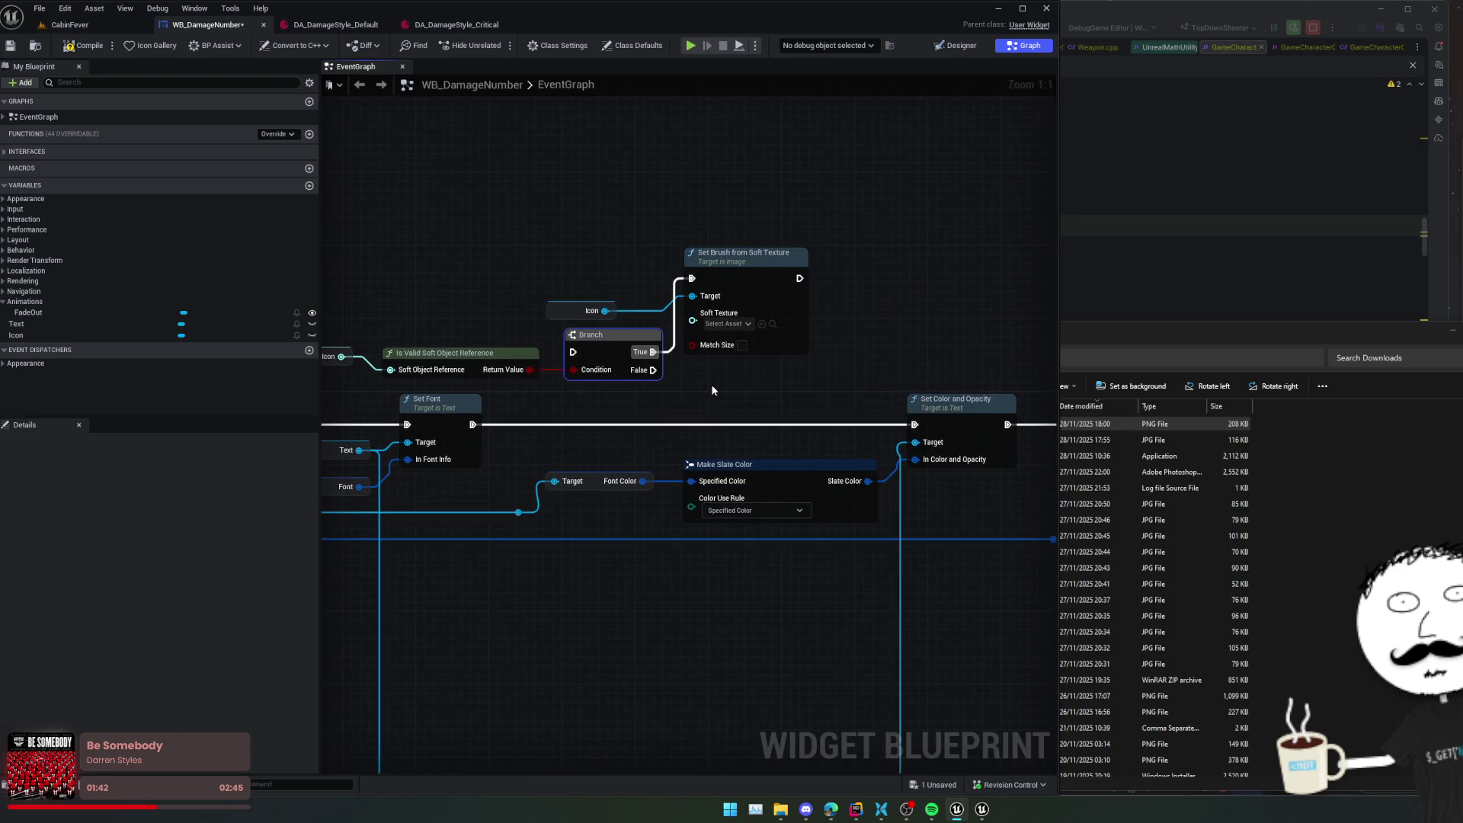
left_click_drag(711, 384, 687, 394)
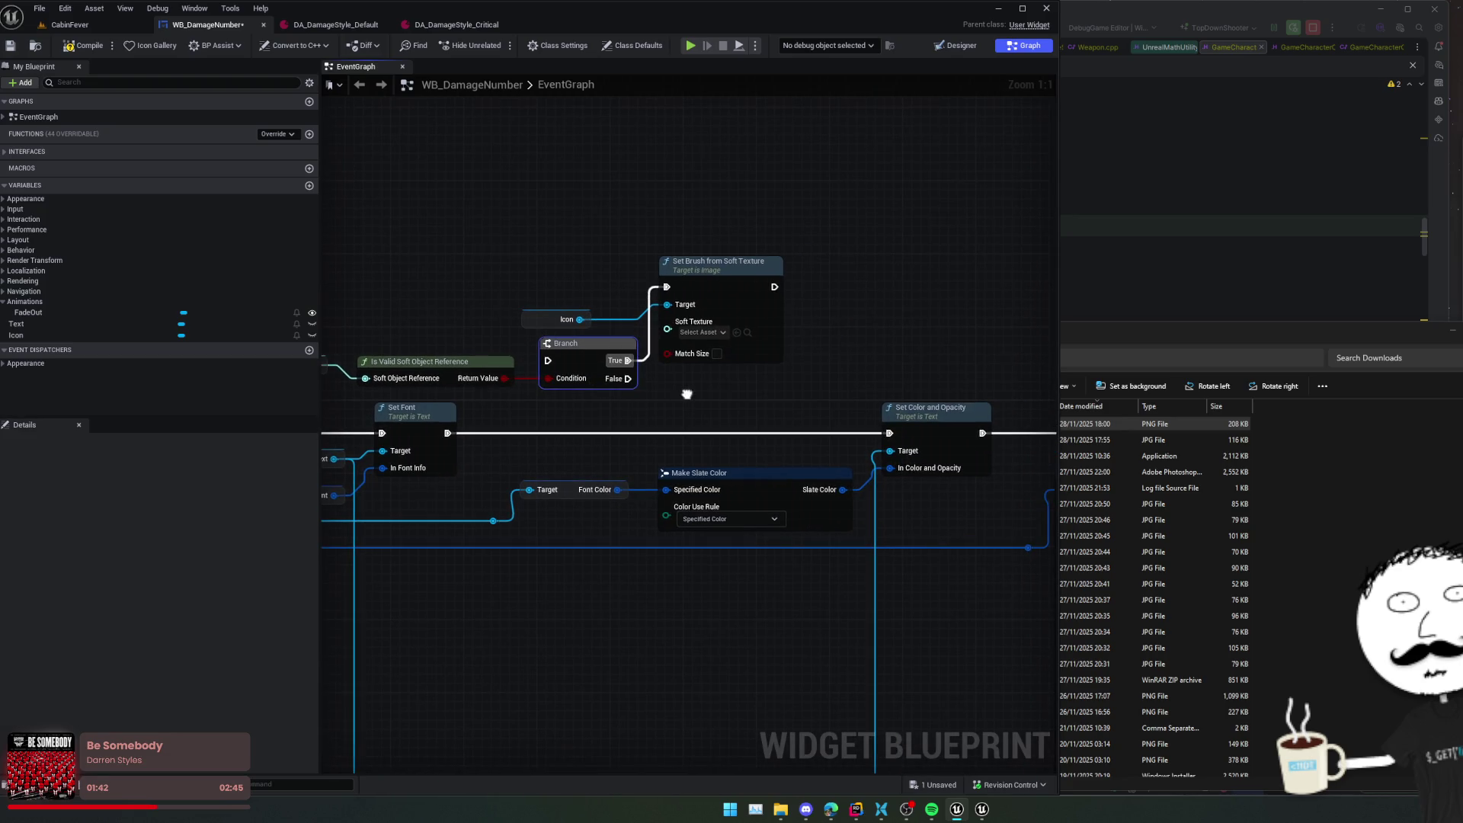
left_click_drag(575, 346, 556, 260)
left_click(545, 323)
left_click_drag(633, 367, 564, 385)
- Add a Set Visibility node for Icon that runs right after Set Brush
left_click_drag(524, 334, 533, 364)
type("set vis")
key("Return")
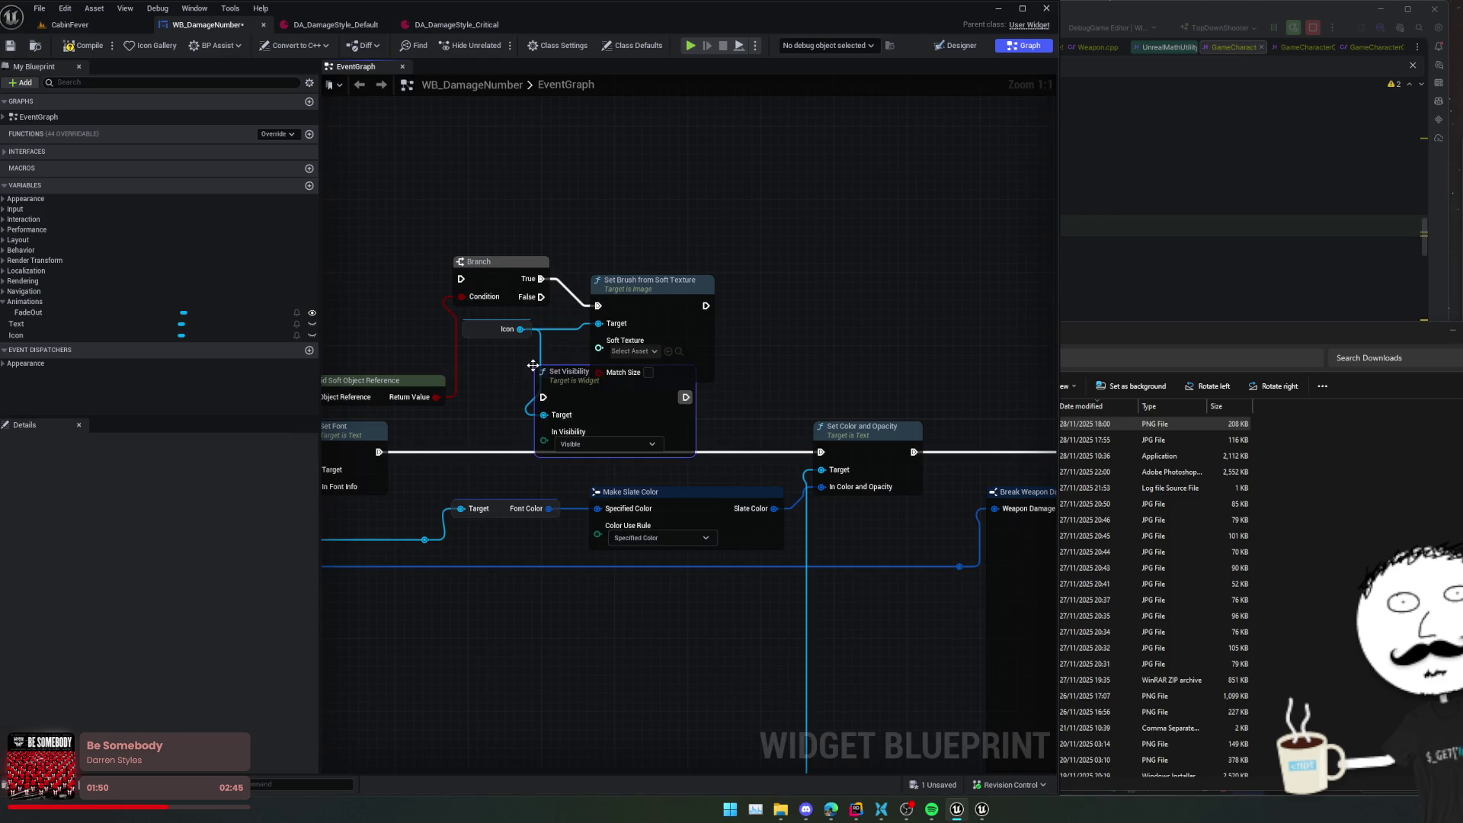
mouse_move(626, 380)
left_mouse_down()
mouse_move(823, 350)
mouse_move(752, 315)
mouse_move(840, 260)
left_mouse_up()
key("q")
- Duplicate the Set Visibility node and set the copy's visibility to Collapsed
left_click(838, 247)
key("ctrl+d")
mouse_move(746, 388)
left_mouse_down()
mouse_move(538, 323)
mouse_move(540, 297)
mouse_move(637, 407)
mouse_move(716, 415)
left_mouse_up()
left_click(676, 440)
left_click(670, 467)
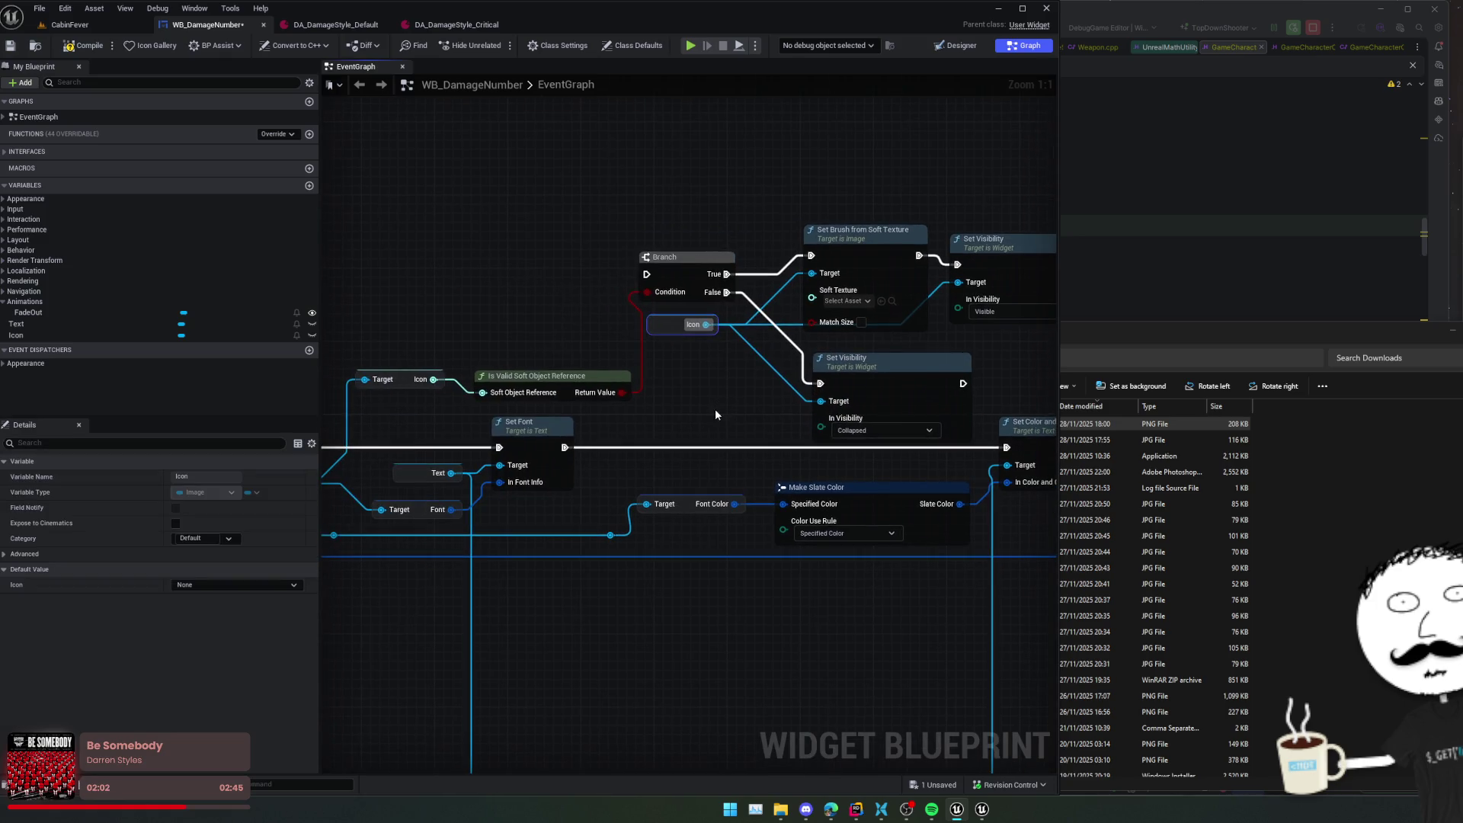
- Run the Branch after Set Font and continue the shown-icon path into colour and opacity
mouse_move(649, 275)
left_mouse_down()
mouse_move(581, 490)
mouse_move(564, 447)
left_mouse_up()
mouse_move(668, 437)
left_mouse_down()
mouse_move(705, 353)
mouse_move(877, 335)
mouse_move(684, 333)
left_mouse_up()
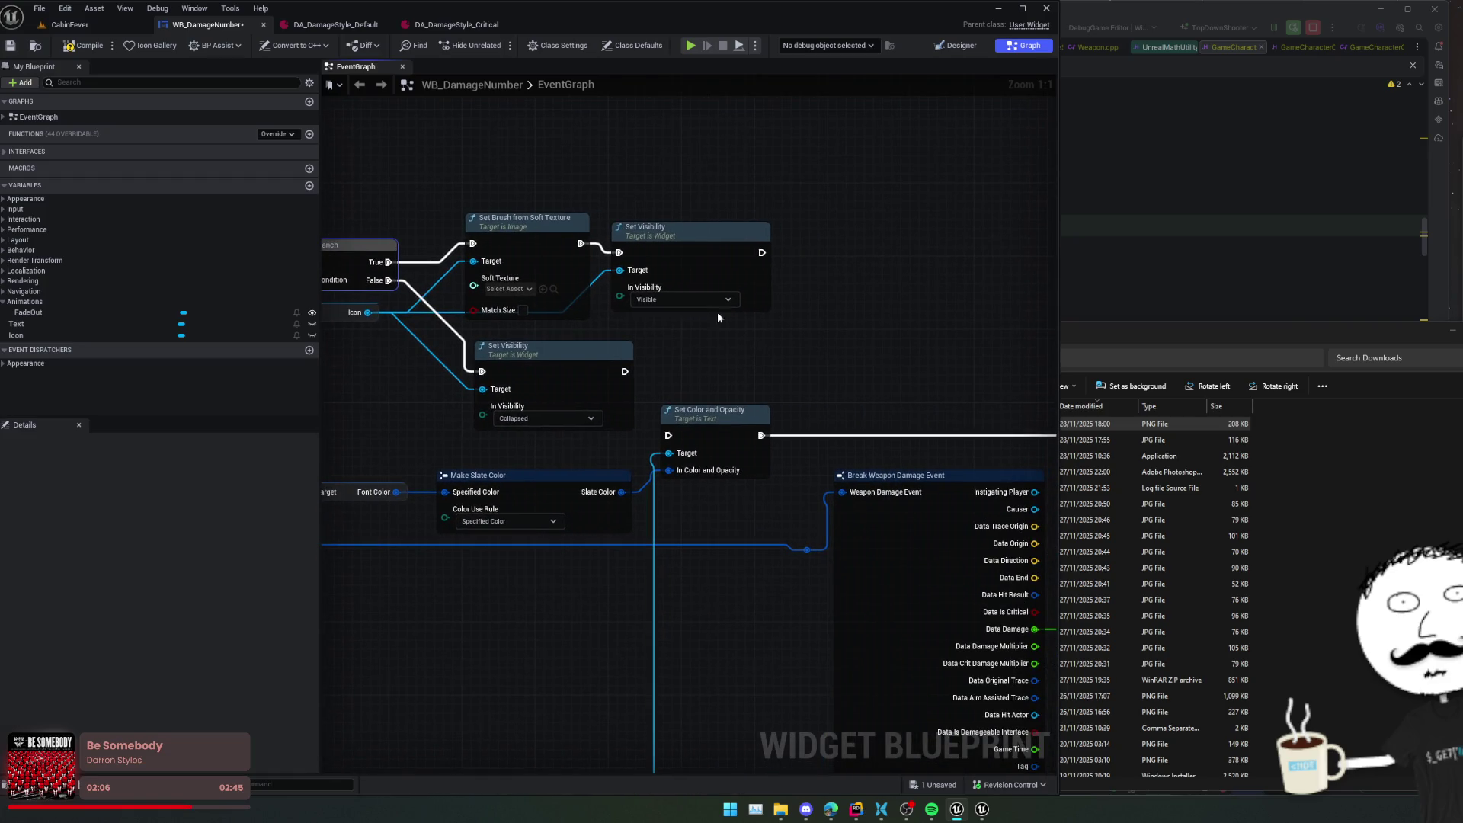
left_click_drag(760, 262, 661, 440)
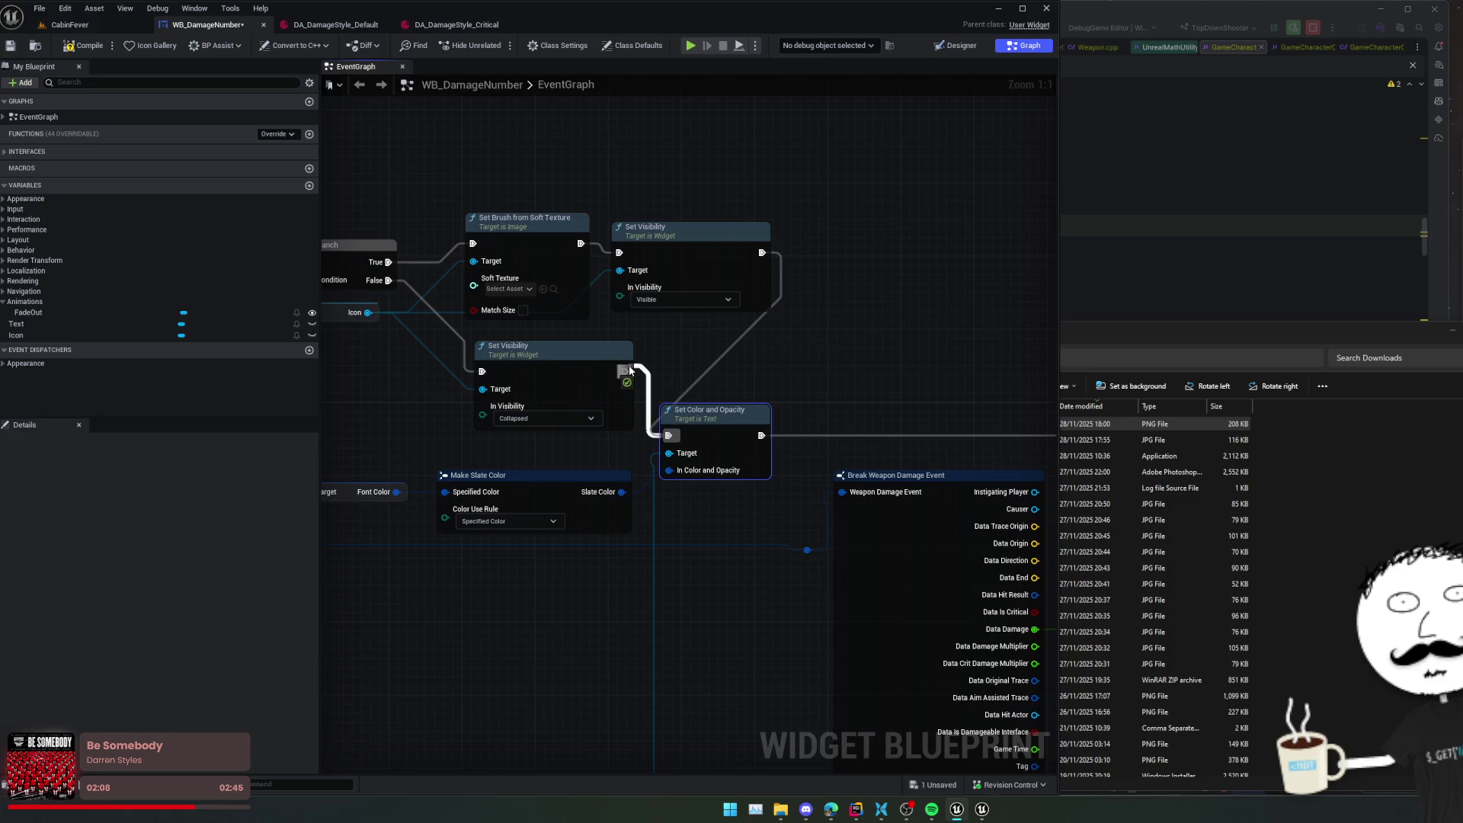
scroll(673, 436, "down", 1)
mouse_move(622, 474)
left_mouse_down()
mouse_move(723, 500)
mouse_move(558, 501)
left_mouse_up()
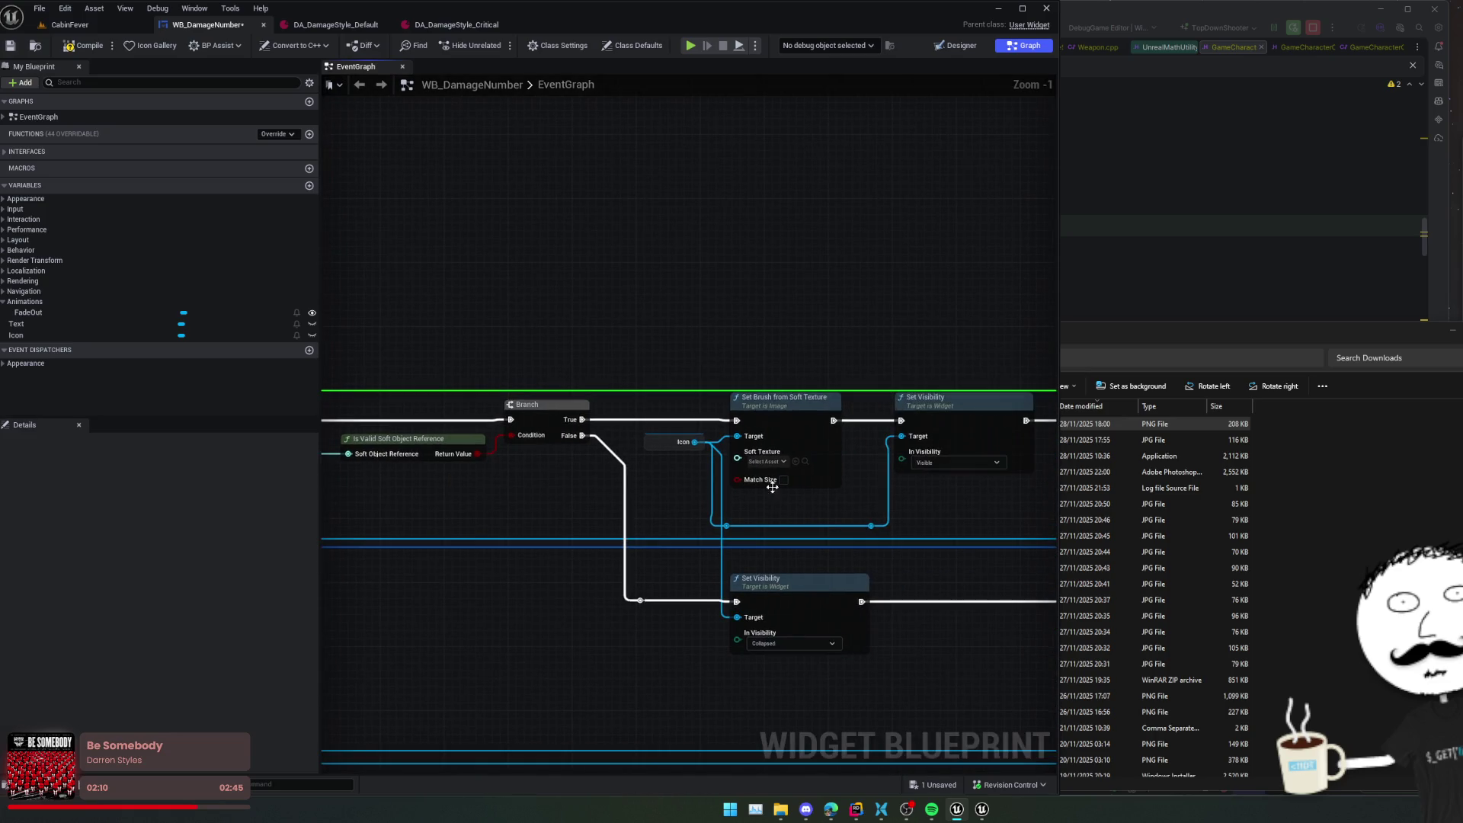
left_click_drag(972, 520, 762, 509)
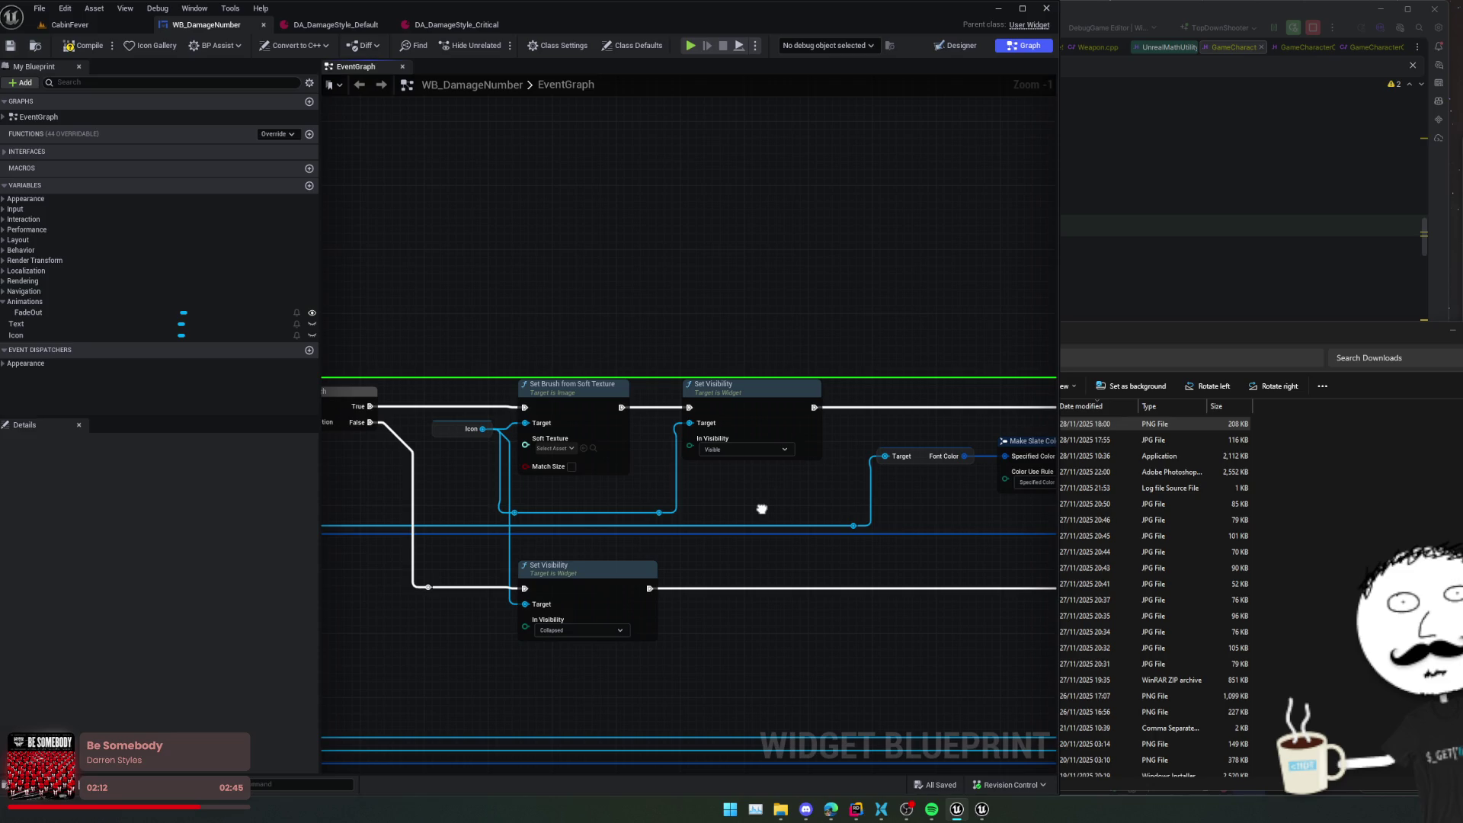
left_click_drag(762, 508, 693, 488)
scroll(692, 488, "up", 1)
left_click_drag(584, 495, 813, 493)
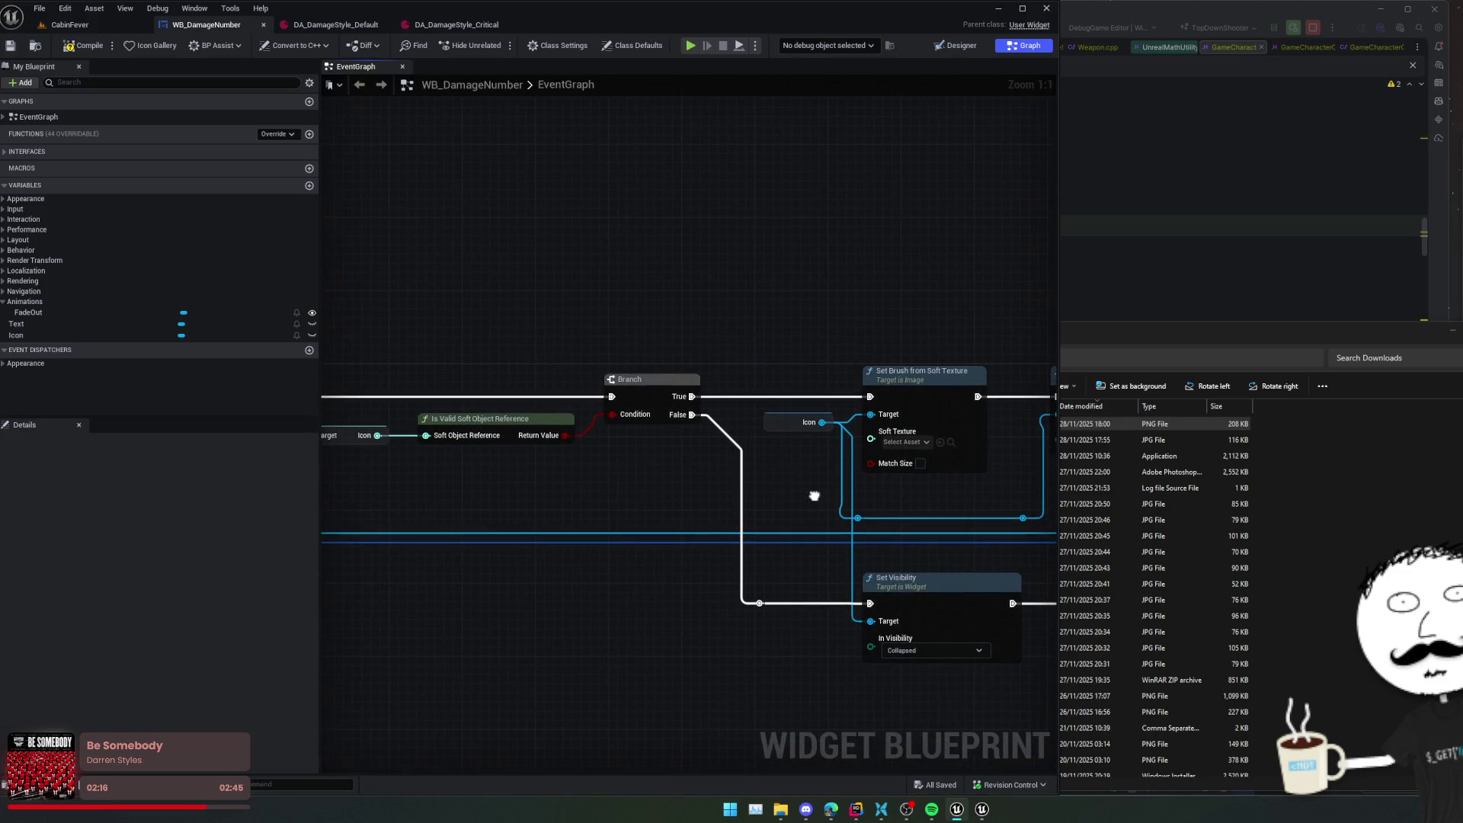
- Feed the Icon texture into Set Brush's soft texture, save, and start a play test
mouse_move(377, 435)
left_mouse_down()
mouse_move(876, 457)
mouse_move(871, 432)
left_mouse_up()
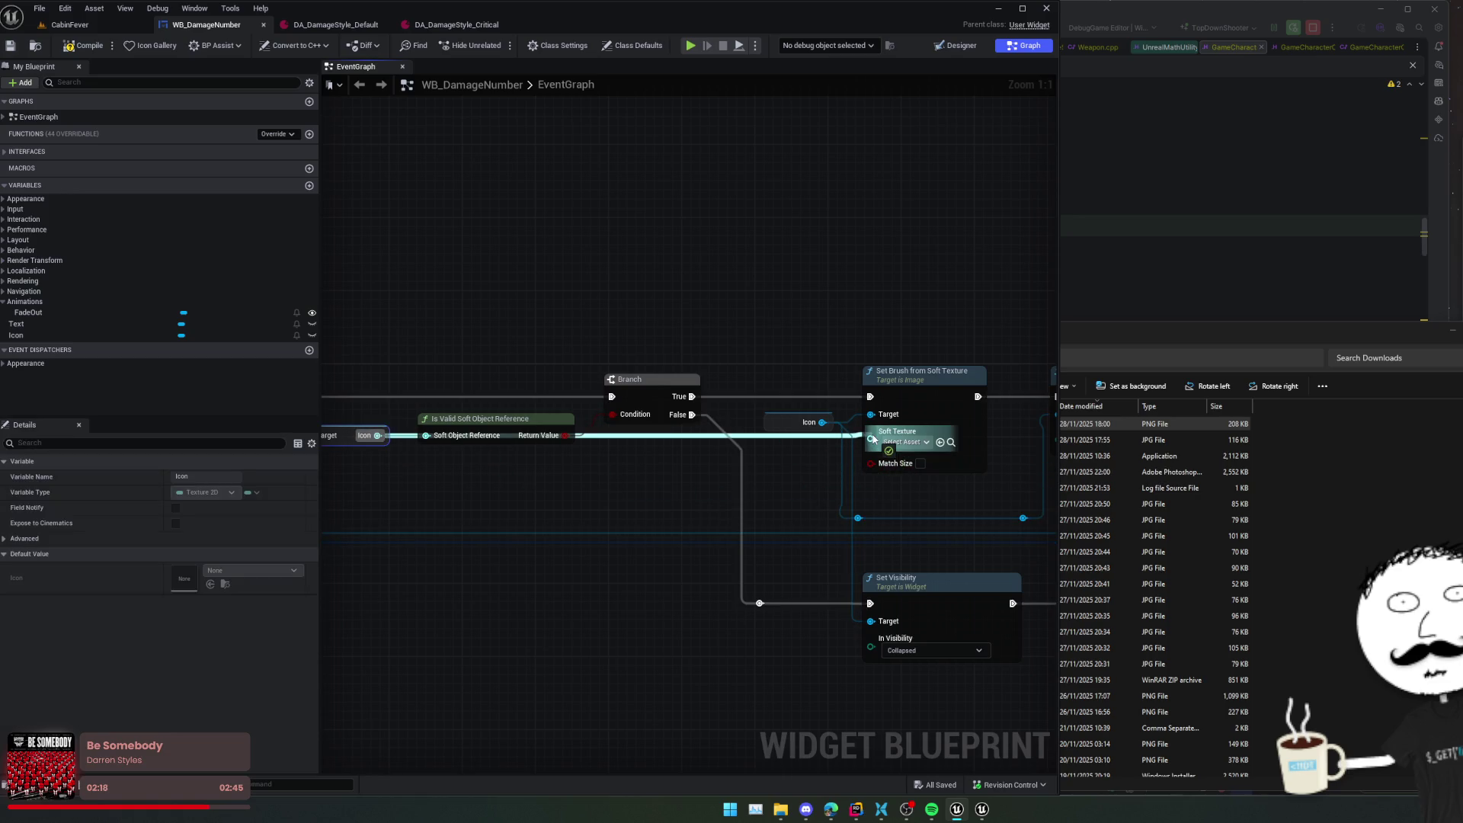
key("ctrl+s")
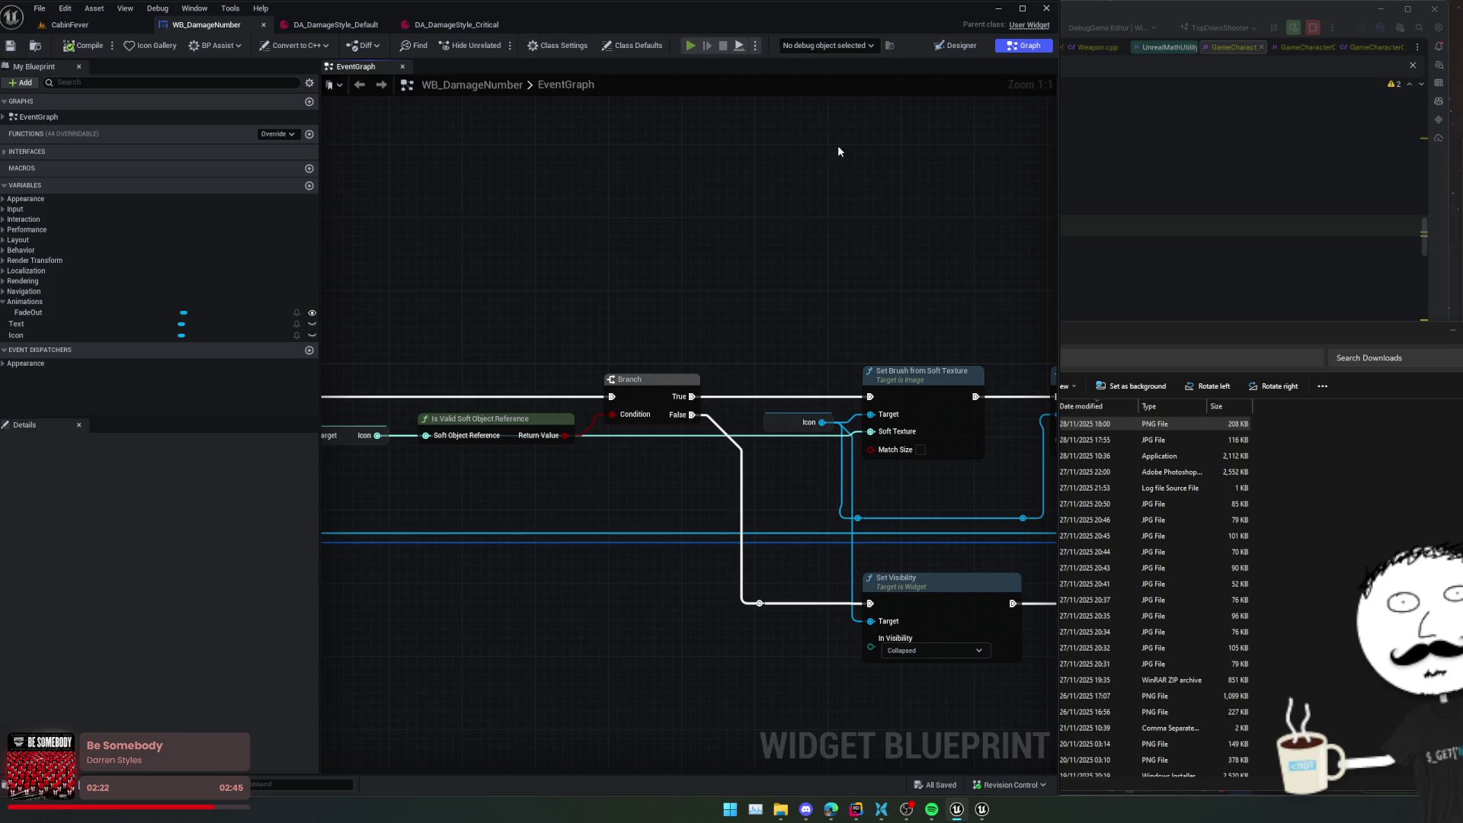
key("alt+p")
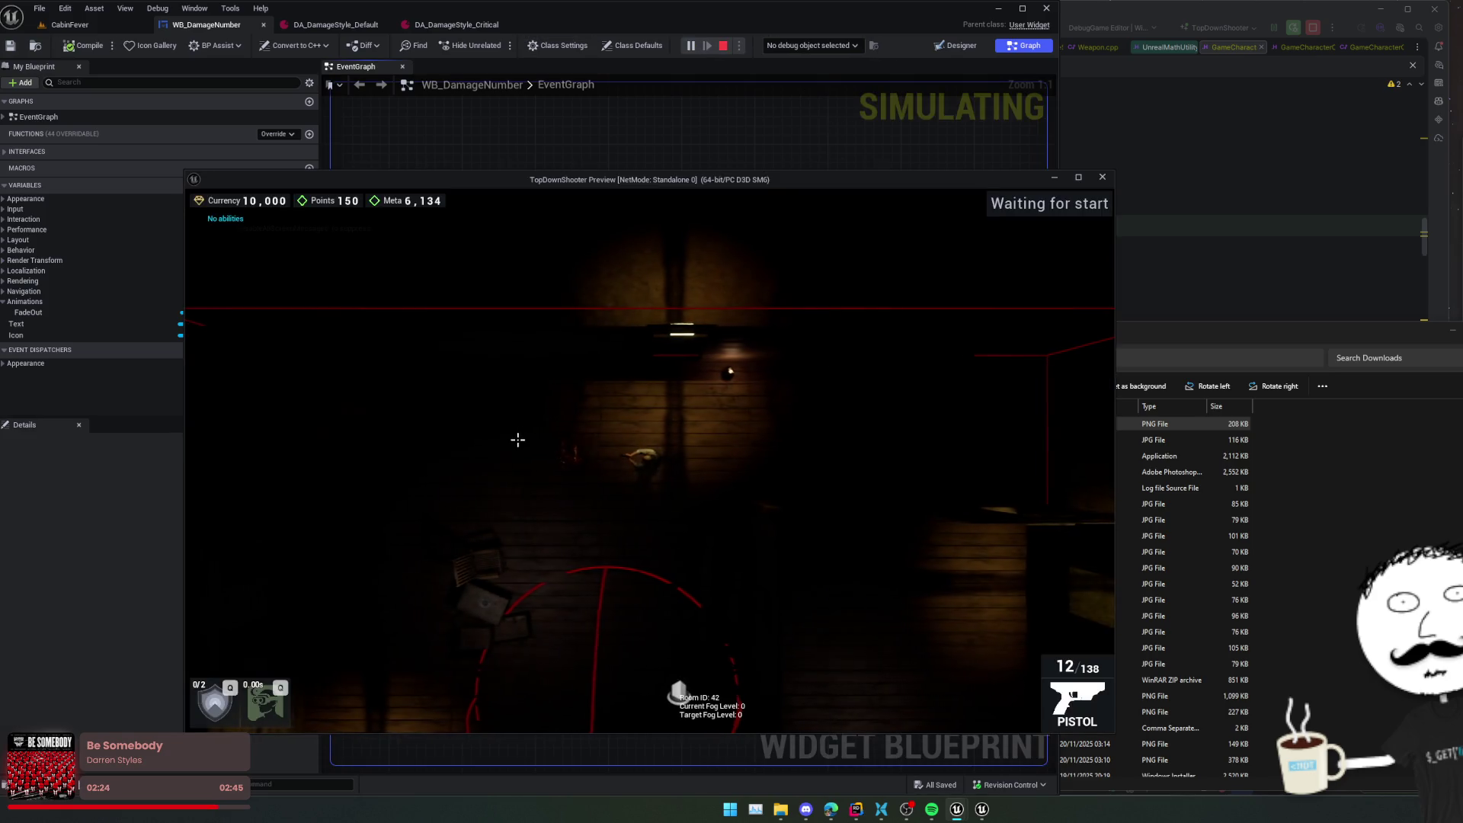
left_click(520, 448)
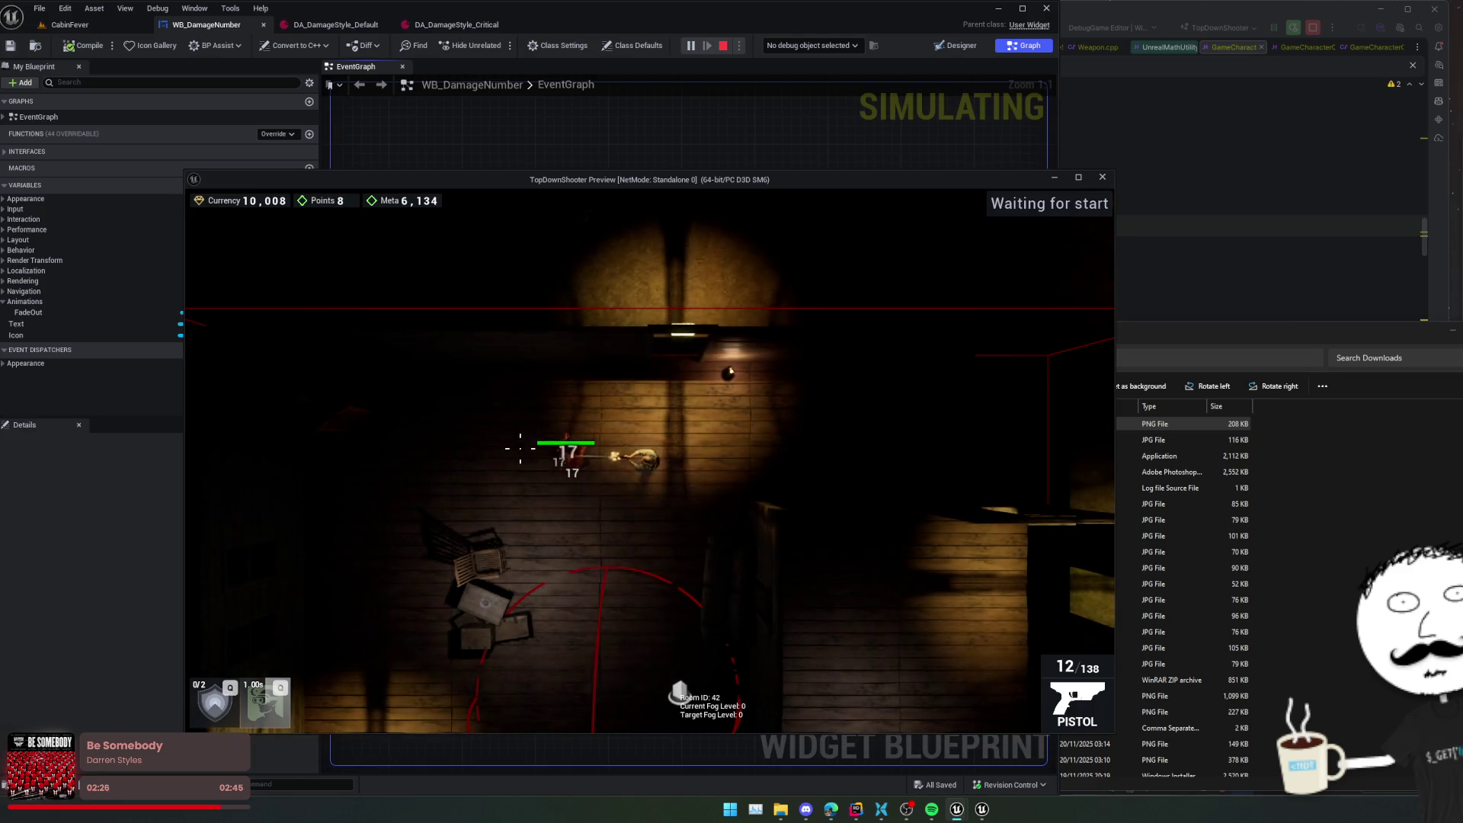
left_click(521, 450)
left_click(521, 449)
key("a")
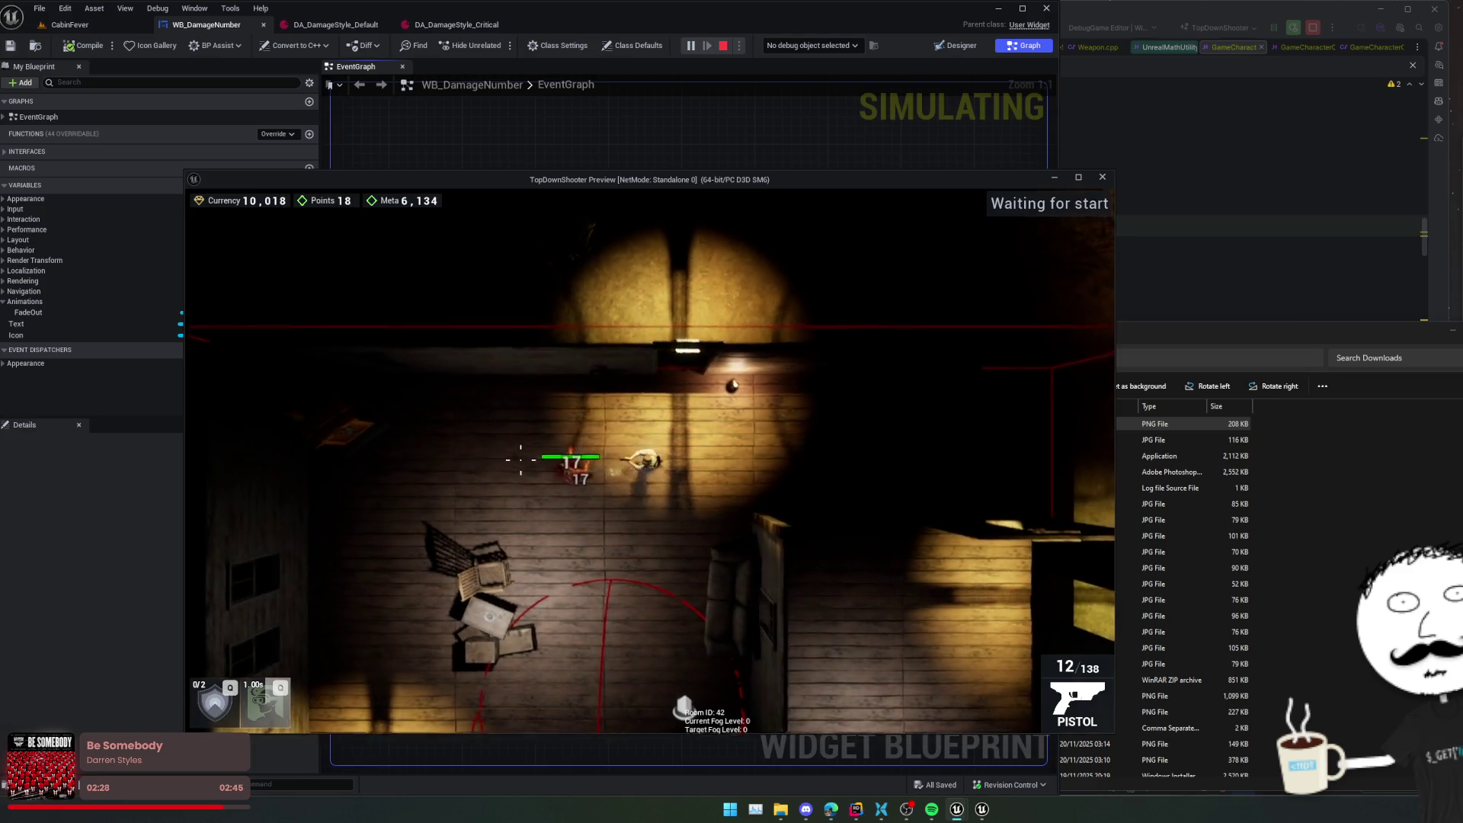
key("Tab")
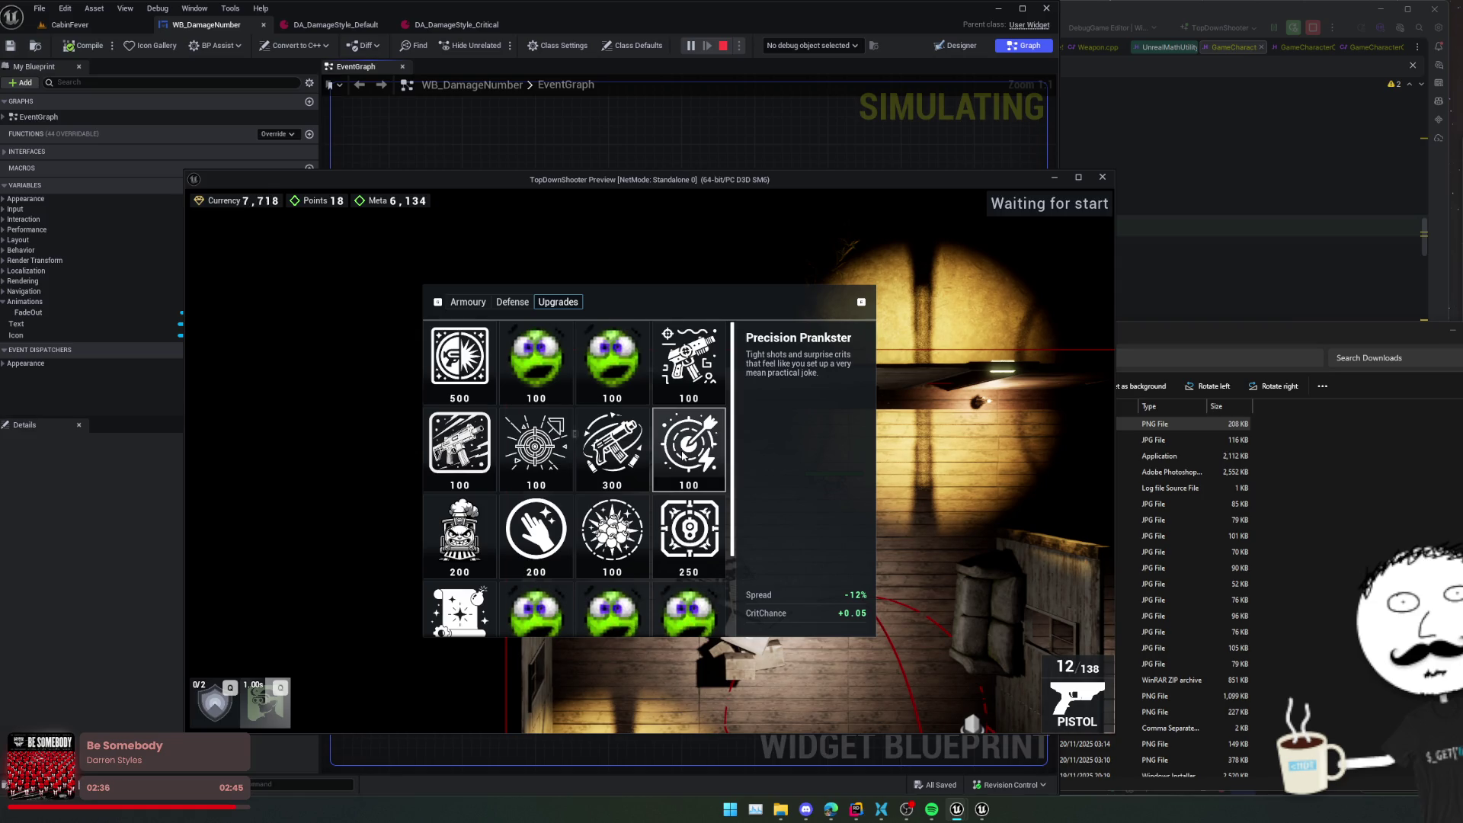
left_click(683, 455)
key("Tab")
left_click(890, 494)
left_click(890, 494)
left_click(890, 494)
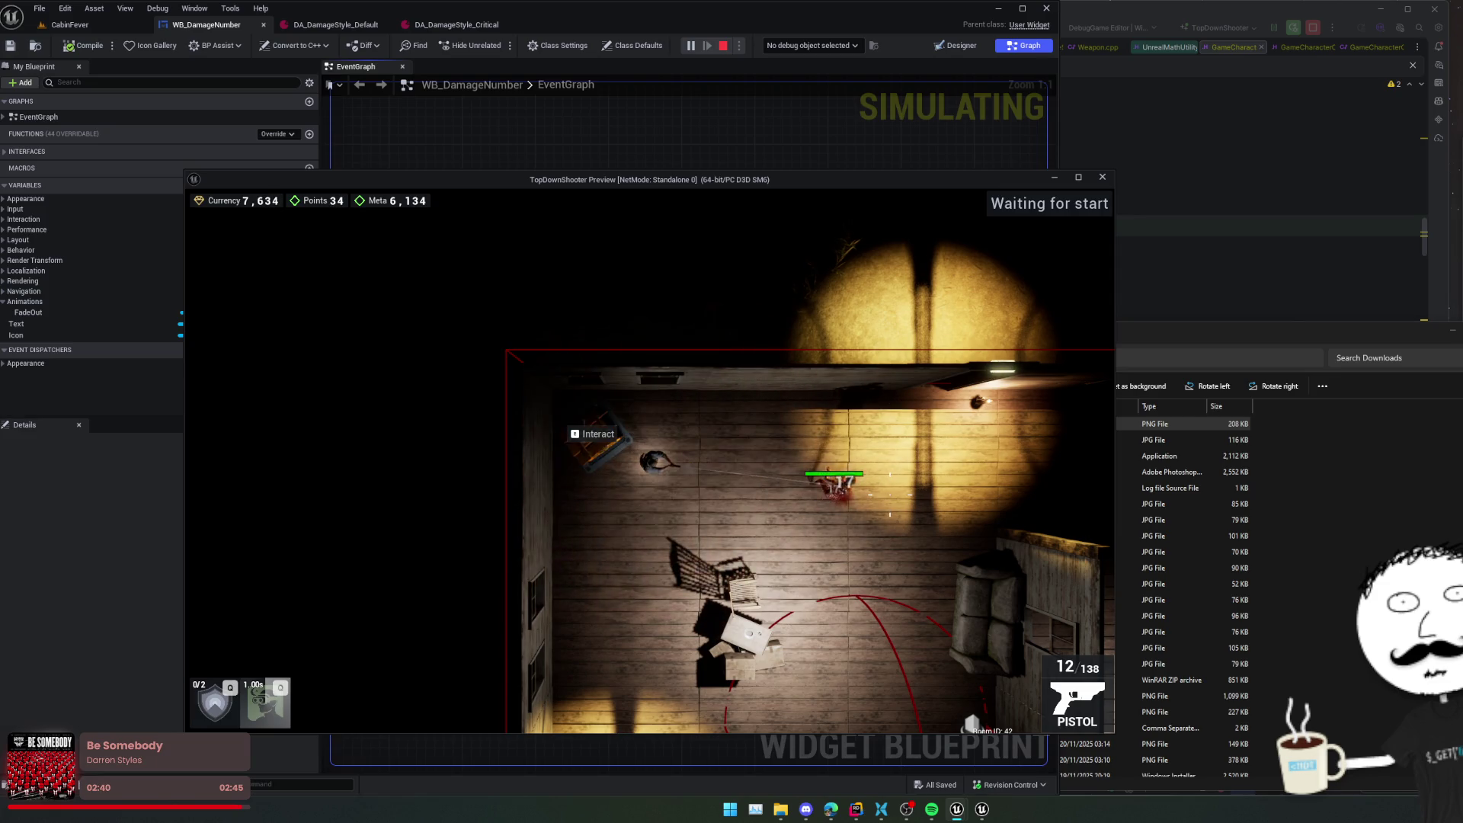
left_click(892, 492)
left_click(893, 491)
left_click(866, 455)
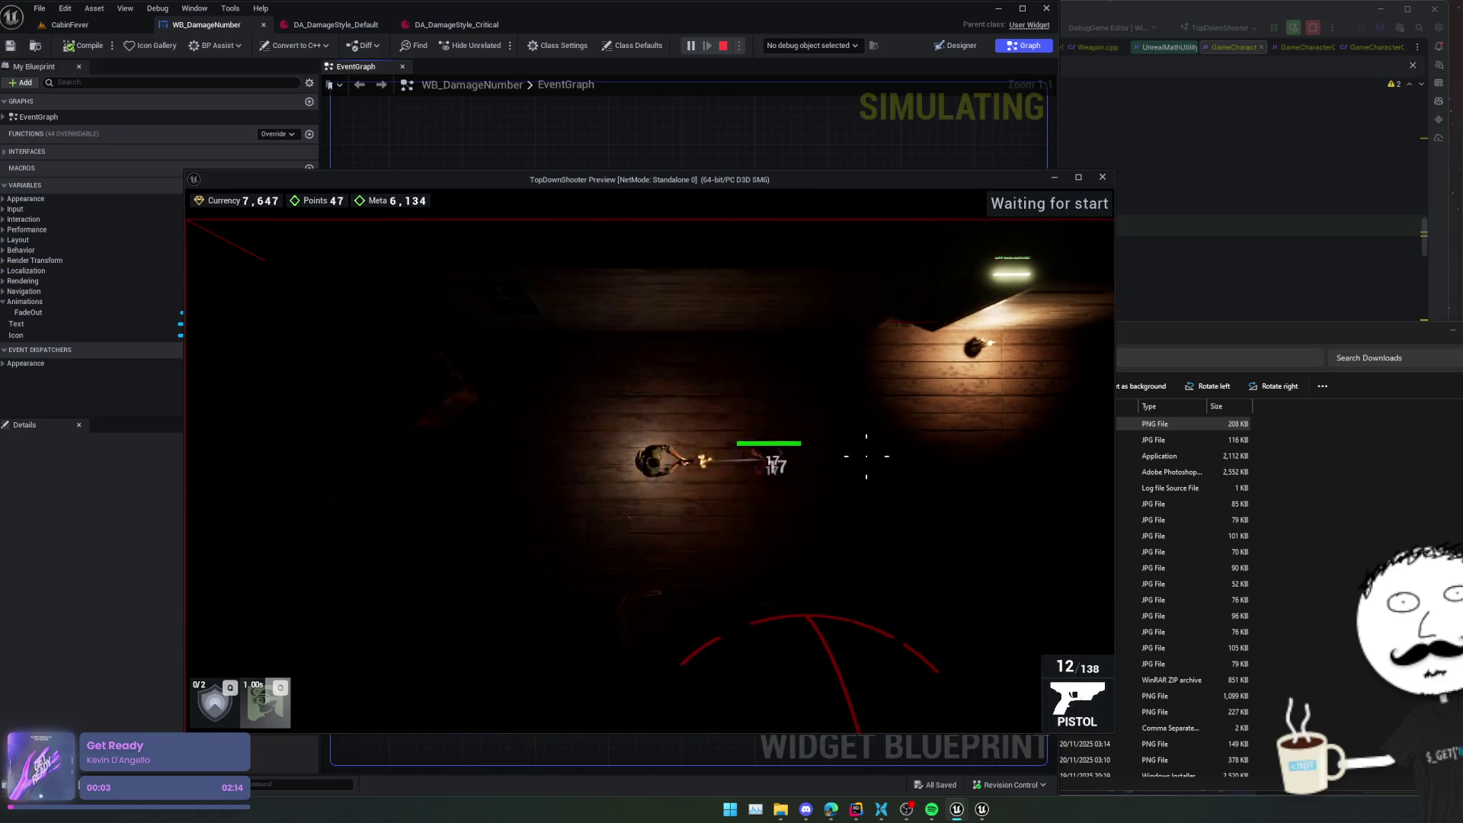
left_click(866, 456)
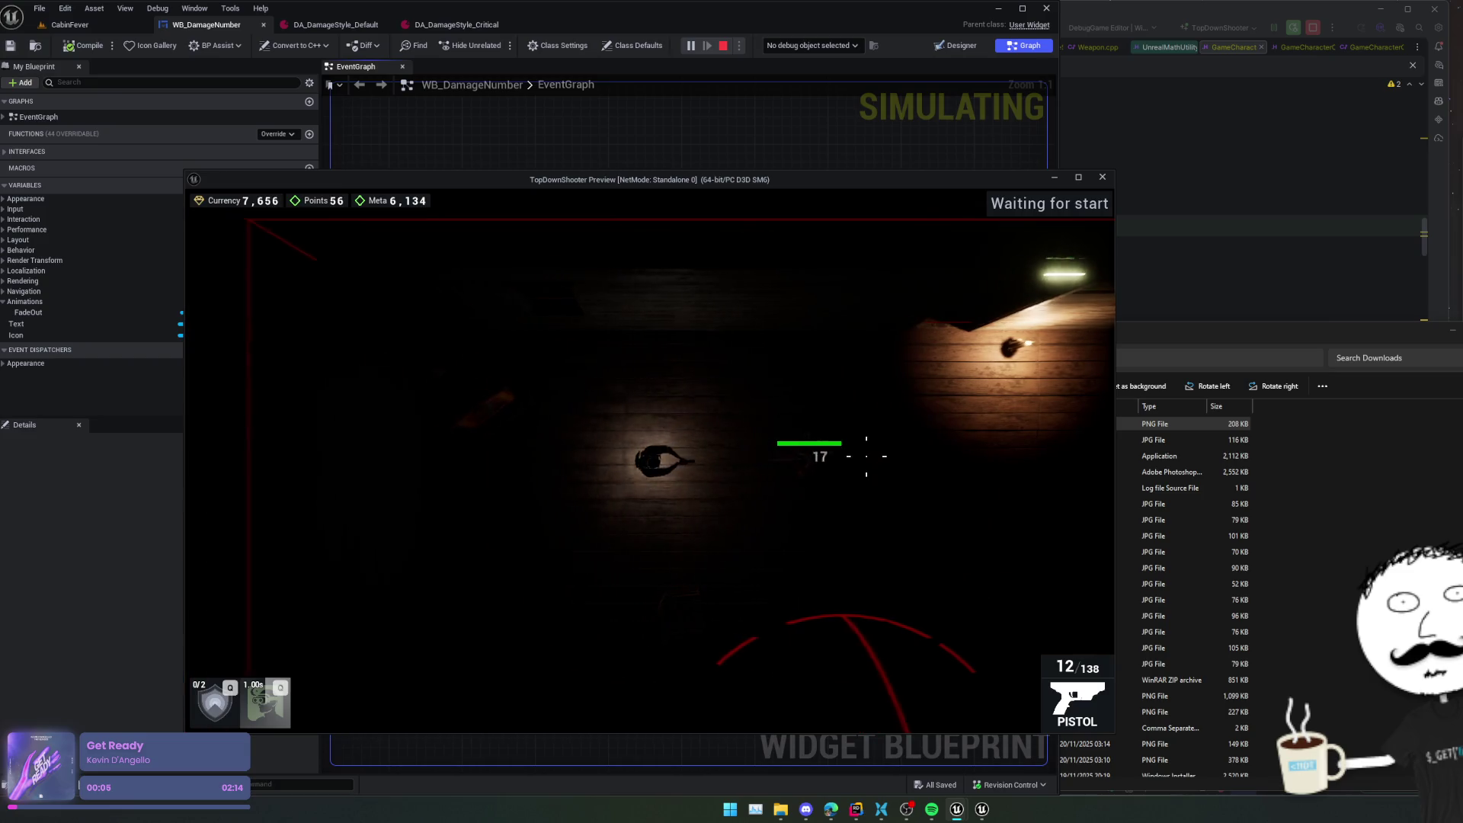
key("a")
key("b")
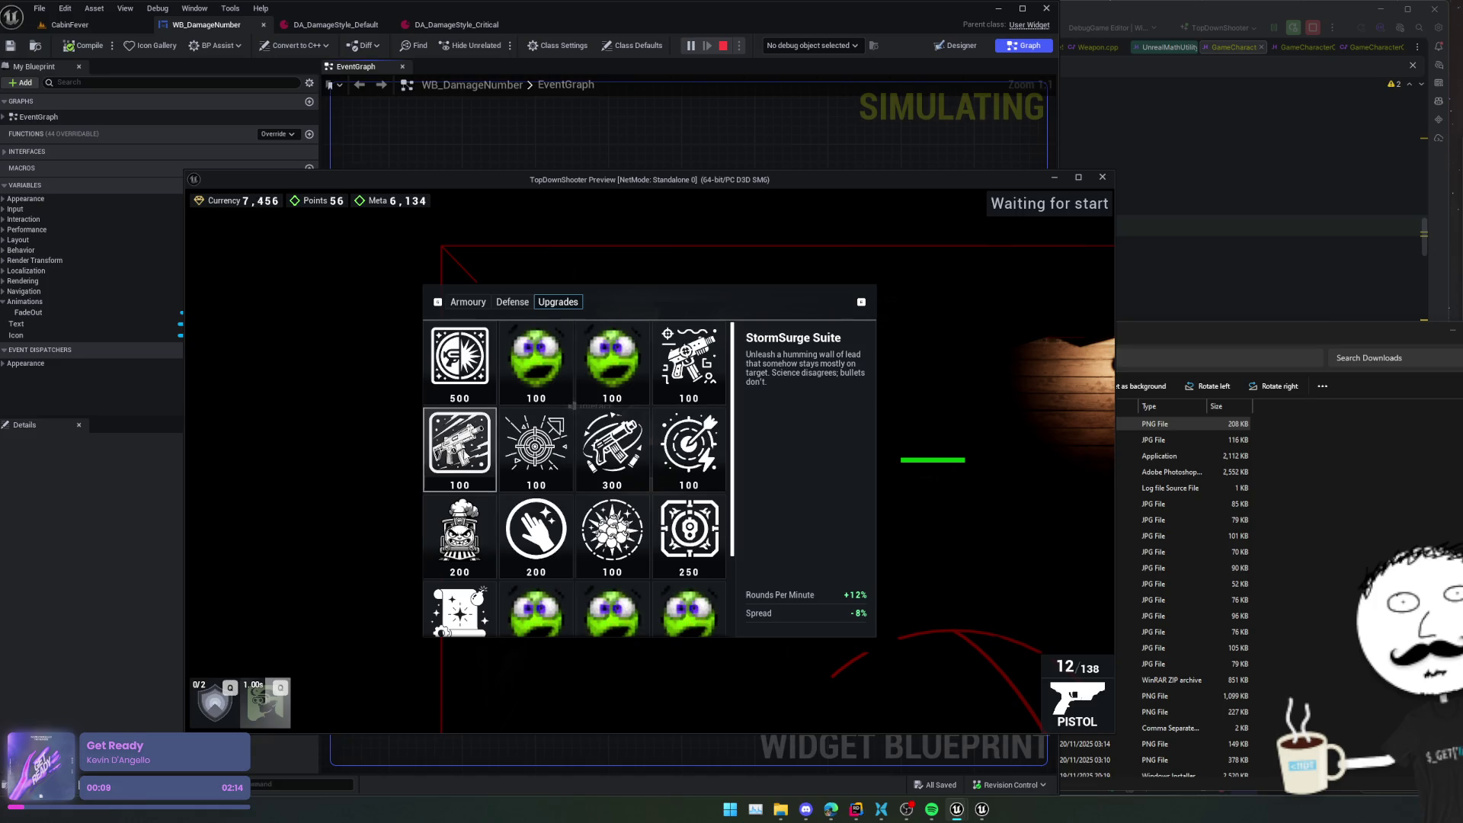
key("b")
left_click(1082, 495)
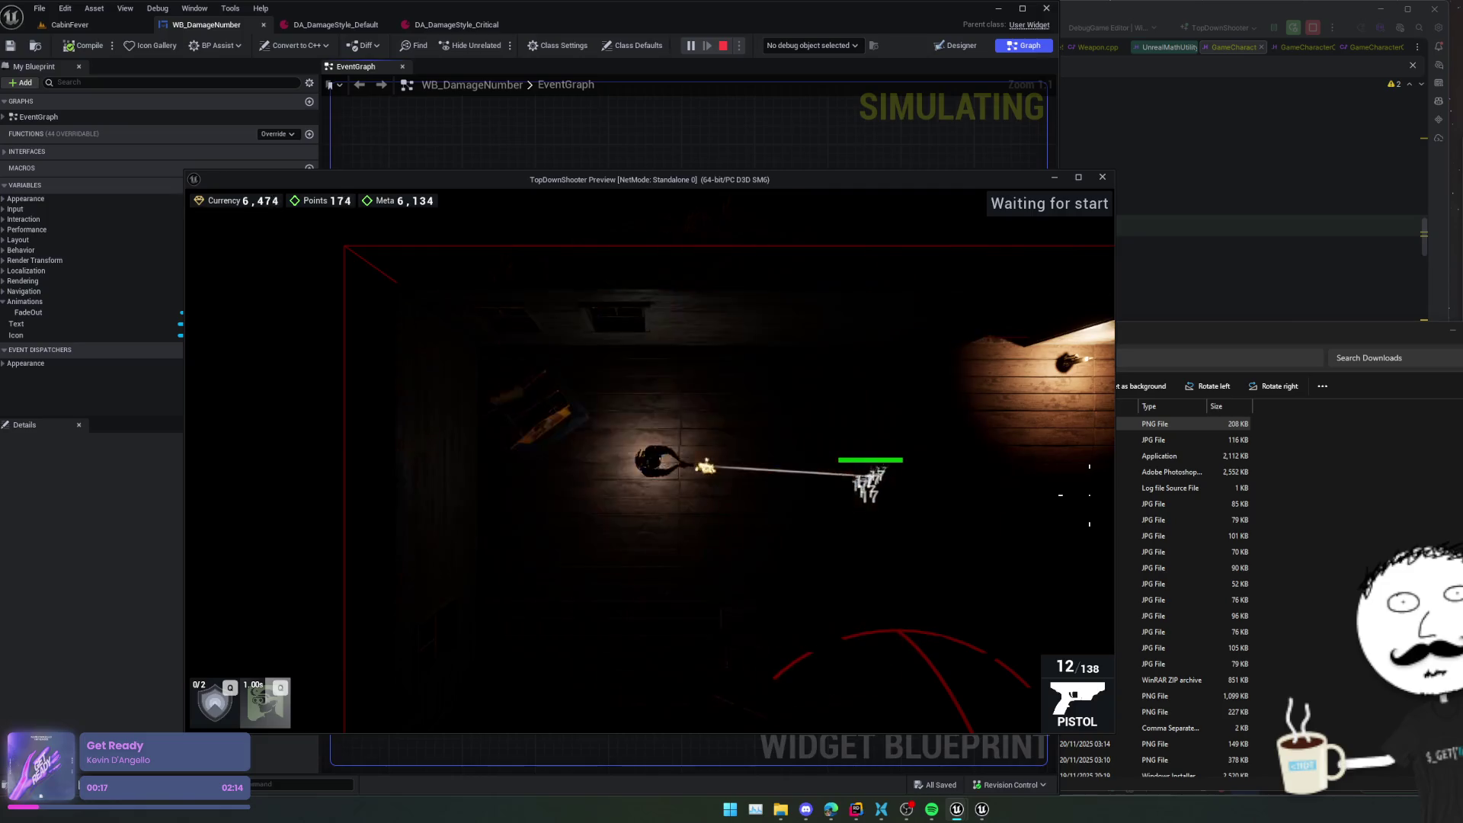
left_click(1101, 178)
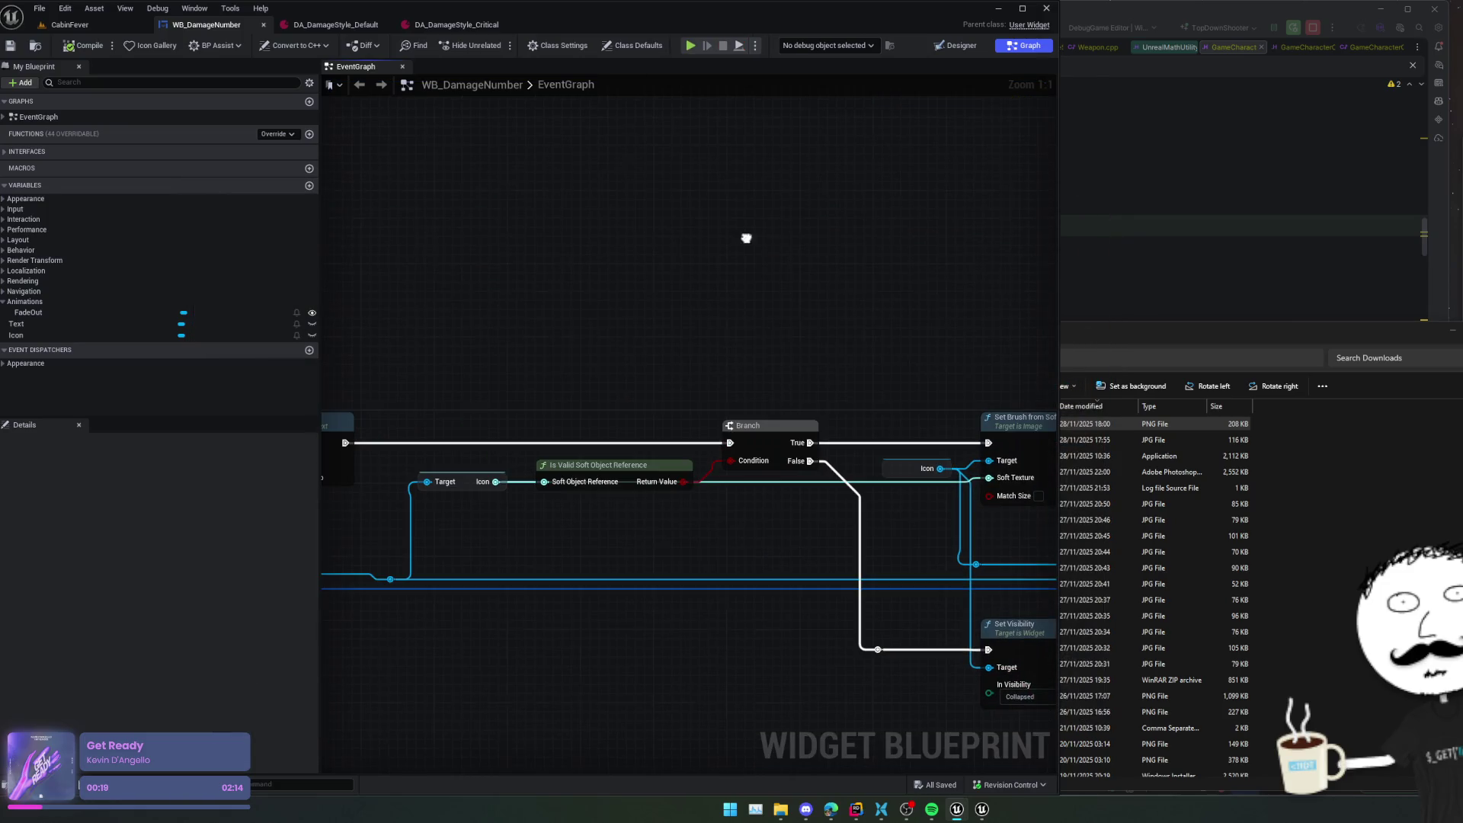
- Dock the Animations panel with FadeOut selected and pick the horizontal box holding icon and text
left_click(959, 45)
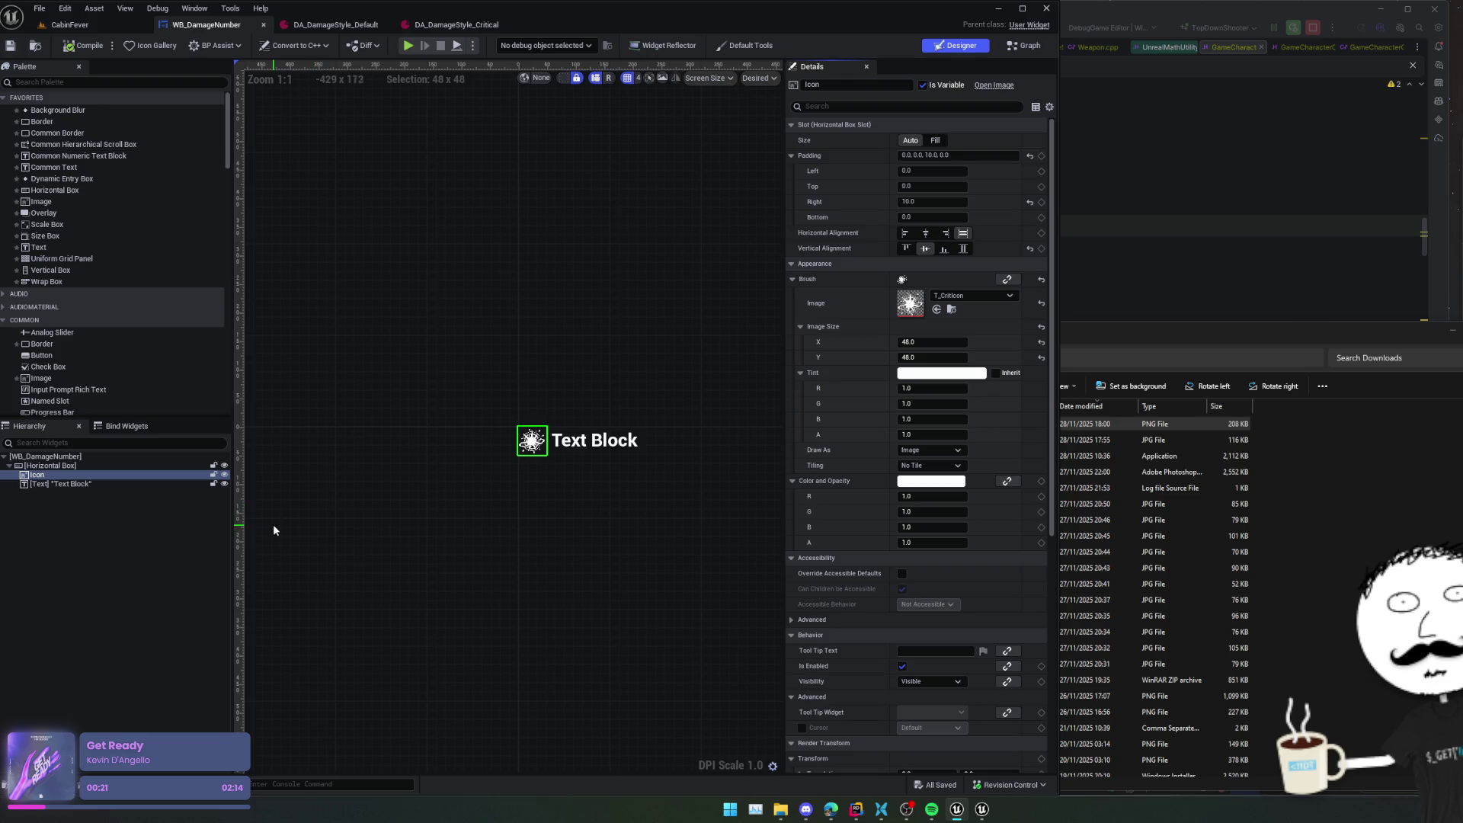
key("ctrl+shift+space")
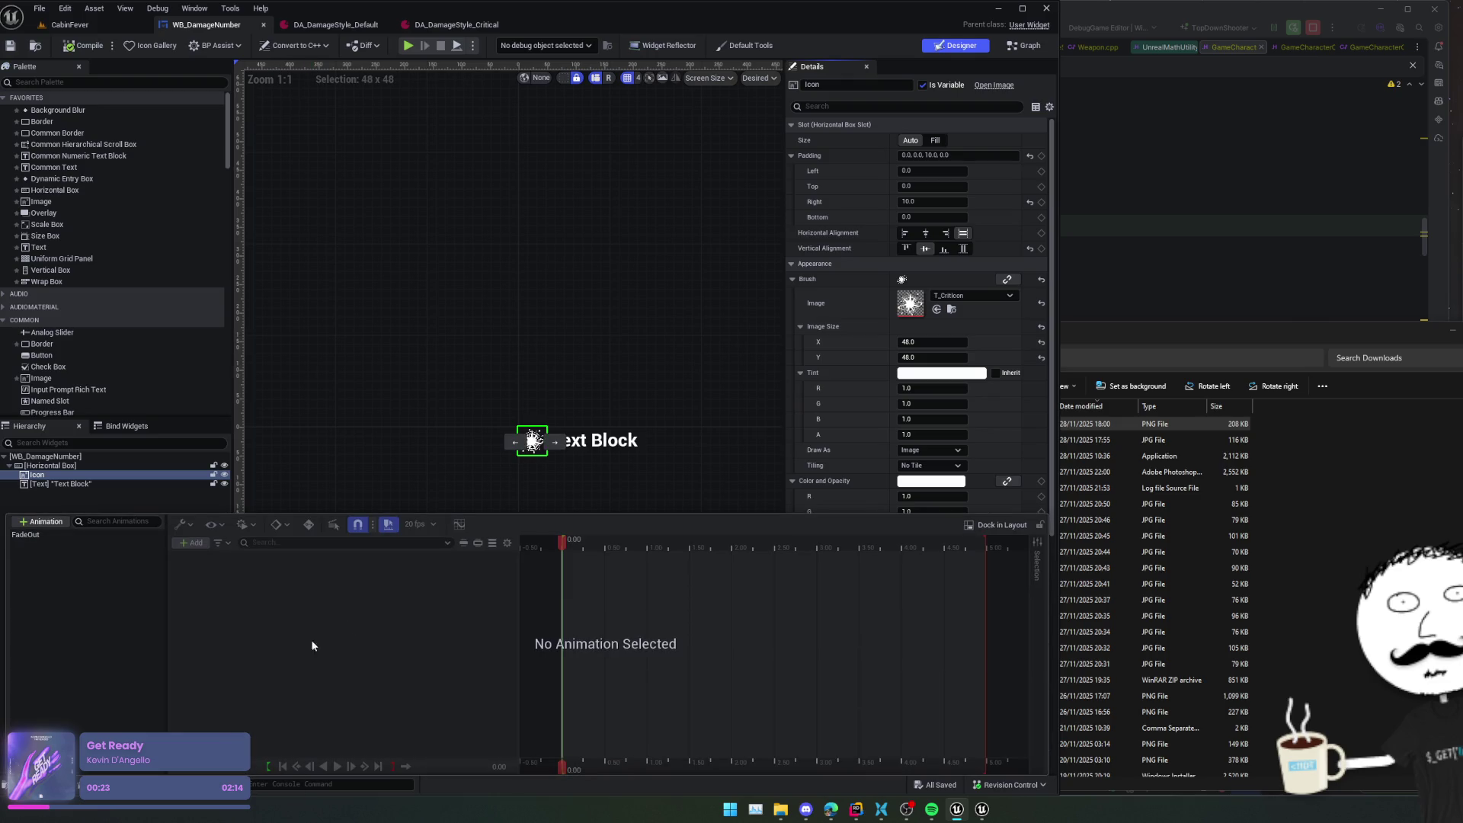
left_click(70, 536)
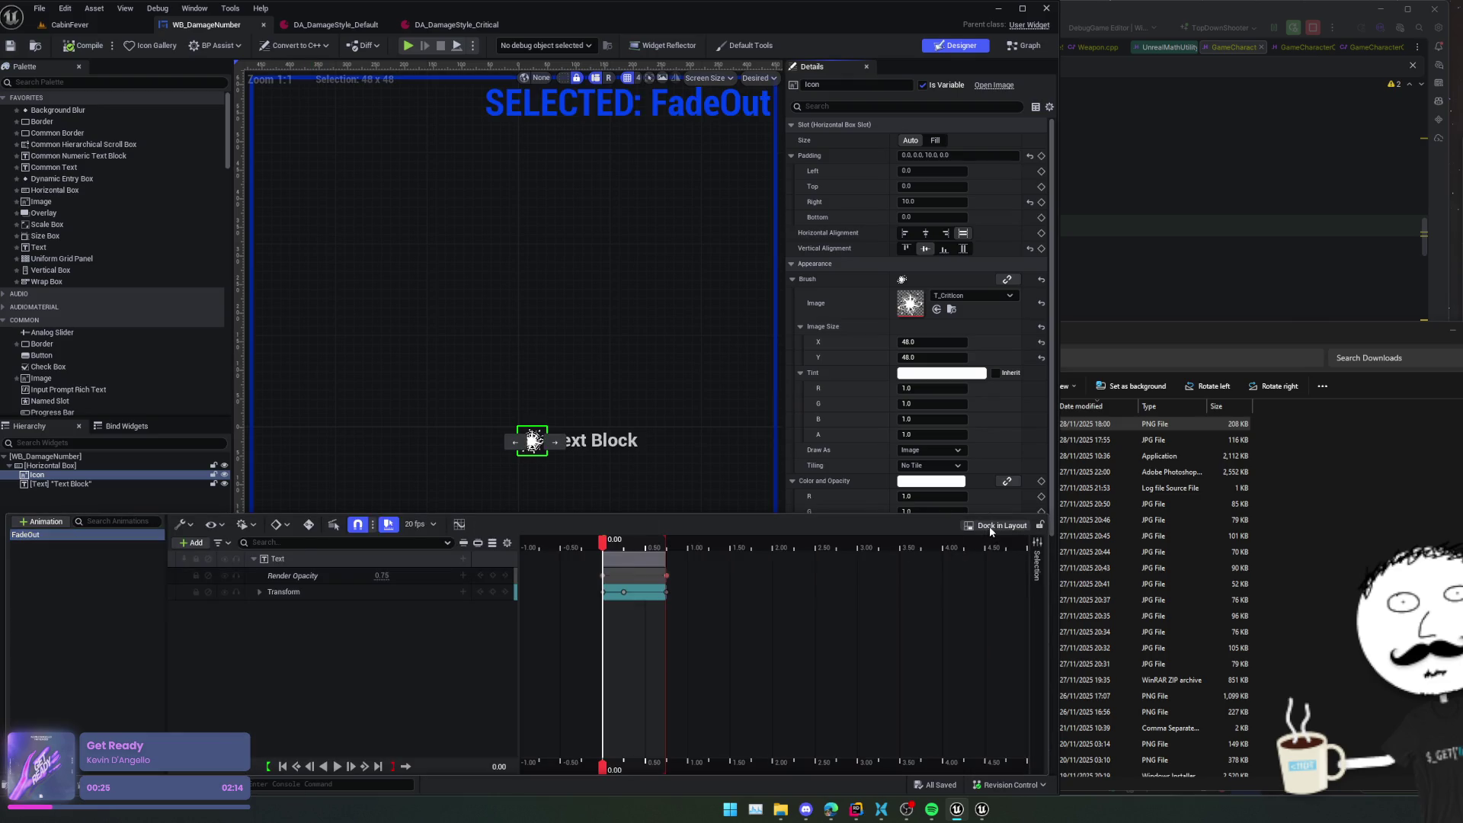
left_click(989, 526)
left_click(292, 560)
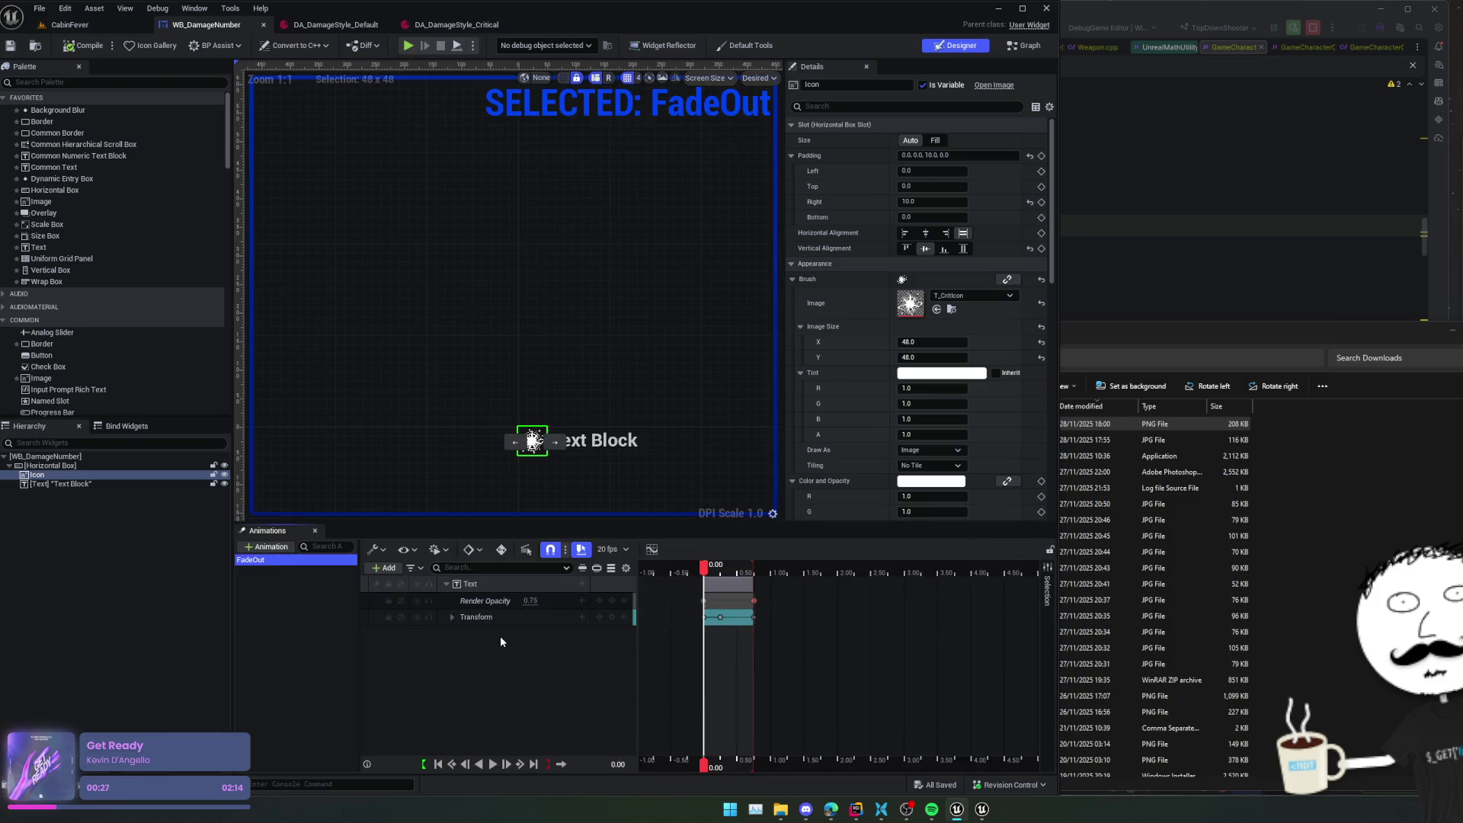
left_click(192, 466)
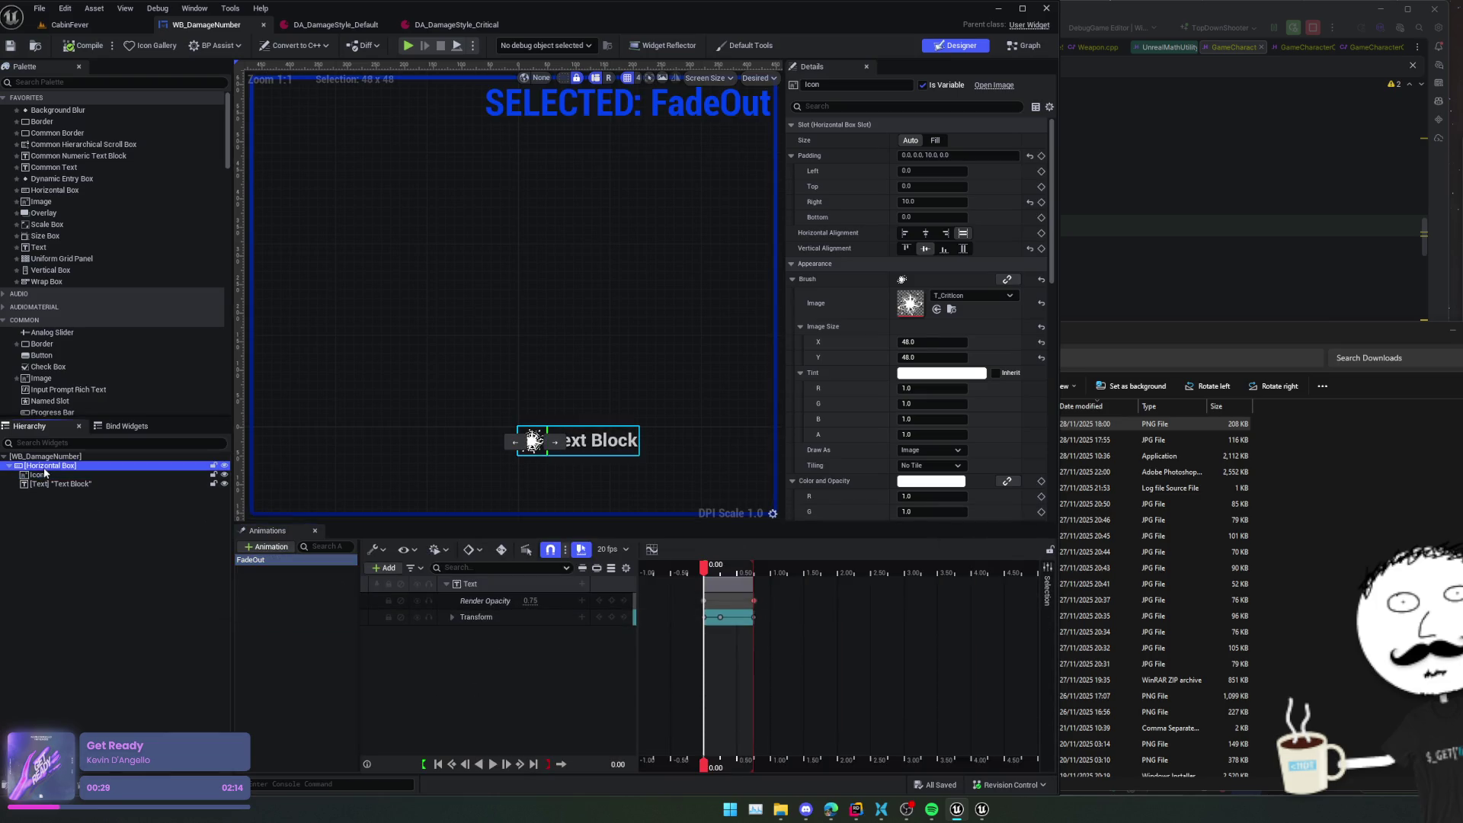
left_click(872, 84)
type("Container")
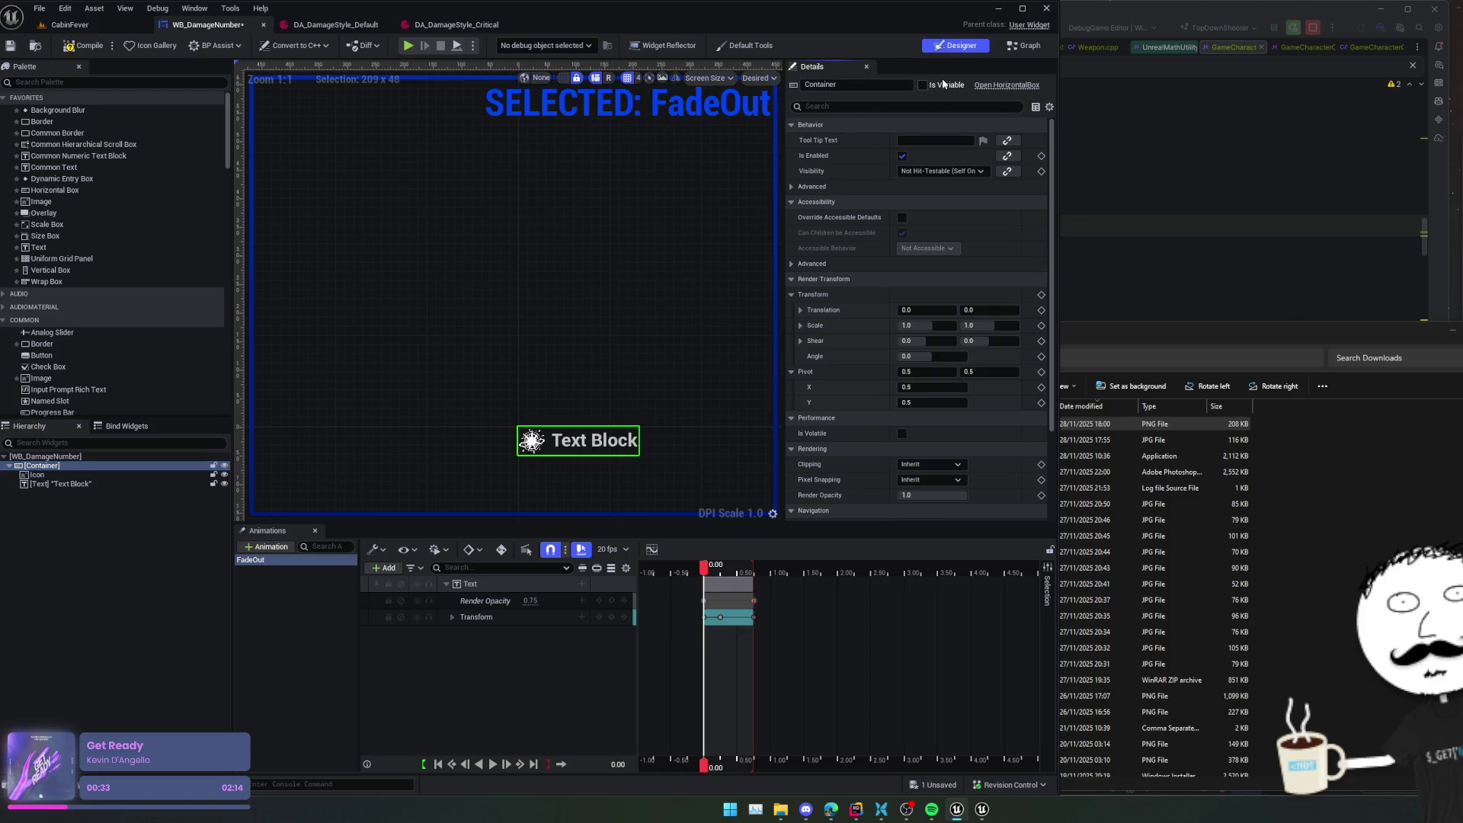
- Add a Container track to FadeOut and paste the Render Opacity and Transform tracks onto it
right_click(457, 648)
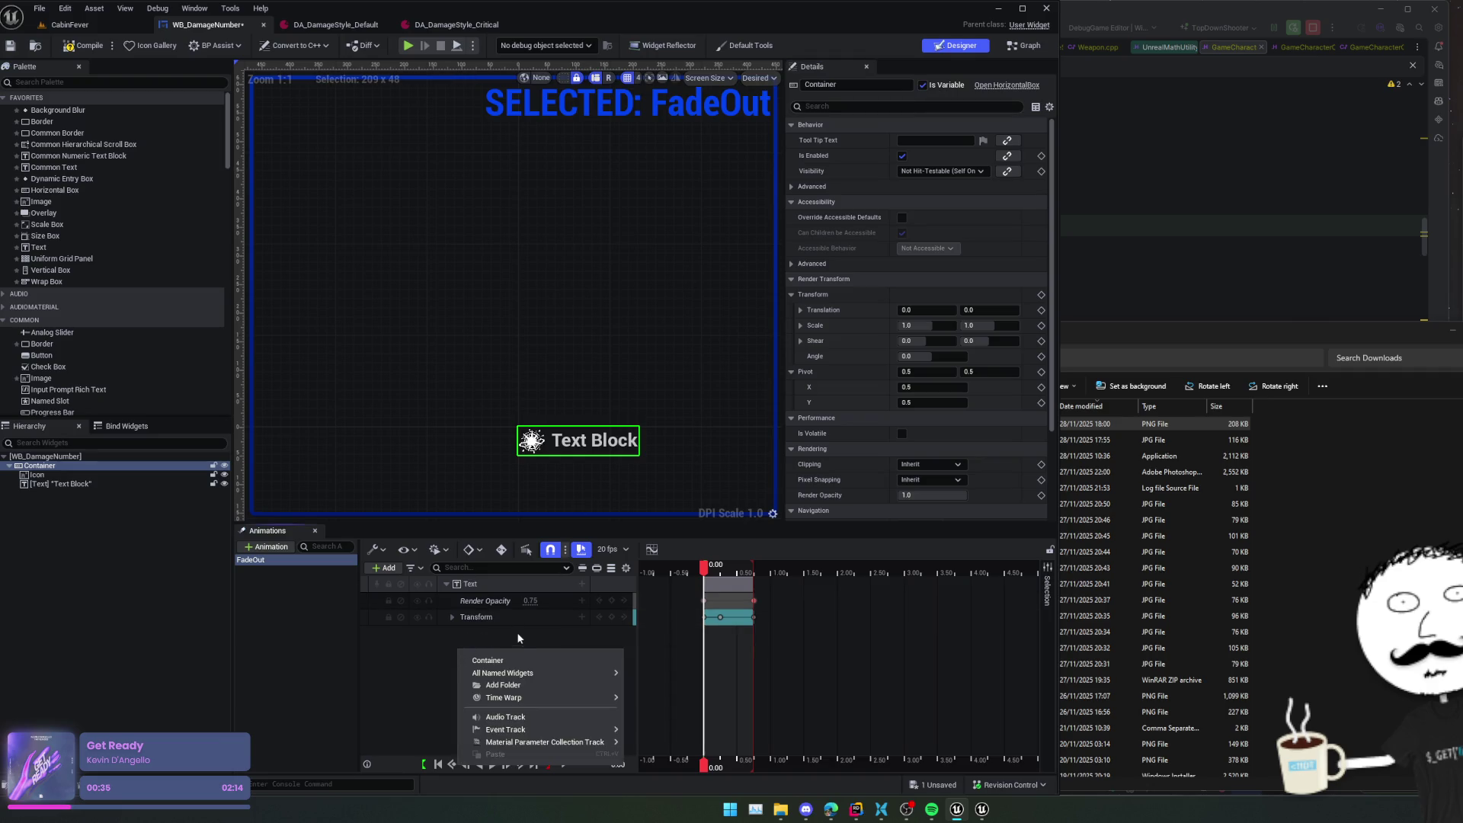
left_click(499, 660)
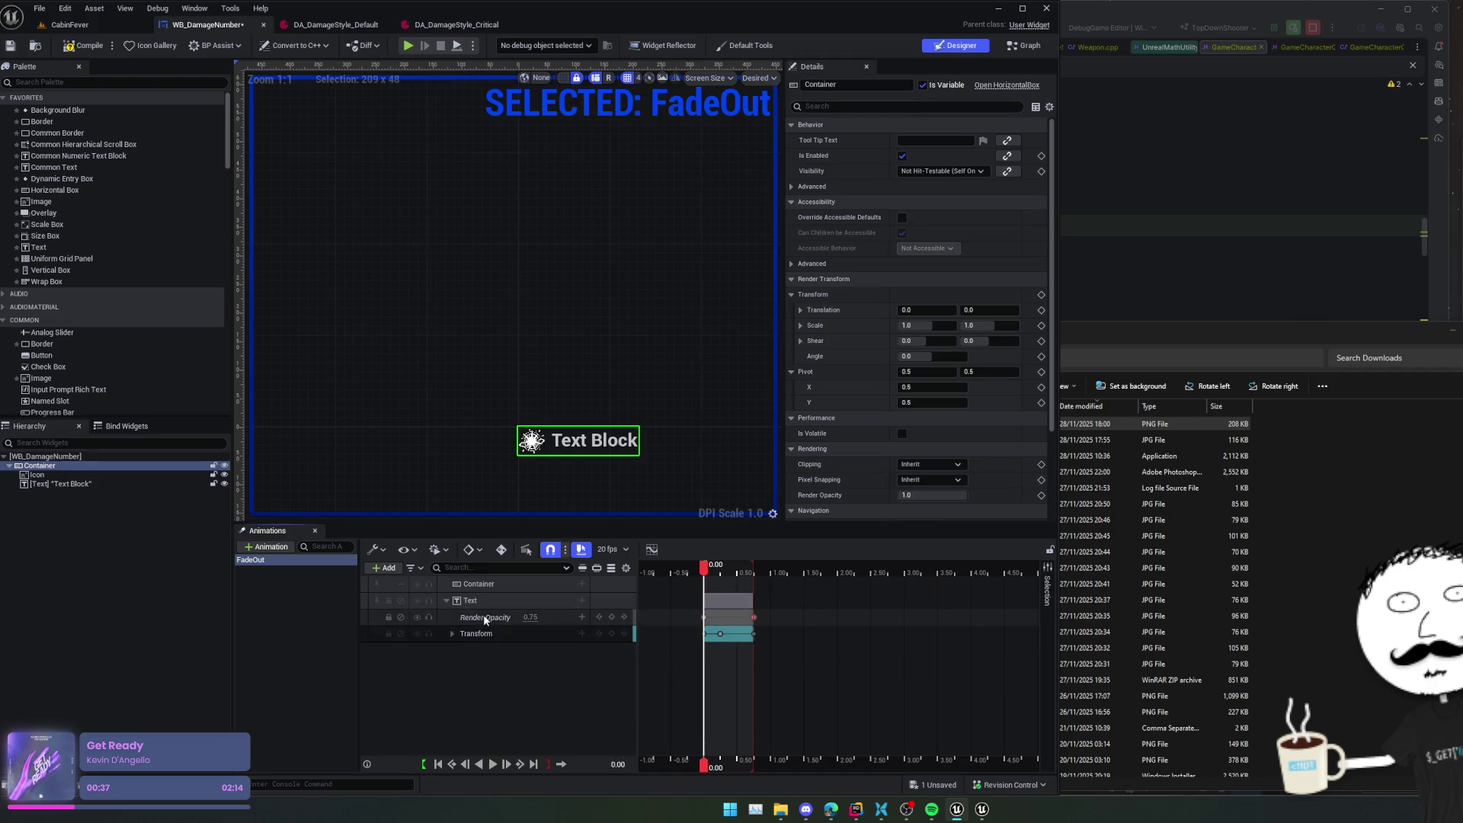
left_click(484, 617)
left_click(452, 634)
left_click(451, 635)
left_click(480, 633)
left_click(486, 617, "shift")
left_click(487, 584)
key("ctrl+v")
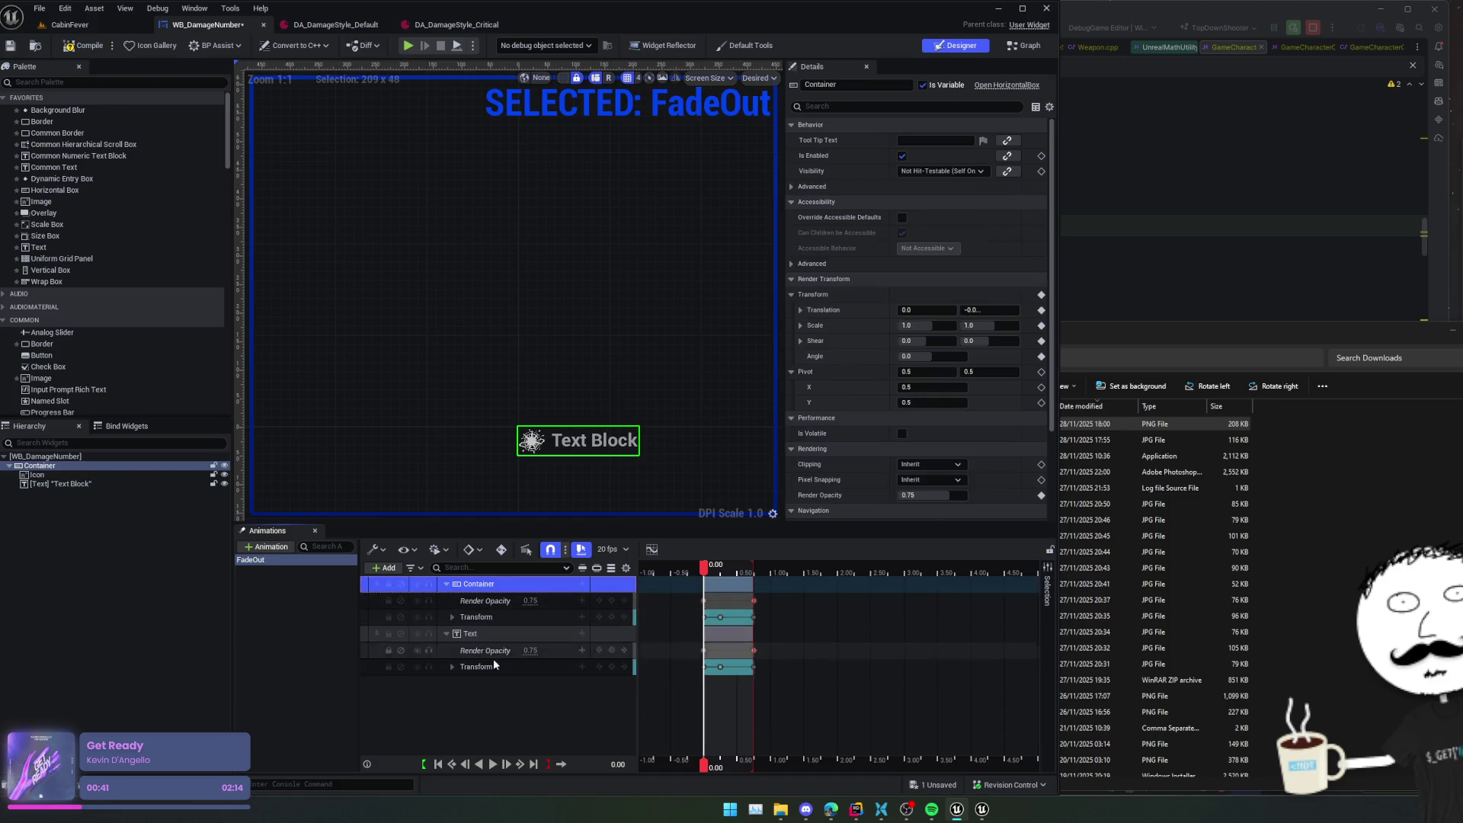
- Delete FadeOut's Text track, preview the animation, then save and compile the widget
left_click(484, 634)
key("Delete")
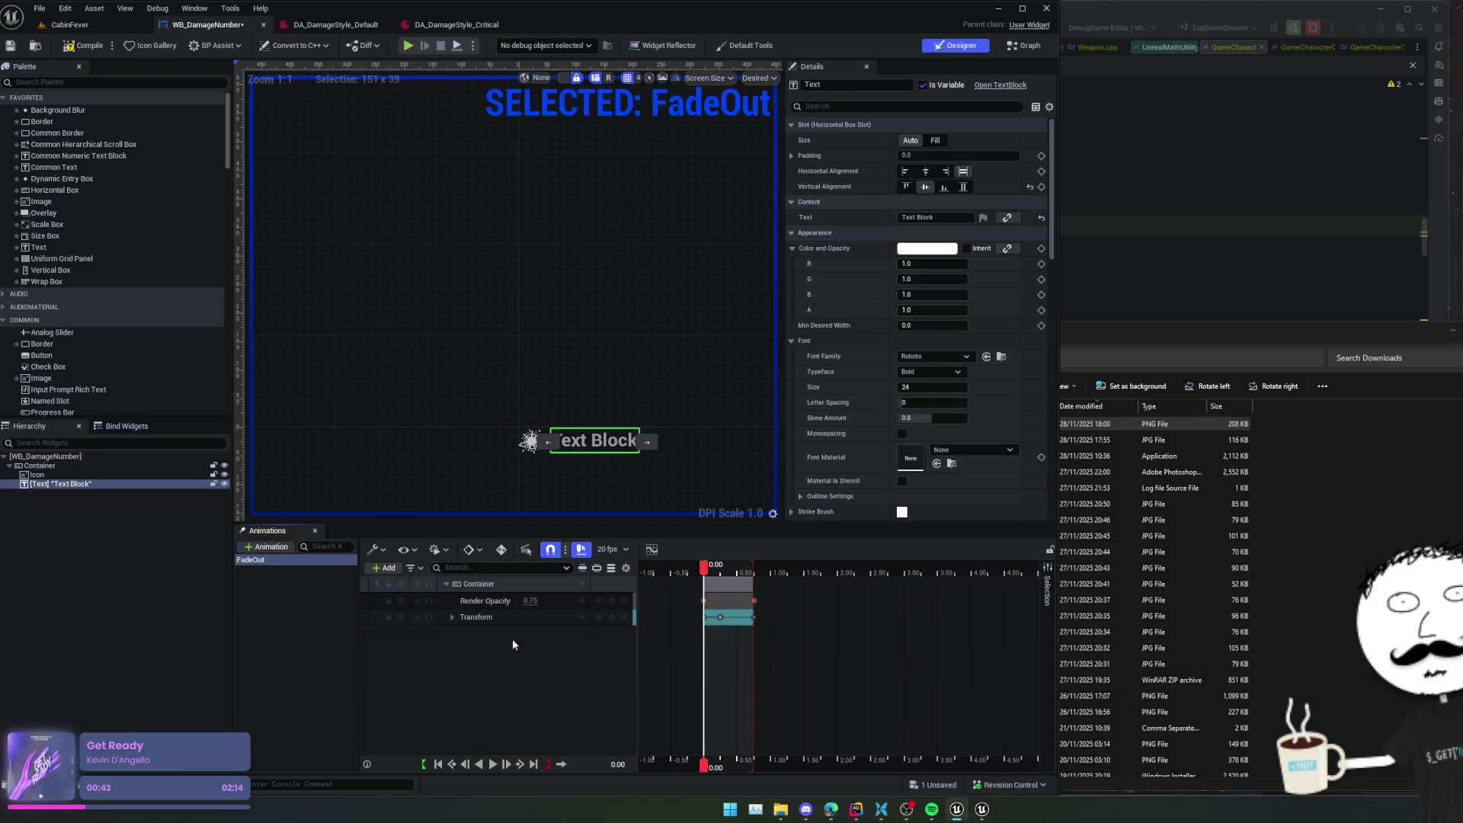
key("space")
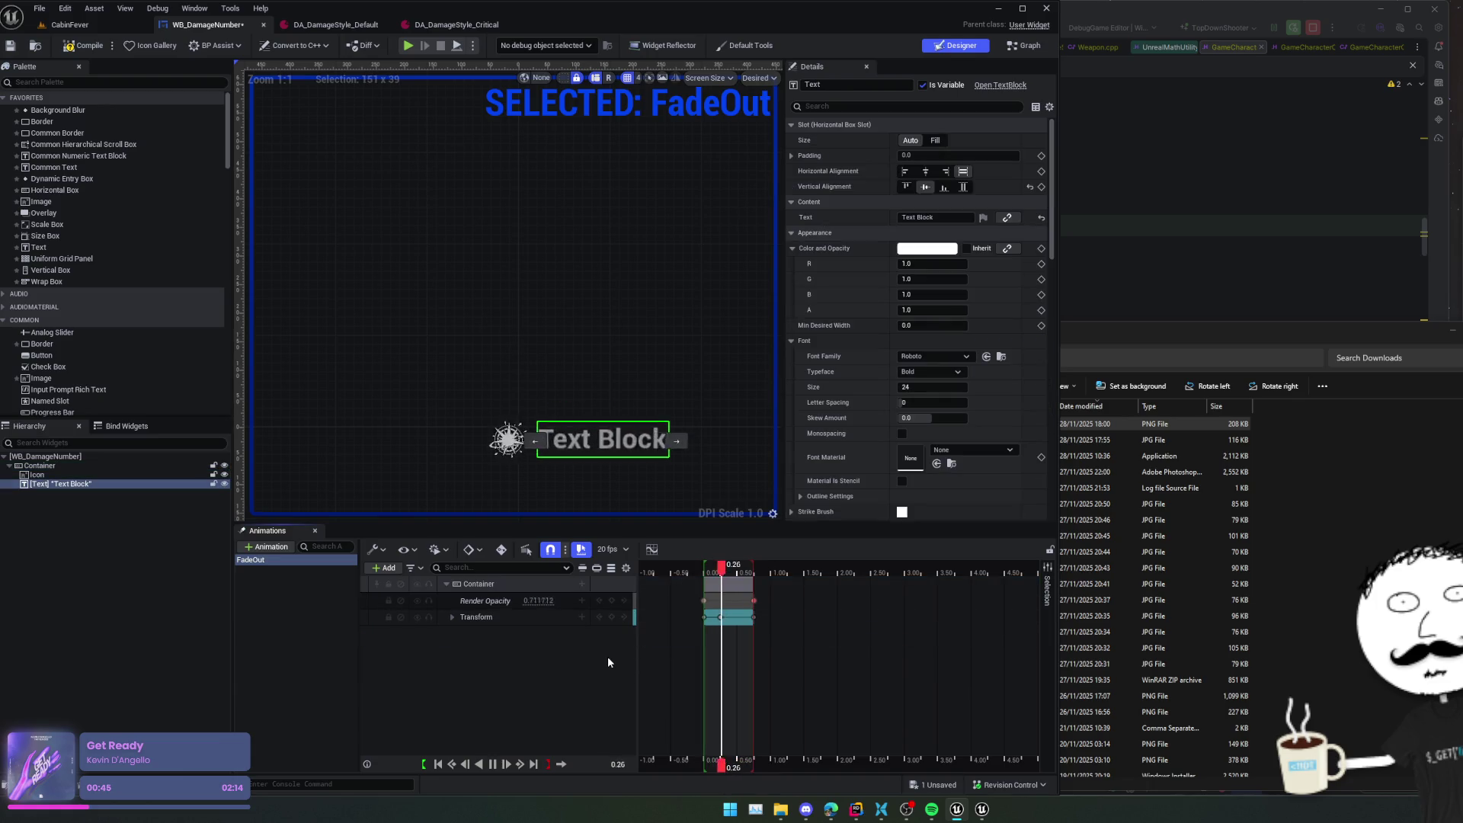
key("ctrl+s")
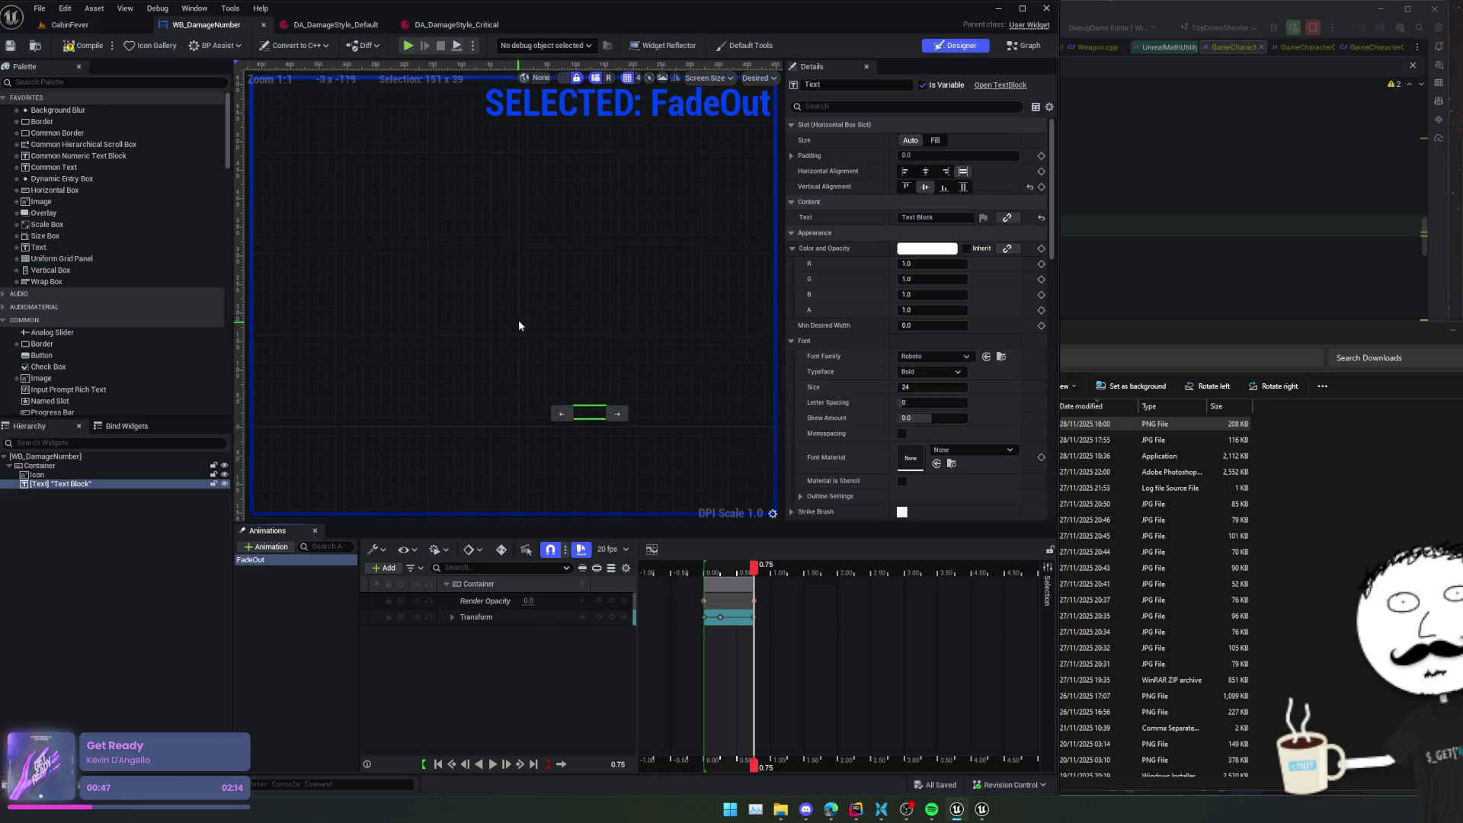
left_click(69, 47)
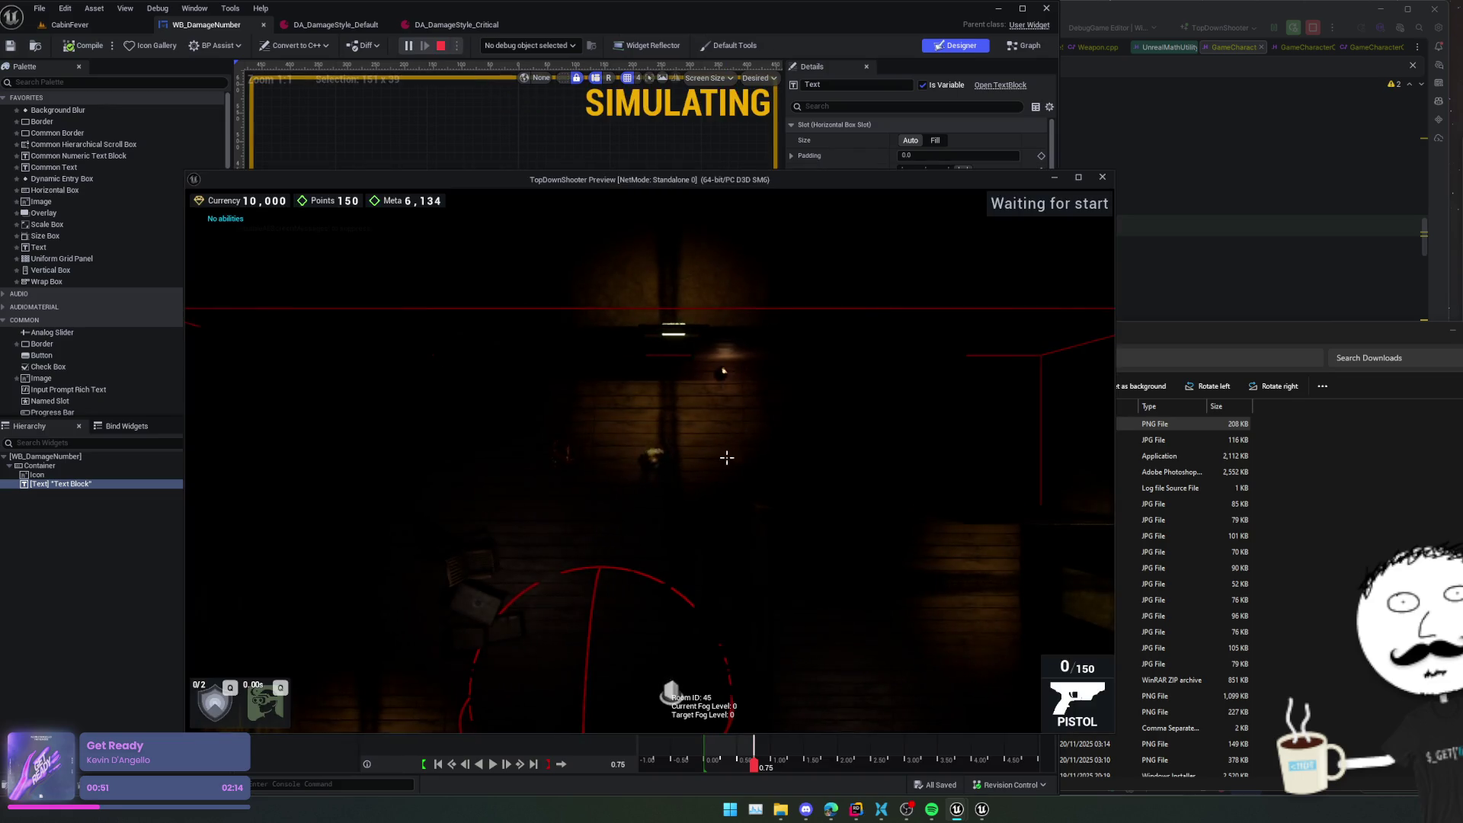
- Walk to the shop in-game and buy two upgrades
key("d")
key("e")
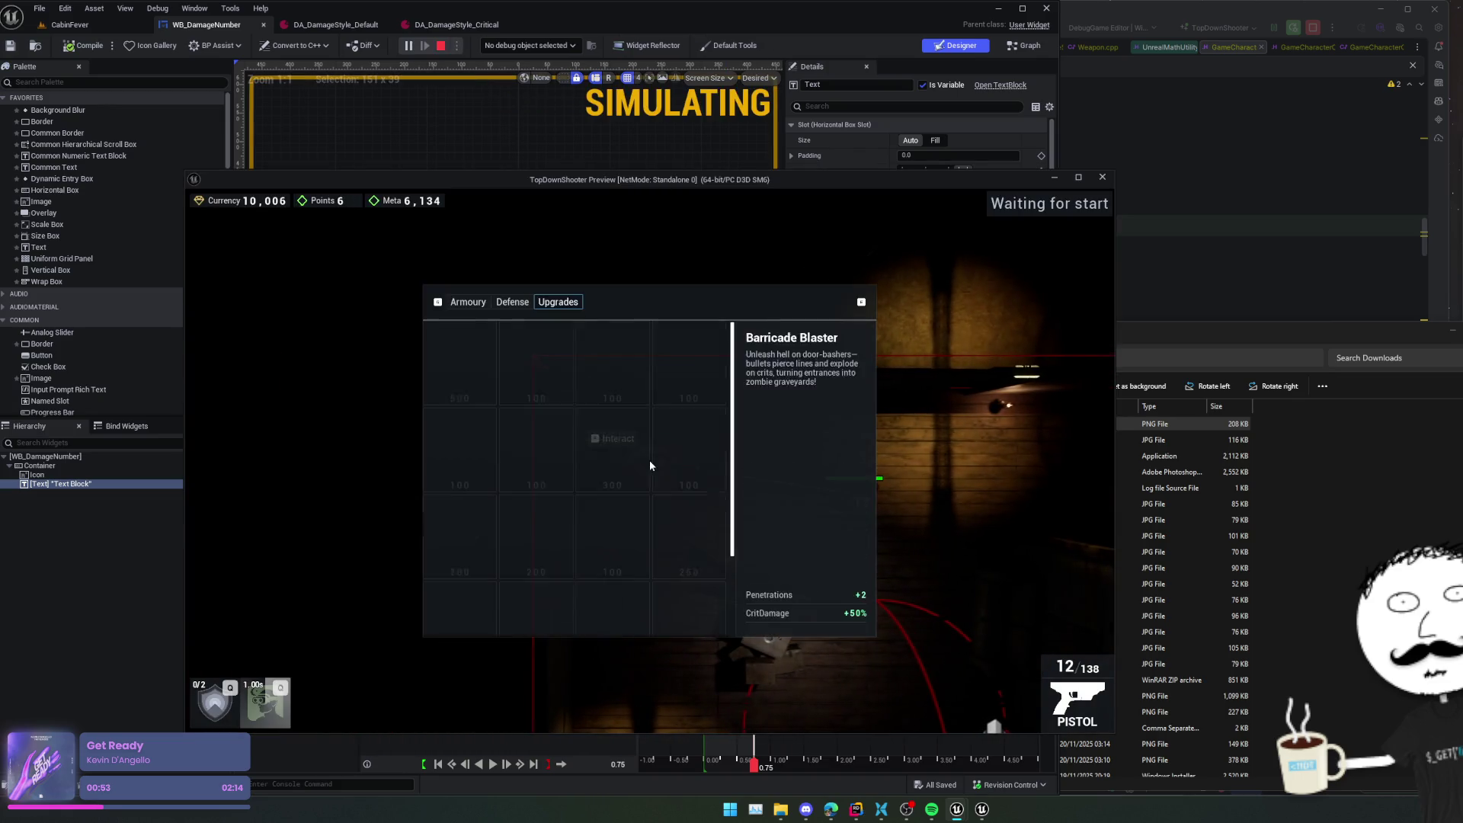
left_click(691, 449)
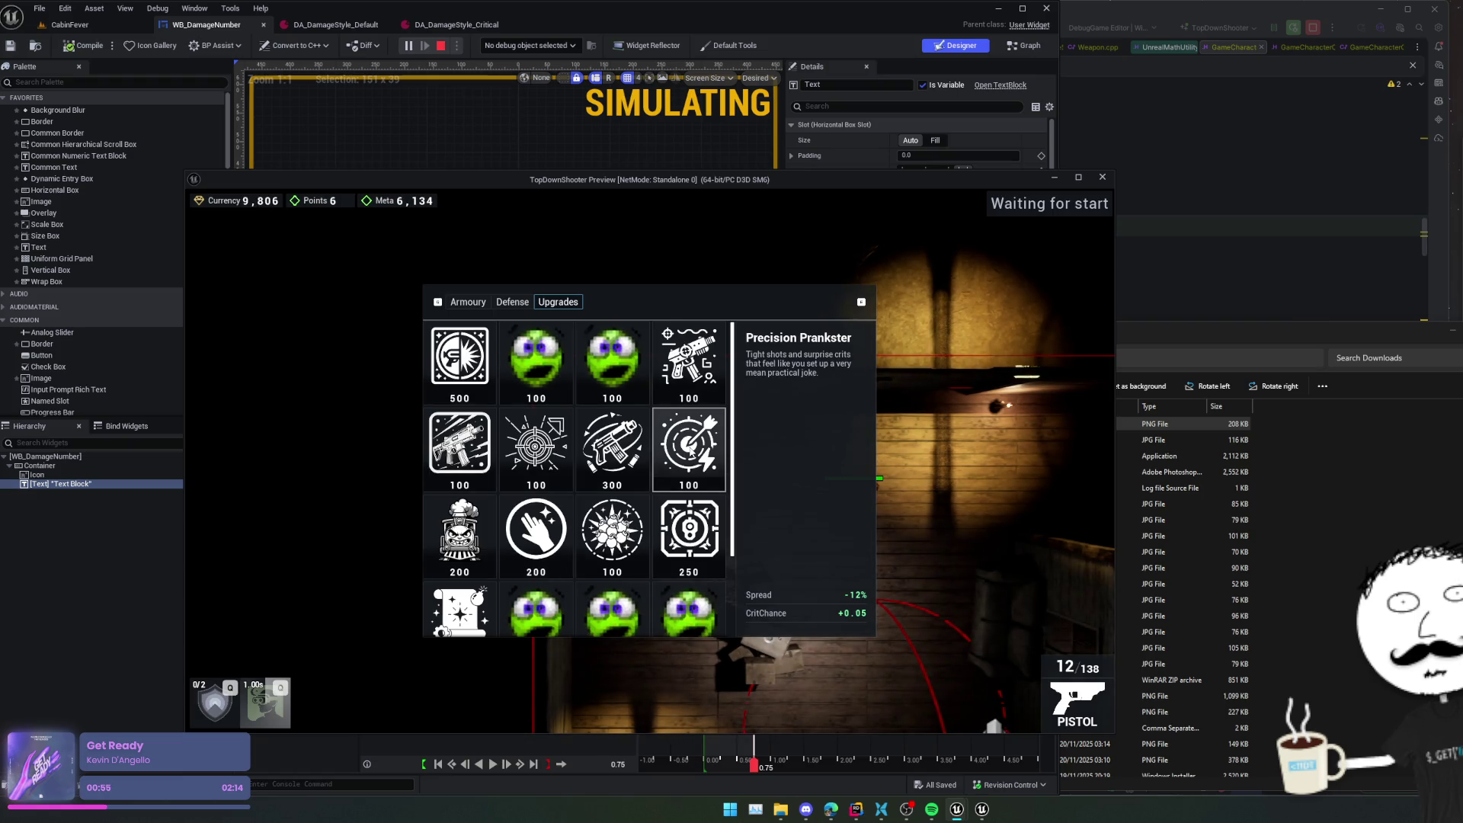
left_click(691, 449)
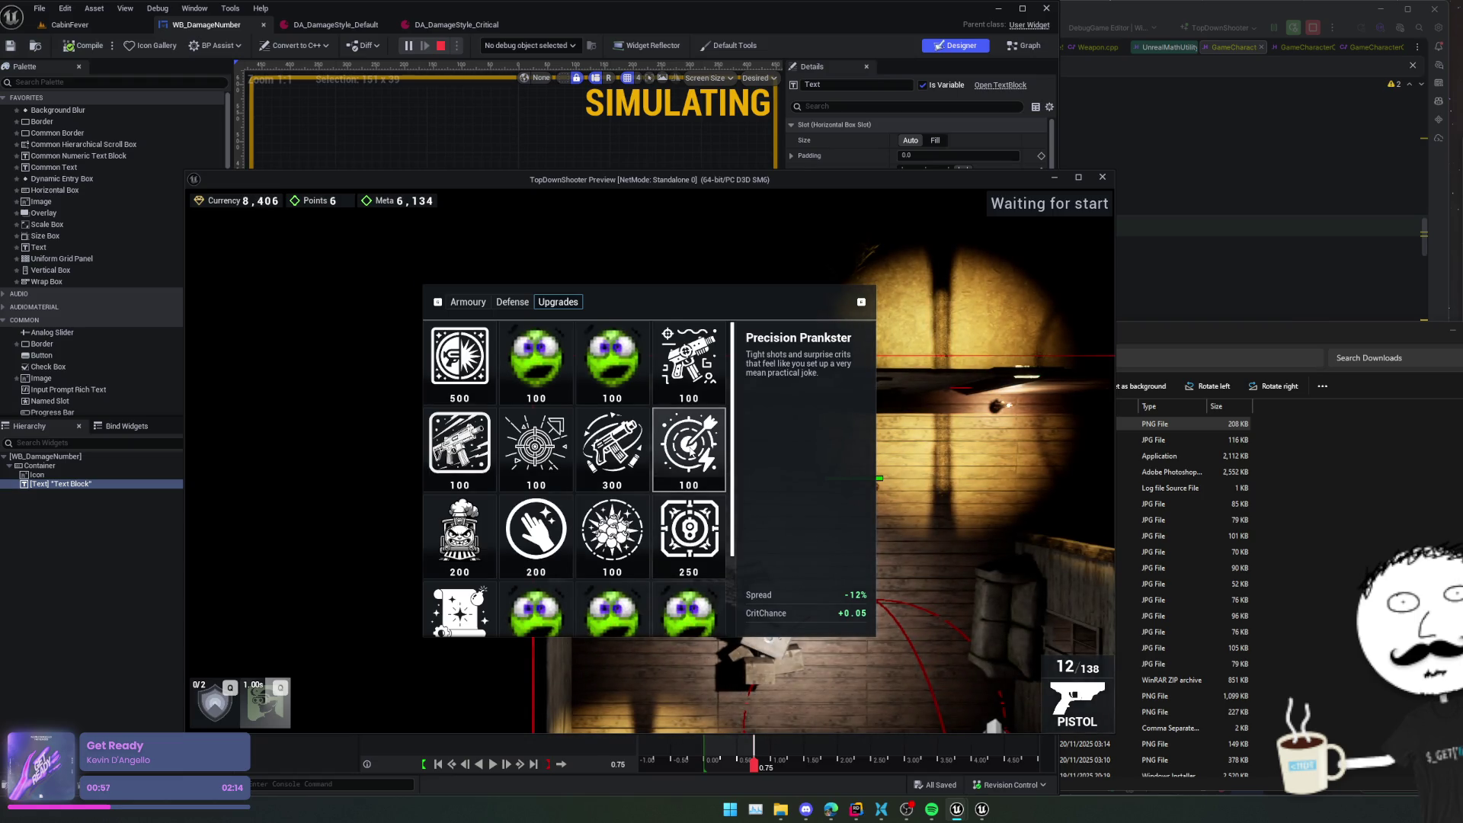
key("Escape")
- Shoot the enemy repeatedly to check the damage numbers, then stop the preview
left_click(935, 496)
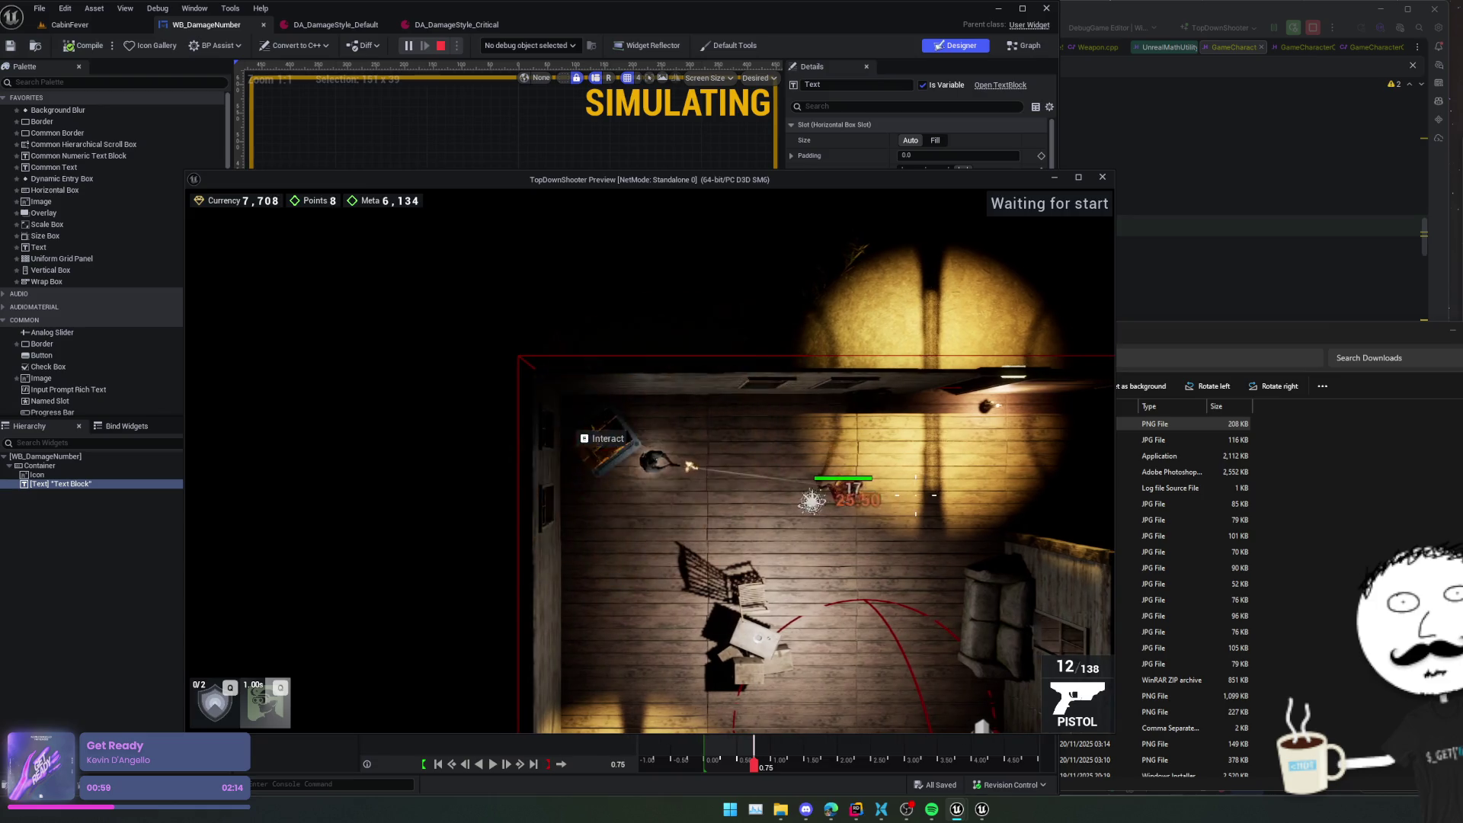
left_click(916, 495)
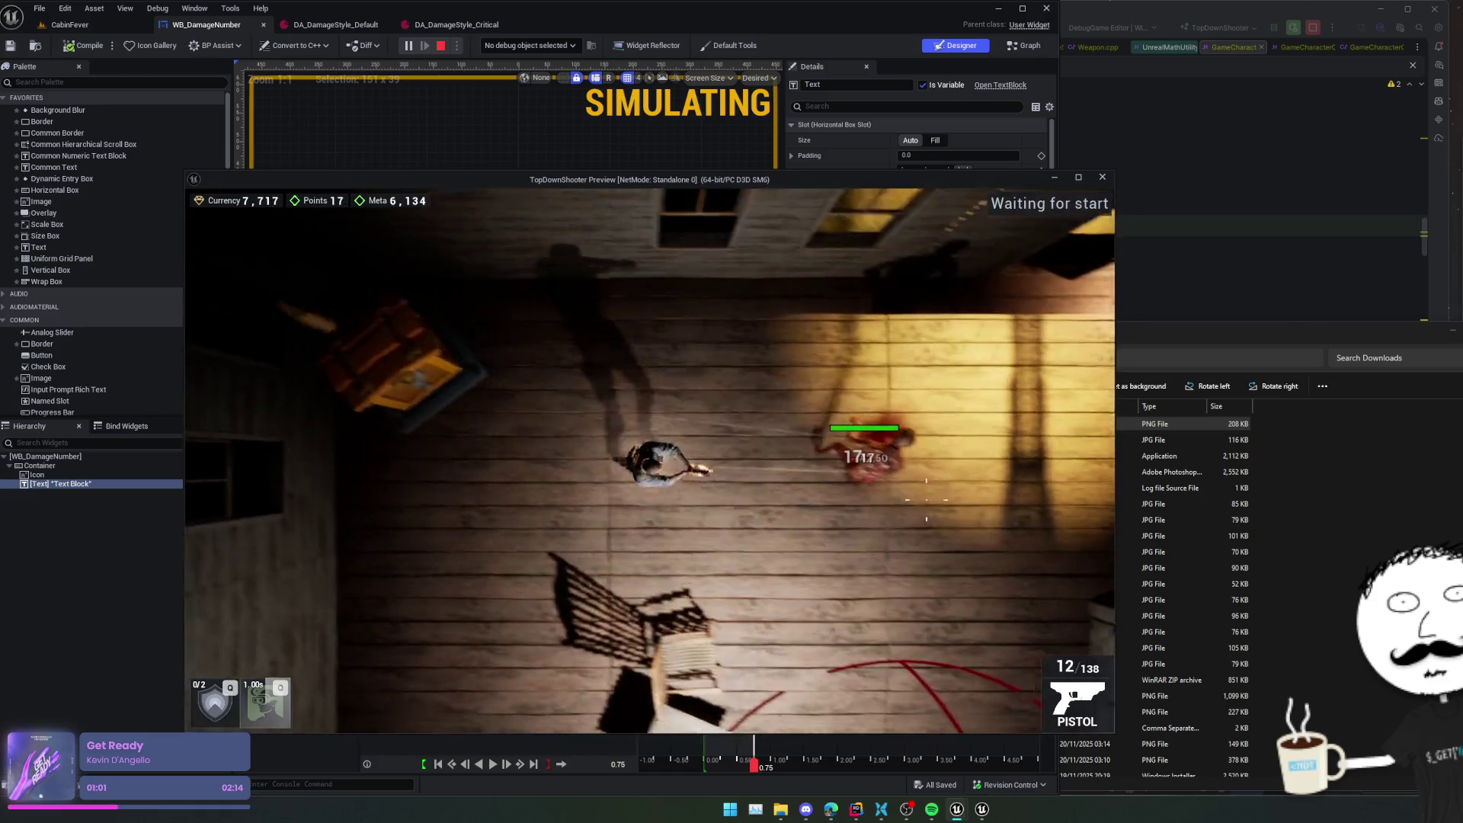
left_click(884, 444)
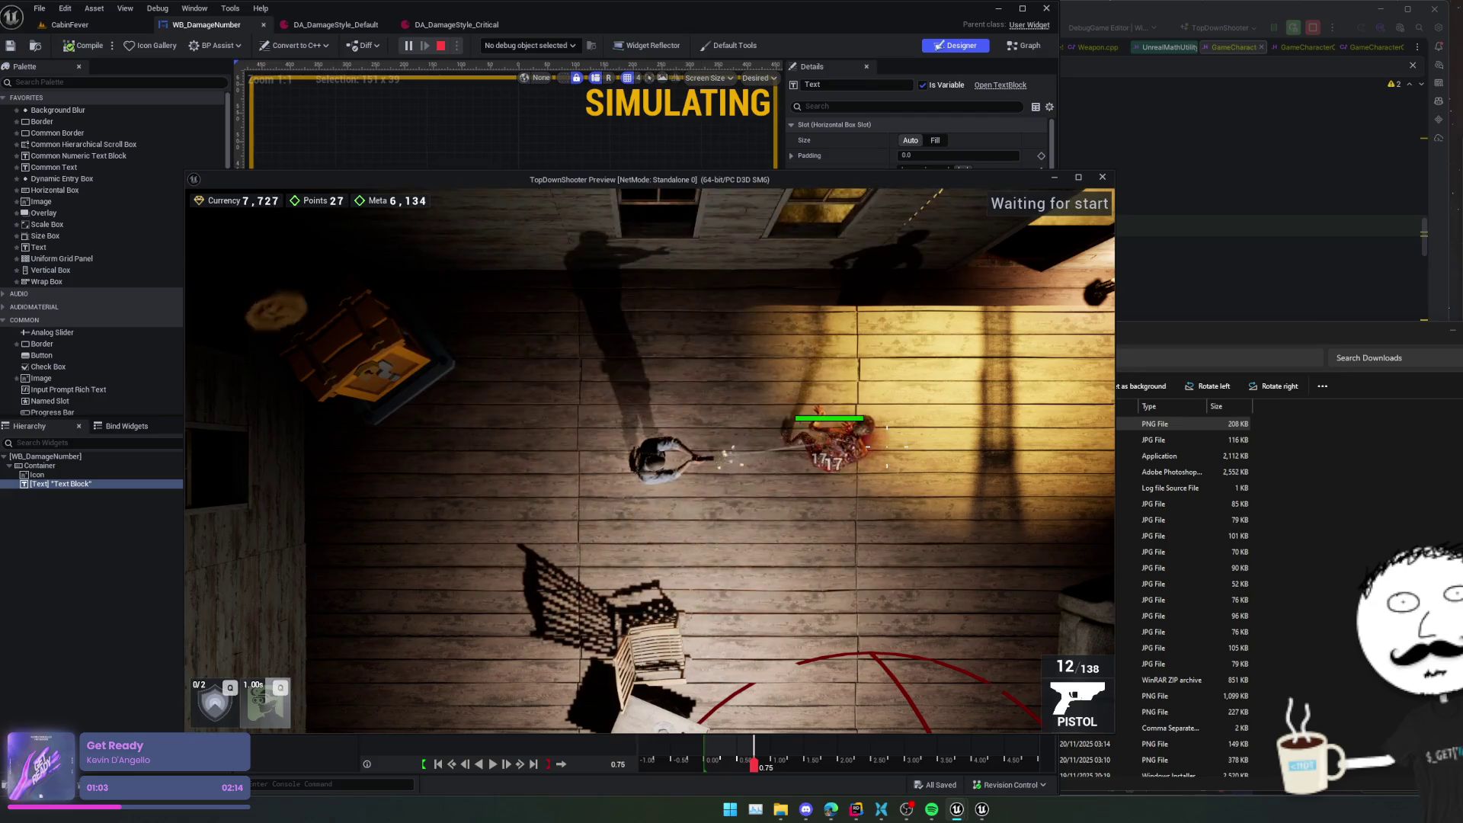
left_click(886, 446)
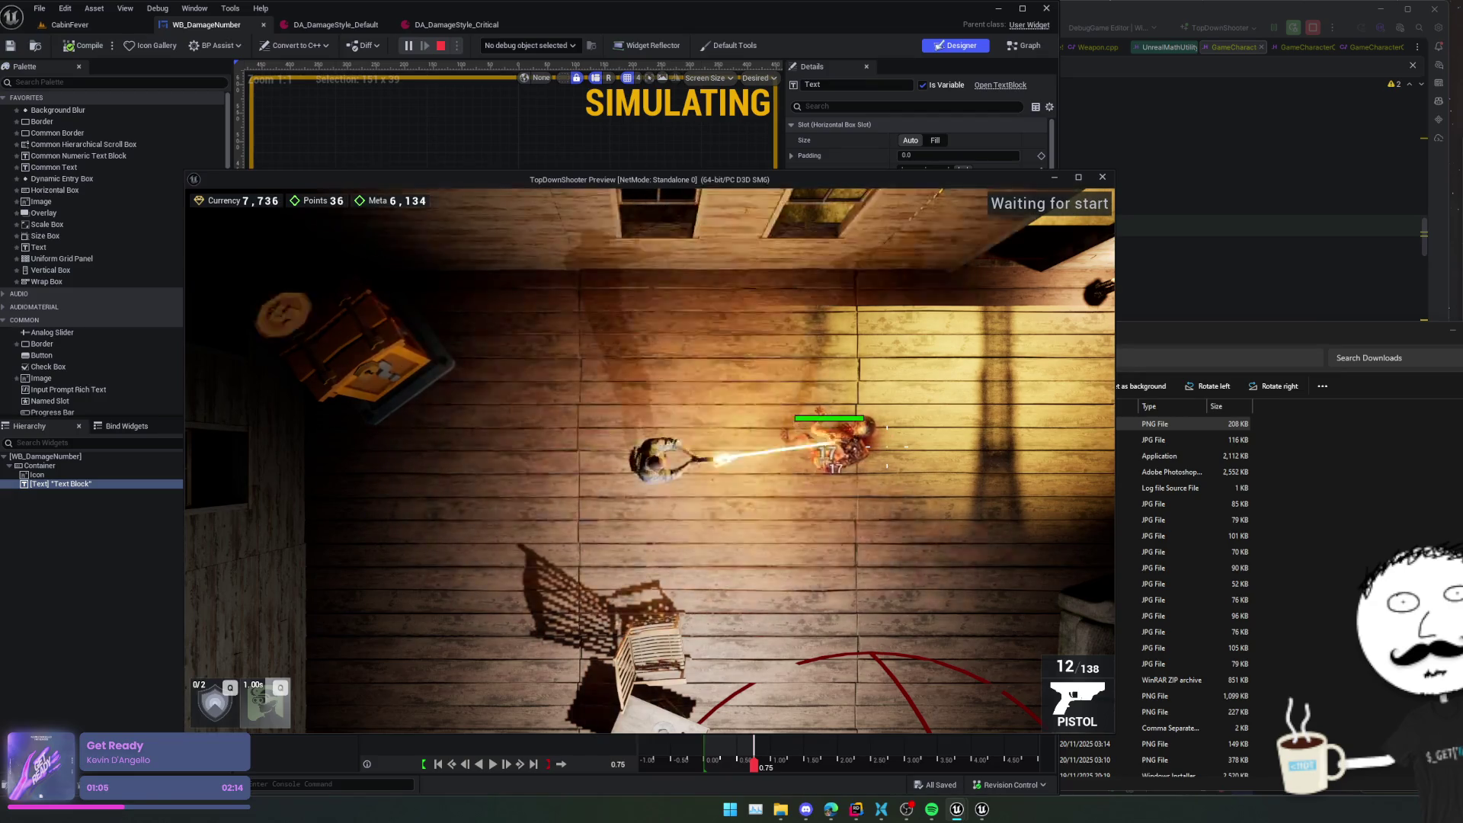
left_click(887, 446)
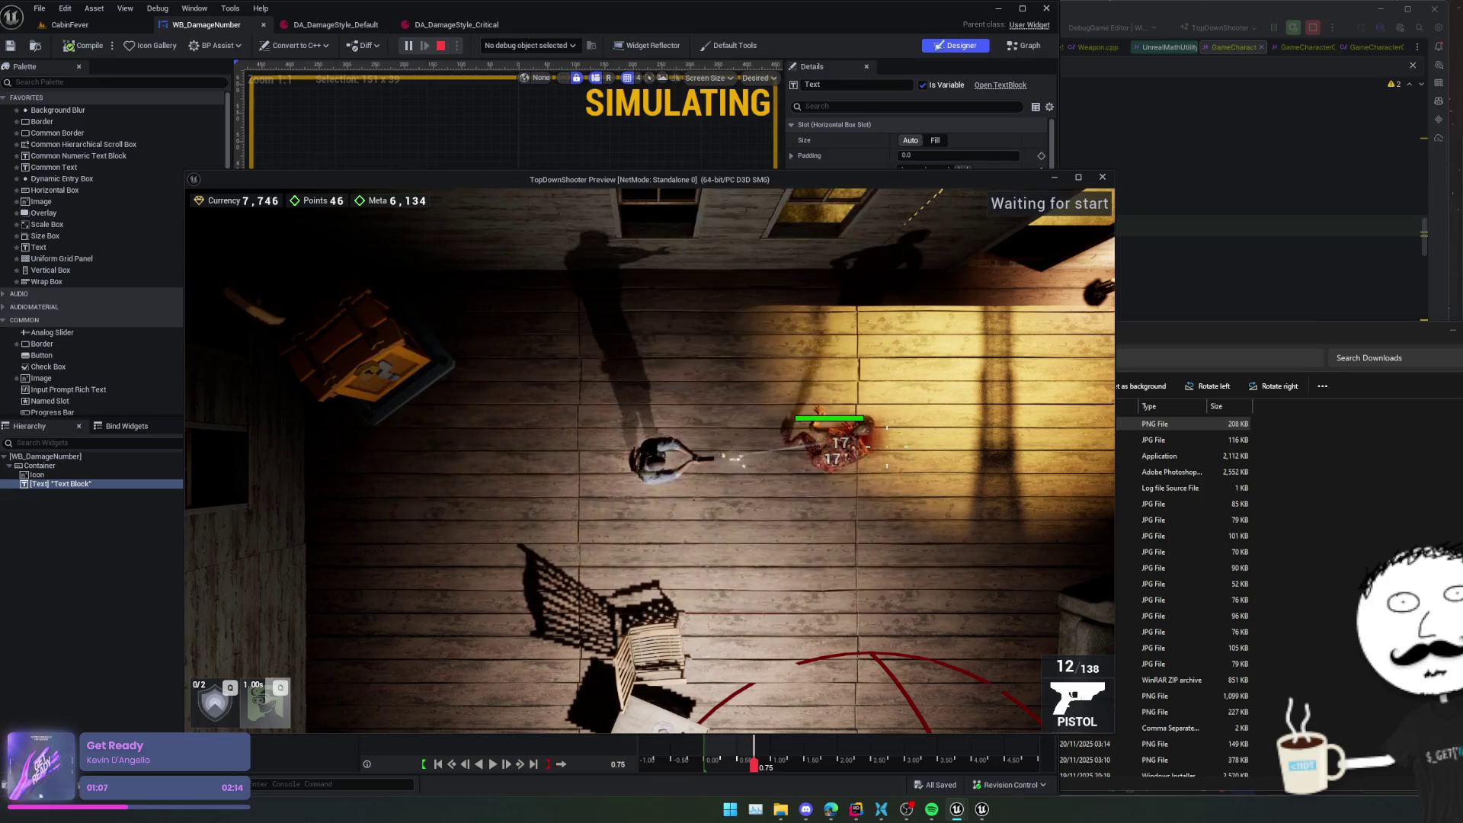
left_click(887, 445)
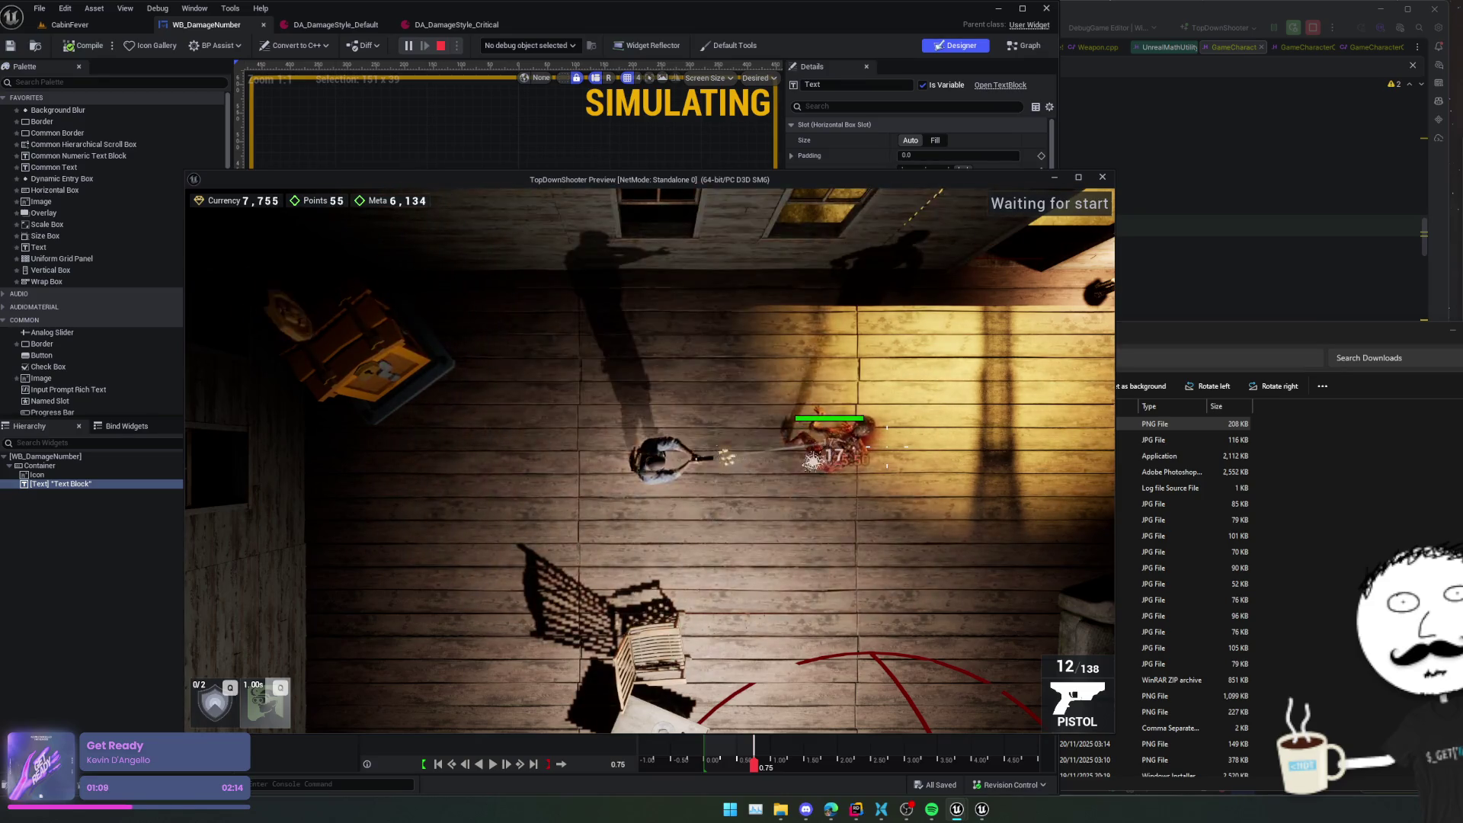
key("Escape")
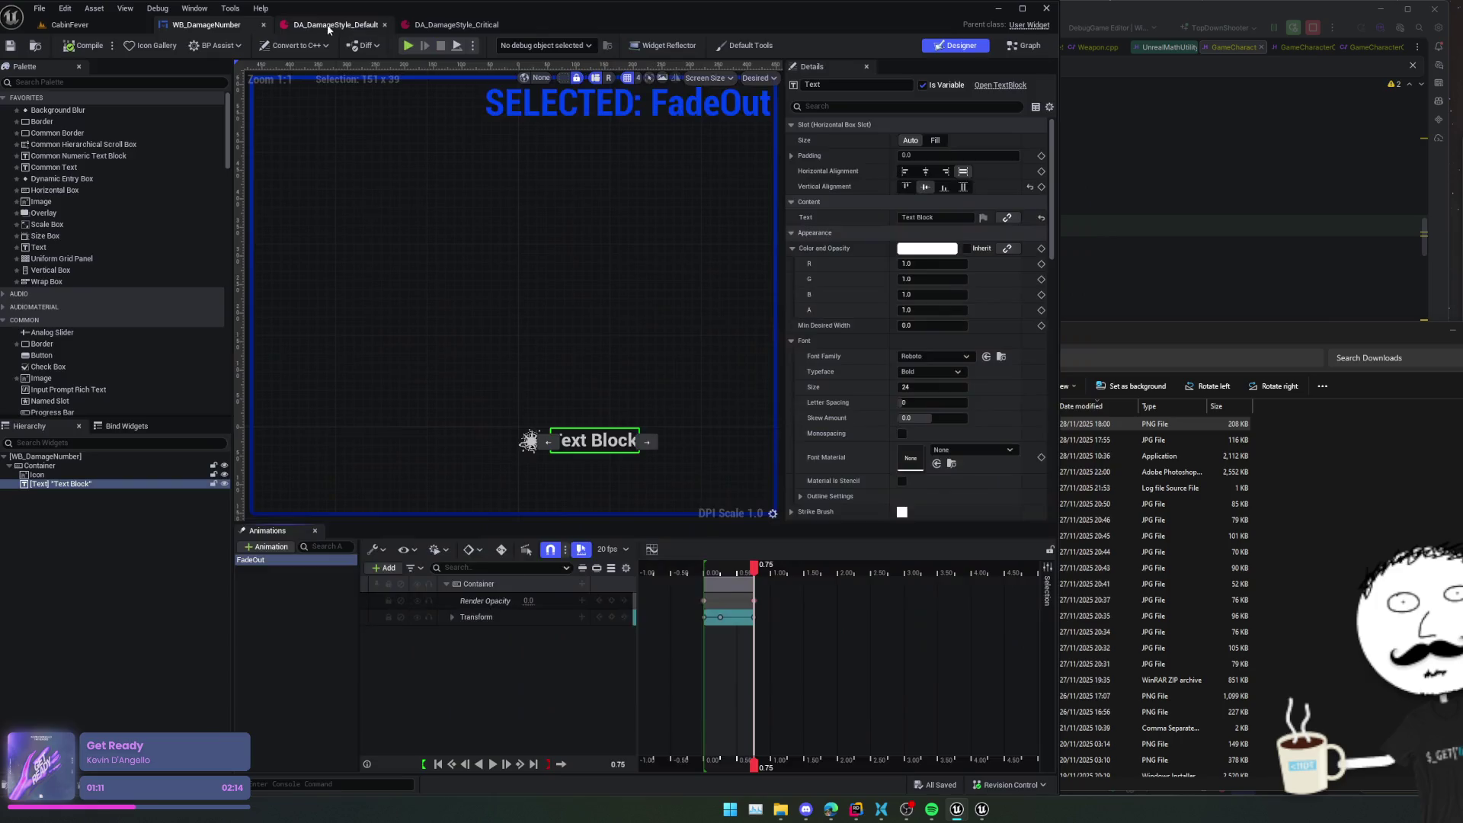
- Glance at DA_DamageStyle_Default, then delete the Icon widget from WB_DamageNumber's hierarchy
left_click(445, 23)
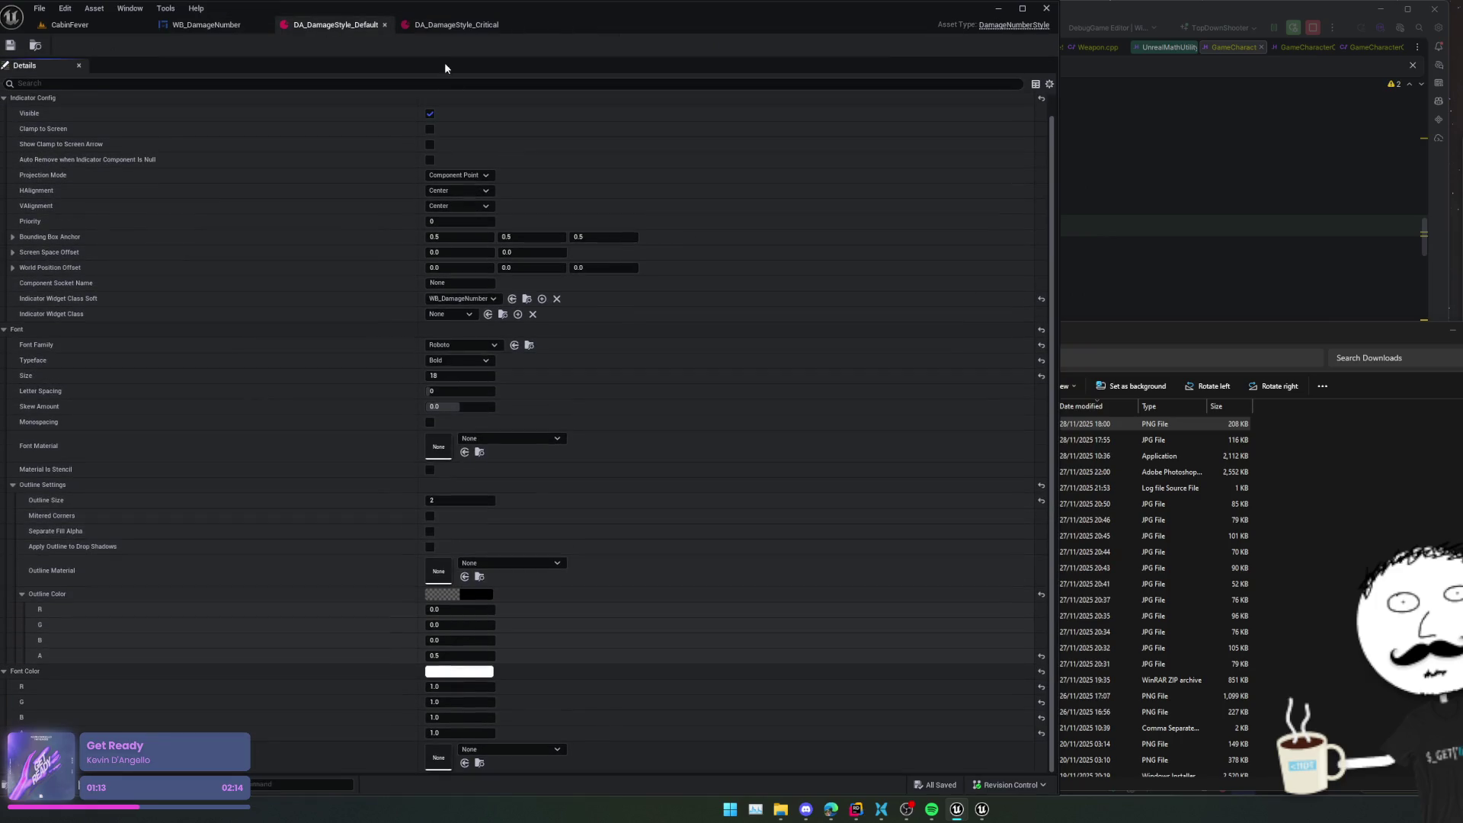
left_click(244, 26)
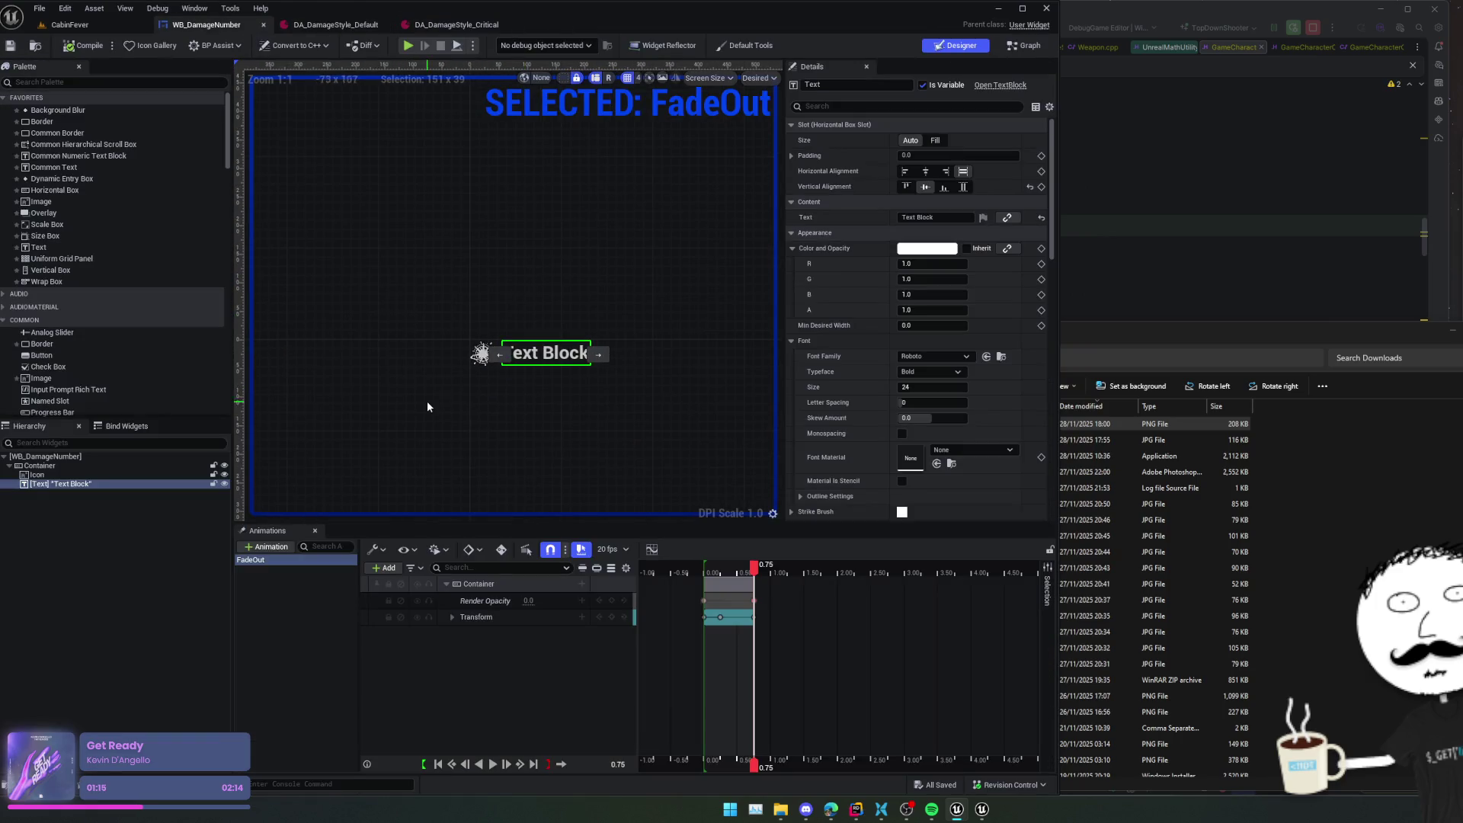
left_click(455, 369)
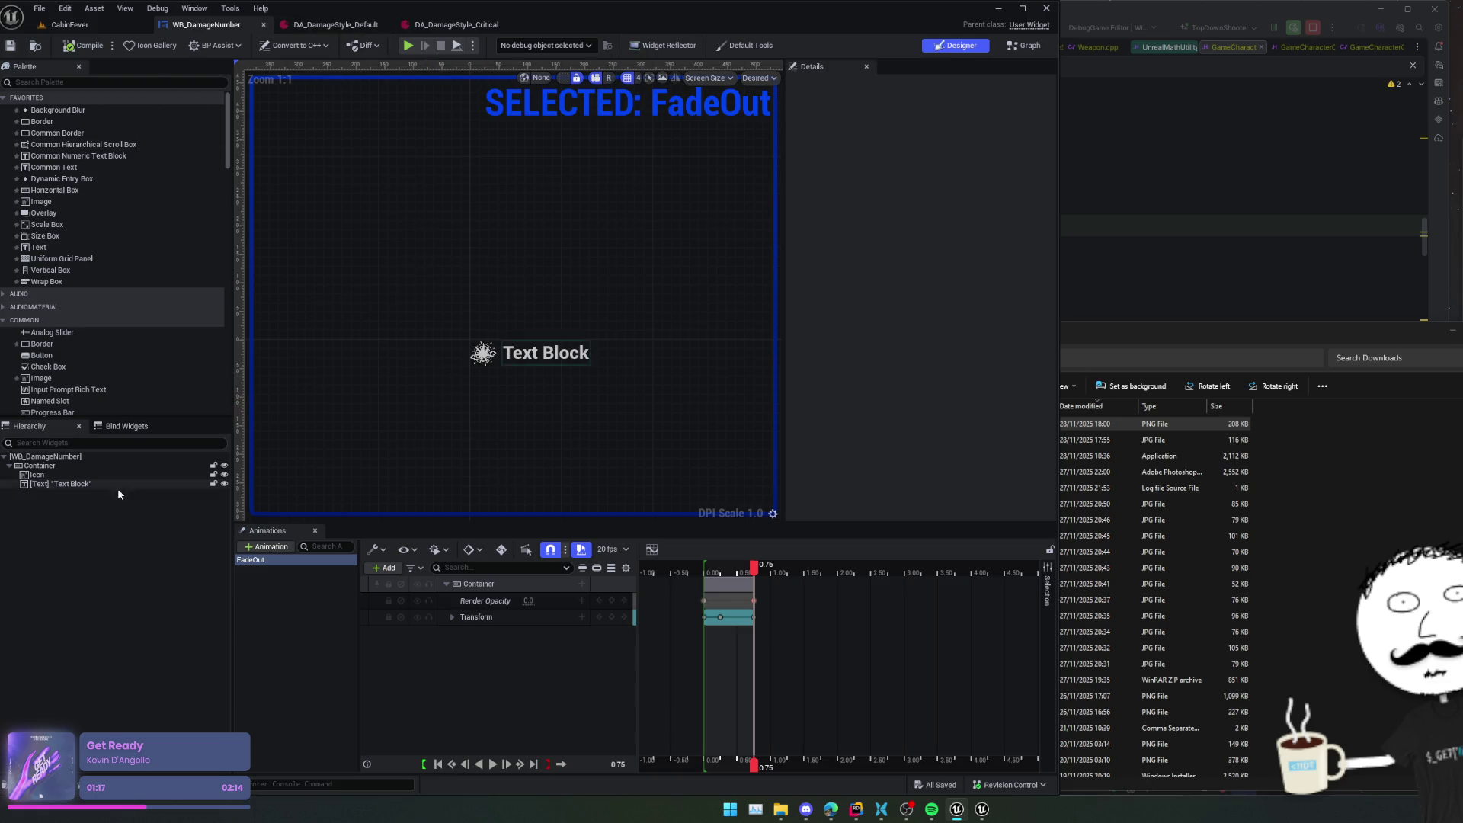
left_click(38, 475)
key("Delete")
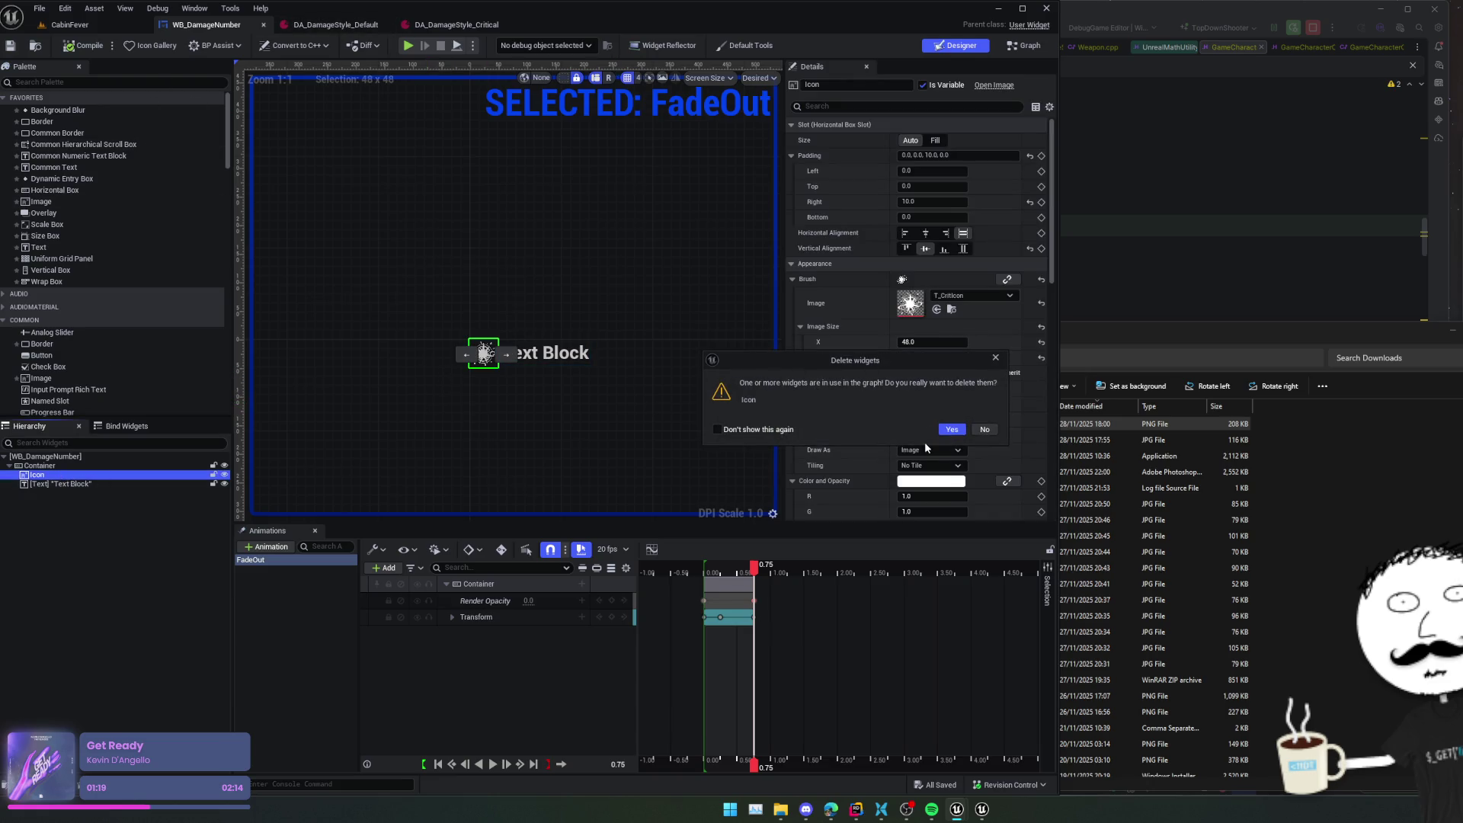
left_click(984, 429)
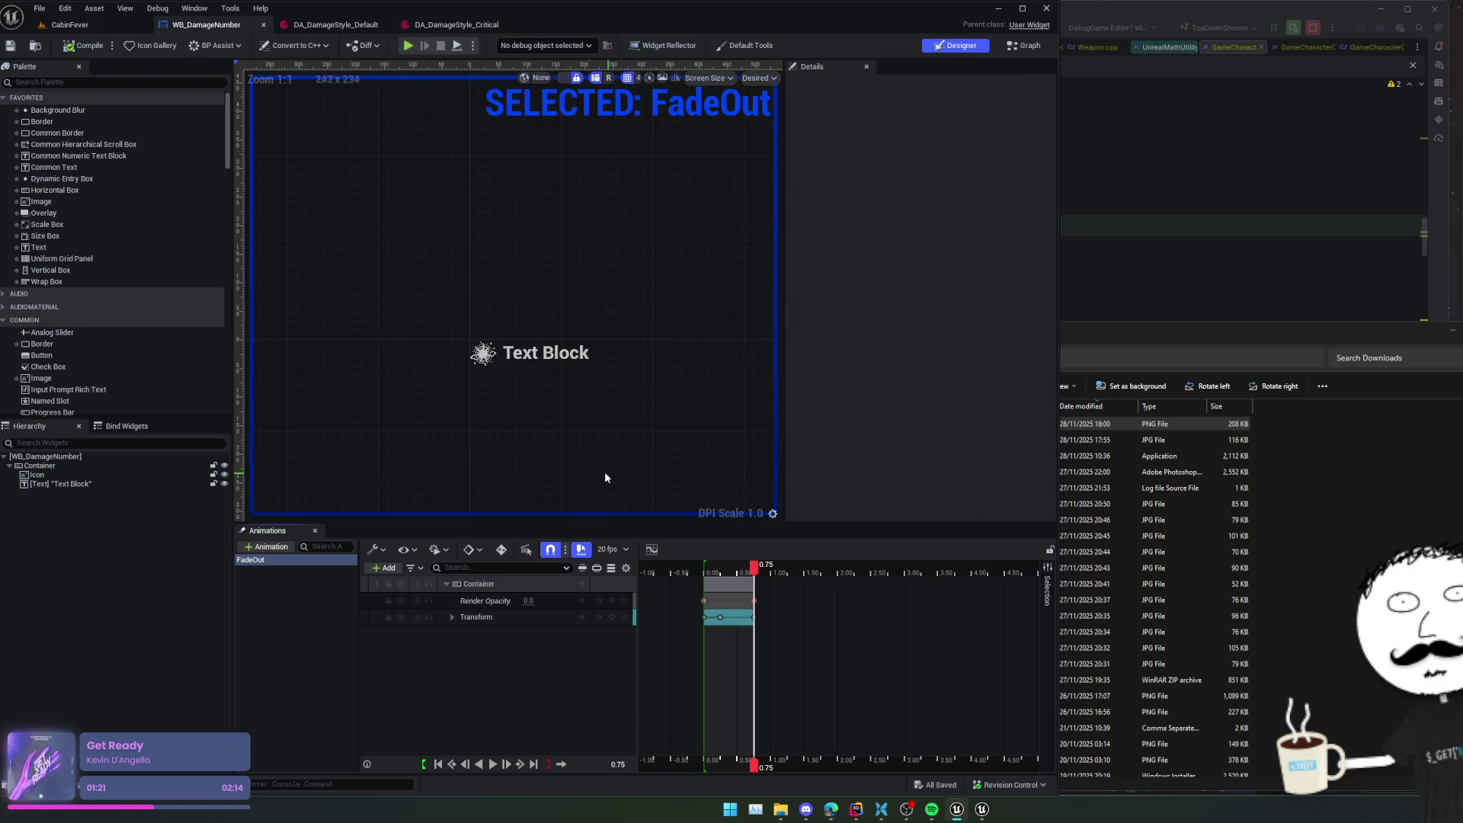
left_click(411, 470)
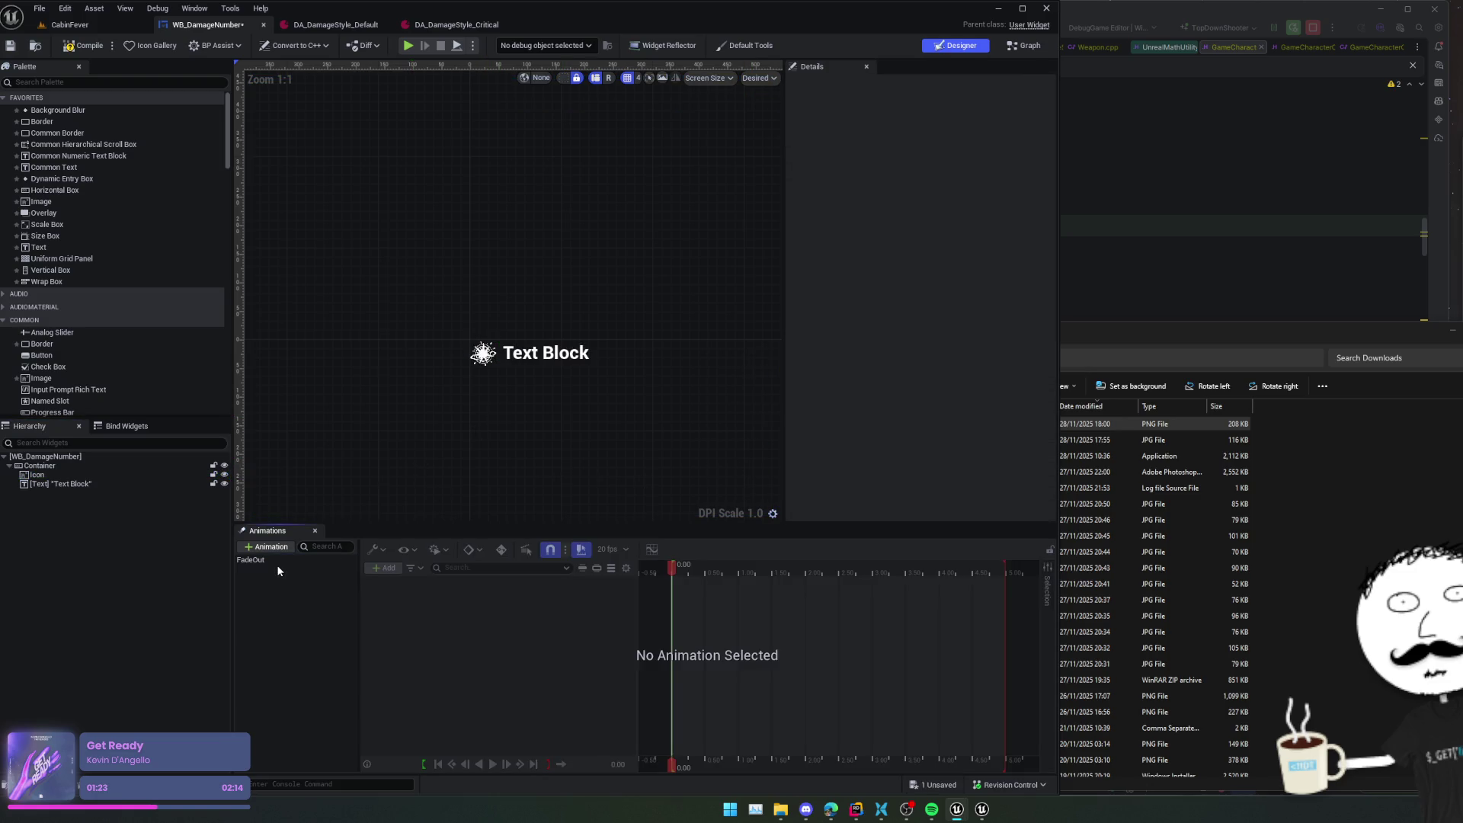
left_click(52, 475)
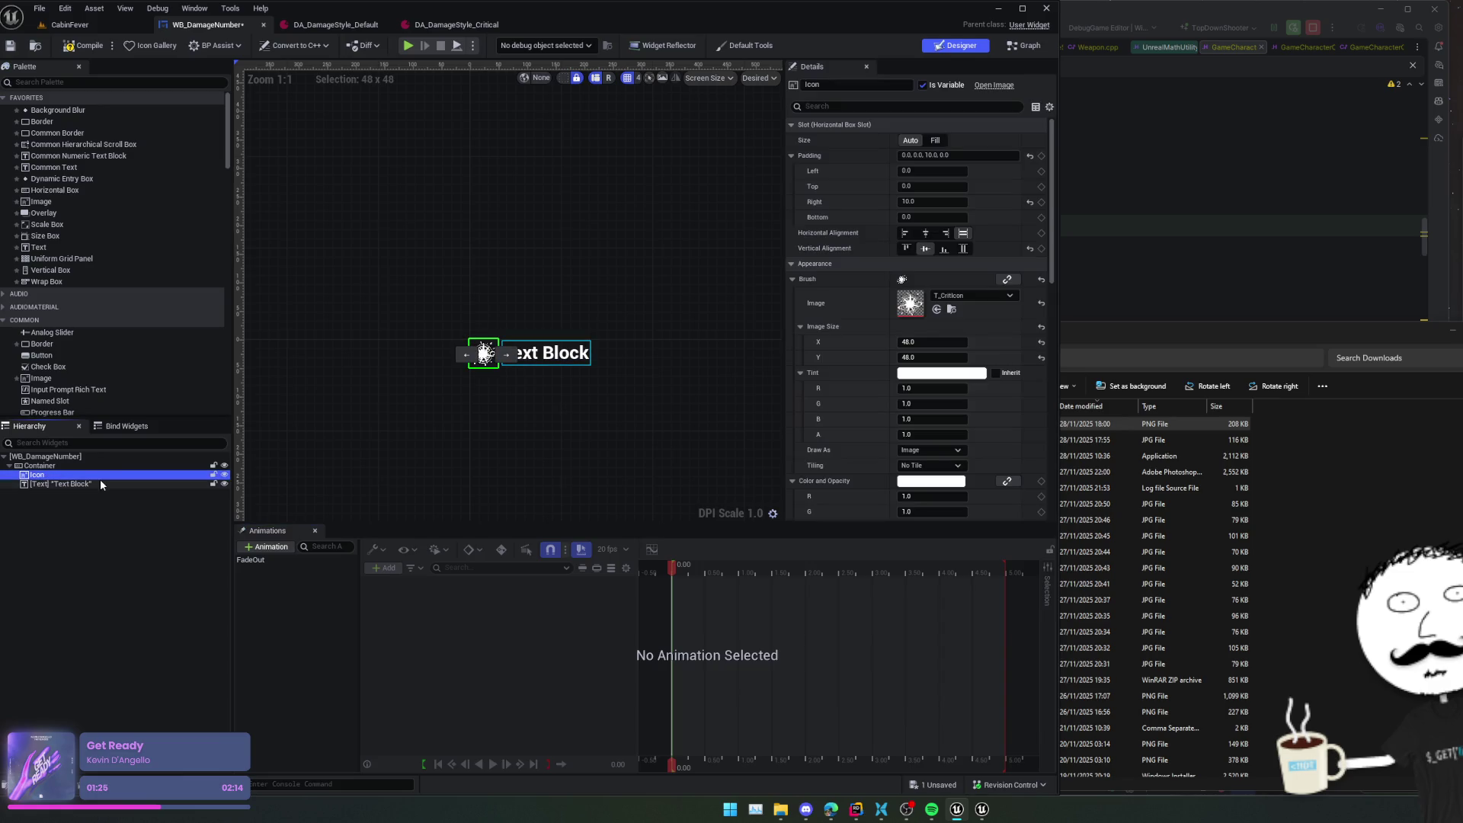
key("Delete")
left_click(952, 430)
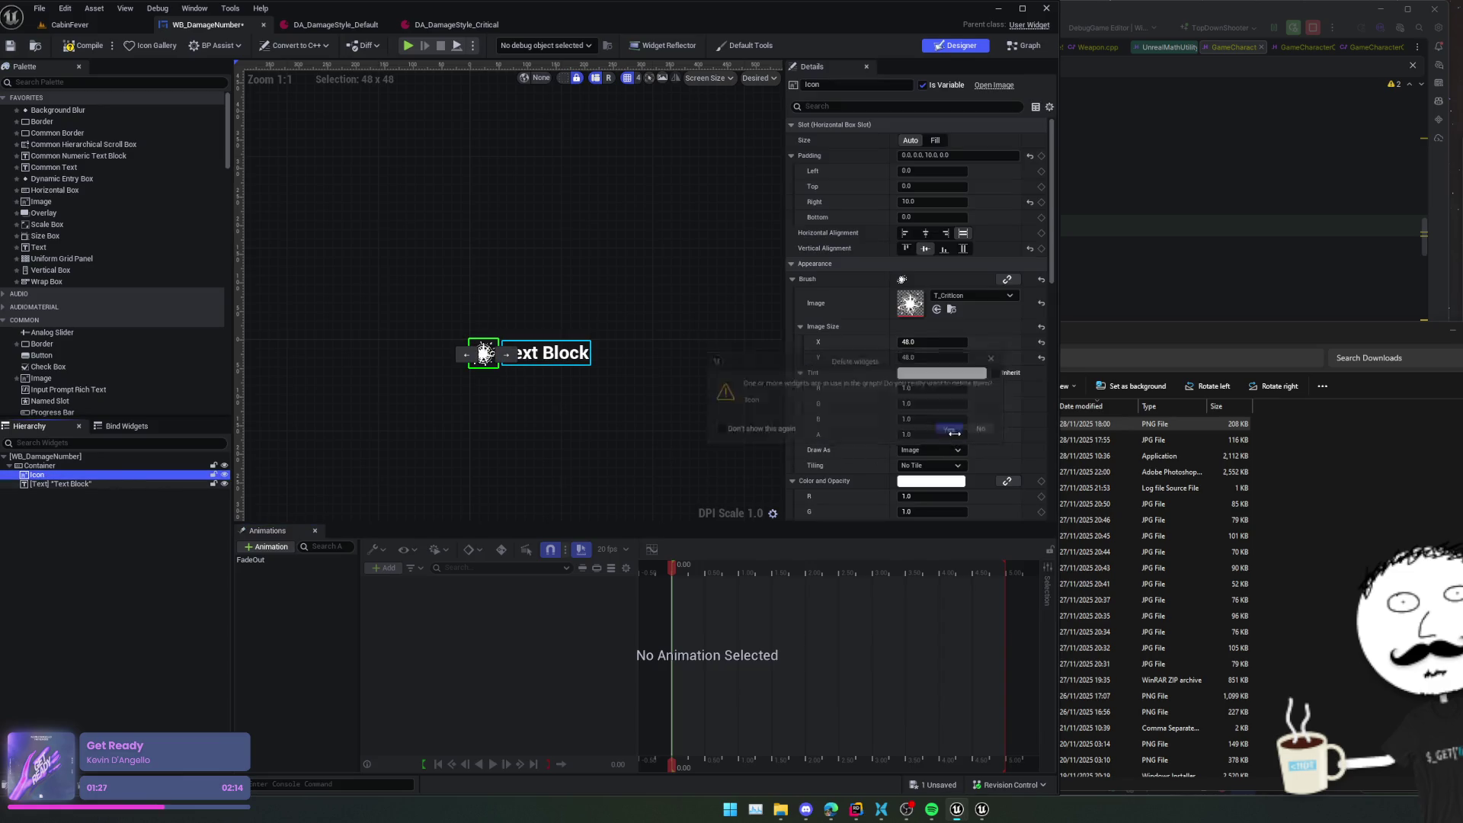
- Delete the Container track from the FadeOut animation and save the widget
right_click(49, 468)
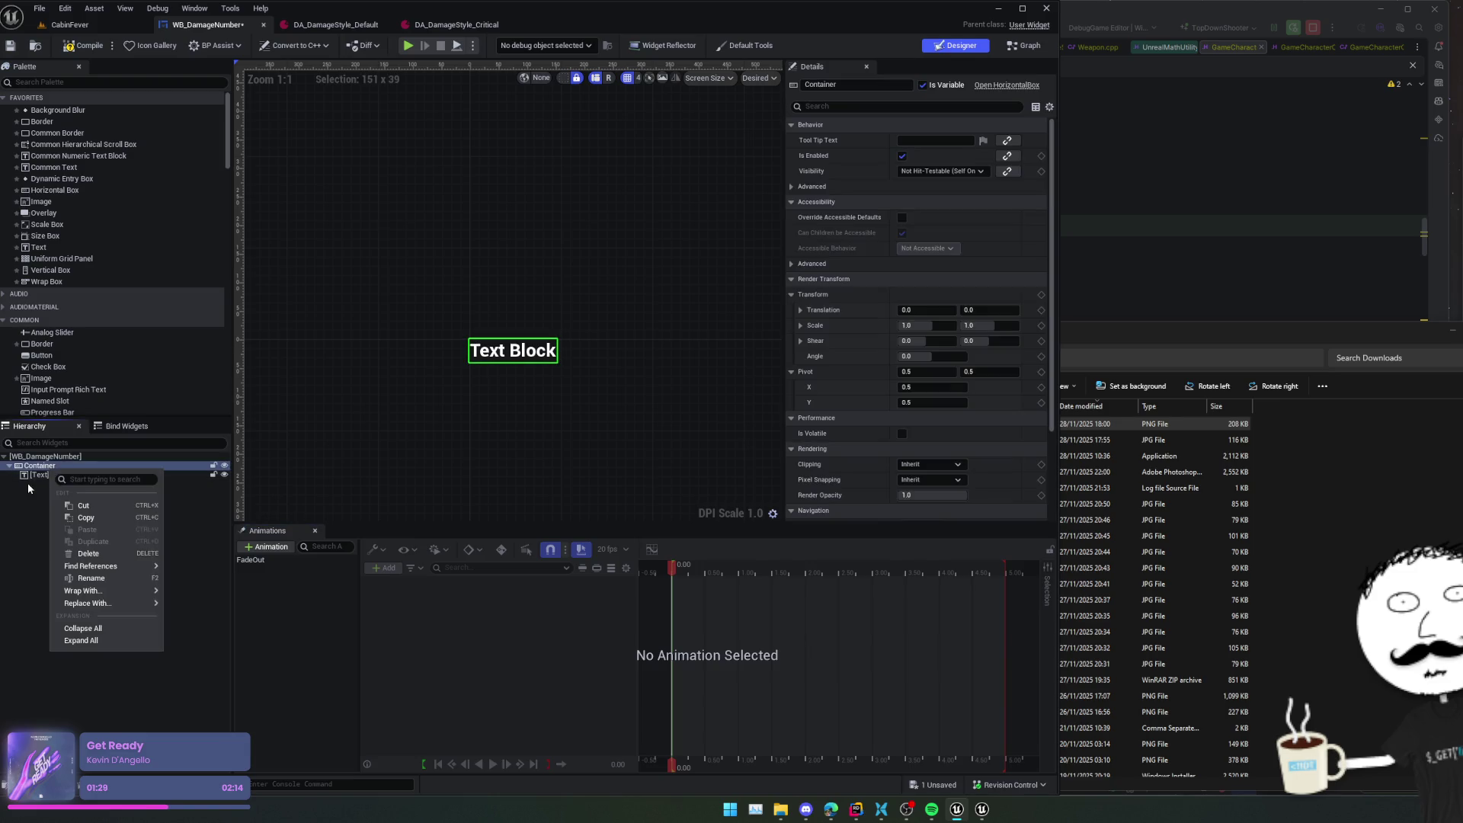
left_click(259, 563)
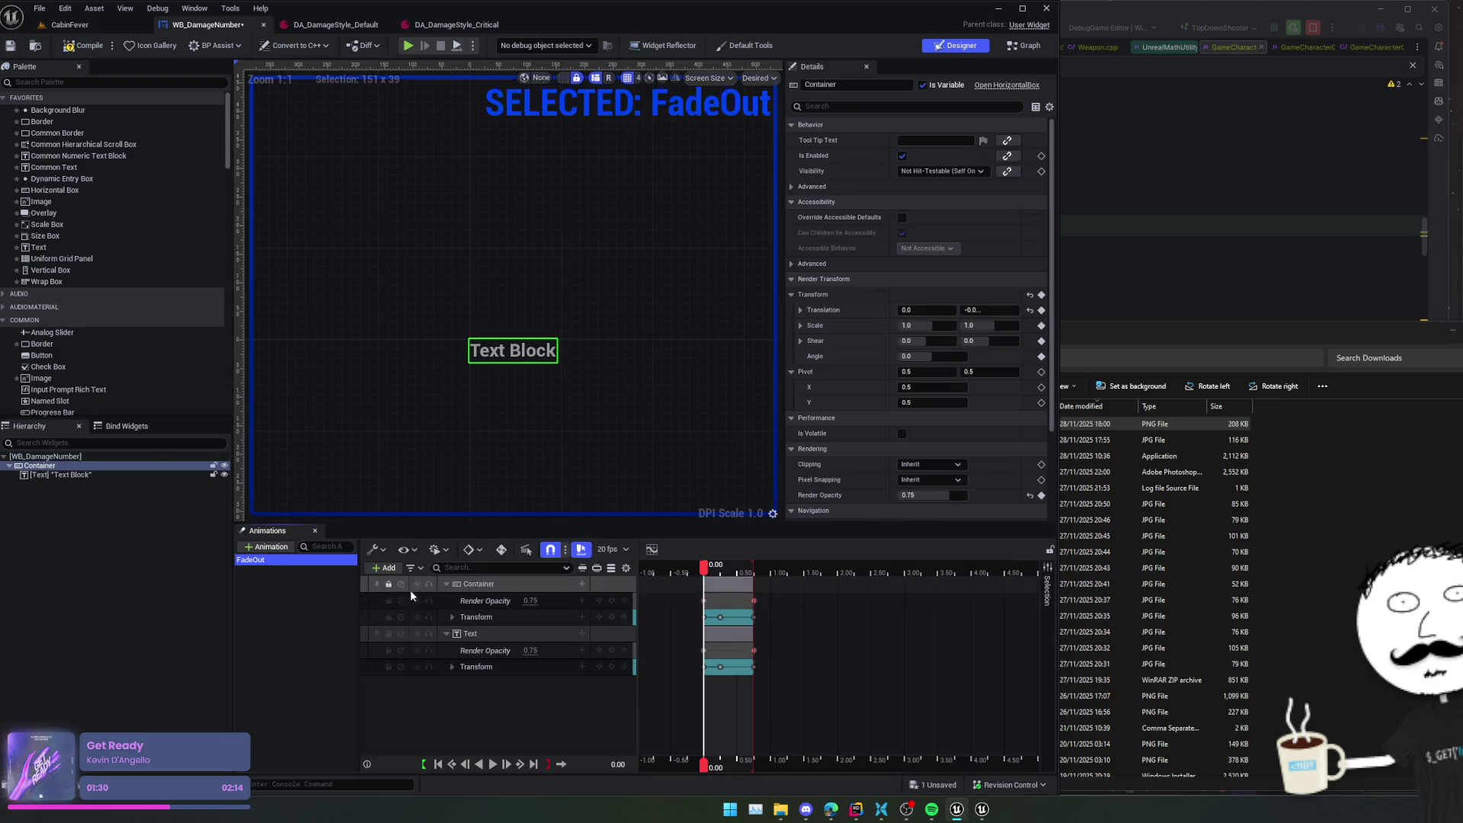
left_click(53, 477)
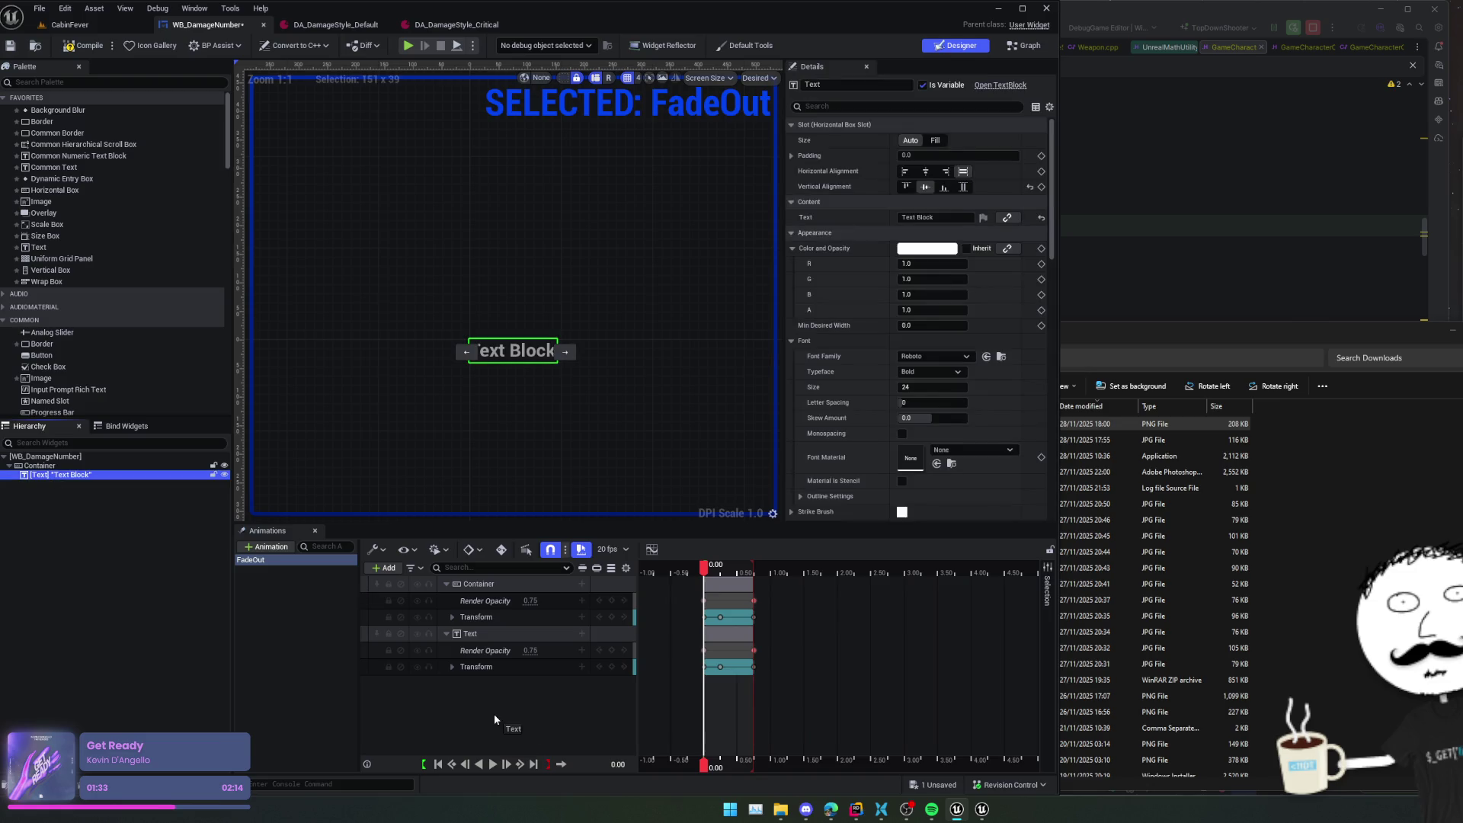
right_click(512, 700)
left_click(505, 632)
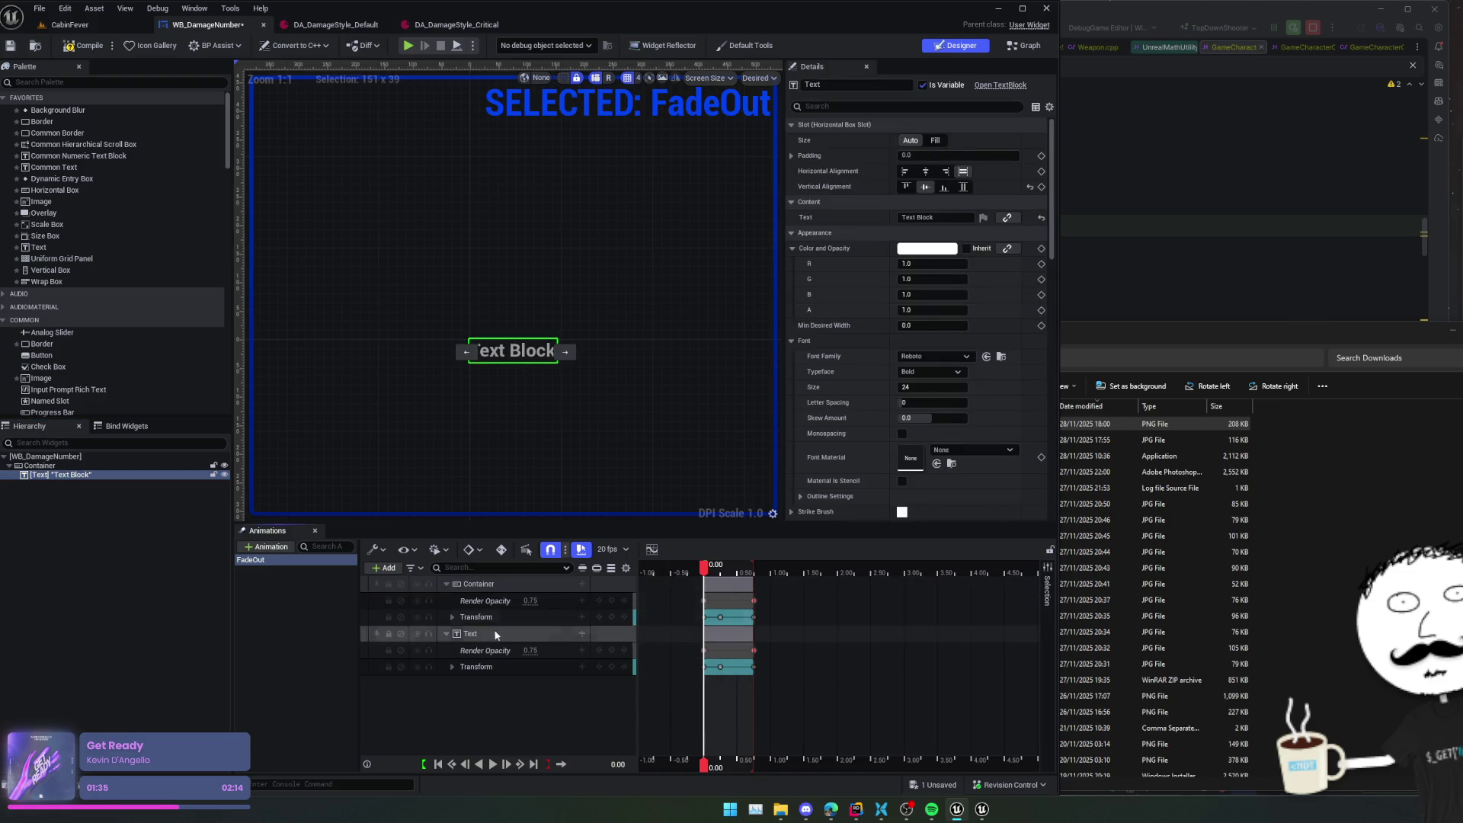
key("Down")
key("Down")
key("Up")
key("Up")
key("Up")
key("Delete")
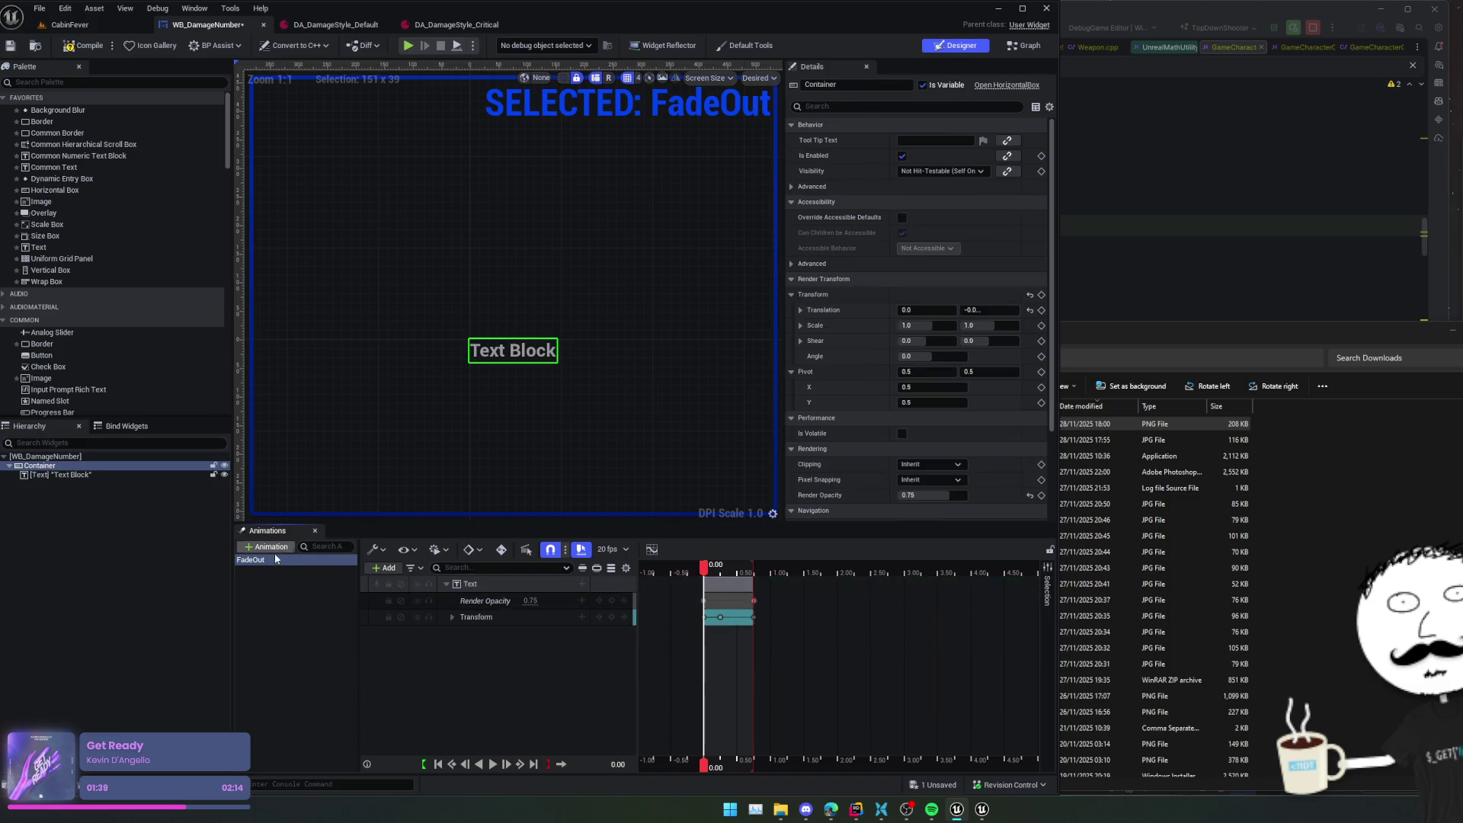
key("ctrl+s")
- Remove the Container box so Text sits directly under the root, then view the event graph
left_click(116, 509)
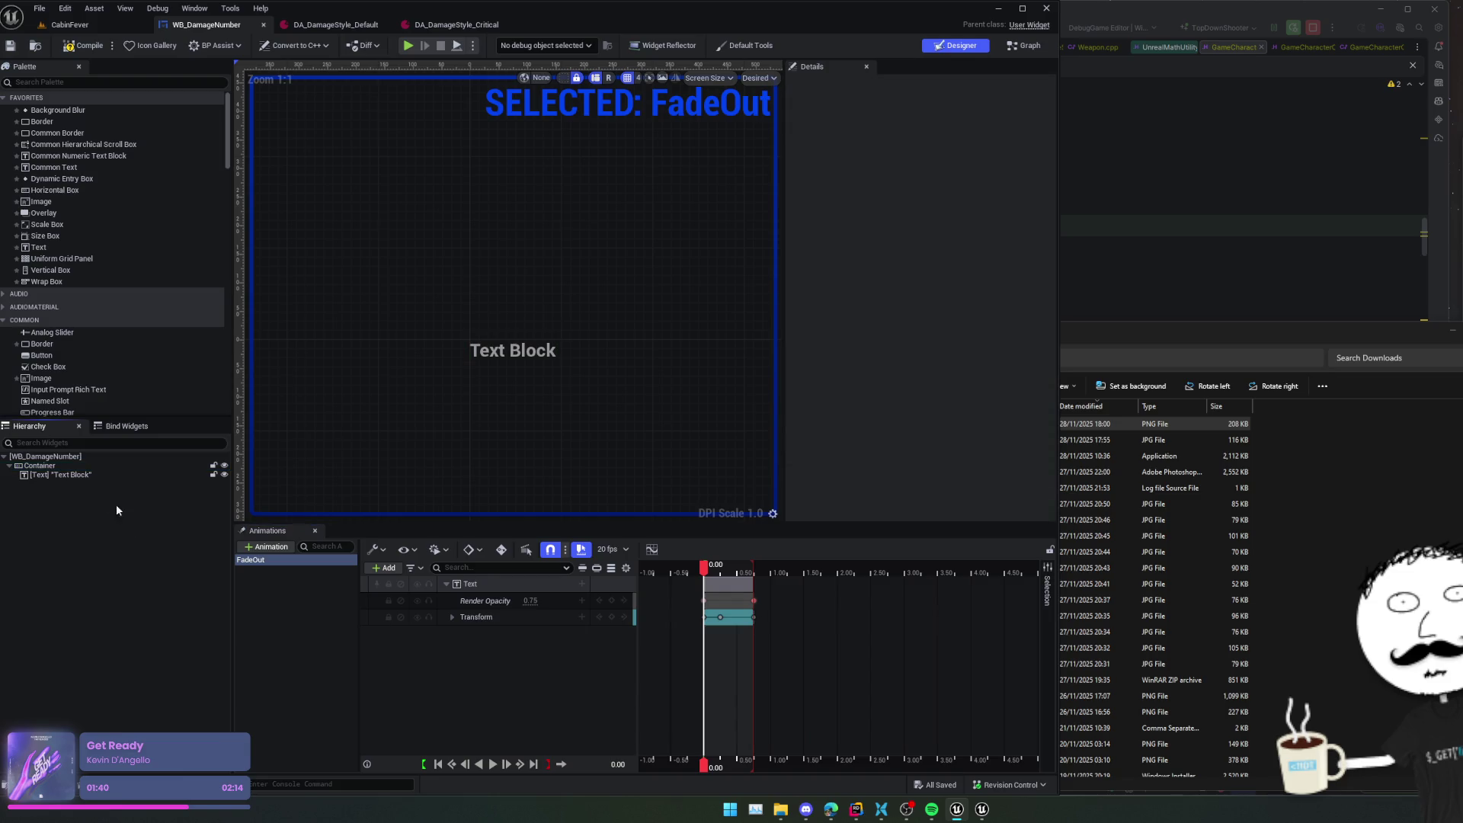
right_click(49, 468)
mouse_move(116, 567)
mouse_move(92, 603)
left_click(217, 602)
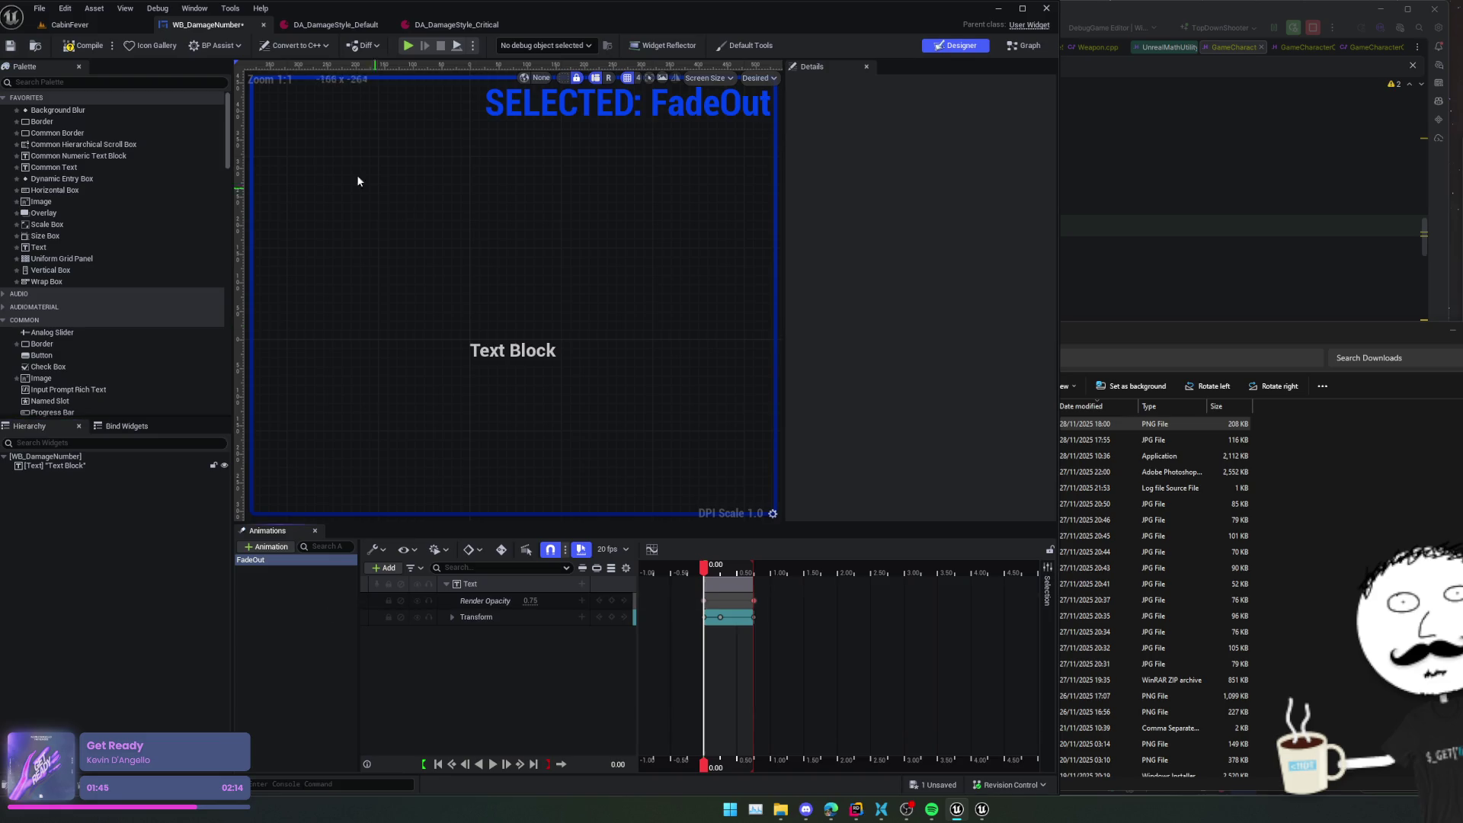
left_click(1025, 47)
scroll(715, 345, "down", 1)
mouse_move(715, 346)
left_mouse_down()
mouse_move(670, 349)
mouse_move(819, 330)
mouse_move(561, 328)
mouse_move(830, 318)
mouse_move(616, 466)
mouse_move(599, 441)
left_mouse_up()
- Disconnect the Icon target pin and regroup Set Brush, both Set Visibility nodes and the reroute point
left_click(586, 406, "alt")
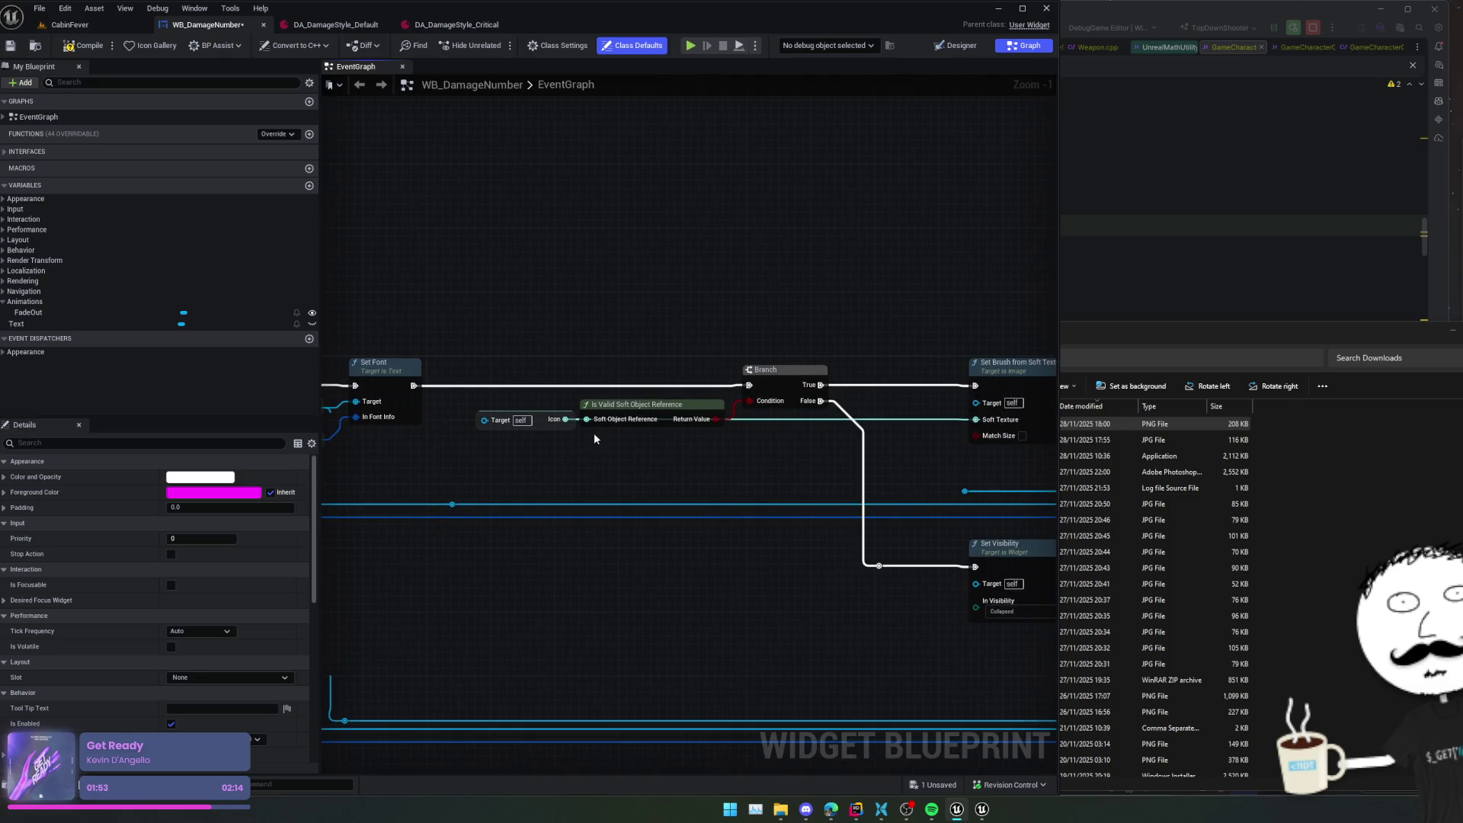
left_click_drag(537, 391, 453, 403)
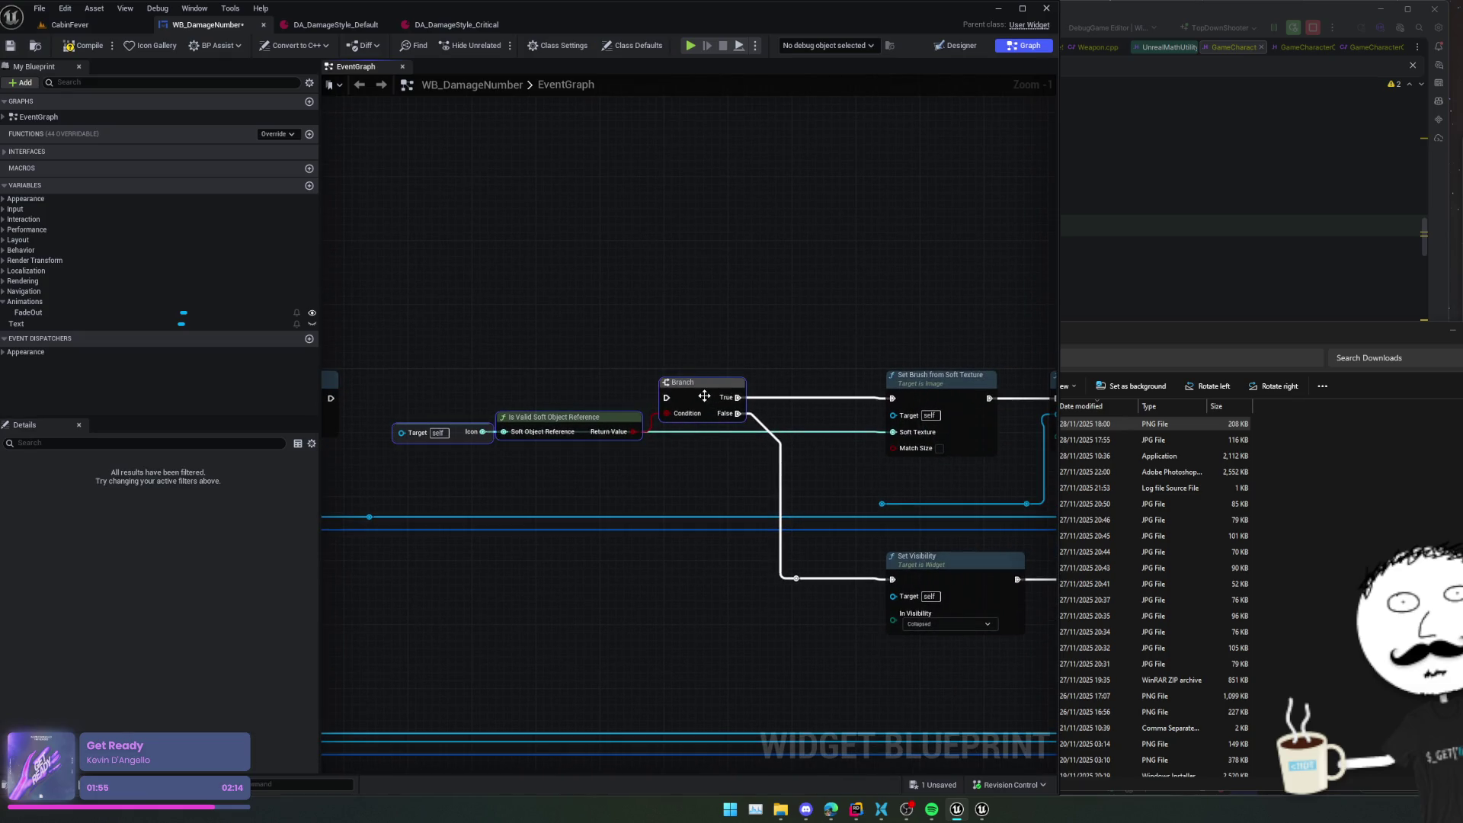
left_click_drag(701, 396, 671, 118)
mouse_move(945, 389)
left_mouse_down()
mouse_move(666, 337)
mouse_move(598, 85)
left_mouse_up()
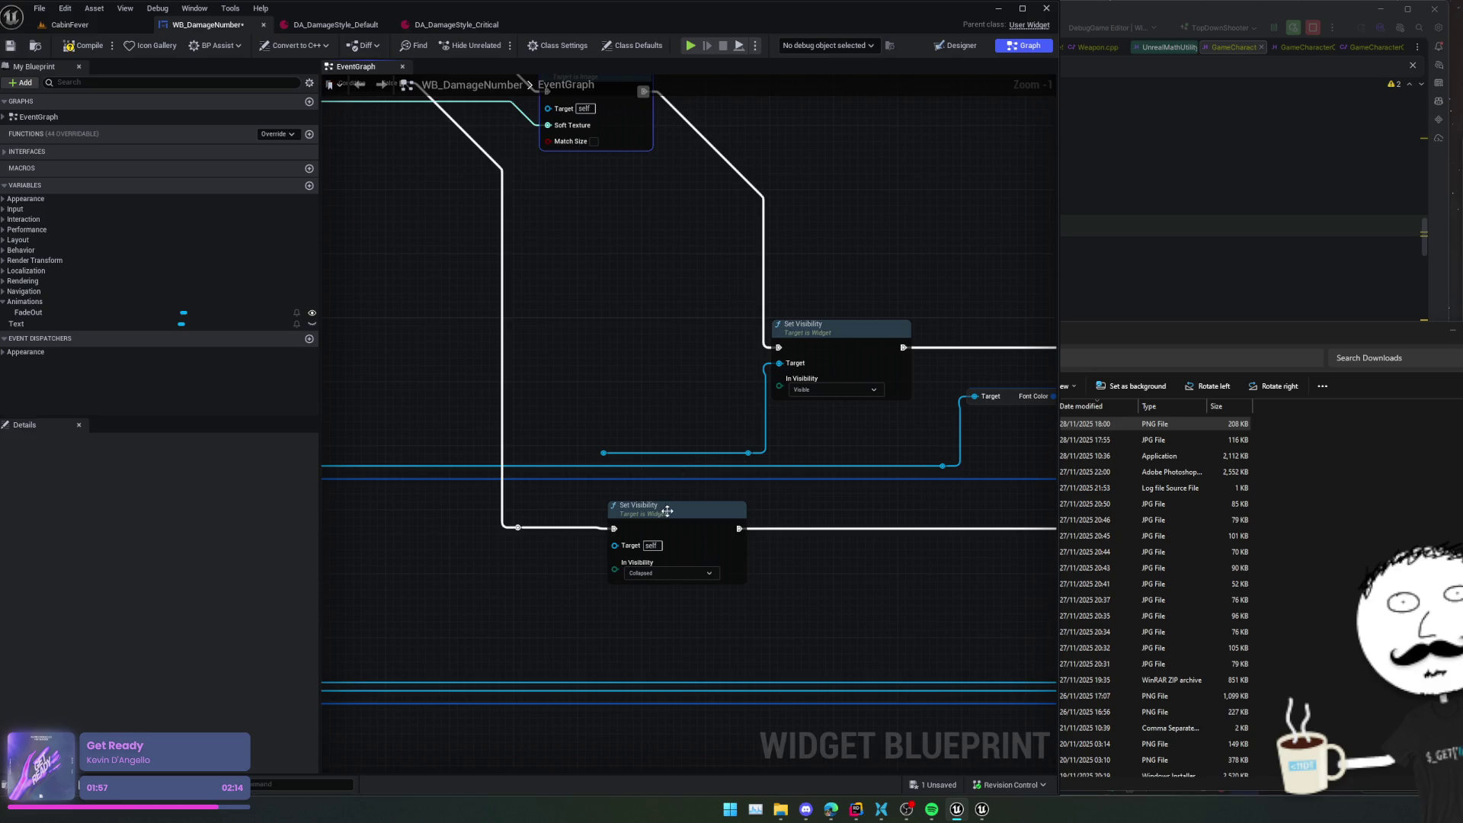
left_click_drag(667, 526, 598, 192)
left_click_drag(702, 432, 547, 469)
left_click_drag(694, 381, 660, 156)
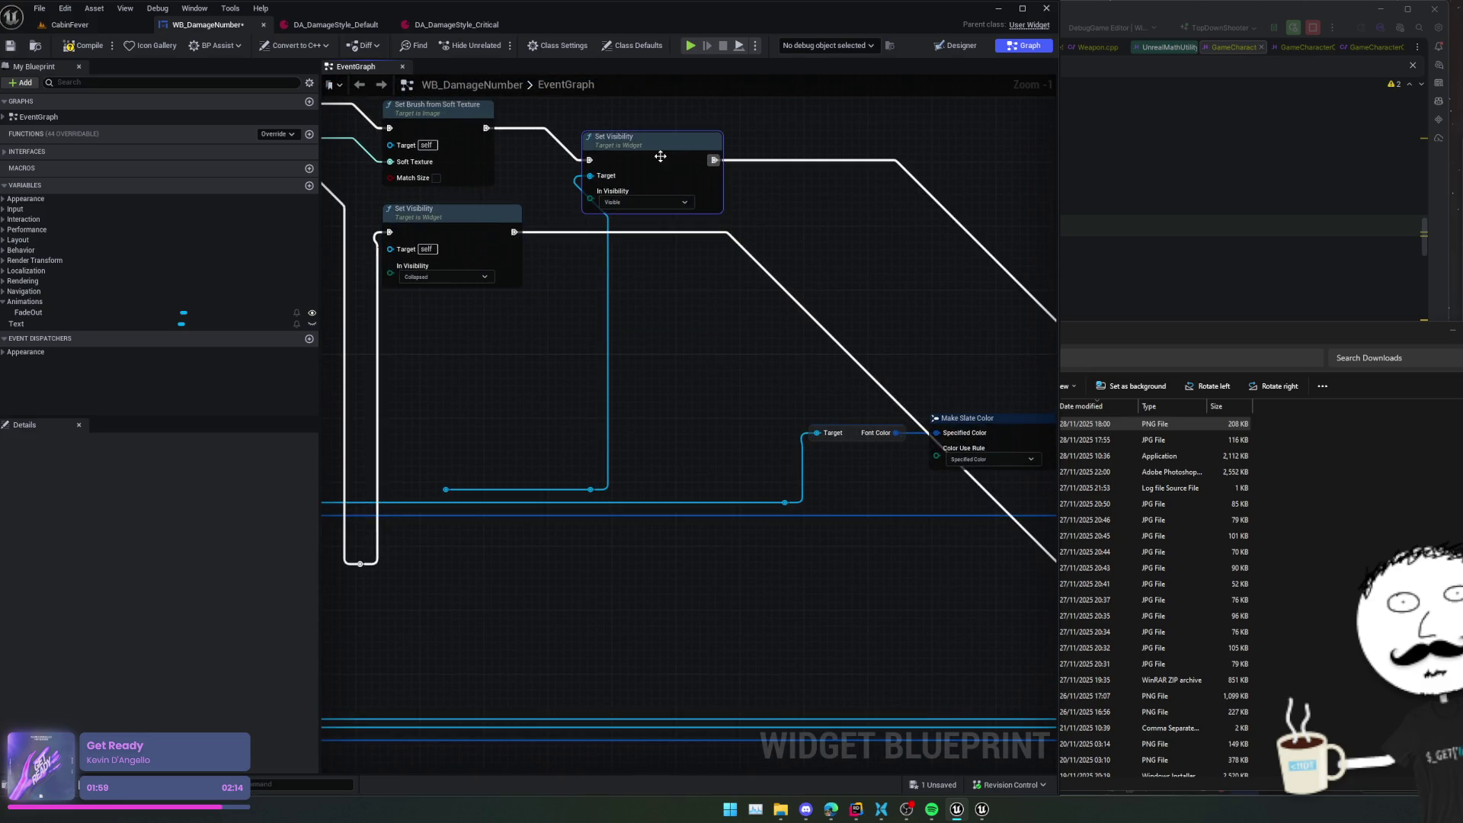
left_click_drag(636, 399, 797, 383)
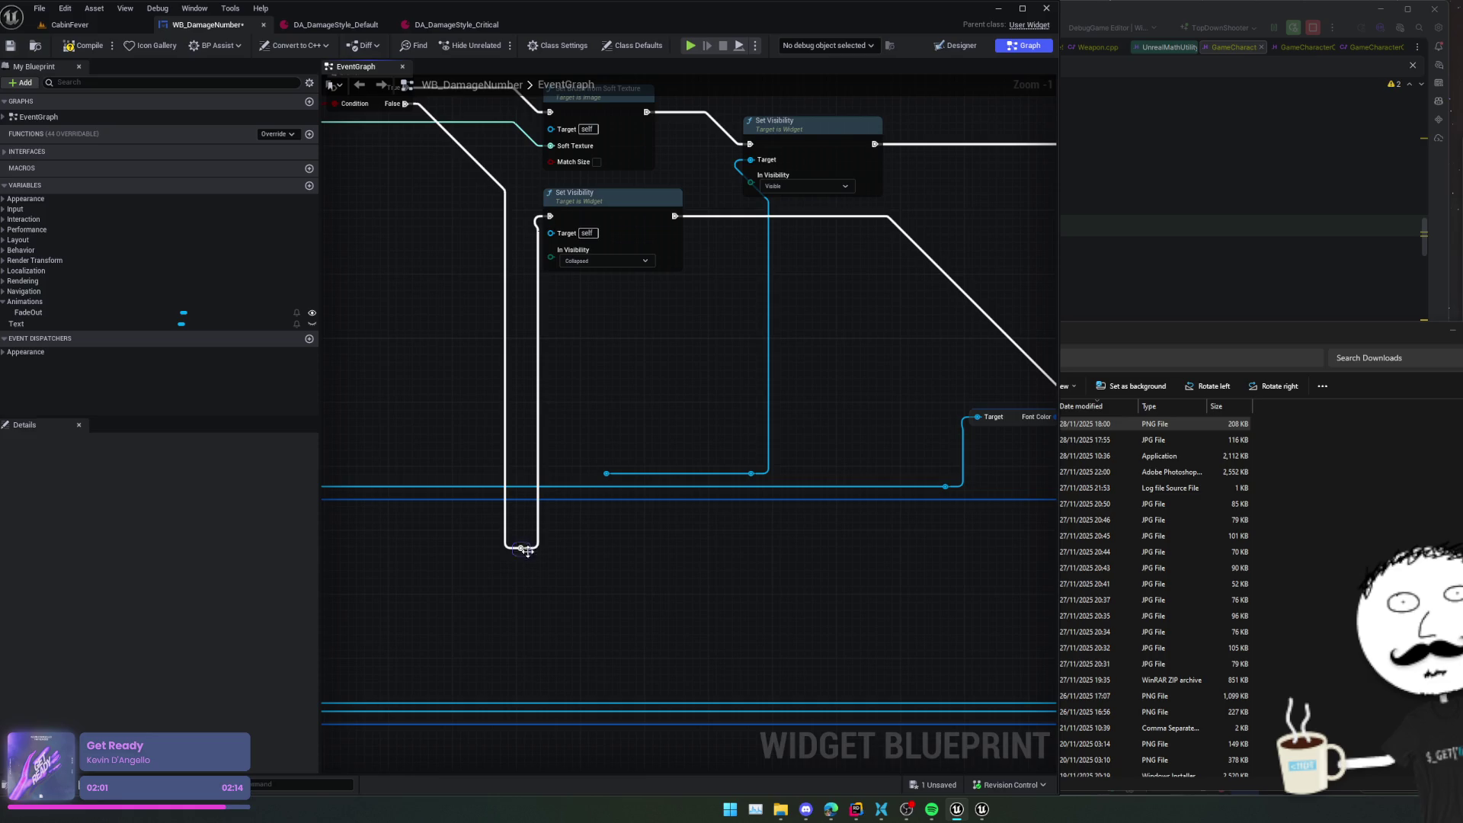
left_click_drag(526, 550, 507, 290)
left_click_drag(846, 438, 503, 425)
- Move the Break Weapon Damage Event node, auto-arrange all nodes, and save the blueprint
left_click_drag(789, 427, 724, 435)
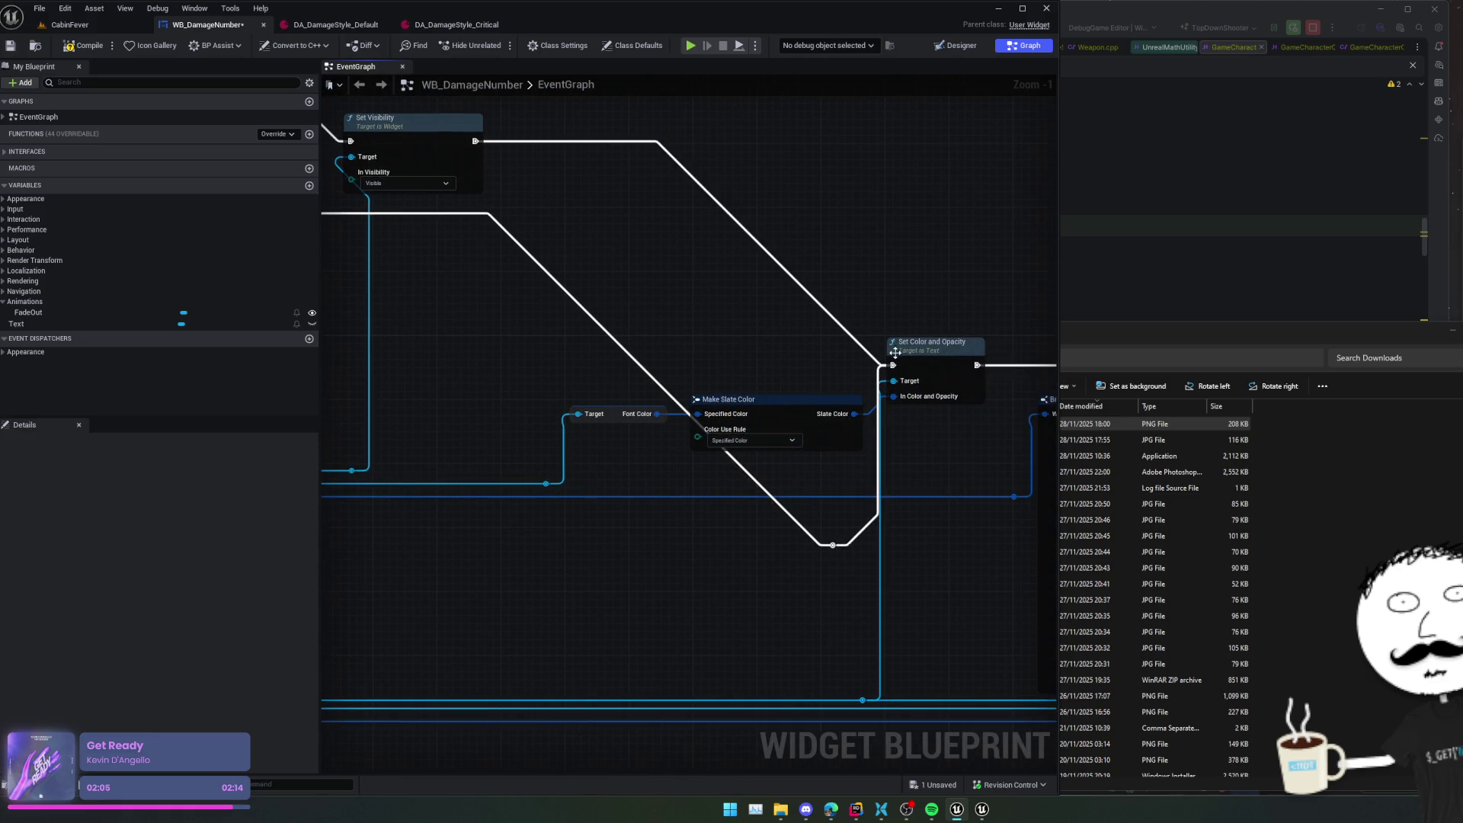
mouse_move(915, 381)
left_mouse_down()
mouse_move(205, 385)
mouse_move(556, 385)
mouse_move(588, 365)
mouse_move(745, 423)
mouse_move(754, 458)
left_mouse_up()
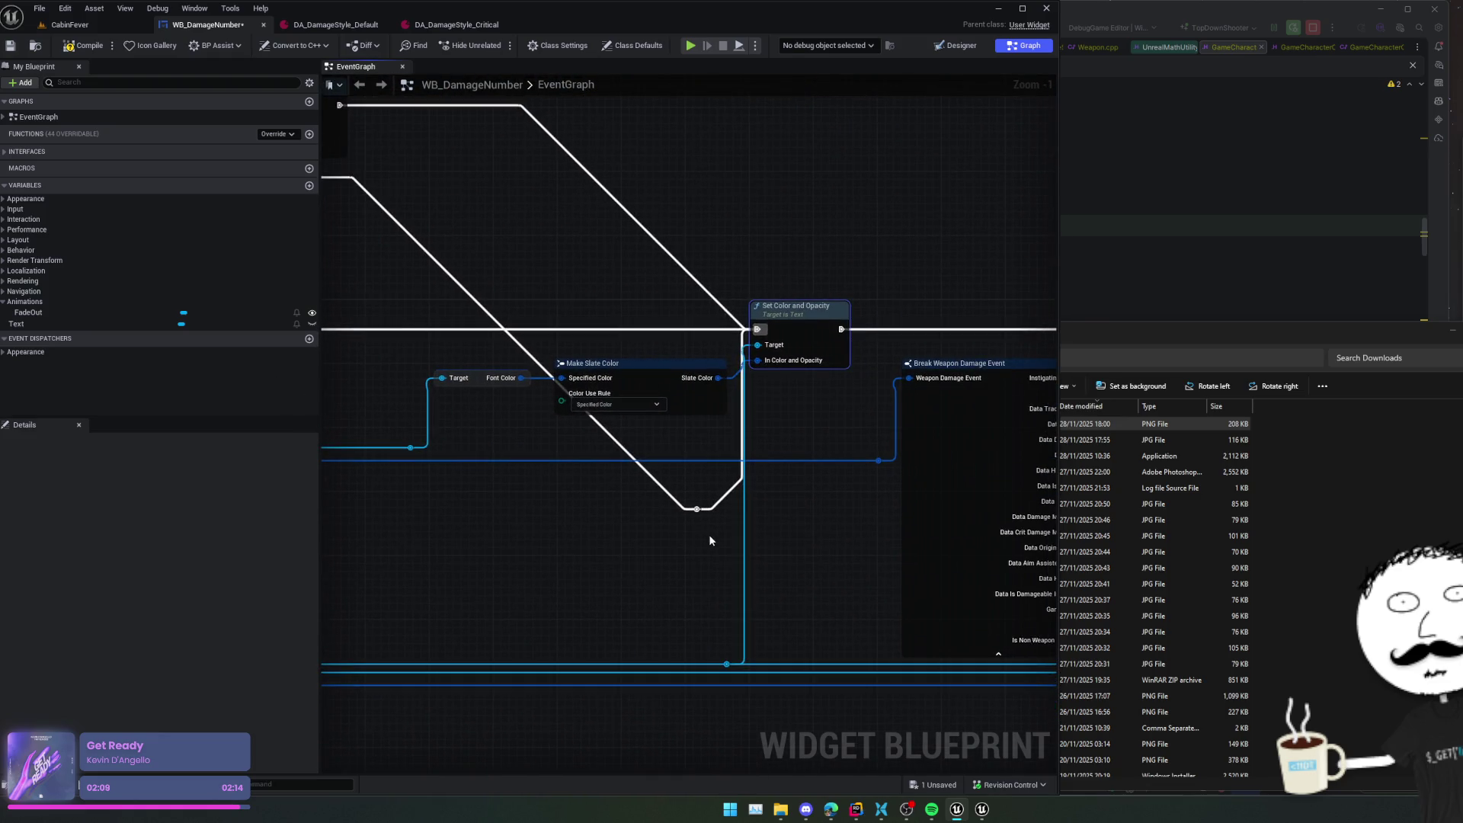
scroll(708, 540, "down", 3)
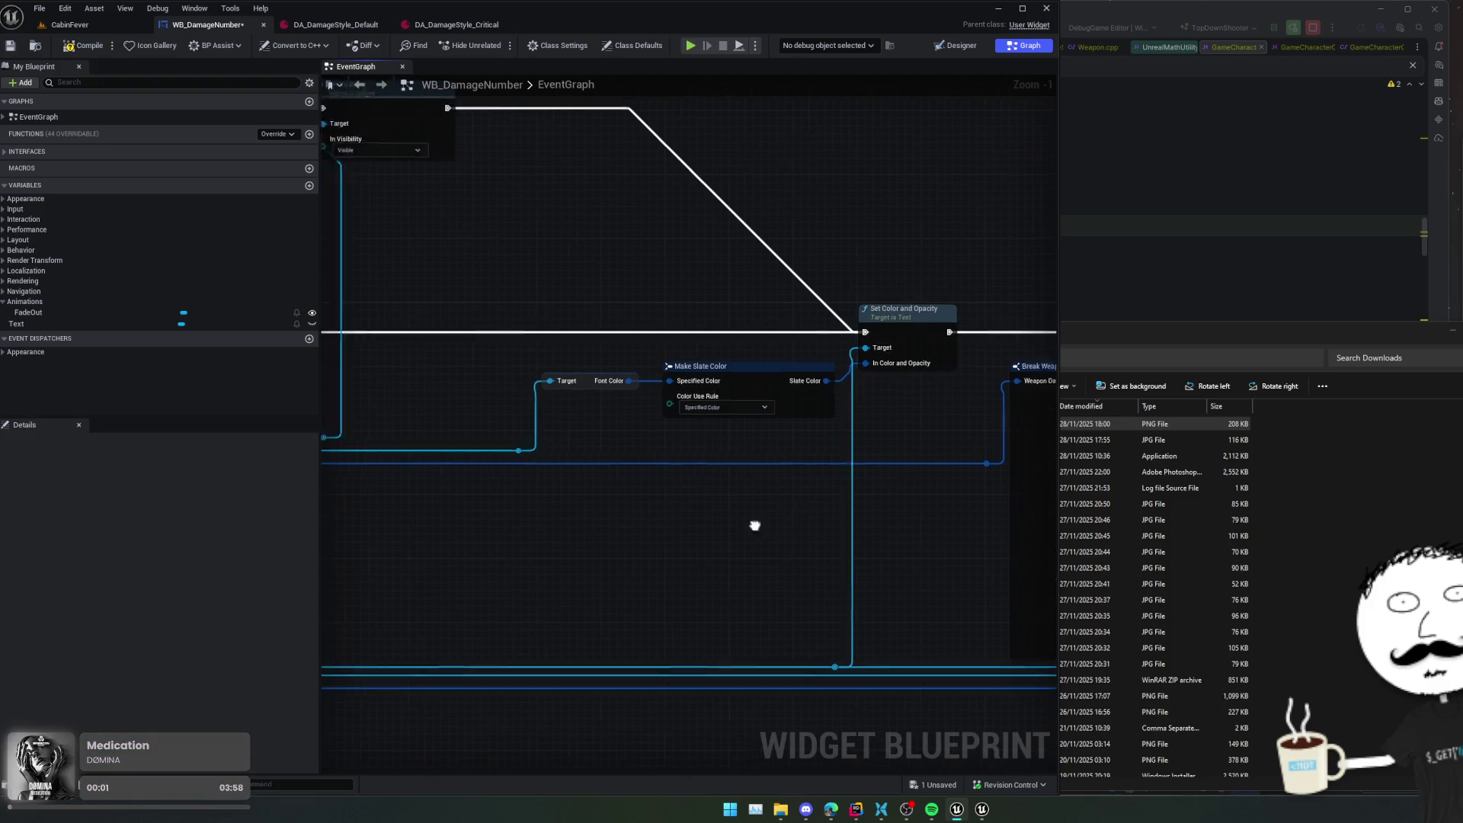
mouse_move(790, 326)
left_mouse_down()
mouse_move(876, 346)
mouse_move(735, 440)
mouse_move(752, 447)
left_mouse_up()
left_click(616, 454)
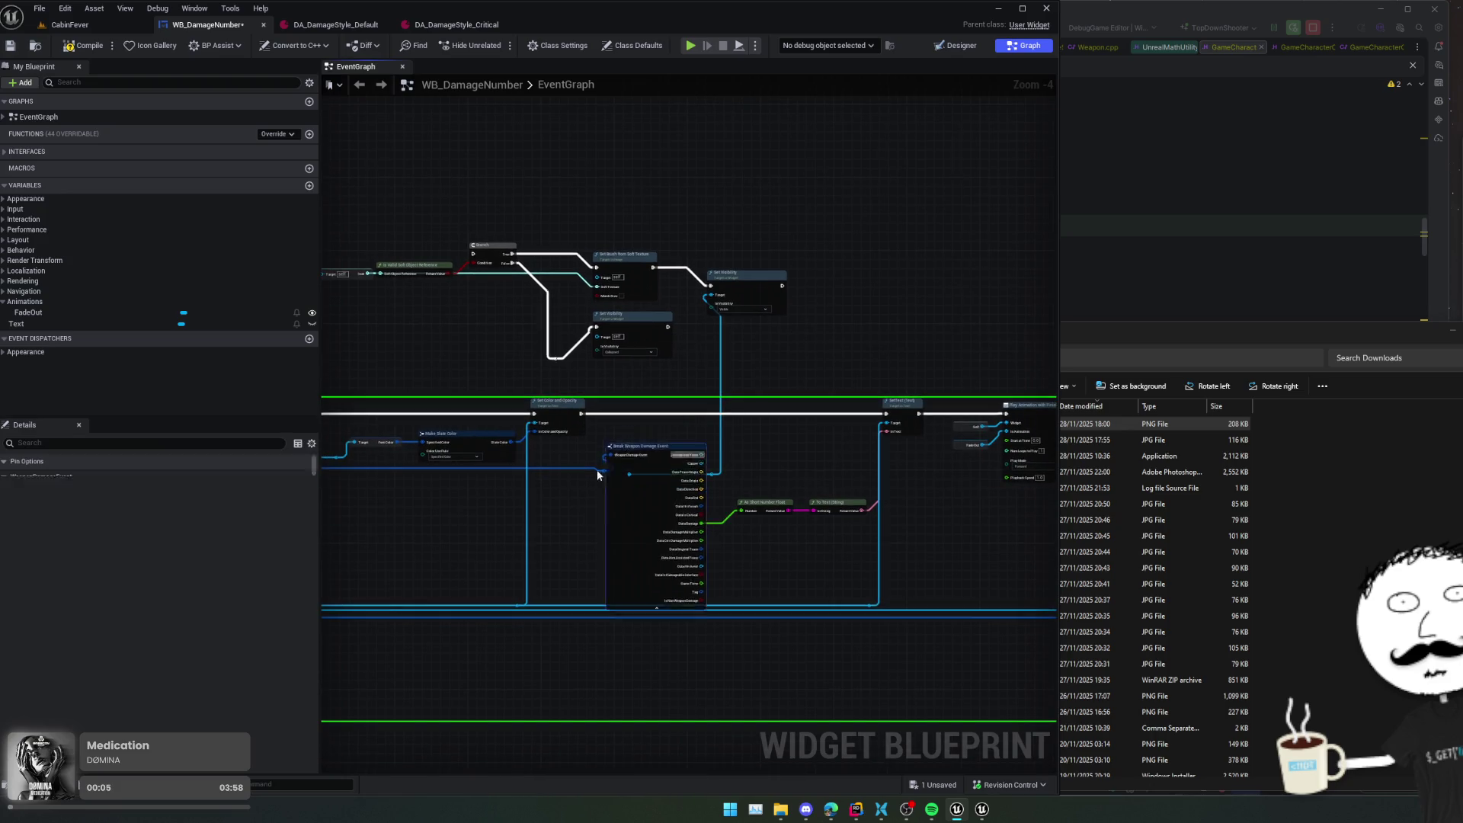
left_click_drag(615, 461, 561, 502)
left_click(625, 474)
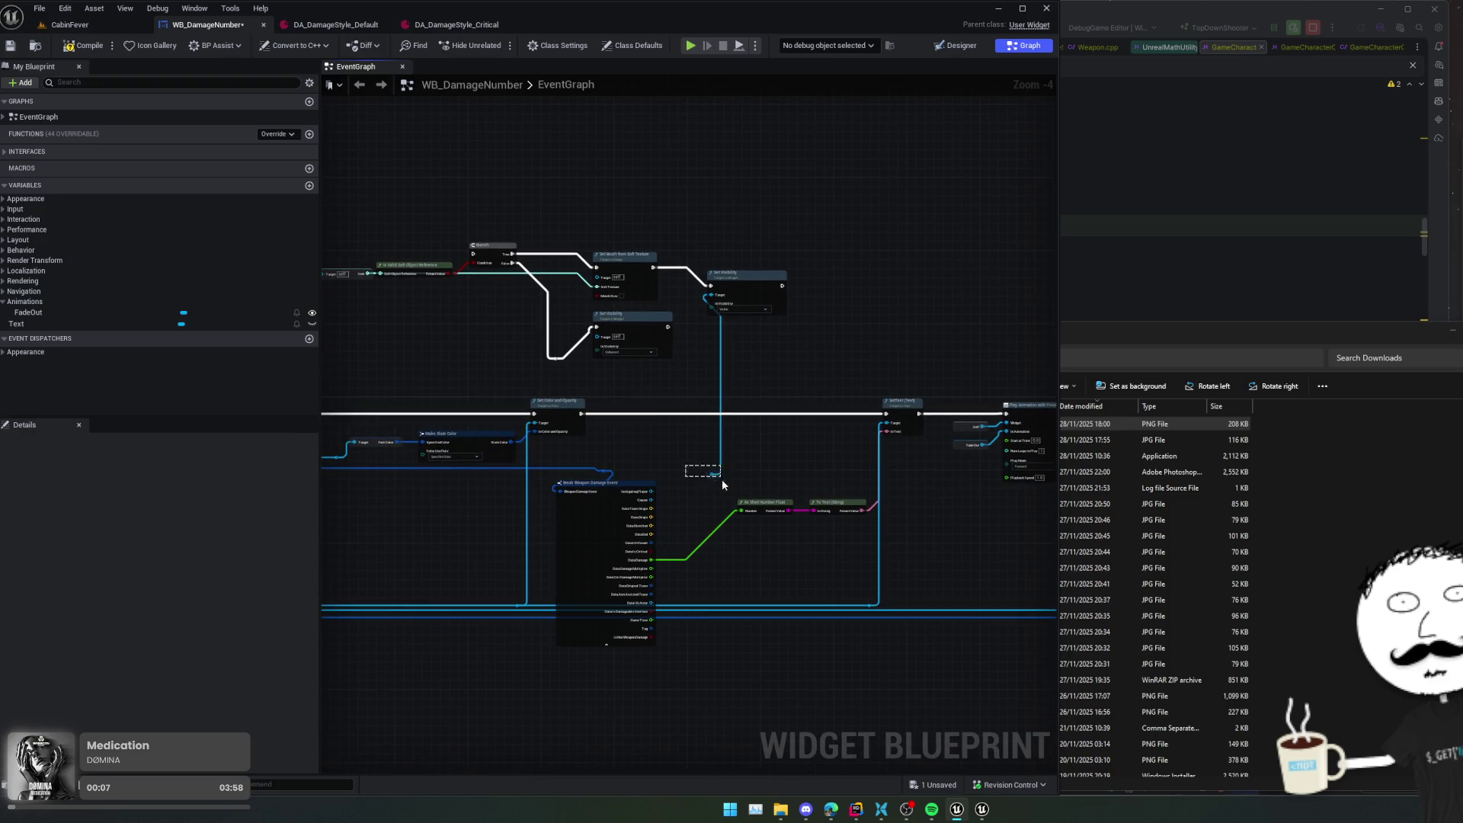
key("ctrl+z")
key("ctrl+z")
key("ctrl+z")
key("ctrl+s")
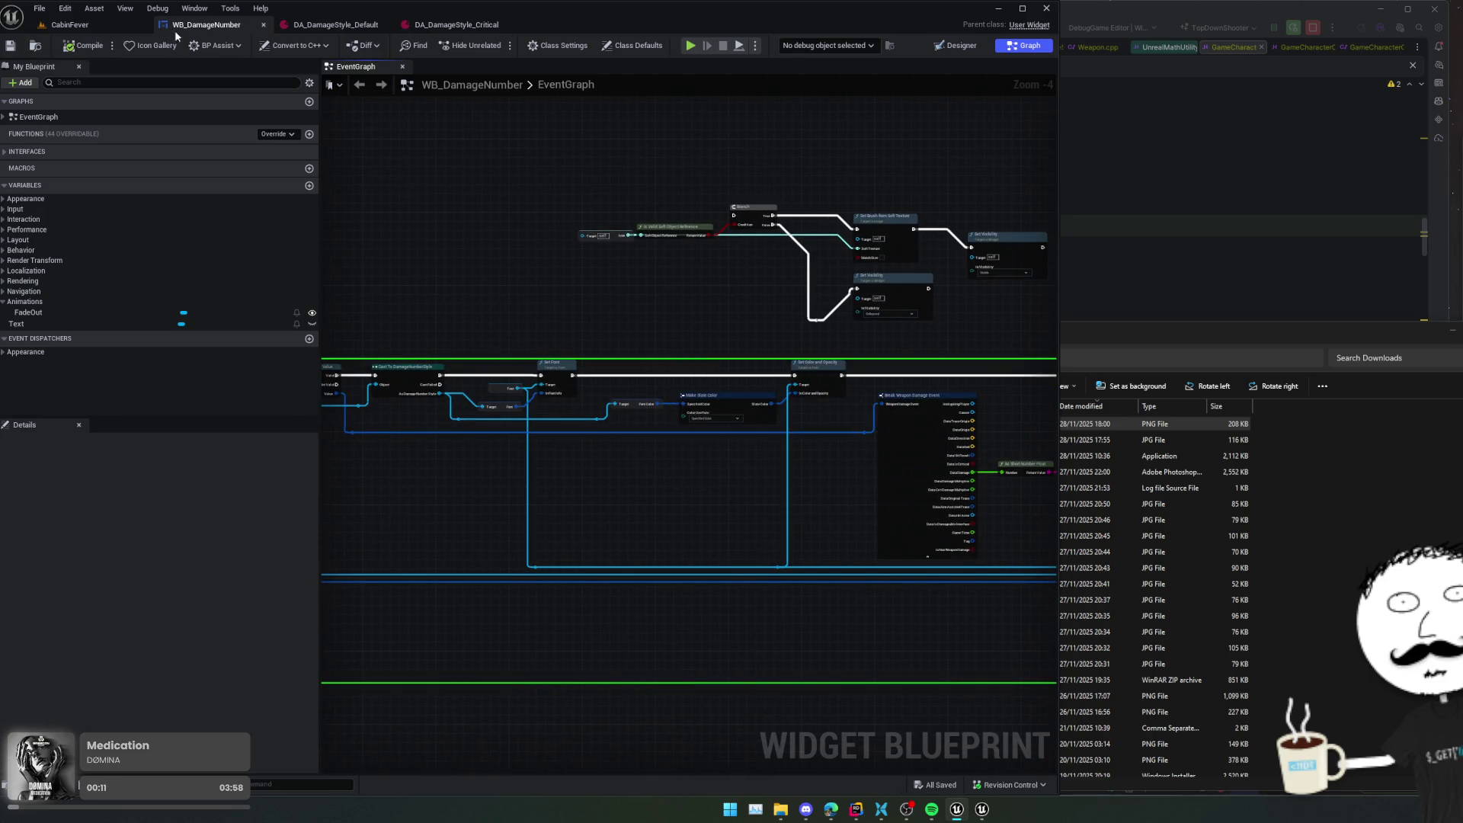
- Look through the BP Assist and File menus, then open Editor Preferences from the Edit menu
left_click(217, 45)
mouse_move(270, 186)
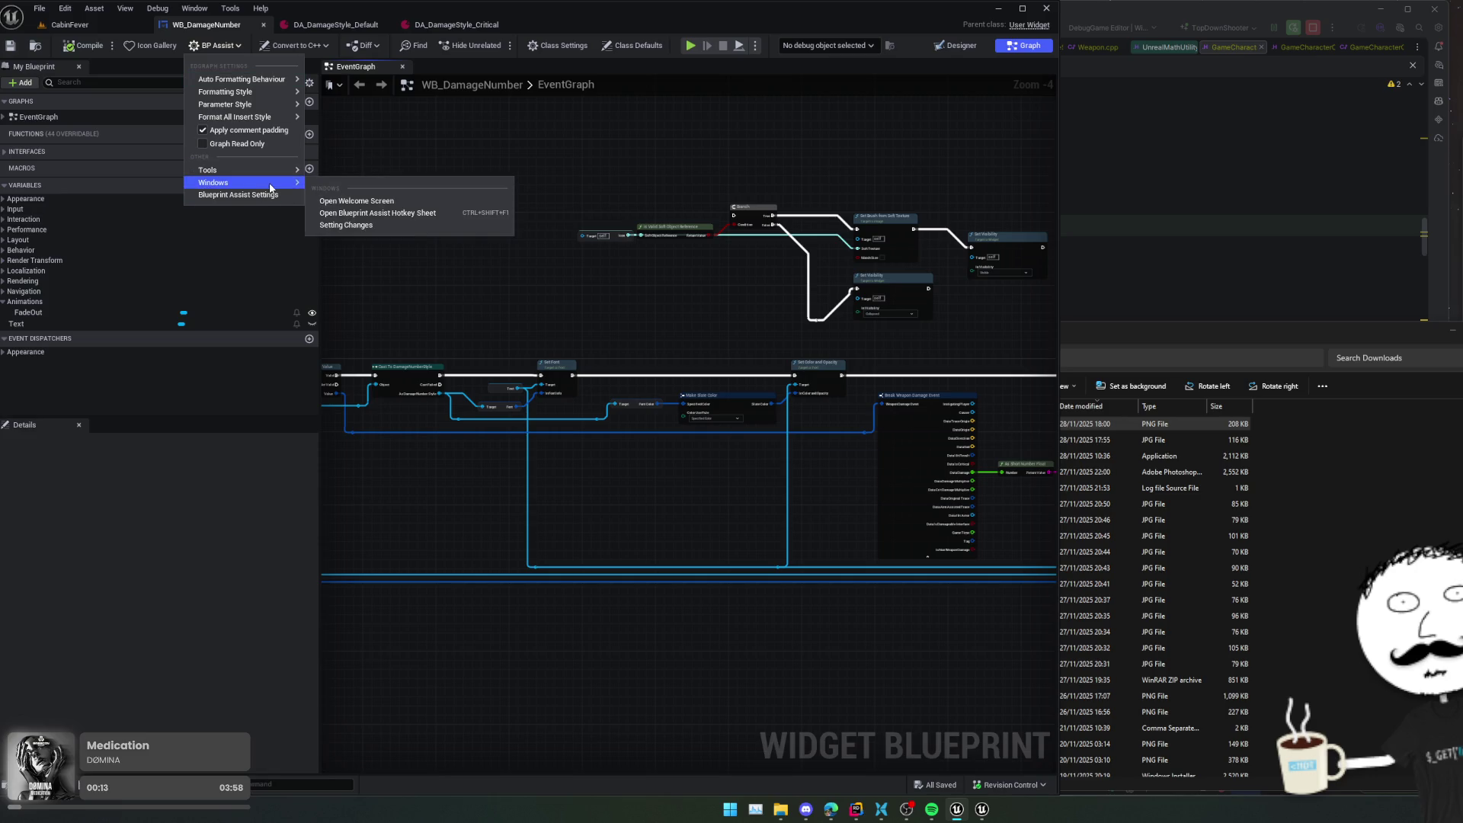
left_click(65, 8)
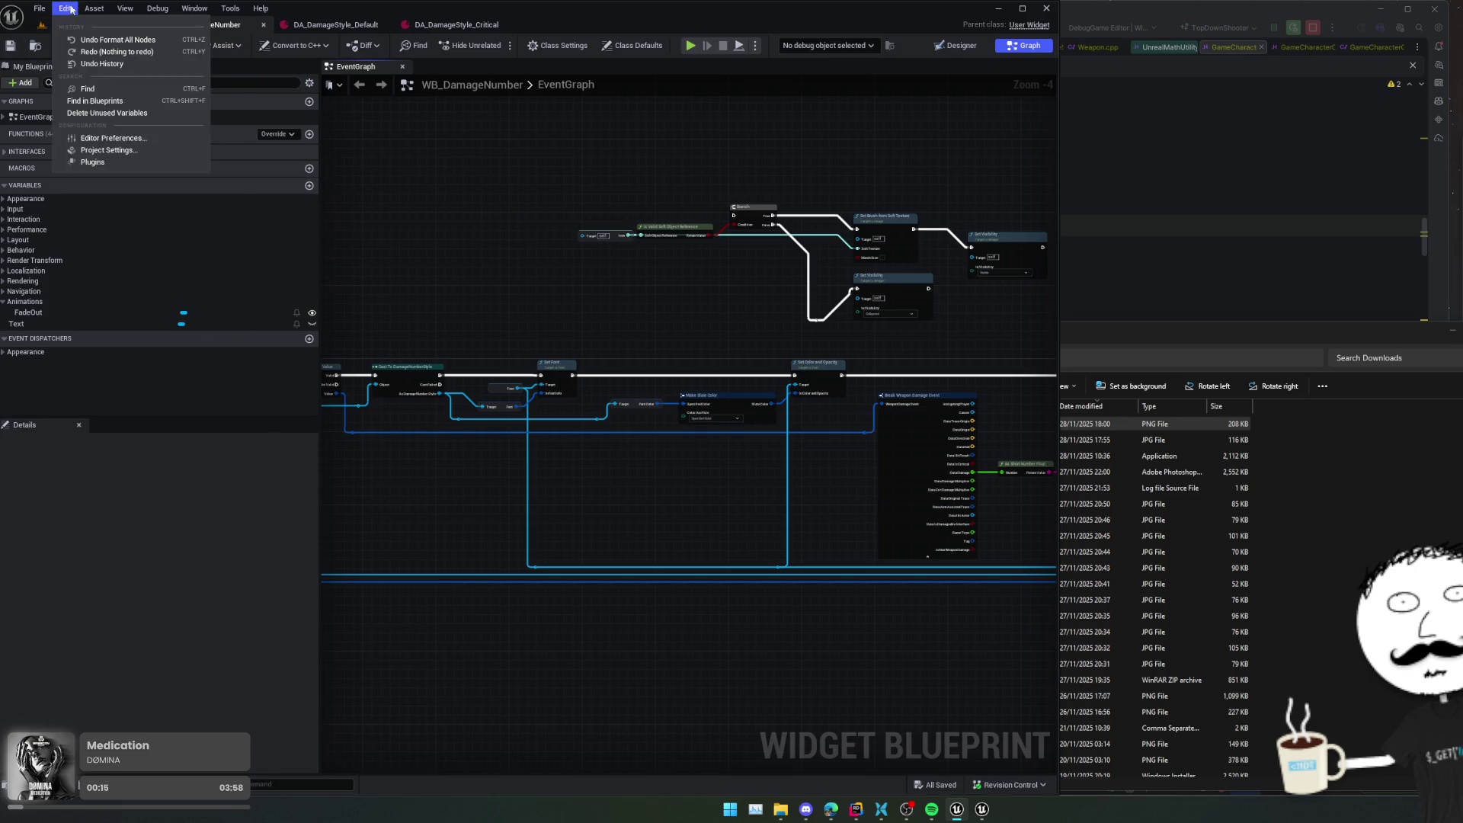
left_click(39, 9)
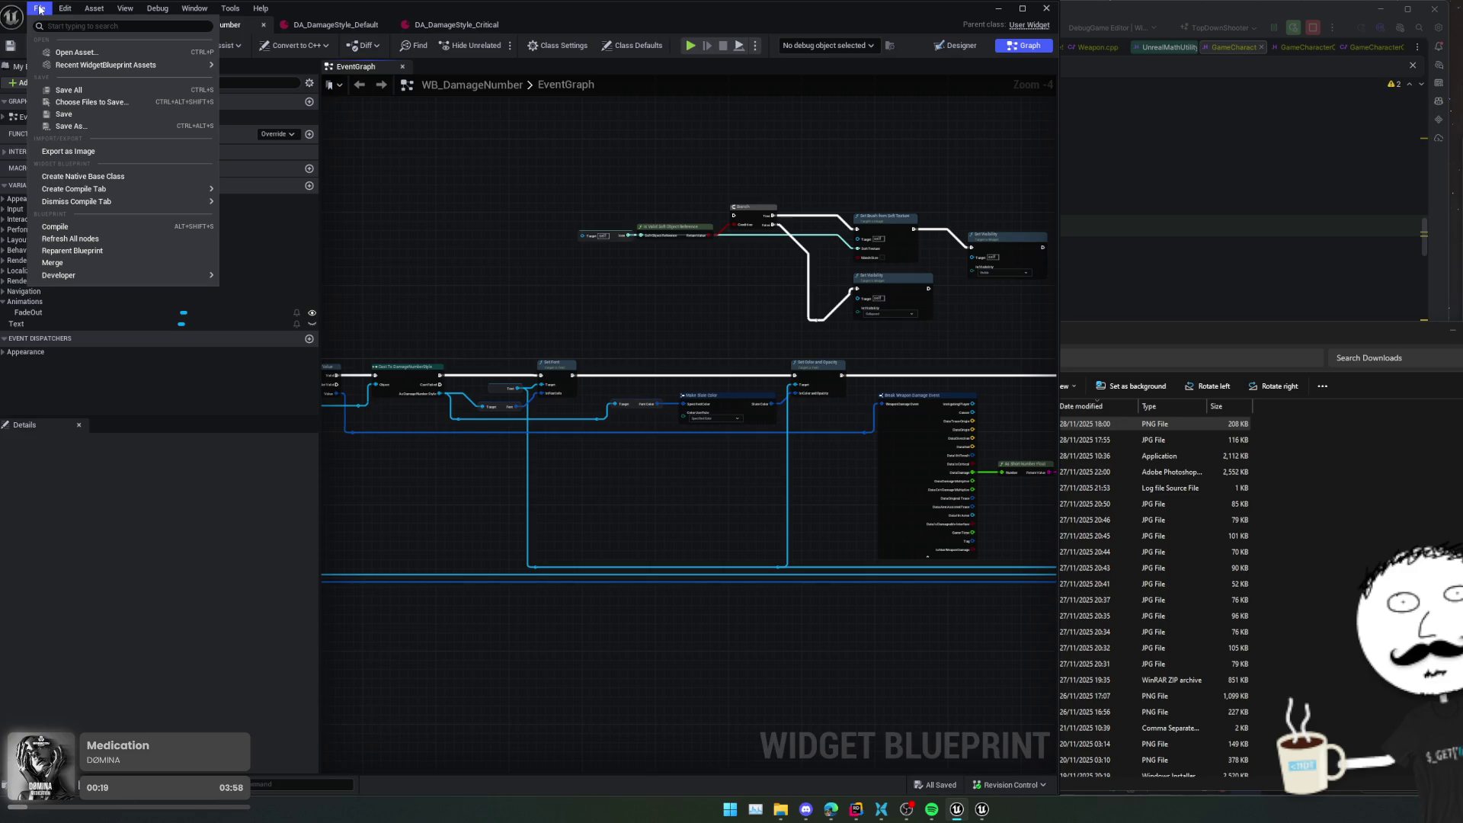
mouse_move(59, 9)
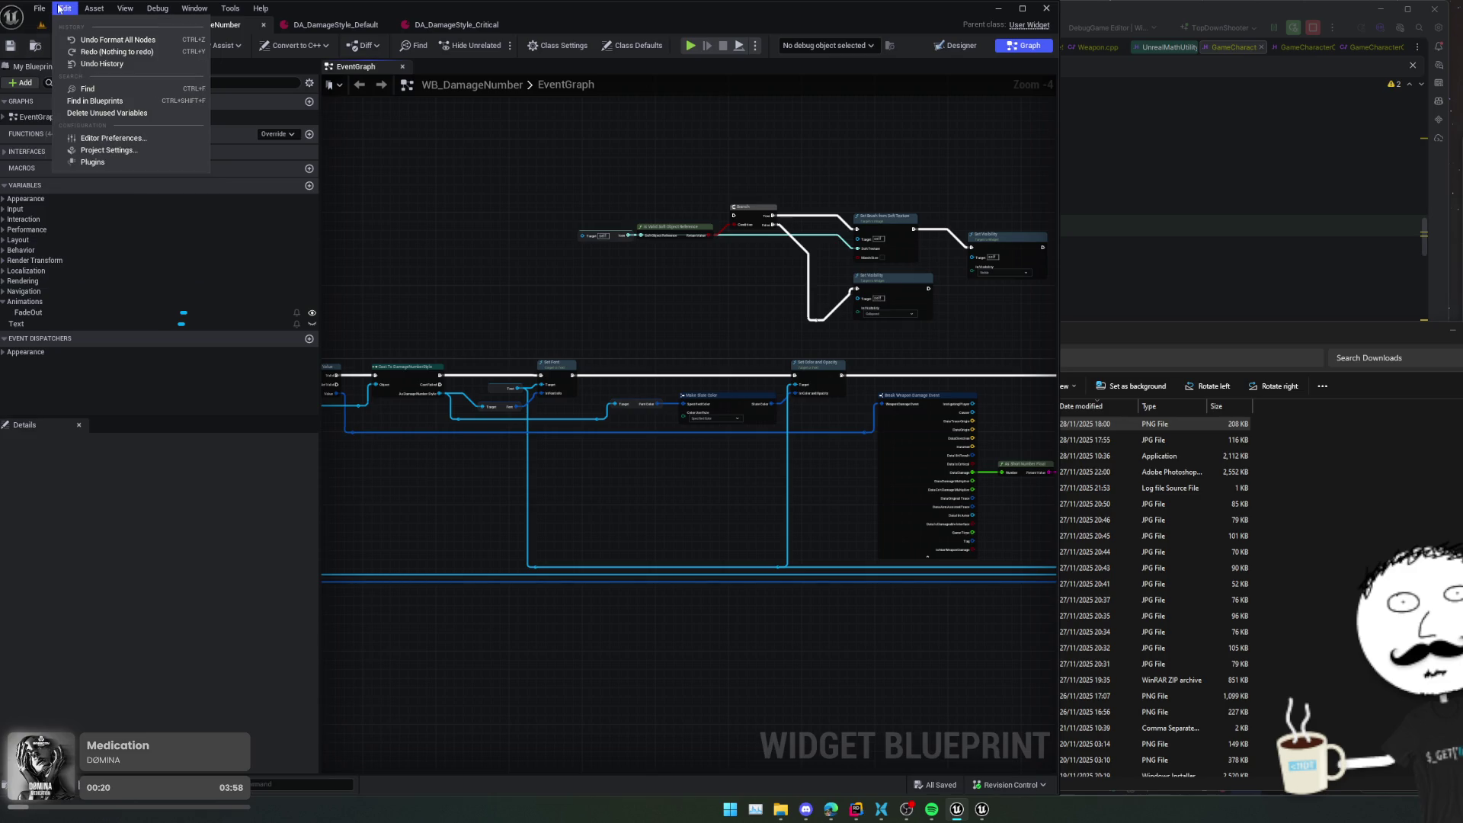
left_click(122, 151)
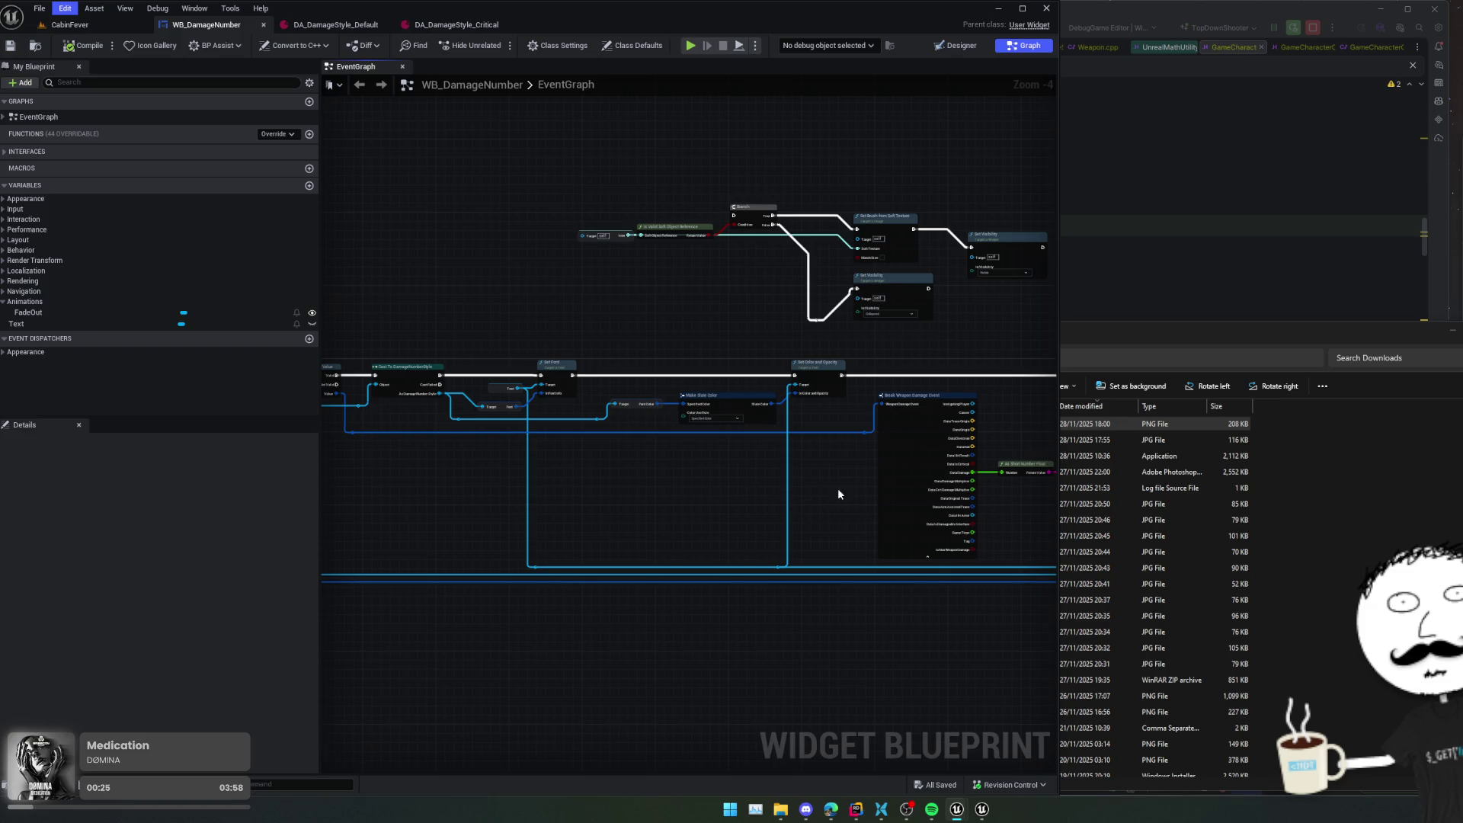
scroll(585, 552, "down", 3)
- Bring up the Electronic Nodes Plugin settings in Editor Preferences
scroll(583, 463, "down", 10)
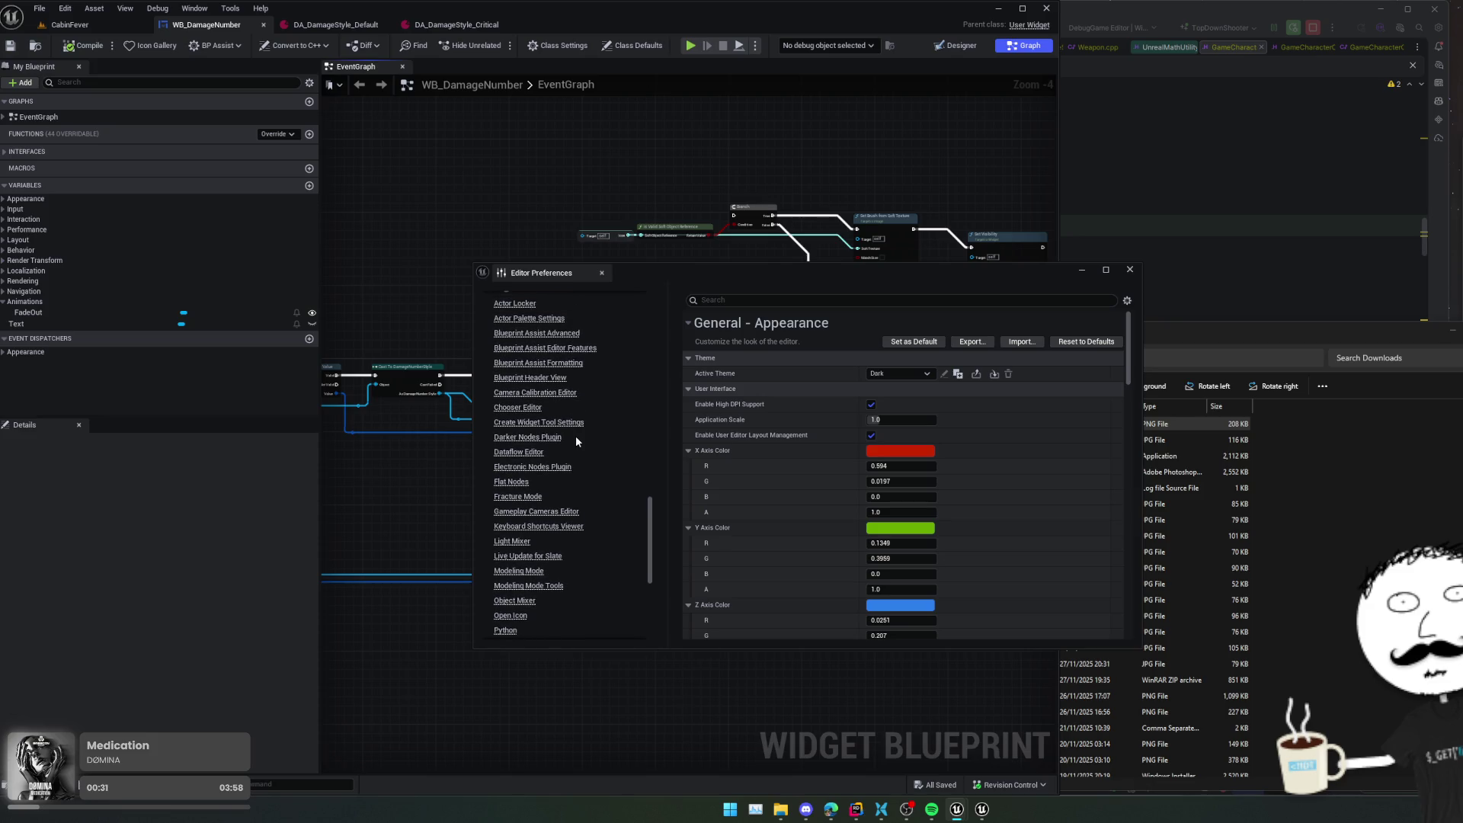
left_click(550, 466)
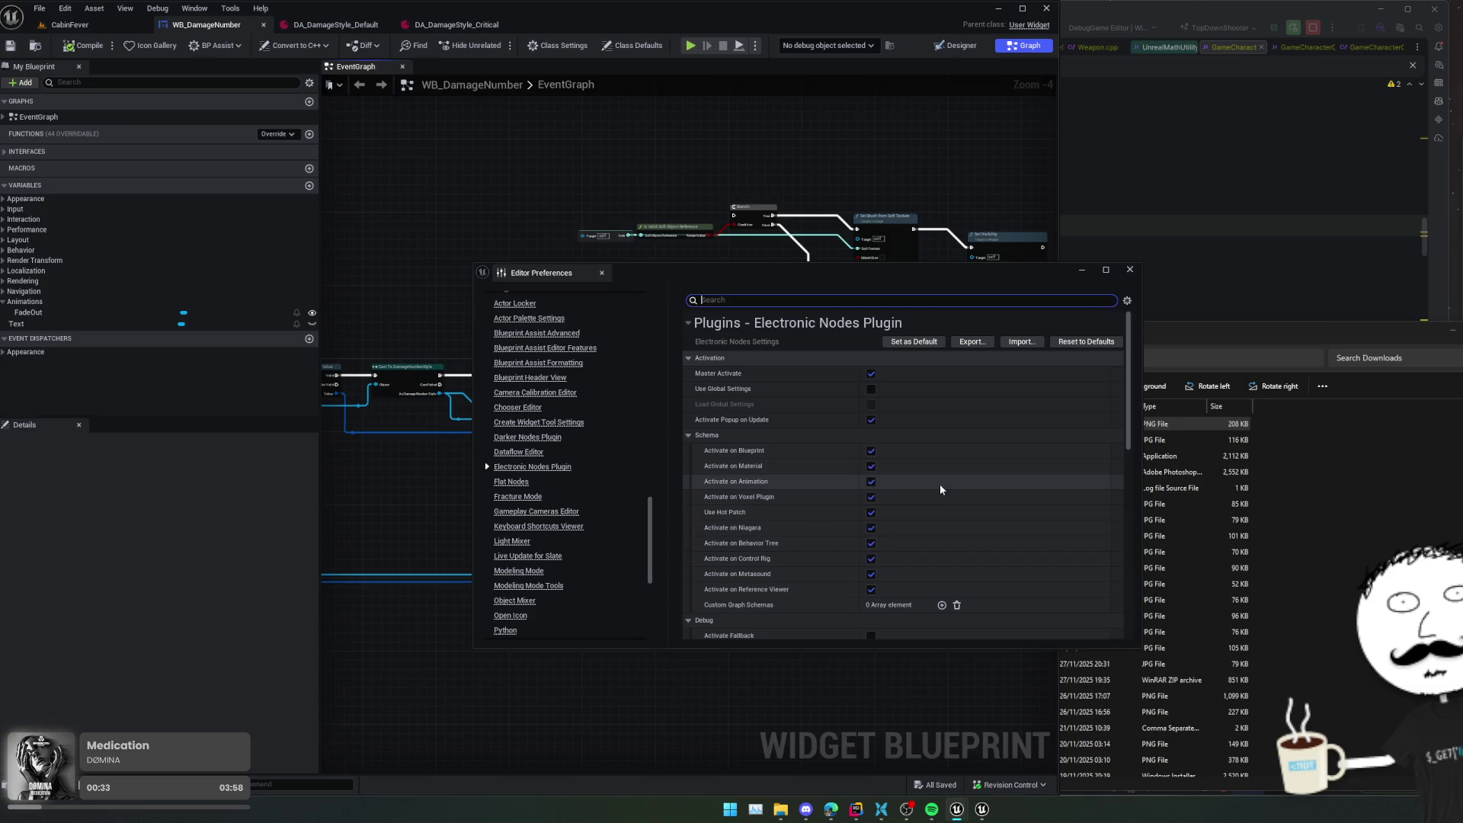
scroll(991, 483, "down", 1)
scroll(991, 484, "down", 6)
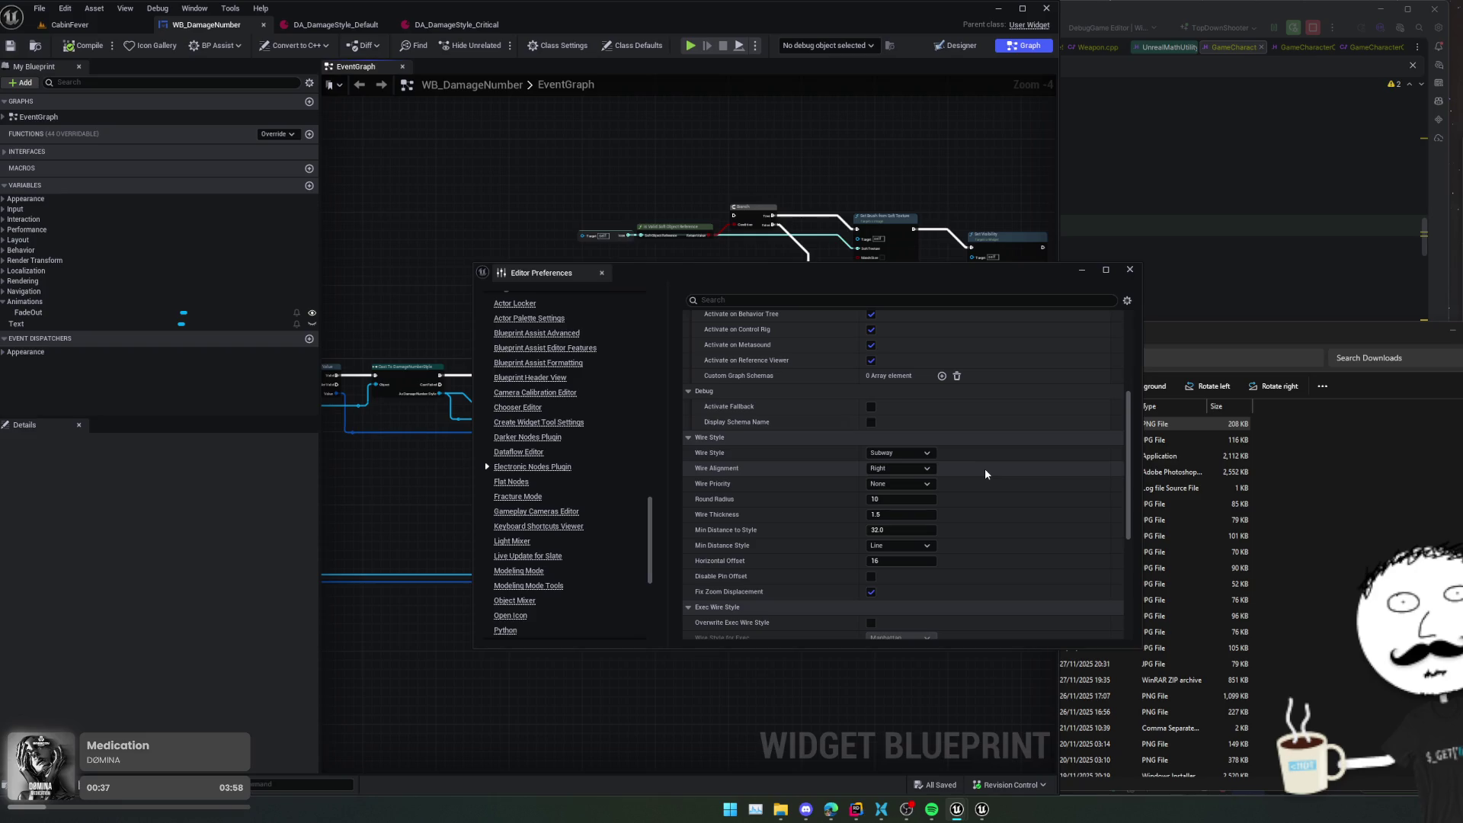
- Try the Manhattan and Subway wire styles, then settle on the Default curved style
left_click(917, 454)
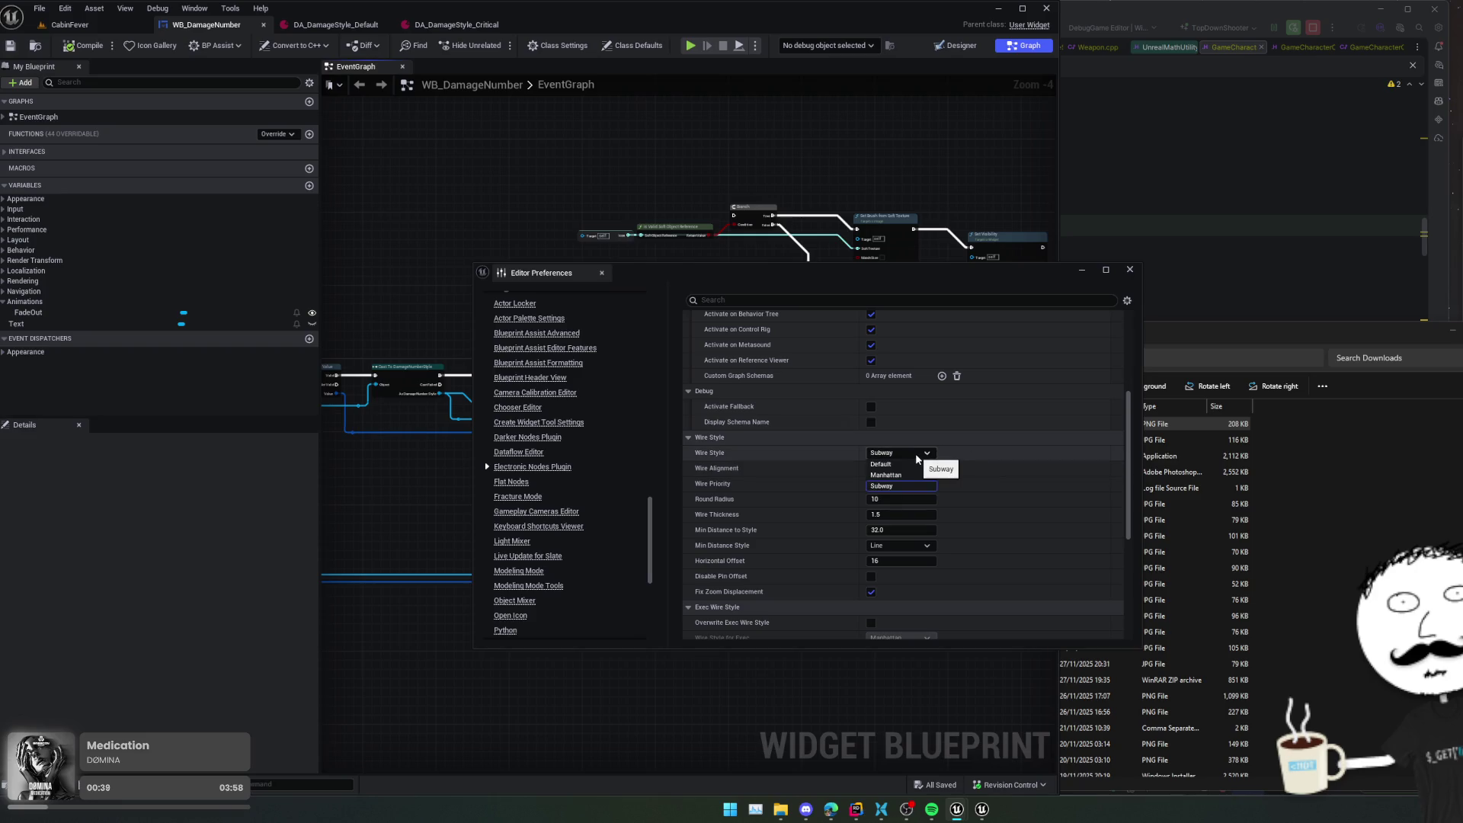
left_click(885, 475)
mouse_move(827, 281)
left_mouse_down()
mouse_move(892, 319)
mouse_move(1086, 347)
left_mouse_up()
scroll(572, 473, "up", 4)
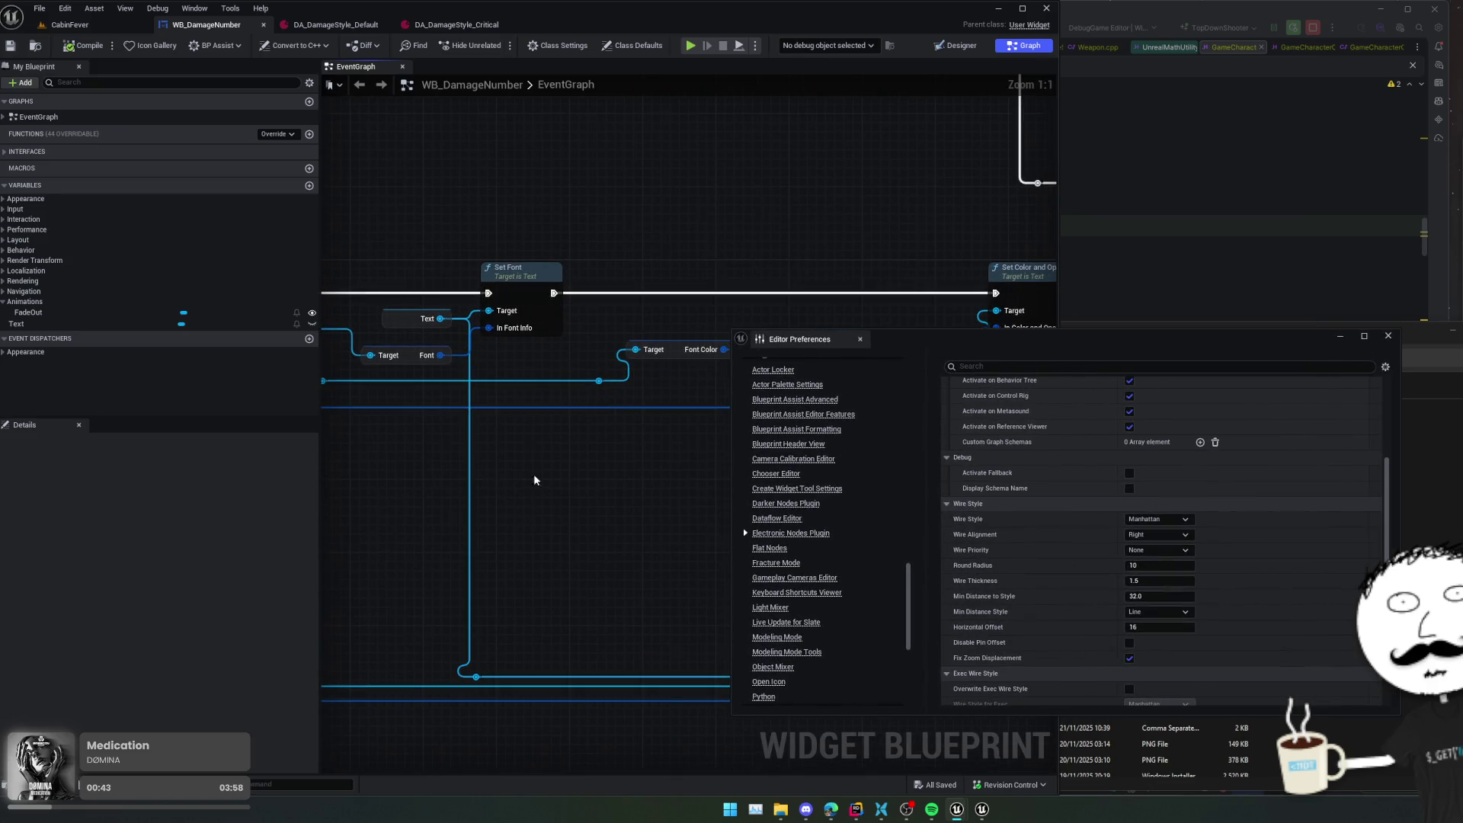
left_click(1157, 520)
left_click(1155, 552)
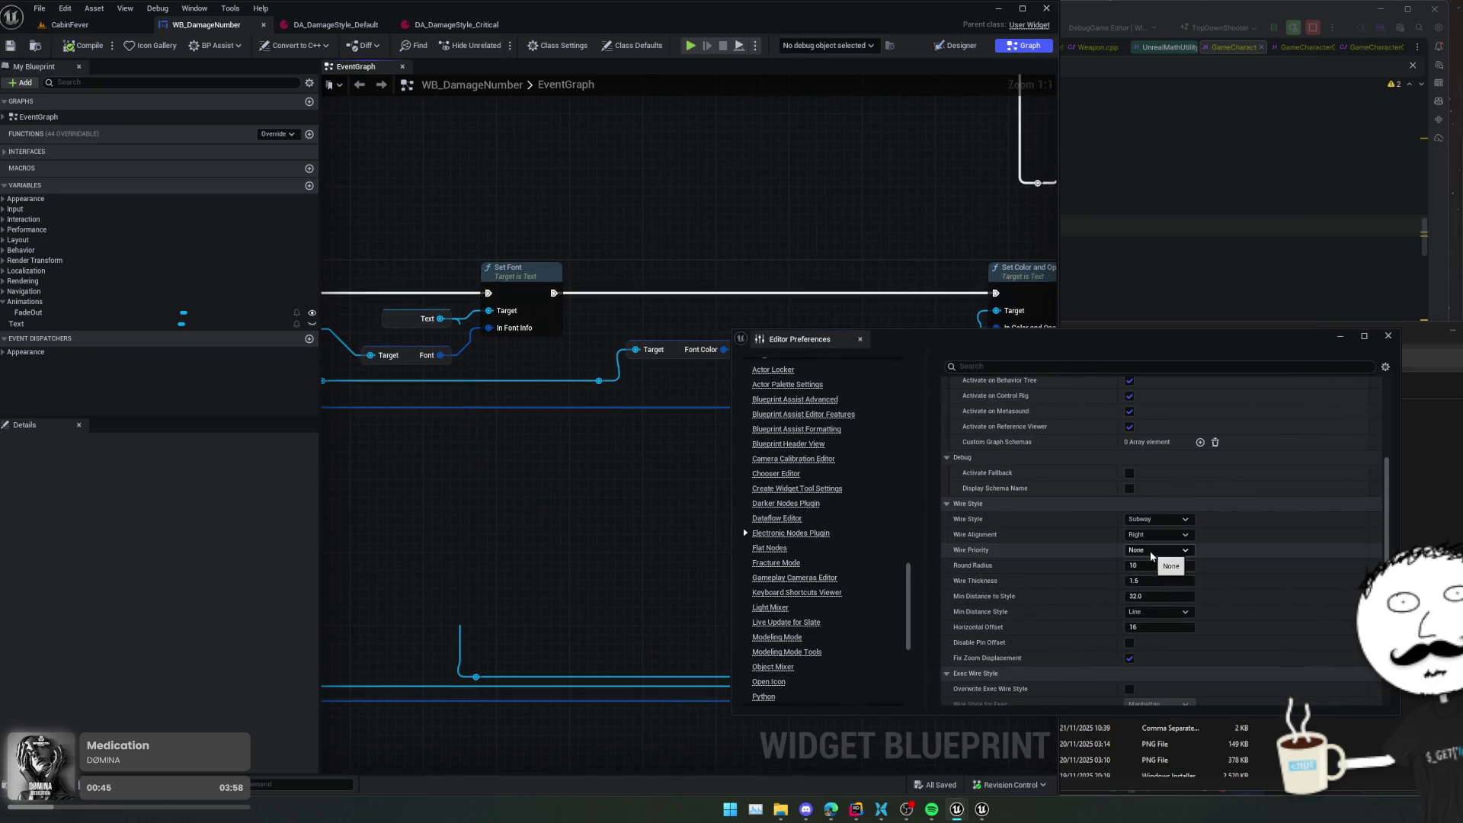
left_click(1154, 523)
left_click(1147, 542)
left_click(1157, 519)
left_click(1147, 529)
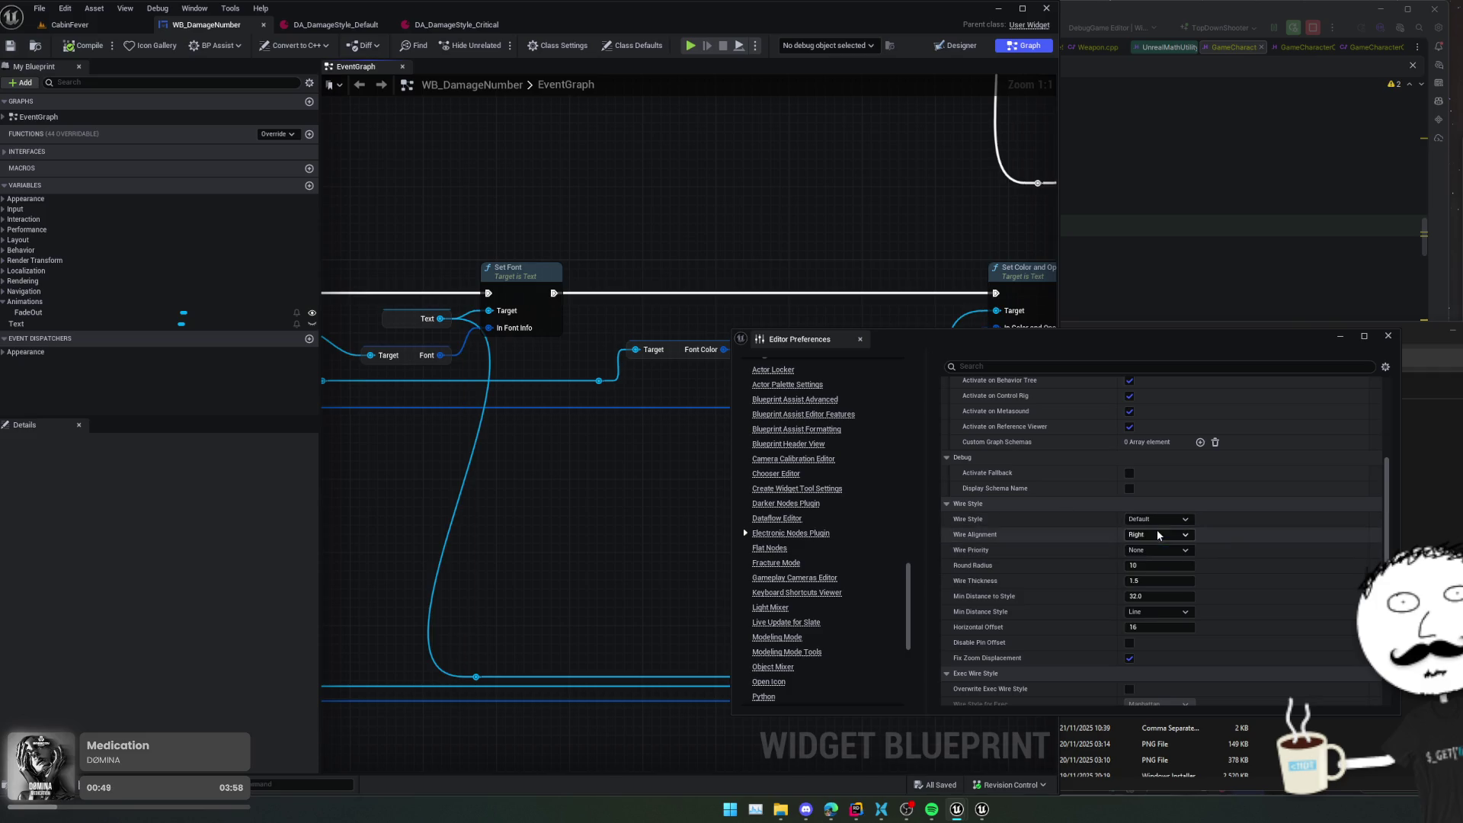
scroll(590, 529, "down", 2)
mouse_move(591, 528)
left_mouse_down()
mouse_move(513, 529)
mouse_move(392, 425)
mouse_move(372, 584)
mouse_move(556, 630)
mouse_move(392, 415)
mouse_move(330, 441)
mouse_move(419, 424)
mouse_move(610, 488)
left_mouse_up()
scroll(556, 630, "down", 1)
scroll(1015, 579, "up", 5)
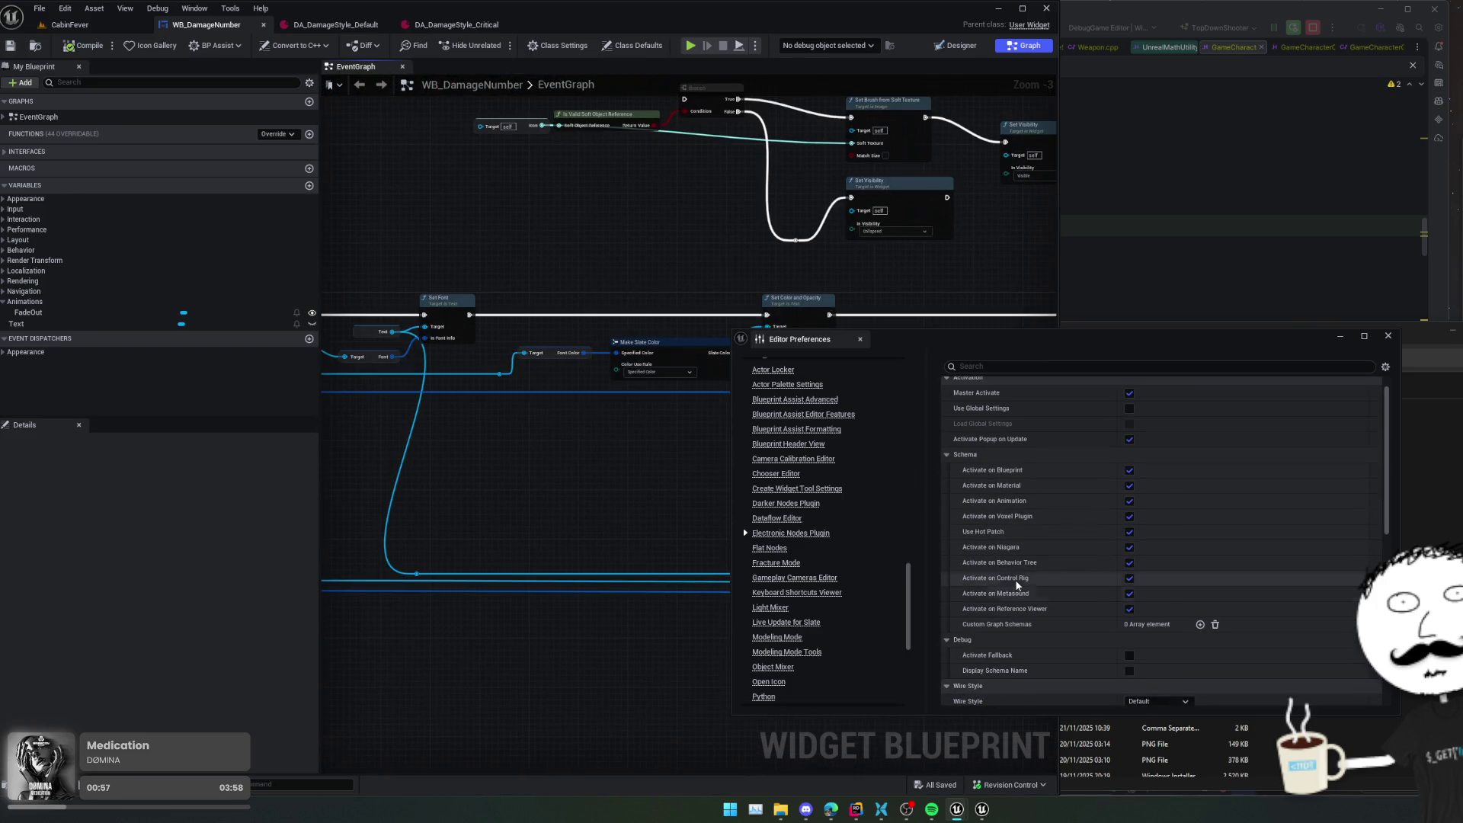
- Turn the plugin's Master Activate off to compare wires, then back on
left_click(1130, 432)
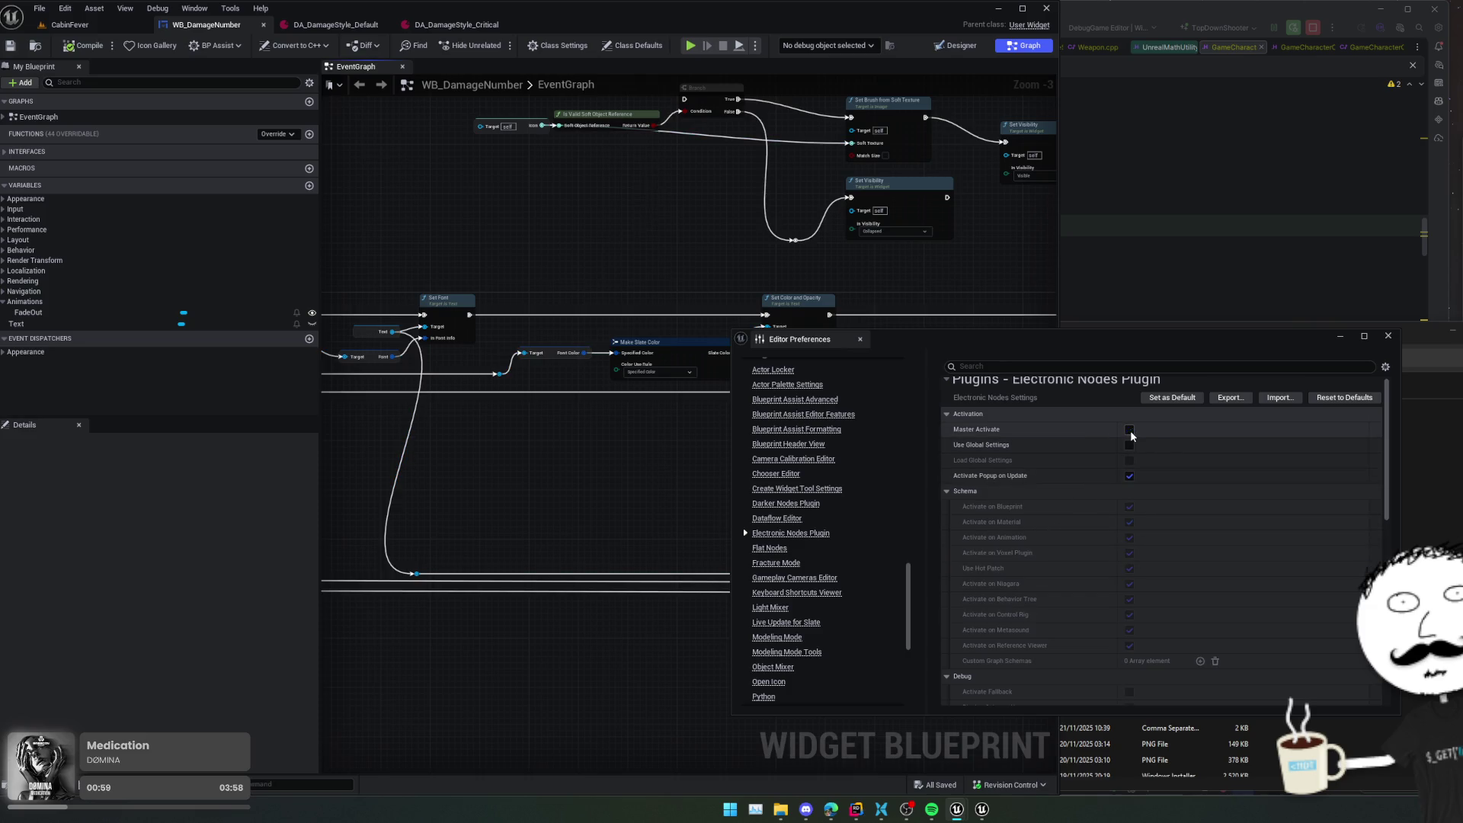
scroll(556, 465, "up", 3)
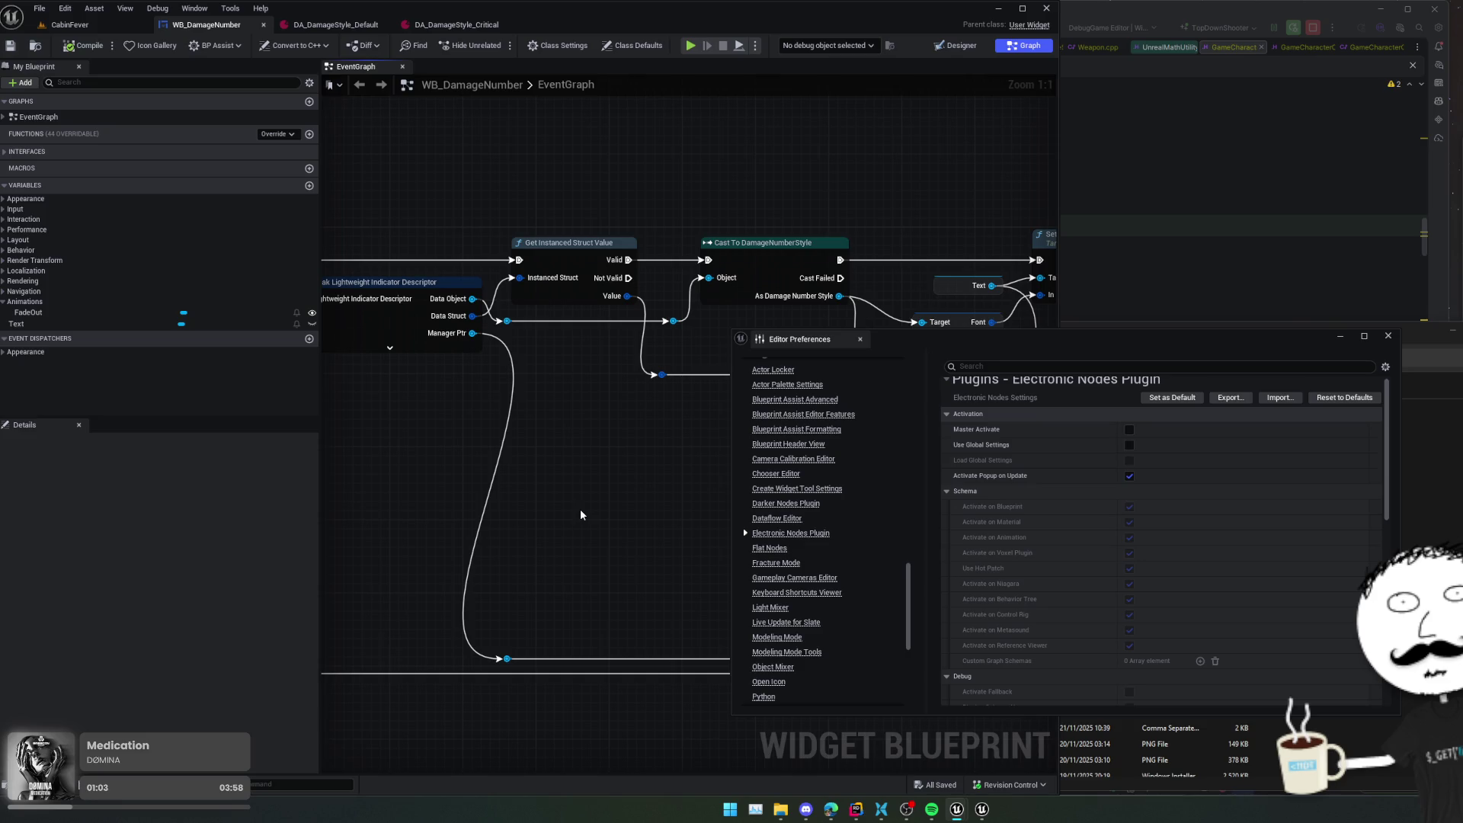
left_click(1130, 429)
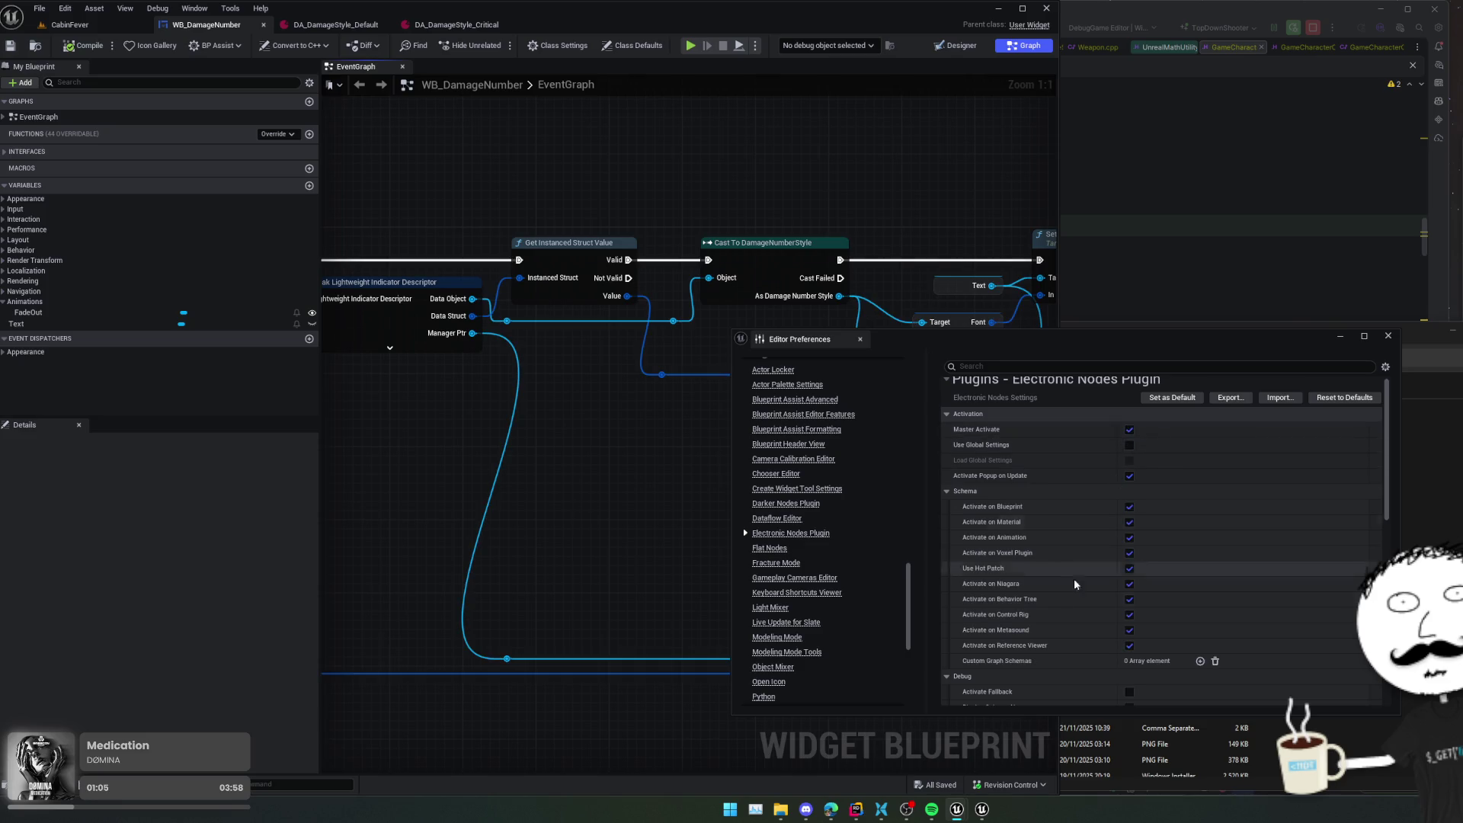
scroll(1237, 528, "down", 3)
scroll(1237, 528, "down", 2)
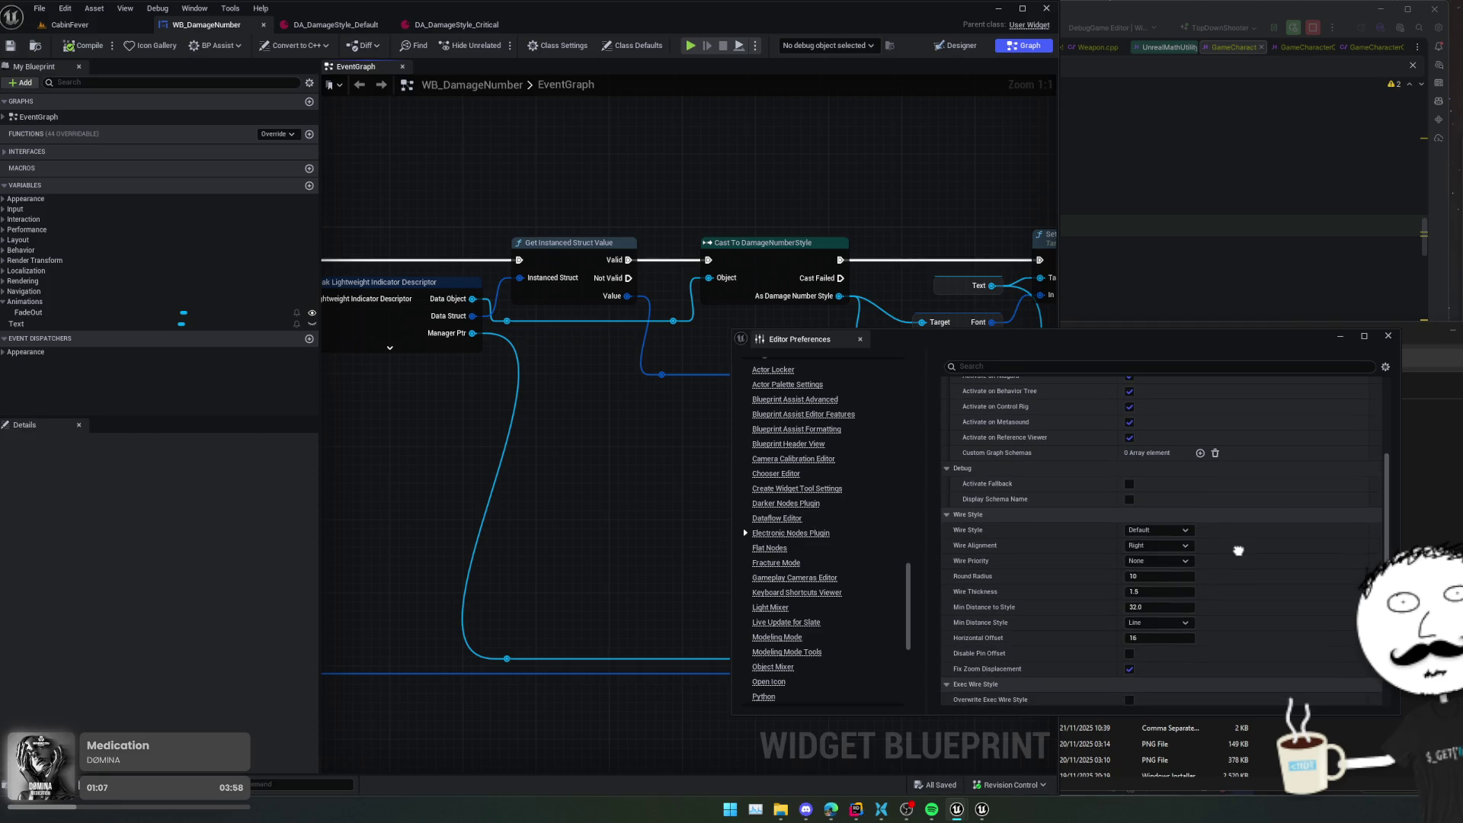
scroll(1238, 551, "down", 1)
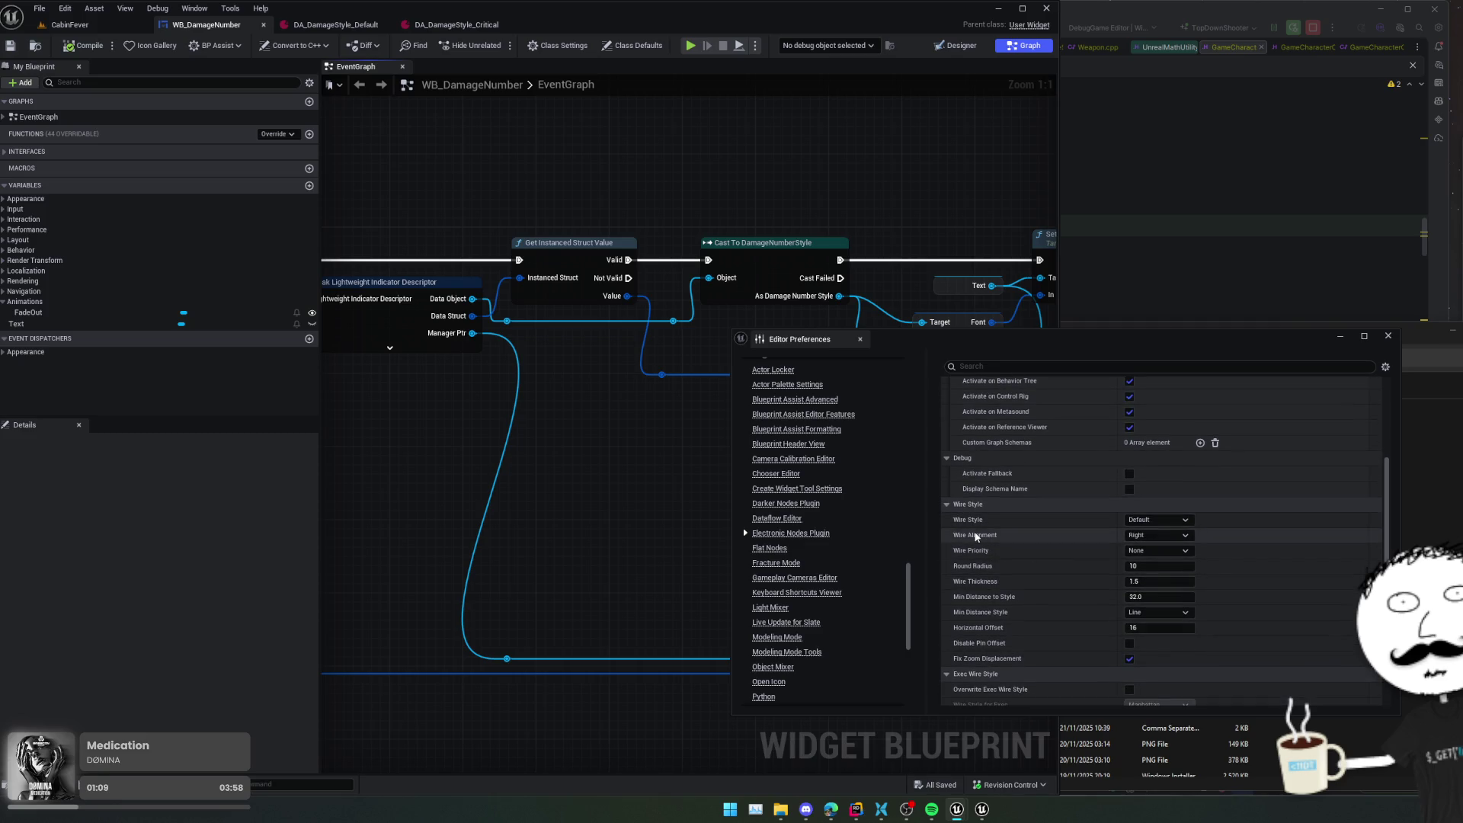
scroll(546, 486, "down", 3)
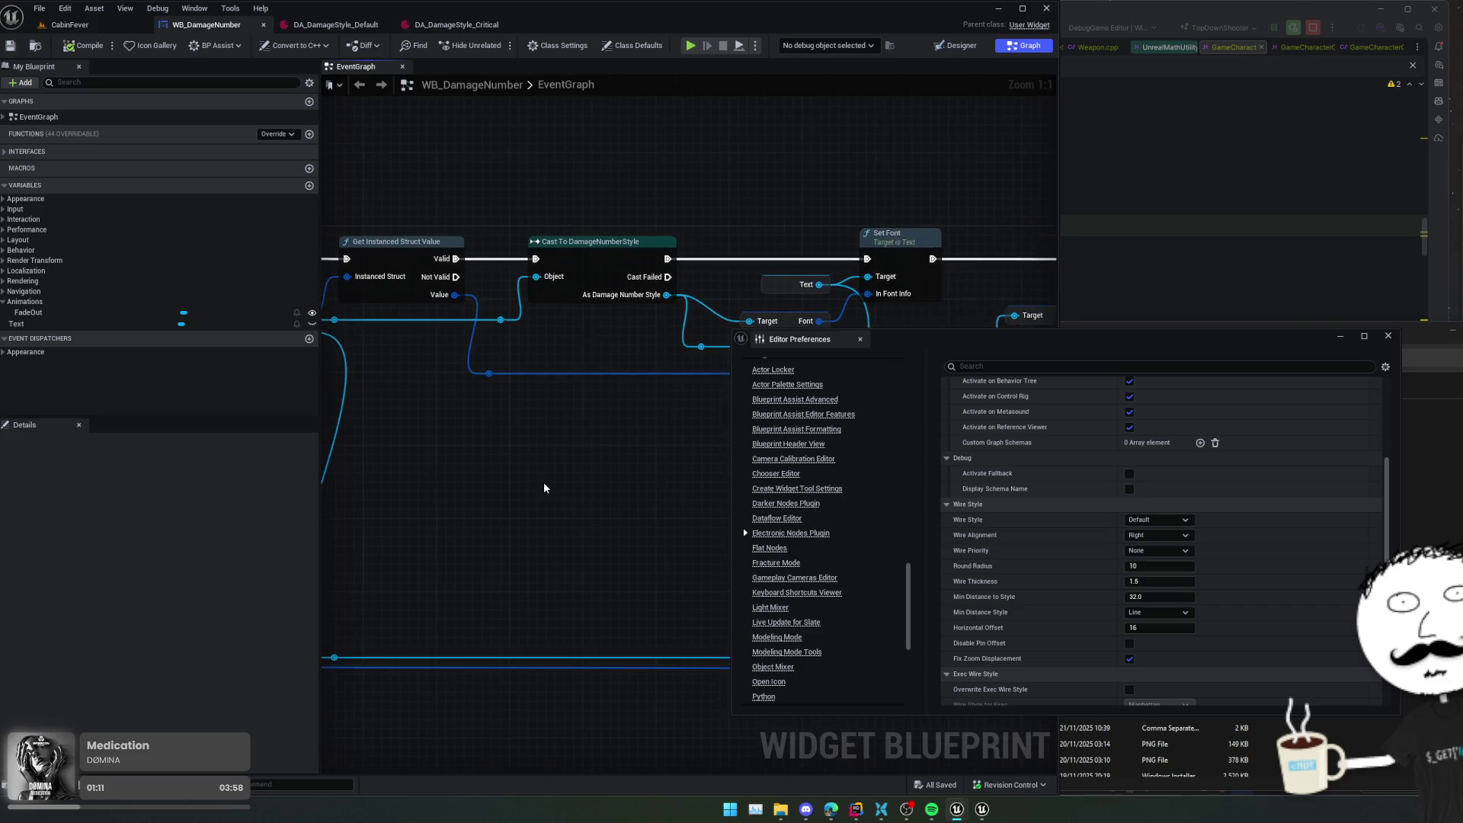
- Keep wire alignment at Right and set Wire Priority to None after trying Node and Pin
left_click(1157, 536)
left_click(1181, 560)
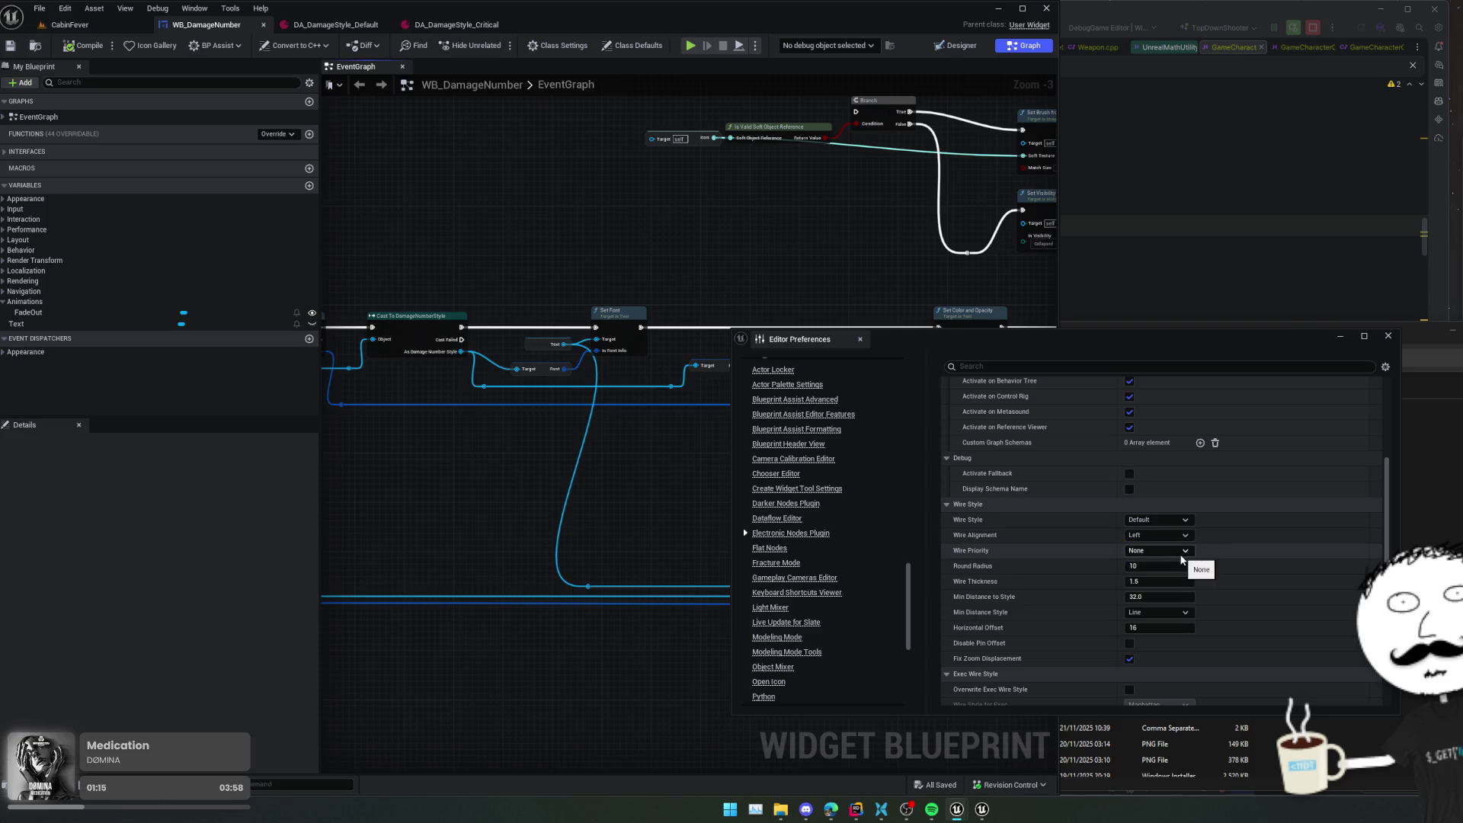
left_click(1158, 535)
left_click(1158, 547)
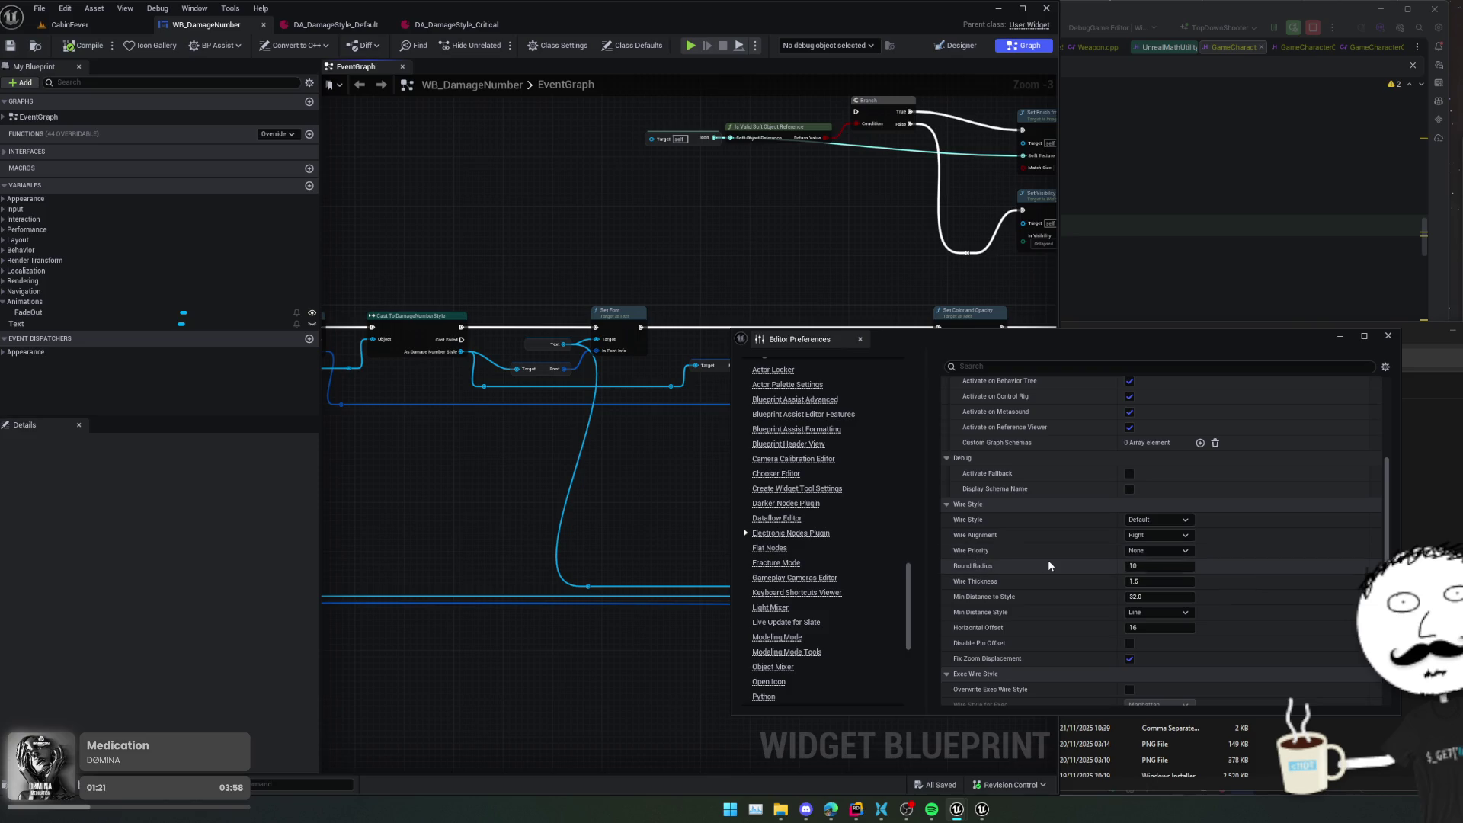
left_click(1157, 550)
left_click(1163, 565)
left_click(1157, 550)
left_click(1152, 584)
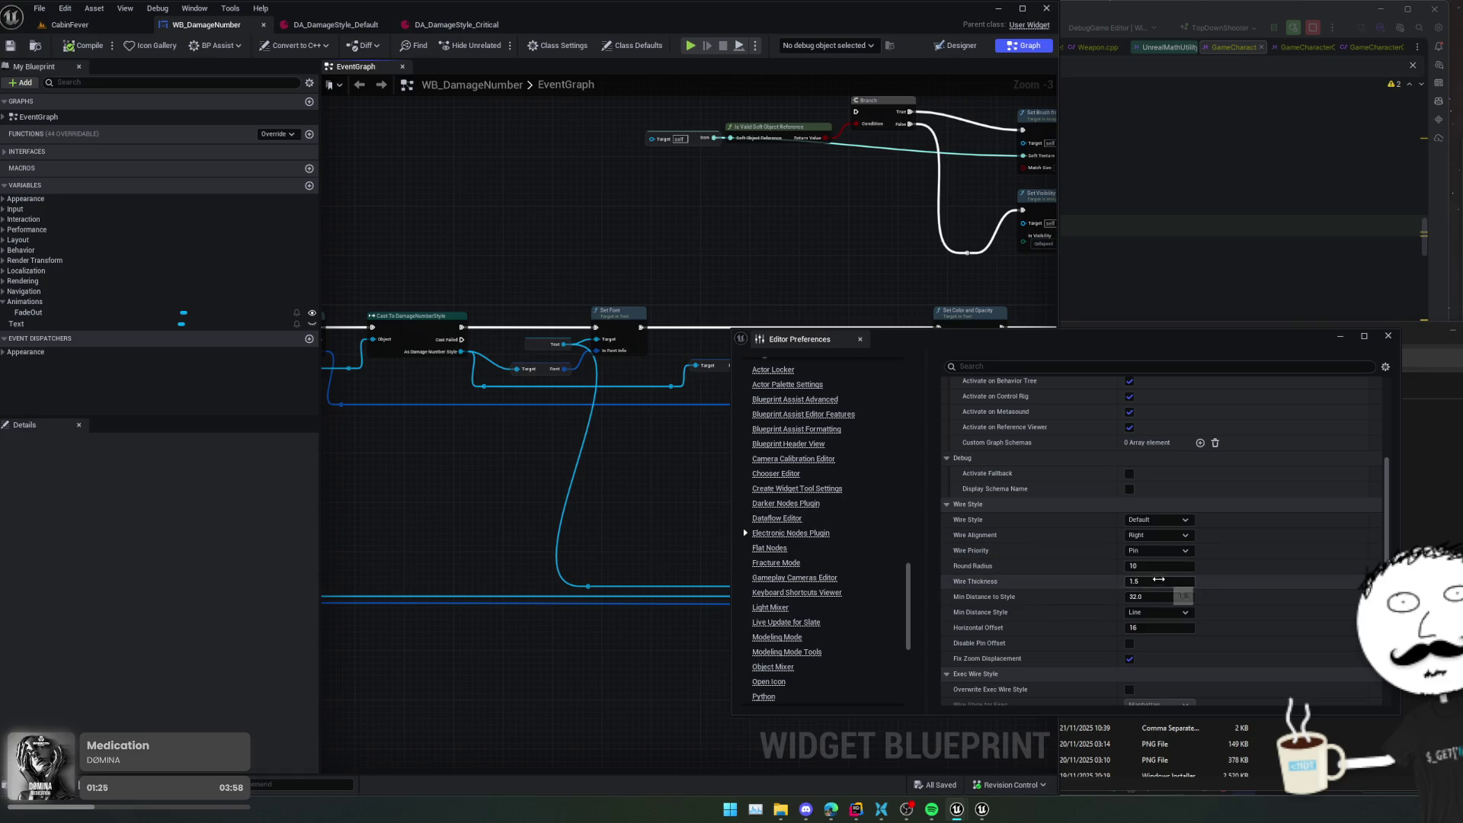
left_click(1172, 558)
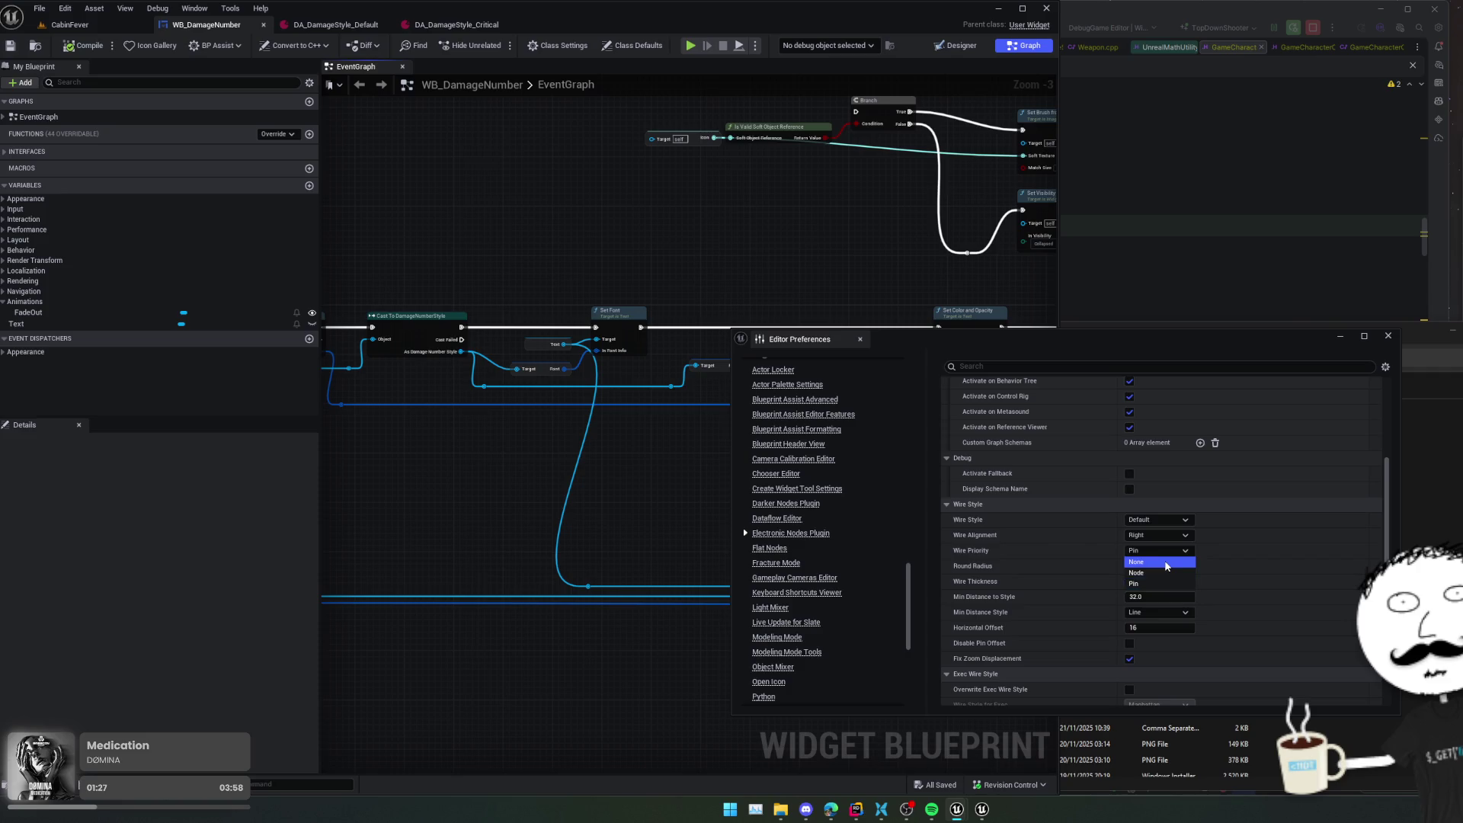
left_click(1151, 568)
scroll(991, 527, "down", 1)
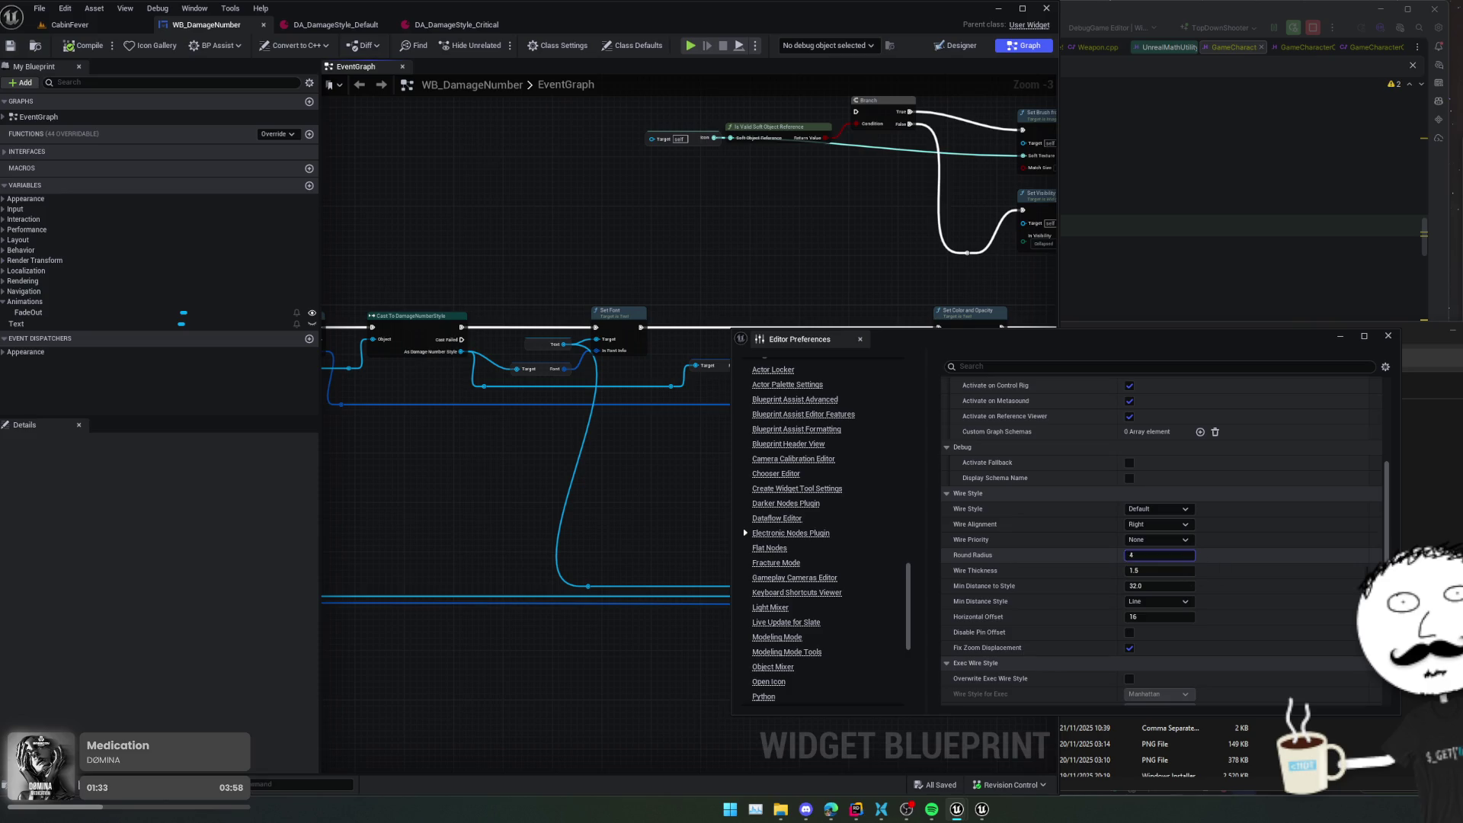
- Set Round Radius to 10 and Wire Thickness to 2.0
type("13")
key("Return")
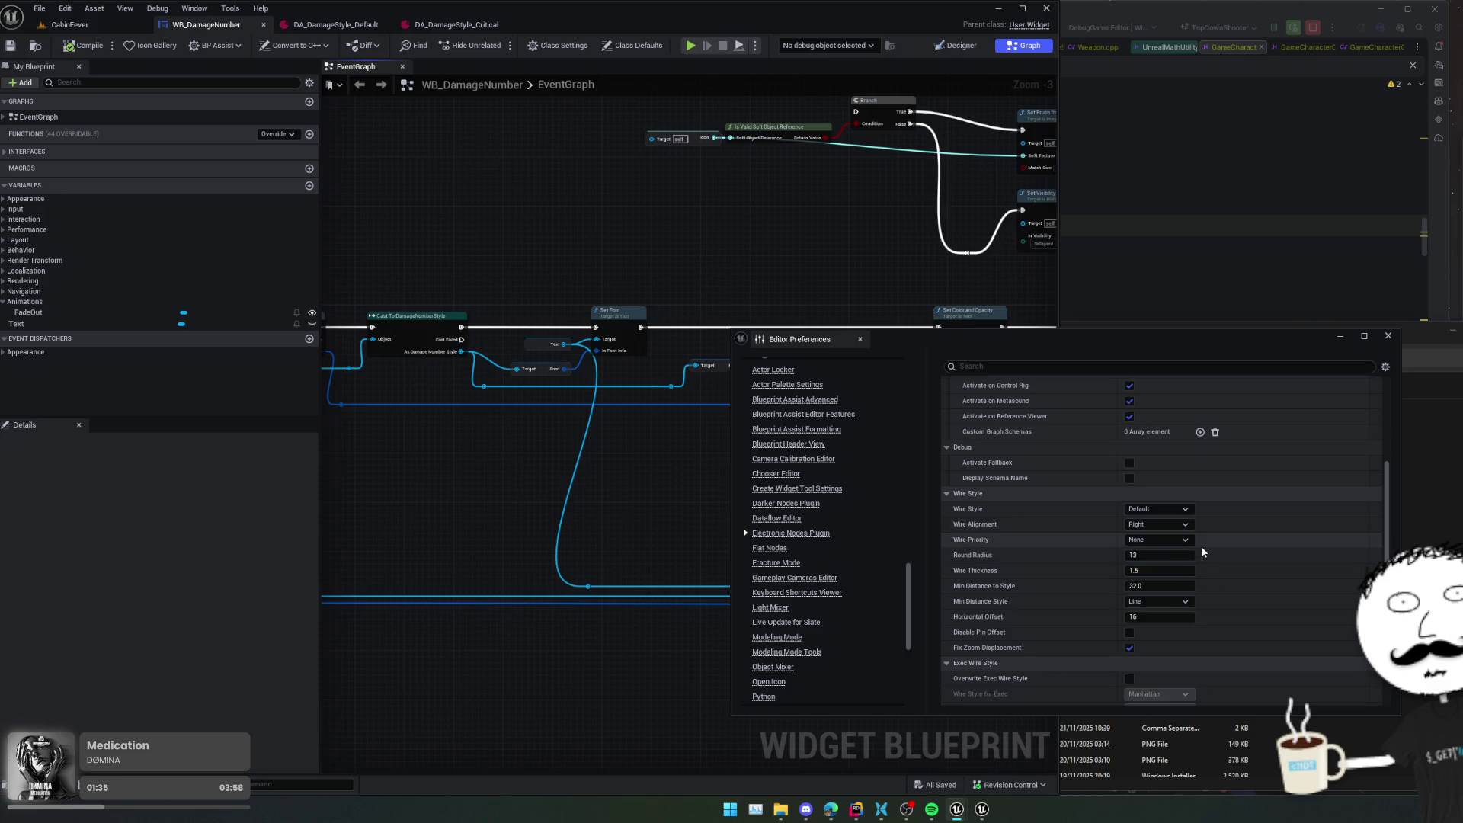
left_click(1146, 555)
type("10")
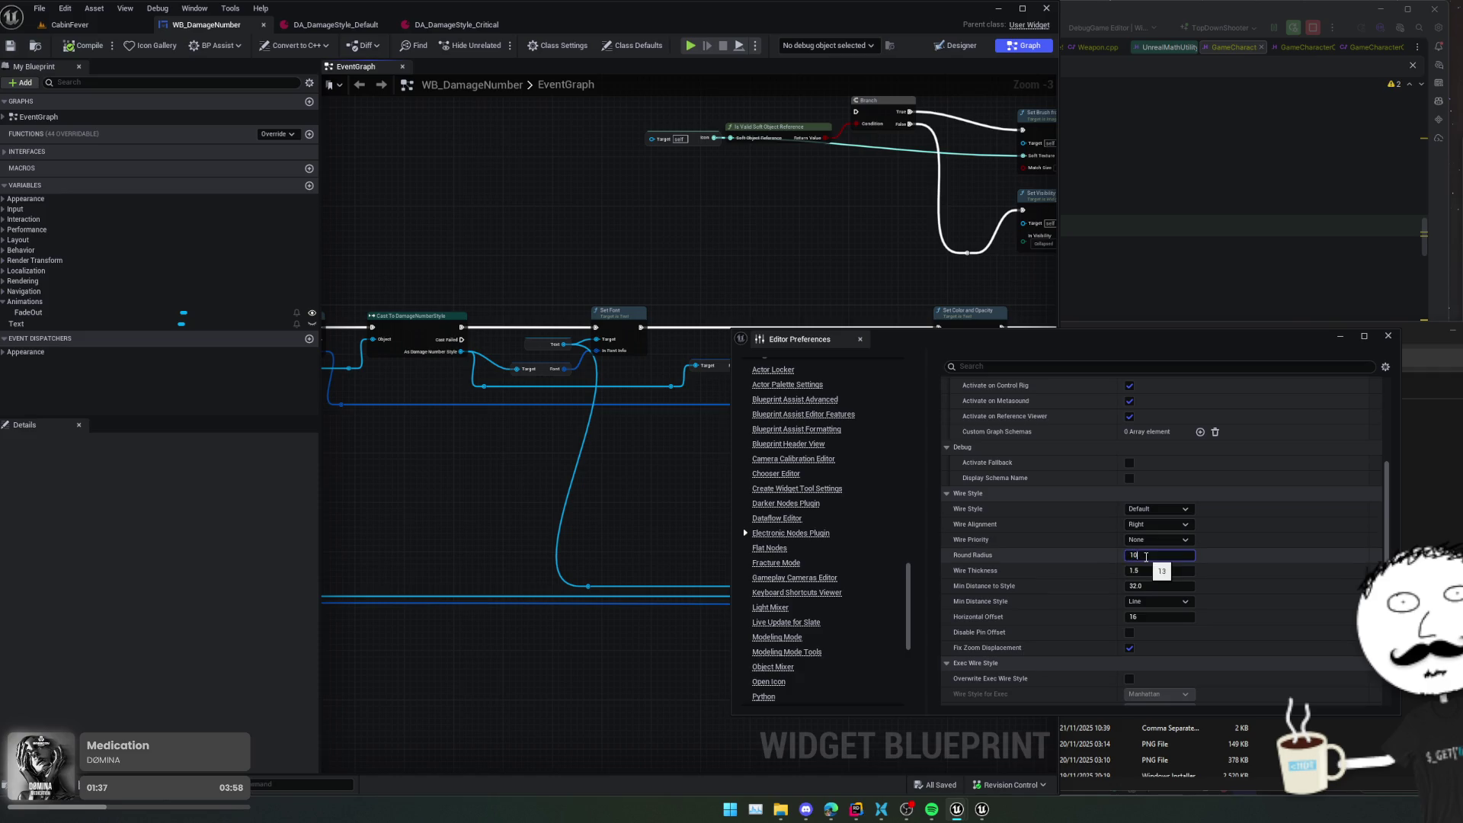
type("2")
key("Return")
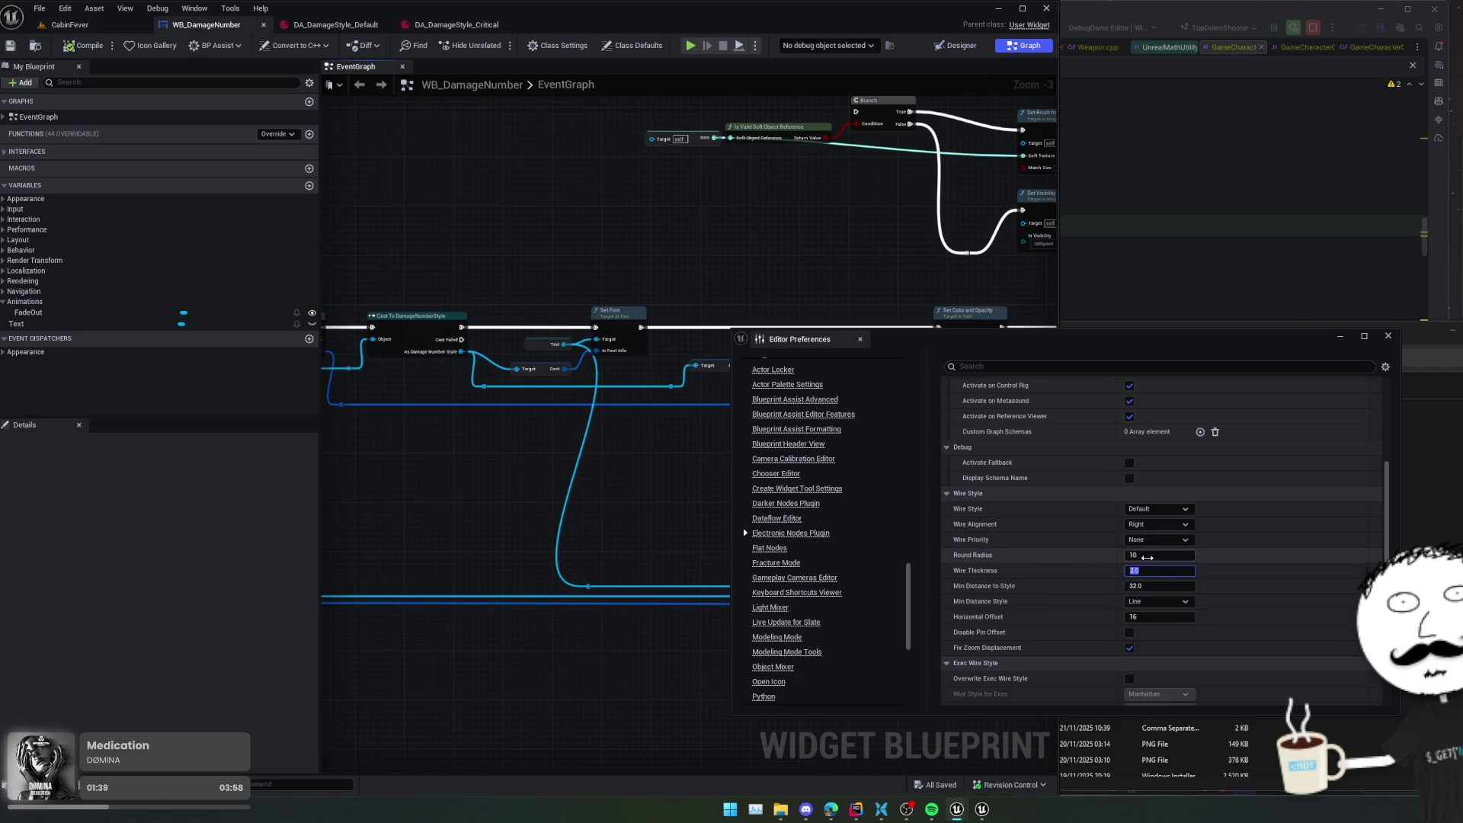
scroll(1227, 547, "down", 1)
scroll(1226, 547, "down", 2)
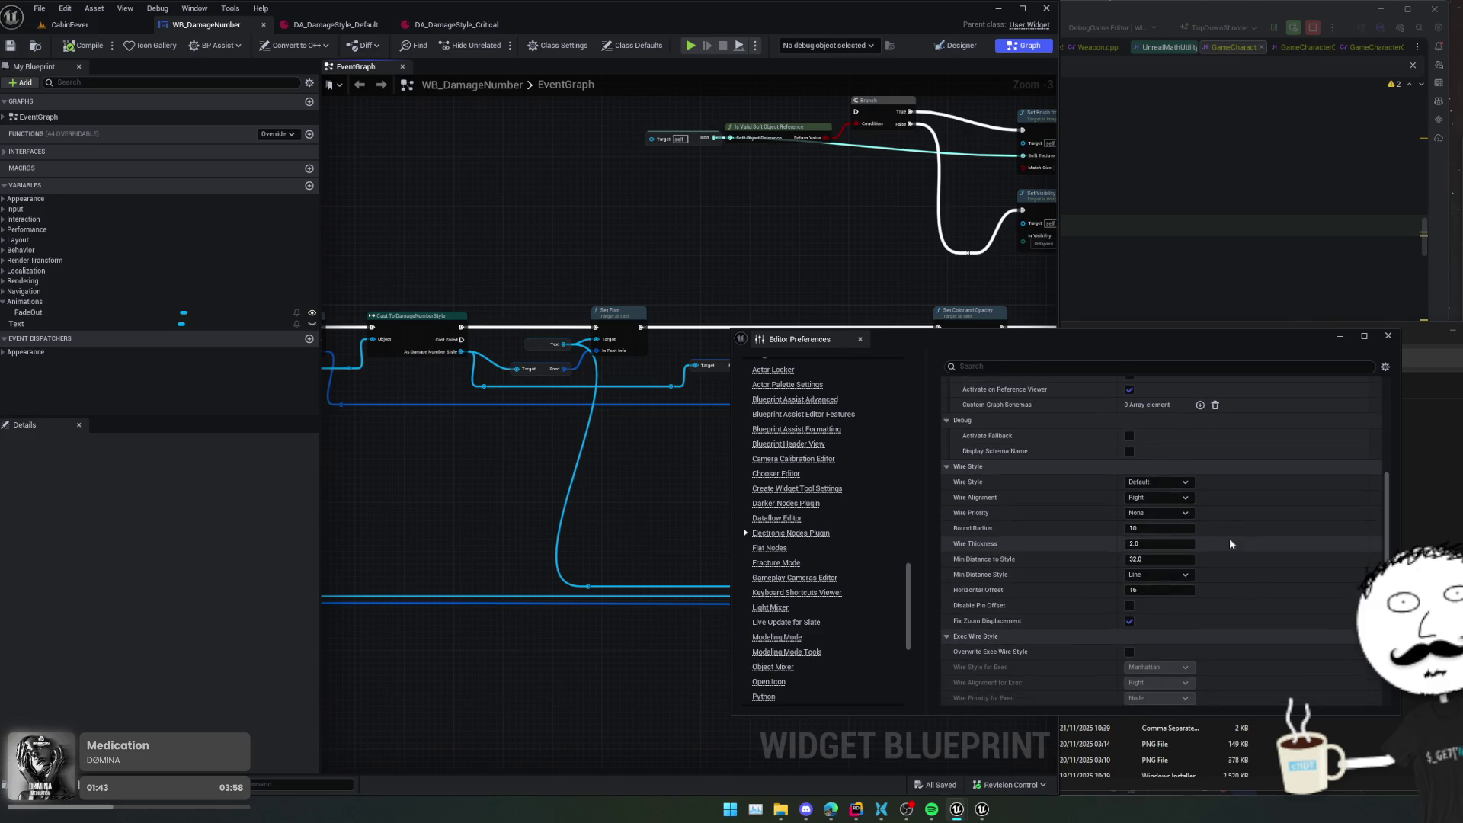
scroll(588, 532, "up", 3)
left_click_drag(562, 531, 347, 500)
scroll(1253, 517, "down", 2)
scroll(1253, 517, "down", 3)
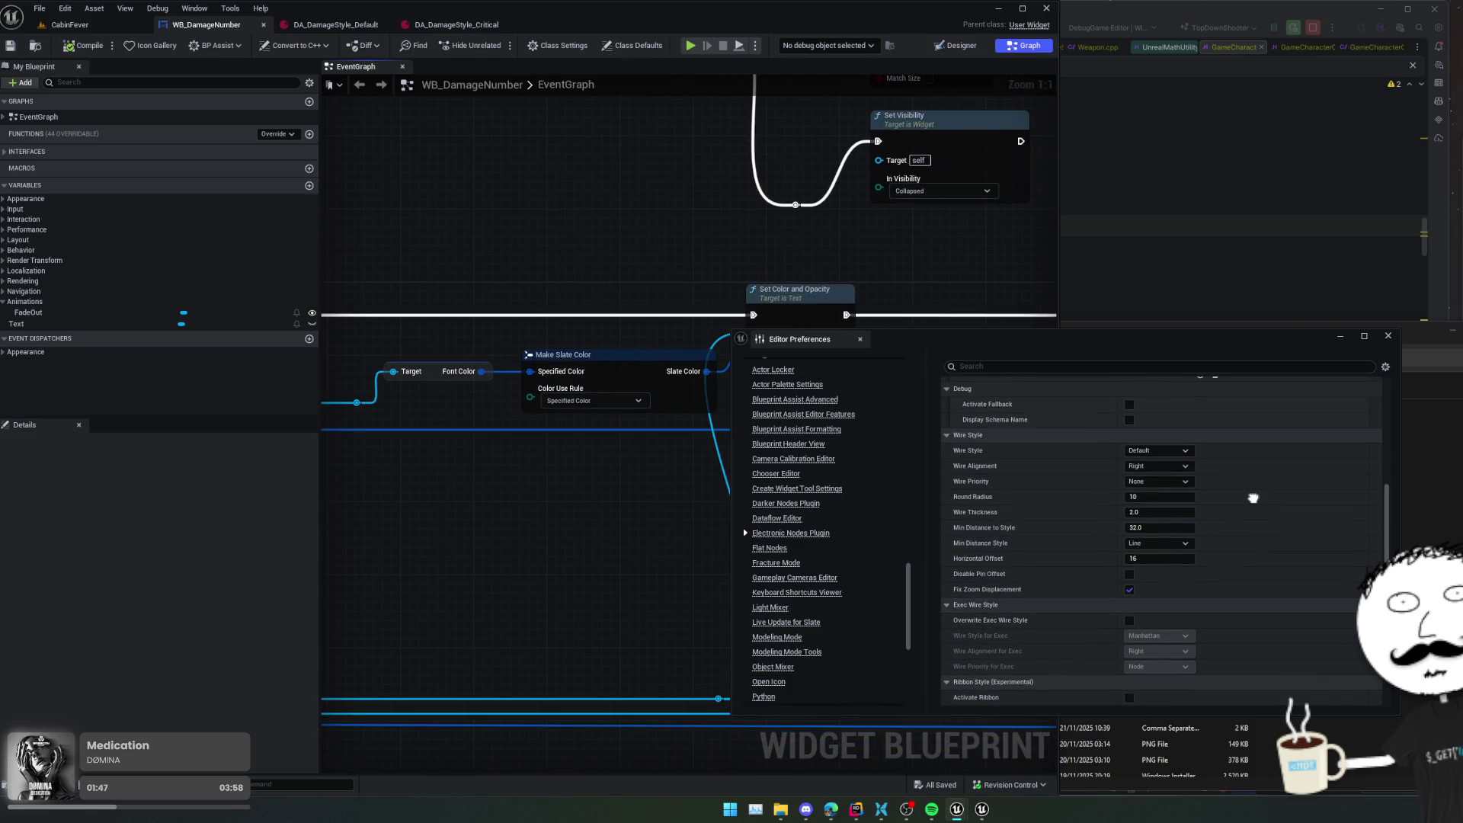
left_click(1161, 514)
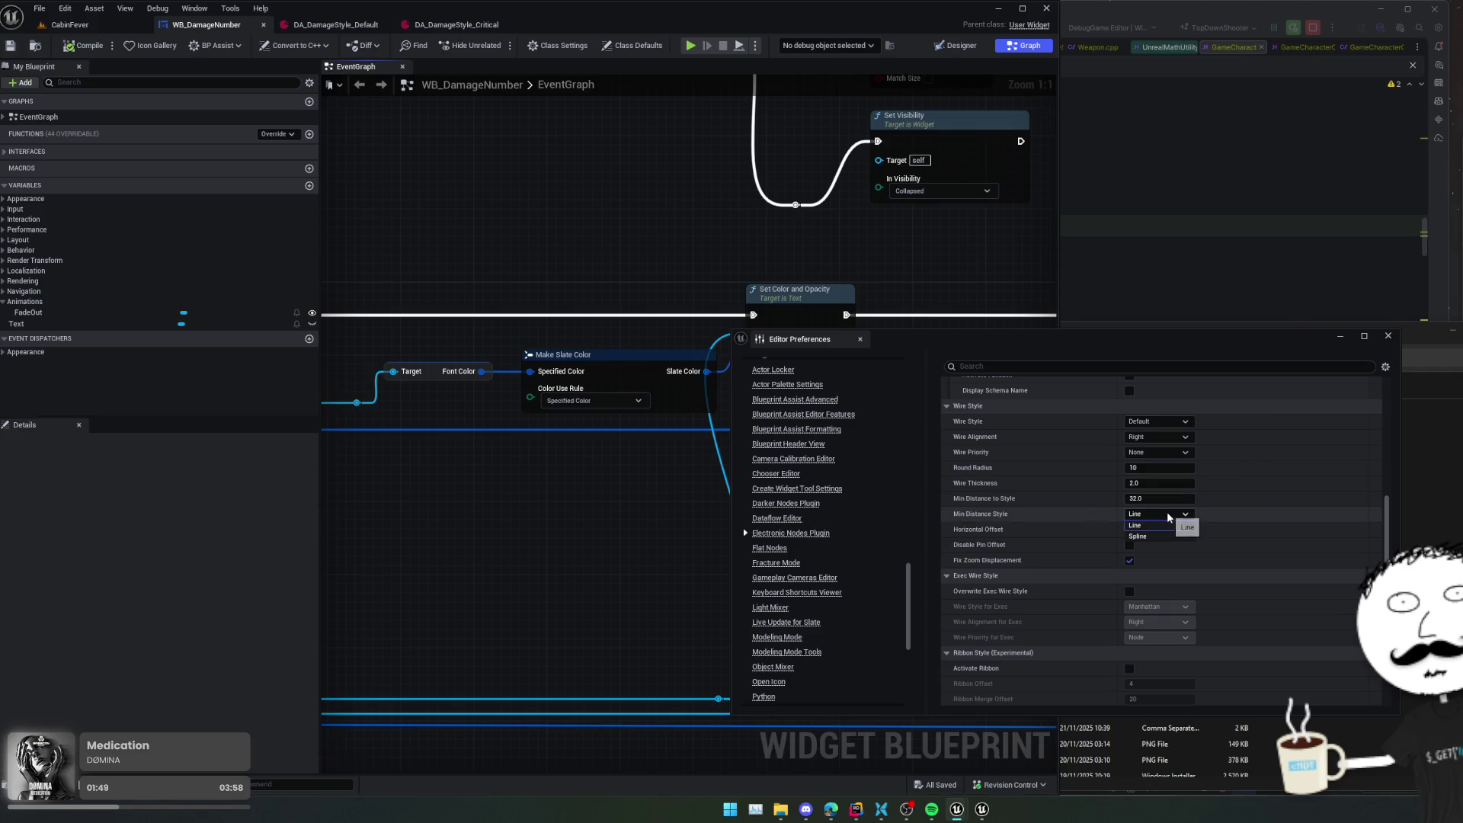
left_click(1156, 537)
scroll(660, 550, "down", 4)
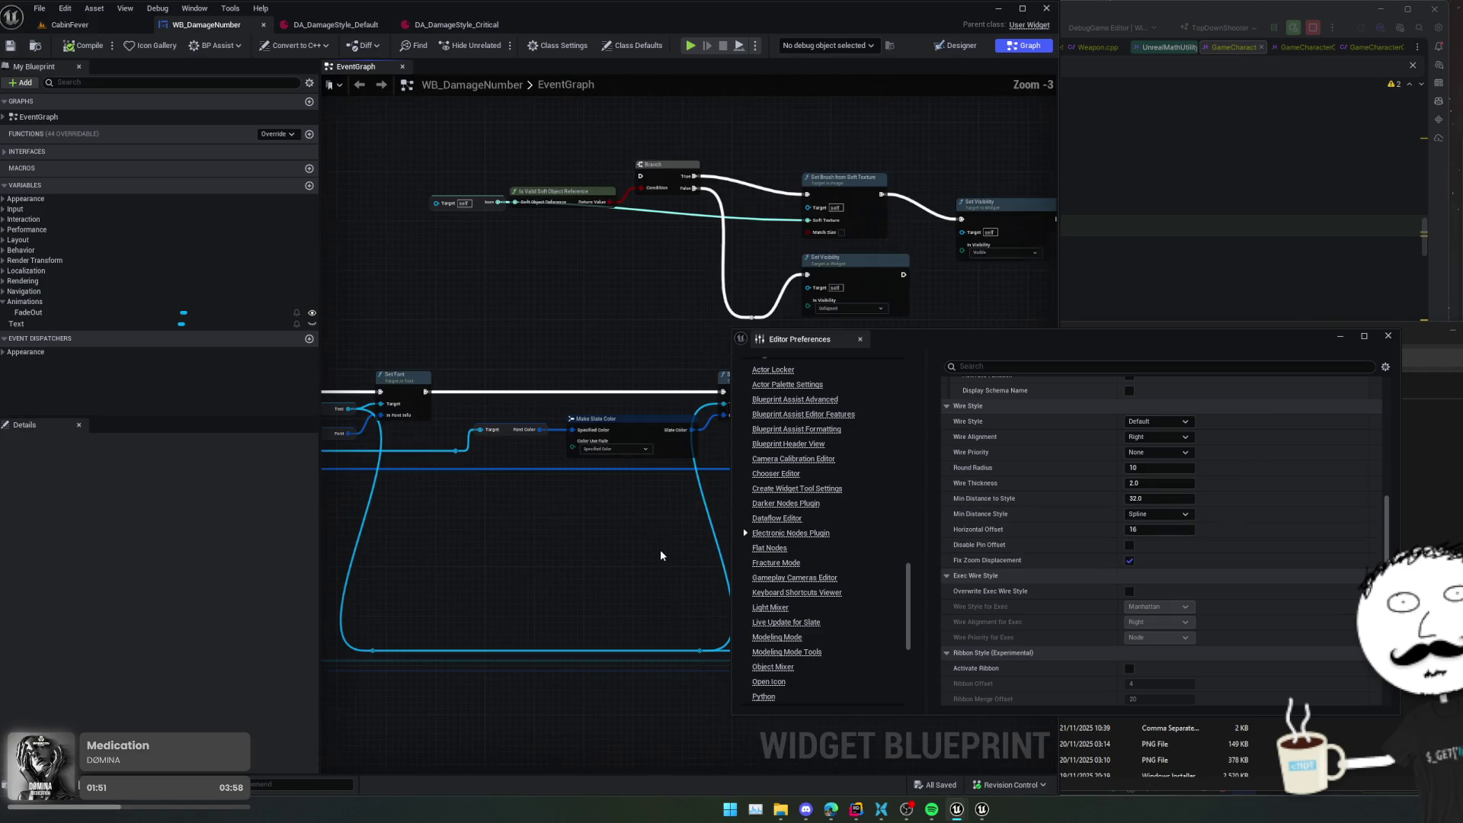
left_click_drag(660, 550, 570, 533)
left_click(1169, 483)
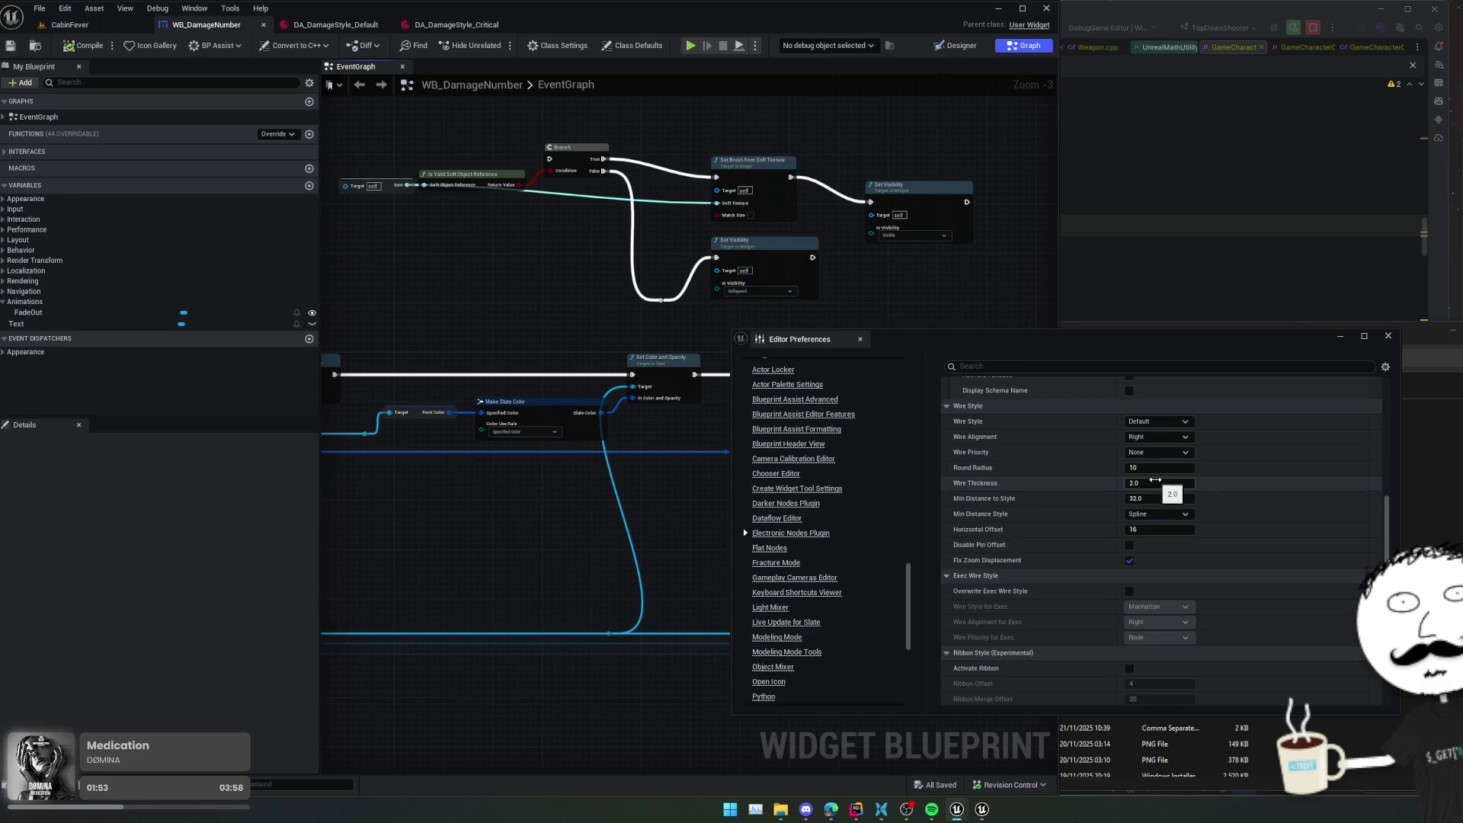
type("1")
key("Return")
scroll(614, 507, "down", 3)
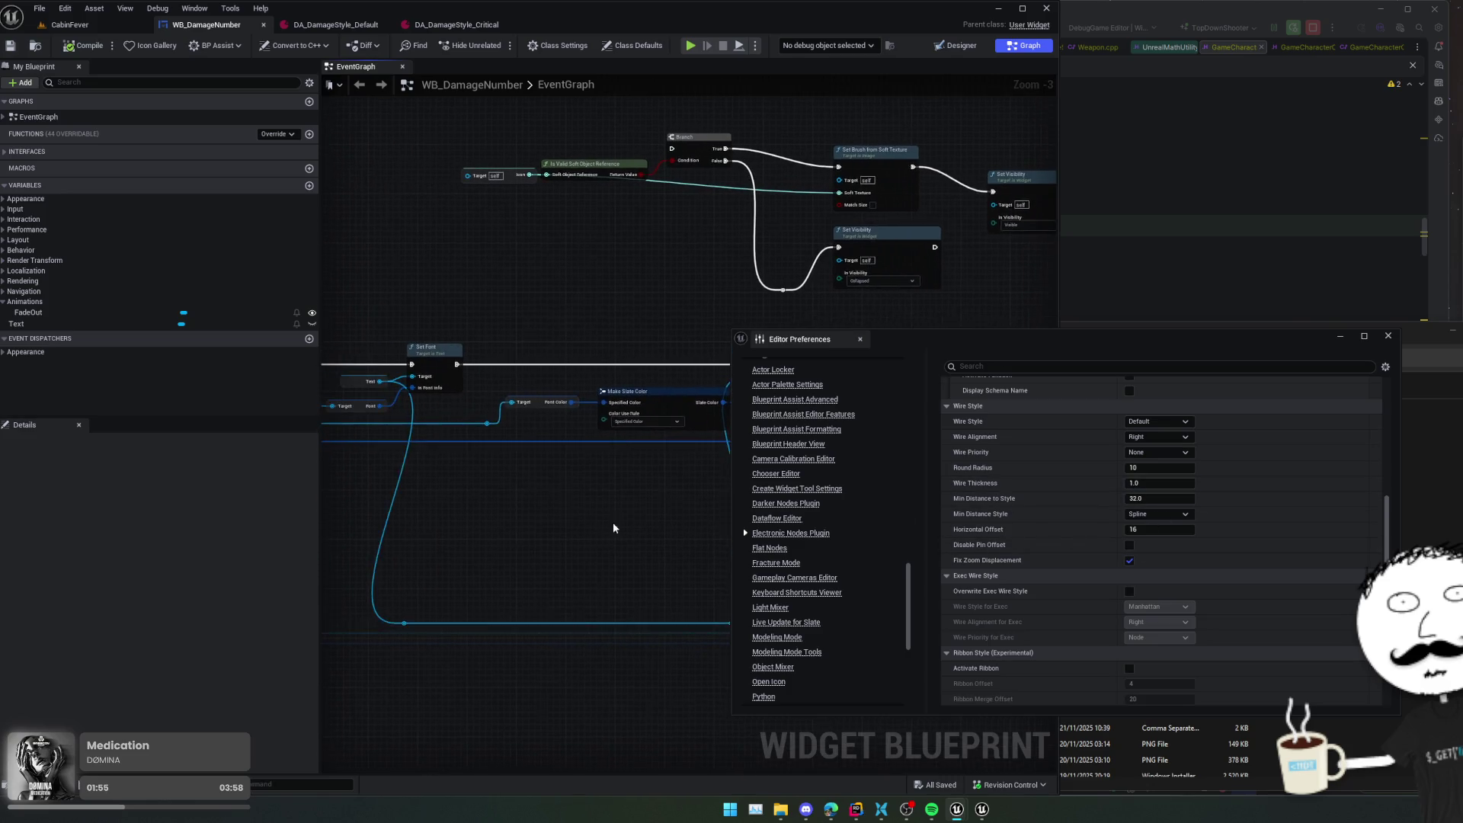
scroll(615, 501, "up", 5)
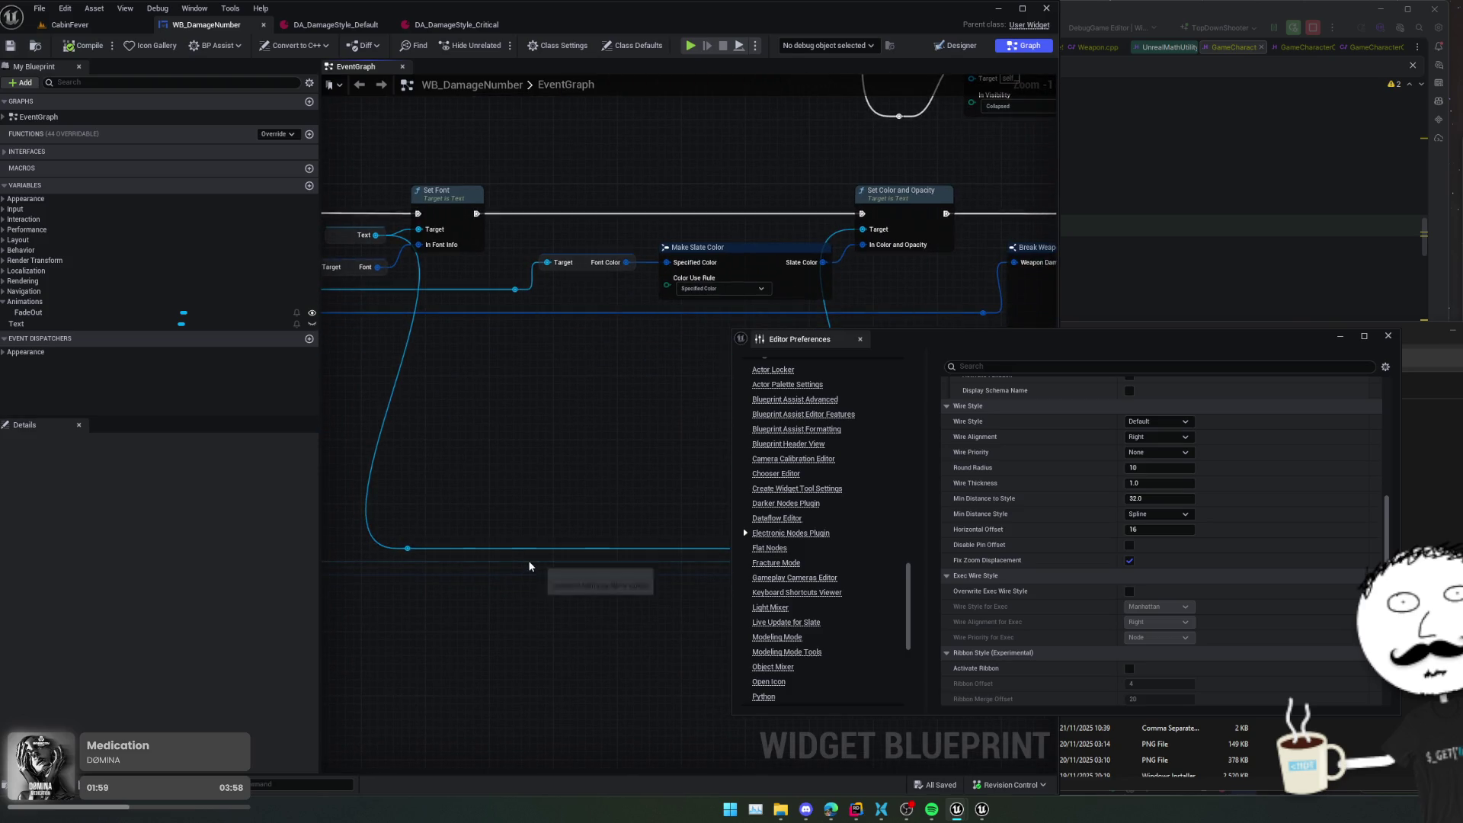
scroll(421, 450, "down", 3)
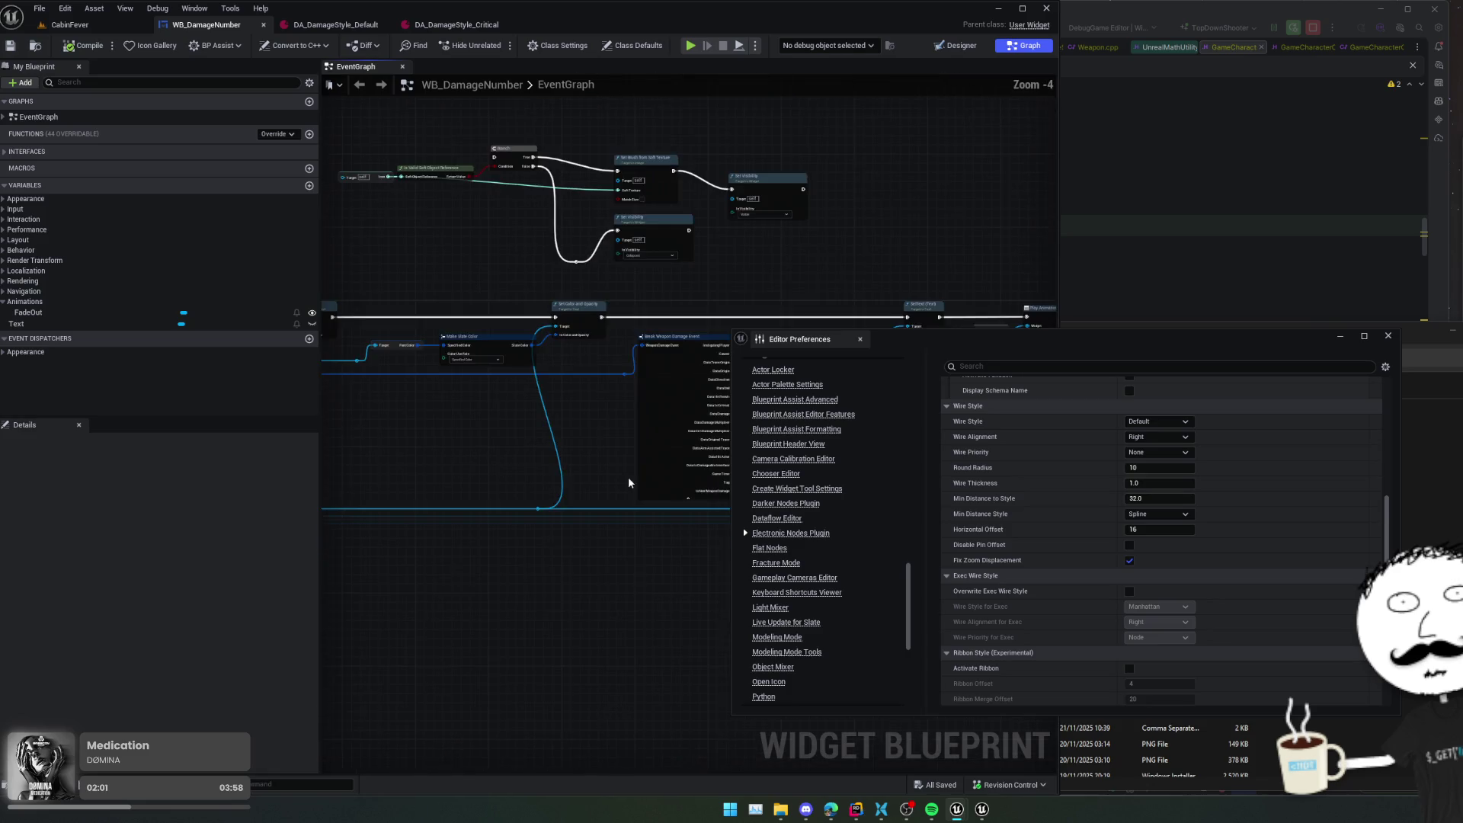
left_click_drag(553, 570, 654, 565)
left_click(1158, 483)
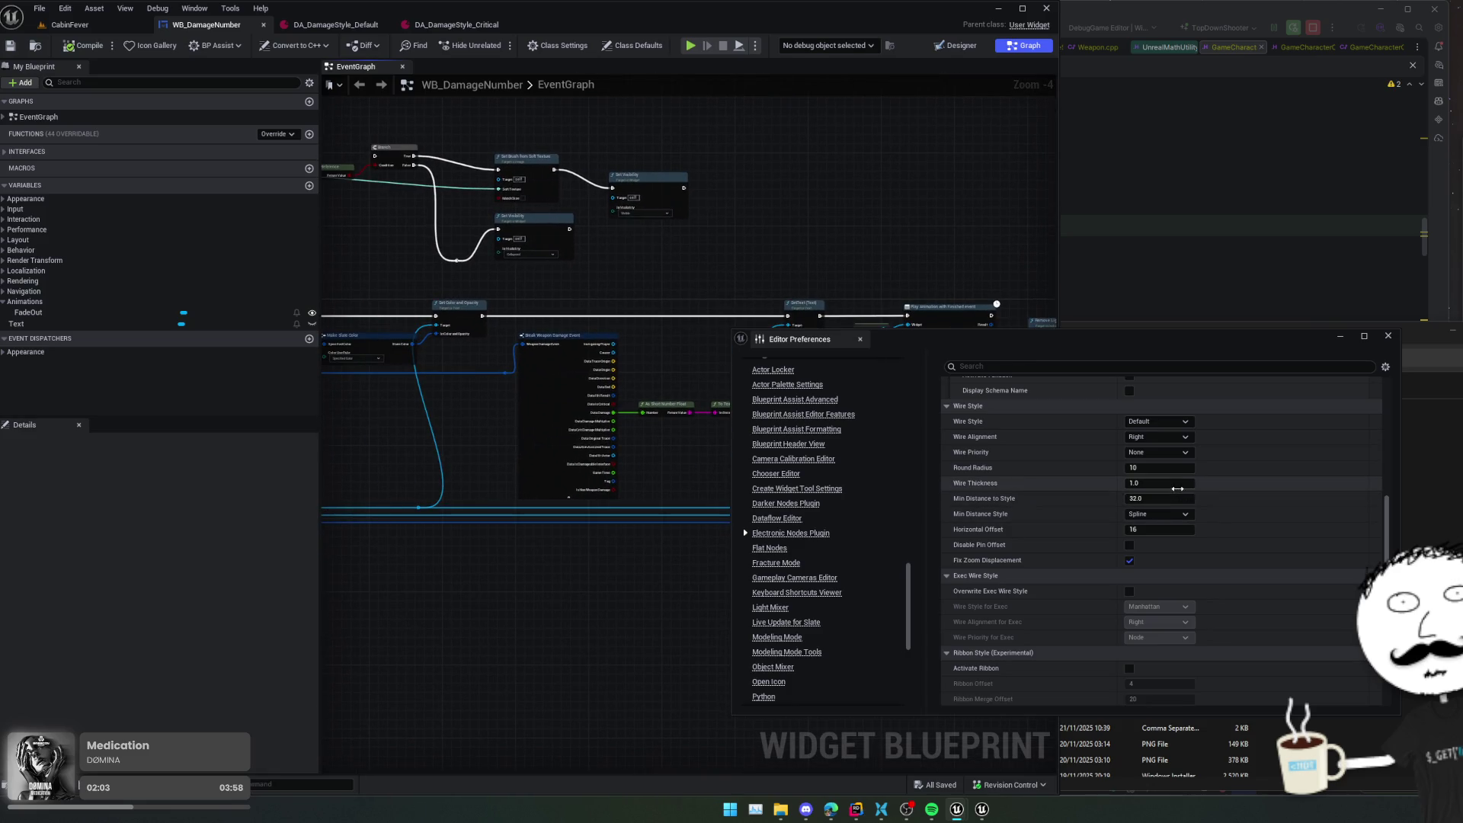
type("2")
key("Return")
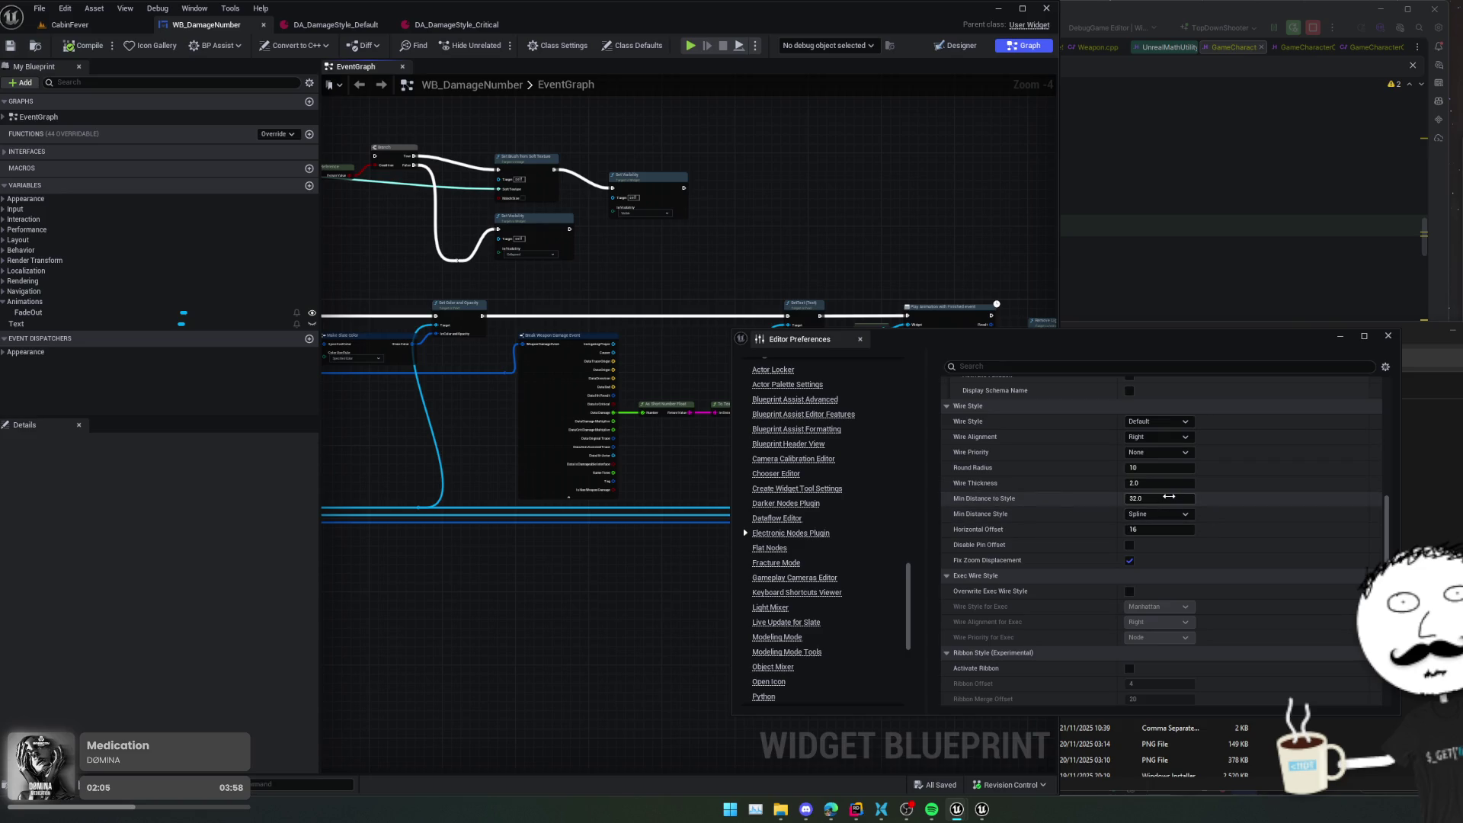
left_click(1185, 515)
left_click(1166, 534)
scroll(1189, 526, "down", 3)
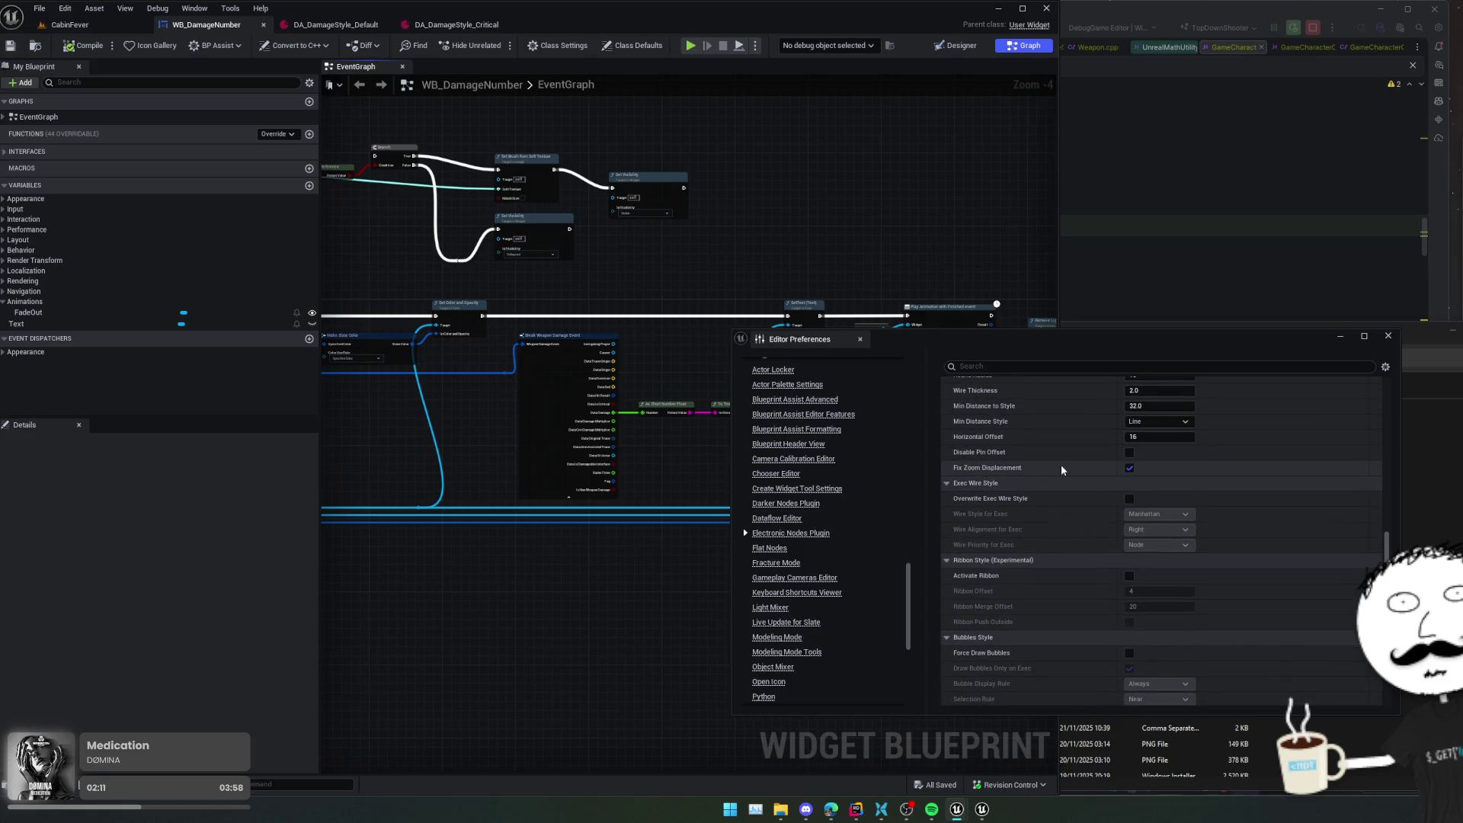
- Enable Override Exec Wire Style, try Subway, return to Default, then disable the override
scroll(1052, 473, "down", 2)
scroll(1044, 556, "down", 1)
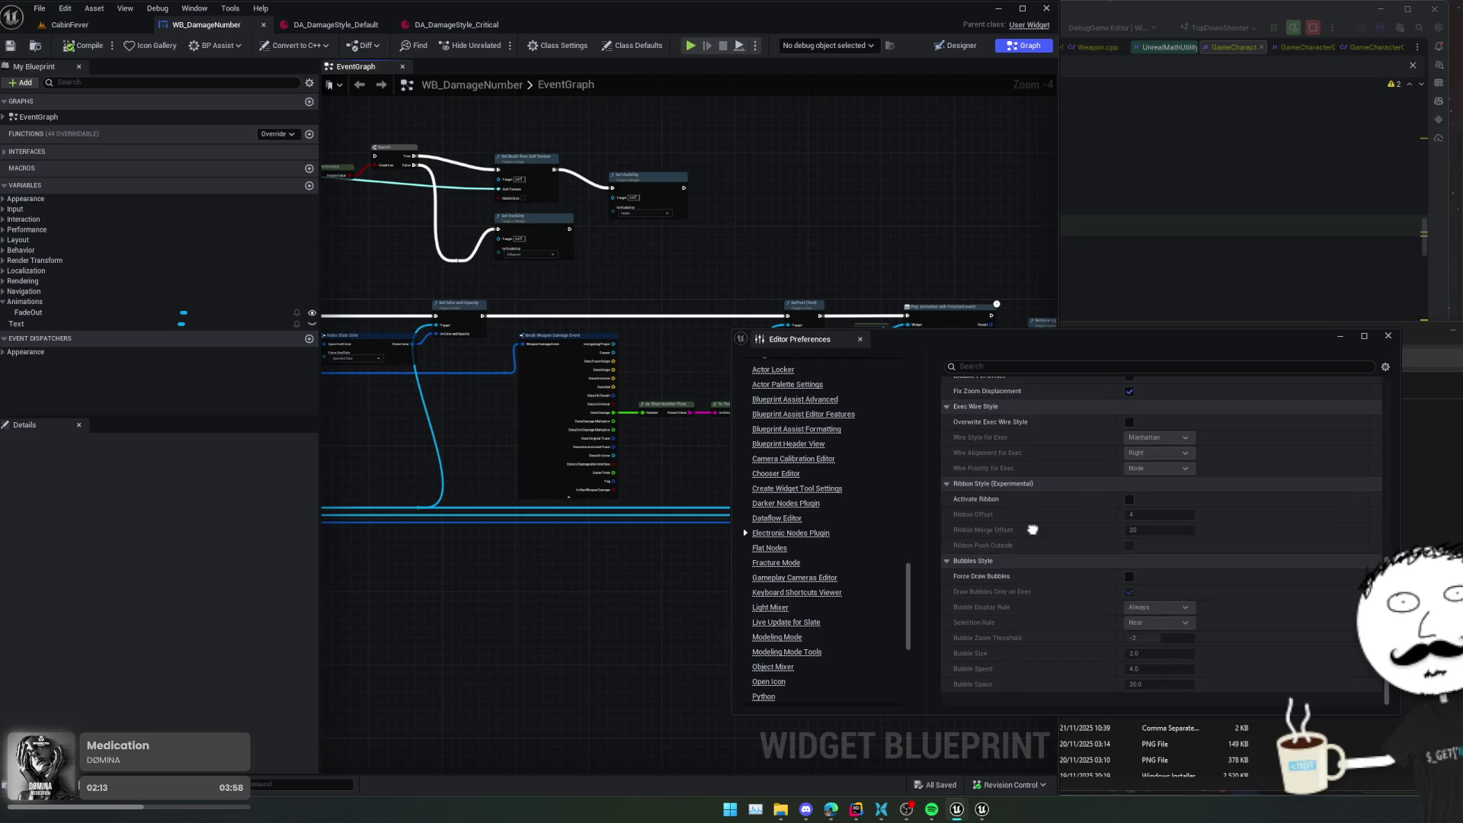
scroll(1033, 529, "down", 1)
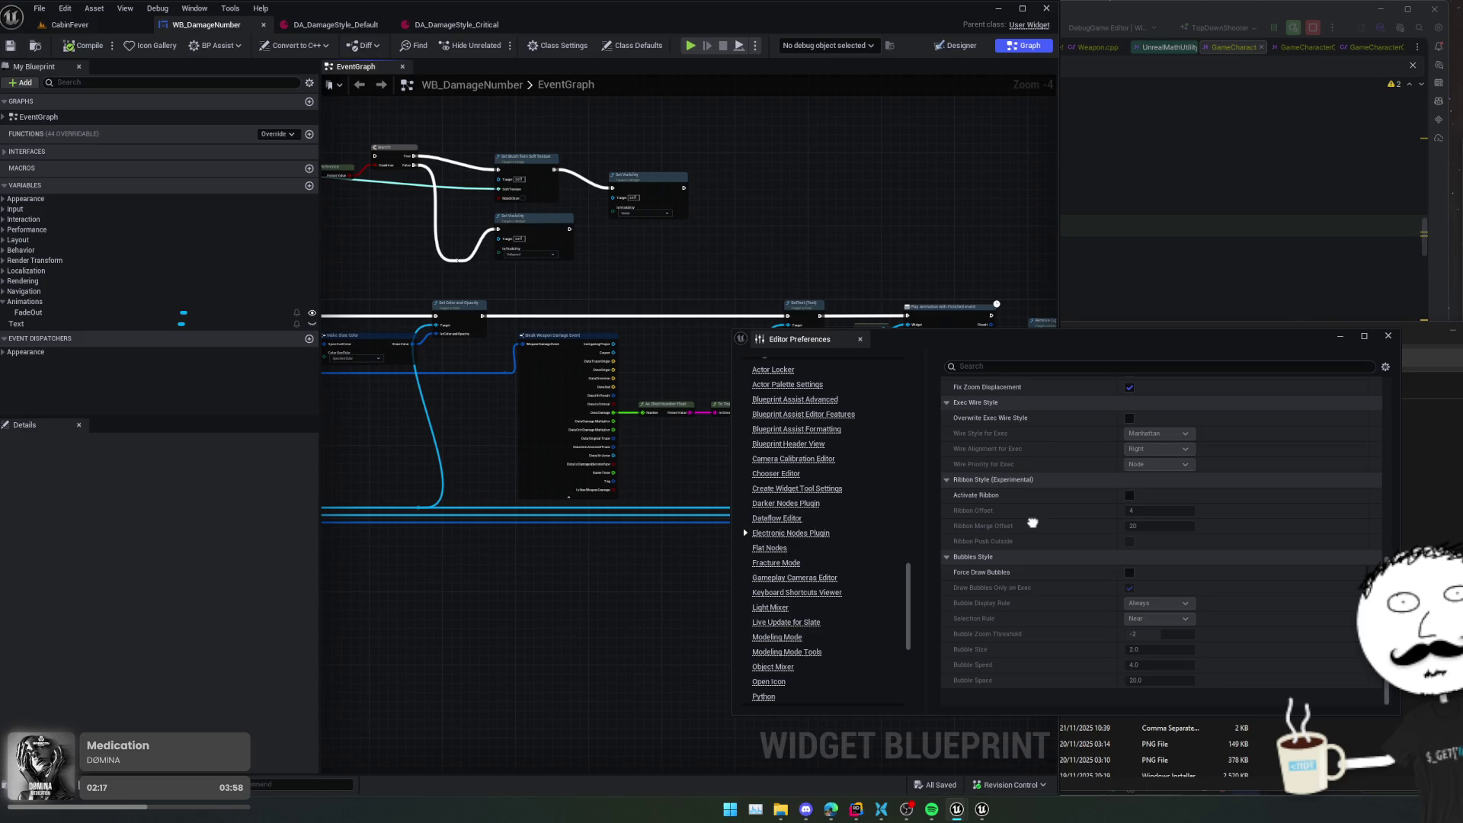
scroll(1033, 523, "up", 1)
left_click(1129, 435)
scroll(603, 566, "up", 4)
left_click(1156, 450)
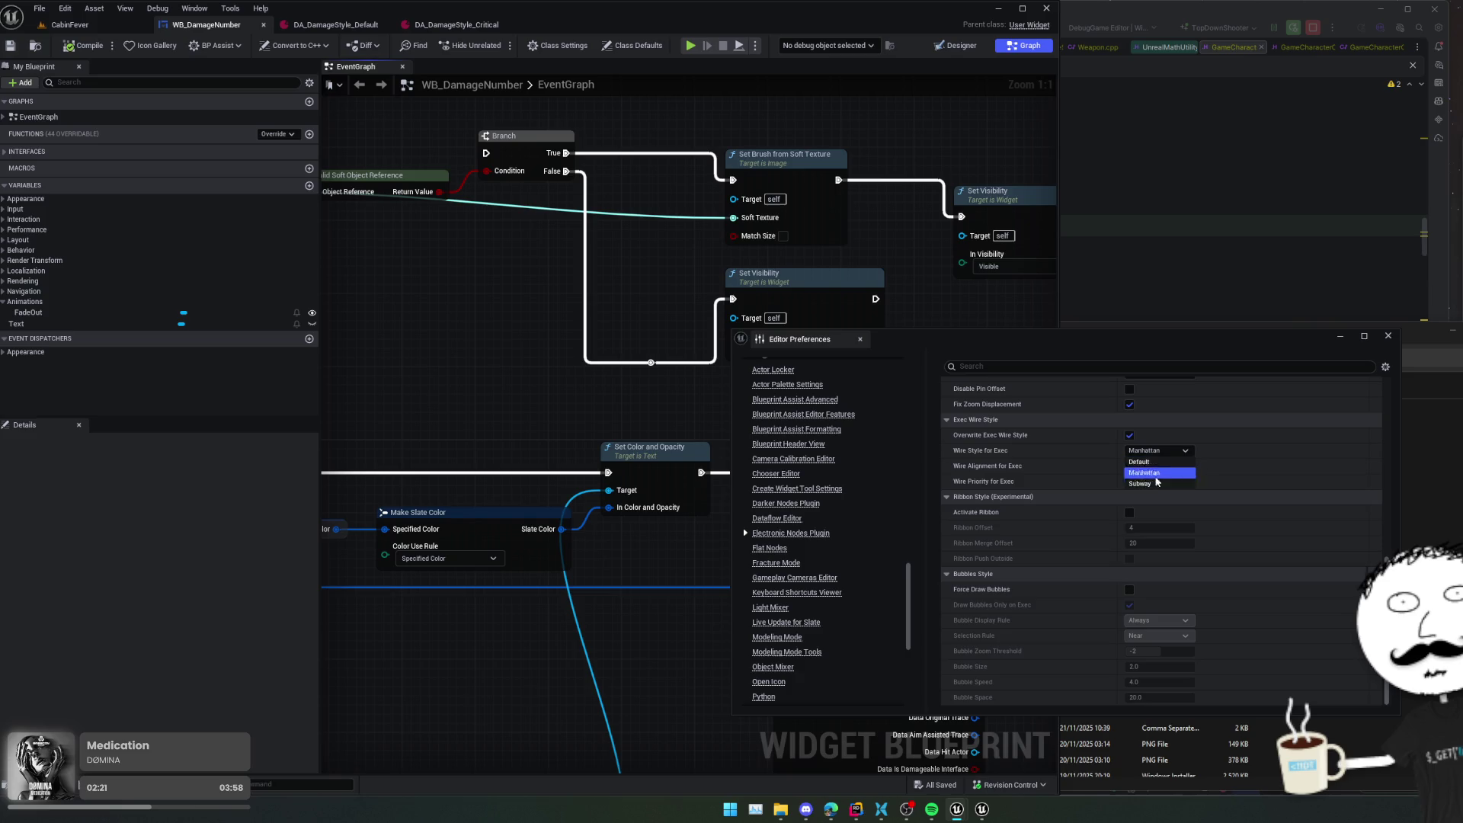
left_click(1151, 483)
left_click(1163, 451)
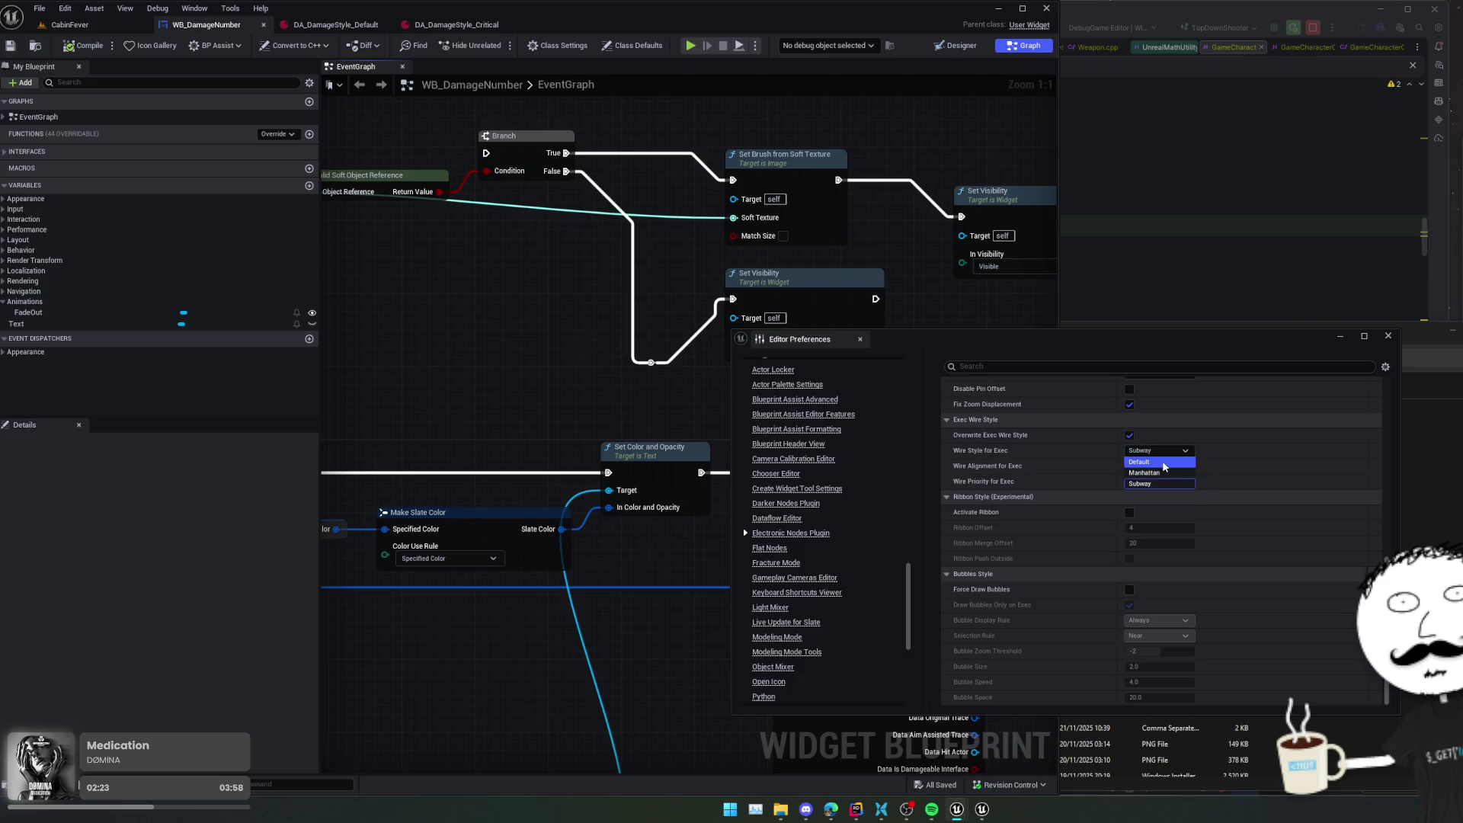
left_click(1160, 462)
left_click(1159, 451)
left_click(1166, 463)
left_click(1130, 435)
- Close the Editor Preferences window
scroll(1038, 461, "down", 1)
scroll(1038, 461, "up", 1)
left_click(1389, 336)
- Review the SetText, Play Animation and Break Weapon Damage Event nodes, then compile WB_DamageNumber
scroll(784, 495, "down", 4)
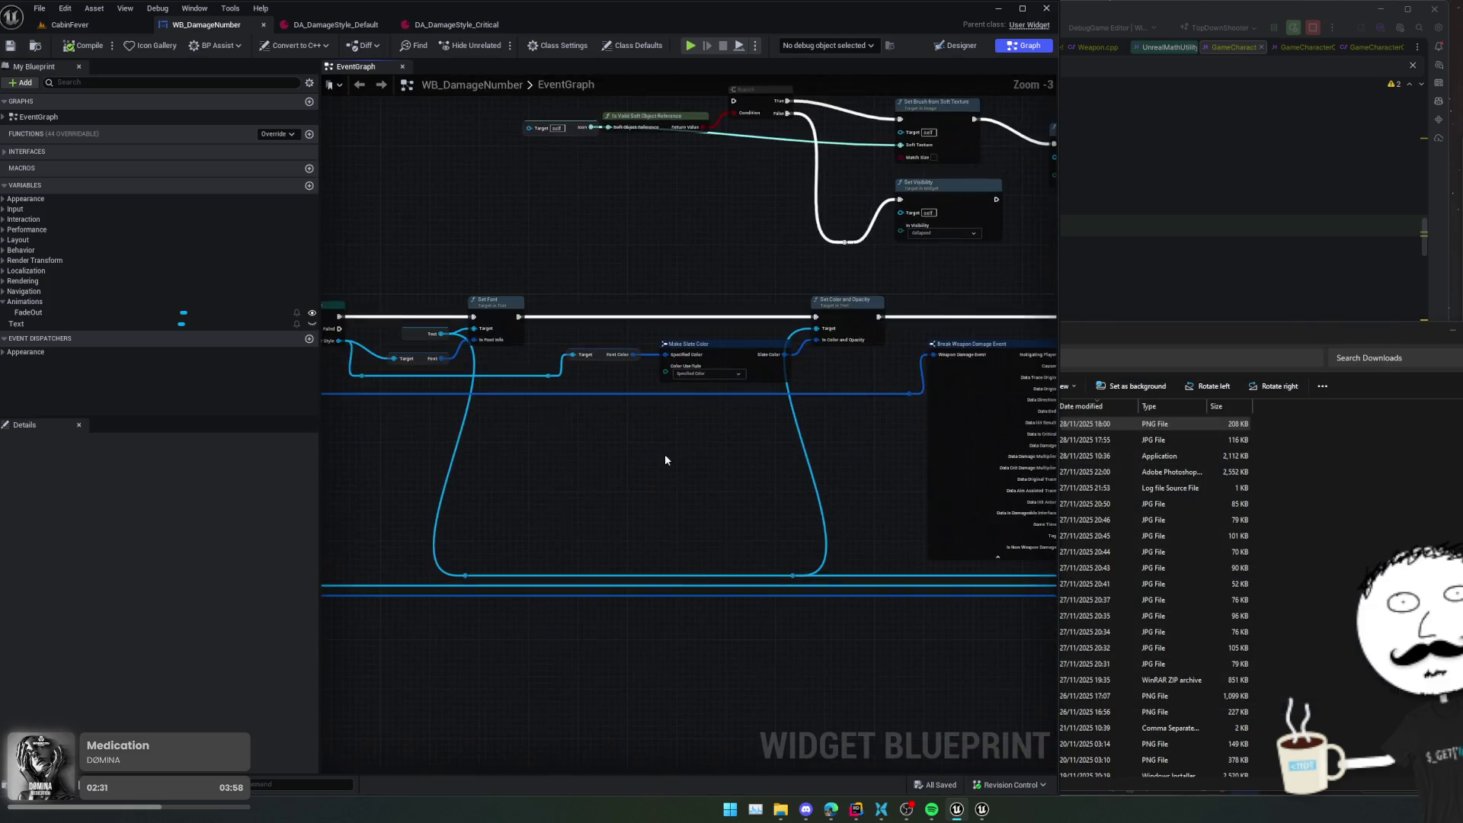
mouse_move(701, 510)
left_mouse_down()
mouse_move(549, 490)
mouse_move(591, 500)
mouse_move(533, 526)
mouse_move(826, 546)
mouse_move(633, 523)
mouse_move(654, 385)
mouse_move(695, 467)
mouse_move(697, 416)
mouse_move(612, 391)
left_mouse_up()
scroll(624, 445, "up", 2)
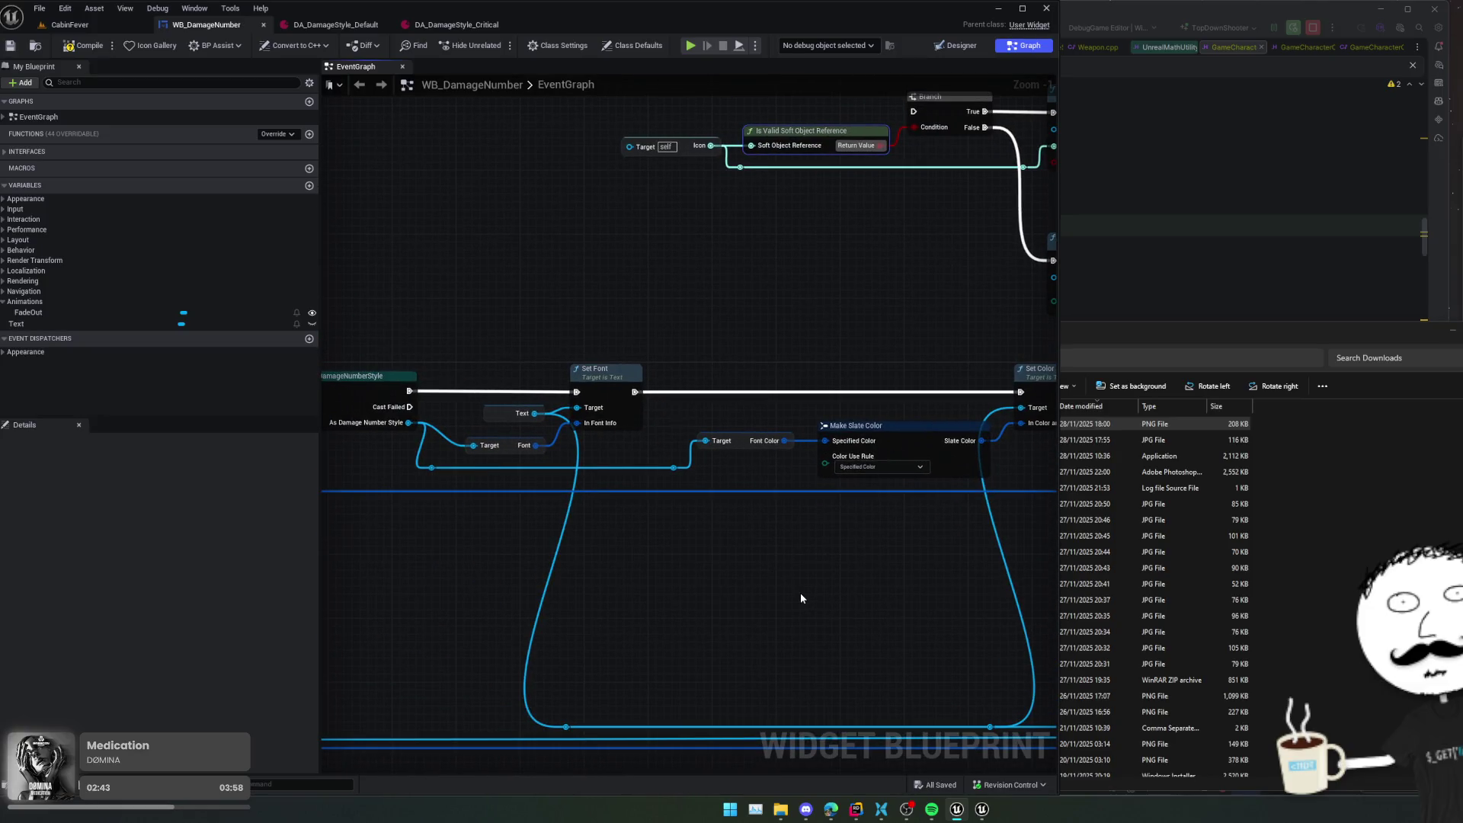
left_click_drag(790, 601, 552, 564)
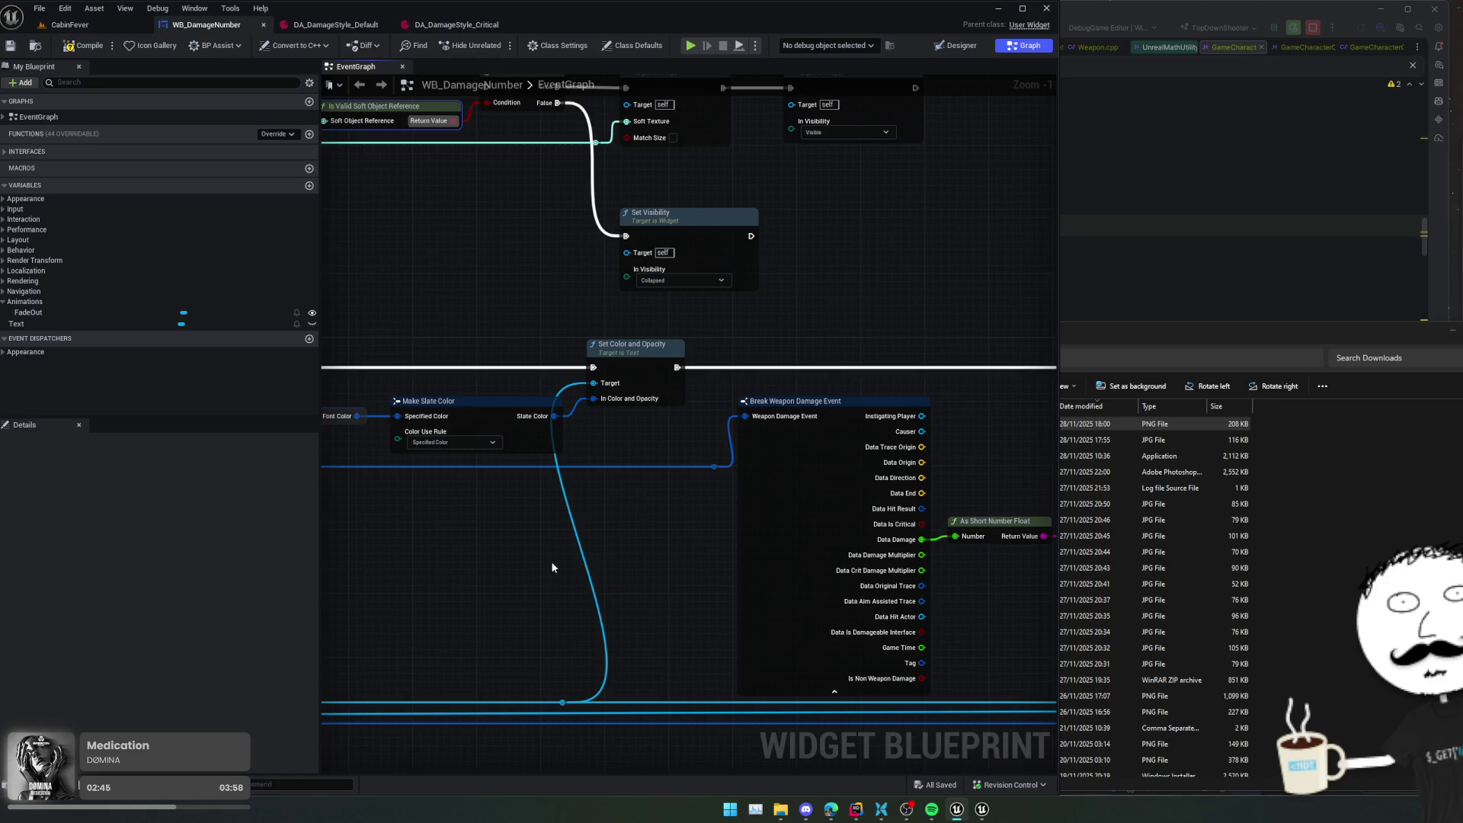
left_click(93, 45)
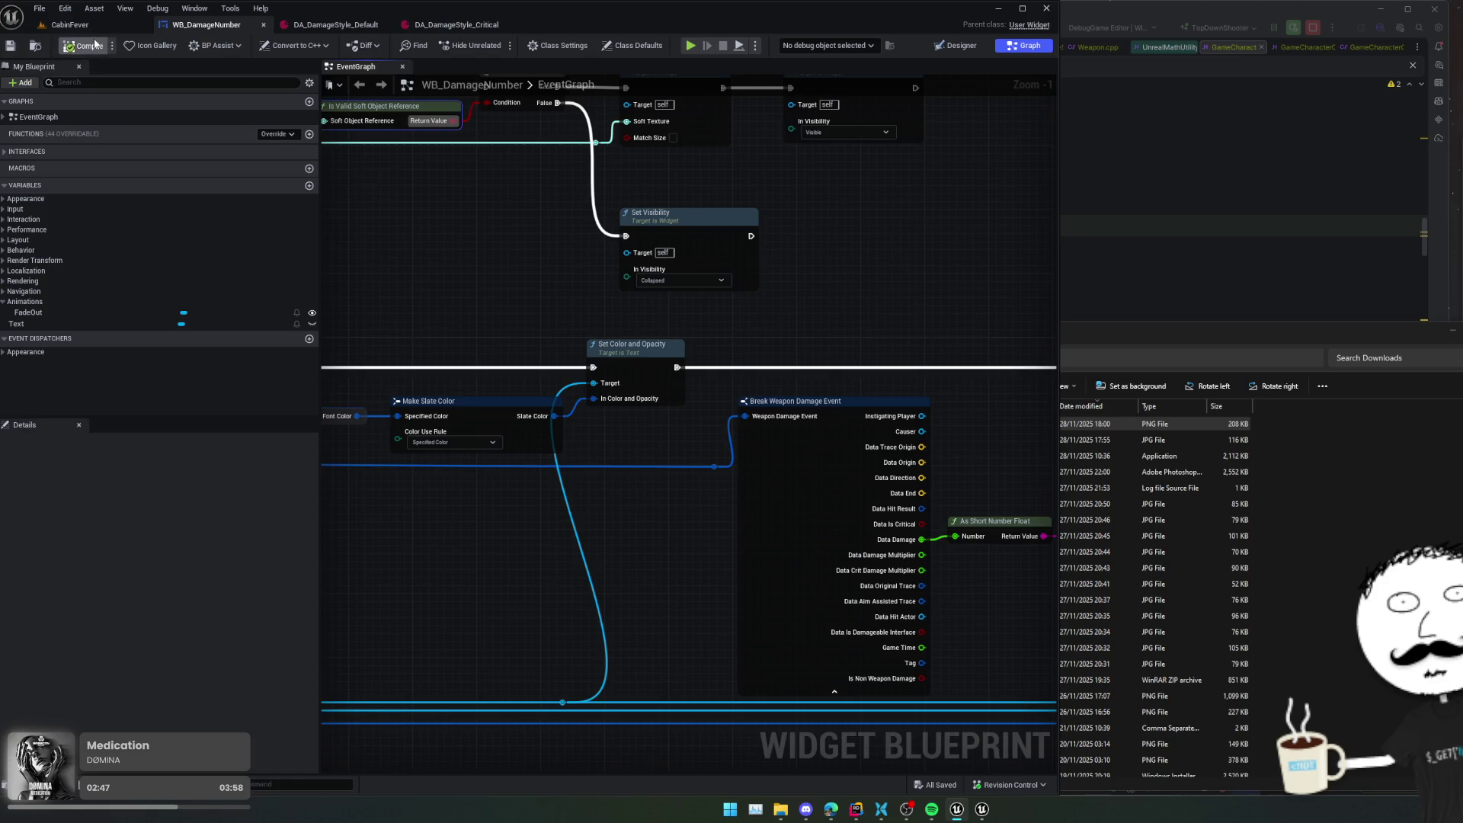
- Play in the CabinFever level and shoot the enemy four times to show damage numbers
left_click(70, 24)
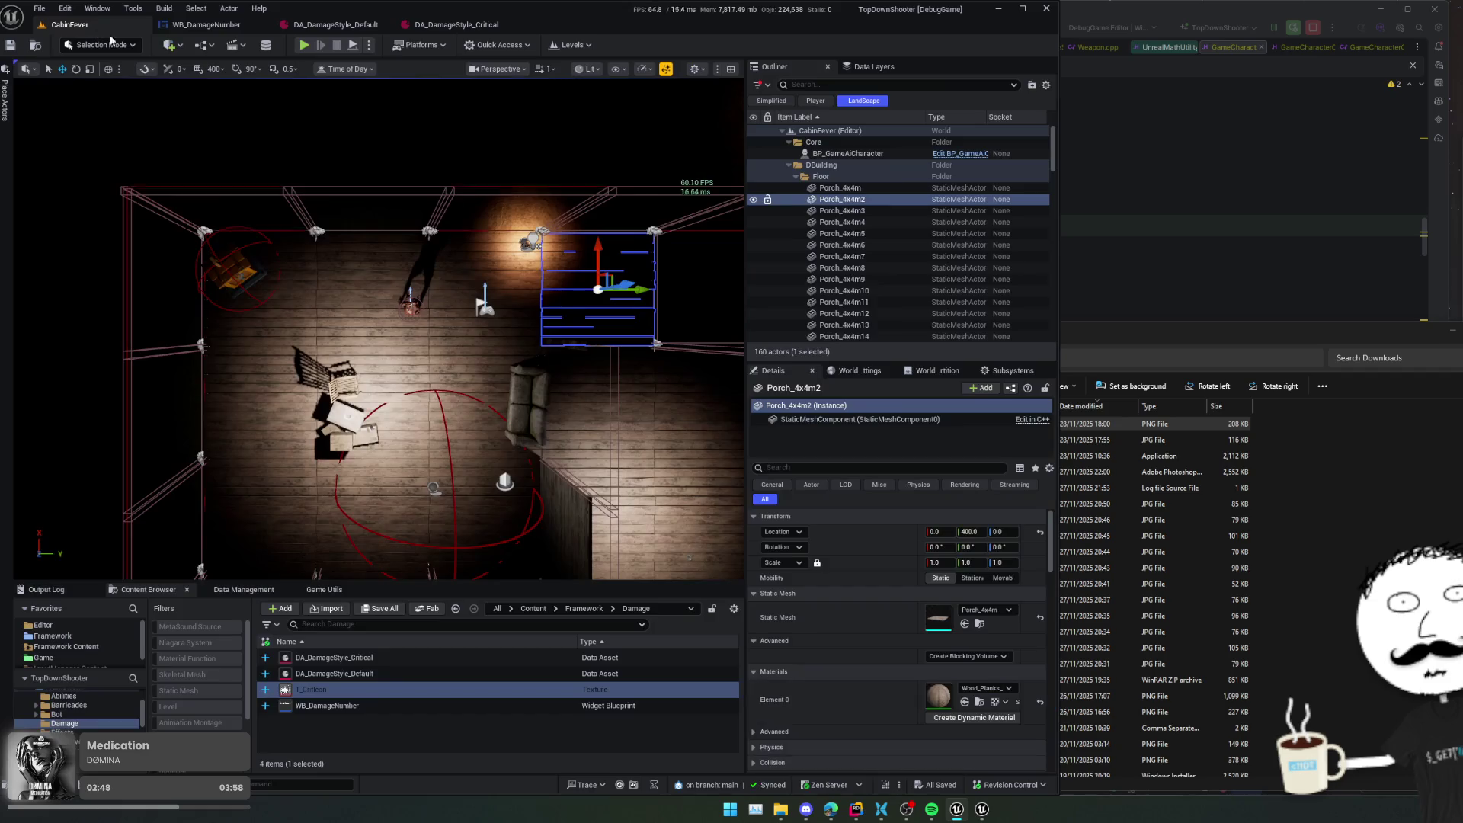
left_click(304, 46)
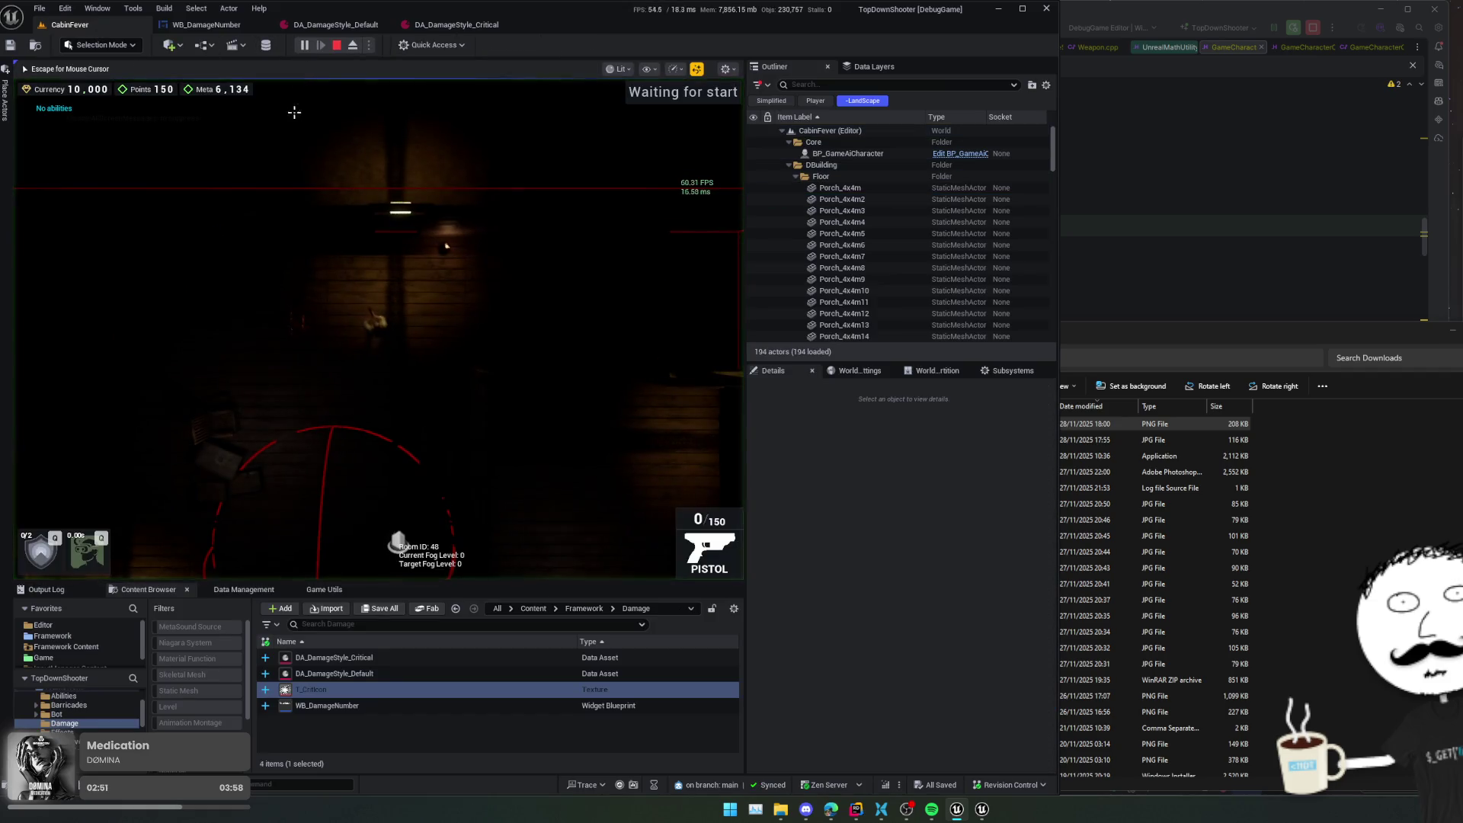
left_click(242, 399)
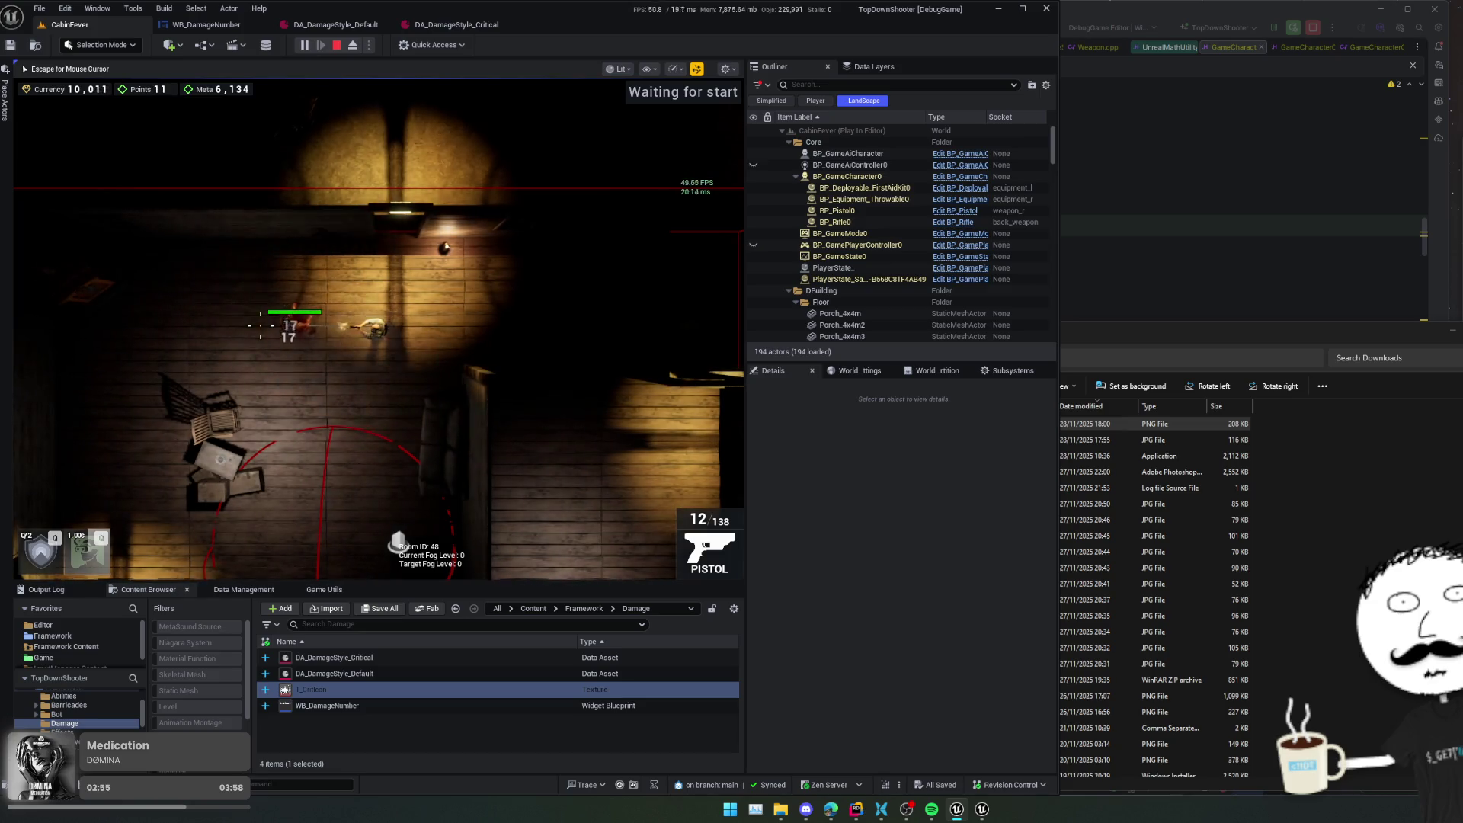
left_click(260, 325)
left_click(261, 326)
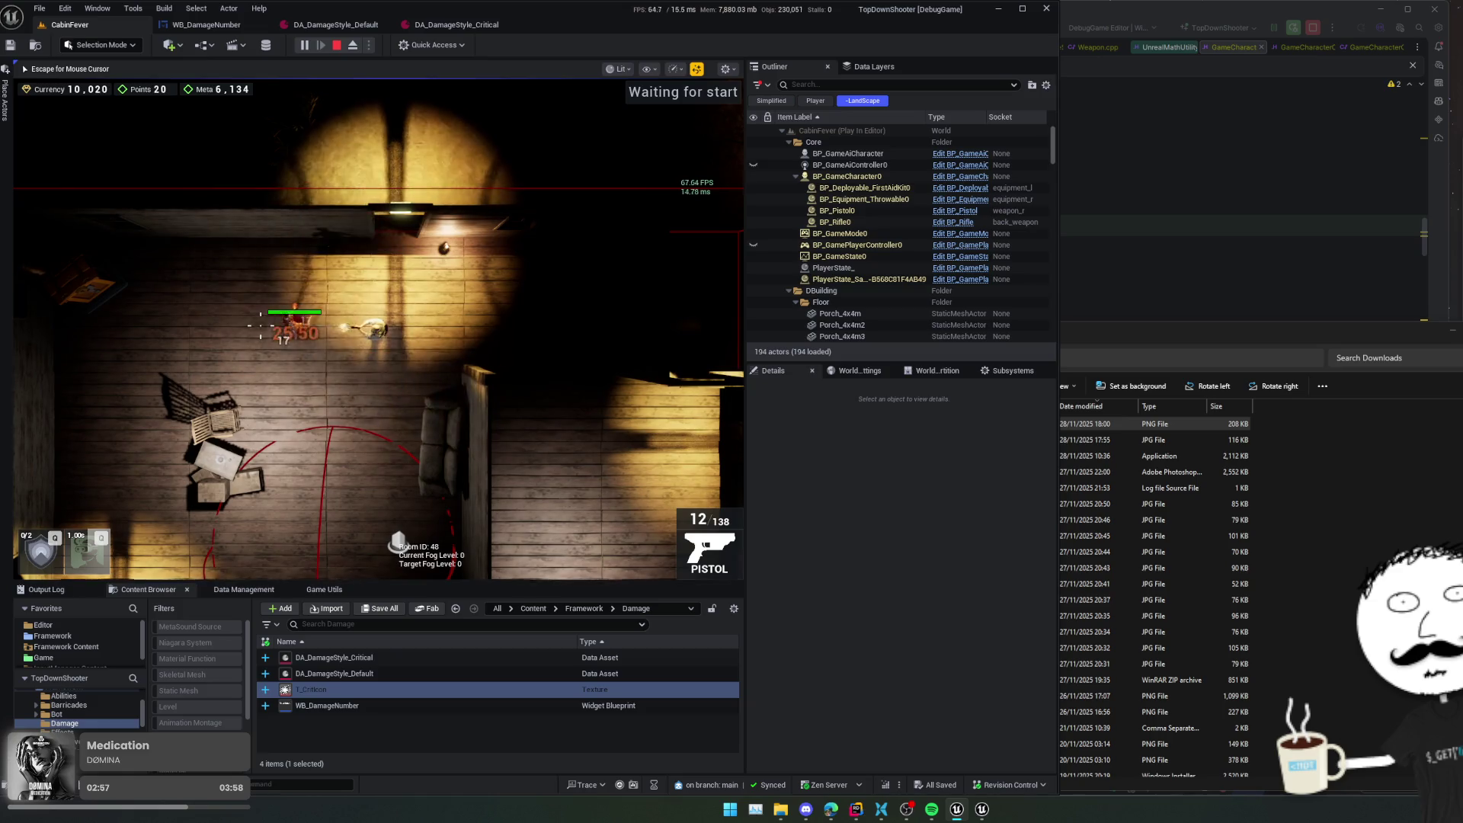
left_click(260, 326)
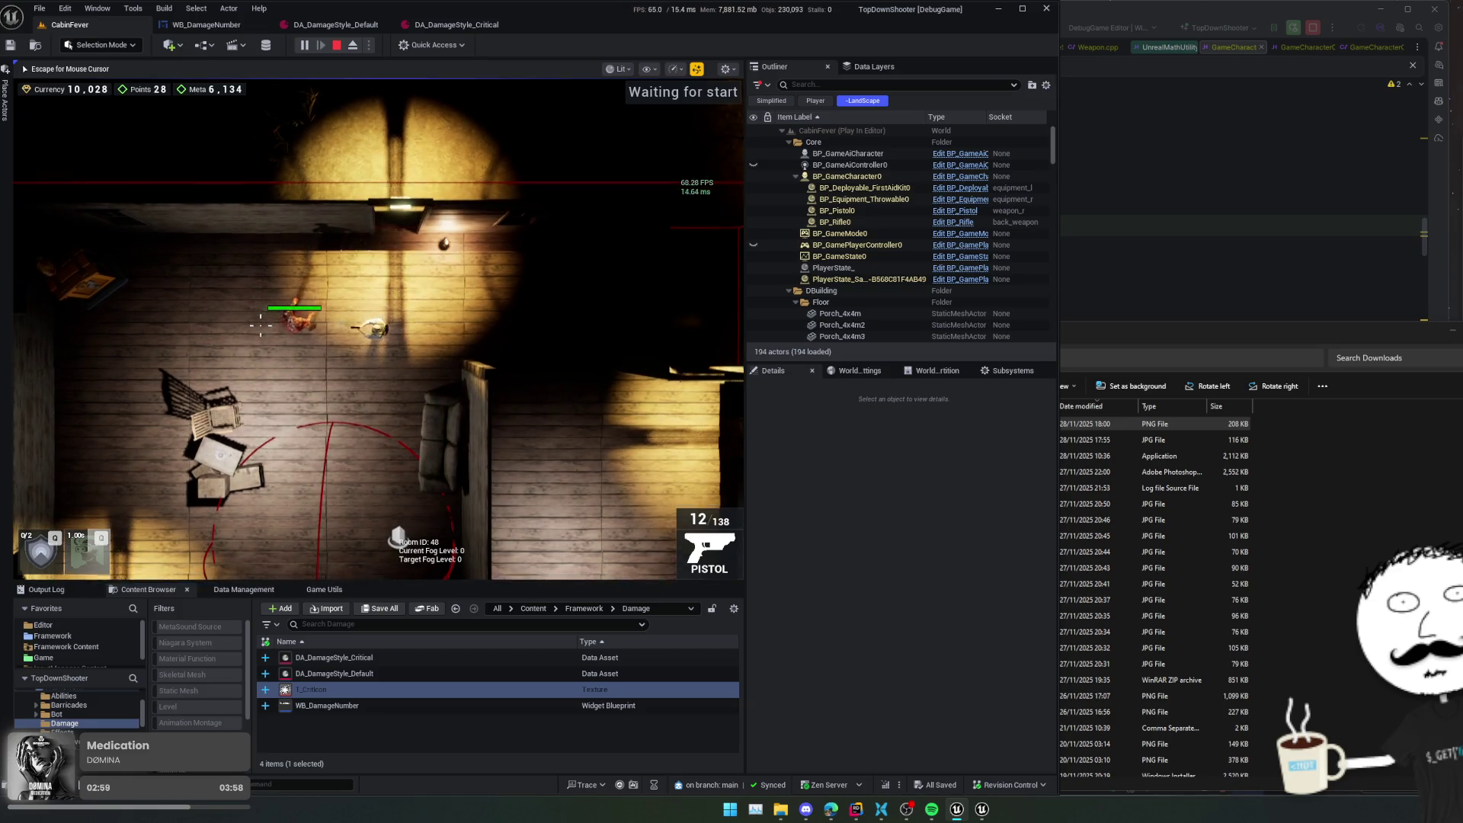
- Reposition the player, land two more hits, then release the mouse from the game
key("s")
scroll(203, 378, "up", 5)
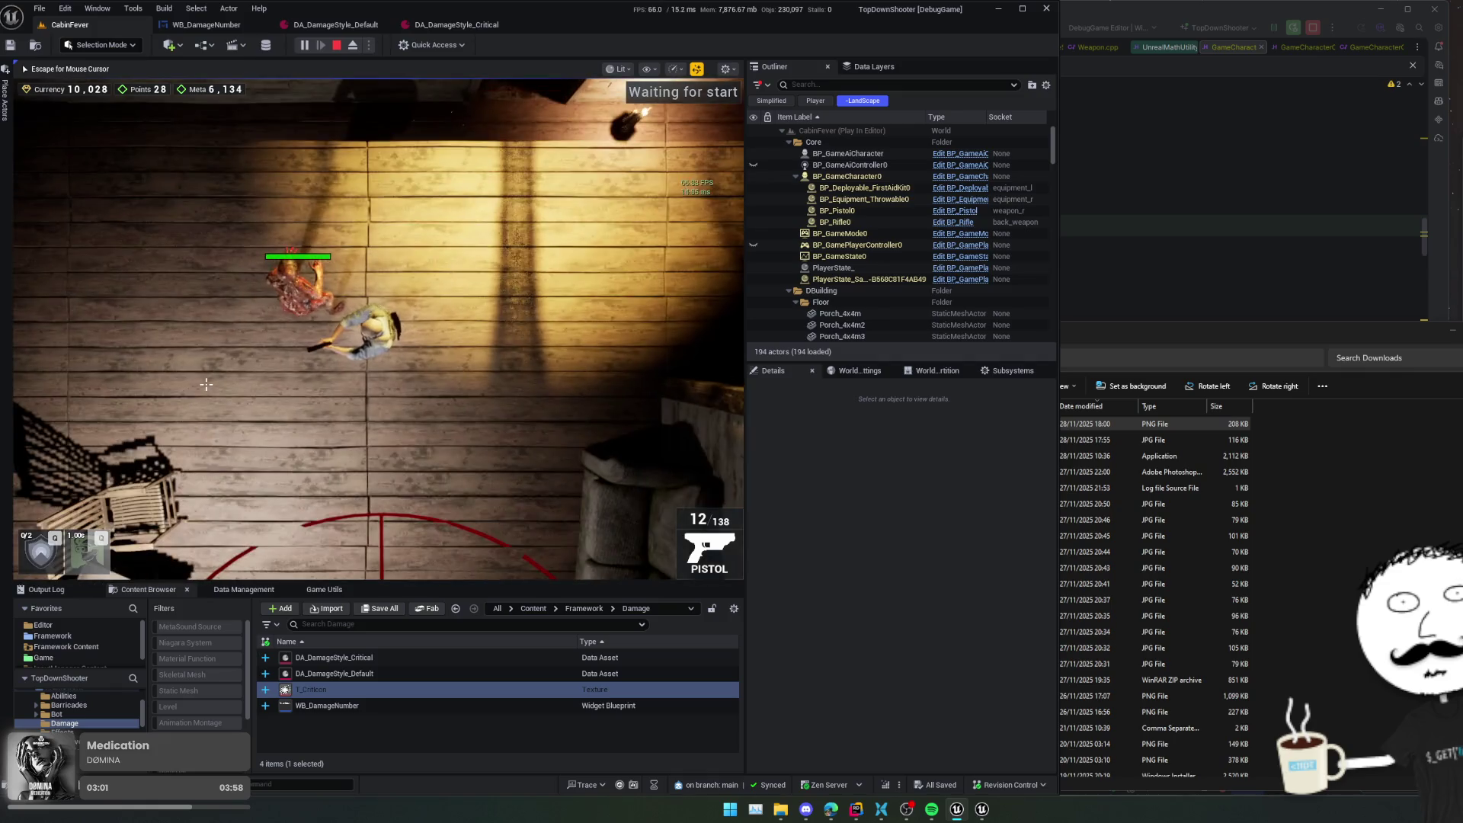
scroll(206, 384, "down", 5)
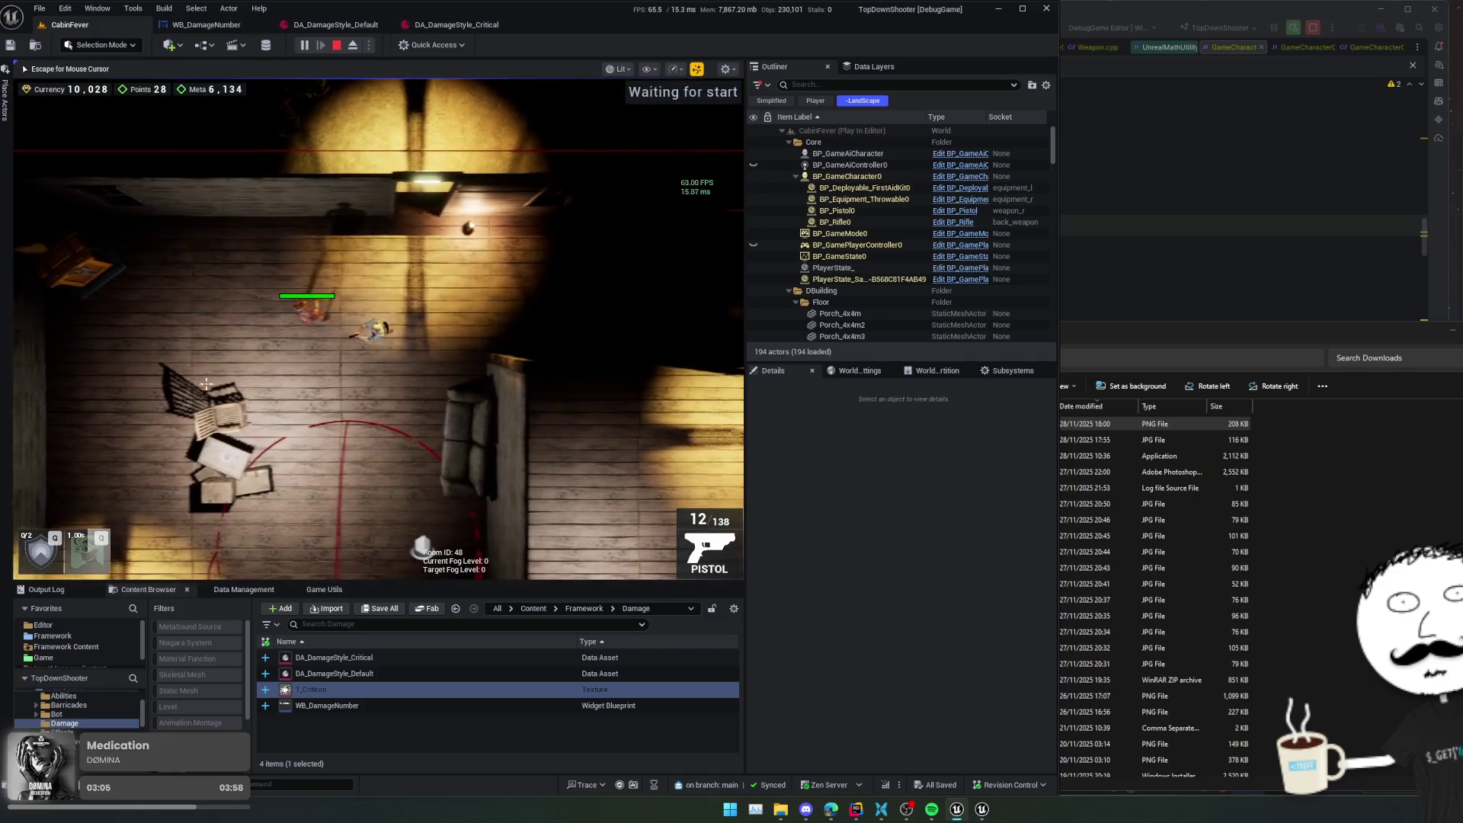
left_click(300, 324)
left_click(300, 323)
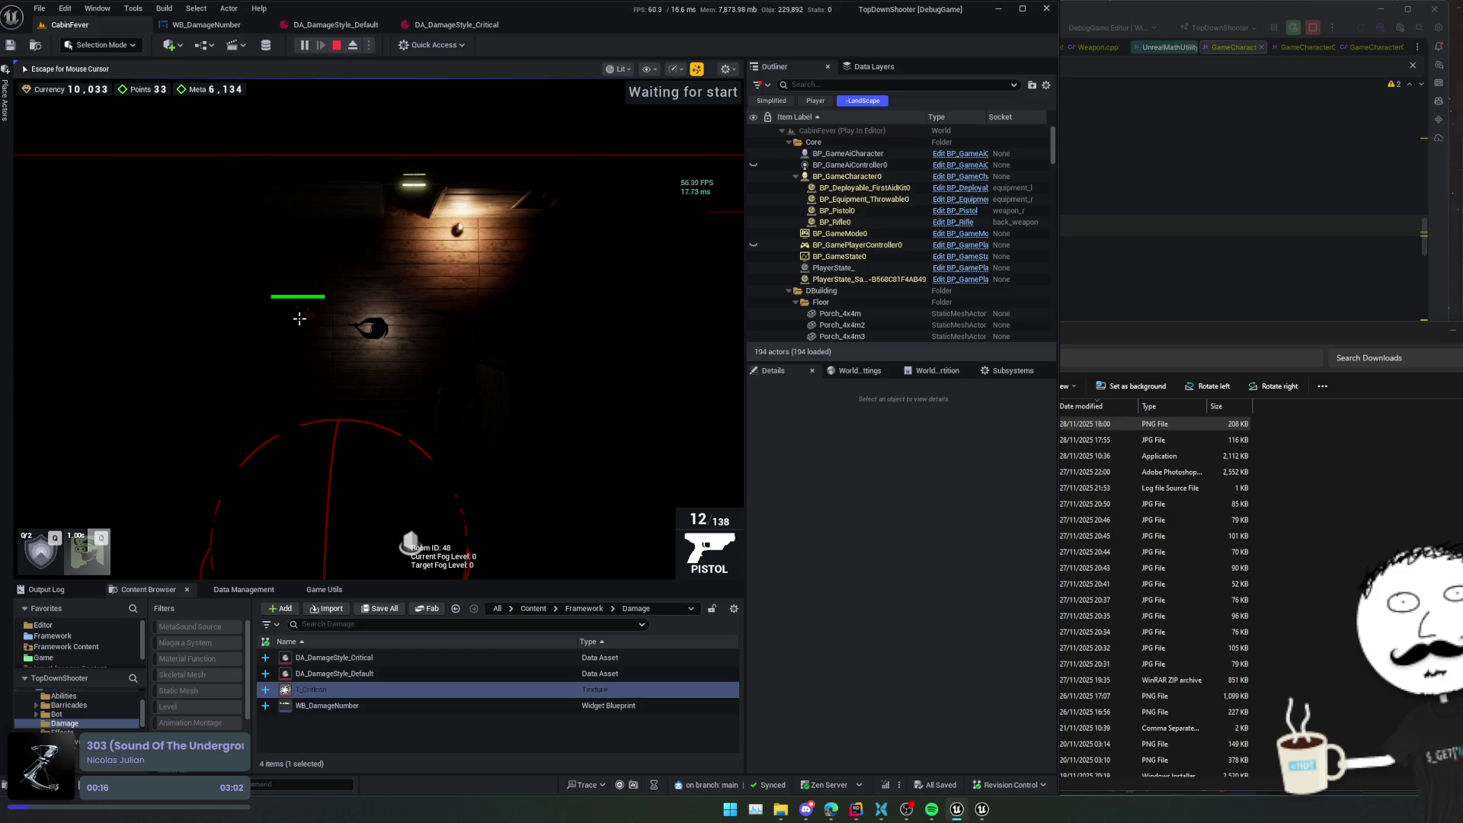
key("Escape")
- Stop the play test and open the DamageNumbersOverlayWidget header in Rider via Search Everywhere
left_click(336, 46)
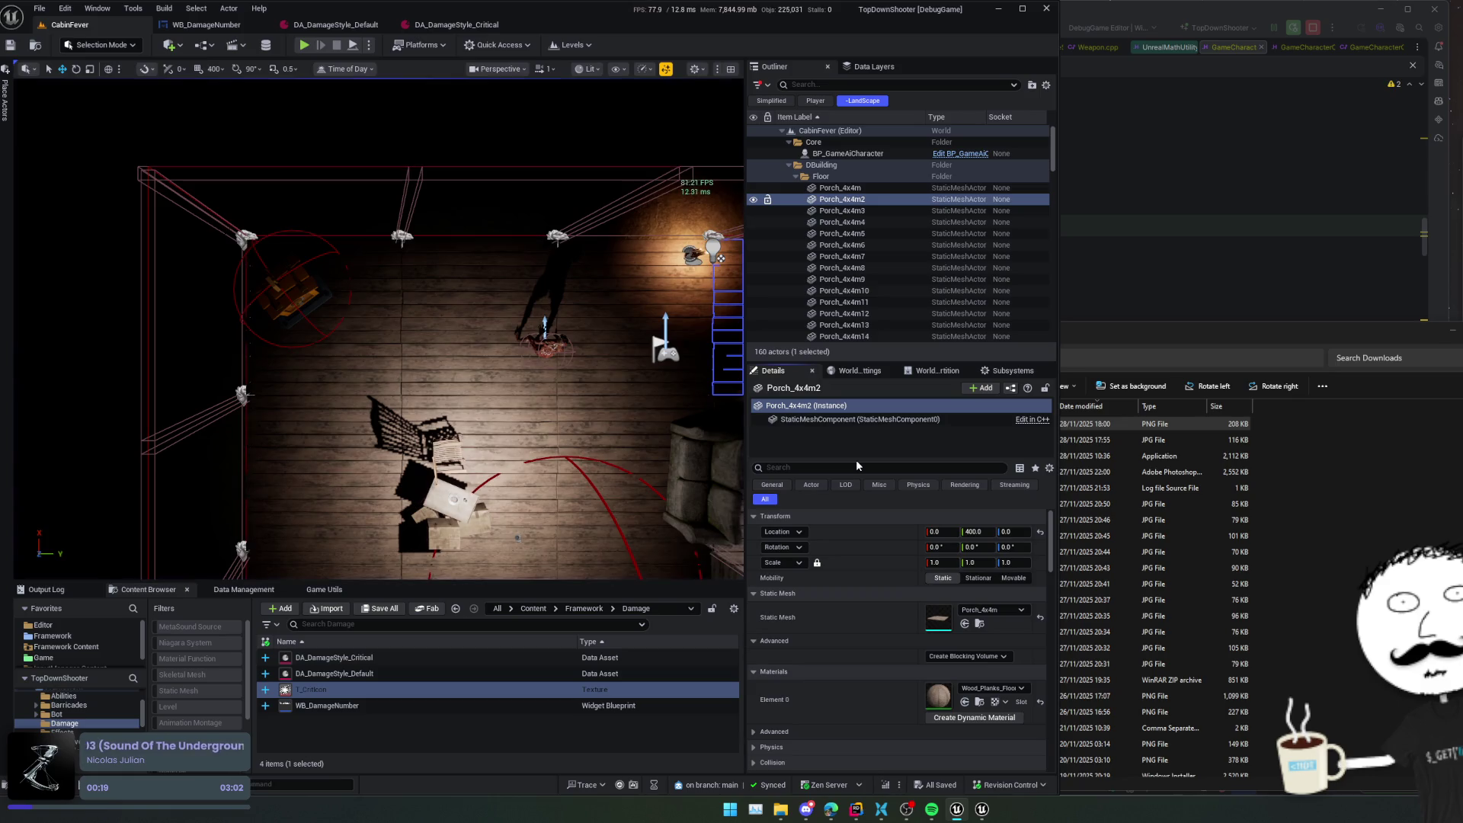
left_click(1212, 233)
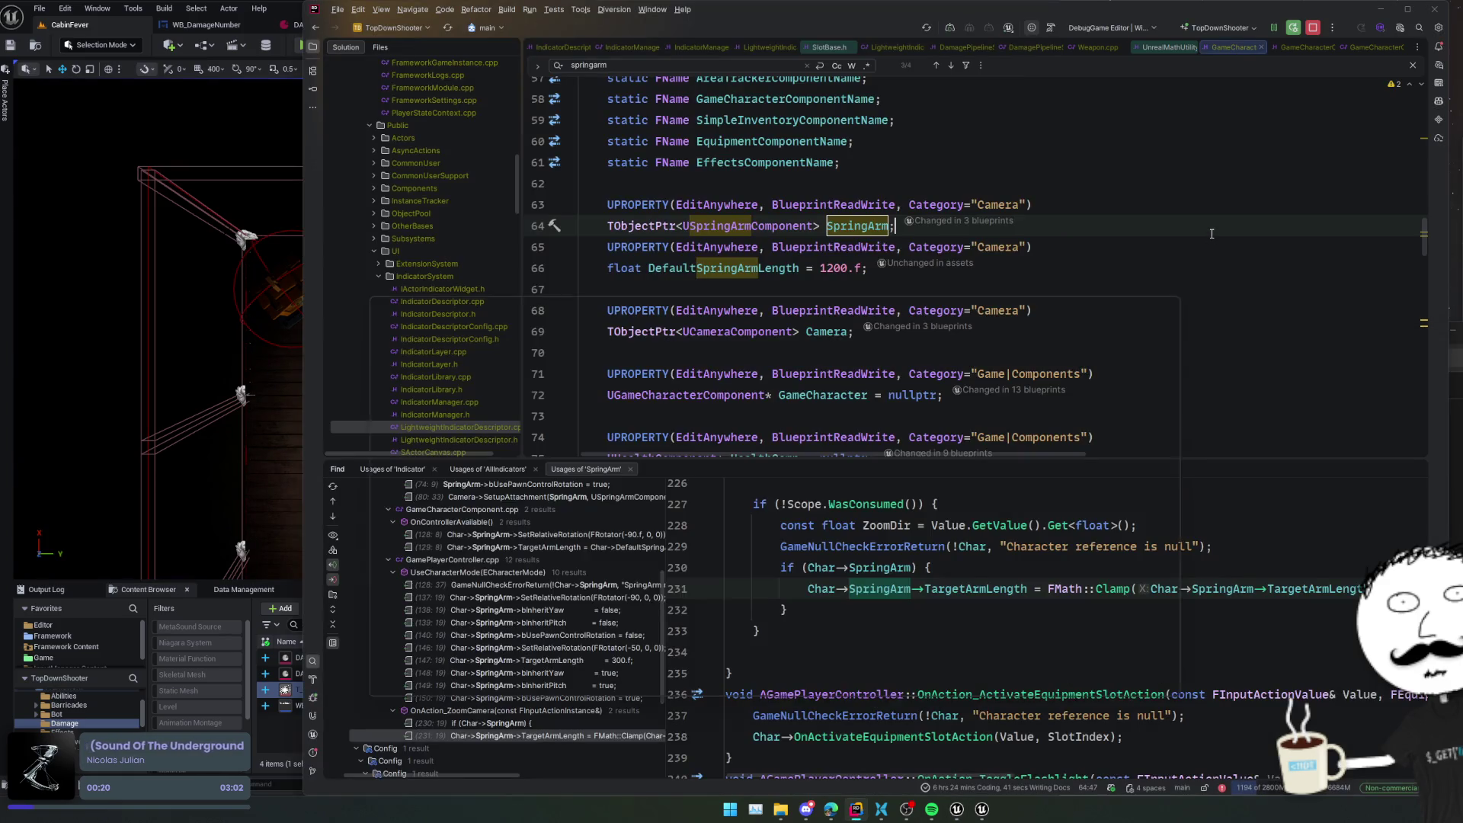
key("ctrl+t")
type("DamageNumbe")
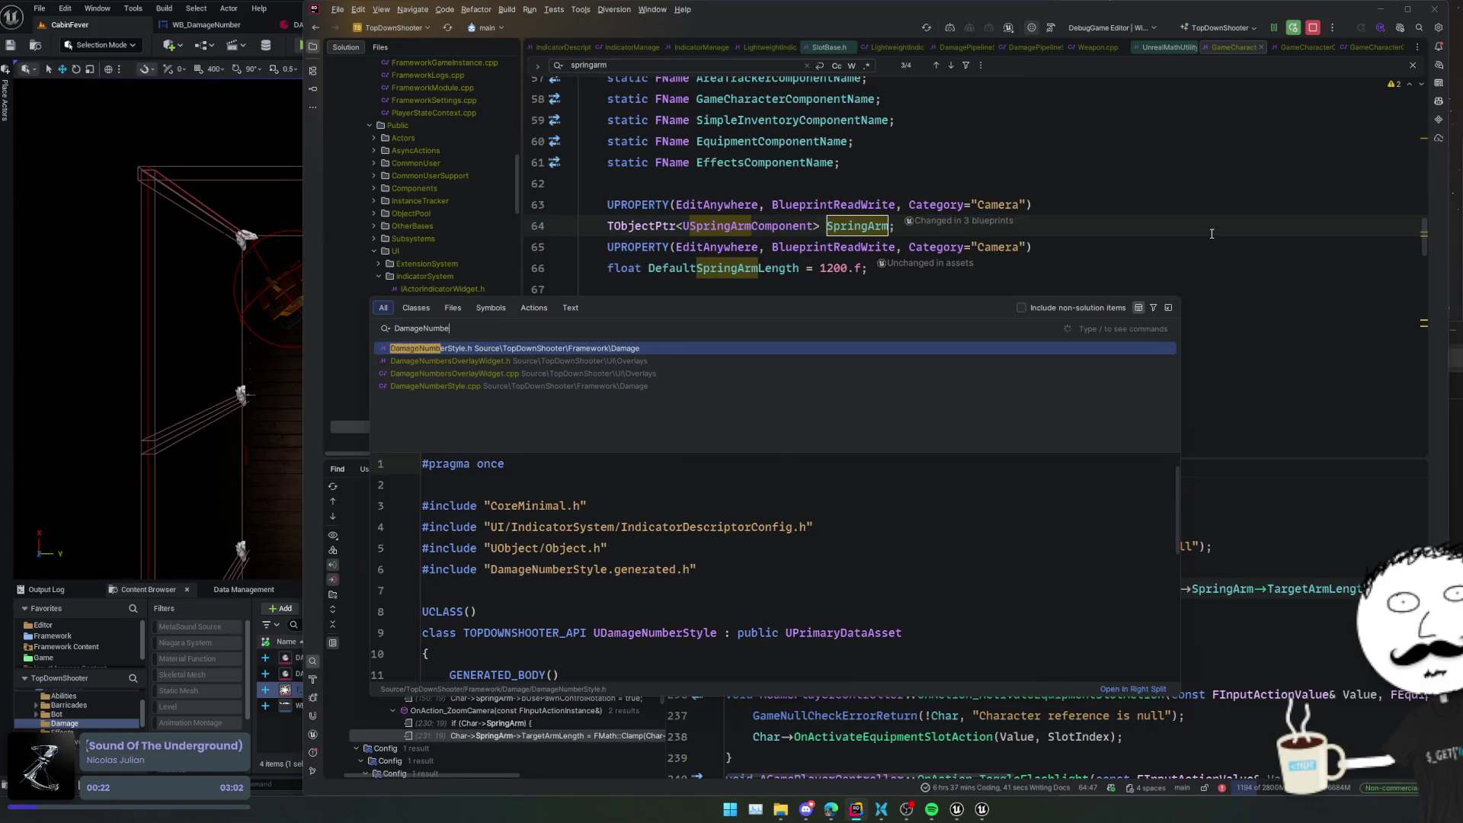
key("Down")
key("Down")
key("Up")
key("Return")
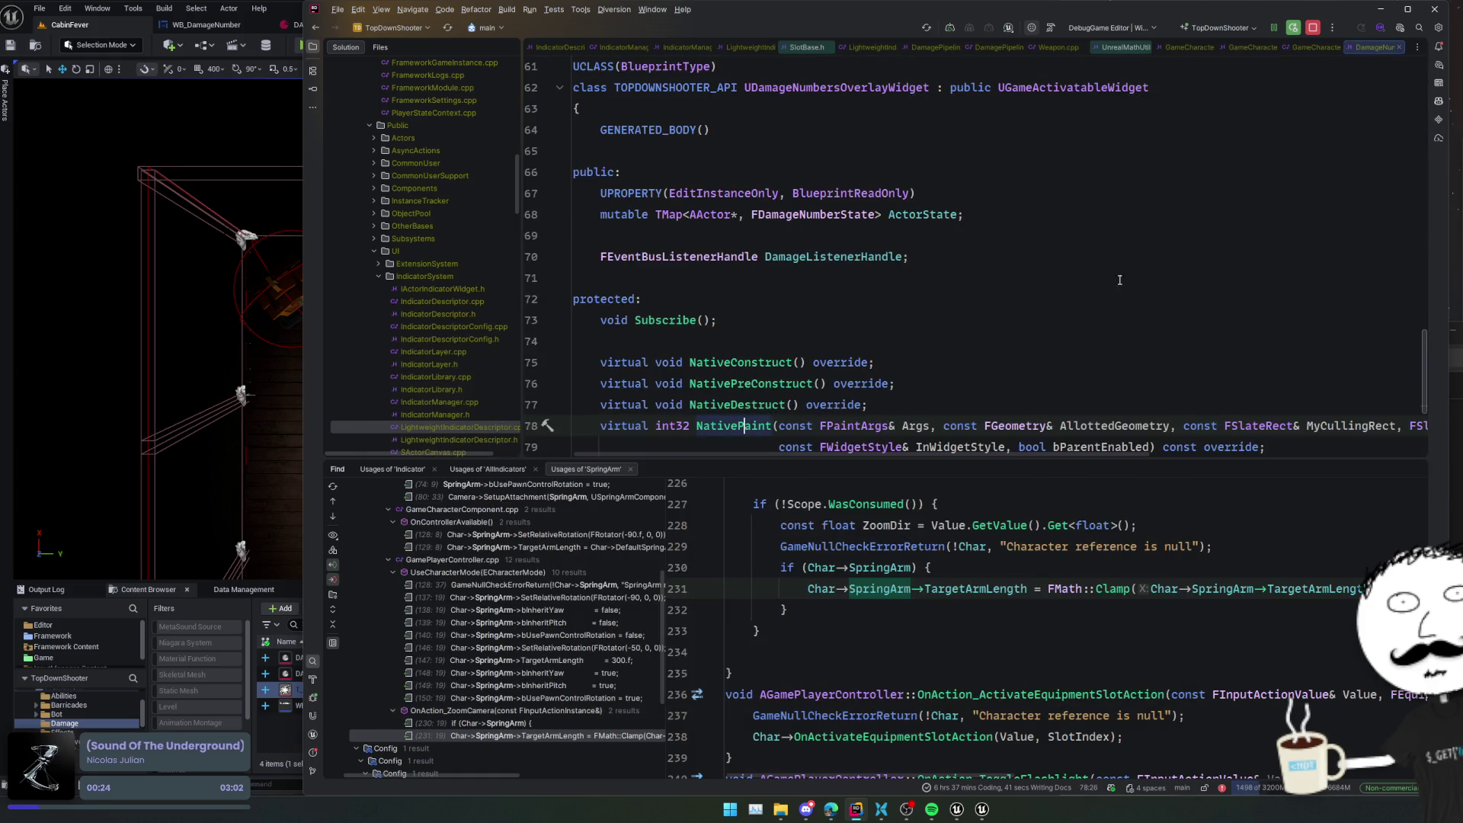
- Open the derived blueprint WB_DamageNumbersOverlay from the overlay class's inheritors gutter link
key("shift+Escape")
scroll(914, 453, "up", 3)
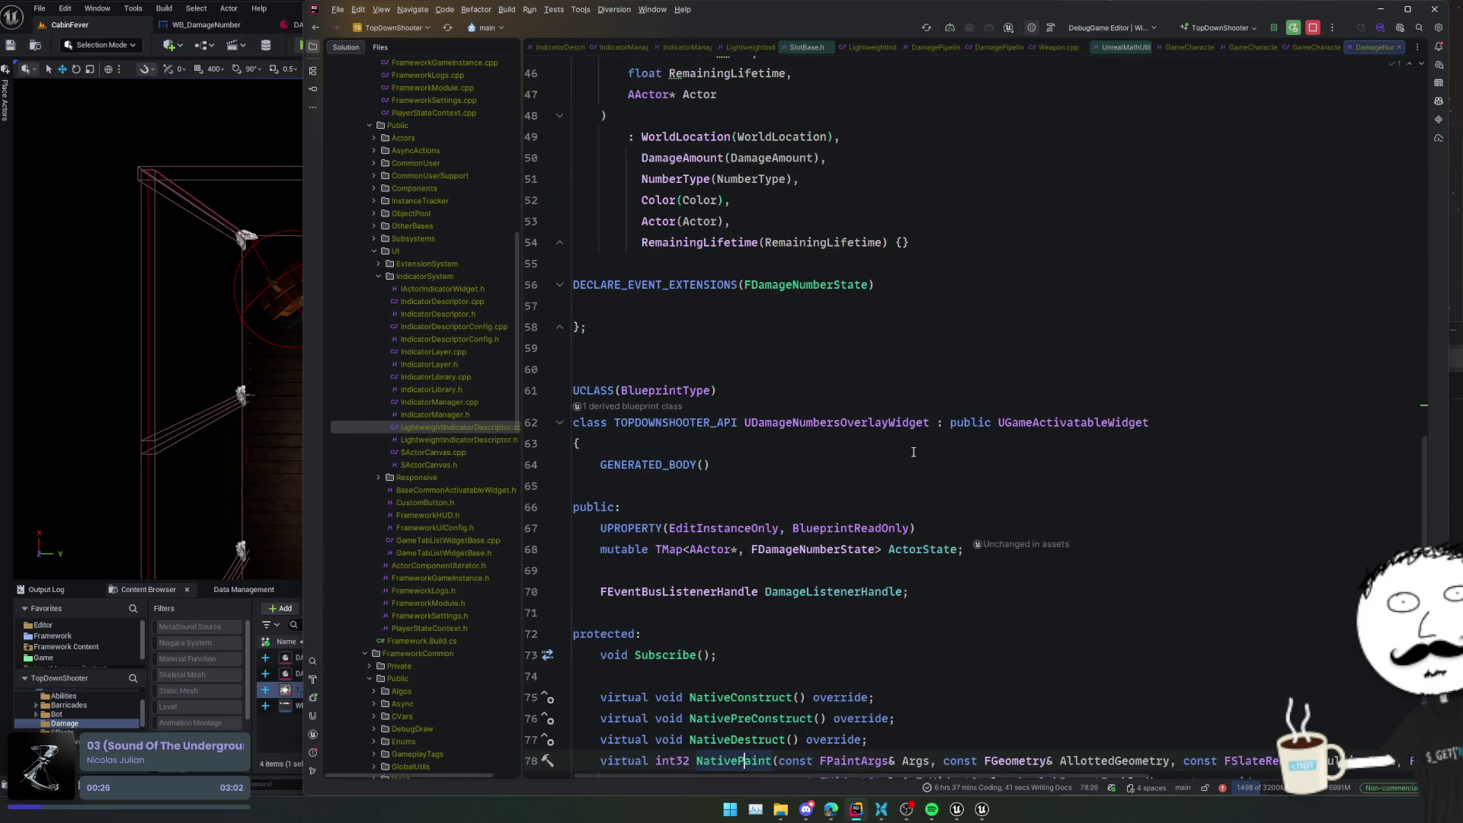
left_click(670, 418)
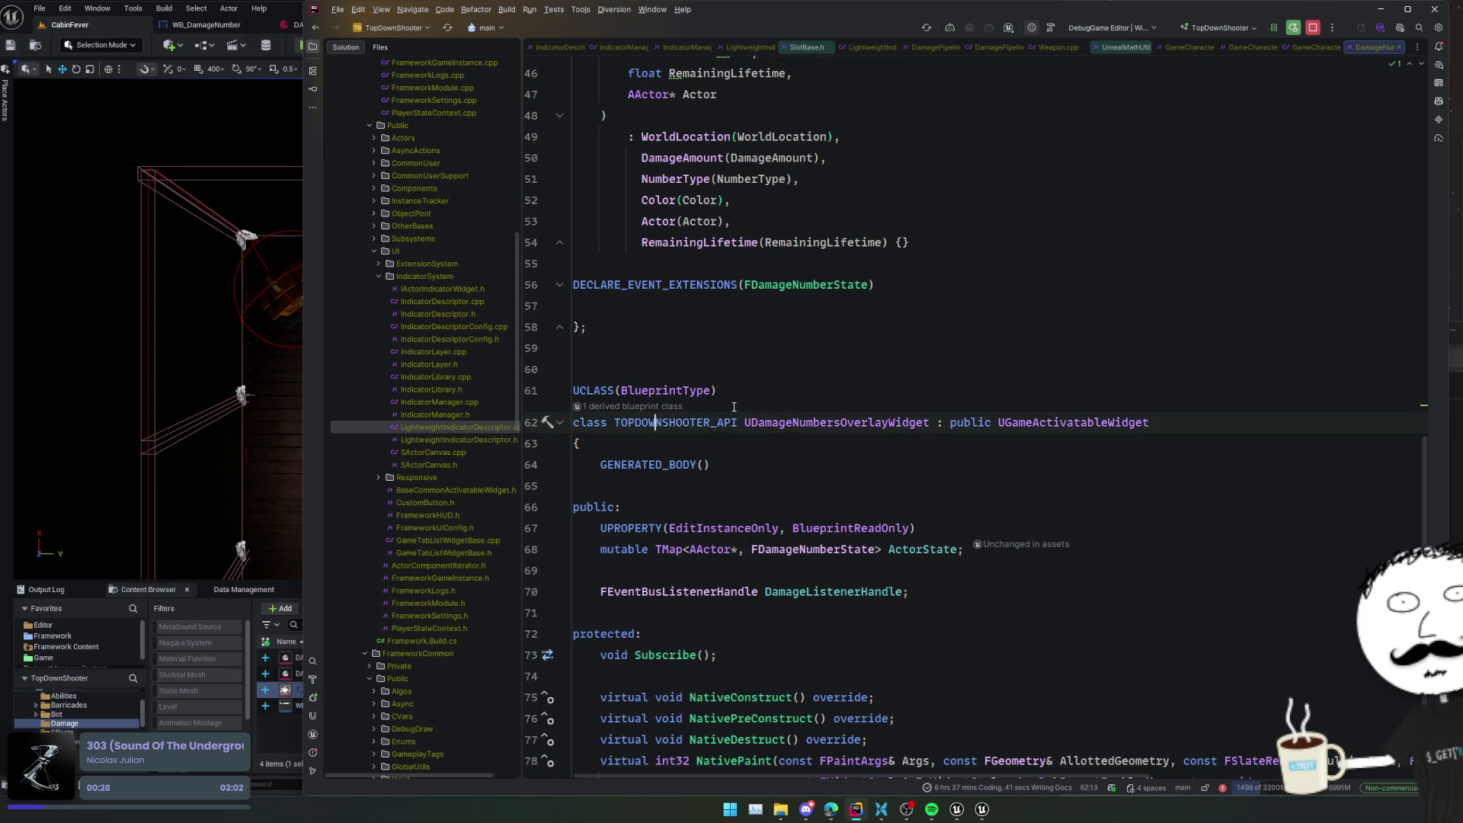
left_click(640, 406)
left_click(876, 471)
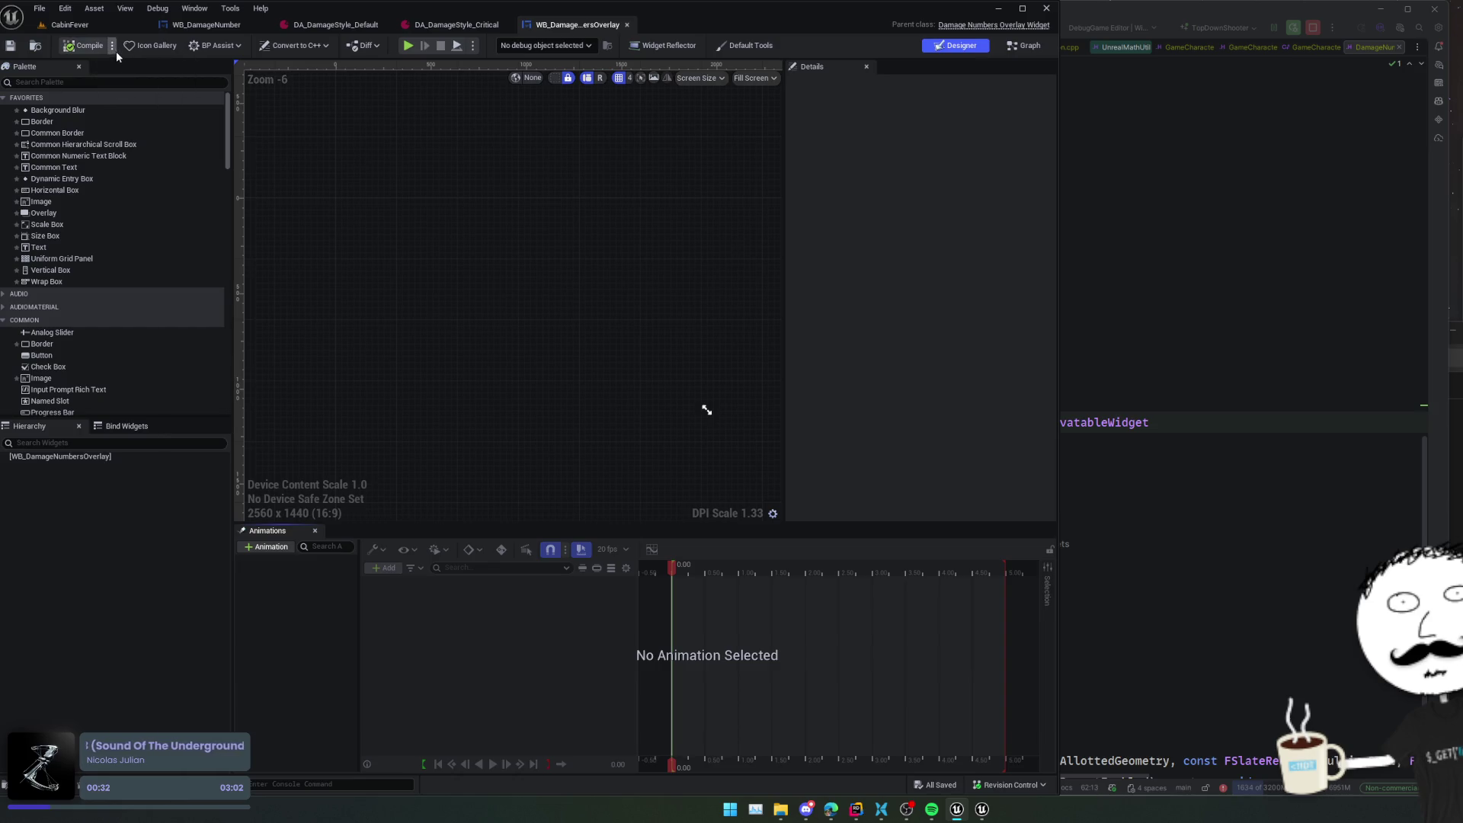
- Show WB_DamageNumbersOverlay's referencers and open DA_PrimaryGameUIConfig for editing
left_click(35, 45)
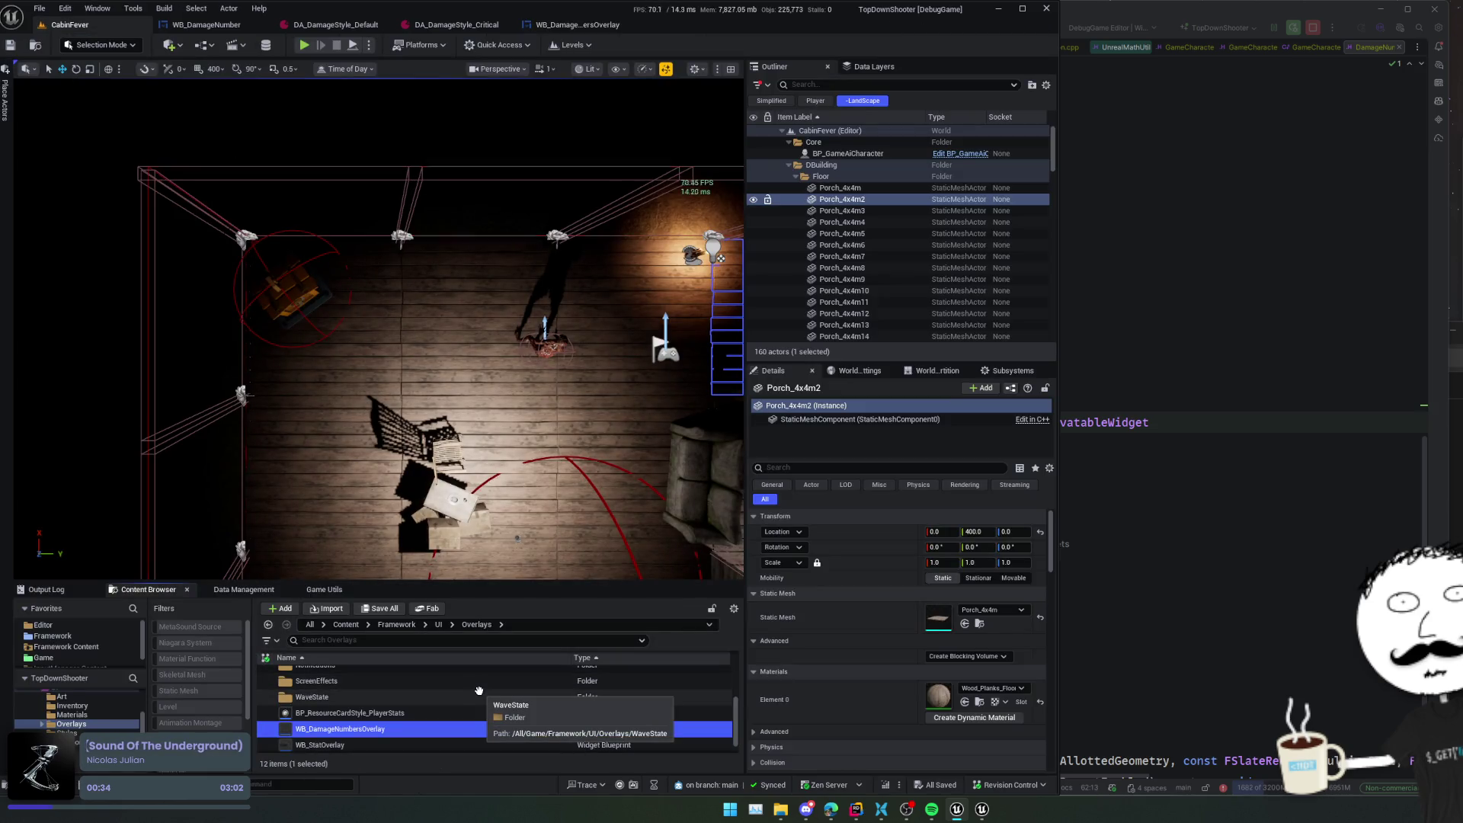
key("alt+shift+r")
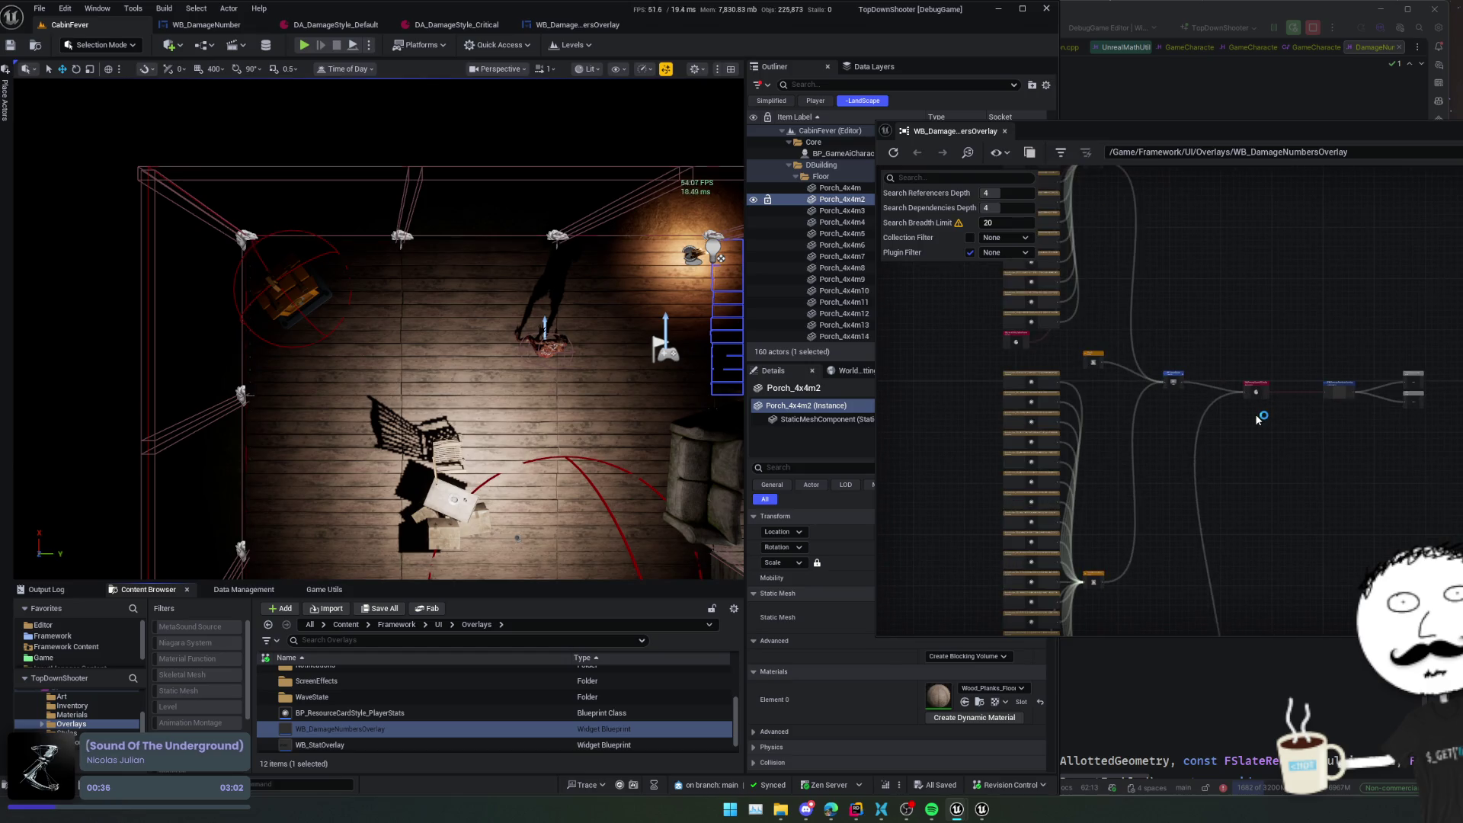
scroll(1272, 412, "up", 5)
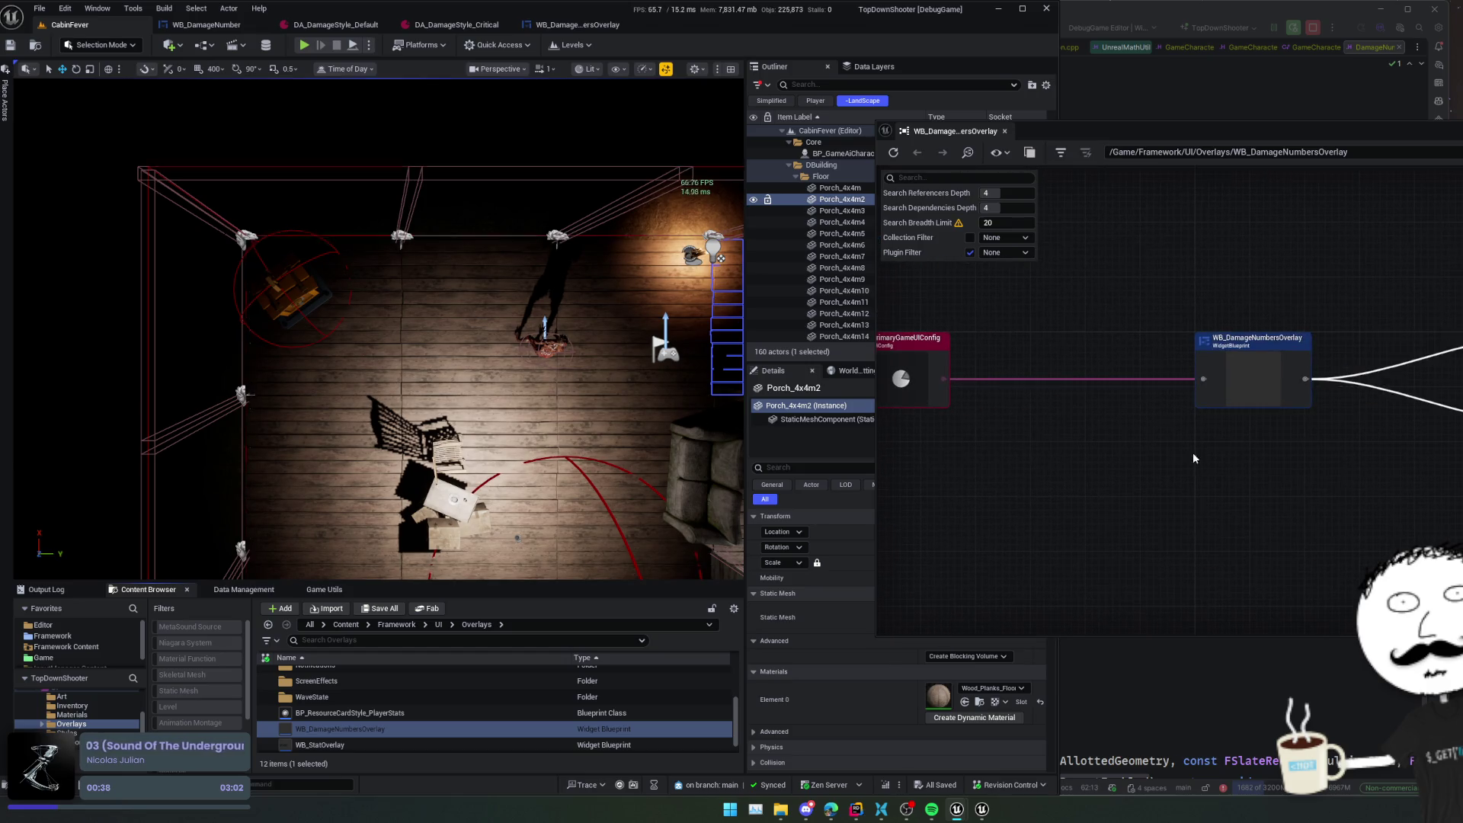
scroll(990, 458, "down", 3)
scroll(991, 389, "up", 3)
right_click(1021, 415)
left_click(1035, 453)
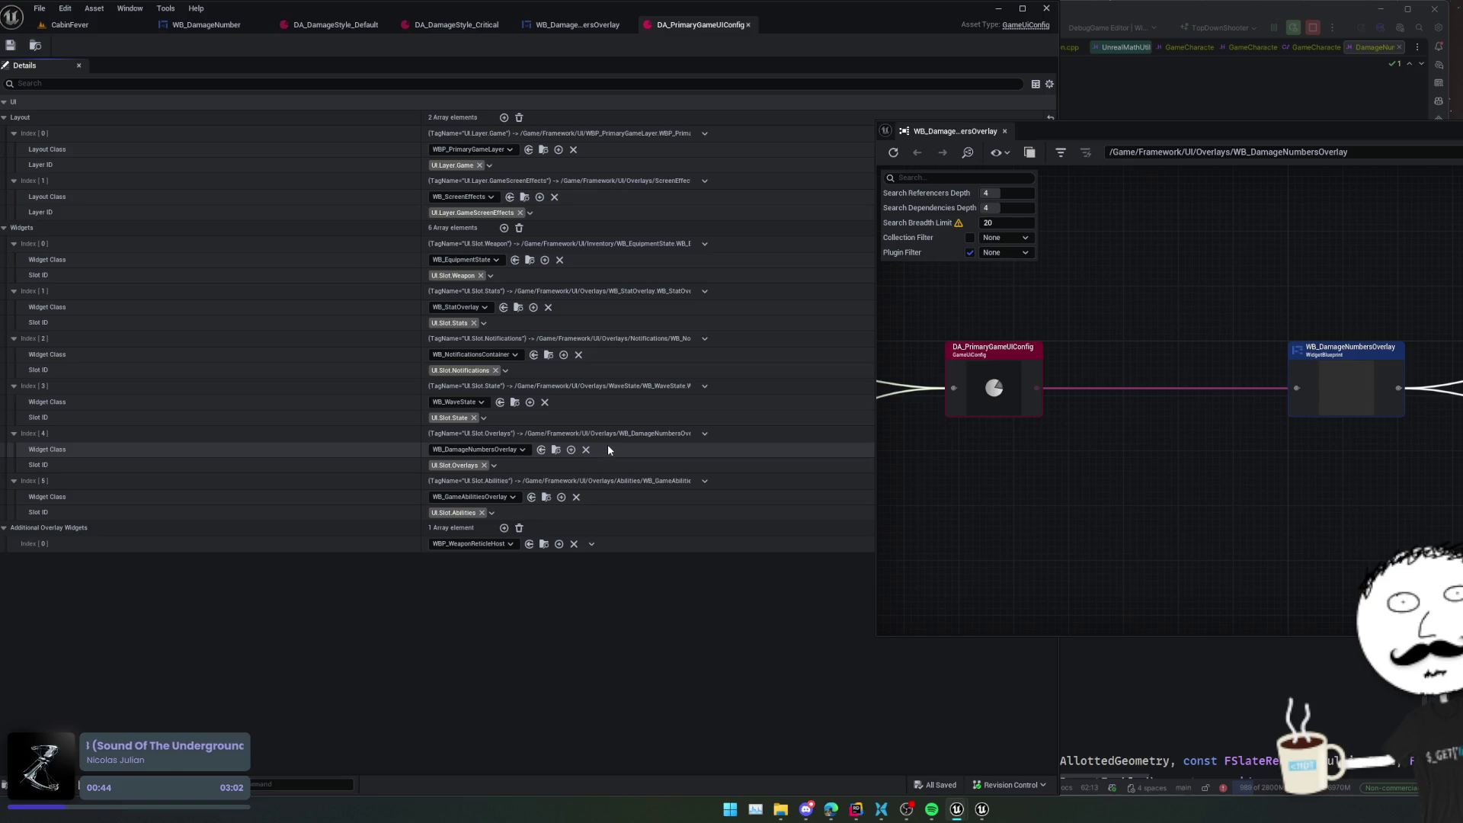
- Delete the Widgets Index[4] entry, then close the config, overlay and DA_DamageStyle_Critical tabs
left_click(703, 434)
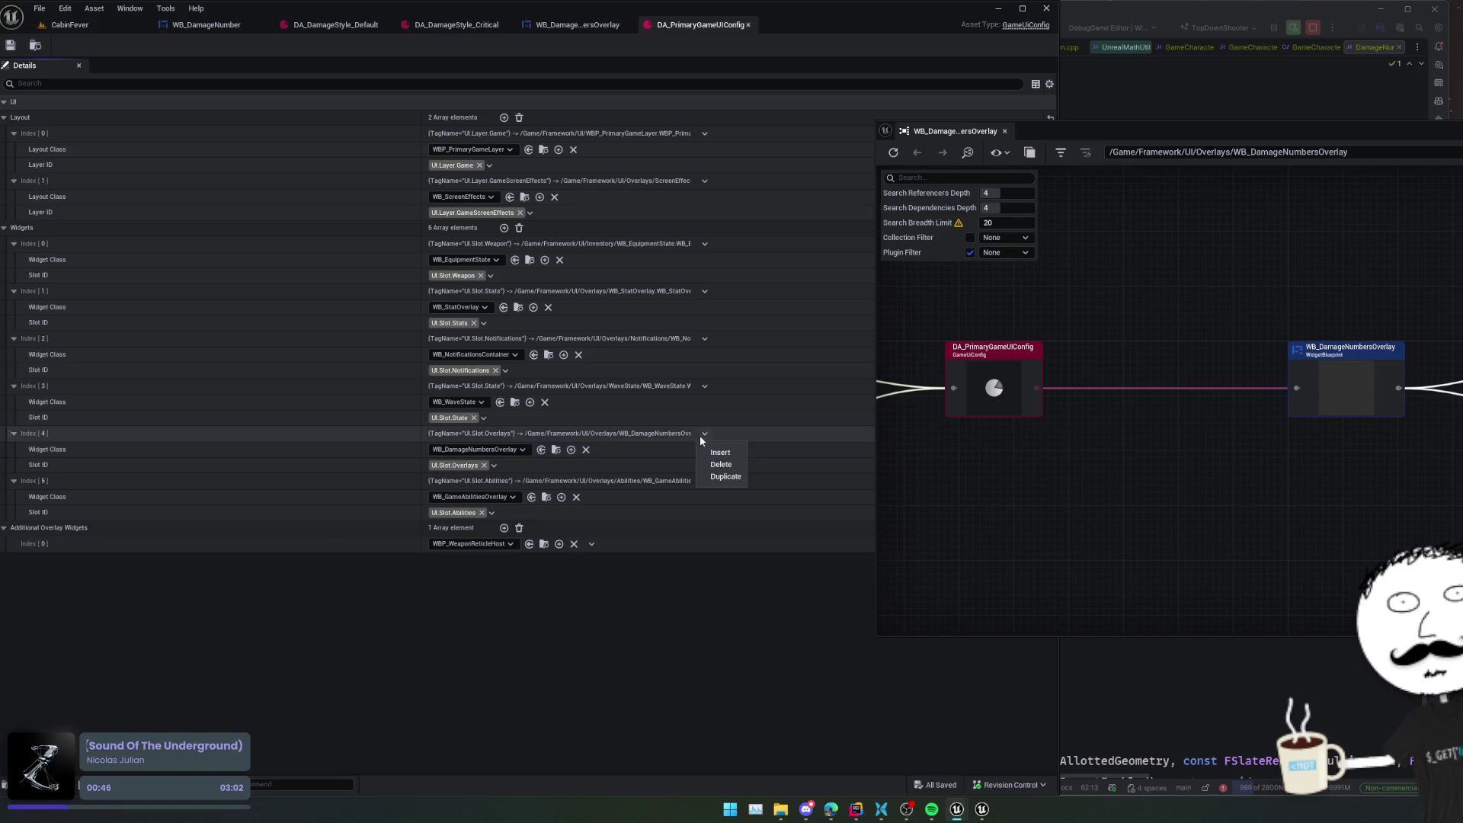
left_click(721, 464)
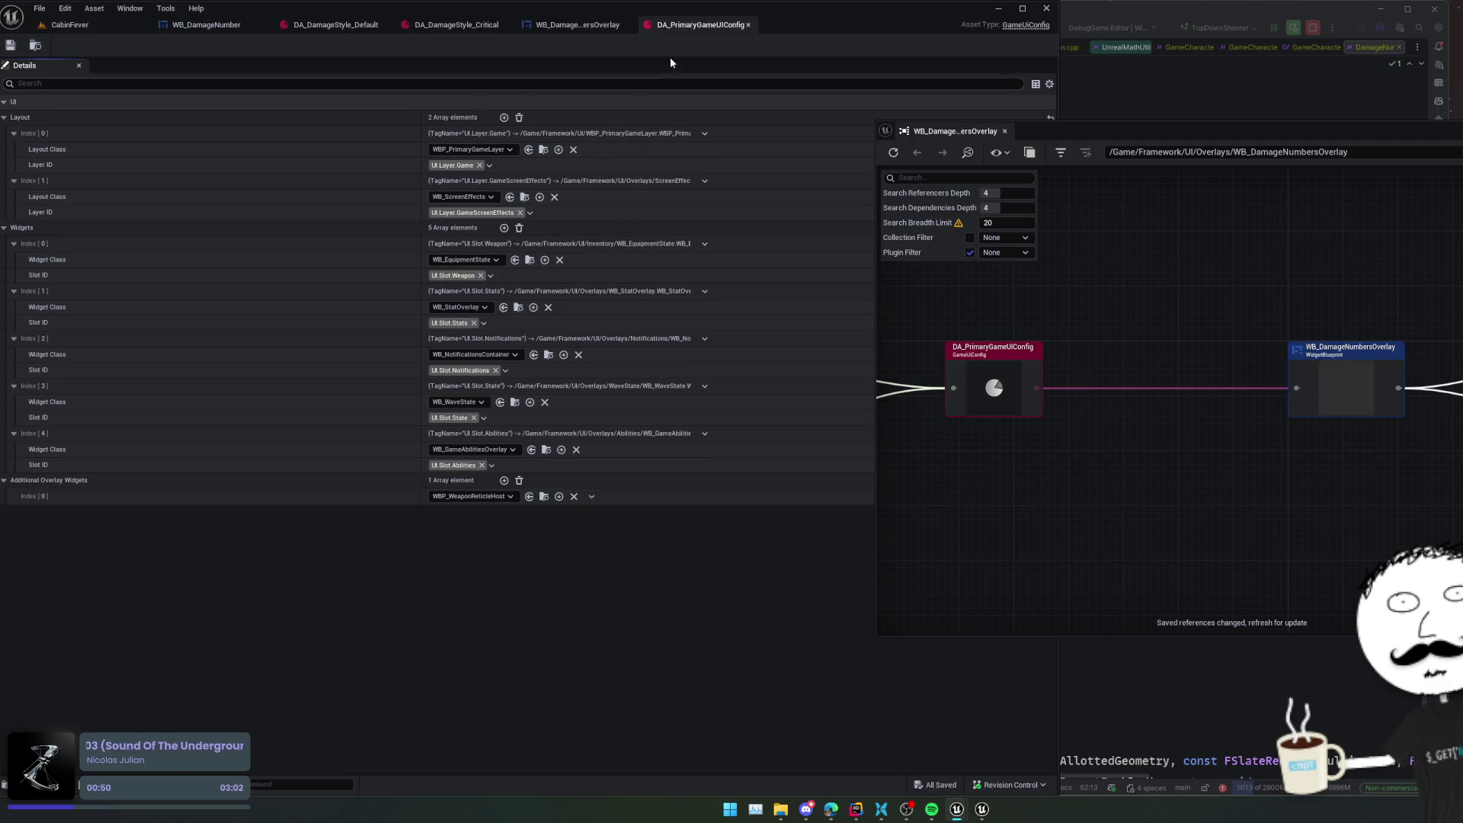
left_click(747, 25)
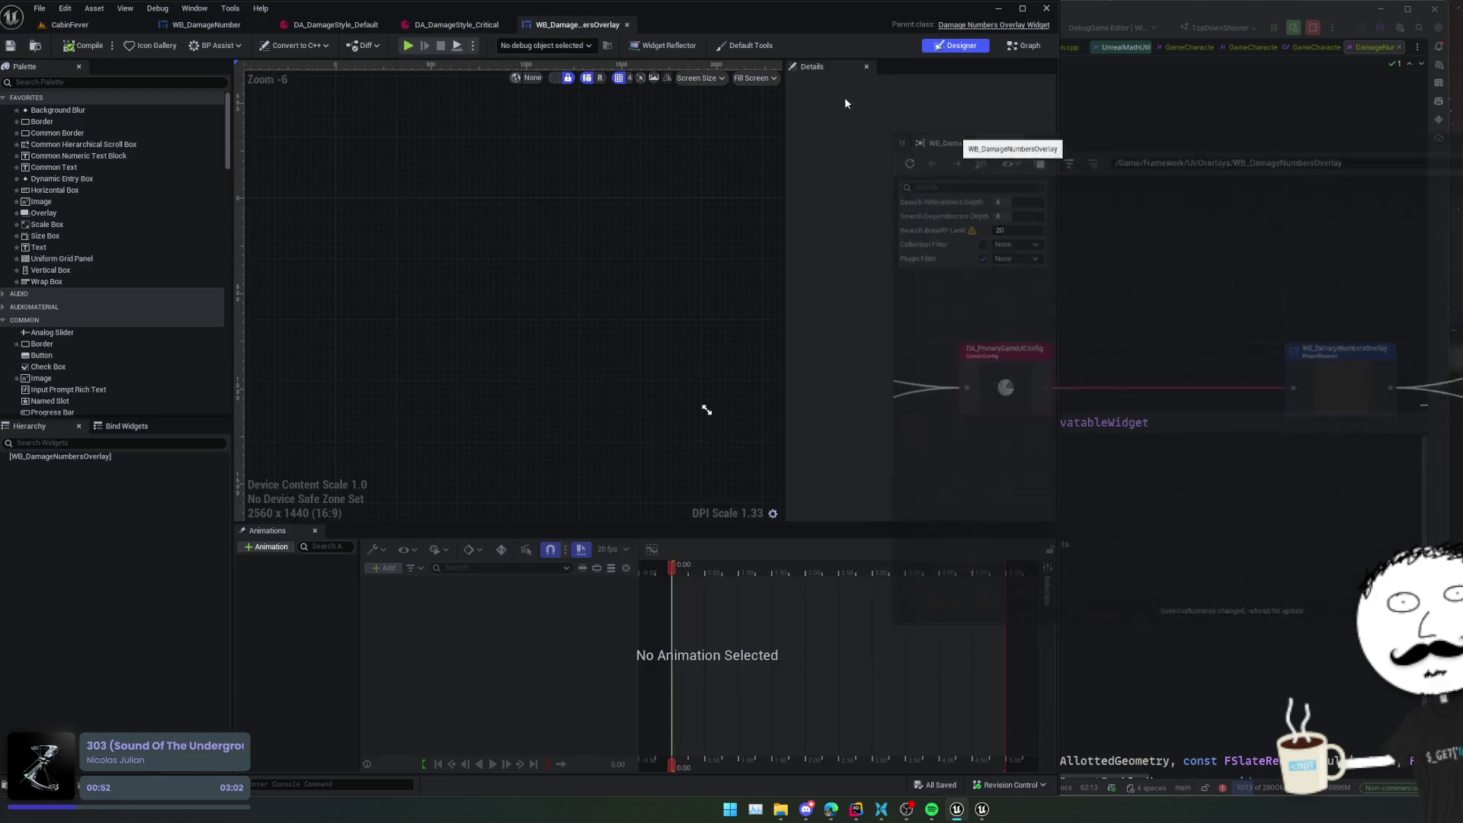
left_click(626, 25)
left_click(505, 24)
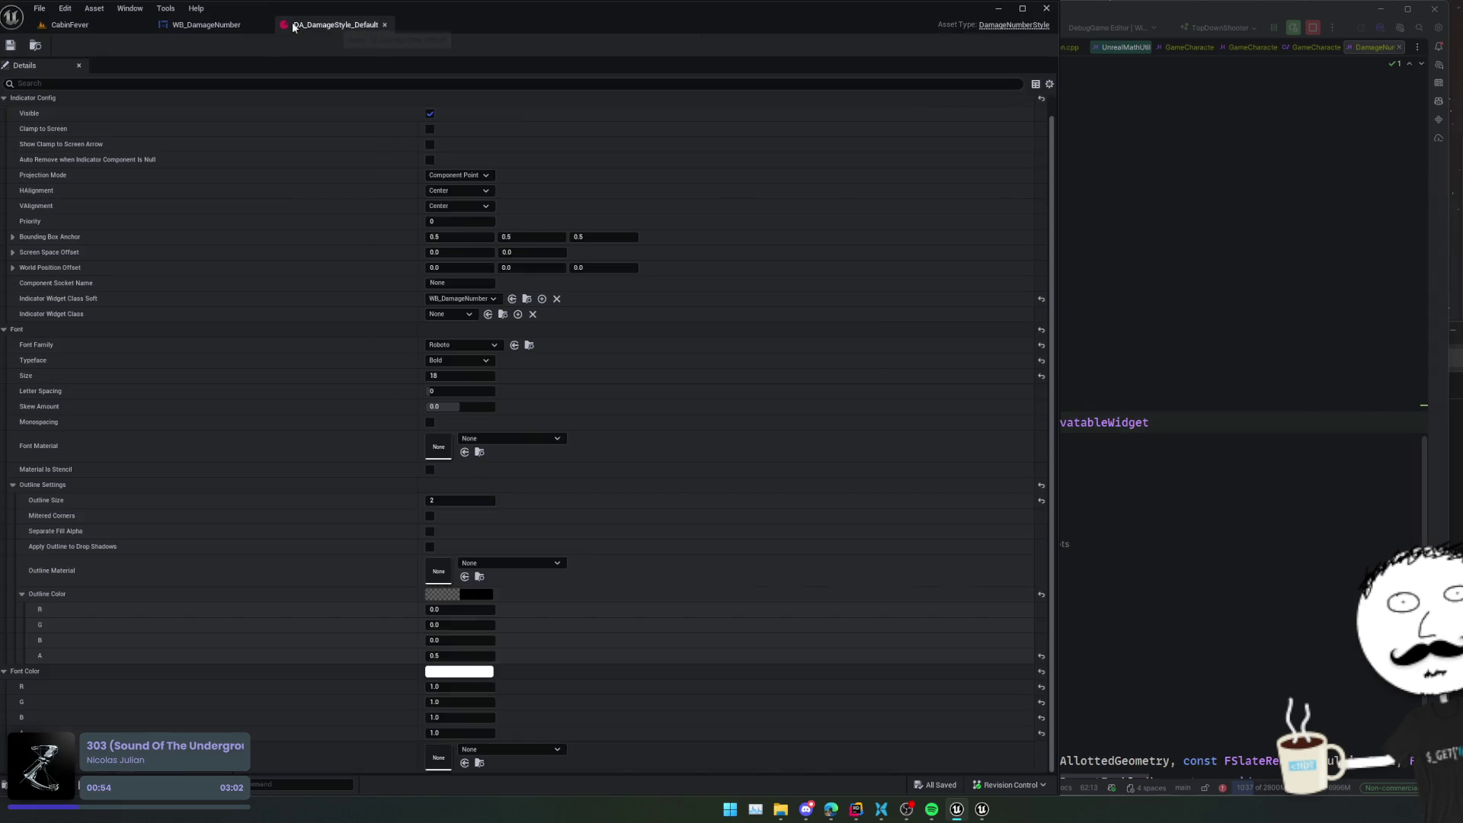
- Close the remaining damage style asset and resume the debugger twice past the access violation
middle_click(316, 27)
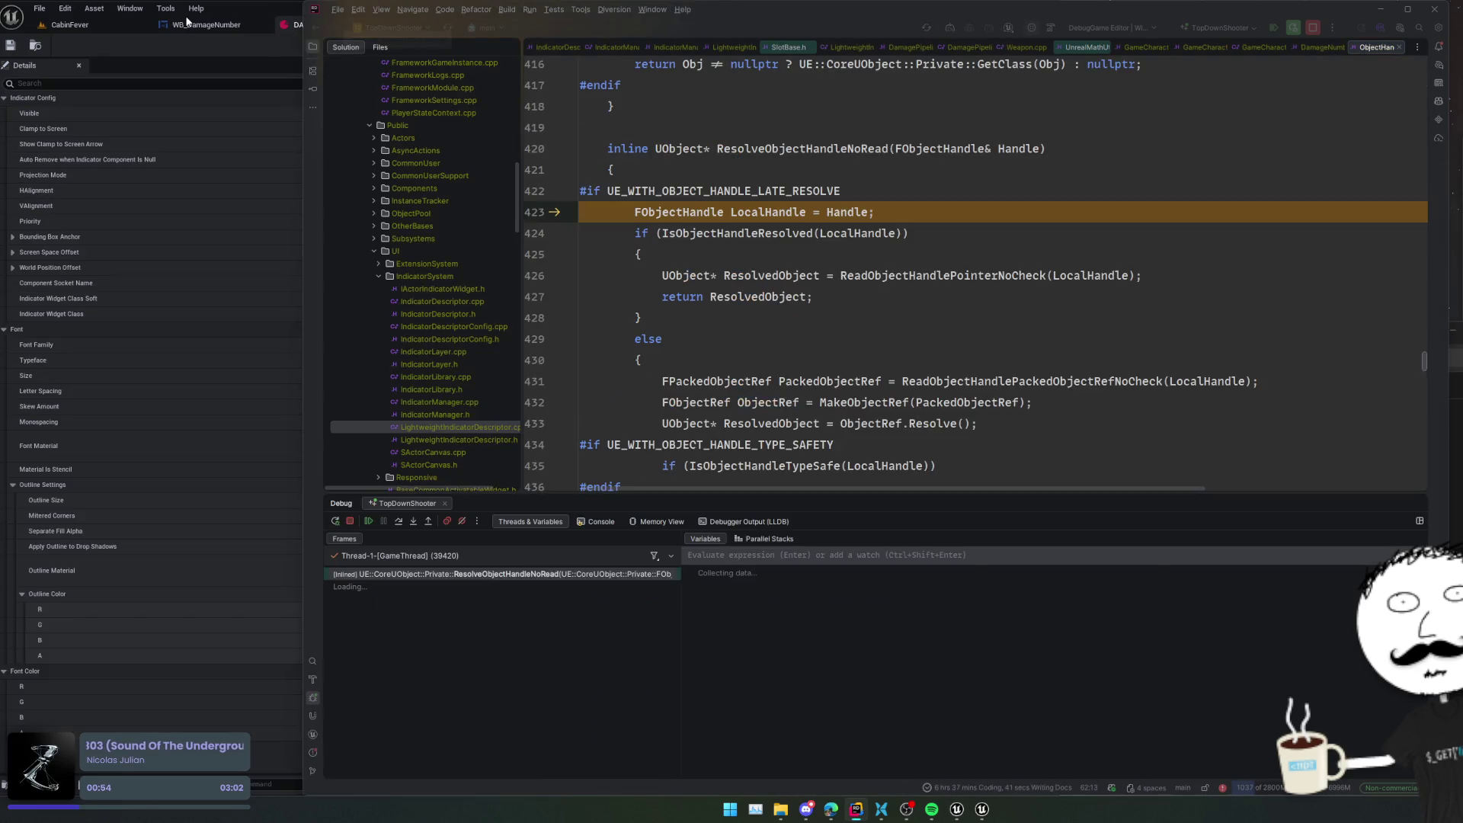
left_click(371, 521)
left_click(371, 520)
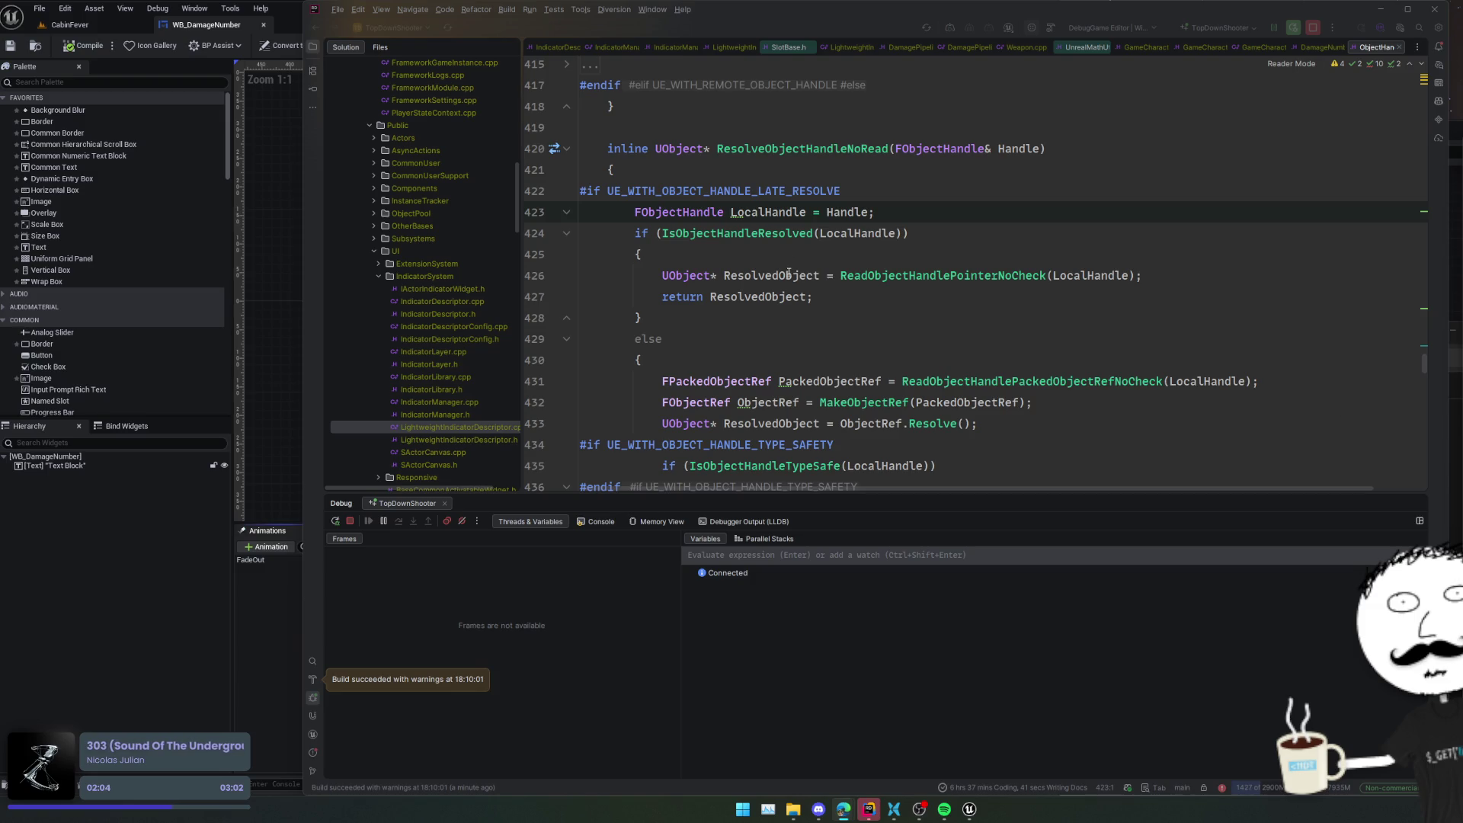
- Close the Reference Viewer and WB_DamageNumber tabs and enlarge the Content Browser
left_click(77, 500)
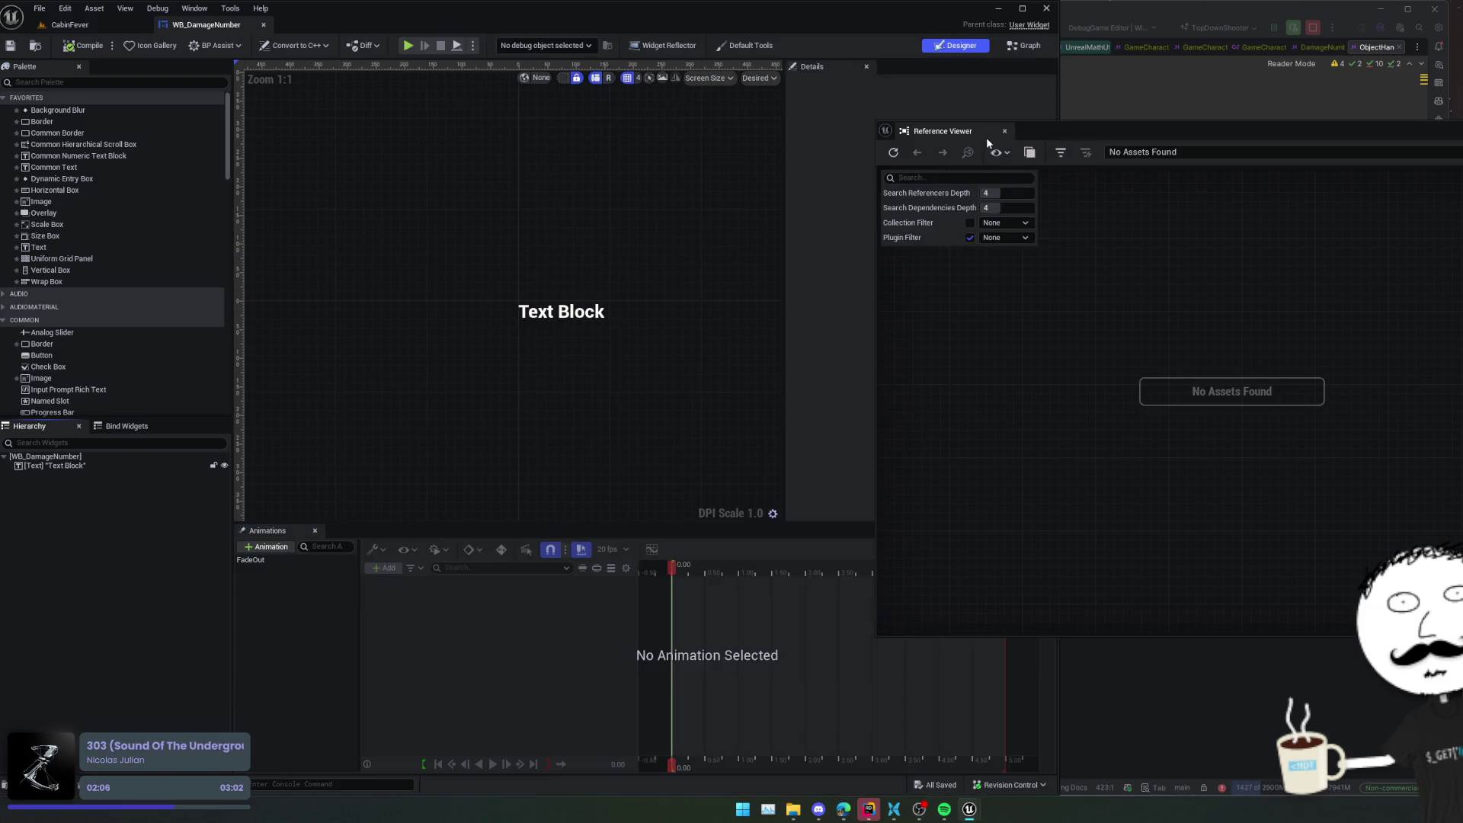
left_click(1005, 131)
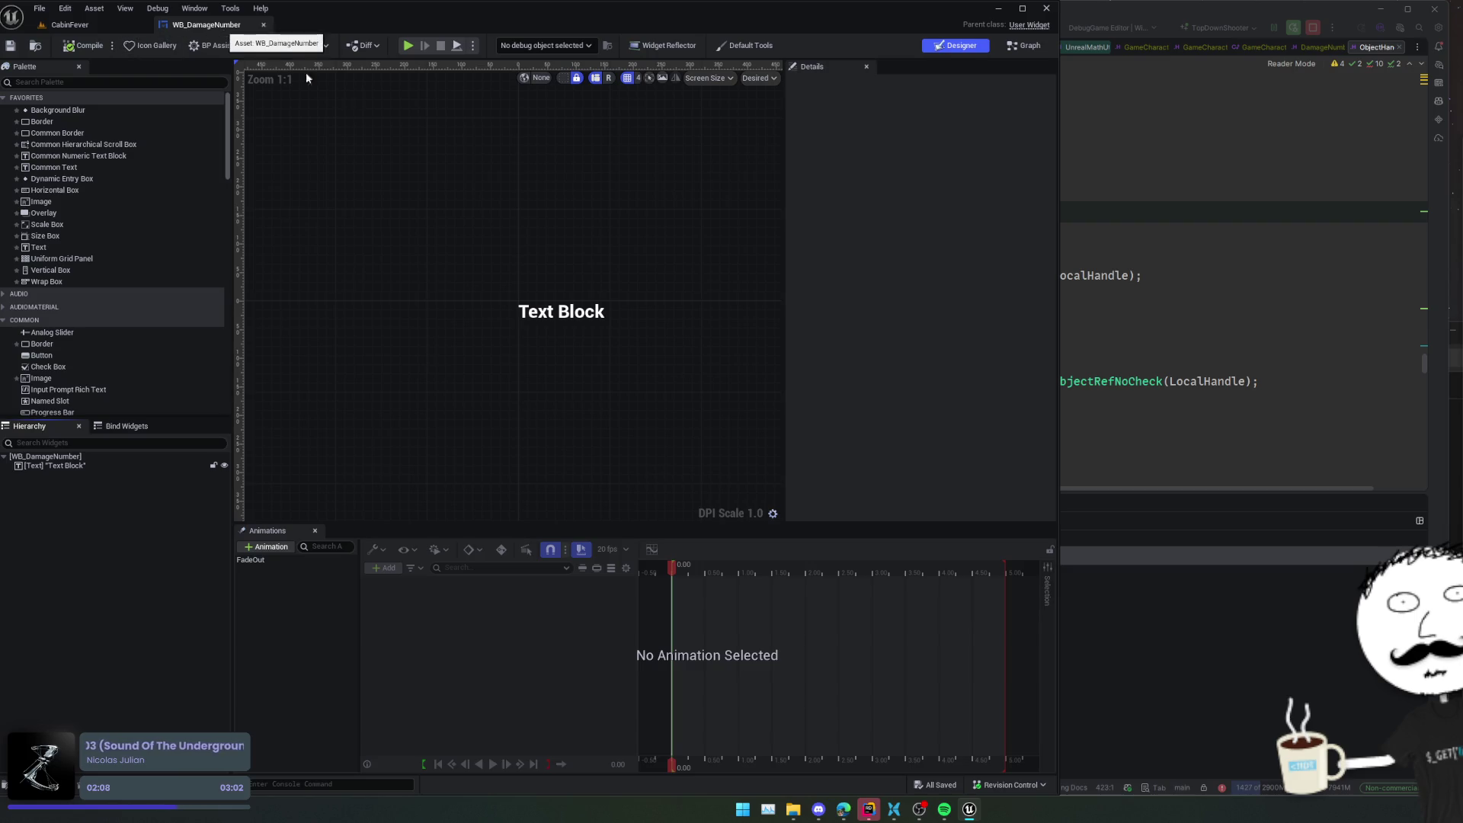
left_click(263, 24)
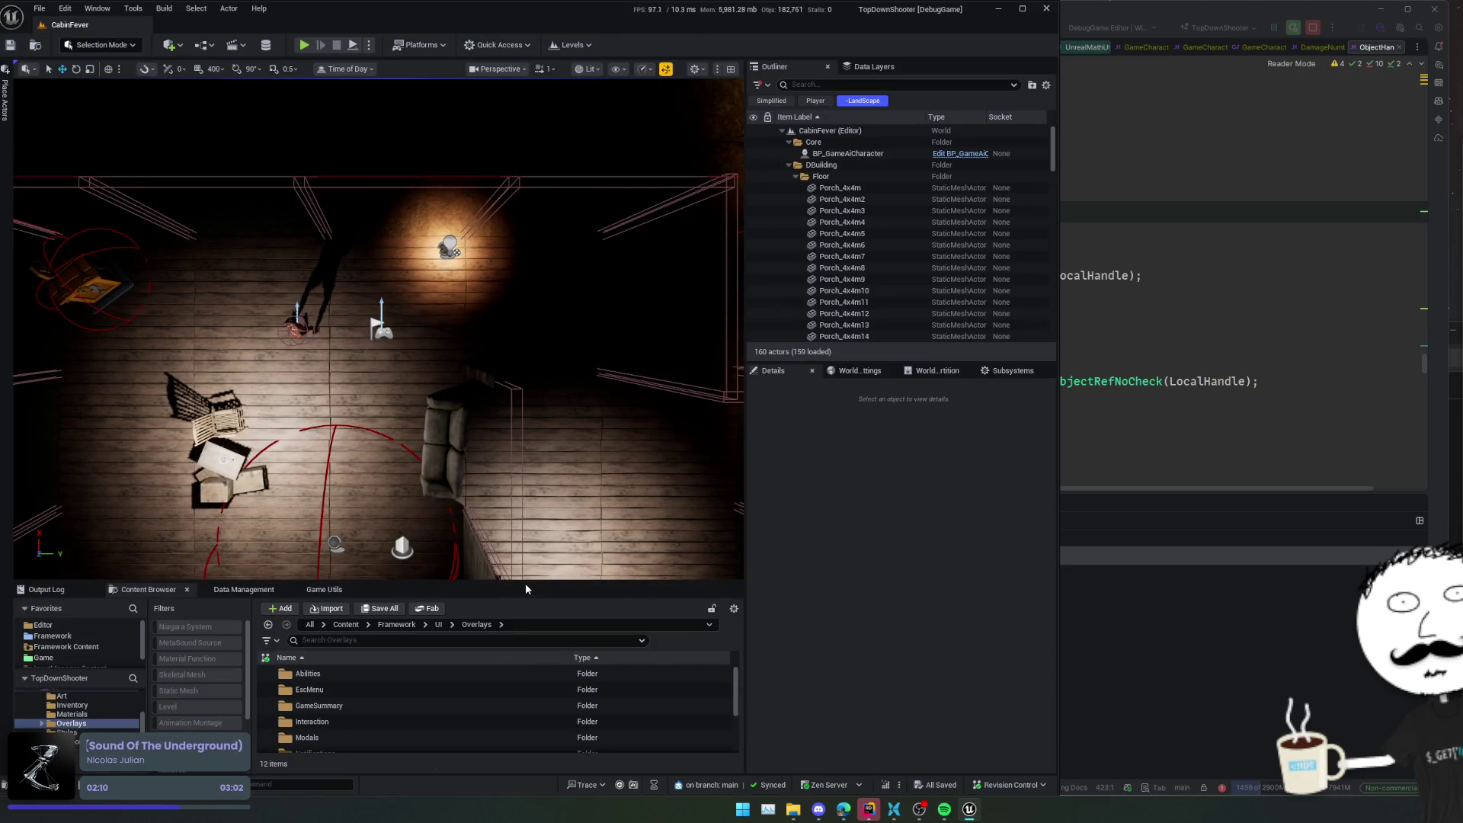
left_click_drag(526, 583, 526, 422)
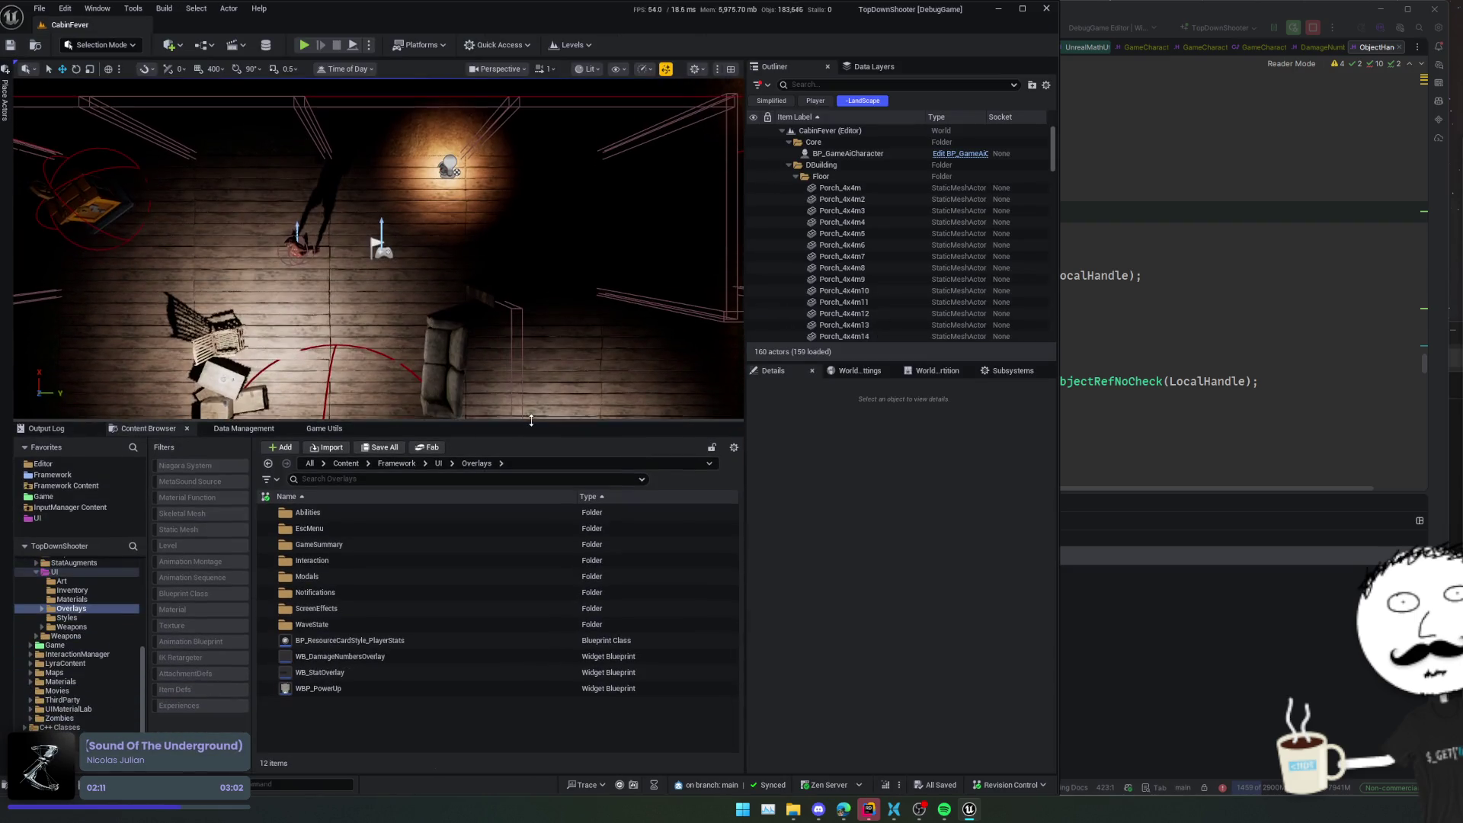
- Delete the WB_DamageNumbersOverlay asset from the Overlays folder, confirming the deletion
left_click(404, 657)
key("Delete")
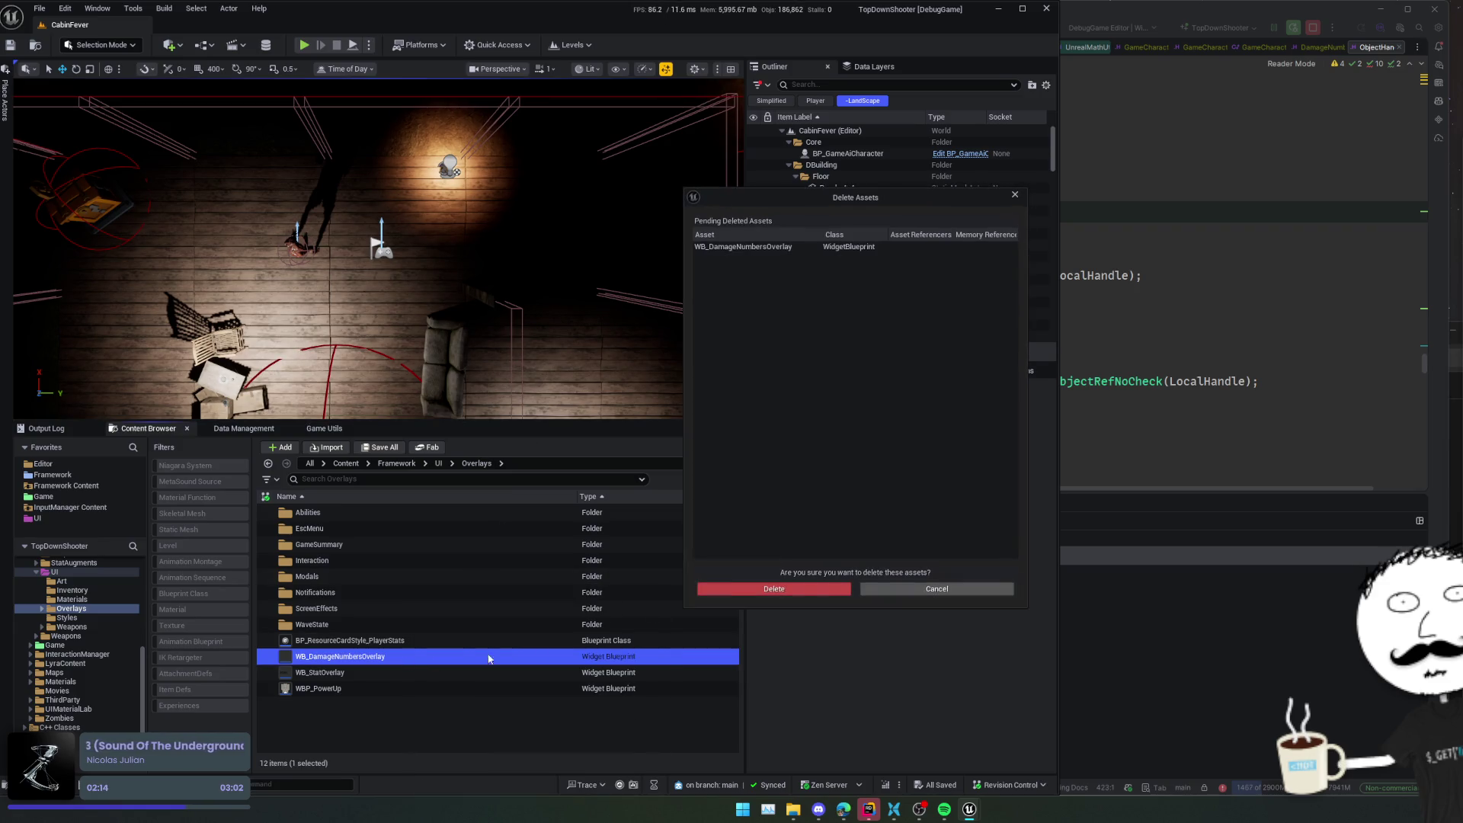
left_click(937, 590)
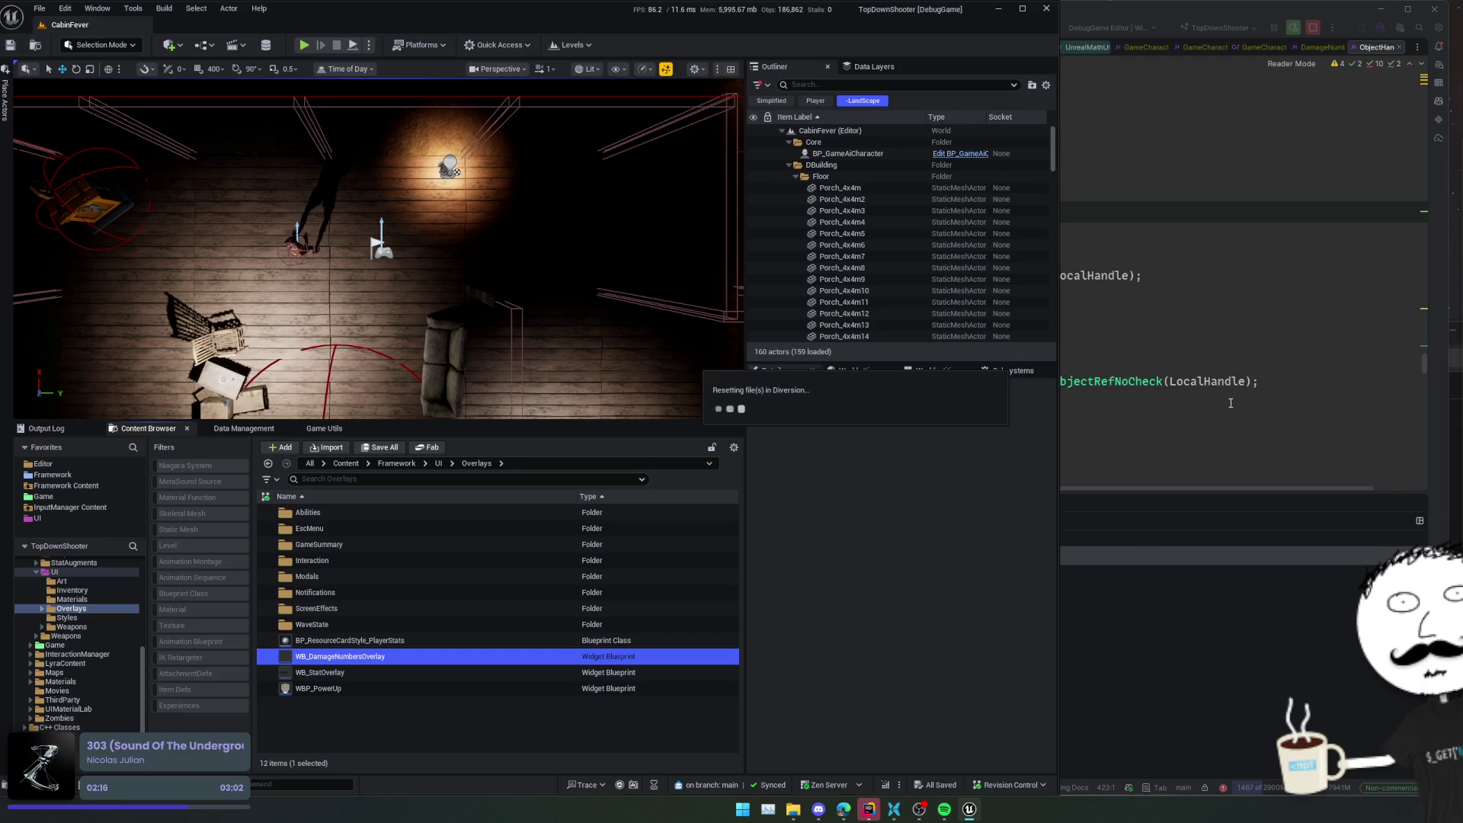
left_click(1243, 363)
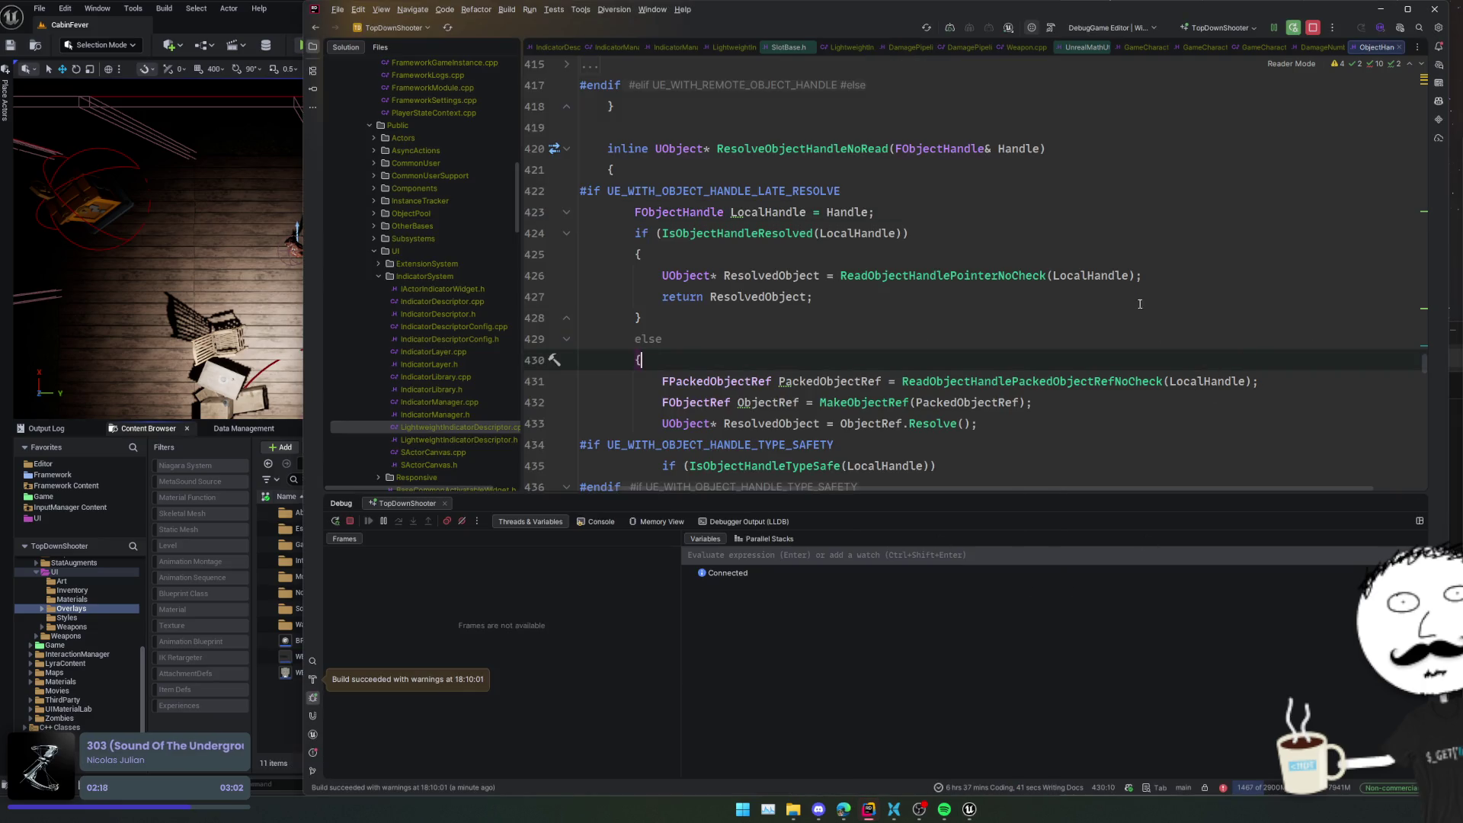
- Close the ObjectHandle source and bring up the Subscribe definition in its source file
left_click(1399, 47)
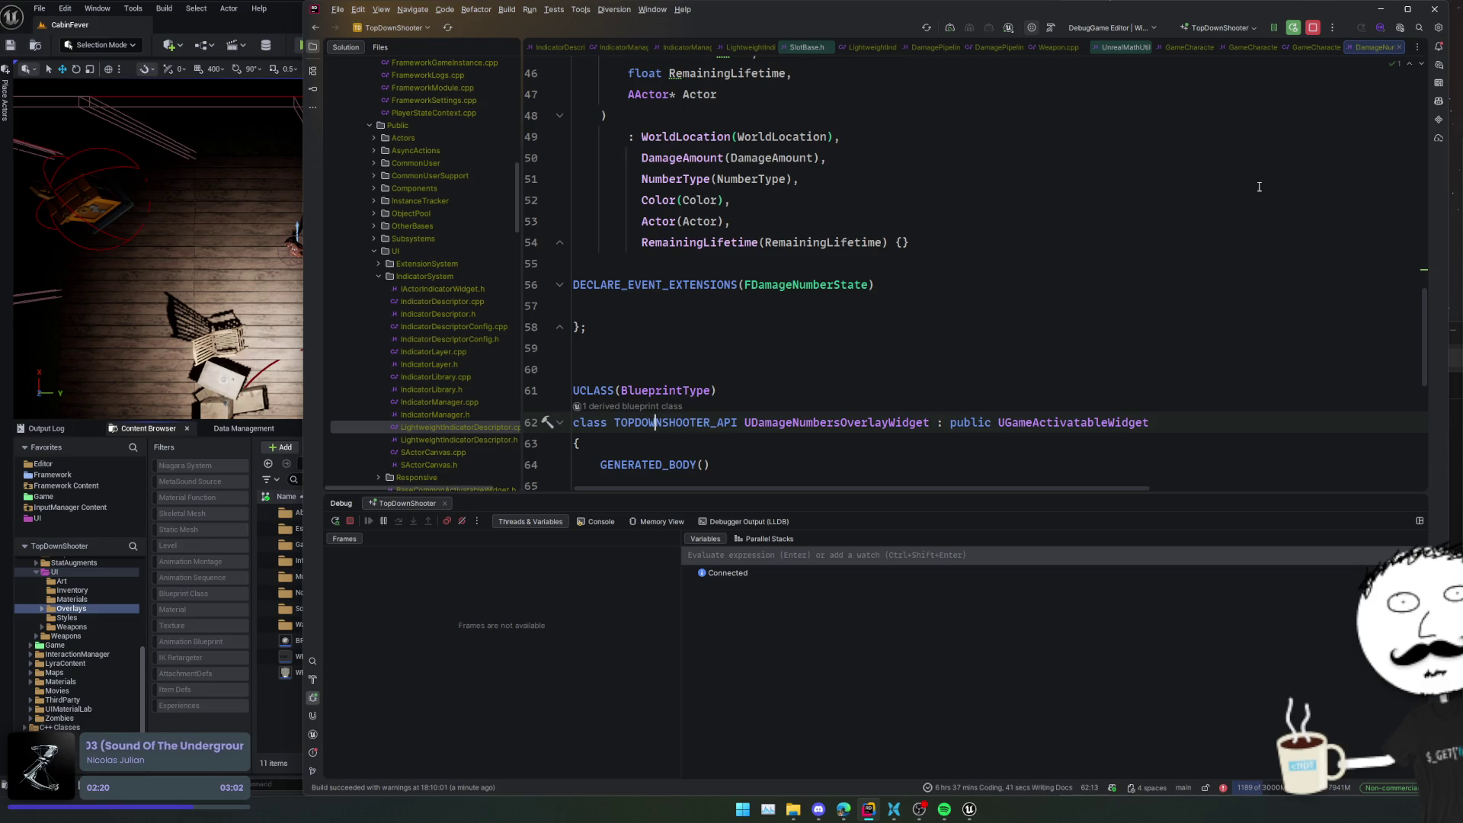
scroll(1269, 221, "down", 5)
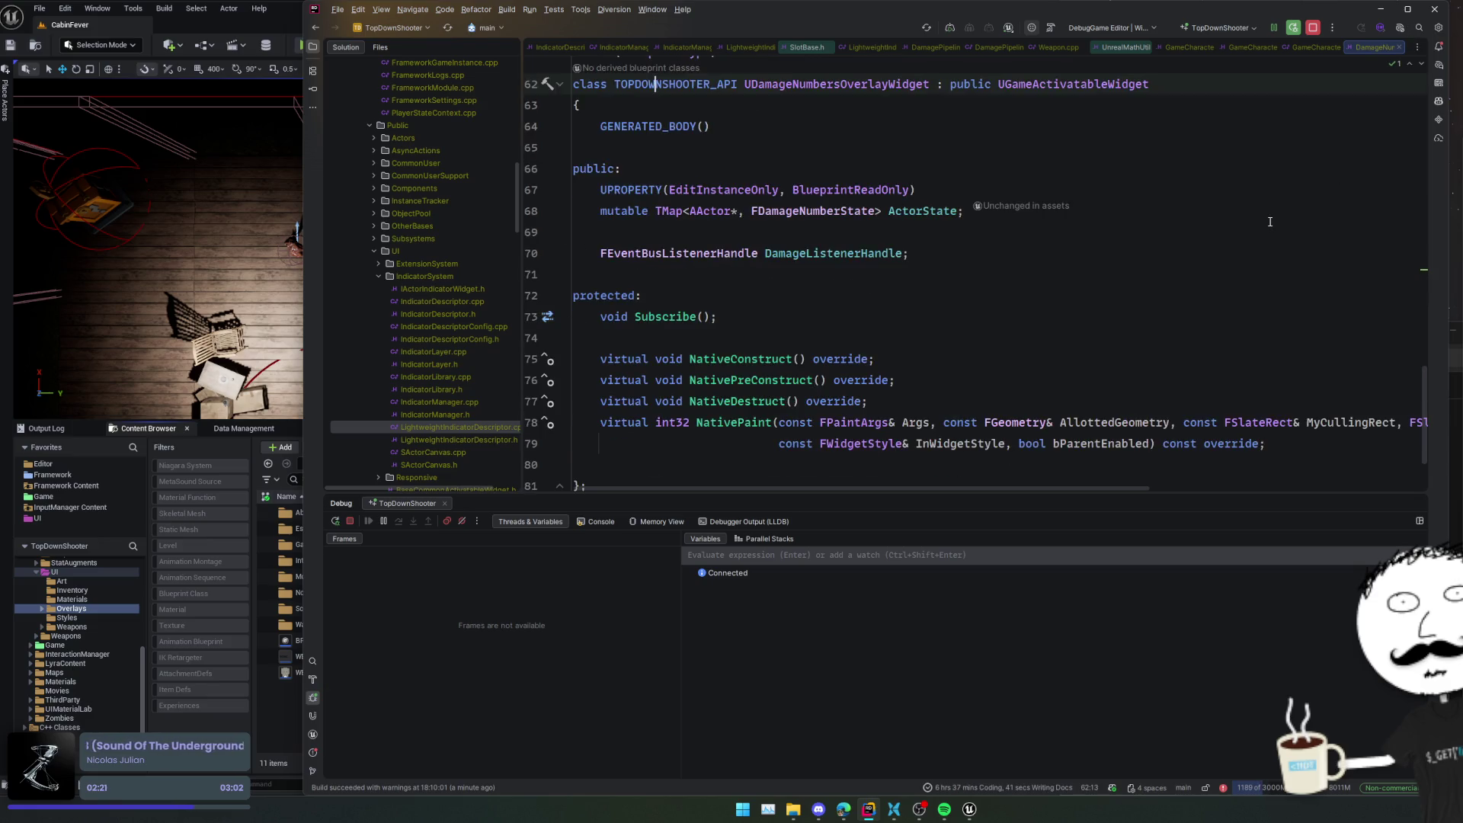
left_click(649, 317, "ctrl")
left_click(1131, 341)
left_click(1197, 369)
scroll(1196, 378, "down", 3)
scroll(1197, 378, "up", 3)
scroll(1067, 326, "down", 7)
scroll(1067, 326, "down", 2)
- Look over the Subscribe source and put the caret on FDamageNumberState
left_click(1068, 325)
scroll(1070, 323, "down", 8)
scroll(1070, 322, "down", 13)
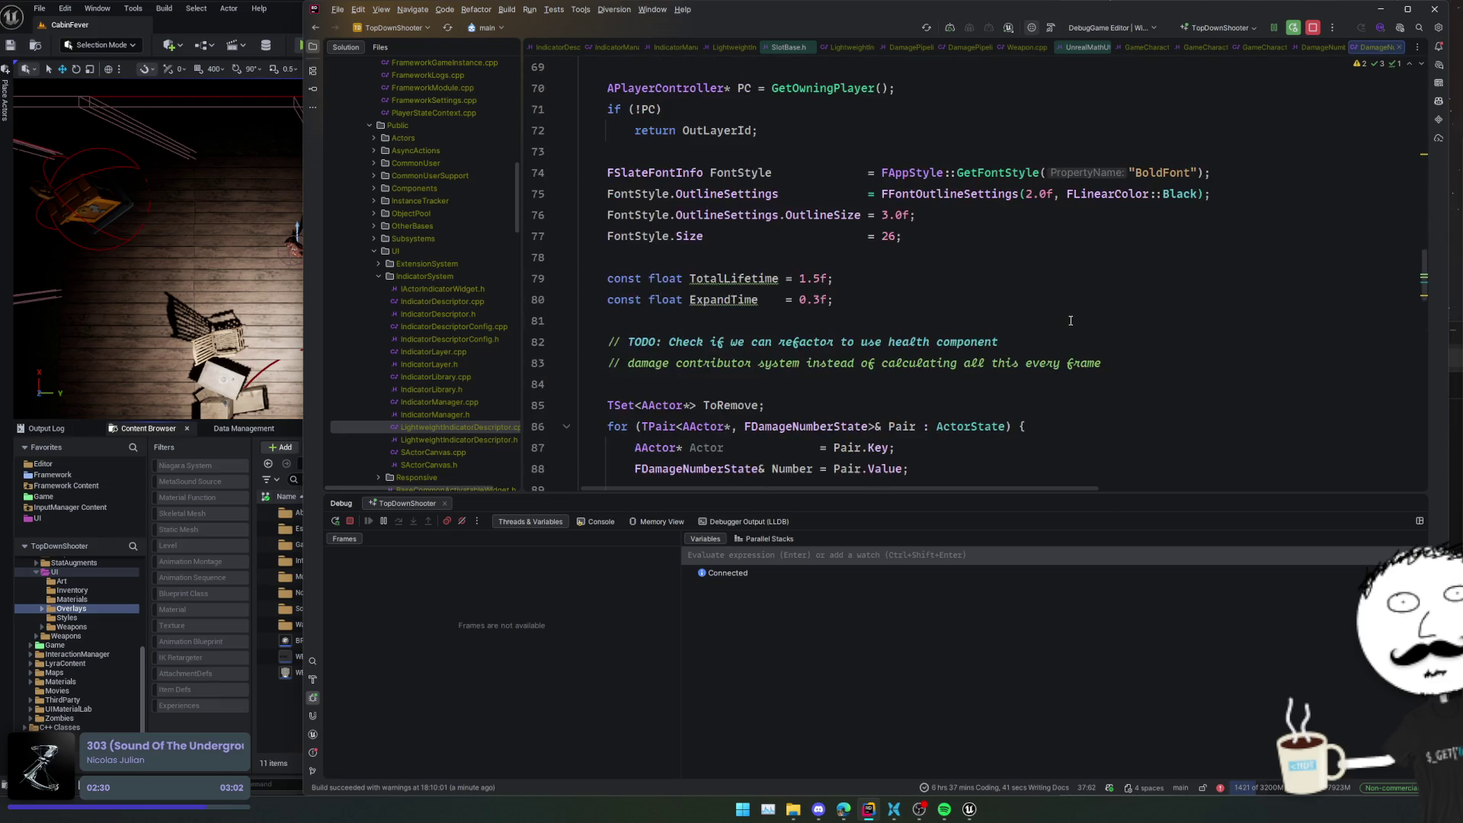
scroll(1070, 321, "down", 15)
scroll(1068, 322, "up", 20)
scroll(1068, 324, "up", 5)
left_click(1029, 270)
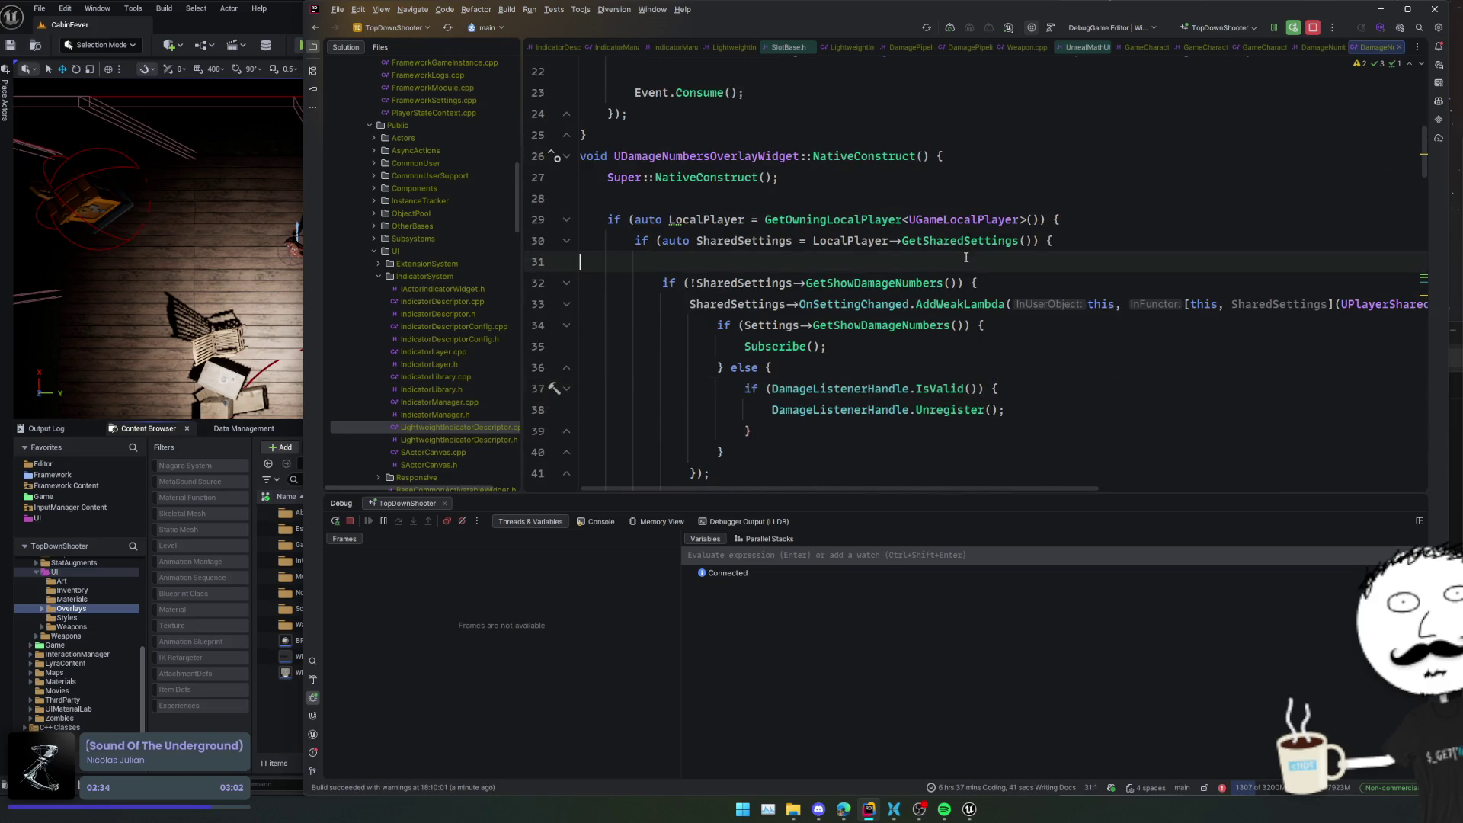
scroll(1036, 274, "up", 7)
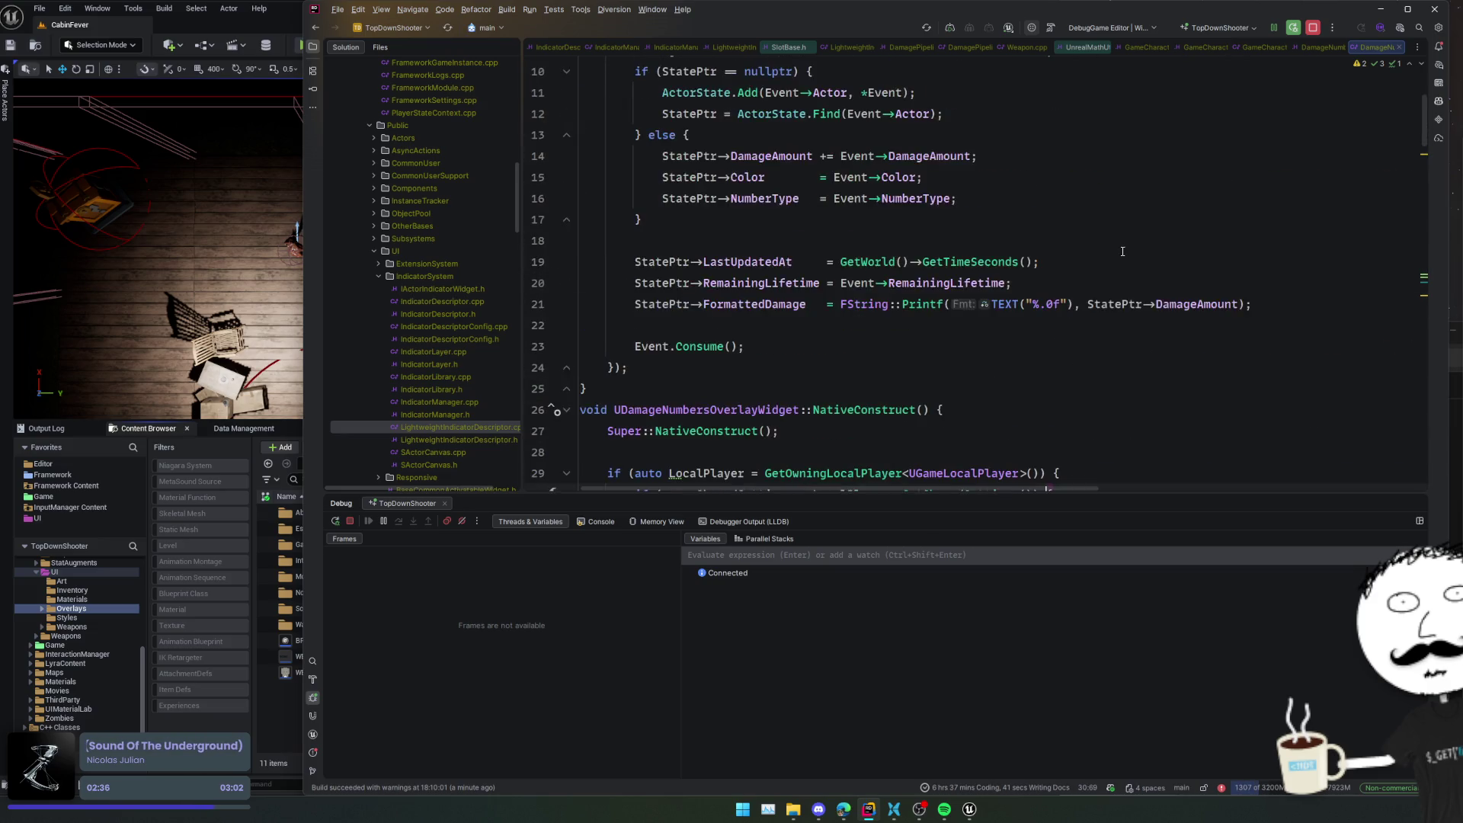
left_click(1154, 332)
left_click(945, 261)
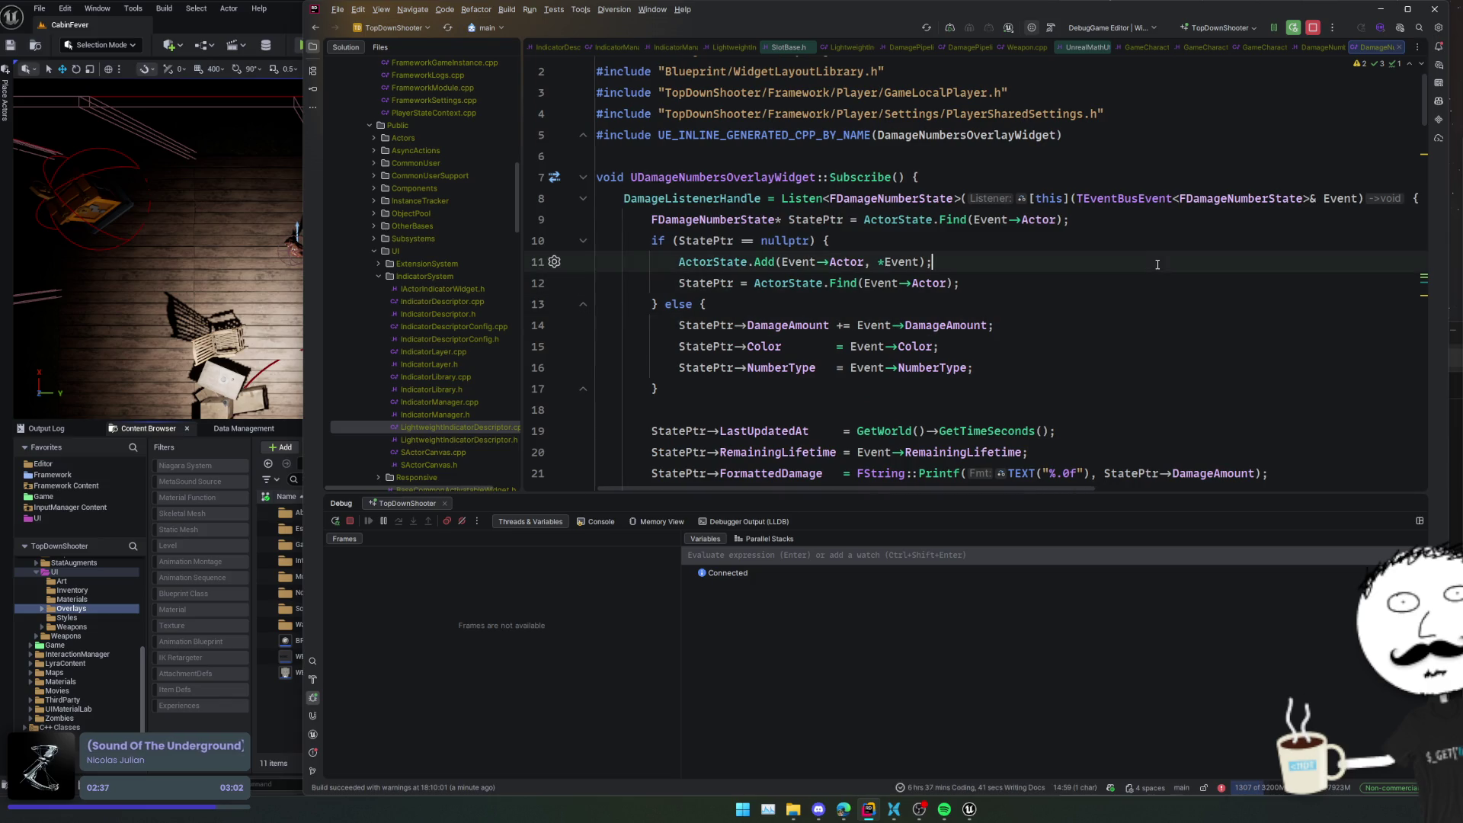
left_click(919, 198)
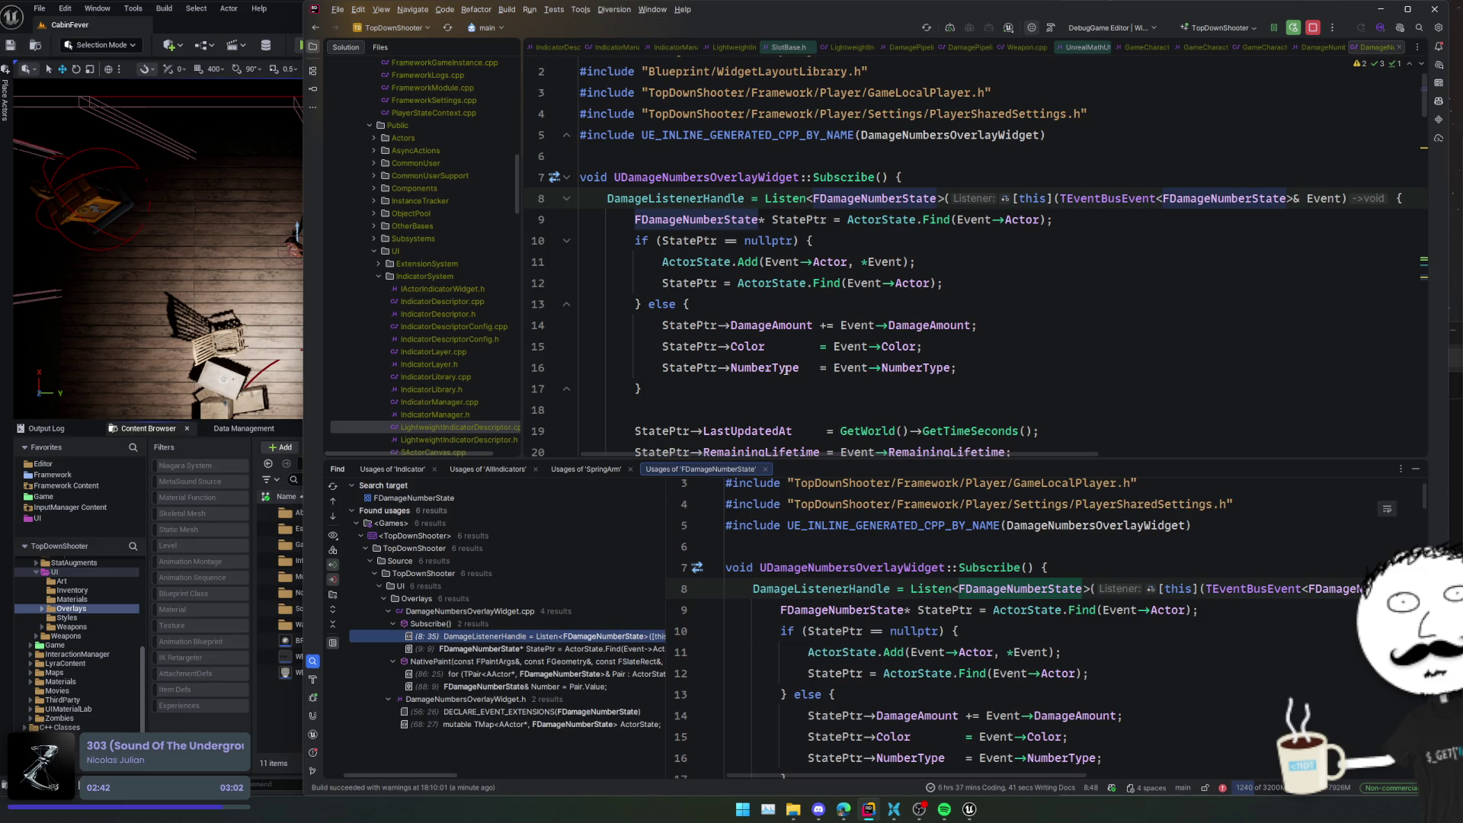
- Cut the FDamageNumberState struct and the EDamageNumberType enum from the header
key("ctrl+b")
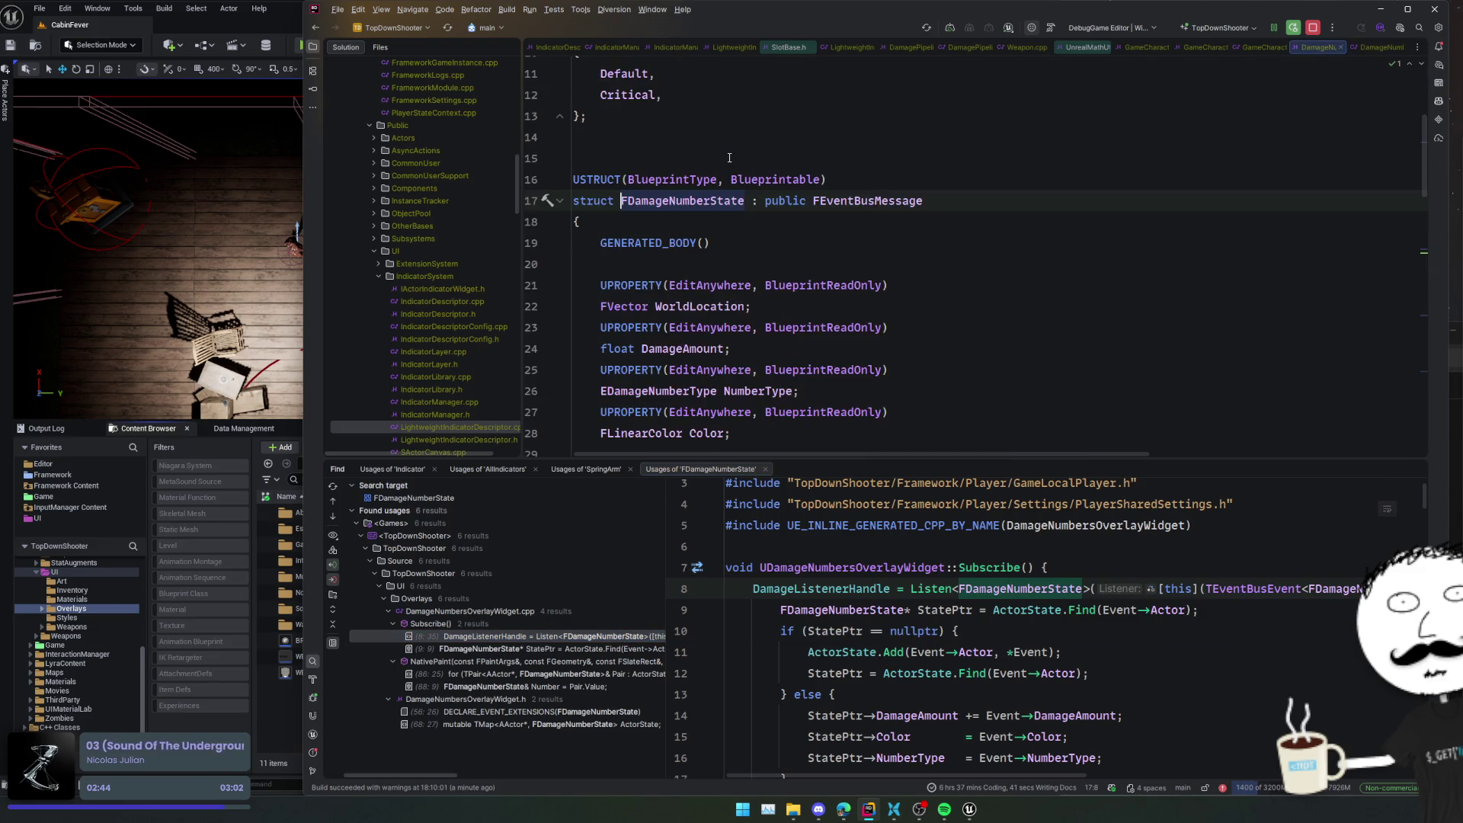
scroll(790, 265, "down", 5)
key("ctrl+w")
key("ctrl+w")
key("ctrl+w")
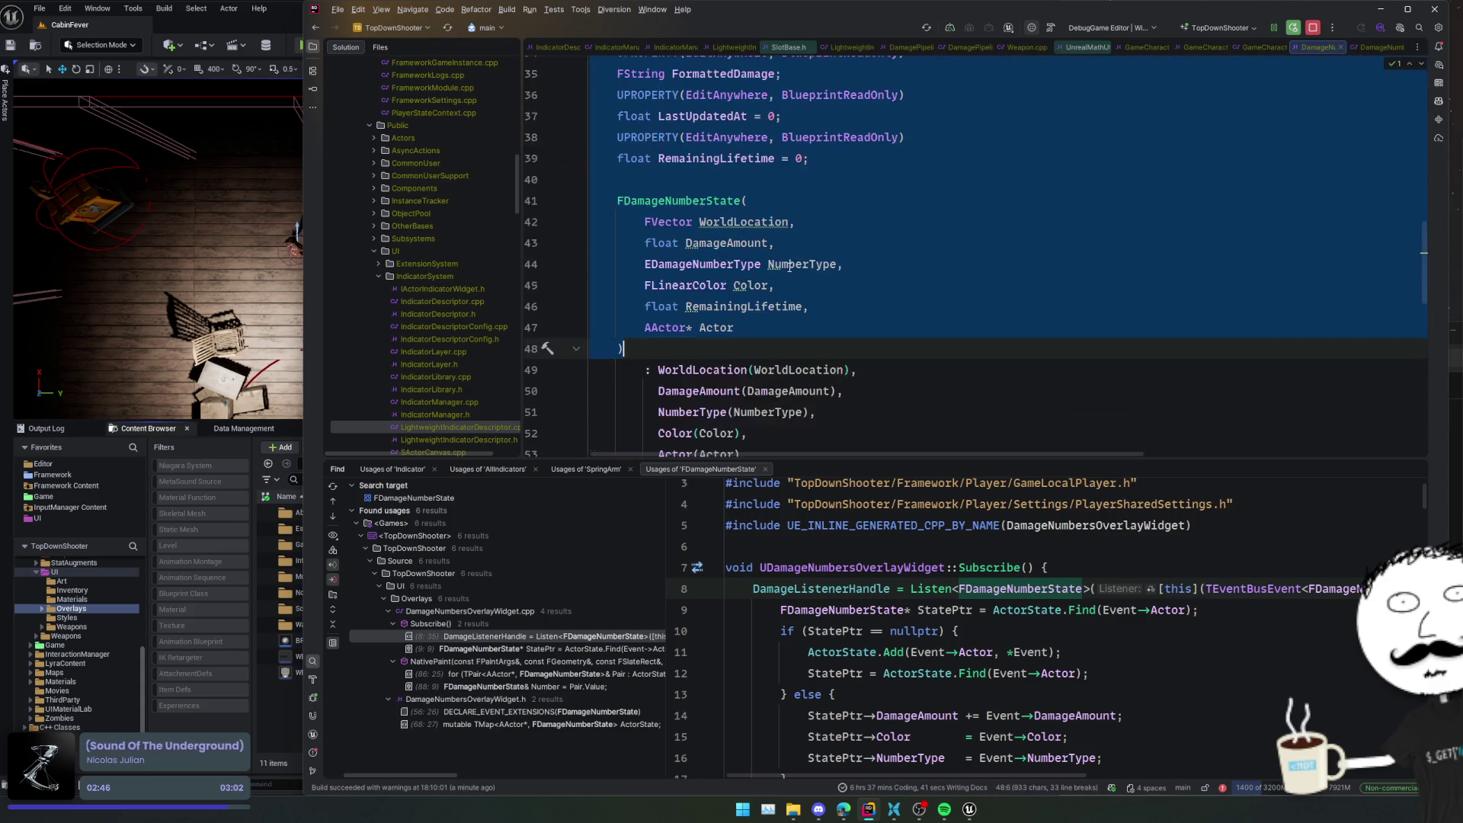
key("ctrl+x")
scroll(586, 178, "up", 5)
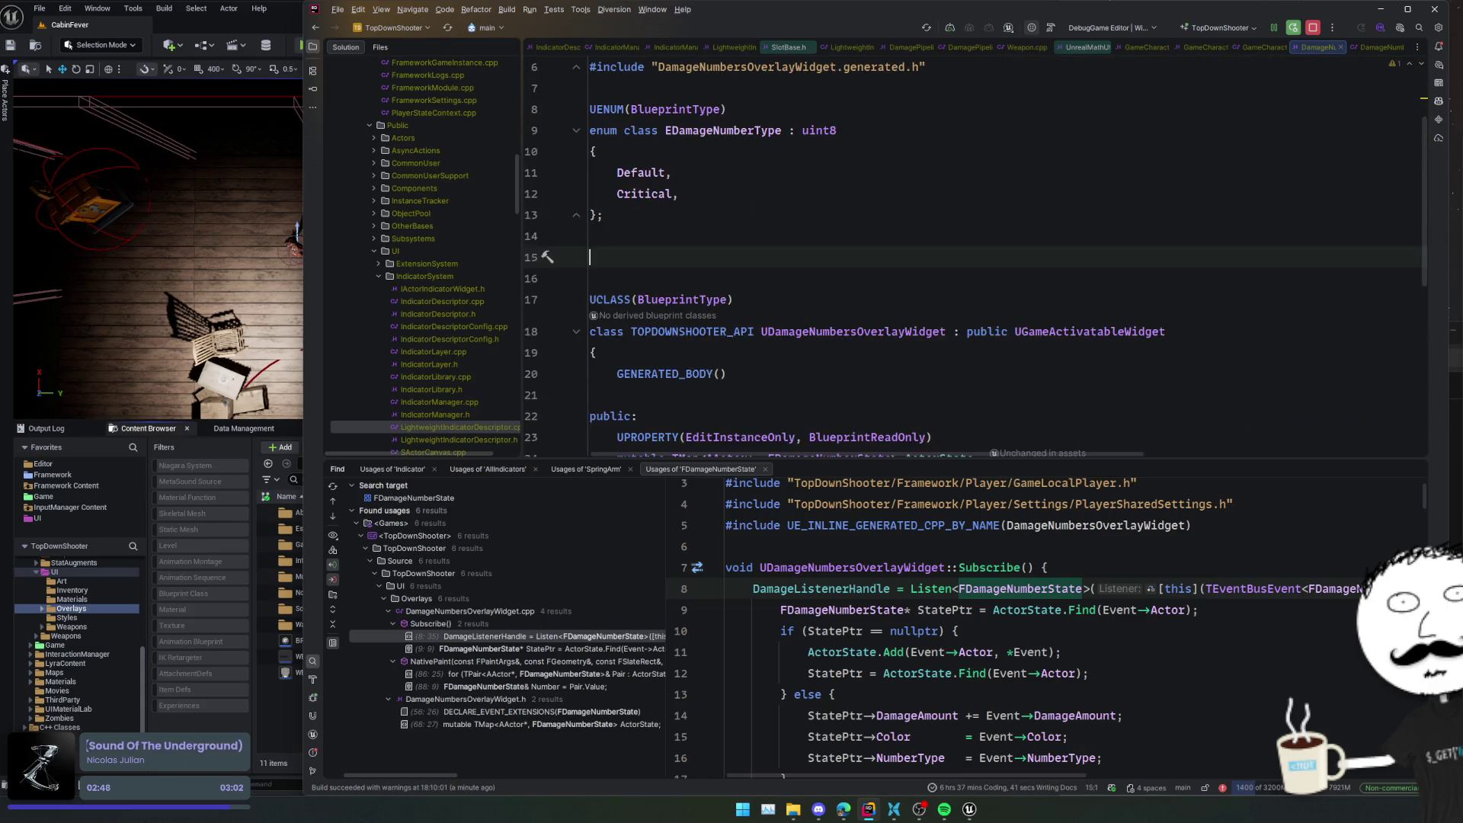
left_click_drag(586, 179, 591, 336)
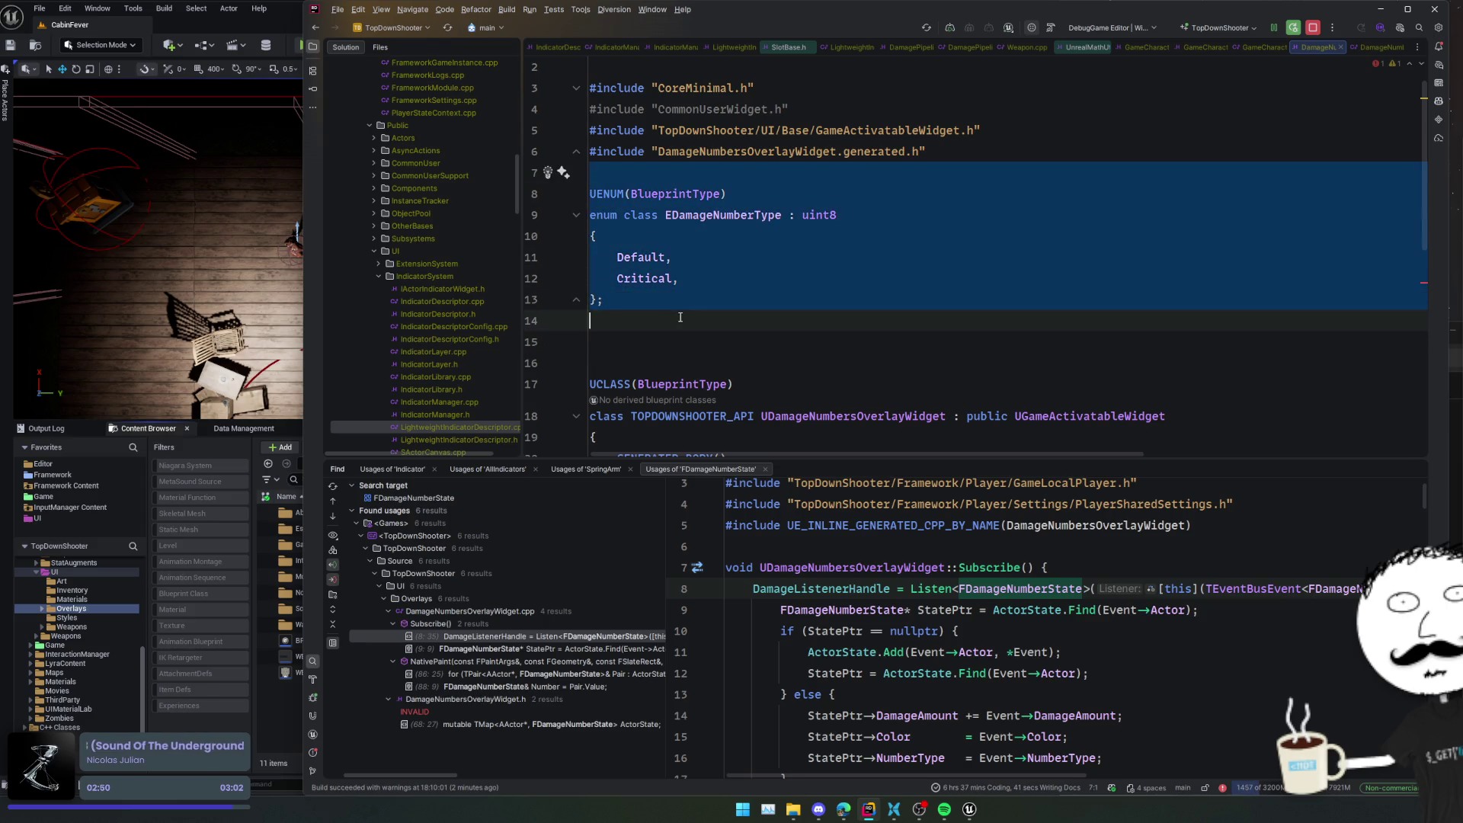
key("ctrl+x")
- Remove the CommonUserWidget include and move to the UDamageNumbersOverlayWidget class
left_click(755, 109)
key("ctrl+x")
left_click(838, 173)
left_click(910, 314)
left_click(870, 226)
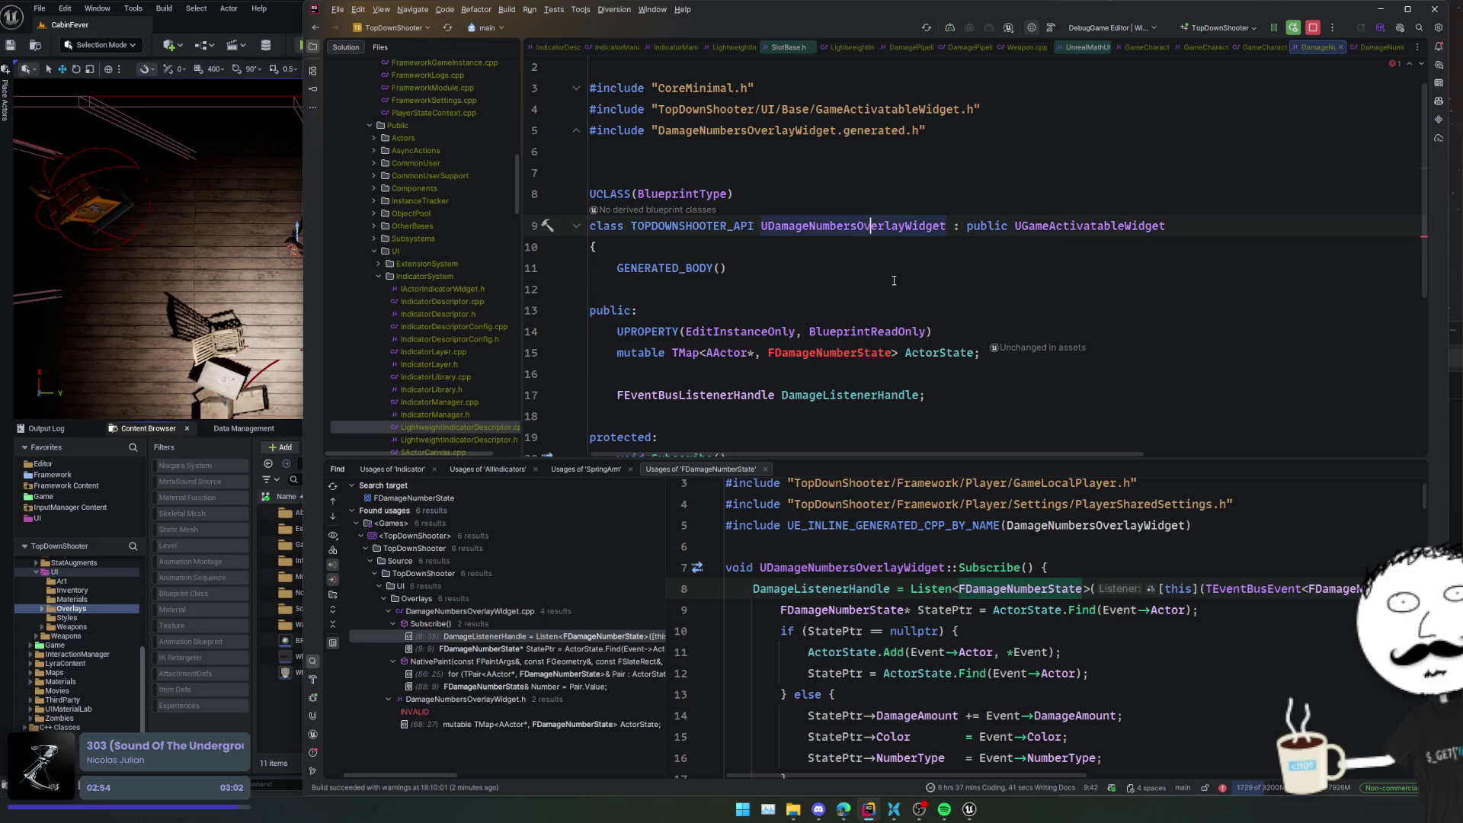
scroll(870, 226, "down", 2)
- Delete DamageNumbersOverlayWidget.h and DamageNumbersOverlayWidget.cpp from the Solution
left_click(449, 46)
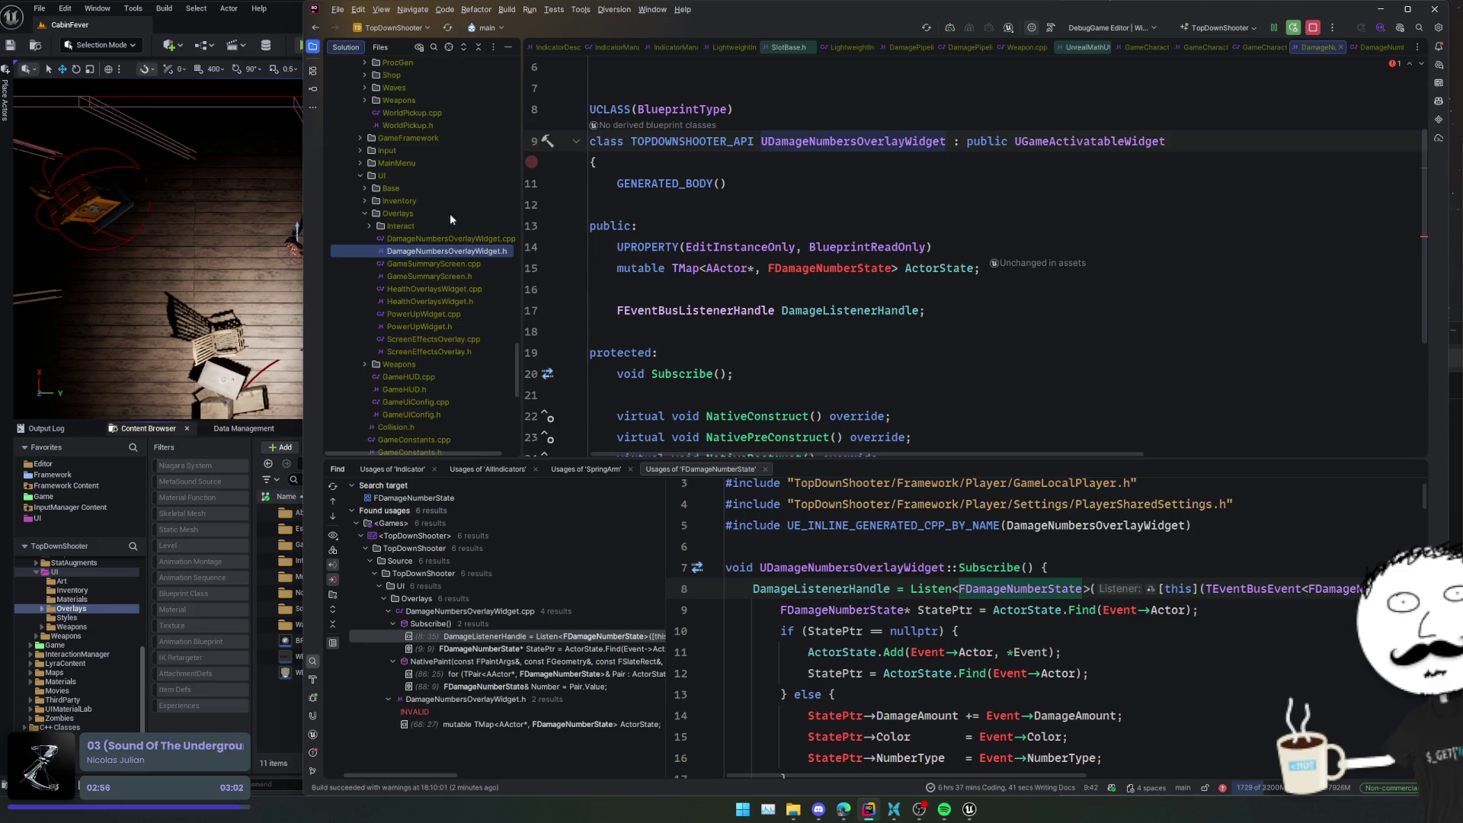
left_click(470, 238, "shift")
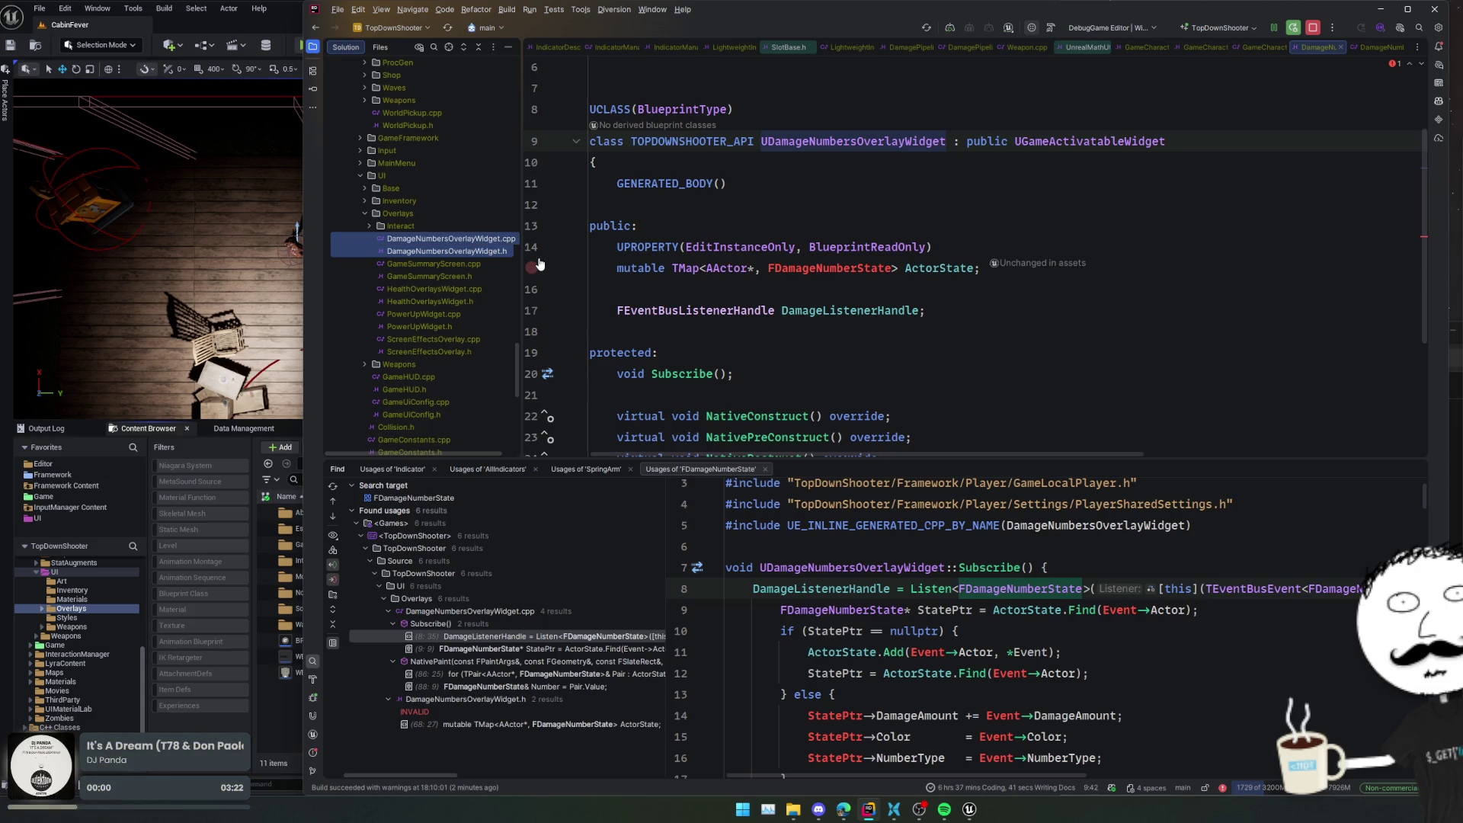
key("Delete")
key("Return")
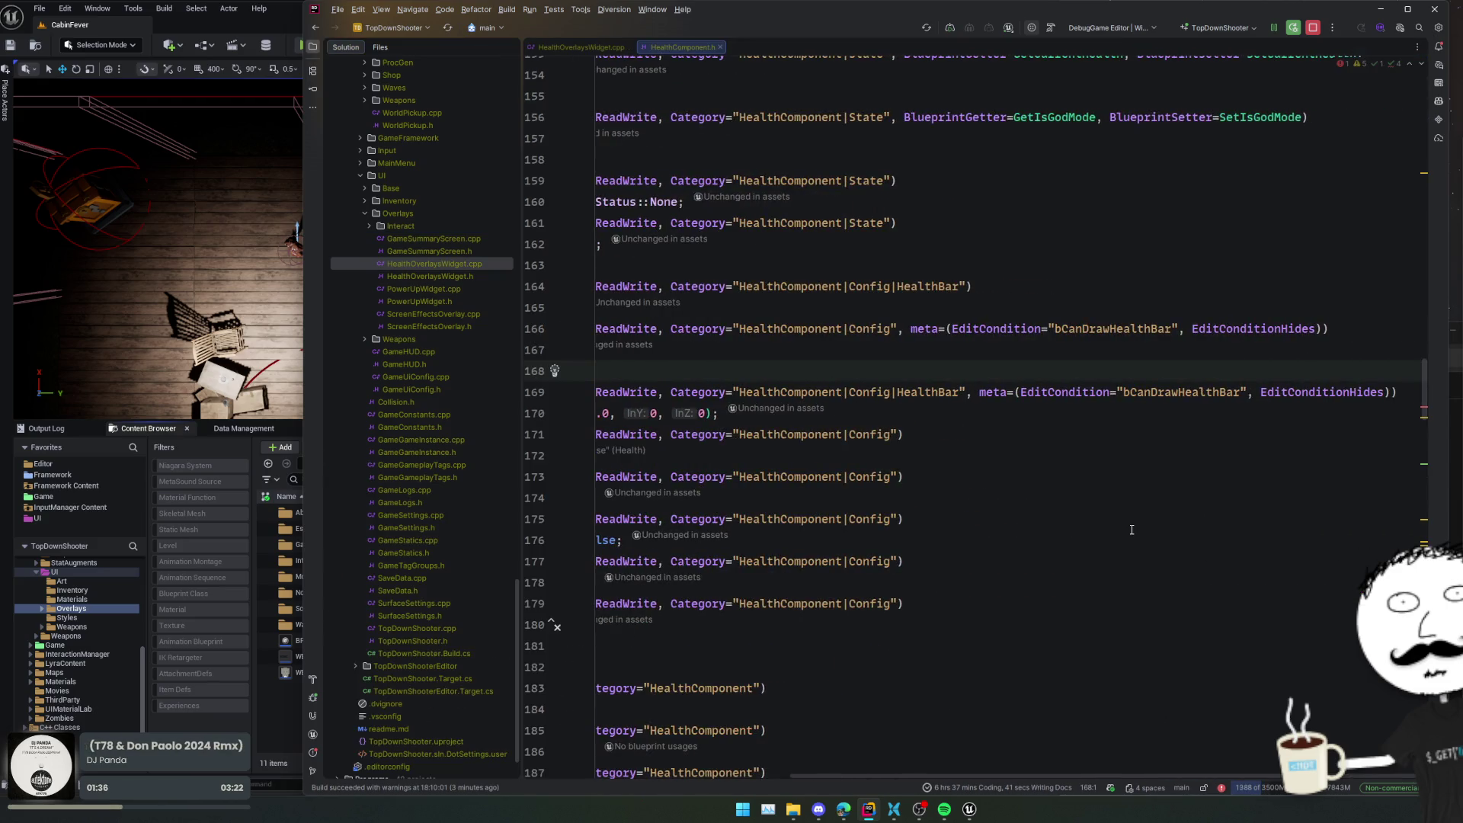
- Tidy the blank lines around the UiOffset property
key("BackSpace")
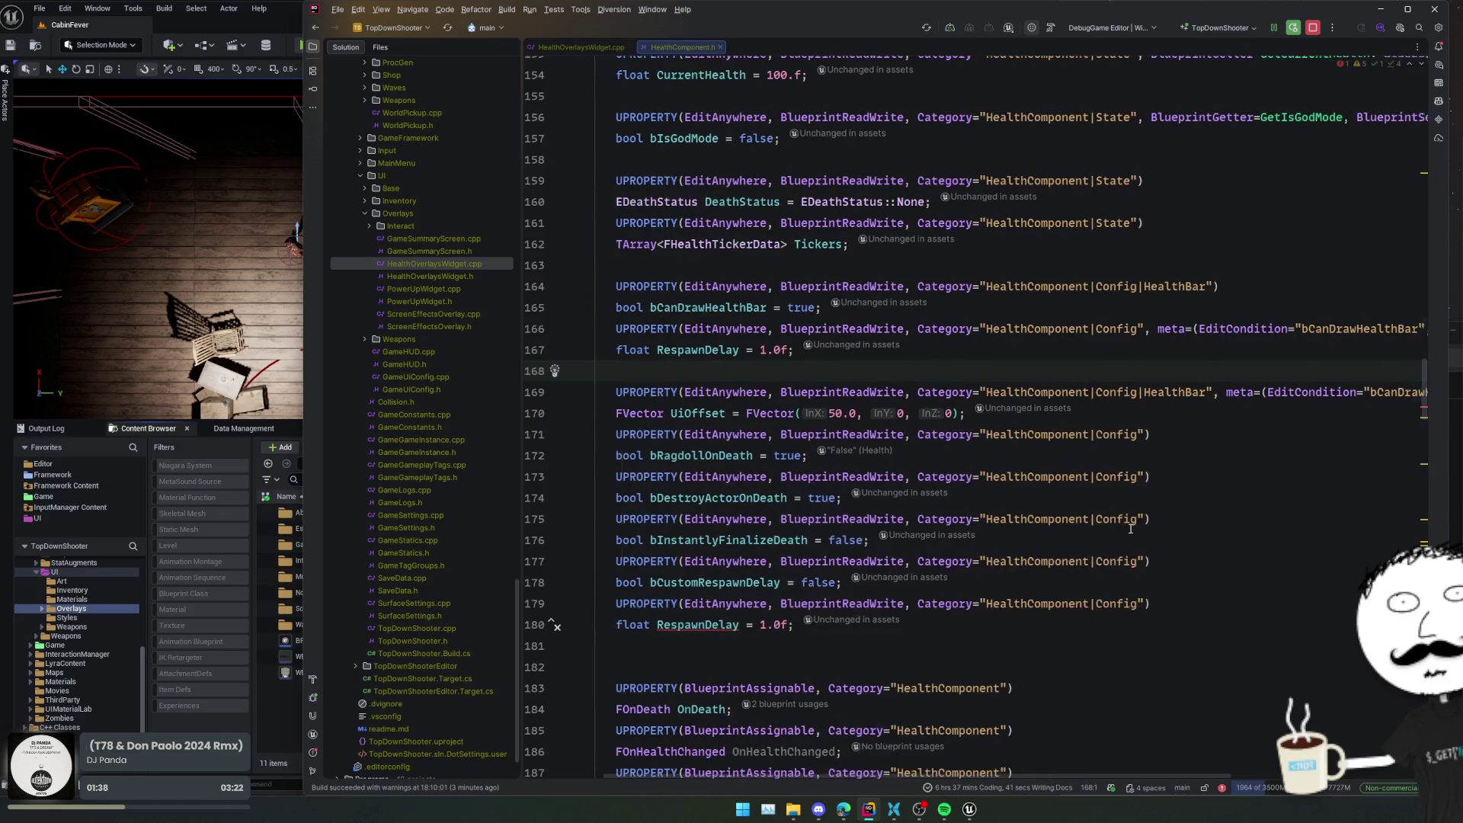
key("Down")
key("Down")
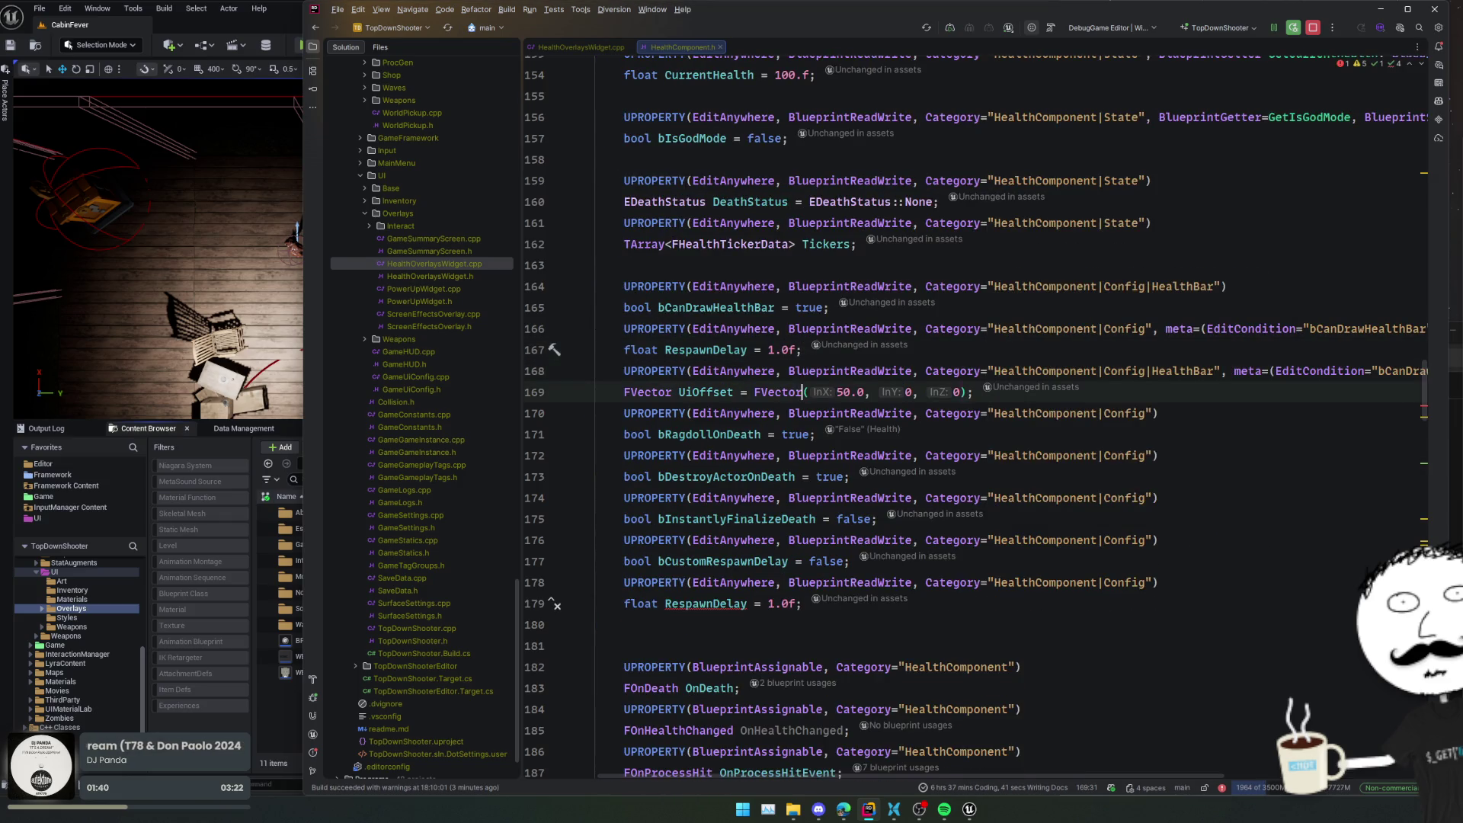
key("End")
key("Return")
- Replace the duplicate RespawnDelay line with FIndicatorDescriptorConfig HealthBarConfig; and add its include
double_click(719, 350)
key("ctrl+w")
key("ctrl+w")
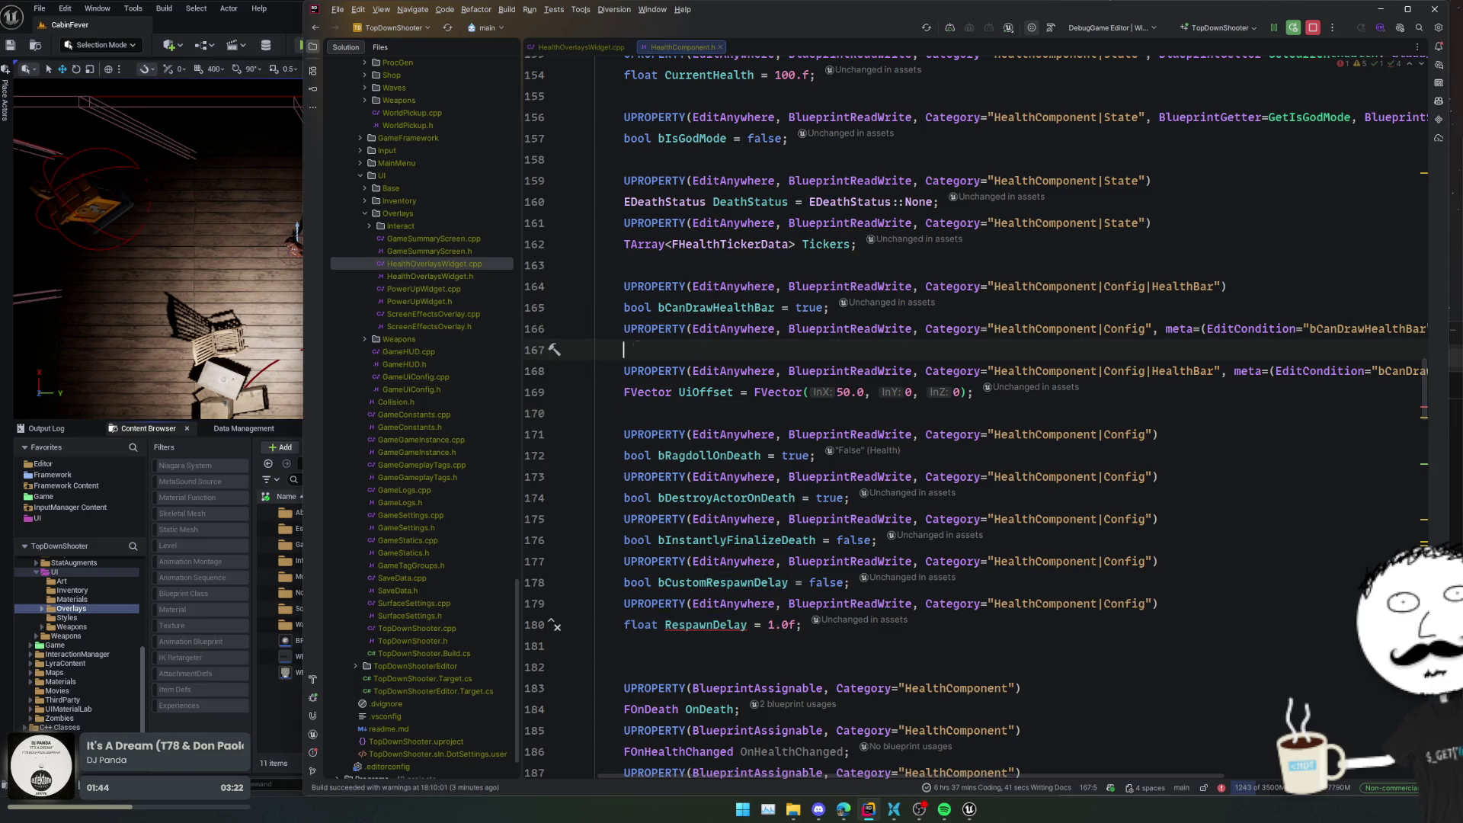
type("FIndica")
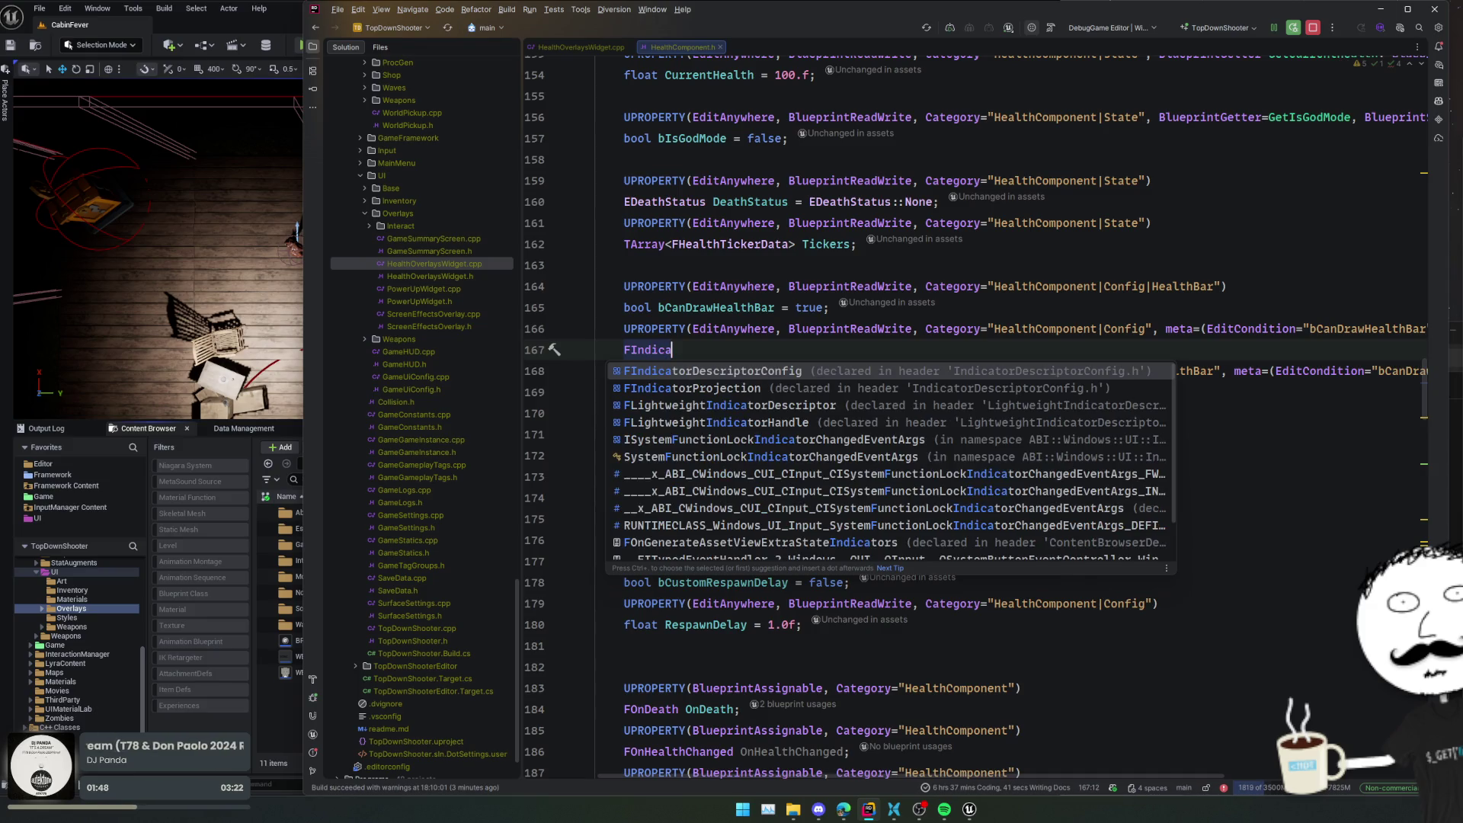
key("Return")
key("alt+Return")
key("Return")
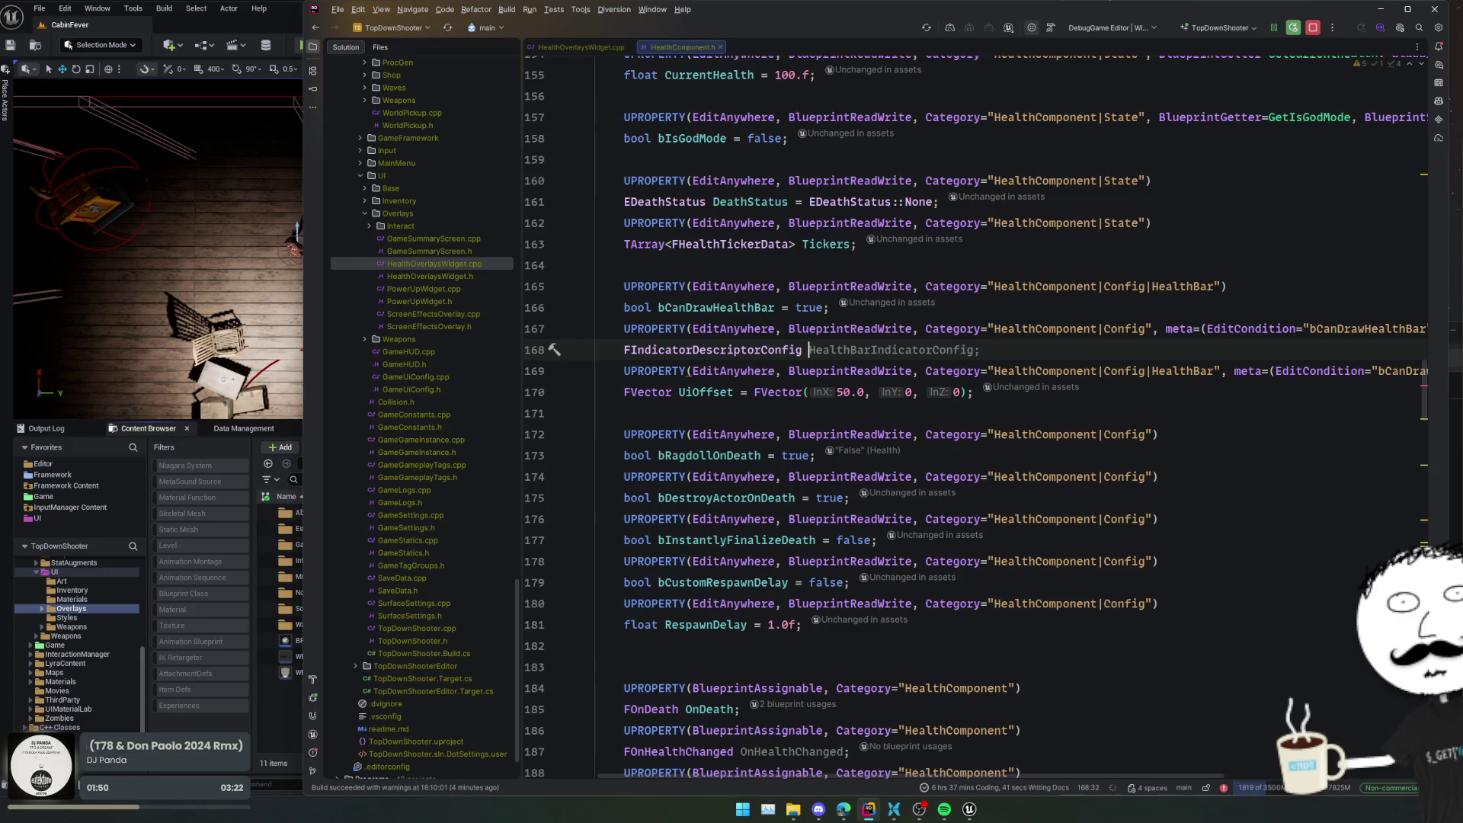
type("H")
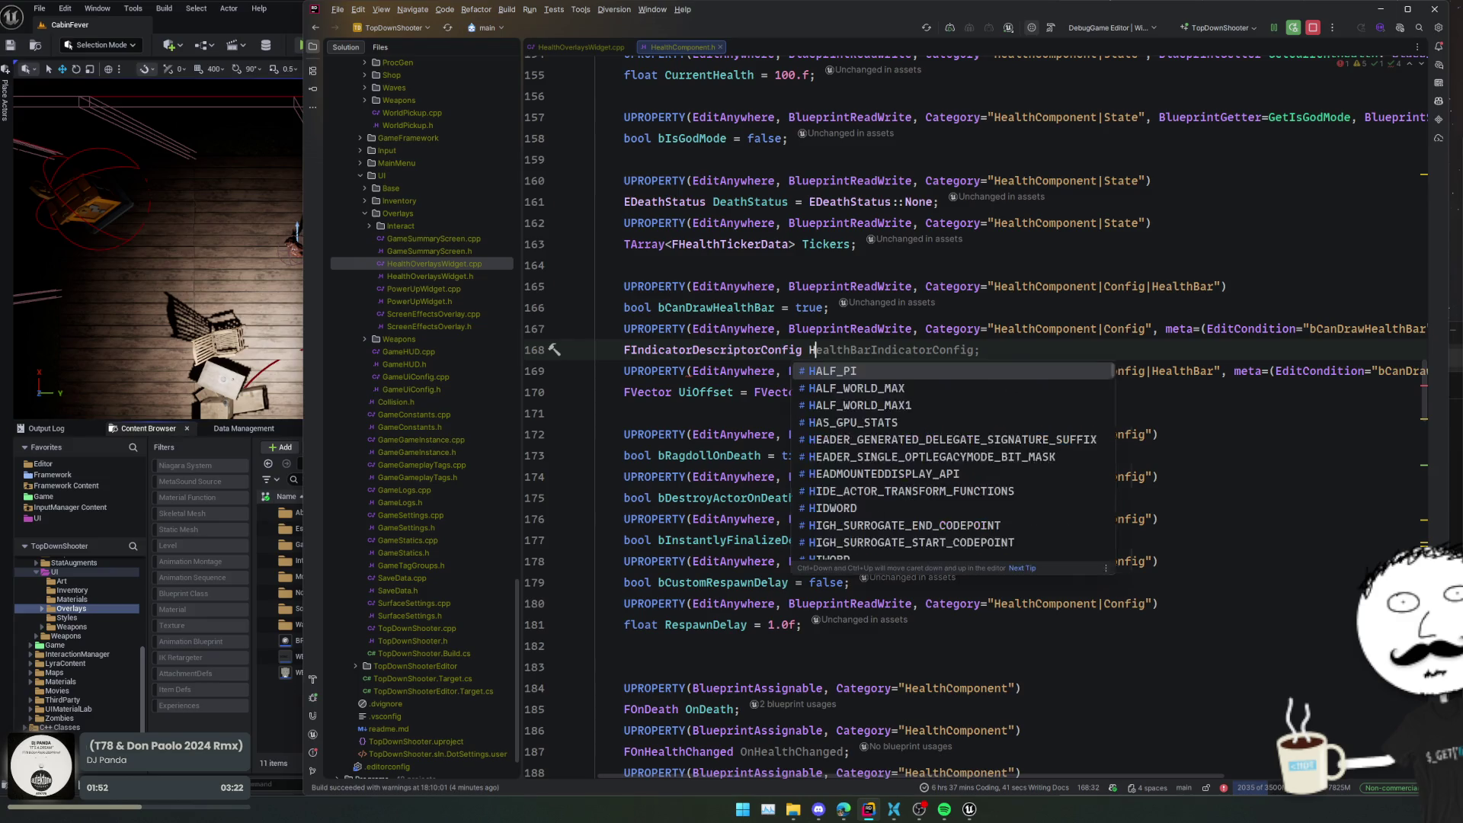
type("ealthBarConfig;")
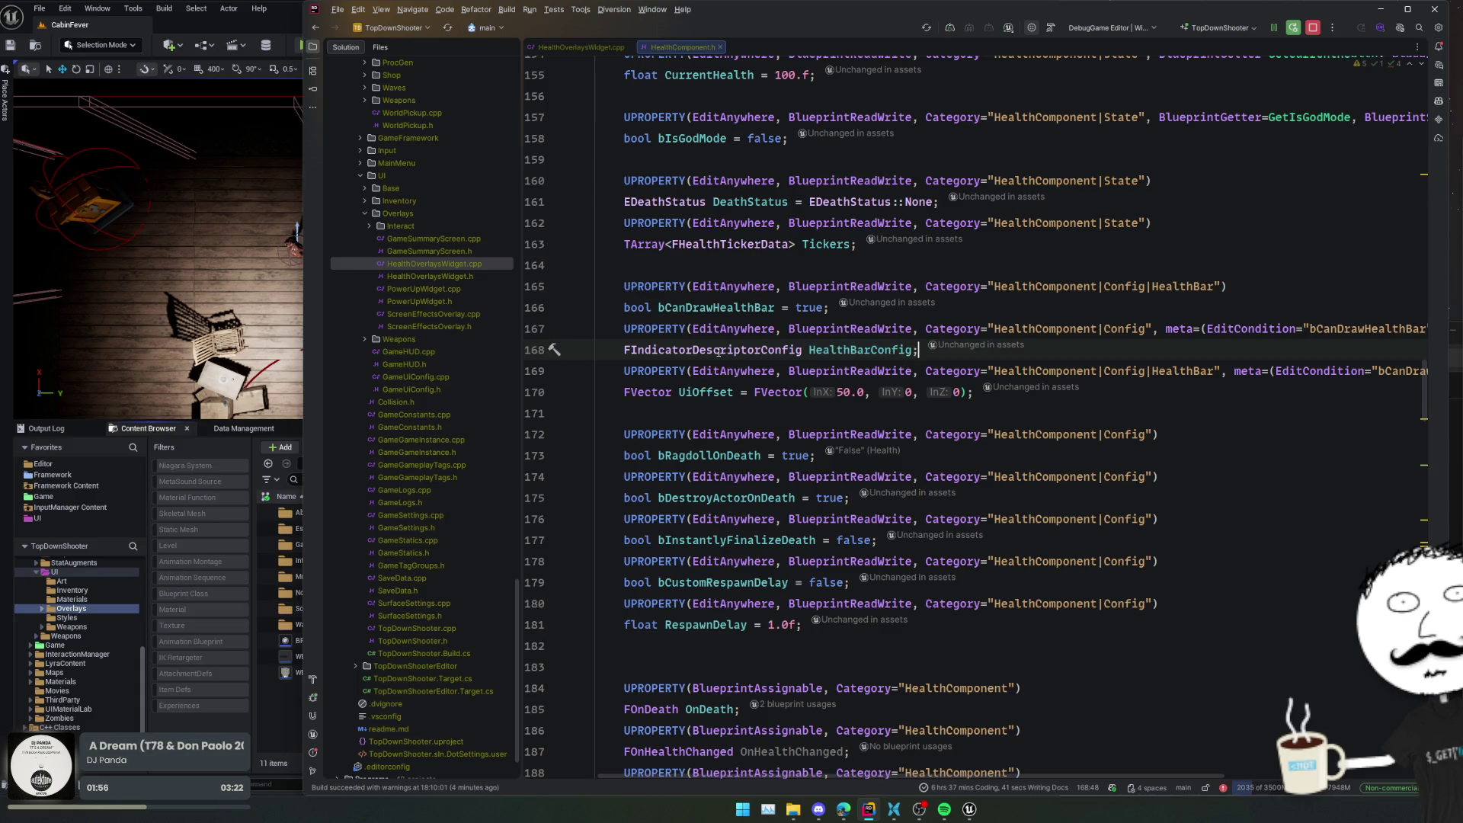
- Find all usages of bCanDrawHealthBar in HealthComponent.h
double_click(843, 350)
left_click(1135, 355)
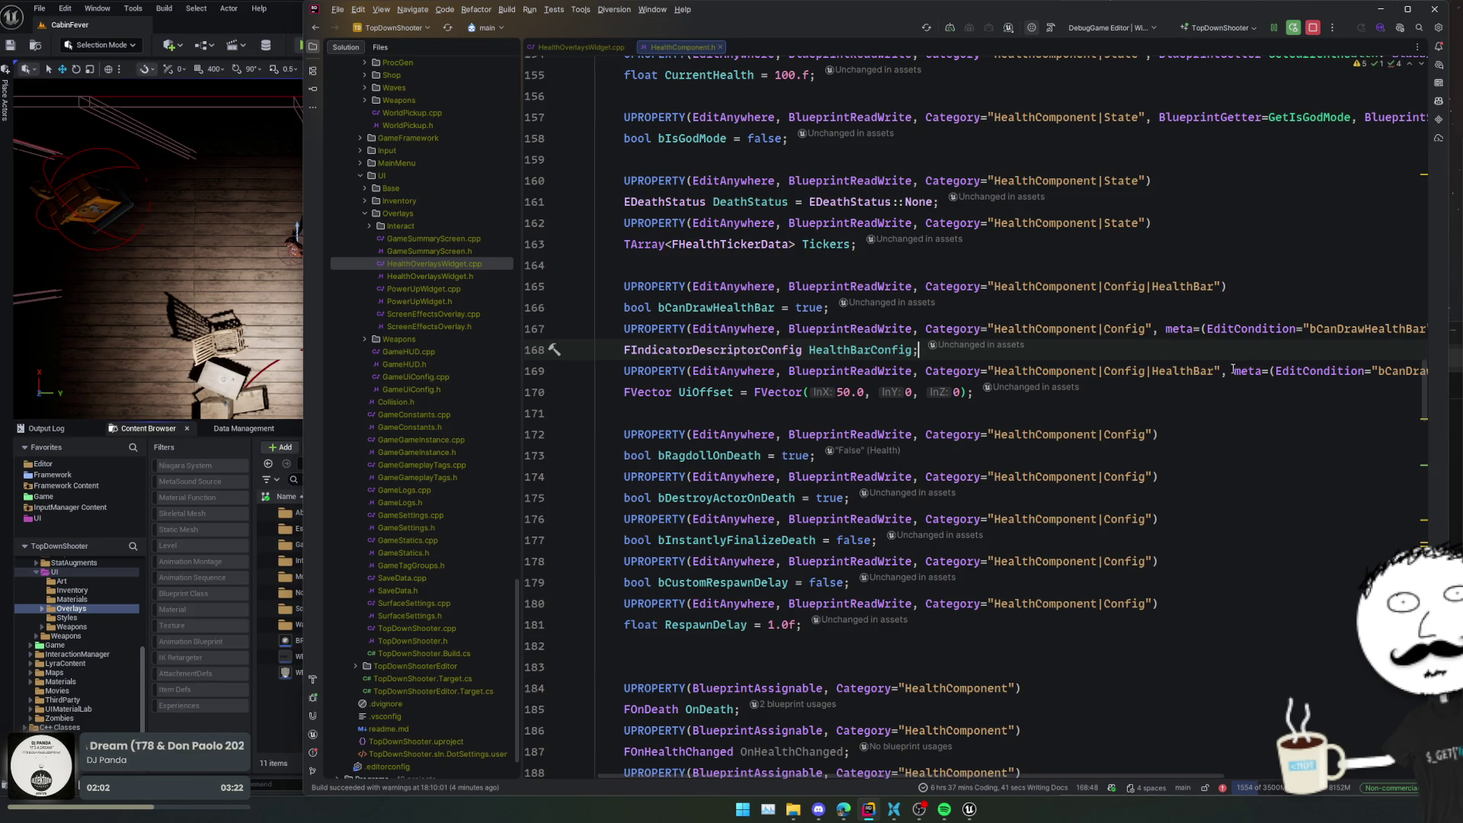
left_click(730, 308)
key("alt+F7")
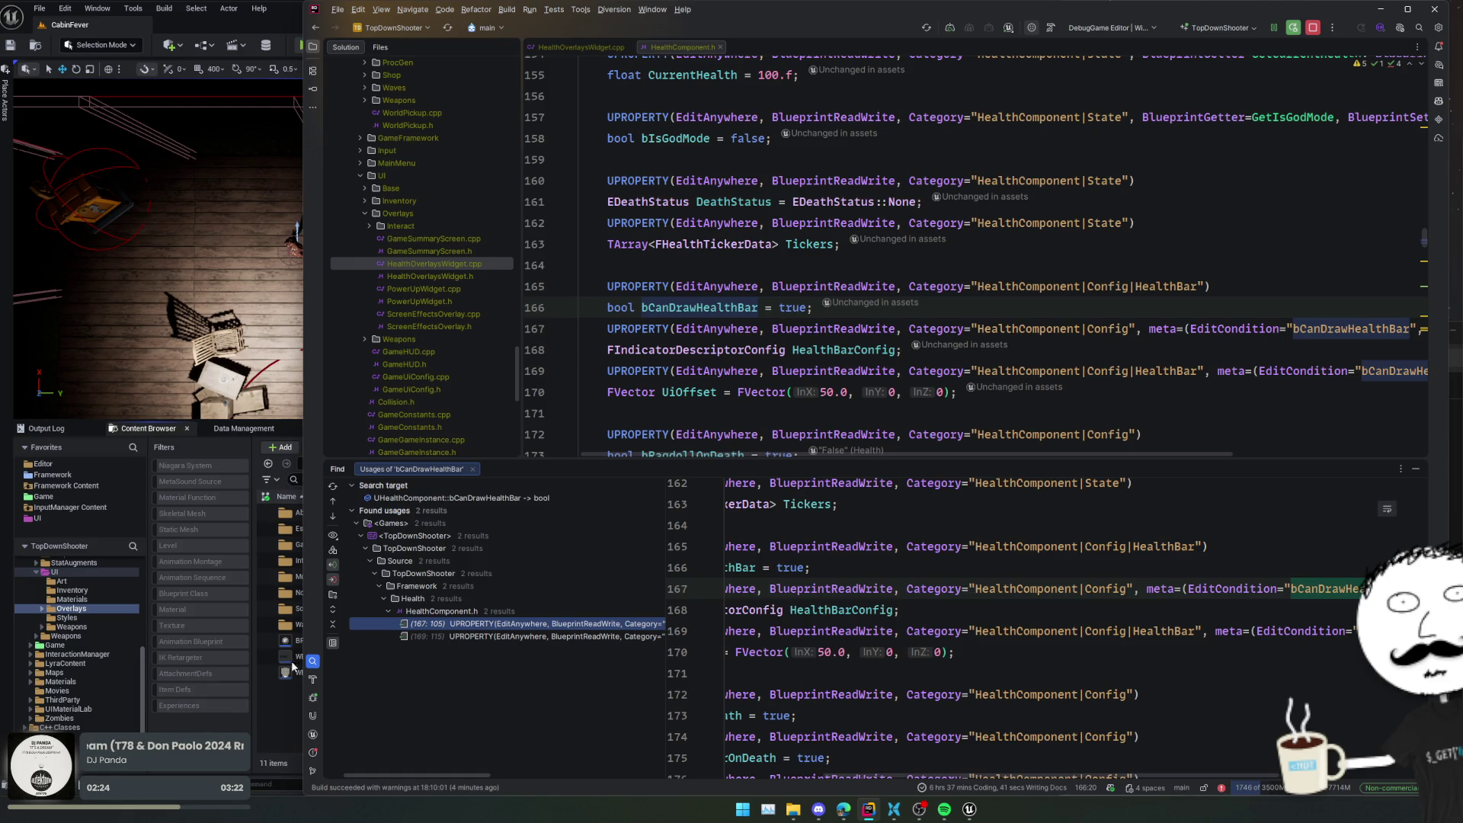
- Open the GameUiPolicy asset from the UI folder in Unreal, then return to HealthComponent.h
left_click(277, 701)
left_click(438, 463)
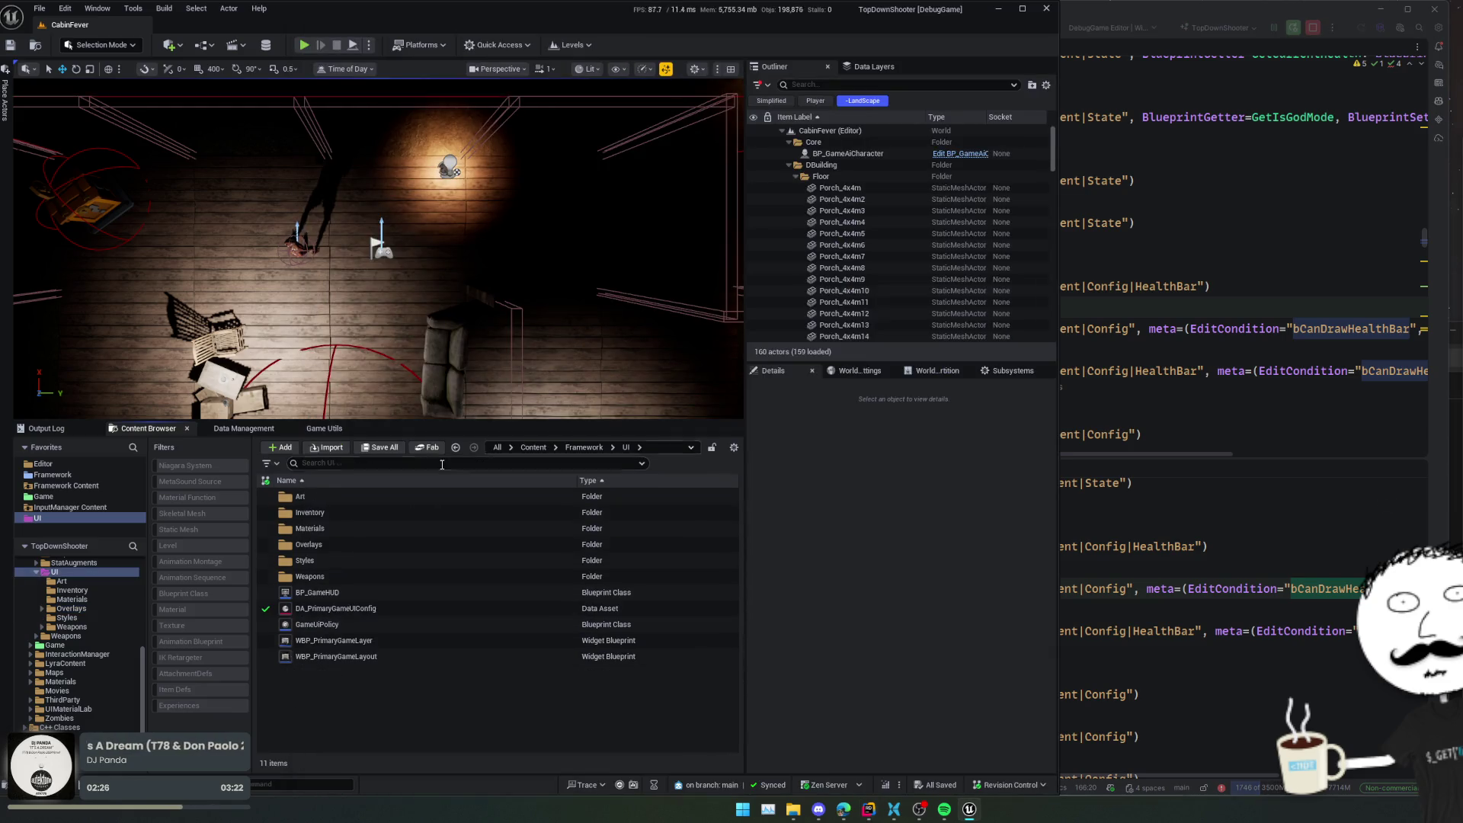
left_click(376, 625)
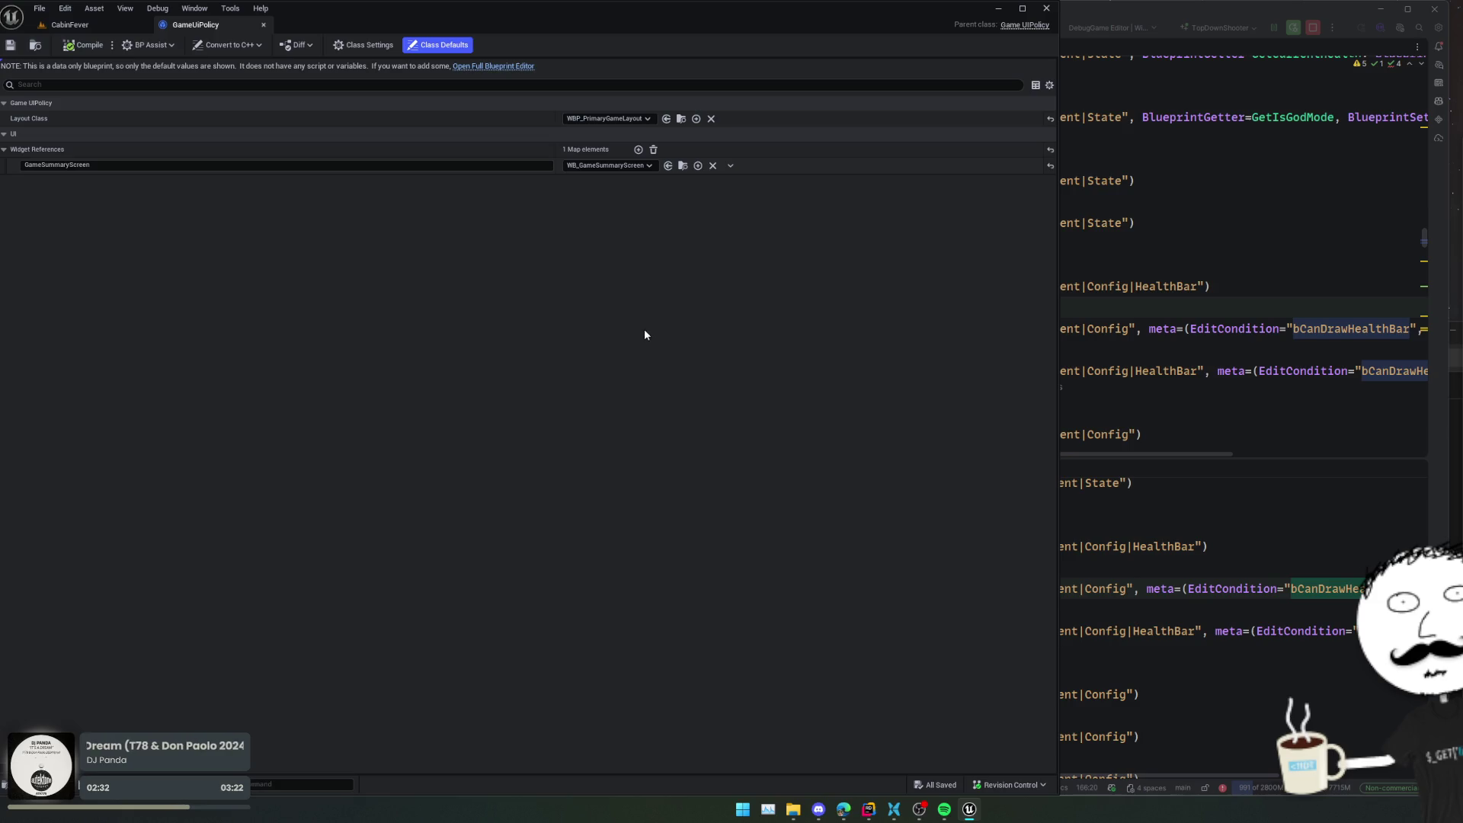
left_click(1135, 264)
left_click(1077, 308)
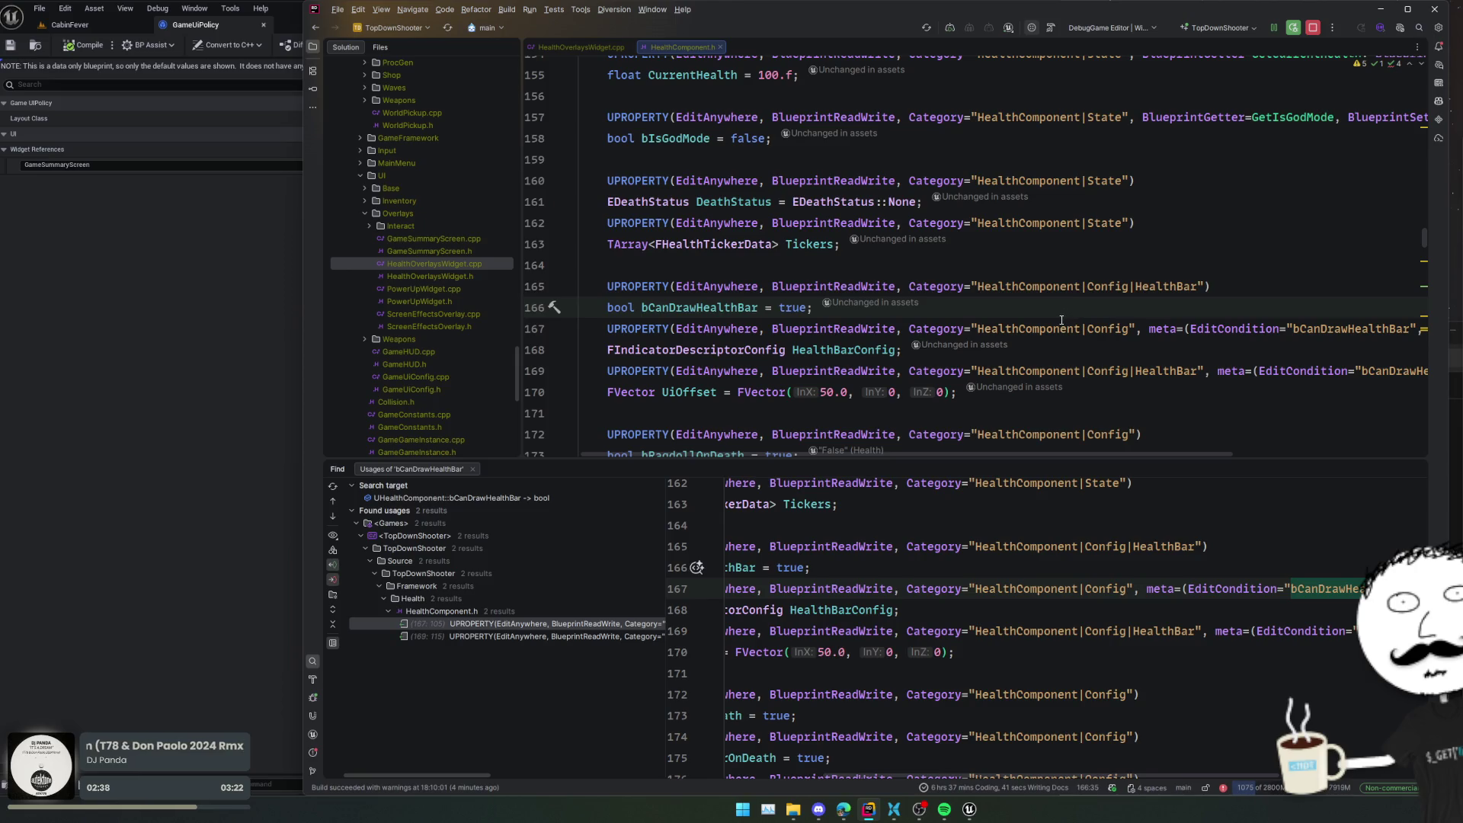
- Close the usages results and move HealthBarConfig into the Config|HealthBar category
left_click(538, 413)
left_click(472, 469)
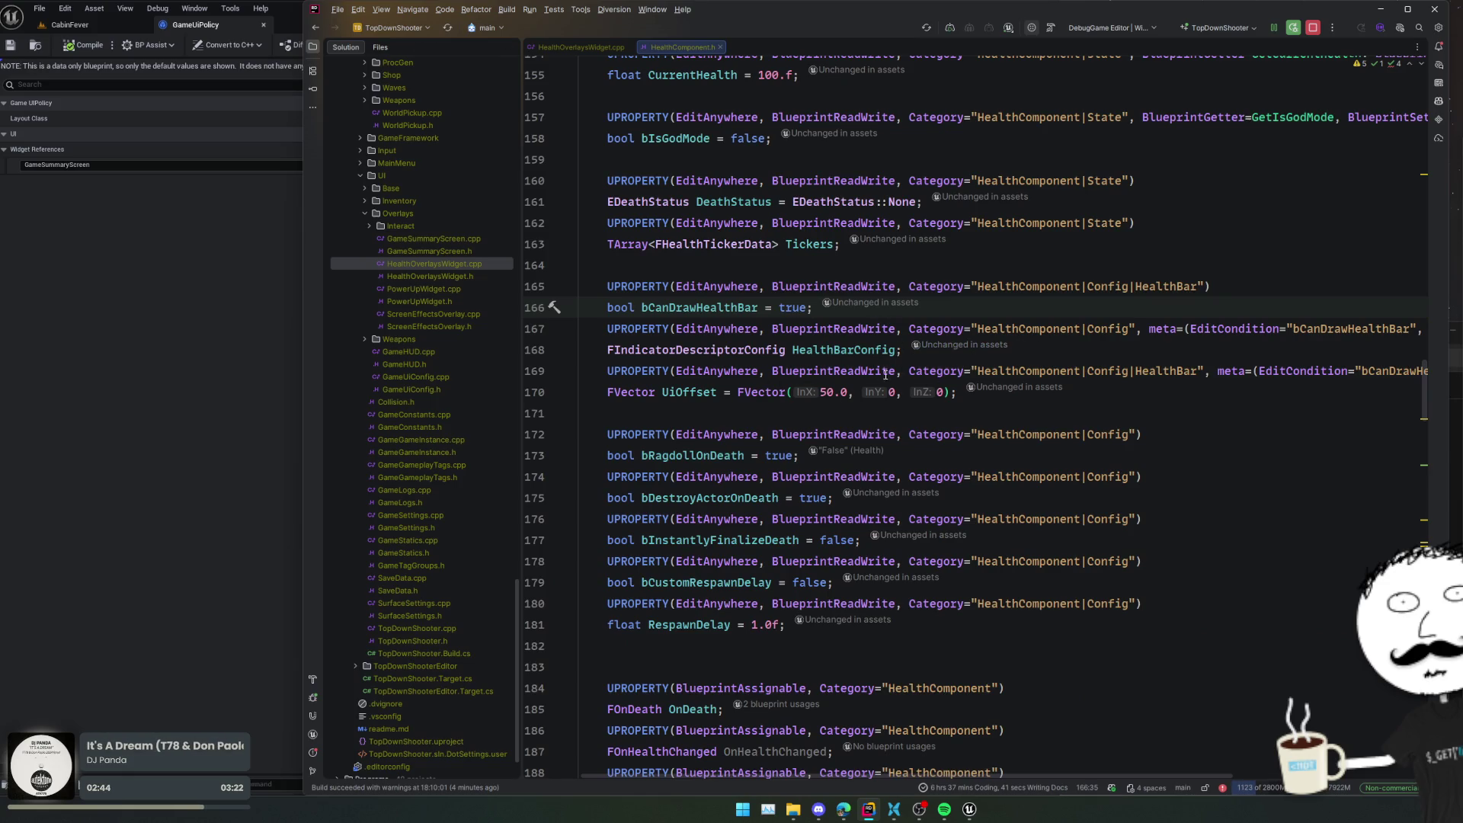
left_click_drag(962, 386, 1186, 358)
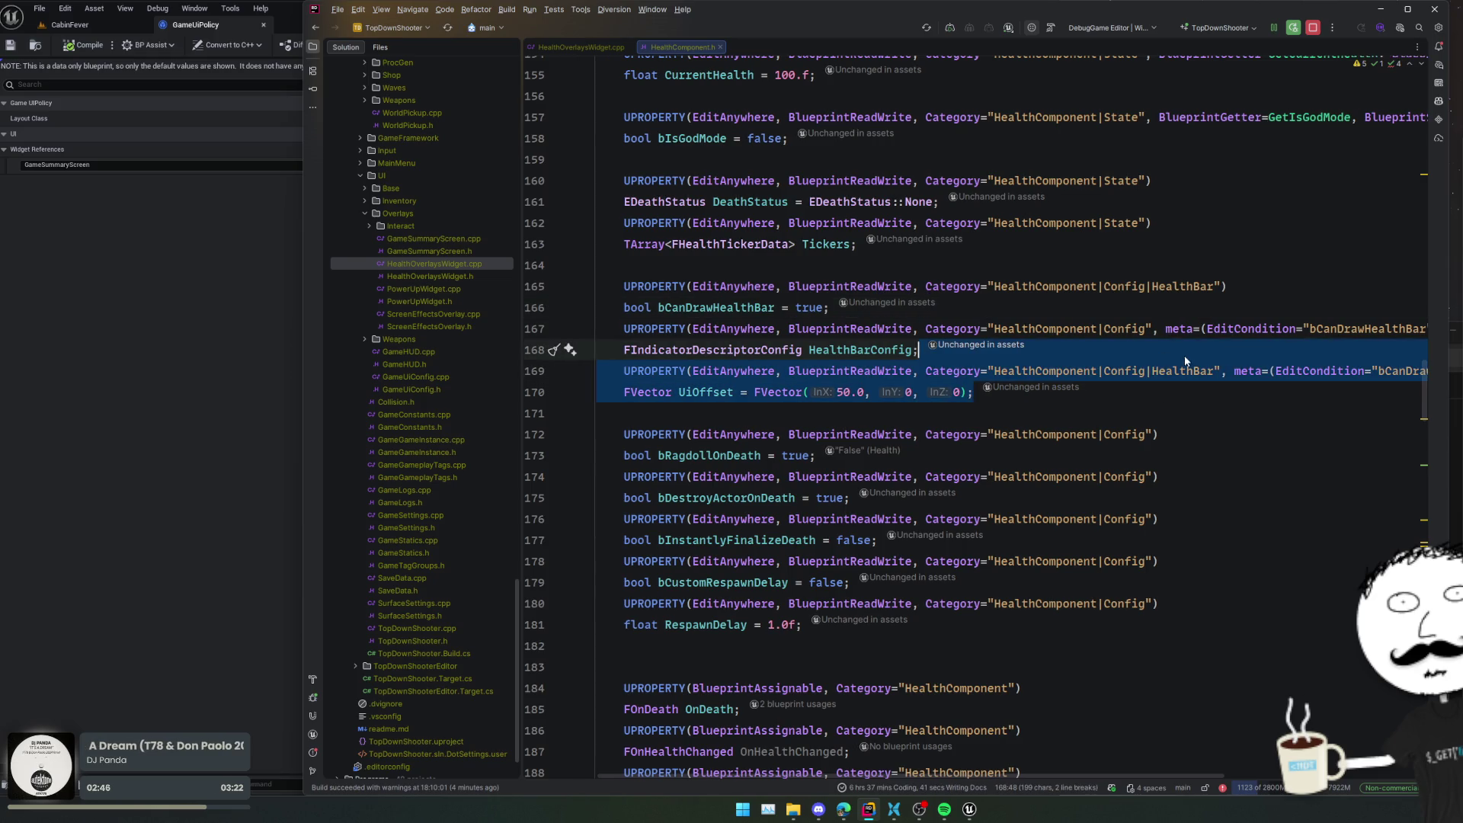
left_click(1144, 328)
type("|HealthBar")
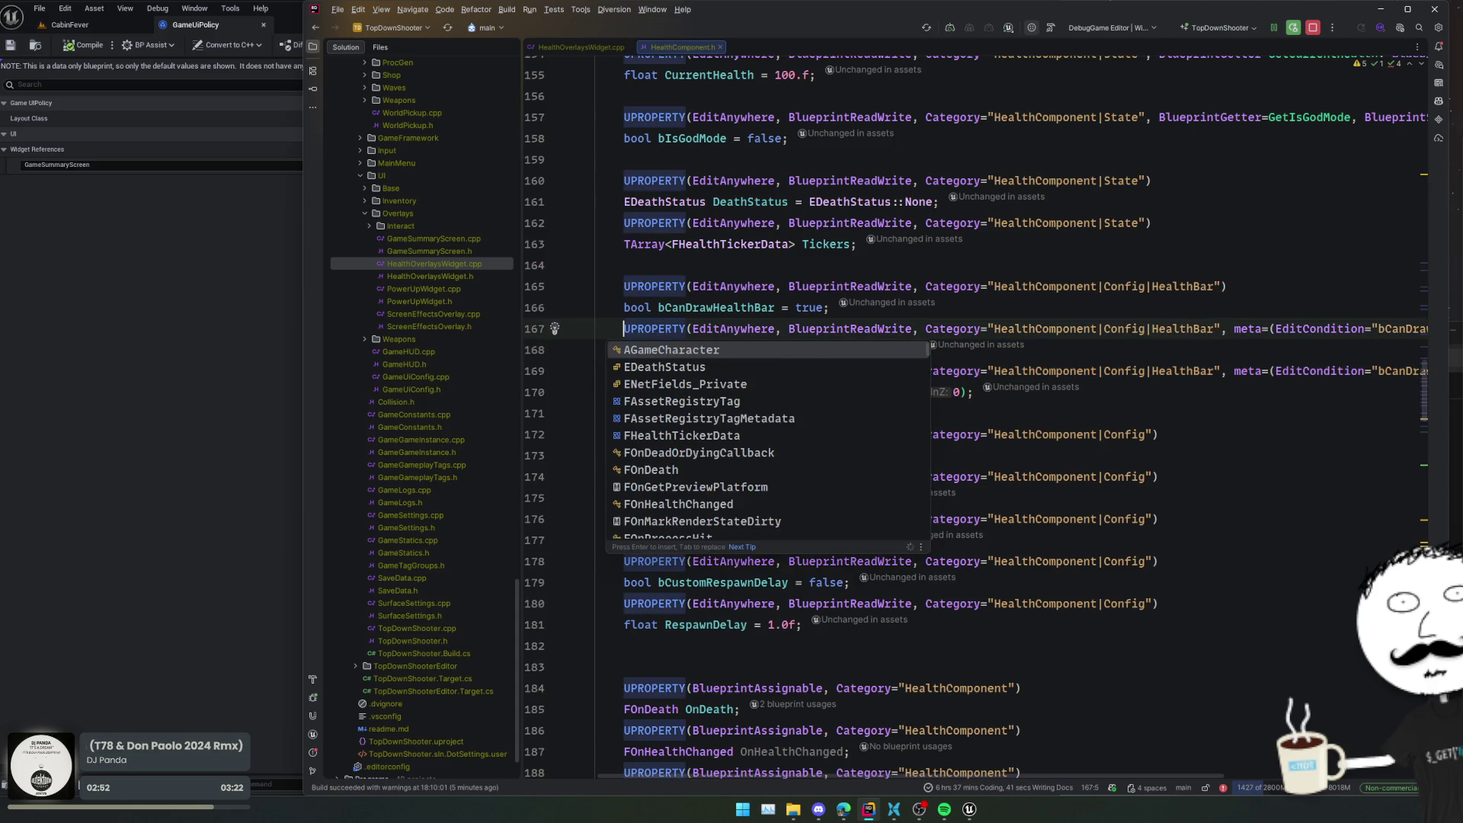
- Duplicate the UiOffset property, change the copy's category to State, and clear its declaration
left_click_drag(922, 350, 1189, 396)
key("ctrl+d")
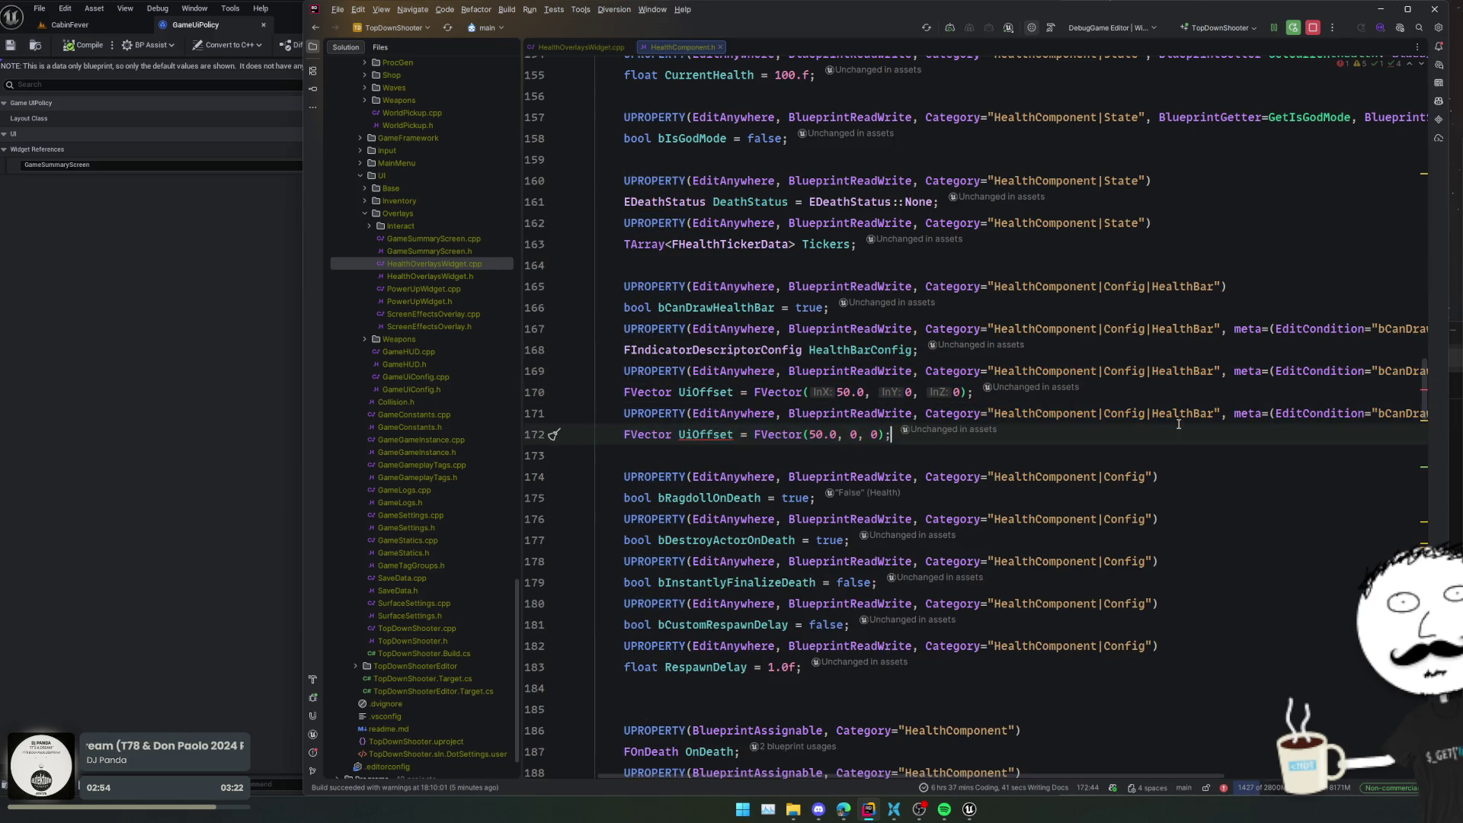
left_click(1189, 412)
key("ctrl+Left")
key("ctrl+BackSpace")
type("State")
key("Escape")
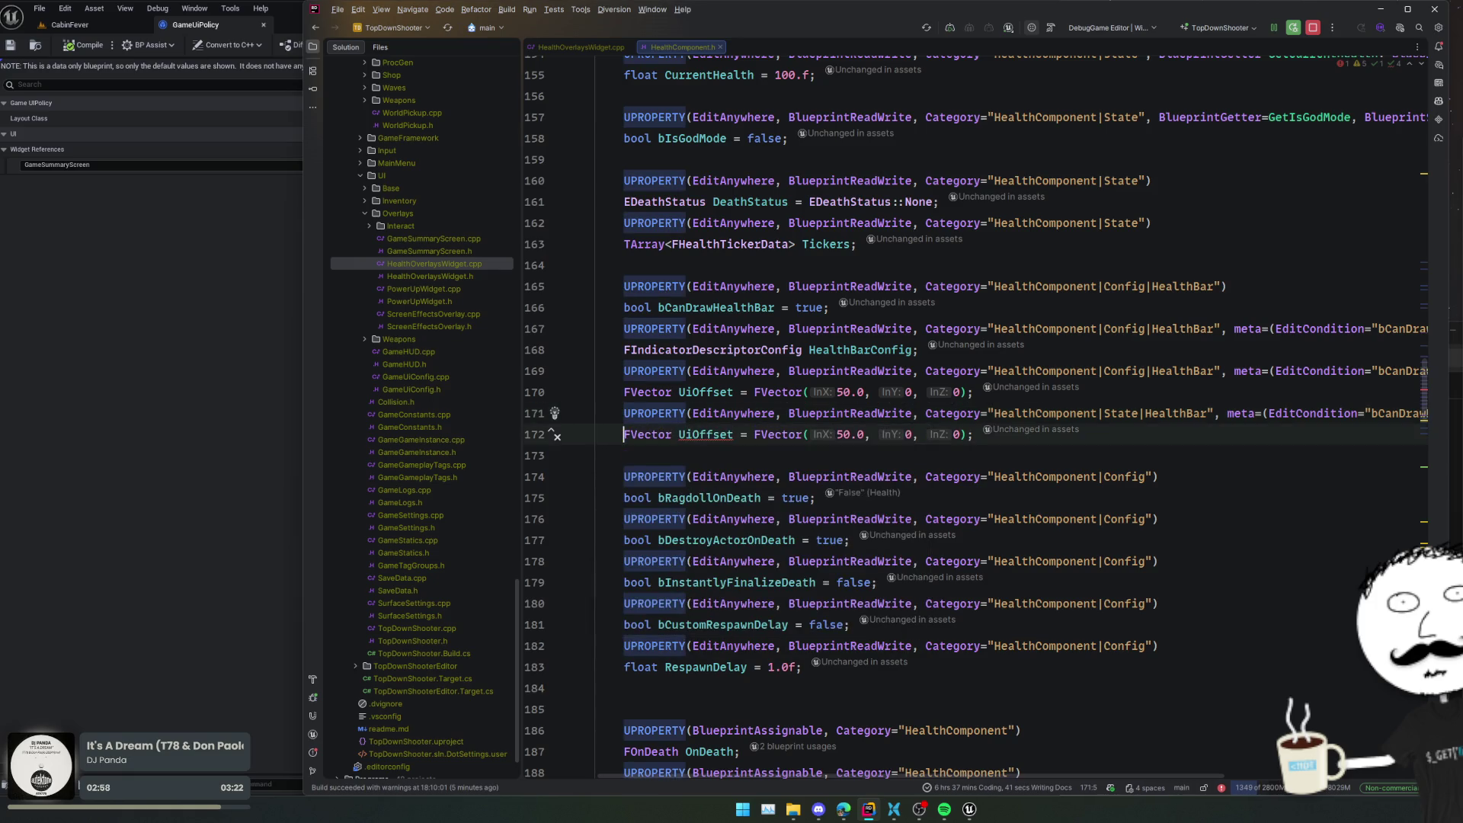
key("Down")
key("shift+End")
key("BackSpace")
- Enter FLightweightIndicatorDescriptor as the type and inspect its declaration
type("FLightweightIndicatorDe")
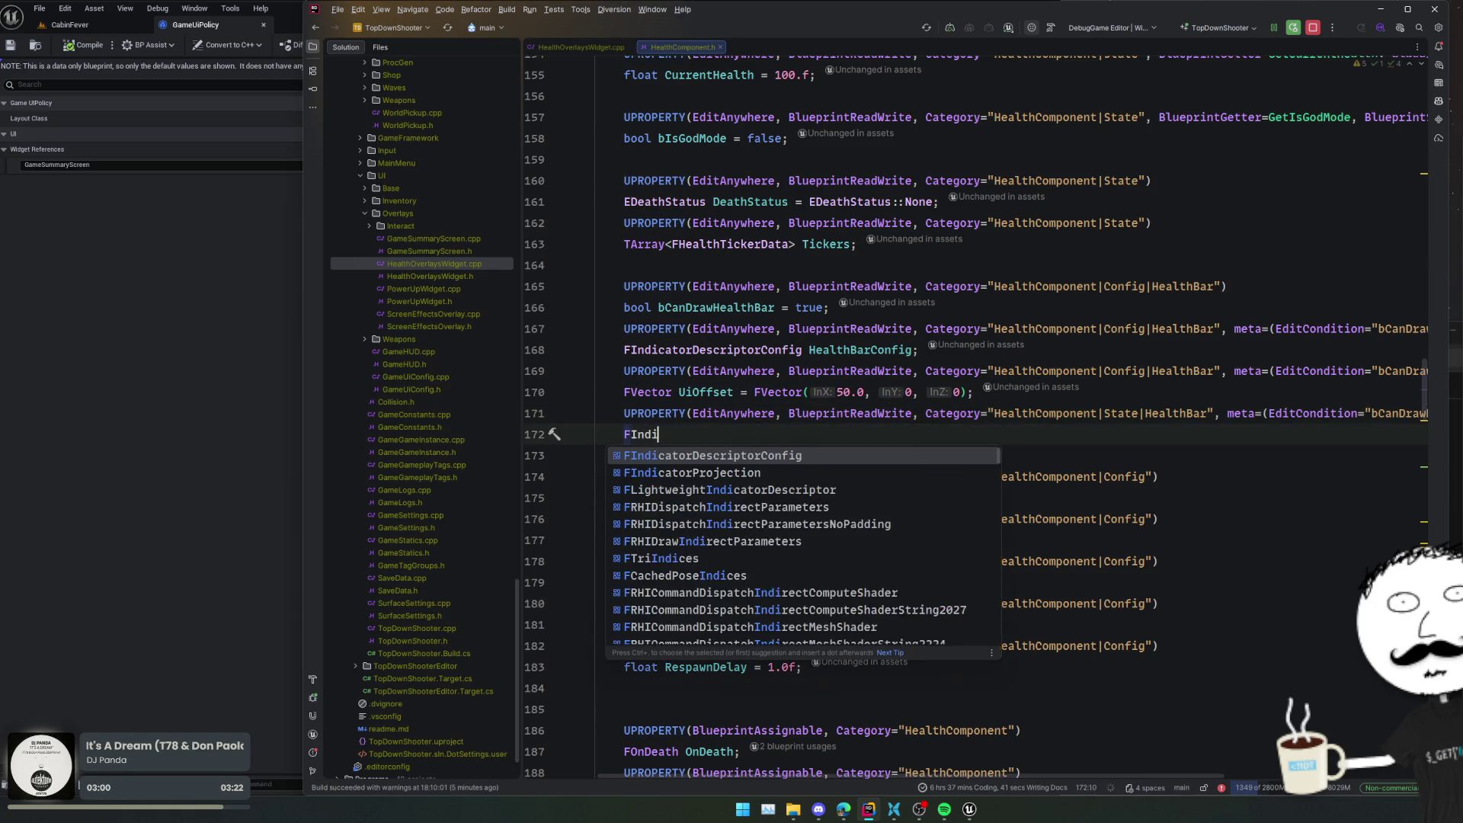
type("sc")
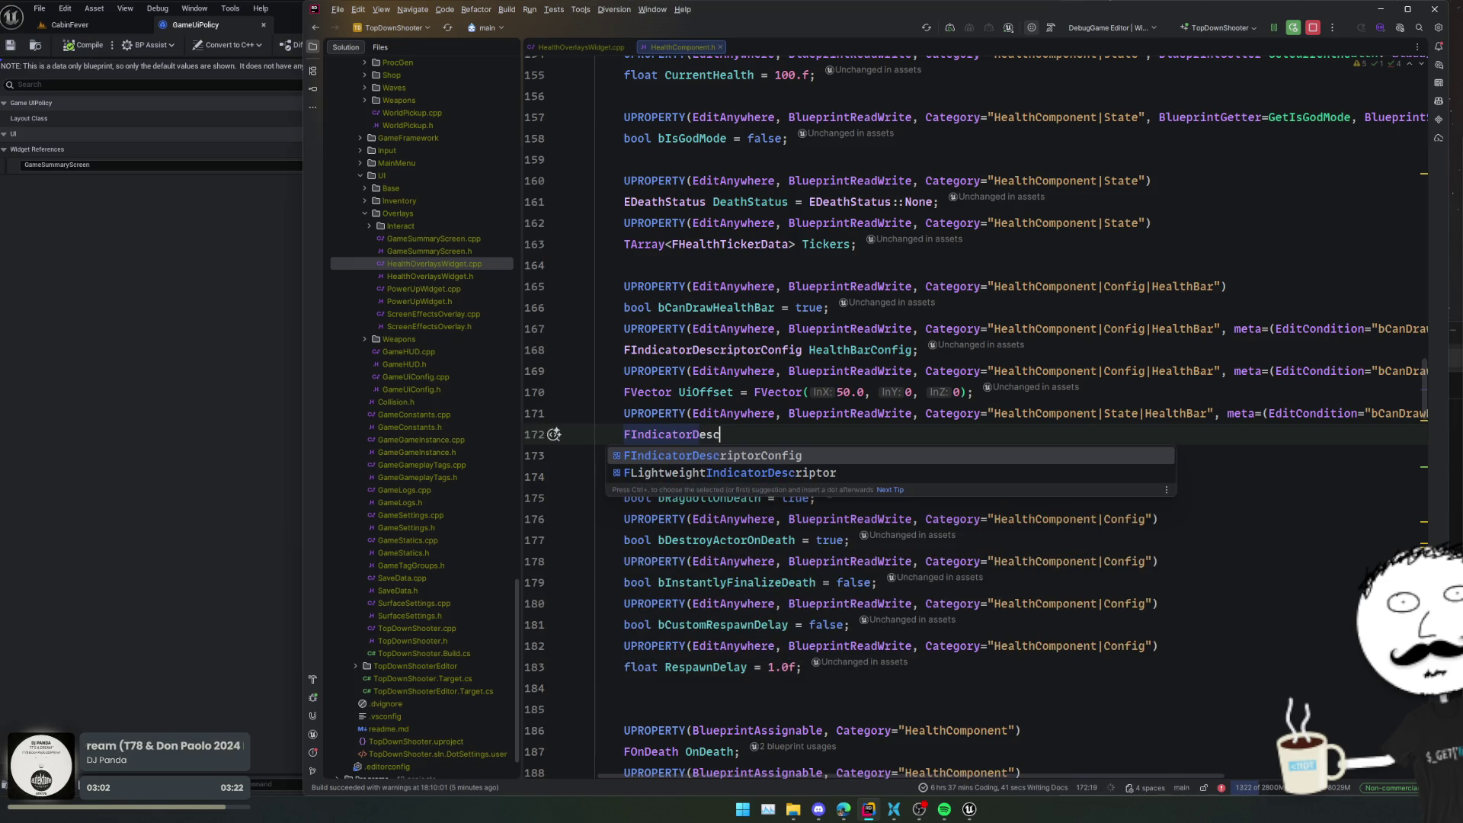
key("Down")
key("Return")
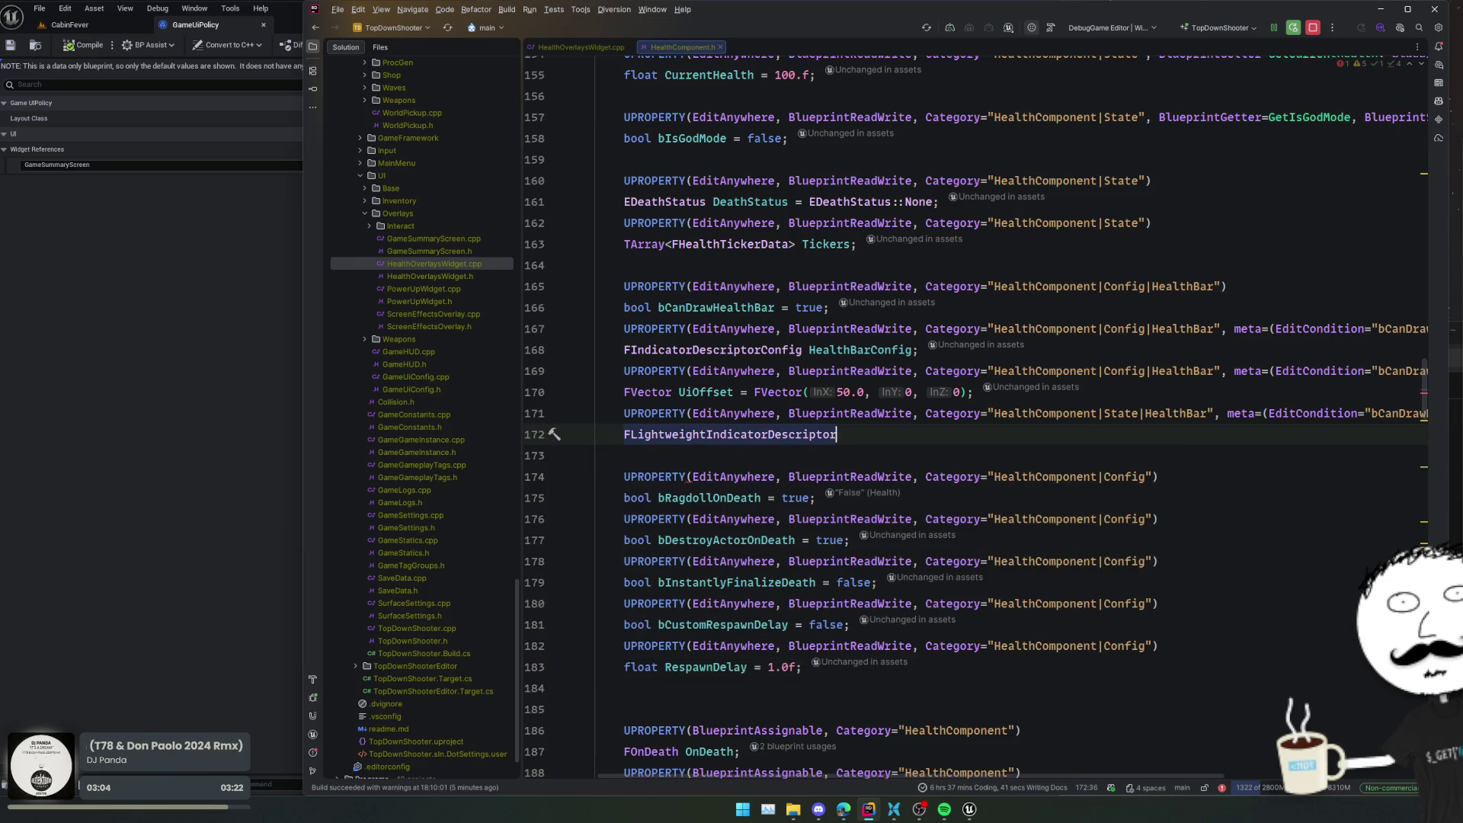
key("ctrl+b")
scroll(566, 257, "up", 10)
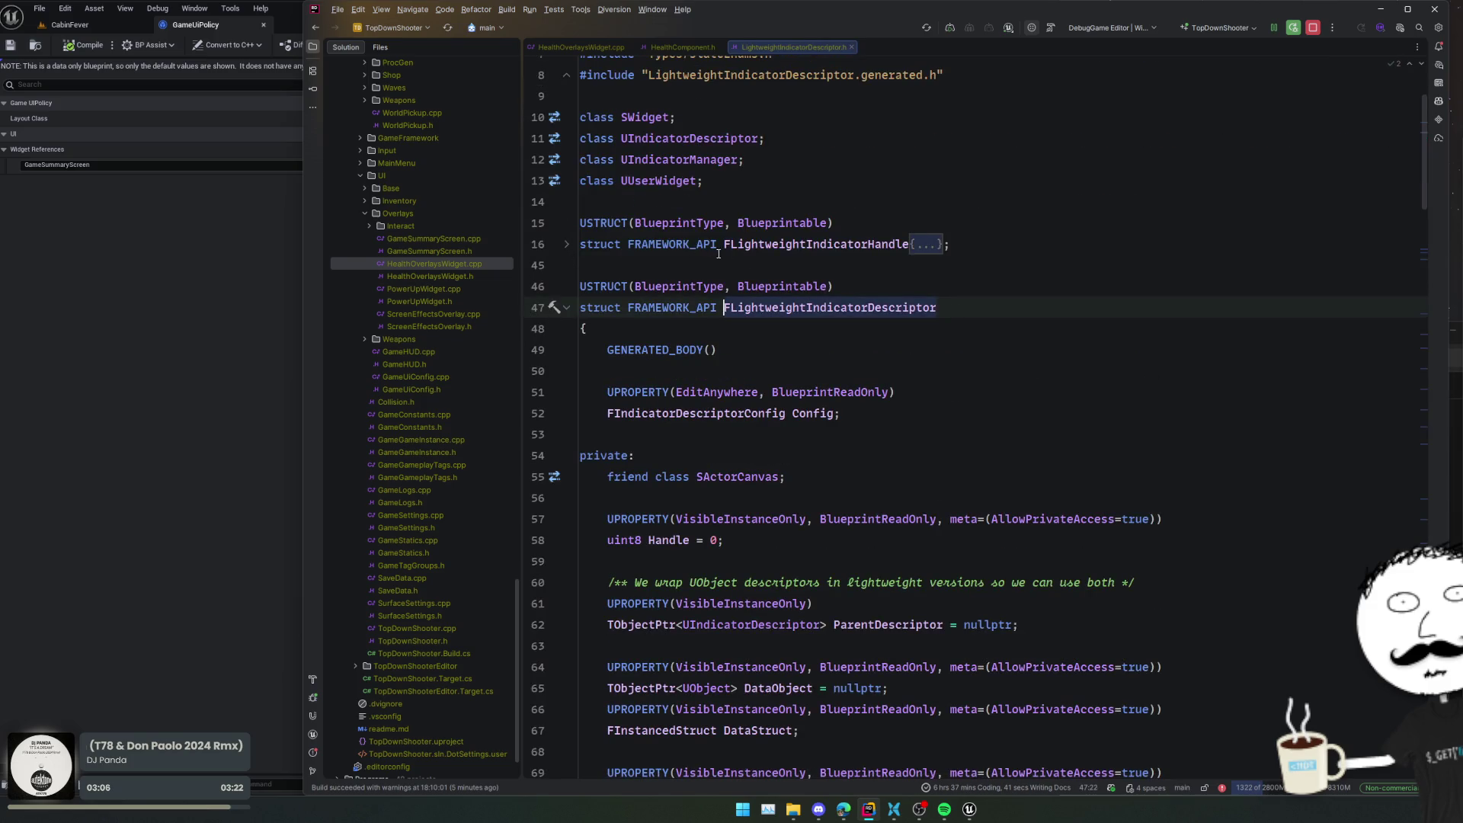
key("ctrl+alt+Left")
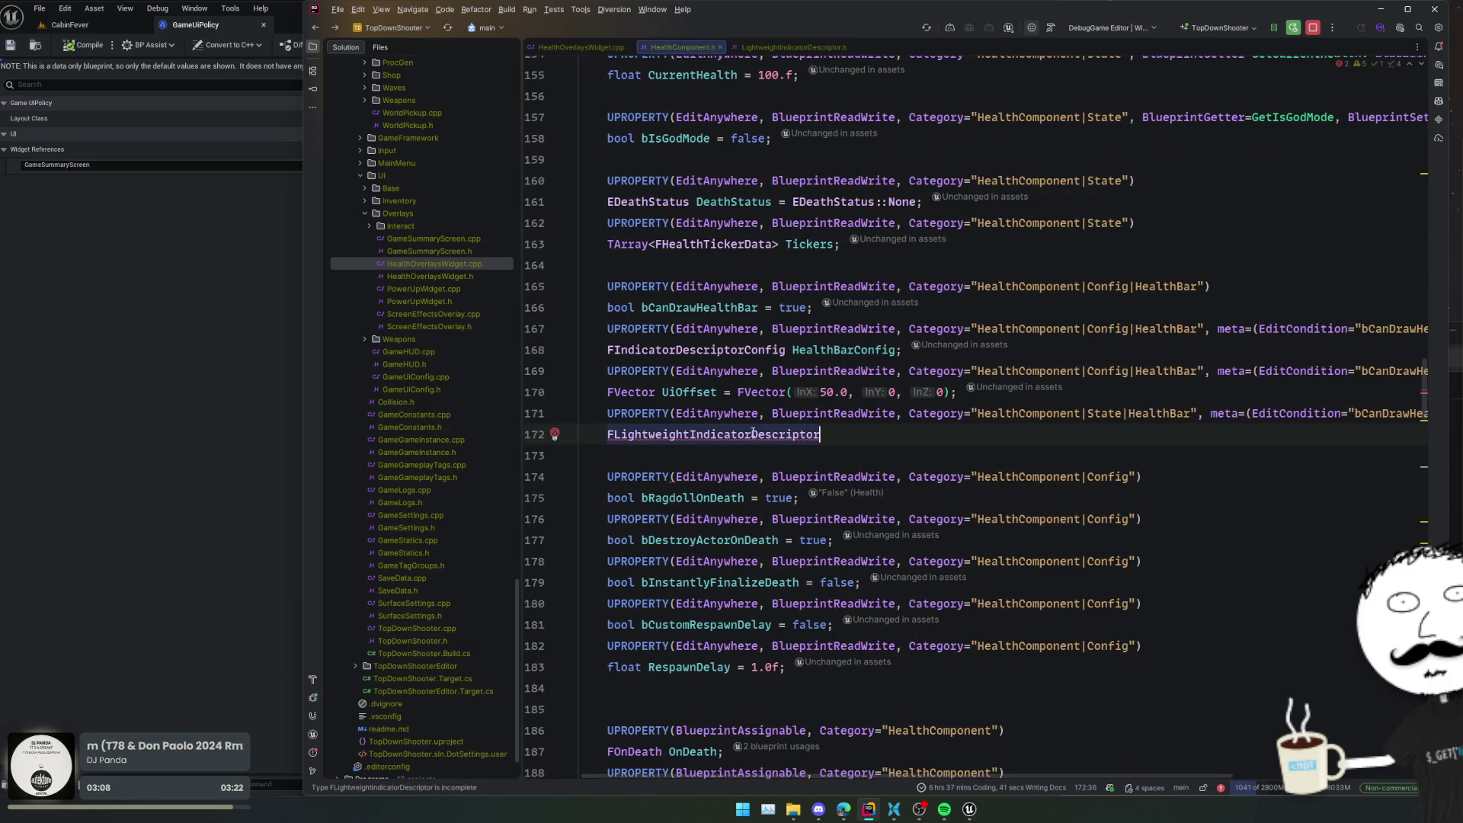
- Change the type to FLightweightIndicatorHandle, import its header, and name it HealthBarHandle
key("BackSpace")
key("BackSpace")
key("BackSpace")
type("Handle")
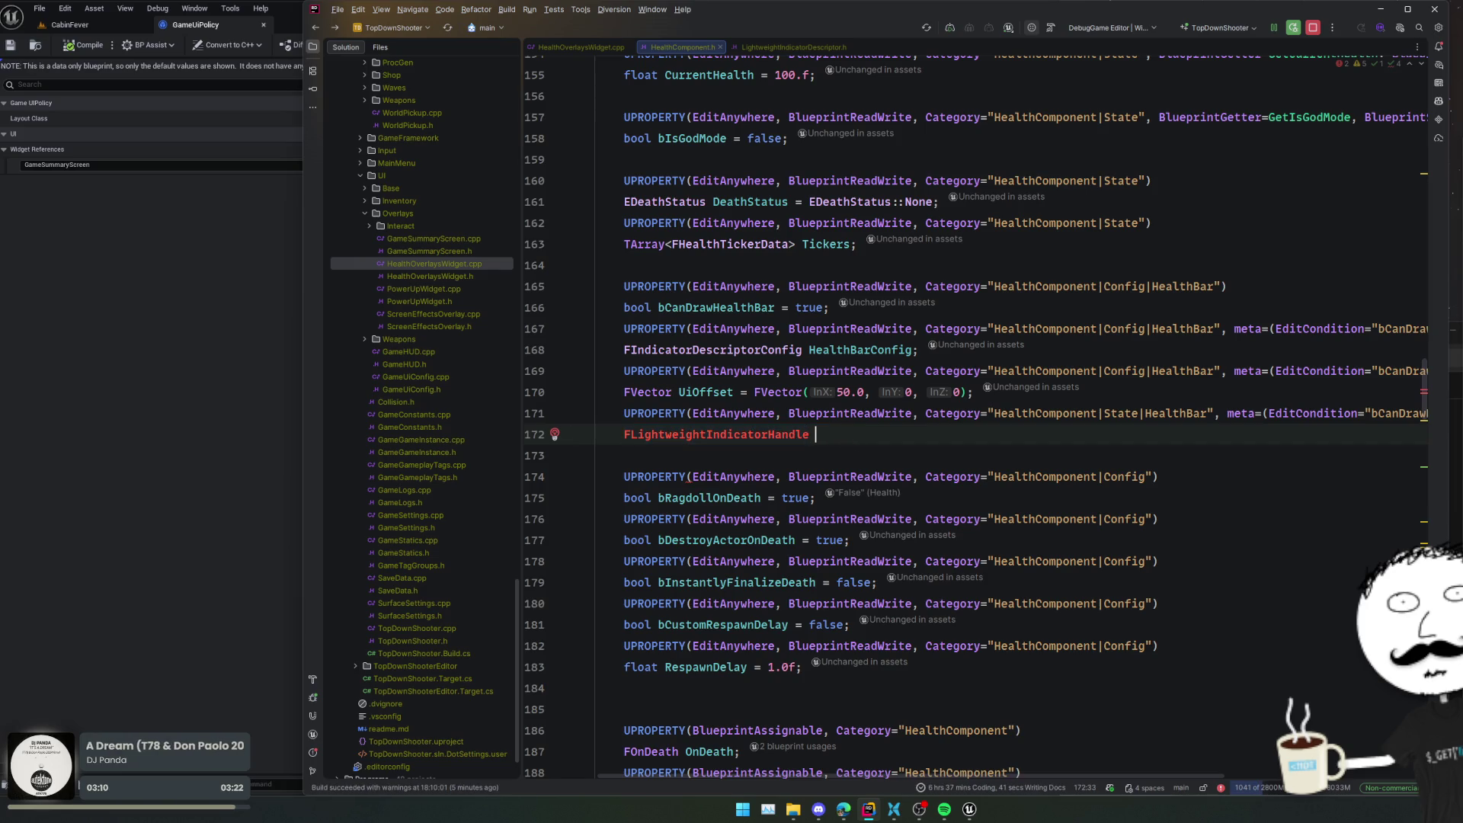
key("Left")
key("Left")
key("Left")
key("alt+Return")
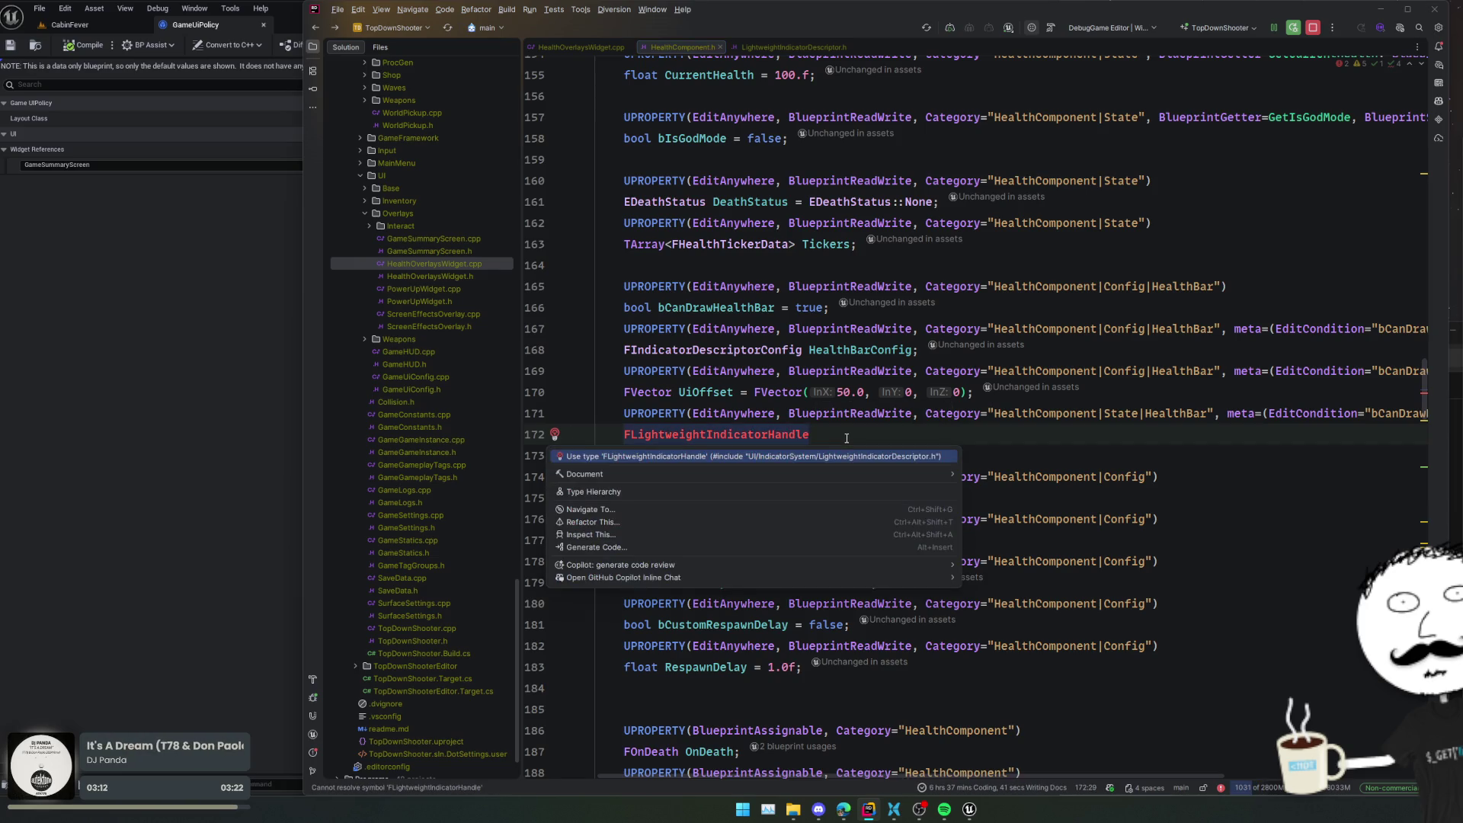
key("Escape")
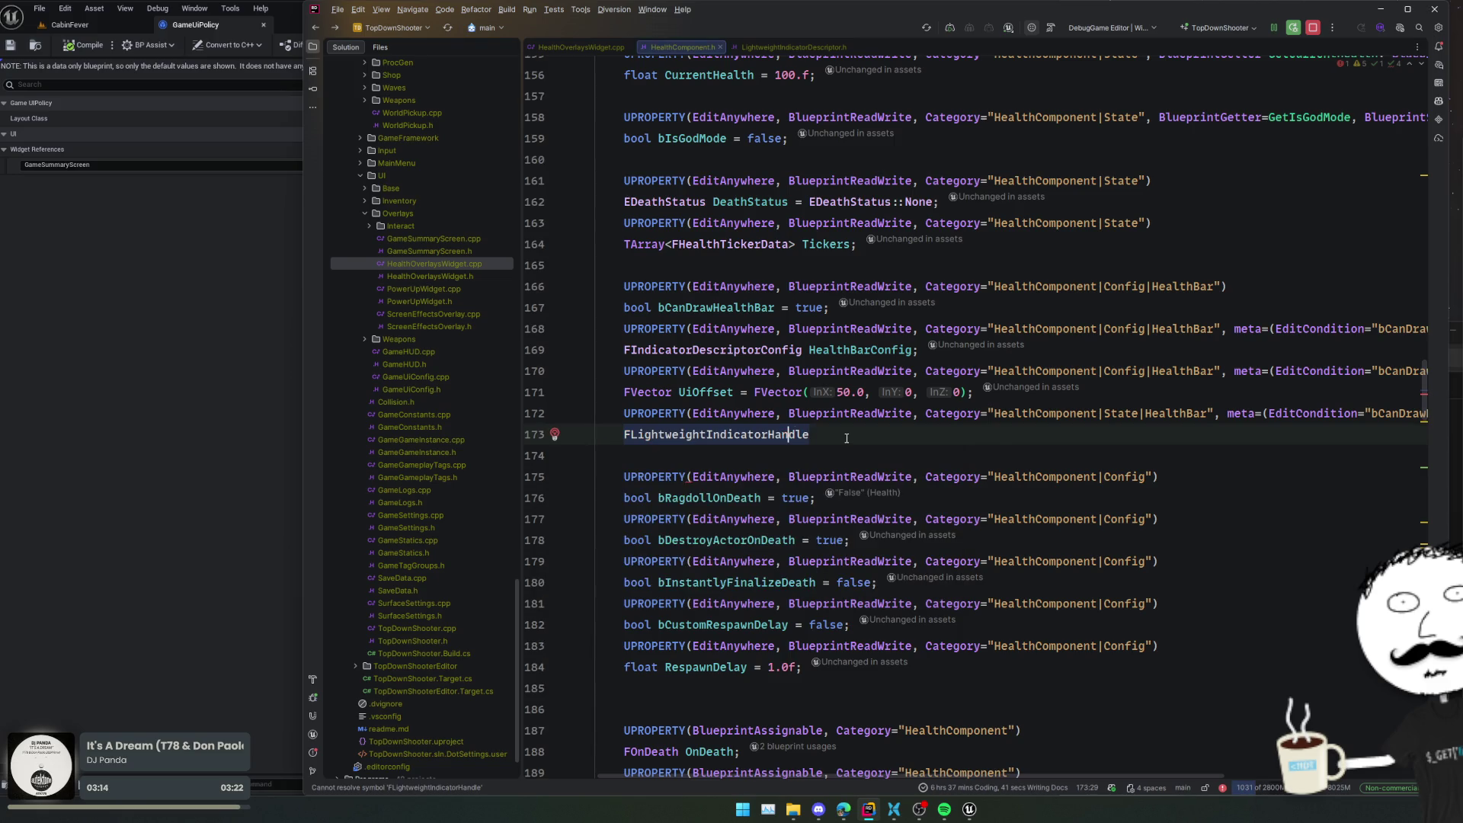
key("End")
type("Heal")
type("thBarHan")
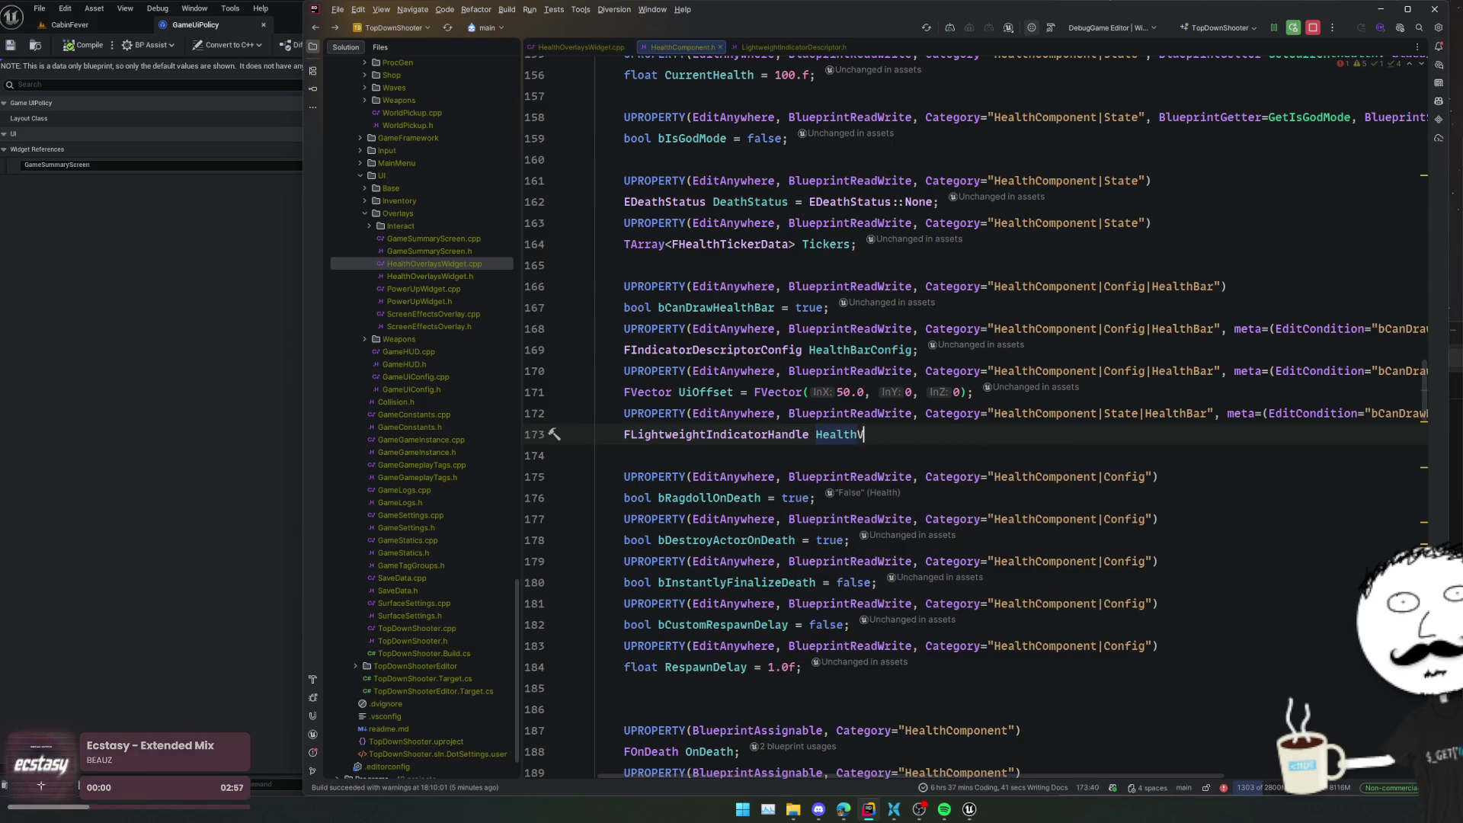
type("dle")
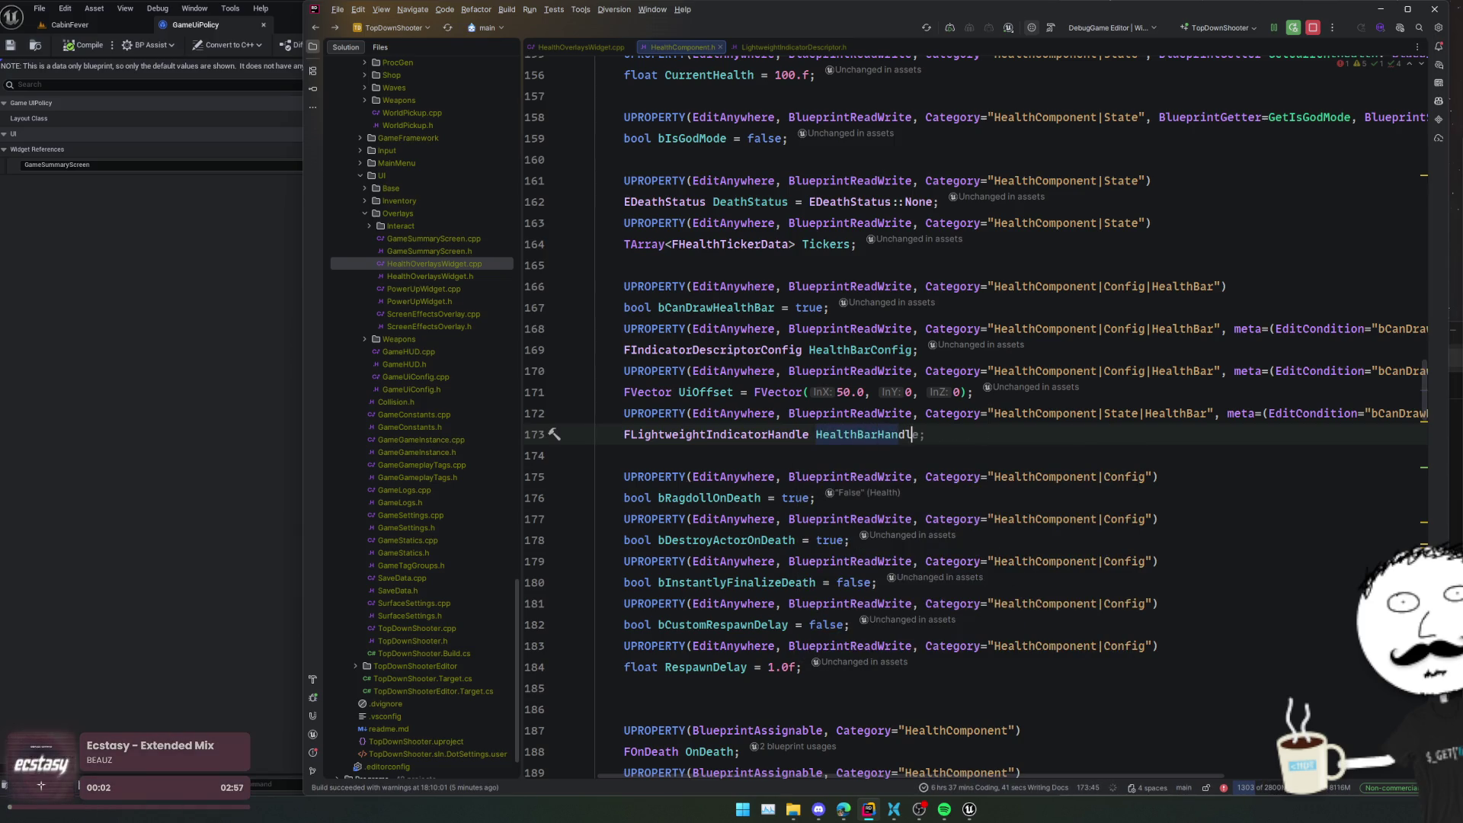
- Change the HealthBarHandle specifier from EditAnywhere to VisibleInstanceOnly
left_click(1182, 451)
double_click(716, 413)
type("Visible")
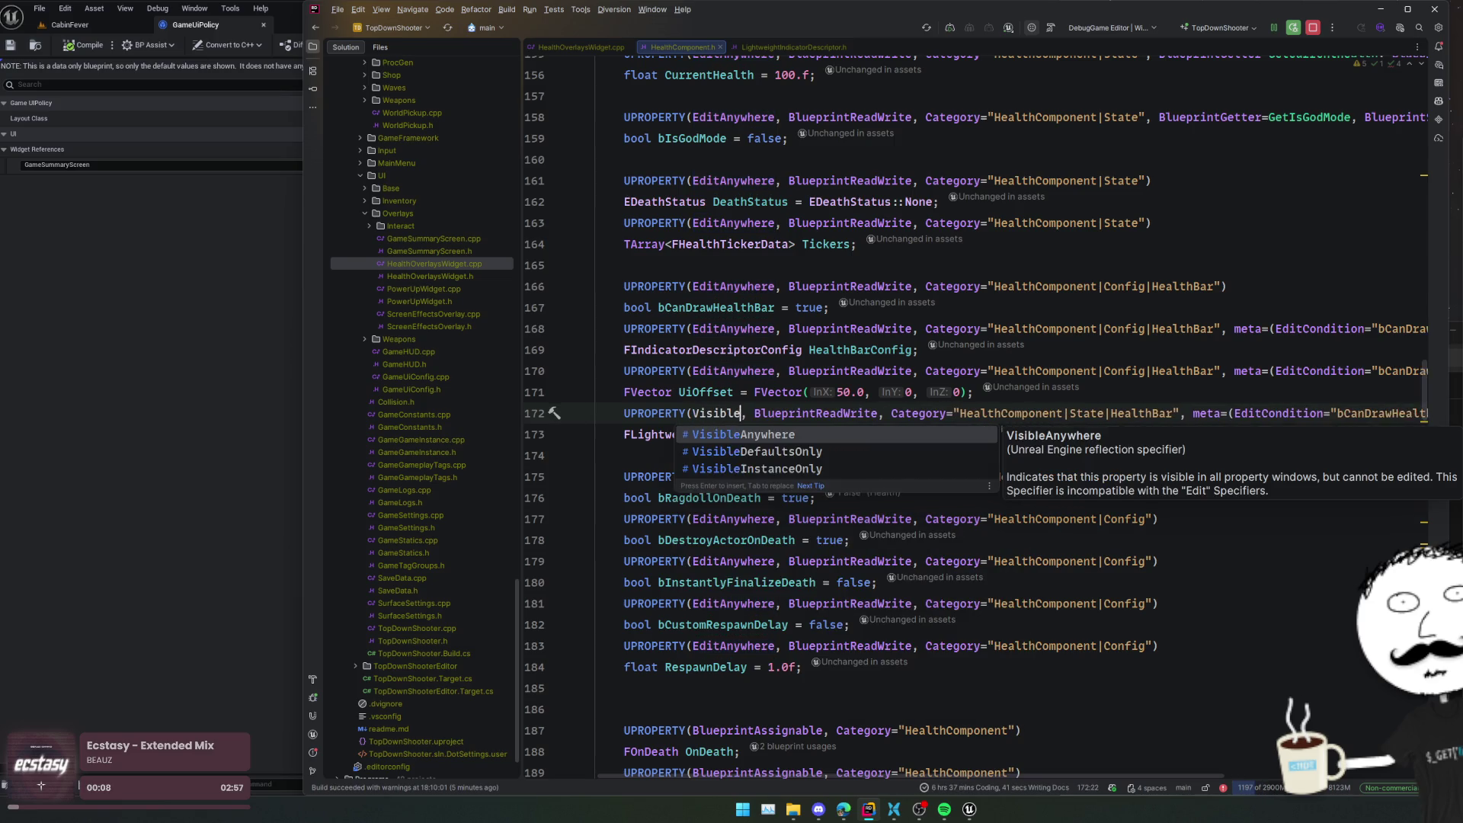
key("Down")
key("Down")
key("Return")
left_click(857, 436)
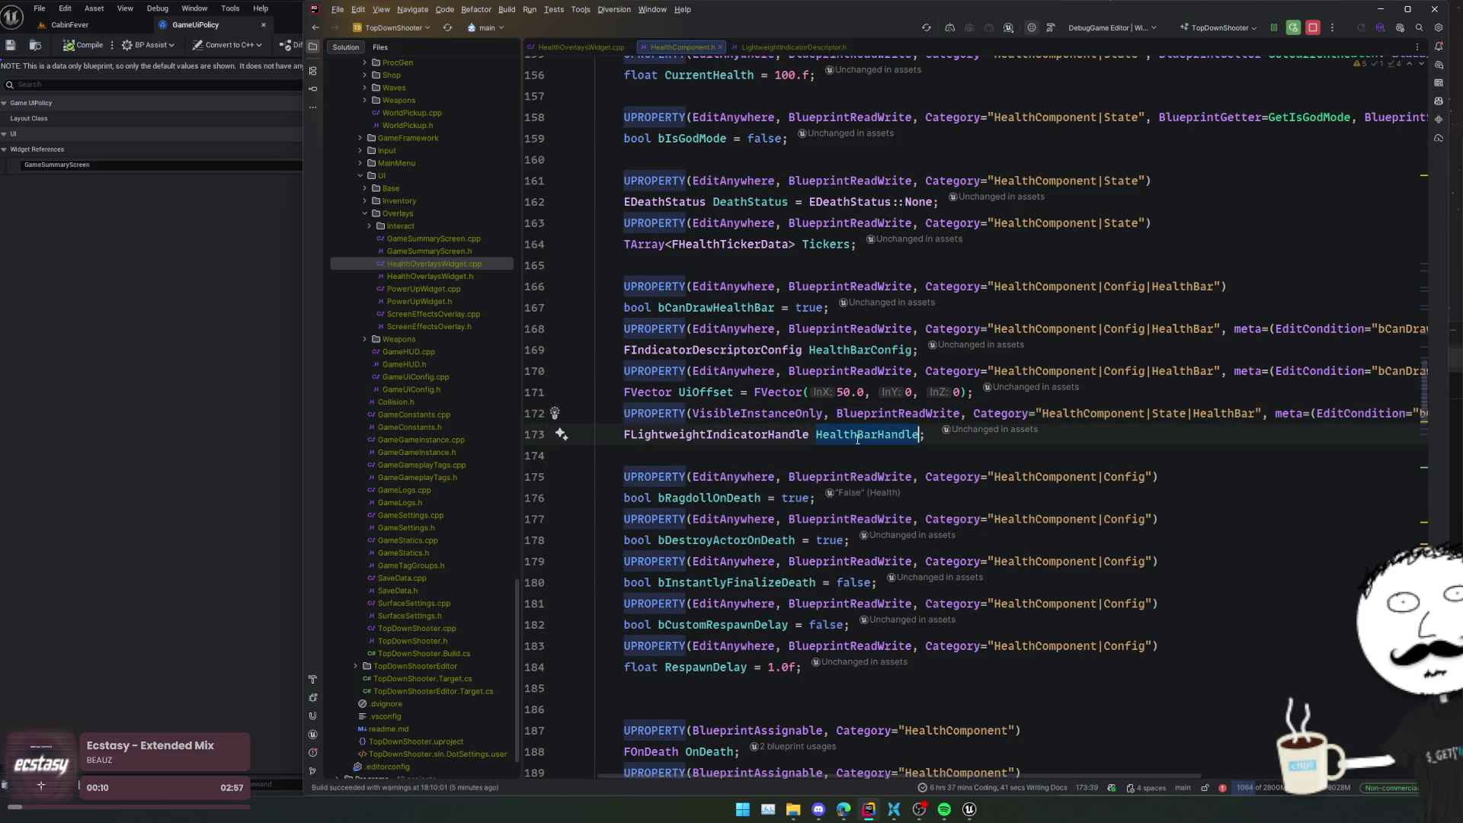
left_click(1118, 455)
- Check the bCanDrawHealthBar usages and view LightweightIndicatorDescriptor.h
scroll(1119, 432, "down", 15)
scroll(1119, 432, "down", 10)
scroll(921, 436, "up", 20)
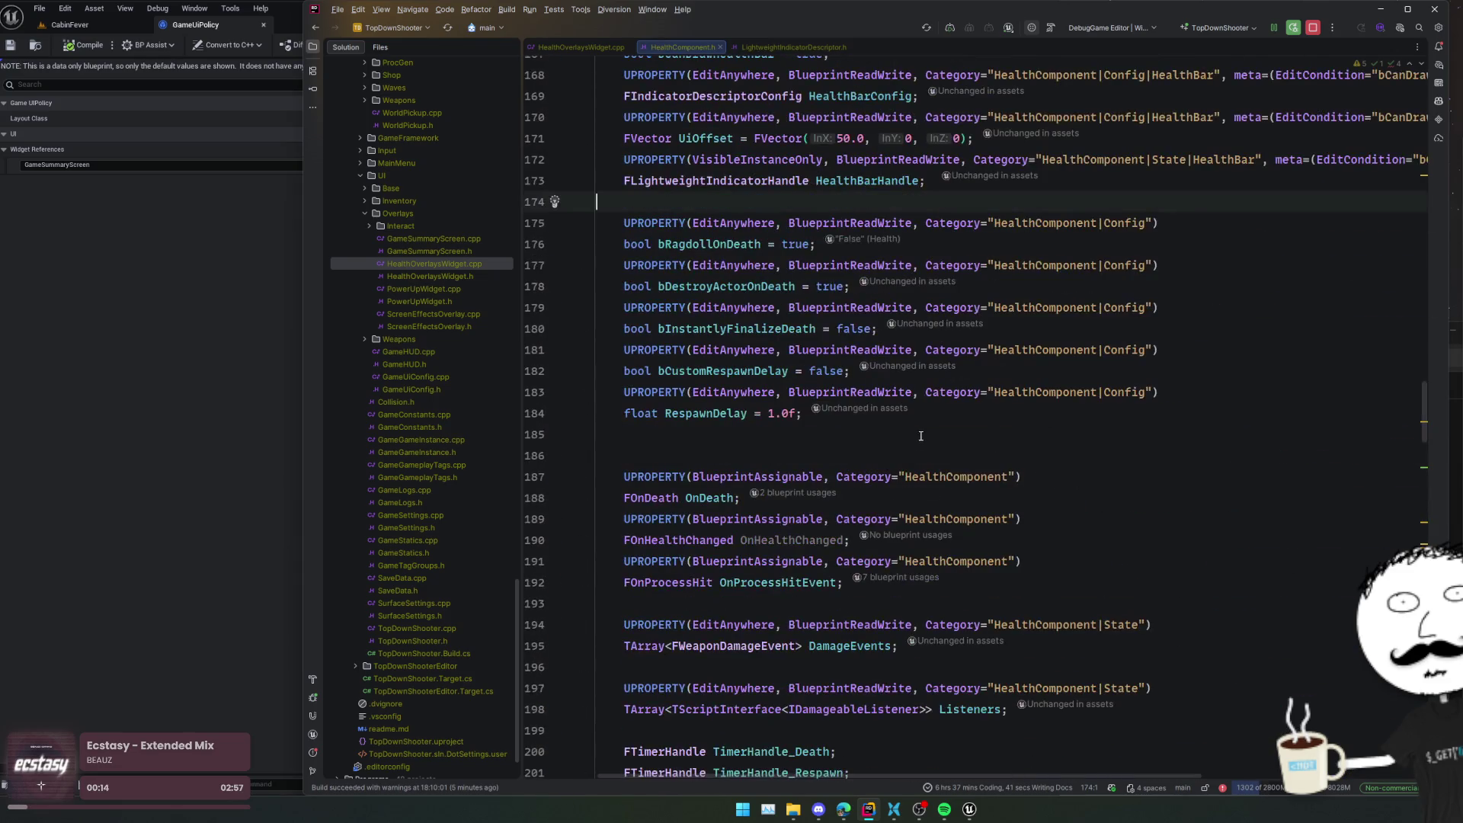
scroll(921, 436, "up", 4)
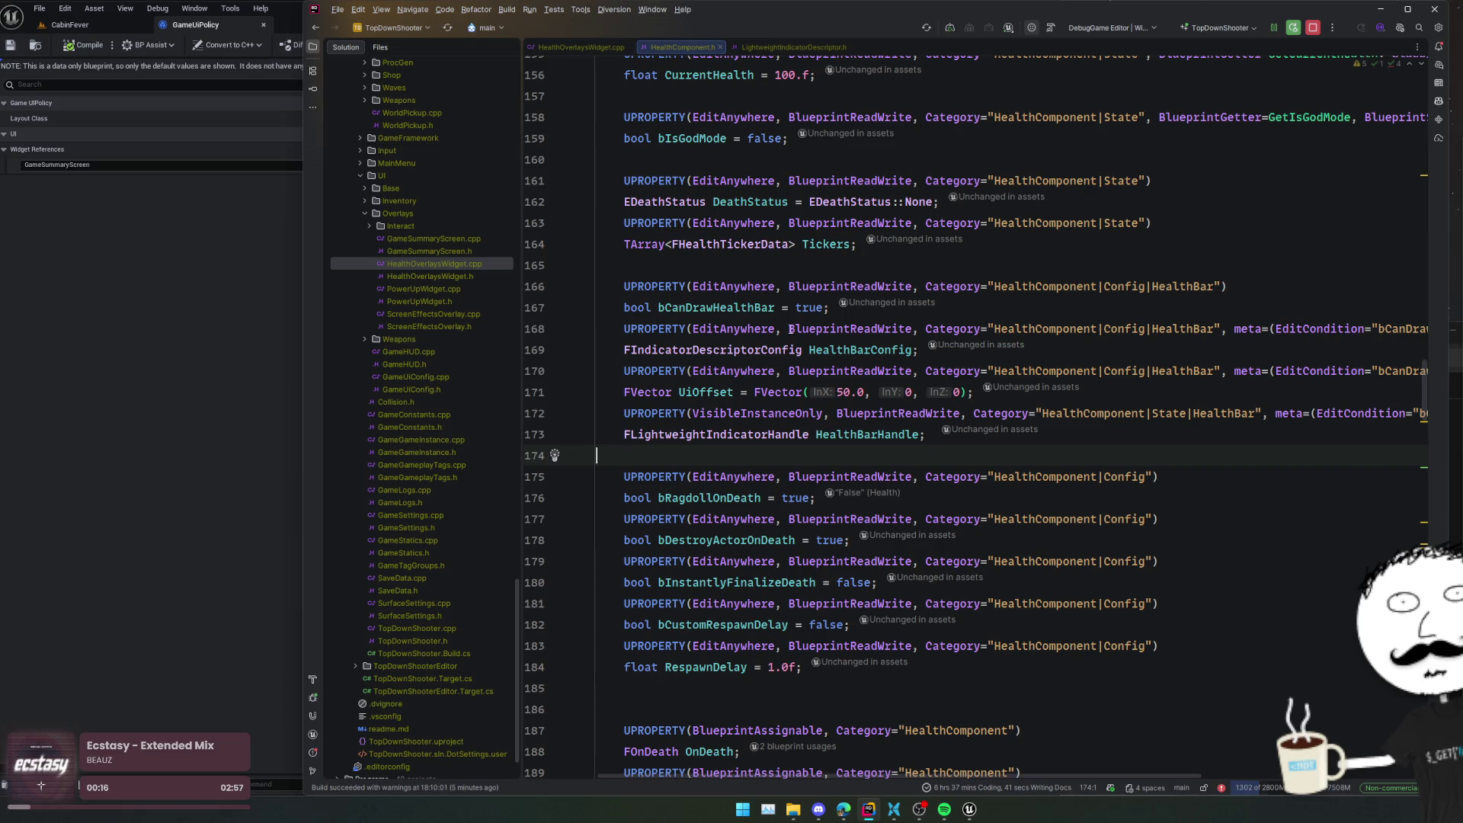
left_click(760, 308, "ctrl")
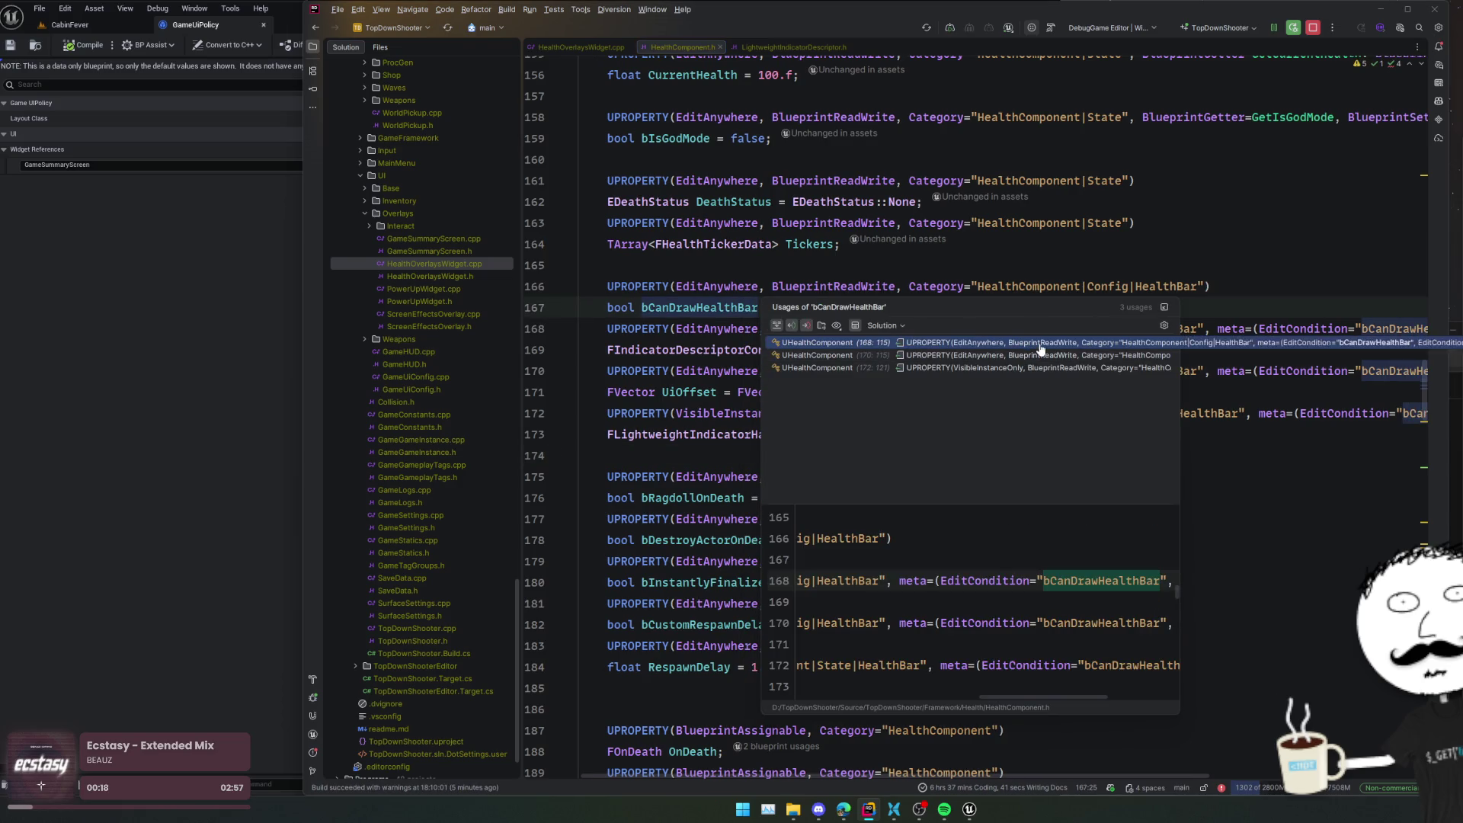
left_click(1032, 367)
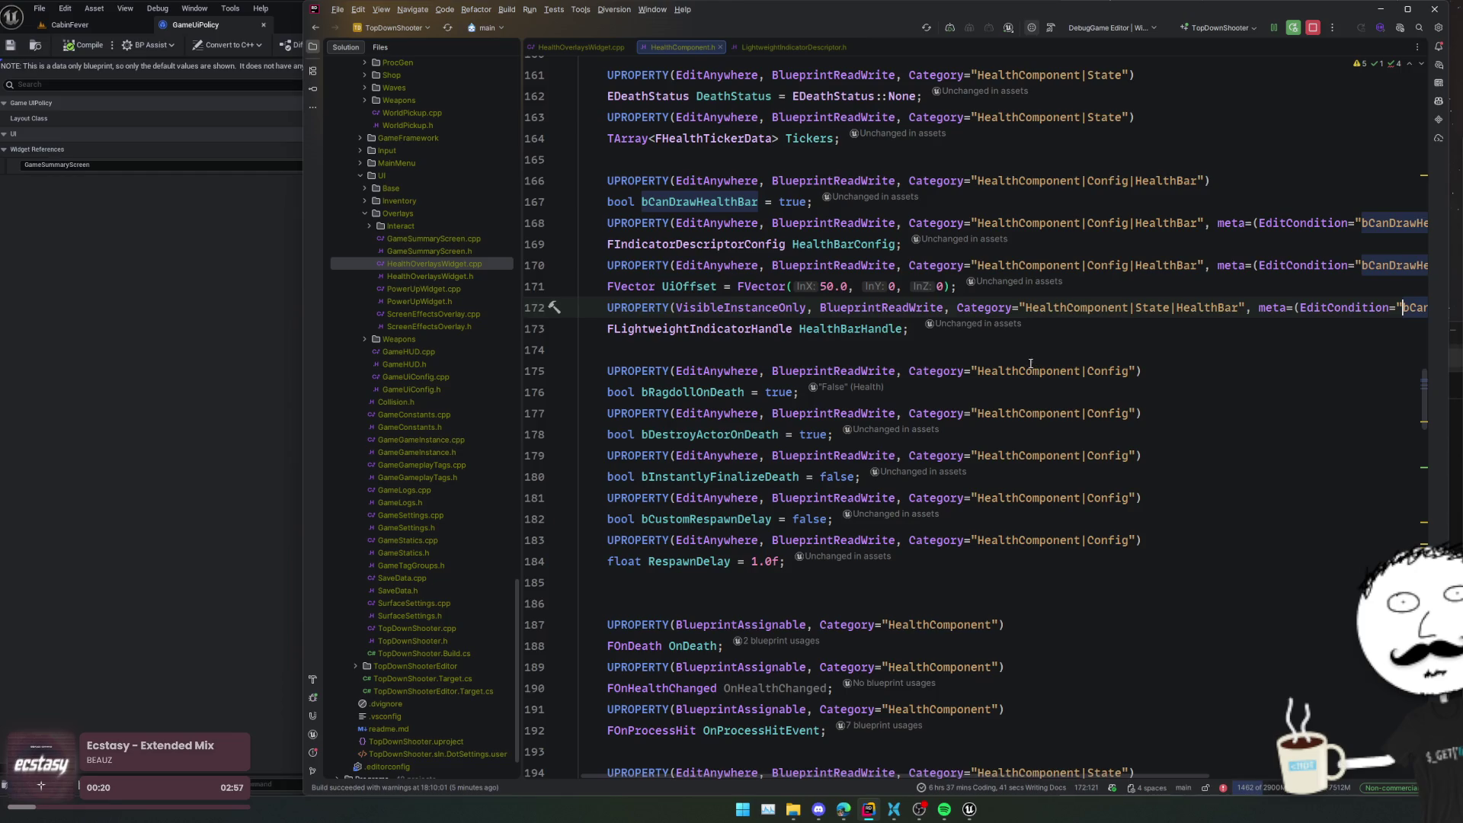
left_click(809, 49)
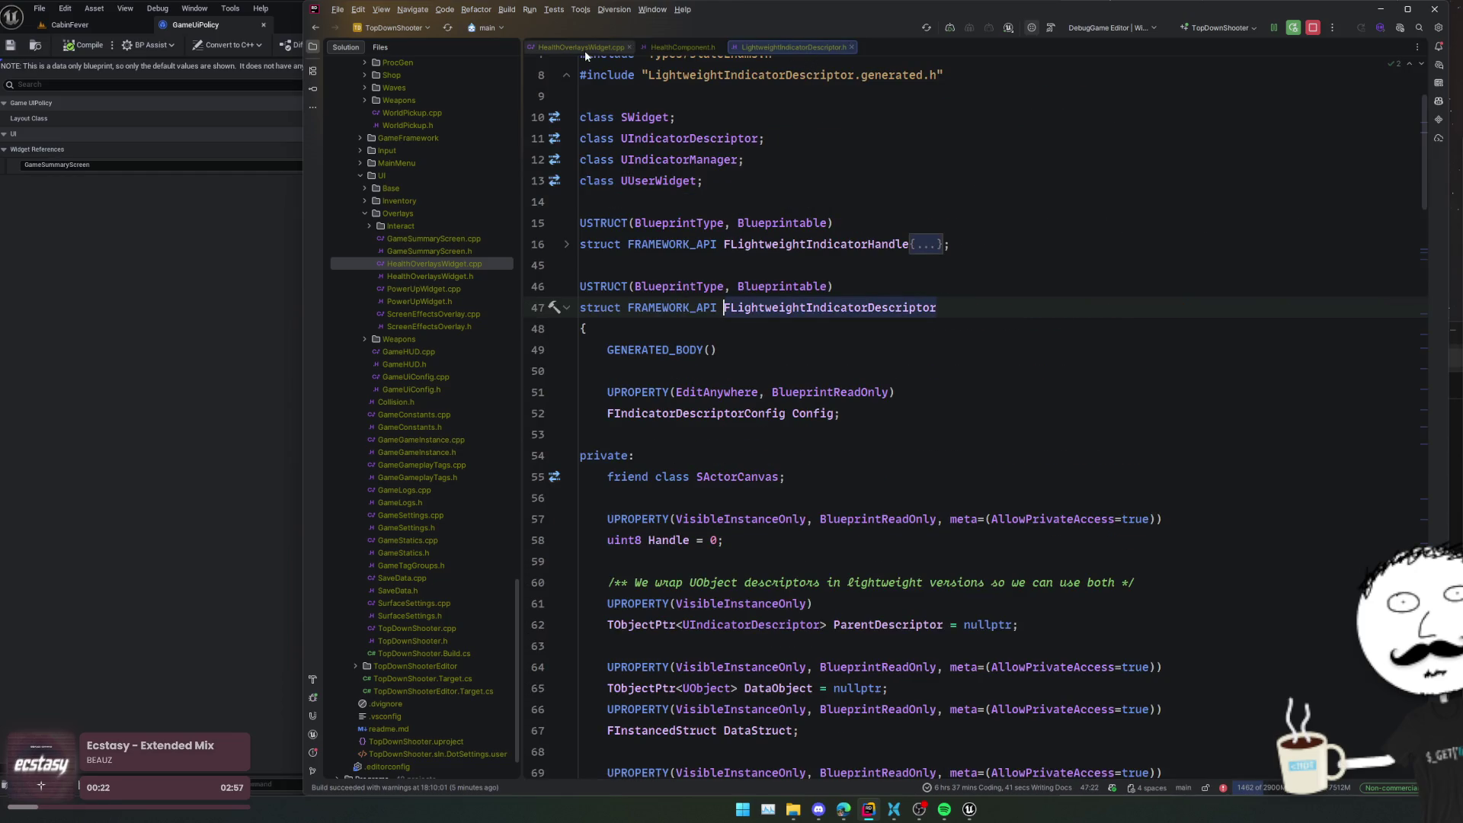
left_click(584, 49)
left_click(875, 341)
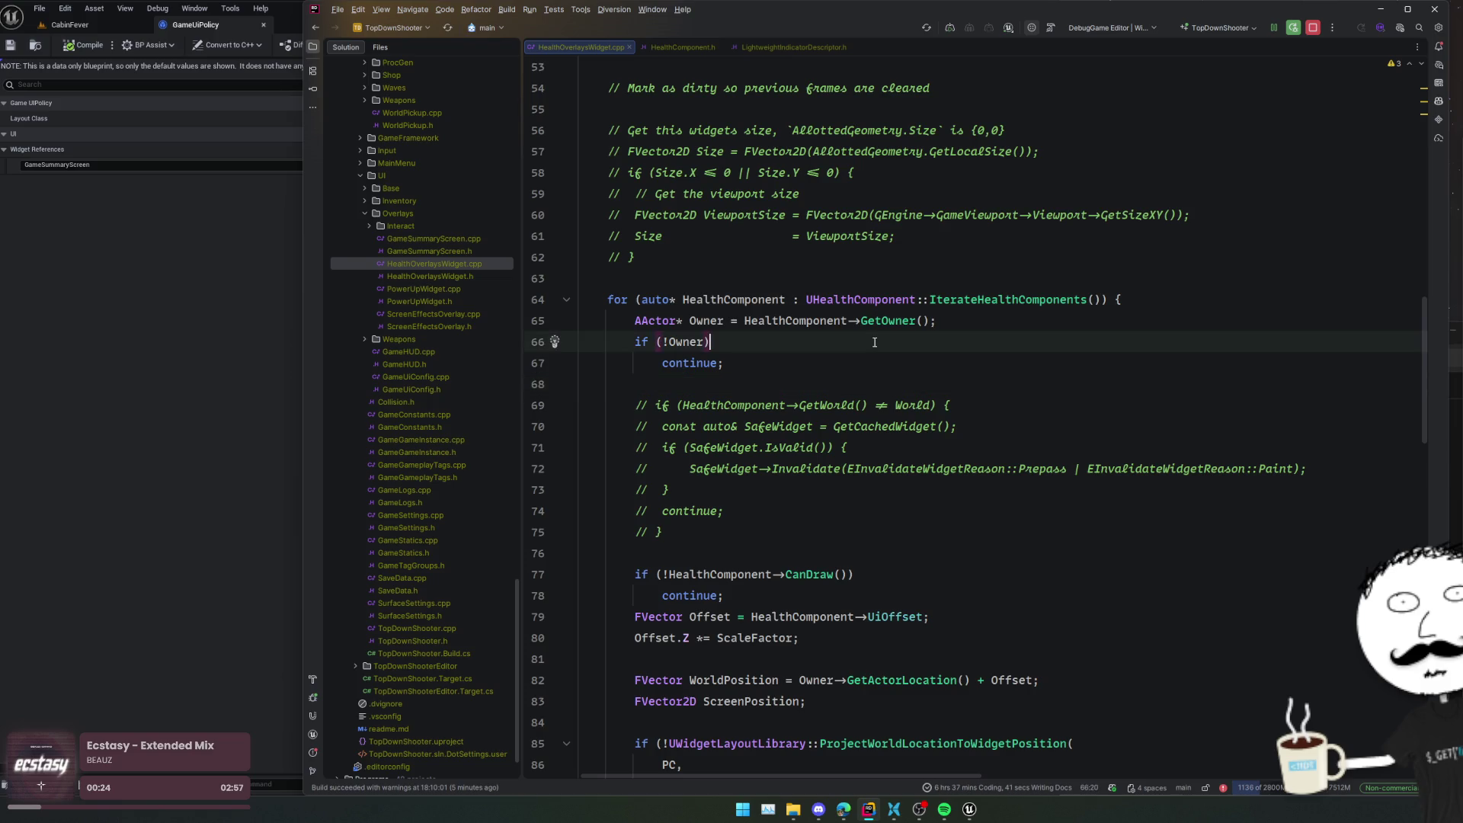
scroll(875, 342, "up", 3)
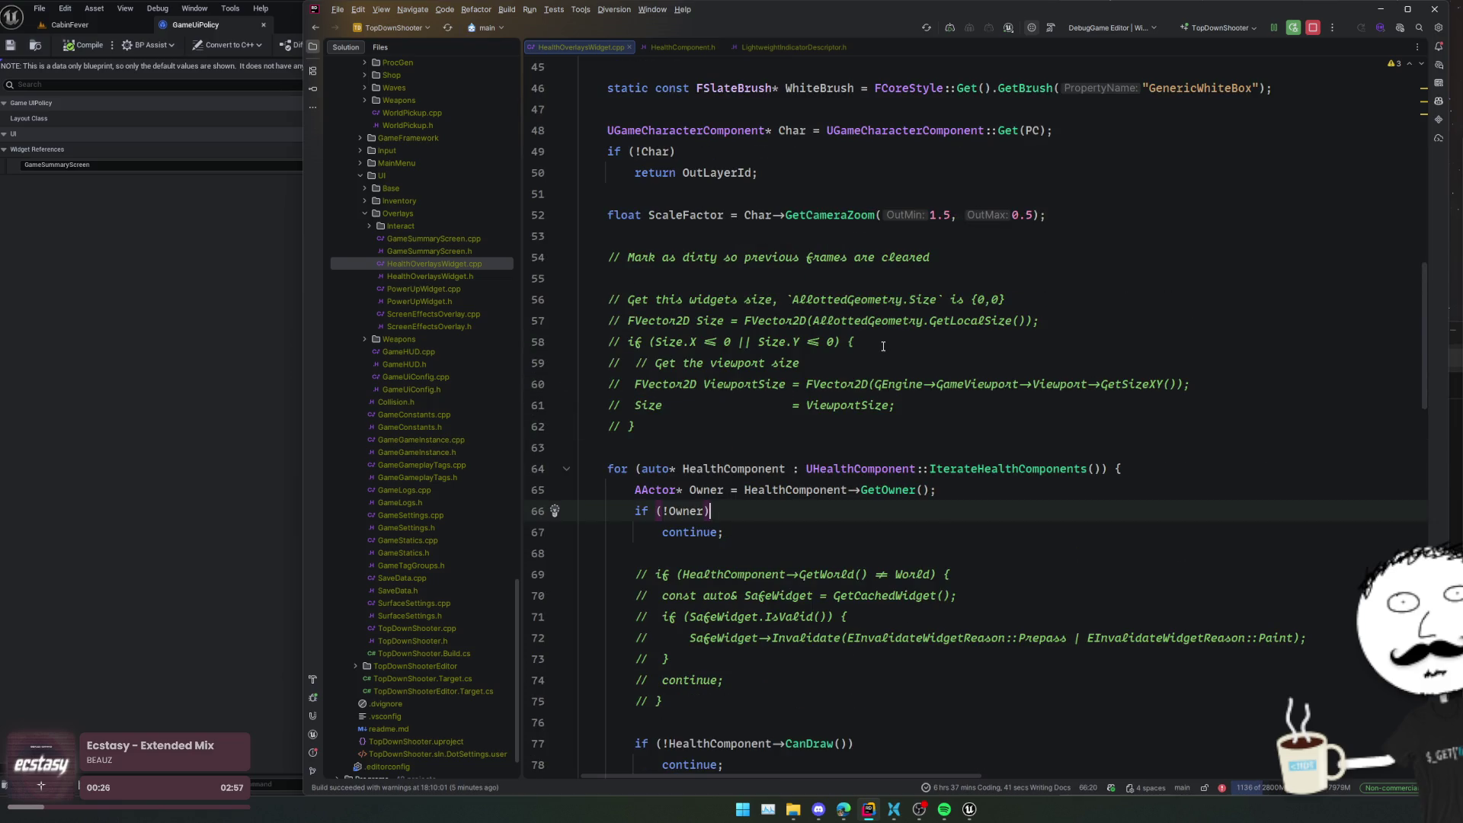
scroll(883, 346, "down", 4)
left_click(883, 343)
scroll(883, 340, "down", 1)
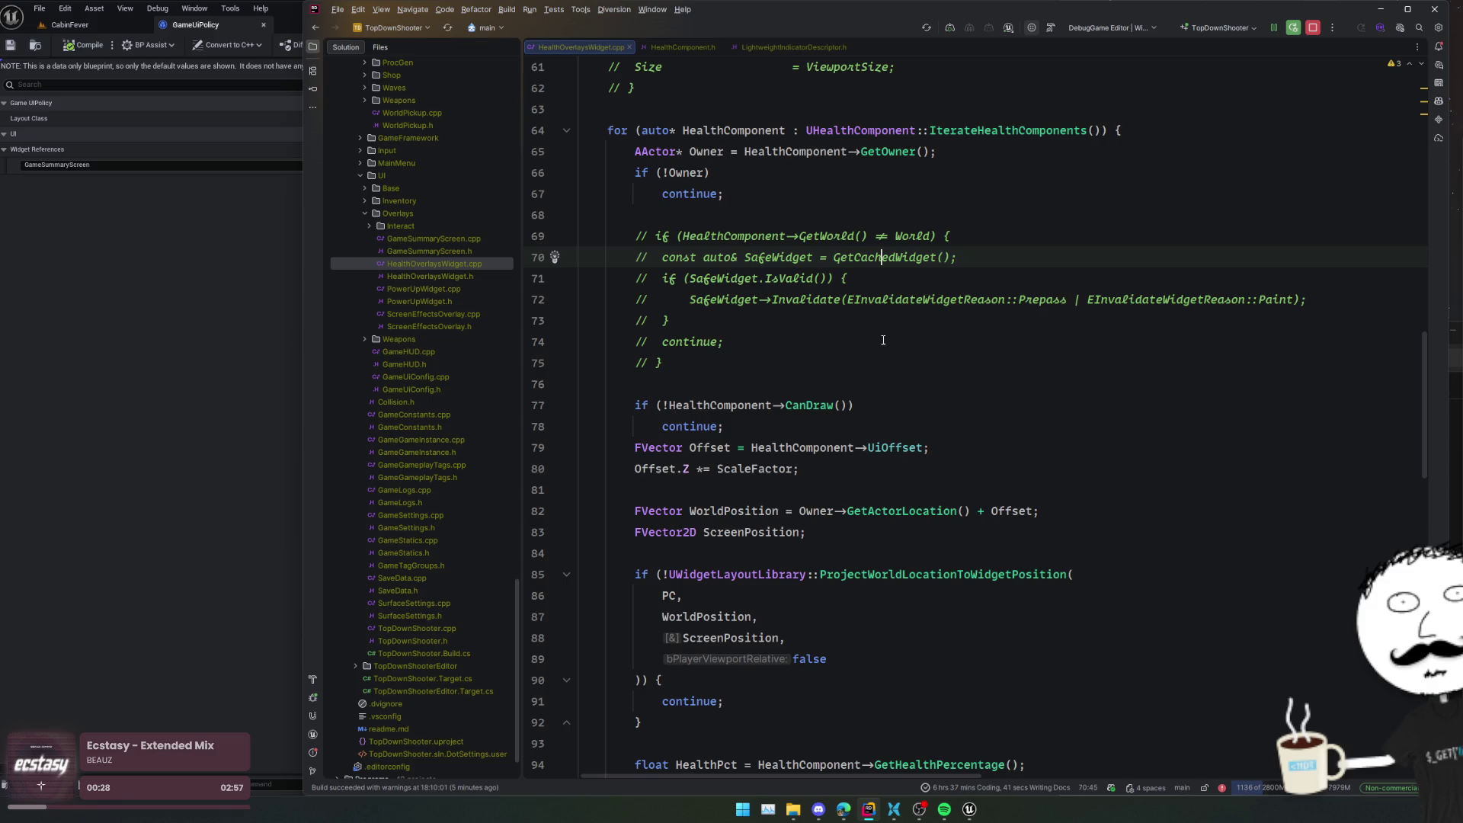
left_click(809, 404, "ctrl")
left_click(840, 369)
left_click(845, 349)
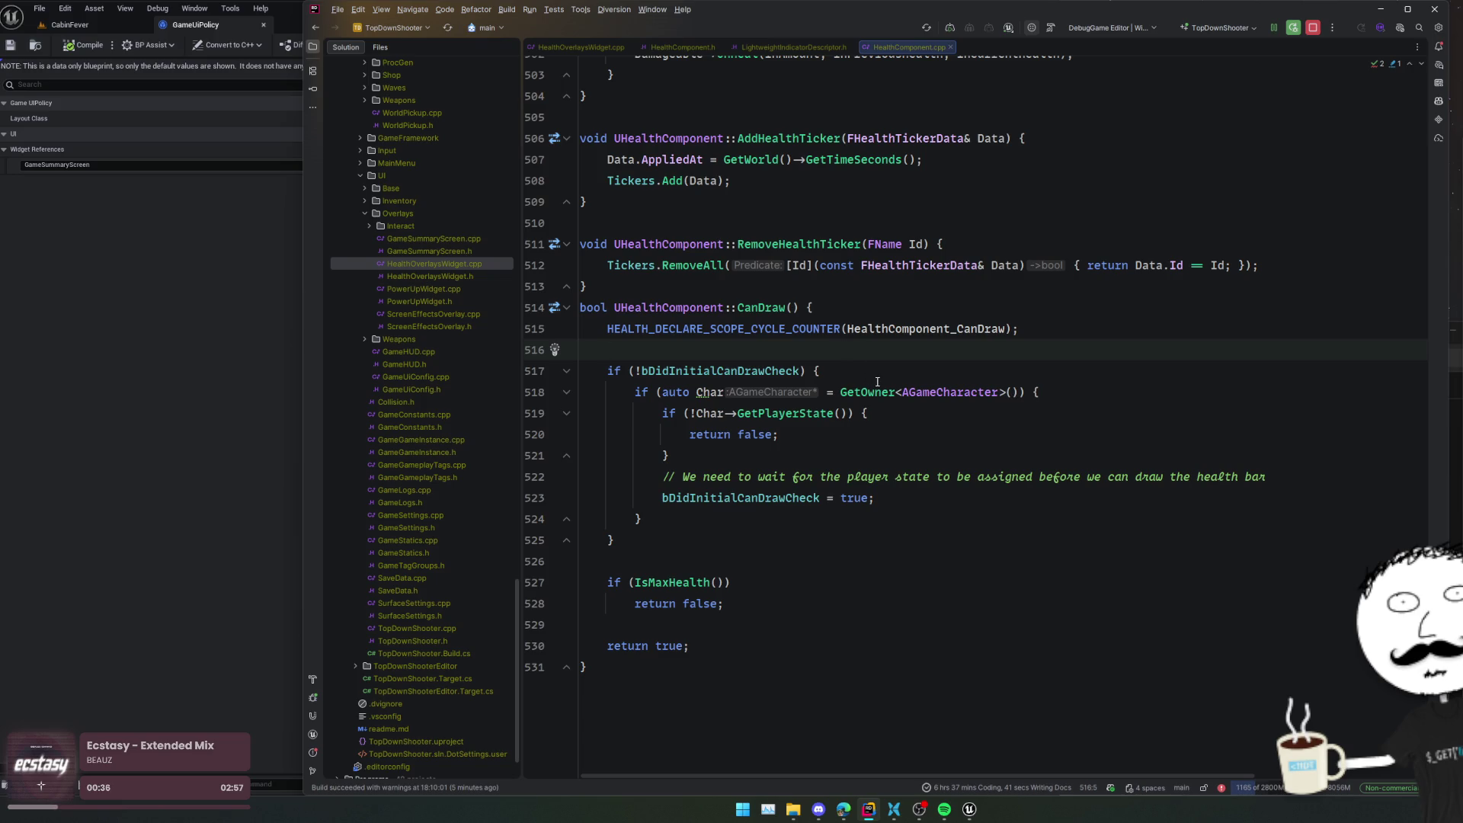
mouse_move(880, 384)
scroll(895, 443, "up", 18)
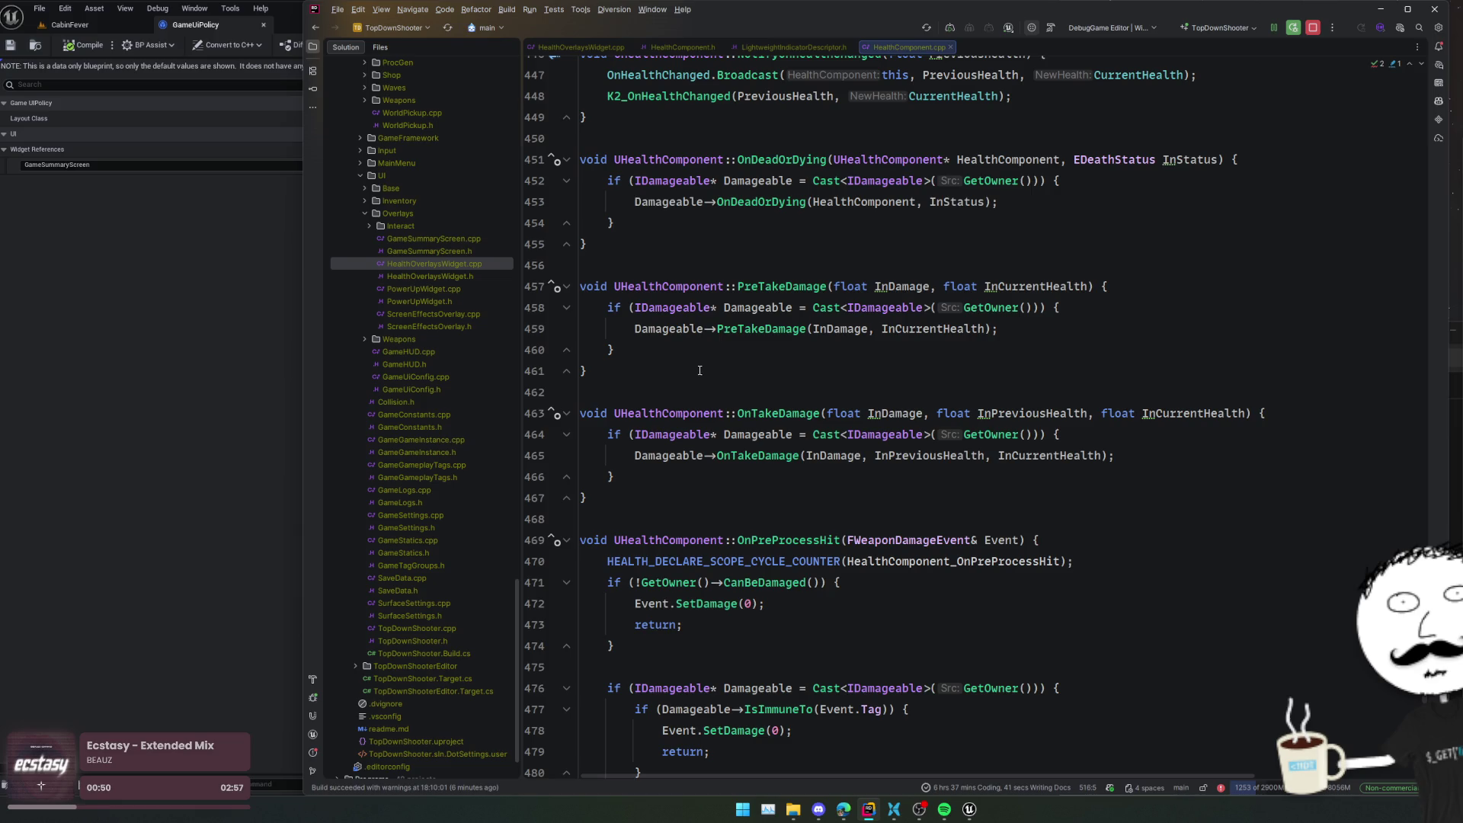
scroll(699, 370, "up", 7)
left_click(806, 371)
scroll(998, 354, "up", 3)
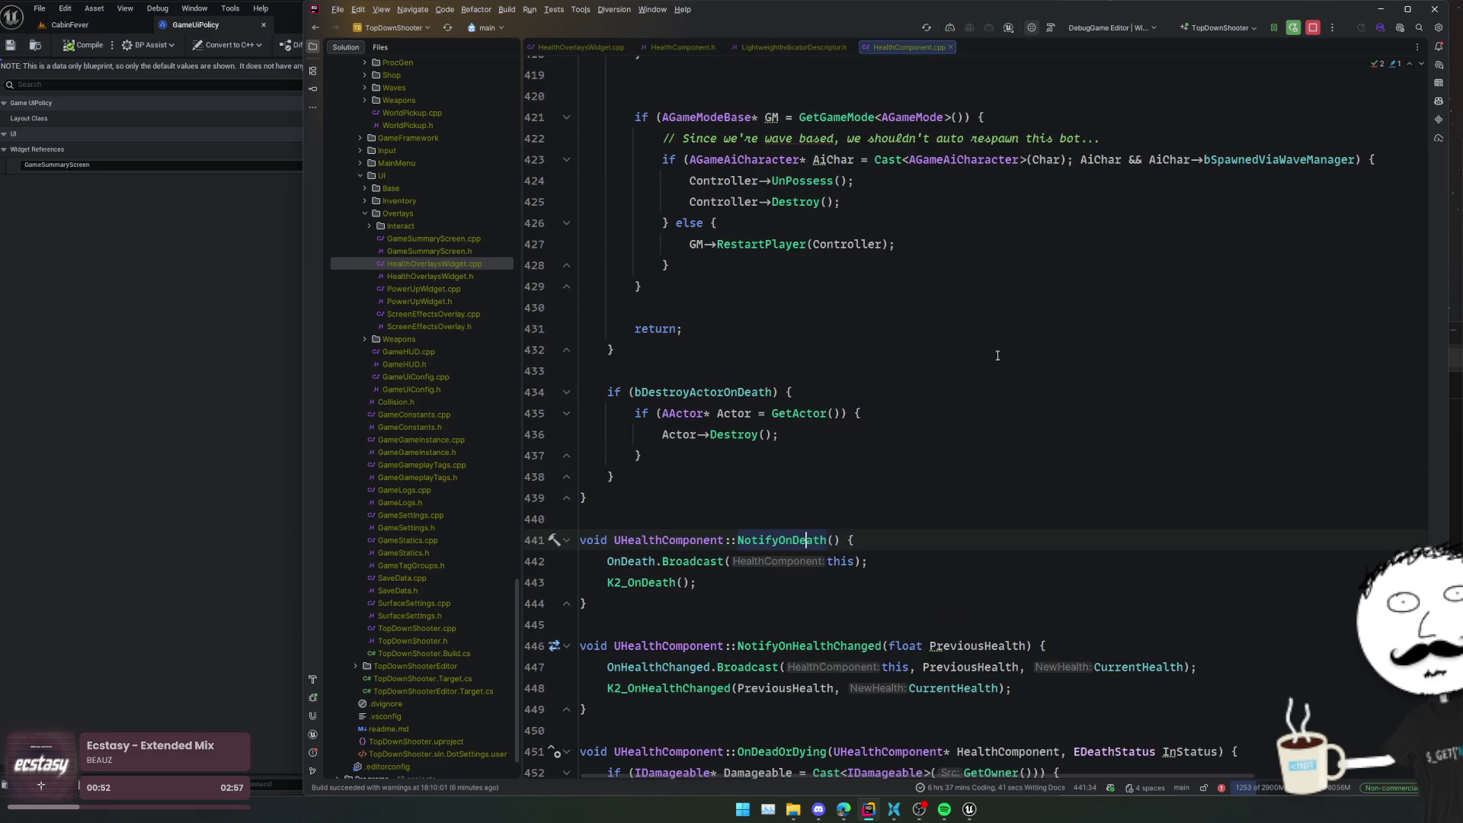
key("Page_Up")
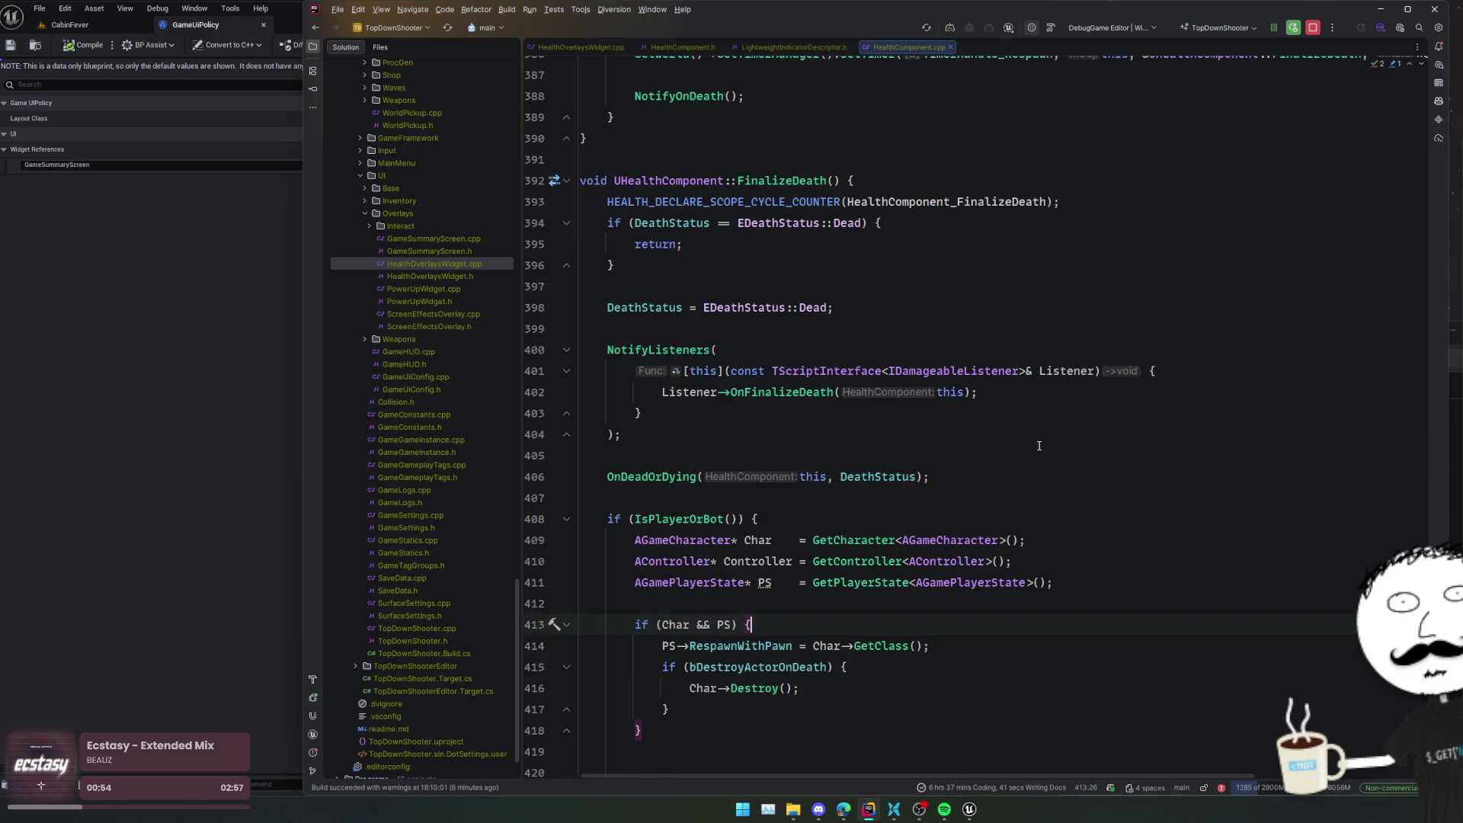
left_click(567, 519)
left_click(790, 329)
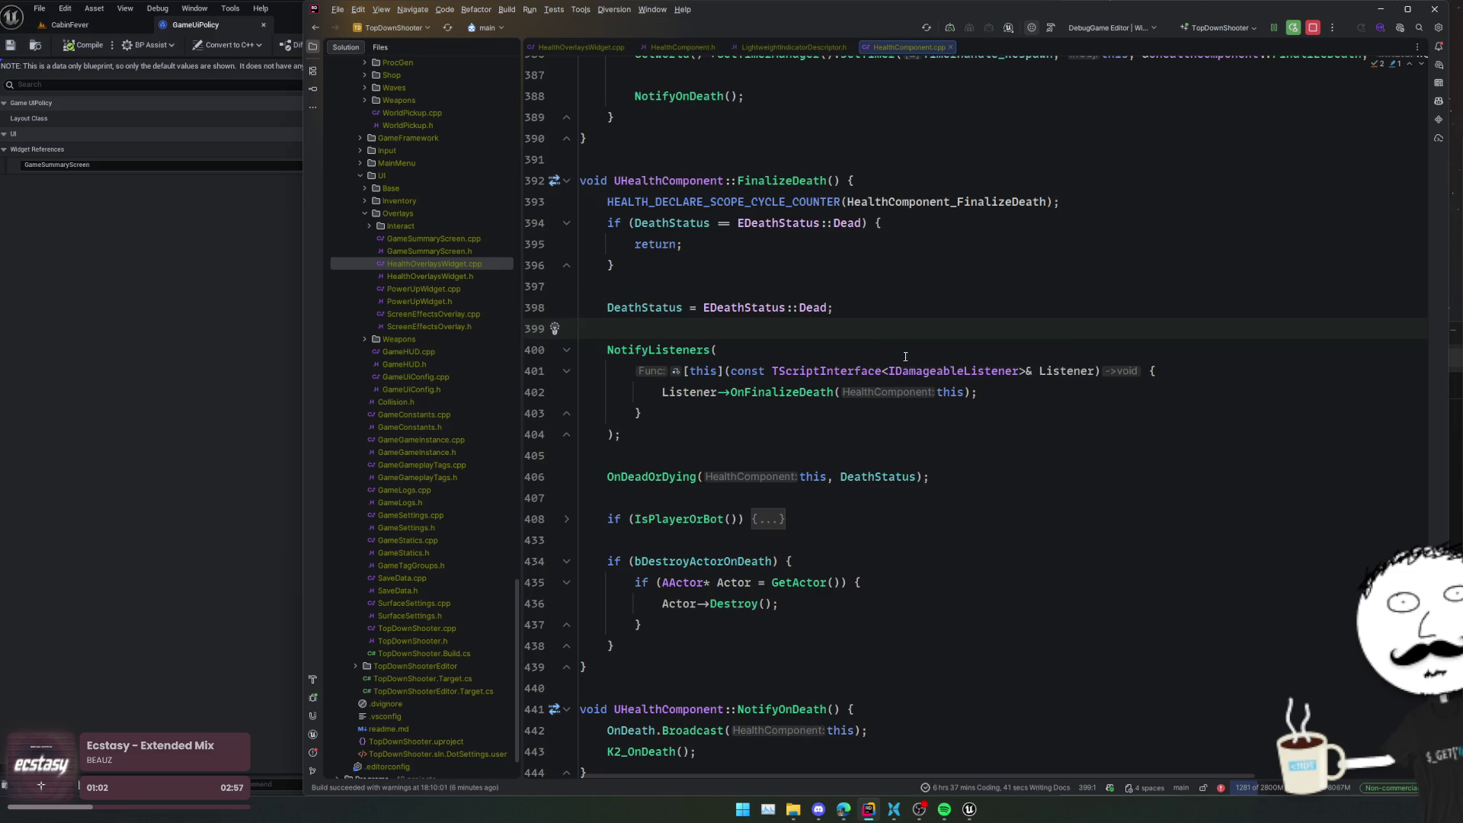
scroll(905, 358, "up", 15)
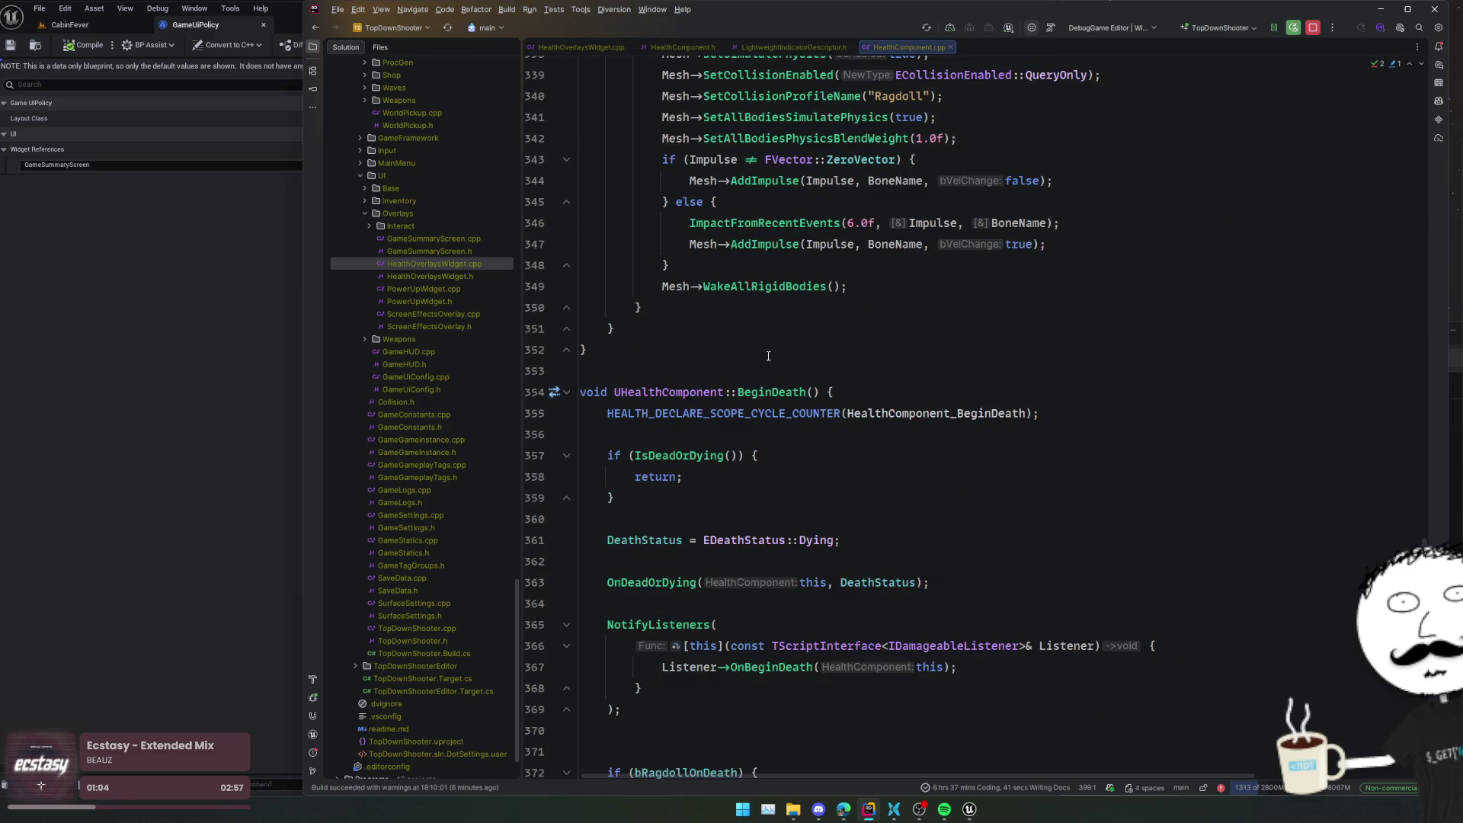
left_click(566, 392)
left_click(566, 435)
left_click(744, 373)
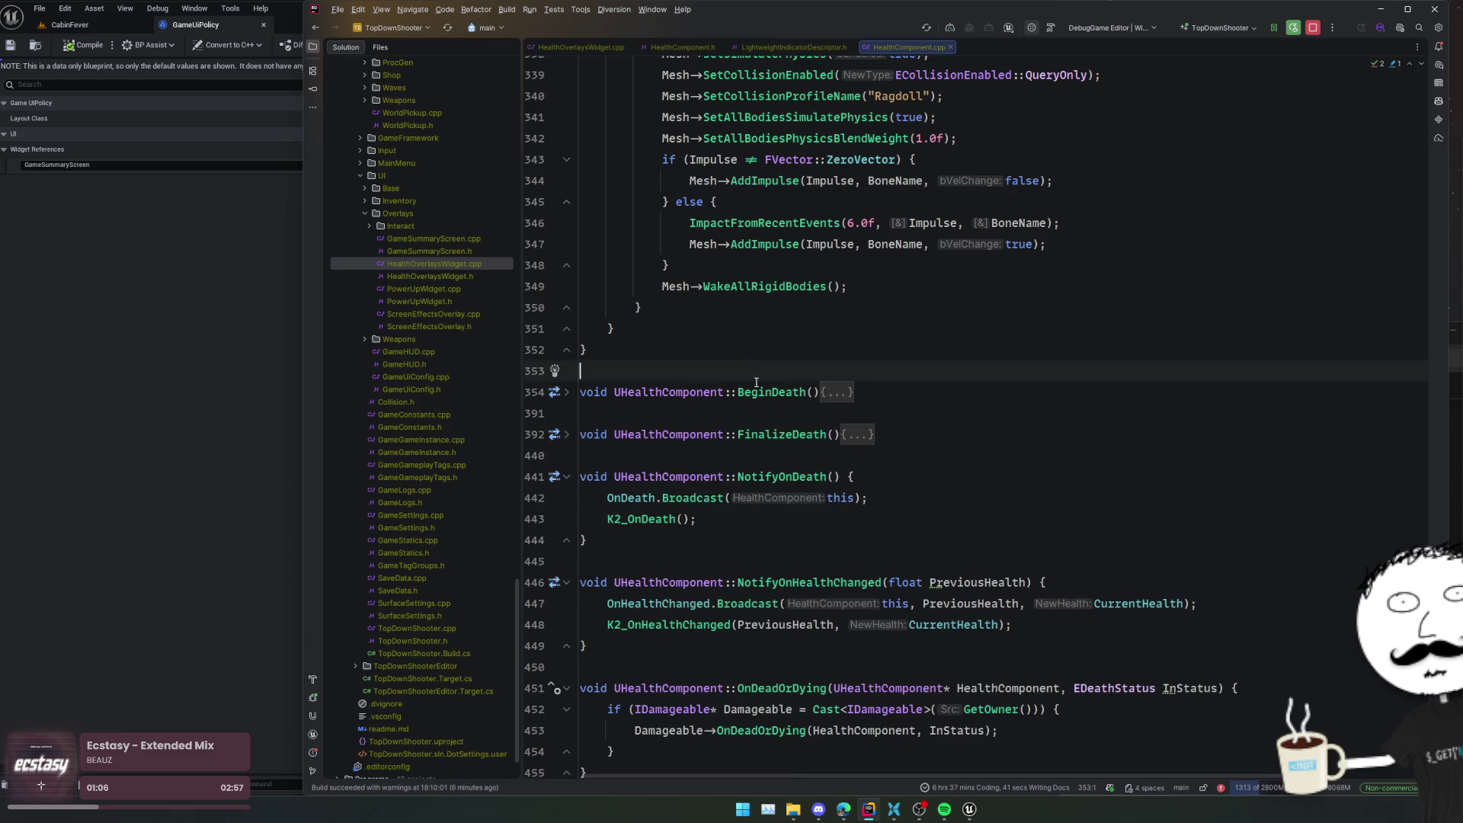
scroll(744, 375, "up", 8)
left_click(810, 356)
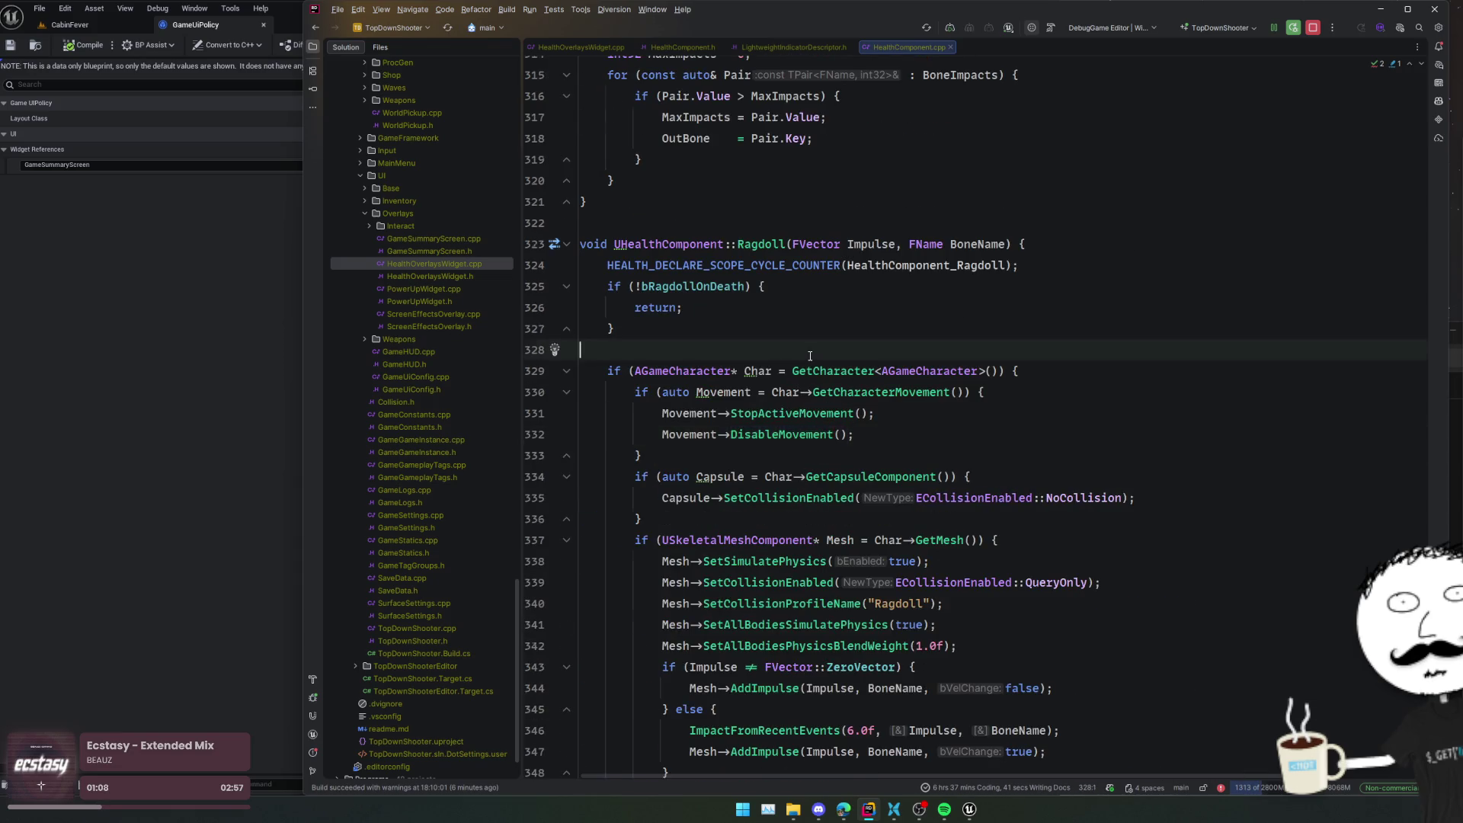
left_click(772, 244)
scroll(772, 244, "up", 15)
left_click(819, 371)
scroll(820, 378, "up", 17)
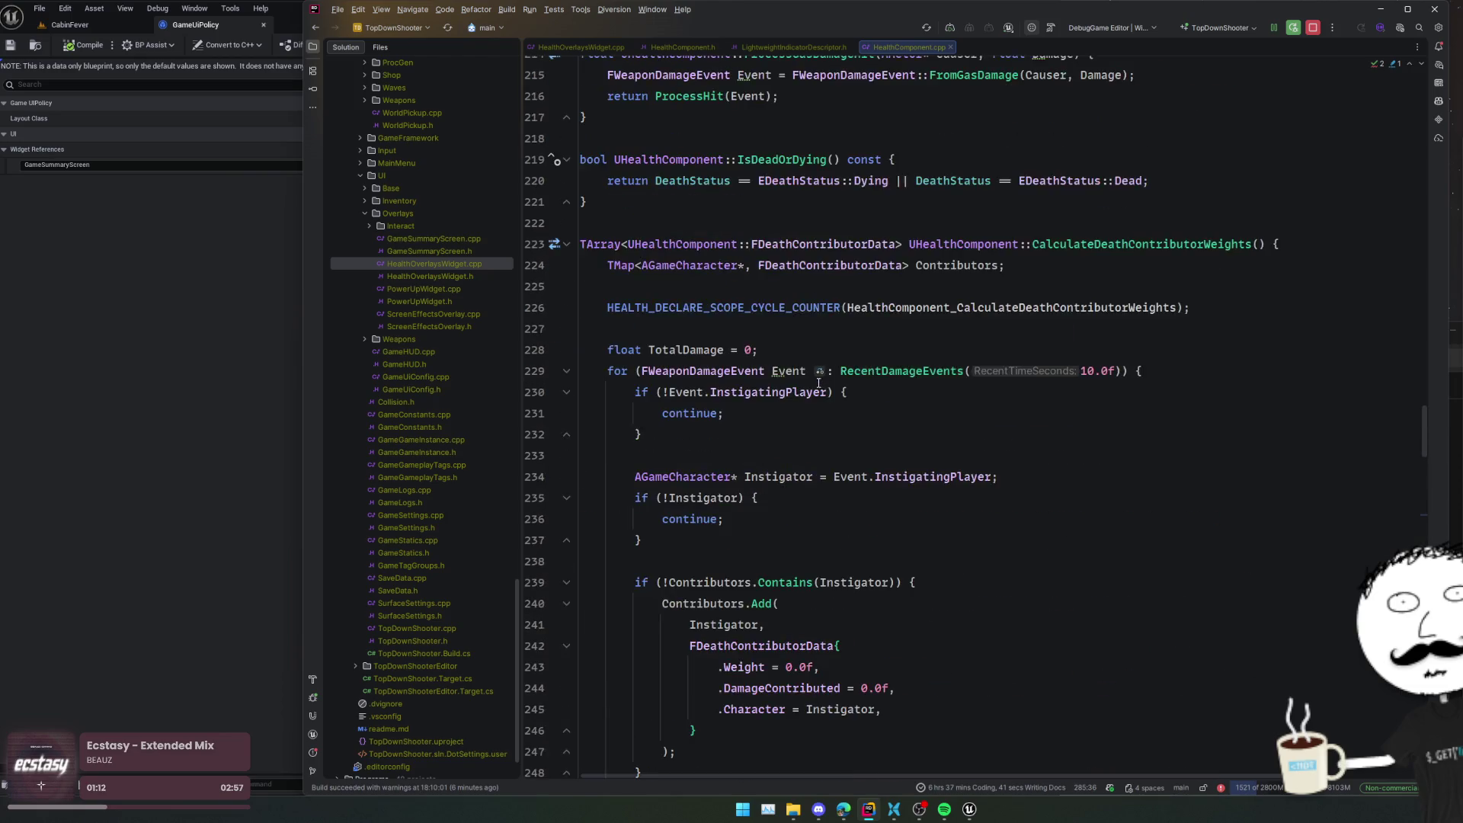
scroll(819, 383, "up", 13)
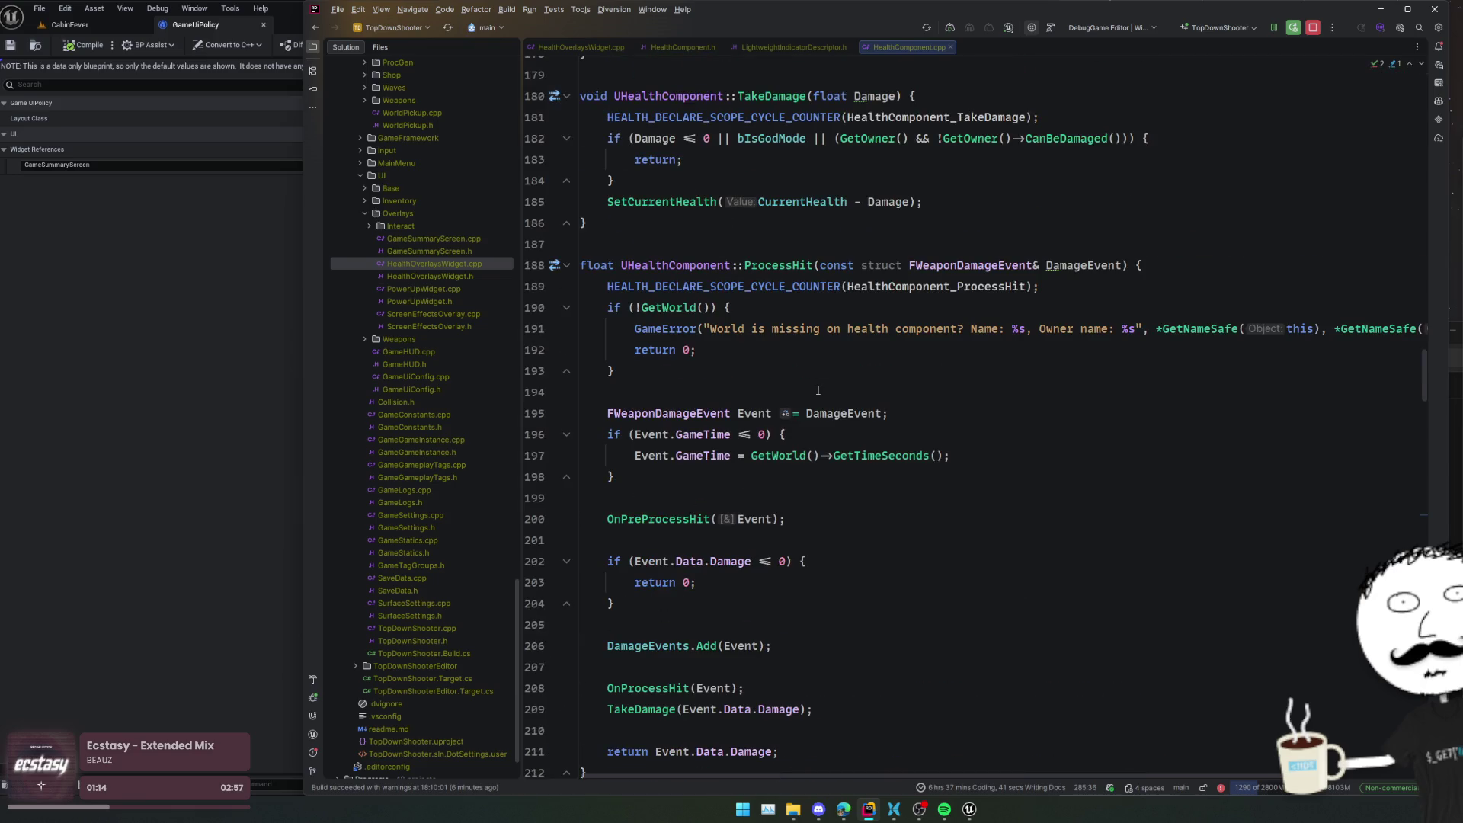
left_click(818, 390)
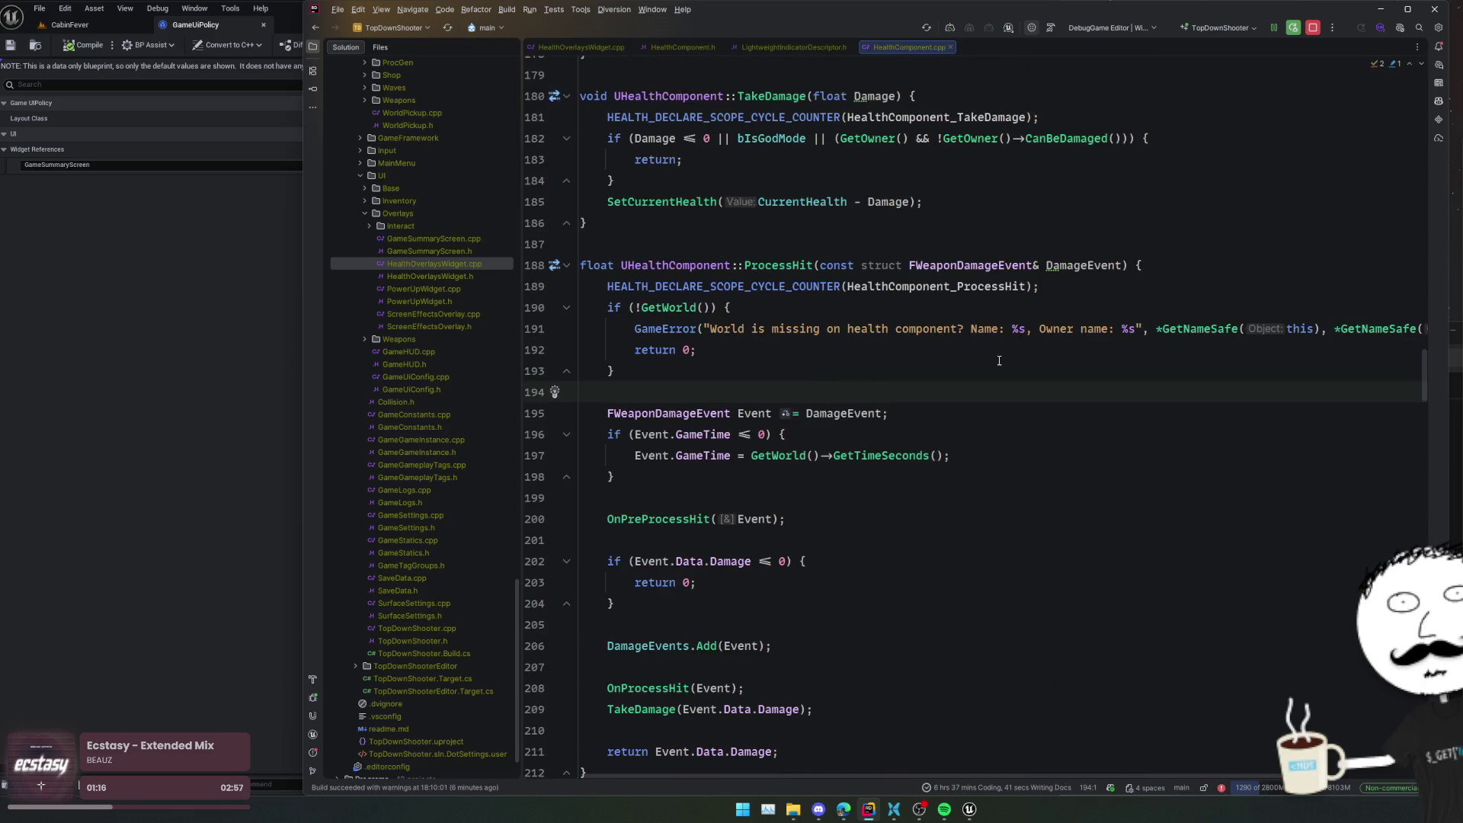
scroll(989, 388, "down", 3)
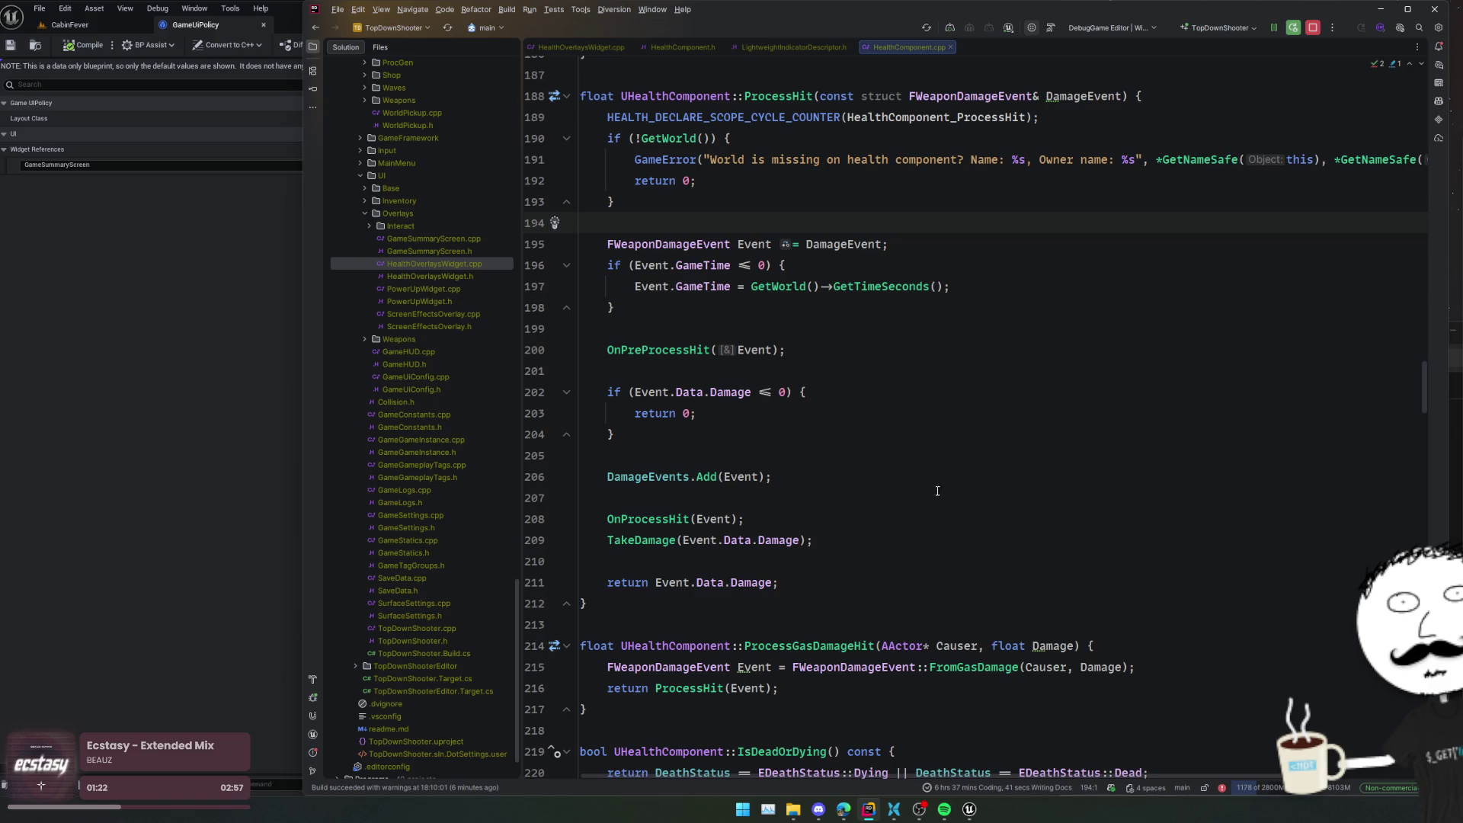
scroll(936, 500, "up", 3)
scroll(940, 501, "down", 2)
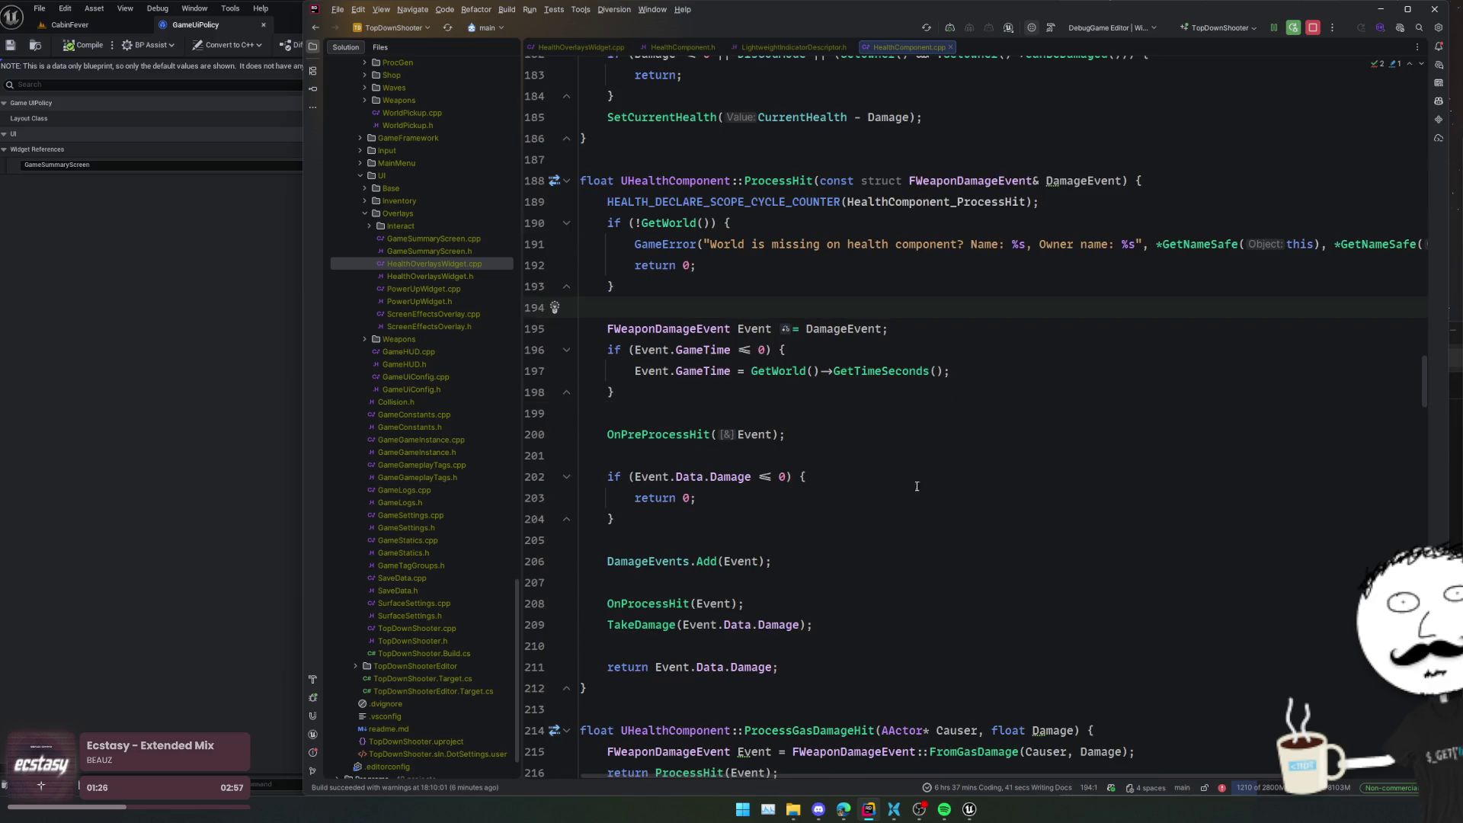
scroll(888, 507, "up", 3)
scroll(888, 507, "down", 6)
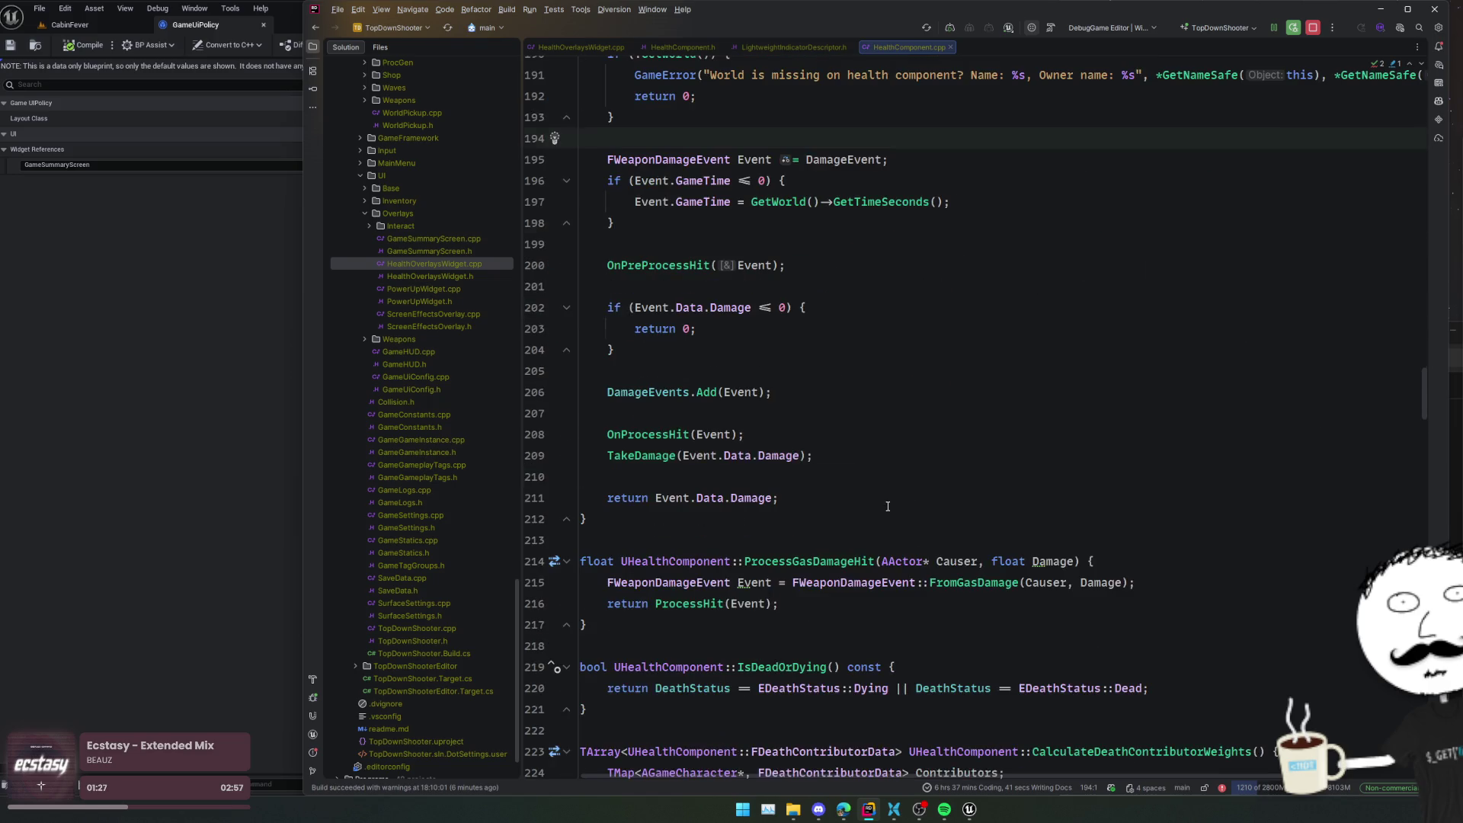
left_click(661, 463, "ctrl")
left_click(676, 413, "ctrl")
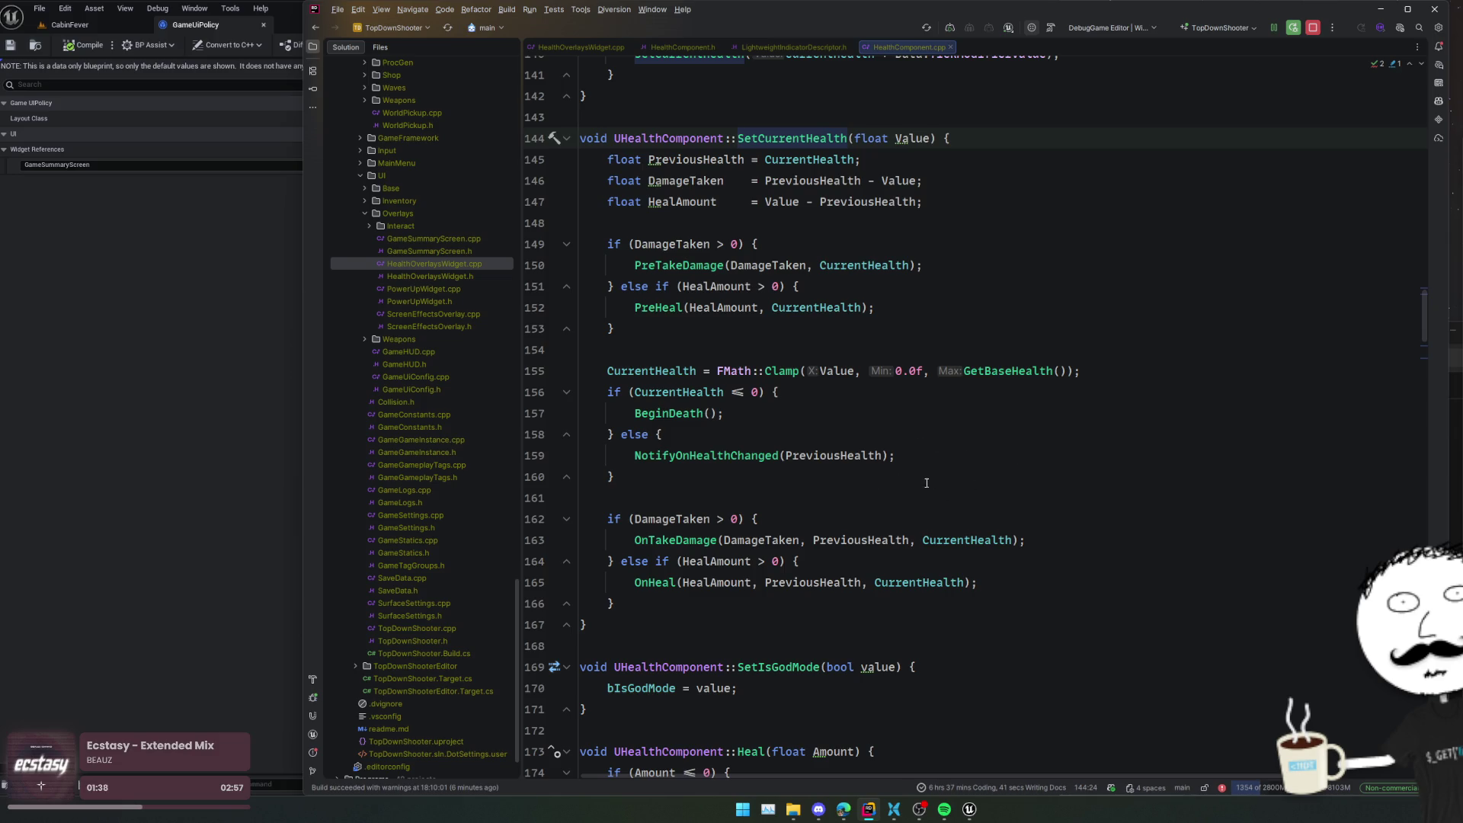
left_click(728, 455, "ctrl")
left_click(793, 392)
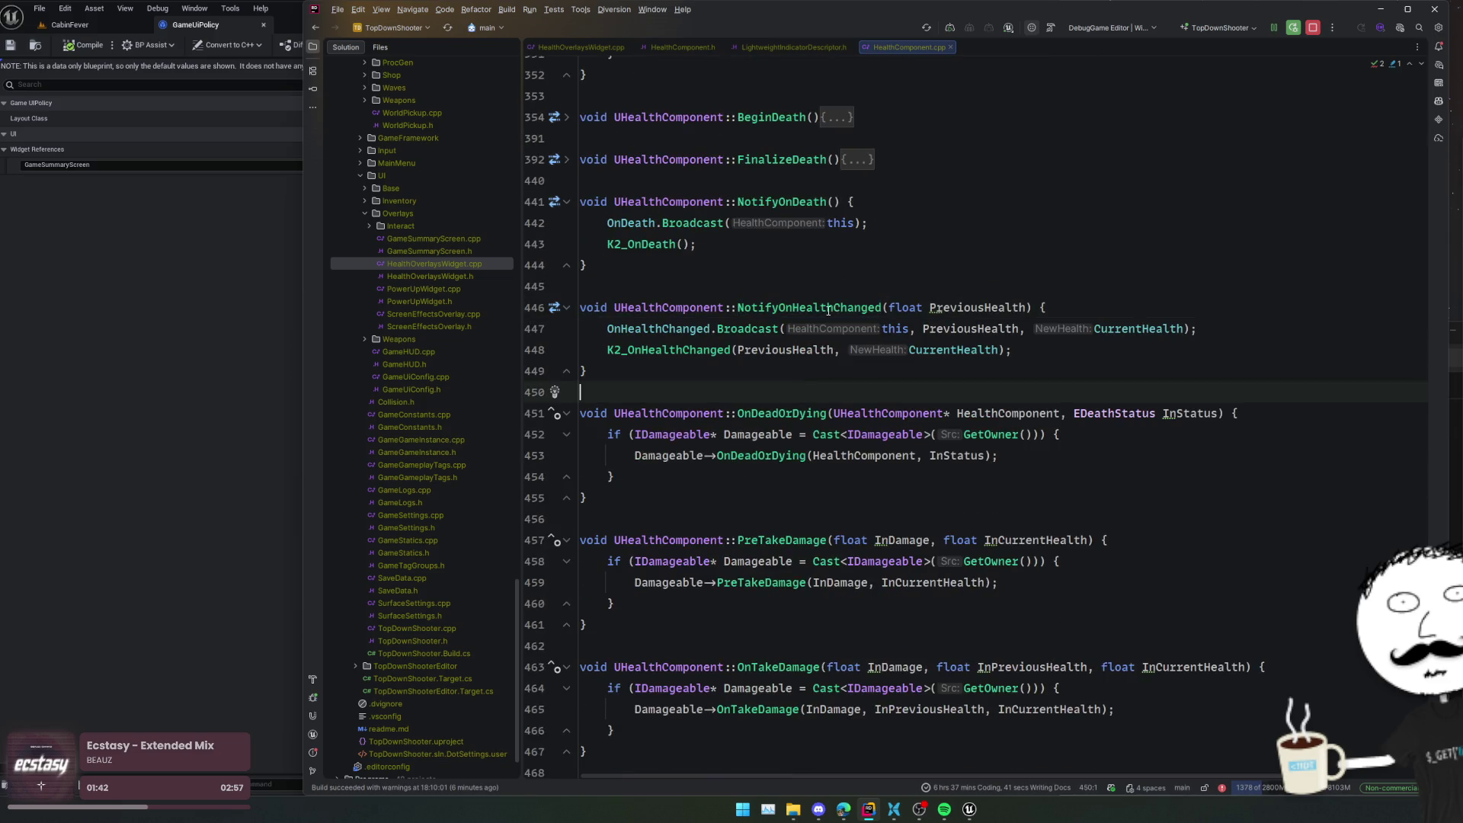
left_click(1069, 350)
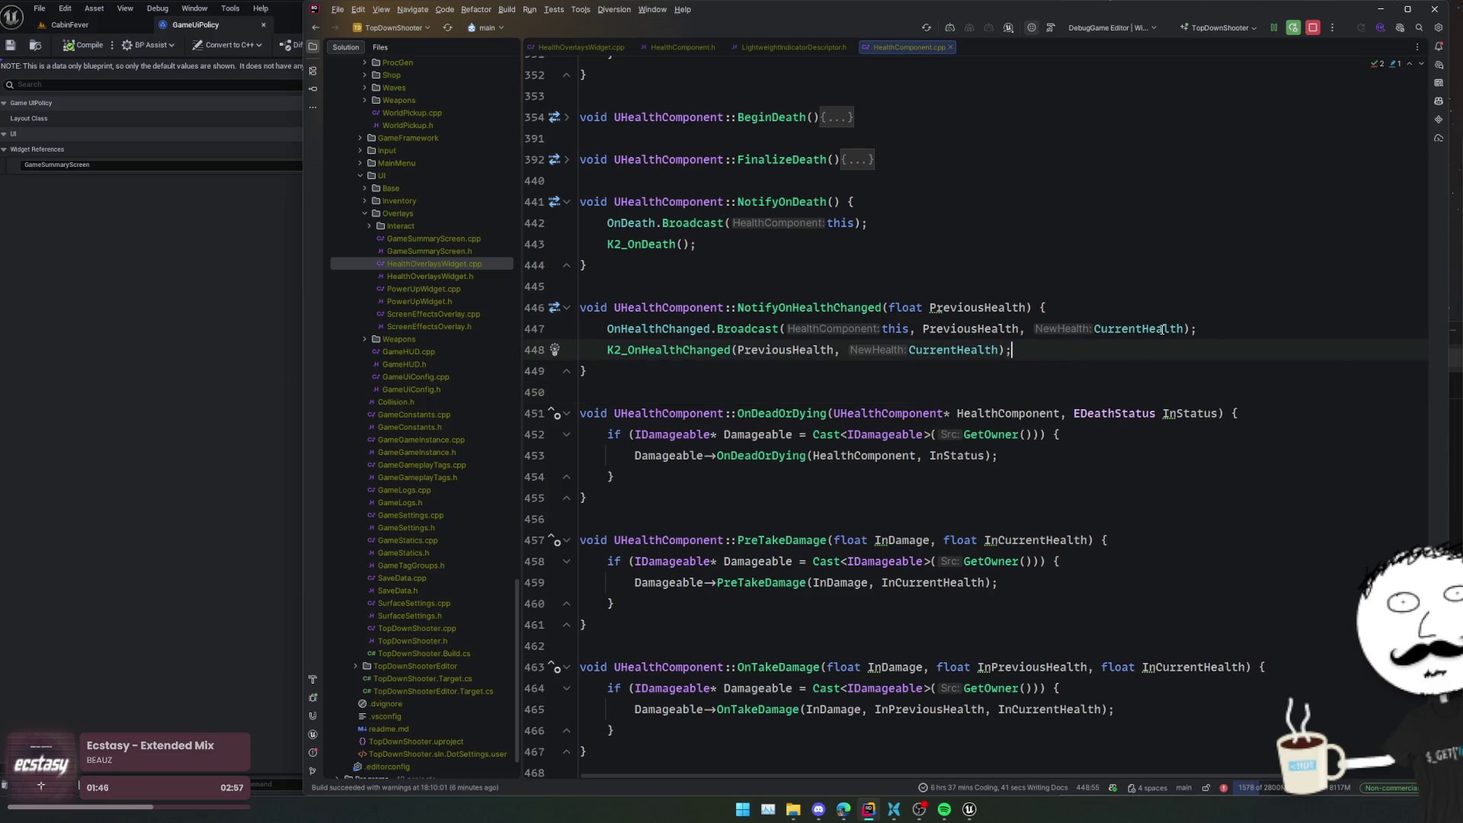
key("Return")
- Add an UpdateHealthBar(); call in NotifyOnHealthChanged, undoing the auto-generated declaration
type("Upd")
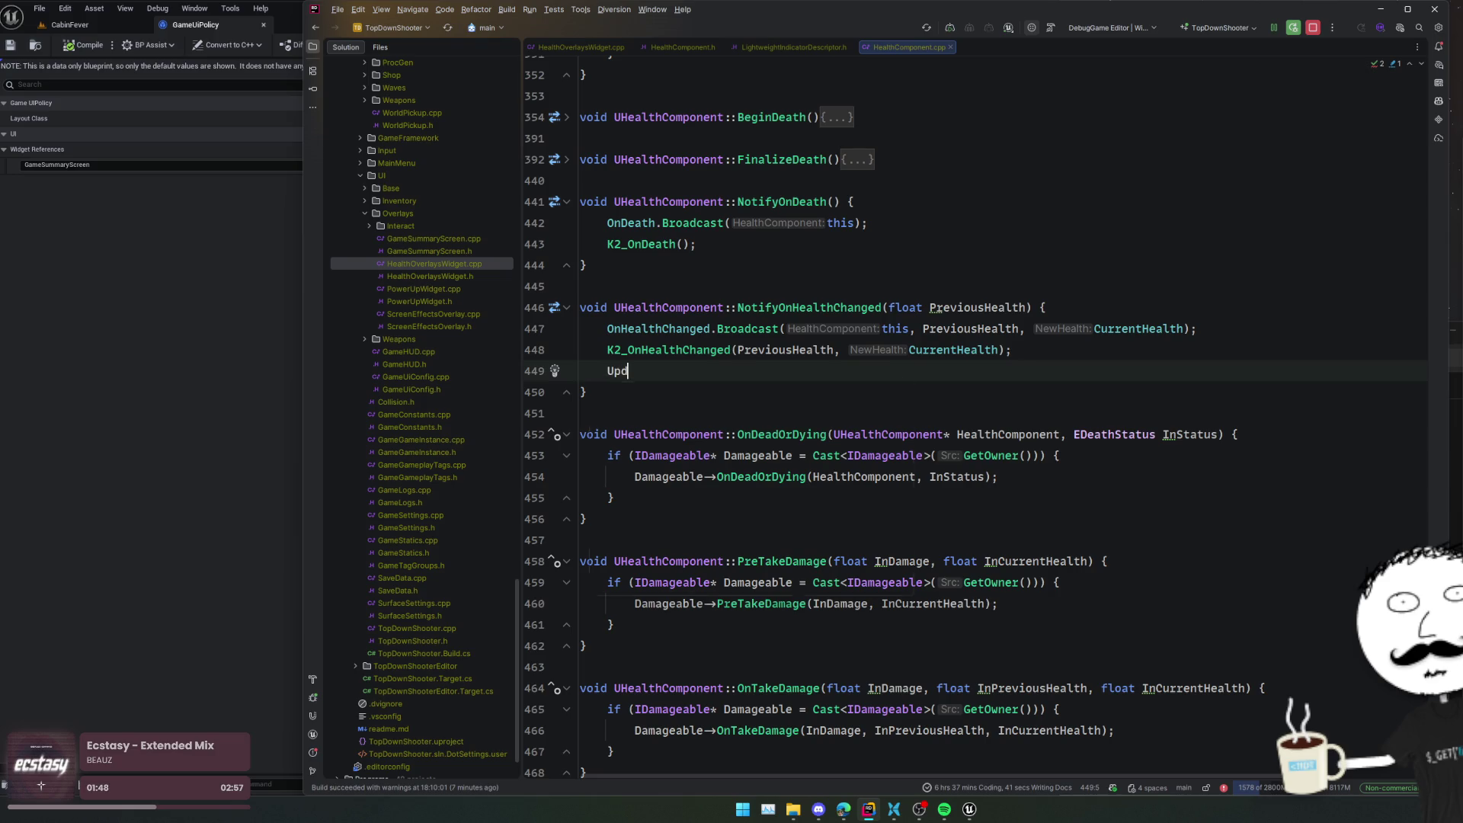
type("ateHealthBar();")
key("Home")
key("alt+Return")
key("Return")
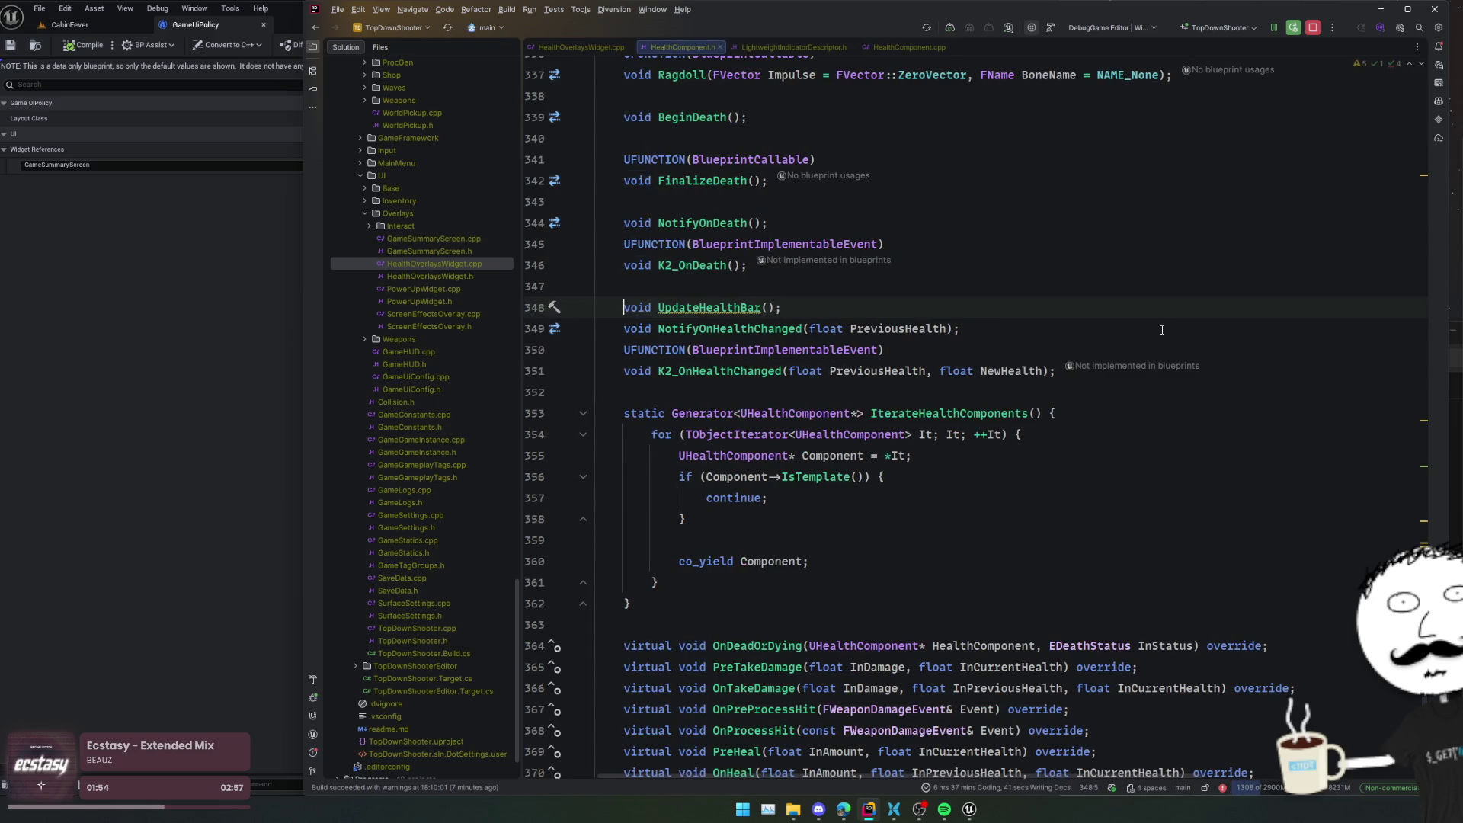
key("ctrl+z")
- Declare UpdateHealthBar below CanDraw in HealthComponent.h
scroll(1162, 330, "down", 5)
left_click(1016, 623)
key("Down")
key("Return")
type("void UpdateHealthBar();")
type("(")
key("BackSpace")
key("Home")
- Generate the empty UpdateHealthBar definition in HealthComponent.cpp with a blank line above it
key("Right")
key("Right")
key("Right")
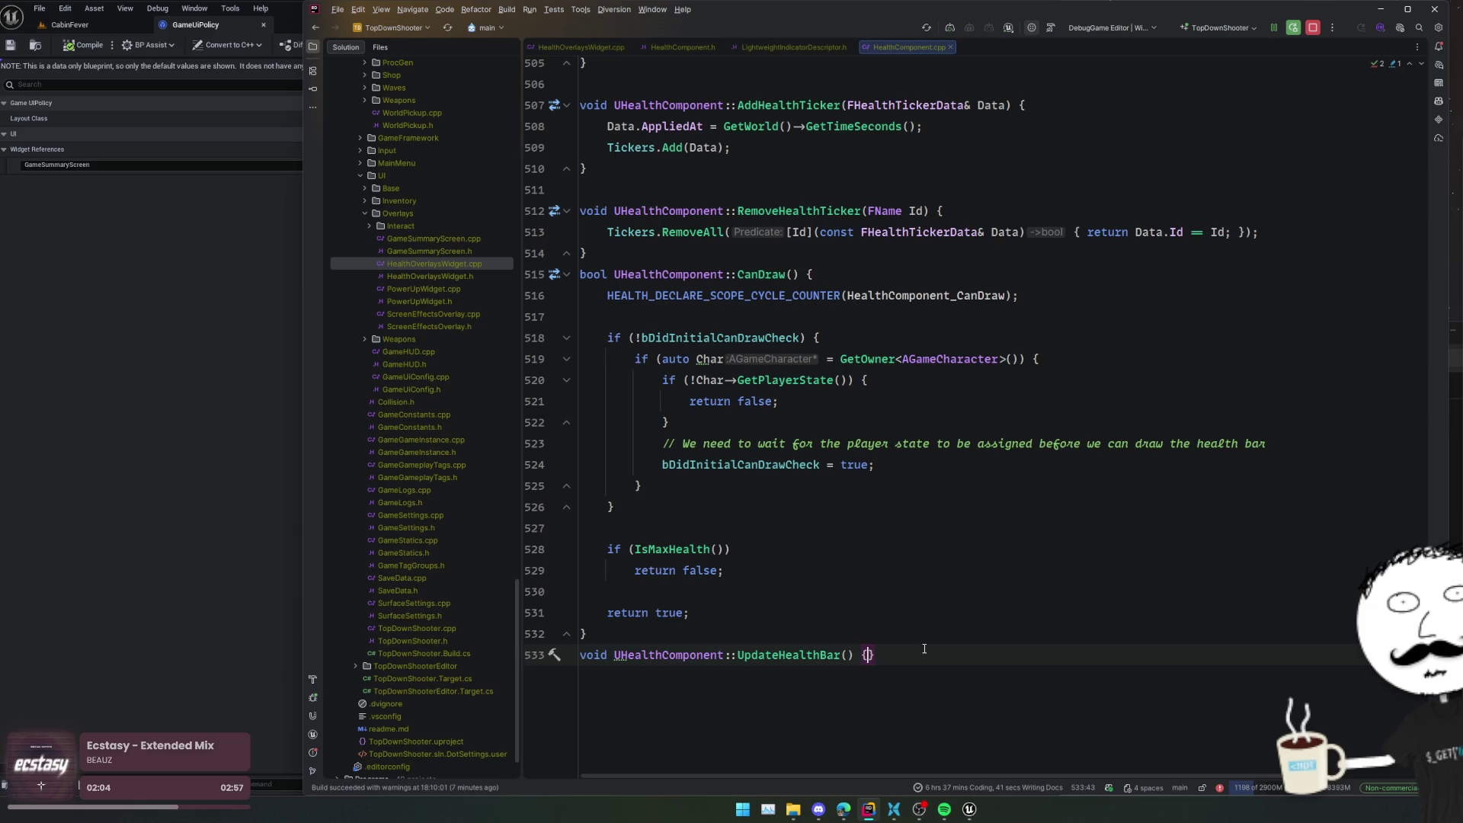
key("Return")
key("Up")
key("Home")
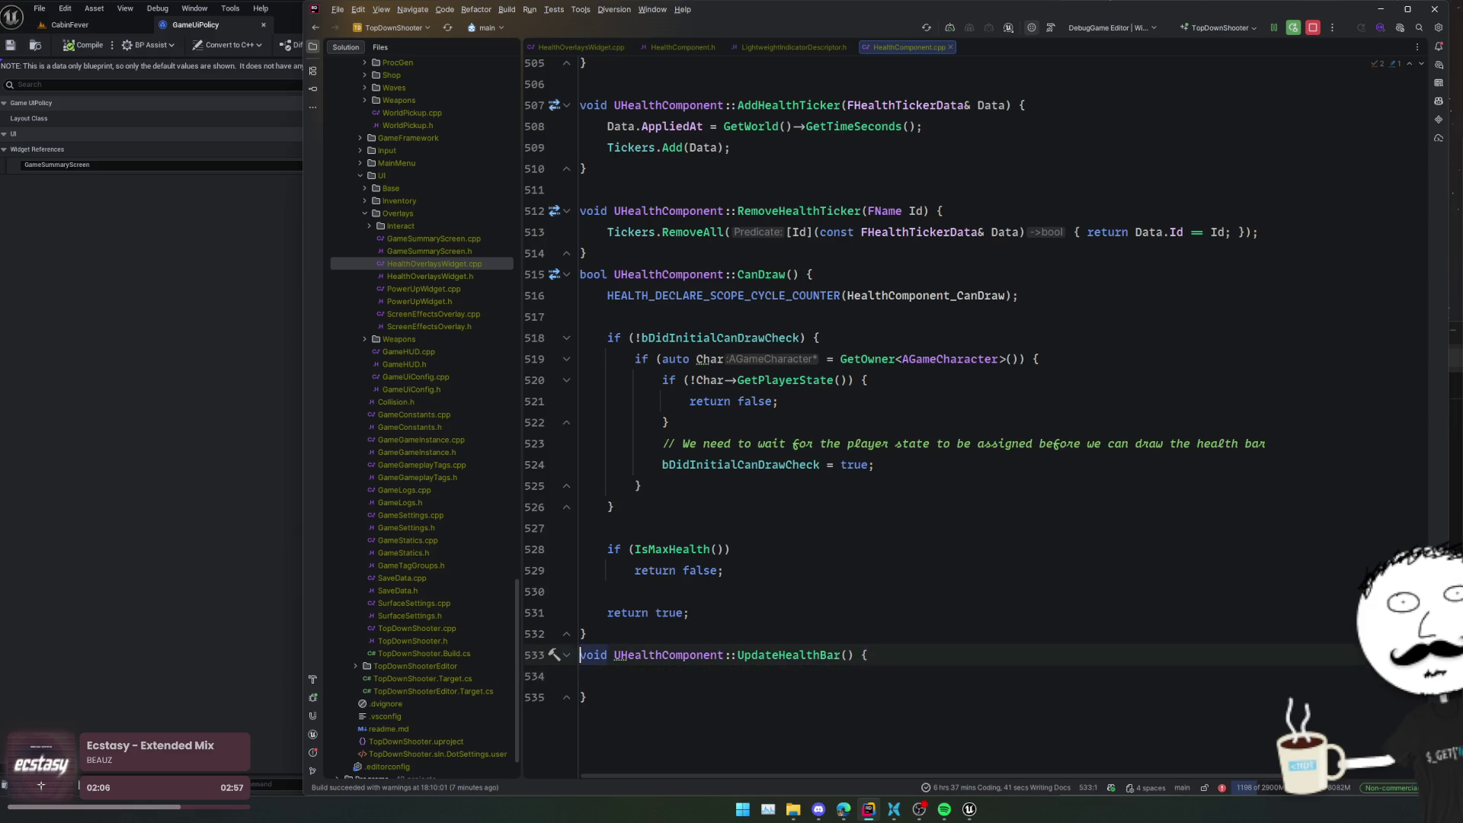
key("Return")
key("Down")
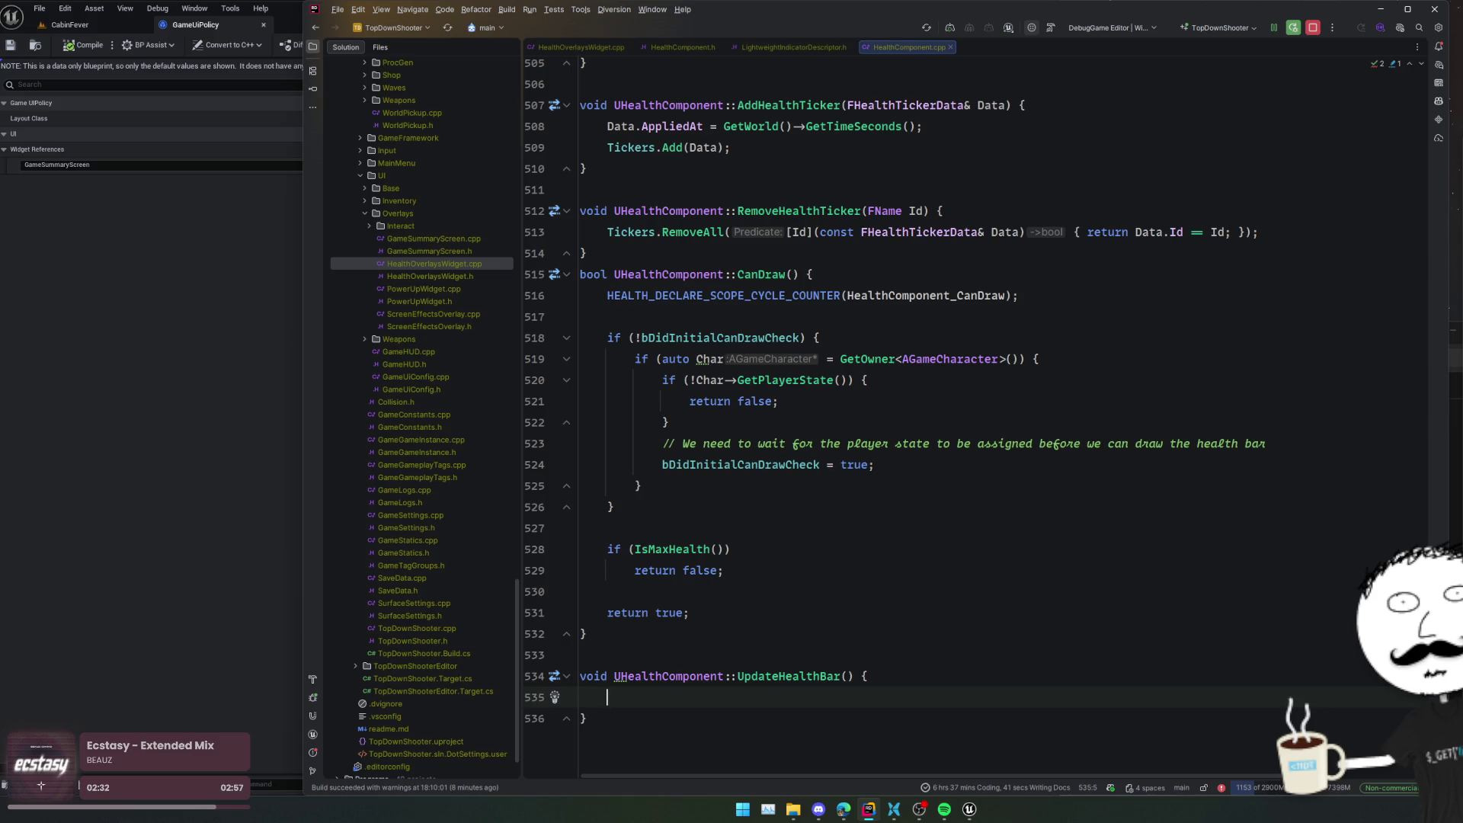
- Set a breakpoint on line 518 of HealthComponent.cpp
left_click(538, 337)
scroll(422, 359, "up", 15)
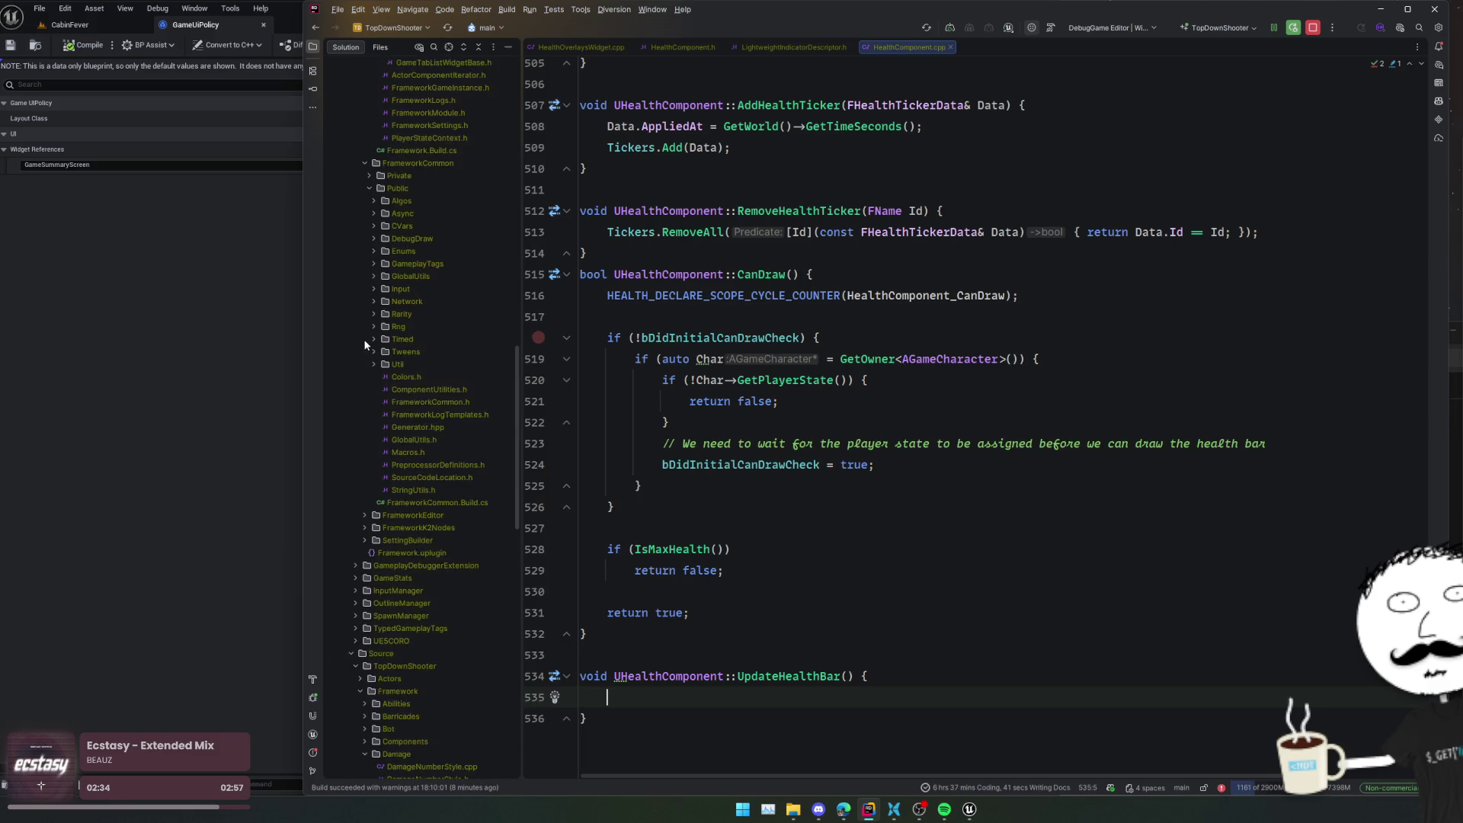
scroll(423, 364, "up", 2)
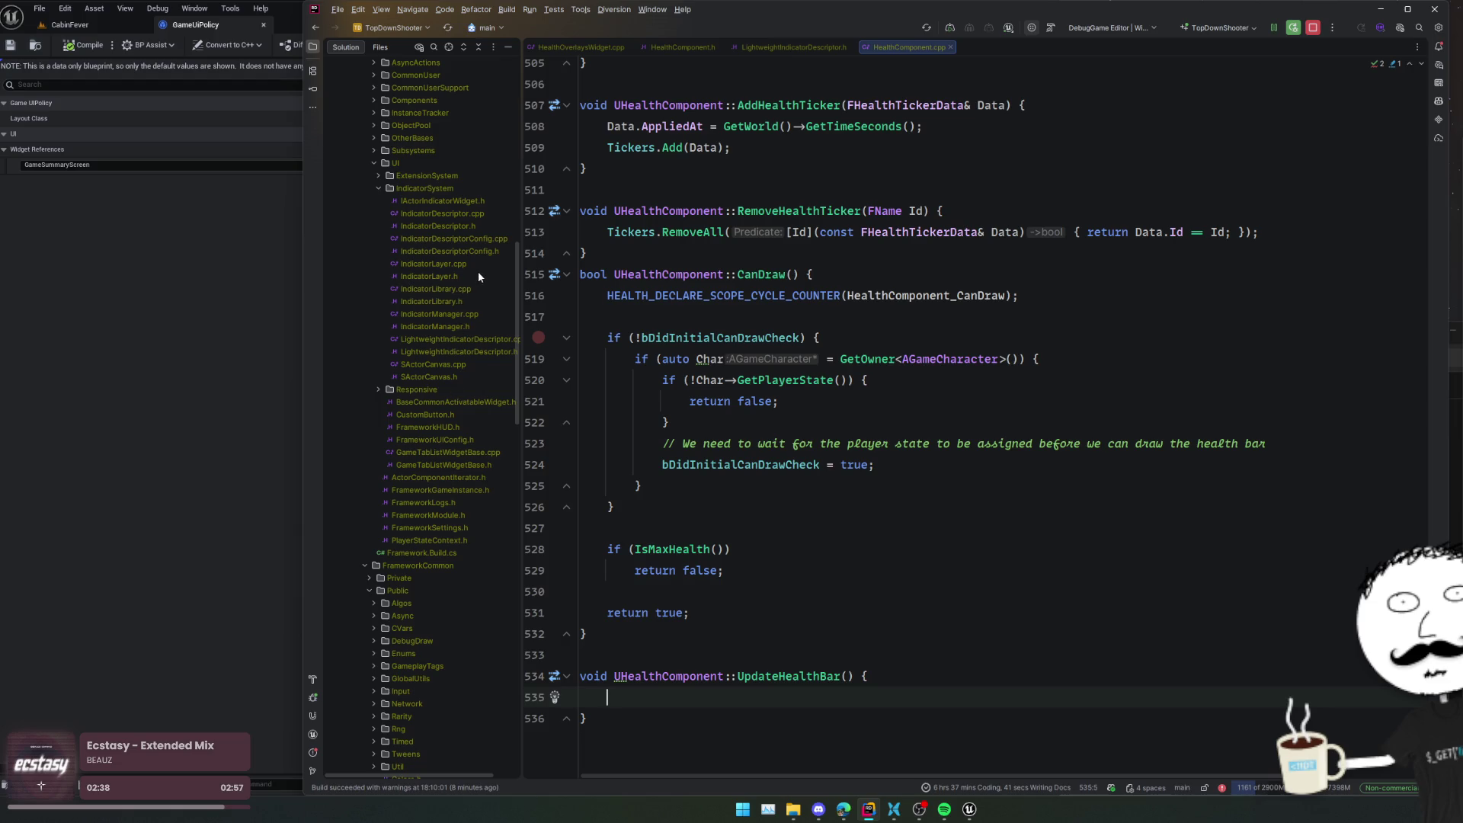
- Open IndicatorManager.h and jump from the AddIndicator declaration to its definition in IndicatorManager.cpp
double_click(457, 327)
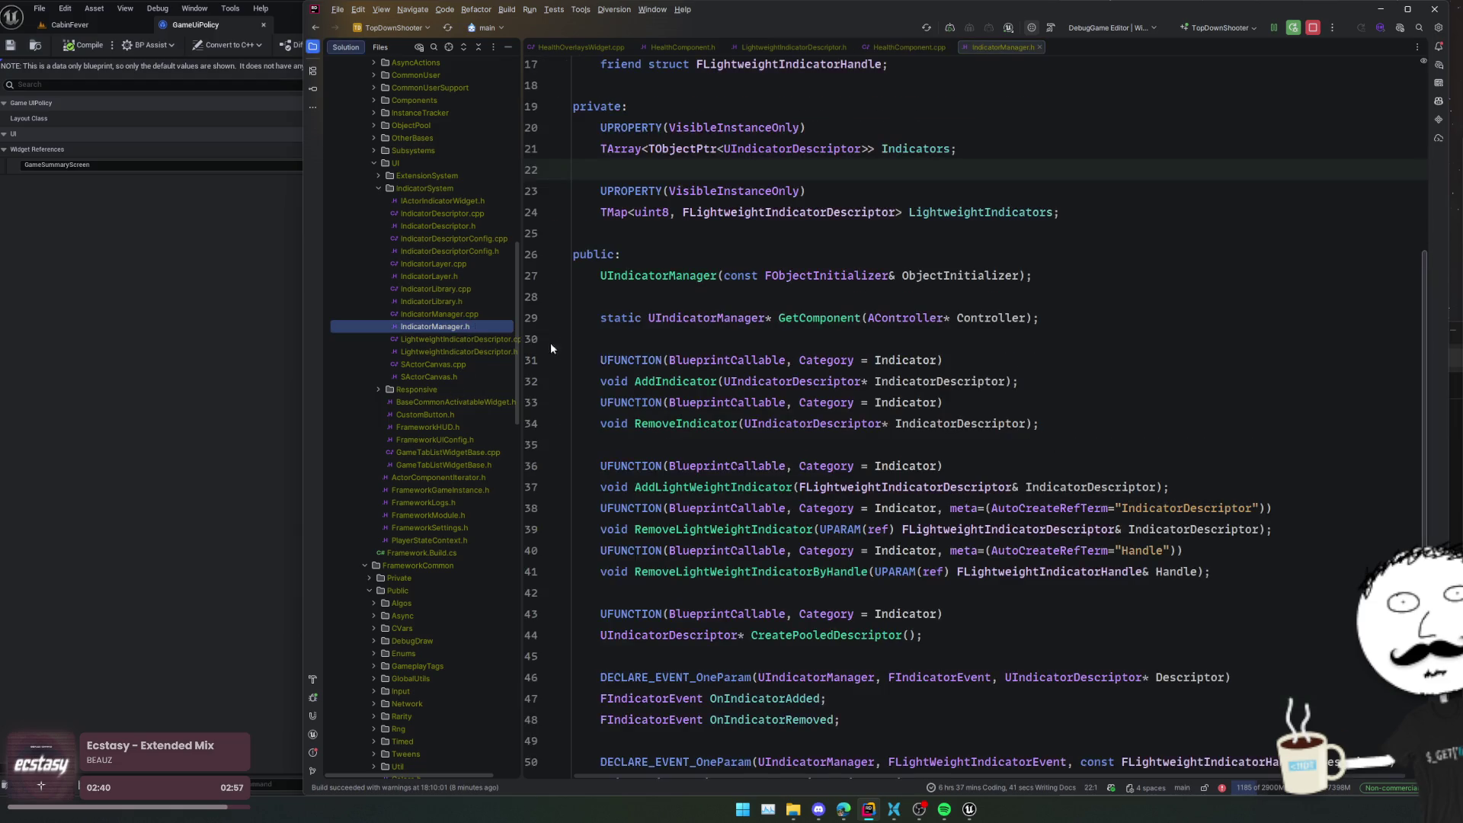
scroll(759, 445, "down", 3)
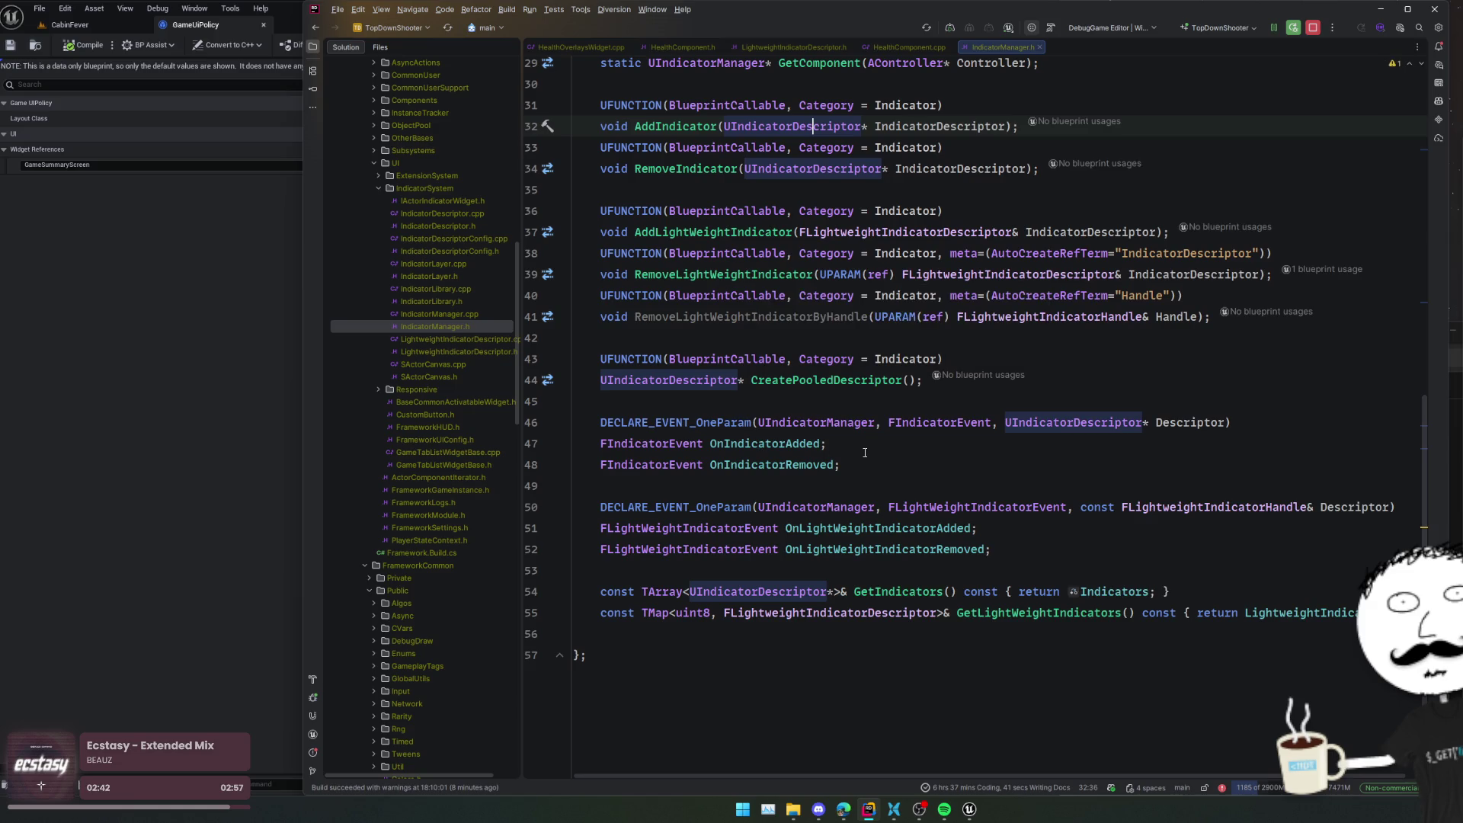
left_click(860, 399)
scroll(859, 400, "up", 2)
scroll(790, 438, "up", 4)
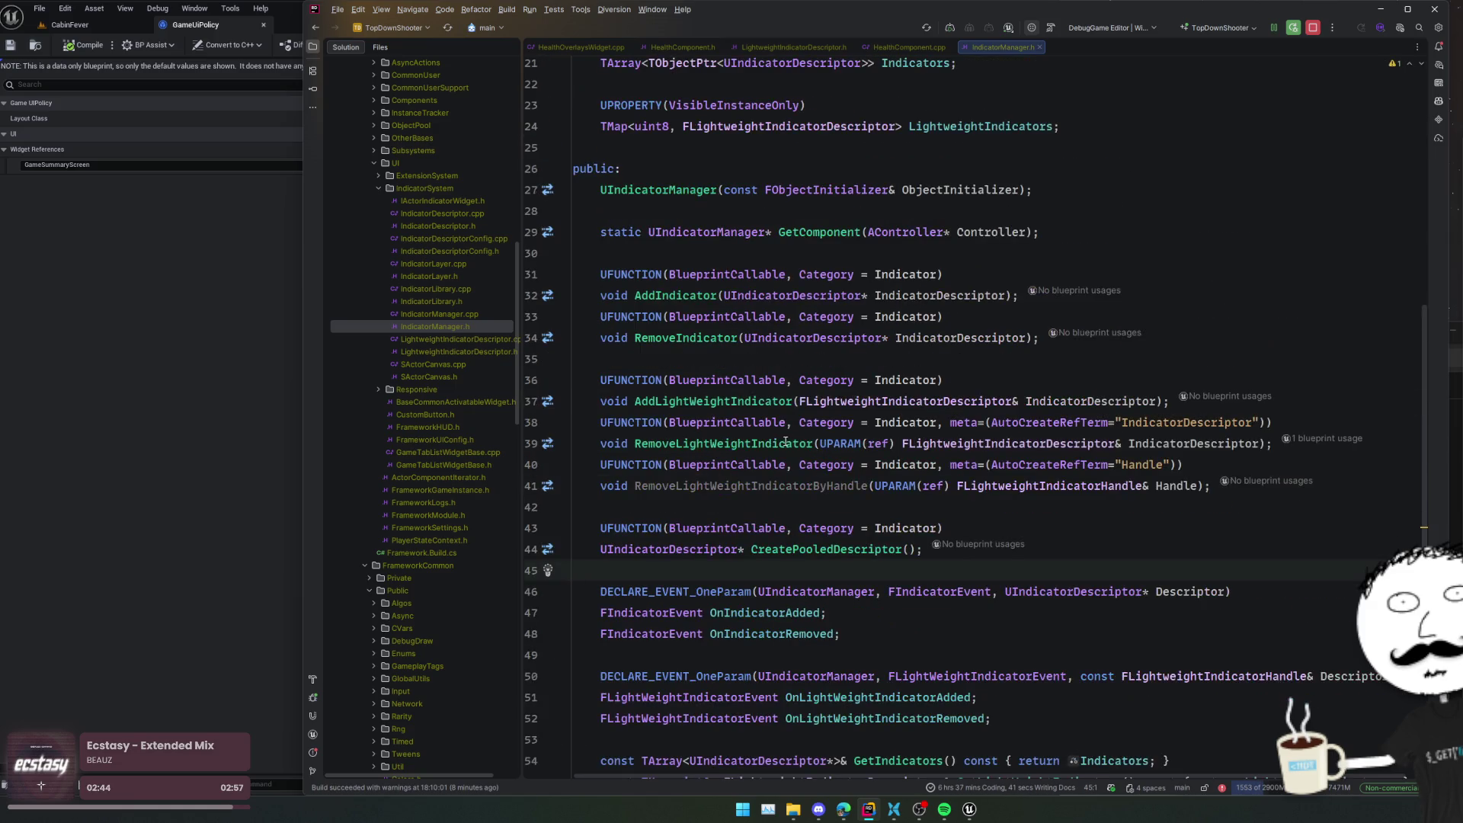
left_click(778, 444)
scroll(778, 446, "up", 2)
left_click(778, 443)
scroll(778, 443, "down", 2)
left_click(695, 467, "ctrl")
- Read through AddIndicator down into the RemoveIndicator code in IndicatorManager.cpp
left_click(610, 392)
left_click(1028, 354)
key("Down")
key("Up")
key("Down")
key("Up")
key("Down")
key("Down")
scroll(1021, 381, "down", 3)
- Find all usages of OnIndicatorRemoved from its line 33 broadcast, listing 2 results
left_click(1006, 411)
key("Down")
scroll(1009, 457, "down", 3)
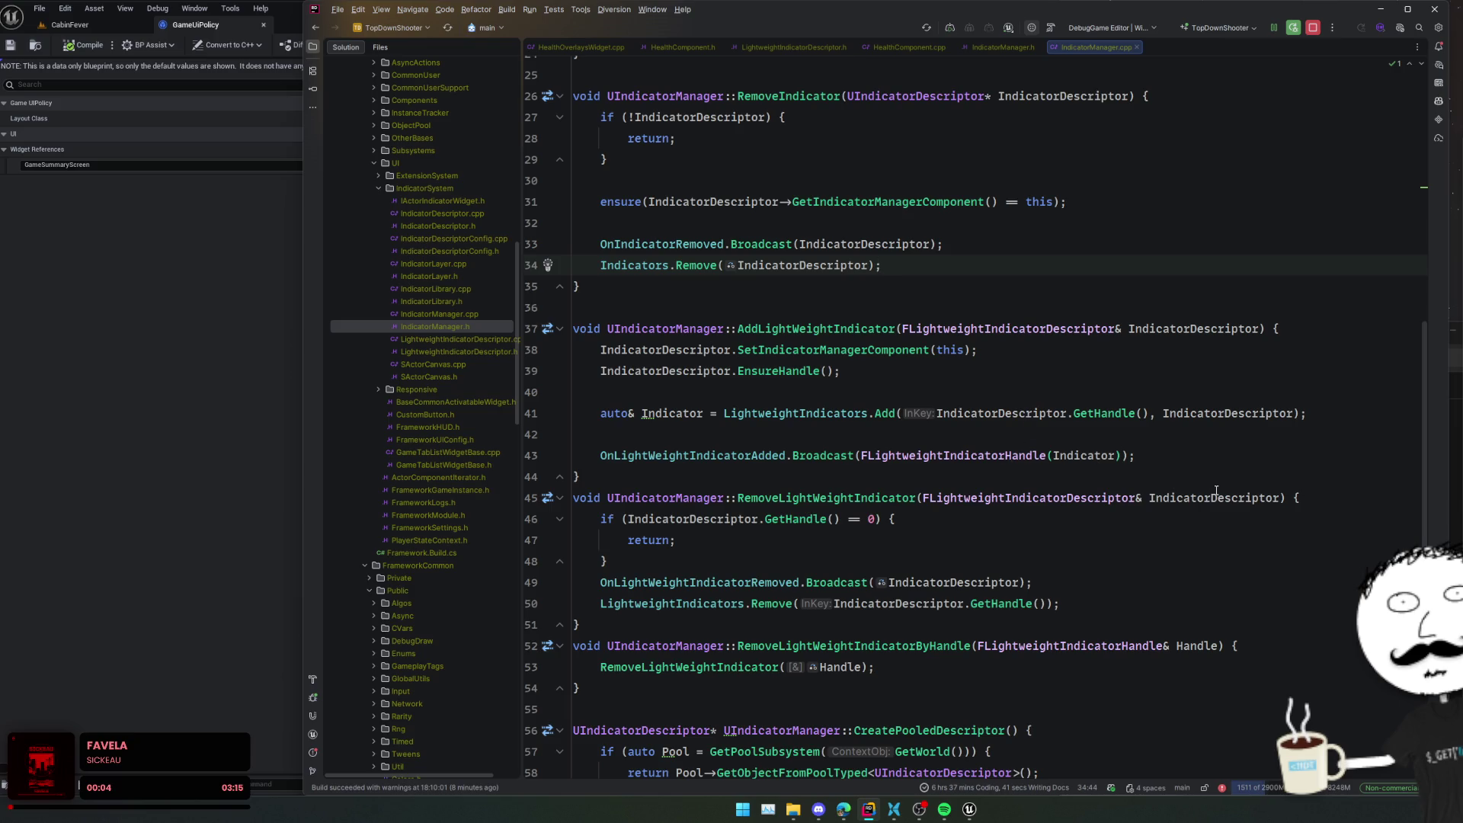
scroll(1209, 467, "down", 3)
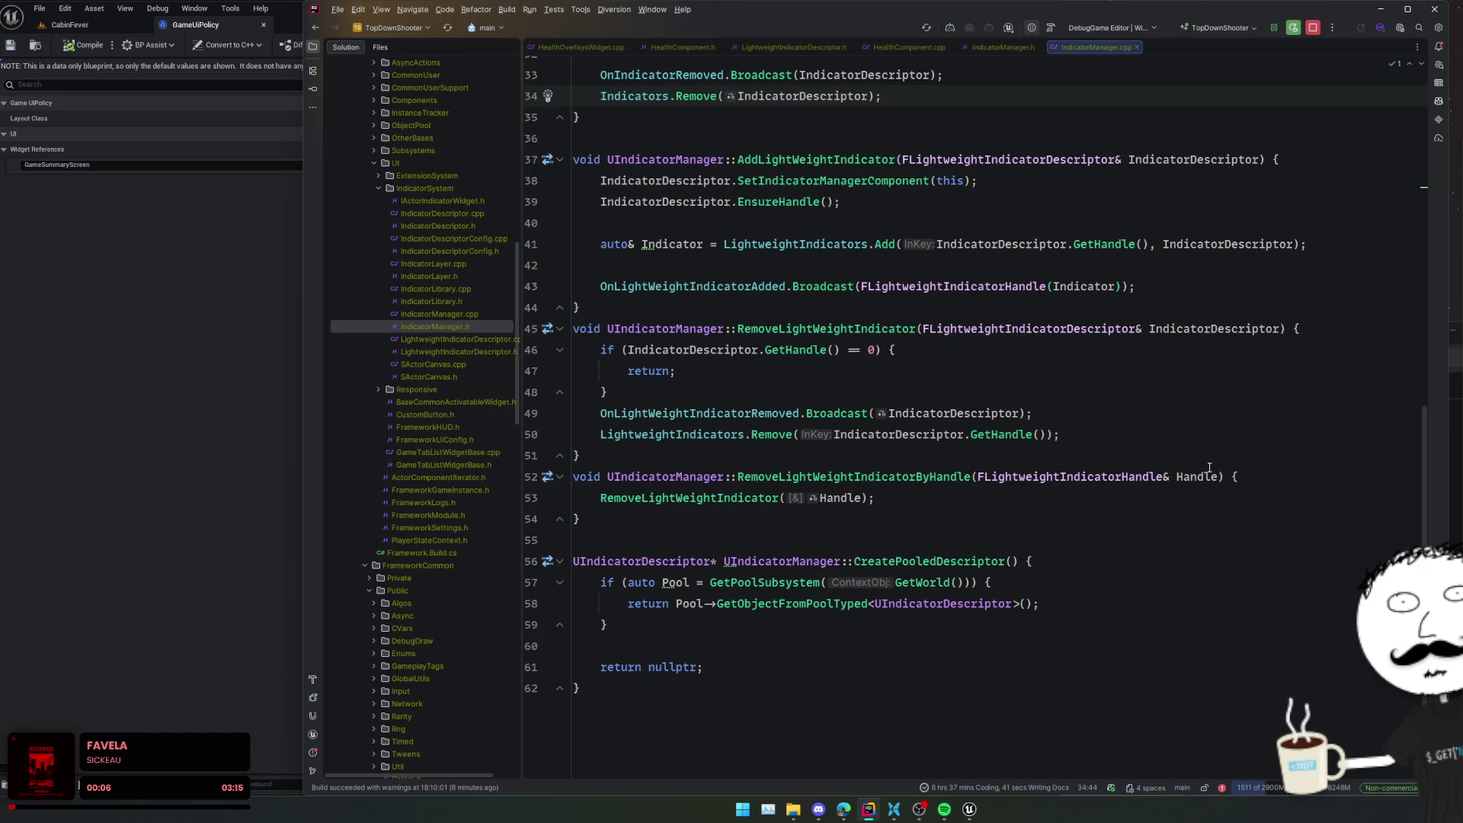
scroll(1210, 468, "up", 3)
scroll(1210, 468, "up", 4)
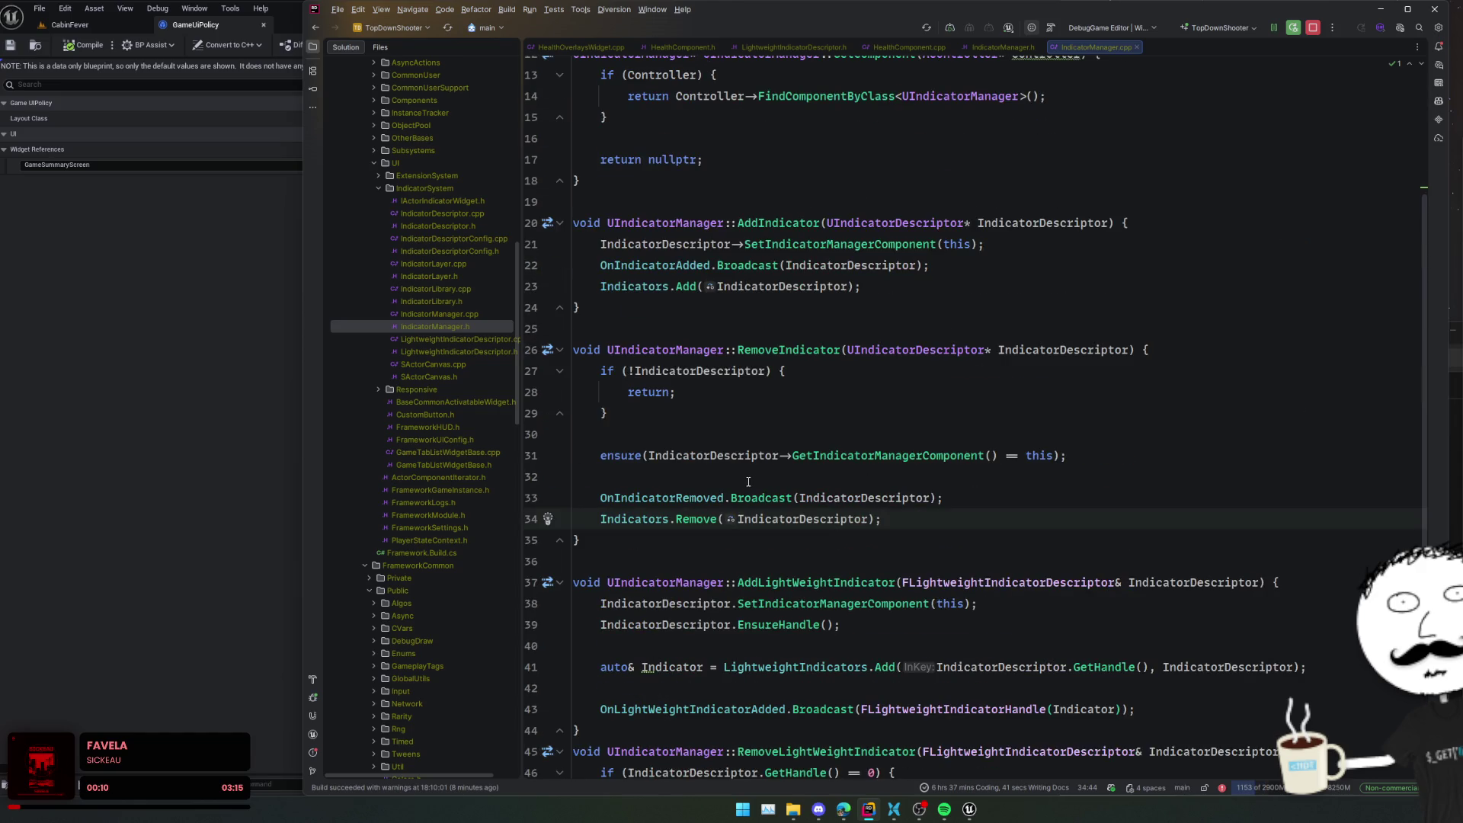
left_click(693, 498)
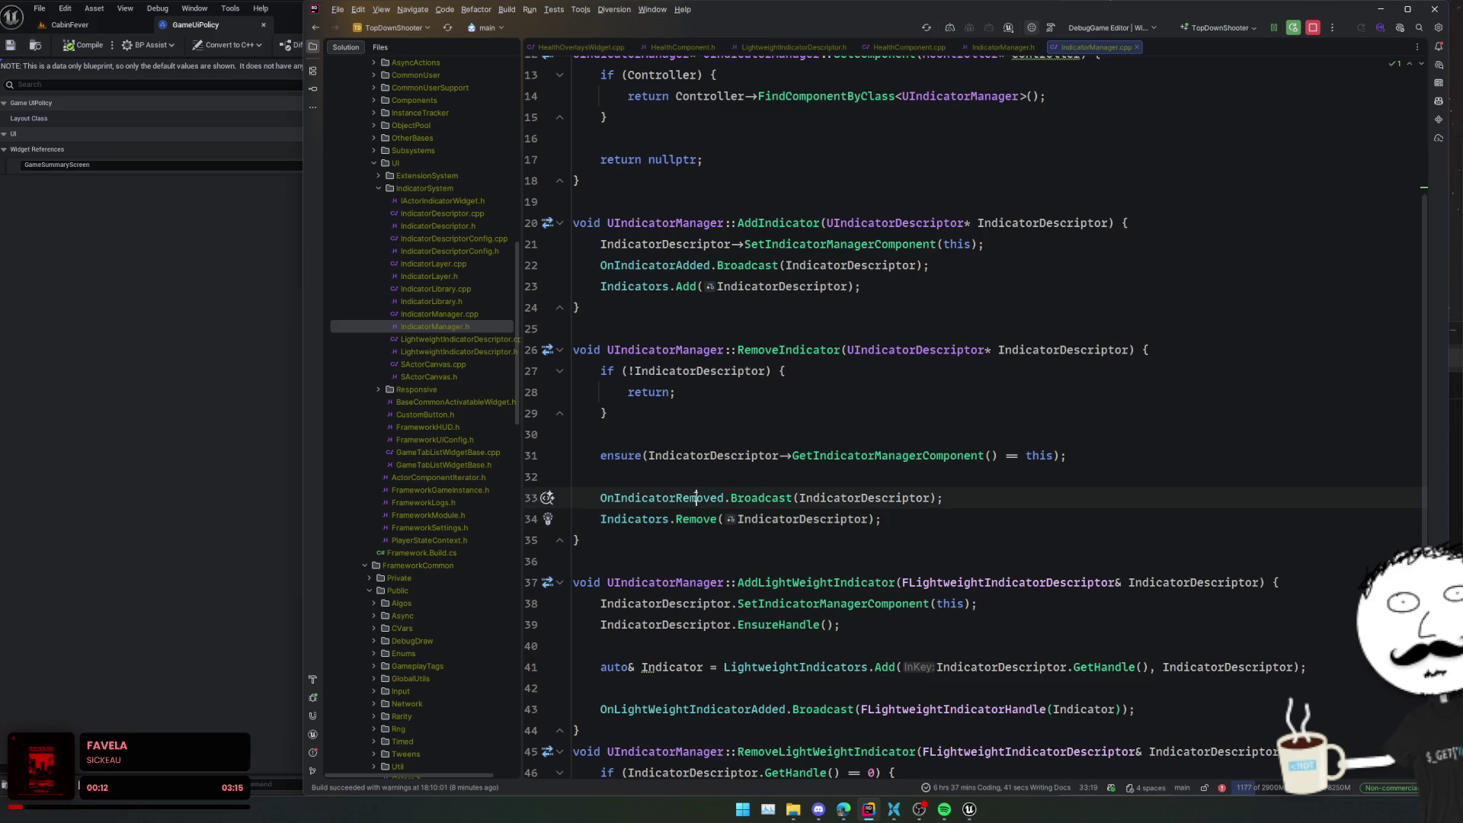
key("alt+F7")
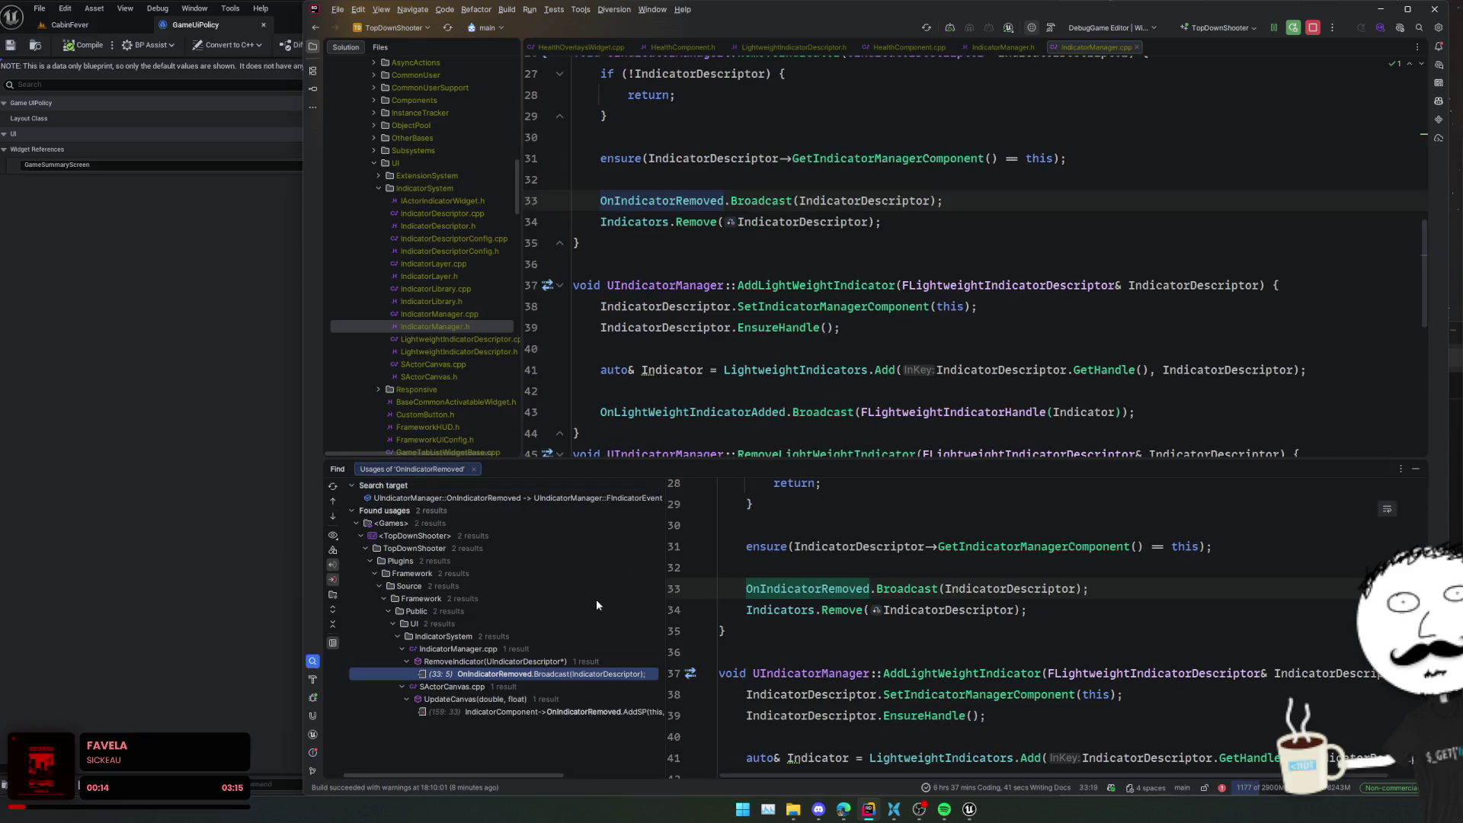
- Open the SActorCanvas.cpp usage result and enlarge the code editor over the results panel
left_click(606, 711)
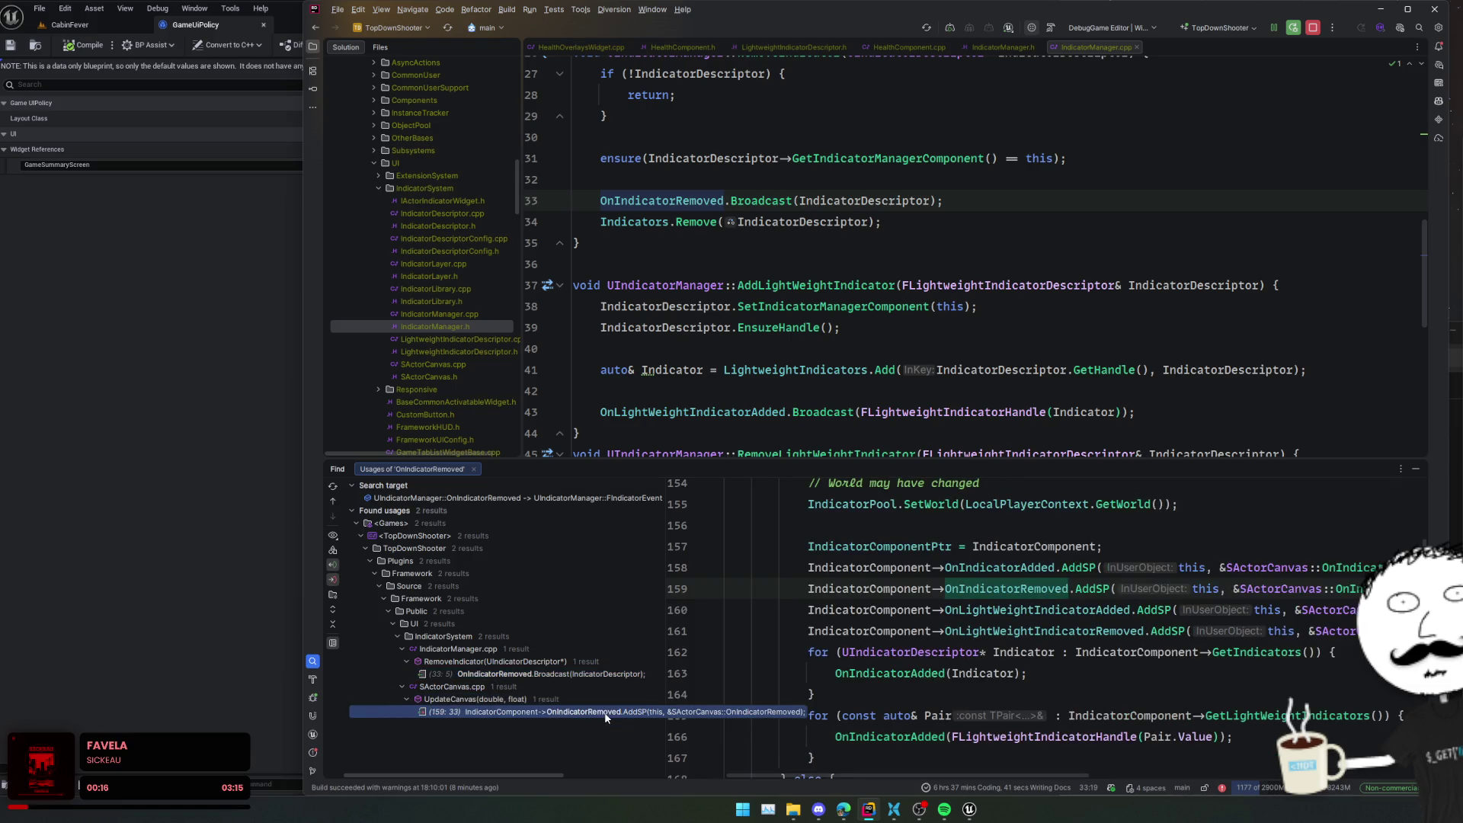
double_click(606, 713)
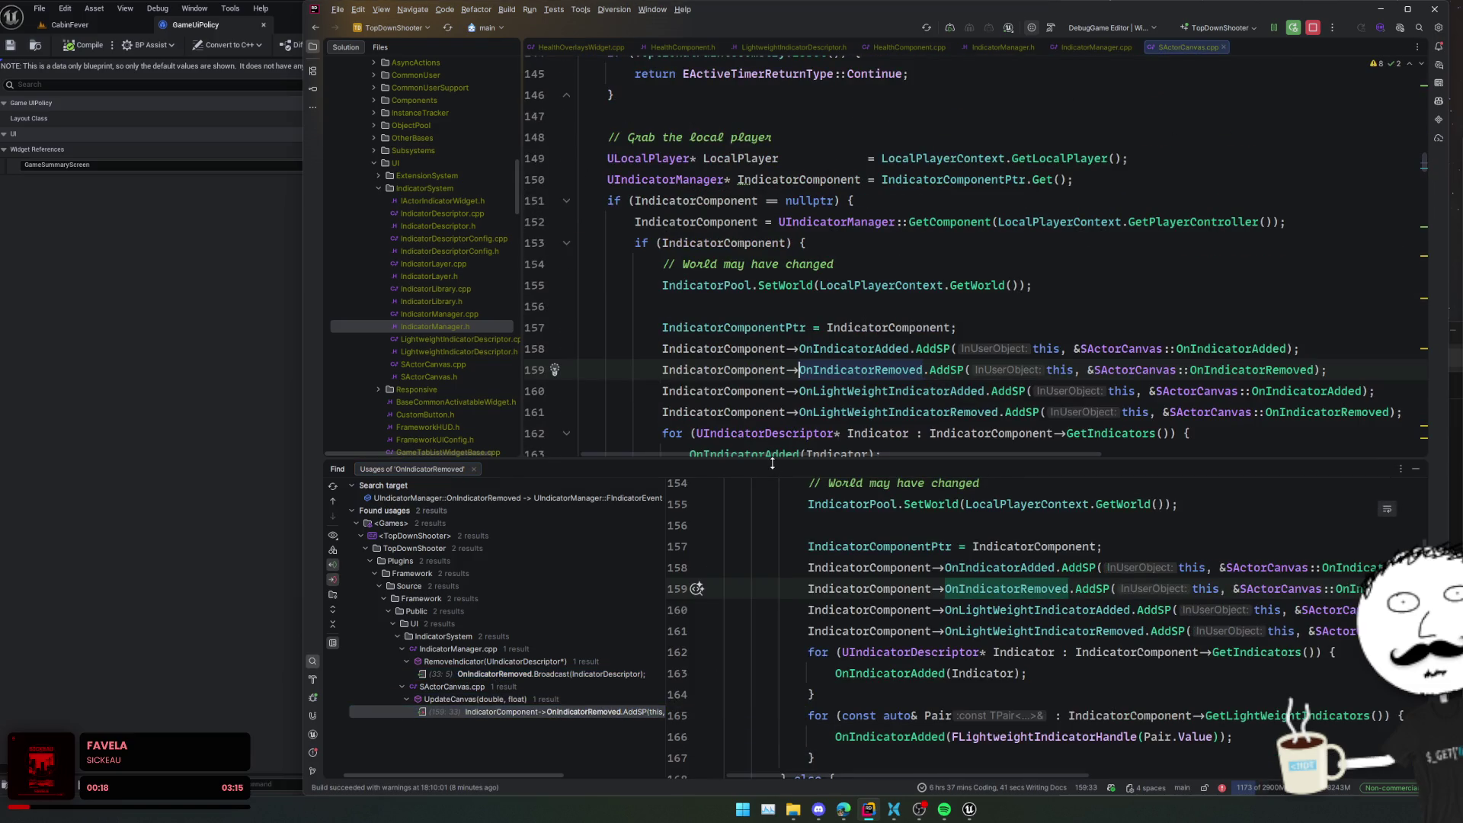
left_click_drag(766, 462, 756, 645)
- Check SActorCanvas::OnIndicatorRemoved's definition, then return to the indicator binding code
left_click(831, 476)
left_click(785, 285)
key("Down")
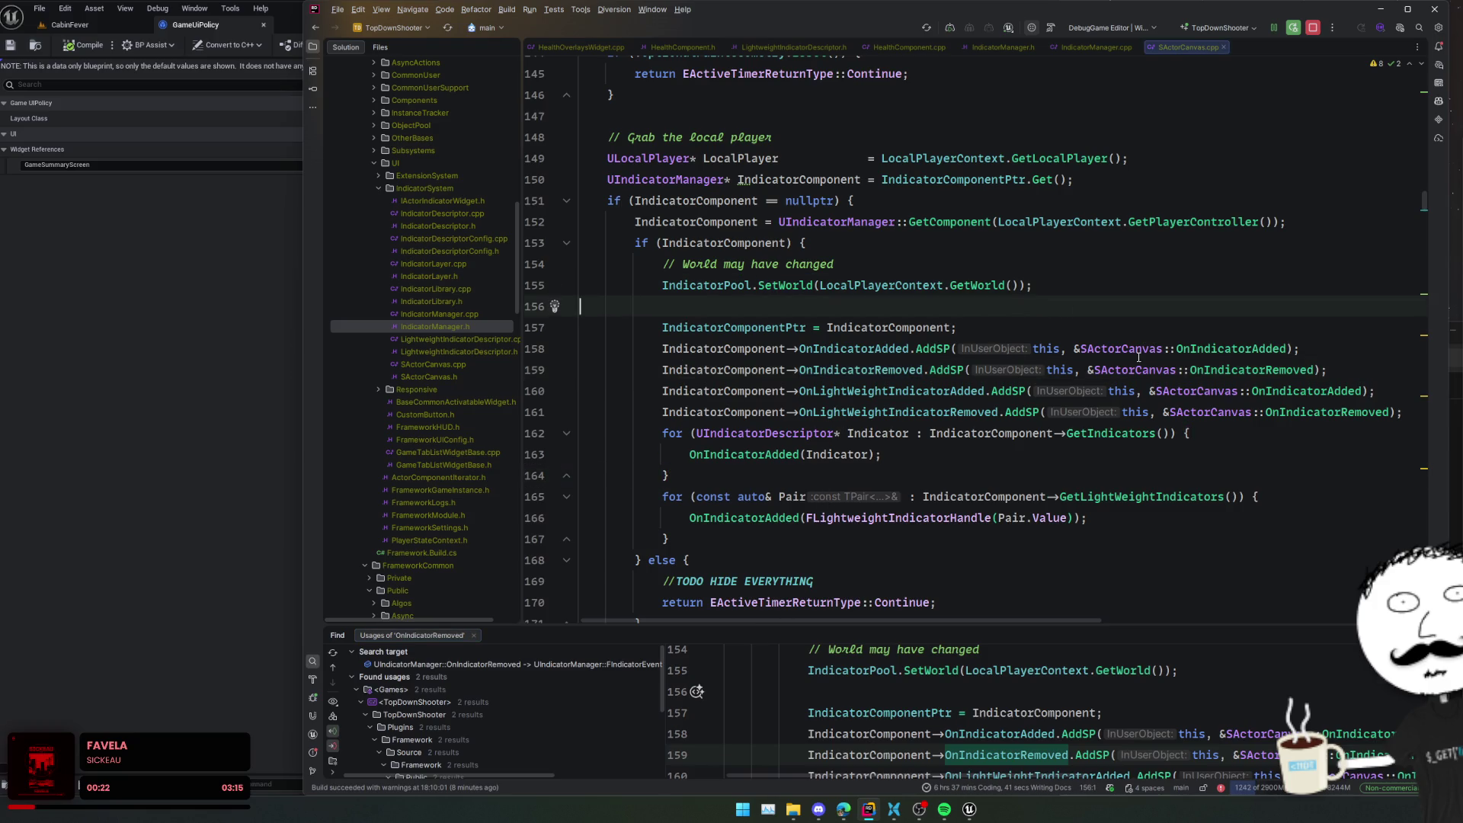
left_click(1140, 281)
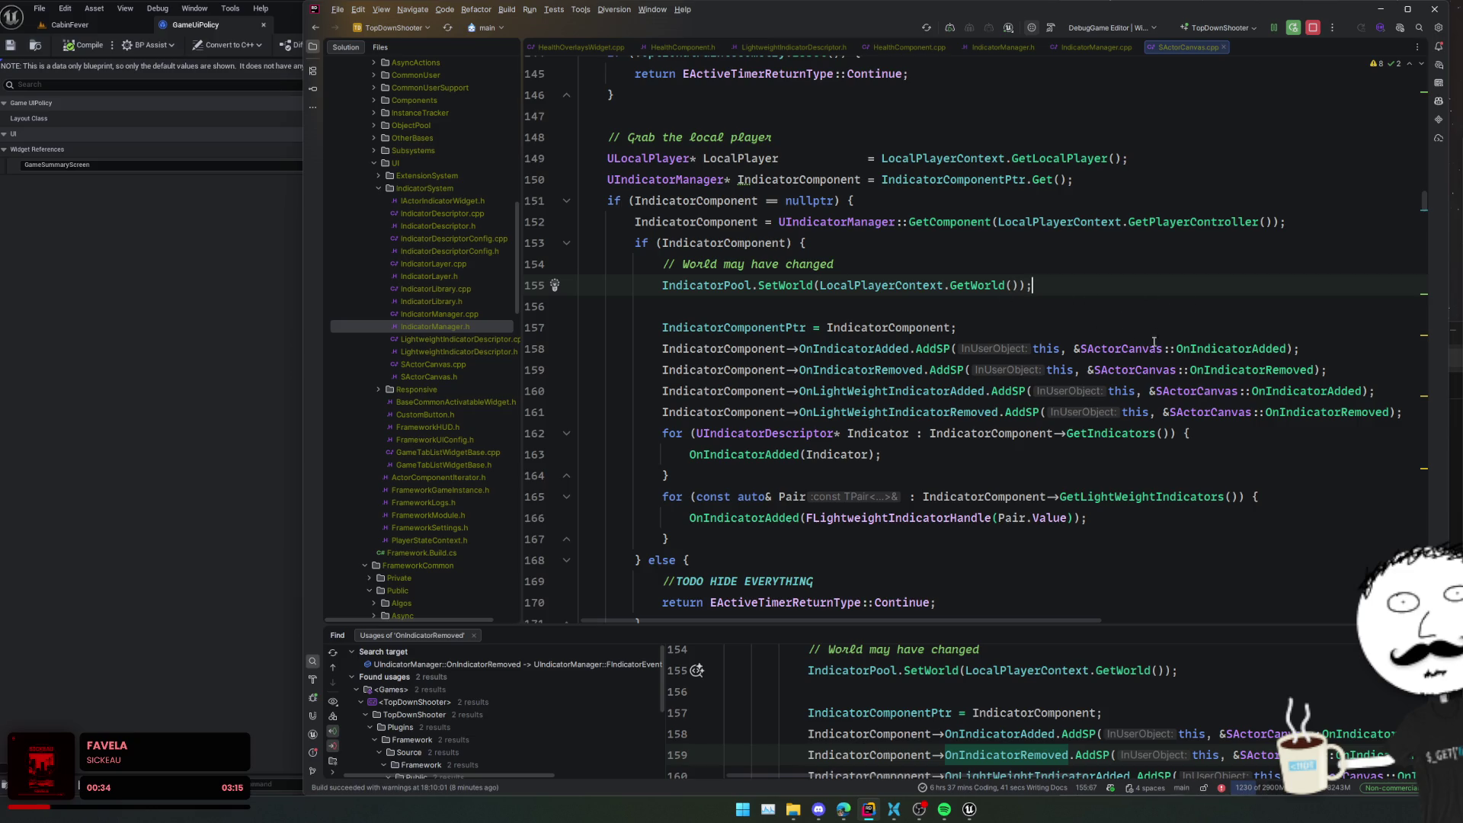
left_click(1366, 413, "ctrl")
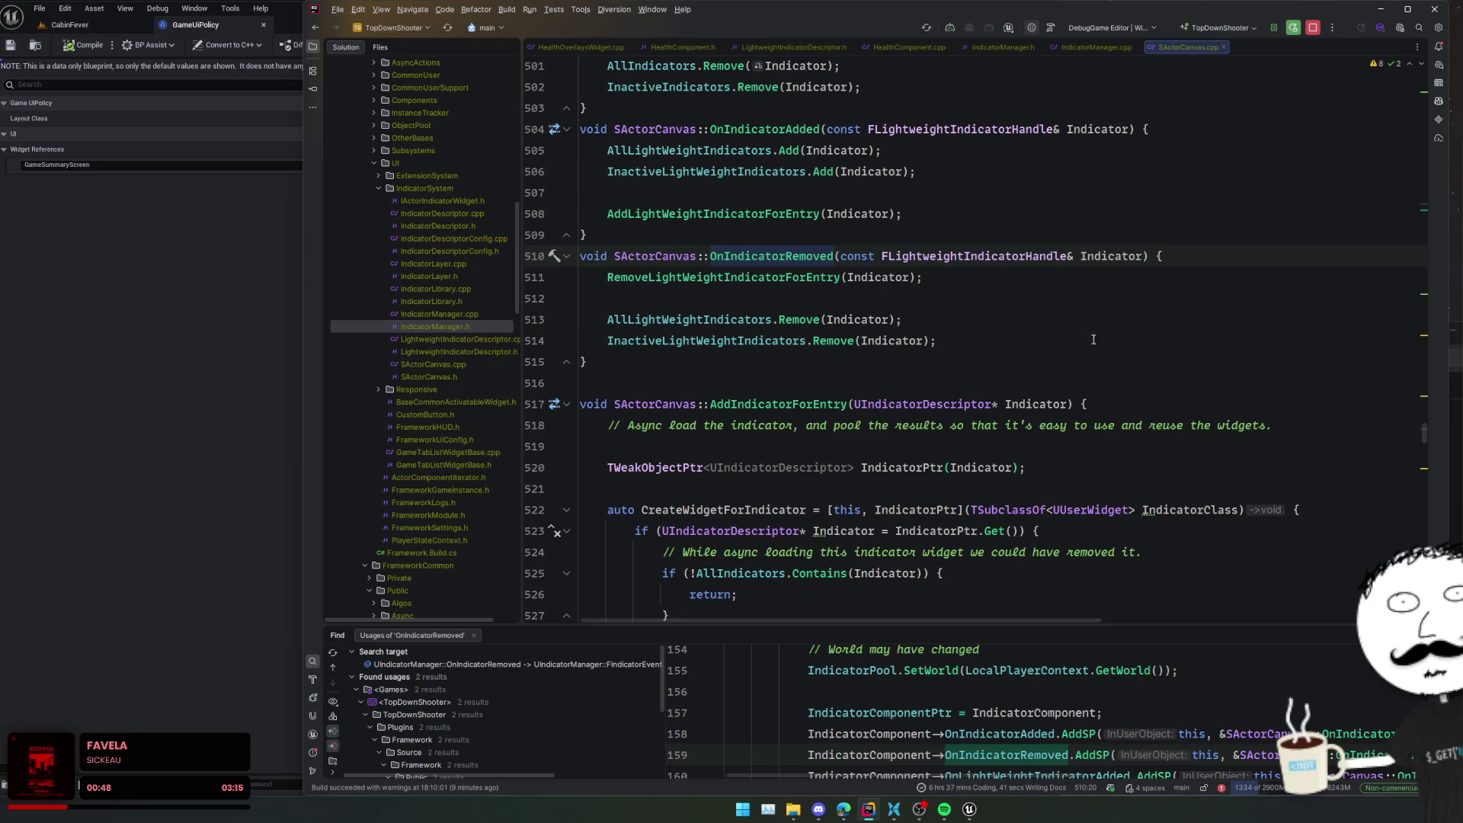
key("ctrl+alt+Left")
- Review the if (IndicatorComponent) AddSP bindings around empty line 156
left_click(1268, 306)
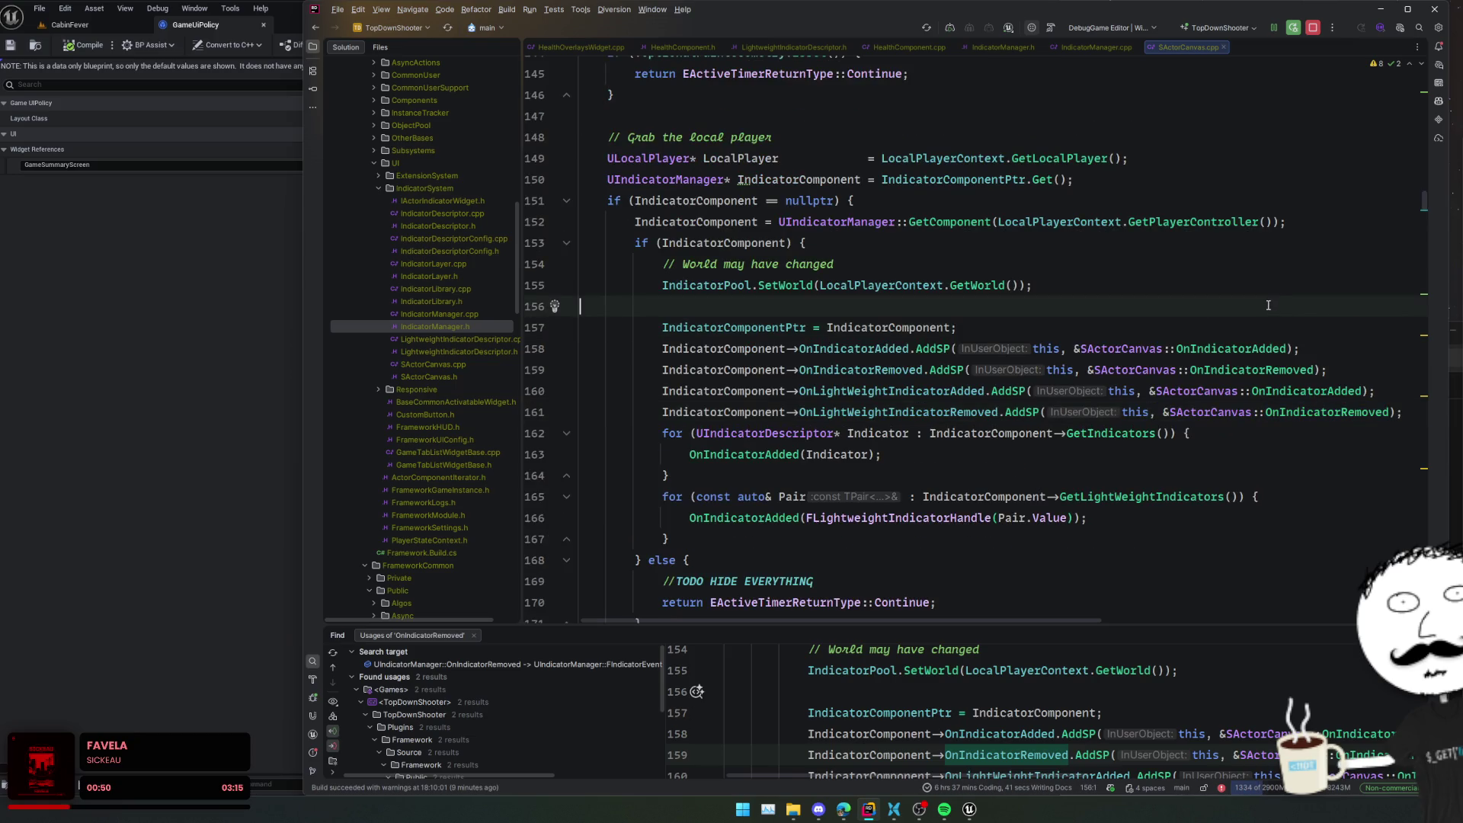
left_click(1227, 265)
left_click(1190, 252)
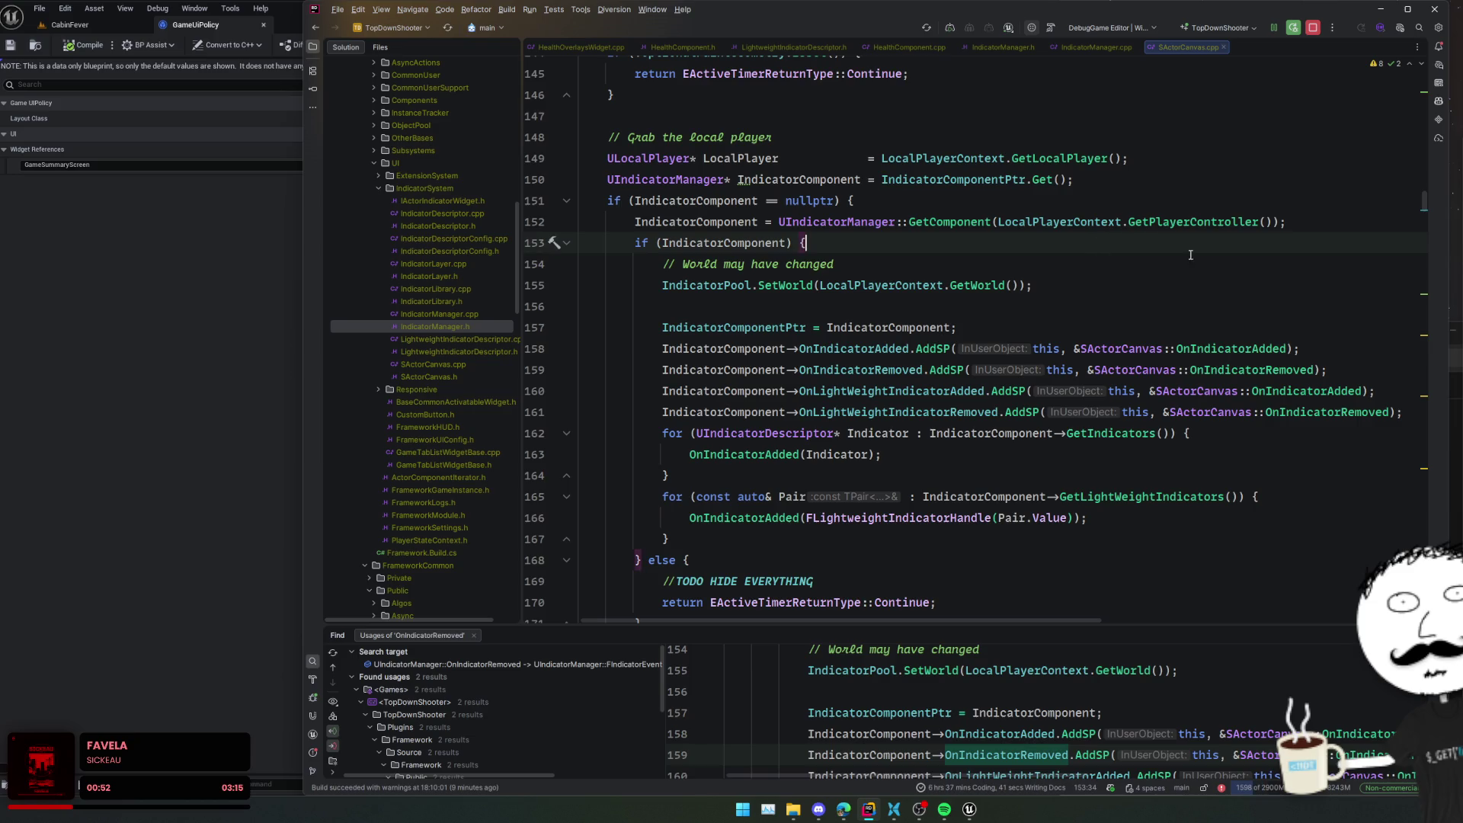
left_click(976, 259)
left_click(1113, 286)
left_click(1244, 309)
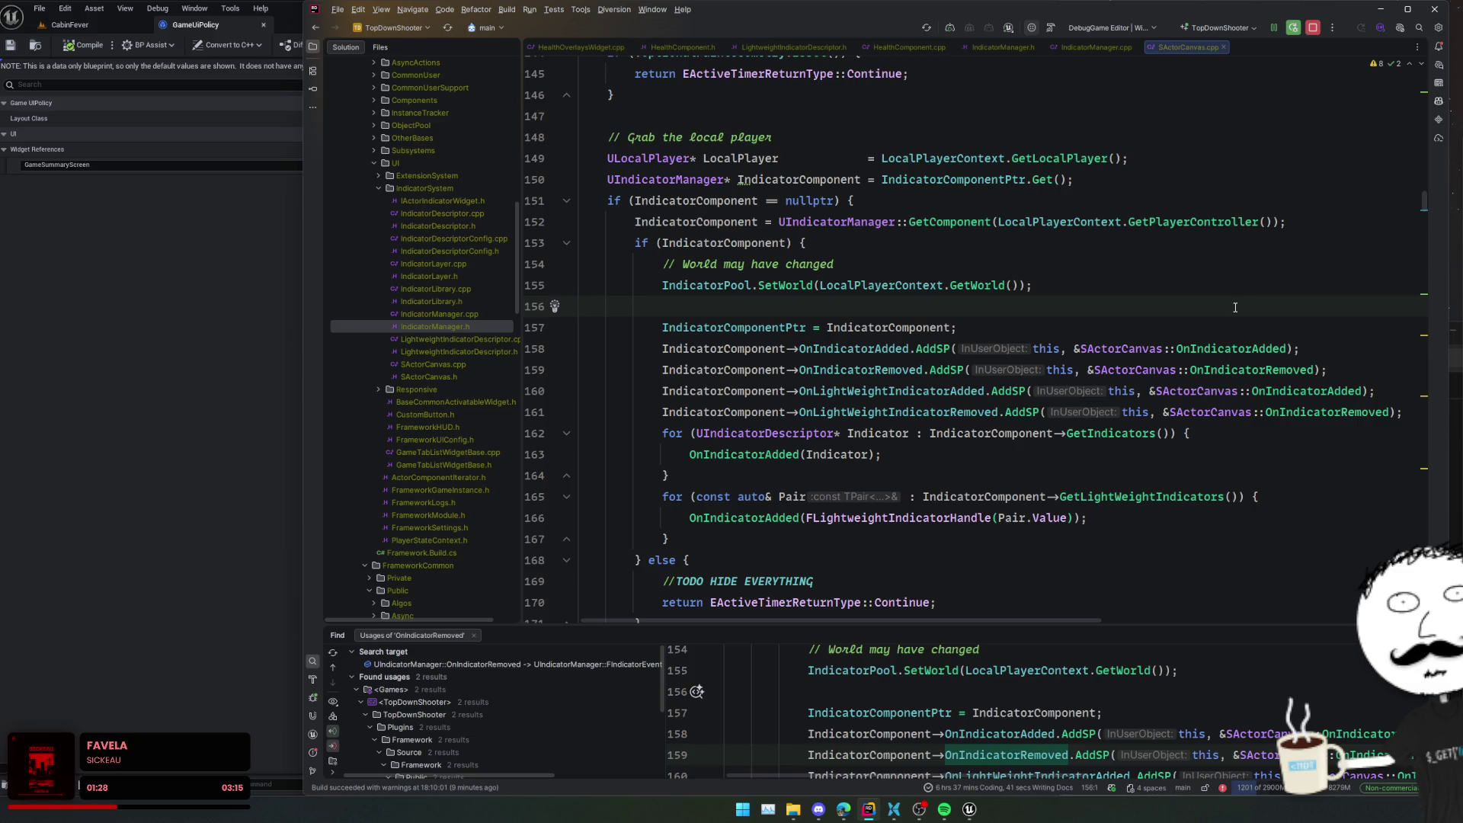
- Toggle a breakpoint on line 151 off again and open IndicatorManager.h at its top
left_click(538, 201)
left_click(1232, 137)
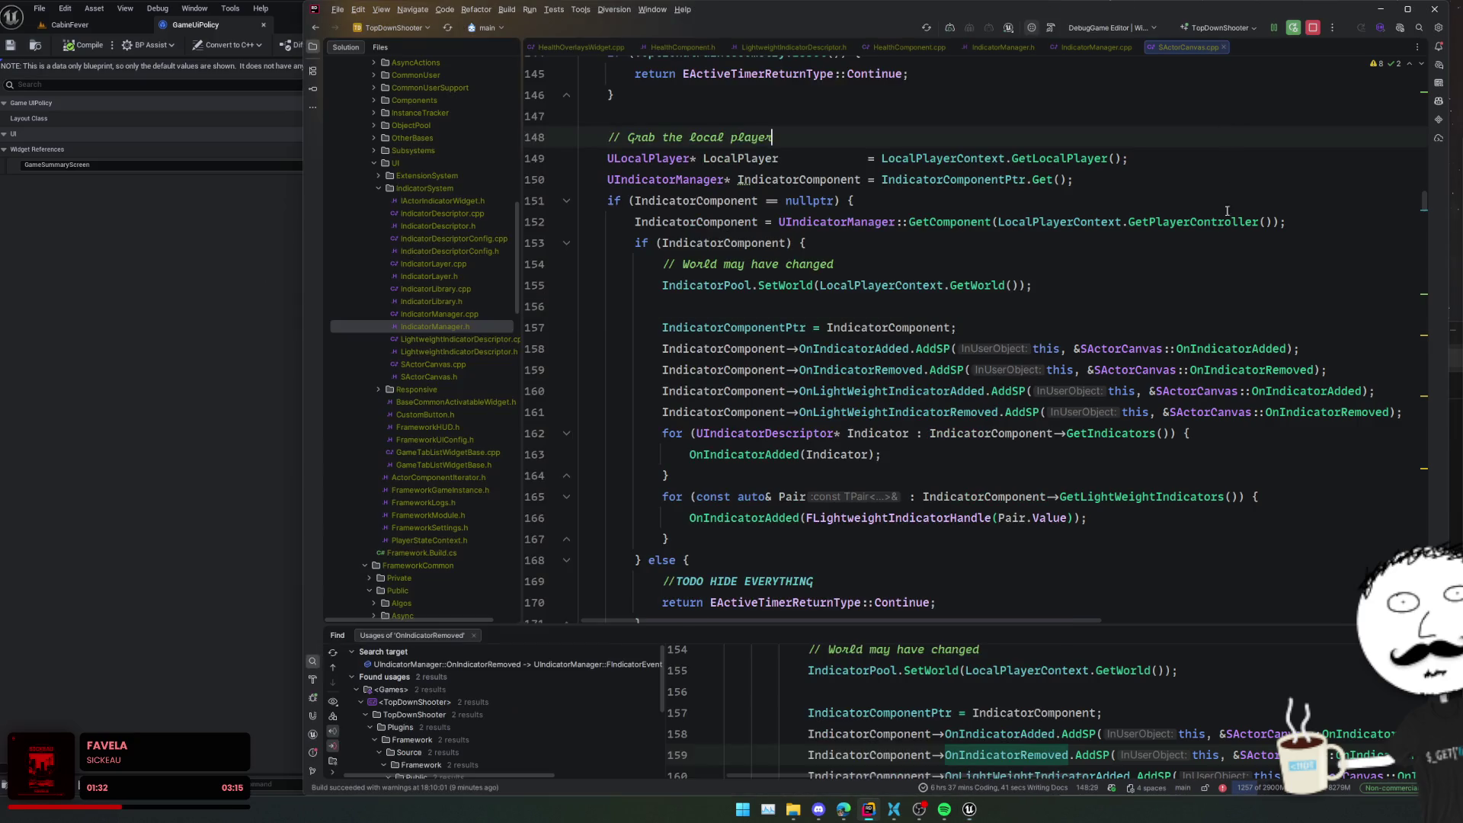
double_click(448, 328)
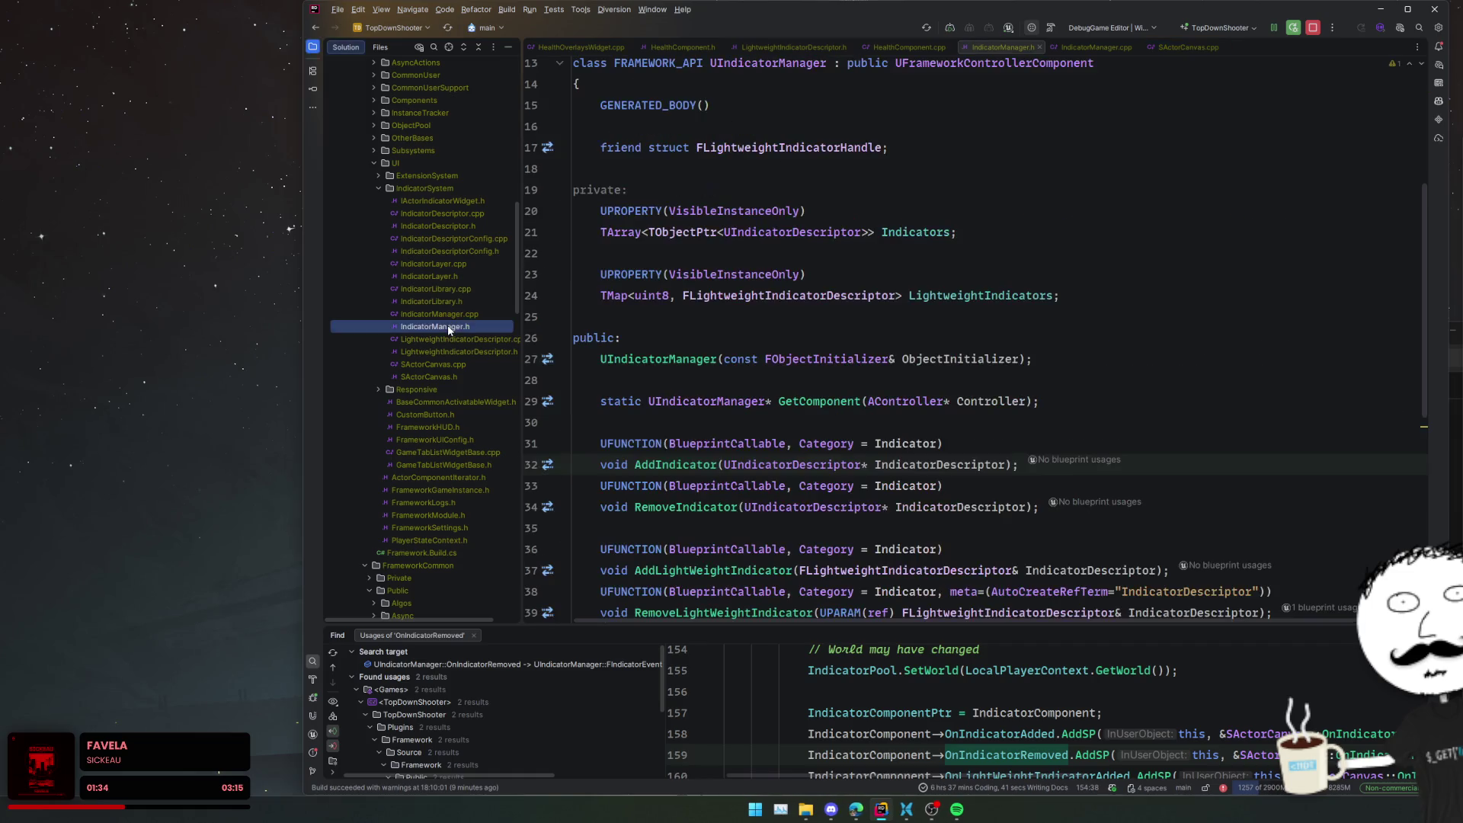
scroll(854, 314, "up", 5)
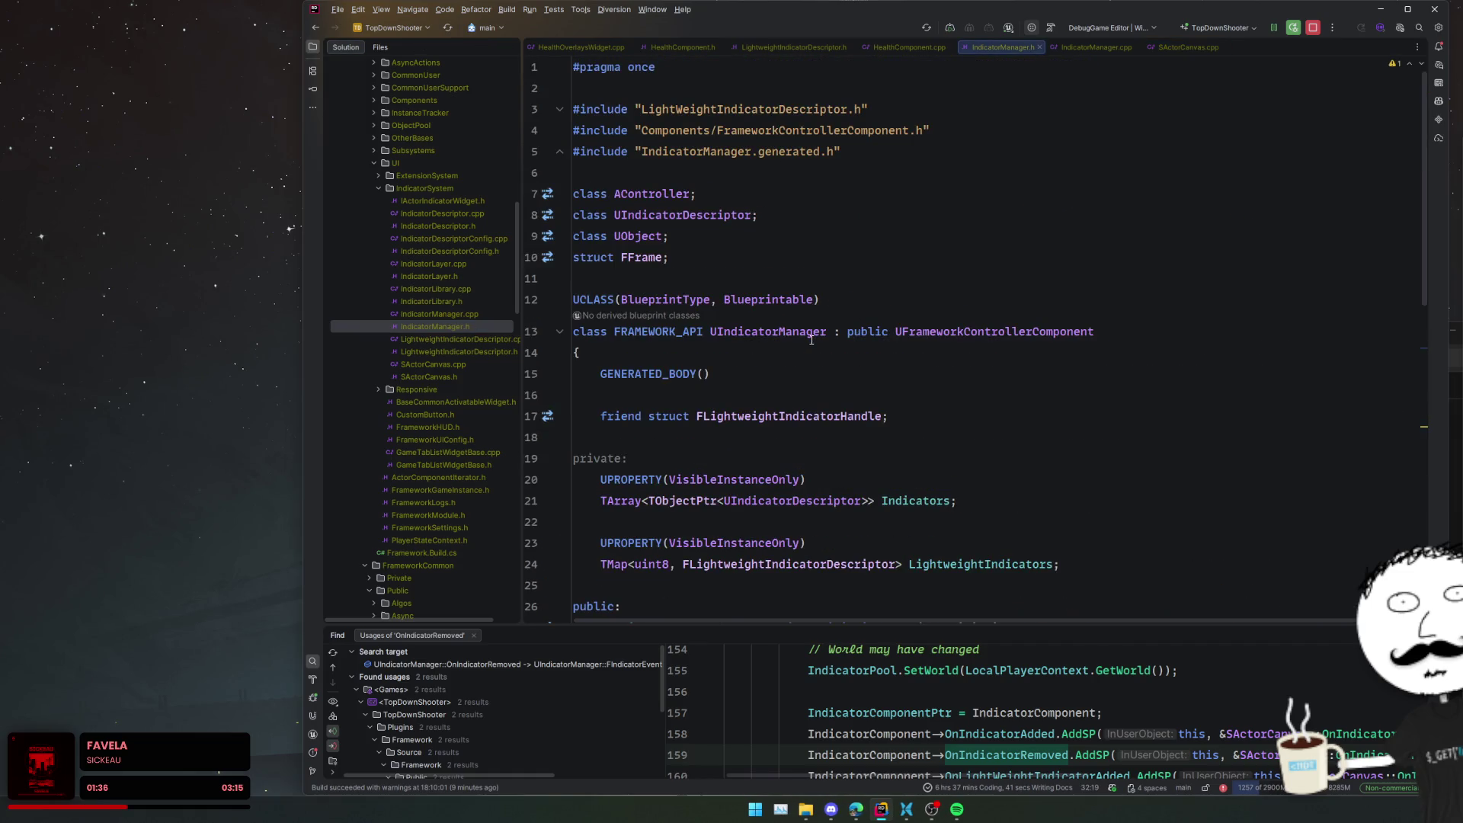
- Find all usages of the UIndicatorManager class with Alt+F7
double_click(811, 335)
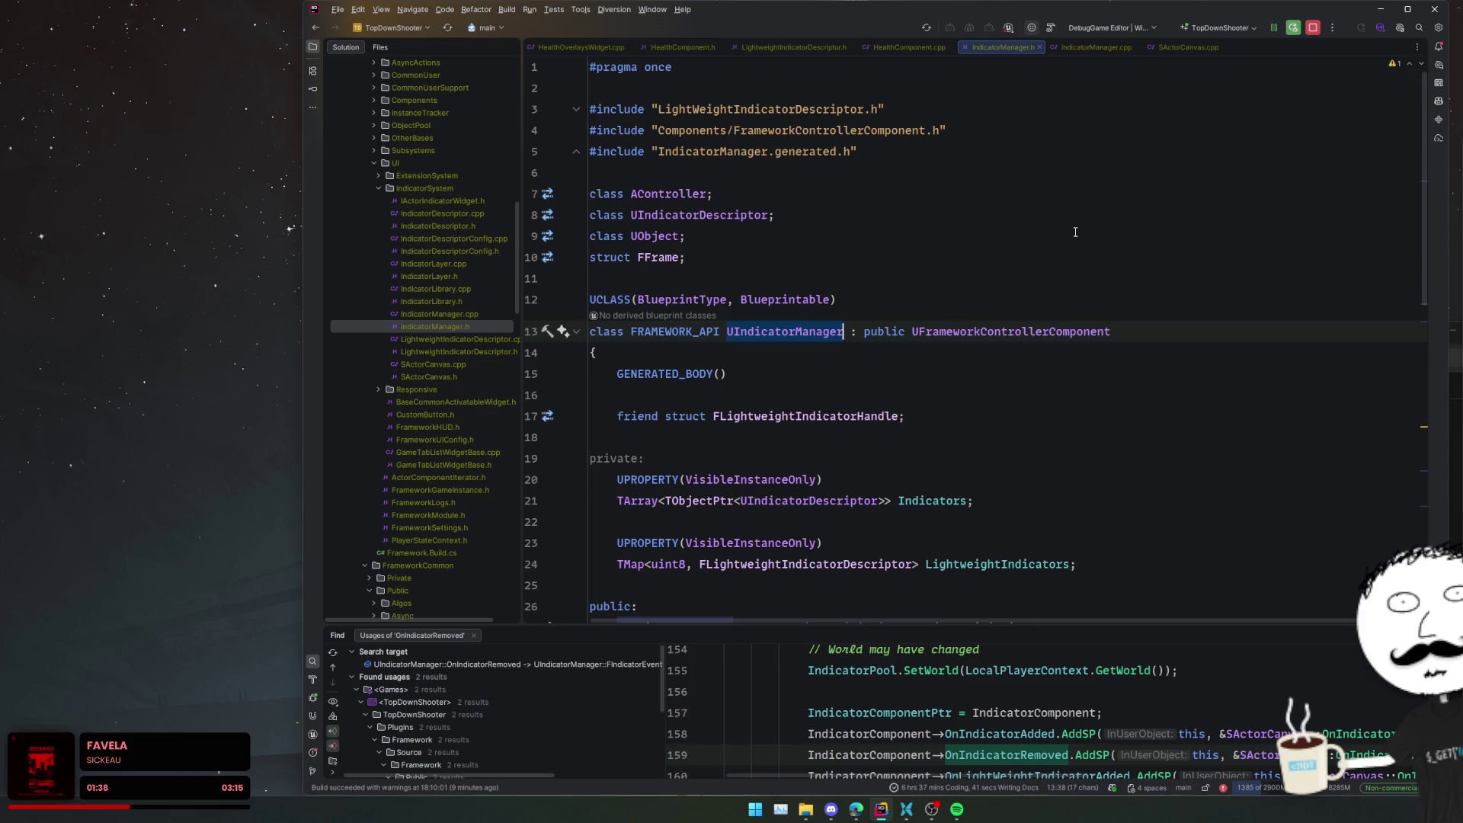
key("Left")
left_click(802, 331)
key("alt+F7")
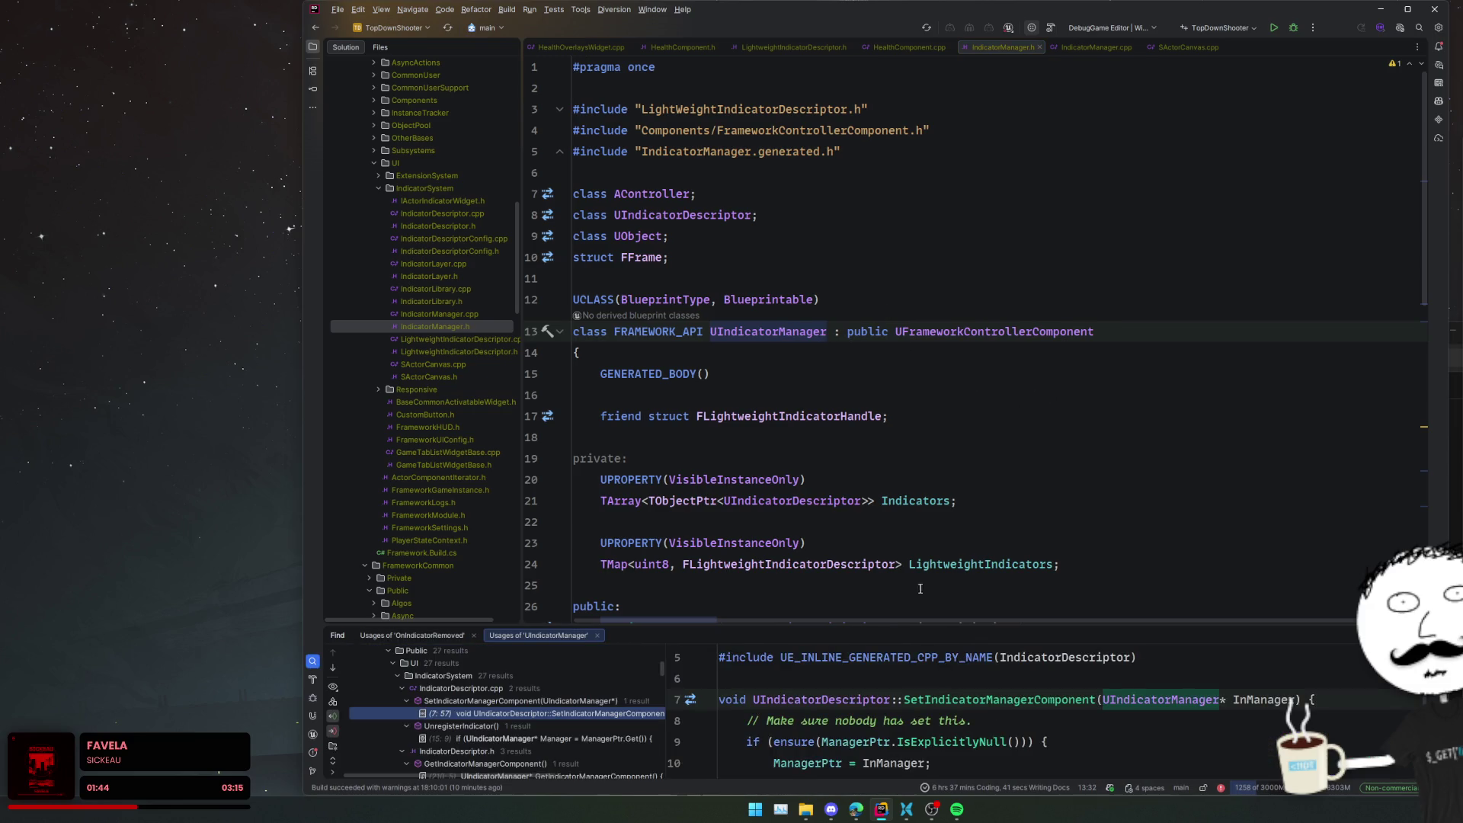
- Enlarge the usages panel and collapse the IndicatorManager.h and LightweightIndicatorDescriptor result groups
left_click_drag(927, 621, 930, 494)
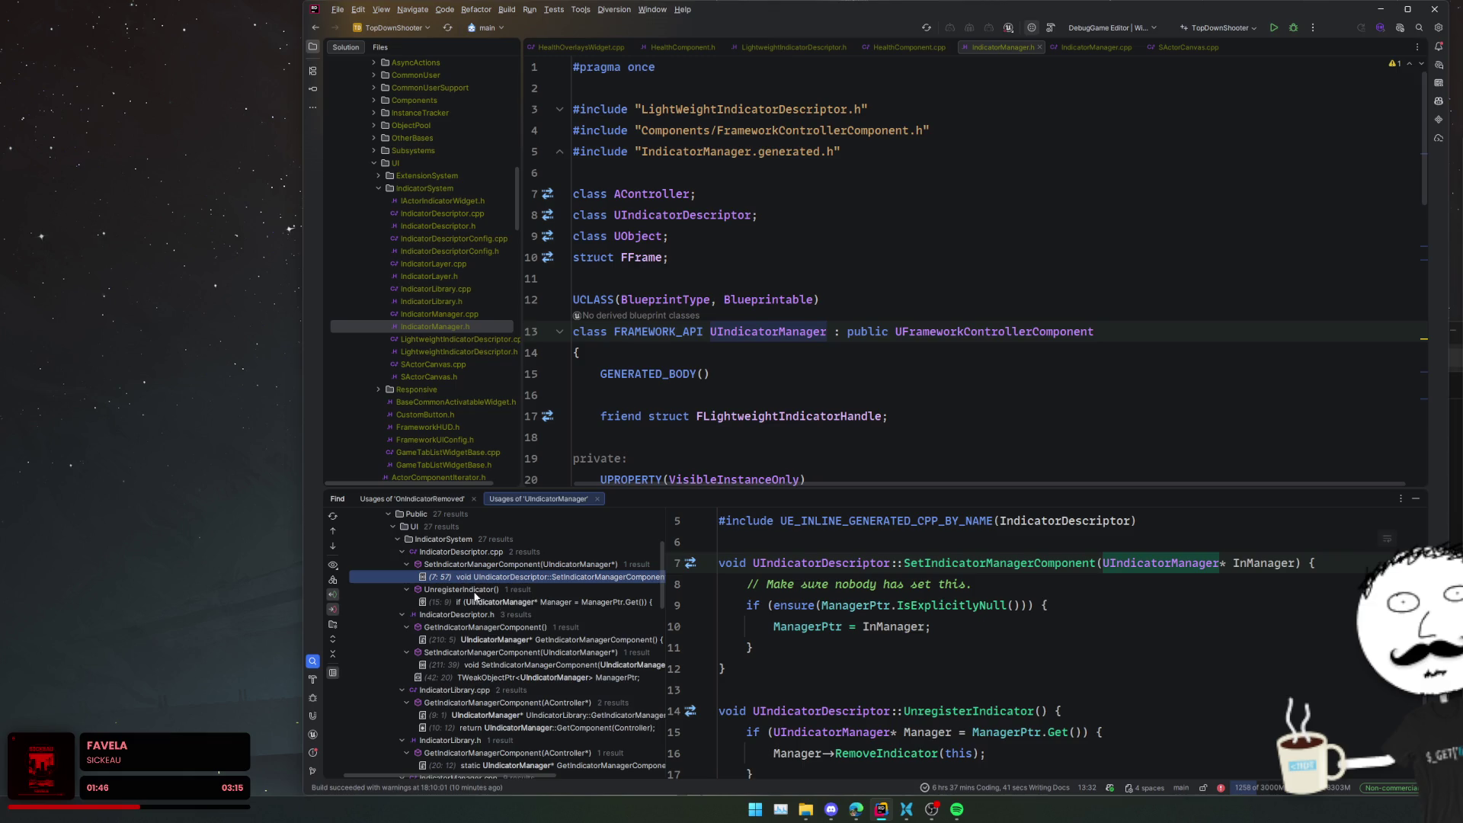
scroll(598, 585, "down", 4)
scroll(598, 583, "down", 5)
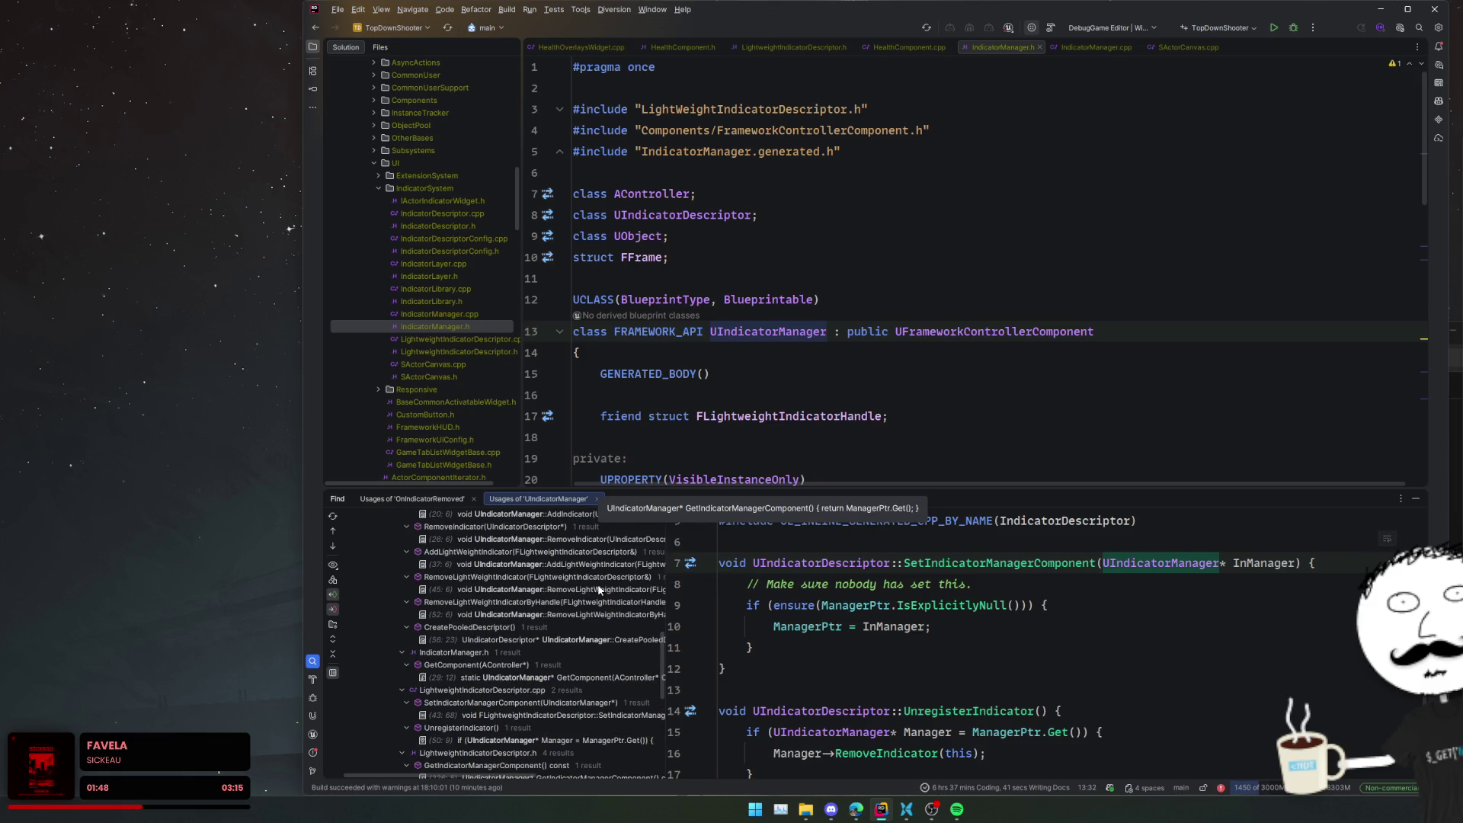
scroll(599, 589, "up", 3)
left_click(511, 590)
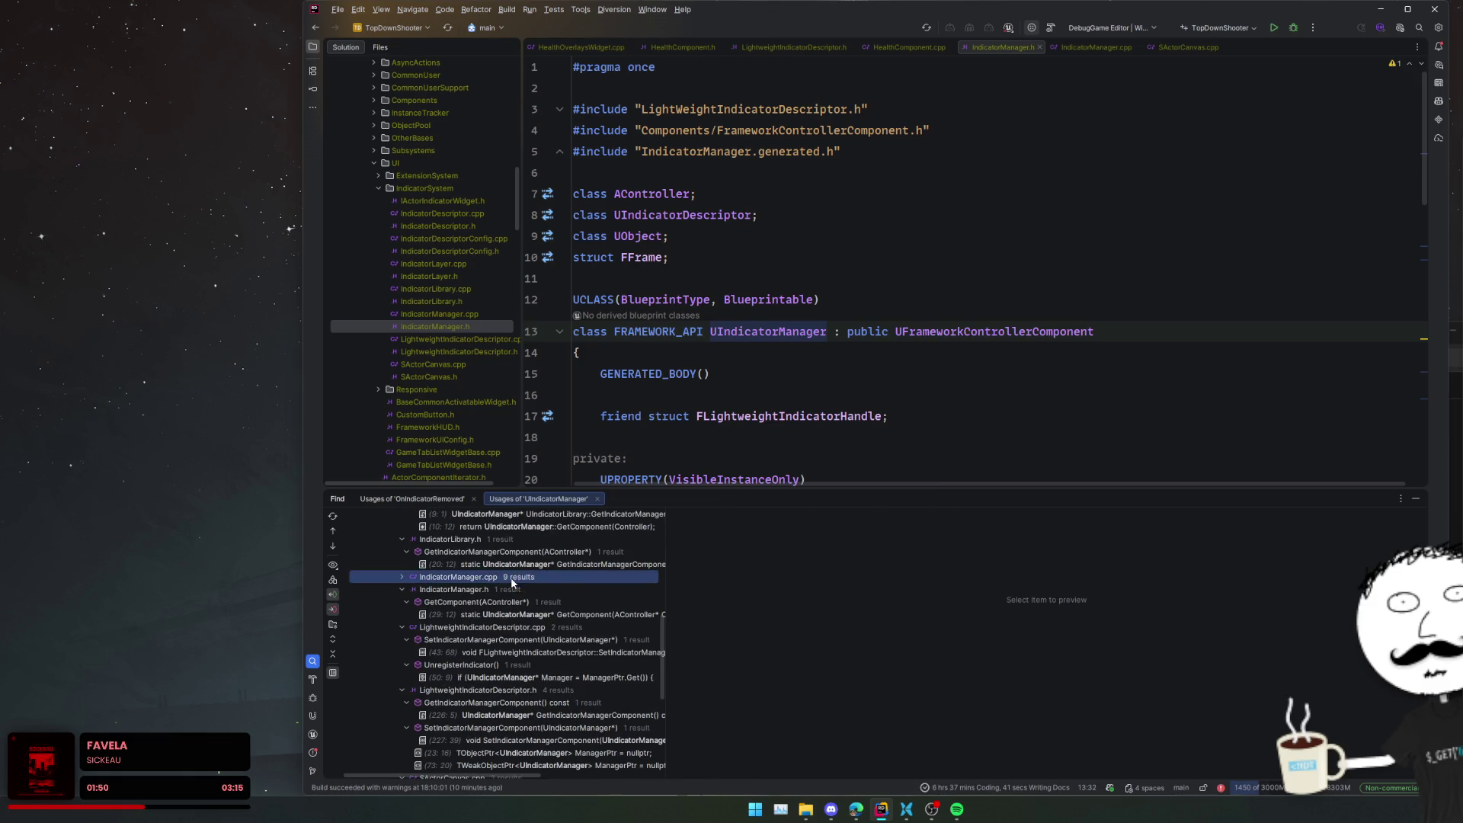
key("Left")
key("Down")
key("Left")
key("Down")
key("Left")
scroll(571, 620, "up", 6)
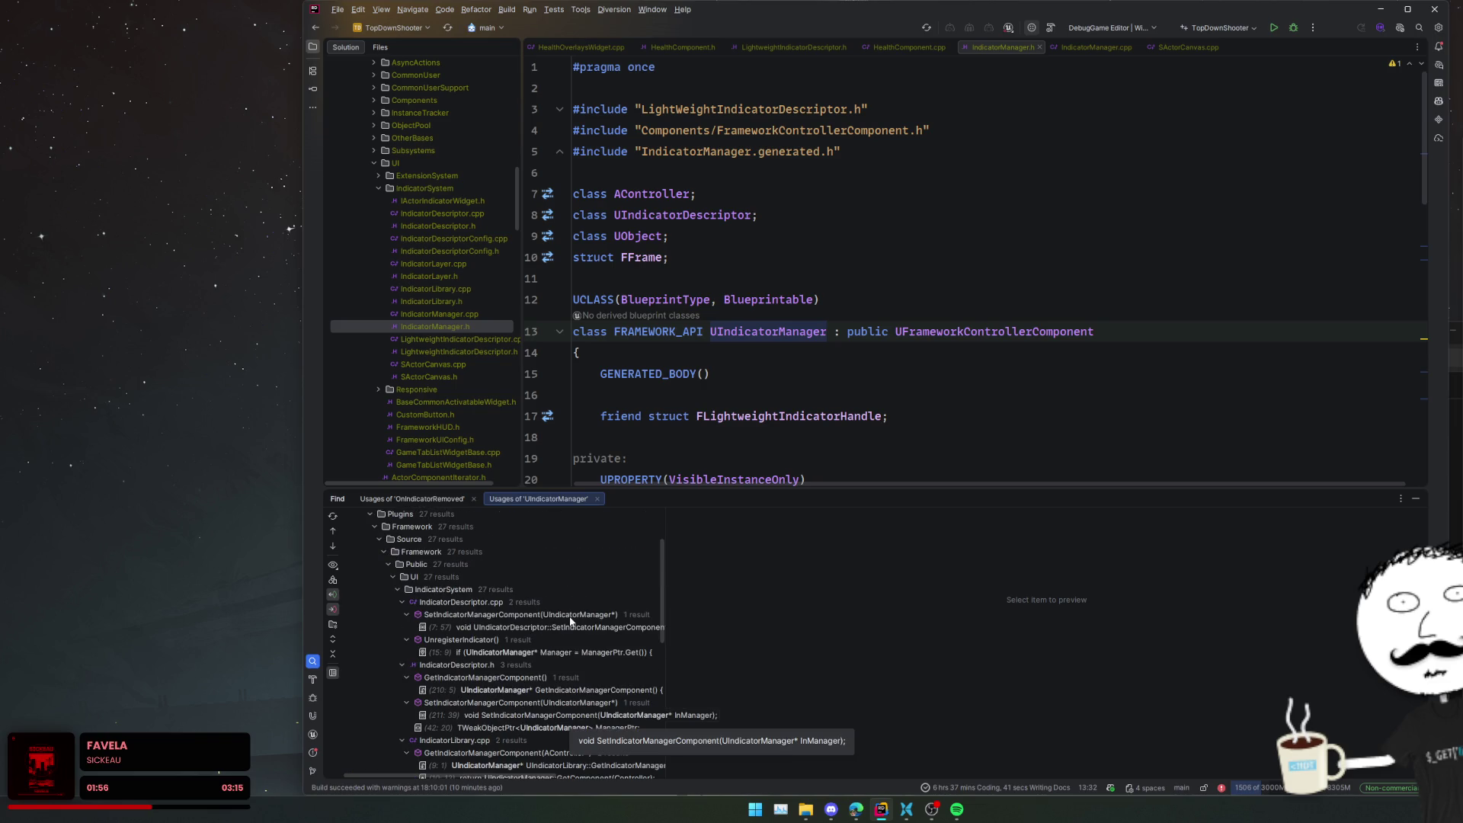
- Preview the IndicatorDescriptor.cpp usage, then open Interactor.h at its IndicatorManager member
left_click(569, 623)
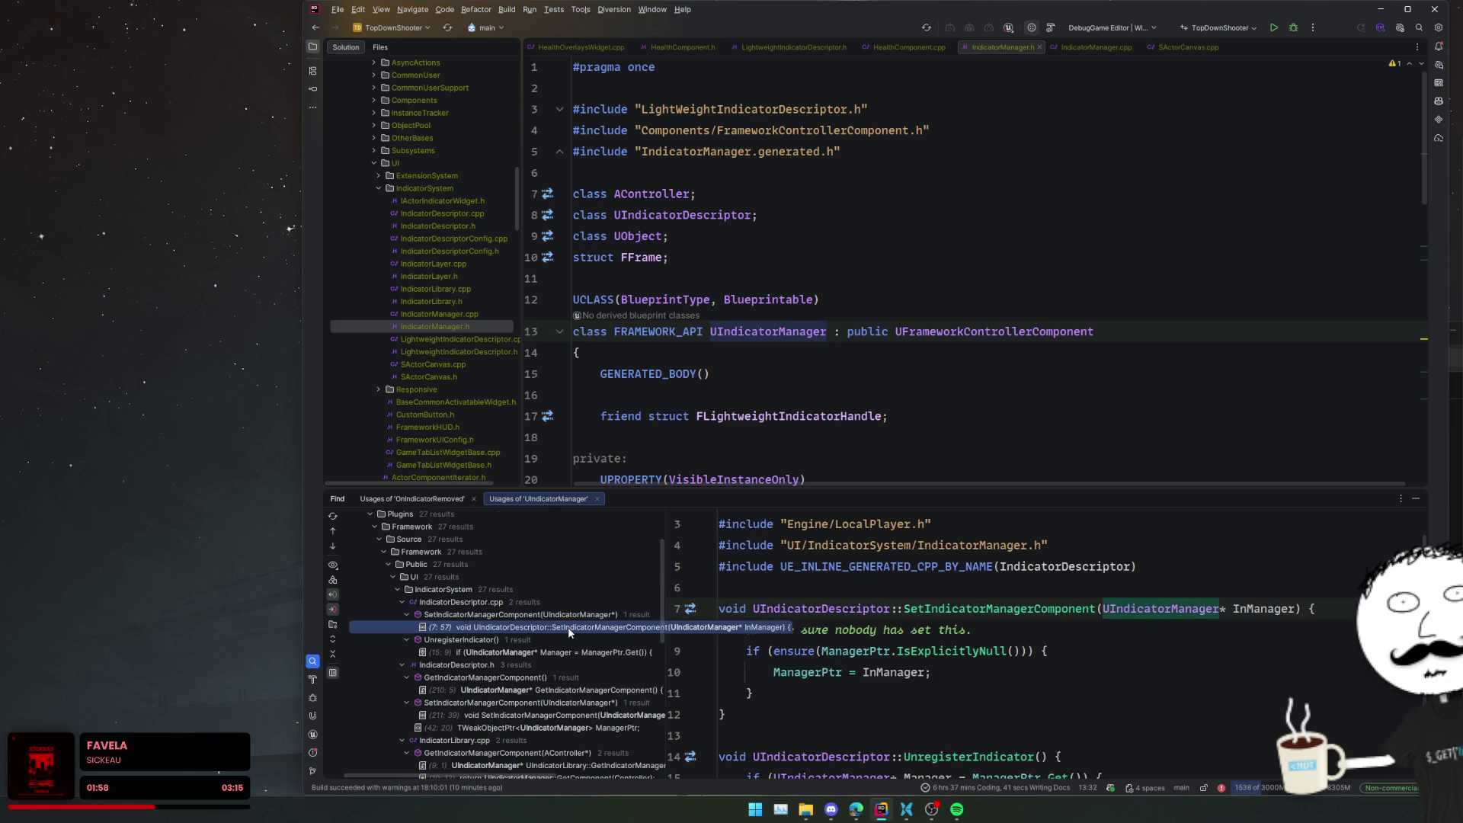
scroll(568, 625, "down", 8)
scroll(568, 625, "down", 1)
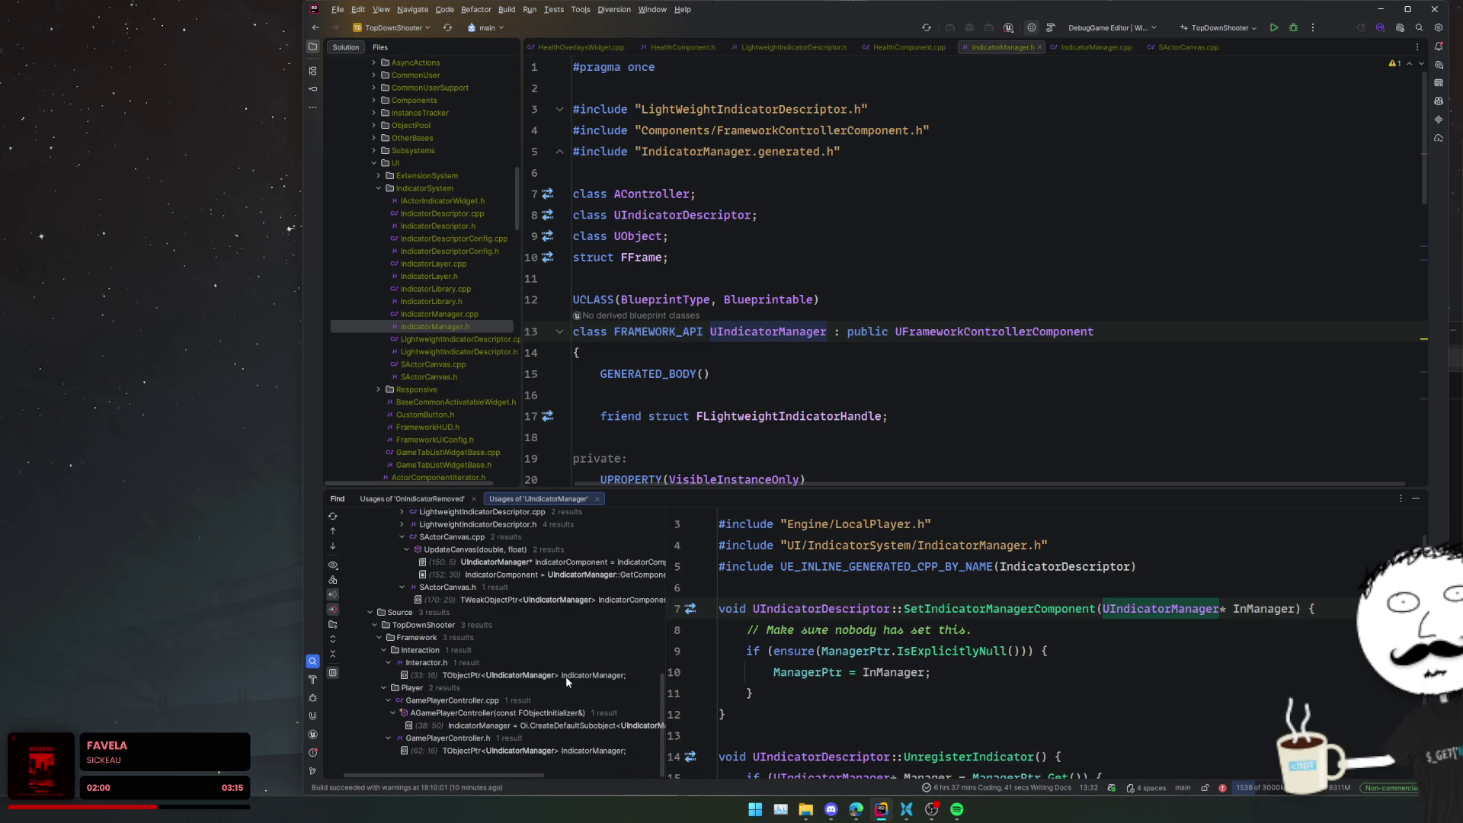
left_click(566, 676)
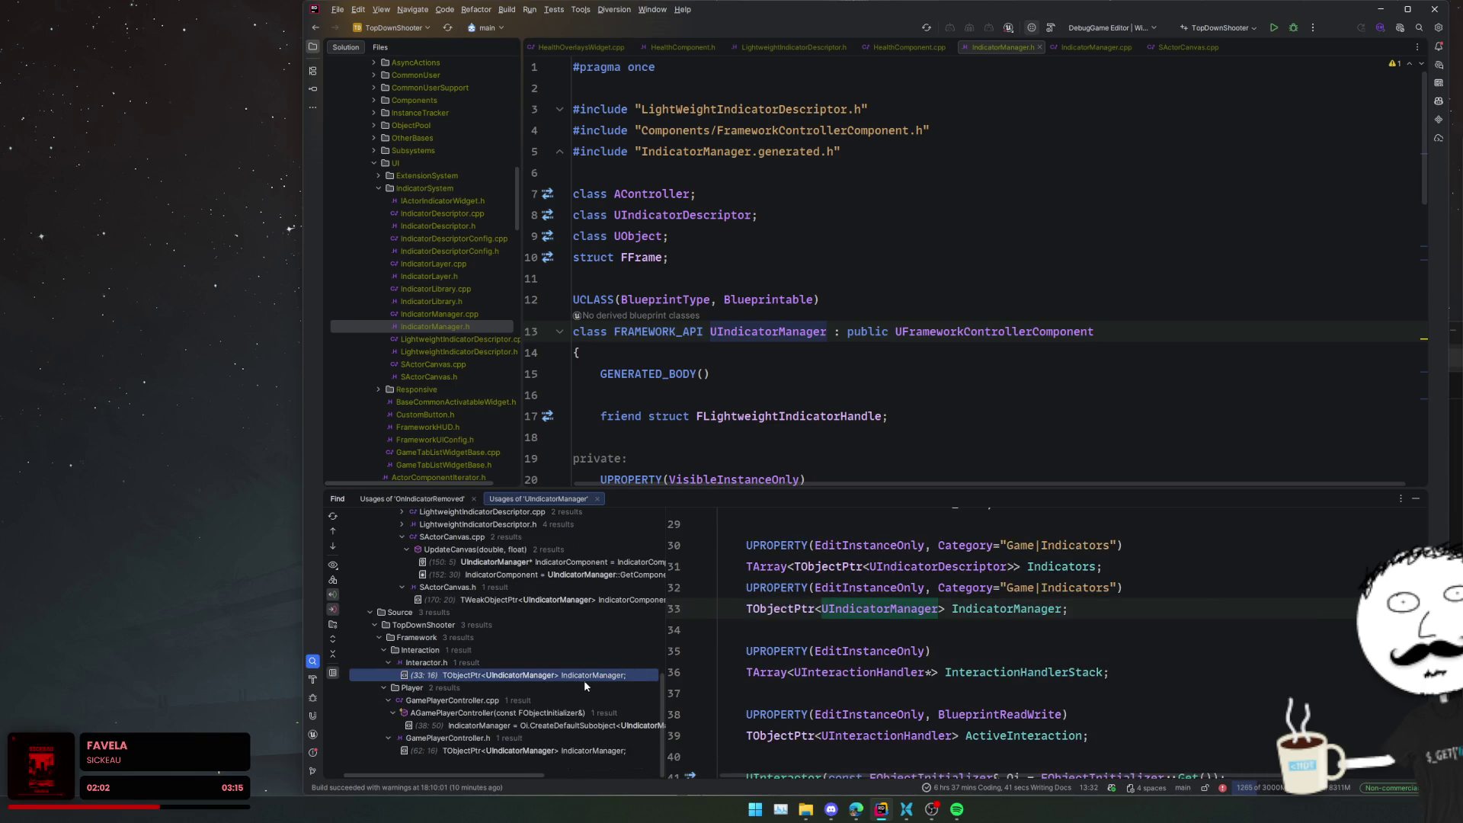
double_click(583, 678)
key("Down")
key("Down")
key("End")
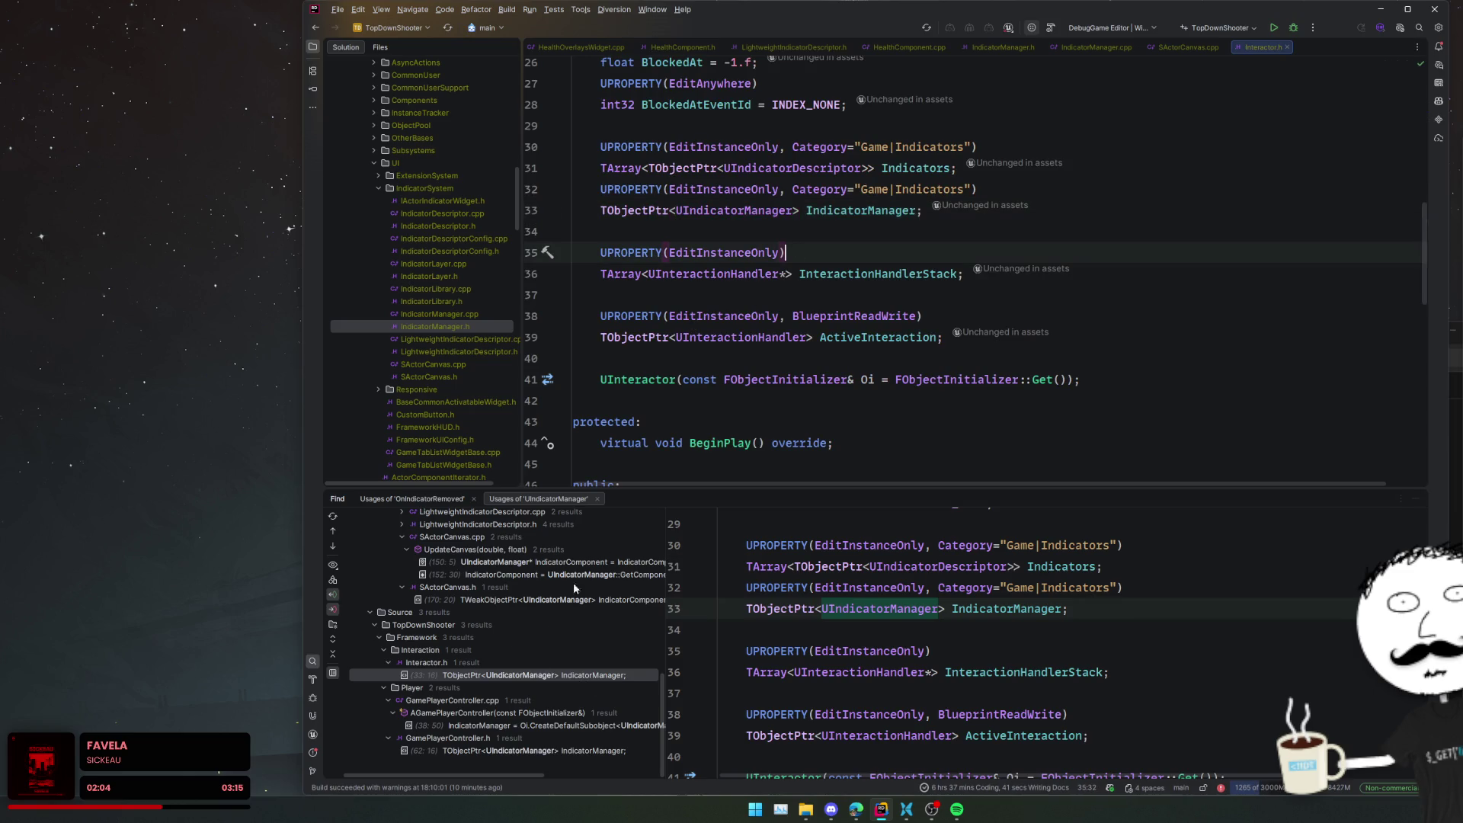
- Delete the IndicatorManager subobject creation line and the IndicatorManager.h include from GamePlayerController.cpp
double_click(553, 727)
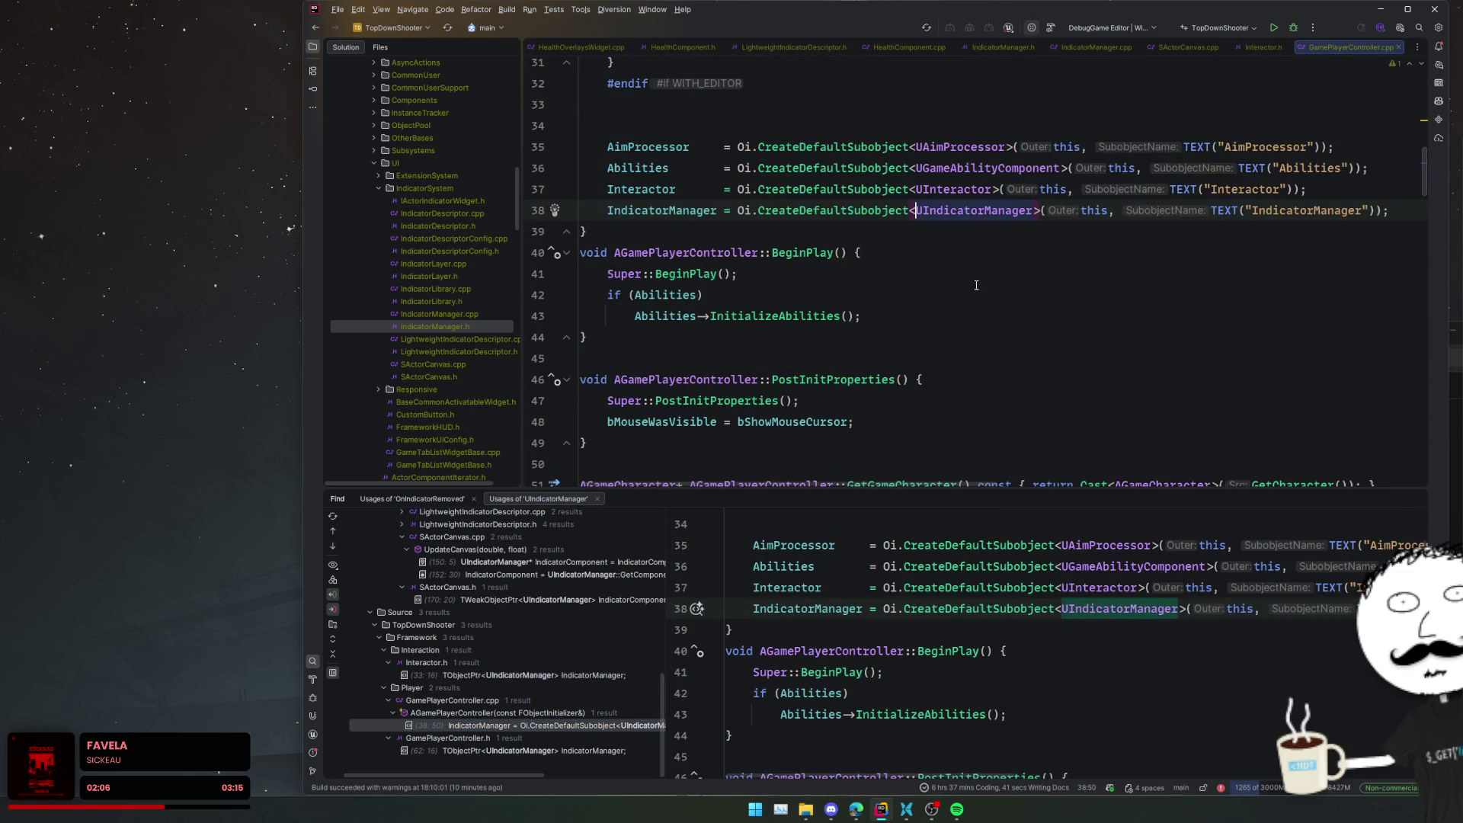
key("Home")
key("shift+End")
key("BackSpace")
key("BackSpace")
scroll(957, 302, "up", 10)
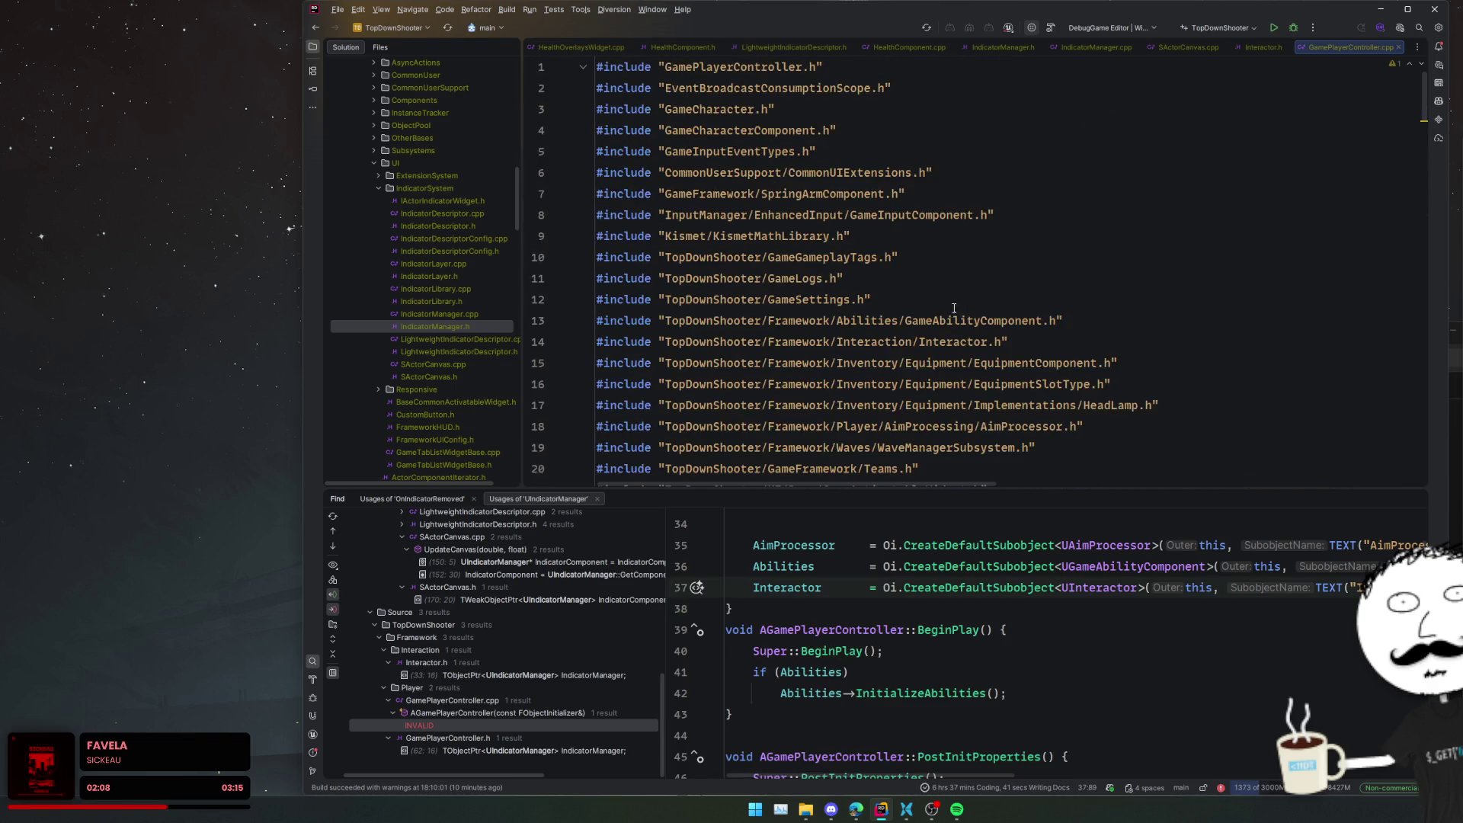
scroll(957, 301, "down", 4)
left_click(957, 299)
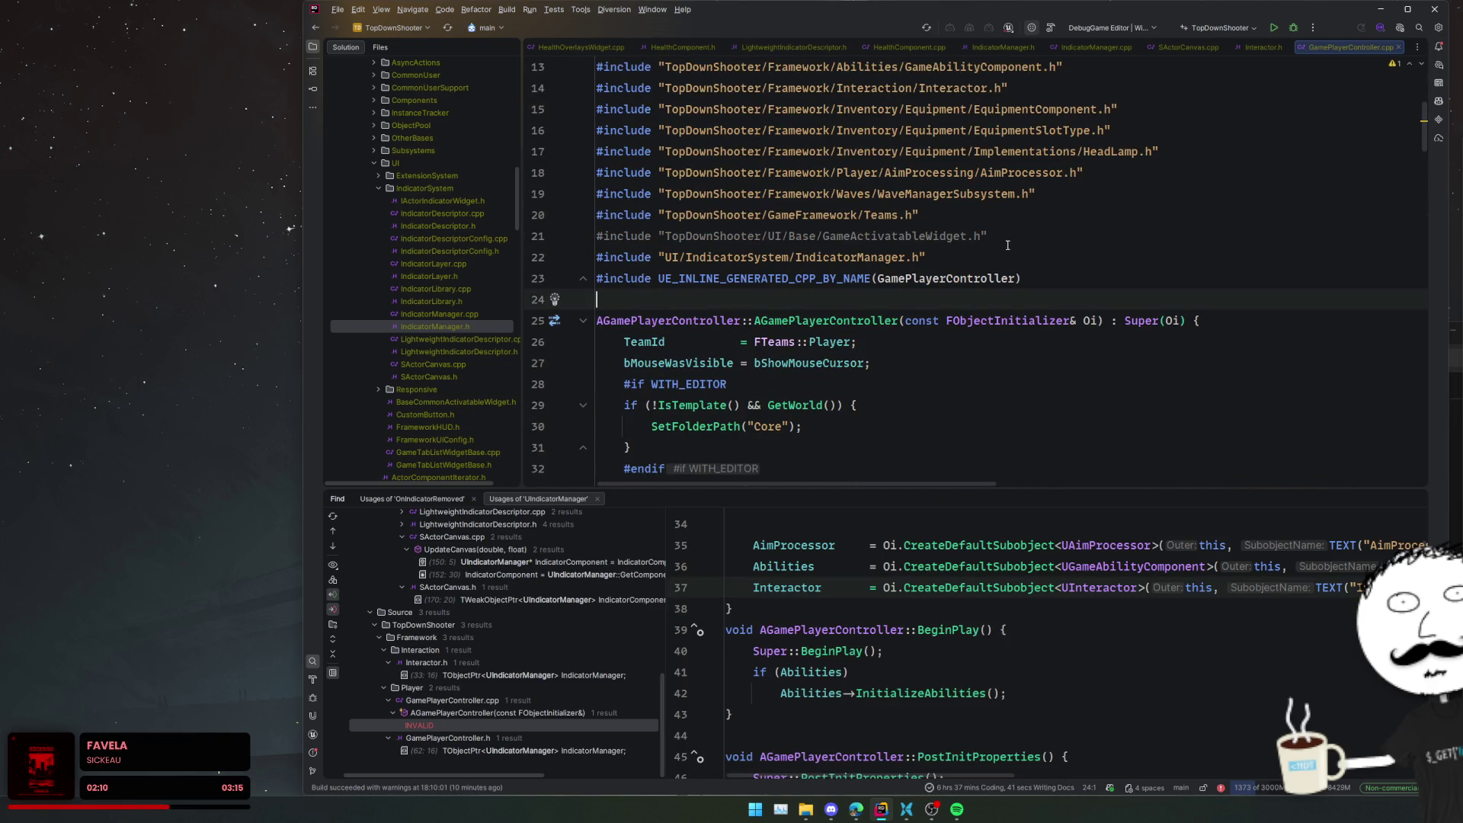
left_click(1006, 244)
key("ctrl+y")
key("ctrl+f")
type("indicator")
key("Escape")
key("ctrl+y")
- Delete the UIndicatorManager forward declaration from GamePlayerController.h
key("ctrl+alt+Home")
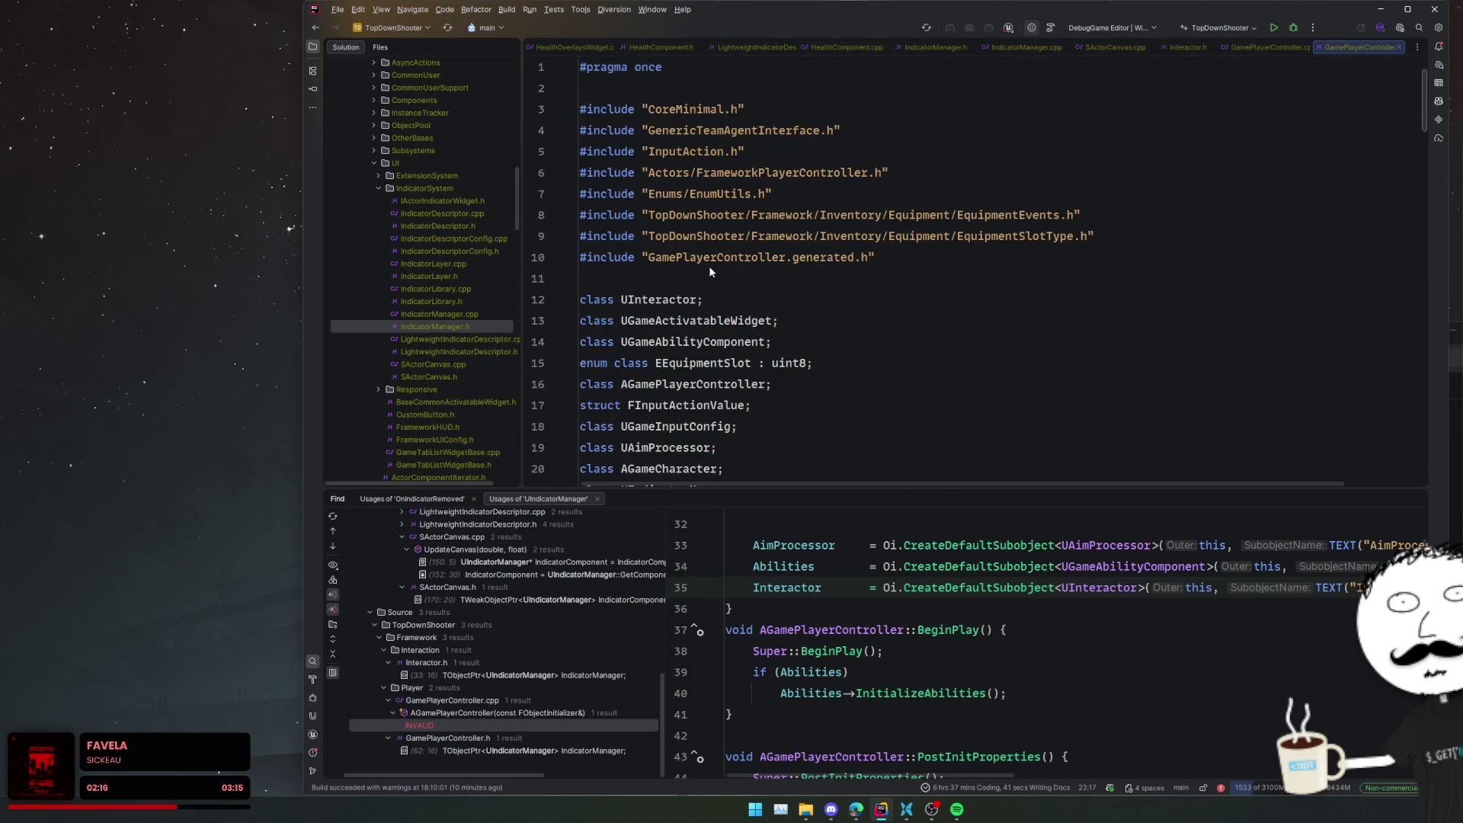
scroll(837, 290, "down", 10)
scroll(868, 386, "up", 10)
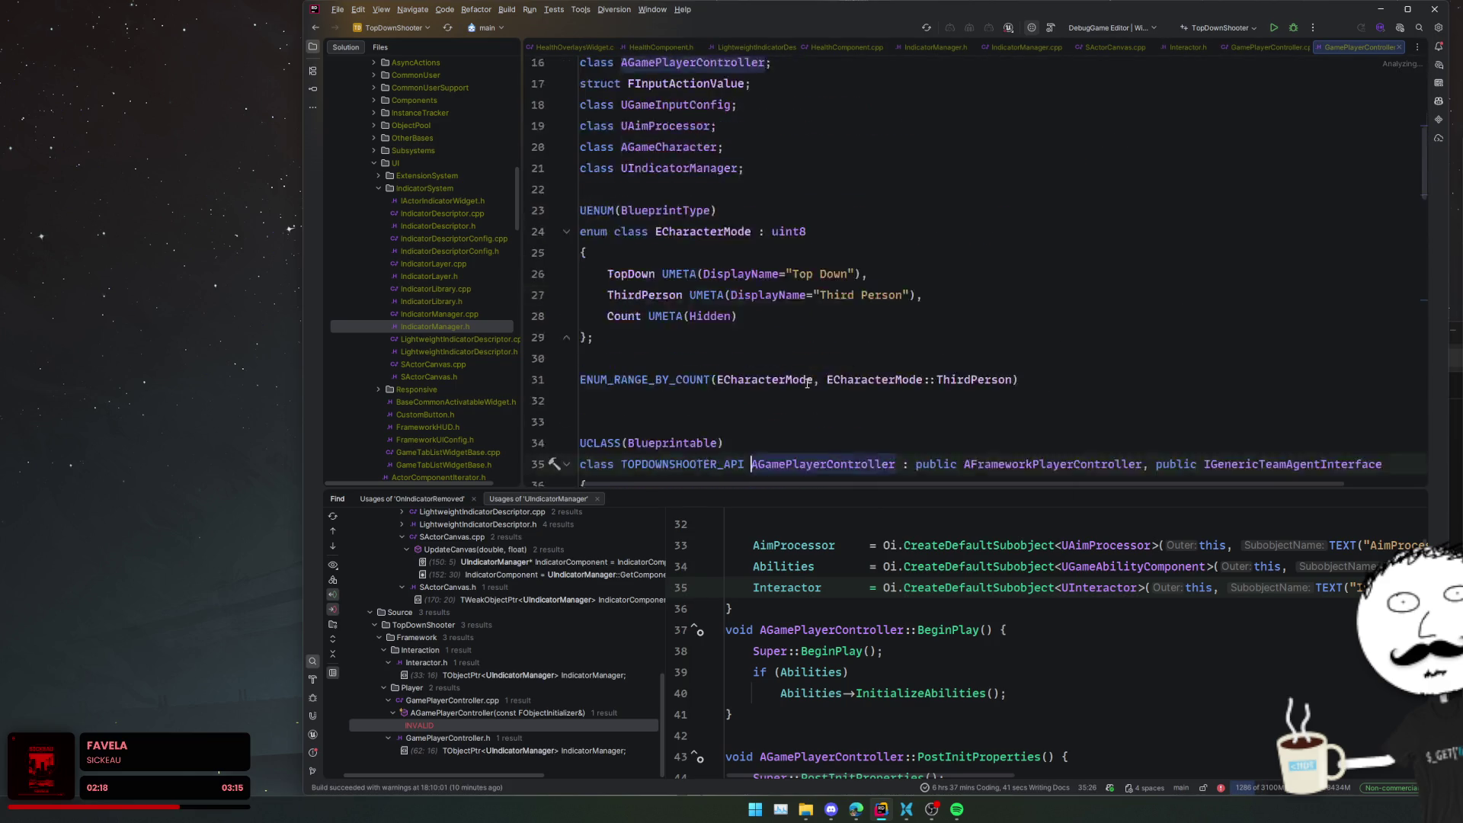
triple_click(877, 338)
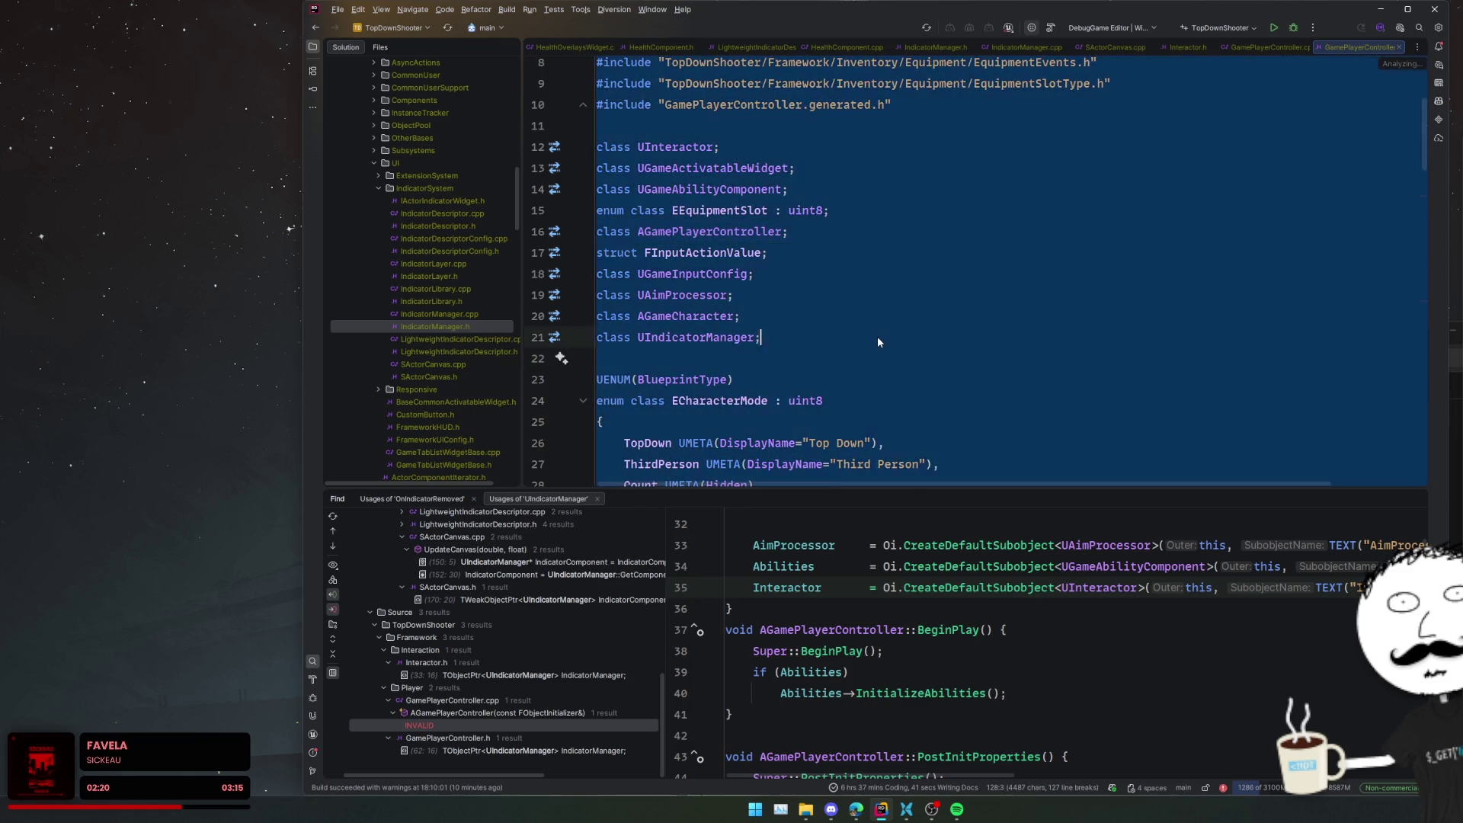
key("Delete")
- Delete the IndicatorManager UPROPERTY declaration from GamePlayerController.h
scroll(918, 313, "down", 12)
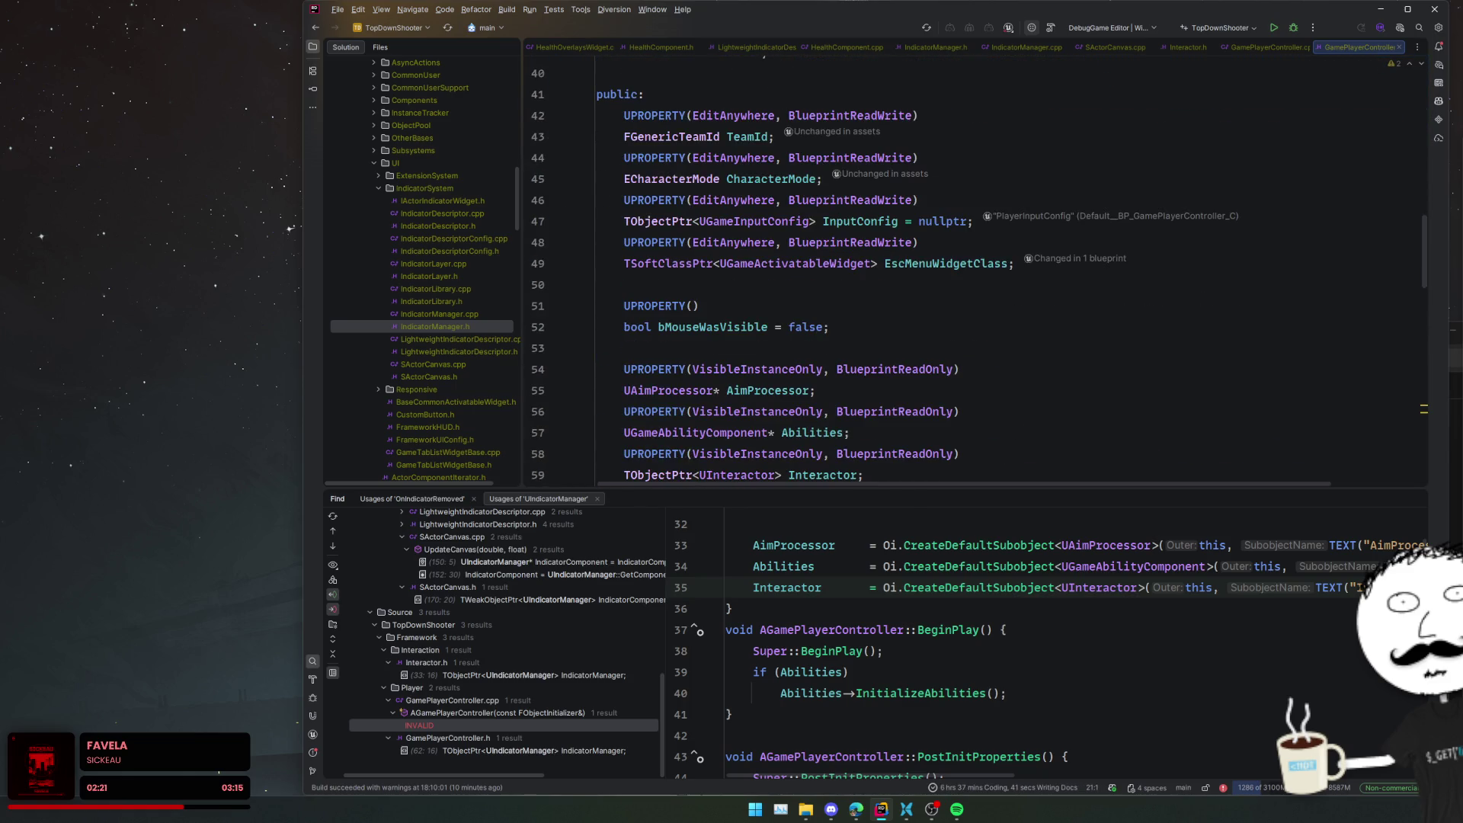
scroll(917, 313, "down", 5)
scroll(917, 313, "up", 3)
left_click(918, 313)
left_click(877, 263)
left_click_drag(961, 263, 970, 227)
key("BackSpace")
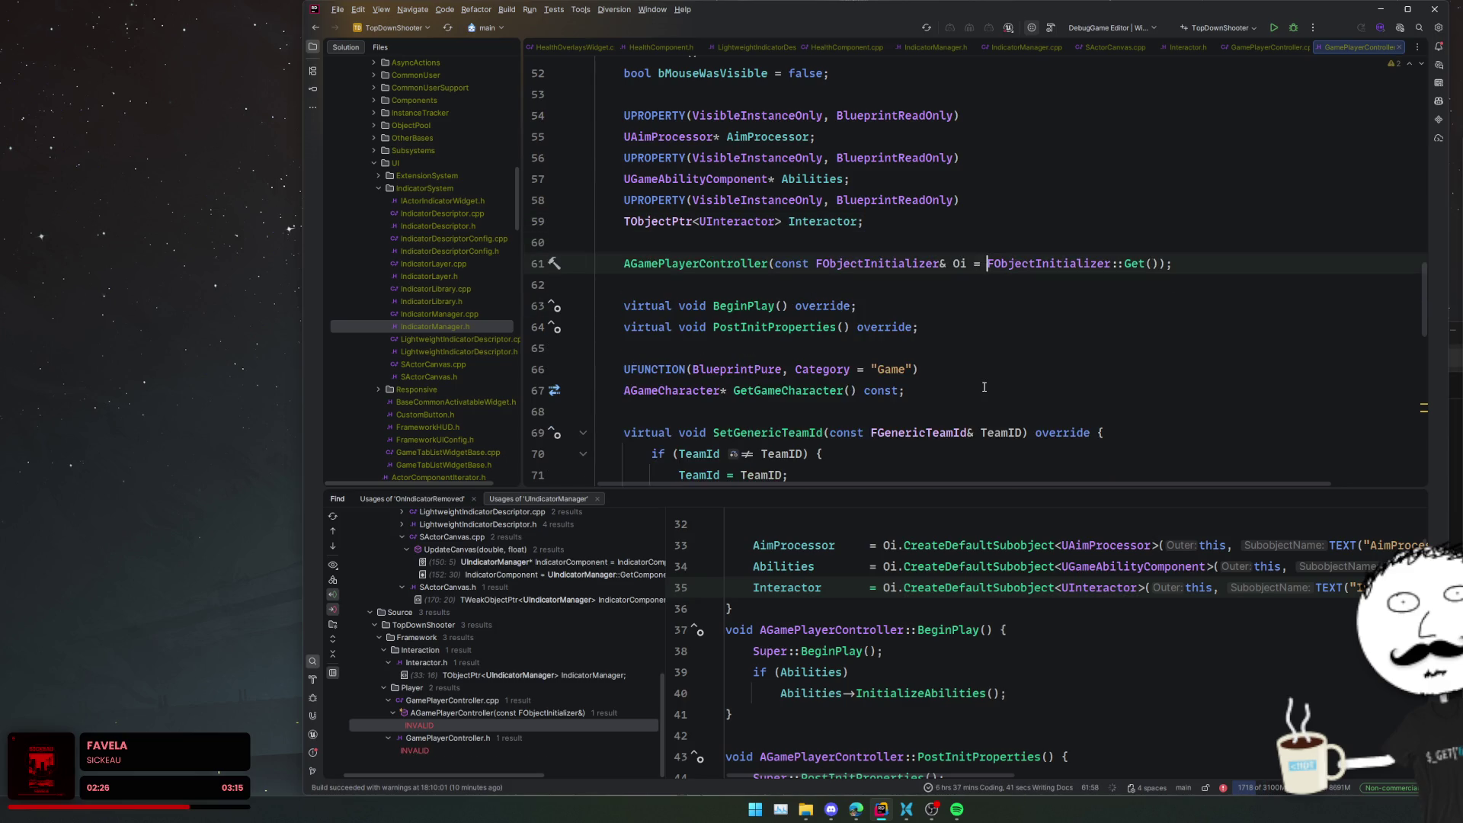
scroll(1036, 350, "up", 15)
scroll(1035, 350, "up", 2)
left_click(1025, 362)
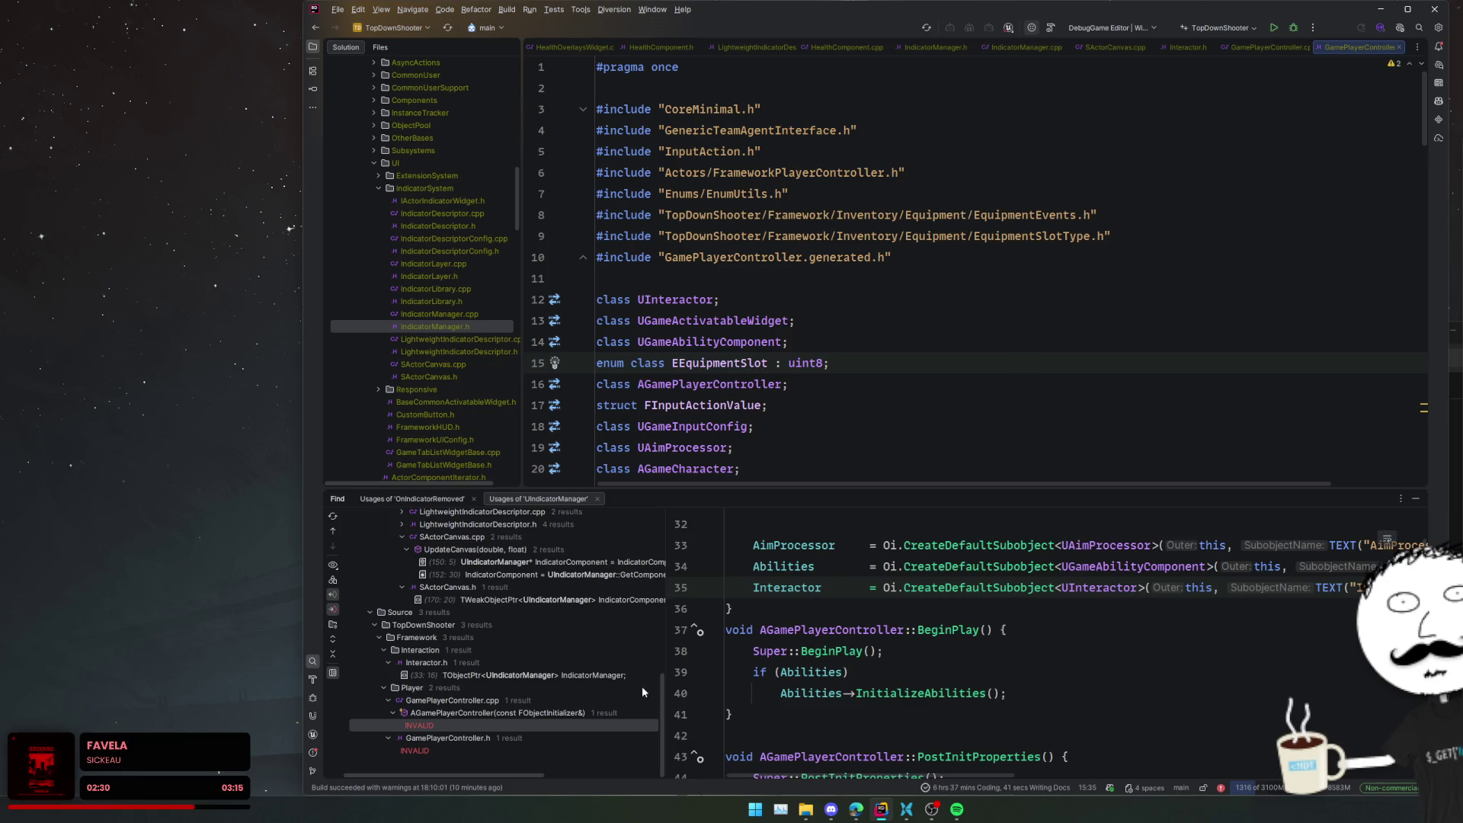
- Find usages of Interactor's IndicatorManager member and preview the RemoveIndicator, line 82 and AddIndicator usages
double_click(606, 677)
left_click(861, 212)
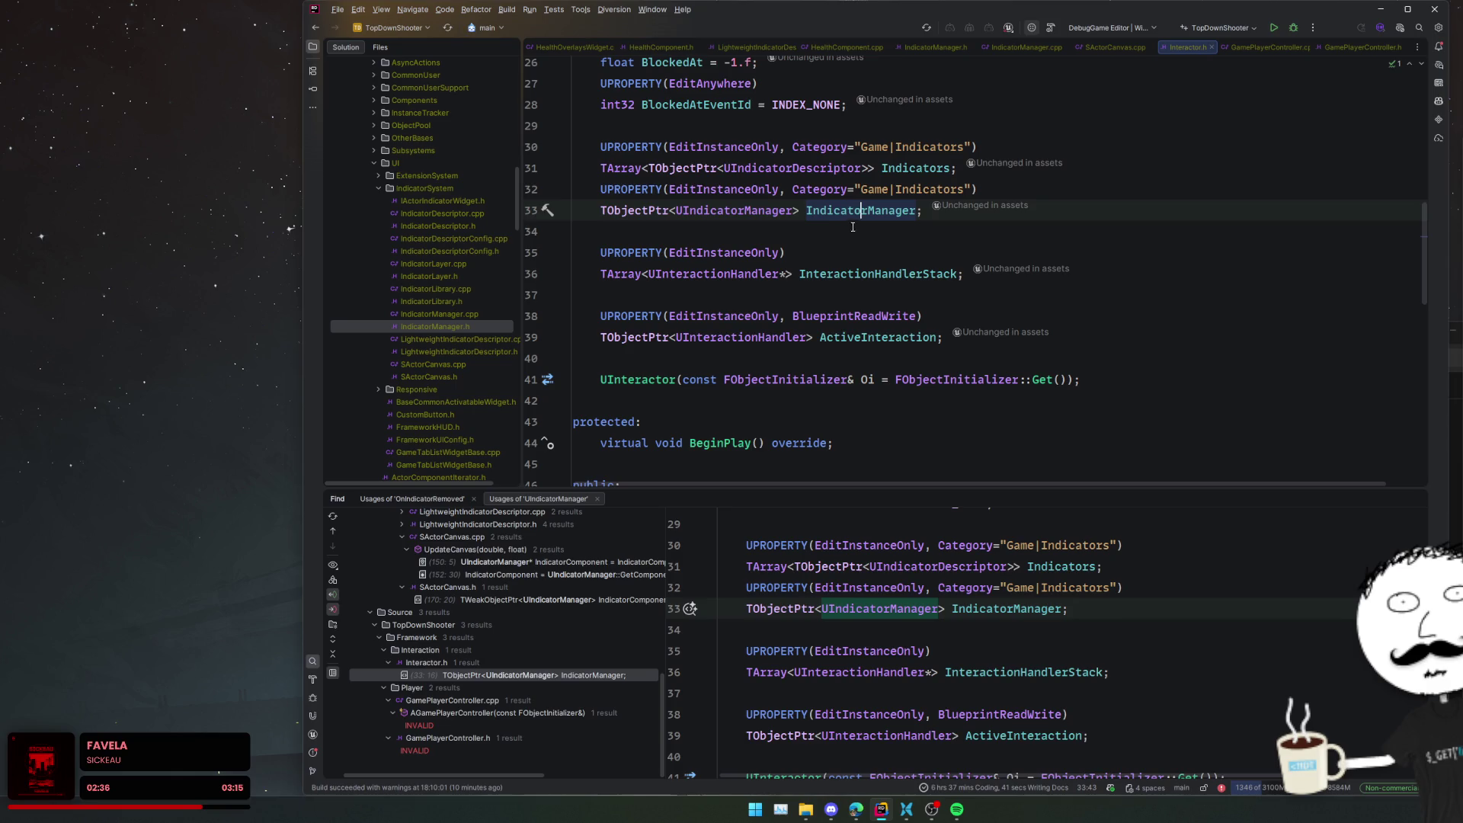
key("alt+F7")
left_click(843, 273)
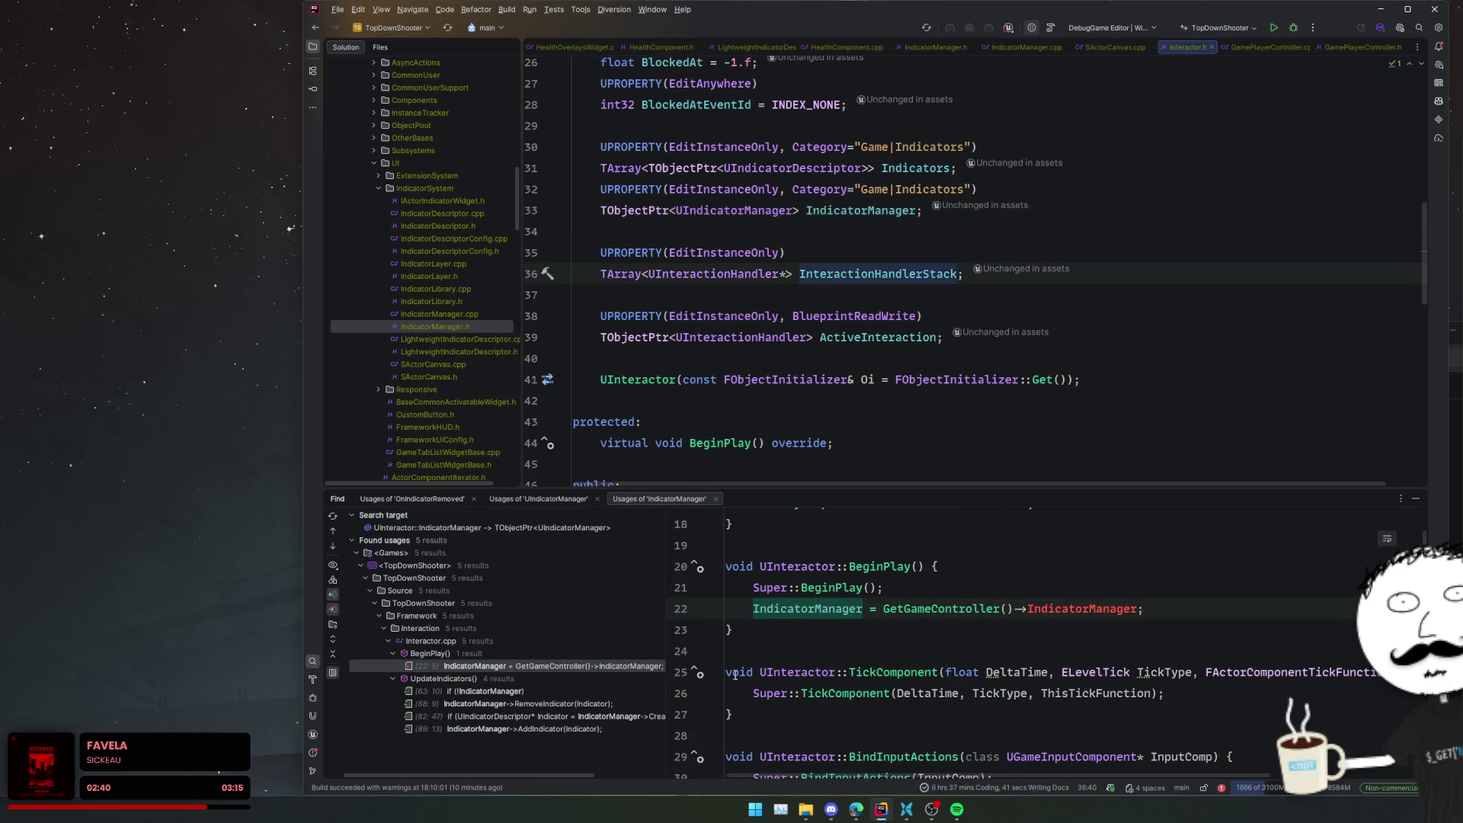
left_click(654, 705)
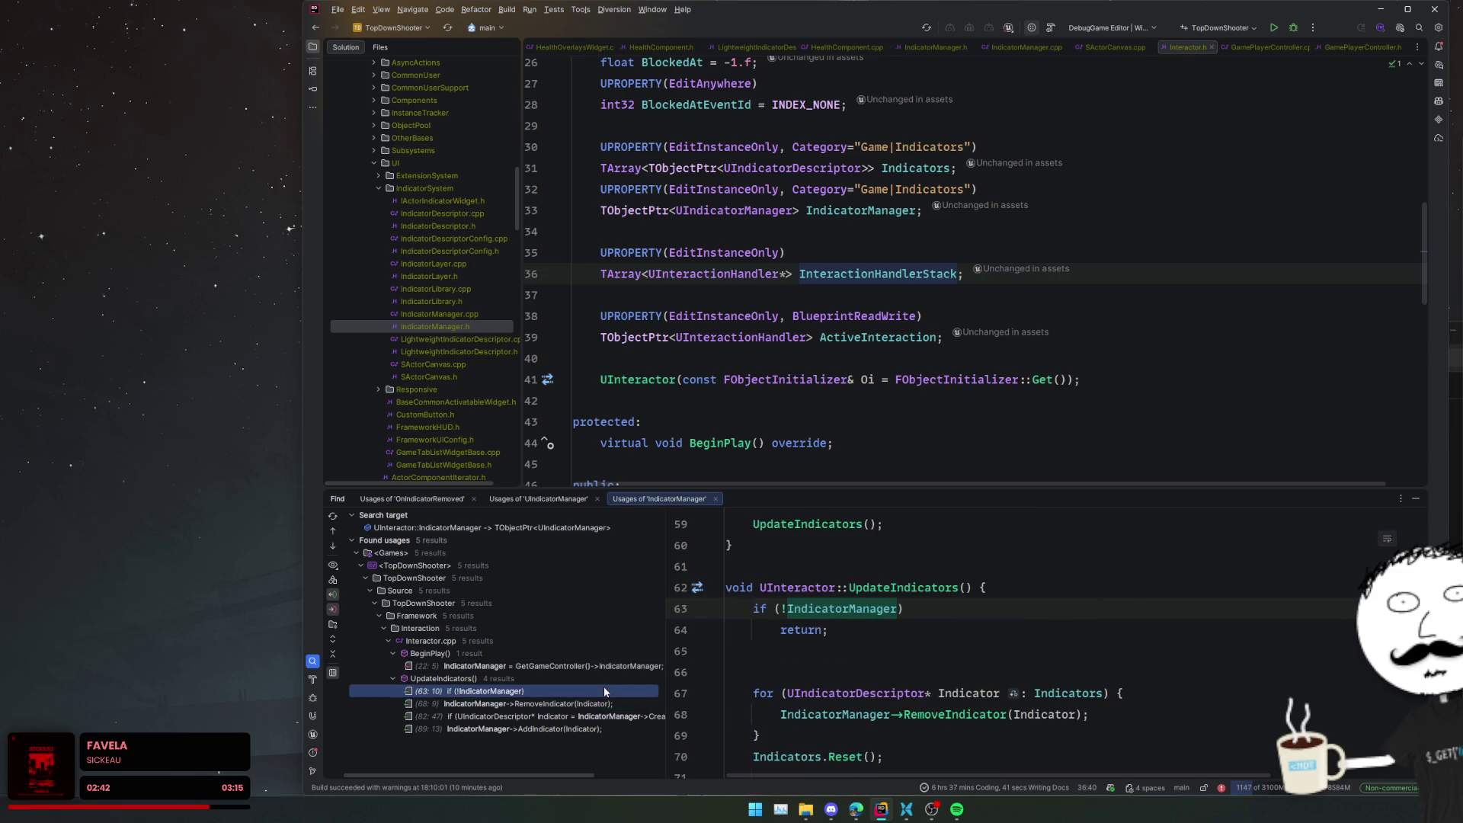
left_click(616, 716)
left_click(611, 725)
left_click(614, 716)
- Delete the IndicatorManager assignment from Interactor's BeginPlay
left_click(632, 665)
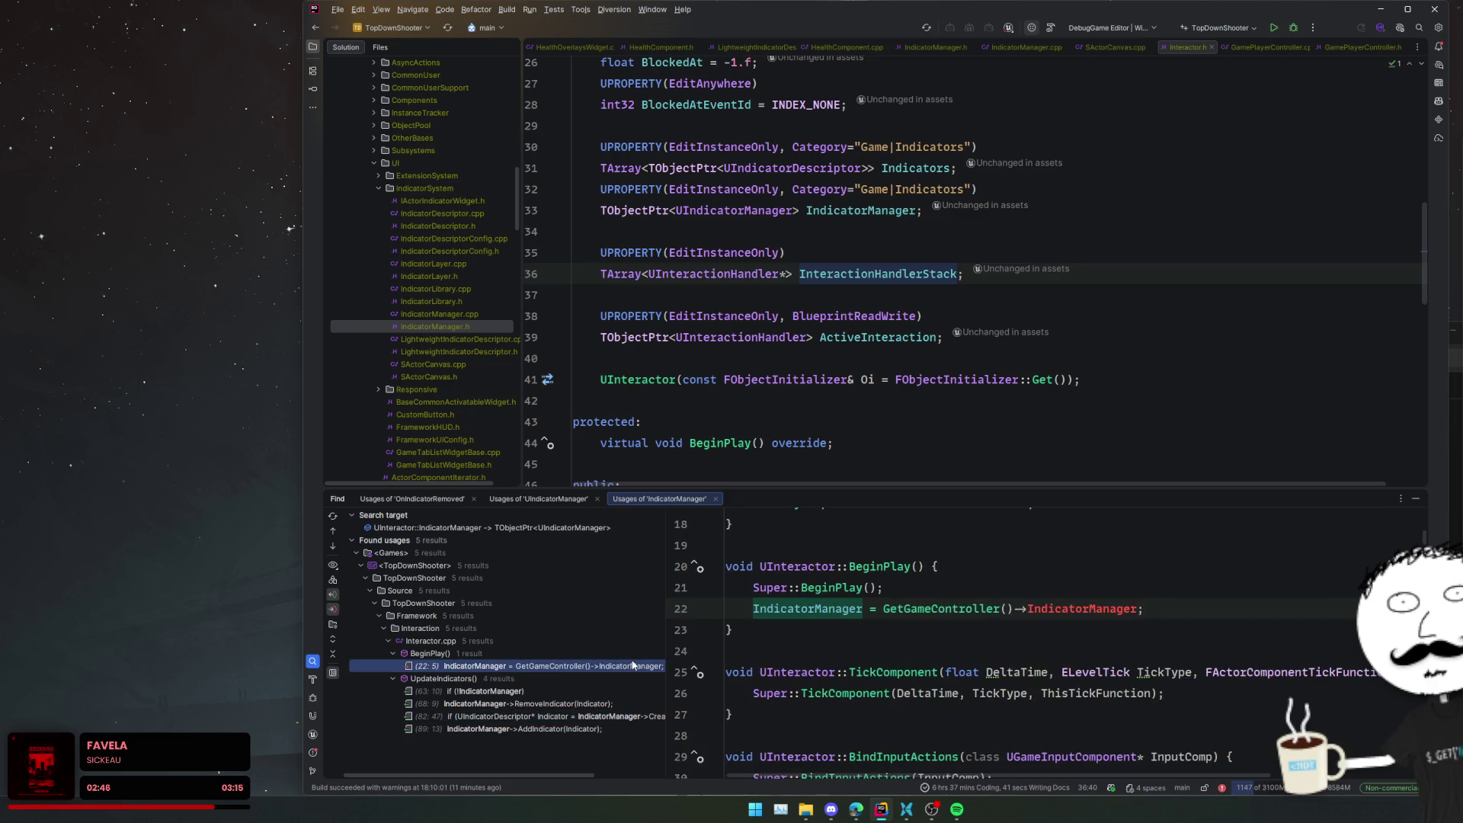
double_click(633, 665)
key("ctrl+w")
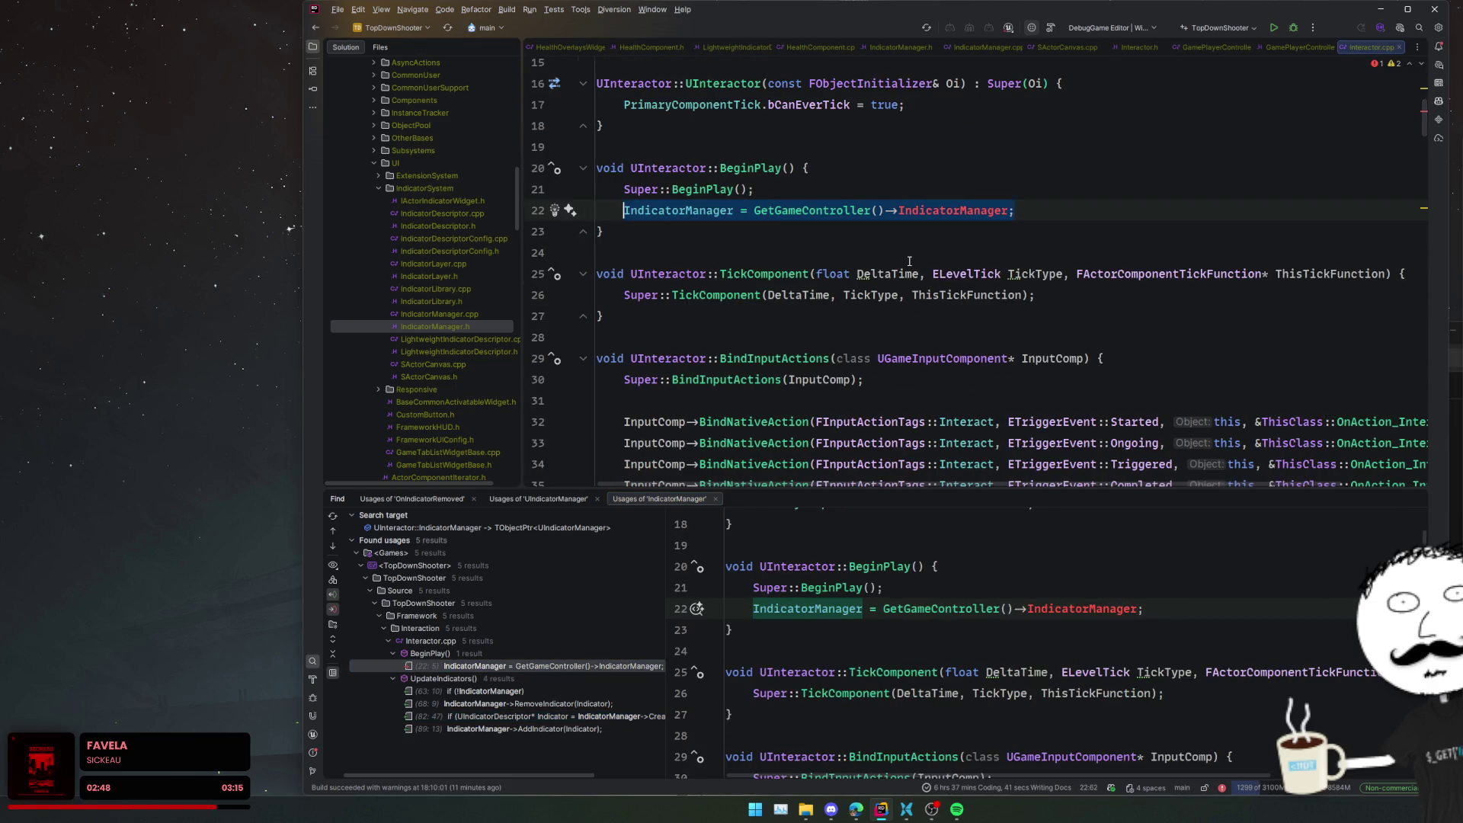
key("ctrl+w")
key("ctrl+w")
key("BackSpace")
key("BackSpace")
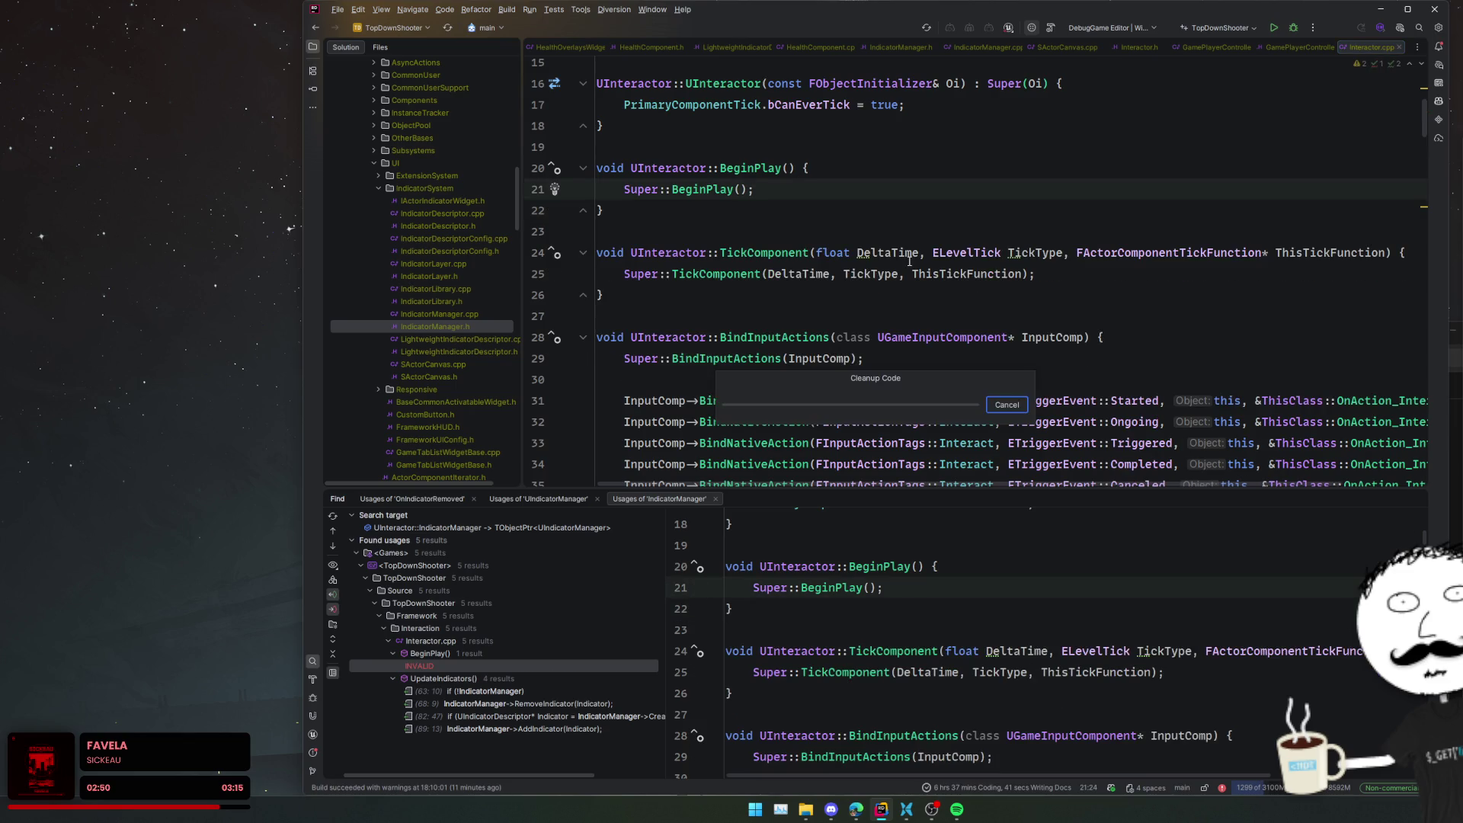
left_click(933, 274)
- From the first UpdateIndicators usage, jump to the IndicatorManager declaration in Interactor.h and select it
key("ctrl+alt+Left")
key("ctrl+alt+Left")
key("ctrl+alt+Left")
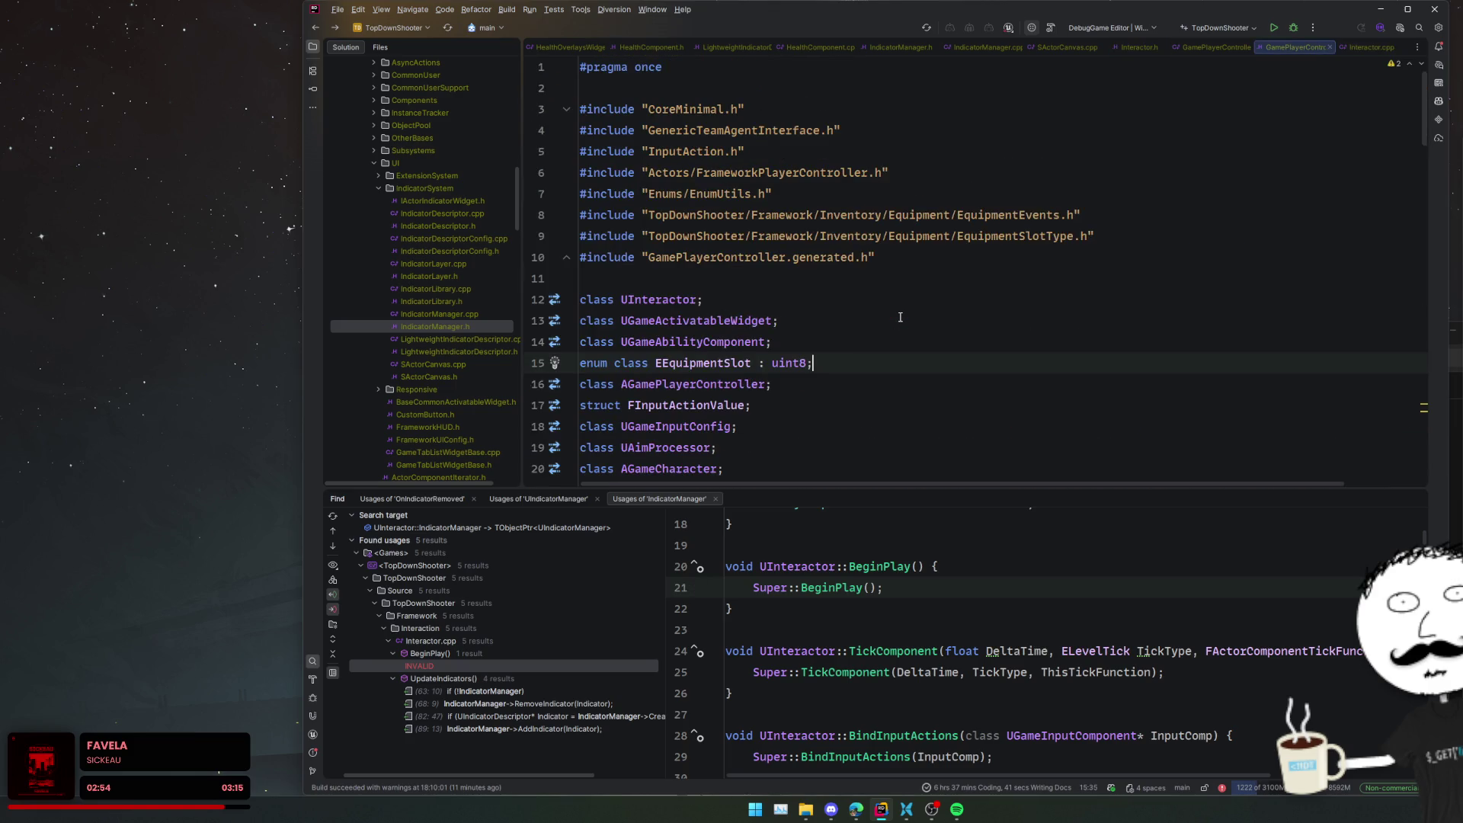
key("ctrl+Tab")
scroll(861, 391, "down", 6)
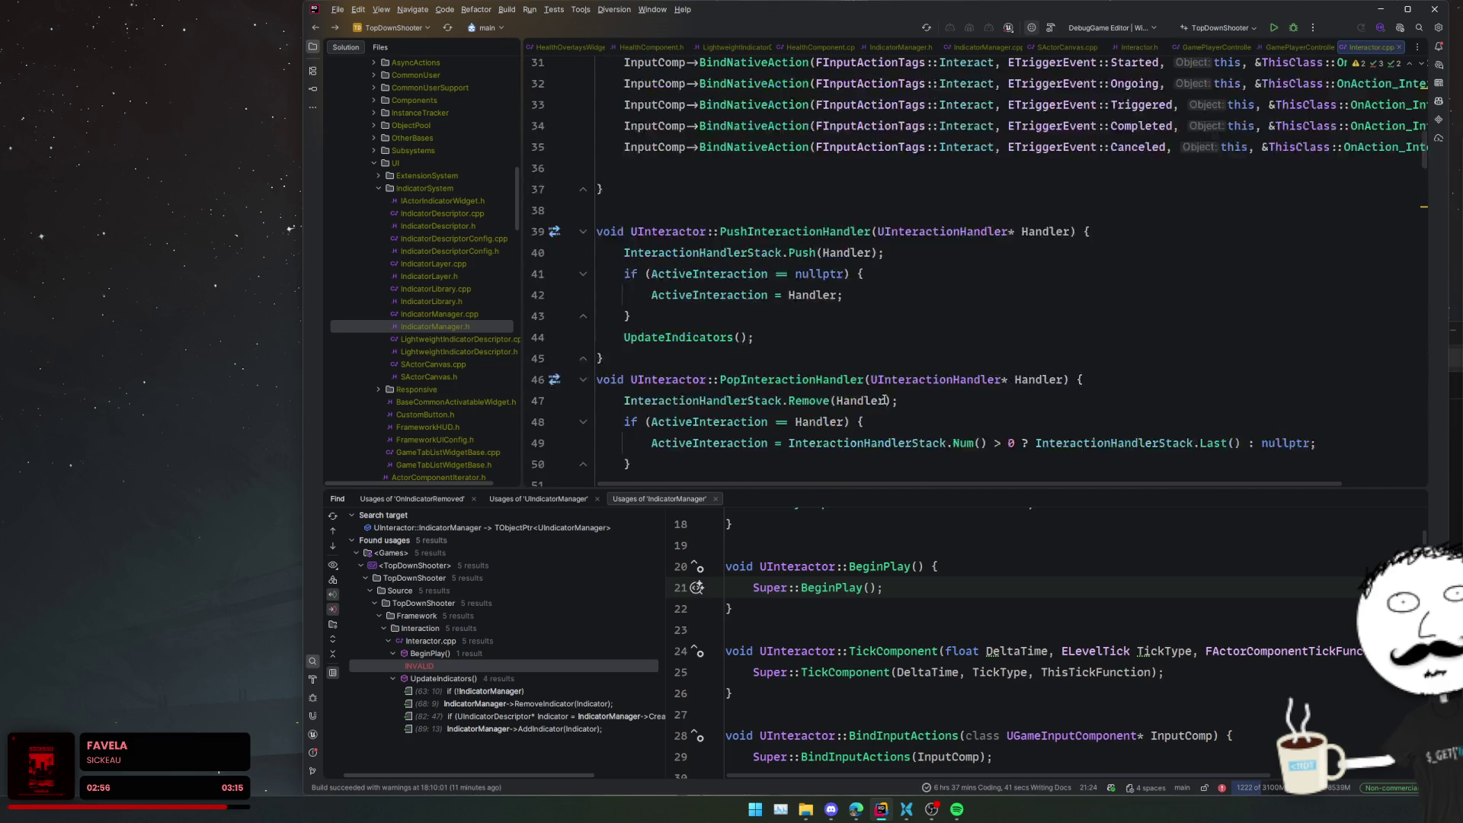
left_click(596, 695)
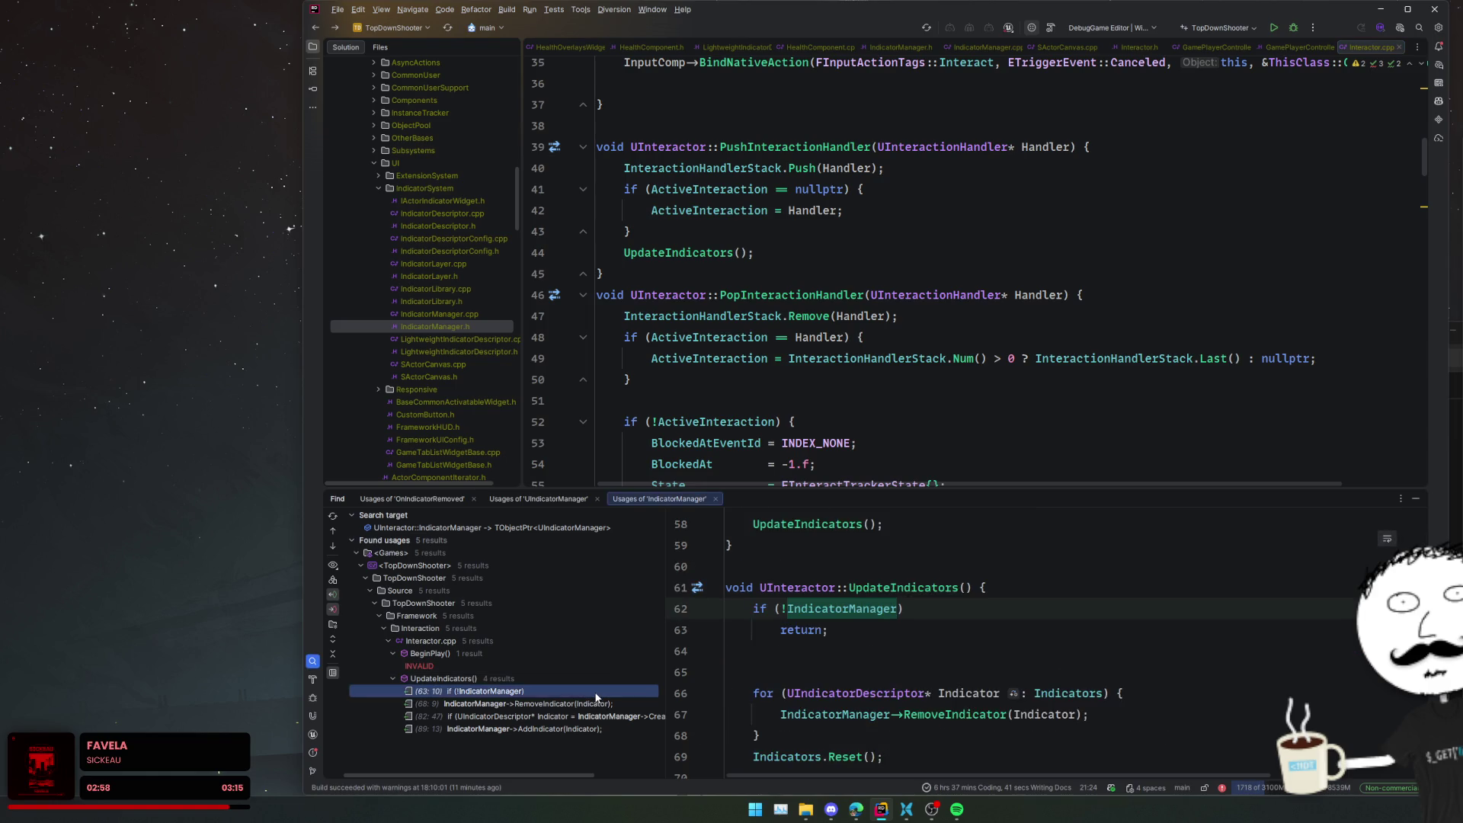
double_click(597, 695)
left_click(732, 211)
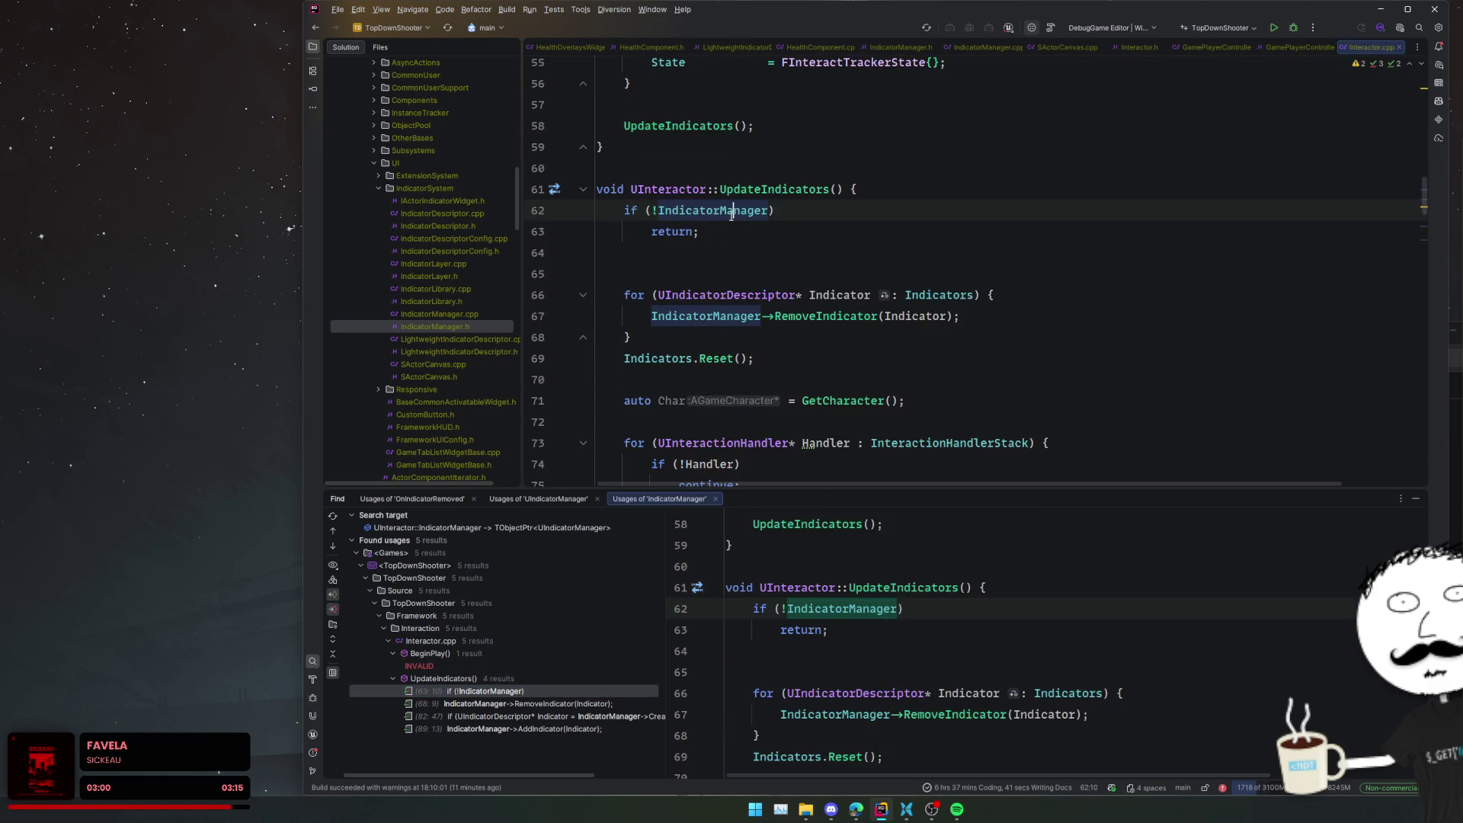
key("ctrl+b")
key("ctrl+w")
key("ctrl+w")
key("ctrl+w")
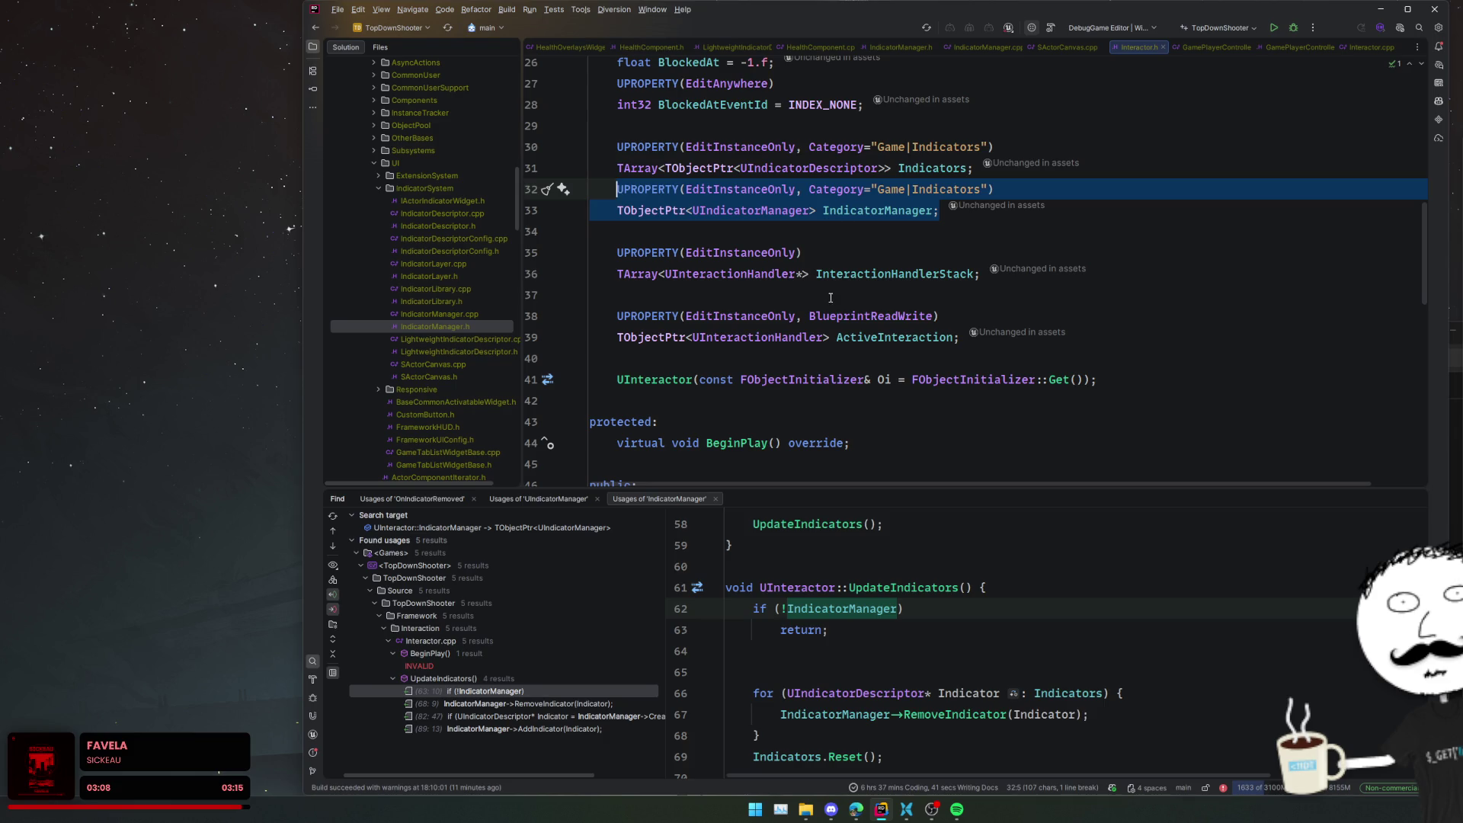
- Paste the IndicatorManager assignment back into BeginPlay and comment it out
key("ctrl+alt+Left")
key("ctrl+alt+Left")
key("Return")
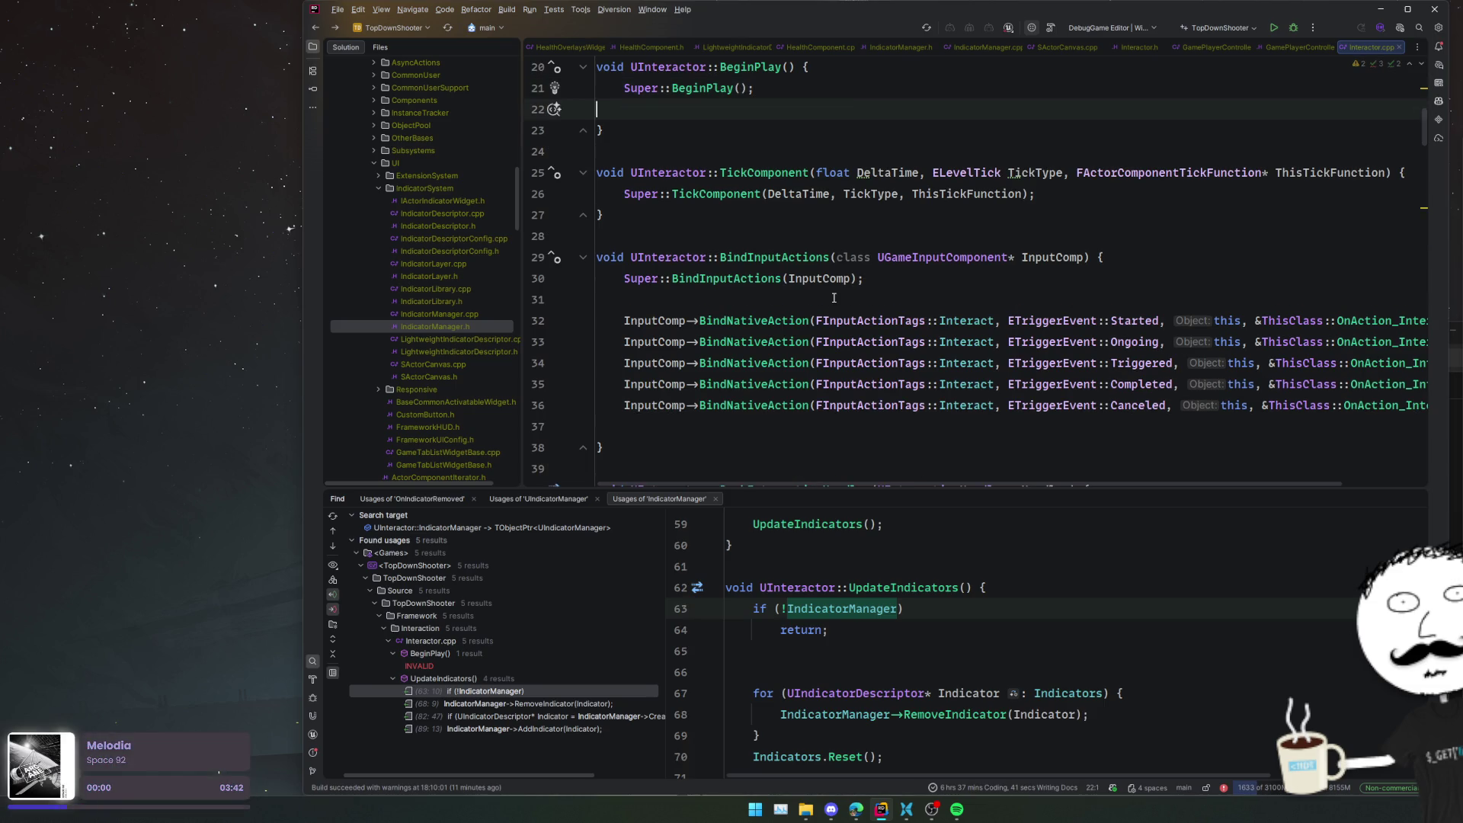
type("IndicatorManager = GetGameController()->IndicatorManager;")
left_click(838, 109)
key("ctrl+slash")
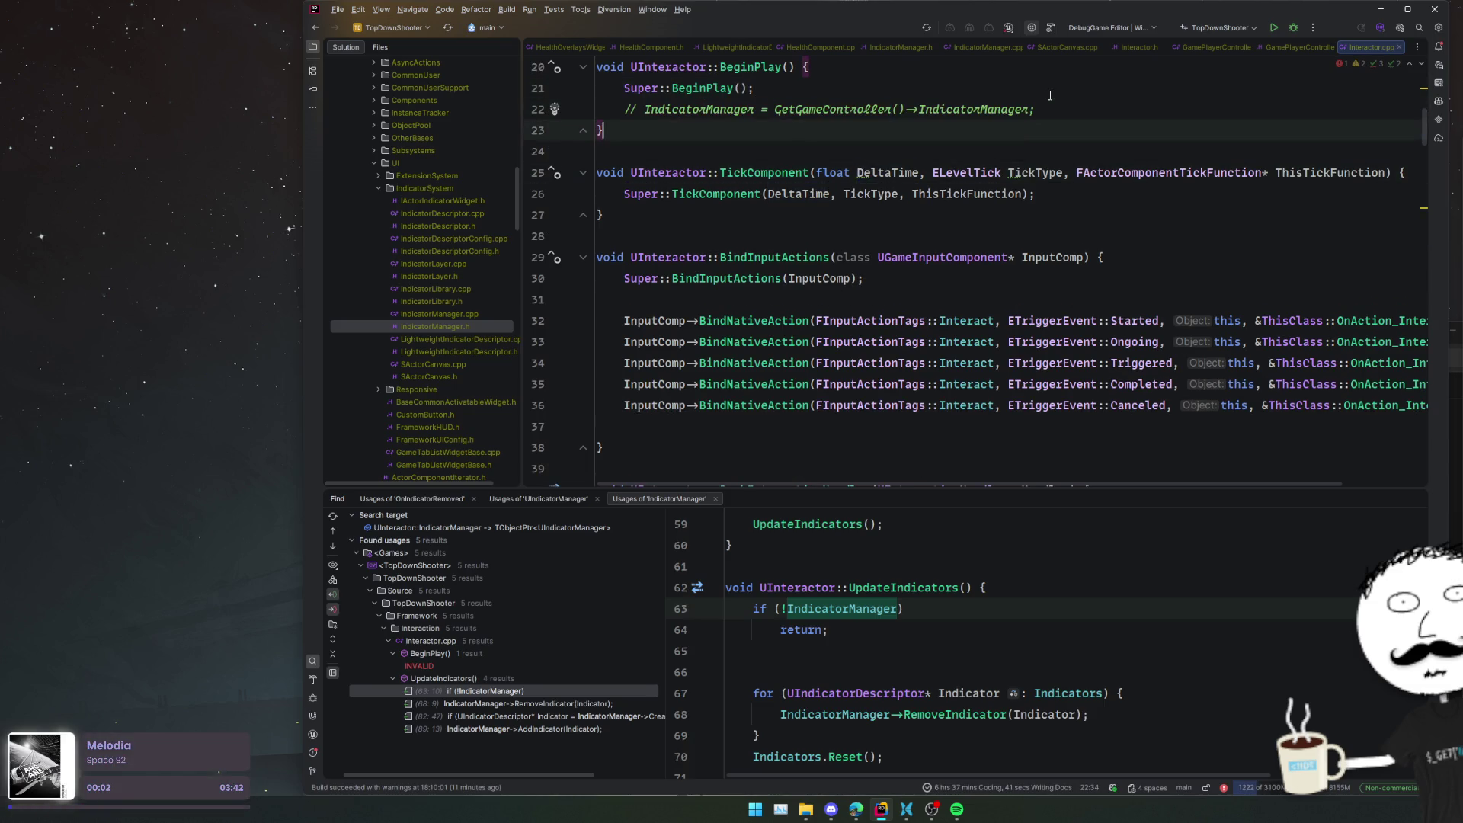
- Close GamePlayerController.h and switch to the IndicatorManager.h tab
left_click(1291, 43)
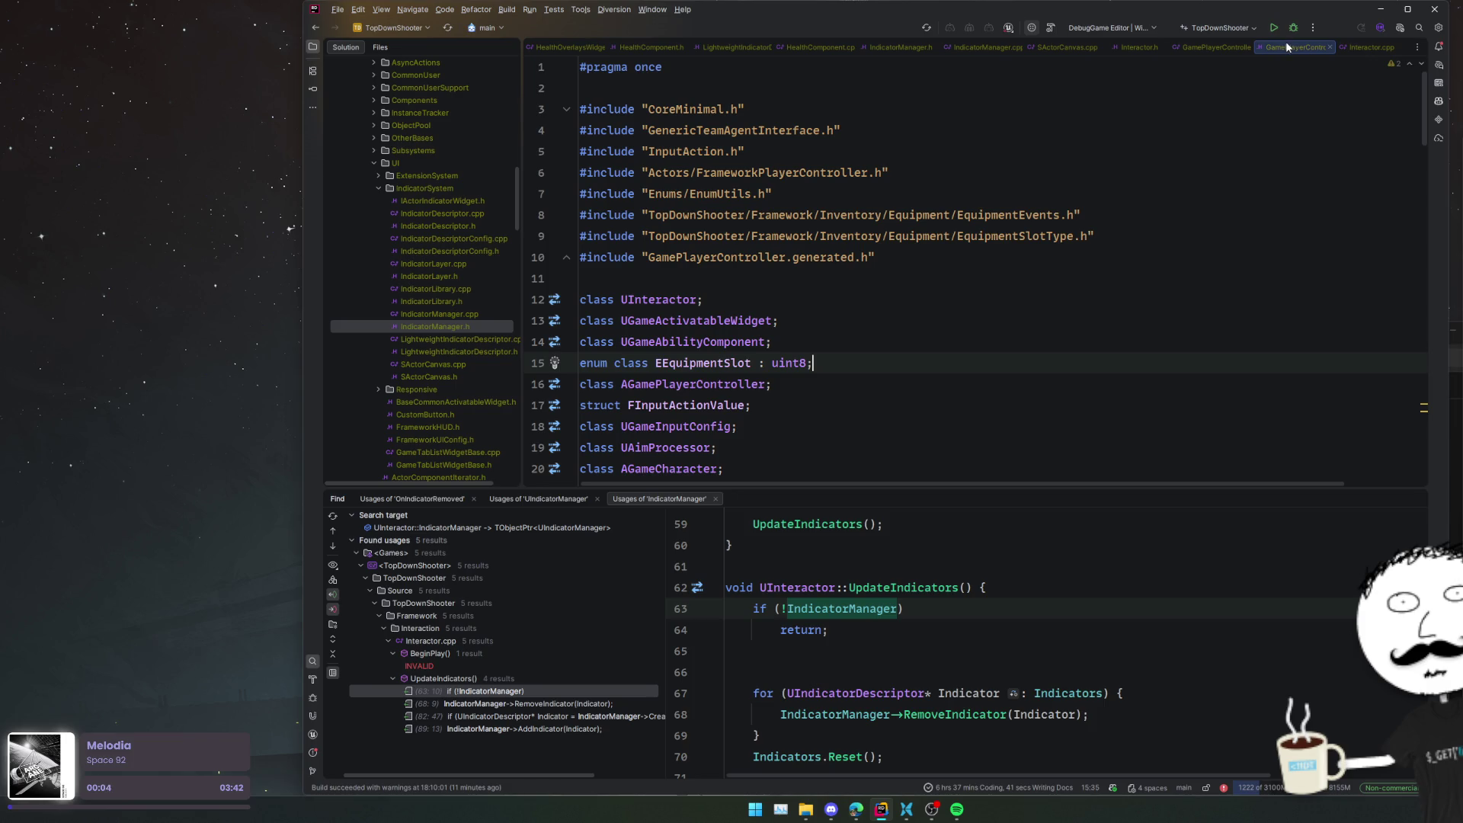
middle_click(1287, 43)
left_click(1099, 49)
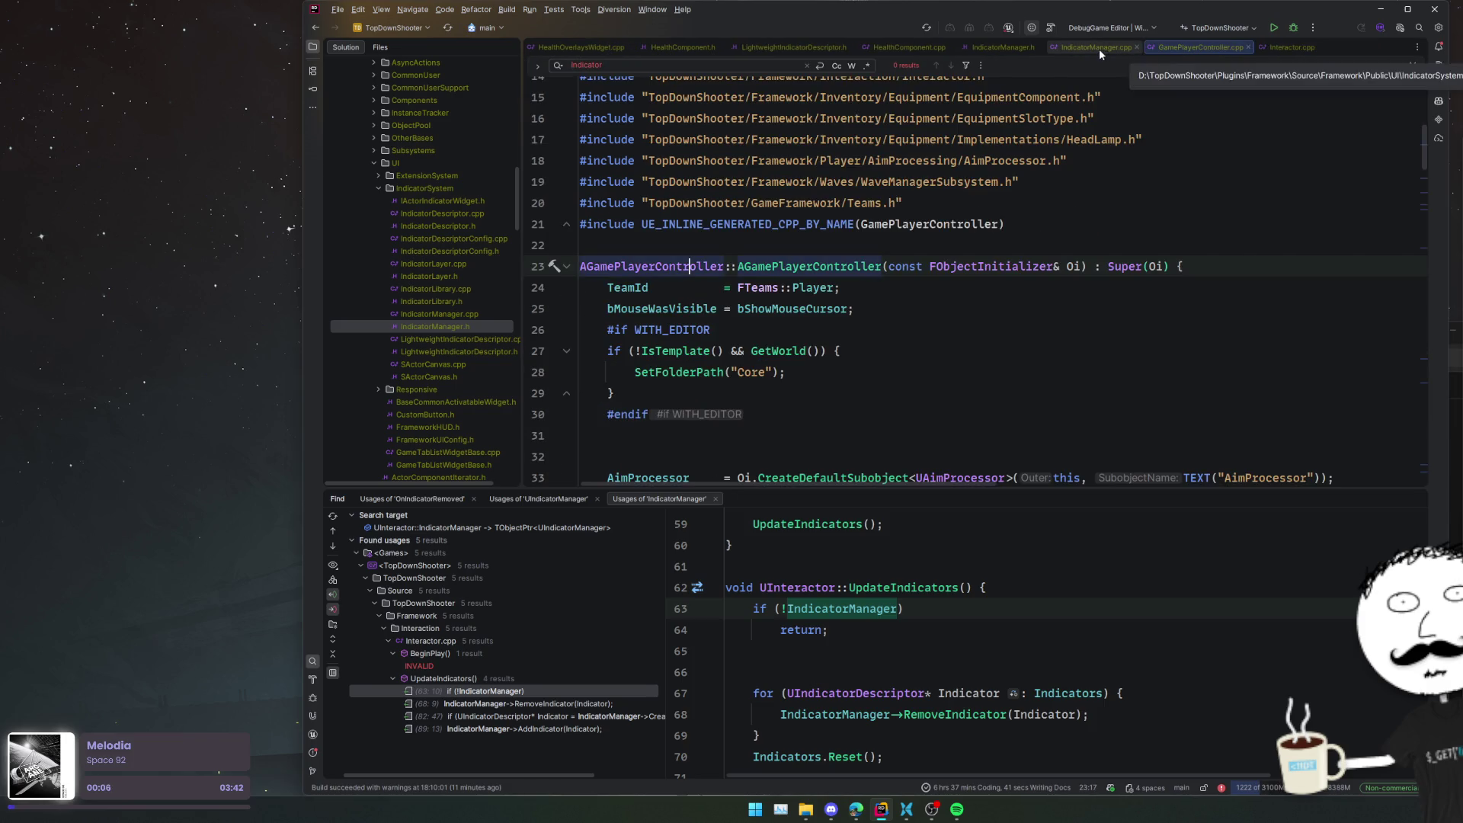
left_click(1001, 44)
- Place the caret on empty line 11 of IndicatorManager.h and start a project-wide symbol search
left_click(782, 274)
left_click(823, 261)
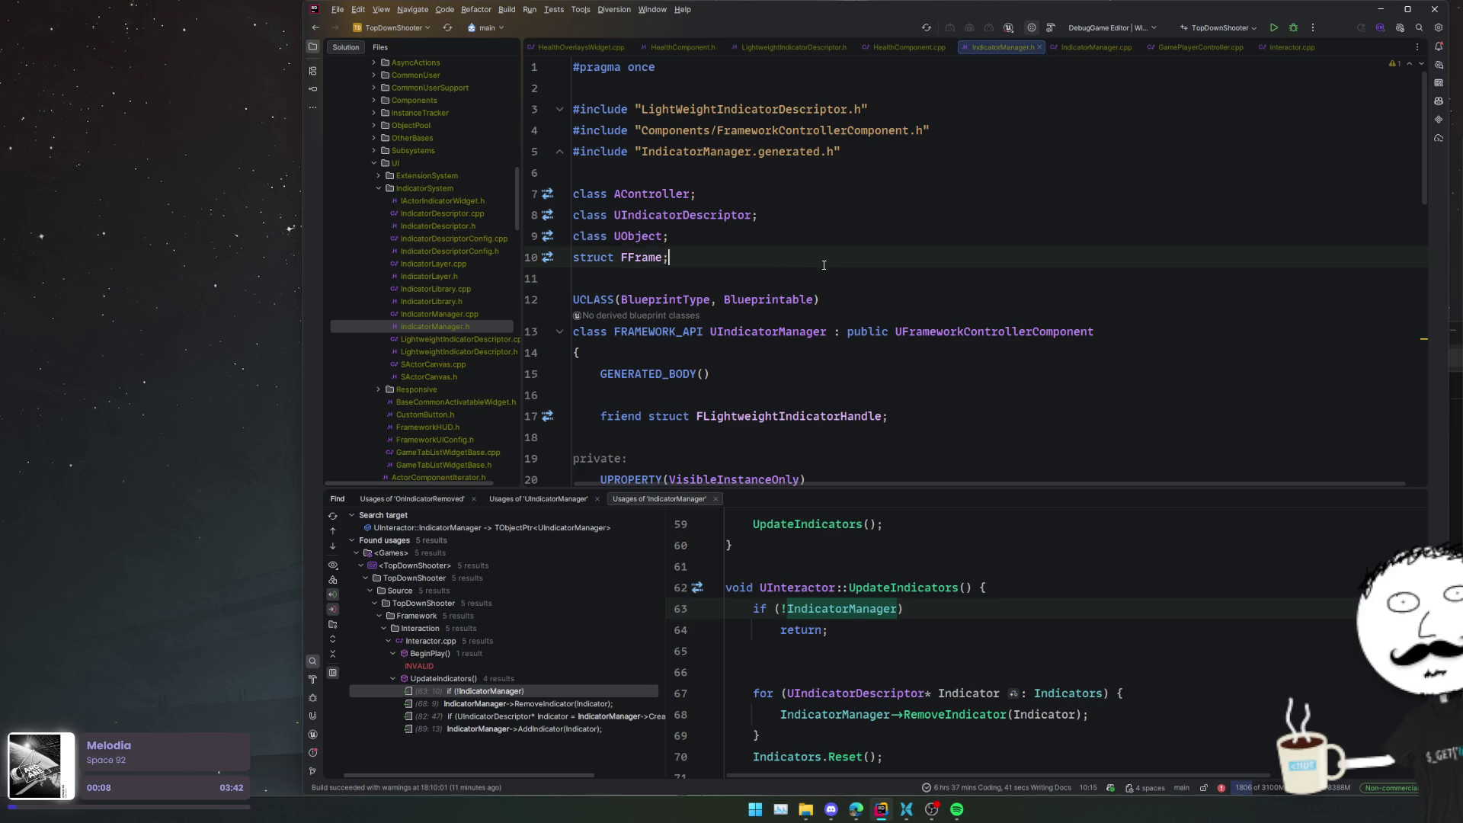
left_click(860, 271)
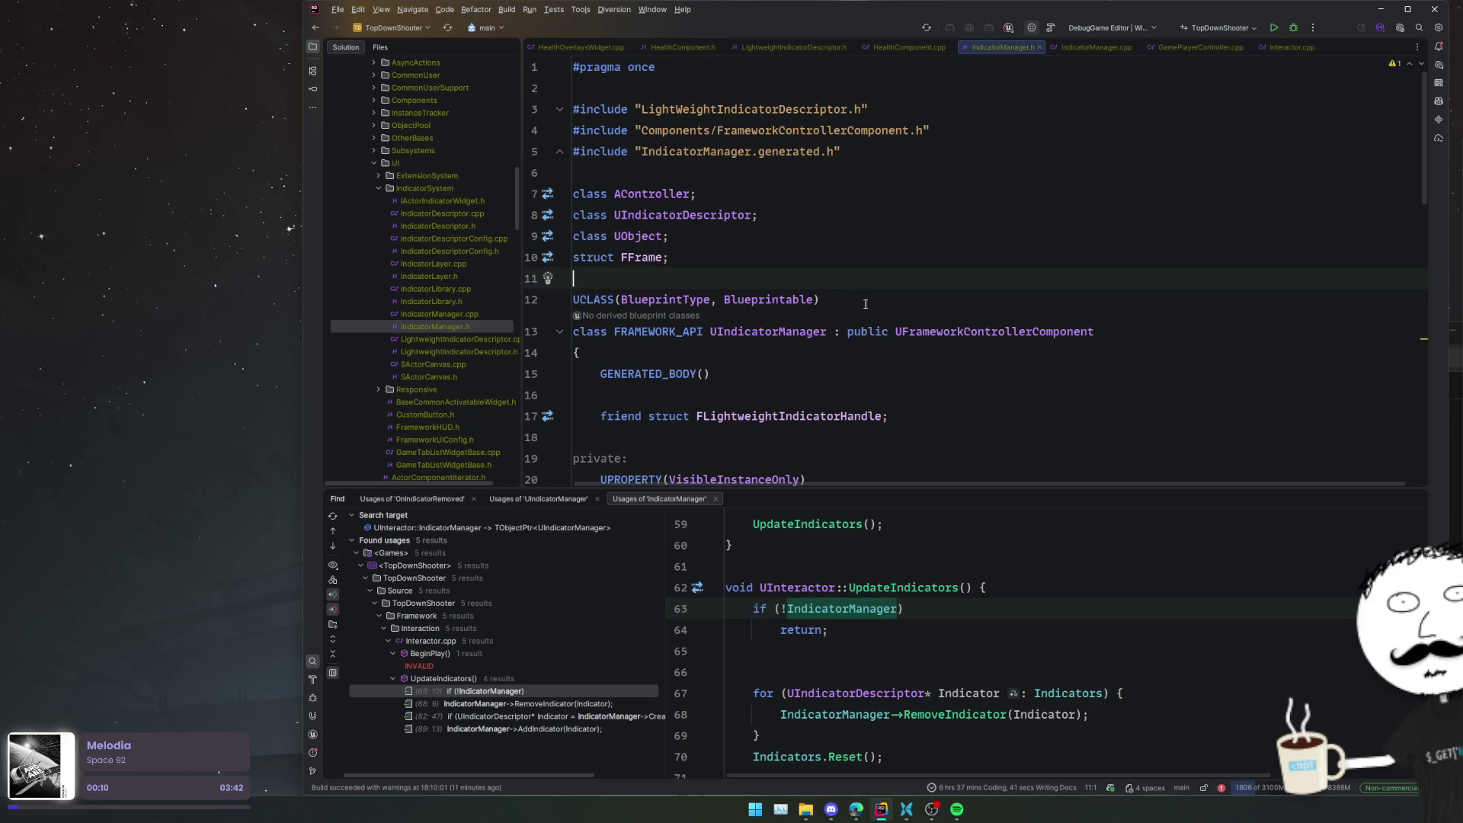
left_click(900, 255)
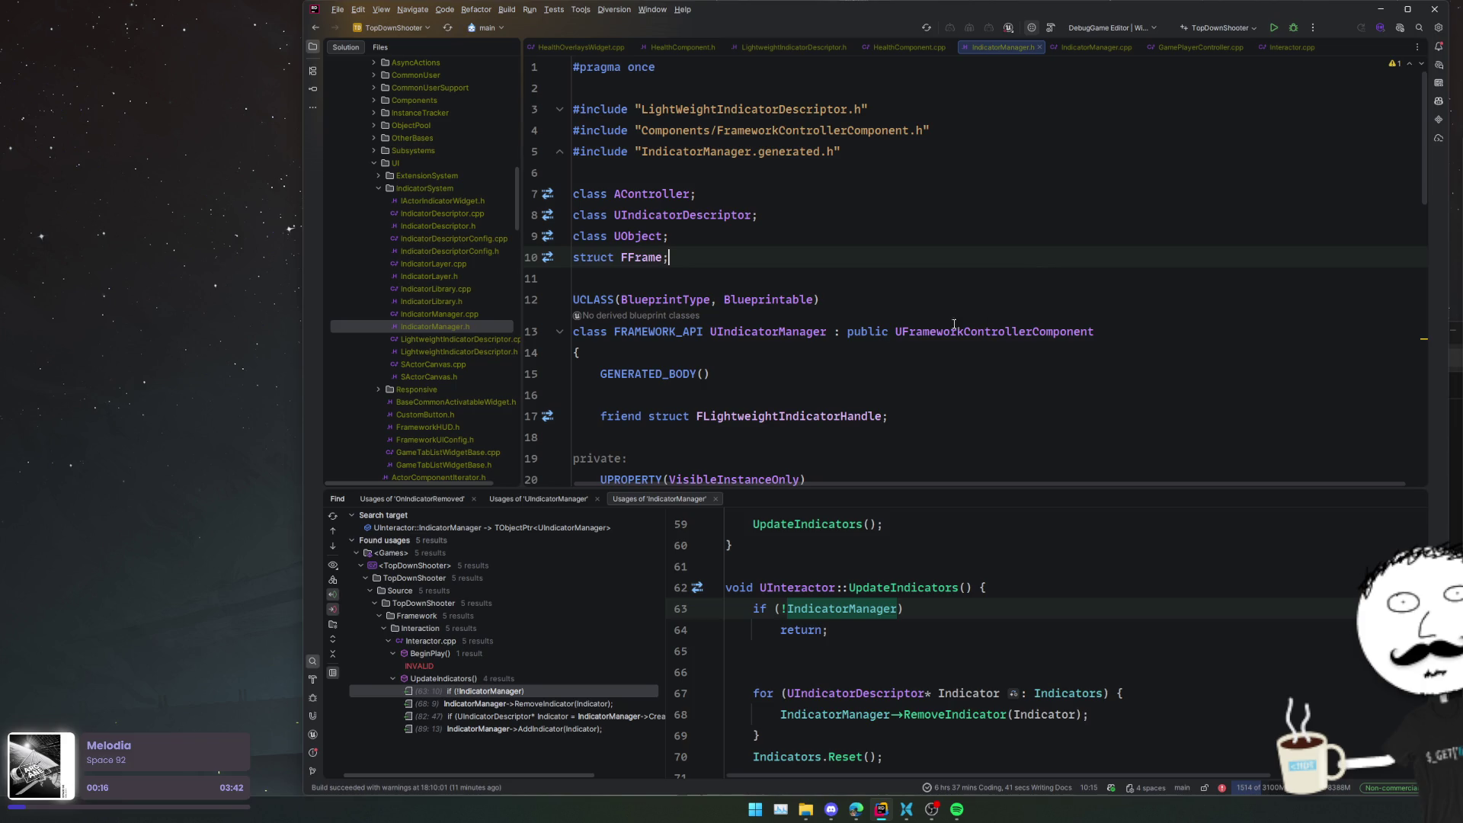
scroll(457, 259, "down", 10)
scroll(450, 285, "up", 3)
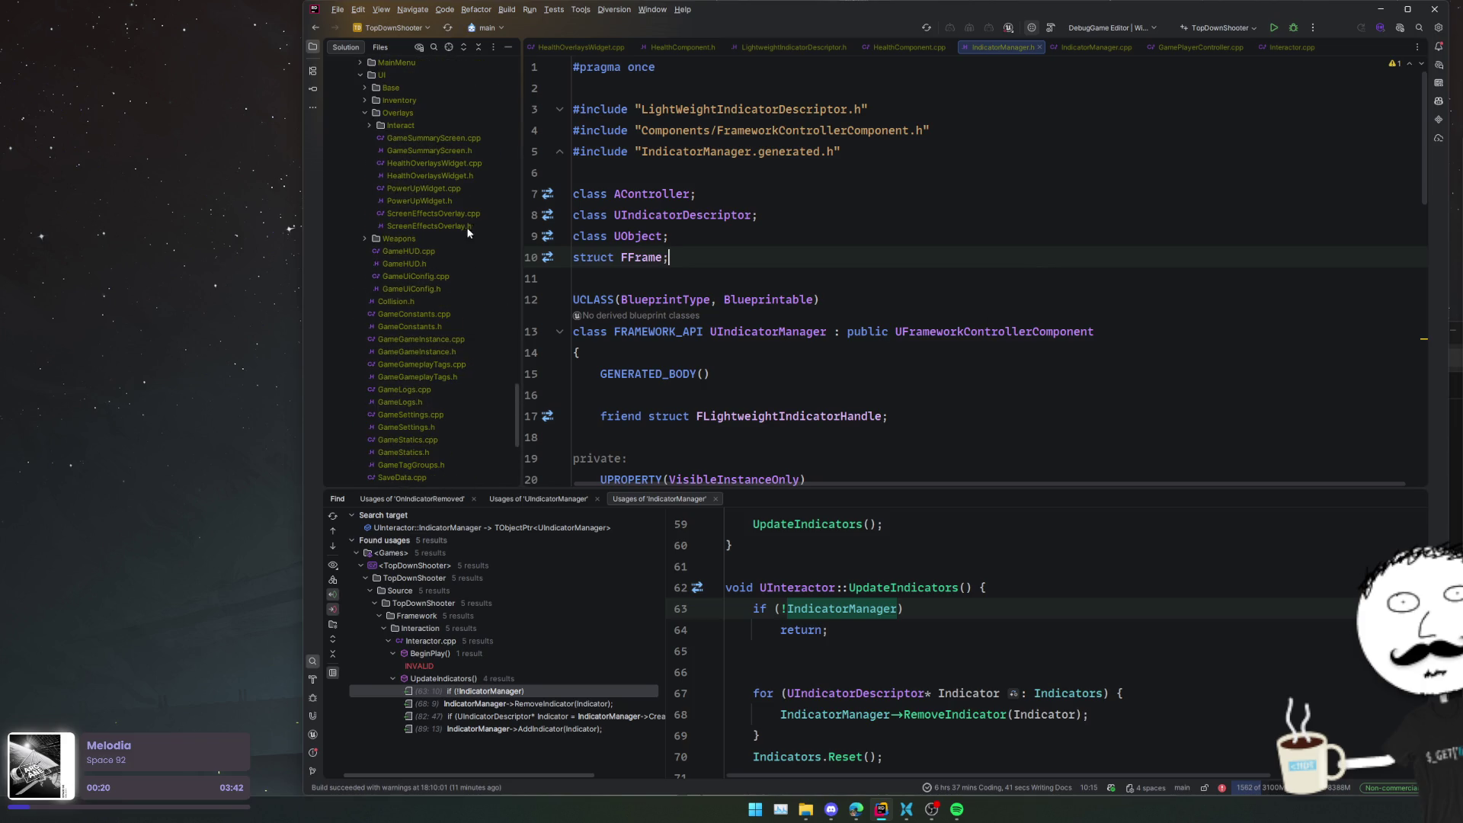
scroll(457, 261, "up", 2)
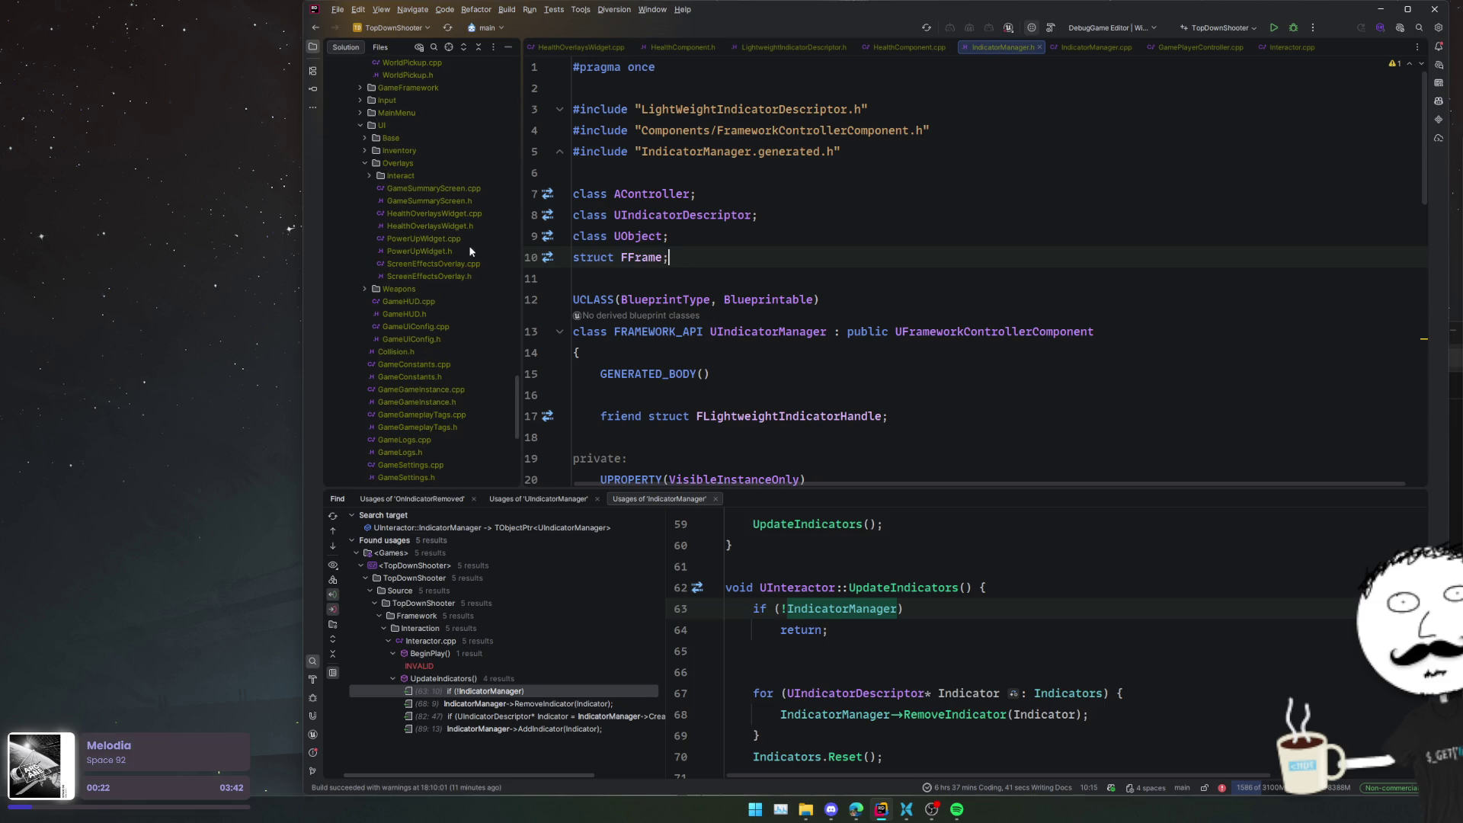
left_click(823, 270)
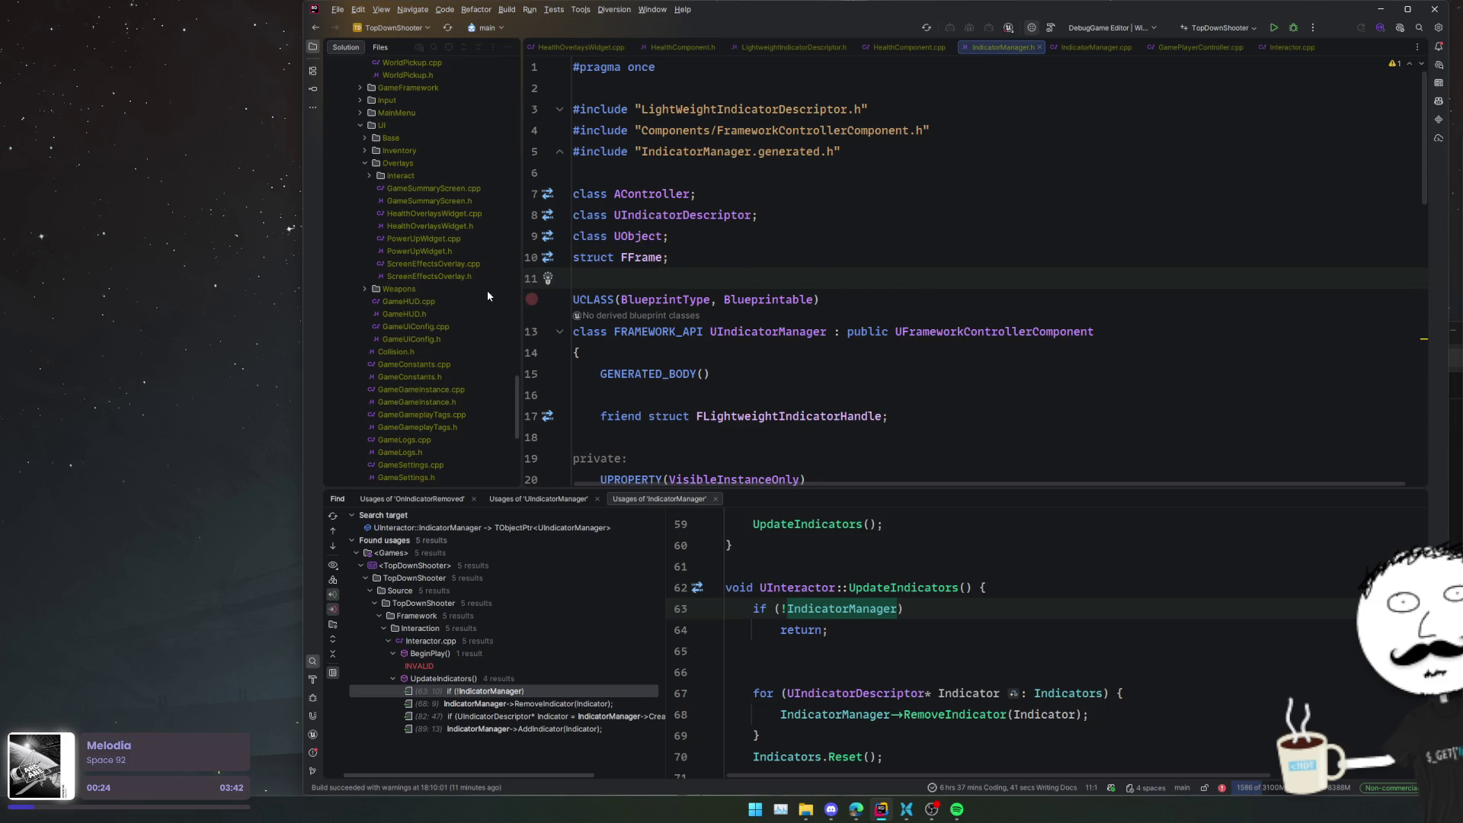
key("ctrl+t")
- Search for 'UFrameworkWorld' and open the UProcGenSubsystem class in ProcGenSubsystem.h
type("UFrameworkW")
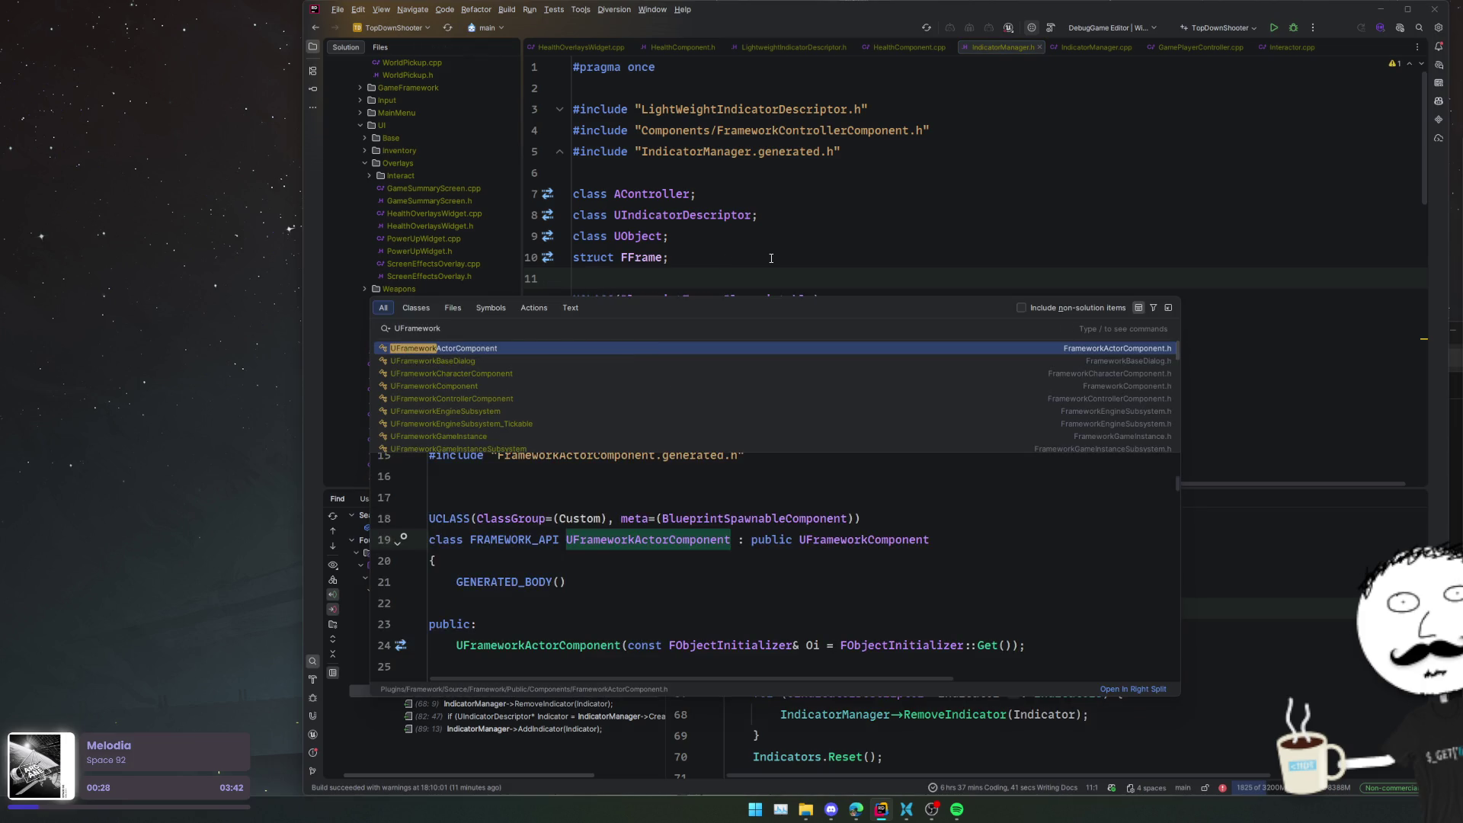
type("orld")
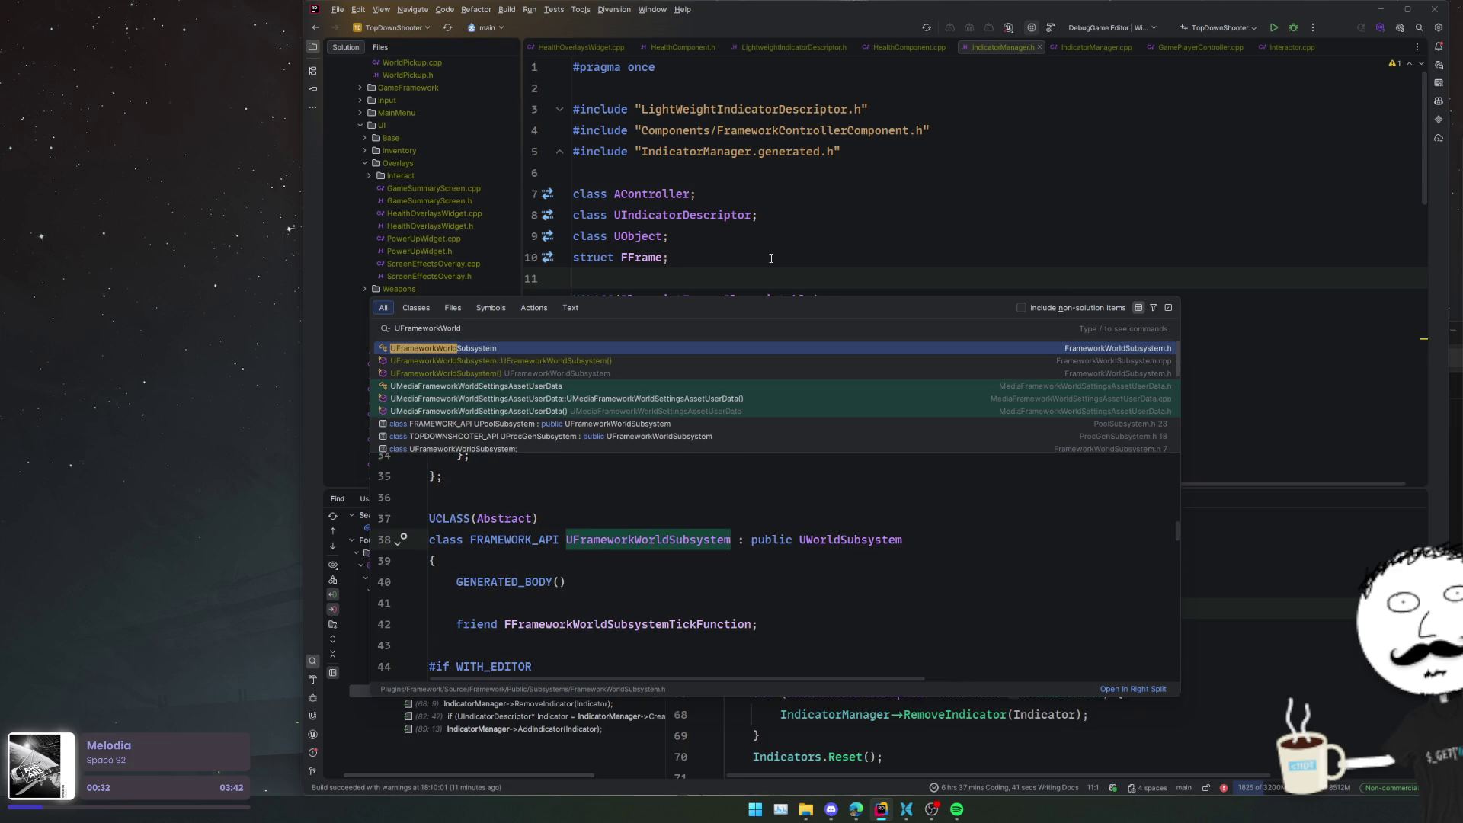
key("Down")
key("Down")
key("Down")
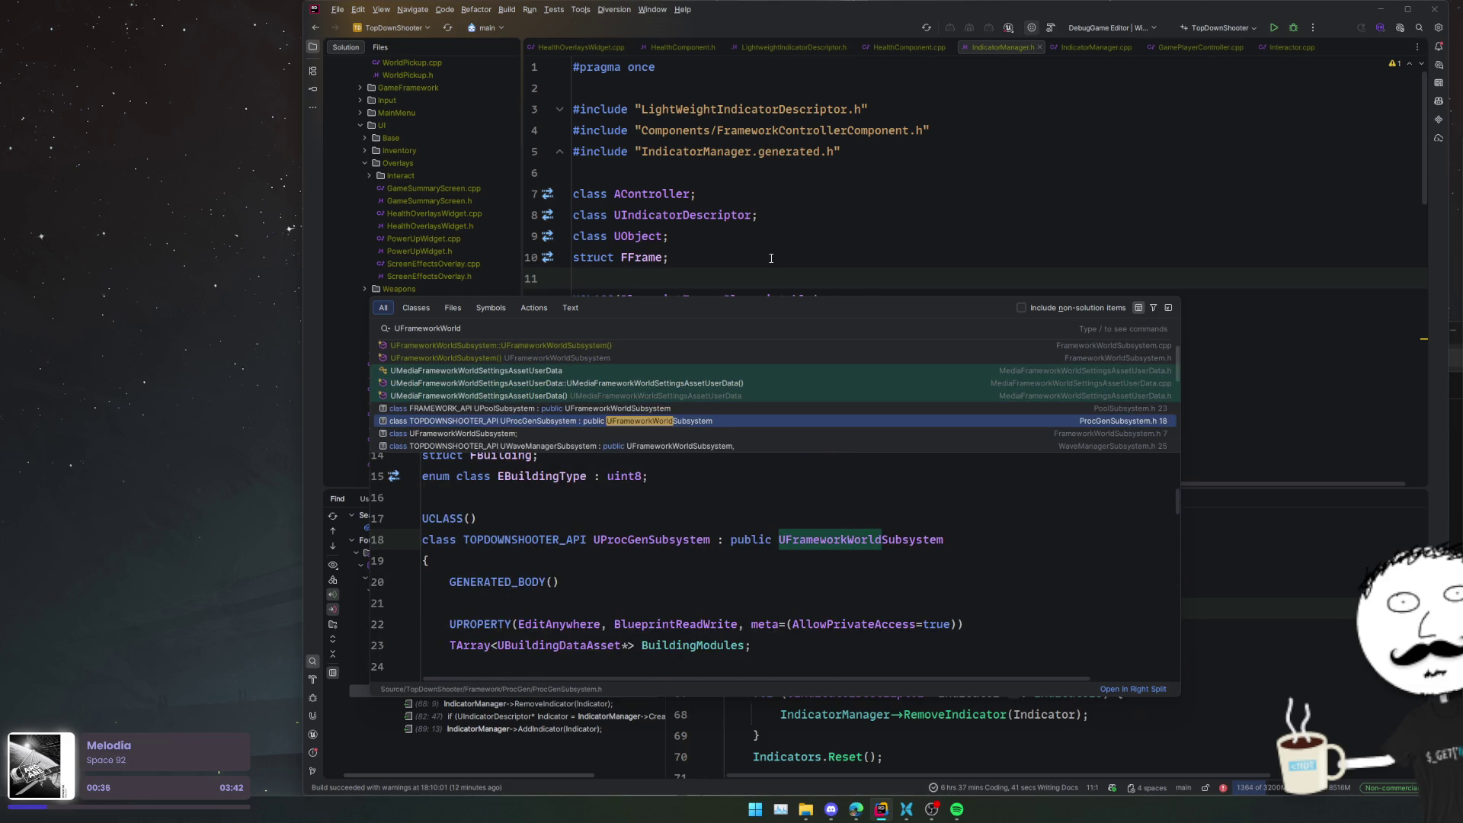
key("Return")
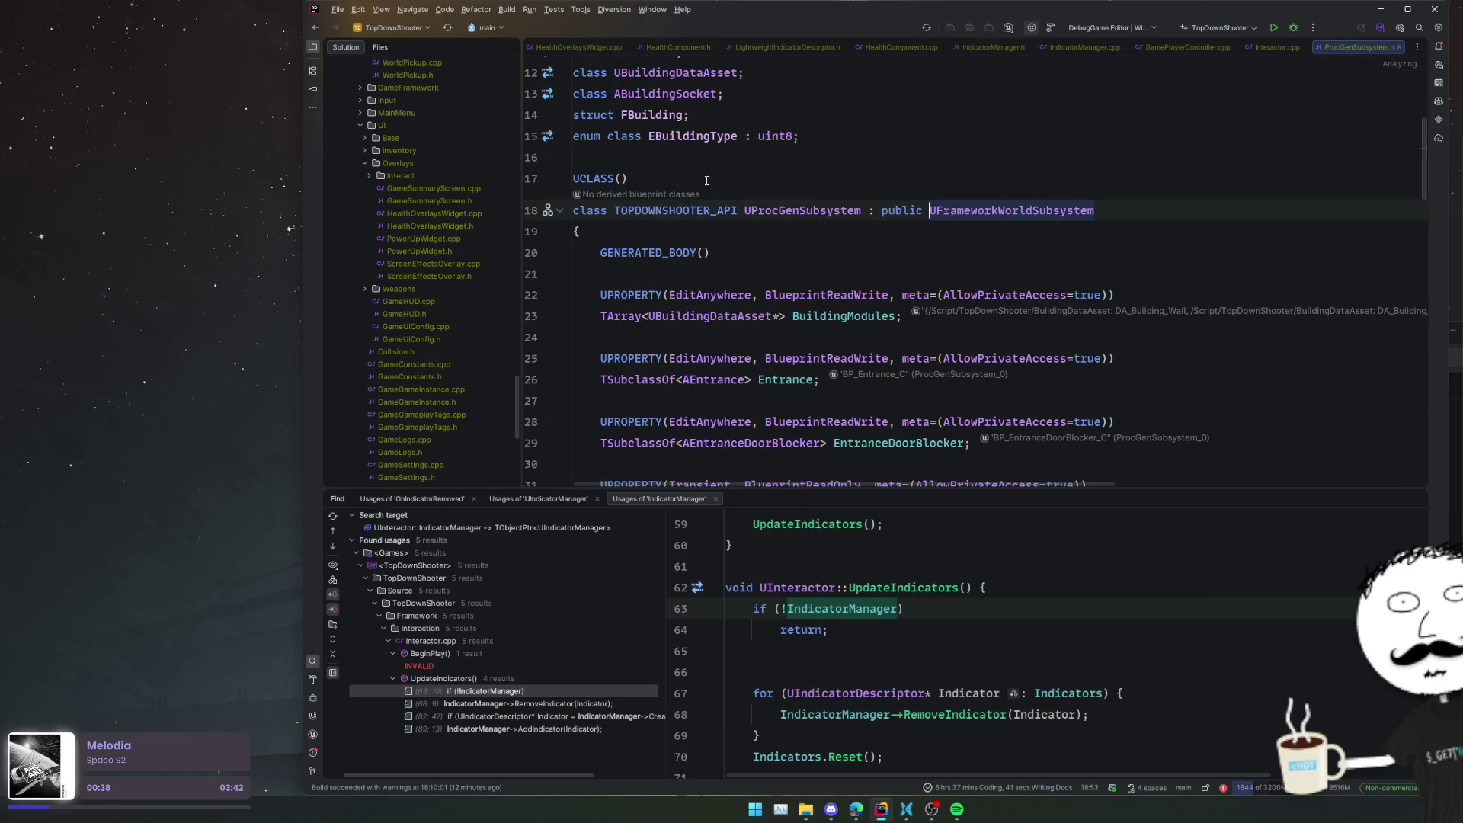
- Select UProcGenSubsystem's GetStatId override and global getter macro, then close ProcGenSubsystem.h
scroll(762, 289, "down", 5)
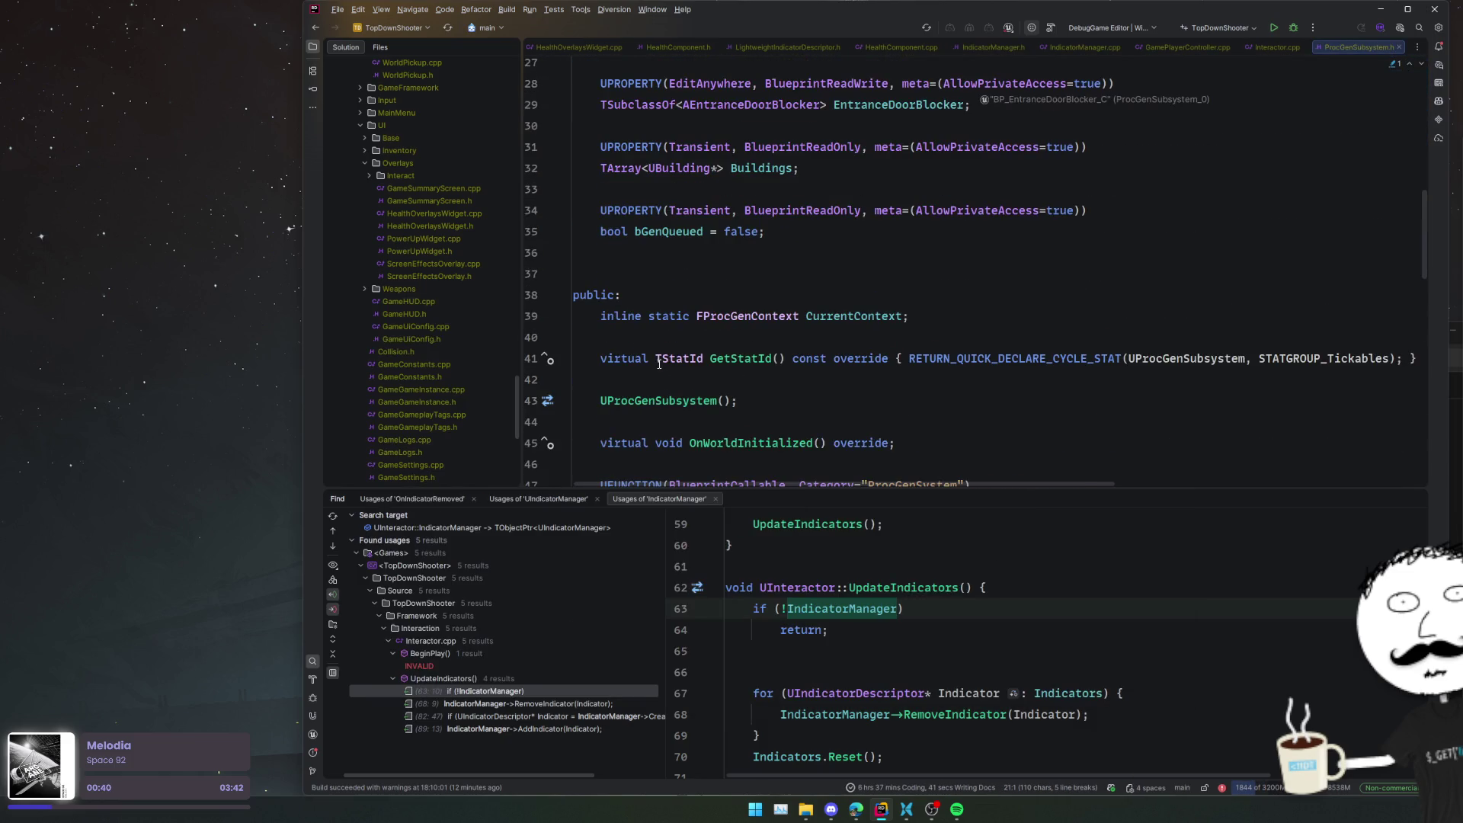
triple_click(684, 366)
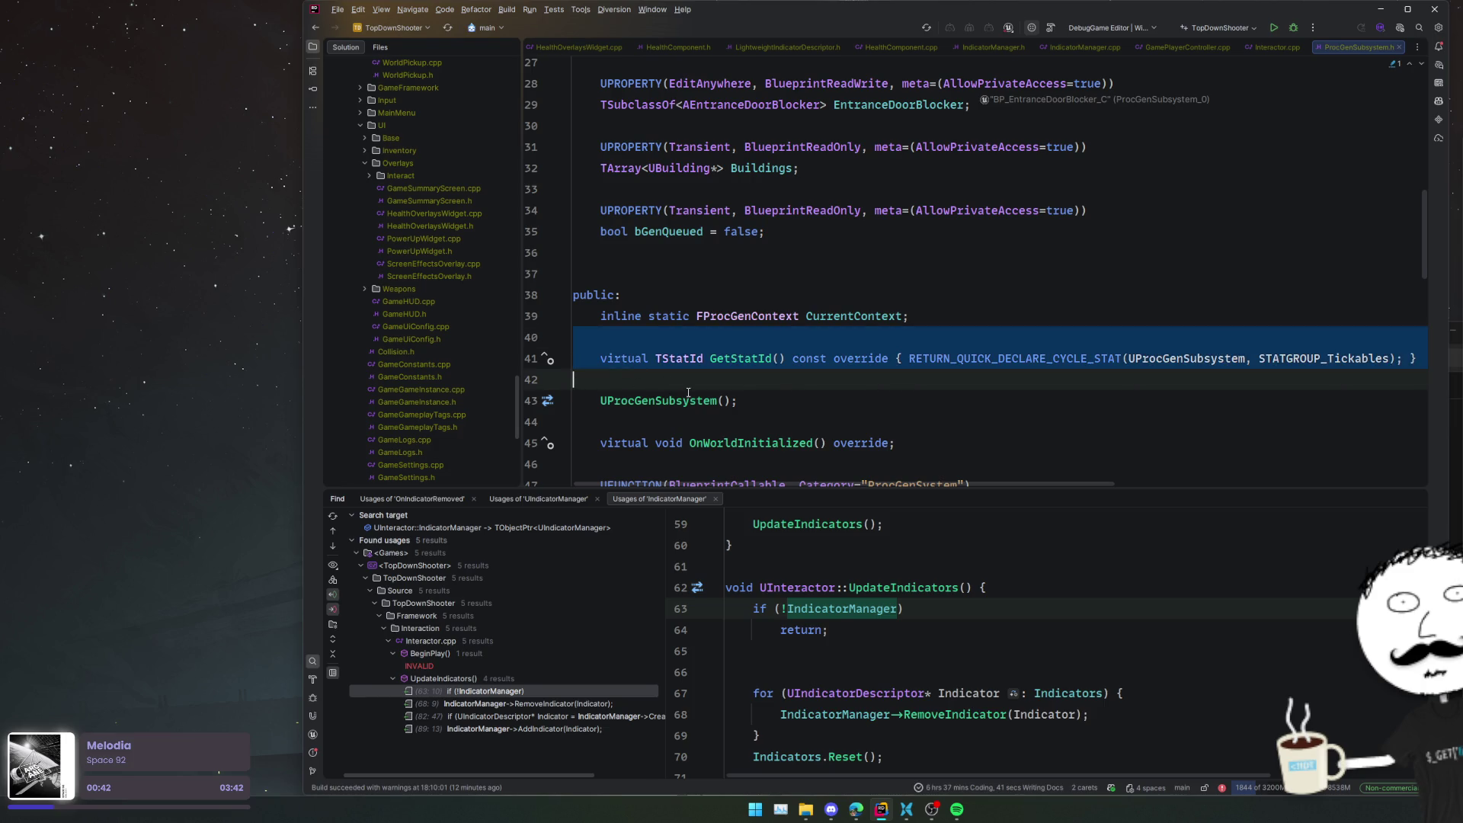
scroll(690, 377, "down", 3)
scroll(641, 349, "down", 13)
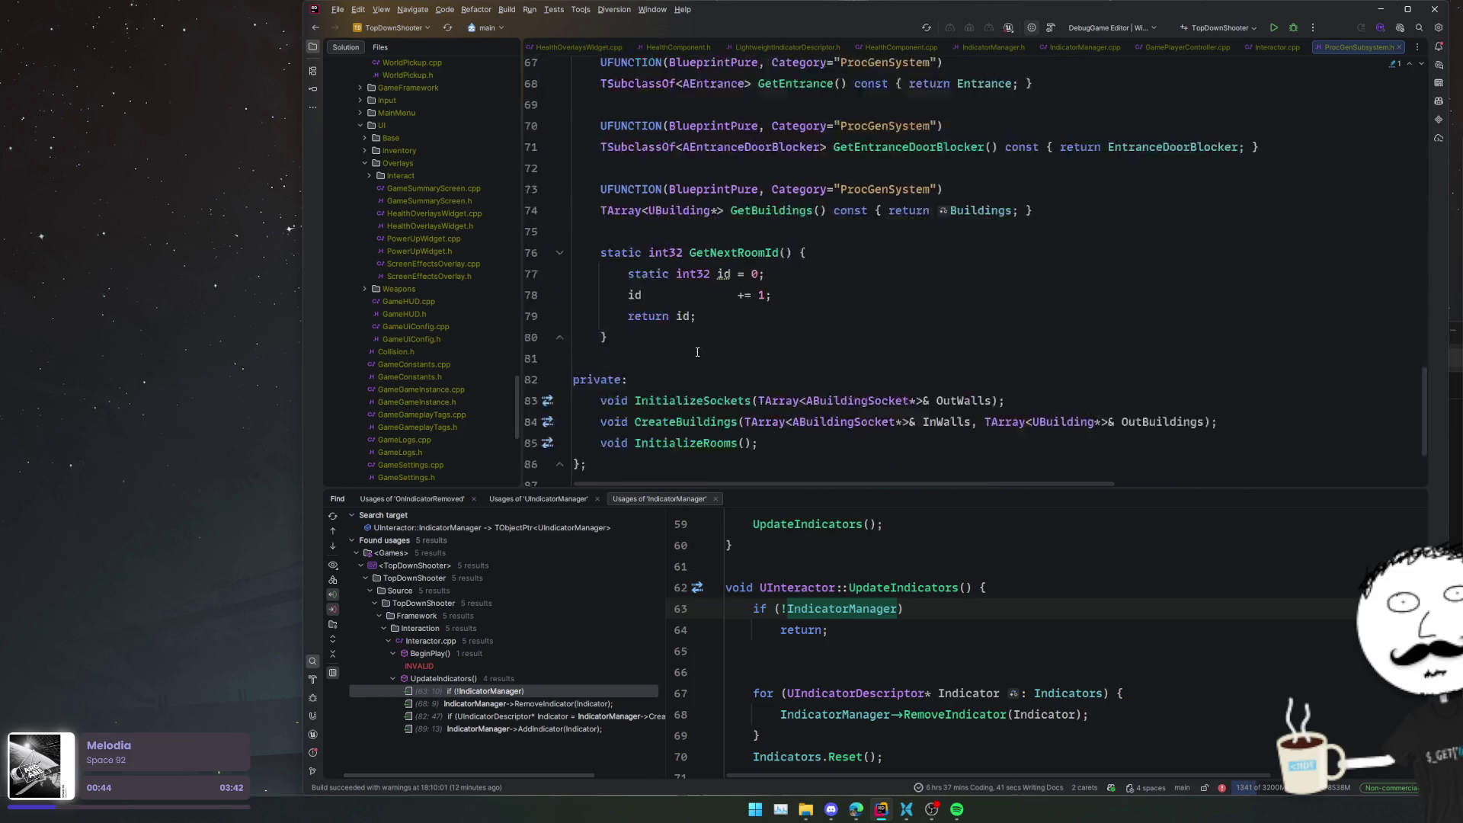
mouse_move(857, 385)
left_mouse_down()
mouse_move(587, 361)
mouse_move(551, 326)
left_mouse_up()
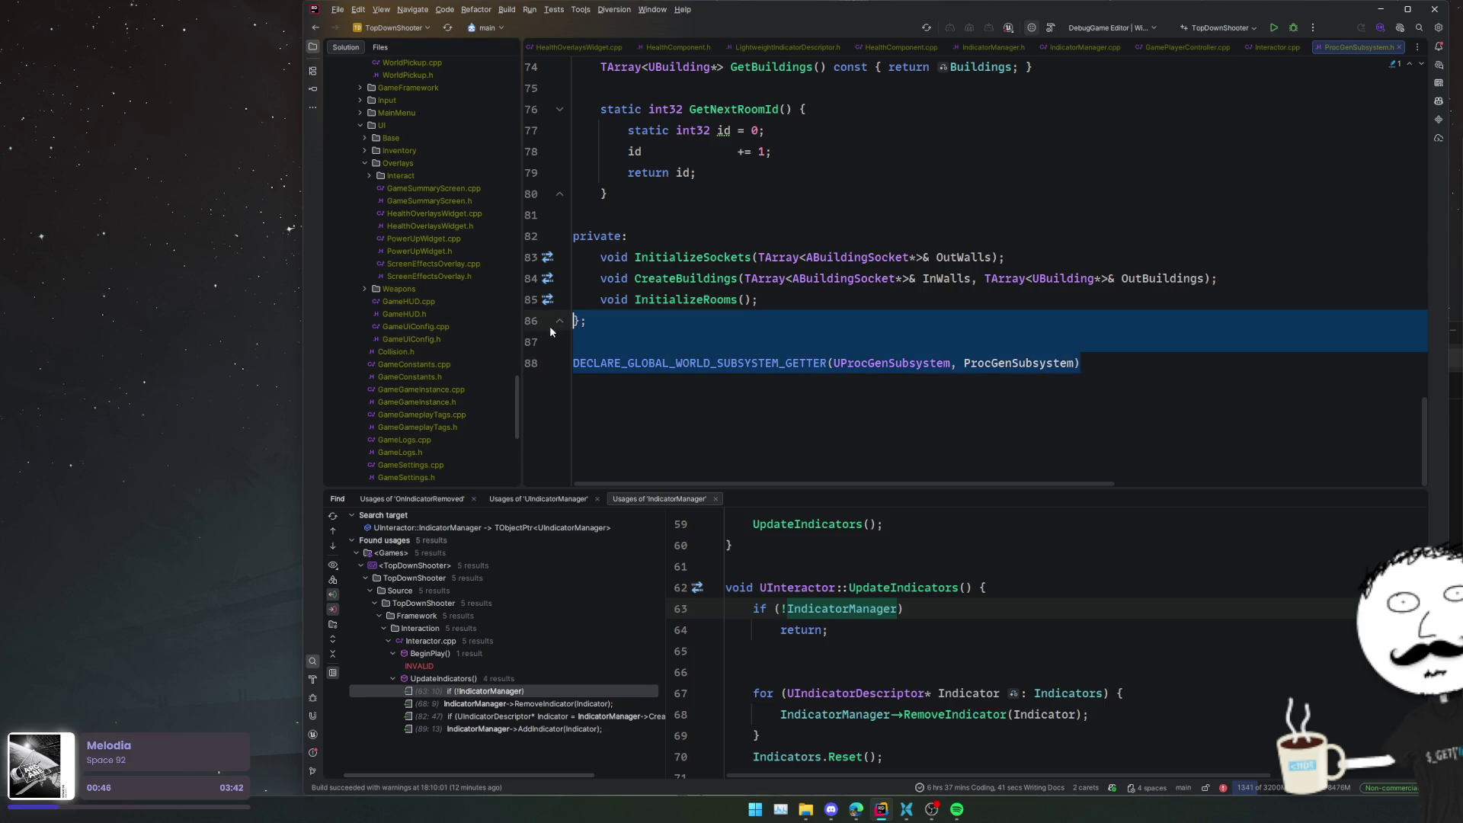
middle_click(1367, 47)
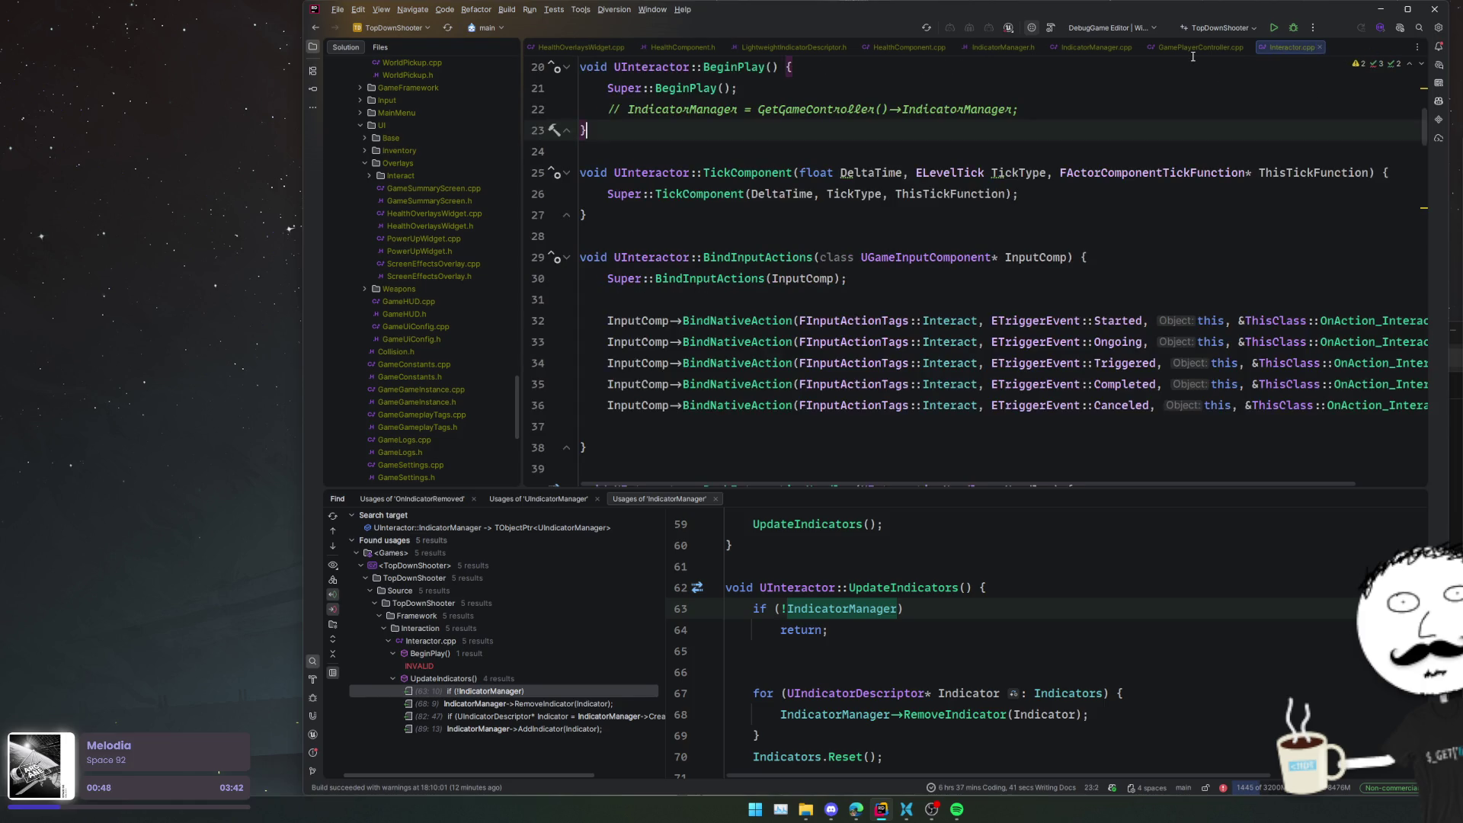
- Paste the UProcGenSubsystem template block into IndicatorManager.h at line 11
left_click(1091, 48)
scroll(991, 229, "up", 3)
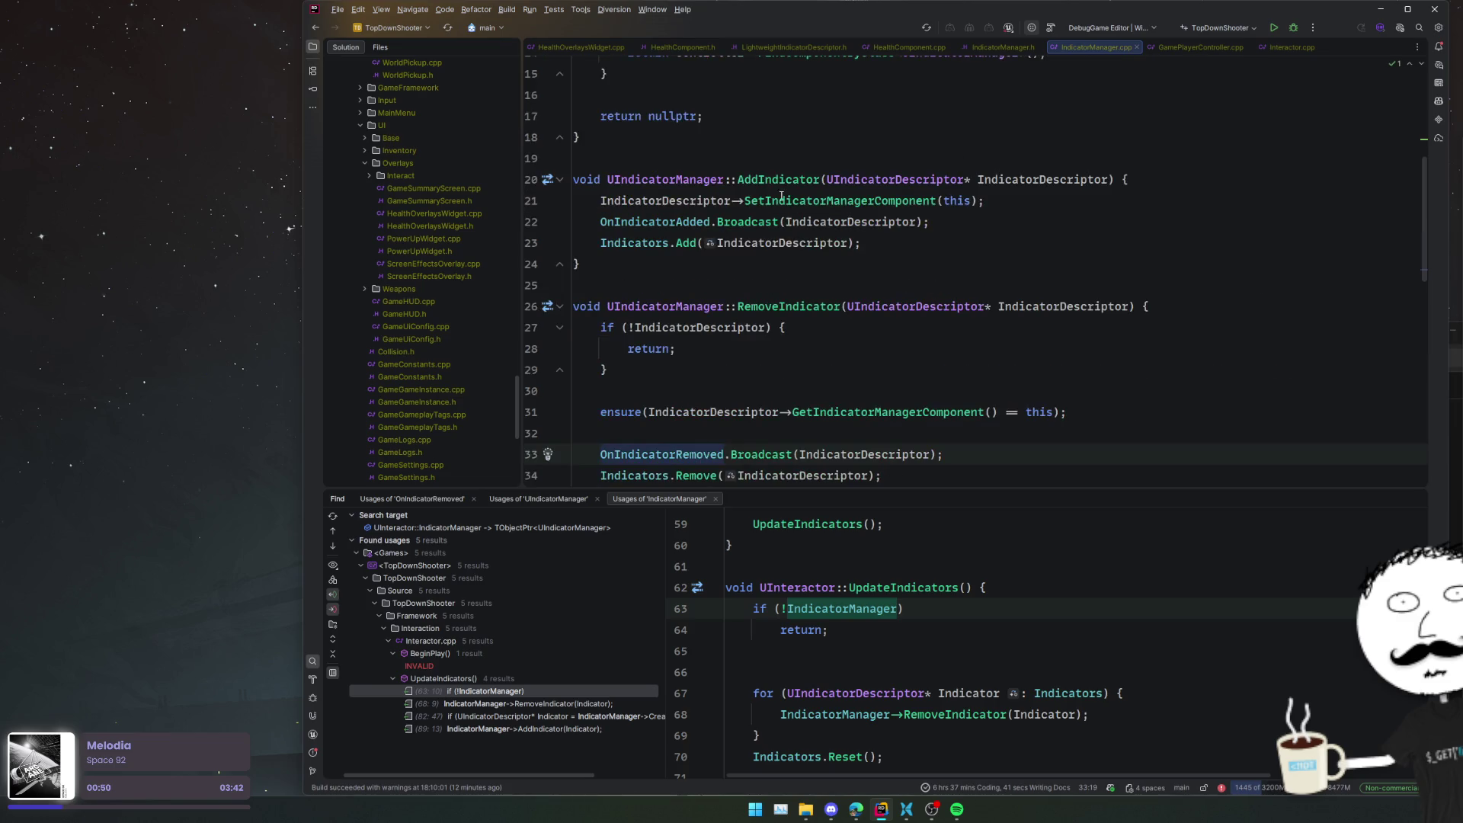
left_click(1003, 47)
left_click(831, 156)
key("Return")
key("Return")
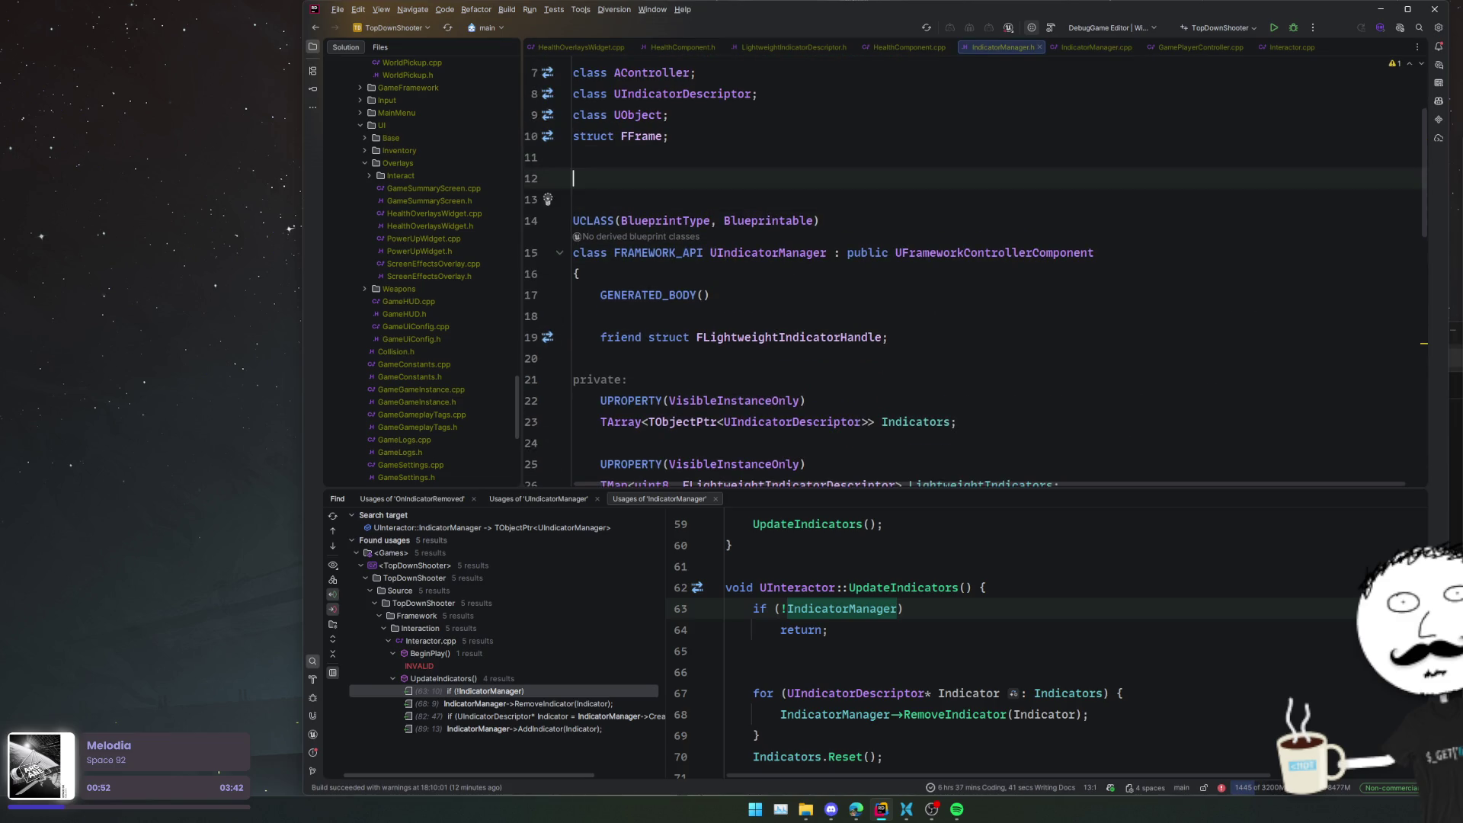
type("UCLASS() class TOPDOWNSHOOTER_API UProcGenSubsystem : public UFrameworkWorldSubsystem {     GENERATED_BODY()       virtual TStatId GetStatId() const override { RETURN_QUICK_DECLARE_CYCLE_STAT(UProcGenSubsystem, STATGROUP_Tickables); }  };  DECLARE_GLOBAL_WORLD_SUBSYSTEM_GETTER(UProcGenSubsystem, ProcGenSubsystem)")
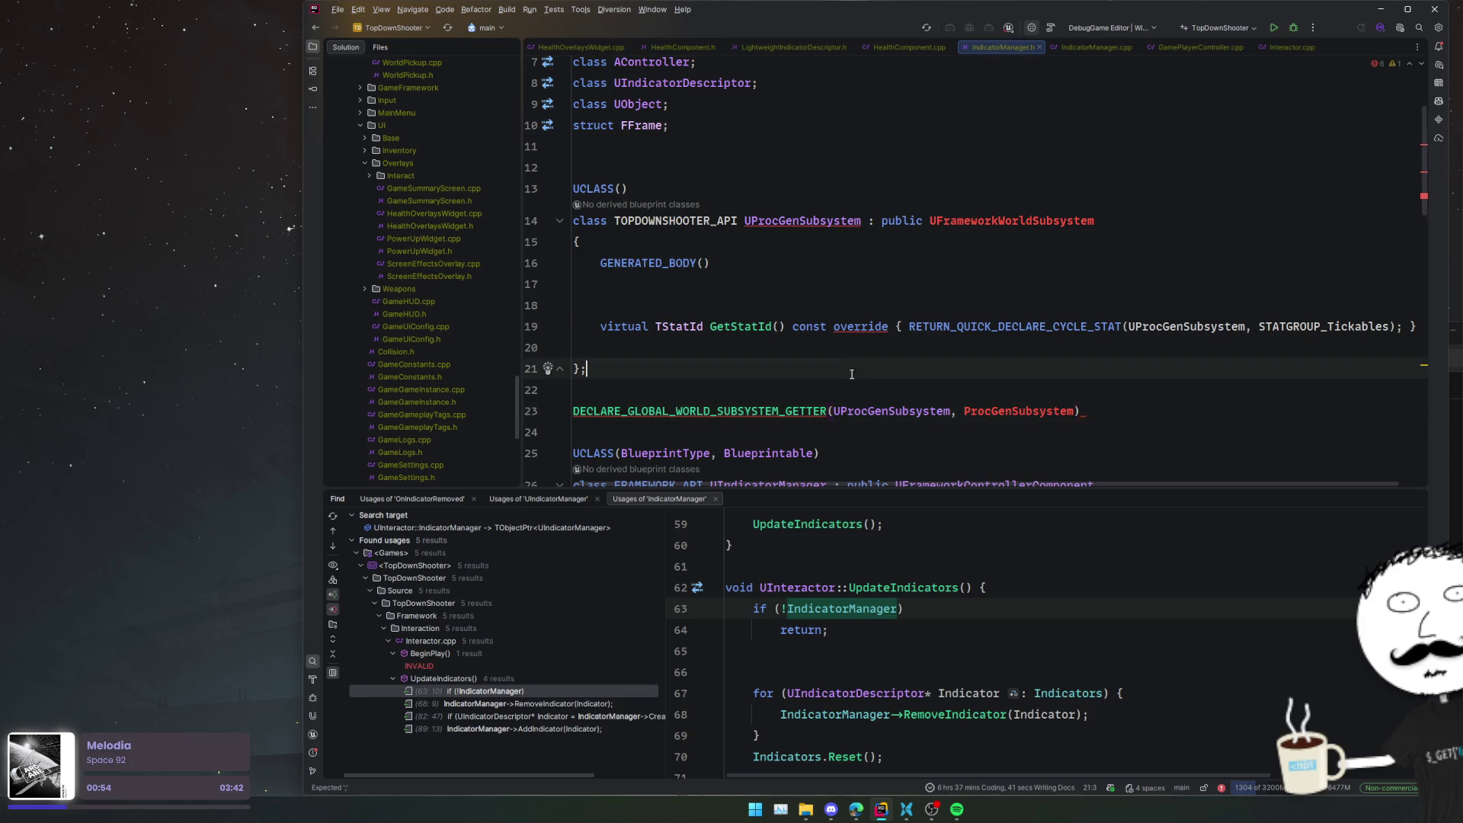
- Rename the pasted class to UIndicatorManager with FRAMEWORK_API and include FrameworkWorldSubsystem
scroll(857, 312, "down", 3)
double_click(785, 316)
key("ctrl+c")
scroll(730, 253, "up", 4)
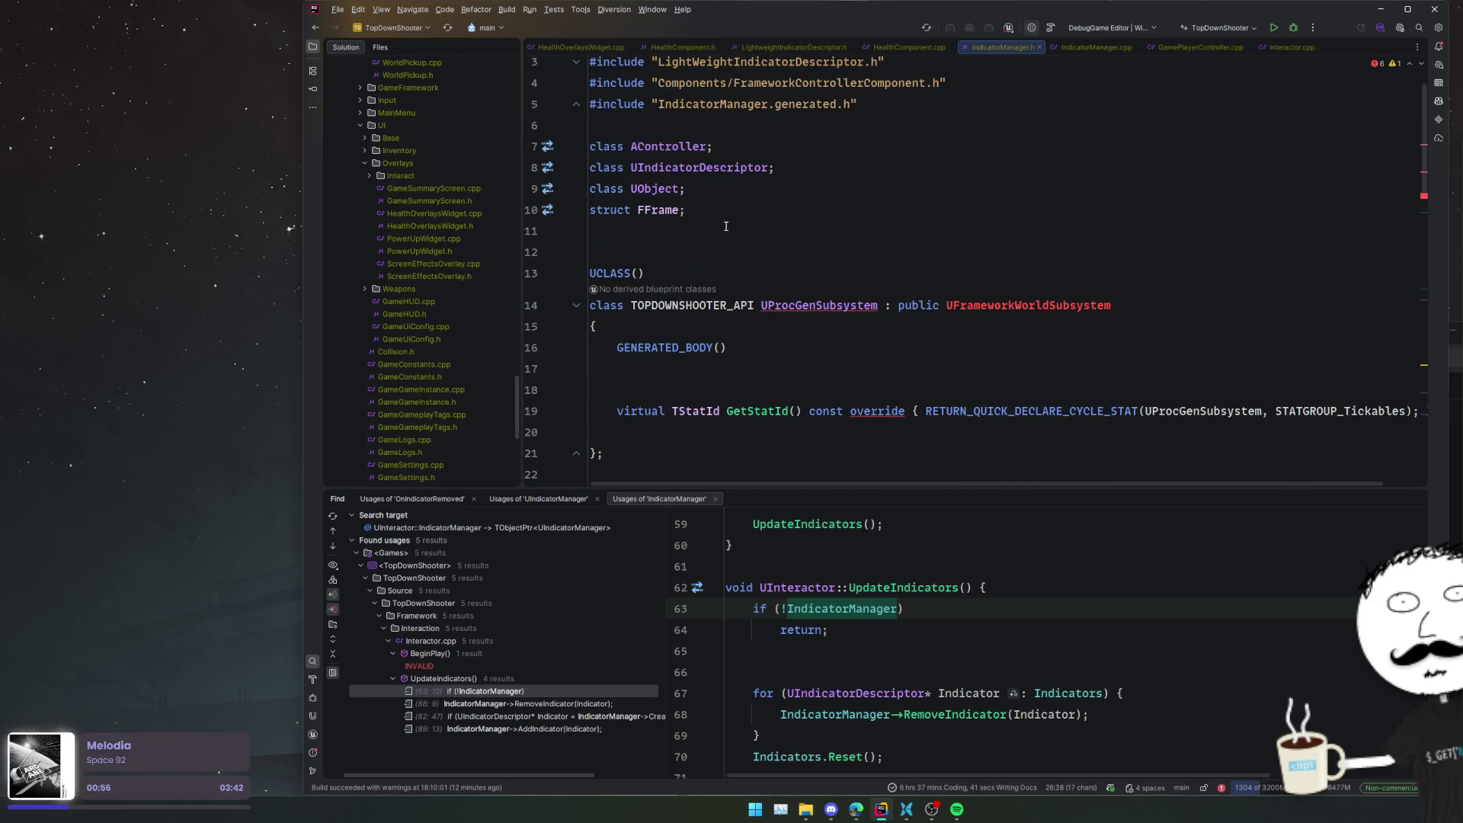
double_click(694, 305)
type("FRAME")
key("Return")
double_click(776, 309)
key("ctrl+v")
double_click(991, 307)
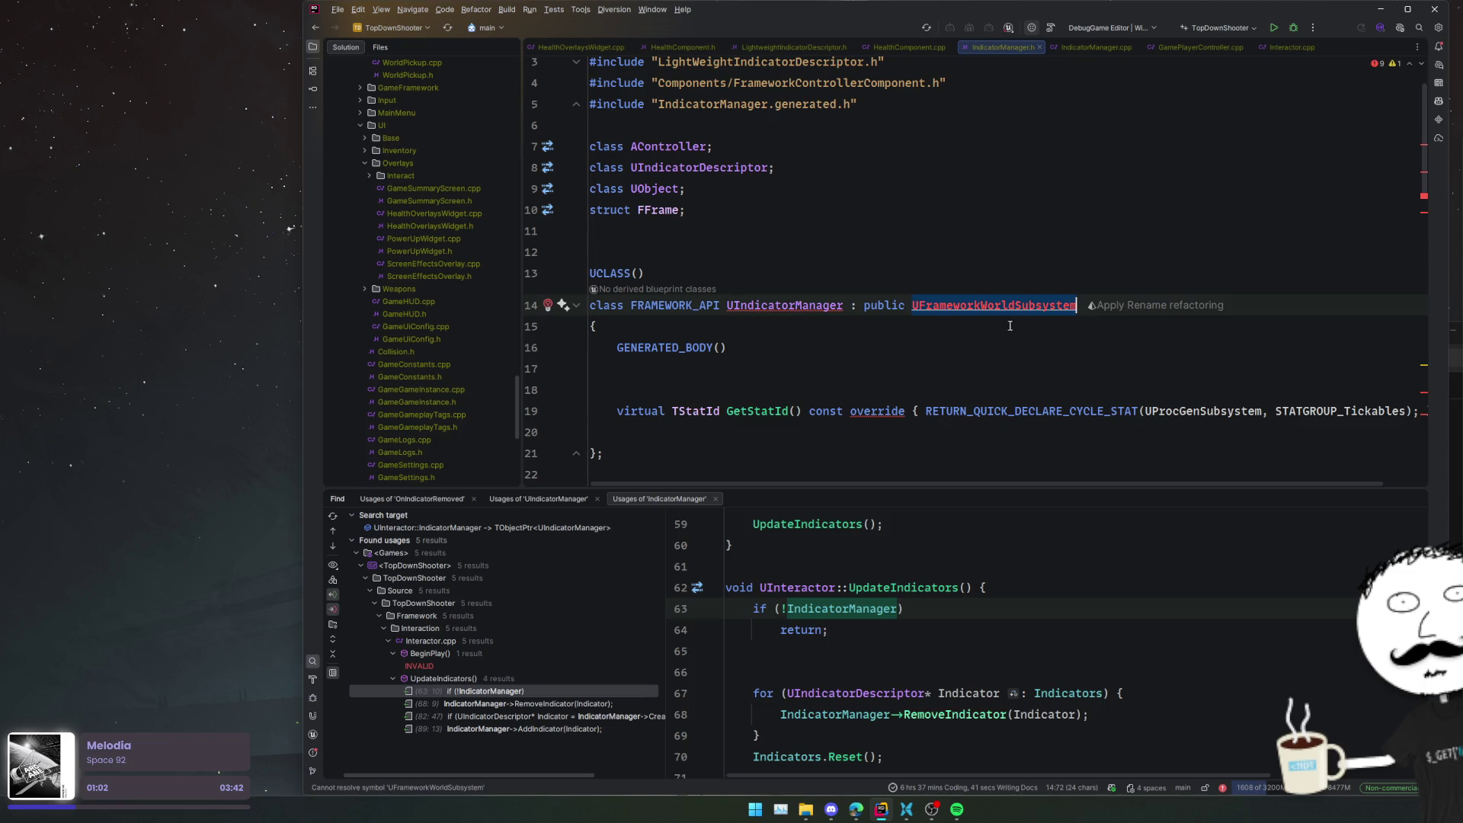
left_click(1035, 312)
key("alt+Return")
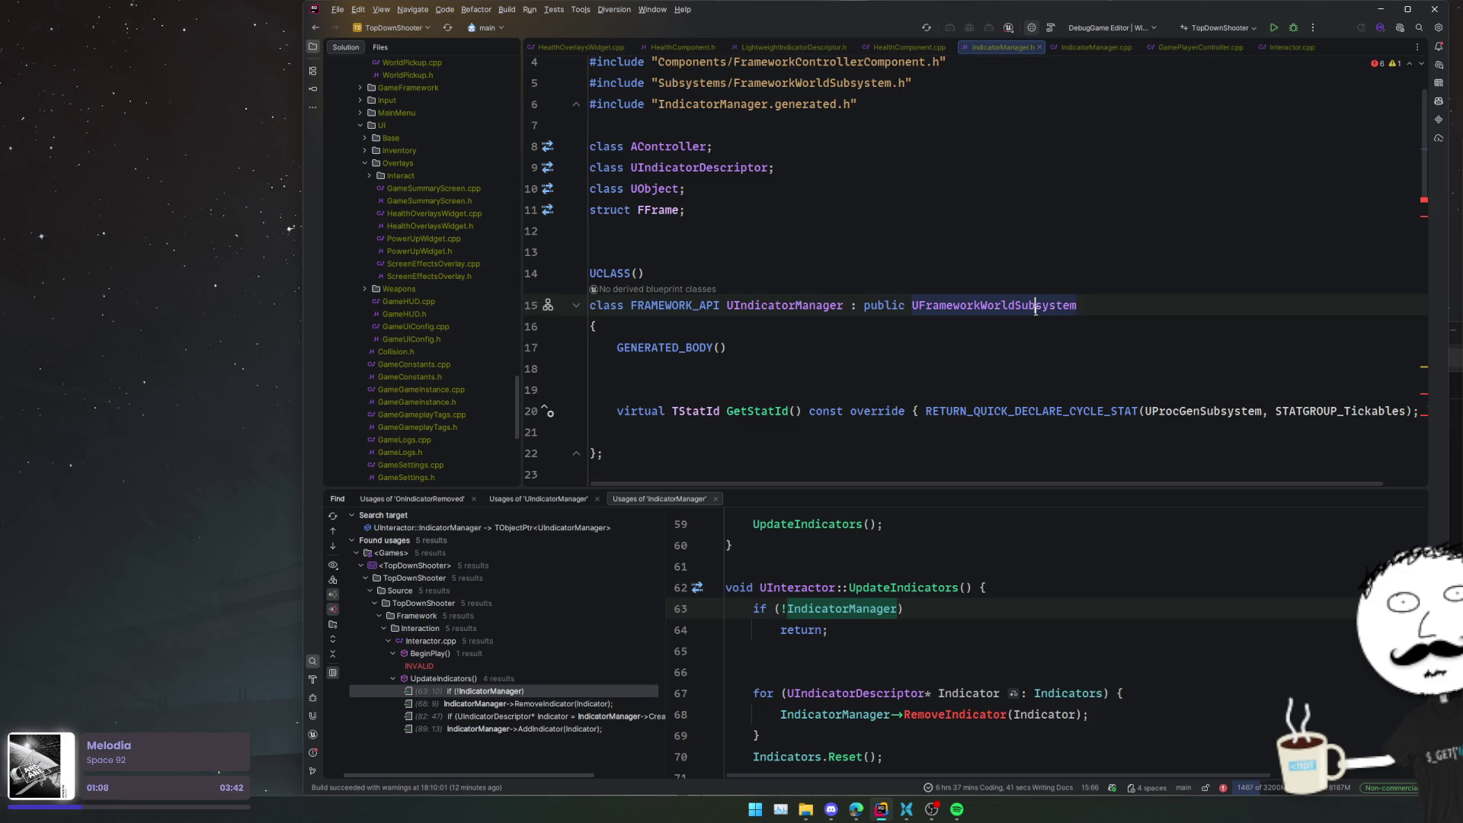
- Replace UProcGenSubsystem with UIndicatorManager in GetStatId and the getter macro, naming the getter IndicatorManager
double_click(803, 313)
key("ctrl+c")
double_click(1204, 411)
key("ctrl+v")
scroll(1072, 389, "down", 2)
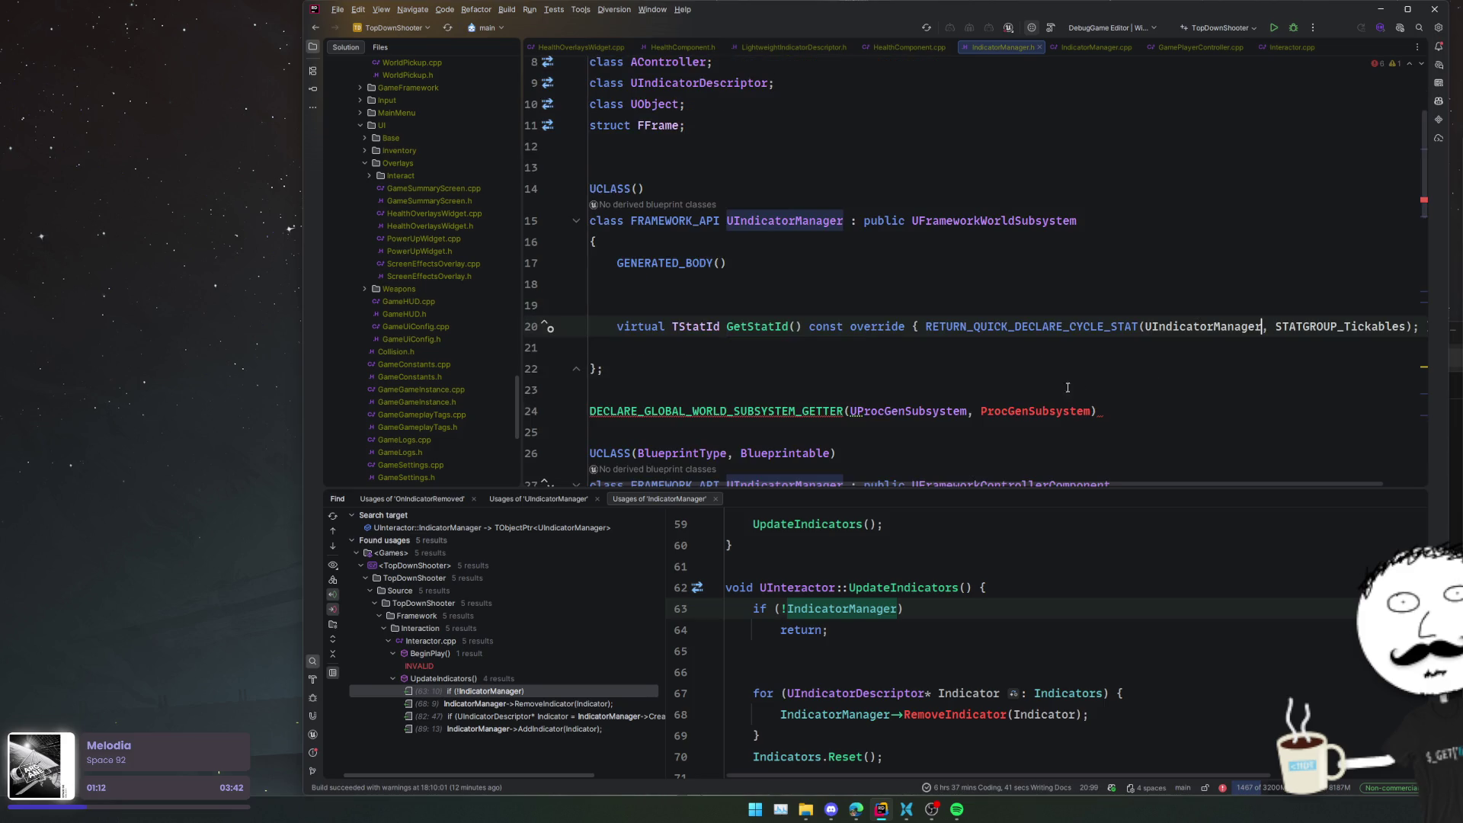
double_click(953, 411)
key("ctrl+v")
double_click(986, 415)
type("iNdic")
key("BackSpace")
key("BackSpace")
key("BackSpace")
type("IndicatorMana")
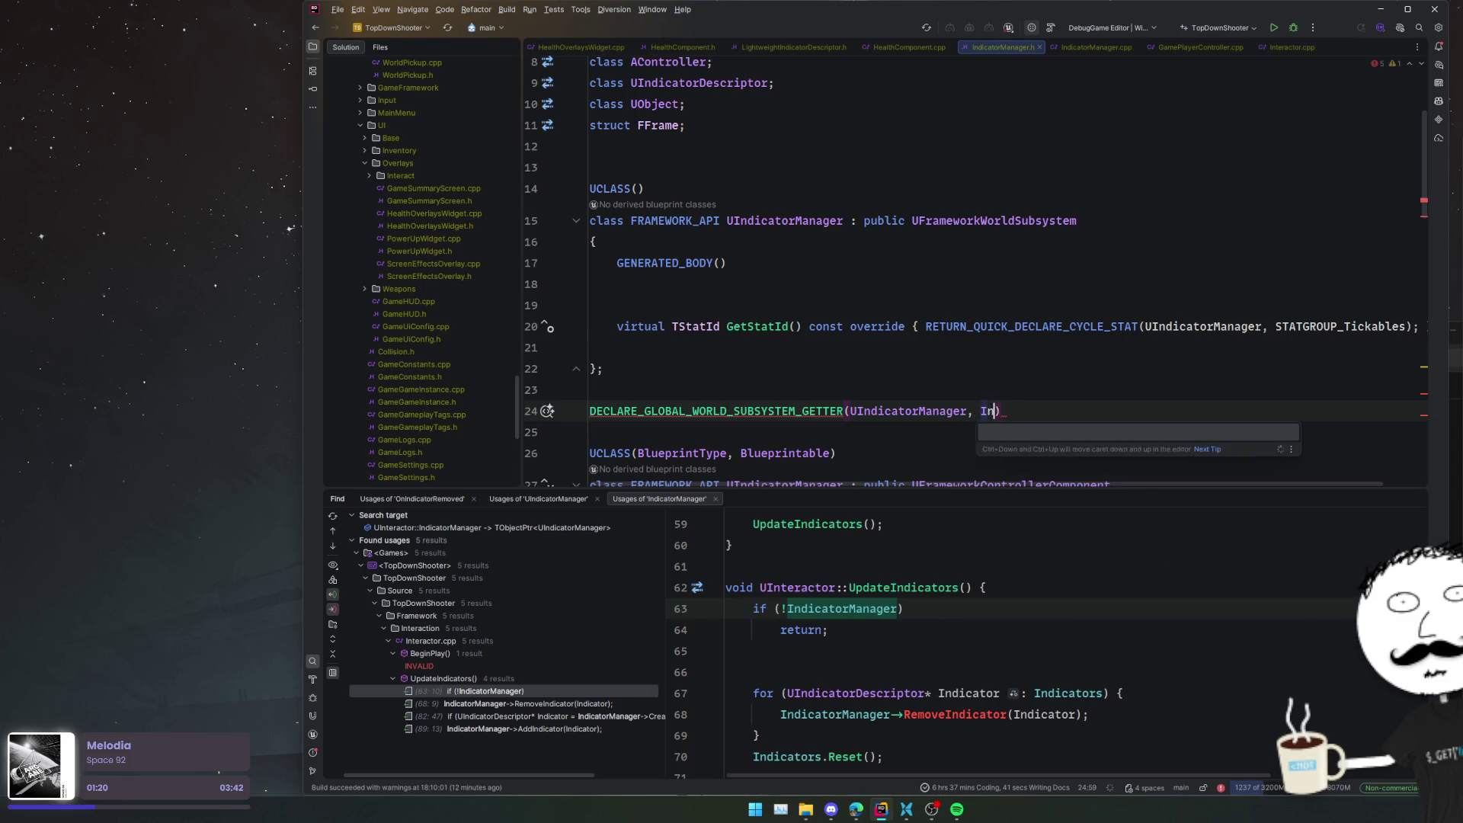
key("Return")
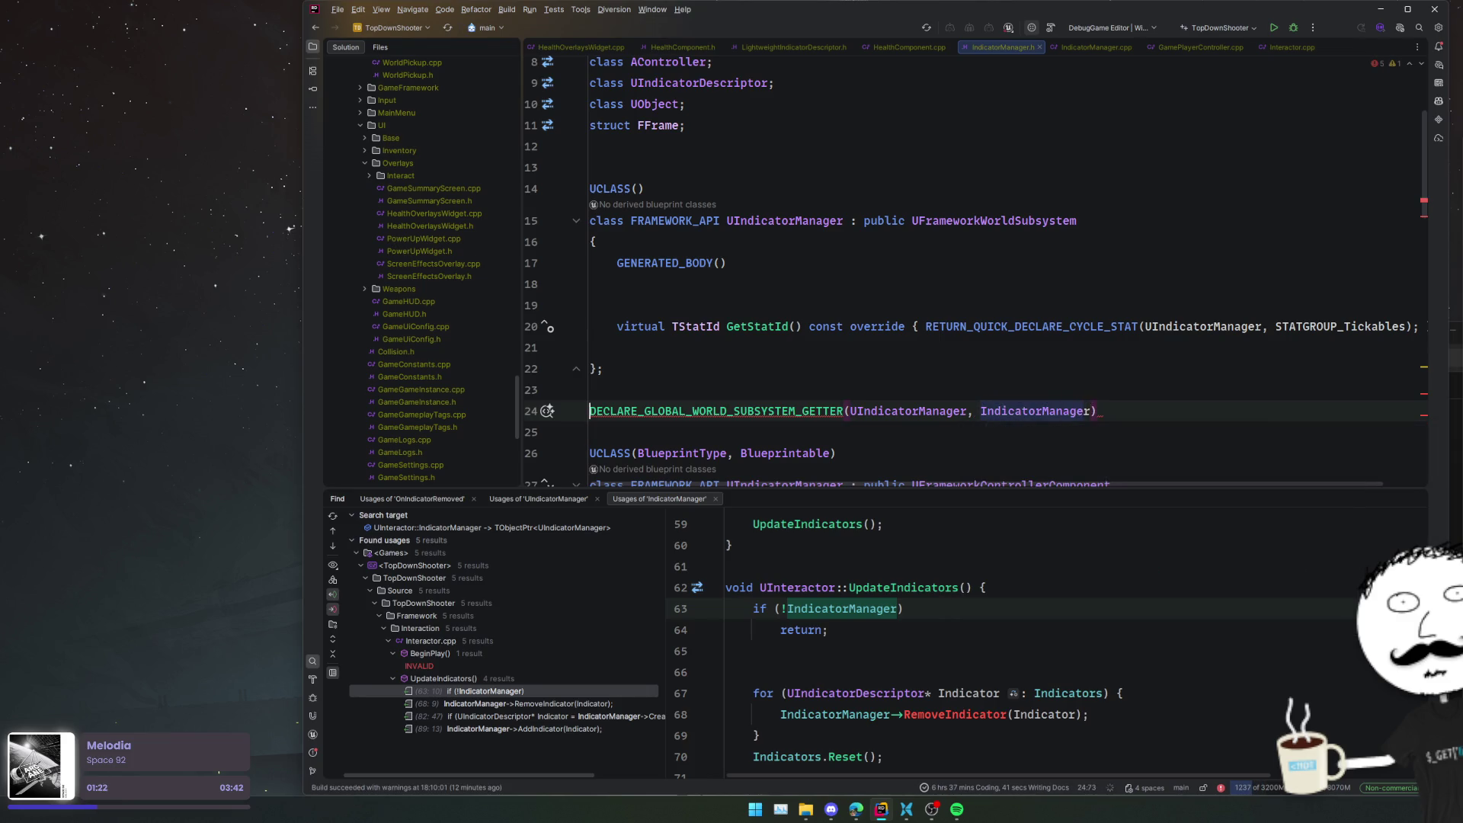
- Apply Rider's suggested quick-fix to the global subsystem getter line
key("alt+Return")
scroll(1158, 414, "down", 3)
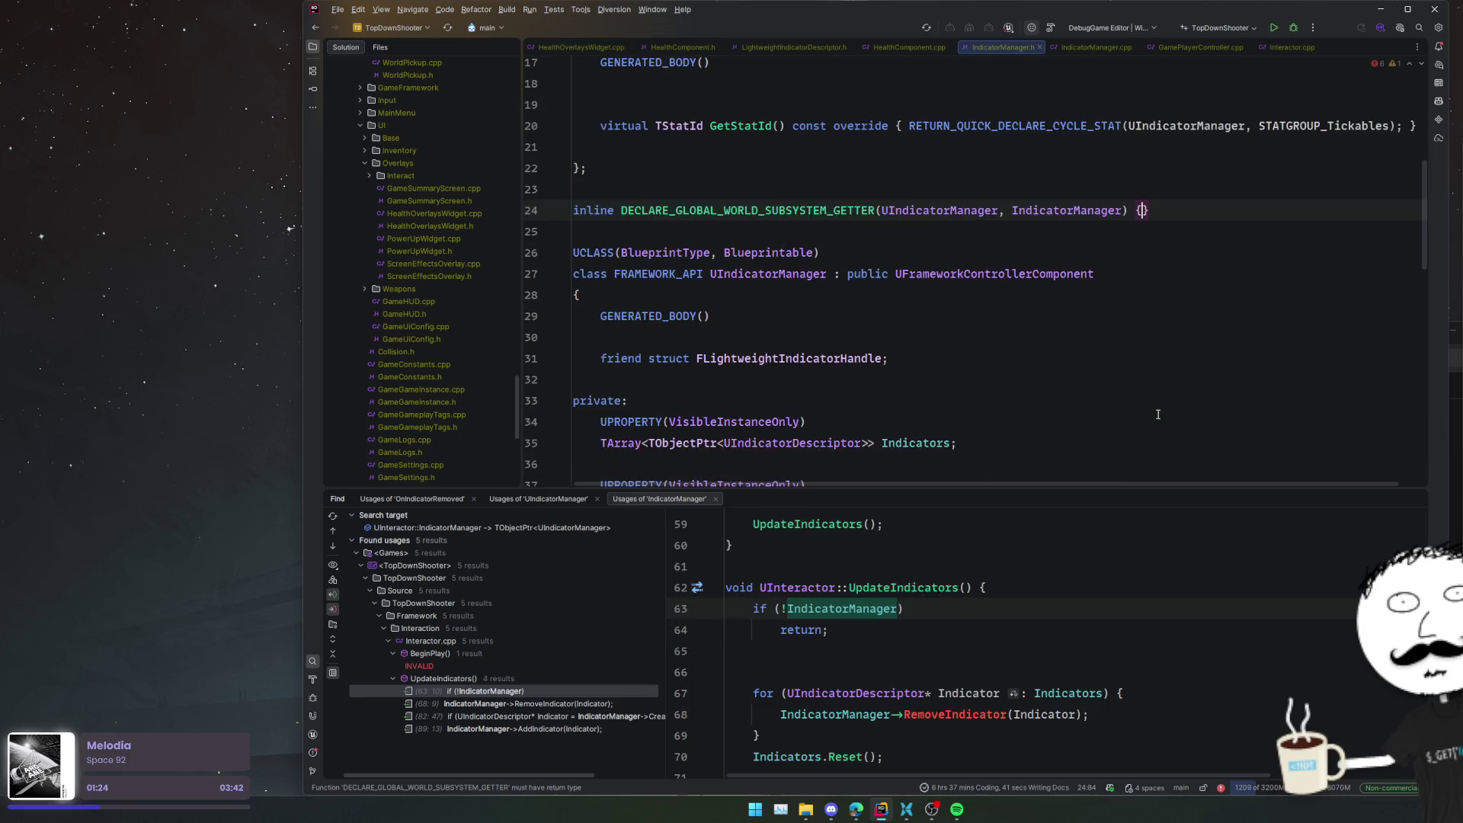
key("alt+Return")
key("Down")
key("Return")
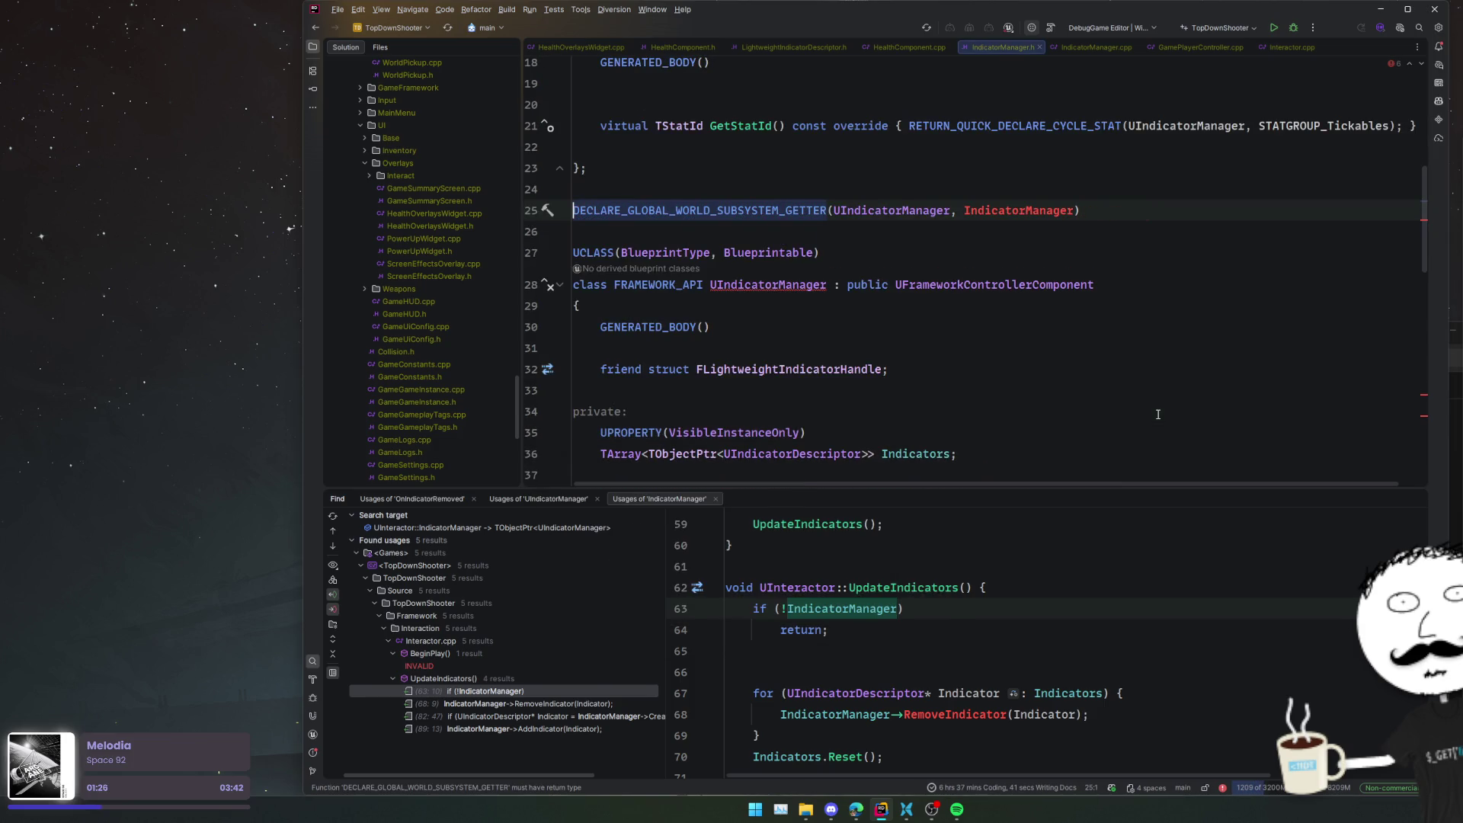
scroll(1203, 351, "up", 3)
- Add BlueprintType to UCLASS() and insert public: before GetStatId
left_click(1203, 351)
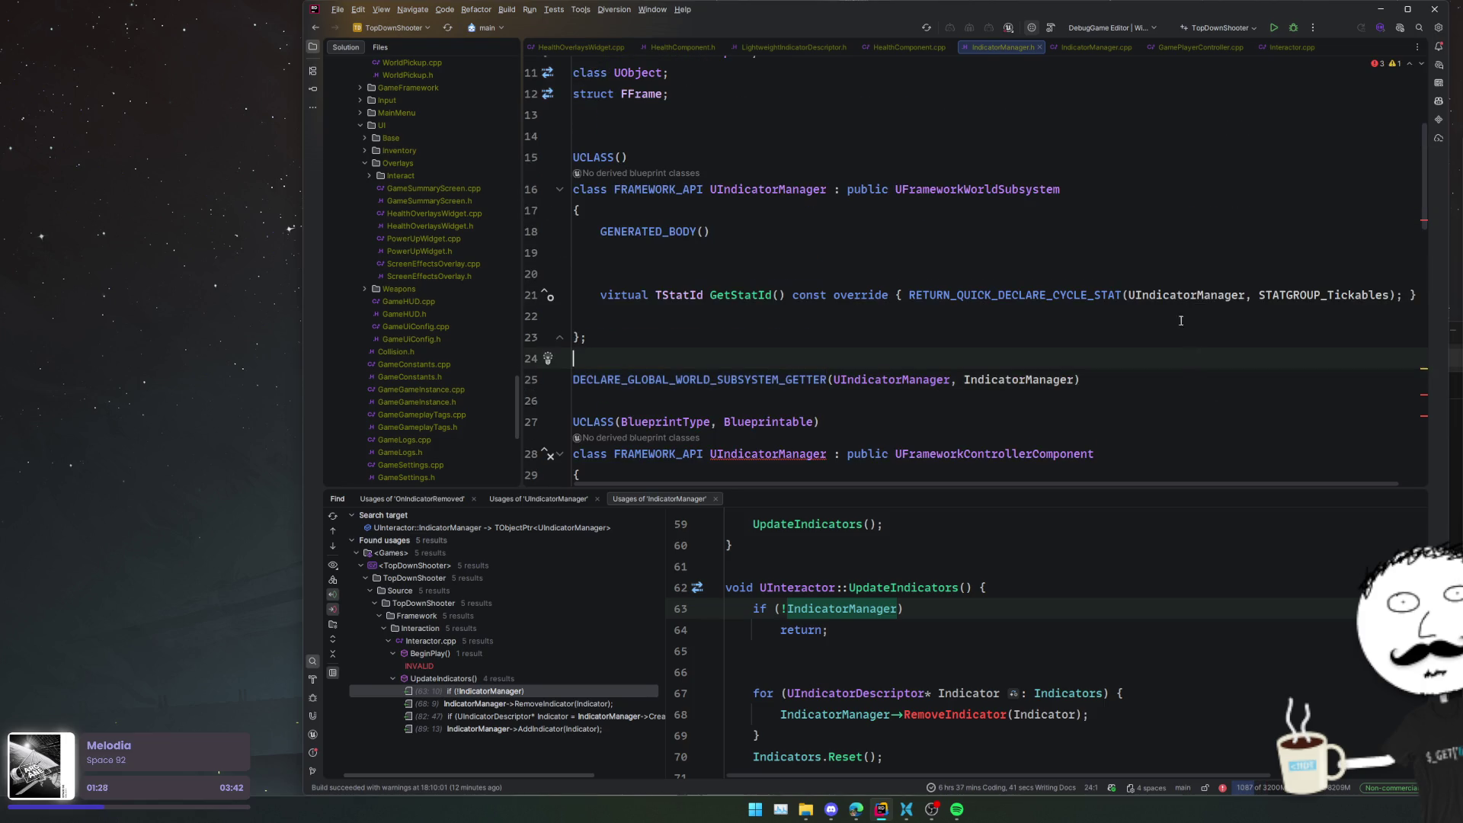
left_click(1124, 271)
left_click(623, 157)
type("Bluep")
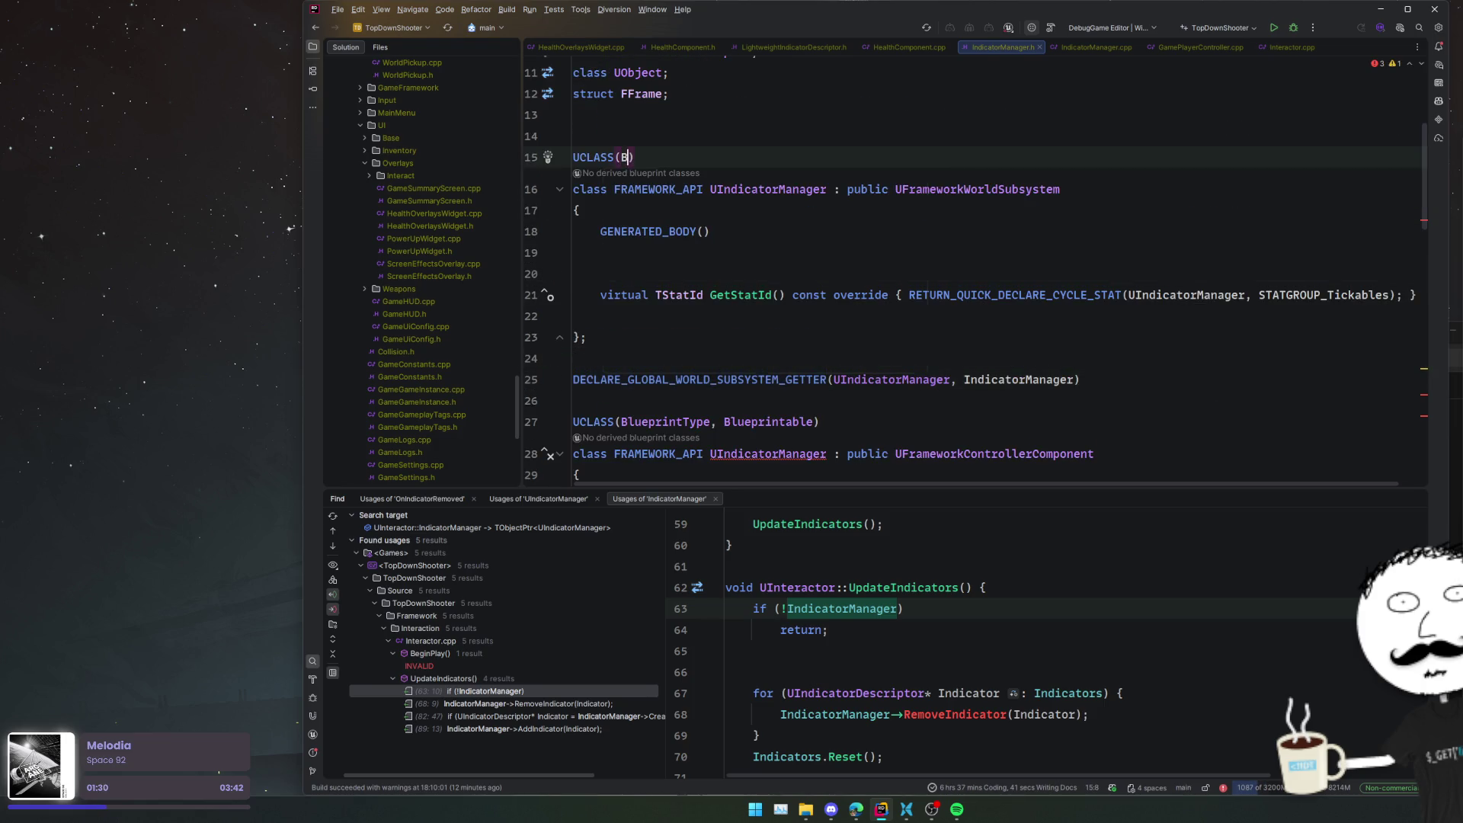
type("rintT")
key("Return")
left_click(767, 272)
type("public:")
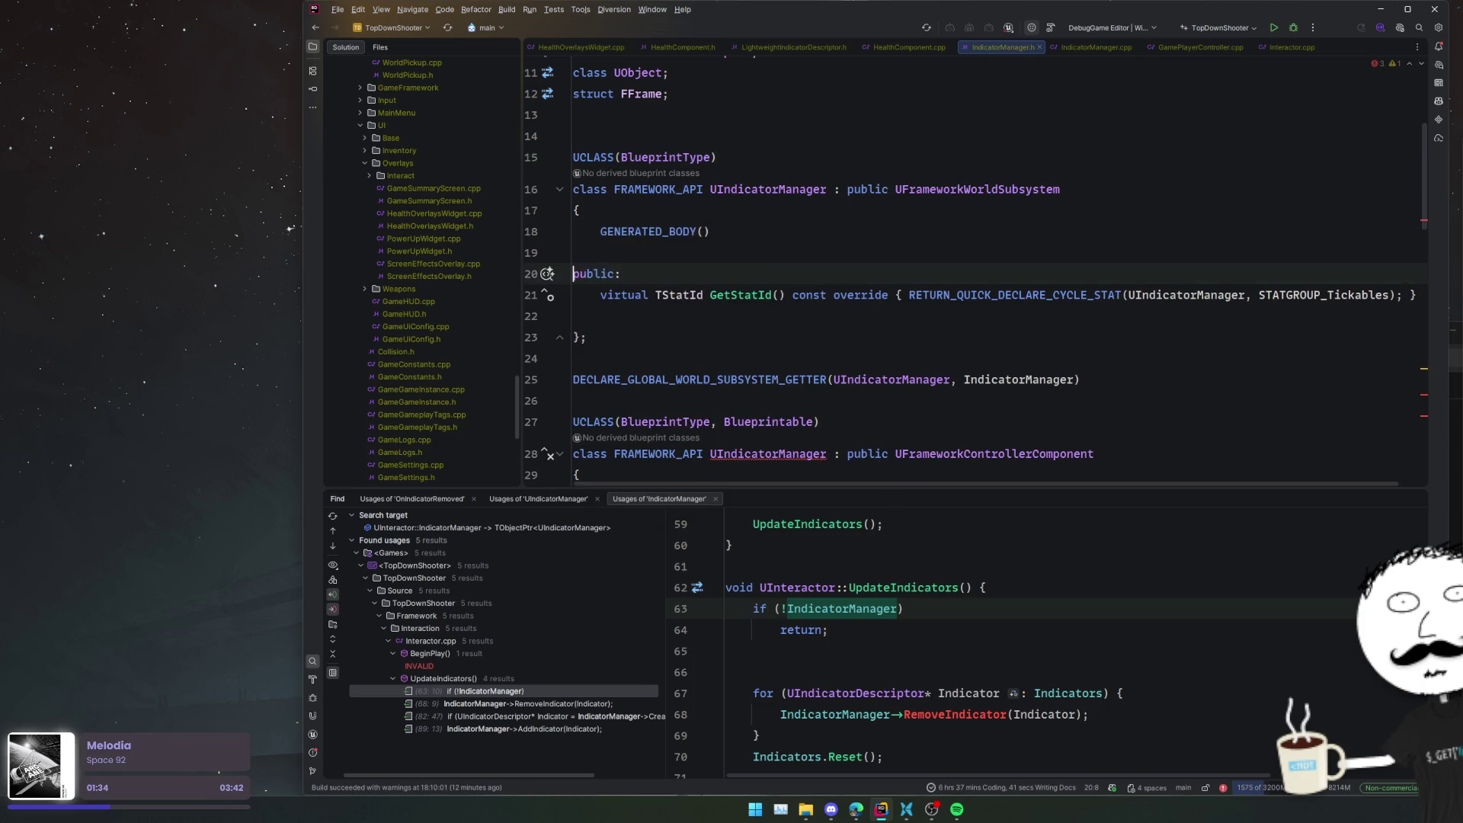
- Select and cut the old component class's members
key("Down")
key("Down")
key("Down")
scroll(996, 336, "down", 5)
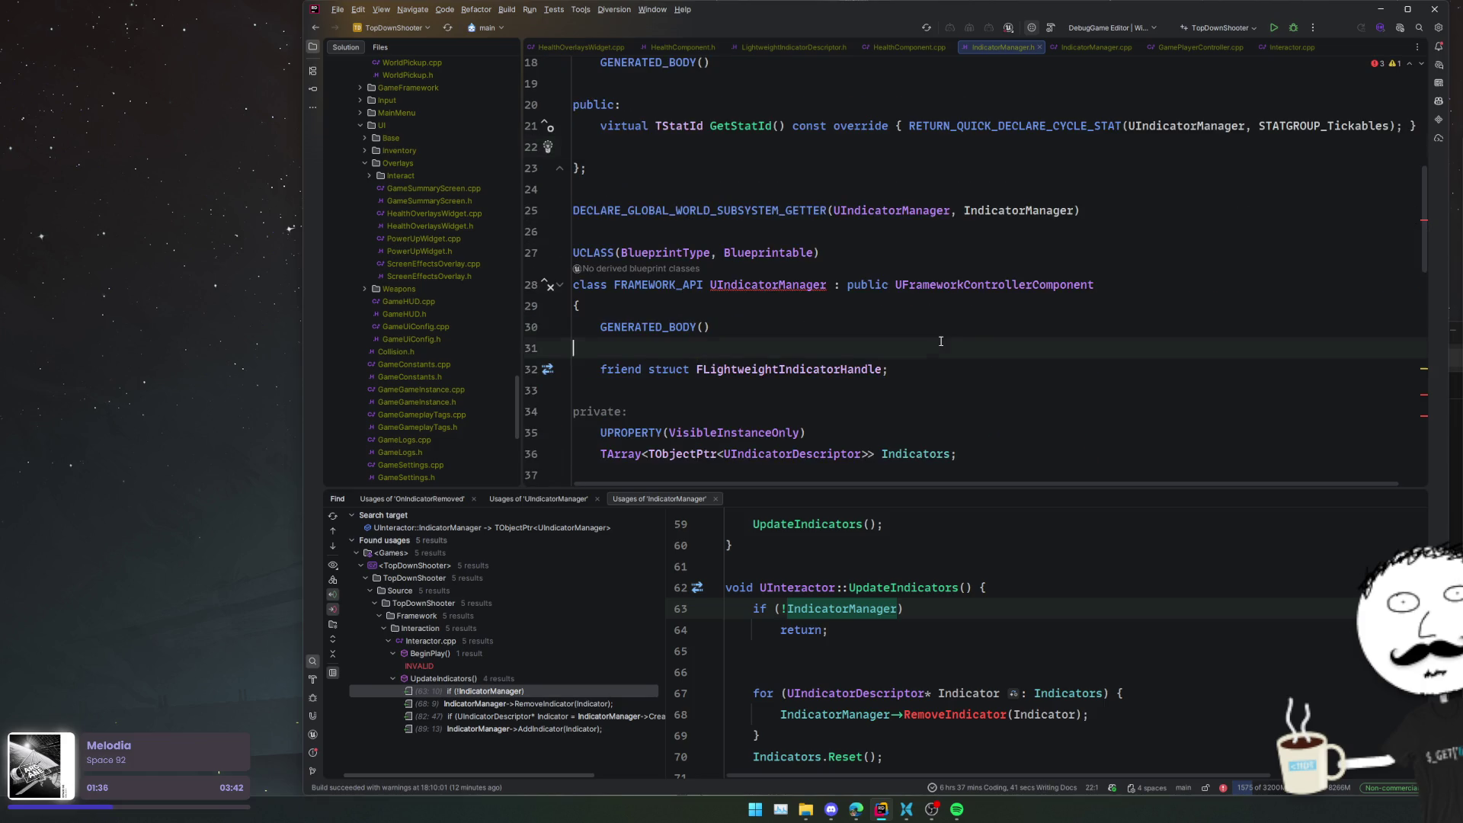
mouse_move(1006, 179)
left_mouse_down()
mouse_move(1059, 286)
mouse_move(1148, 344)
left_mouse_up()
scroll(1057, 282, "down", 10)
key("BackSpace")
- Delete the empty old component class and paste its members into the UIndicatorManager subsystem
left_click_drag(705, 386, 581, 245)
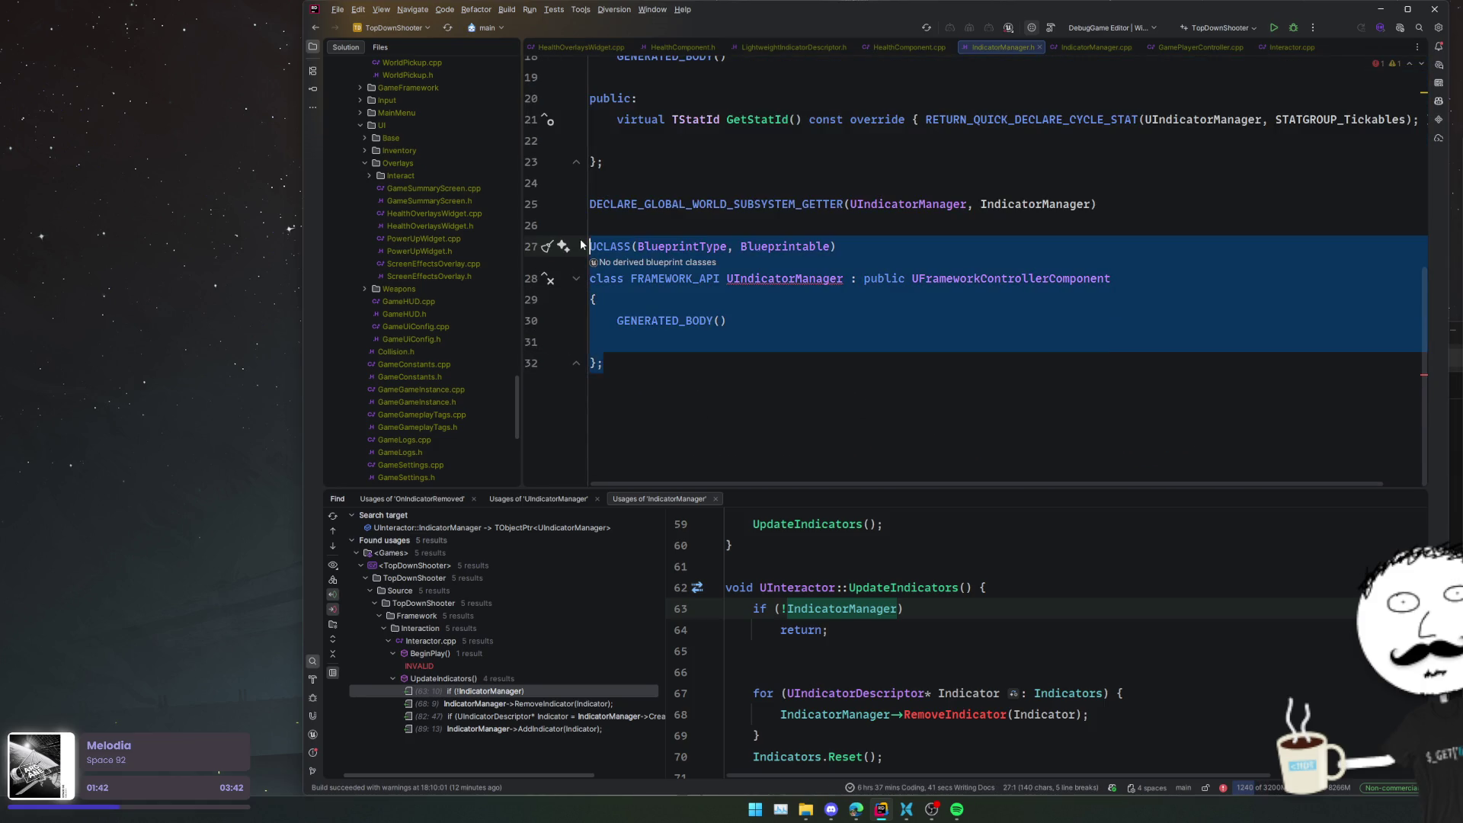
key("BackSpace")
key("Up")
key("Up")
key("ctrl+v")
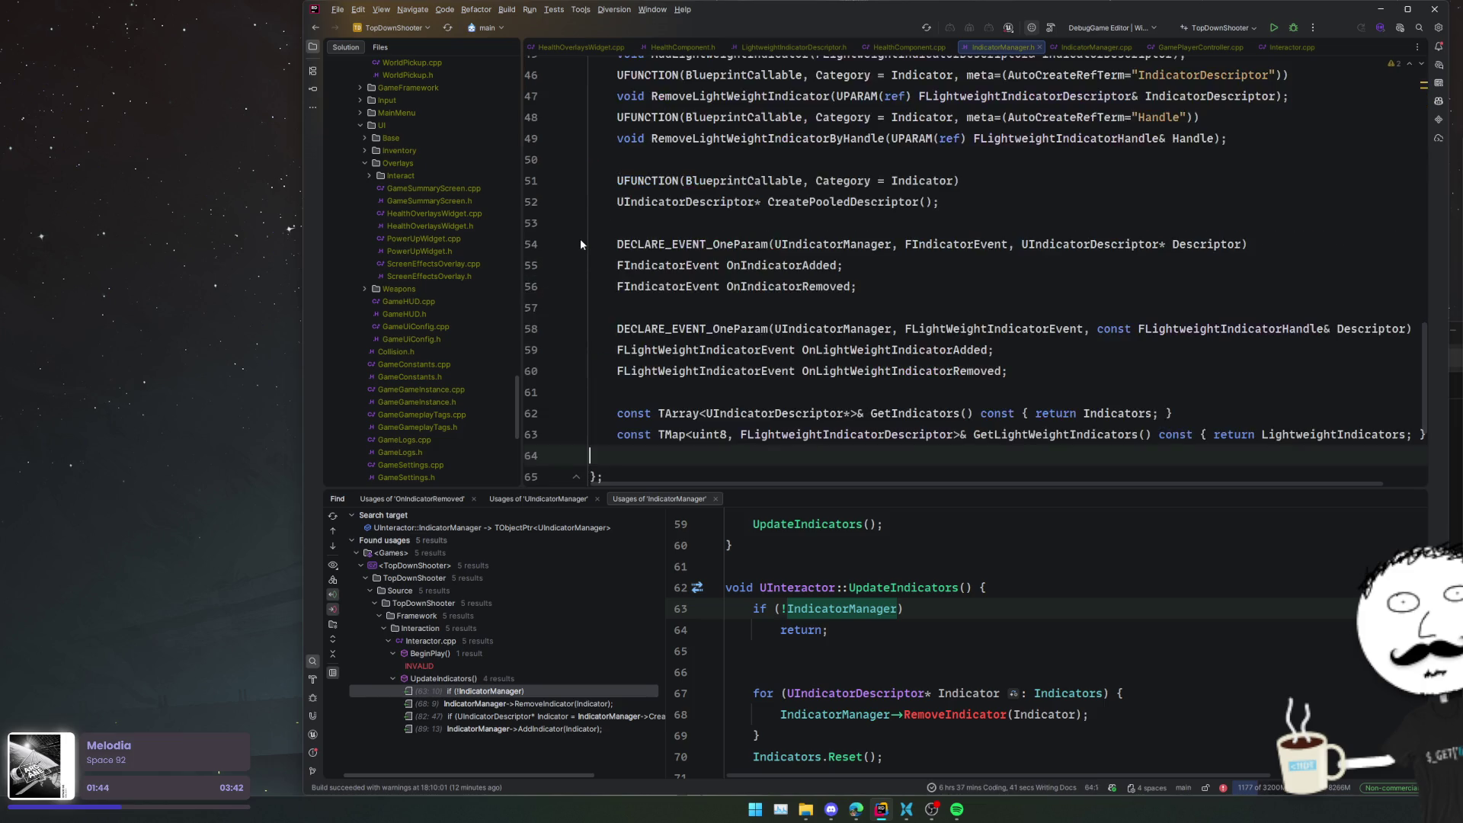
key("Up")
- Remove the static GetComponent declaration from the subsystem
scroll(814, 315, "up", 10)
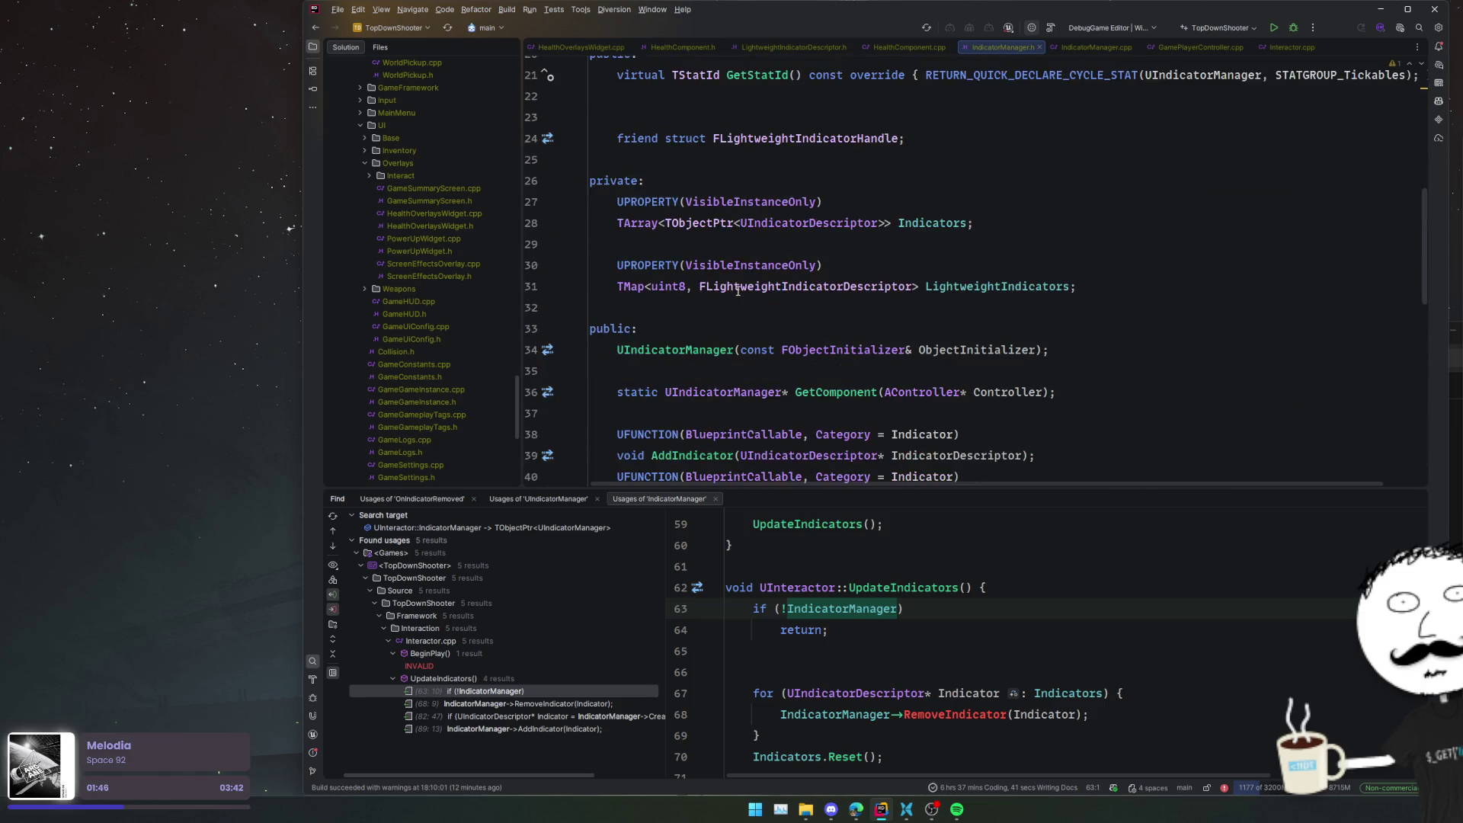
scroll(815, 314, "down", 2)
left_click(1081, 387)
left_click_drag(1081, 388, 1073, 369)
key("BackSpace")
key("BackSpace")
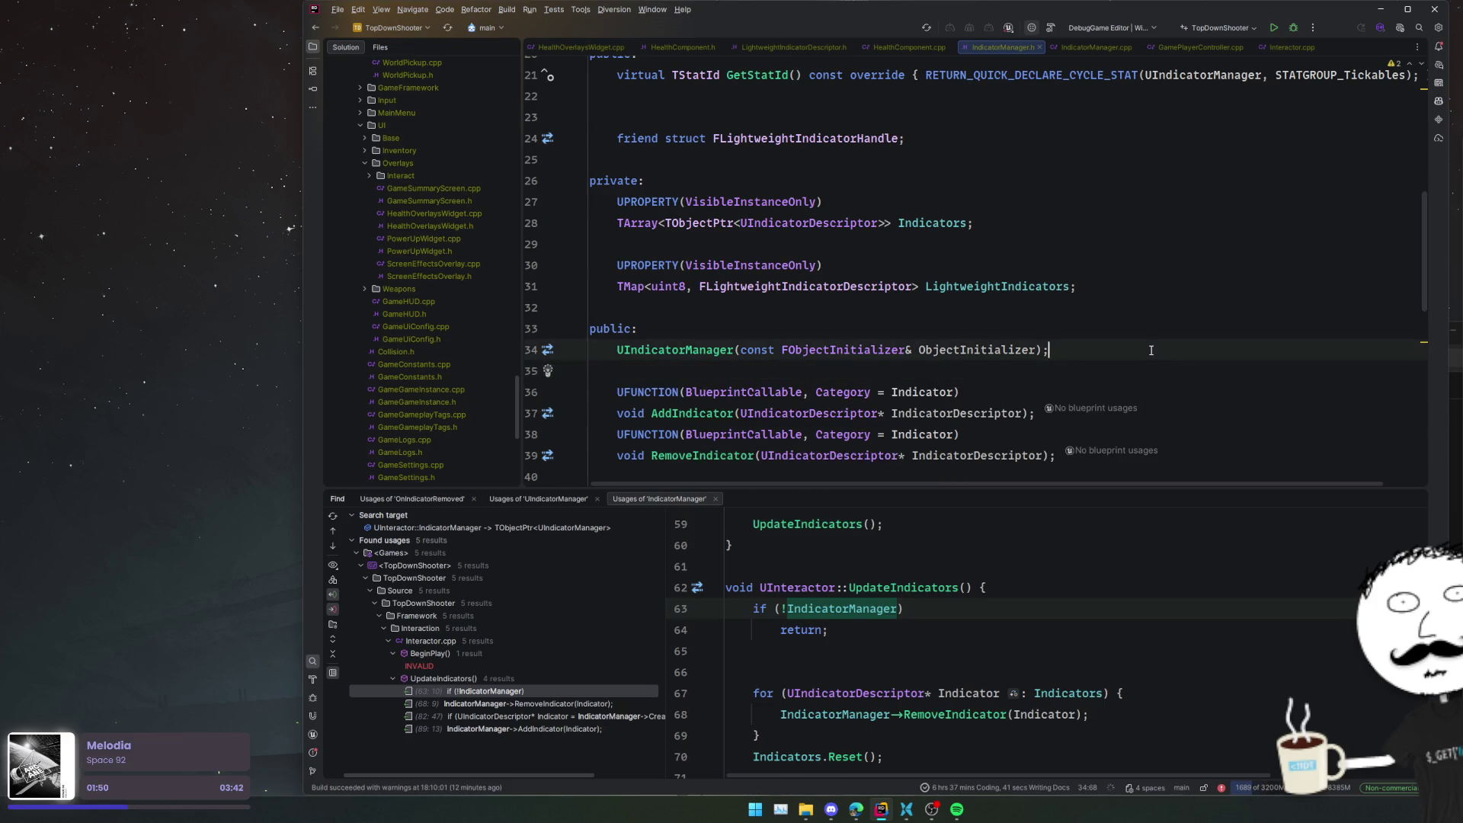
- Review the subsystem getter macro definitions, including the class engine subsystem getter
scroll(1158, 336, "down", 2)
left_click(1256, 326)
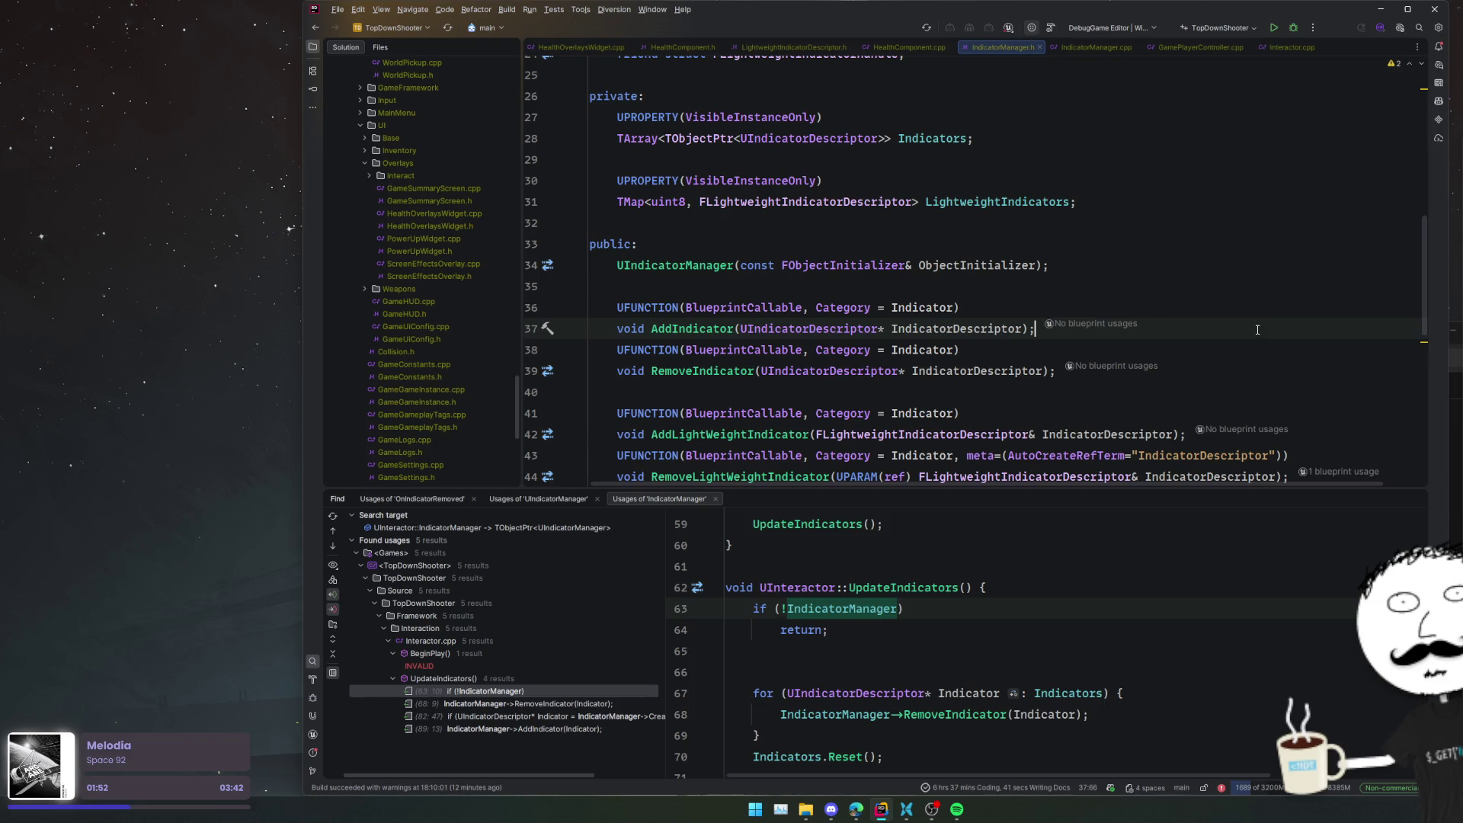
scroll(1257, 330, "up", 12)
scroll(1175, 338, "down", 6)
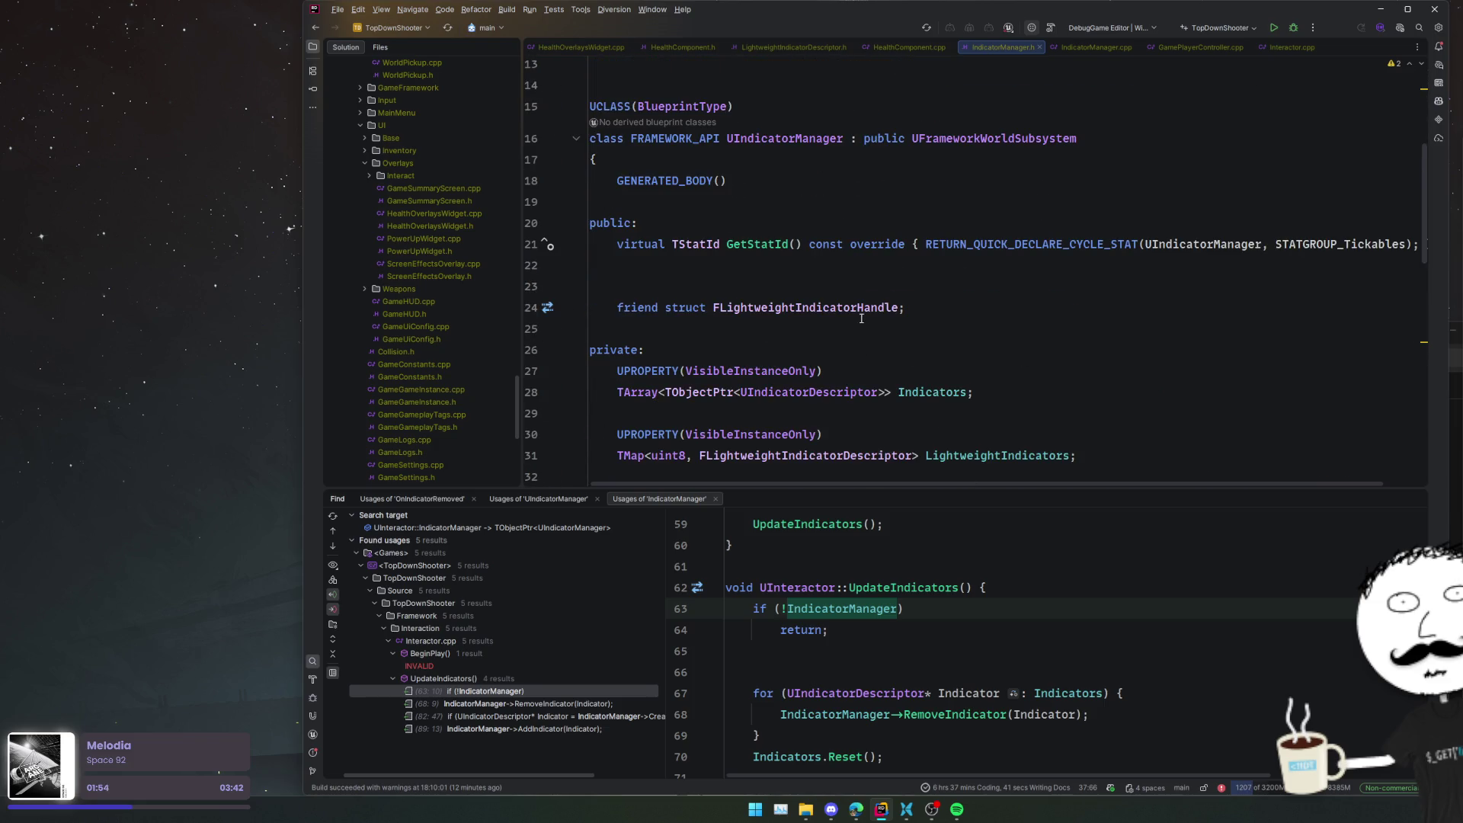
scroll(861, 319, "down", 8)
left_click(762, 442, "ctrl")
left_click(751, 343)
left_click(807, 259)
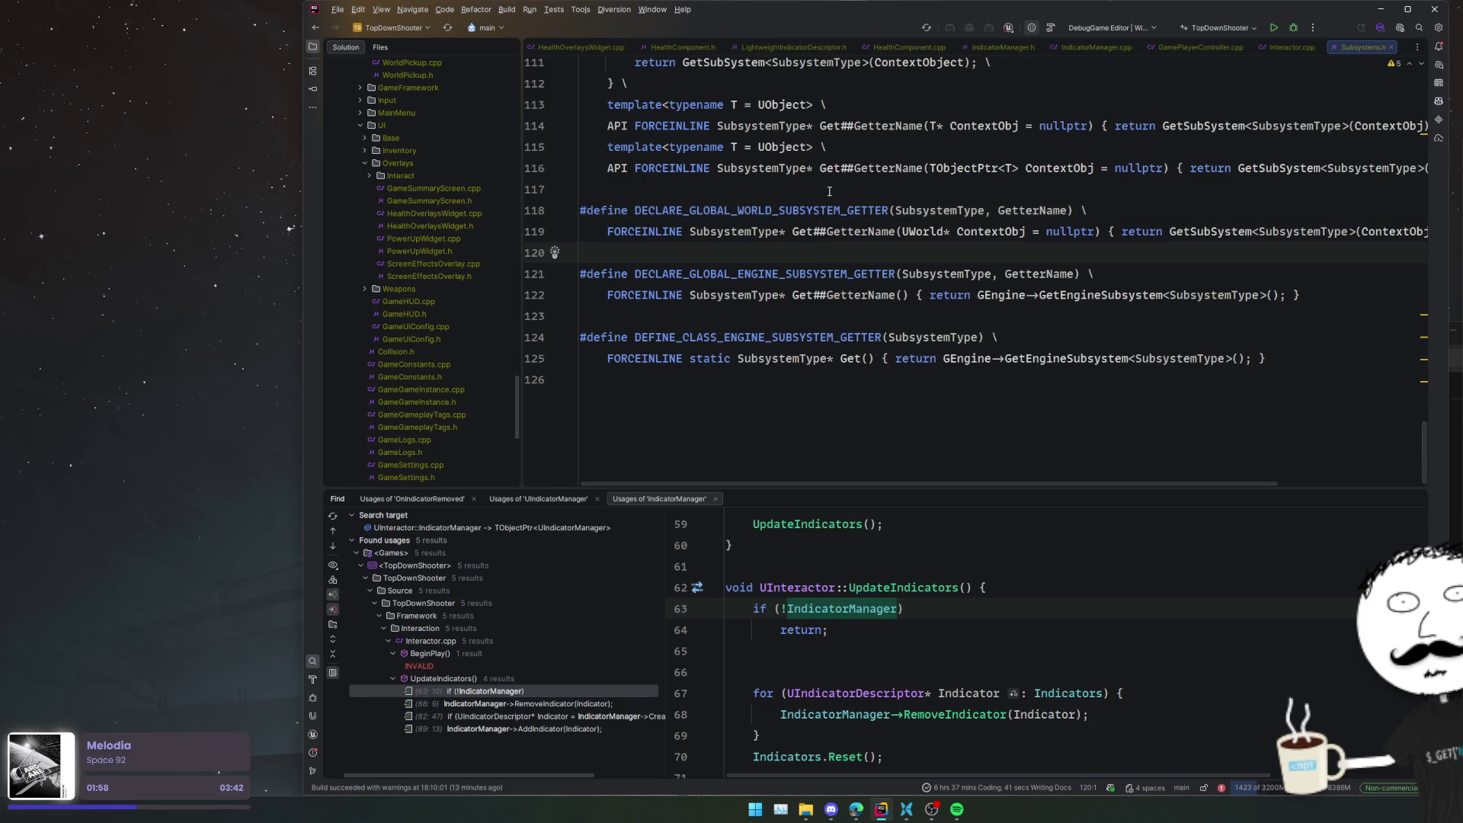
scroll(843, 197, "up", 1)
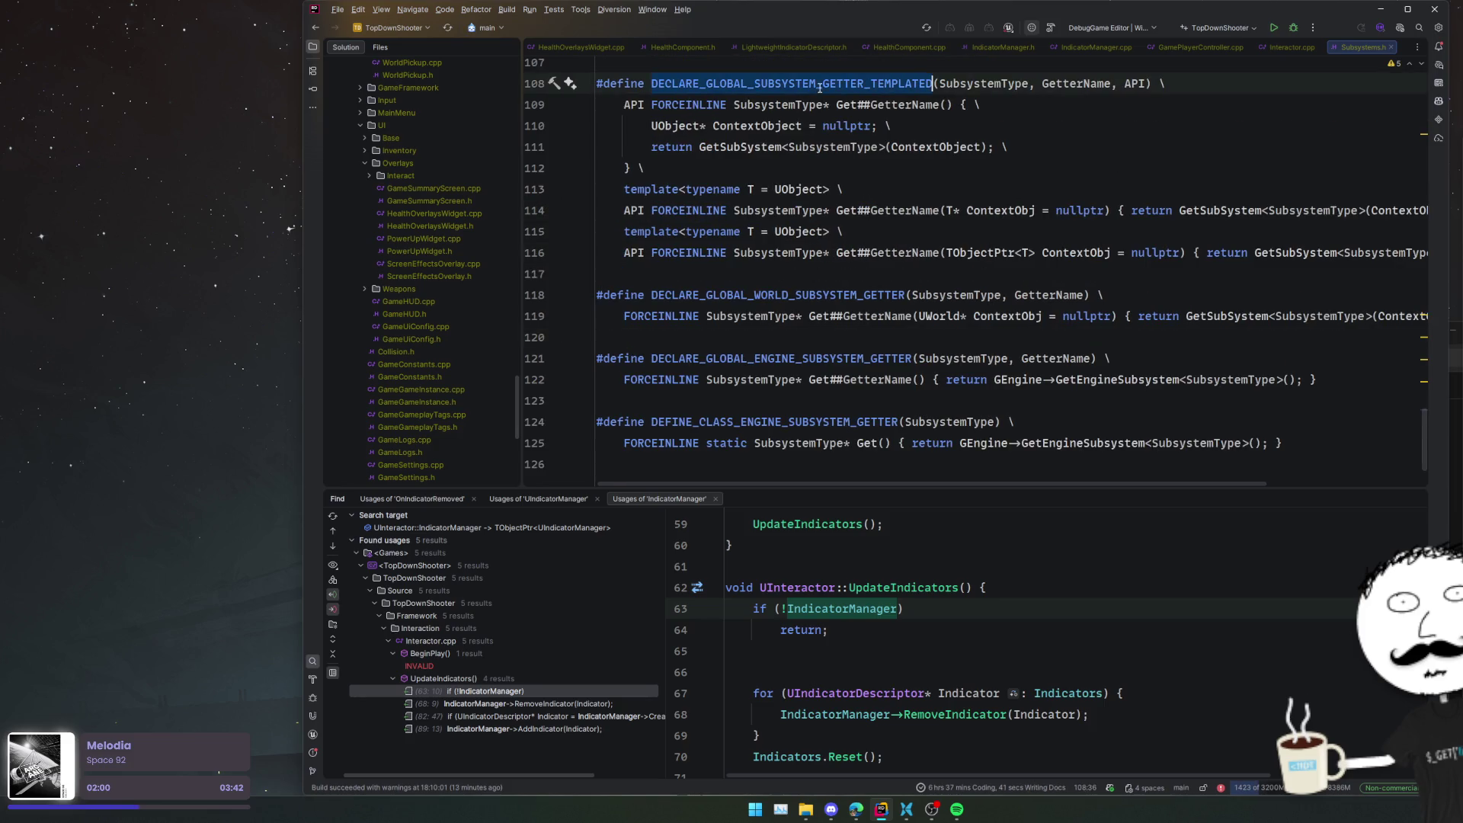
left_click(822, 422)
scroll(846, 216, "down", 1)
left_click(845, 215, "ctrl")
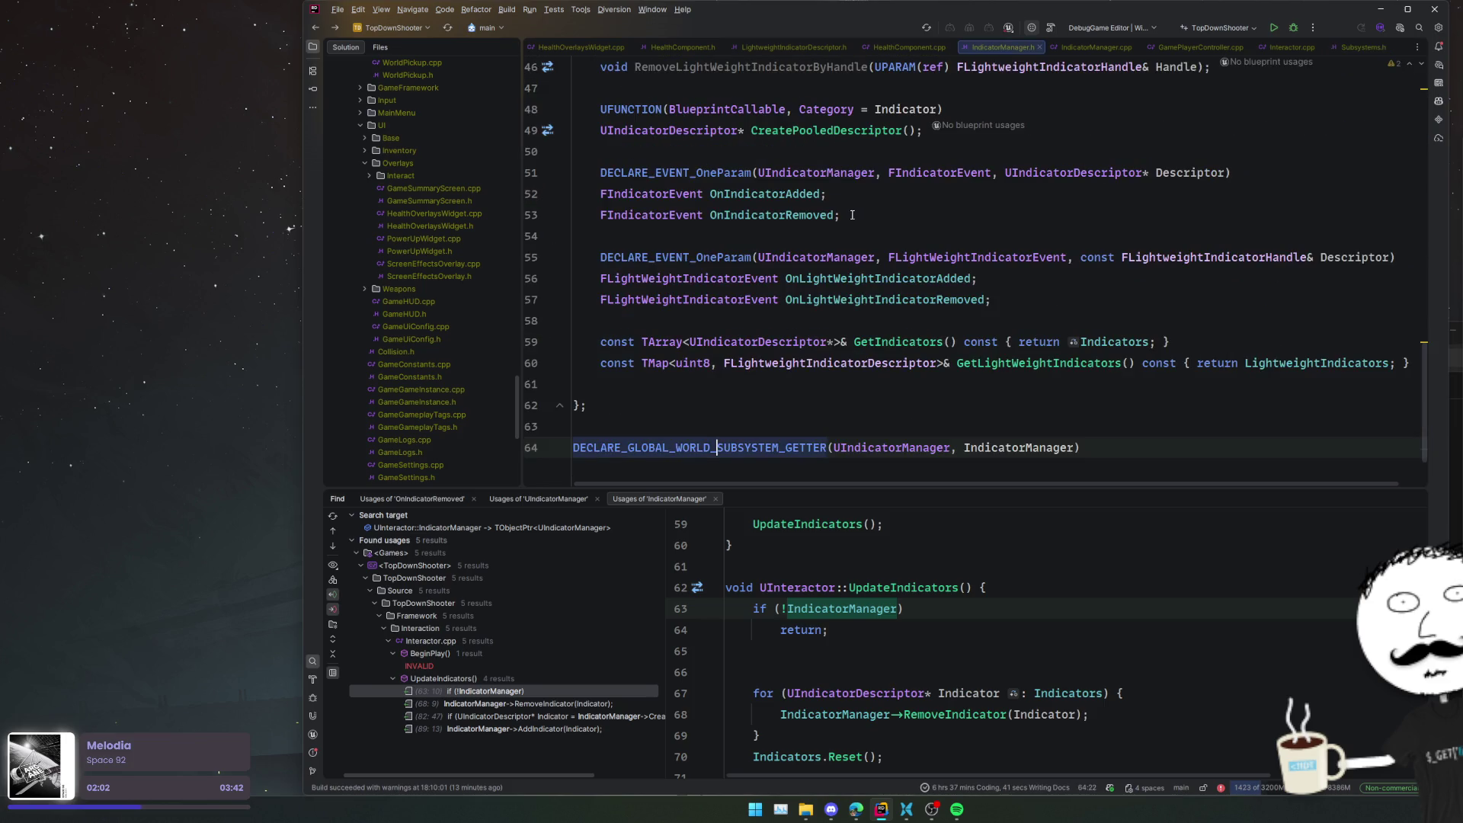
- Switch the getter to DECLARE_GLOBAL_SUBSYSTEM_GETTER_TEMPLATED with a FRAMEWORK_API argument
double_click(769, 447)
type("DECLARE_GLOBAL_SUBSYSTEM_GETTER_TEMPLATED")
key("End")
key("Left")
type(", FRAMEWORK")
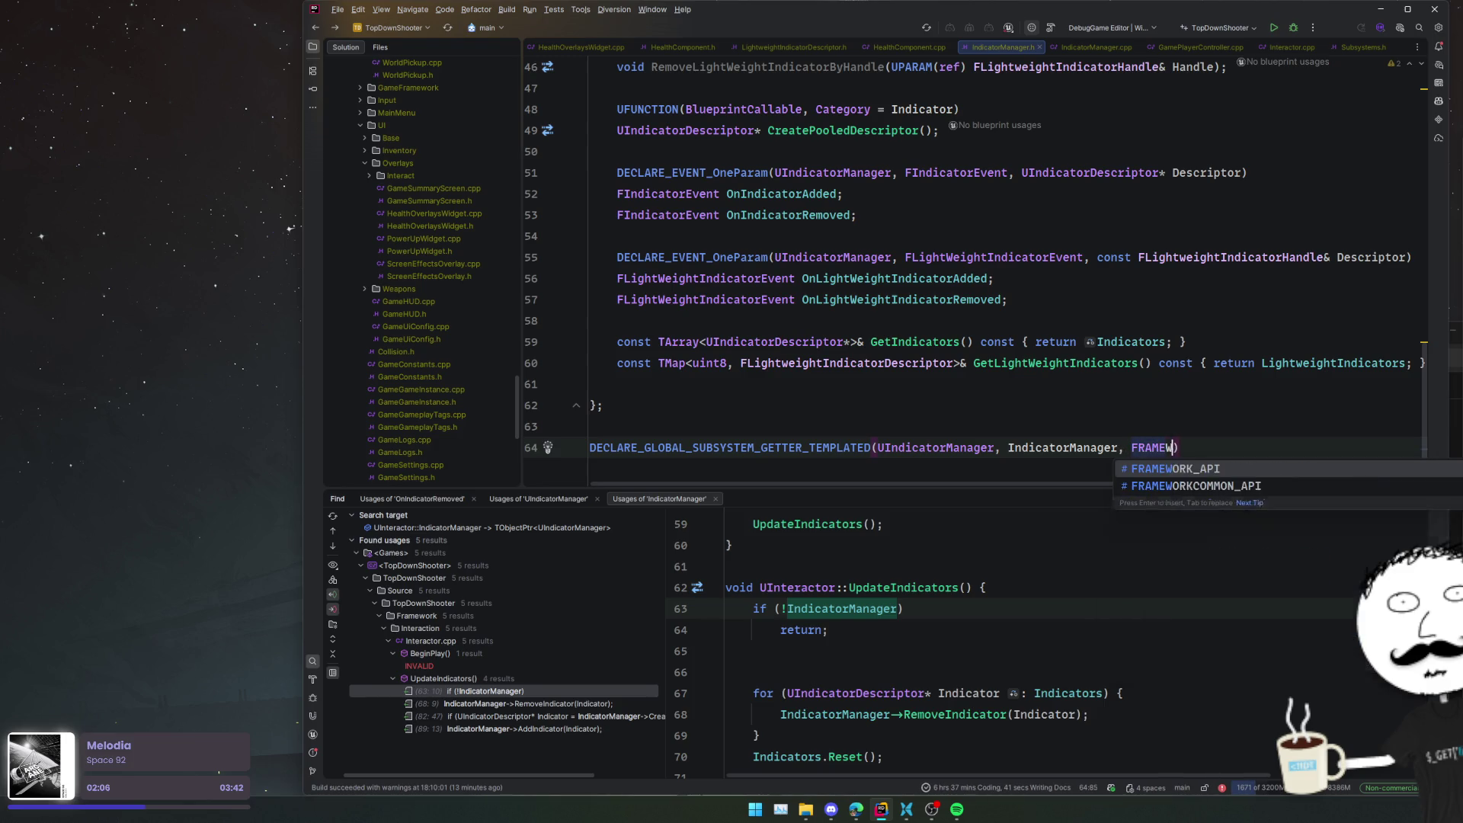
key("Return")
key("Up")
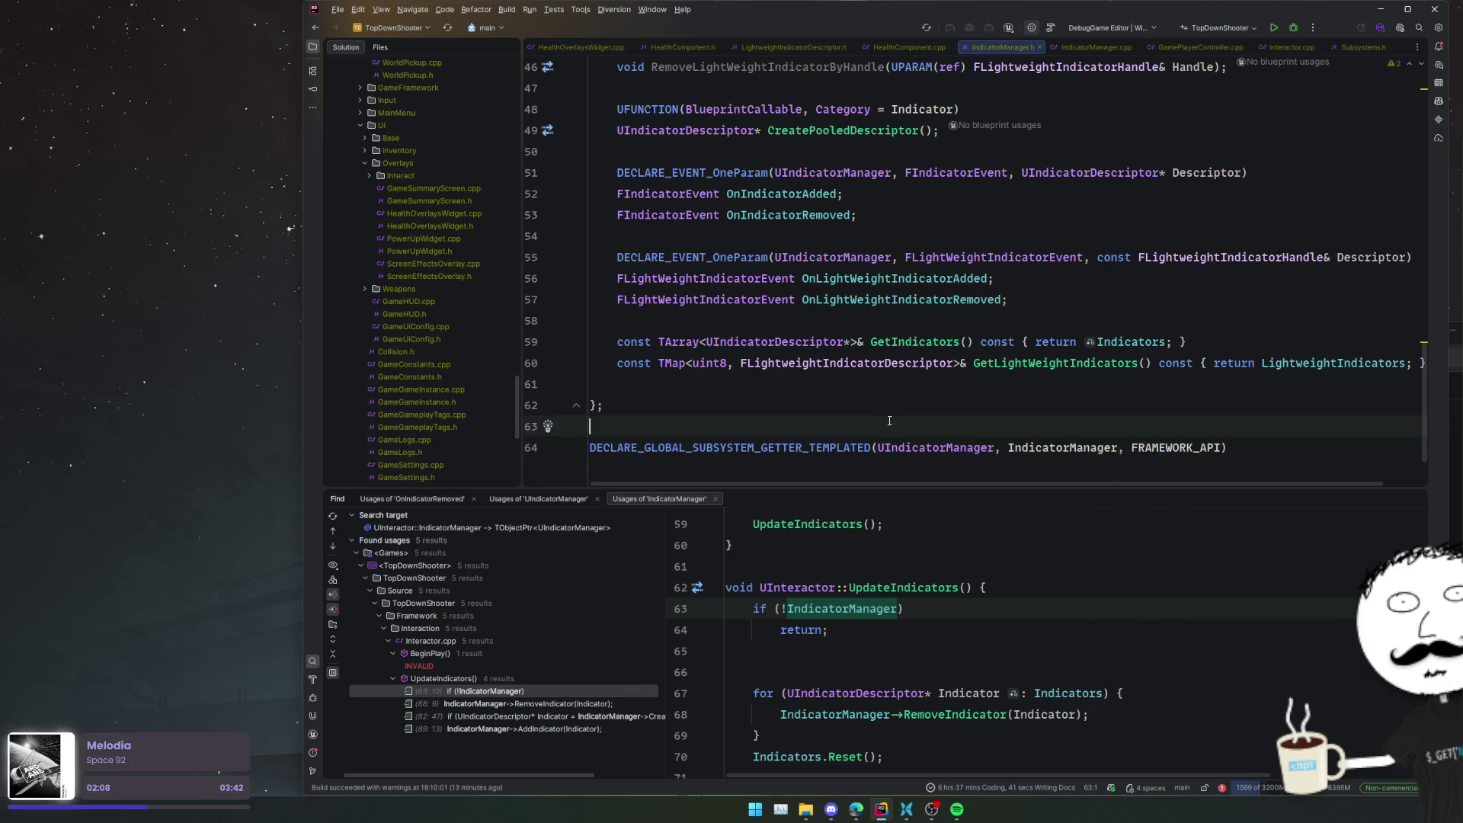
- Open IndicatorManager.cpp from the solution tree
scroll(889, 420, "up", 3)
scroll(889, 420, "up", 5)
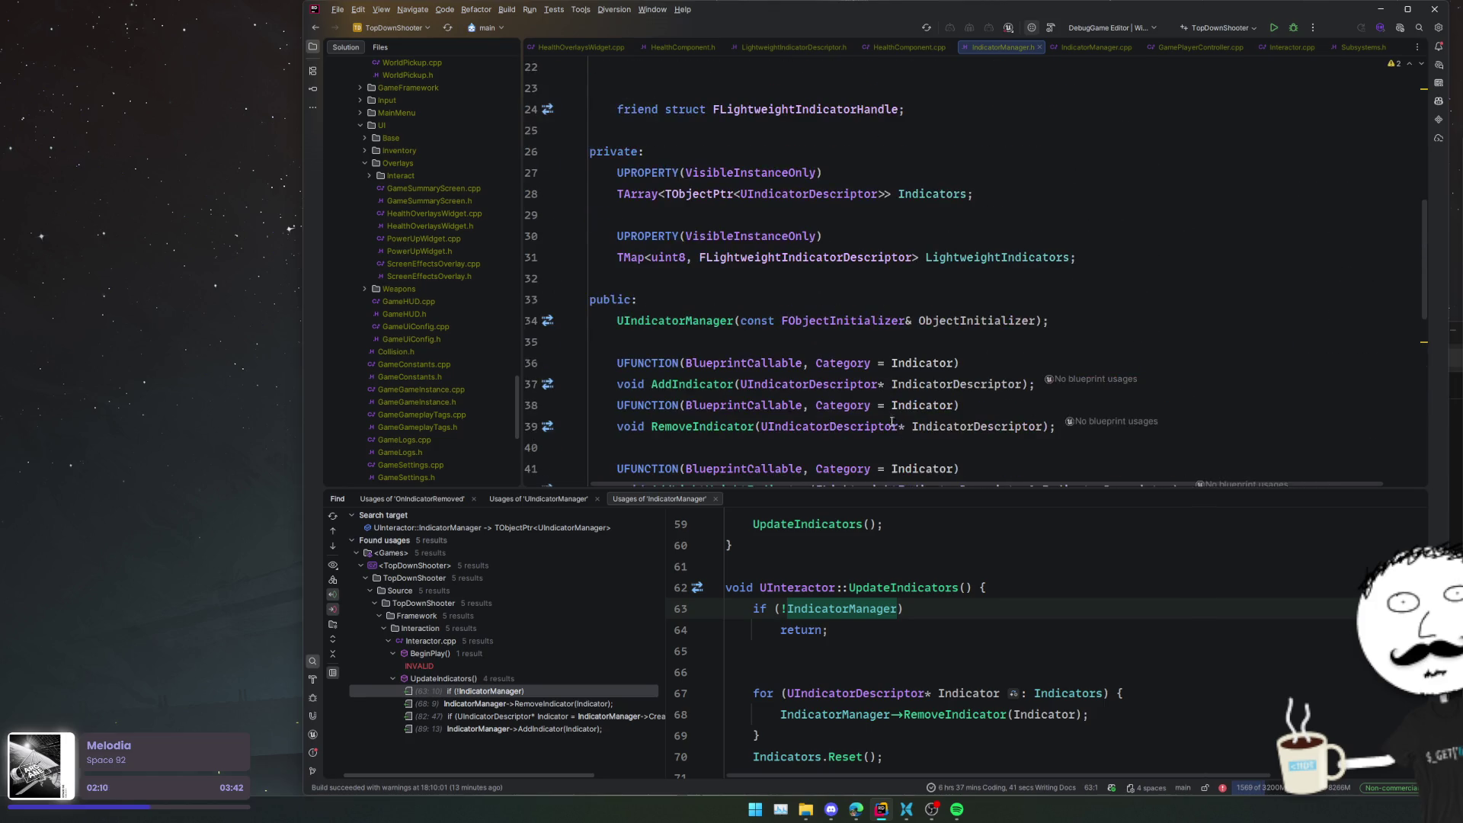
scroll(923, 355, "down", 1)
left_click(823, 376)
scroll(838, 375, "down", 3)
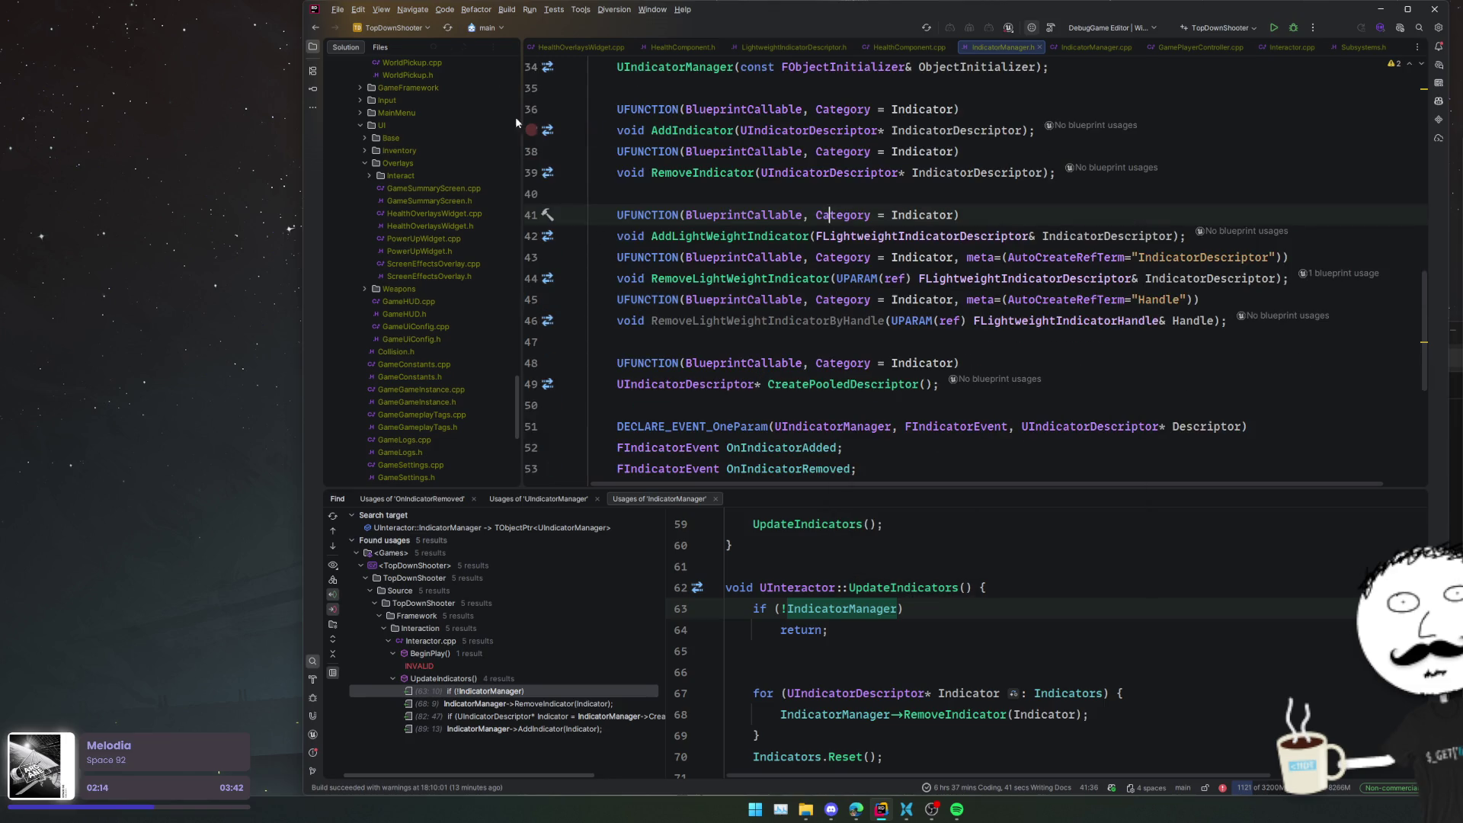
left_click(449, 48)
double_click(457, 263)
left_click(585, 265)
scroll(823, 324, "up", 3)
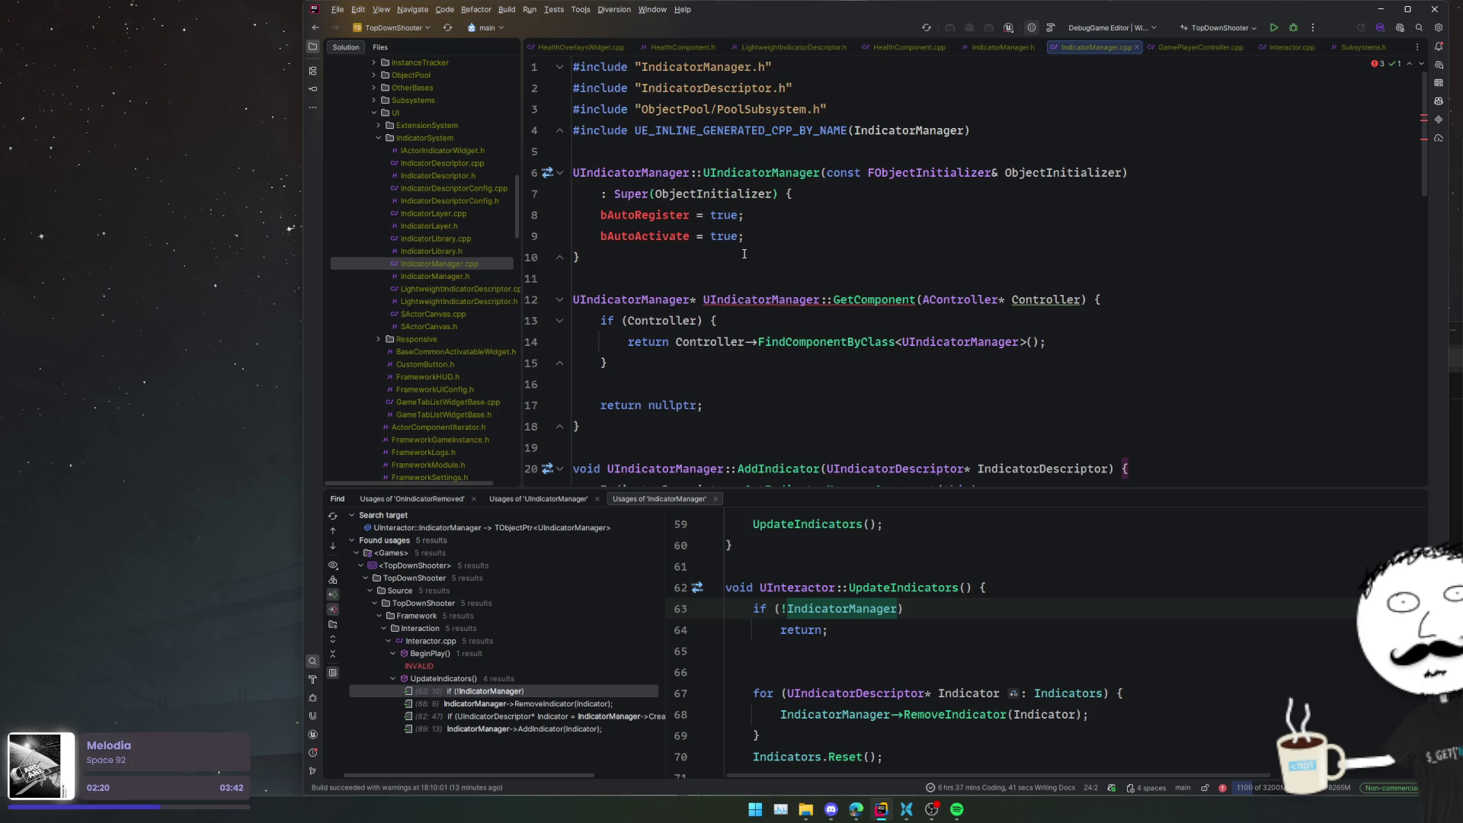
- In IndicatorManager.cpp, strip the FObjectInitializer parameter, Super call and bAutoRegister/bAutoActivate assignments
left_click(841, 235)
left_click_drag(842, 174, 1142, 174)
key("BackSpace")
key("shift+Down")
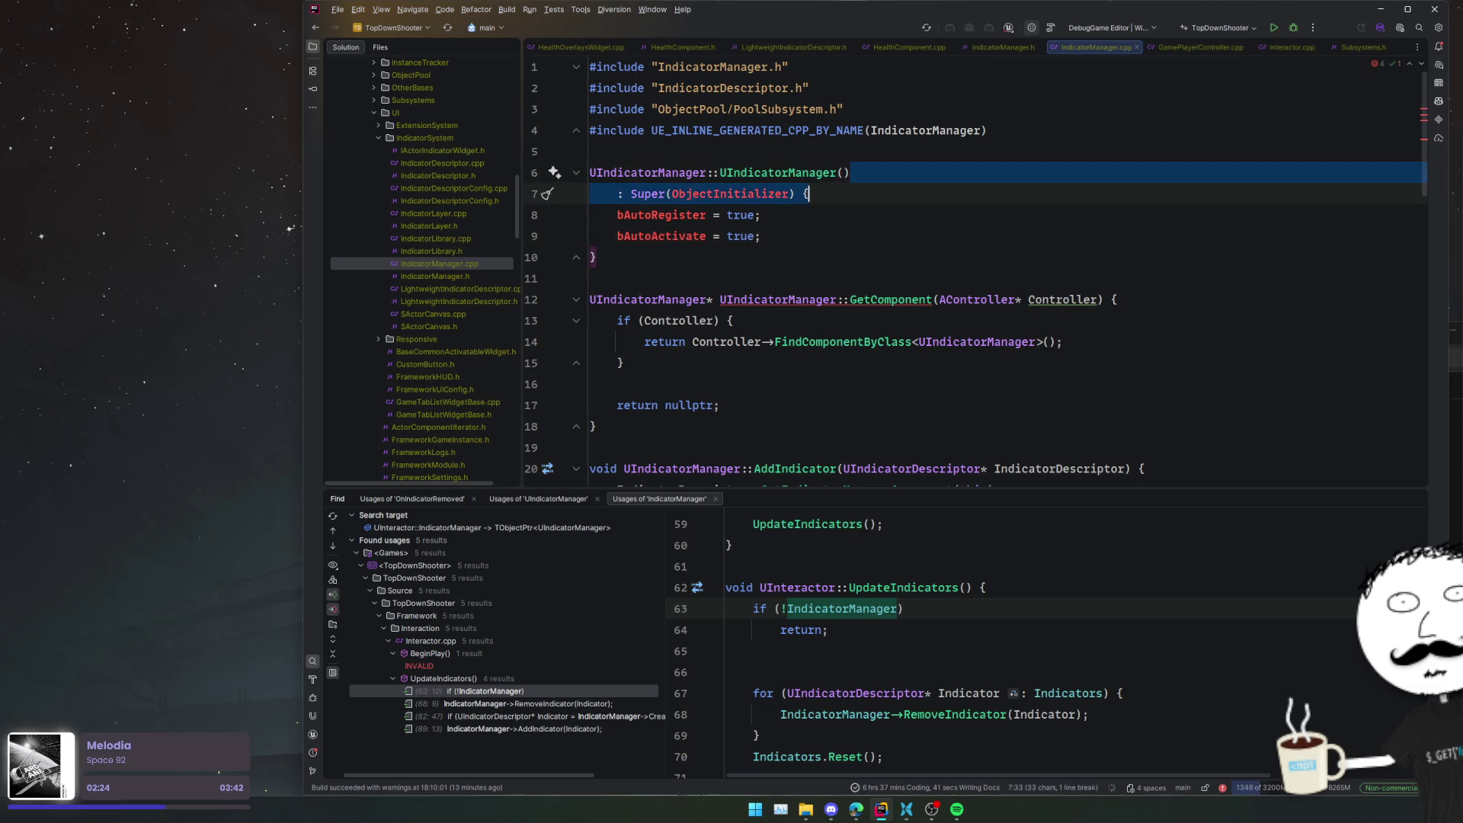
key("BackSpace")
type("{")
key("Down")
key("ctrl+w")
key("ctrl+w")
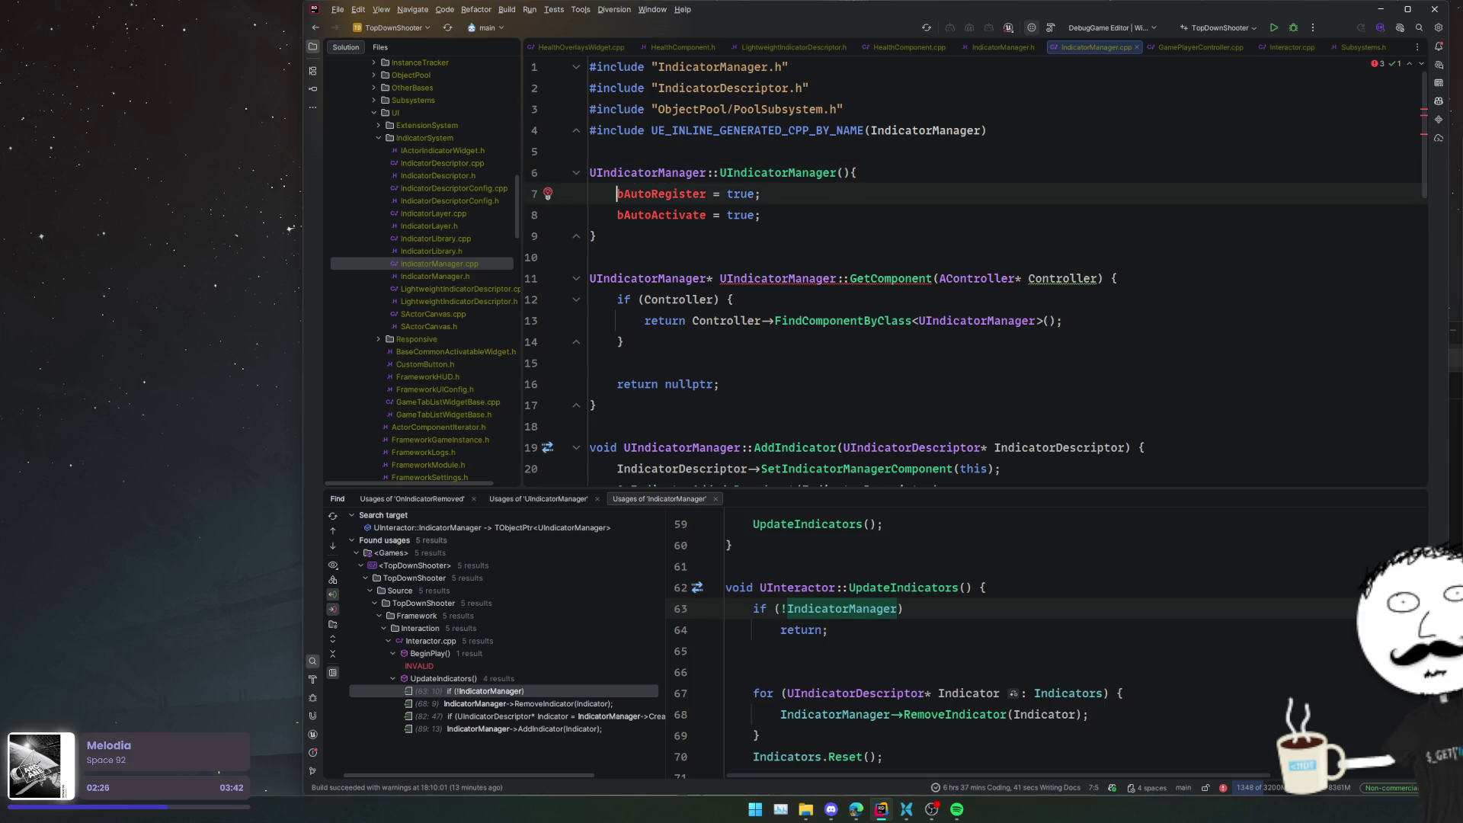
key("BackSpace")
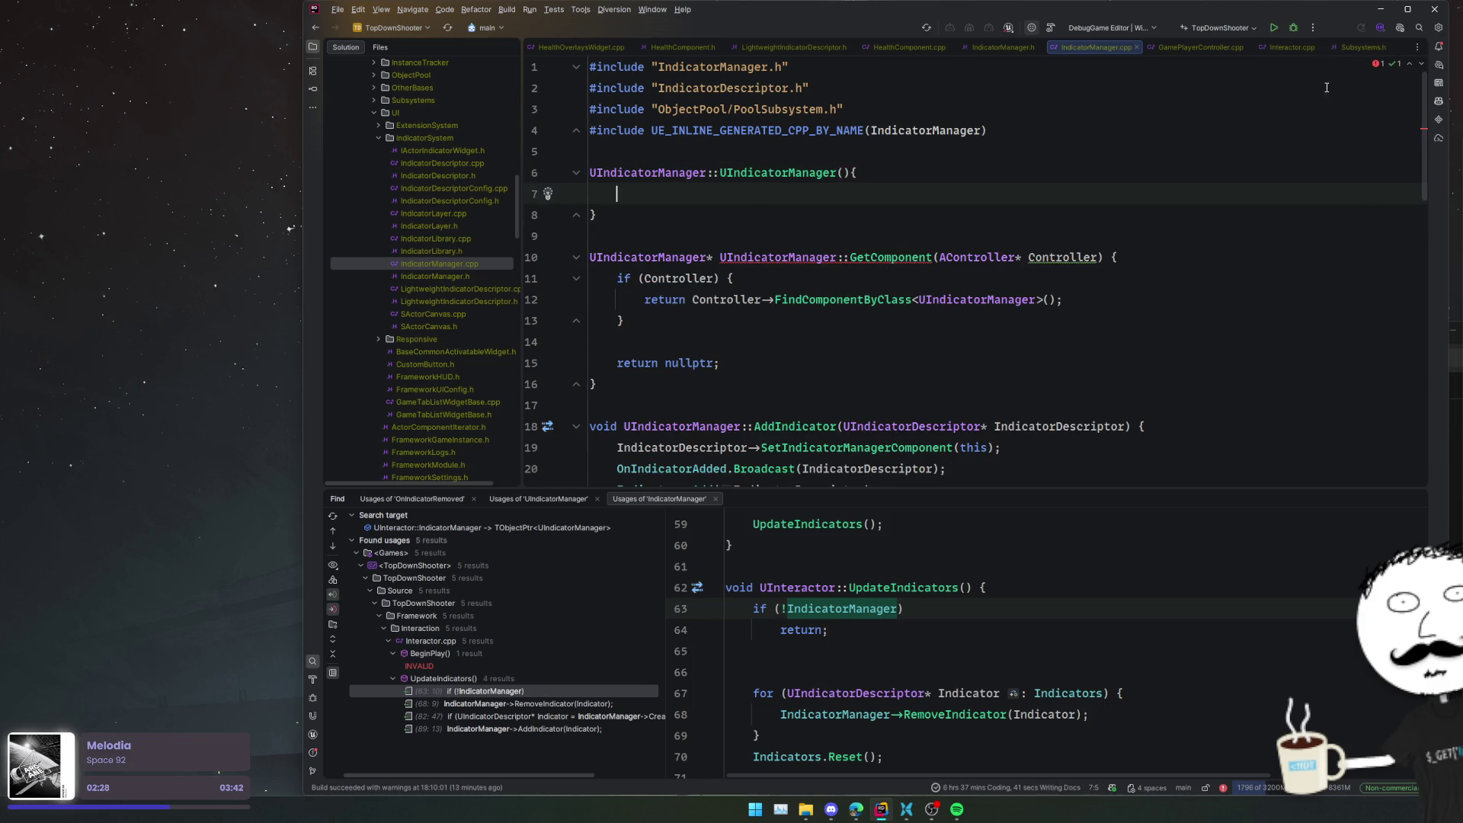
- Look up the UProcGenSubsystem constructor definition for reference via Search Everywhere
key("ctrl+t")
type("UProc")
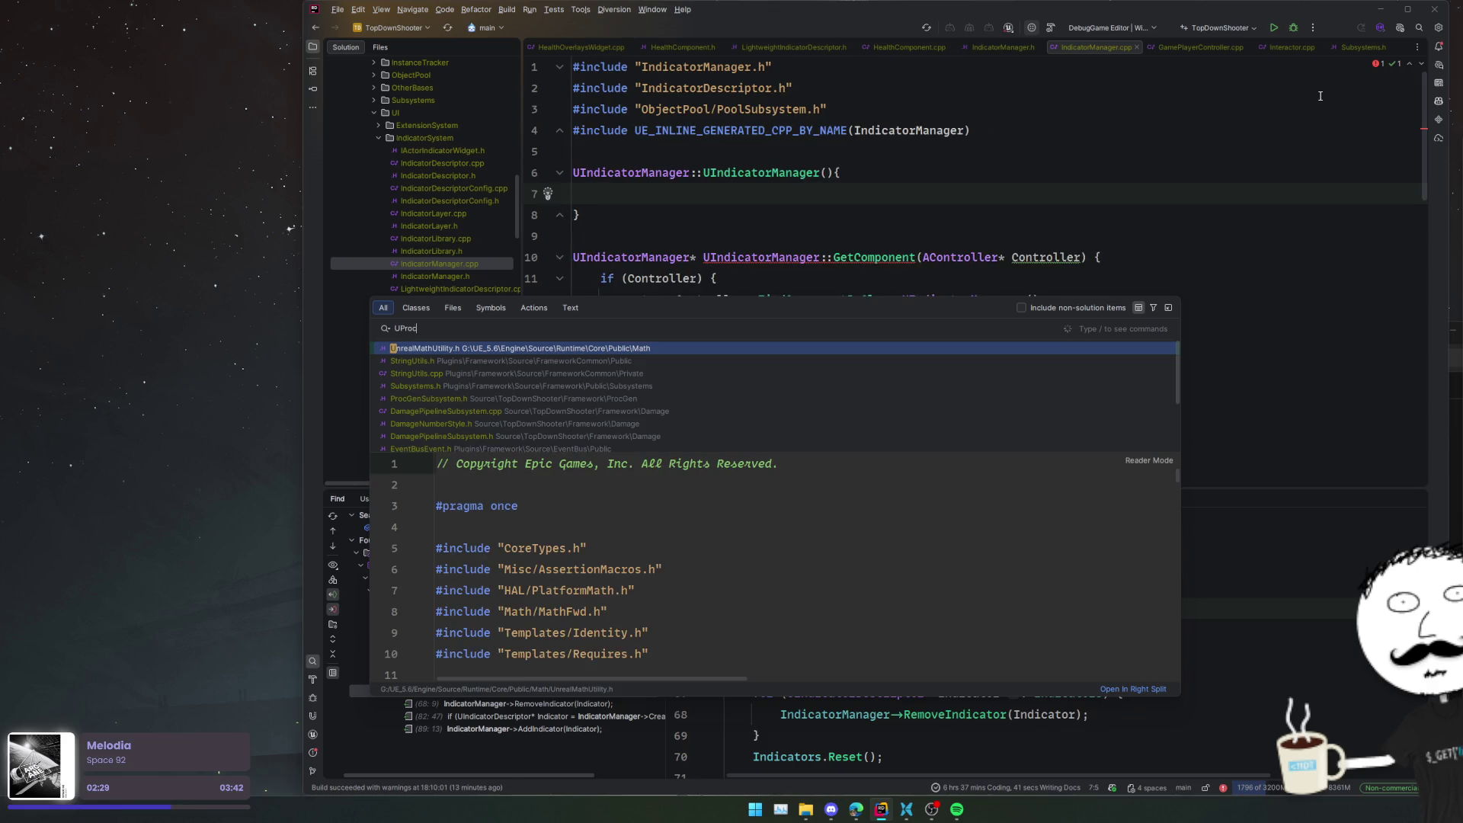
type("Gen")
key("Return")
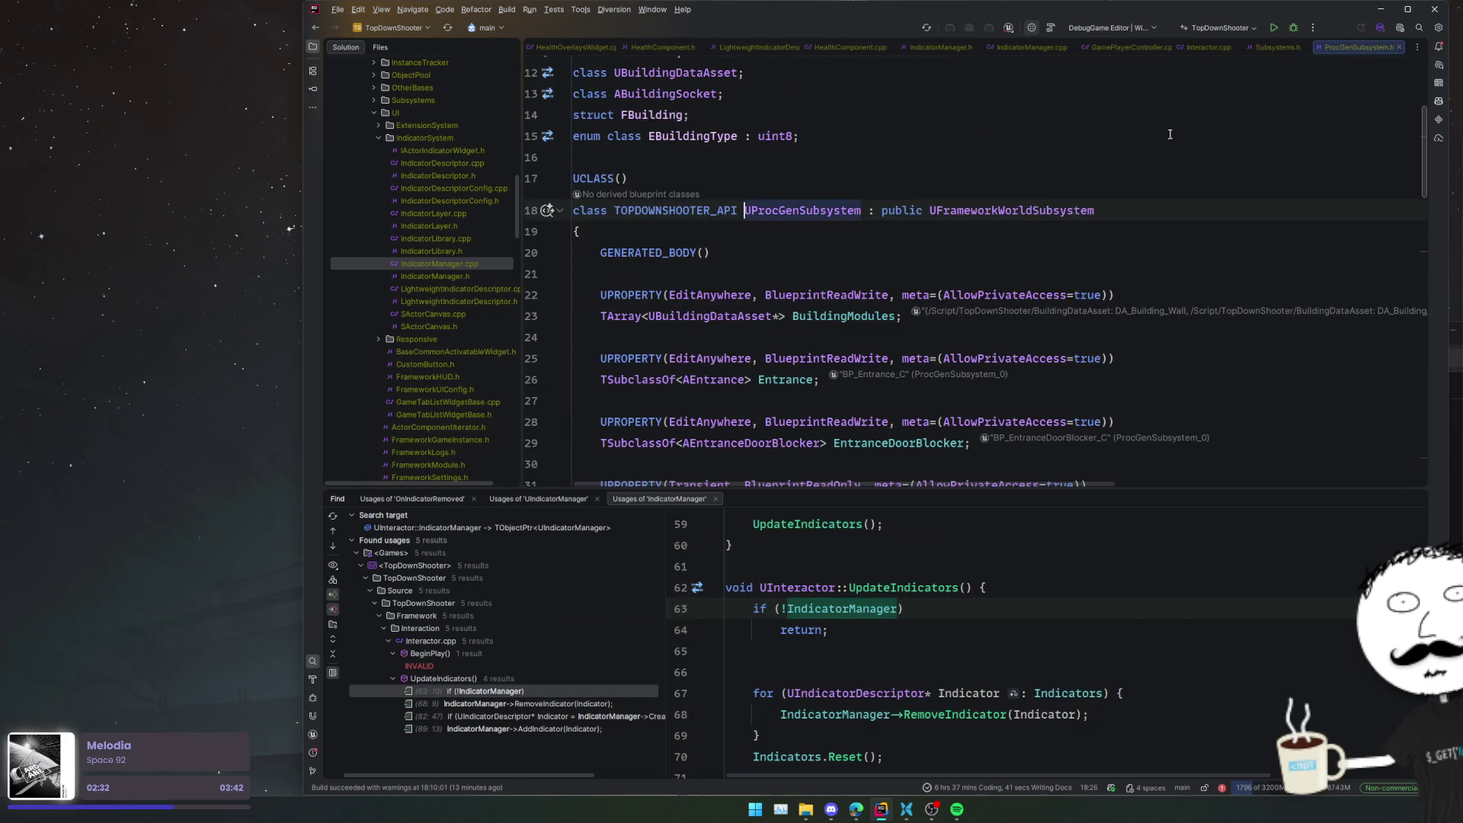
scroll(1222, 115, "down", 5)
left_click(663, 401)
key("ctrl+b")
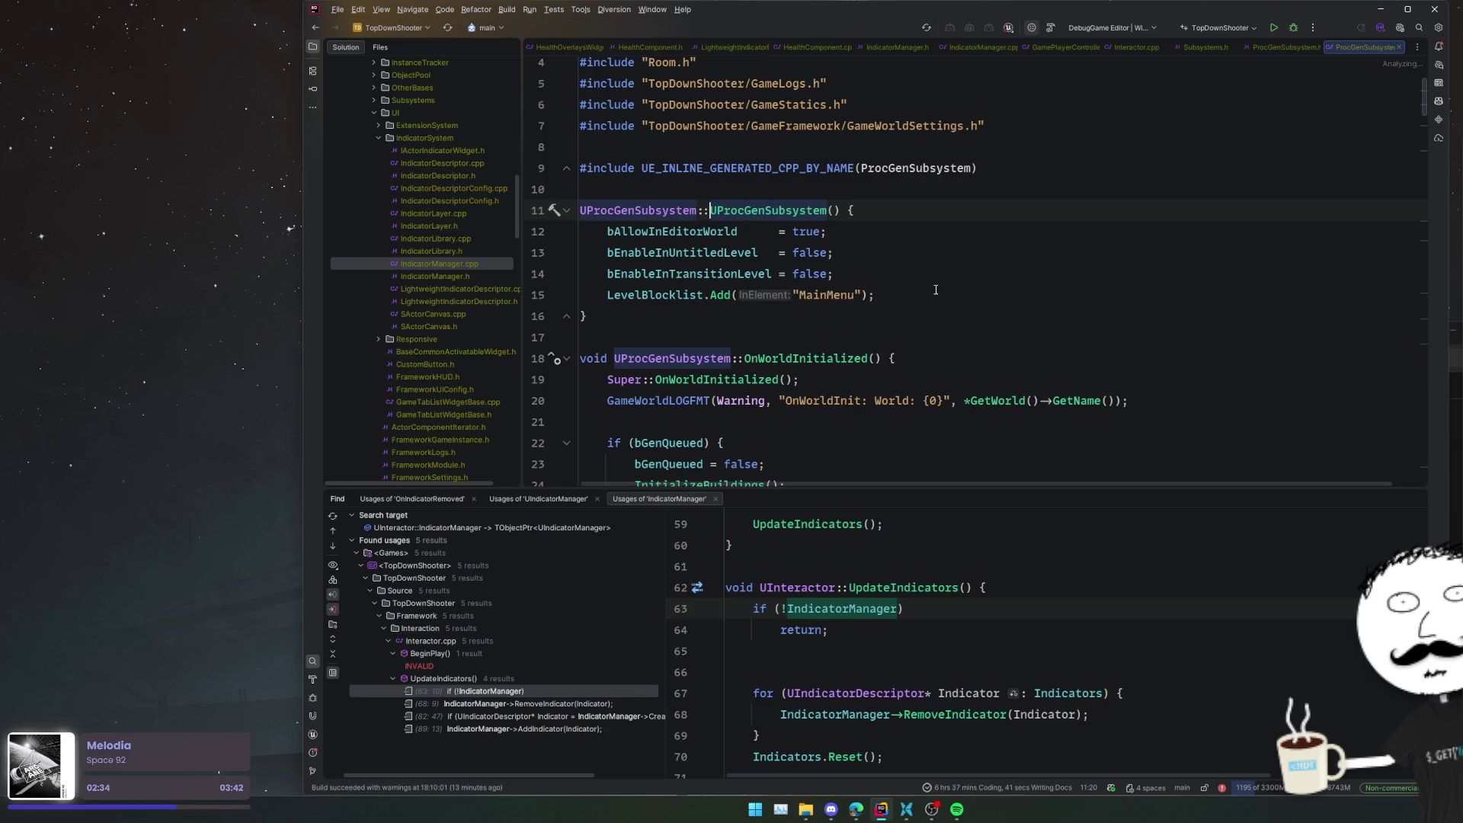
left_click_drag(932, 290, 951, 215)
key("ctrl+Tab")
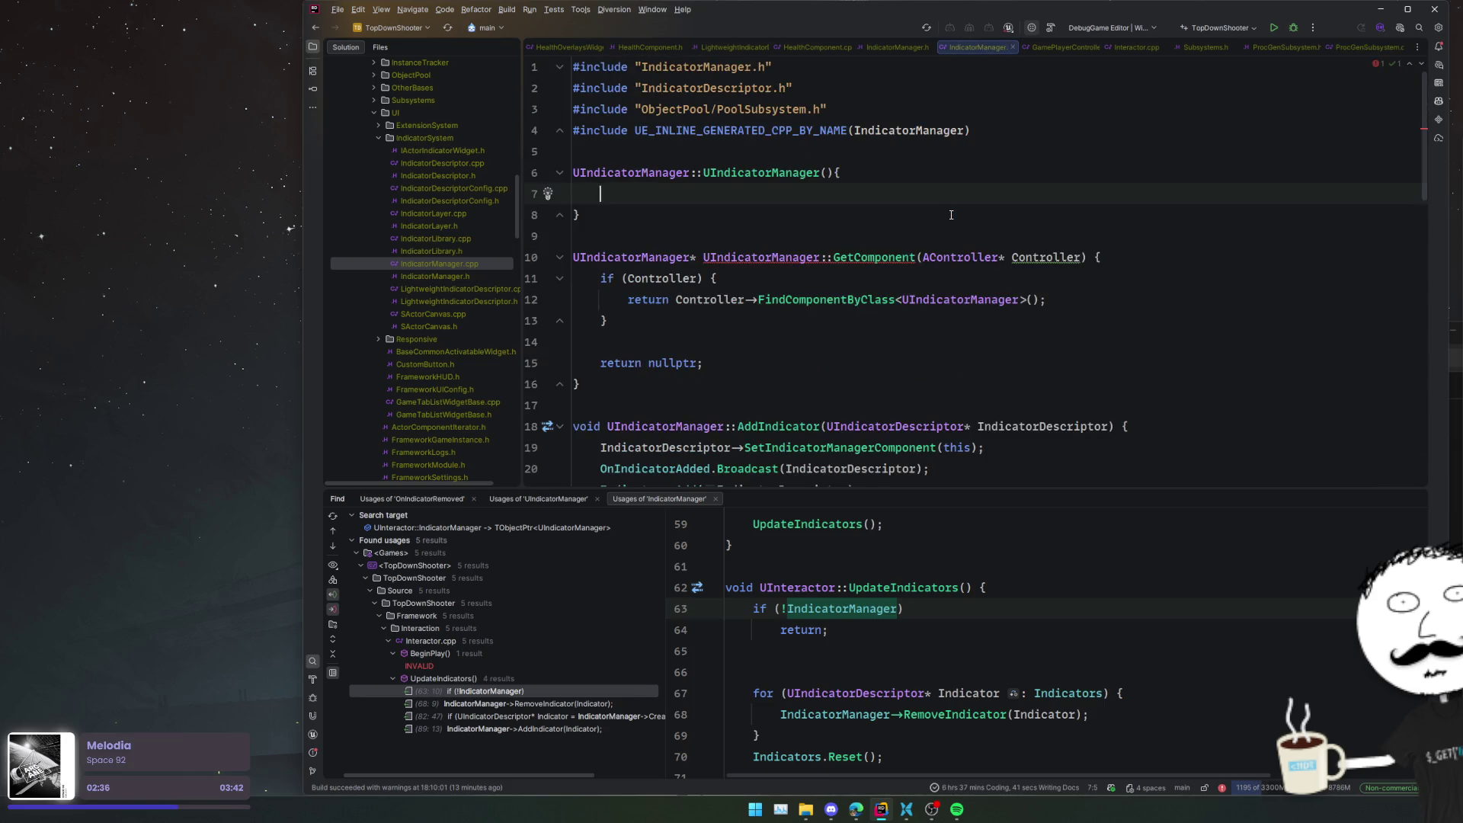
- Remove the FObjectInitializer parameter from the header's UIndicatorManager constructor declaration
left_click(730, 183, "ctrl")
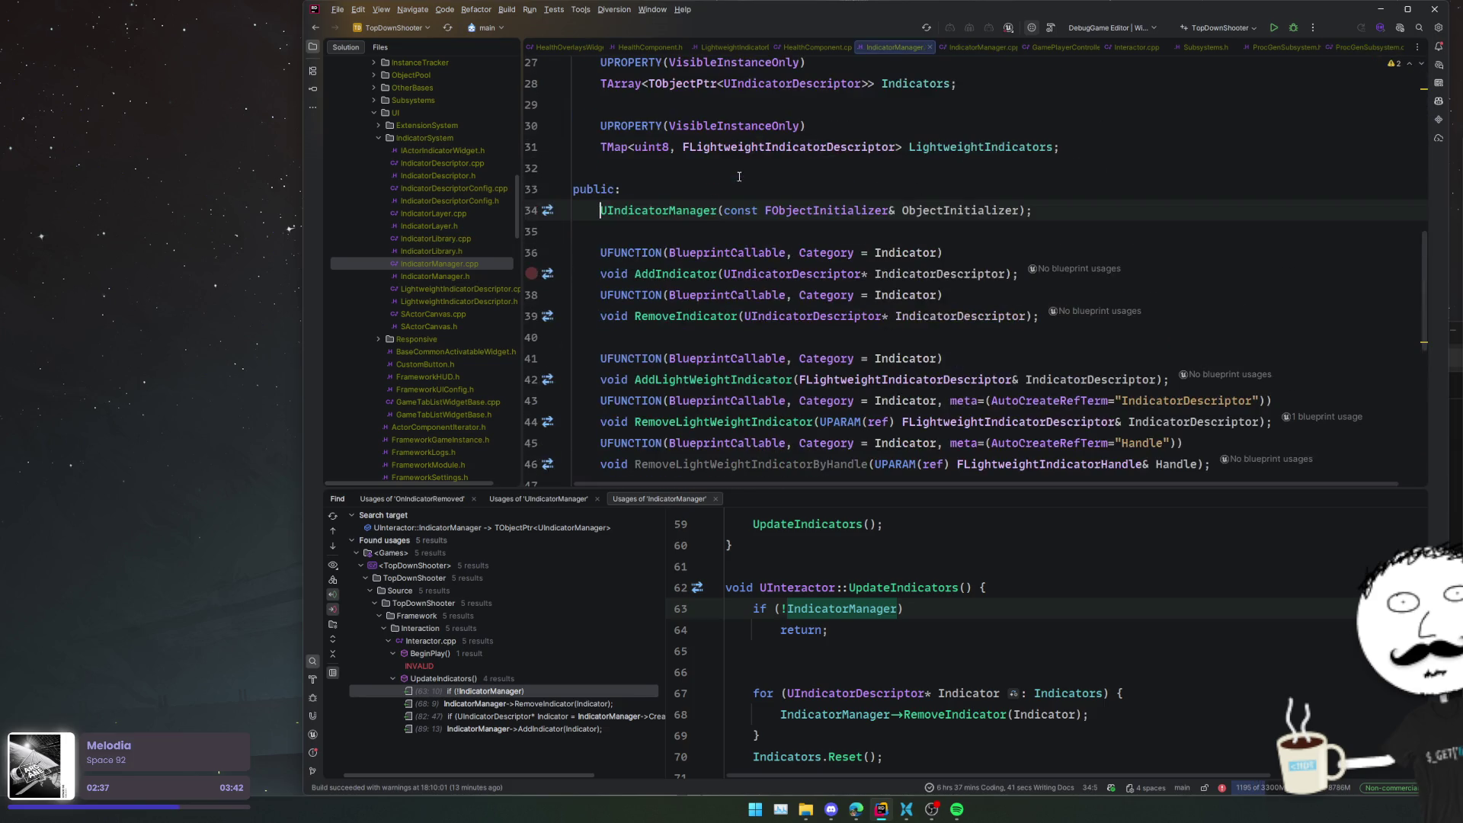
double_click(758, 212)
key("ctrl+shift+Right")
key("BackSpace")
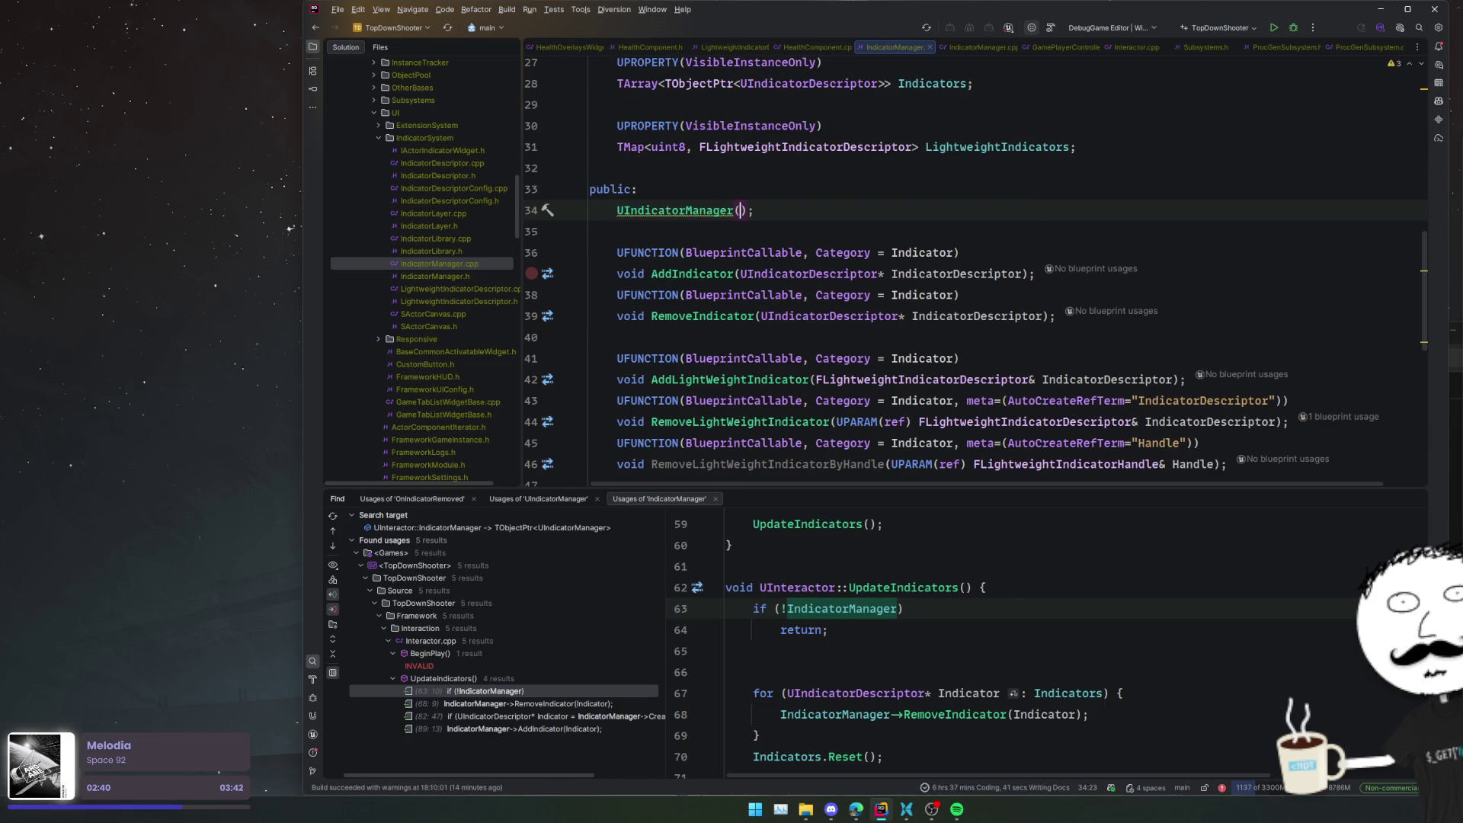